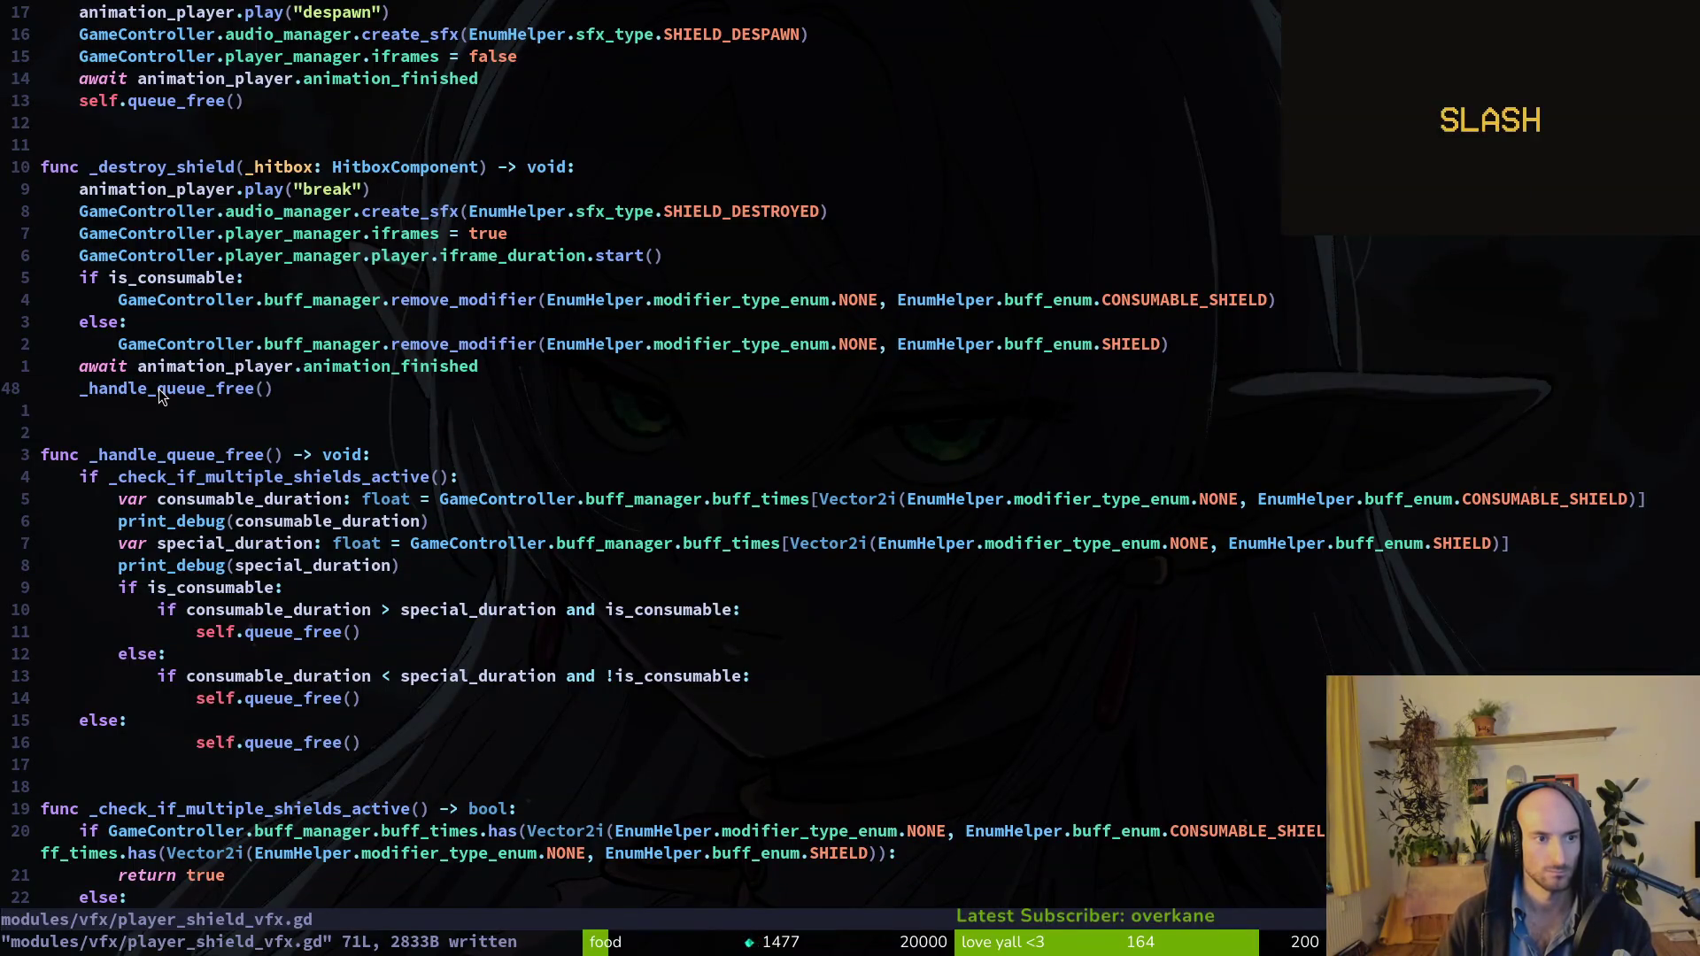
Copy the three duration debug lines and paste them under _destroy_shield.
{"action": "key", "text": "j"}
{"action": "key", "text": "j"}
{"action": "key", "text": "j"}
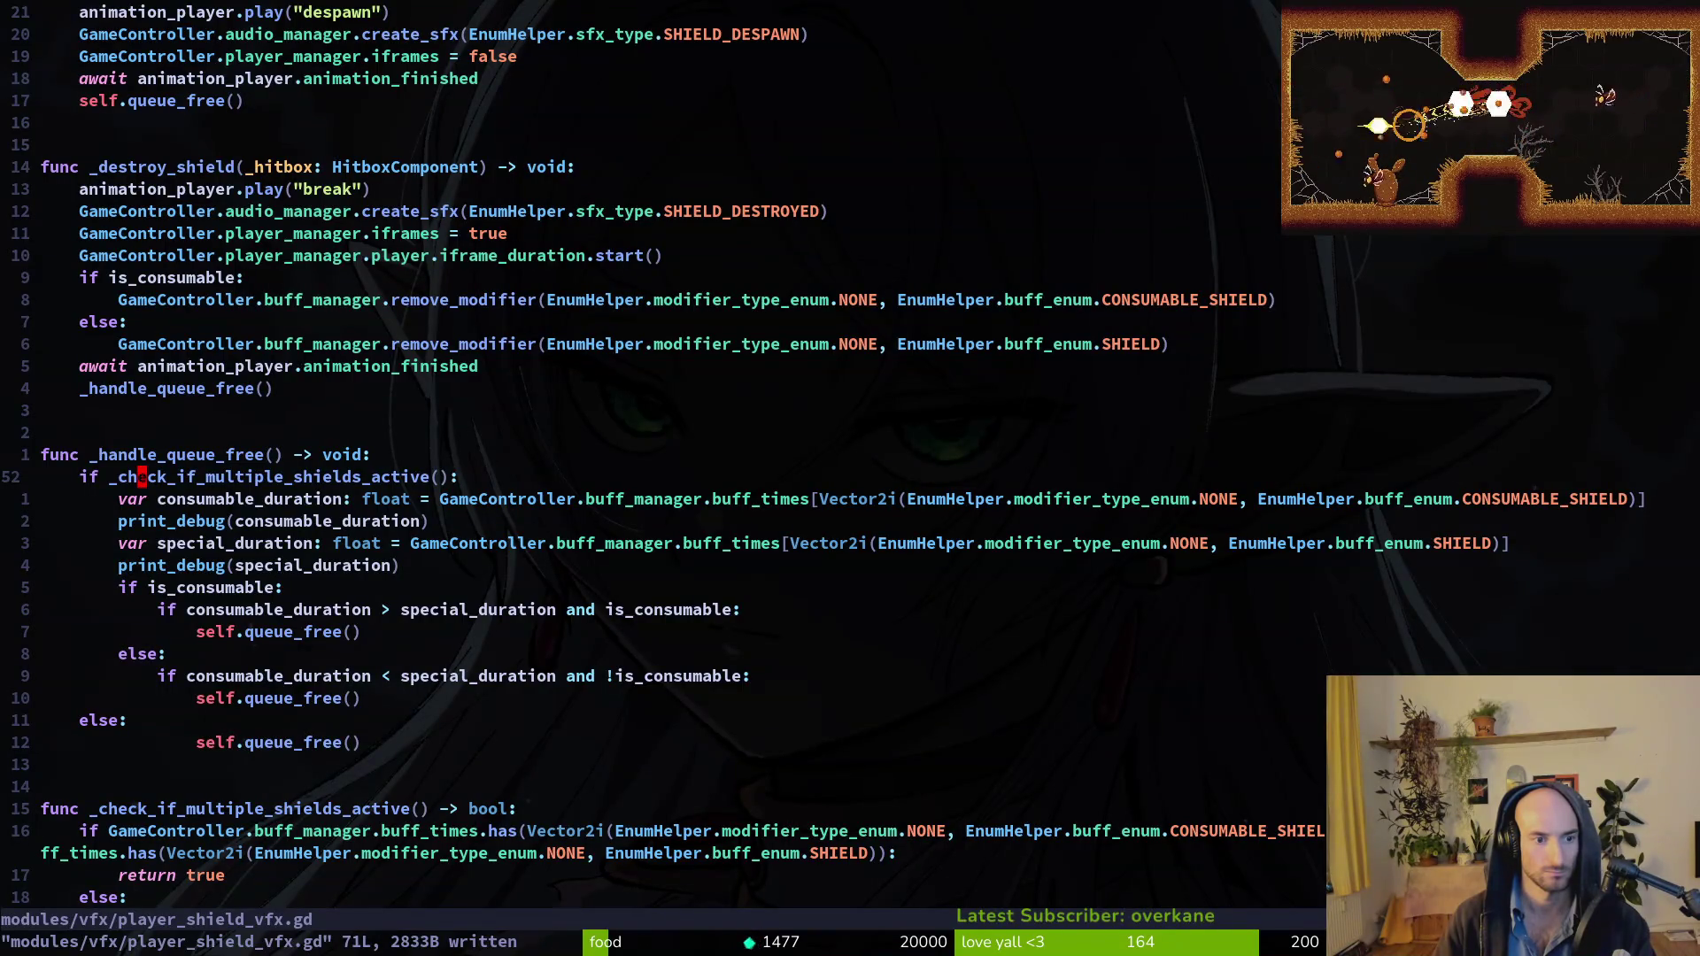
{"action": "key", "text": "j"}
{"action": "key", "text": "V"}
{"action": "key", "text": "j"}
{"action": "key", "text": "j"}
{"action": "key", "text": "y"}
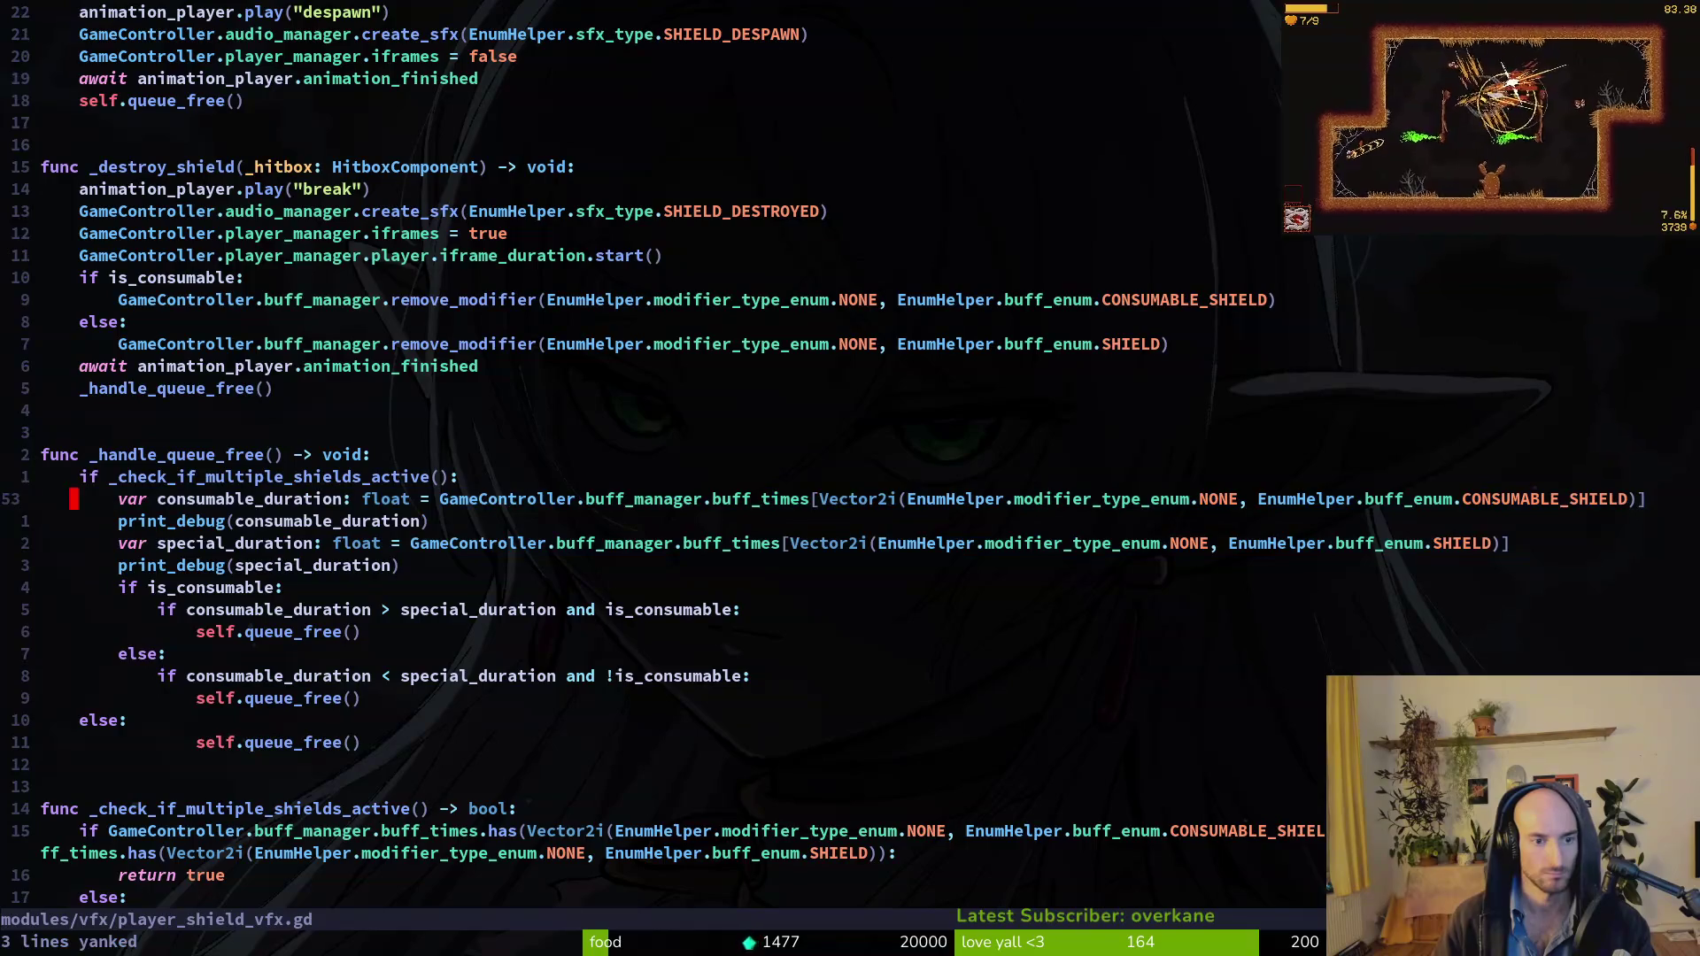
{"action": "key", "text": "k"}
{"action": "key", "text": "1"}
{"action": "key", "text": "4"}
{"action": "key", "text": "k"}
{"action": "key", "text": "p"}
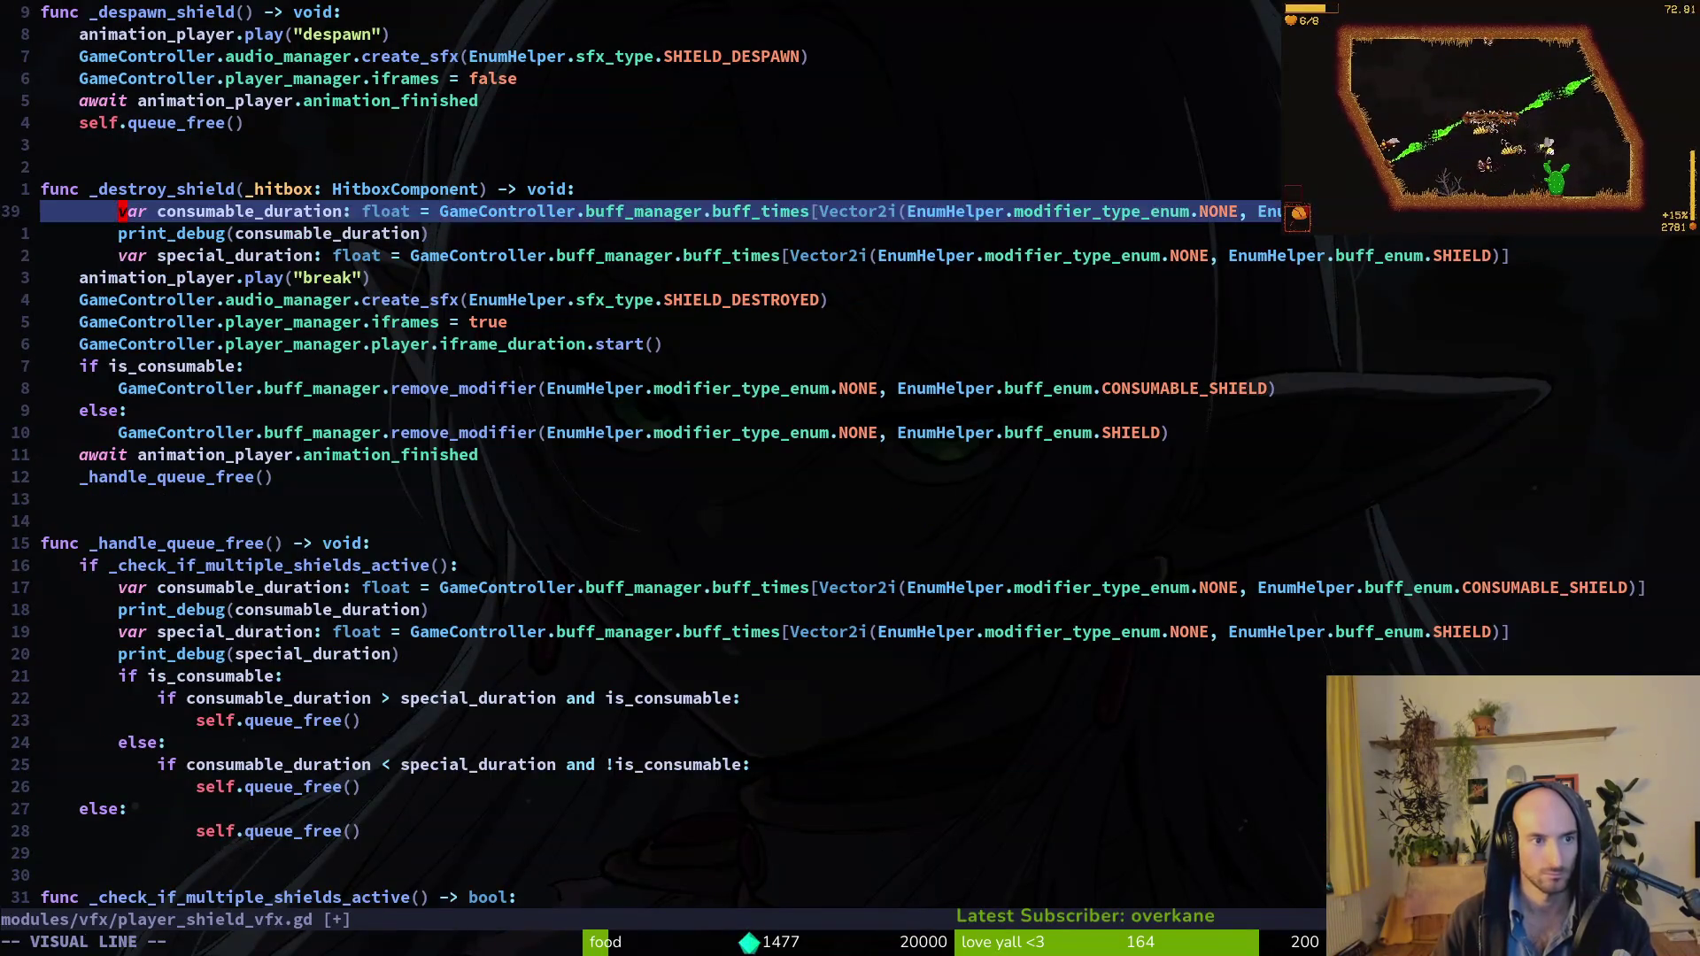
Try dedenting the pasted lines, then undo the paste and save the file.
{"action": "key", "text": "V"}
{"action": "key", "text": "j"}
{"action": "key", "text": "j"}
{"action": "key", "text": "less"}
{"action": "type", "text": "u"}
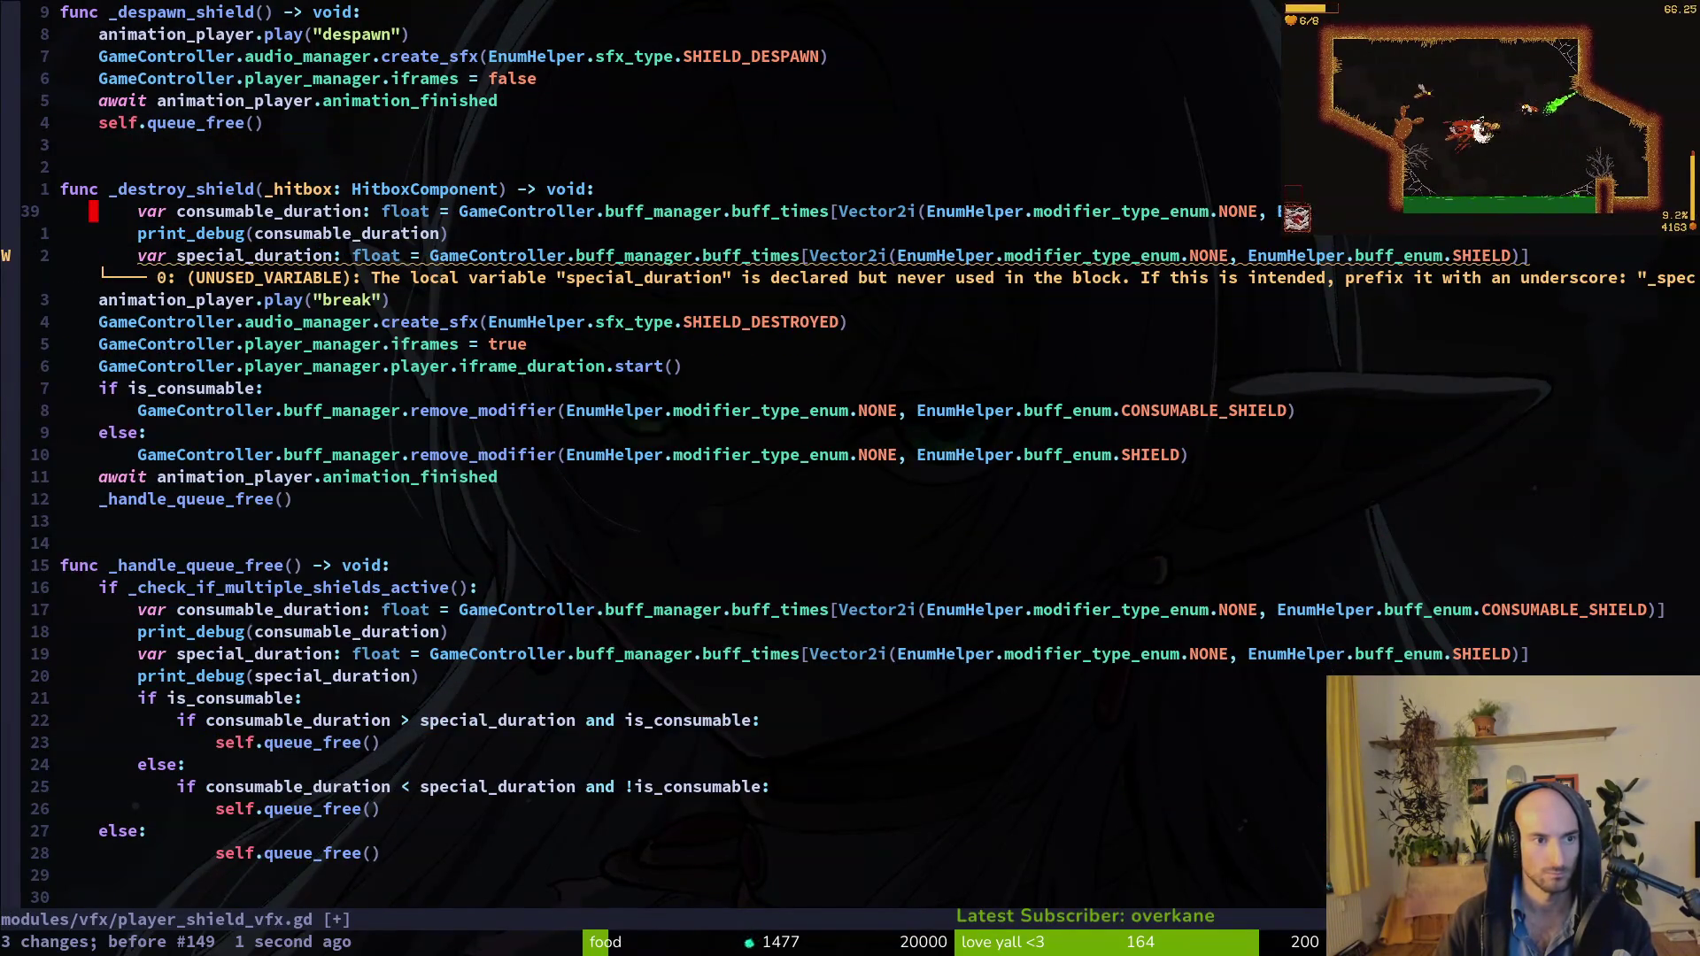
{"action": "type", "text": "u:w"}
{"action": "key", "text": "Return"}
Return to the break animation line in _destroy_shield and save the script.
{"action": "key", "text": "j"}
{"action": "key", "text": "j"}
{"action": "key", "text": "j"}
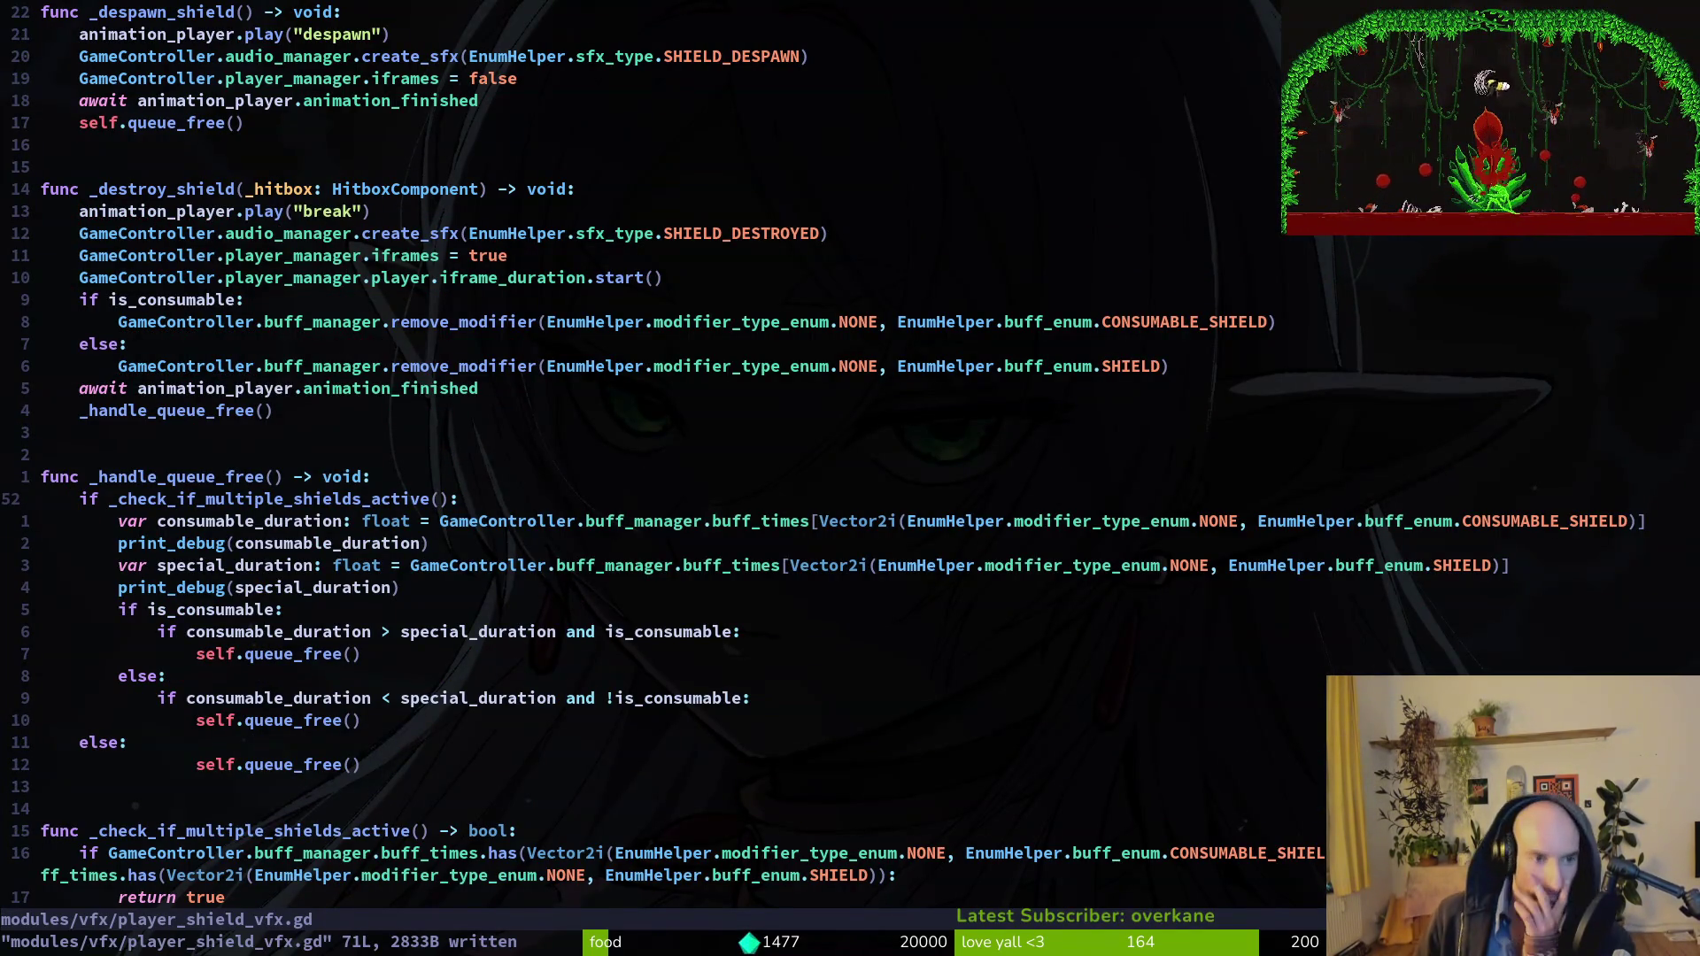
{"action": "key", "text": "j"}
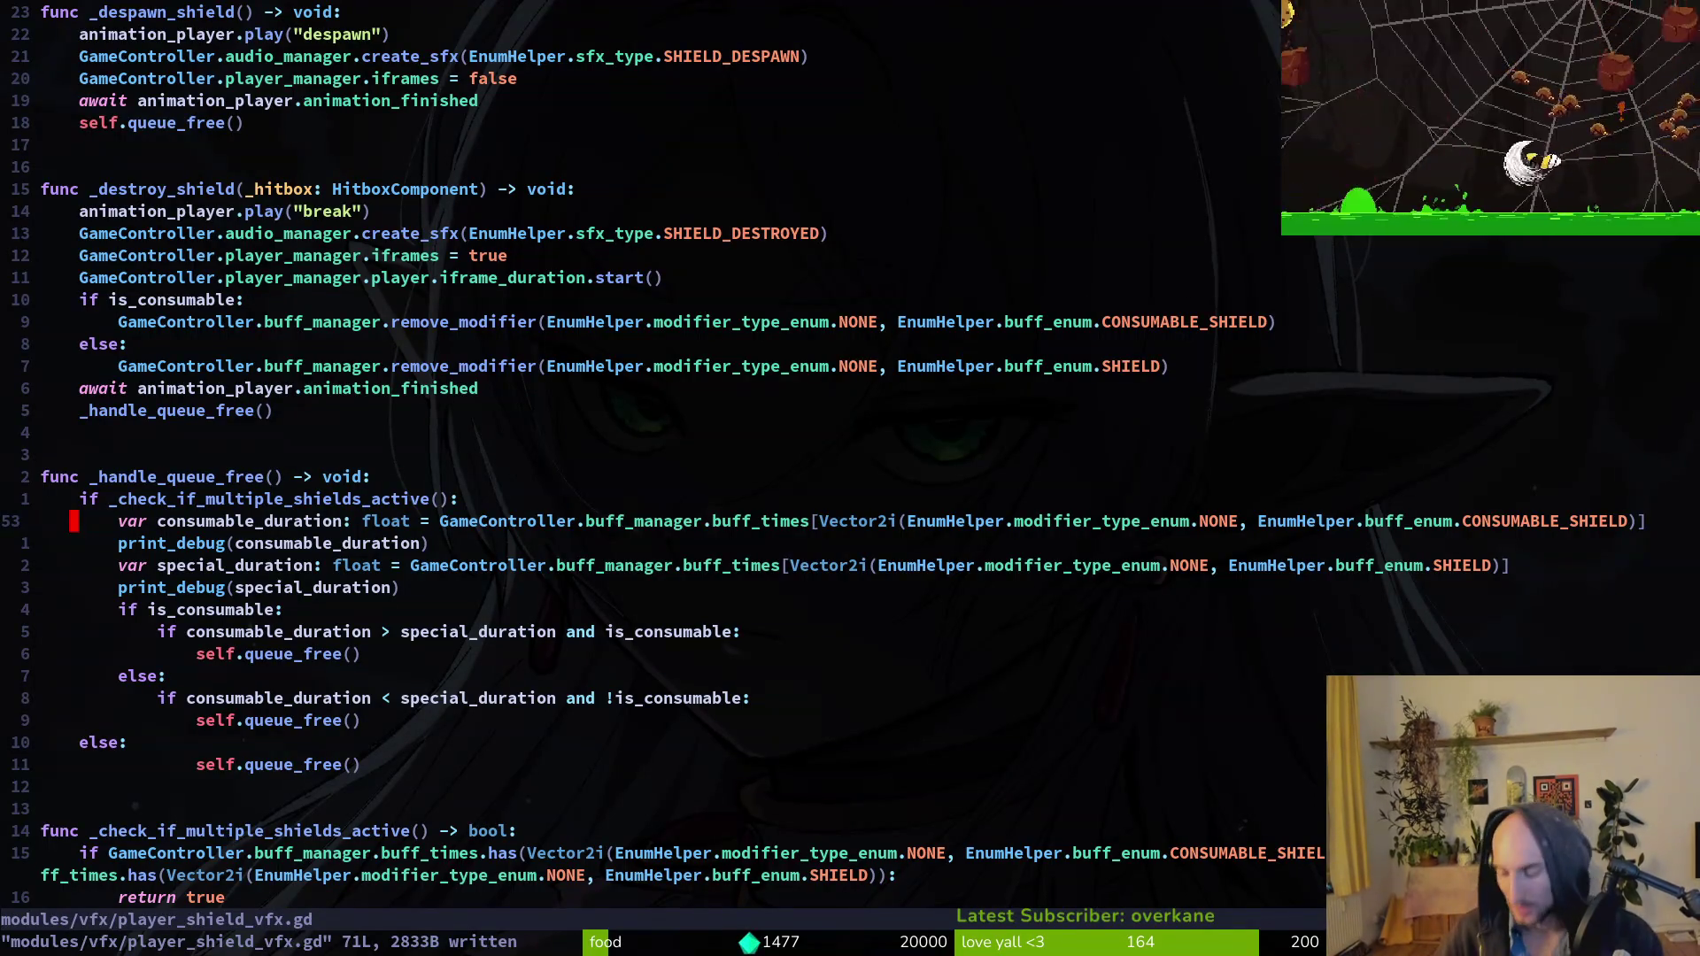
{"action": "key", "text": "k"}
{"action": "key", "text": "7"}
{"action": "key", "text": "k"}
{"action": "key", "text": "8"}
{"action": "key", "text": "k"}
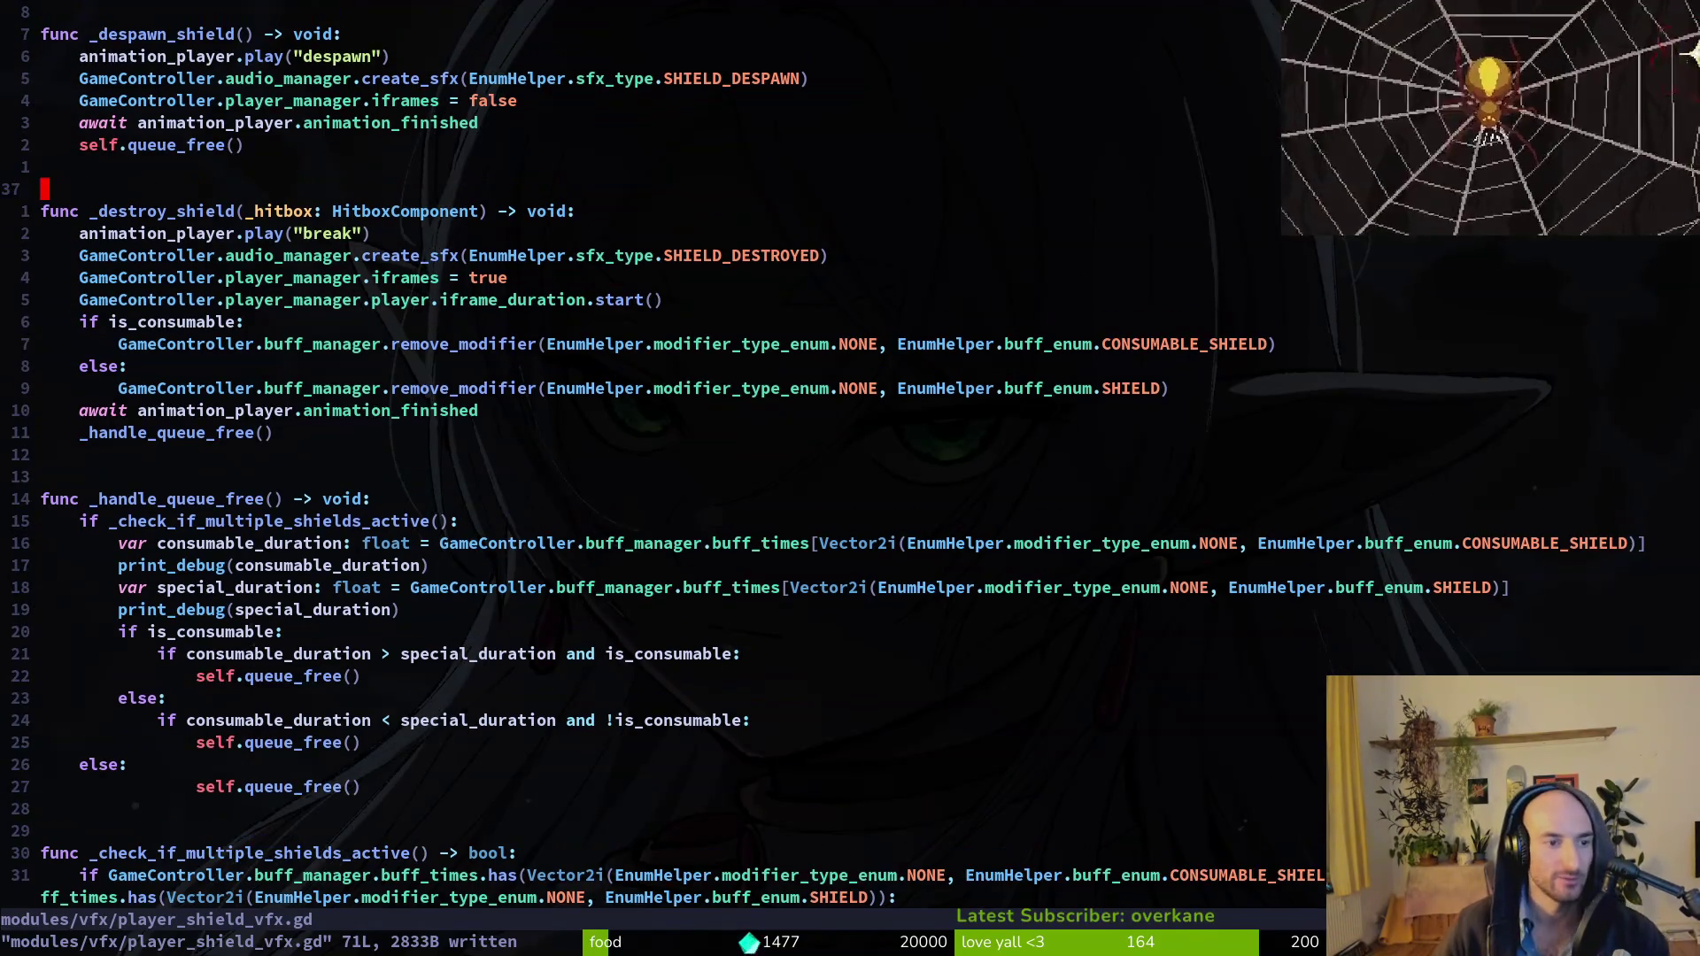
{"action": "key", "text": "j"}
{"action": "key", "text": "j"}
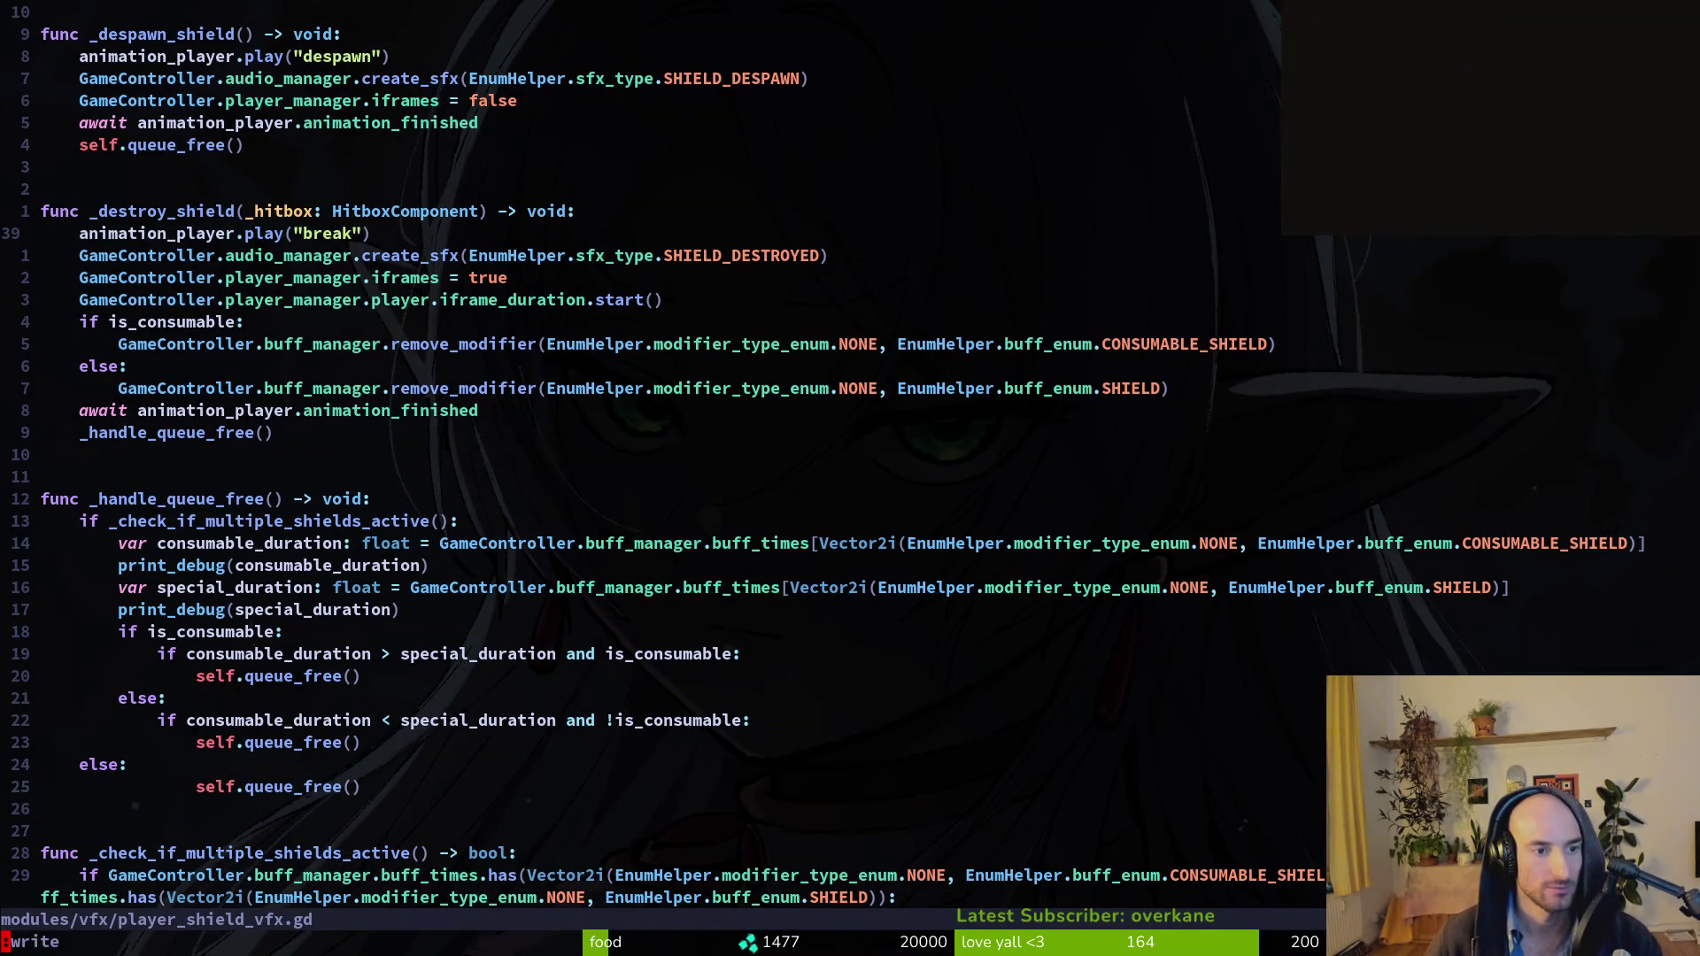
{"action": "type", "text": ":w"}
{"action": "key", "text": "Return"}
{"action": "key", "text": "1"}
Add an else: line below the first queue_free in _handle_queue_free.
{"action": "key", "text": "2"}
{"action": "key", "text": "j"}
{"action": "key", "text": "5"}
{"action": "key", "text": "j"}
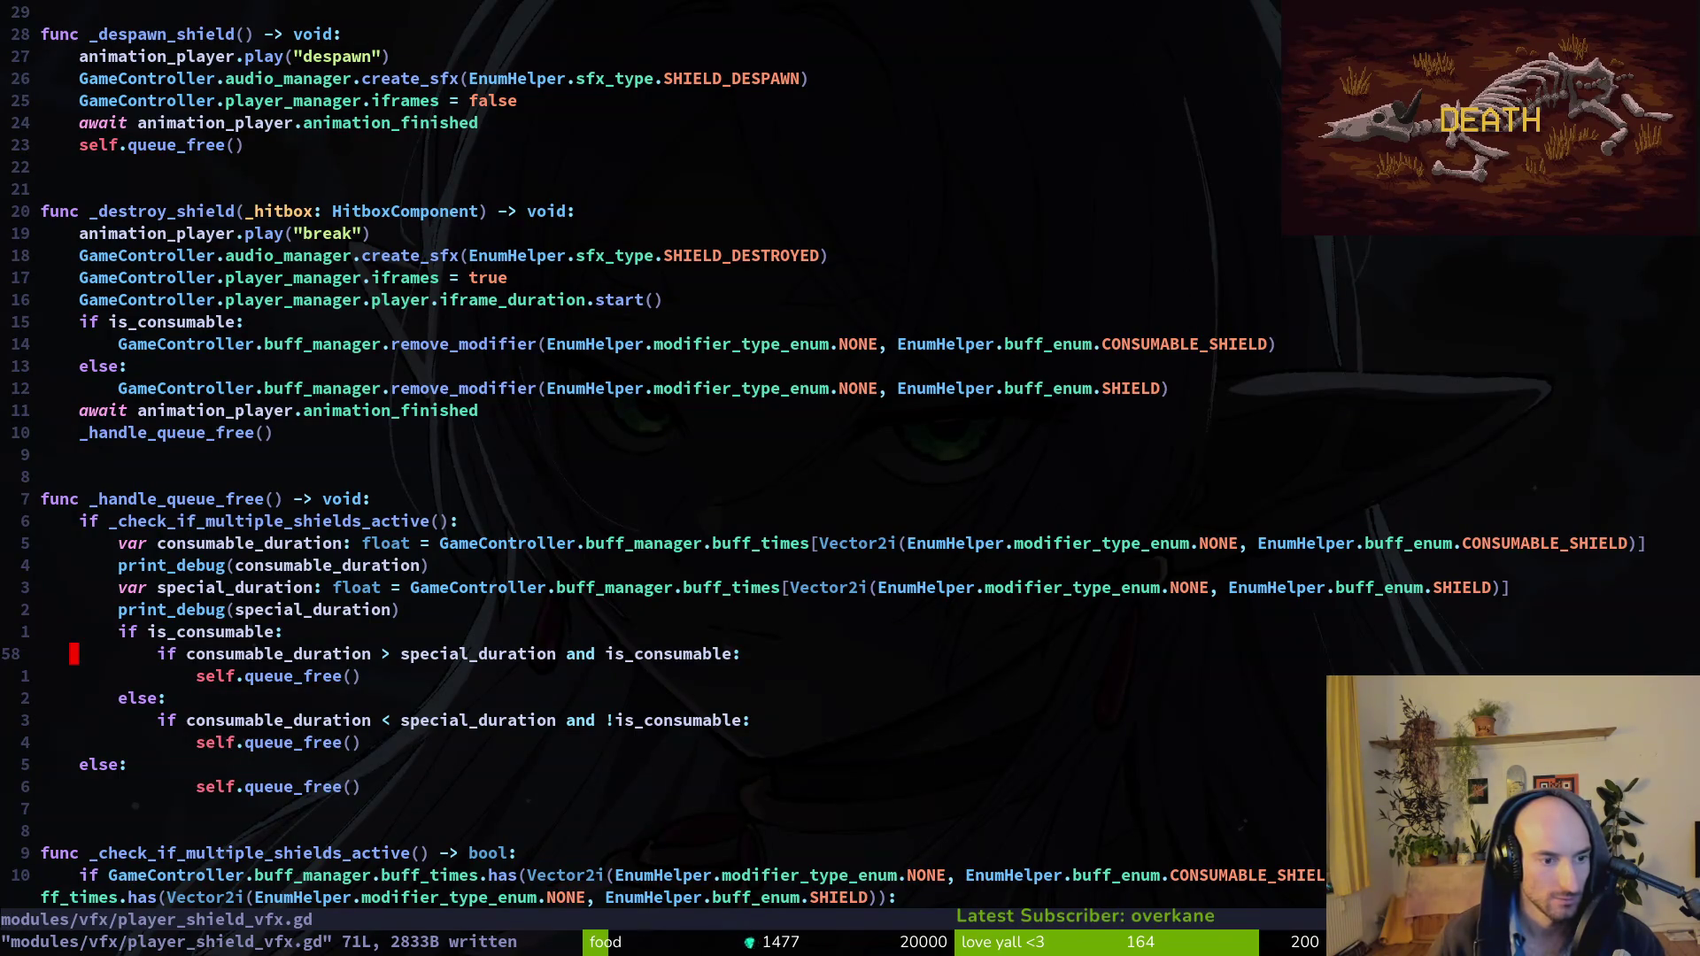
{"action": "key", "text": "o"}
{"action": "key", "text": "BackSpace"}
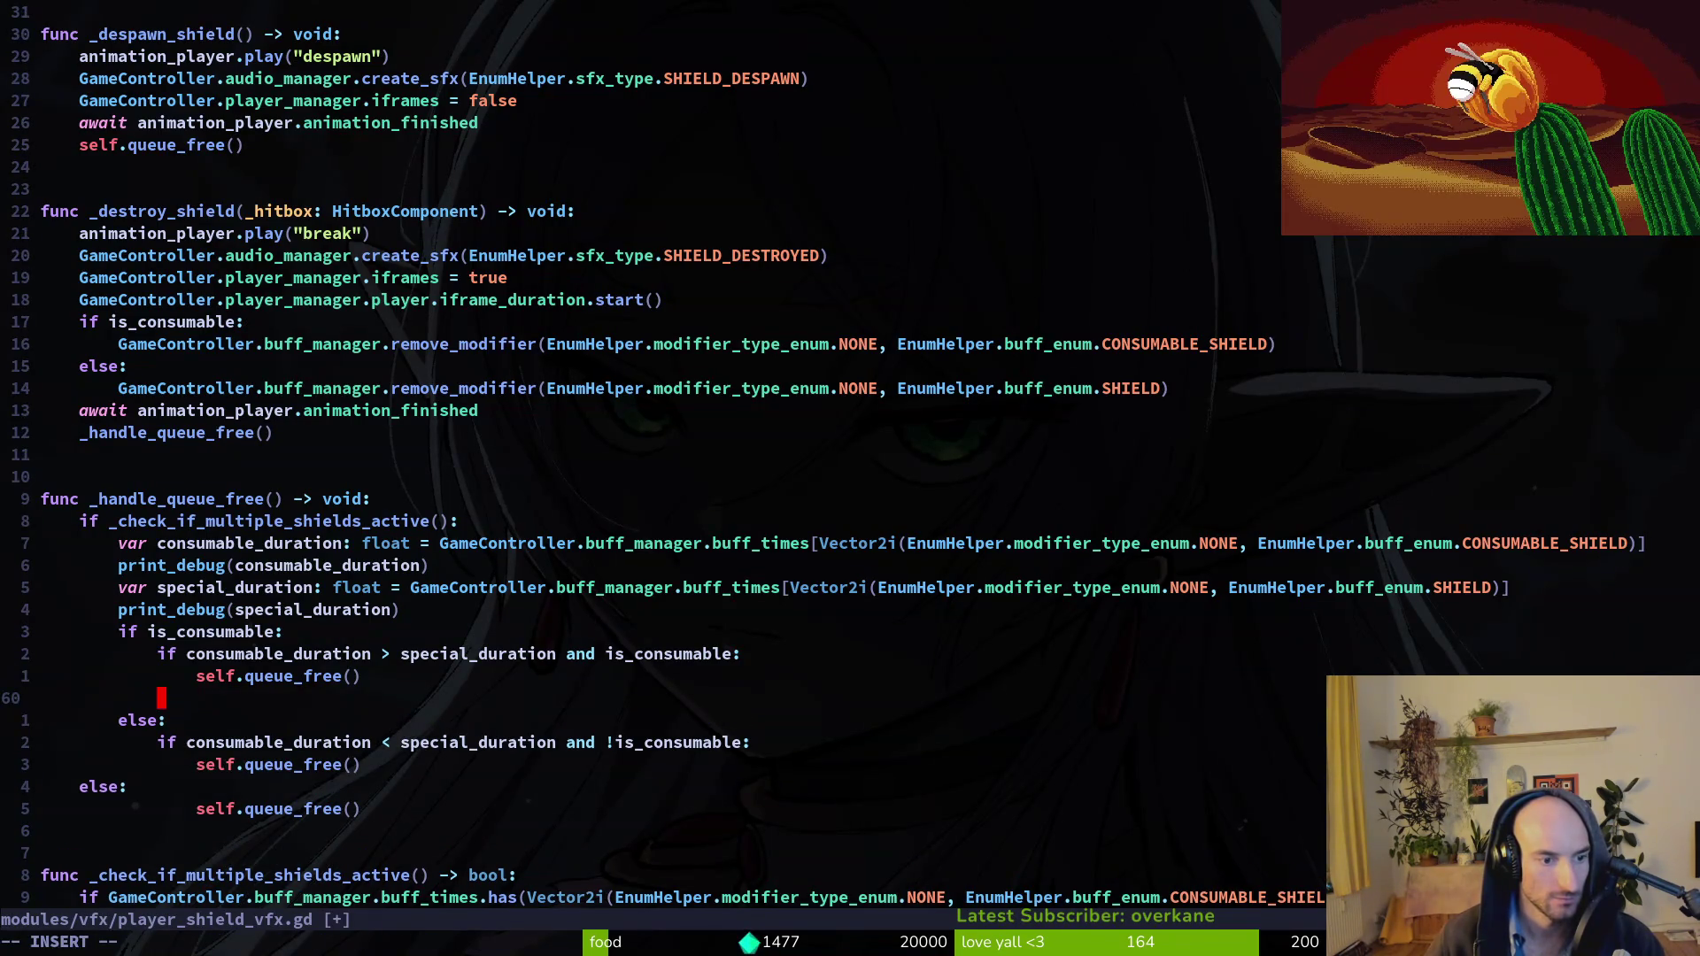
{"action": "type", "text": "else:"}
{"action": "key", "text": "Escape"}
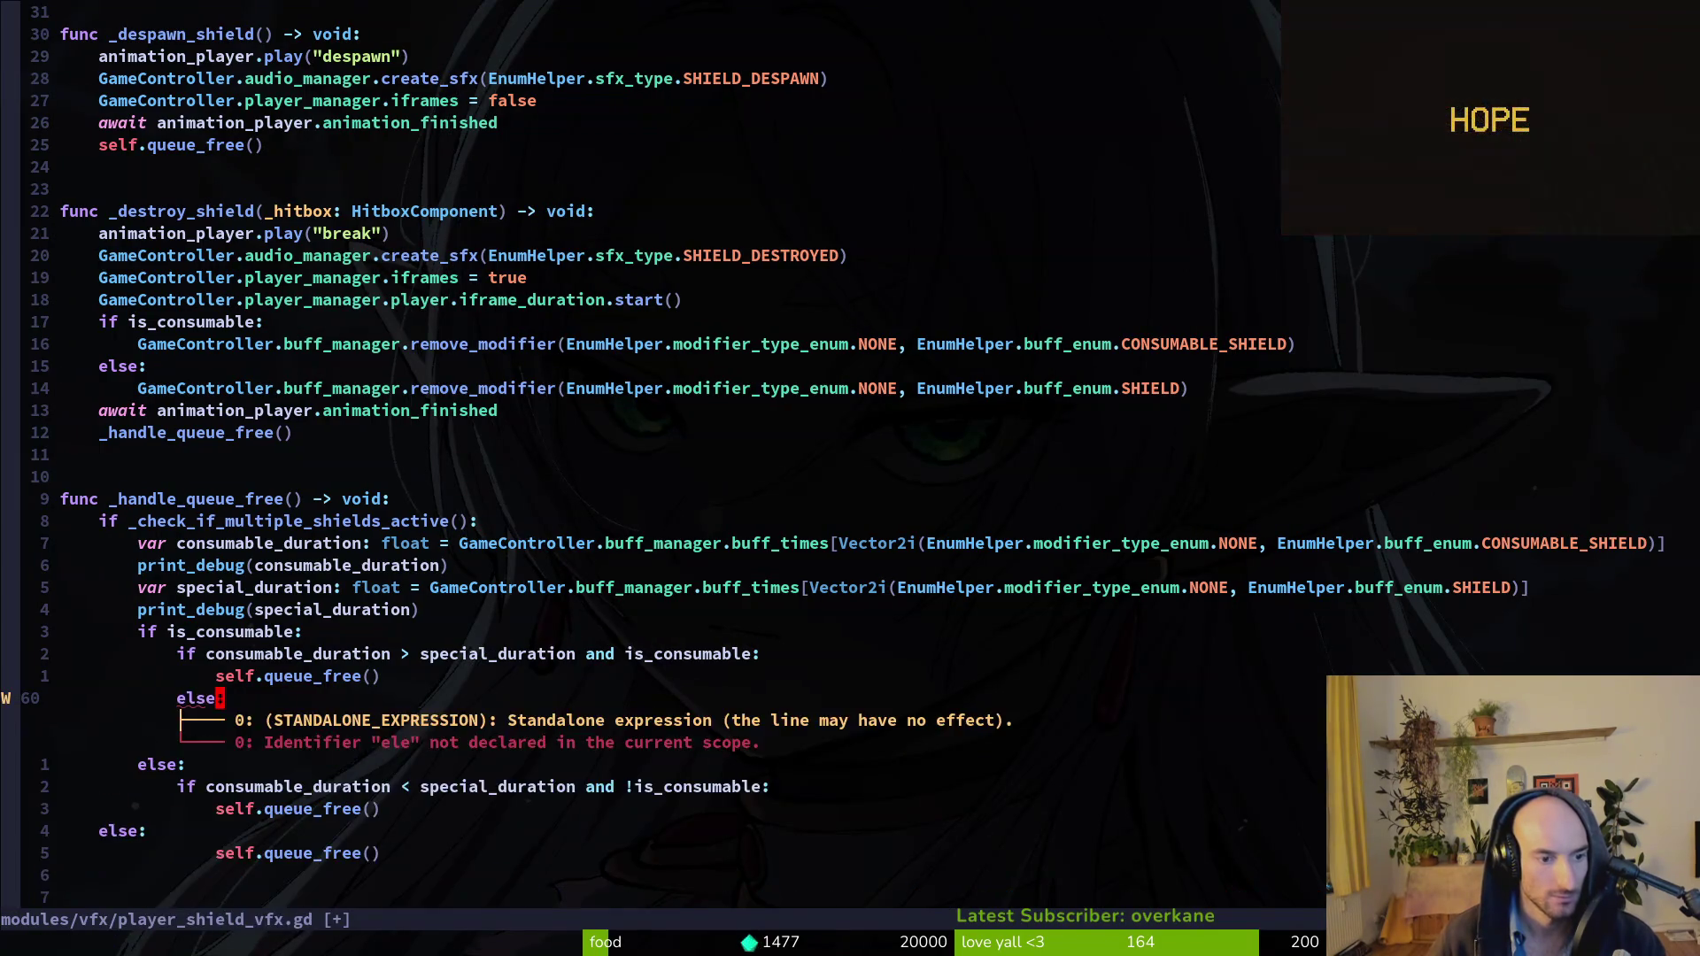
Under that else, add an indented animation line that plays "active" instead of break.
{"action": "key", "text": "p"}
{"action": "key", "text": "V"}
{"action": "key", "text": "greater"}
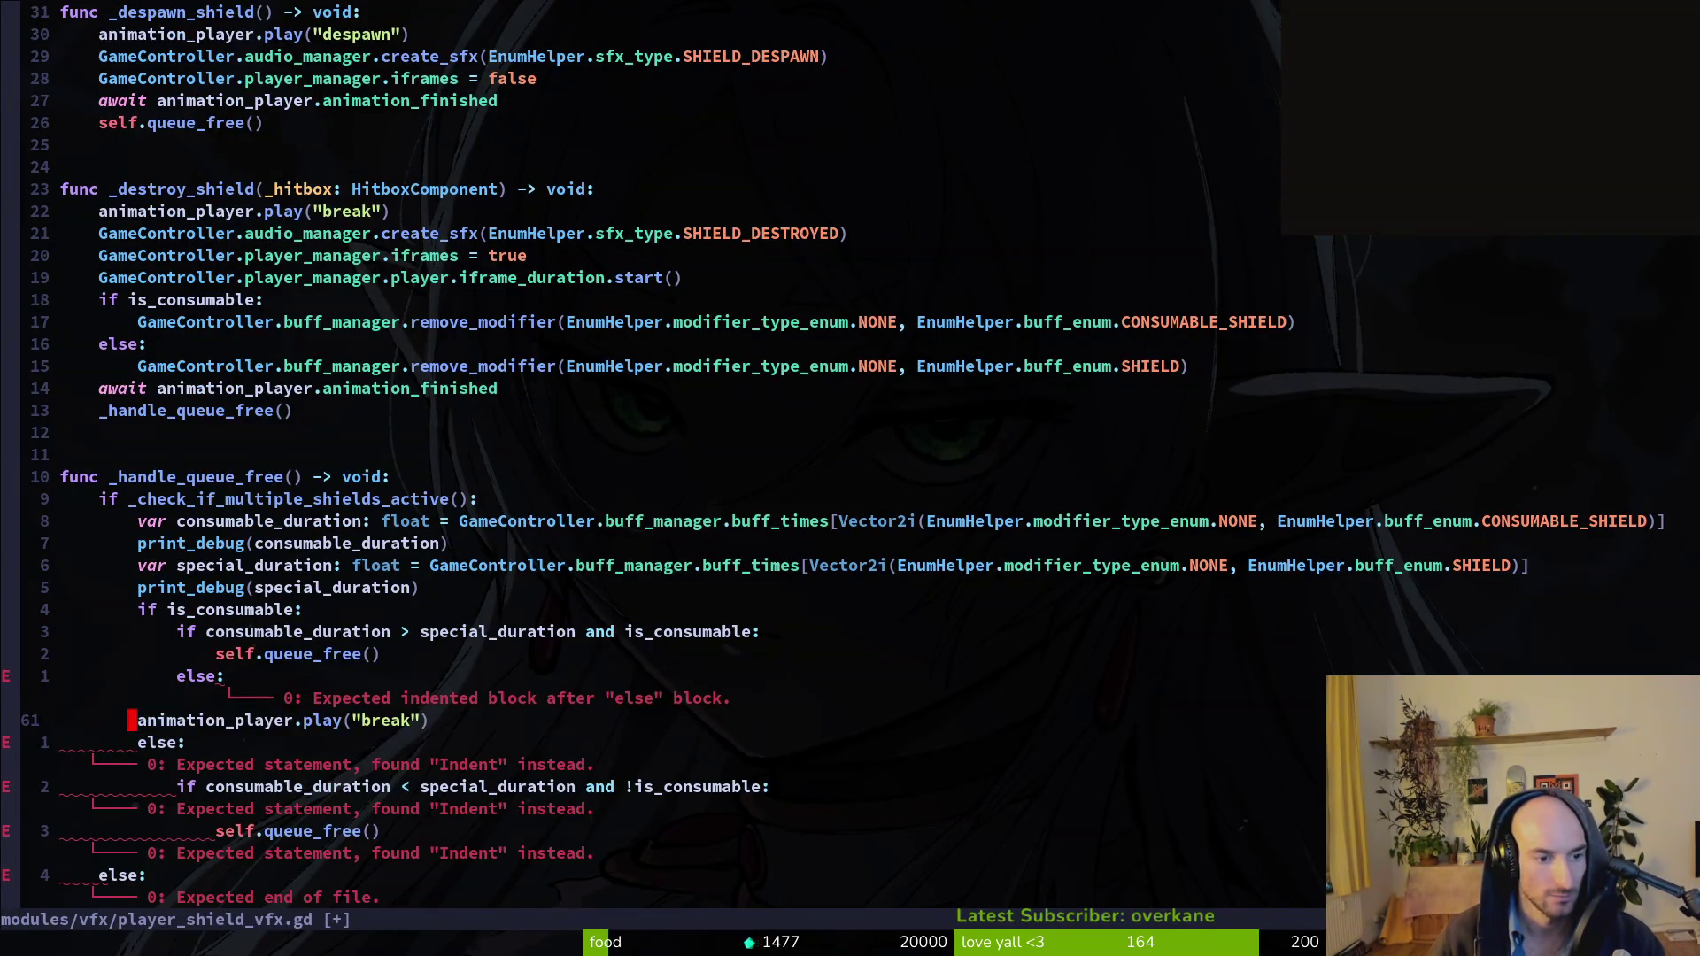
{"action": "key", "text": "period"}
{"action": "key", "text": "dollar"}
{"action": "key", "text": "c"}
{"action": "key", "text": "i"}
{"action": "key", "text": "quotedbl"}
{"action": "type", "text": "active"}
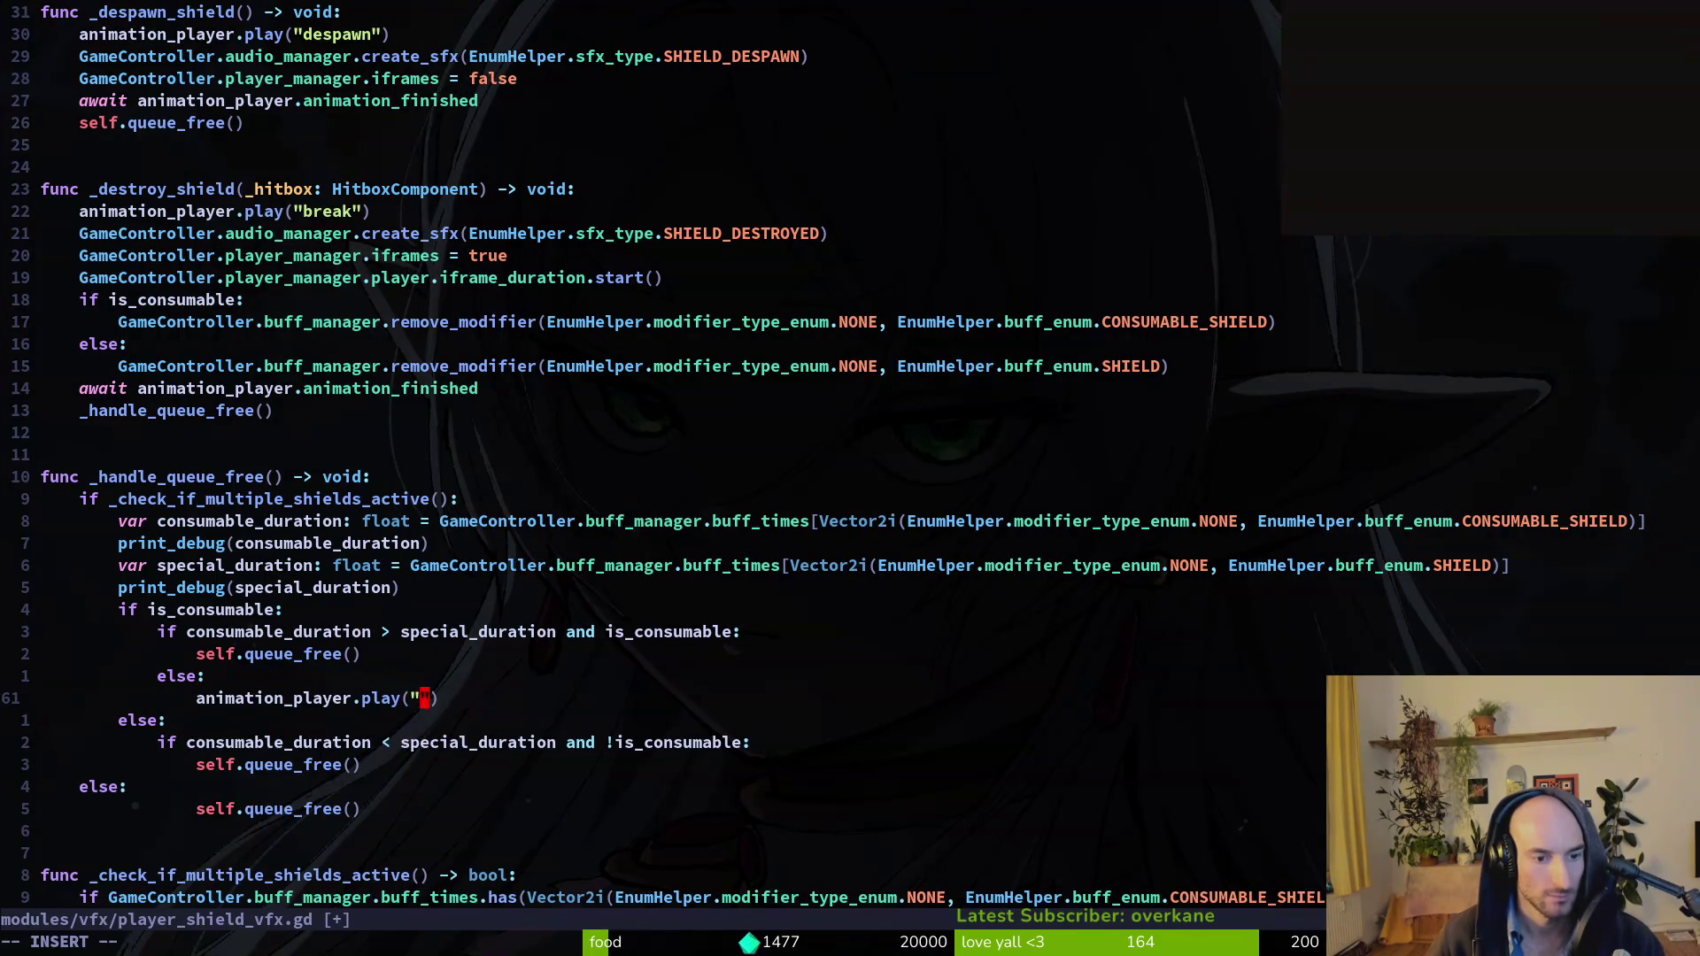
{"action": "key", "text": "Escape"}
Add a second else branch with animation_player.play("active") and save with :write.
{"action": "key", "text": "j"}
{"action": "key", "text": "j"}
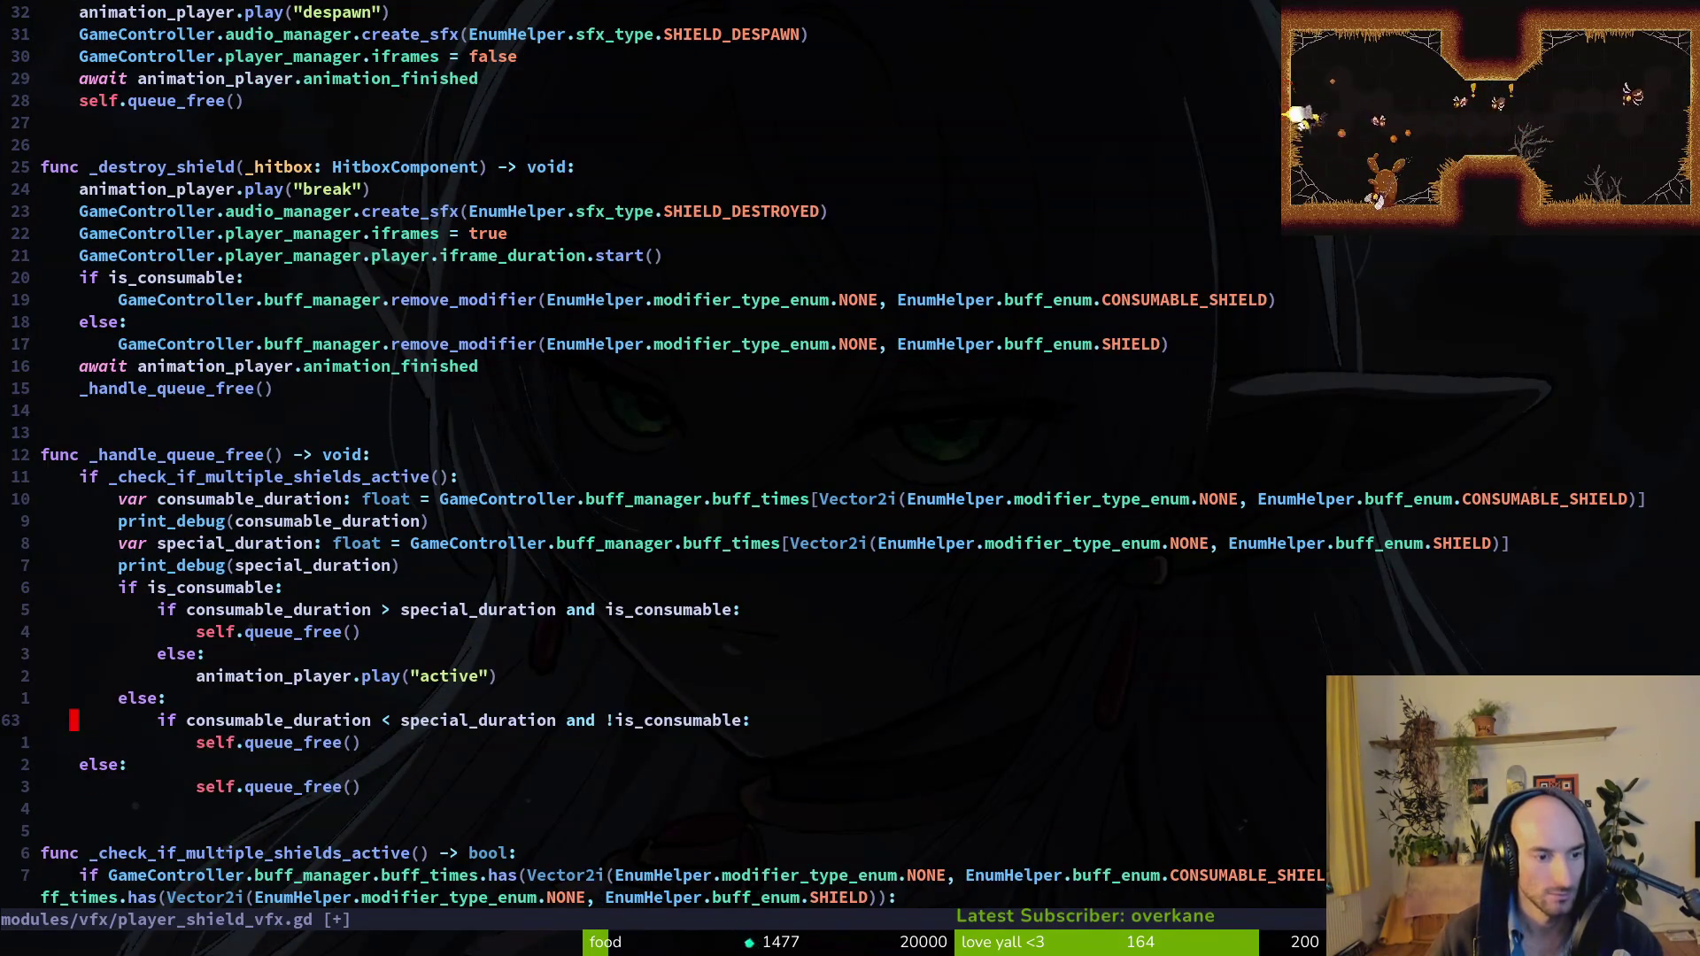
{"action": "type", "text": "o"}
{"action": "type", "text": "lse:"}
{"action": "key", "text": "Return"}
{"action": "type", "text": "animation_player.play(\"active\")"}
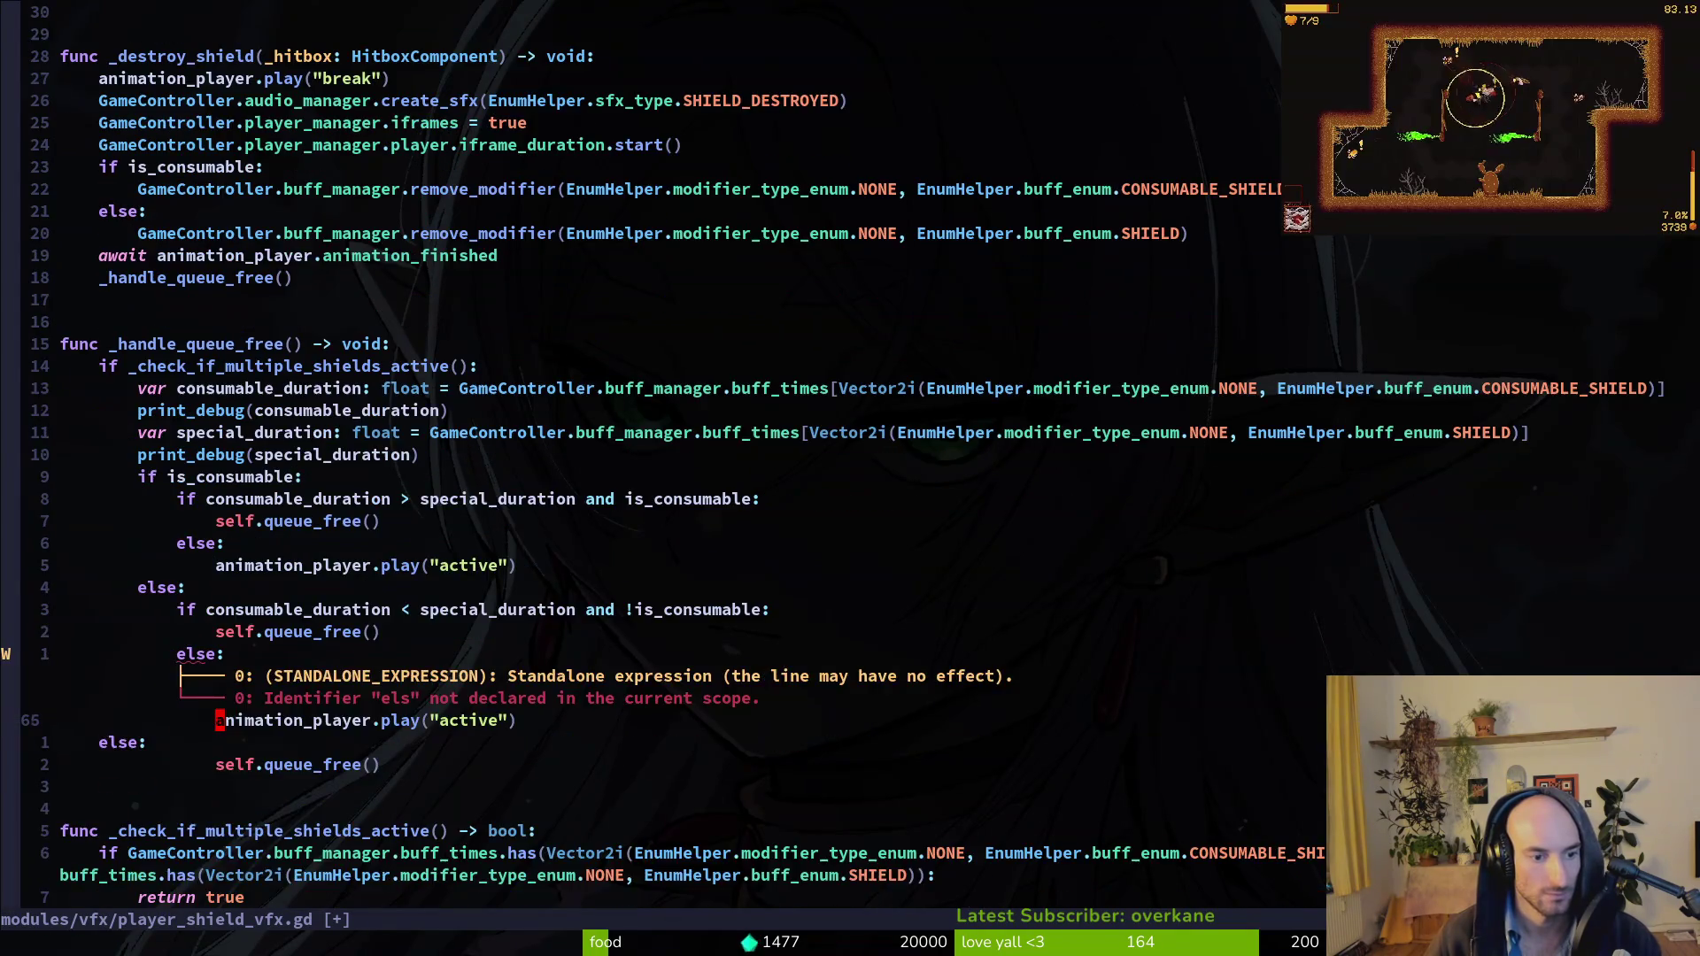
{"action": "key", "text": "Escape"}
{"action": "type", "text": ":write"}
{"action": "key", "text": "Return"}
{"action": "key", "text": "alt+Tab"}
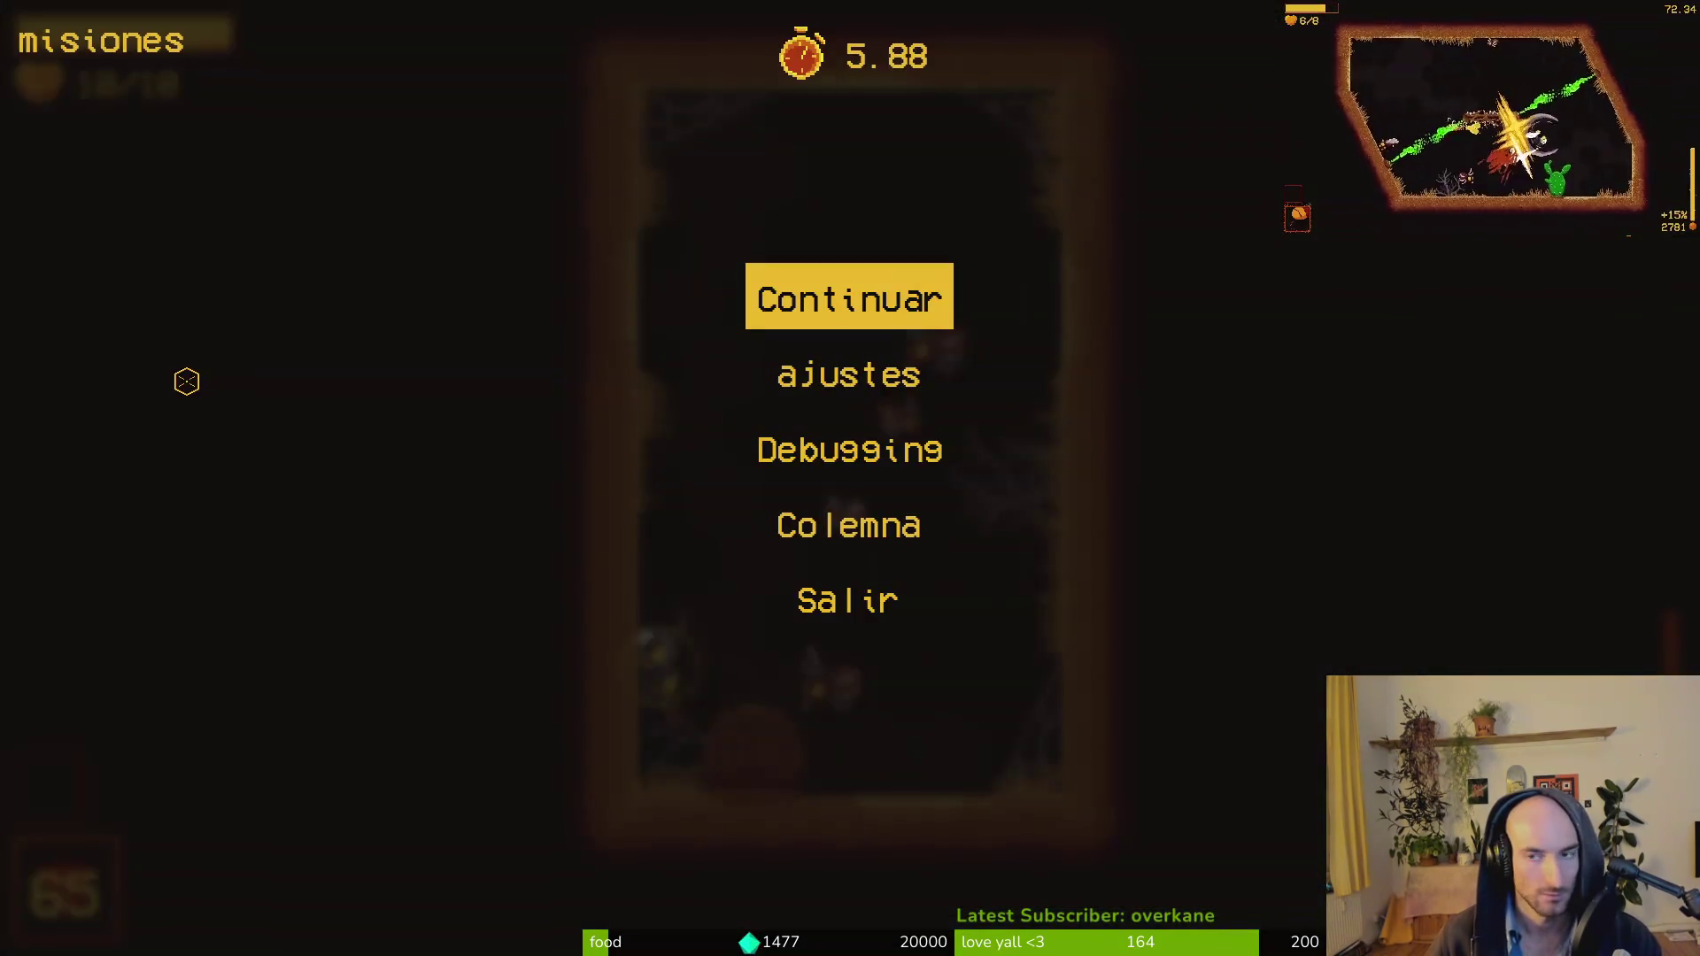
Relaunch the game with F5 and buy the shield (escudo) in the hive shop.
{"action": "key", "text": "alt+Tab"}
{"action": "key", "text": "F5"}
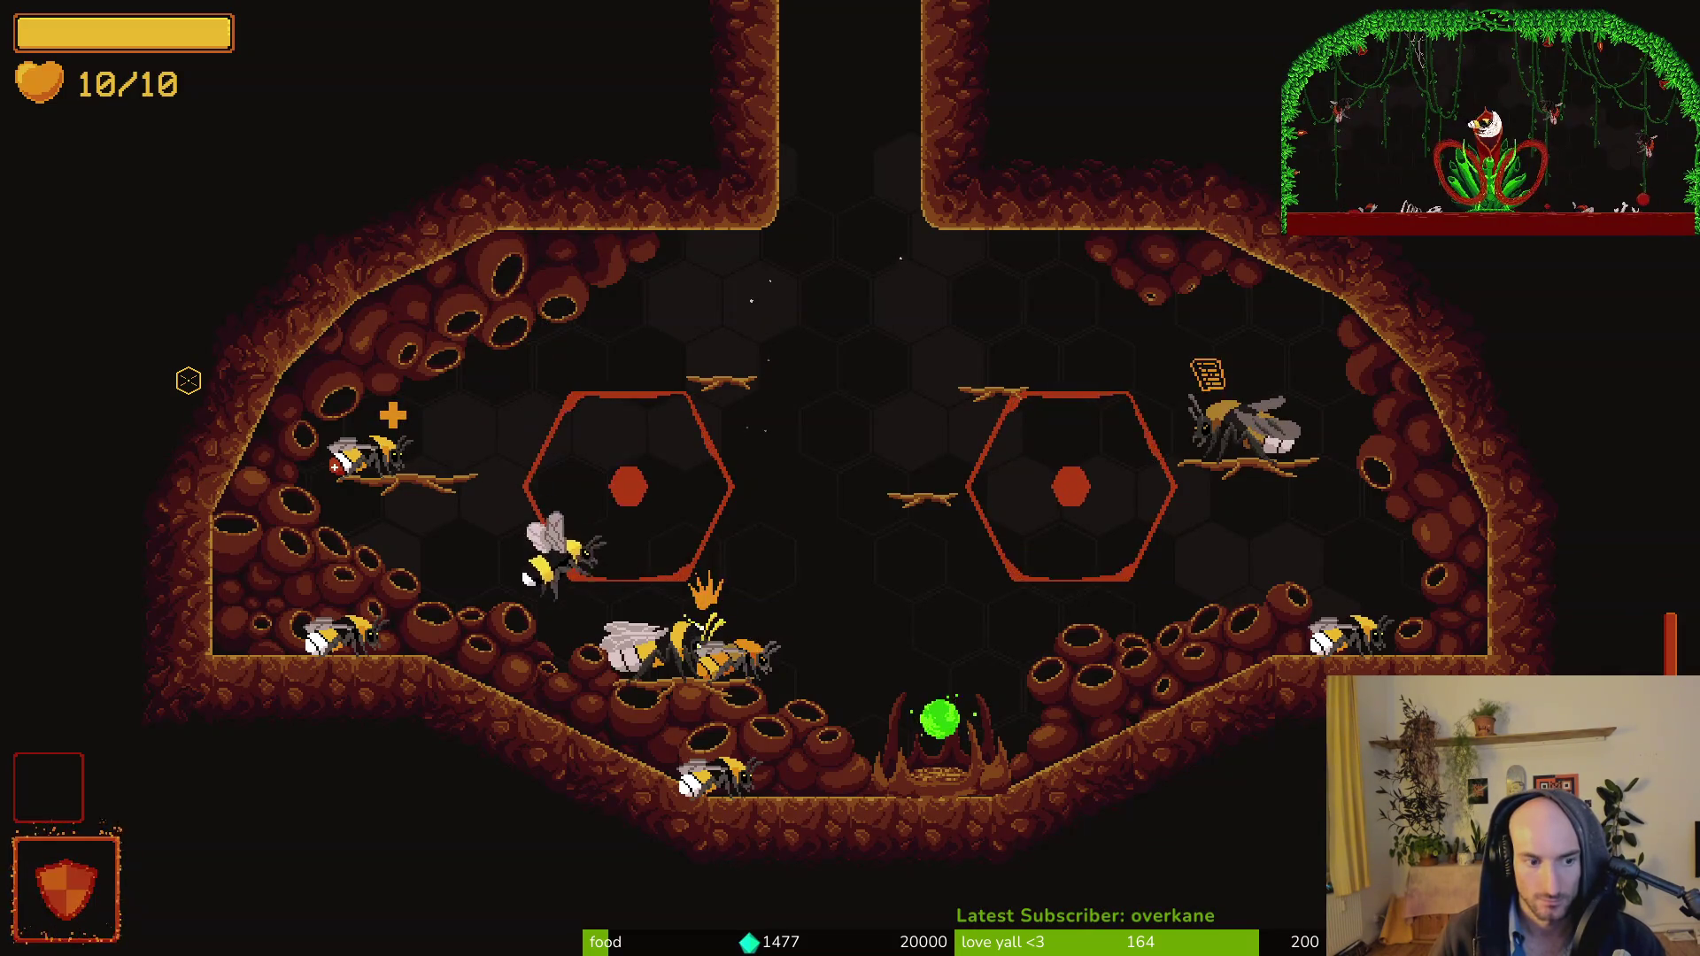
{"action": "key", "text": "a"}
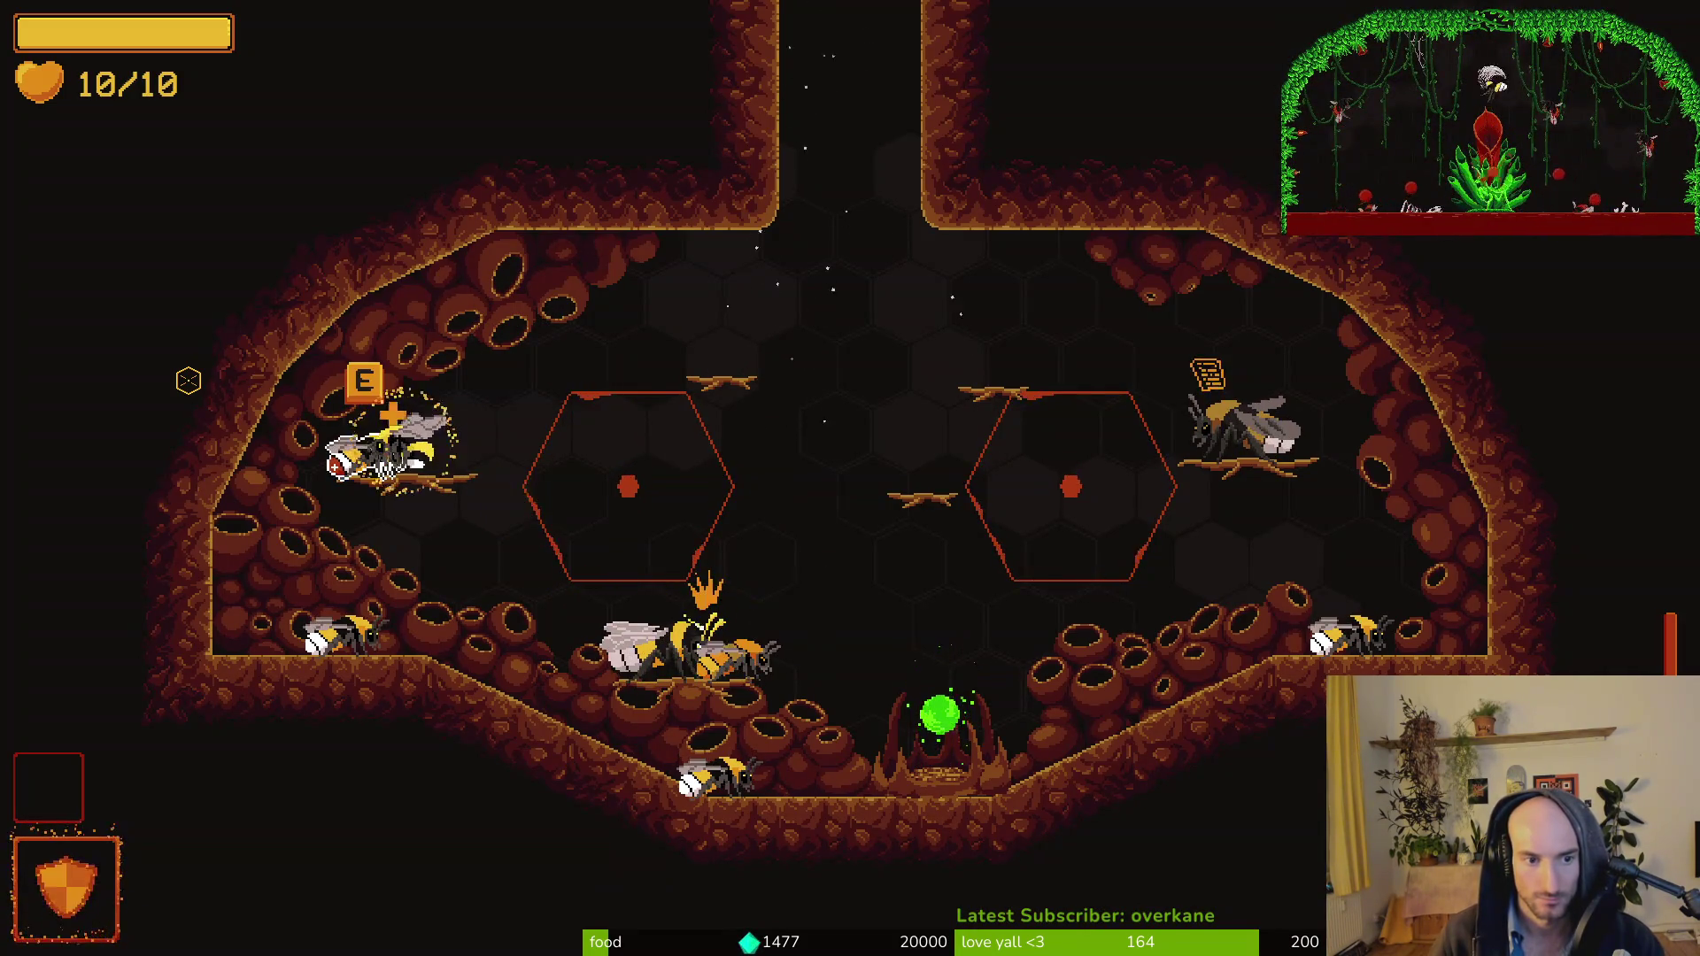
{"action": "key", "text": "e"}
{"action": "key", "text": "d"}
{"action": "key", "text": "d"}
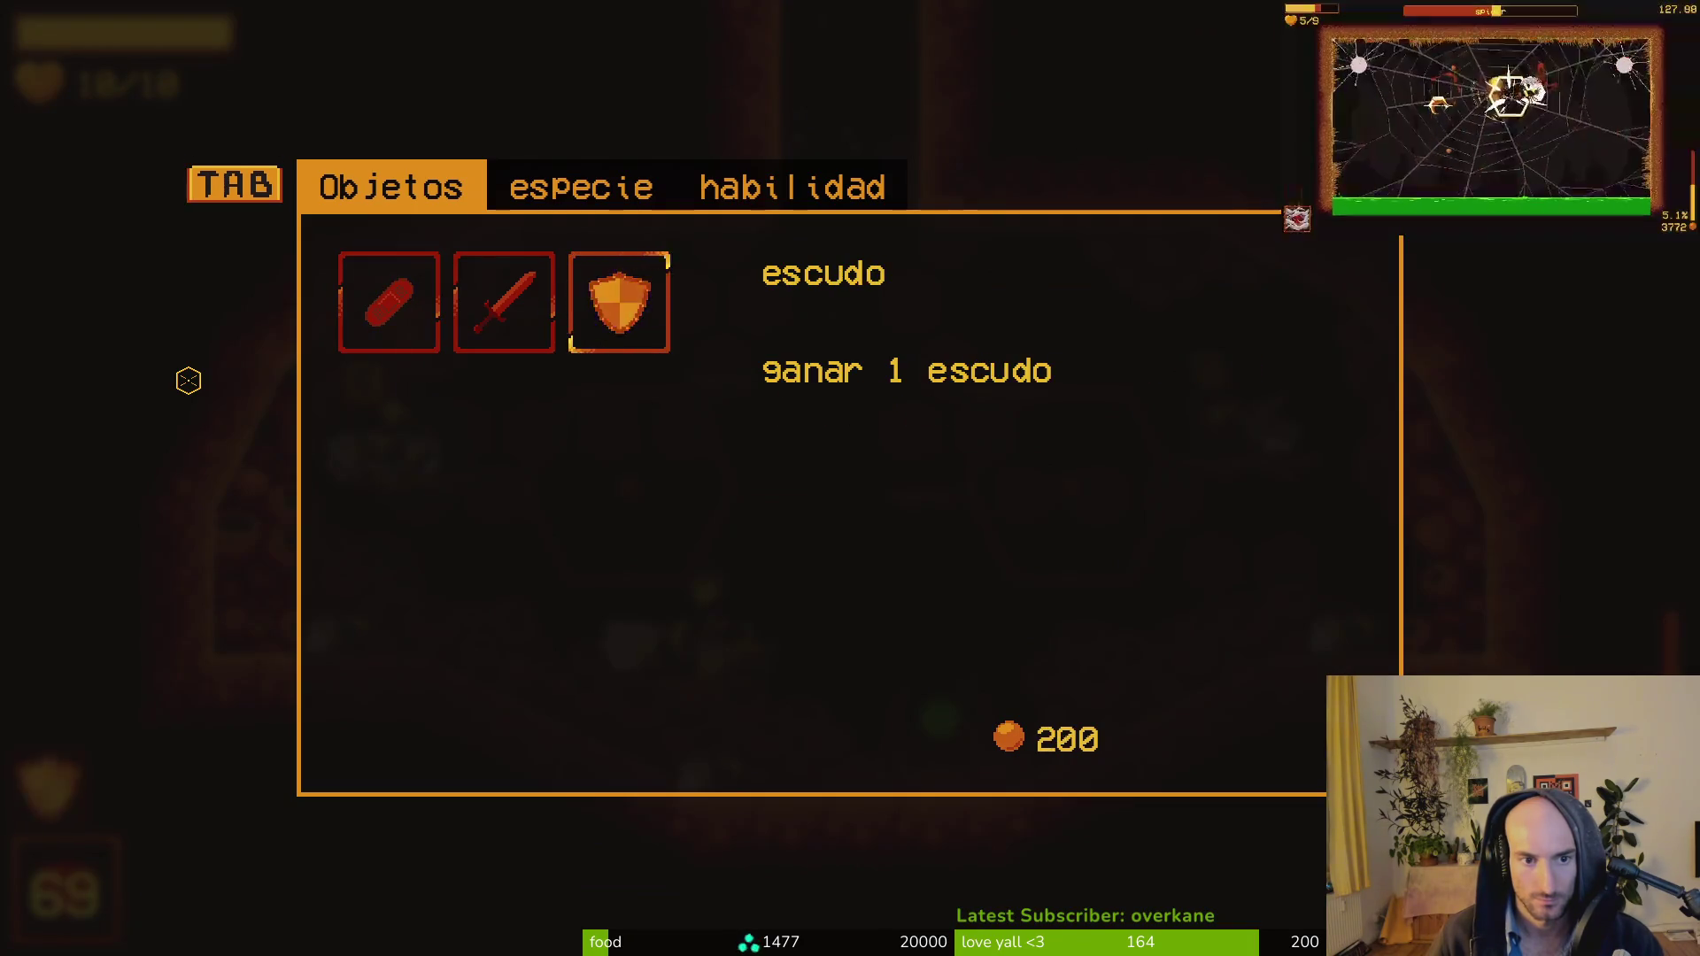
{"action": "key", "text": "e"}
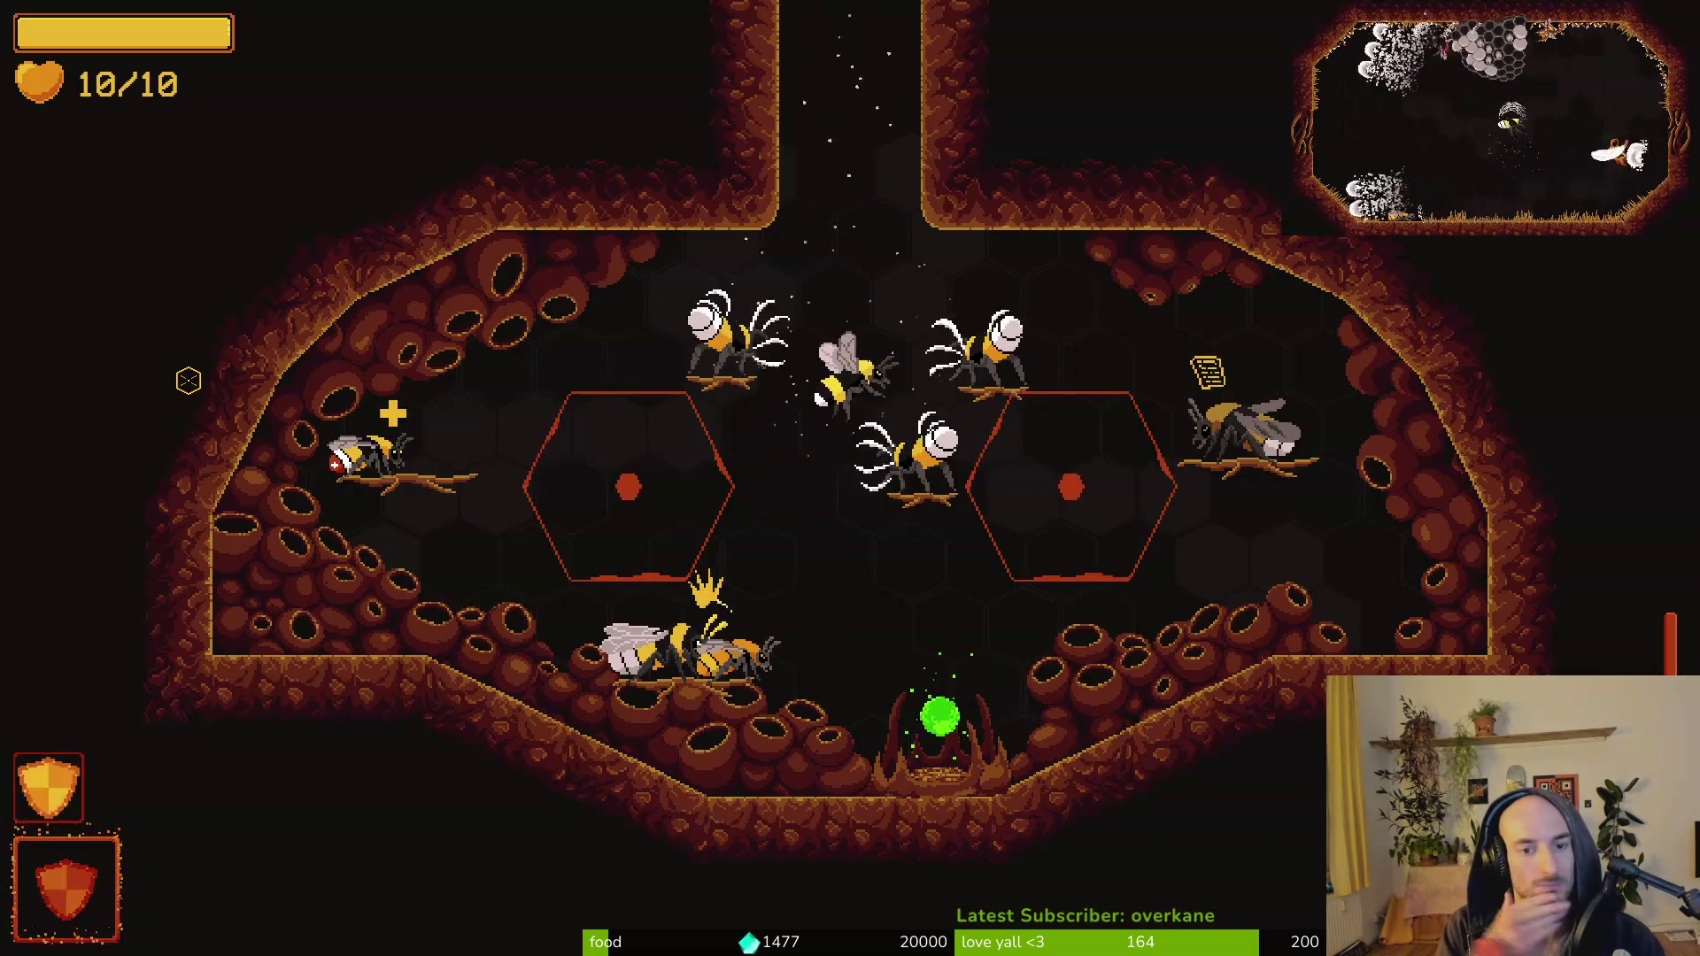
Fly into the cave, activate the shield, fight briefly, then pause and leave the game.
{"action": "key", "text": "w"}
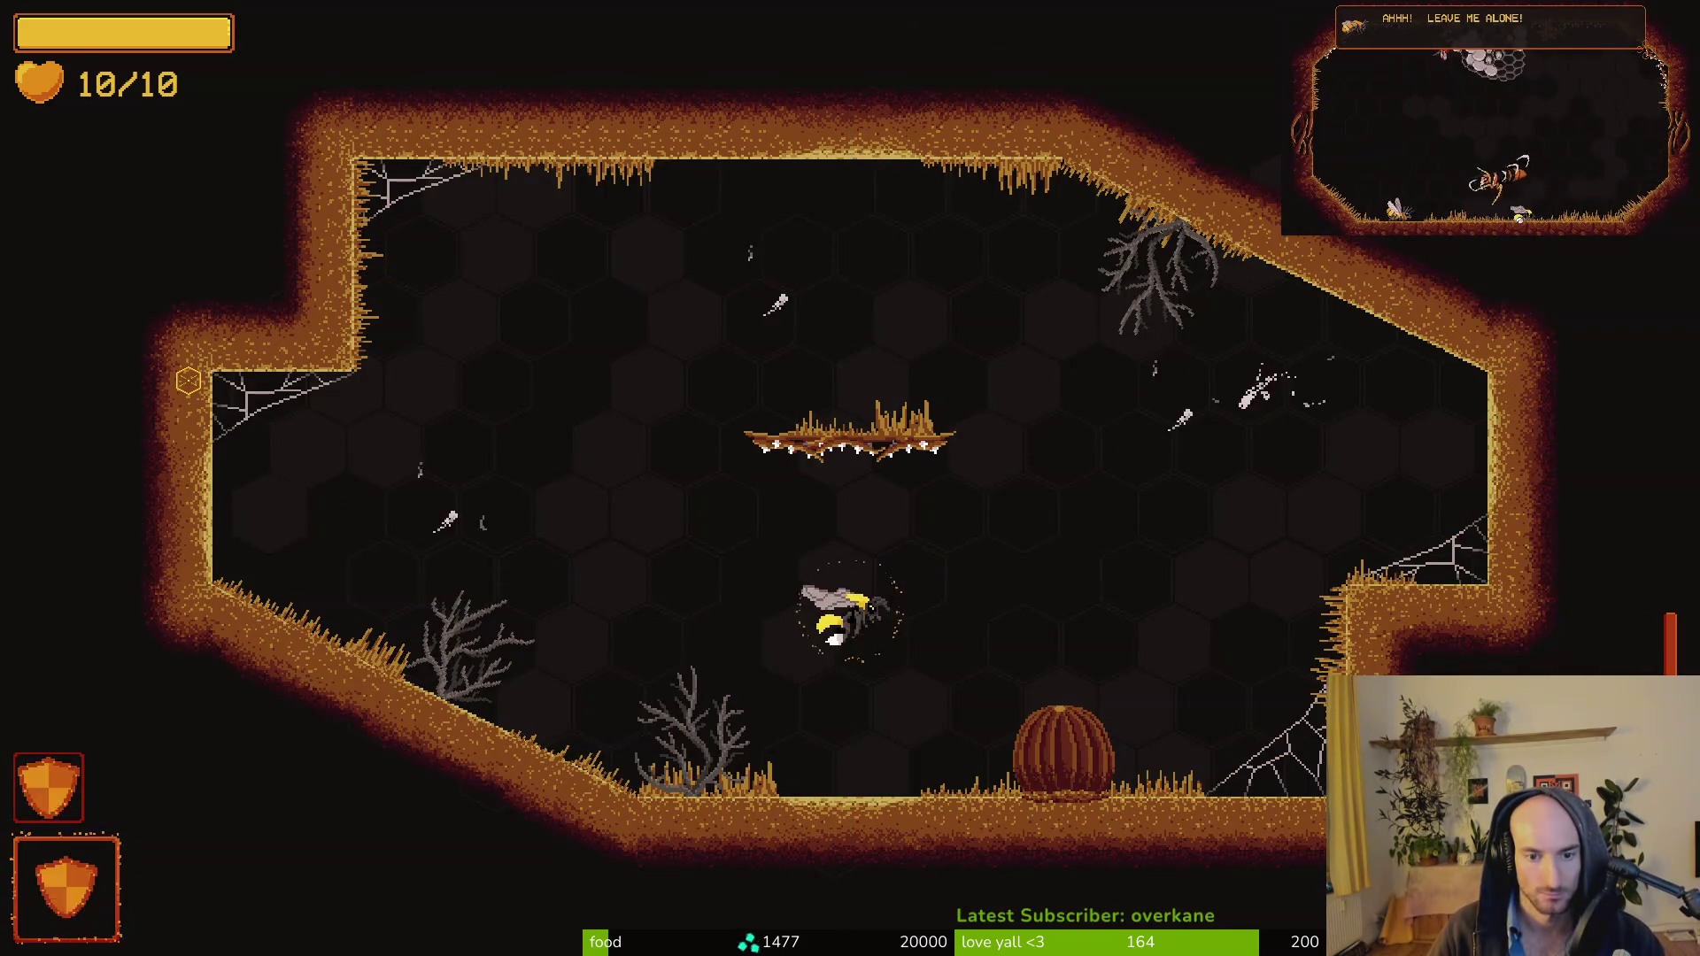
{"action": "key", "text": "q"}
{"action": "key", "text": "s"}
{"action": "key", "text": "d"}
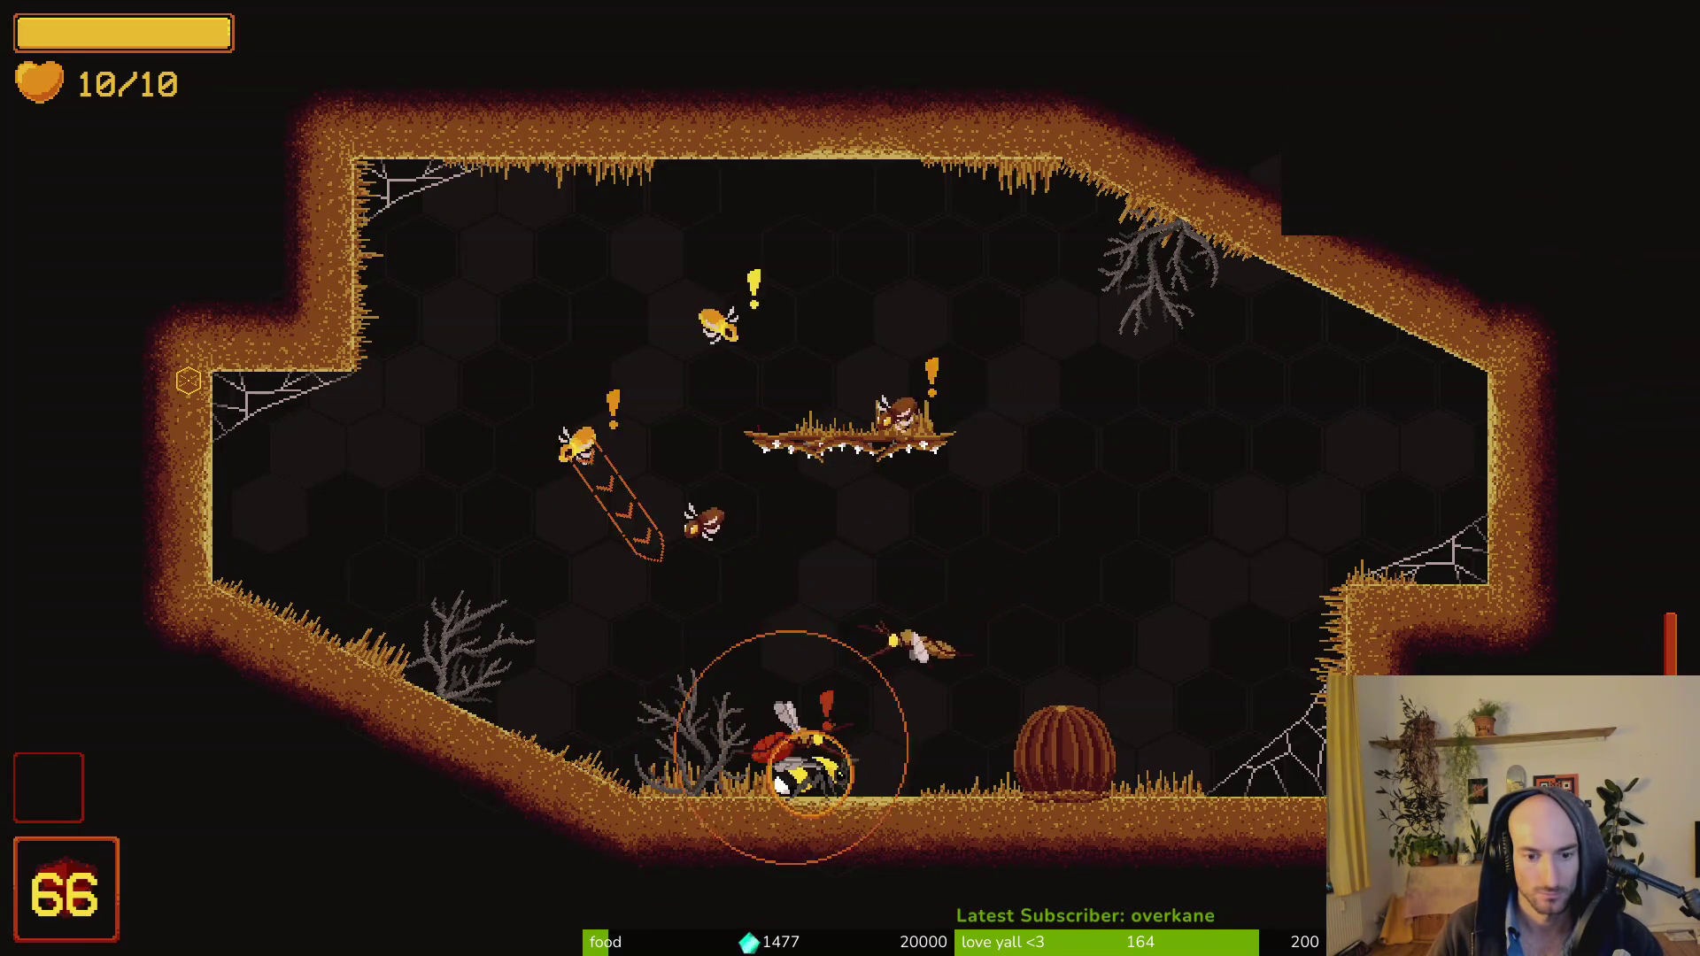
{"action": "key", "text": "d"}
{"action": "key", "text": "w"}
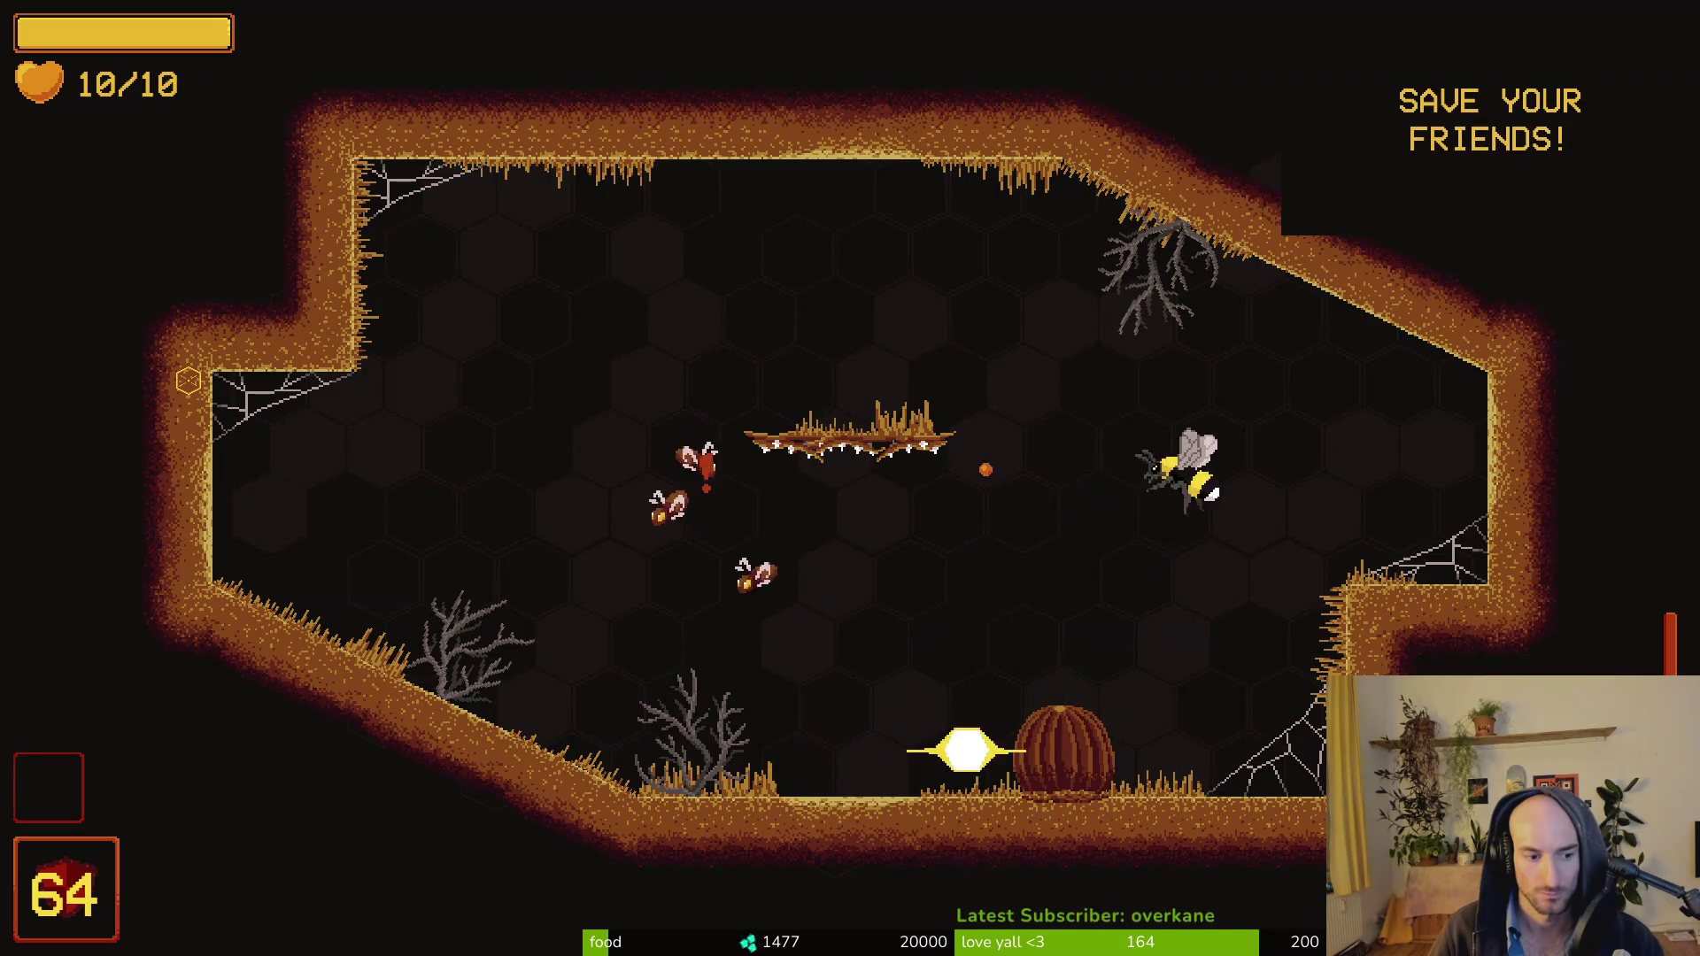
{"action": "key", "text": "a"}
{"action": "key", "text": "s"}
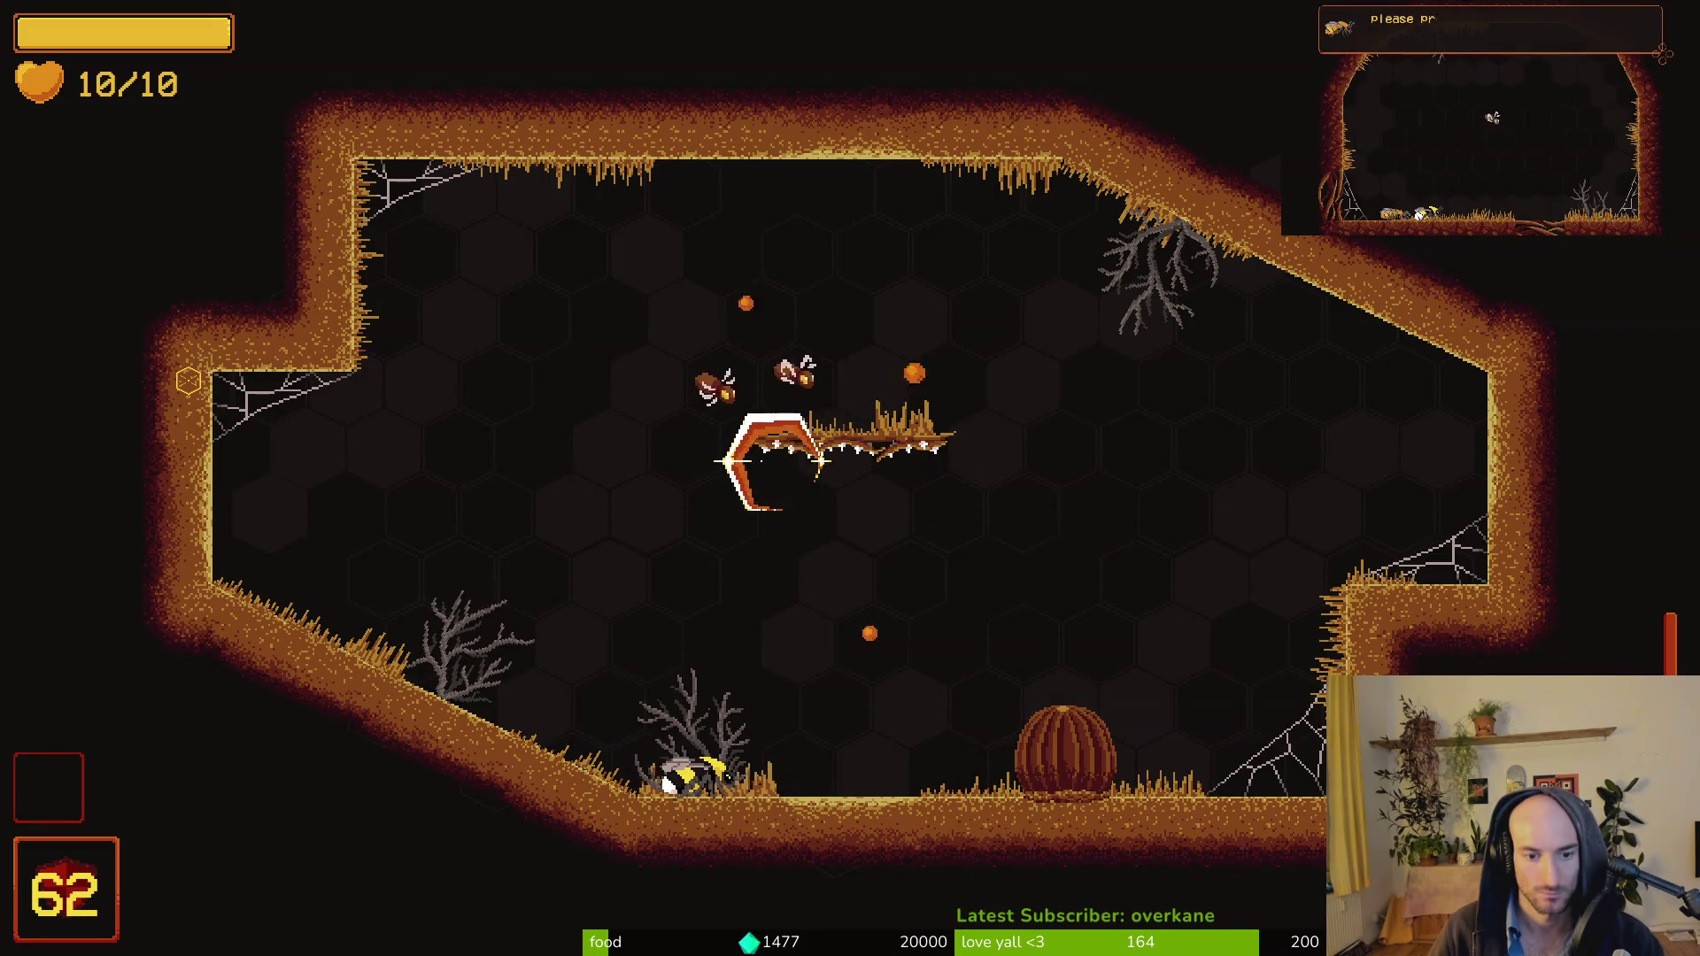
{"action": "key", "text": "Escape"}
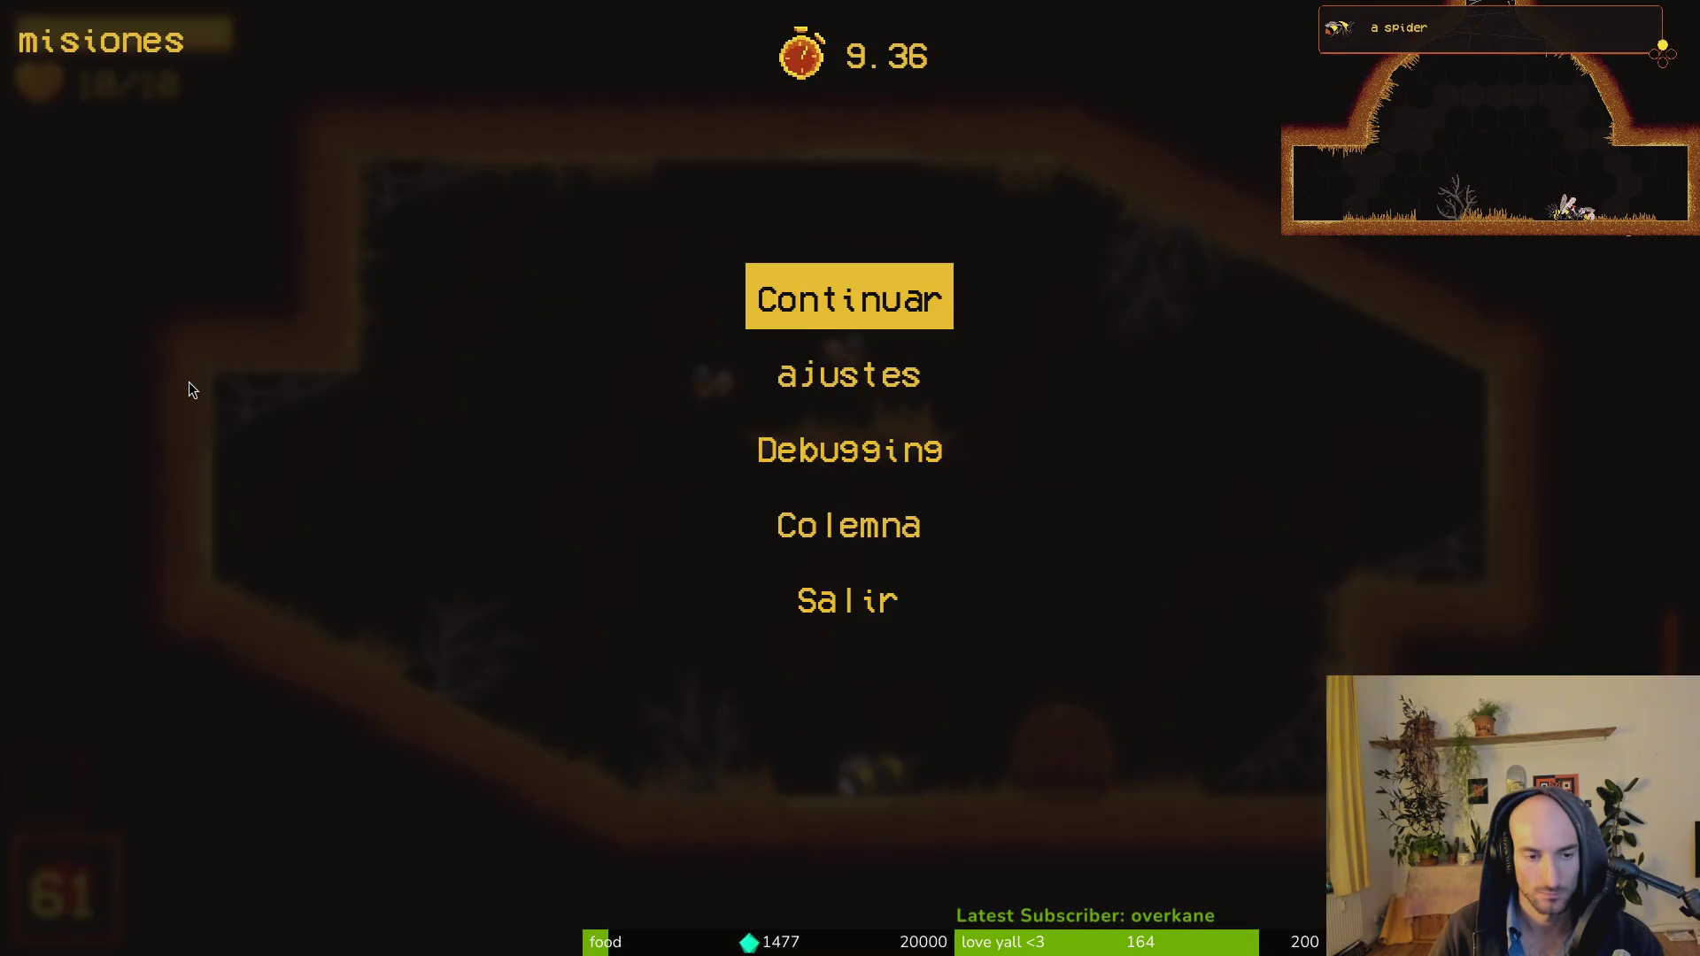
{"action": "key", "text": "alt+Tab"}
{"action": "key", "text": "alt+Tab"}
{"action": "key", "text": "alt+Tab"}
{"action": "key", "text": "alt+Tab"}
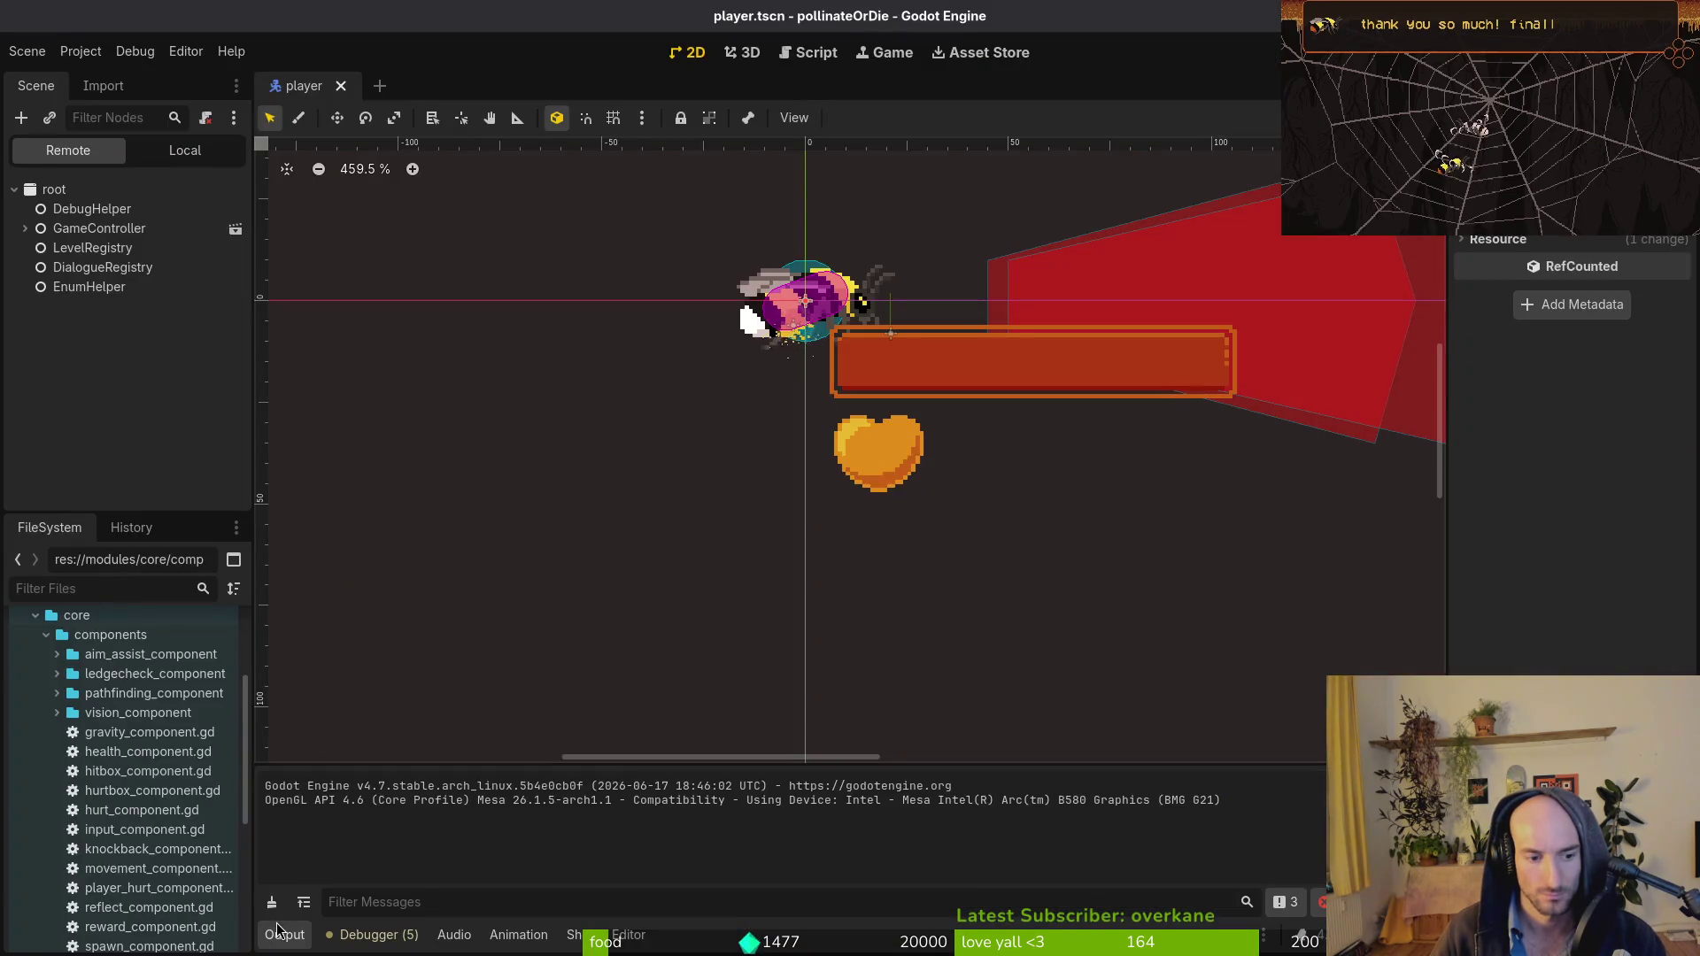
Switch back to Neovim showing player_shield_vfx.gd.
{"action": "key", "text": "alt+Tab"}
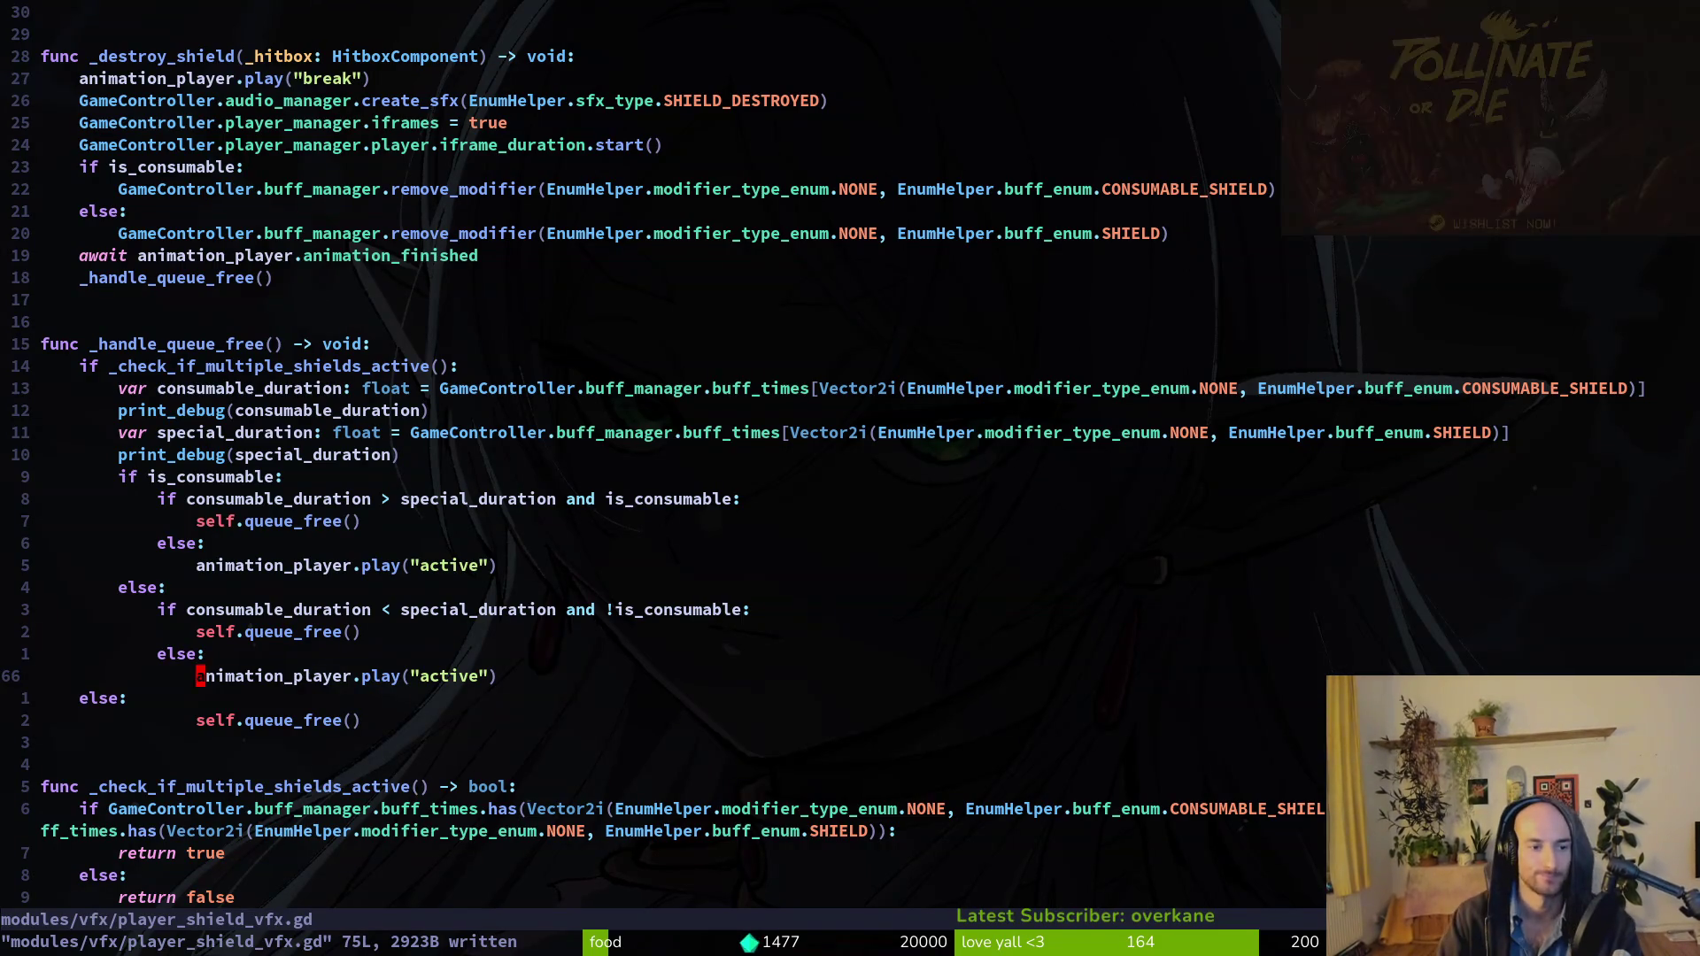
Undo and redo the recent edits to compare versions, then save the restored script.
{"action": "key", "text": "u"}
{"action": "key", "text": "u"}
{"action": "key", "text": "u"}
{"action": "key", "text": "u"}
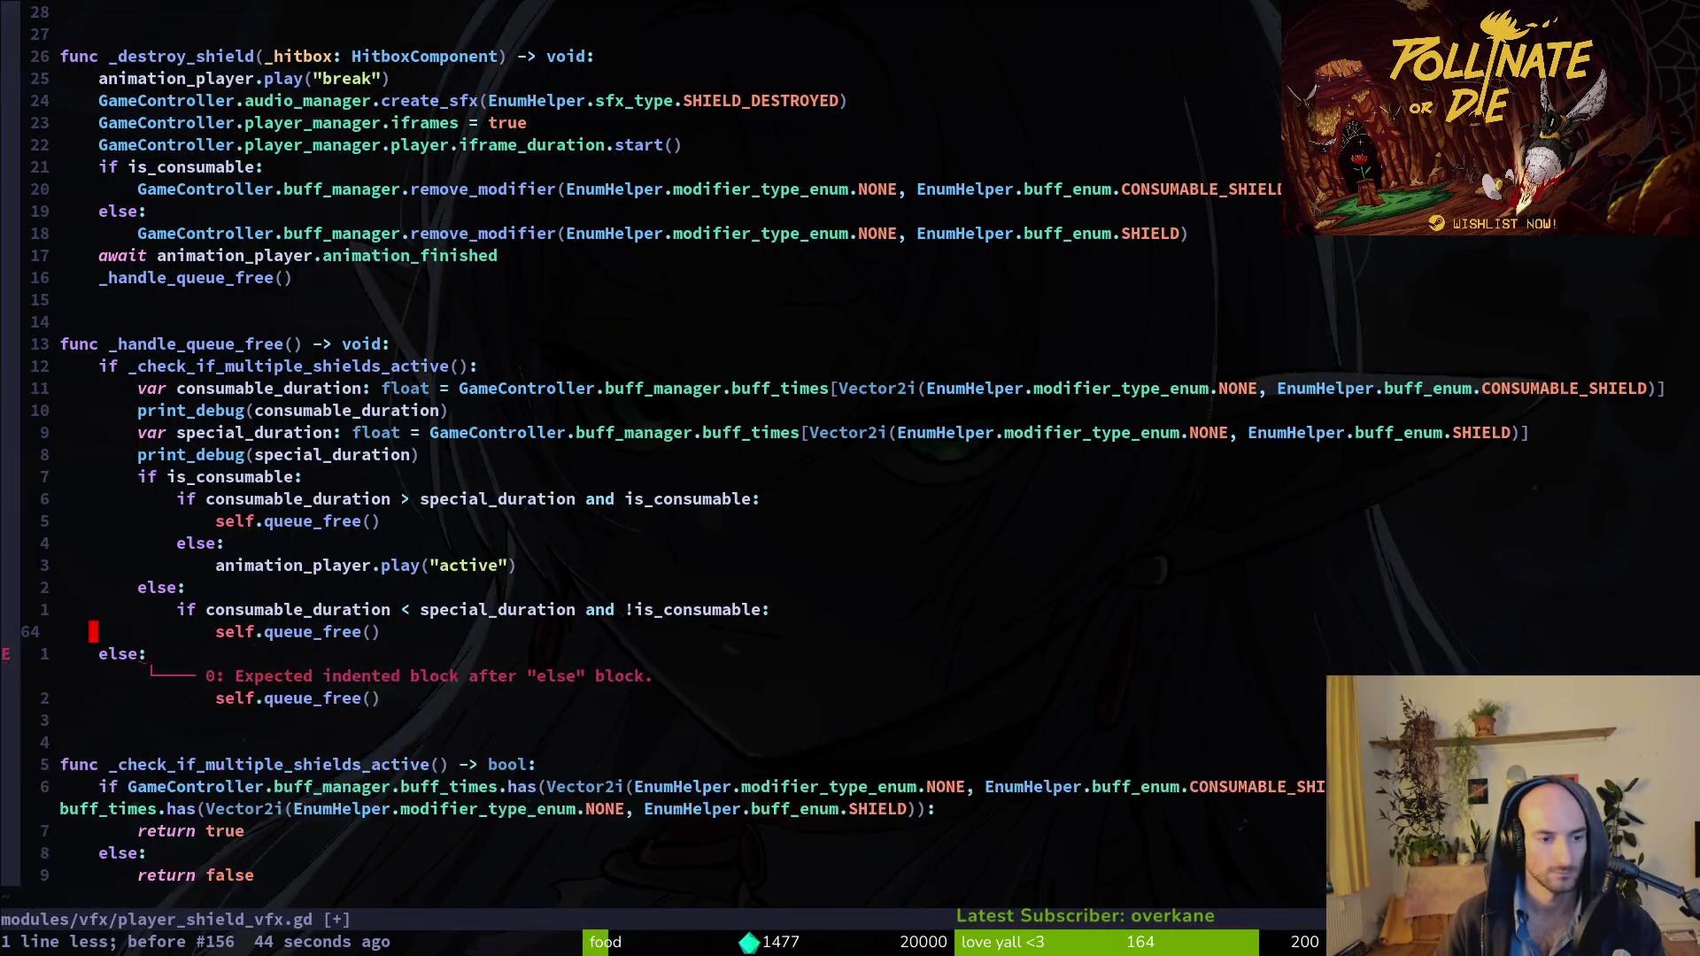
{"action": "key", "text": "u"}
{"action": "key", "text": "u"}
{"action": "key", "text": "u"}
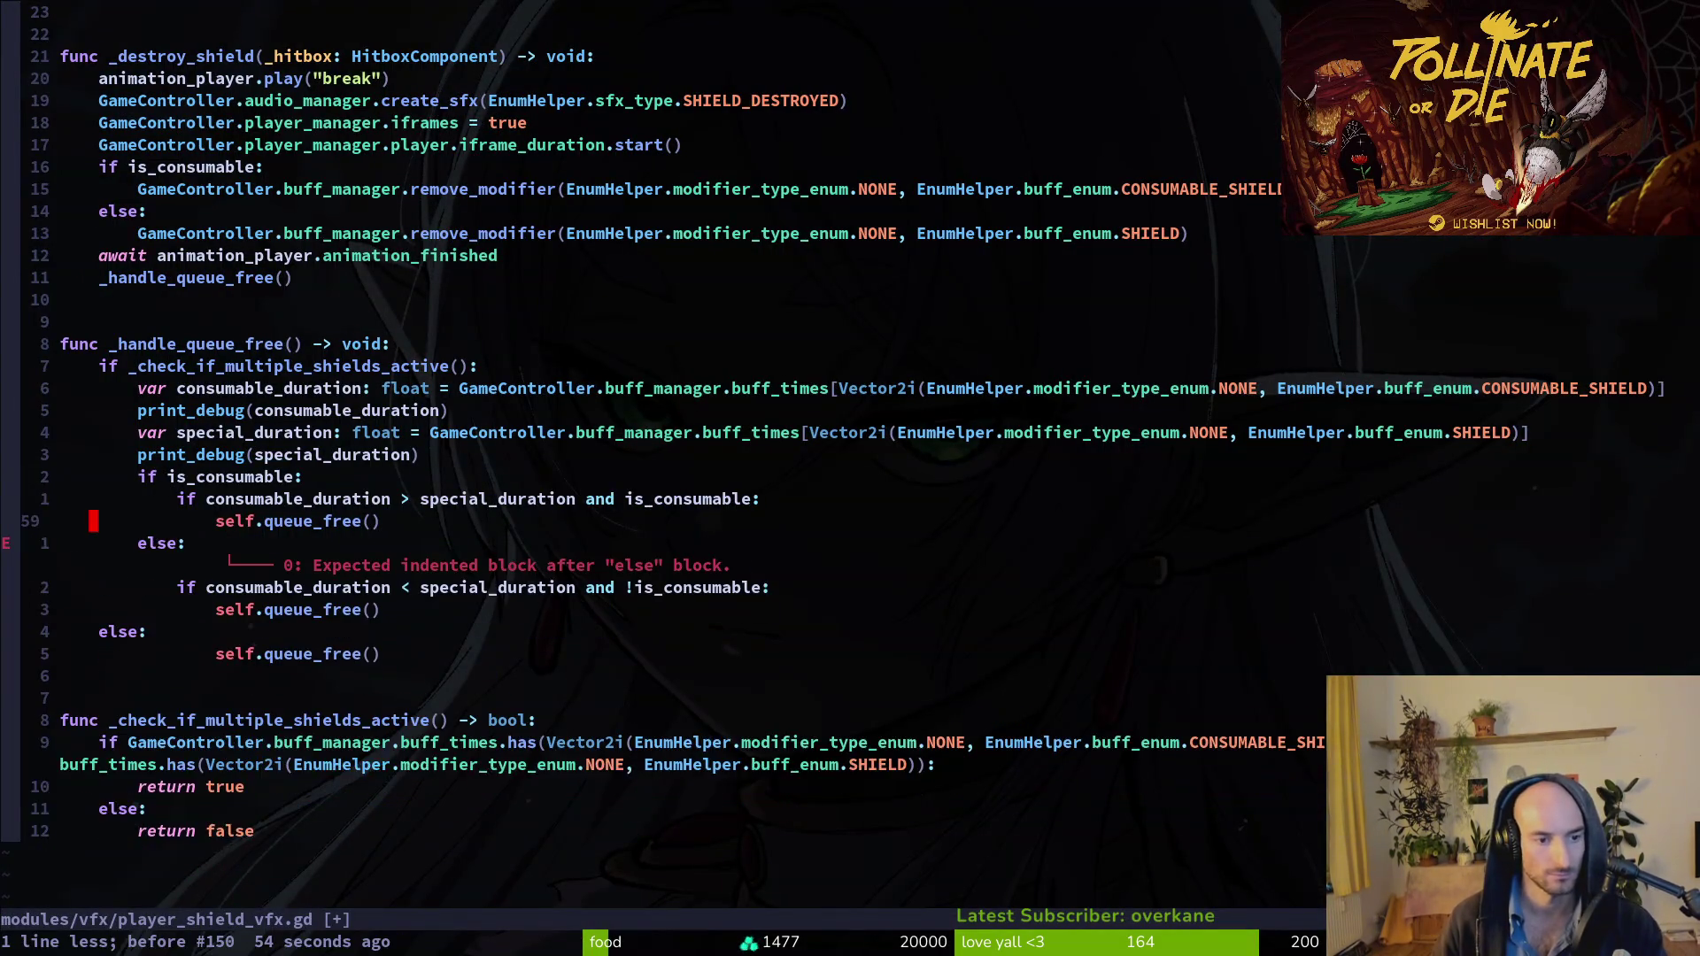
{"action": "key", "text": "ctrl+r"}
{"action": "key", "text": "ctrl+r"}
{"action": "key", "text": "ctrl+r"}
{"action": "type", "text": ":w"}
{"action": "key", "text": "Return"}
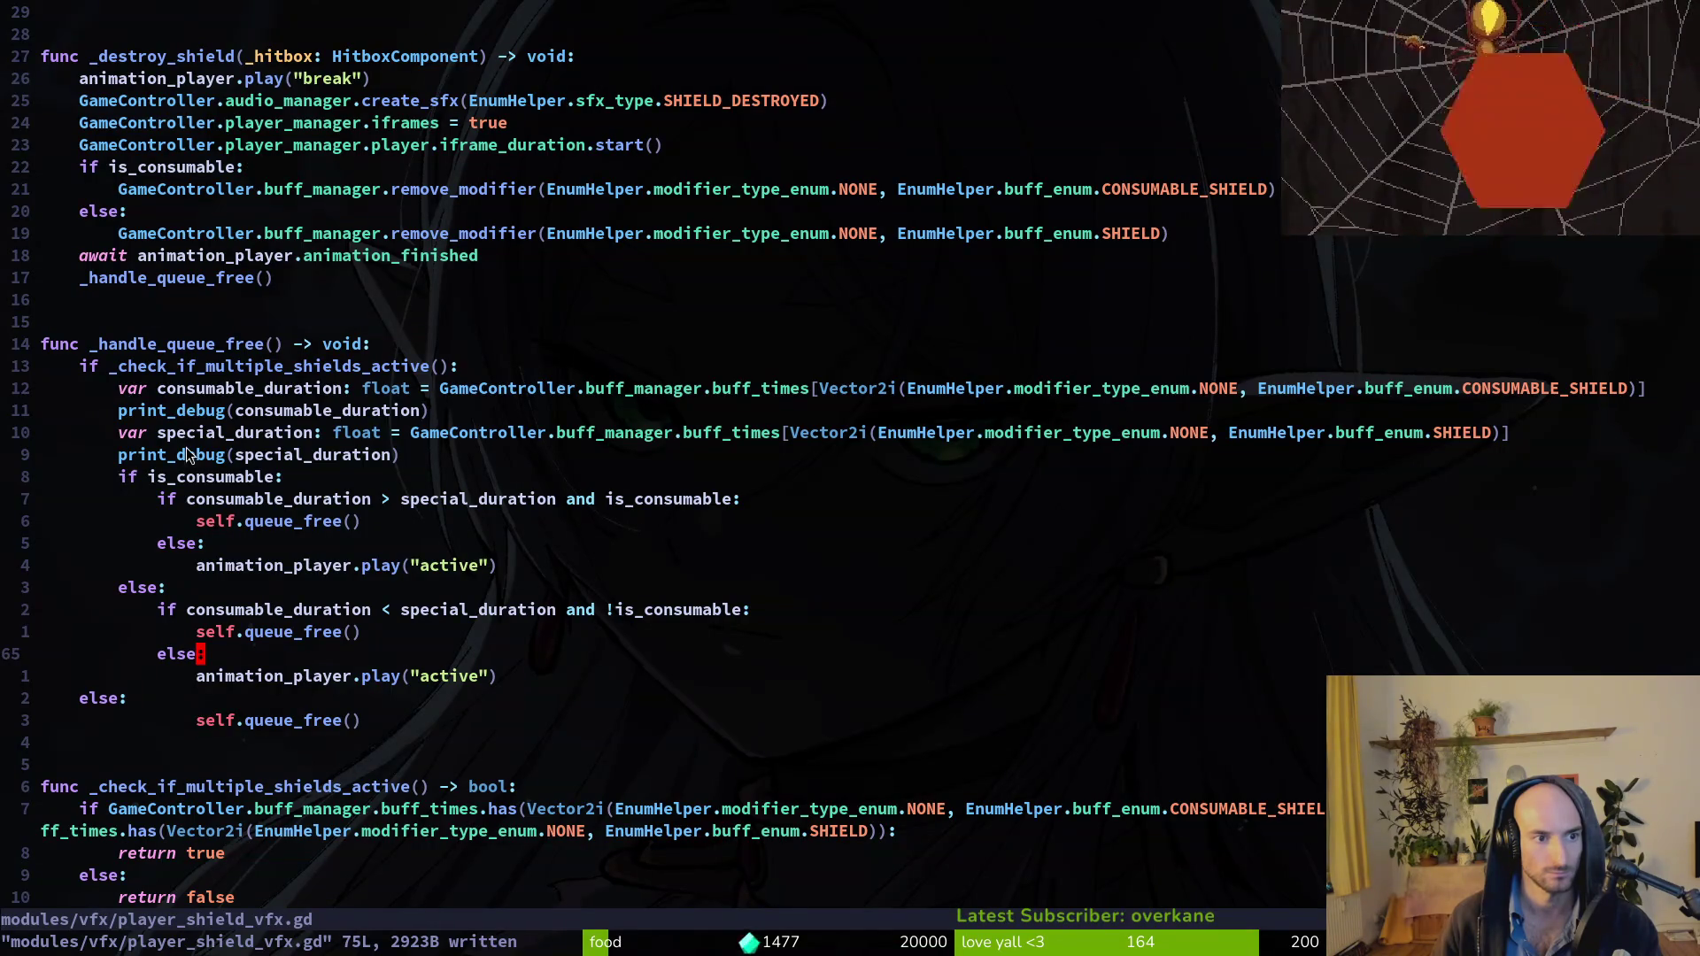
Delete the print_debug(consumable_duration) and print_debug(special_duration) lines and write the file.
{"action": "scroll", "coordinate": [255, 720], "scroll_direction": "down", "scroll_amount": 2}
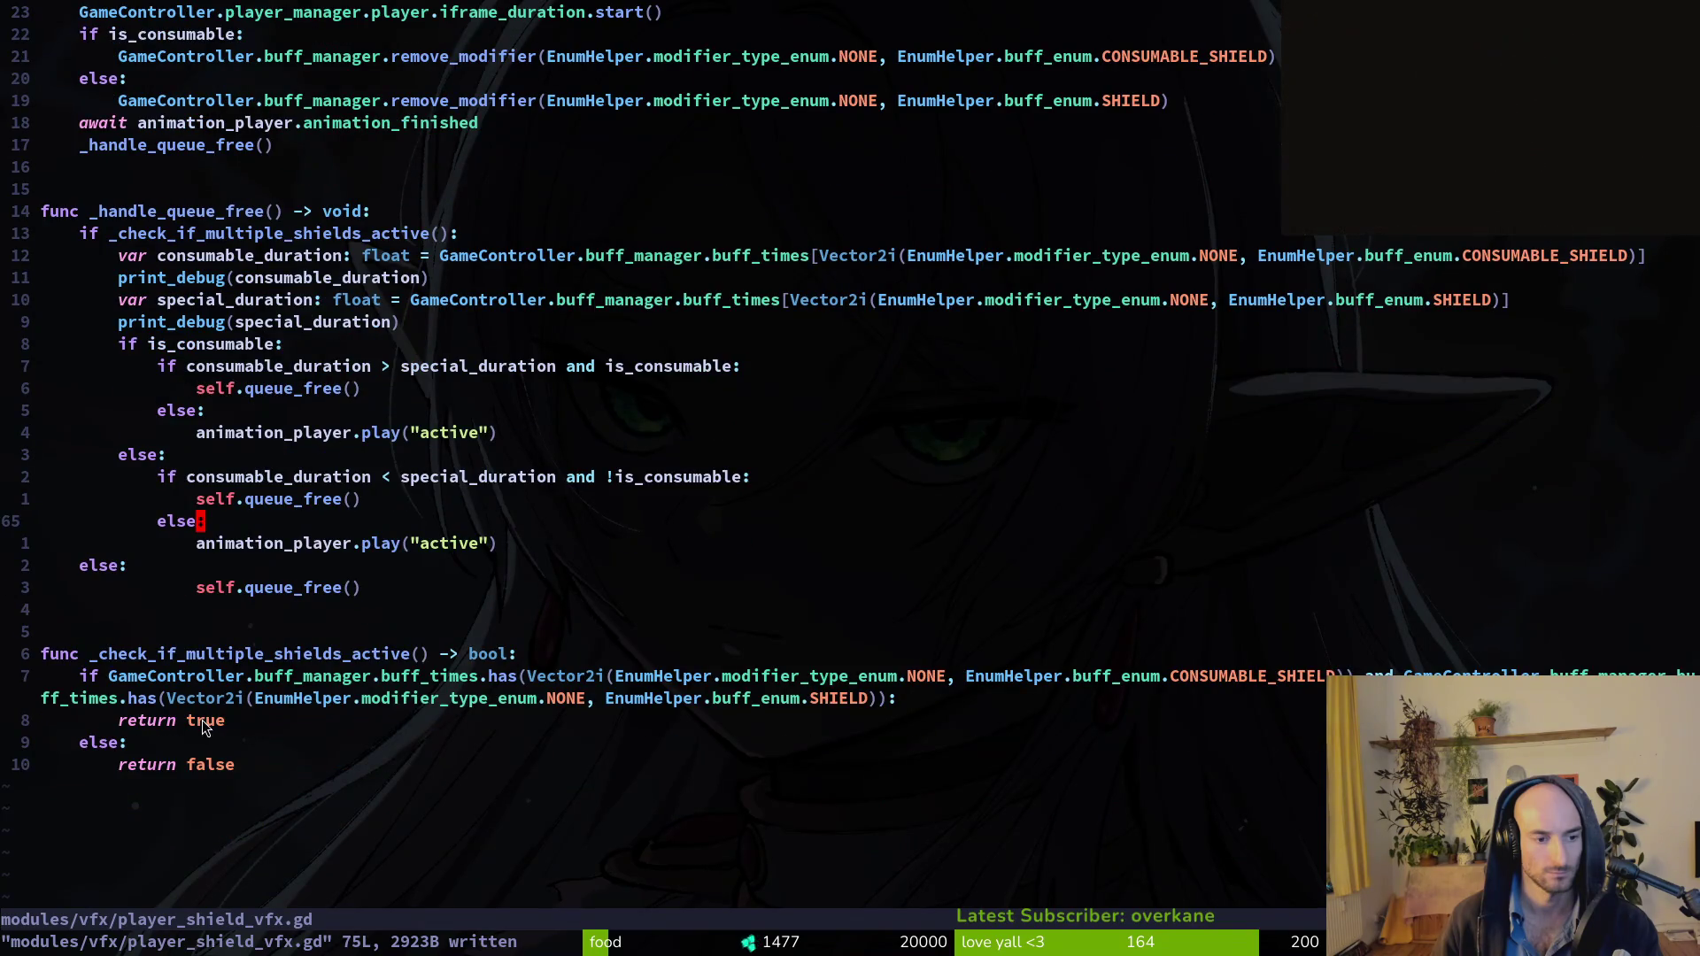
{"action": "scroll", "coordinate": [198, 620], "scroll_direction": "up", "scroll_amount": 2}
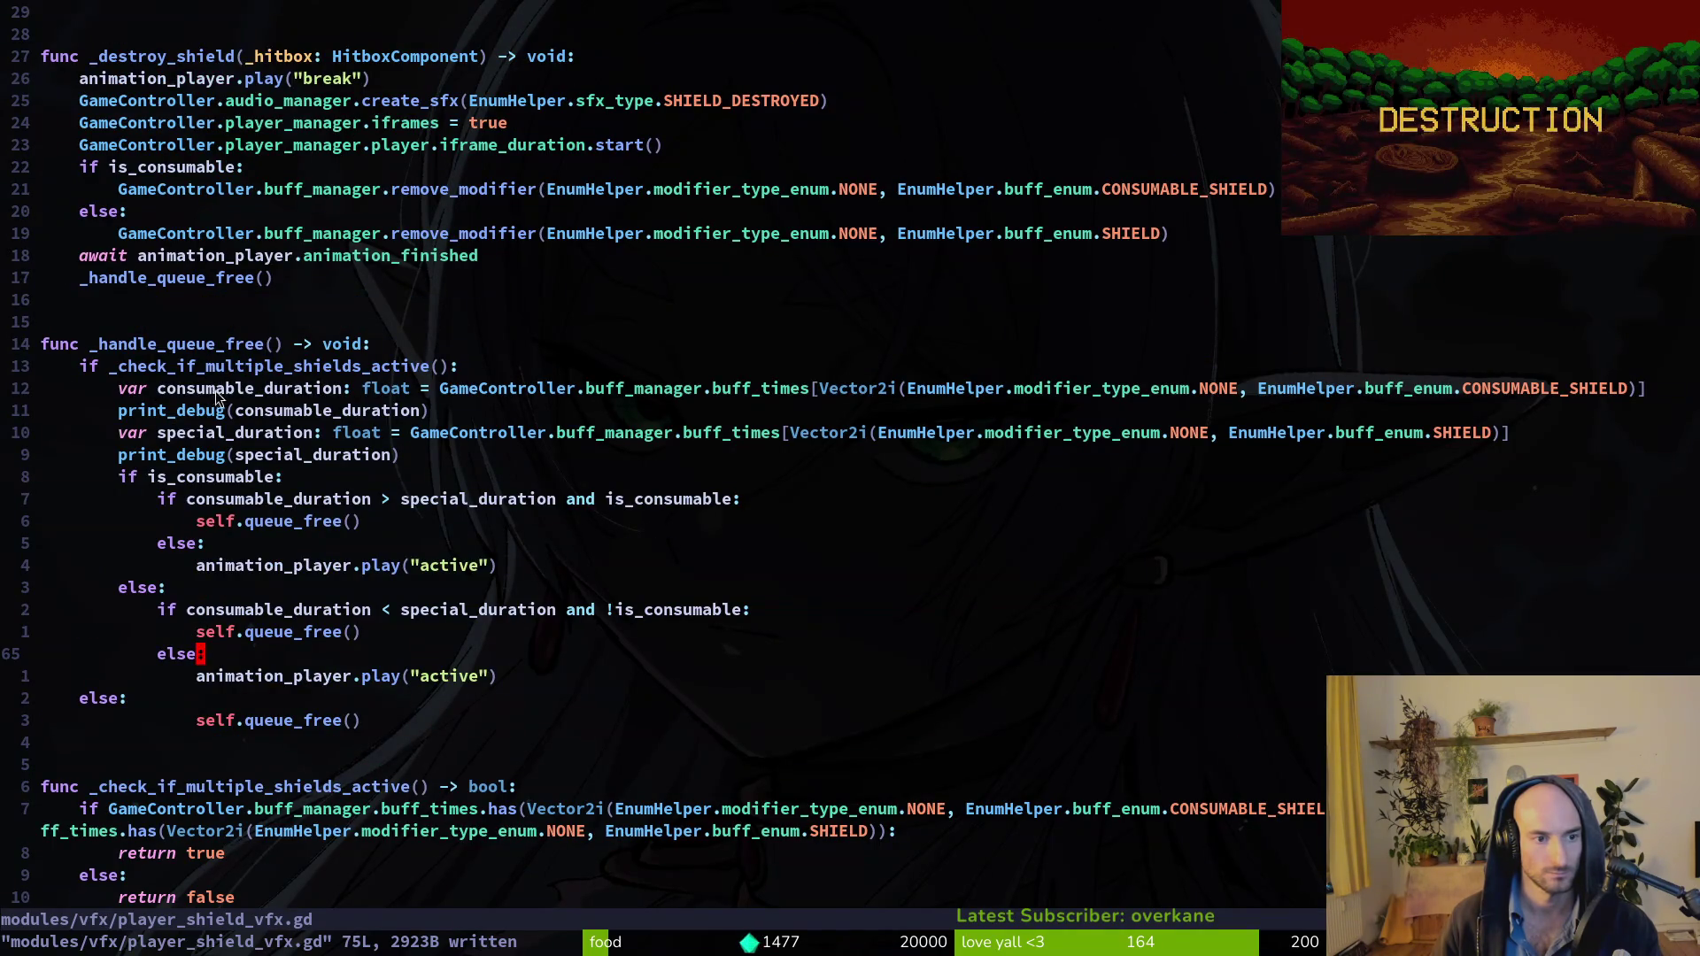
{"action": "left_click", "coordinate": [244, 410]}
{"action": "key", "text": "d"}
{"action": "key", "text": "d"}
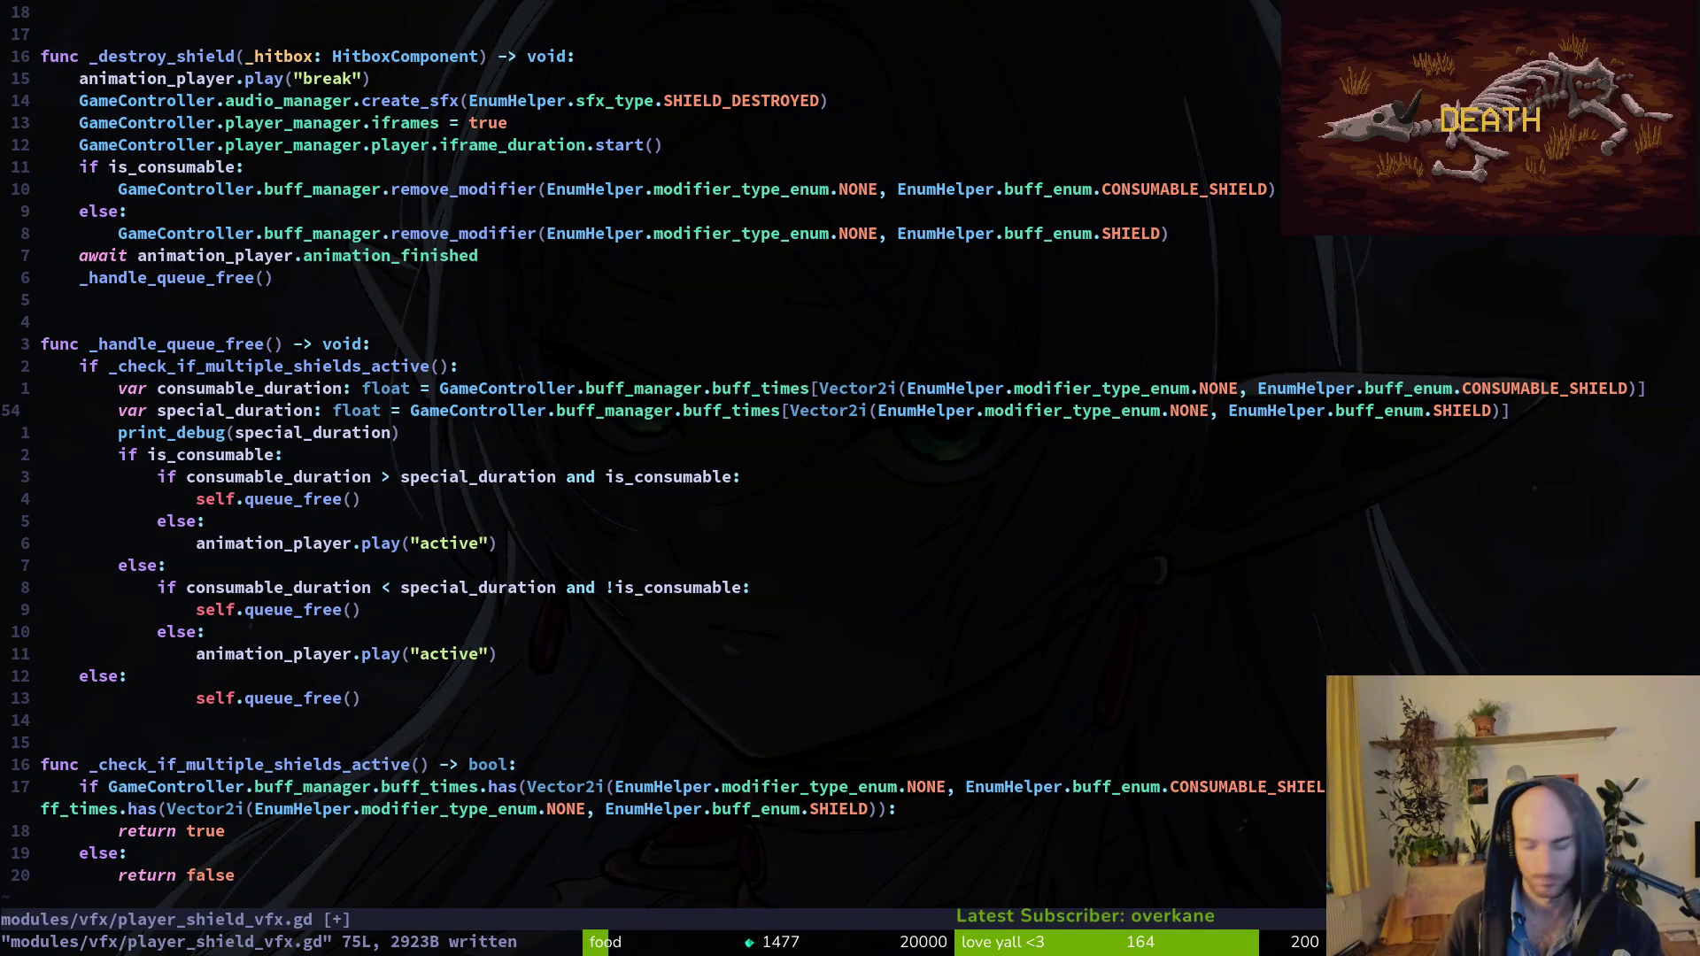
{"action": "key", "text": "j"}
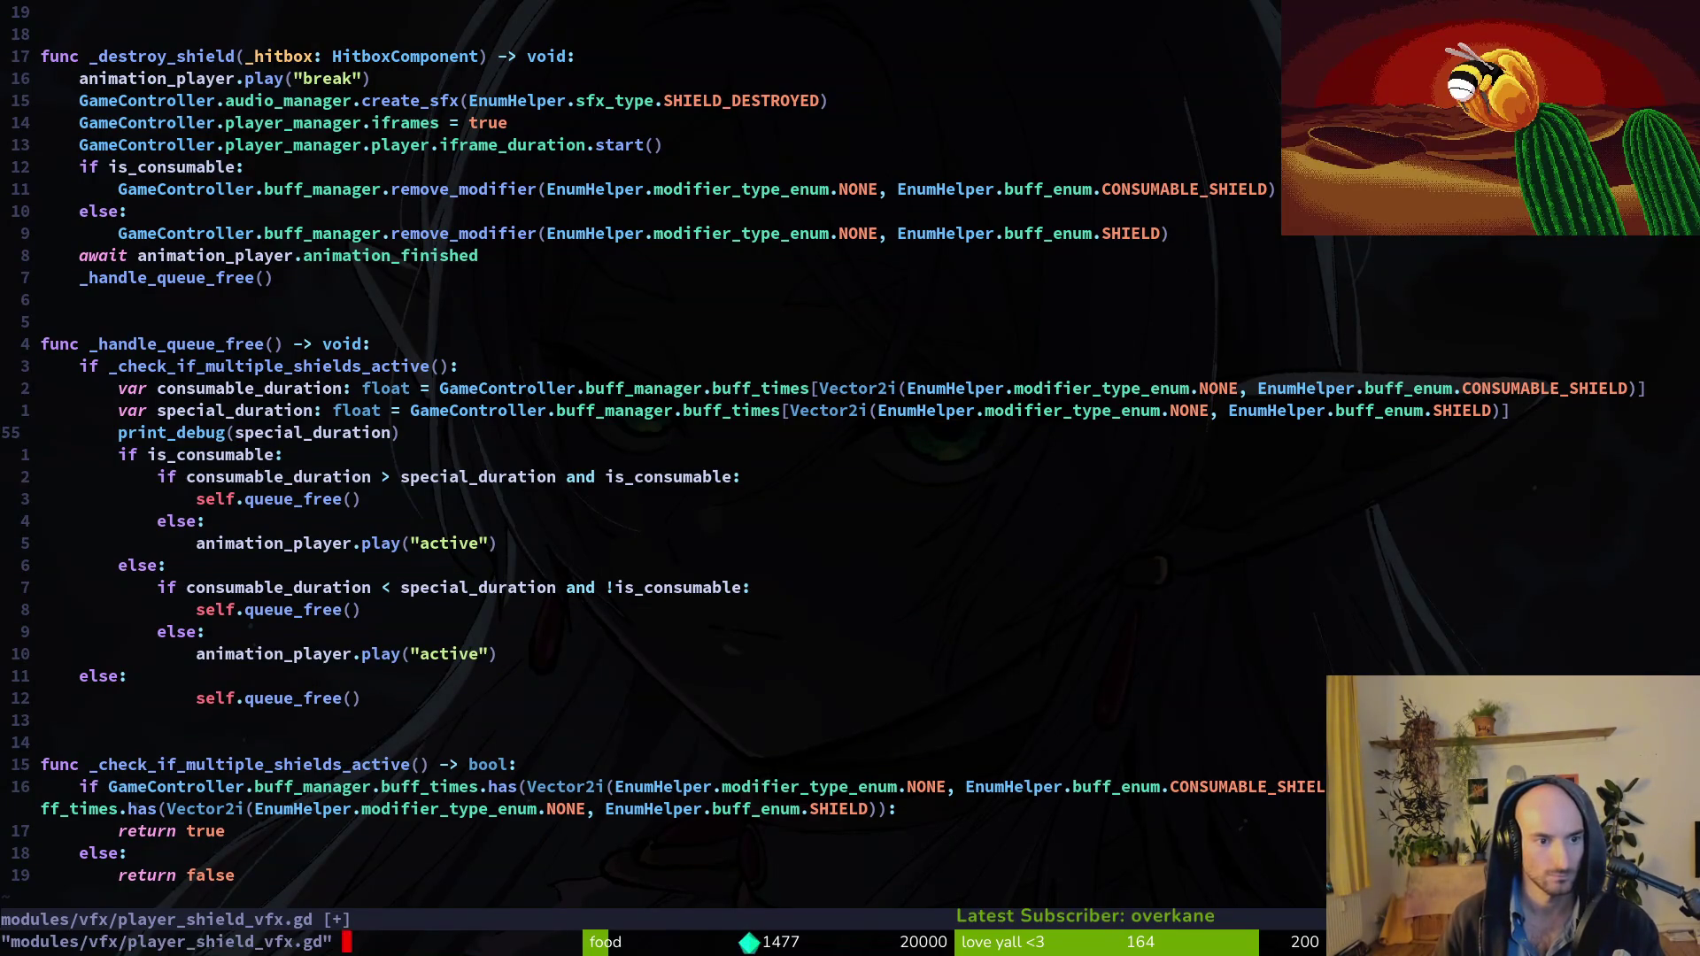
{"action": "key", "text": "d"}
{"action": "key", "text": "d"}
{"action": "type", "text": ":write"}
{"action": "key", "text": "Return"}
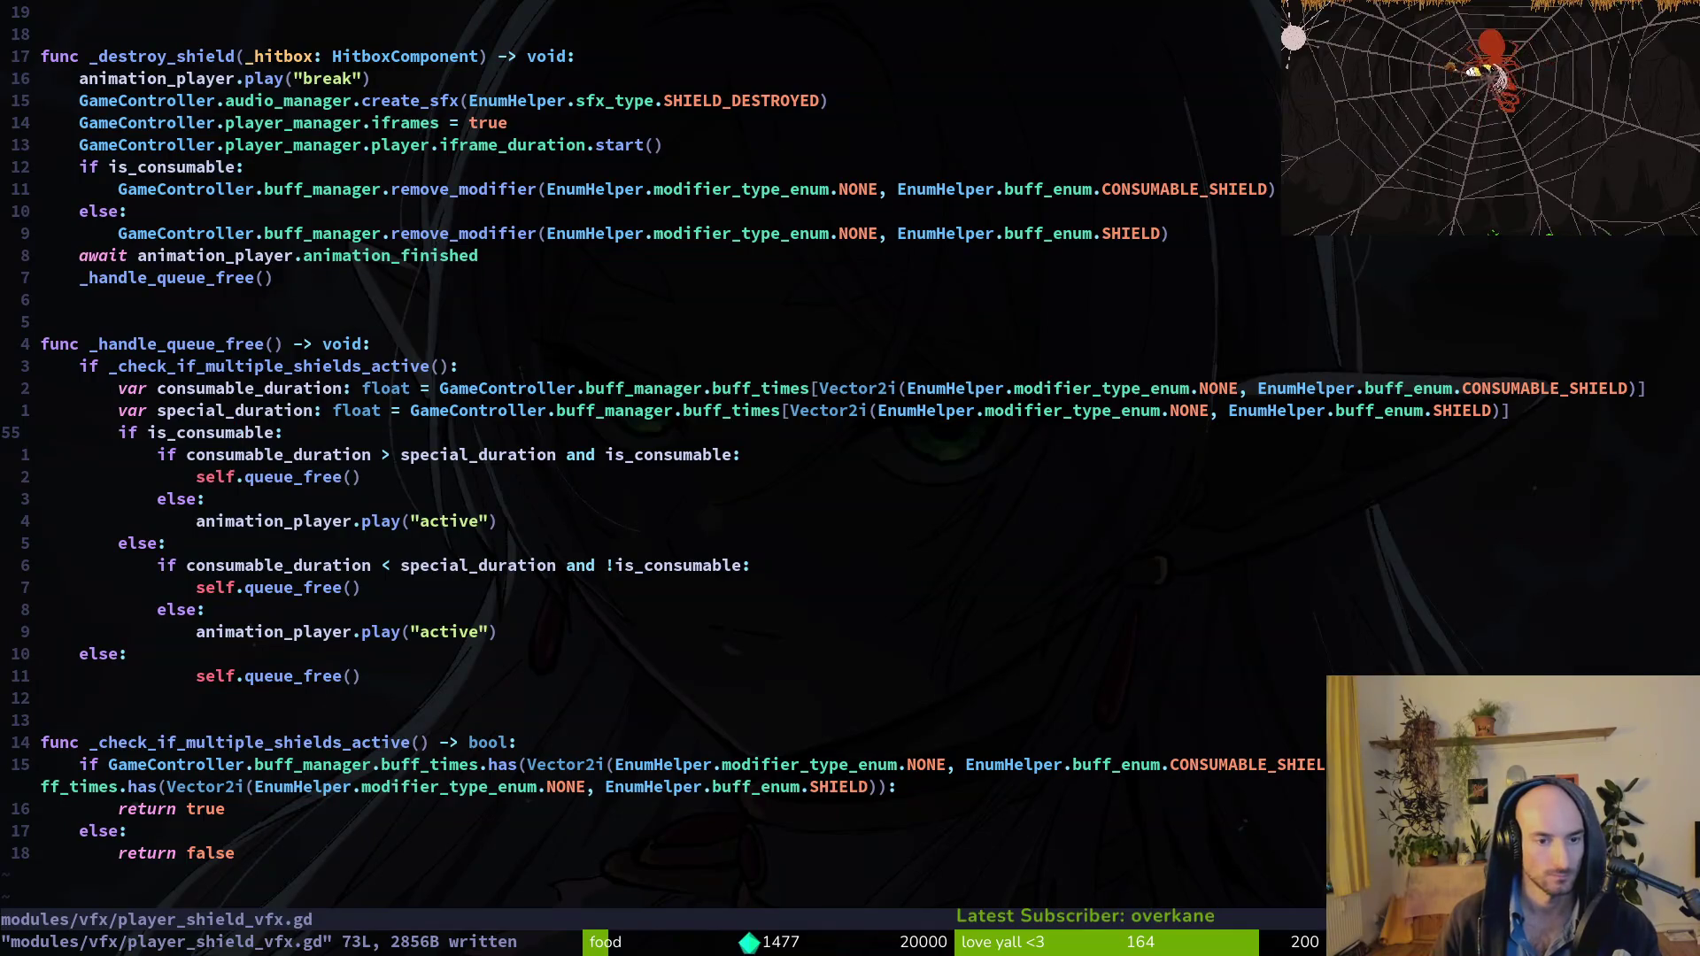
Remove ' and is_consumable' from the first duration comparison.
{"action": "key", "text": "j"}
{"action": "key", "text": "j"}
{"action": "key", "text": "j"}
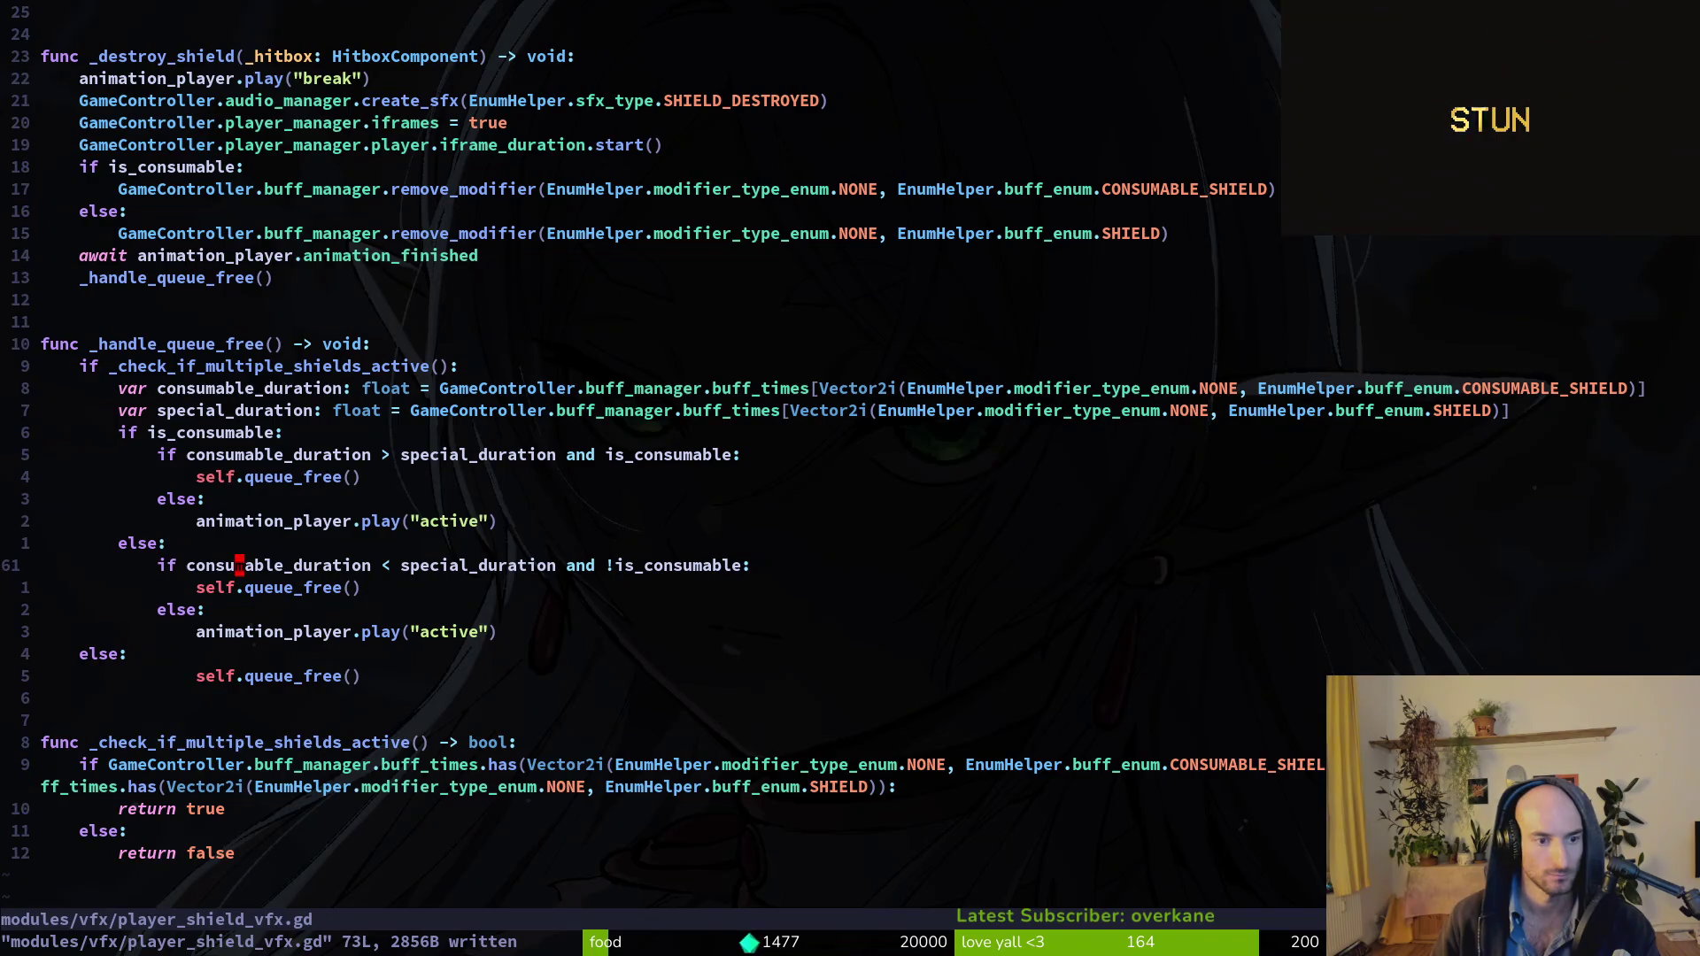
{"action": "key", "text": "k"}
{"action": "key", "text": "k"}
{"action": "key", "text": "k"}
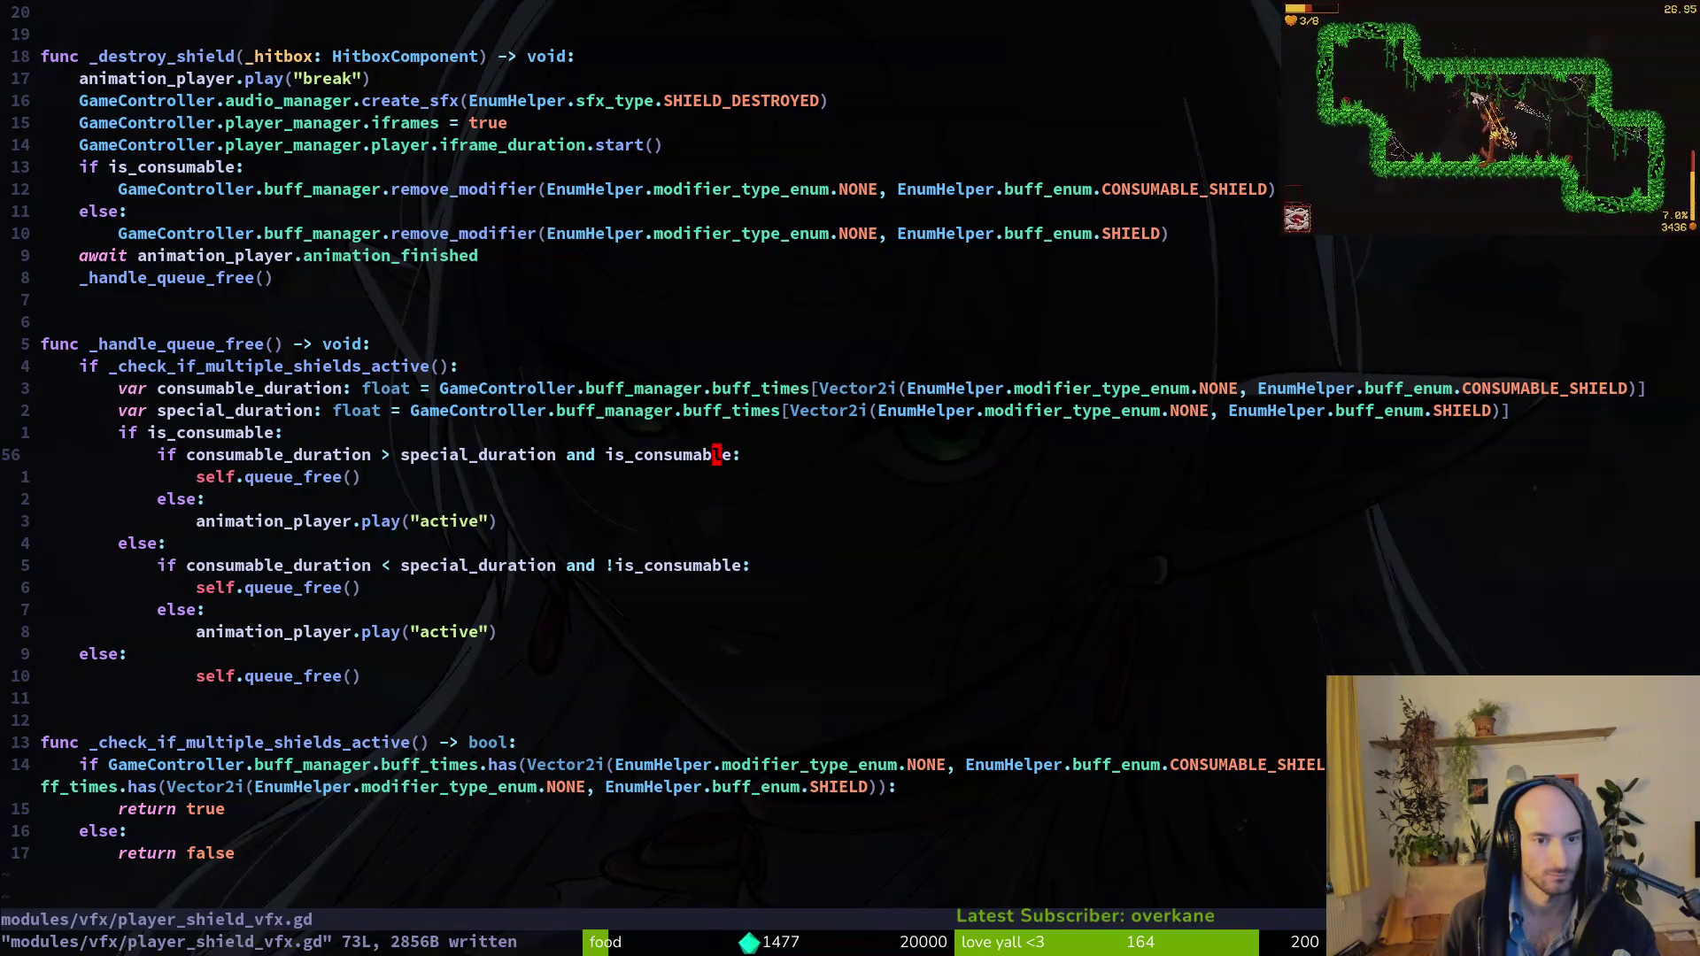
{"action": "key", "text": "c"}
{"action": "key", "text": "i"}
{"action": "key", "text": "w"}
{"action": "key", "text": "BackSpace"}
{"action": "key", "text": "BackSpace"}
{"action": "key", "text": "BackSpace"}
{"action": "key", "text": "Escape"}
Remove ' and !is_consumable' from the second comparison and save.
{"action": "key", "text": "j"}
{"action": "key", "text": "j"}
{"action": "key", "text": "j"}
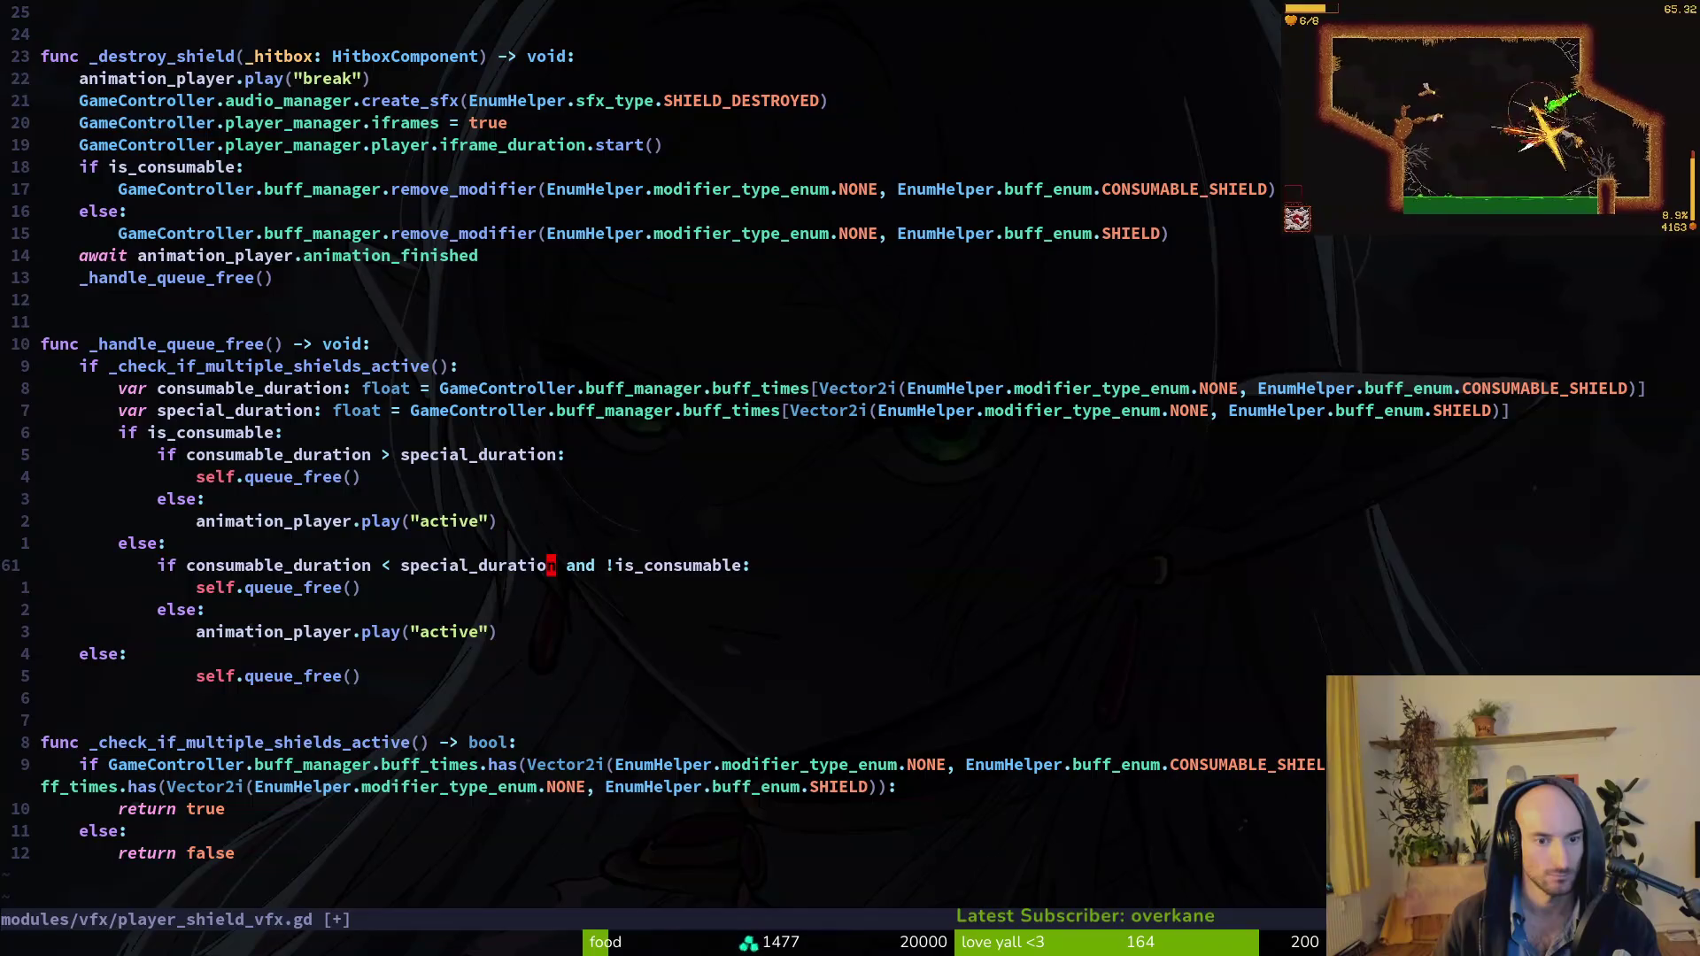
{"action": "key", "text": "c"}
{"action": "key", "text": "i"}
{"action": "key", "text": "w"}
{"action": "key", "text": "BackSpace"}
{"action": "key", "text": "BackSpace"}
{"action": "key", "text": "BackSpace"}
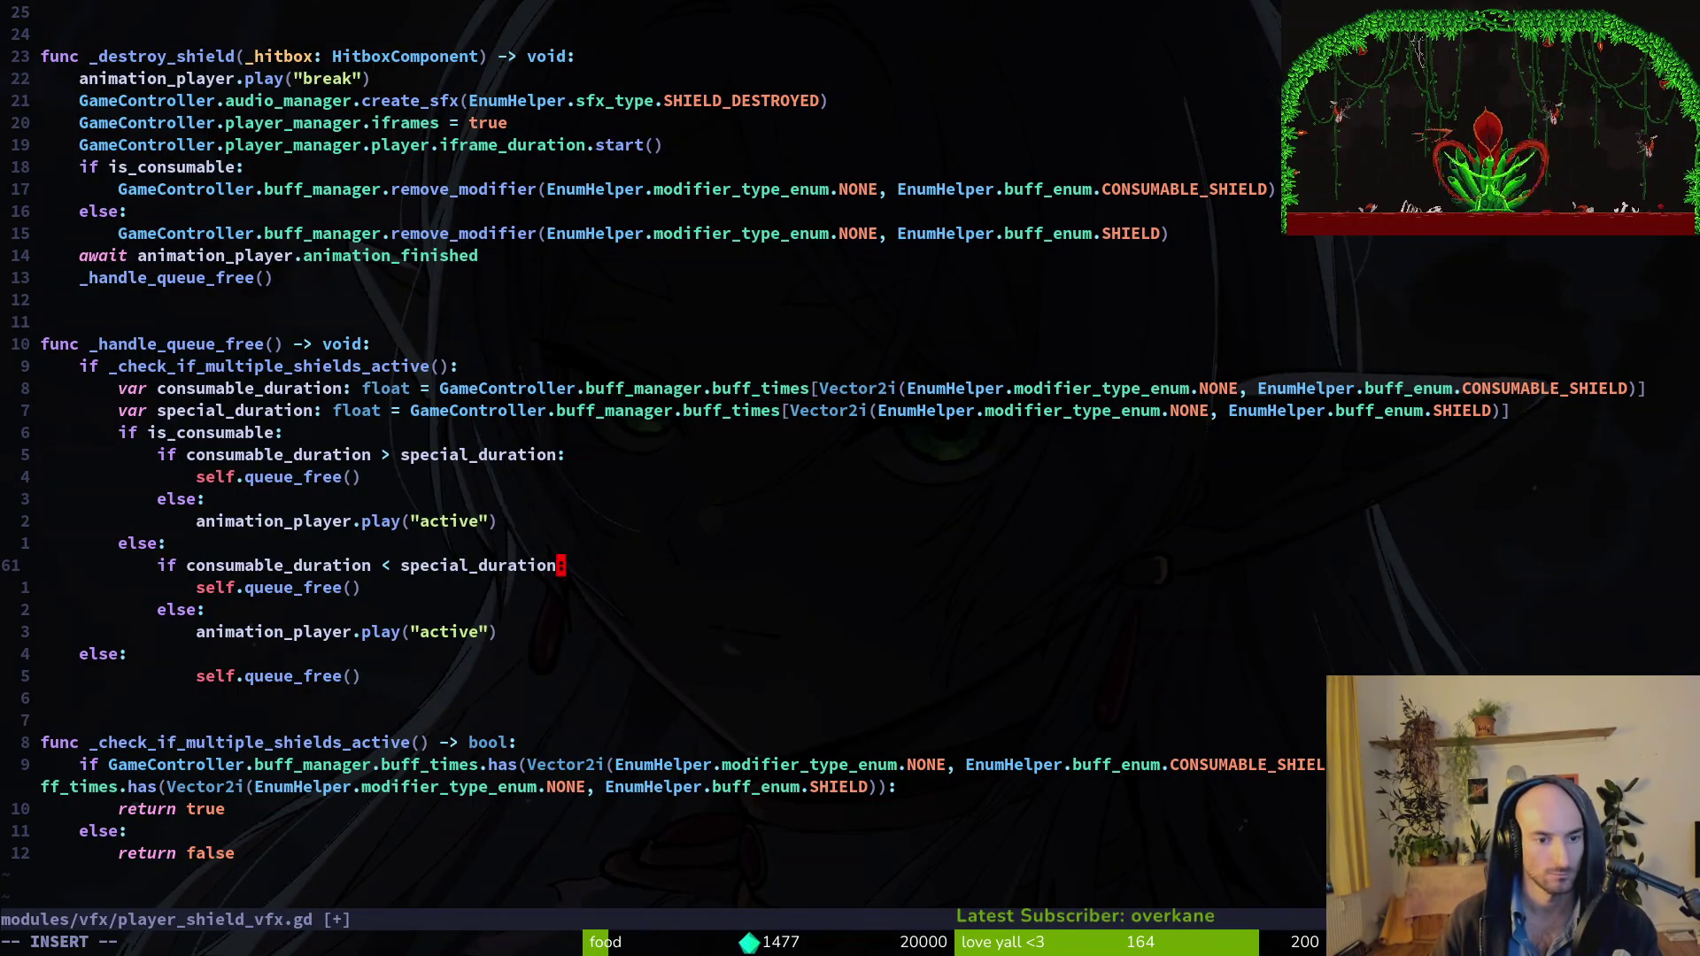
{"action": "left_click", "coordinate": [292, 942]}
{"action": "type", "text": "write"}
{"action": "key", "text": "Return"}
{"action": "key", "text": "k"}
{"action": "key", "text": "k"}
{"action": "key", "text": "k"}
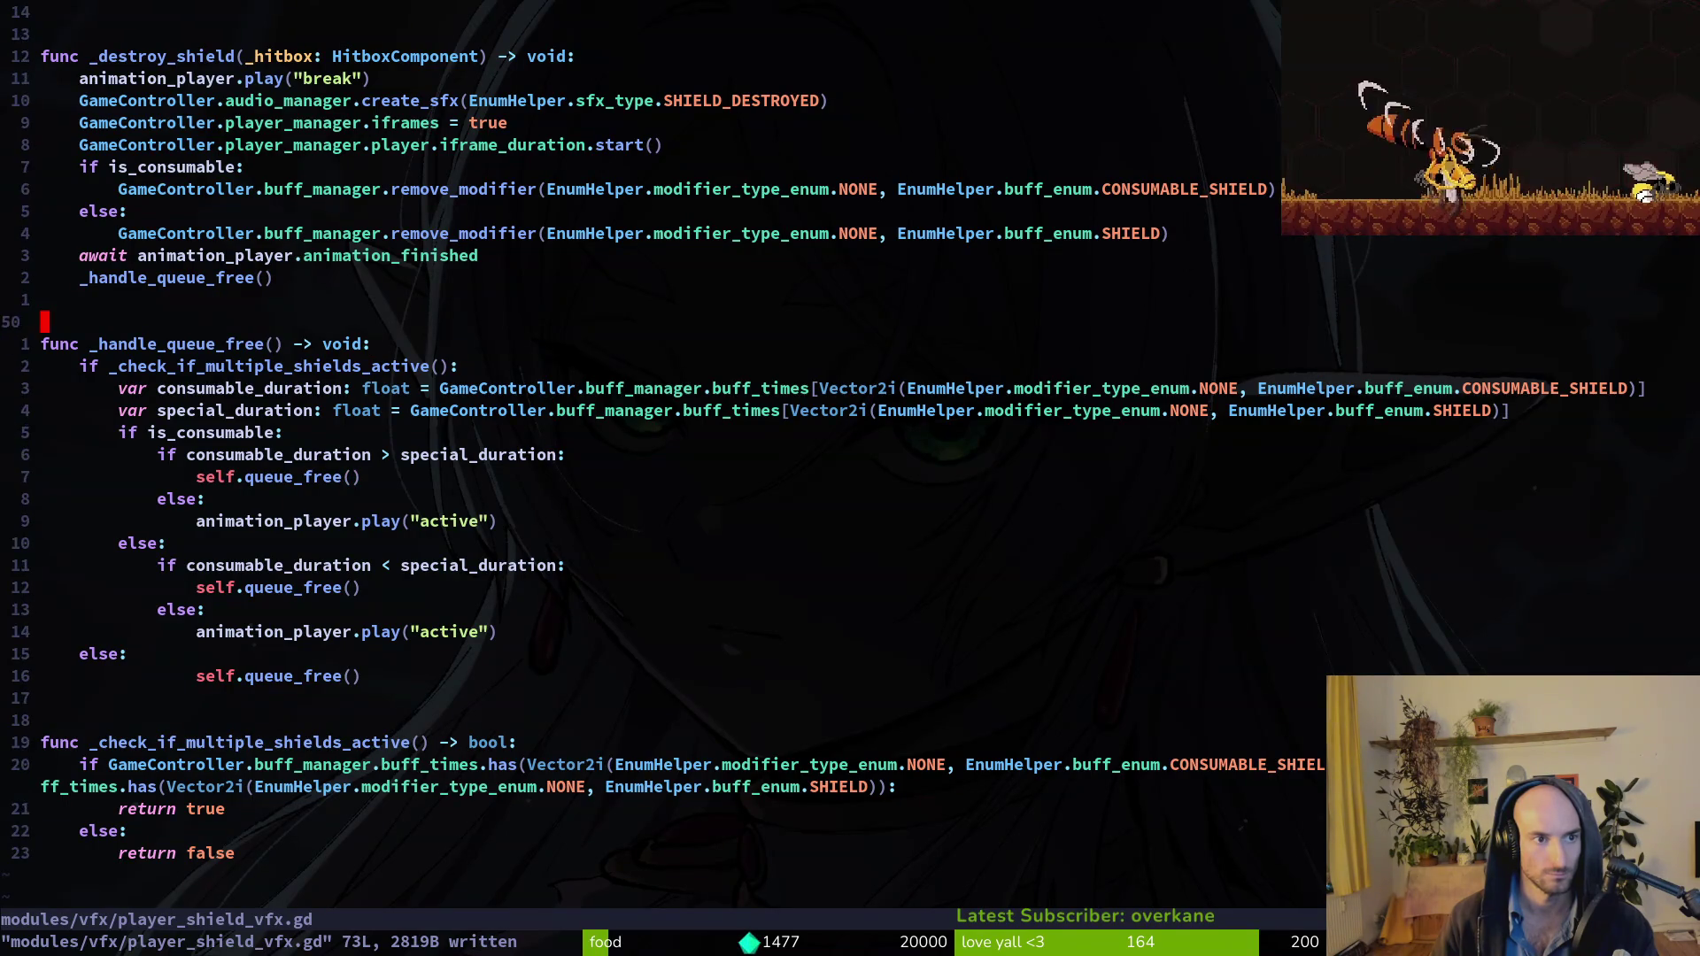
Declare 'func _break_shield() -> void:' below the _handle_queue_free() call.
{"action": "key", "text": "8"}
{"action": "key", "text": "k"}
{"action": "key", "text": "o"}
{"action": "key", "text": "Return"}
{"action": "key", "text": "BackSpace"}
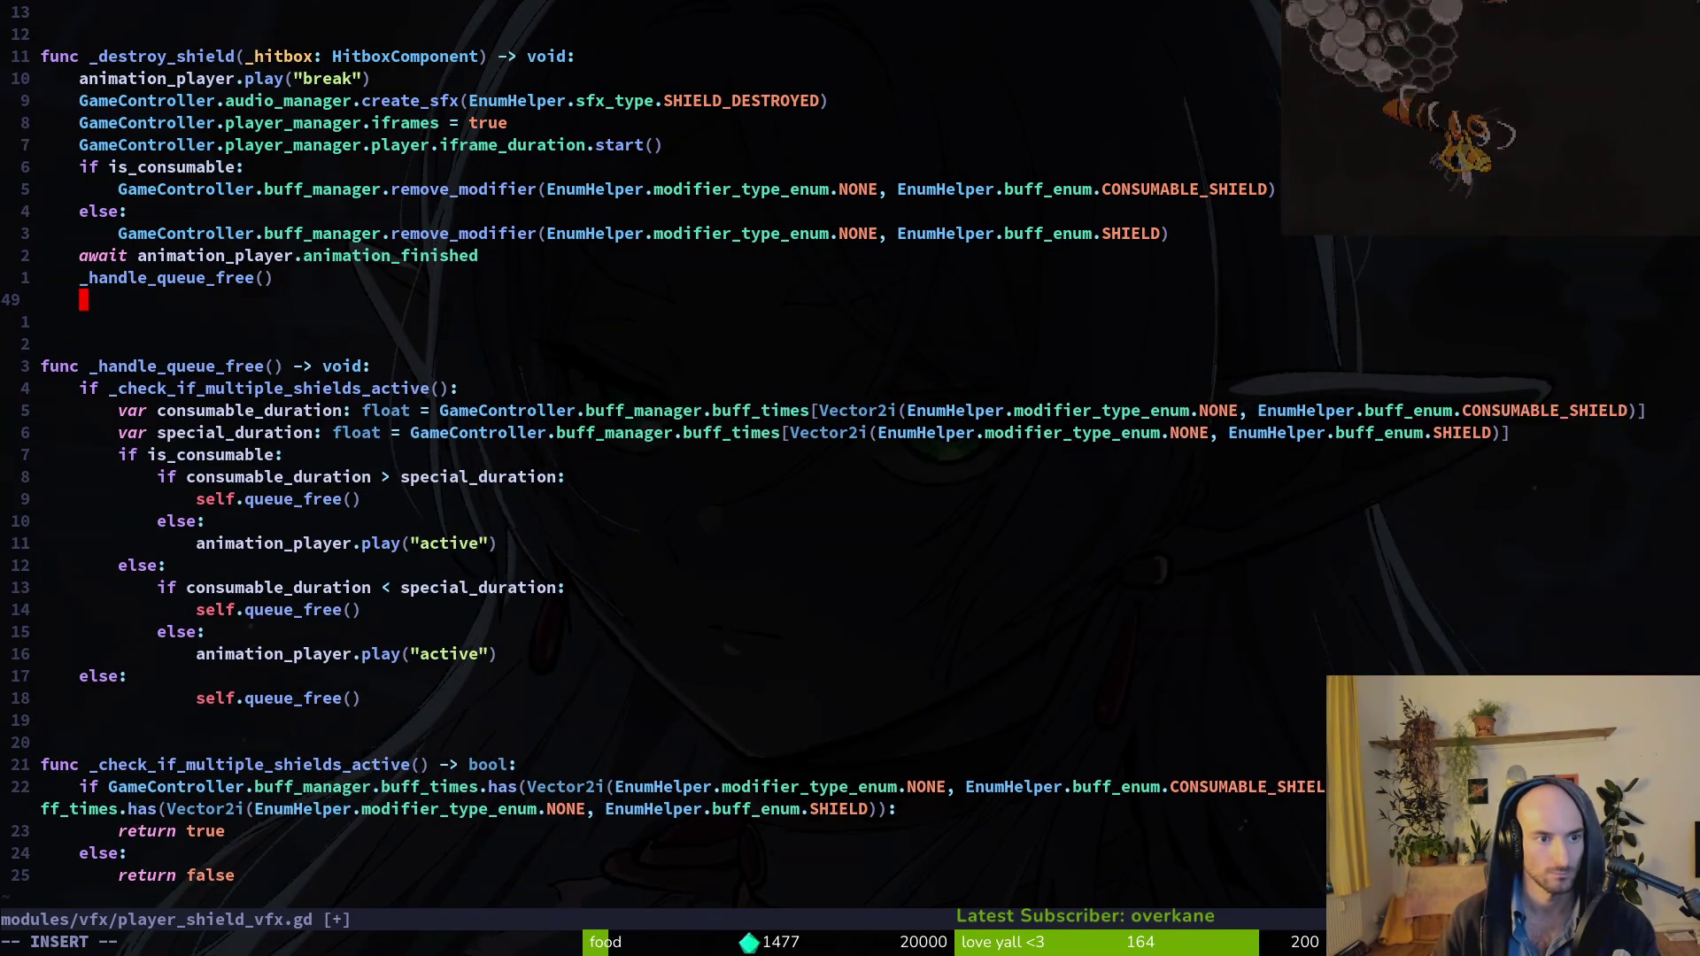
{"action": "key", "text": "Return"}
{"action": "key", "text": "Return"}
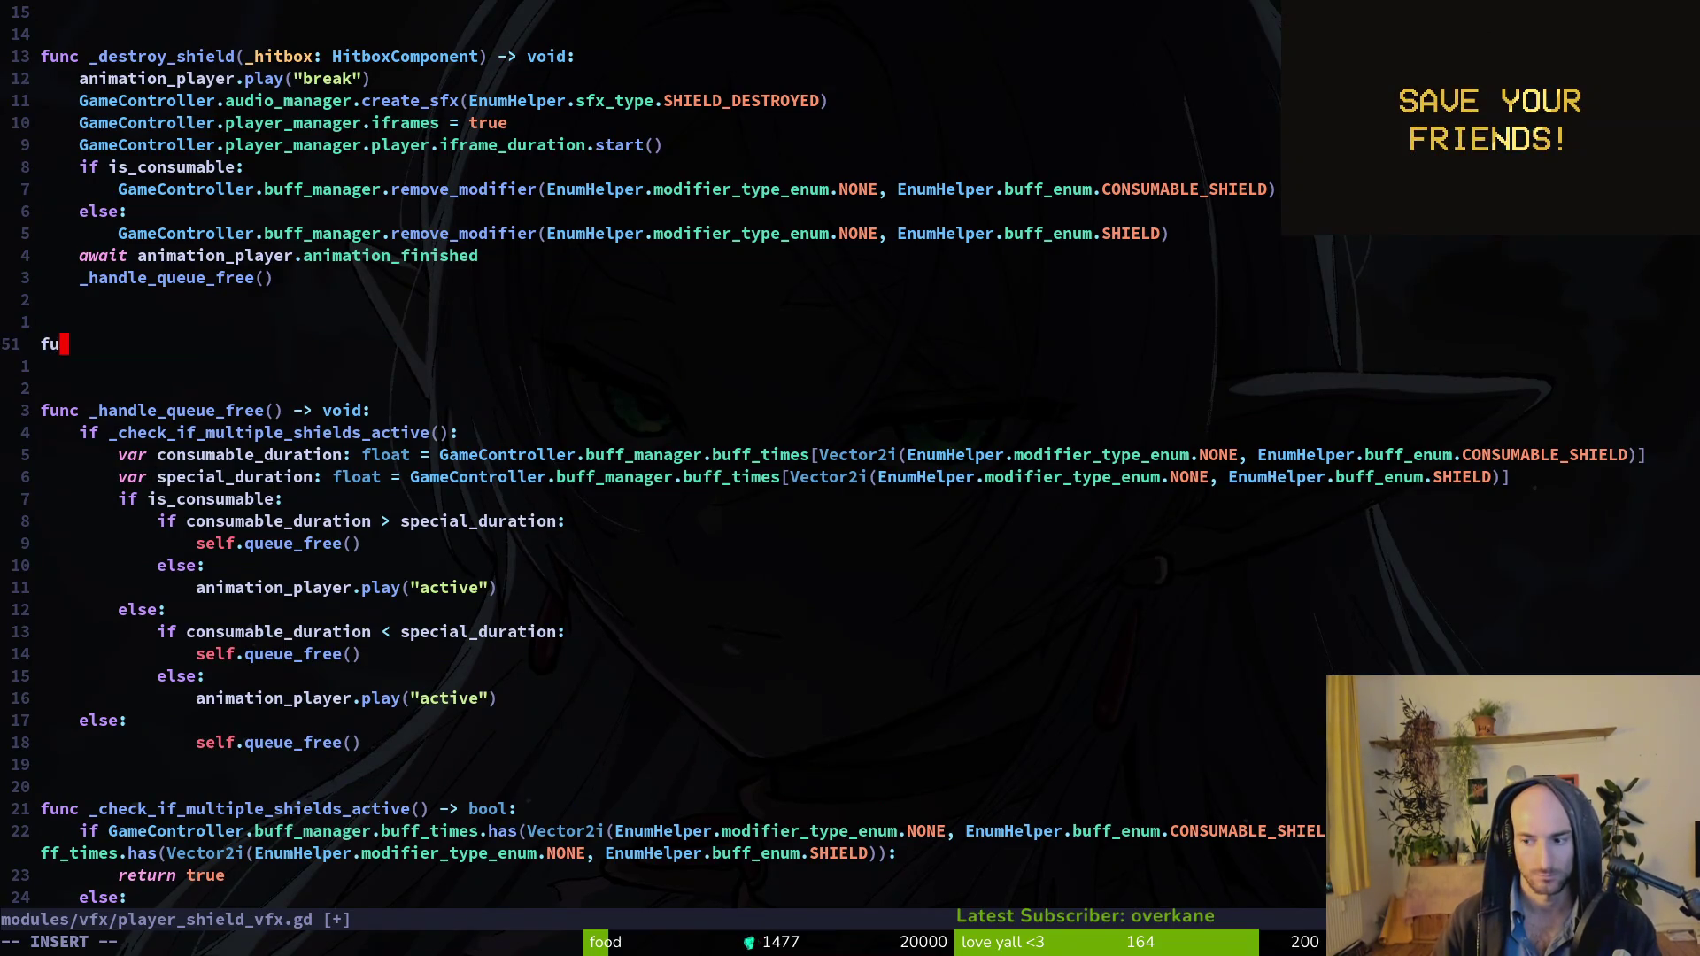
{"action": "type", "text": "nc _break_shield() -> void:"}
{"action": "key", "text": "Escape"}
{"action": "key", "text": "k"}
{"action": "key", "text": "k"}
{"action": "key", "text": "k"}
{"action": "key", "text": "k"}
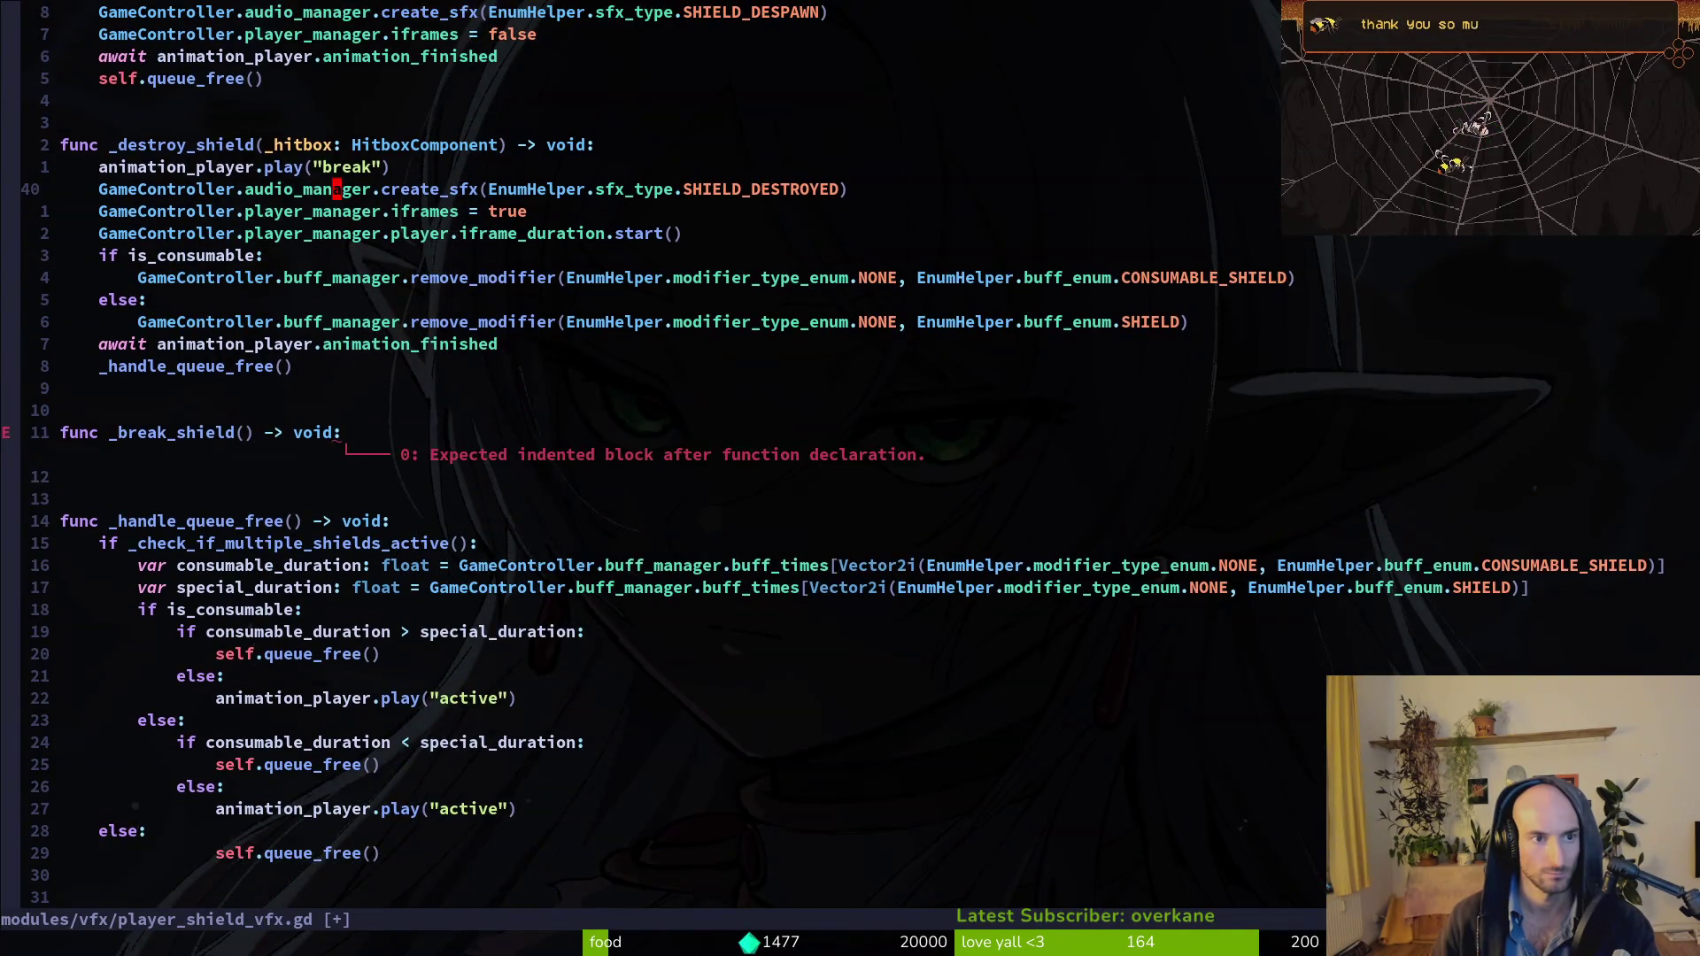
Move the break animation, shield-destroyed sound and iframe lines into _break_shield.
{"action": "key", "text": "k"}
{"action": "key", "text": "shift+v"}
{"action": "key", "text": "j"}
{"action": "key", "text": "j"}
{"action": "key", "text": "j"}
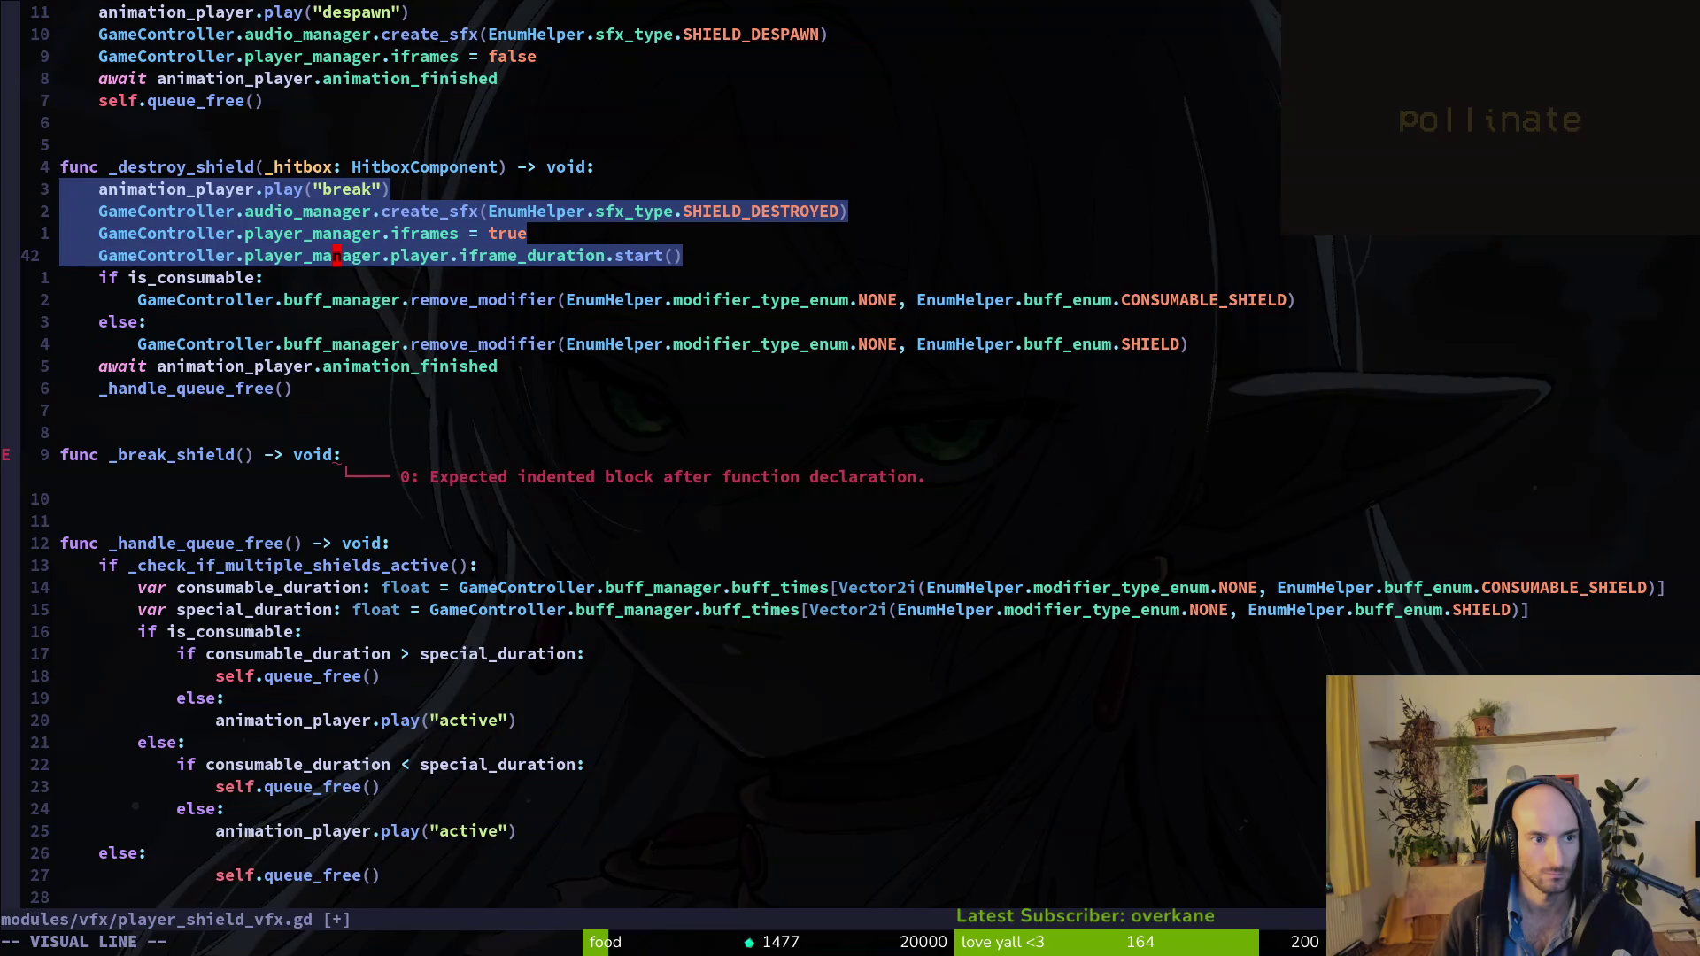
{"action": "key", "text": "d"}
{"action": "key", "text": "8"}
{"action": "key", "text": "j"}
{"action": "key", "text": "p"}
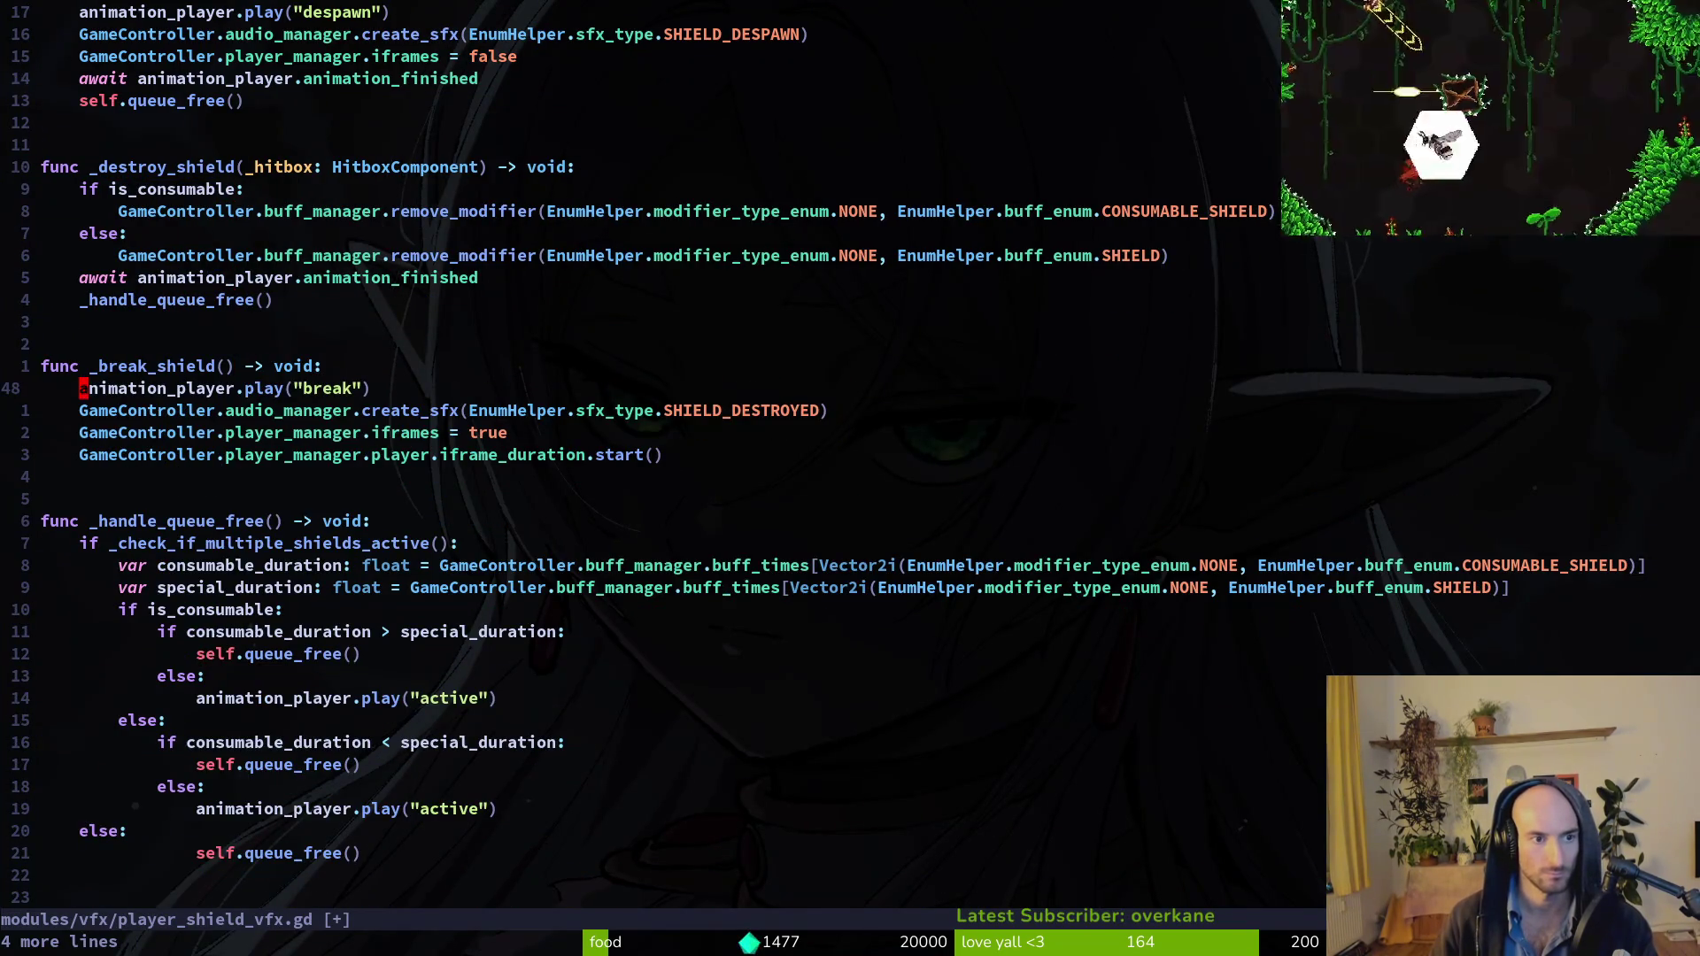
Select the if is_consumable modifier-removal block in _destroy_shield.
{"action": "key", "text": "k"}
{"action": "key", "text": "k"}
{"action": "key", "text": "k"}
{"action": "key", "text": "k"}
{"action": "key", "text": "k"}
{"action": "key", "text": "k"}
{"action": "key", "text": "shift+v"}
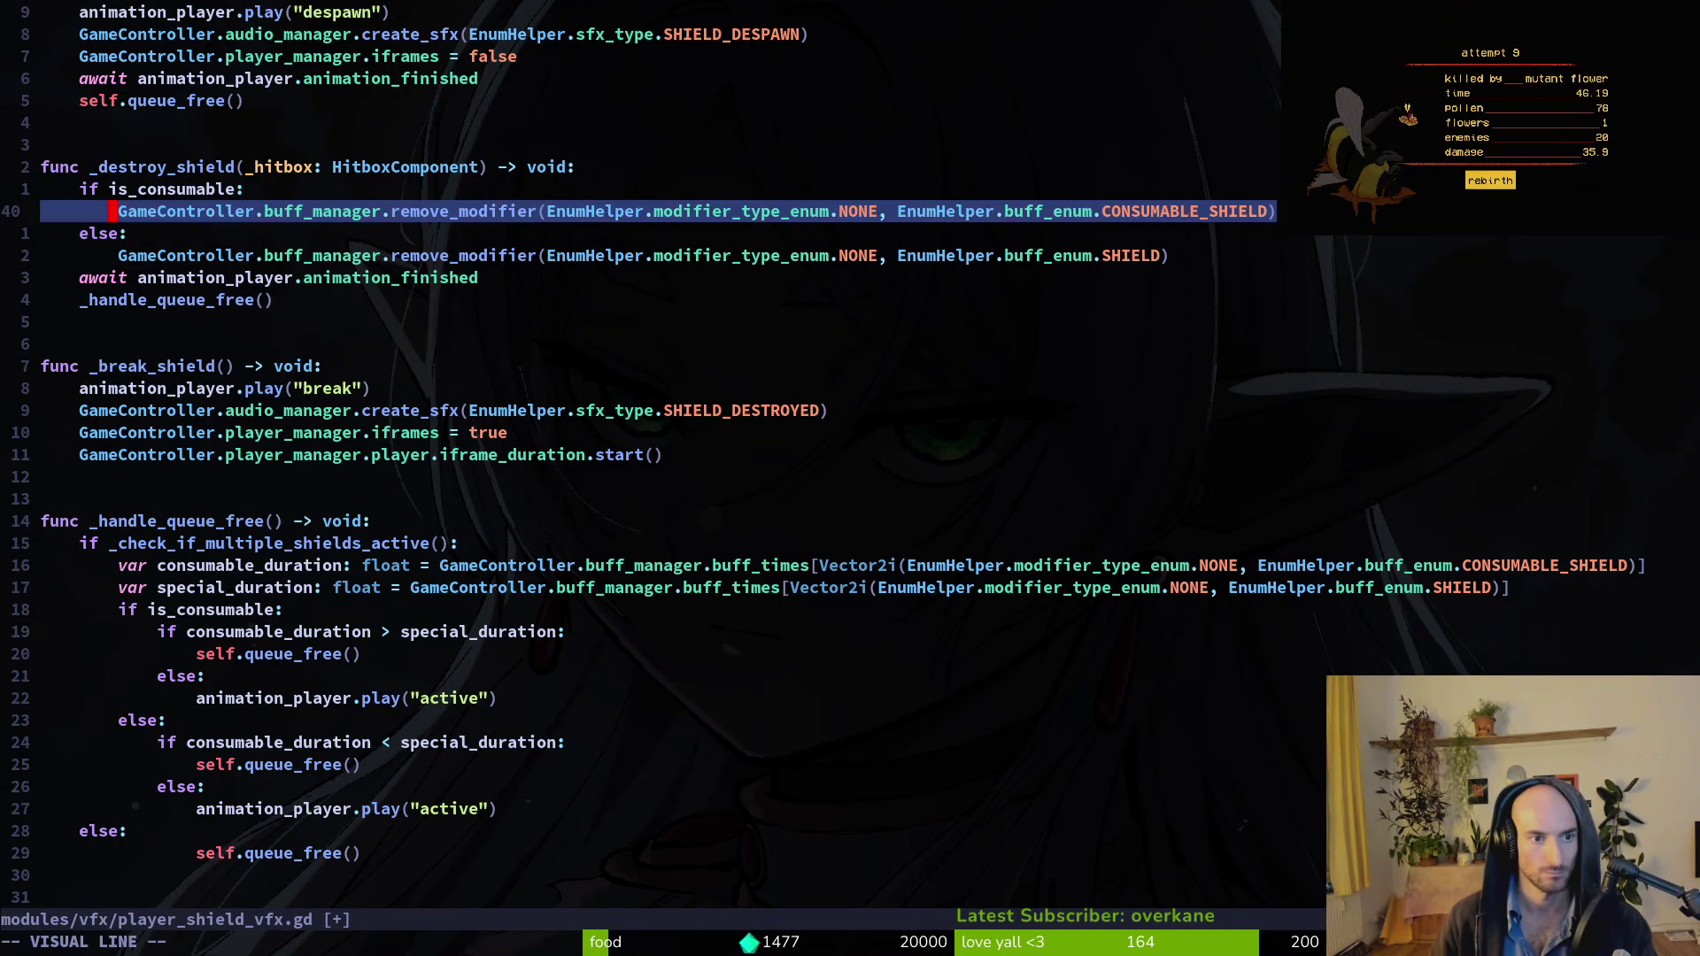
{"action": "key", "text": "y"}
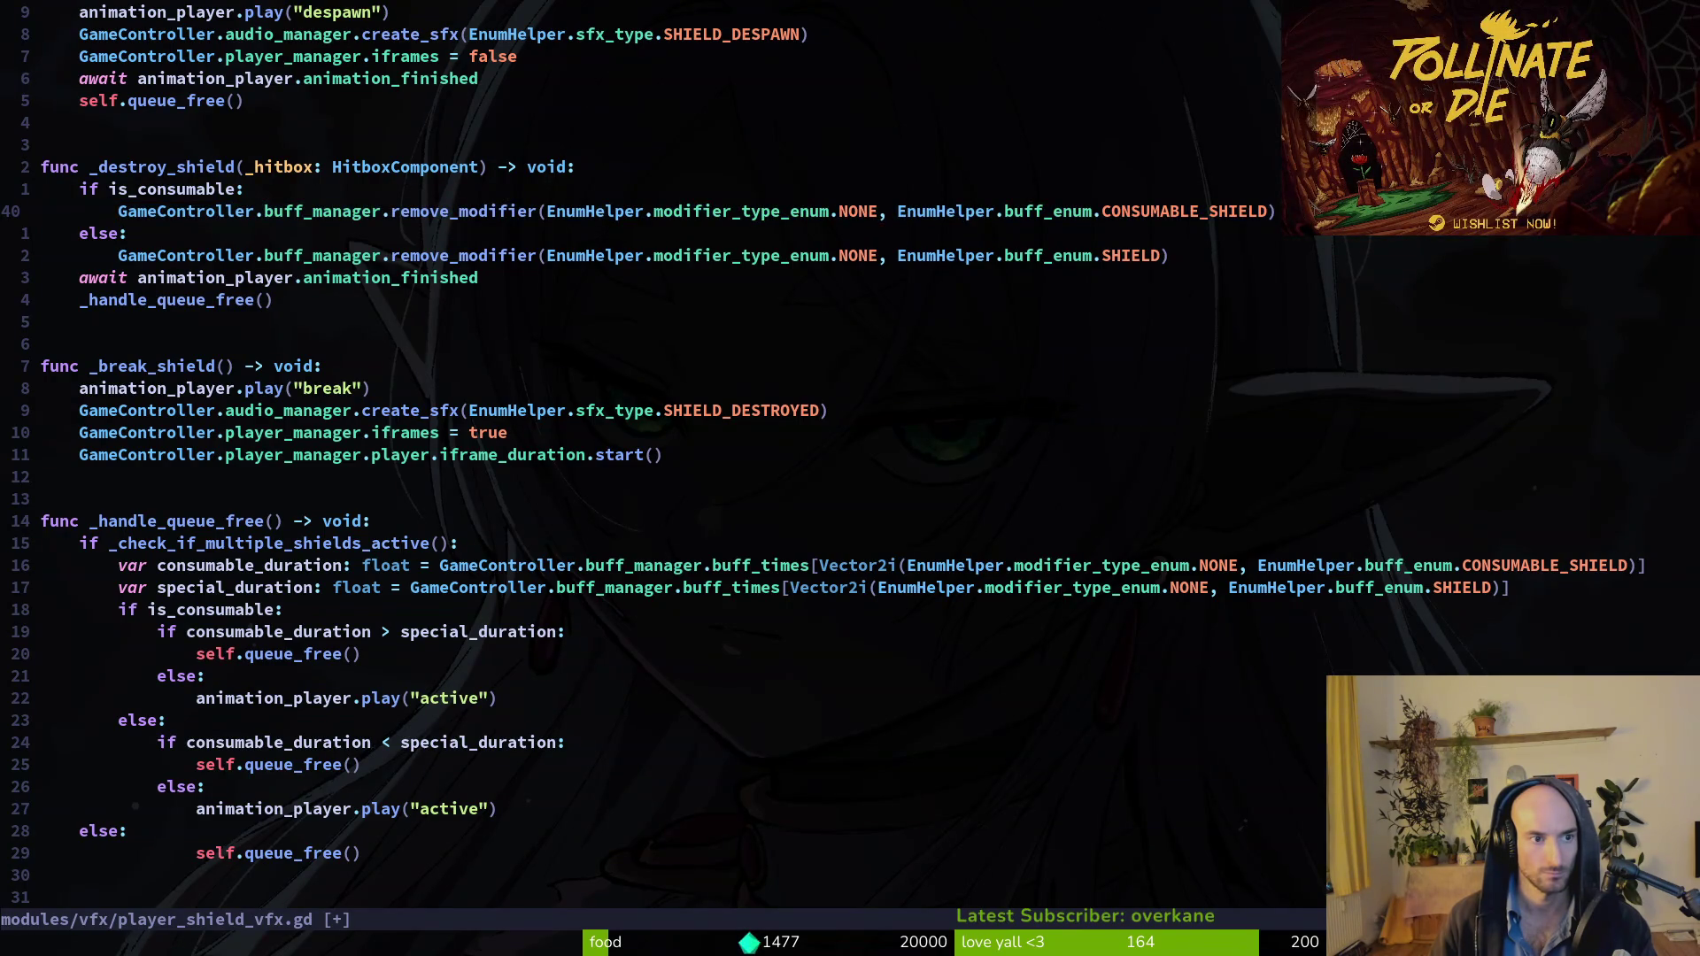
{"action": "key", "text": "shift+v"}
{"action": "key", "text": "Escape"}
{"action": "key", "text": "k"}
{"action": "key", "text": "shift+v"}
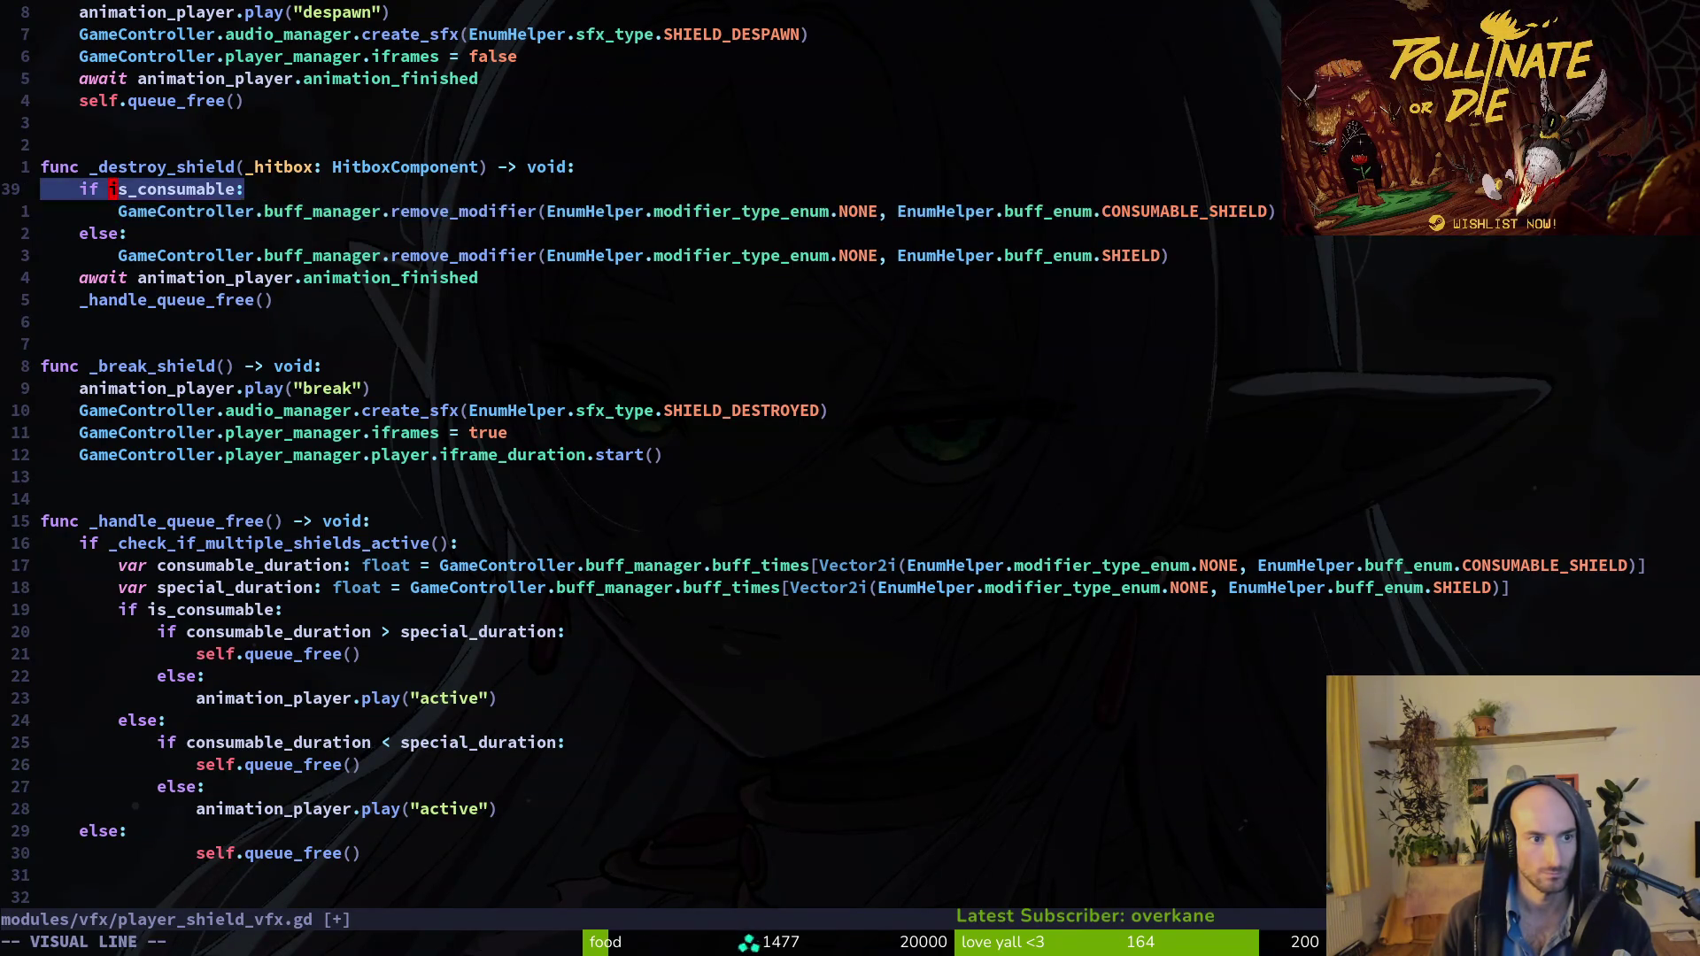
Cut the if is_consumable block and paste it into _break_shield after the iframe line.
{"action": "key", "text": "j"}
{"action": "key", "text": "j"}
{"action": "key", "text": "j"}
{"action": "key", "text": "d"}
{"action": "key", "text": "j"}
{"action": "key", "text": "j"}
{"action": "key", "text": "j"}
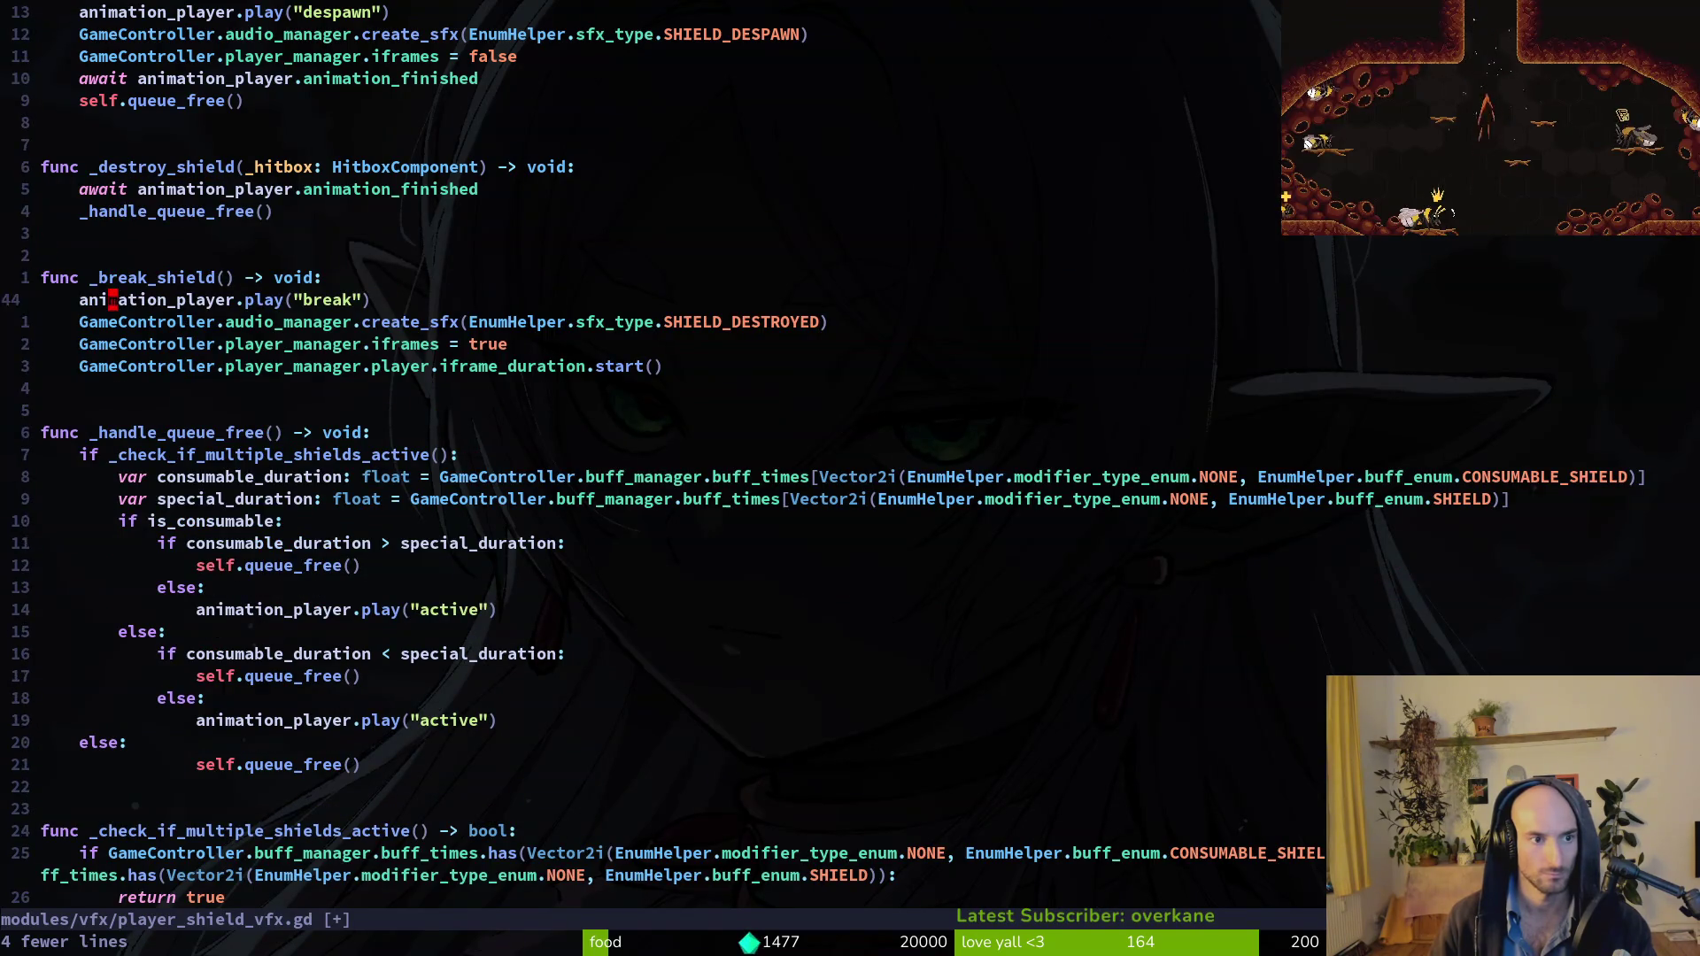
{"action": "key", "text": "p"}
{"action": "key", "text": "k"}
{"action": "key", "text": "k"}
{"action": "key", "text": "k"}
{"action": "key", "text": "k"}
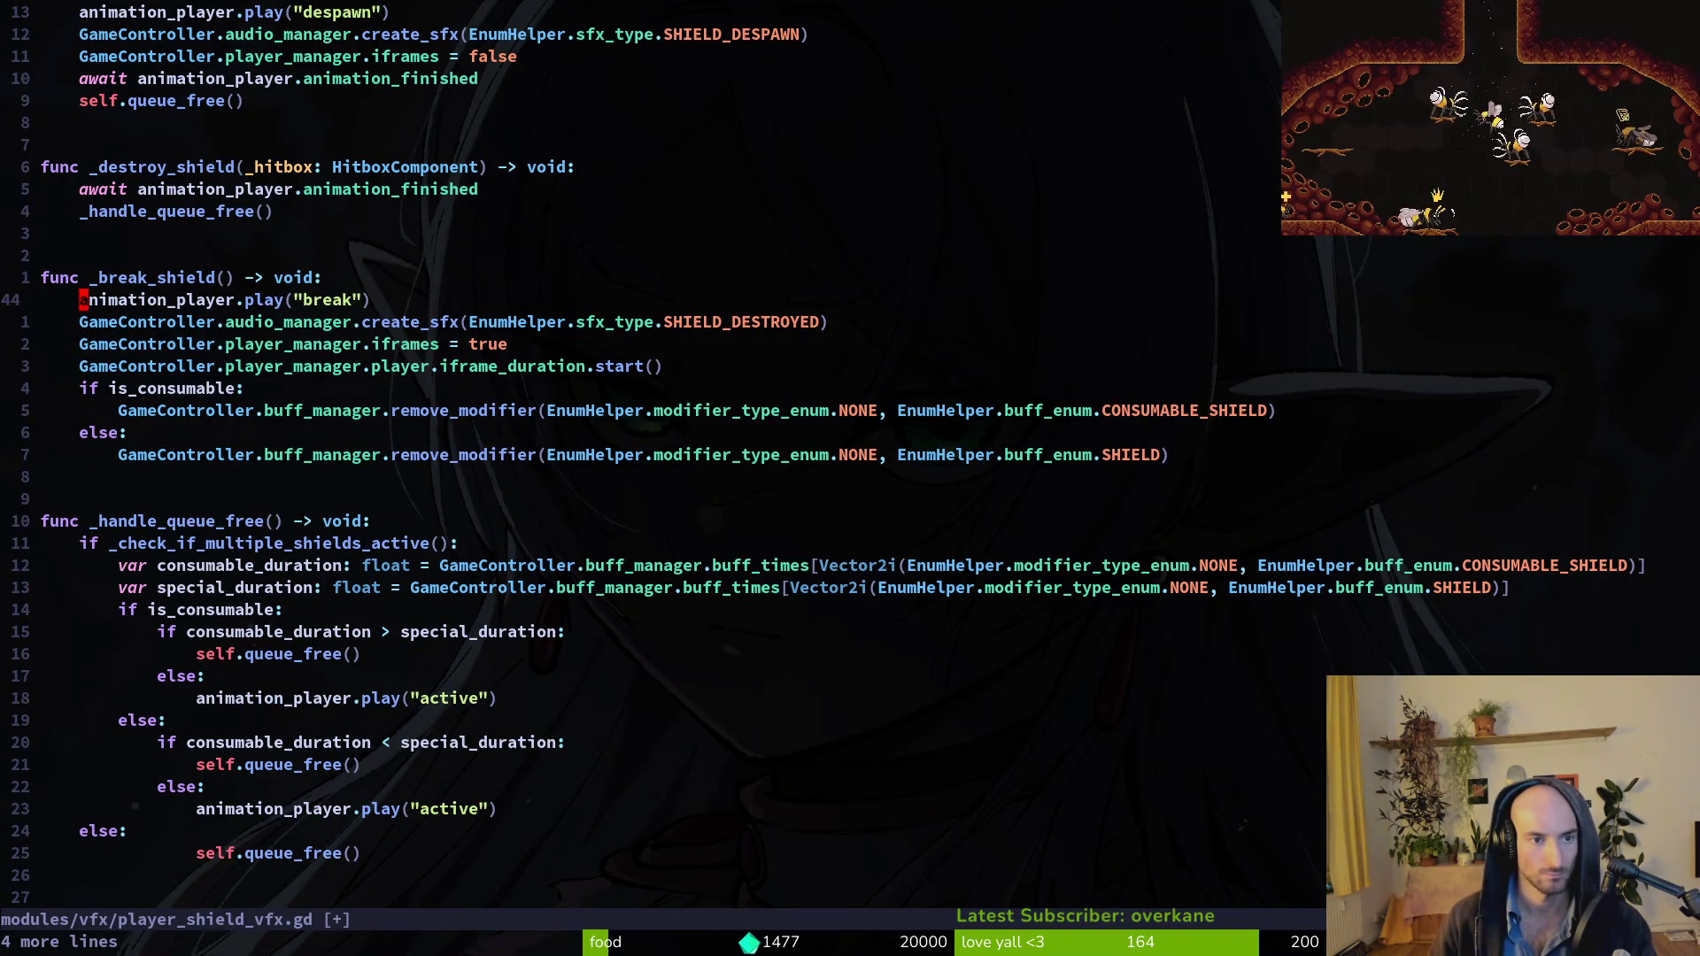
Call _break_shield() under the consumable > special comparison, add self.queue_free(), and save.
{"action": "left_click", "coordinate": [112, 631]}
{"action": "key", "text": "o"}
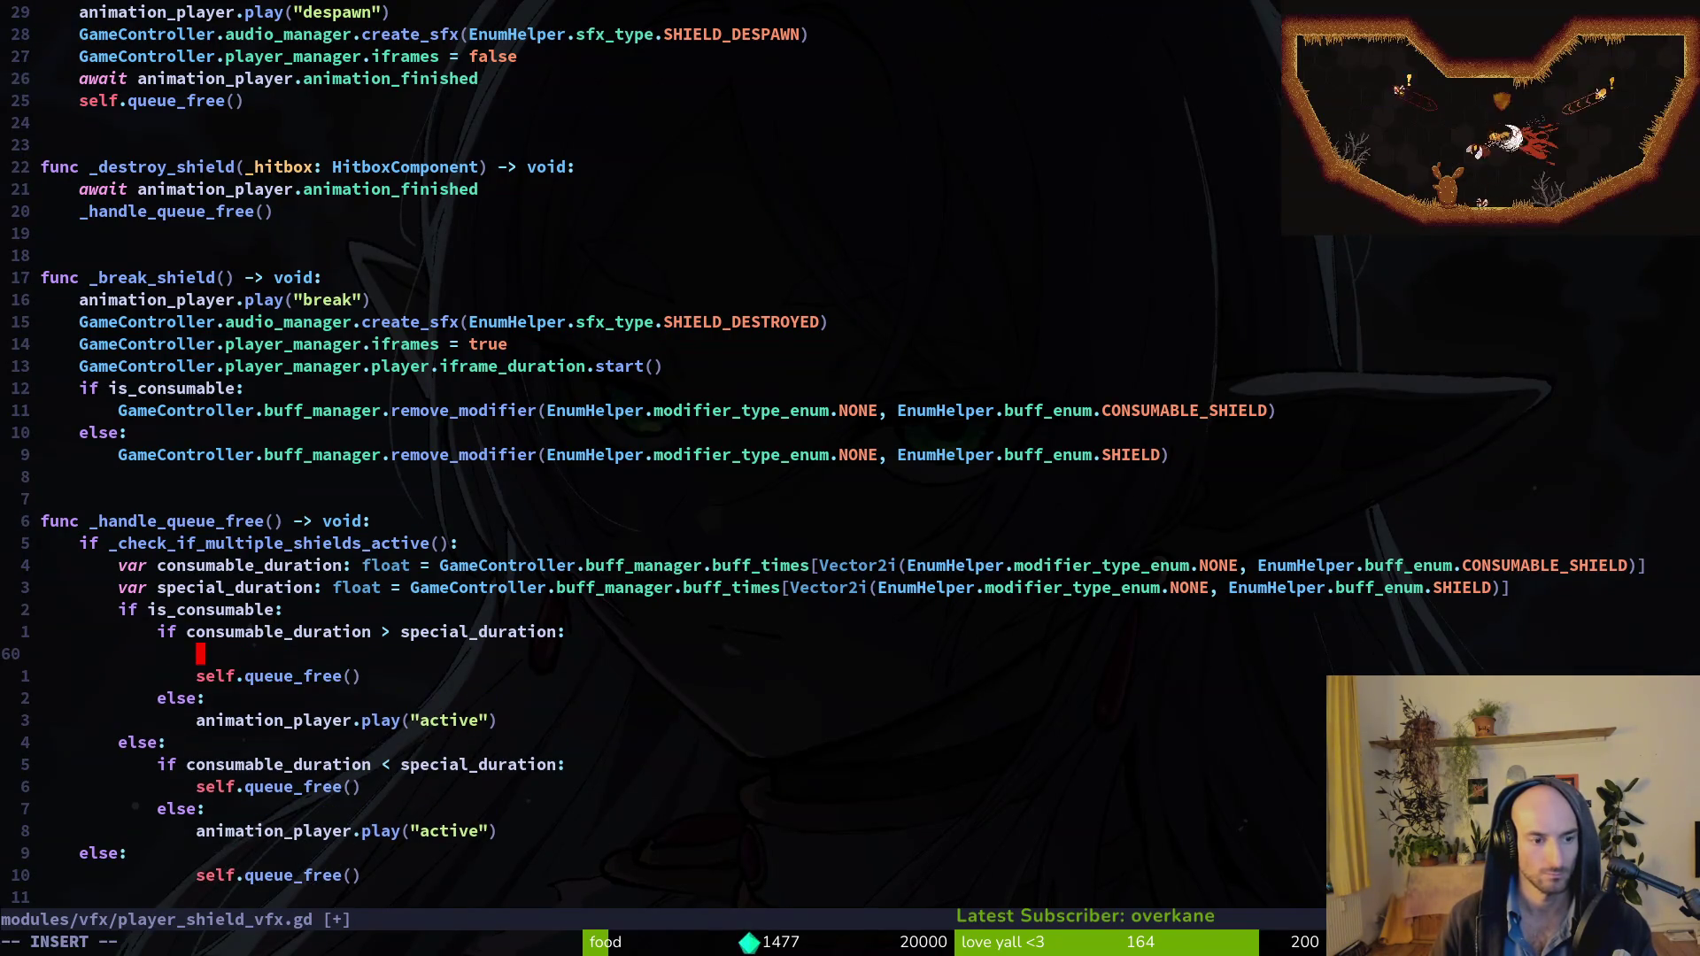
{"action": "type", "text": "_brea"}
{"action": "key", "text": "Return"}
{"action": "key", "text": "Escape"}
{"action": "key", "text": "k"}
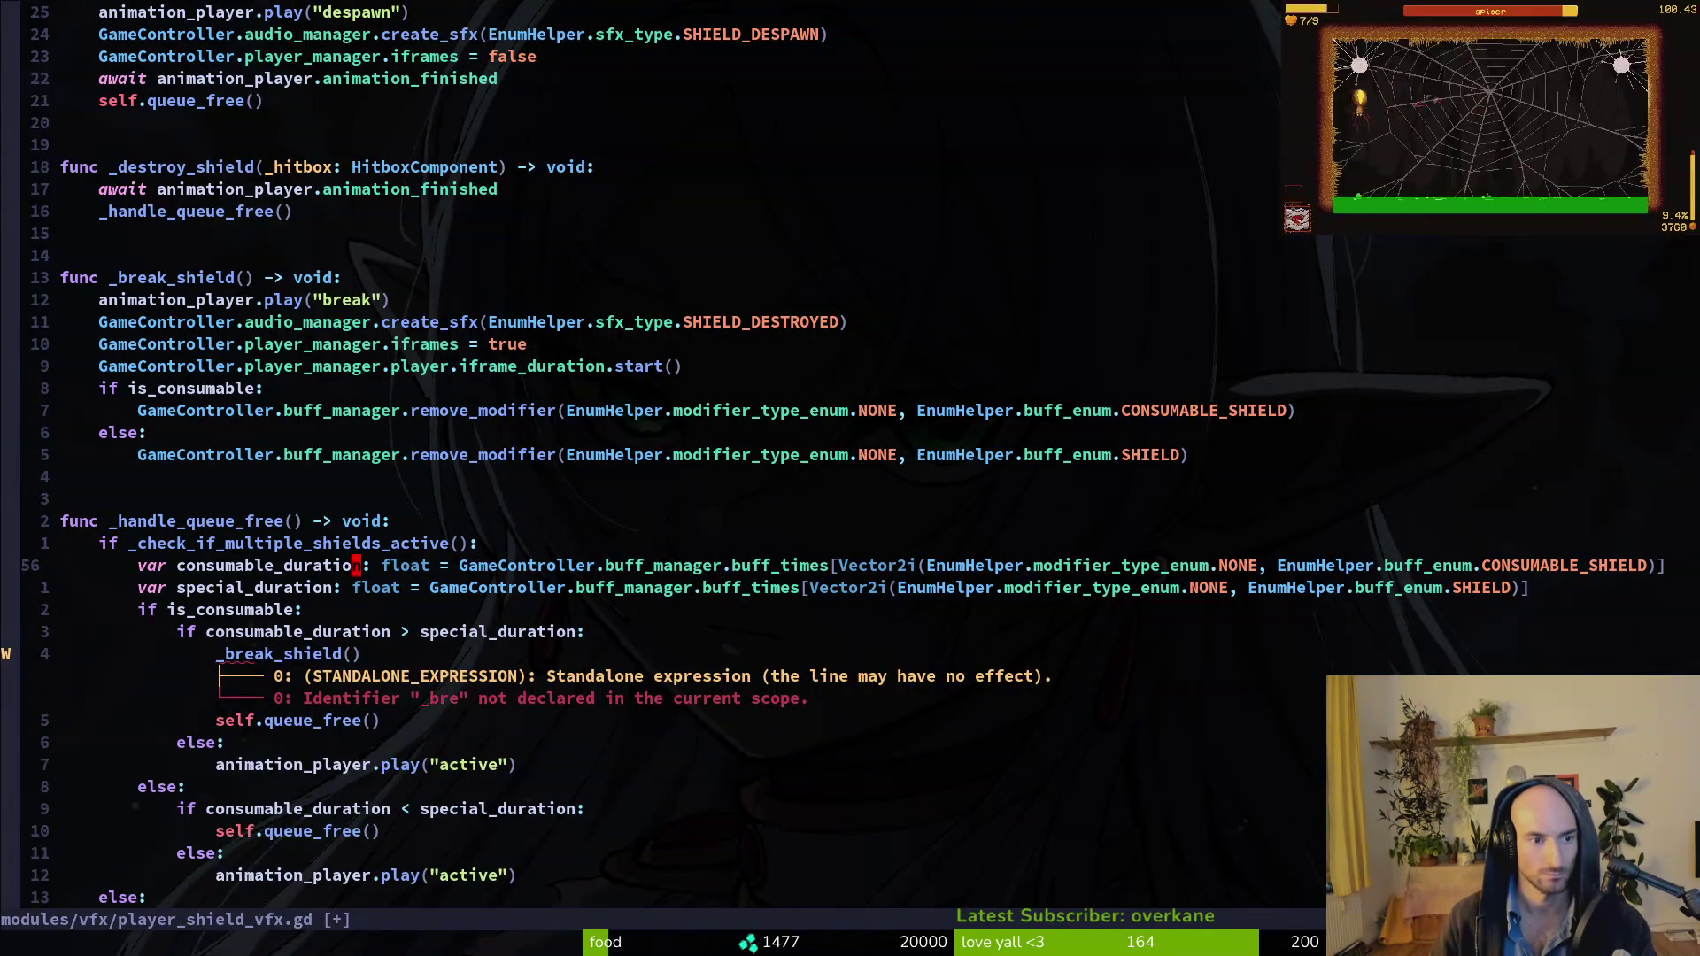
{"action": "type", "text": "8koself.qu"}
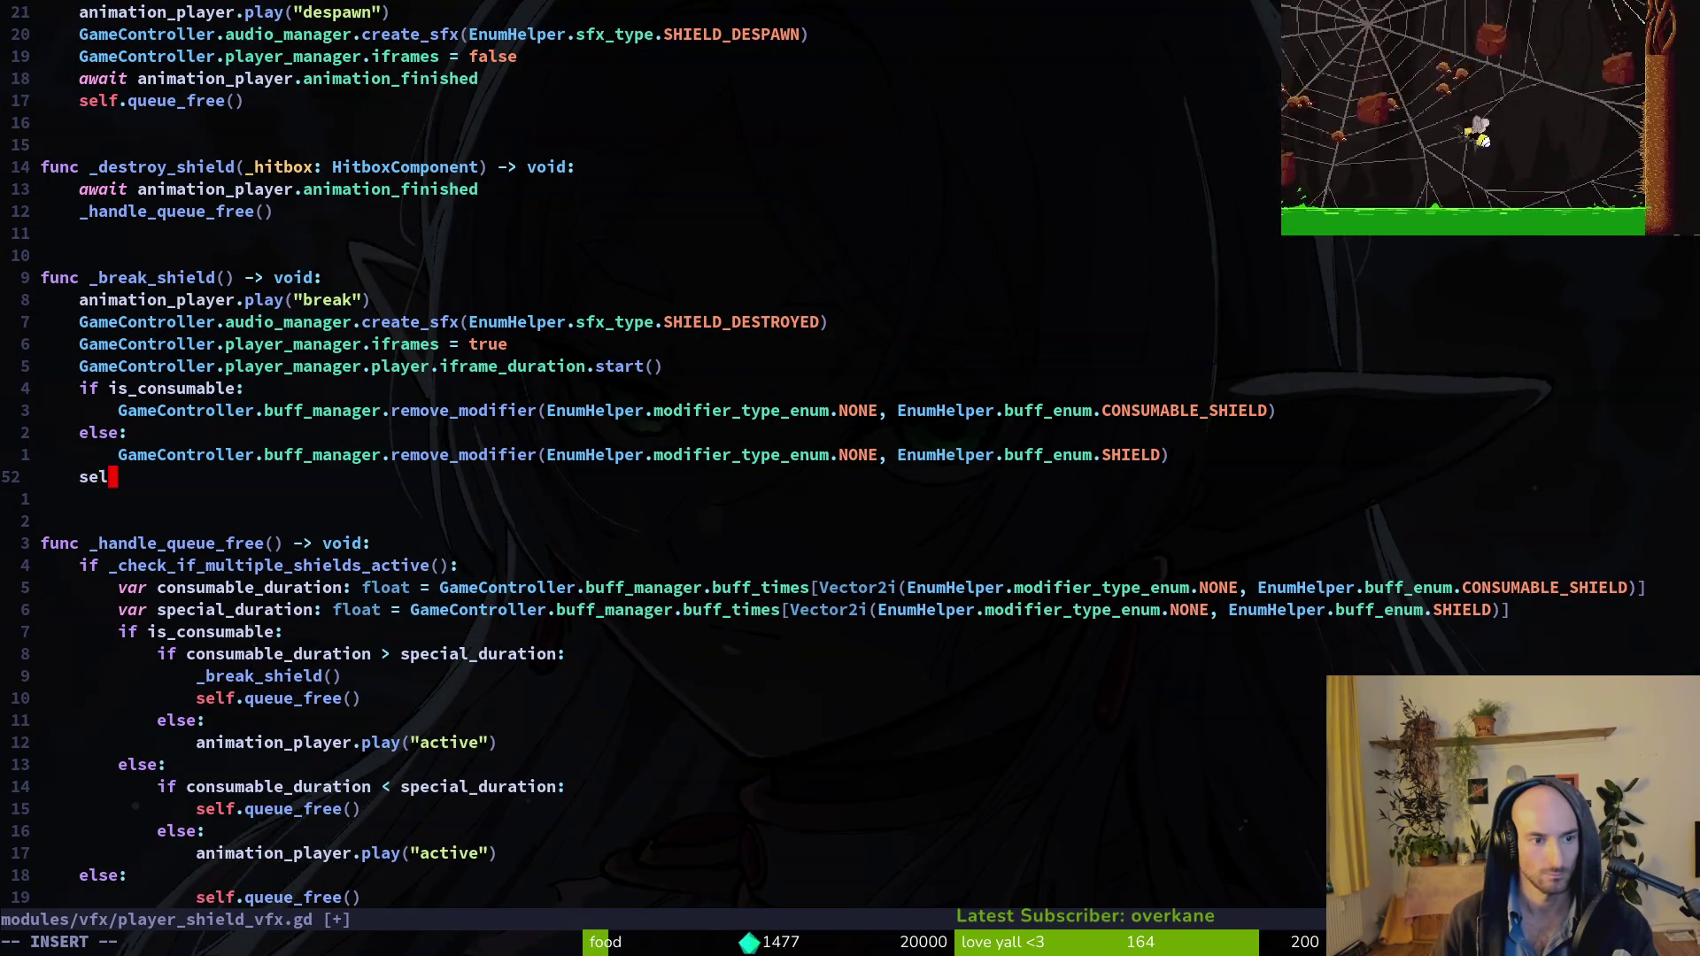
{"action": "key", "text": "Return"}
{"action": "key", "text": "Escape"}
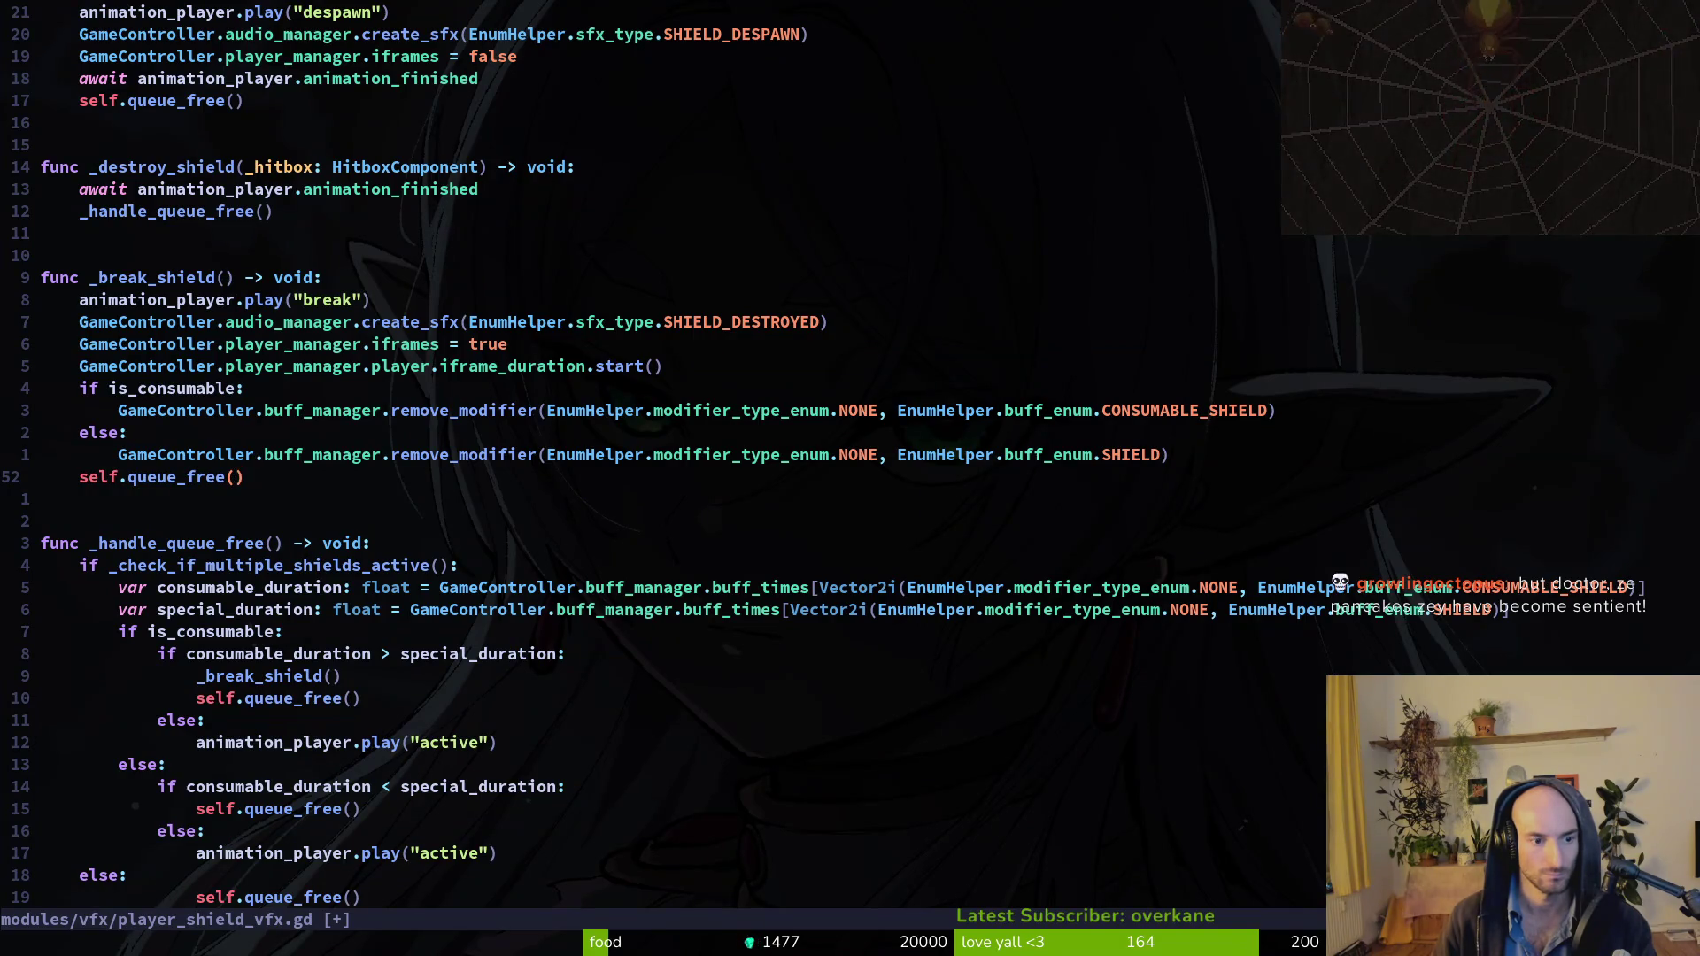
{"action": "type", "text": ":write"}
{"action": "key", "text": "Return"}
Delete the else branches that replay the active shield animation.
{"action": "key", "text": "j"}
{"action": "key", "text": "j"}
{"action": "key", "text": "j"}
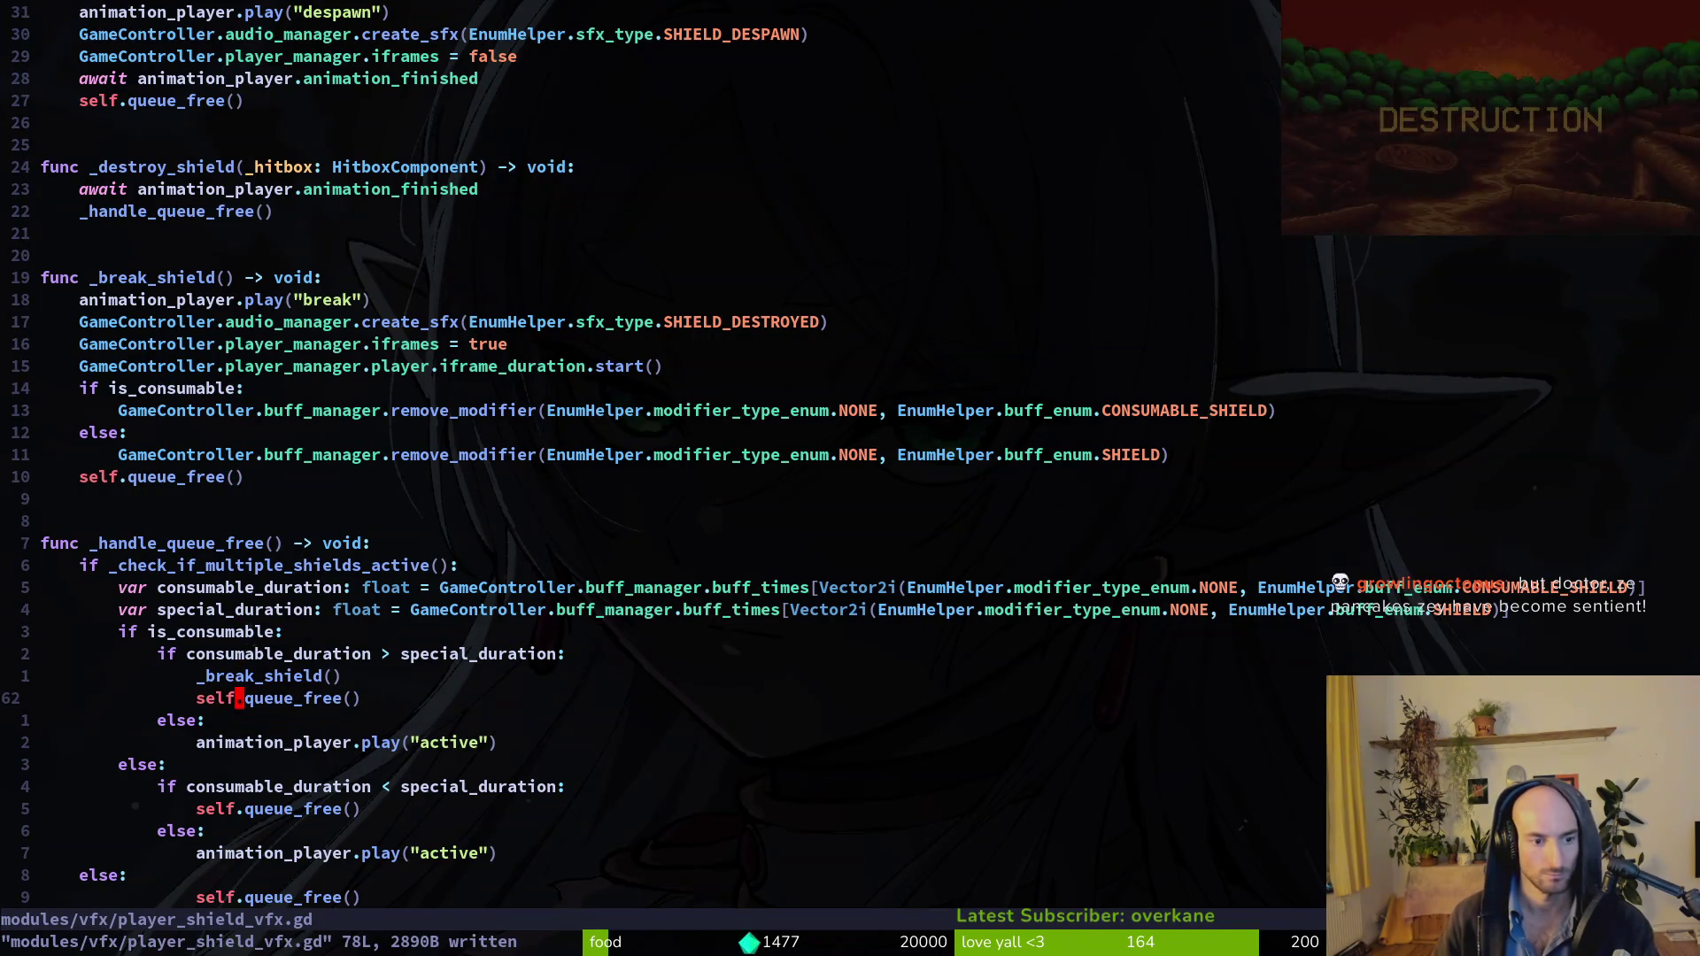
{"action": "key", "text": "d"}
{"action": "key", "text": "d"}
{"action": "key", "text": "V"}
{"action": "key", "text": "j"}
{"action": "key", "text": "d"}
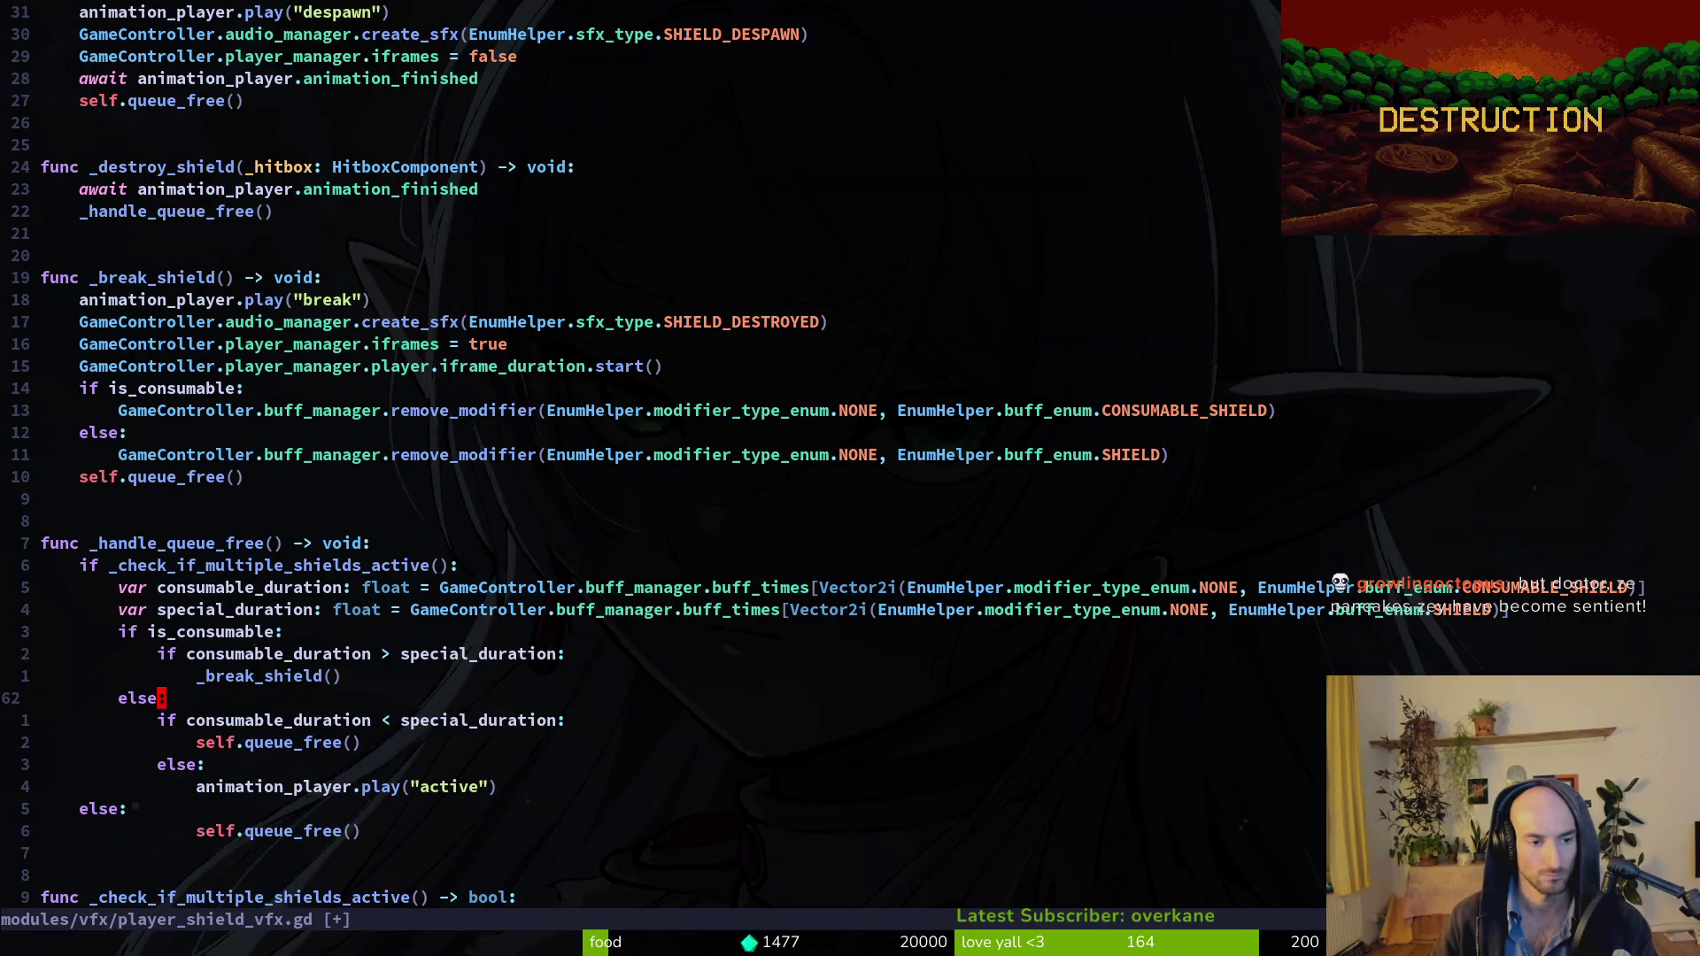
{"action": "key", "text": "j"}
{"action": "key", "text": "j"}
{"action": "key", "text": "j"}
{"action": "key", "text": "V"}
{"action": "key", "text": "j"}
{"action": "key", "text": "d"}
Call _break_shield() under the outer else and delete the leftover self.queue_free() line.
{"action": "type", "text": "o"}
{"action": "type", "text": "brea"}
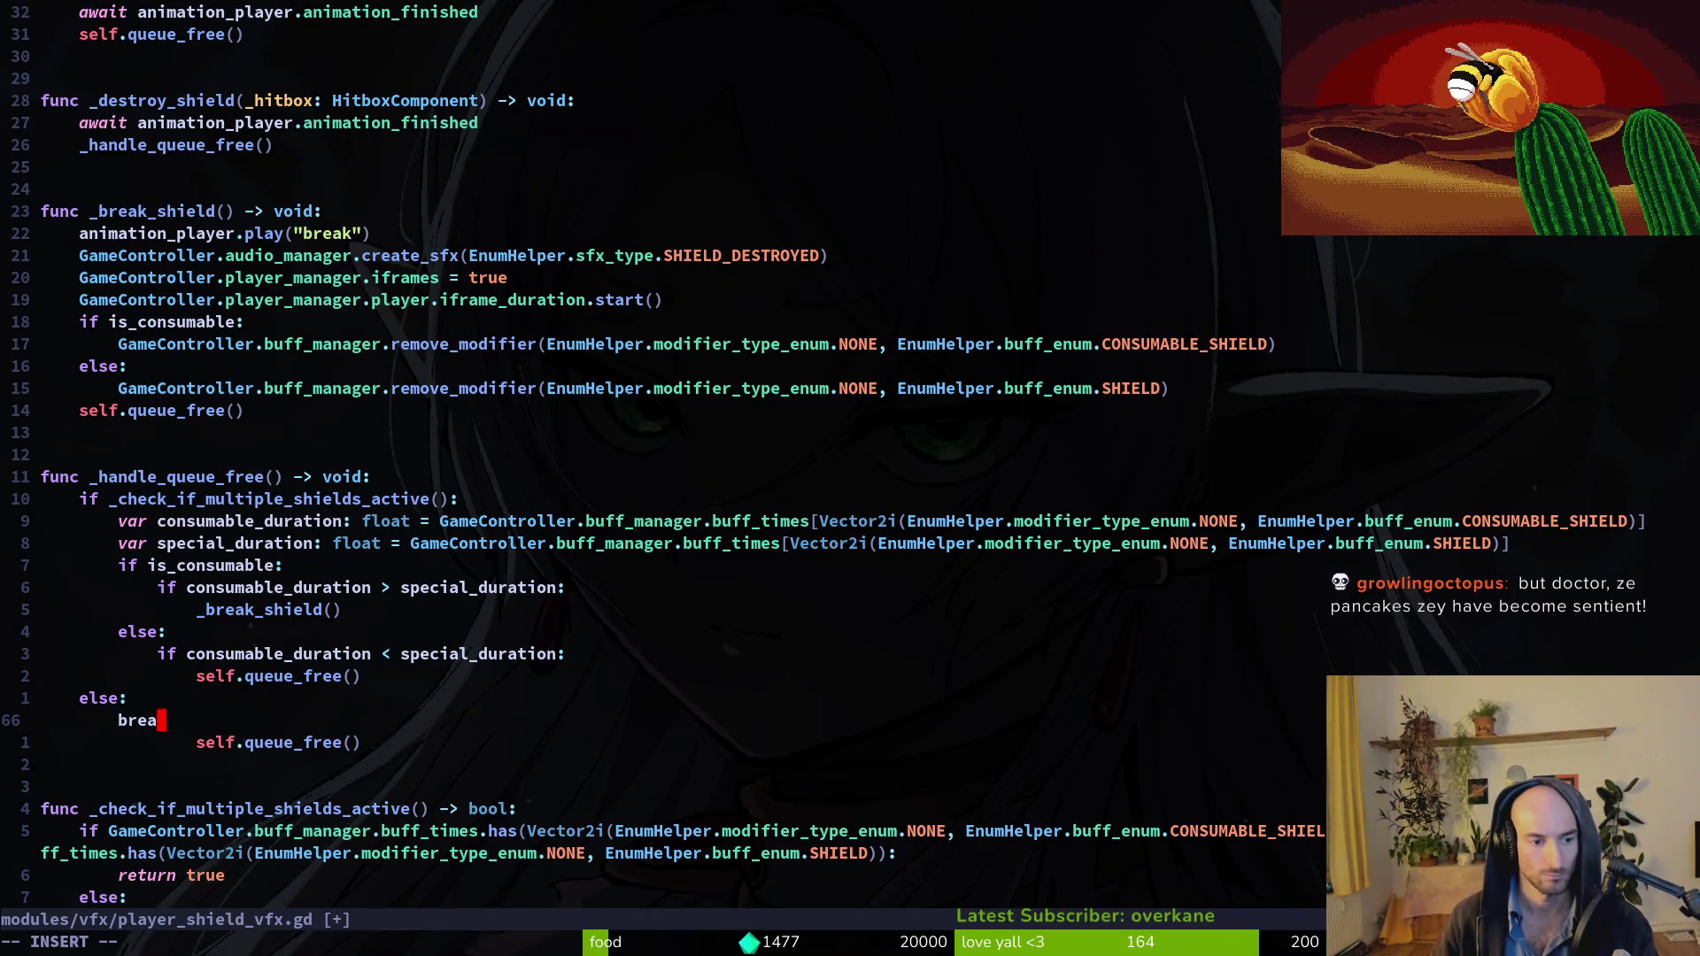
{"action": "key", "text": "Tab"}
{"action": "key", "text": "Tab"}
{"action": "key", "text": "Return"}
{"action": "key", "text": "Escape"}
{"action": "key", "text": "j"}
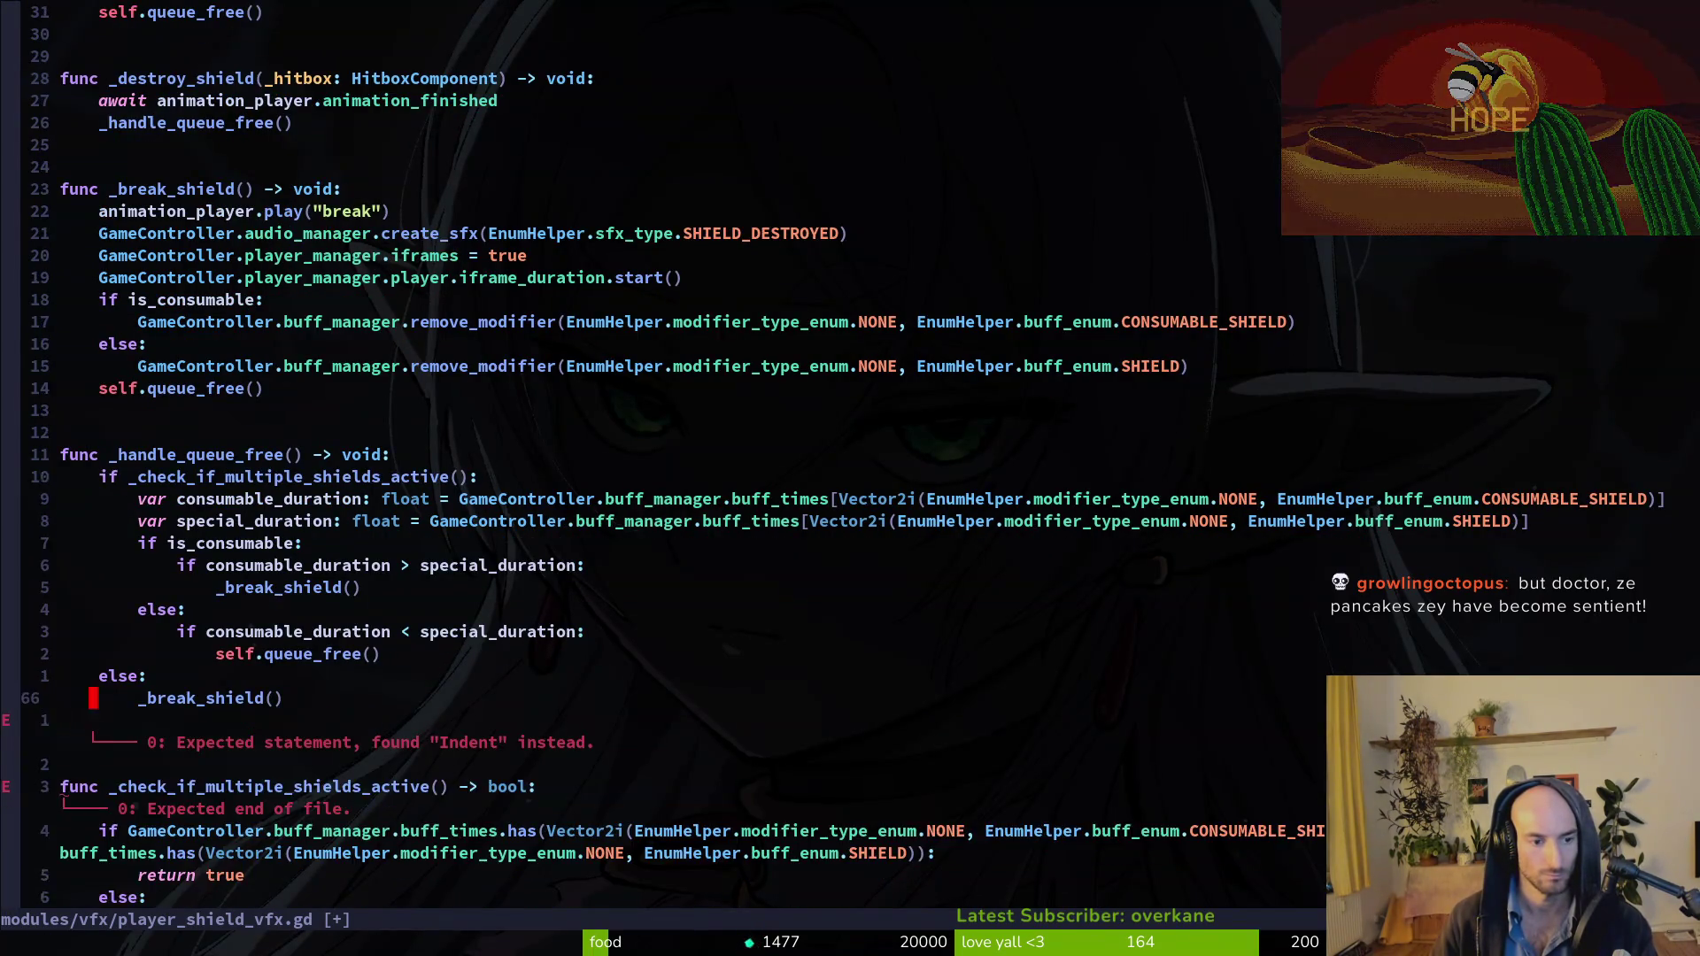
{"action": "key", "text": "d"}
{"action": "key", "text": "d"}
{"action": "key", "text": "k"}
{"action": "key", "text": "k"}
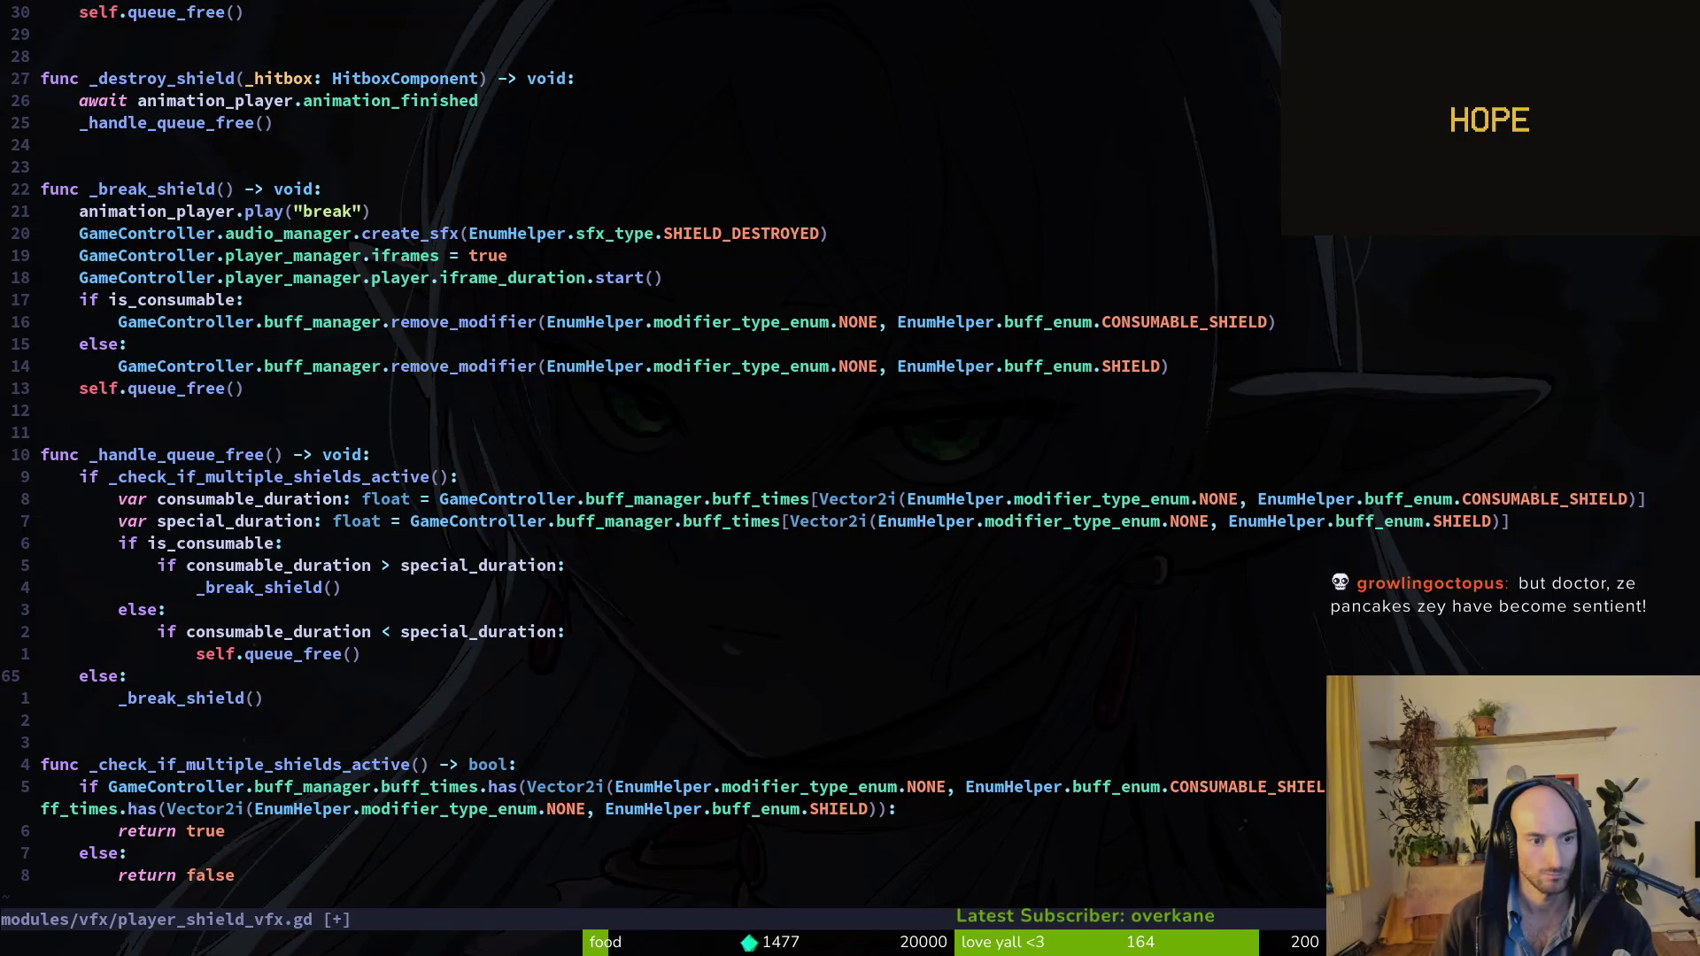
Insert 'await animation_player.animation_finished' before queue_free in _break_shield and save.
{"action": "key", "text": "1"}
{"action": "key", "text": "3"}
{"action": "key", "text": "k"}
{"action": "key", "text": "o"}
{"action": "key", "text": "BackSpace"}
{"action": "type", "text": "aw"}
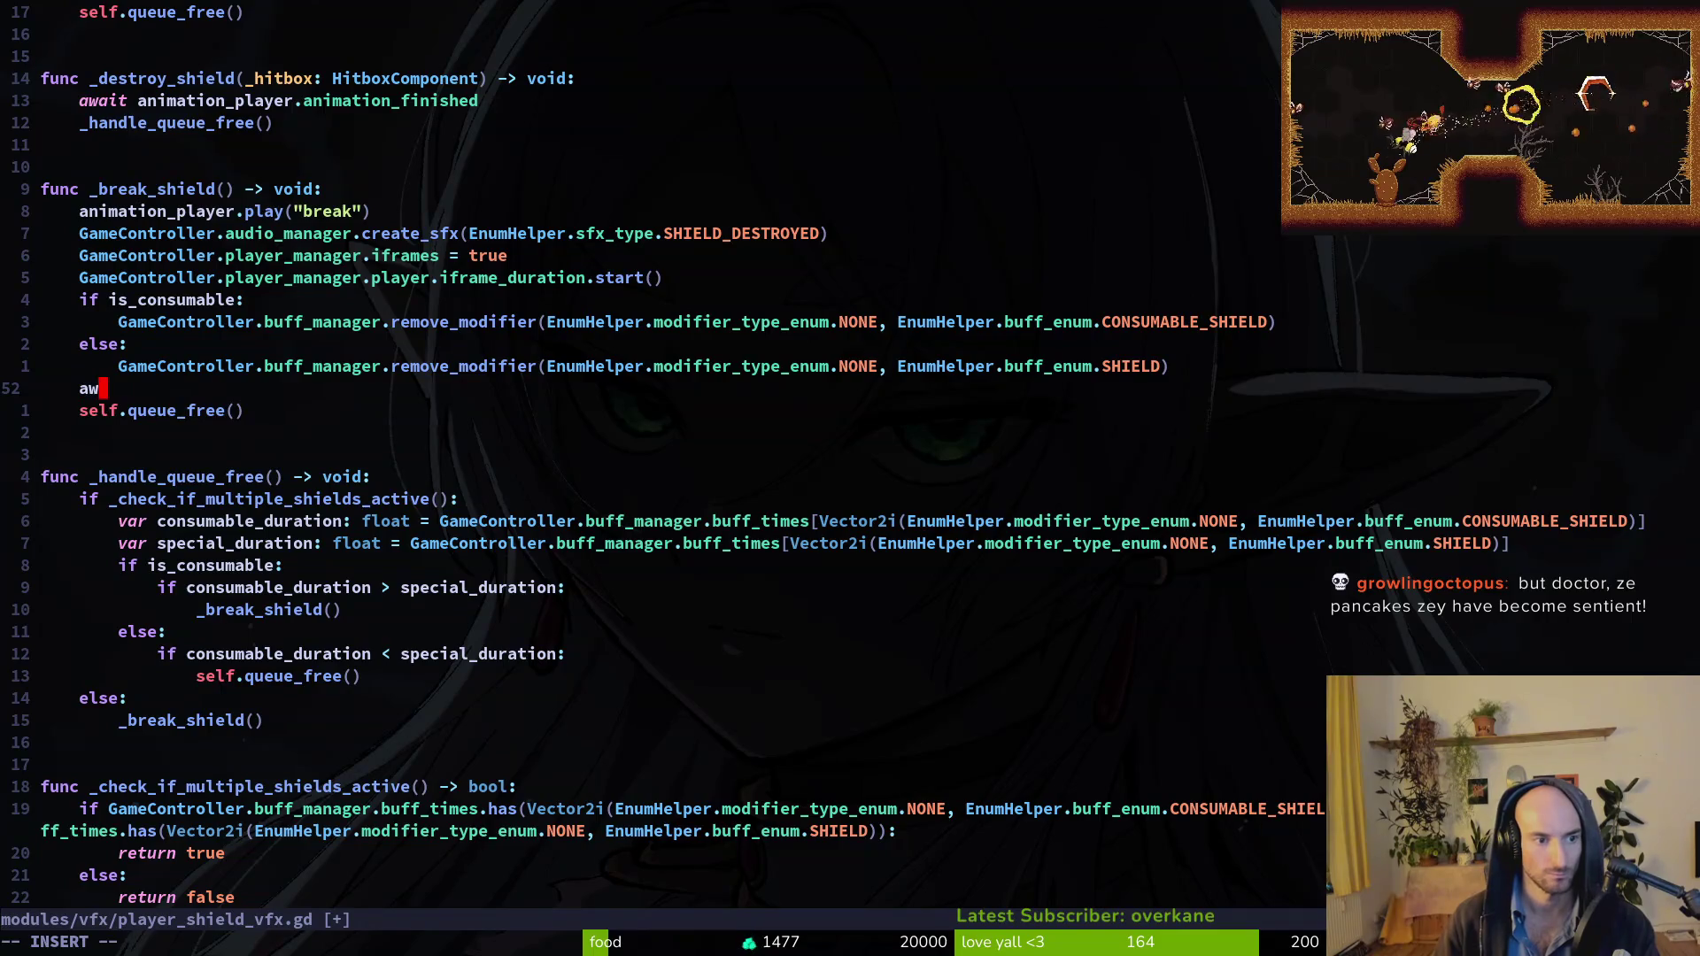
{"action": "type", "text": "ait animation_player.anfi"}
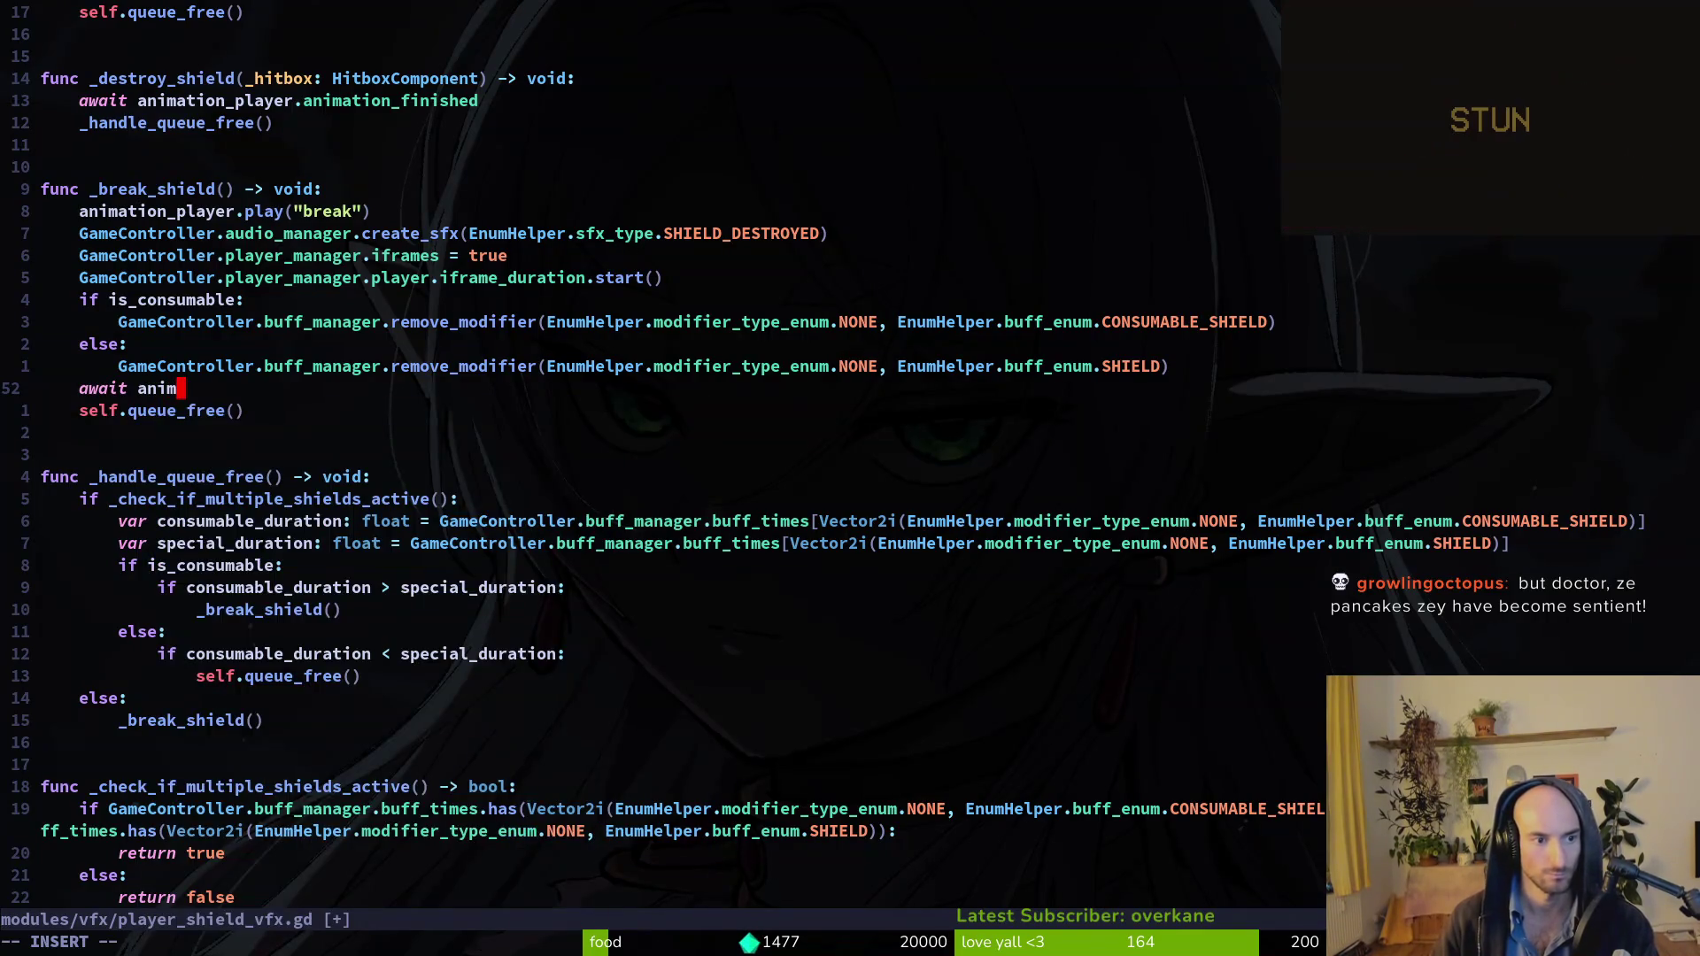
{"action": "key", "text": "Tab"}
{"action": "key", "text": "Escape"}
{"action": "type", "text": ":write"}
{"action": "key", "text": "Return"}
Replace the second self.queue_free() with a copied _break_shield() call.
{"action": "key", "text": "1"}
{"action": "key", "text": "1"}
{"action": "key", "text": "j"}
{"action": "key", "text": "o"}
{"action": "key", "text": "Escape"}
{"action": "key", "text": "k"}
{"action": "key", "text": "V"}
{"action": "key", "text": "Escape"}
{"action": "key", "text": "k"}
{"action": "key", "text": "V"}
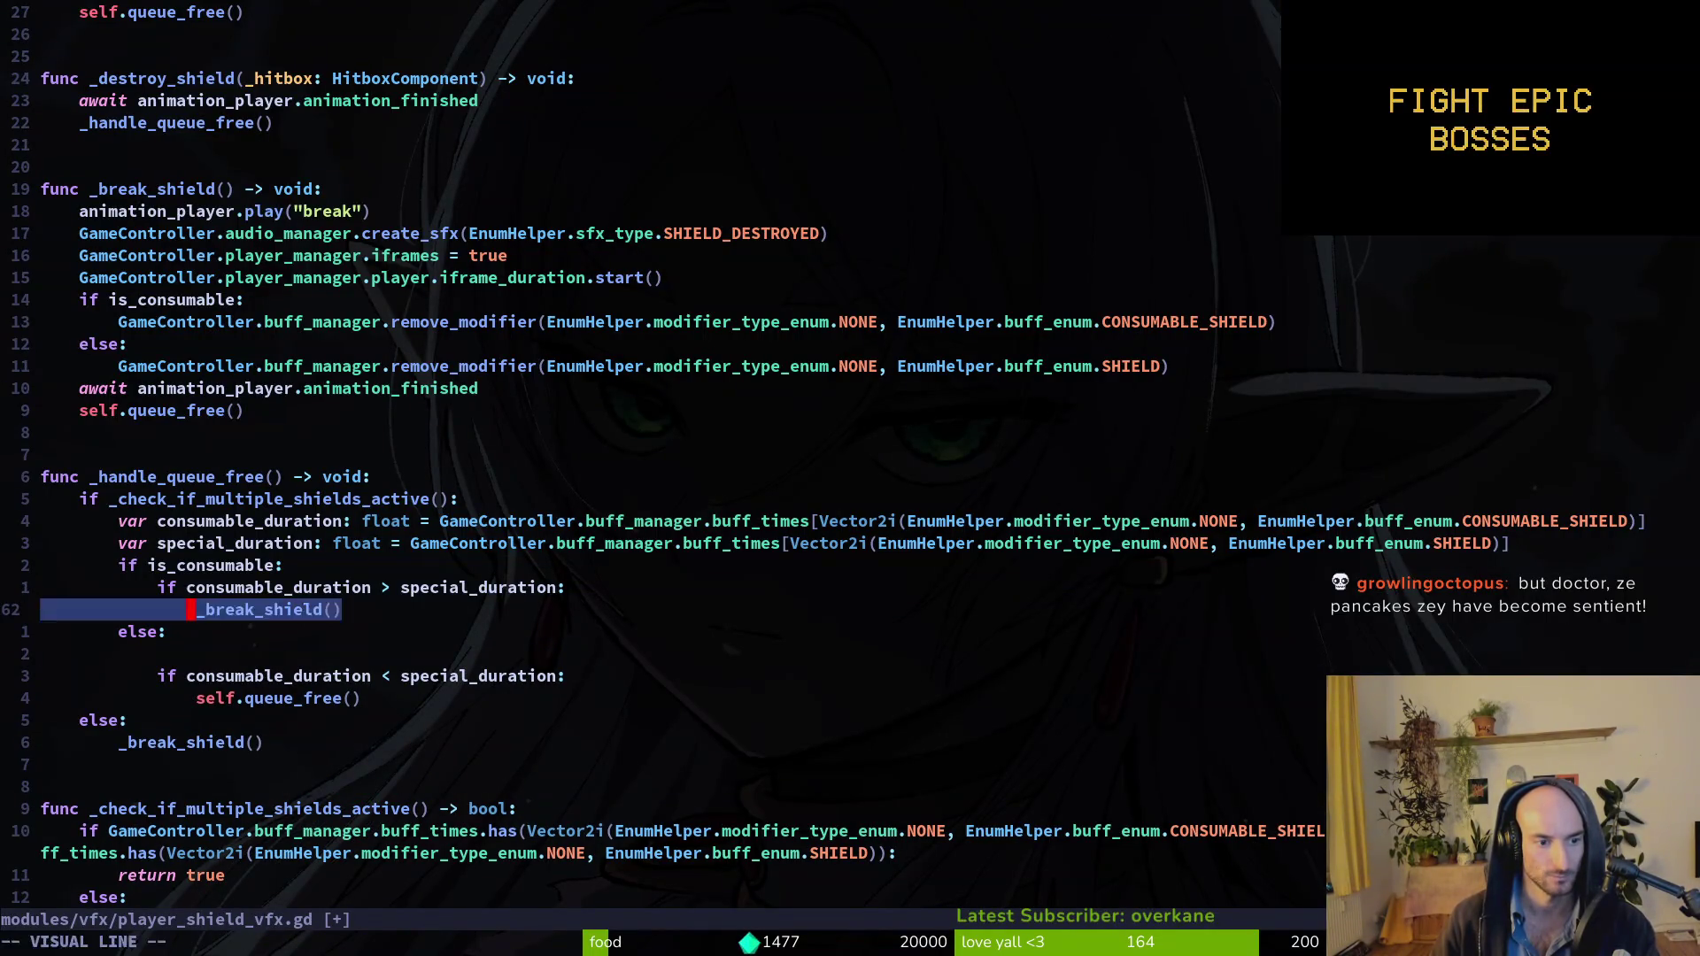
{"action": "key", "text": "y"}
{"action": "key", "text": "j"}
{"action": "key", "text": "j"}
{"action": "key", "text": "p"}
{"action": "key", "text": "j"}
{"action": "key", "text": "d"}
{"action": "key", "text": "d"}
Remove the leftover blank line and :write player_shield_vfx.gd.
{"action": "key", "text": "3"}
{"action": "key", "text": "k"}
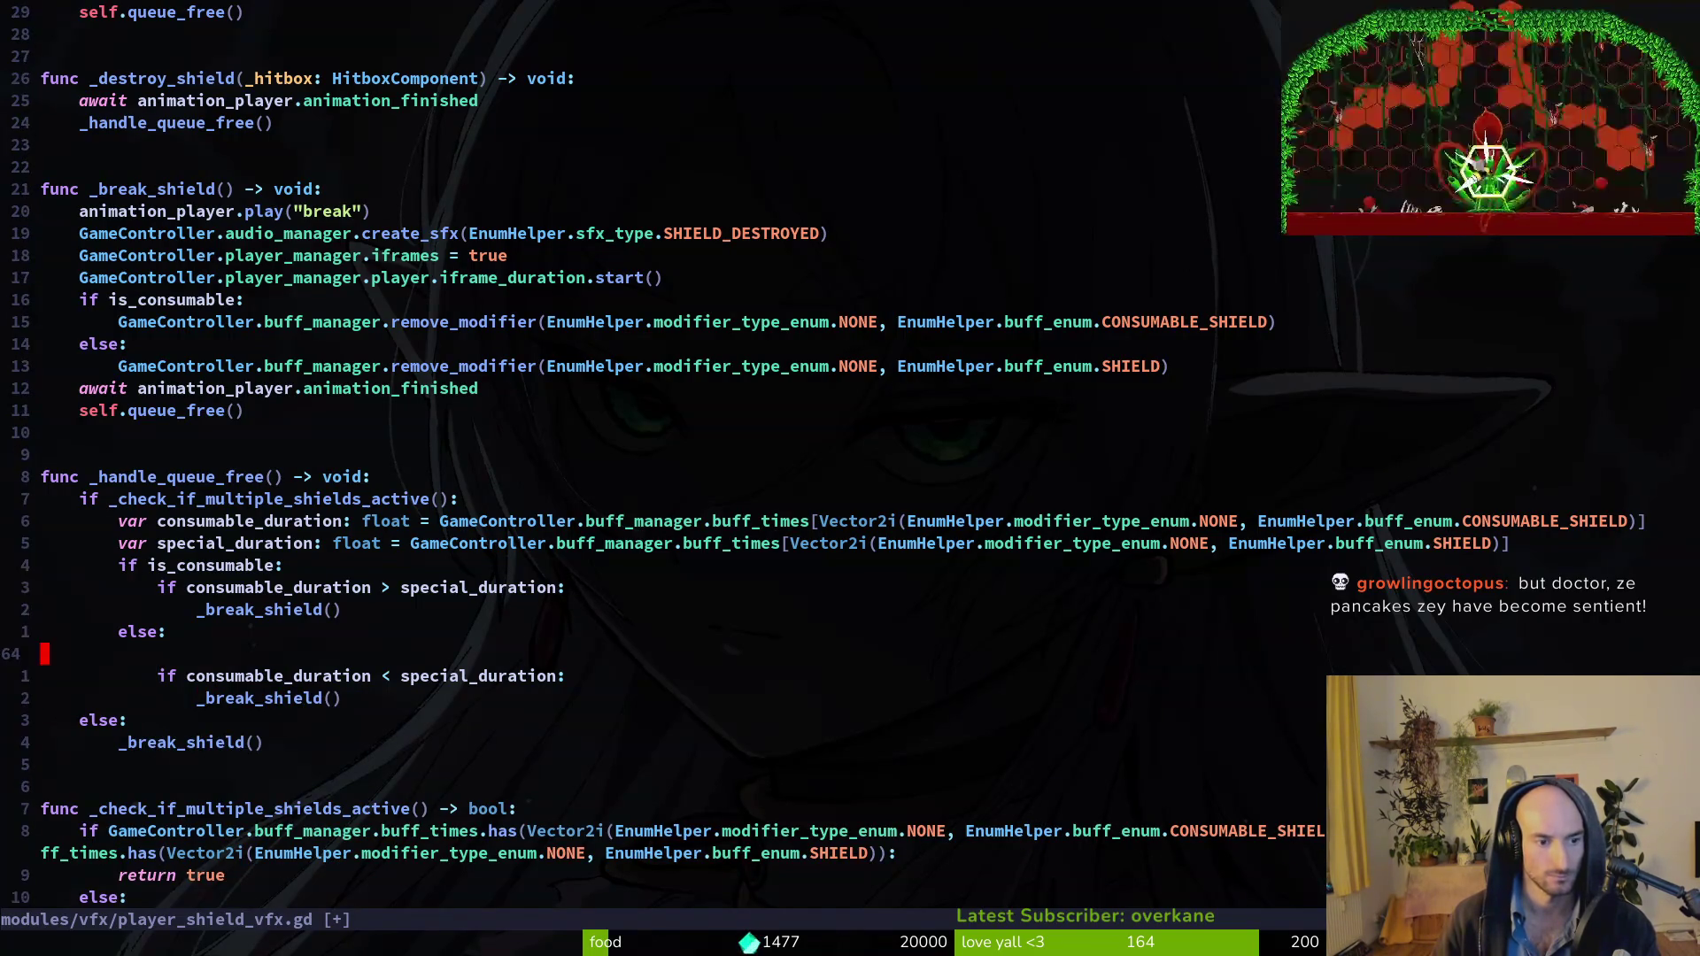
{"action": "key", "text": "d"}
{"action": "key", "text": "d"}
{"action": "type", "text": ":write"}
{"action": "key", "text": "Return"}
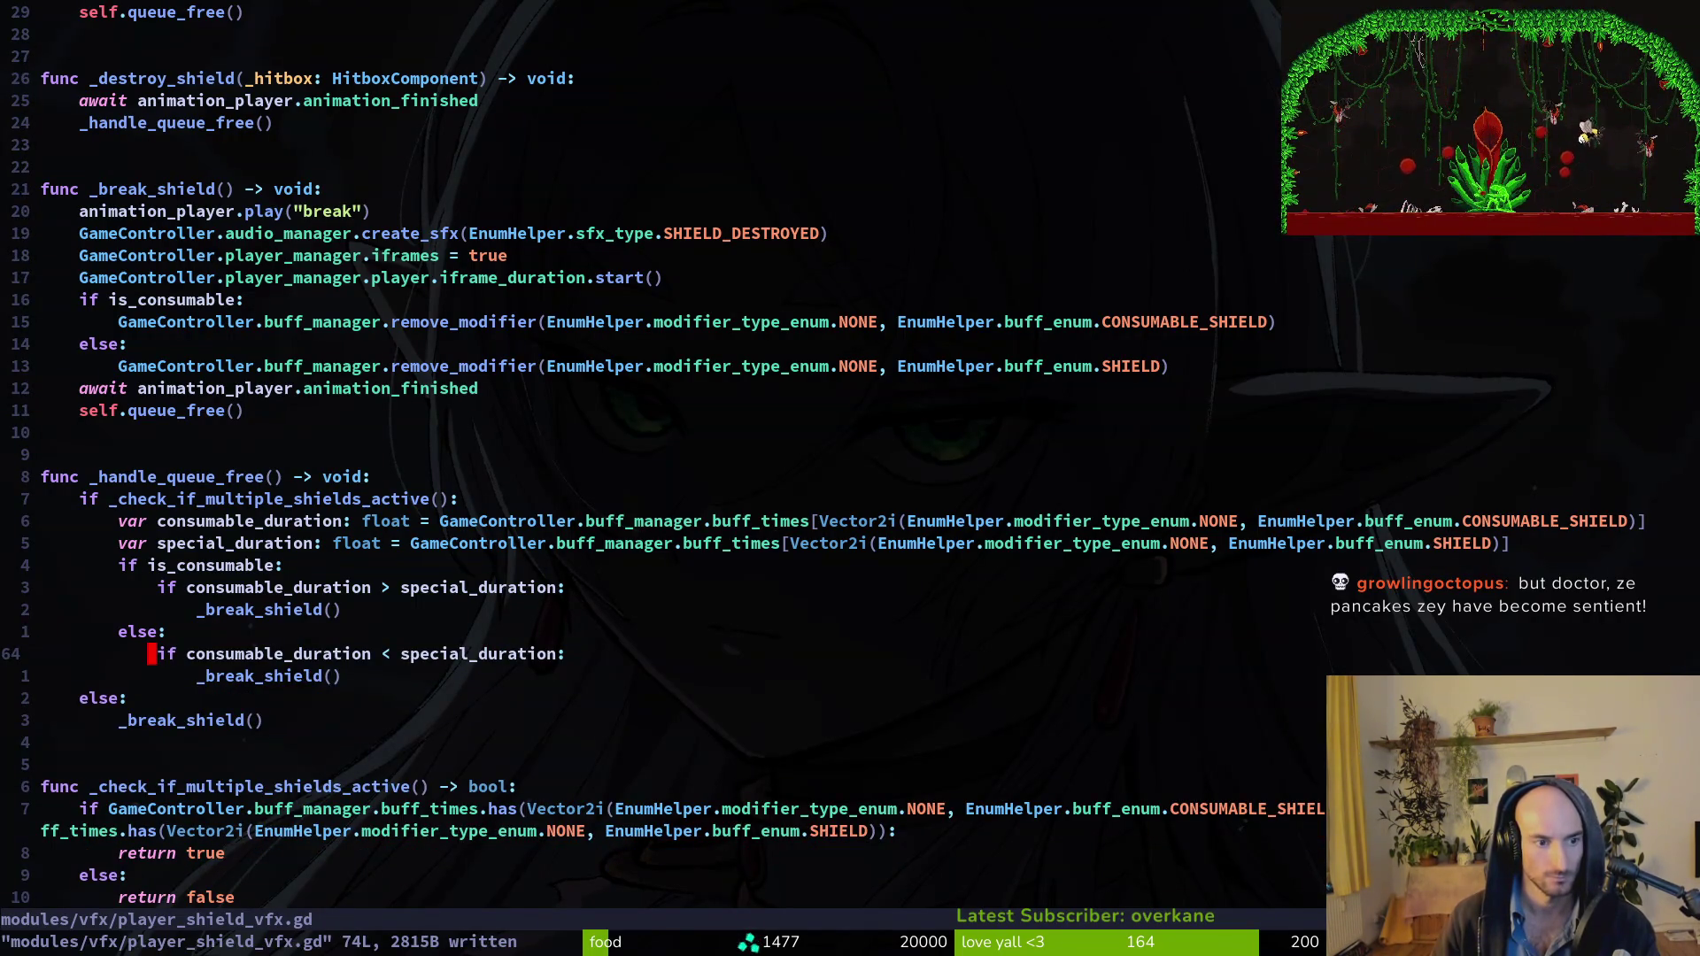
{"action": "key", "text": "4"}
{"action": "key", "text": "k"}
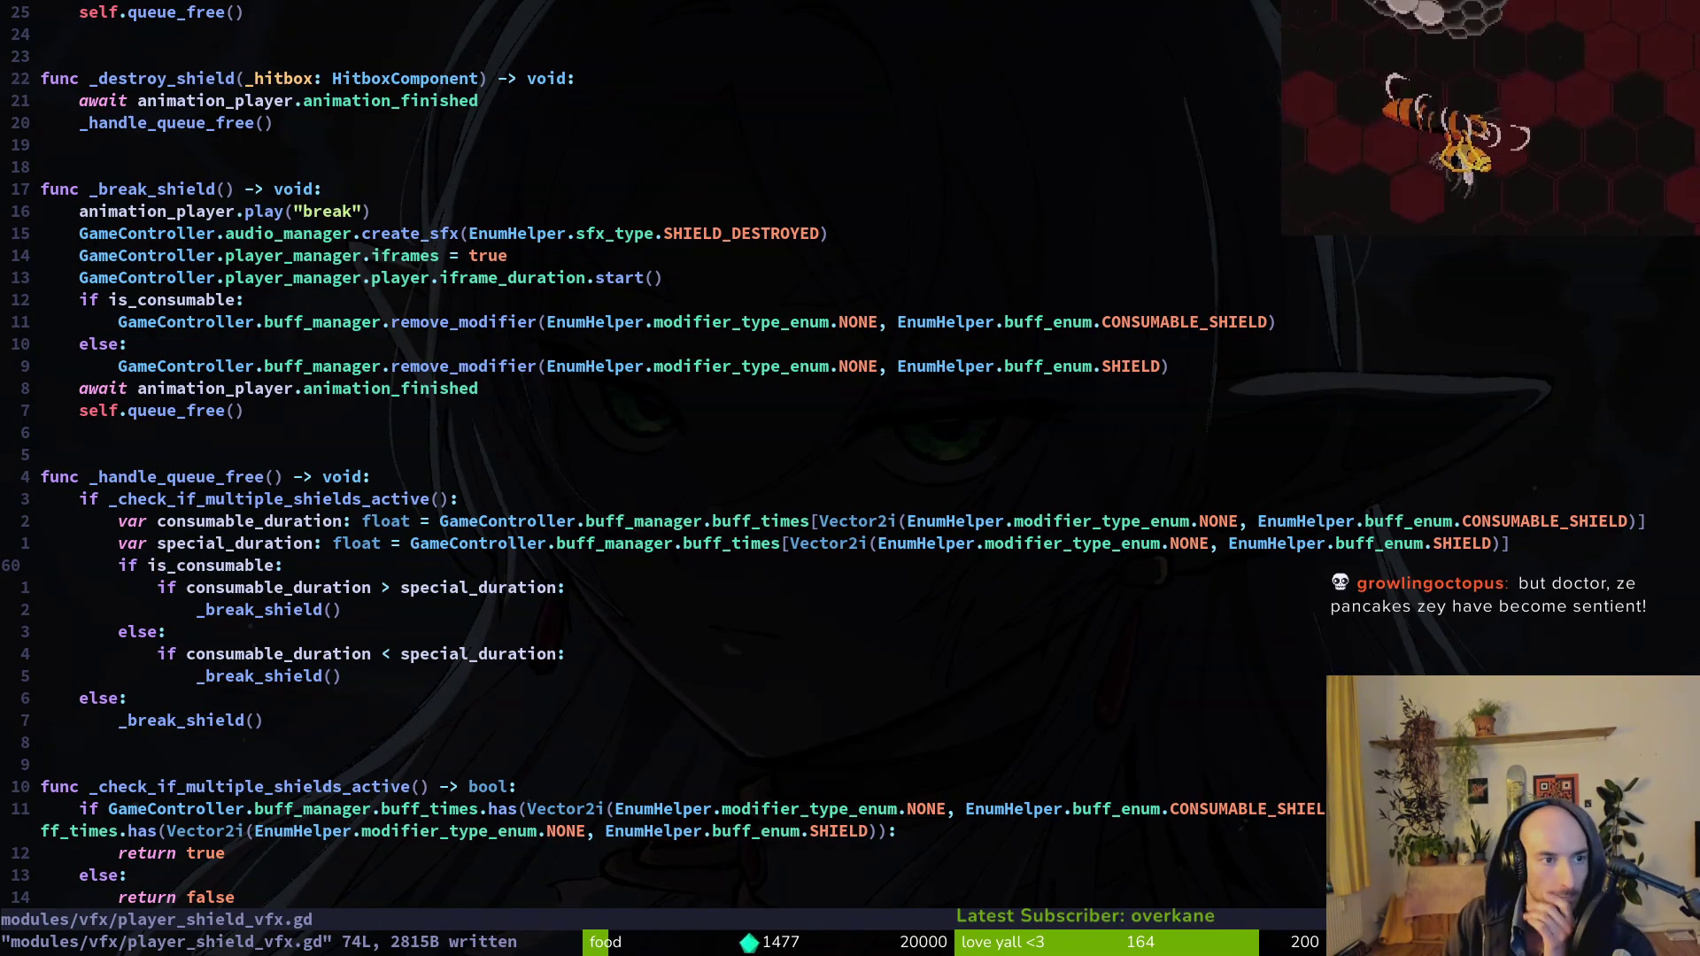
Delete the await line from _destroy_shield and save.
{"action": "key", "text": "k"}
{"action": "key", "text": "k"}
{"action": "key", "text": "k"}
{"action": "key", "text": "1"}
{"action": "key", "text": "4"}
{"action": "key", "text": "k"}
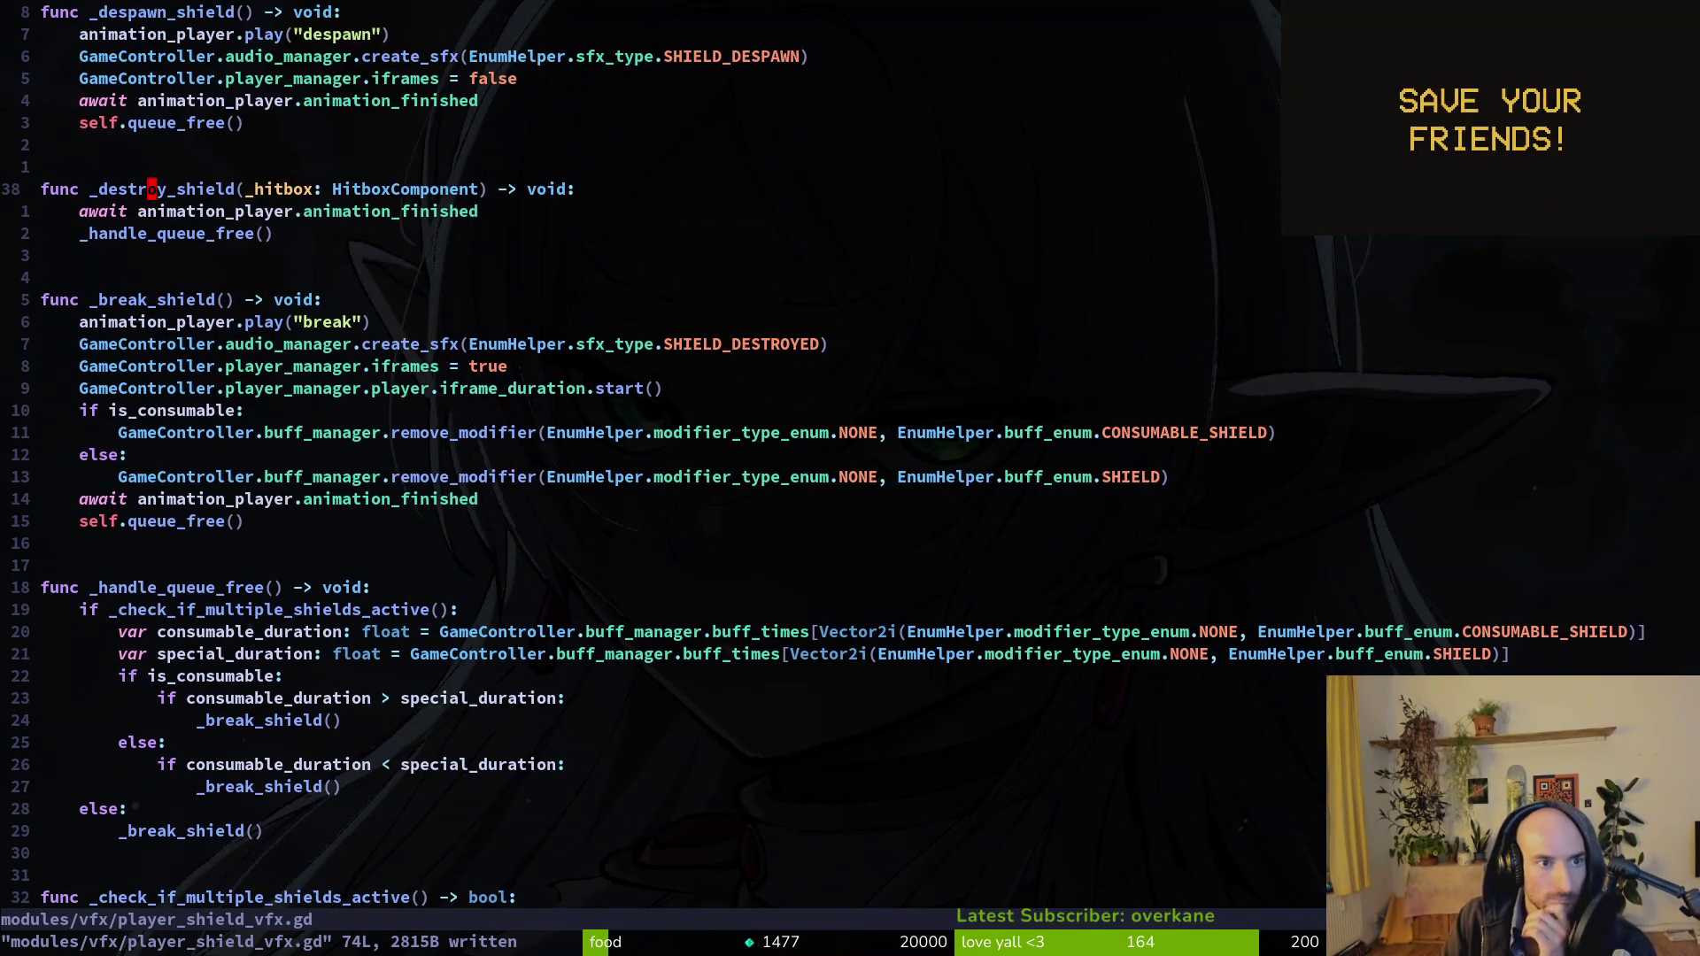
{"action": "key", "text": "d"}
{"action": "key", "text": "d"}
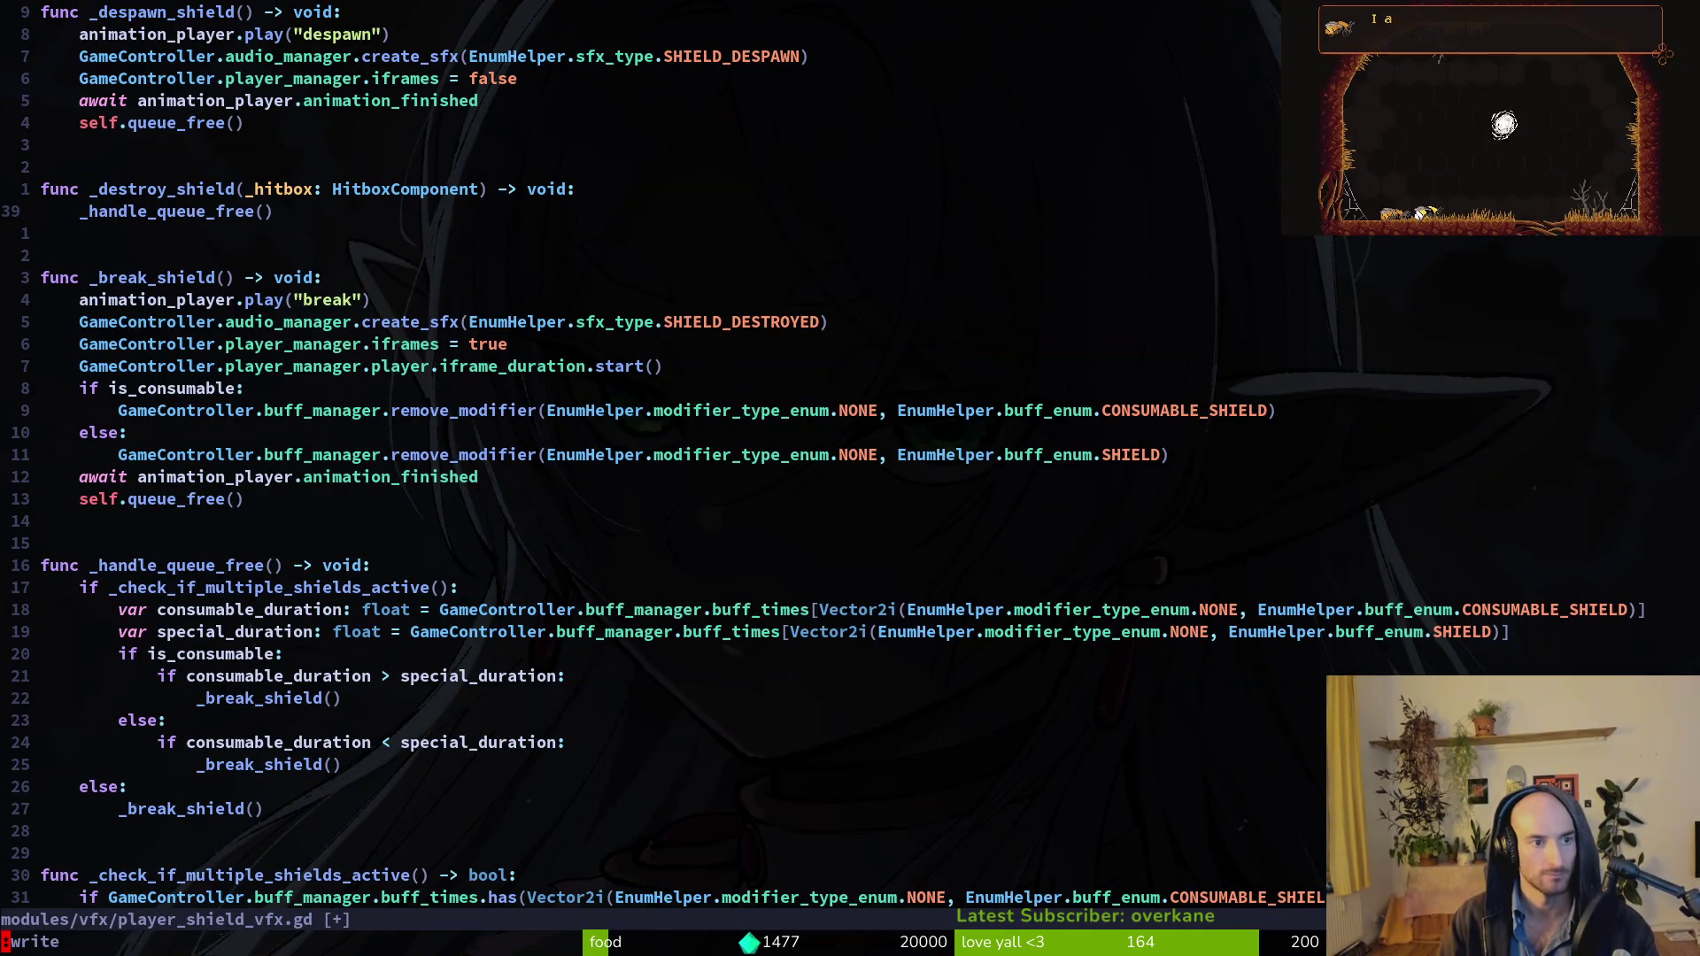
{"action": "type", "text": ":w"}
{"action": "key", "text": "Return"}
Cut the multiple-shields check block and paste it inside _destroy_shield.
{"action": "key", "text": "j"}
{"action": "key", "text": "j"}
{"action": "key", "text": "j"}
{"action": "key", "text": "j"}
{"action": "key", "text": "j"}
{"action": "key", "text": "j"}
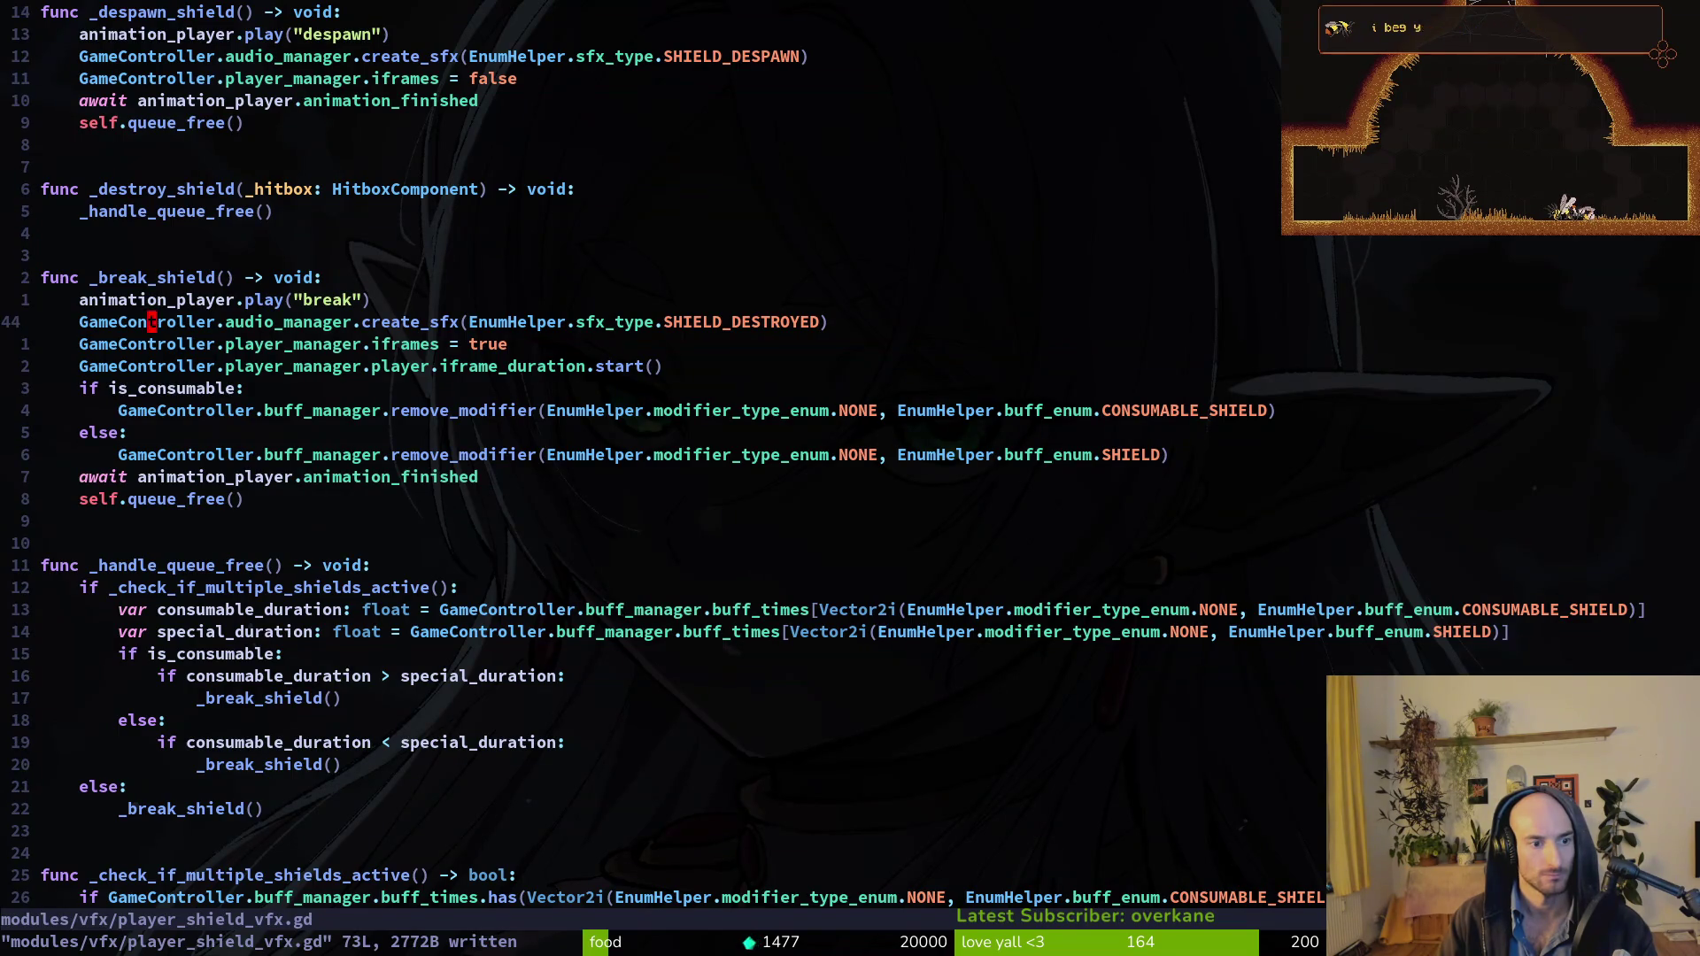
{"action": "key", "text": "j"}
{"action": "key", "text": "j"}
{"action": "key", "text": "j"}
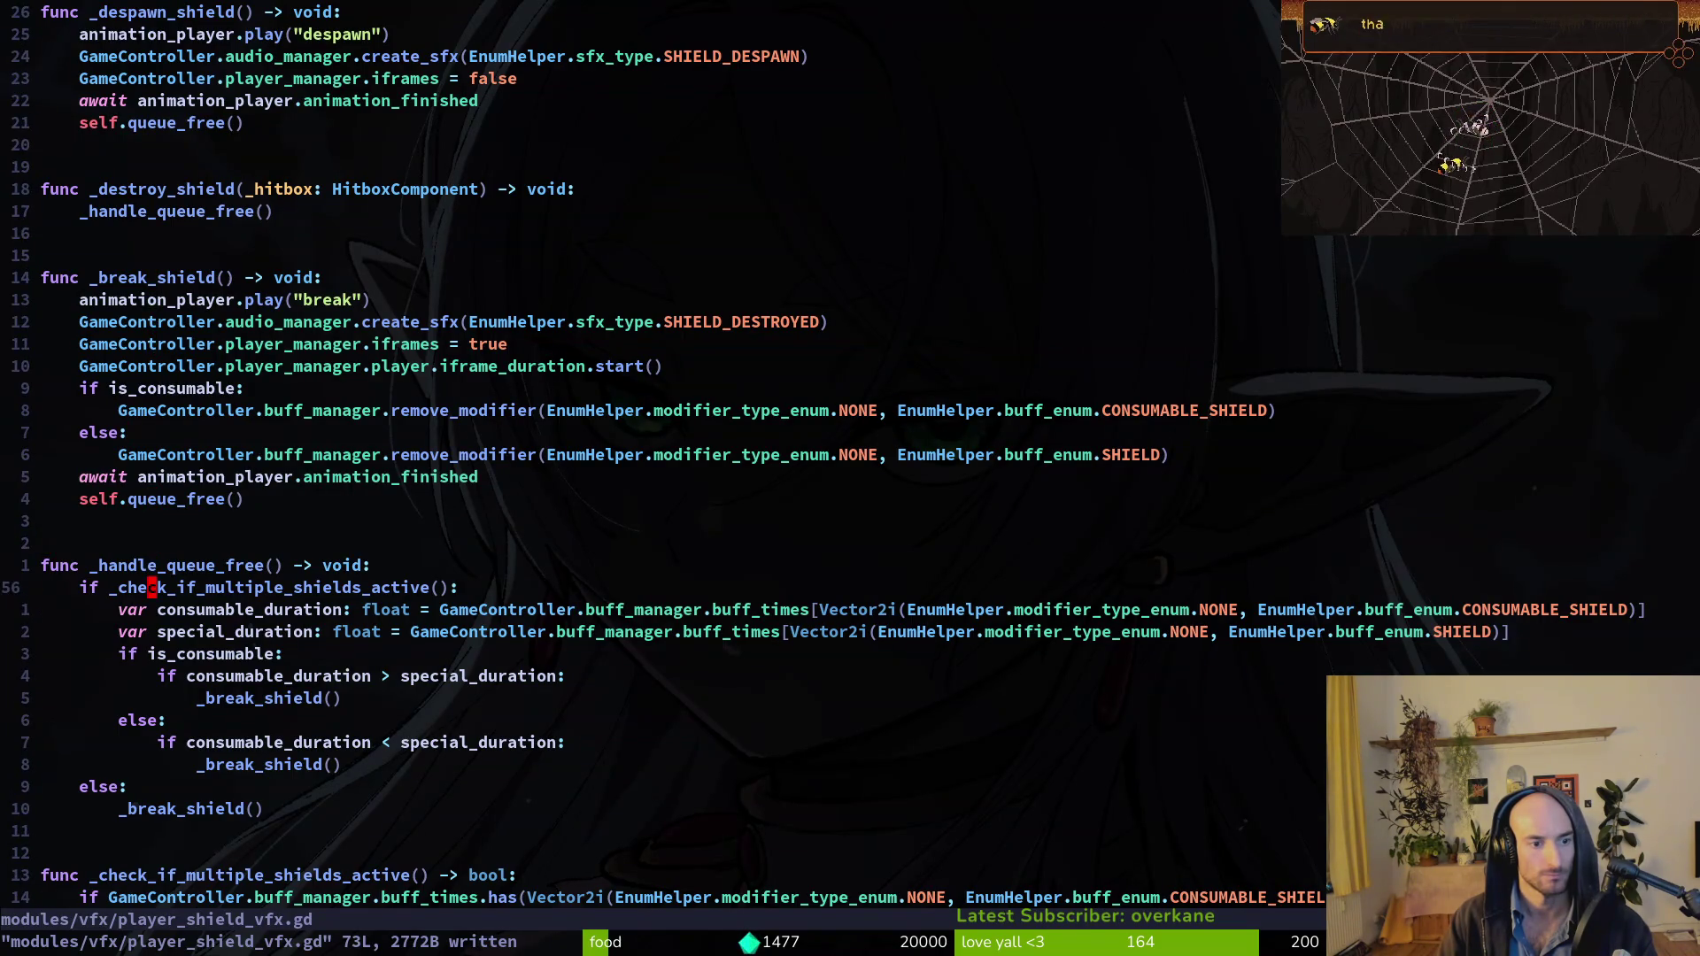
{"action": "key", "text": "shift+v"}
{"action": "key", "text": "1"}
{"action": "key", "text": "0"}
{"action": "key", "text": "j"}
{"action": "key", "text": "d"}
{"action": "key", "text": "k"}
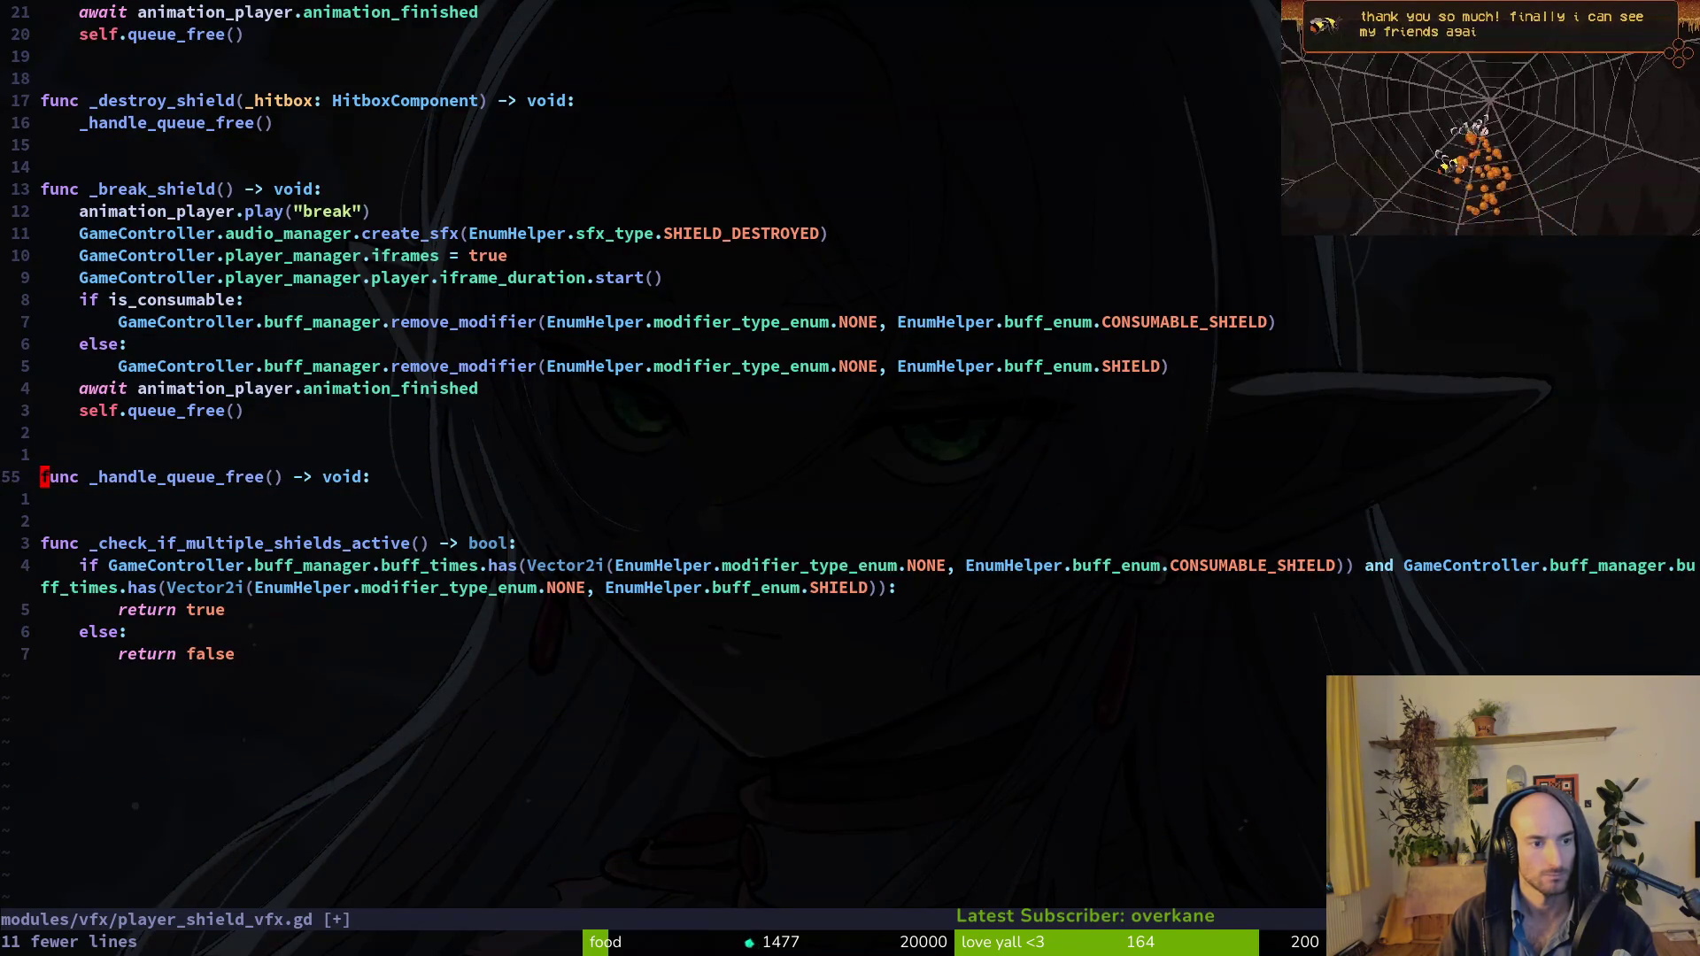
{"action": "key", "text": "1"}
{"action": "key", "text": "3"}
{"action": "key", "text": "k"}
{"action": "key", "text": "3"}
{"action": "key", "text": "k"}
{"action": "key", "text": "P"}
Delete the _handle_queue_free() call and its empty function, then :write the script.
{"action": "key", "text": "j"}
{"action": "key", "text": "j"}
{"action": "key", "text": "j"}
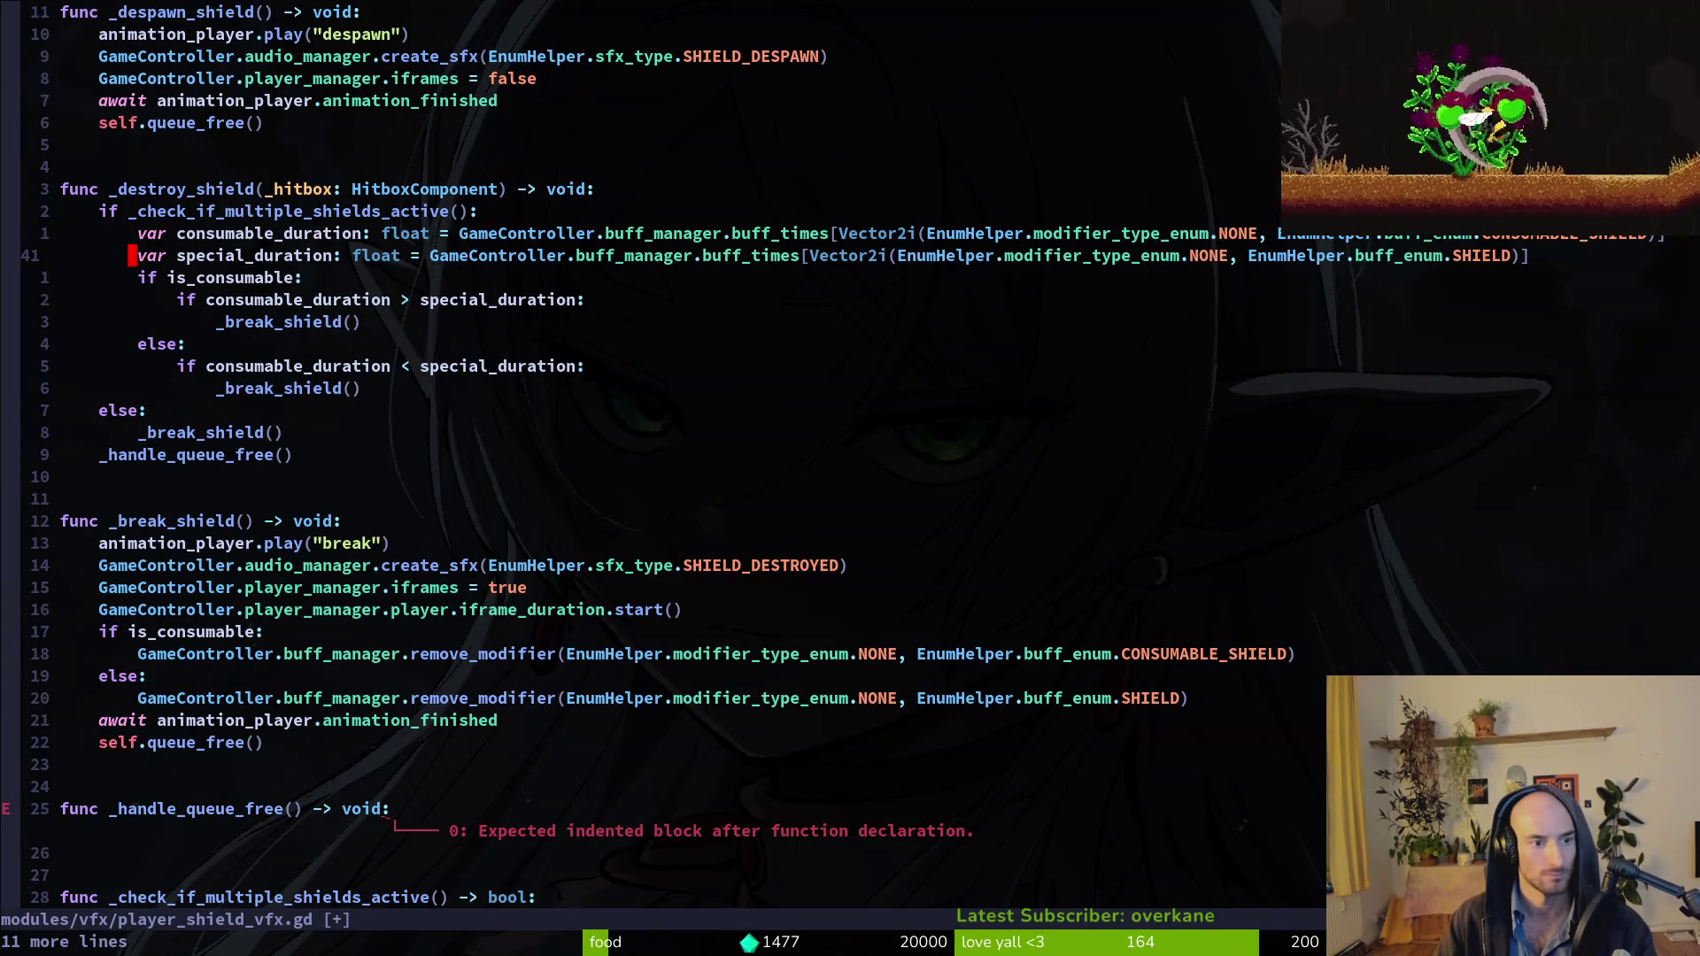
{"action": "key", "text": "d"}
{"action": "key", "text": "d"}
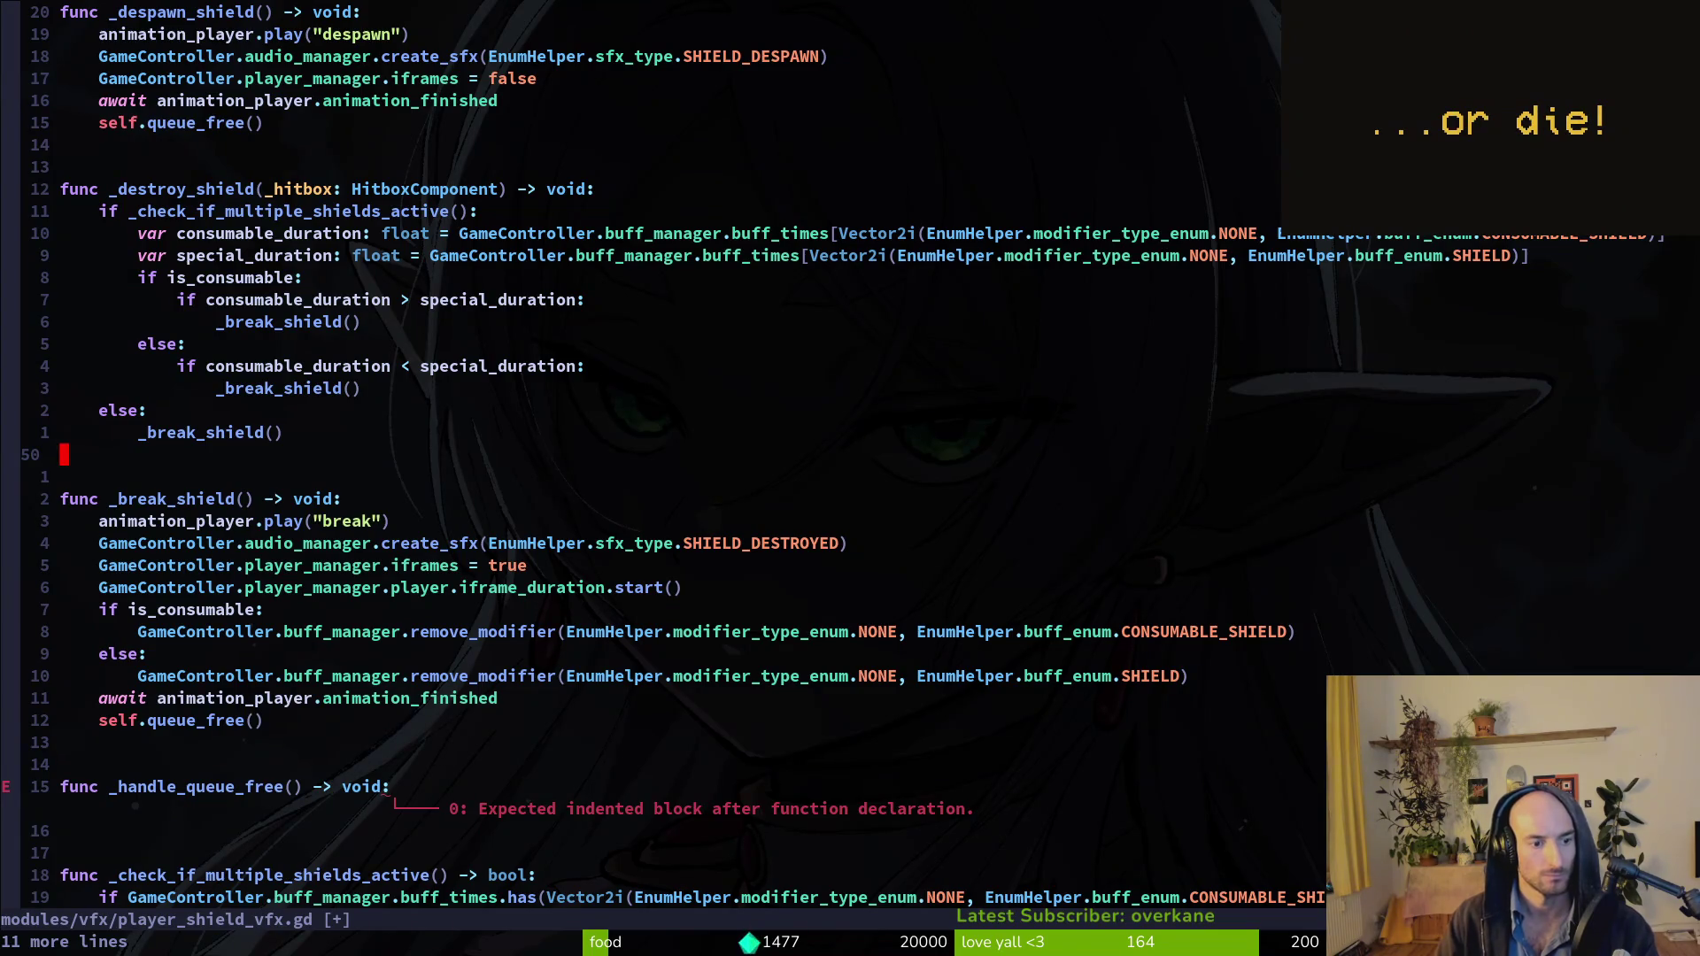
{"action": "key", "text": "1"}
{"action": "key", "text": "5"}
{"action": "key", "text": "j"}
{"action": "key", "text": "d"}
{"action": "key", "text": "d"}
{"action": "key", "text": "d"}
{"action": "key", "text": "d"}
{"action": "key", "text": "d"}
{"action": "type", "text": ":write"}
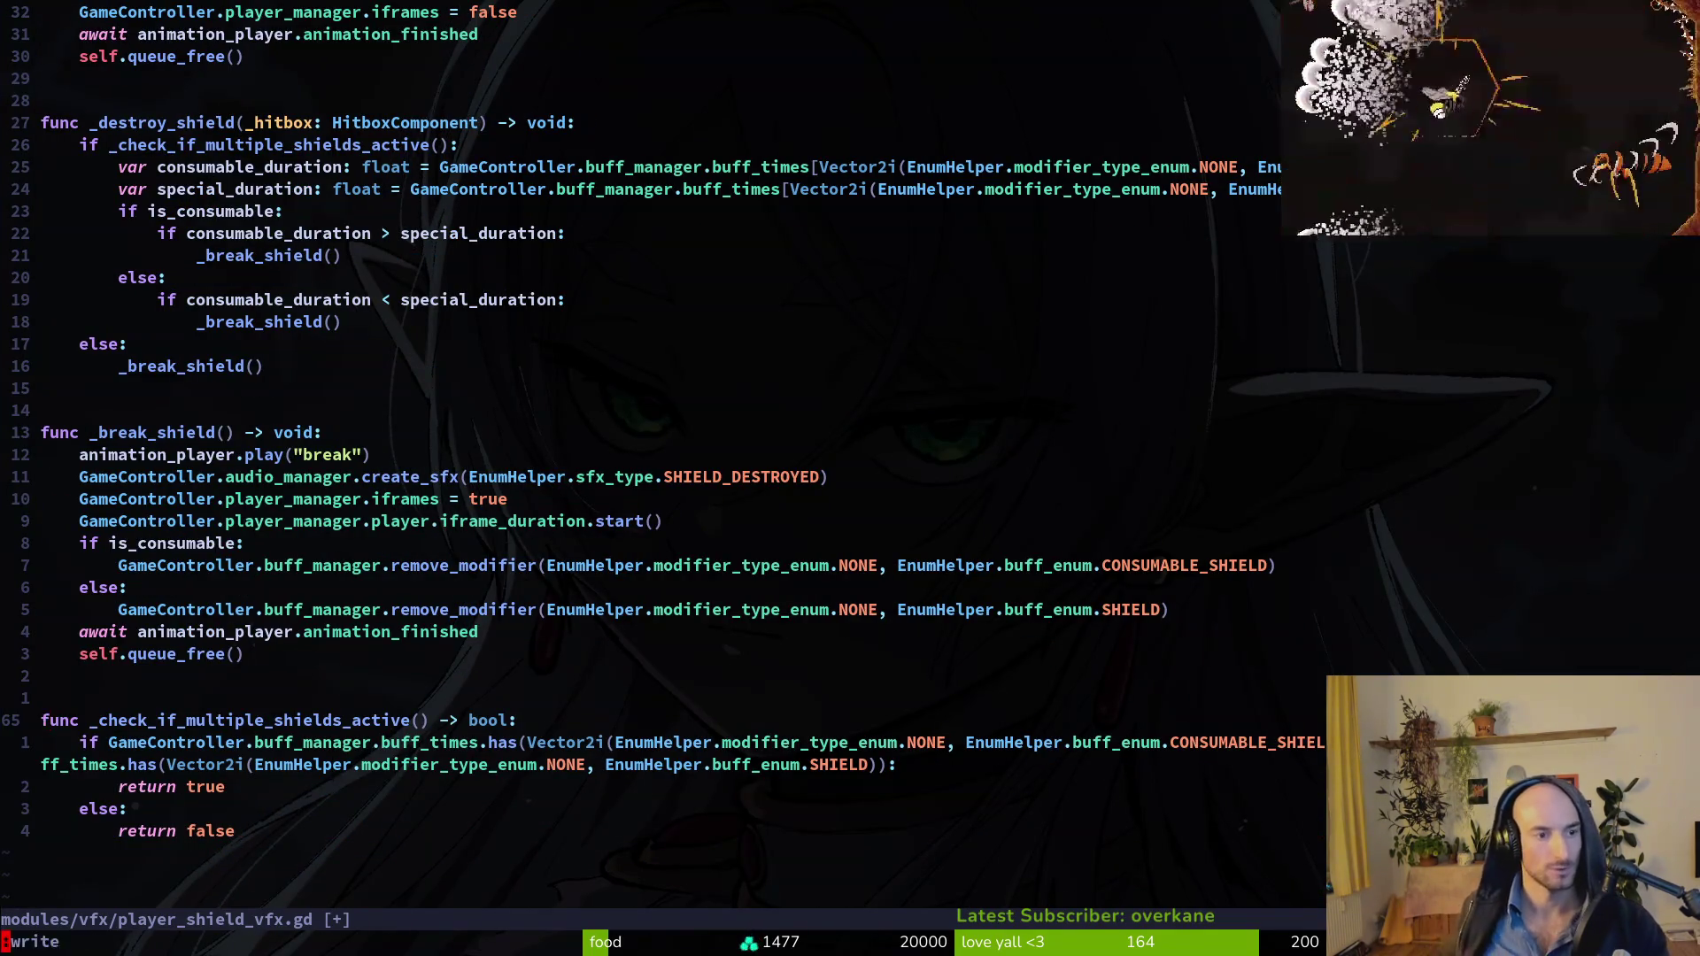
{"action": "key", "text": "Return"}
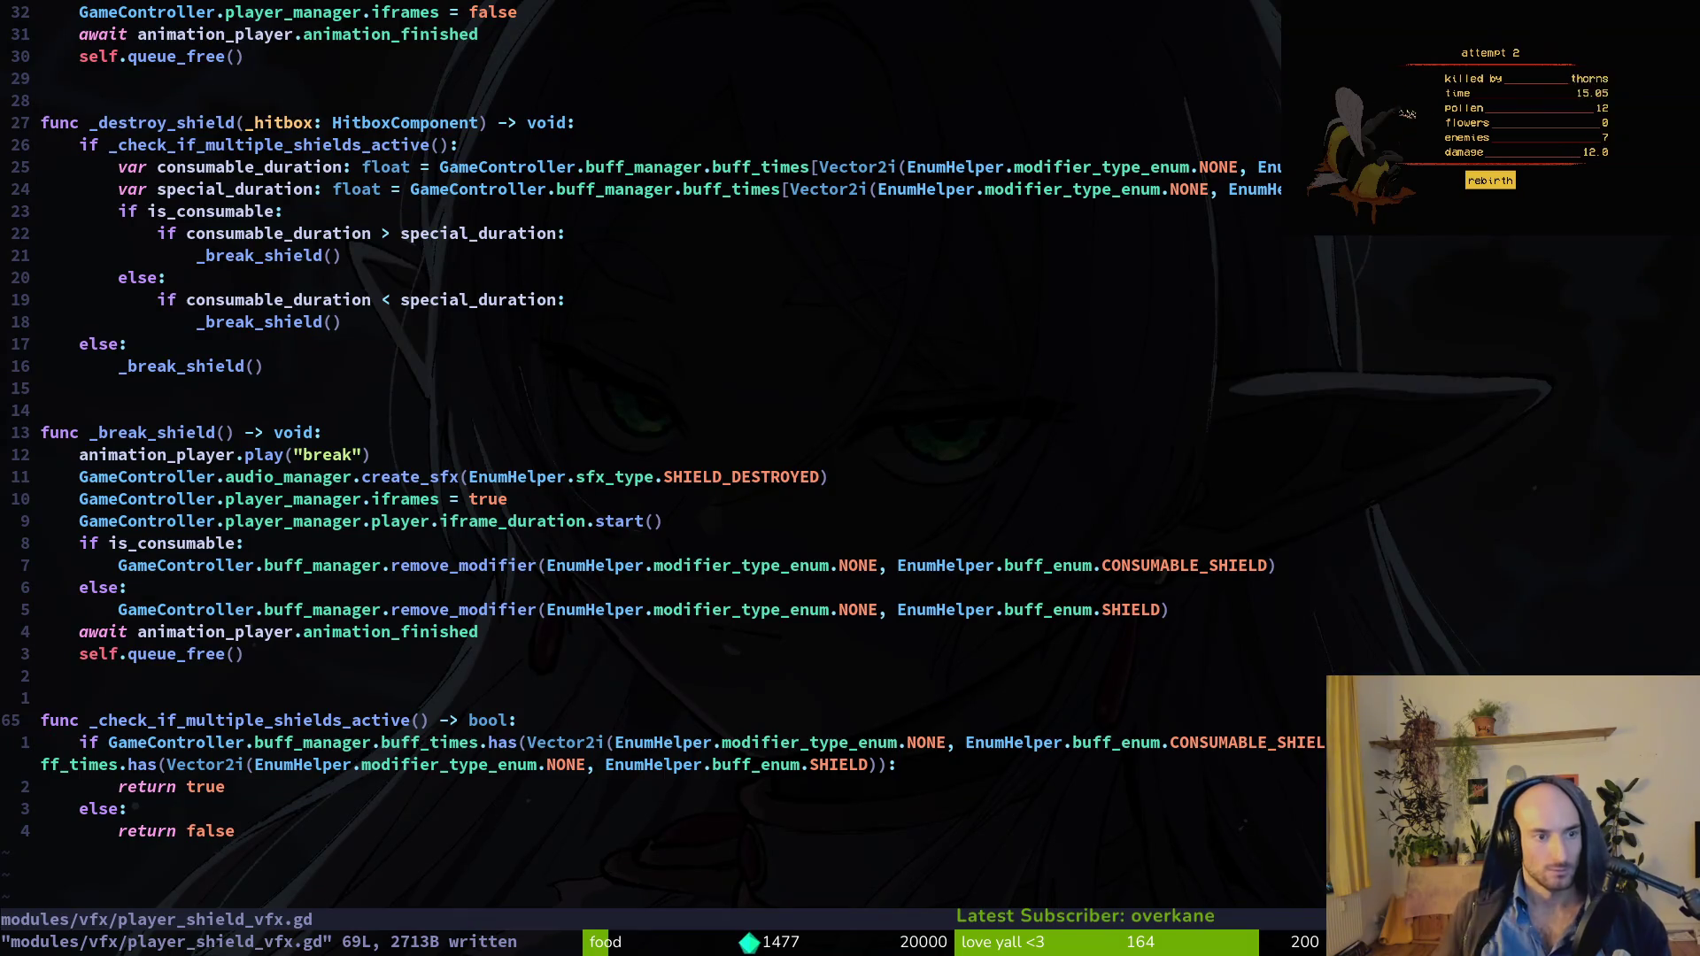
{"action": "key", "text": "k"}
{"action": "key", "text": "k"}
{"action": "key", "text": "k"}
{"action": "key", "text": "k"}
{"action": "key", "text": "k"}
{"action": "key", "text": "k"}
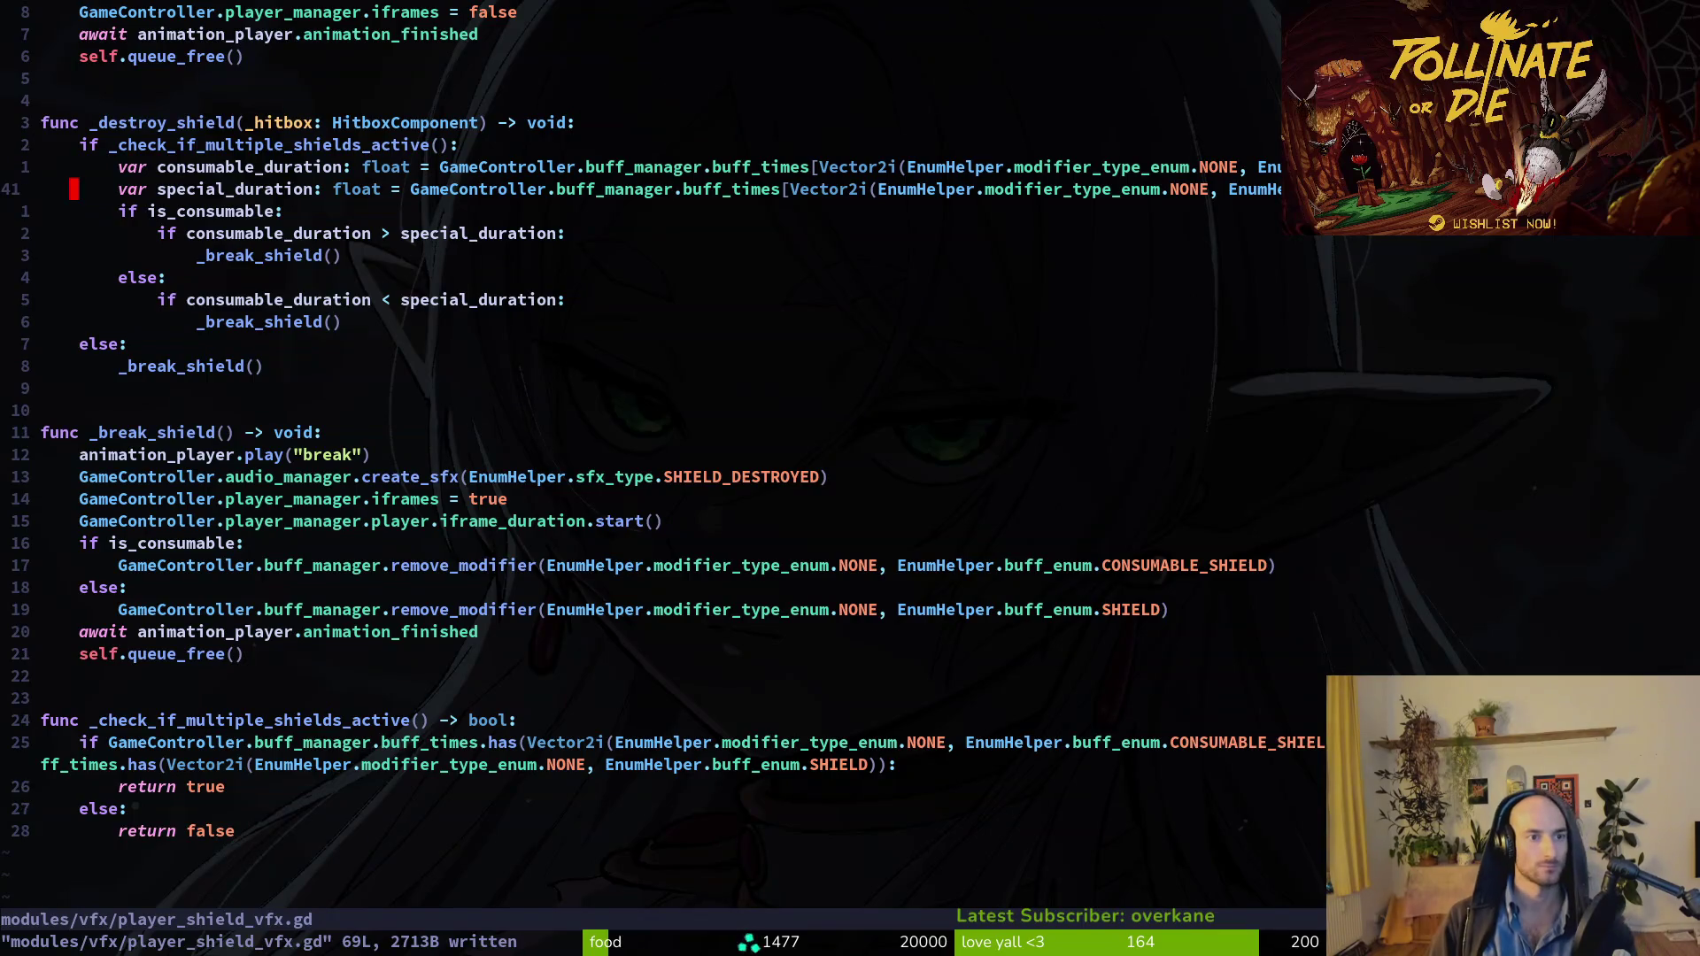
Save player_shield_vfx.gd with :w and relaunch the game from Godot with F5.
{"action": "key", "text": "k"}
{"action": "key", "text": "k"}
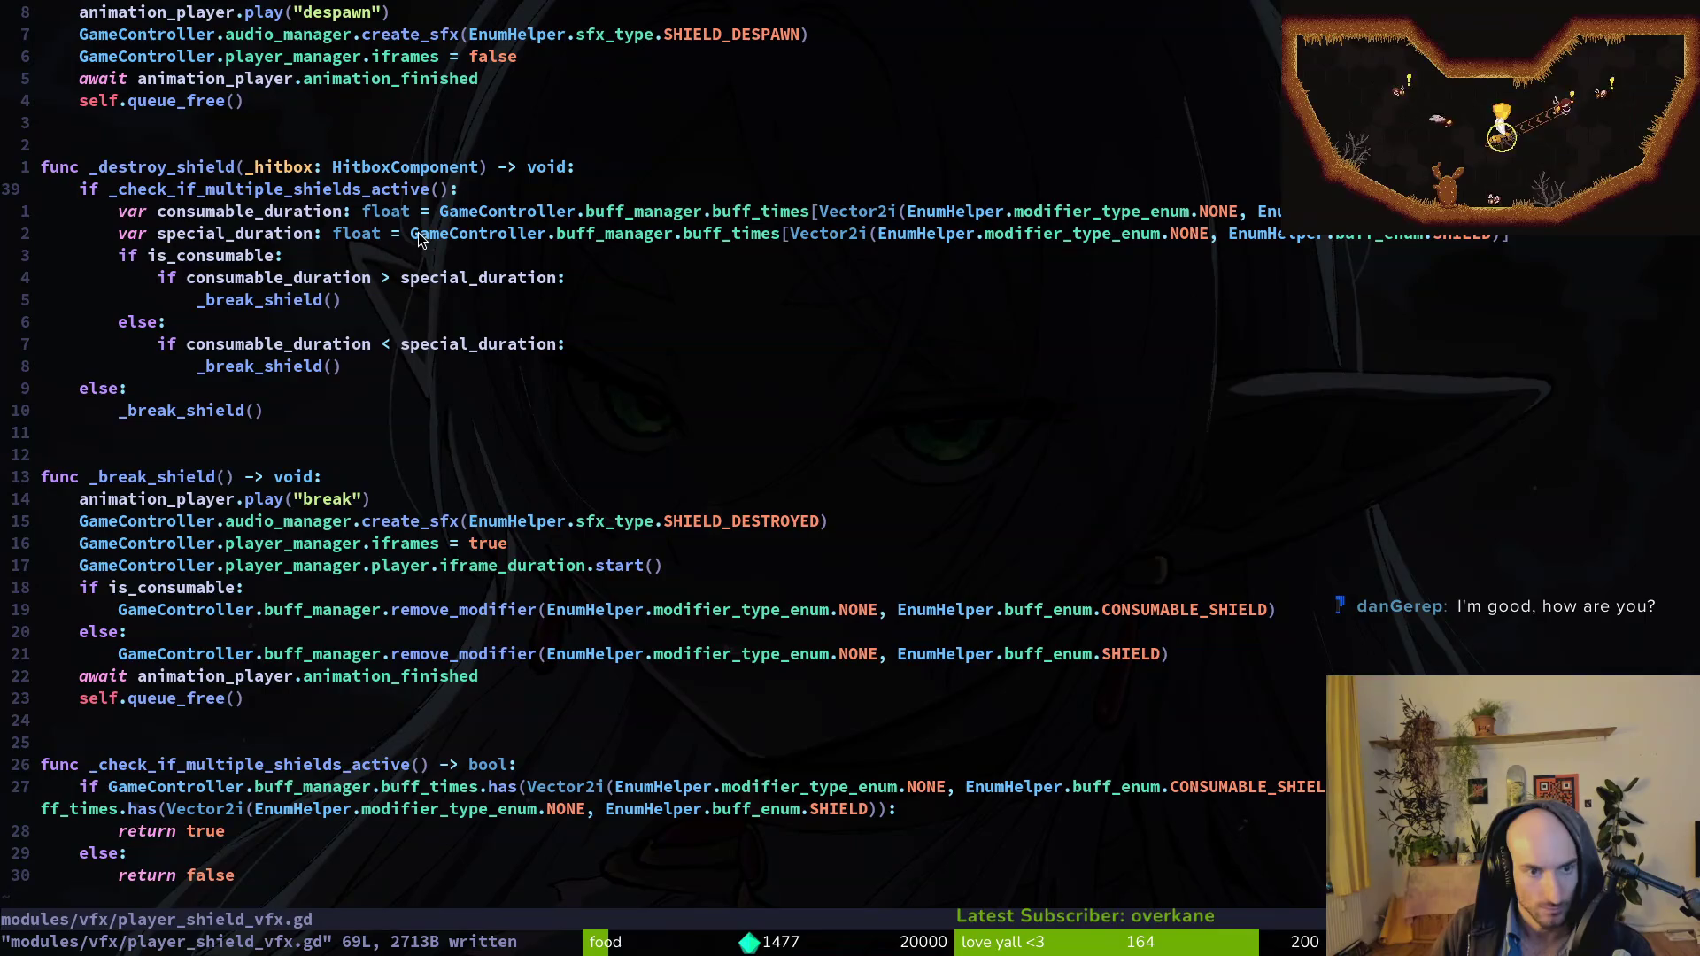
{"action": "type", "text": ":write"}
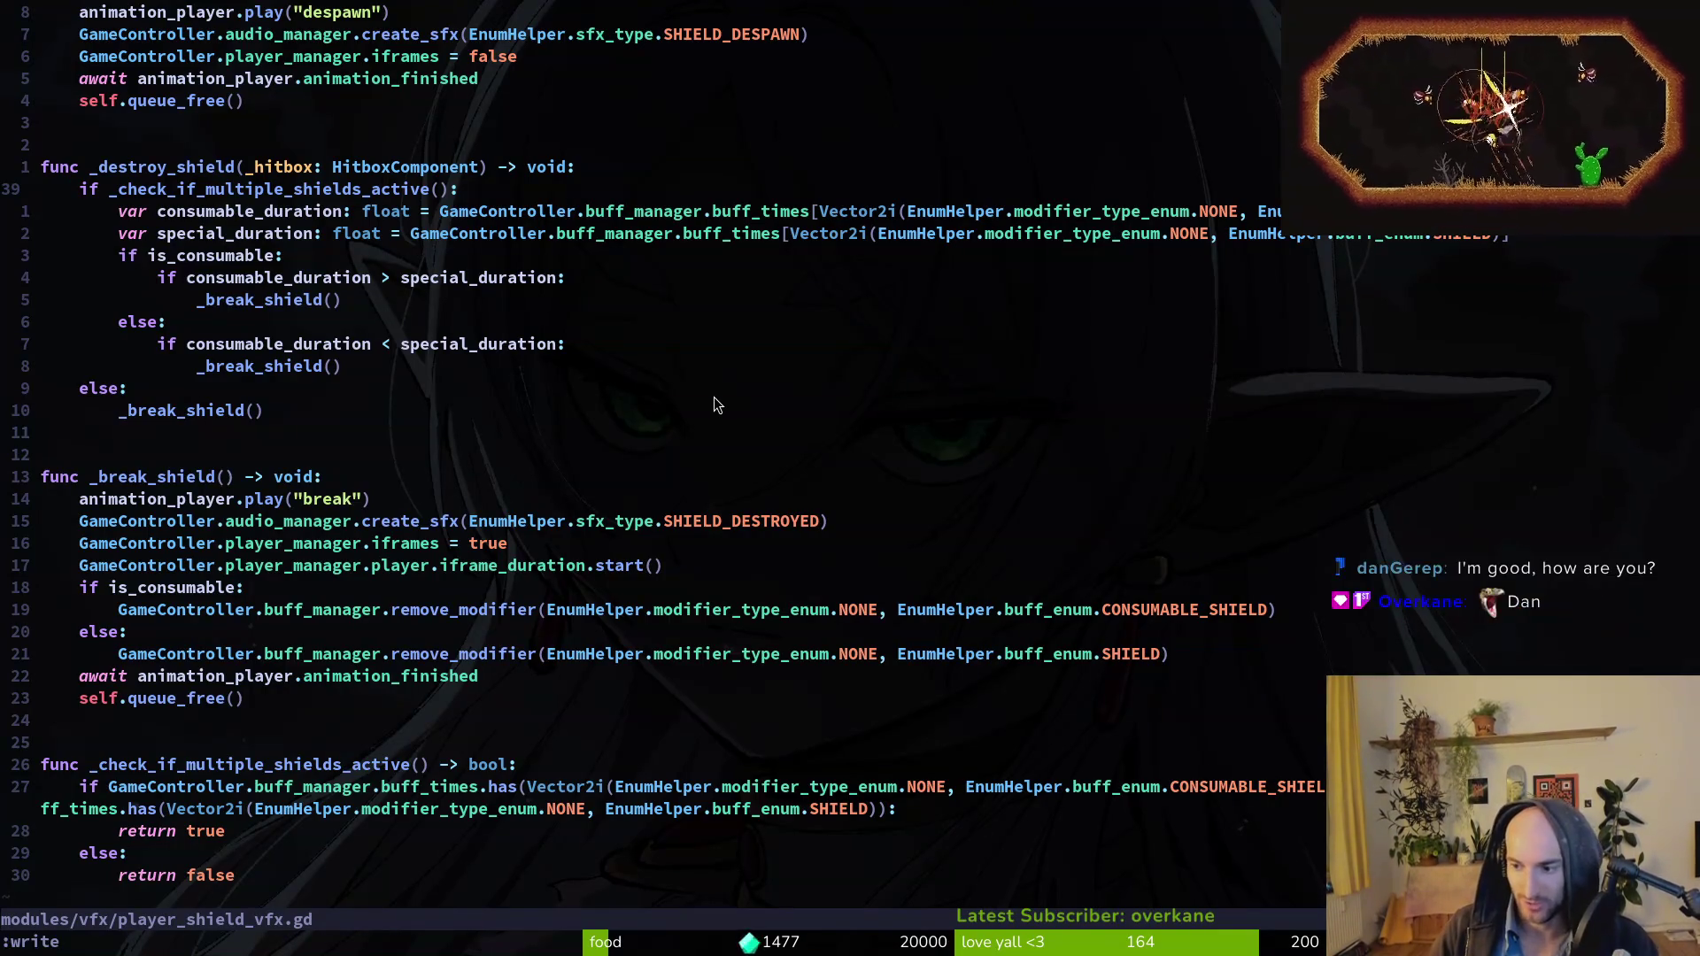
{"action": "key", "text": "Return"}
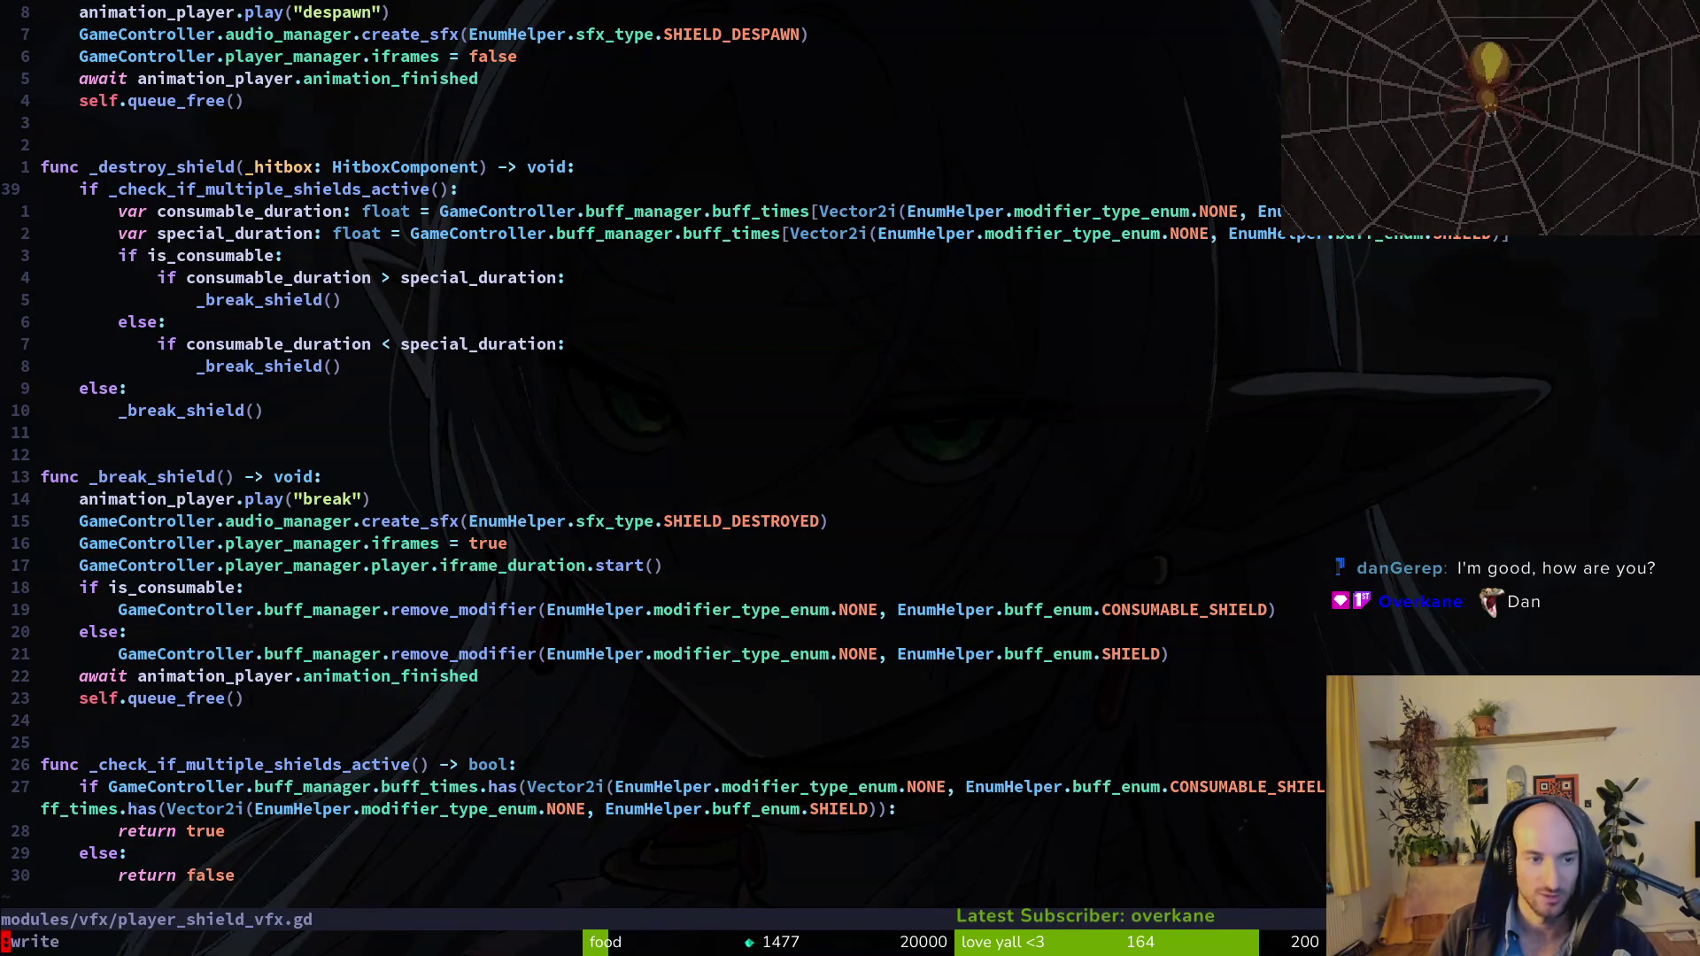
{"action": "key", "text": "alt+Tab"}
{"action": "key", "text": "F5"}
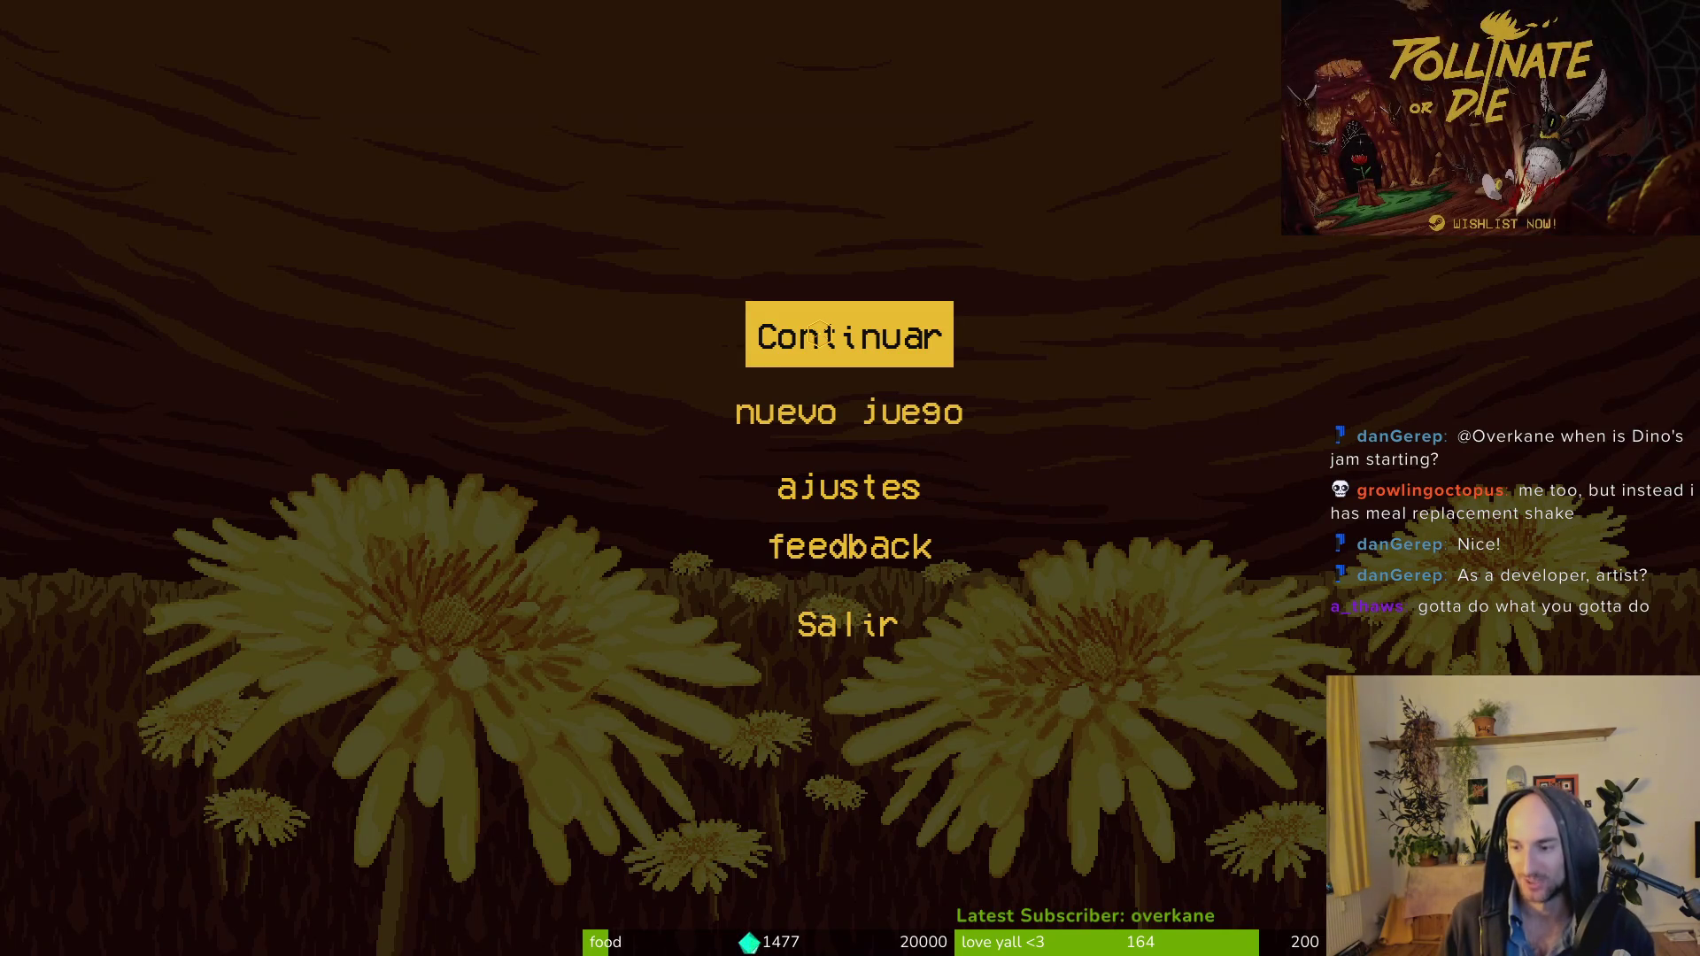
Focus the relaunched Pollinate or Die window at its title menu.
{"action": "left_click", "coordinate": [823, 334]}
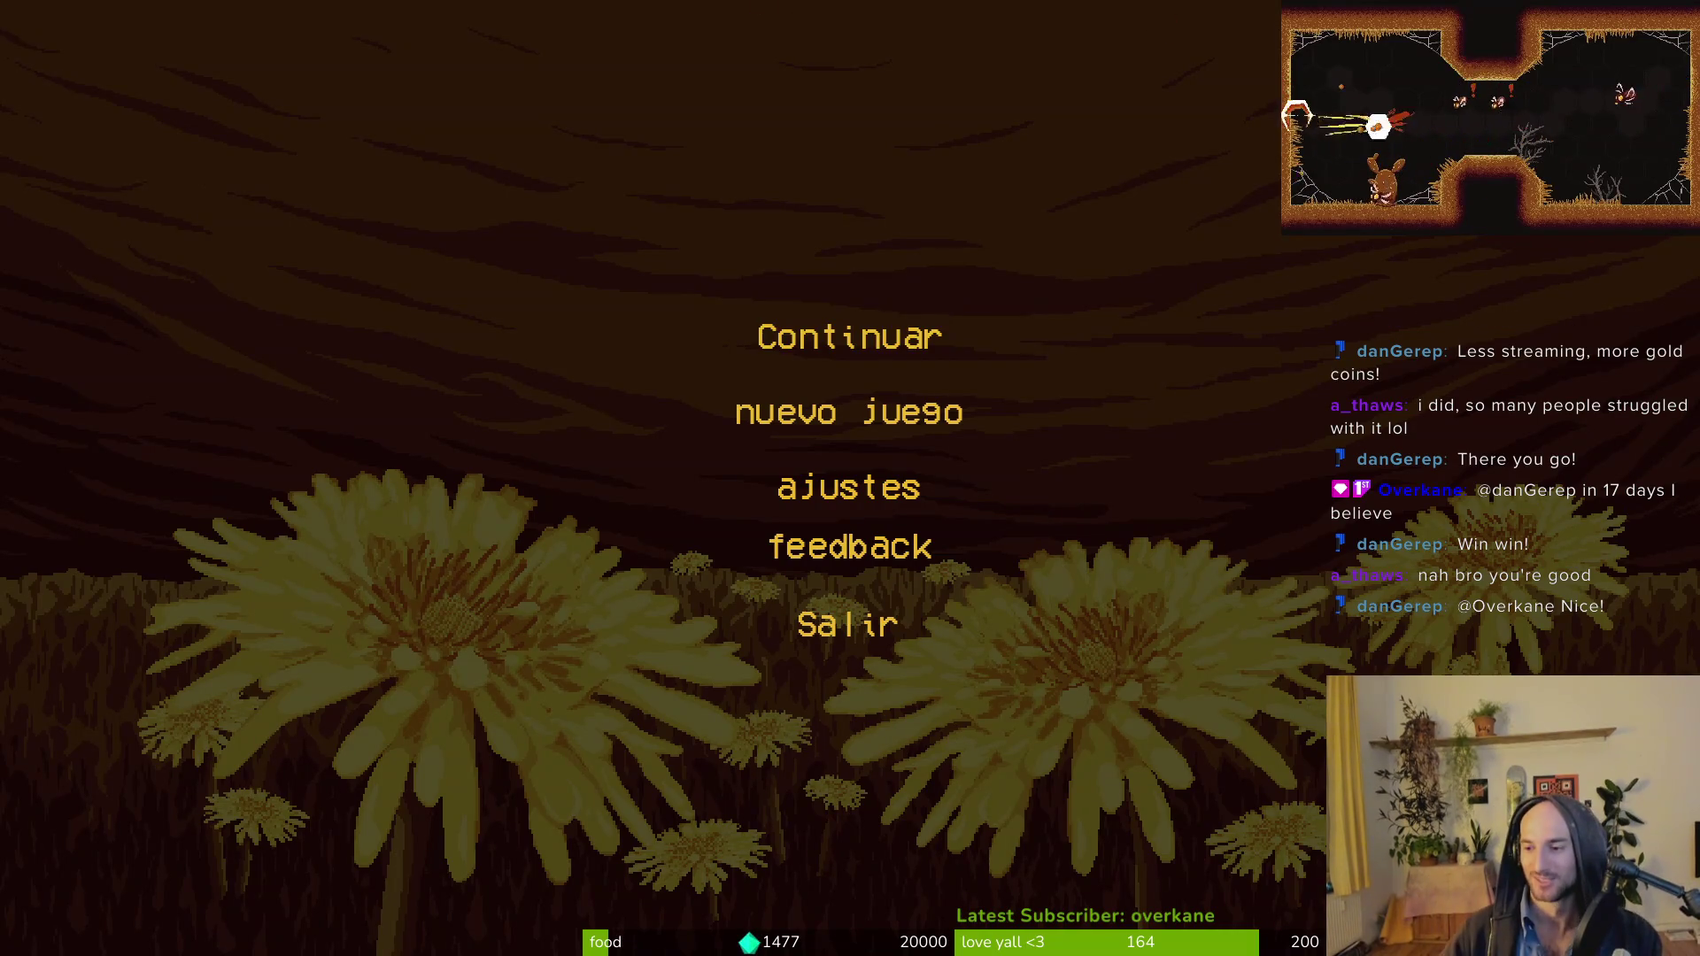
Choose Continuar to load the saved run into the hive.
{"action": "left_click", "coordinate": [934, 341]}
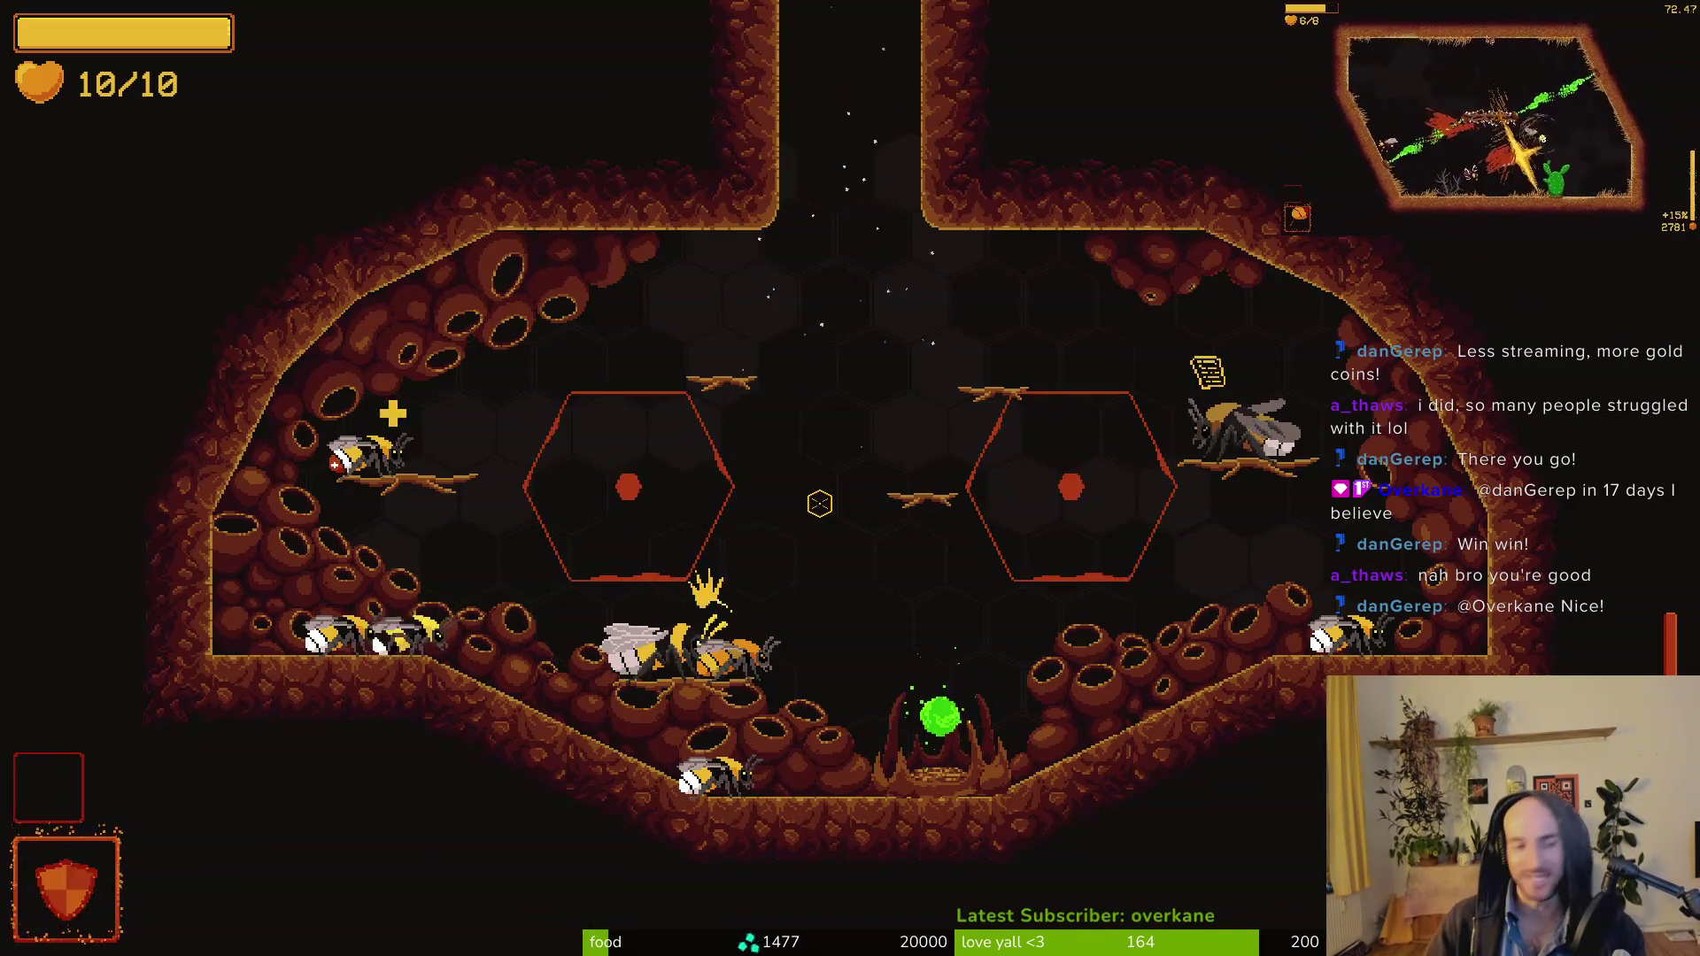
Buy the Escudo shield in the Tab shop, play the cave, then pause with Esc.
{"action": "key", "text": "Tab"}
{"action": "key", "text": "d"}
{"action": "key", "text": "d"}
{"action": "key", "text": "space"}
{"action": "key", "text": "Tab"}
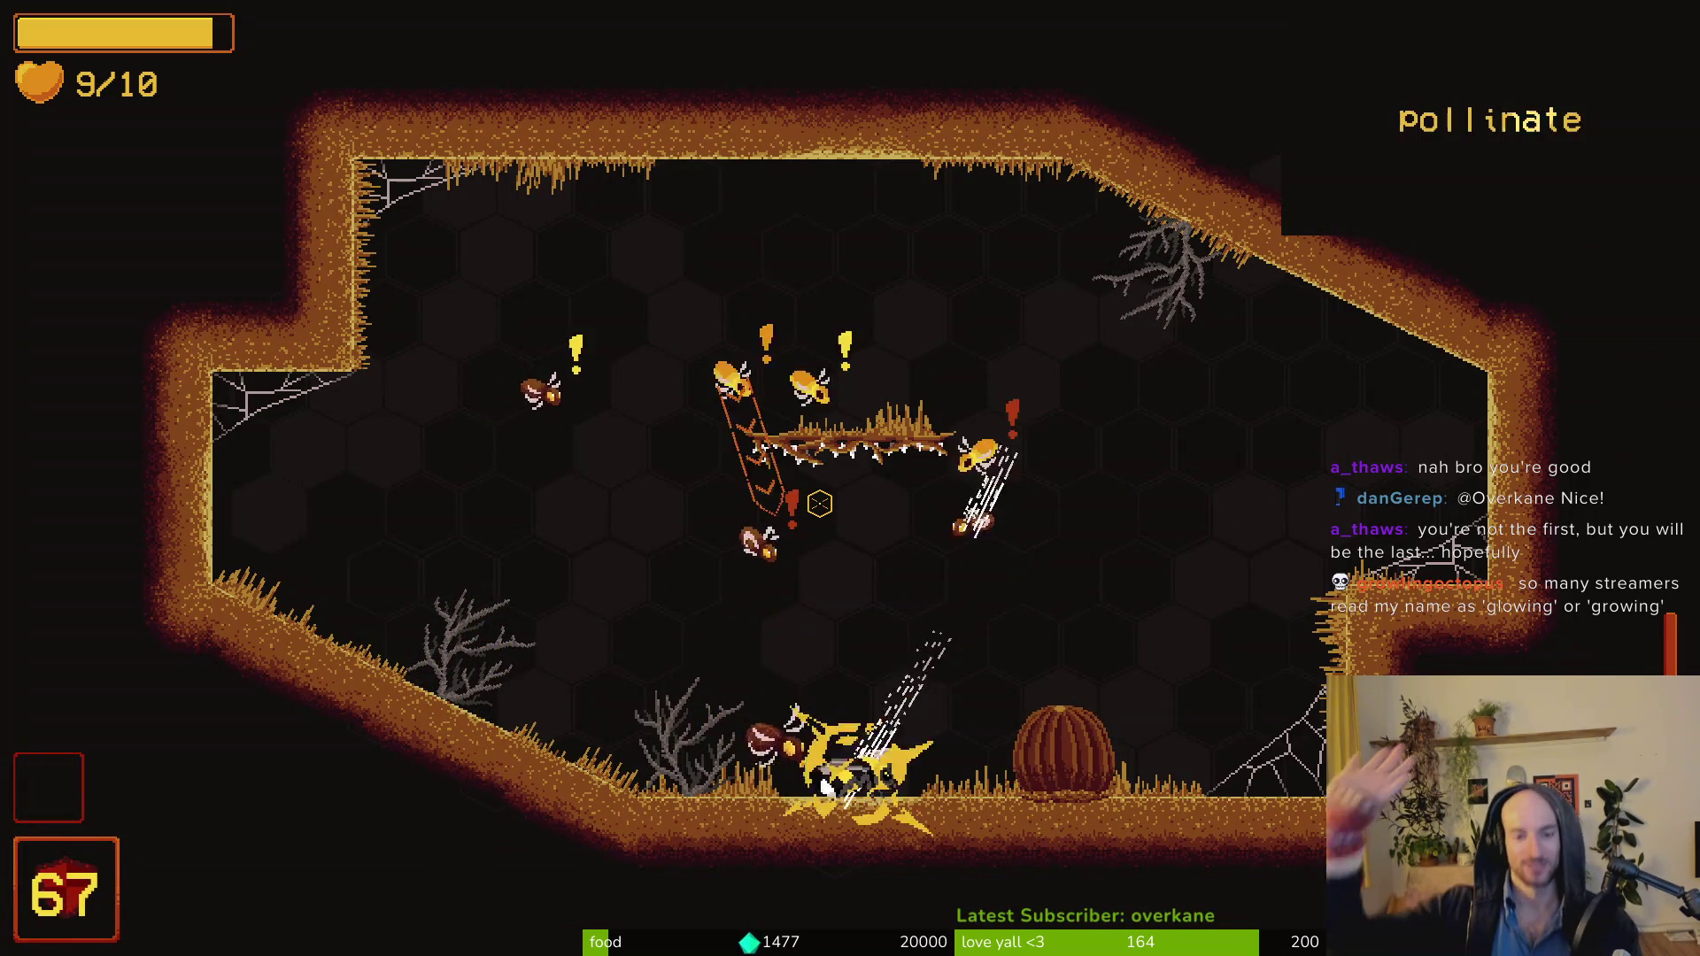
{"action": "key", "text": "Escape"}
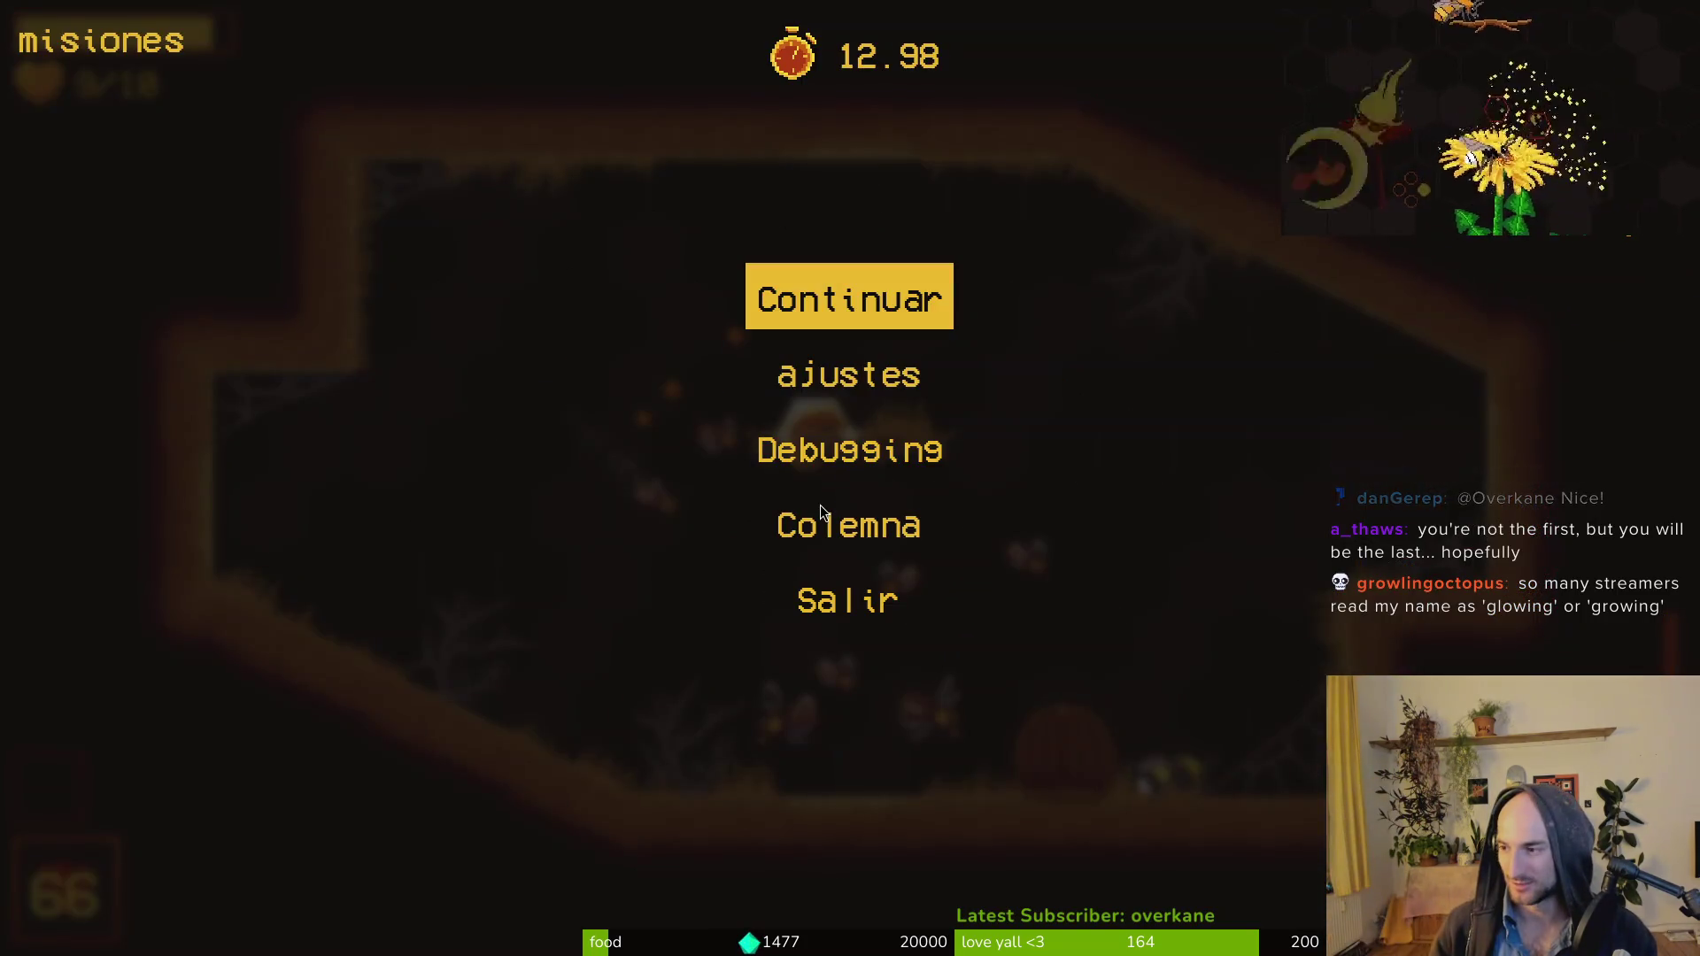
Check Godot's Debugger and Output panels for errors, then return to Neovim.
{"action": "key", "text": "alt+Tab"}
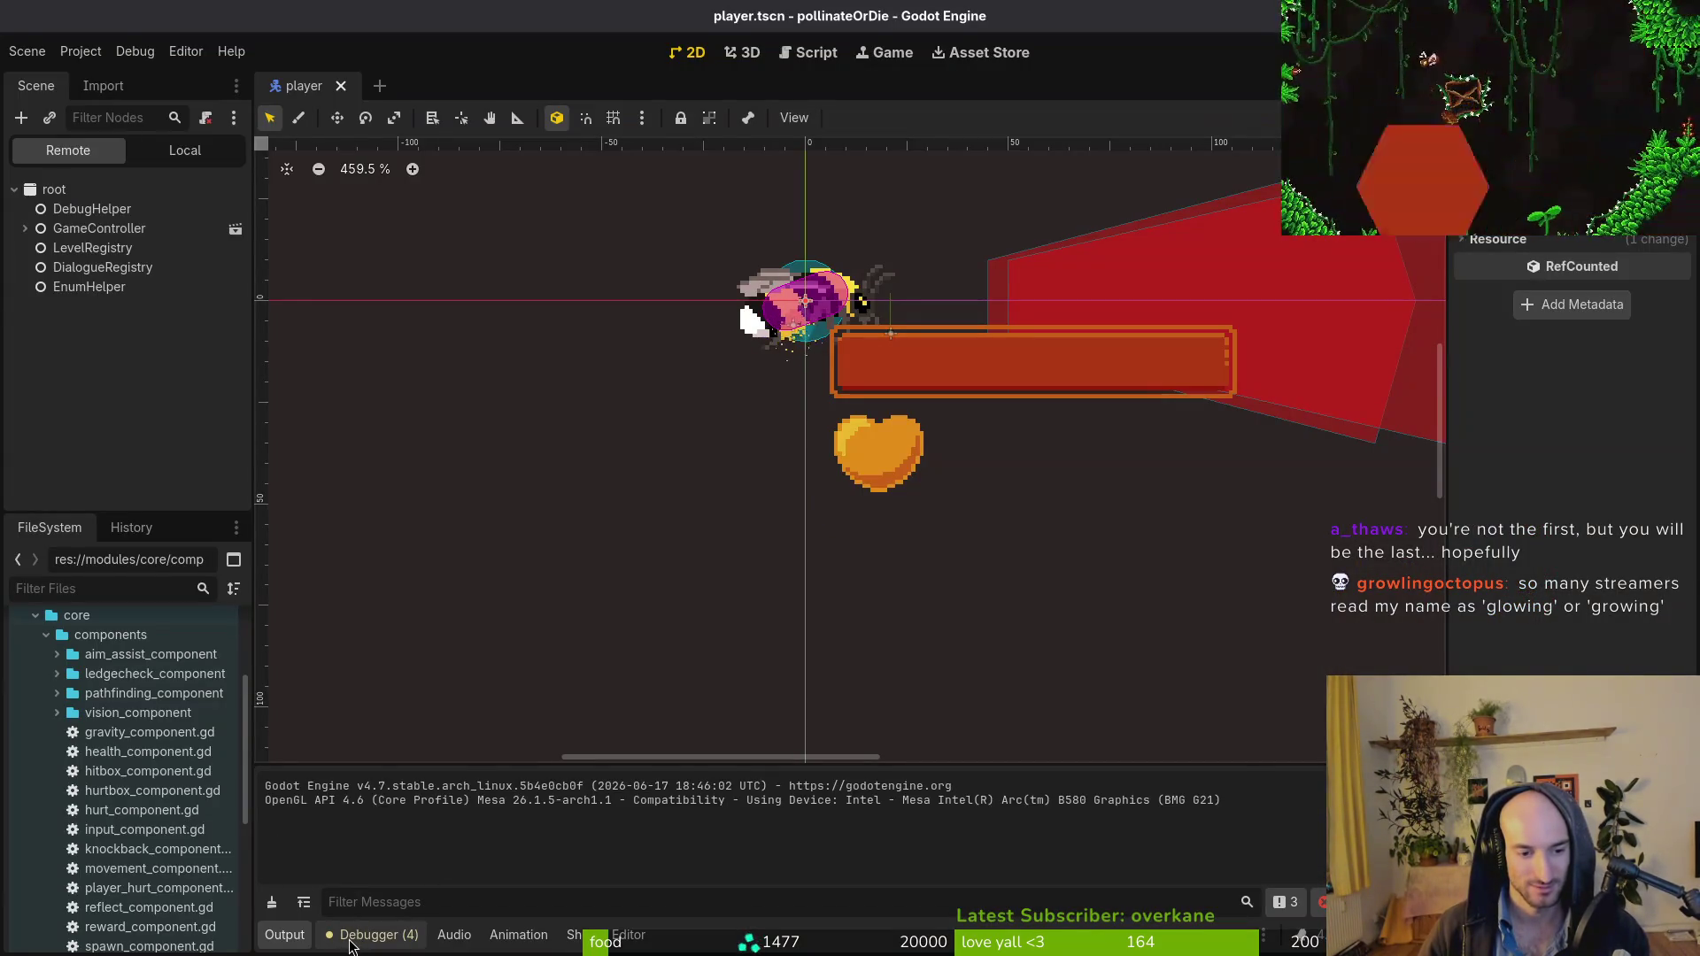
{"action": "left_click", "coordinate": [363, 934]}
{"action": "left_click", "coordinate": [285, 935]}
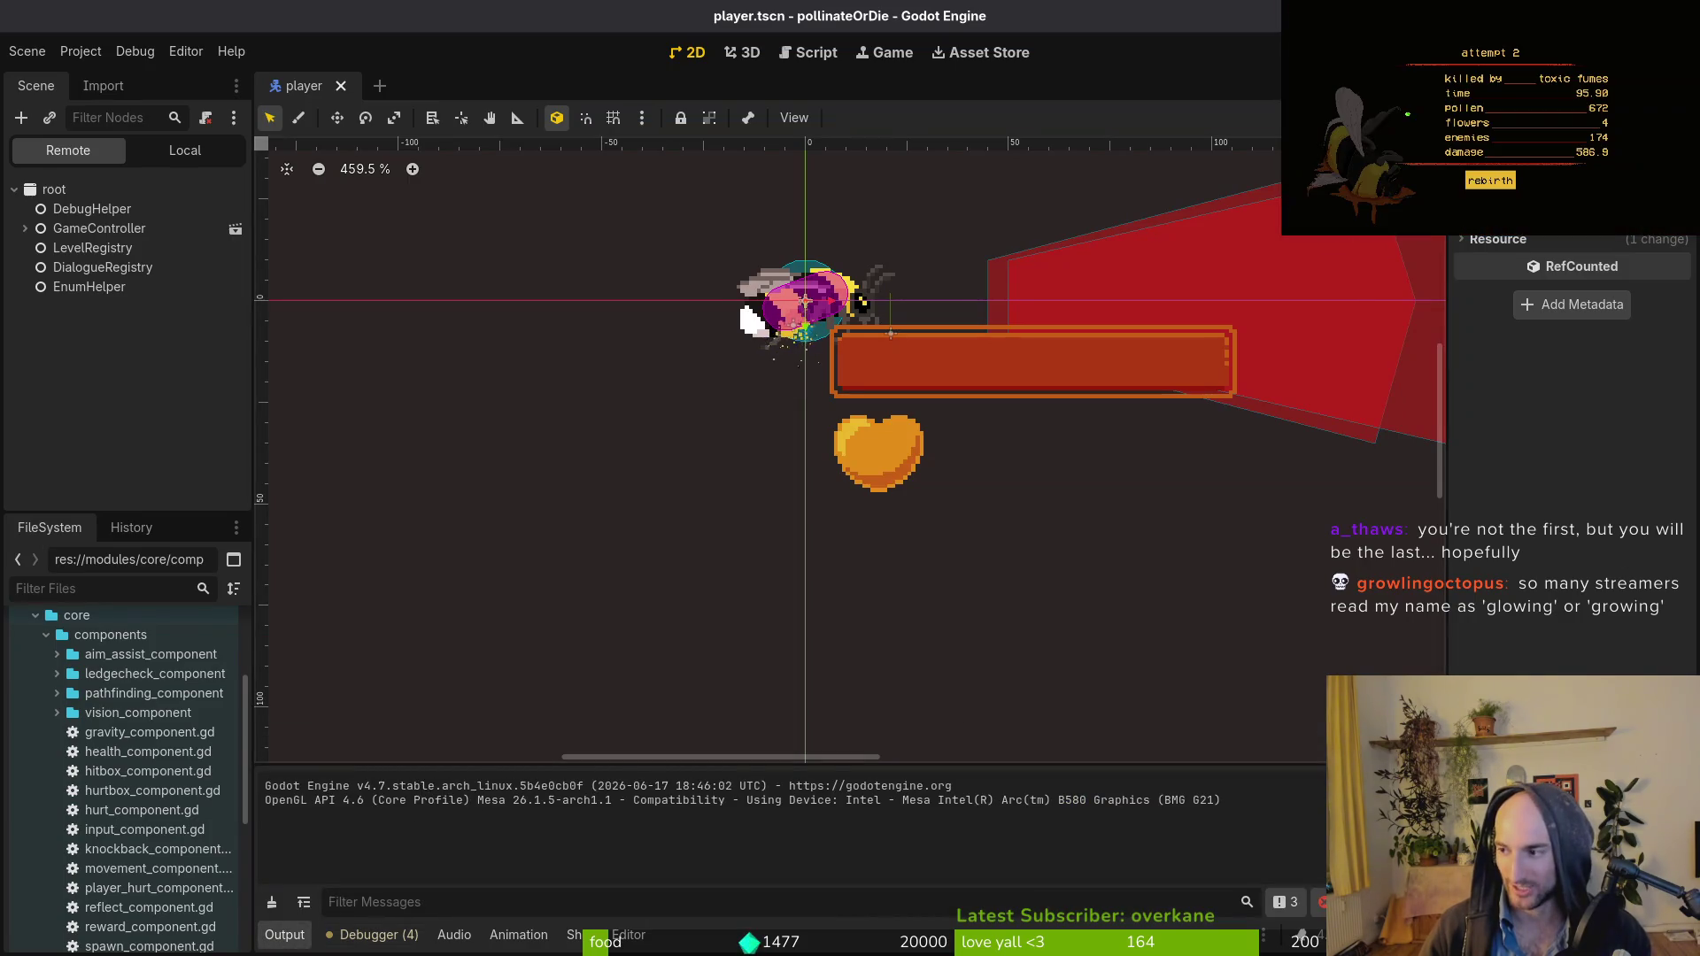
{"action": "key", "text": "alt+Tab"}
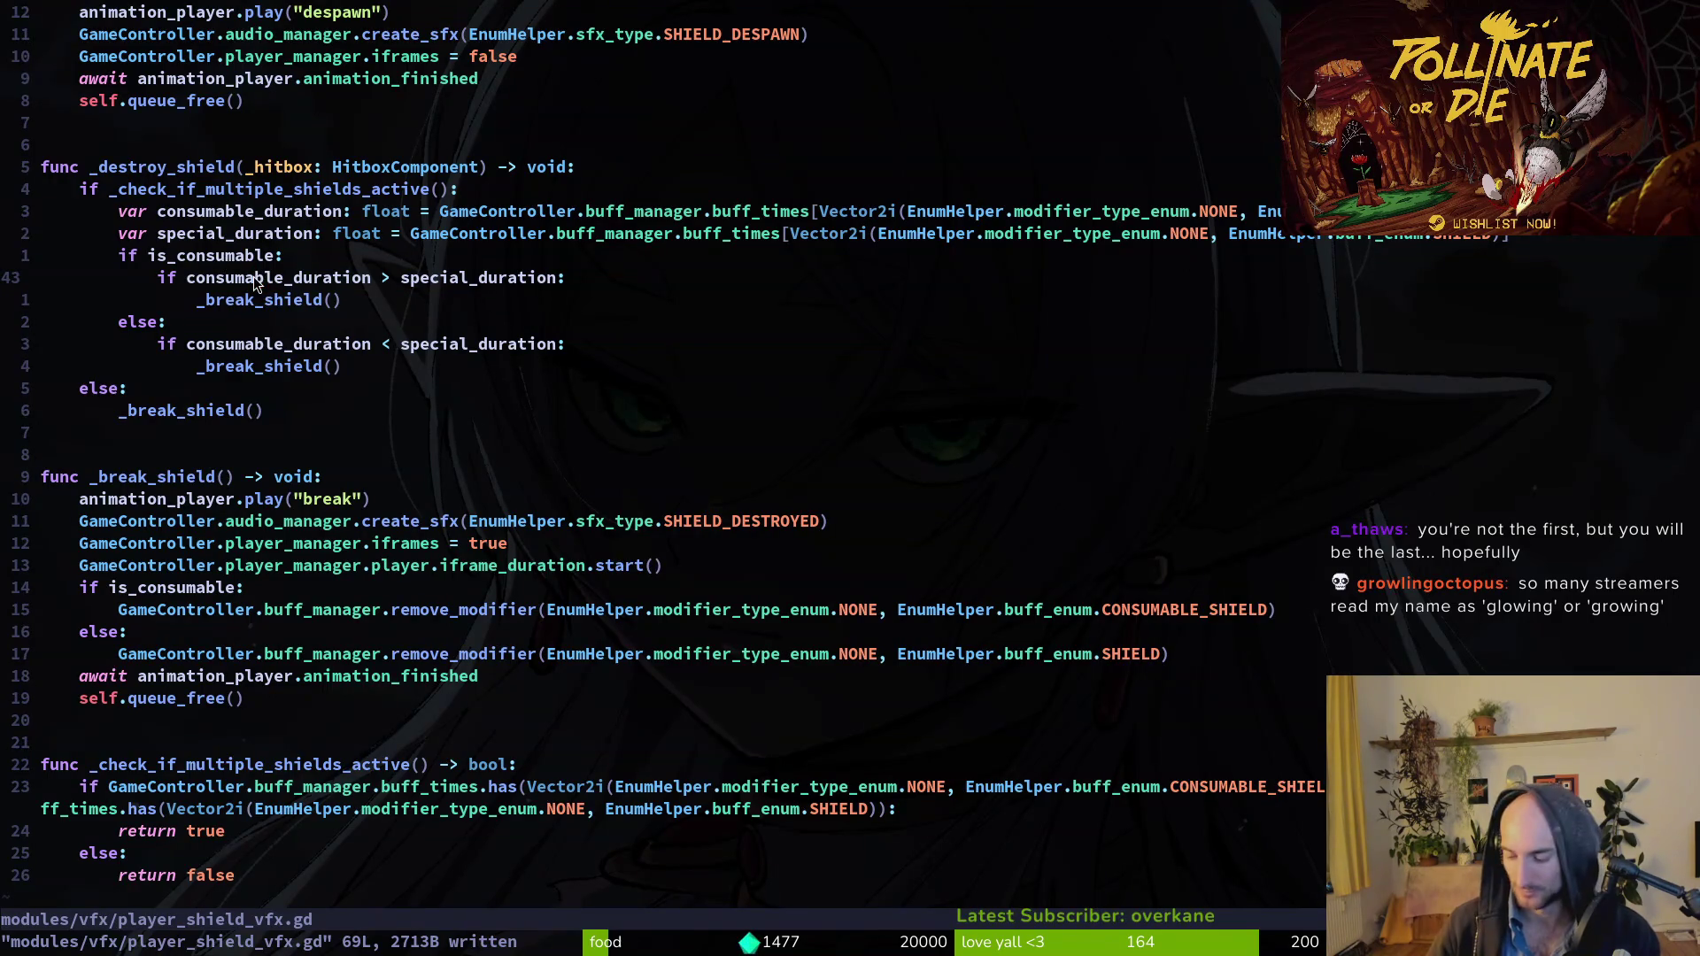
Add print_debug markers under both consumable branches and paste a copy under else.
{"action": "type", "text": "oprint_debug(\"delete"}
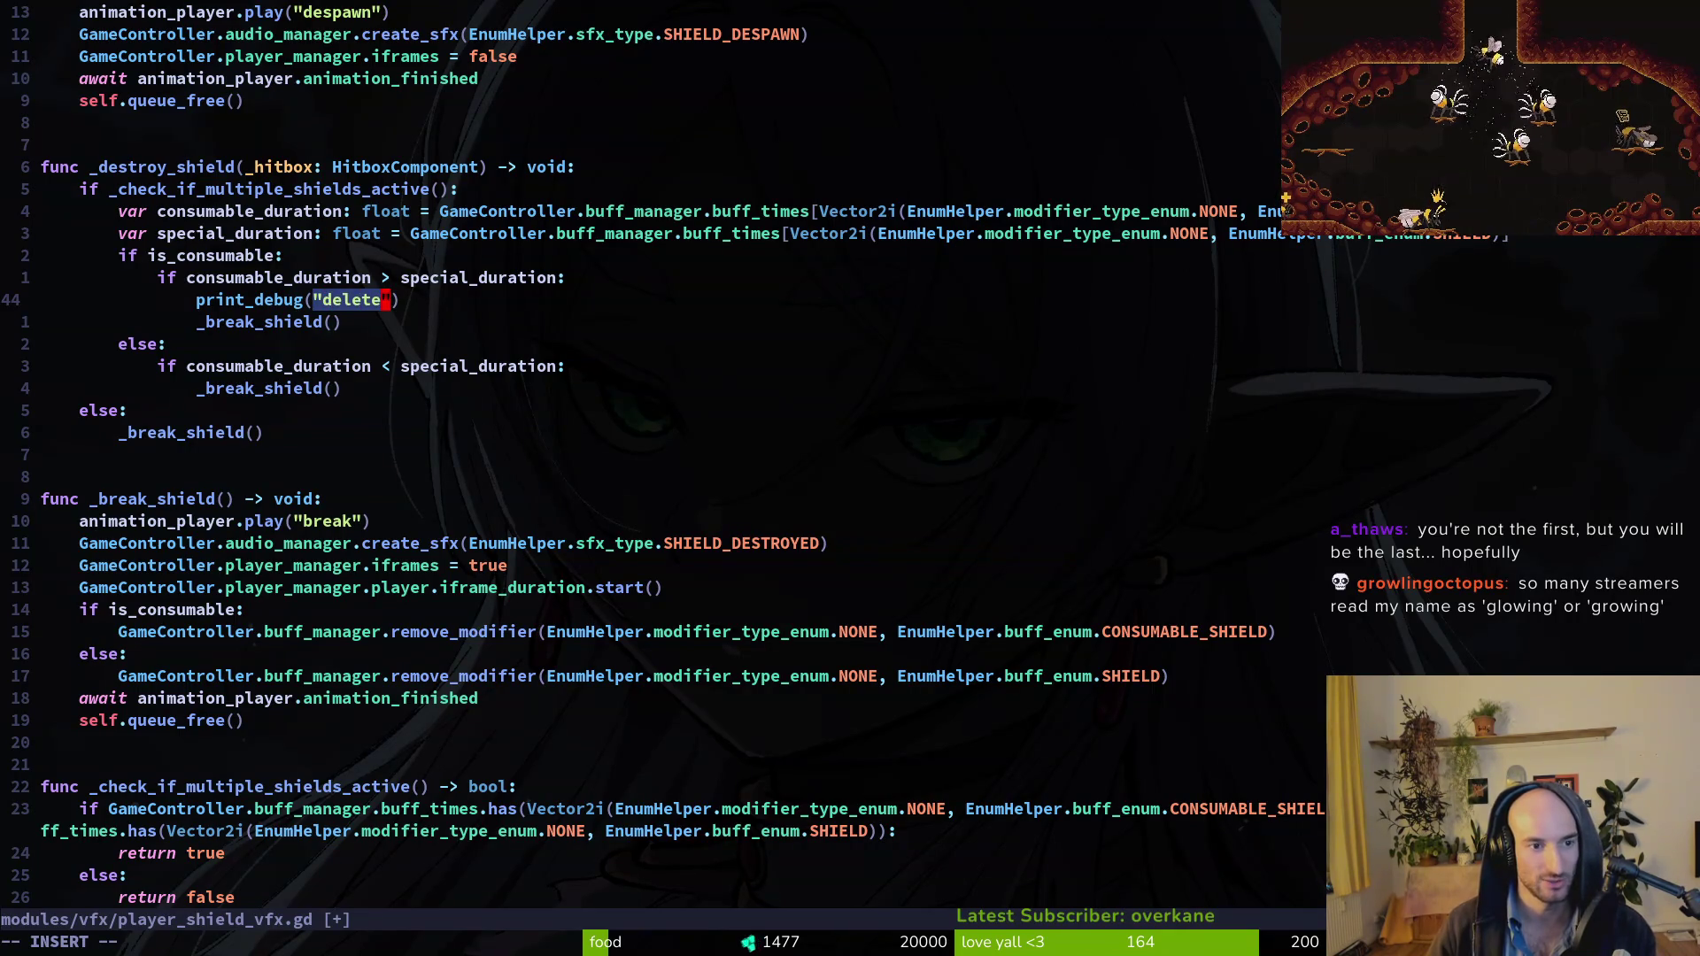
{"action": "type", "text": "e"}
{"action": "key", "text": "Escape"}
{"action": "key", "text": "j"}
{"action": "type", "text": "jp"}
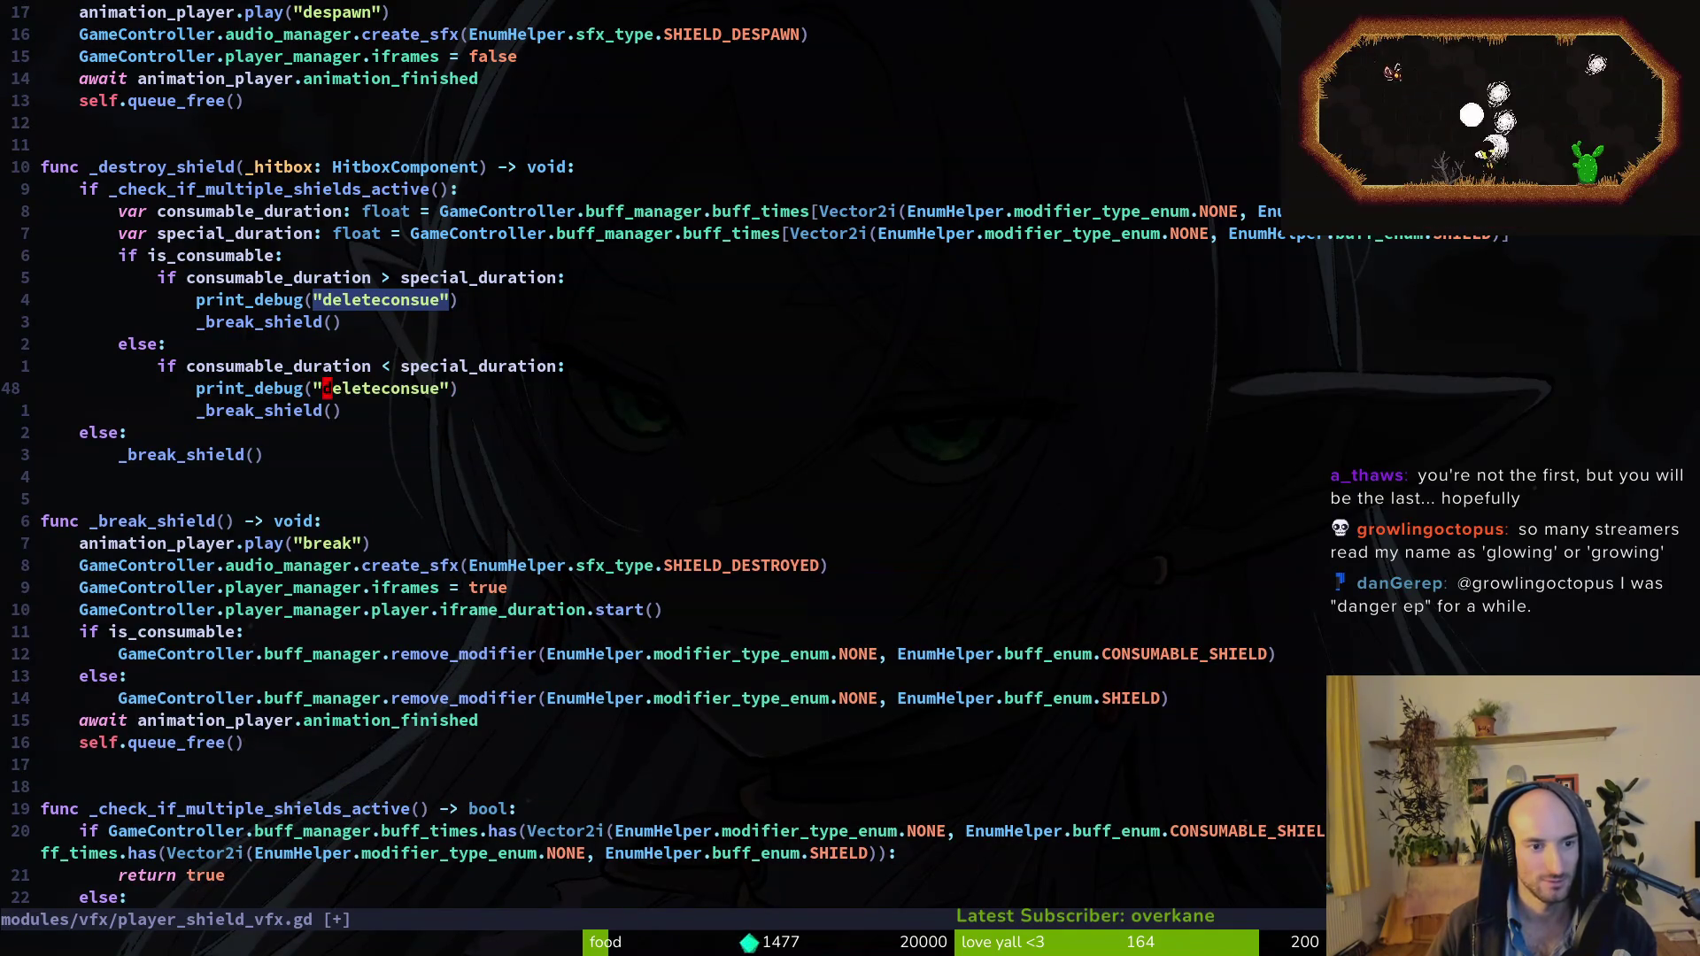
{"action": "type", "text": "eshie"}
{"action": "key", "text": "Escape"}
{"action": "key", "text": "y"}
{"action": "key", "text": "y"}
{"action": "key", "text": "j"}
{"action": "key", "text": "j"}
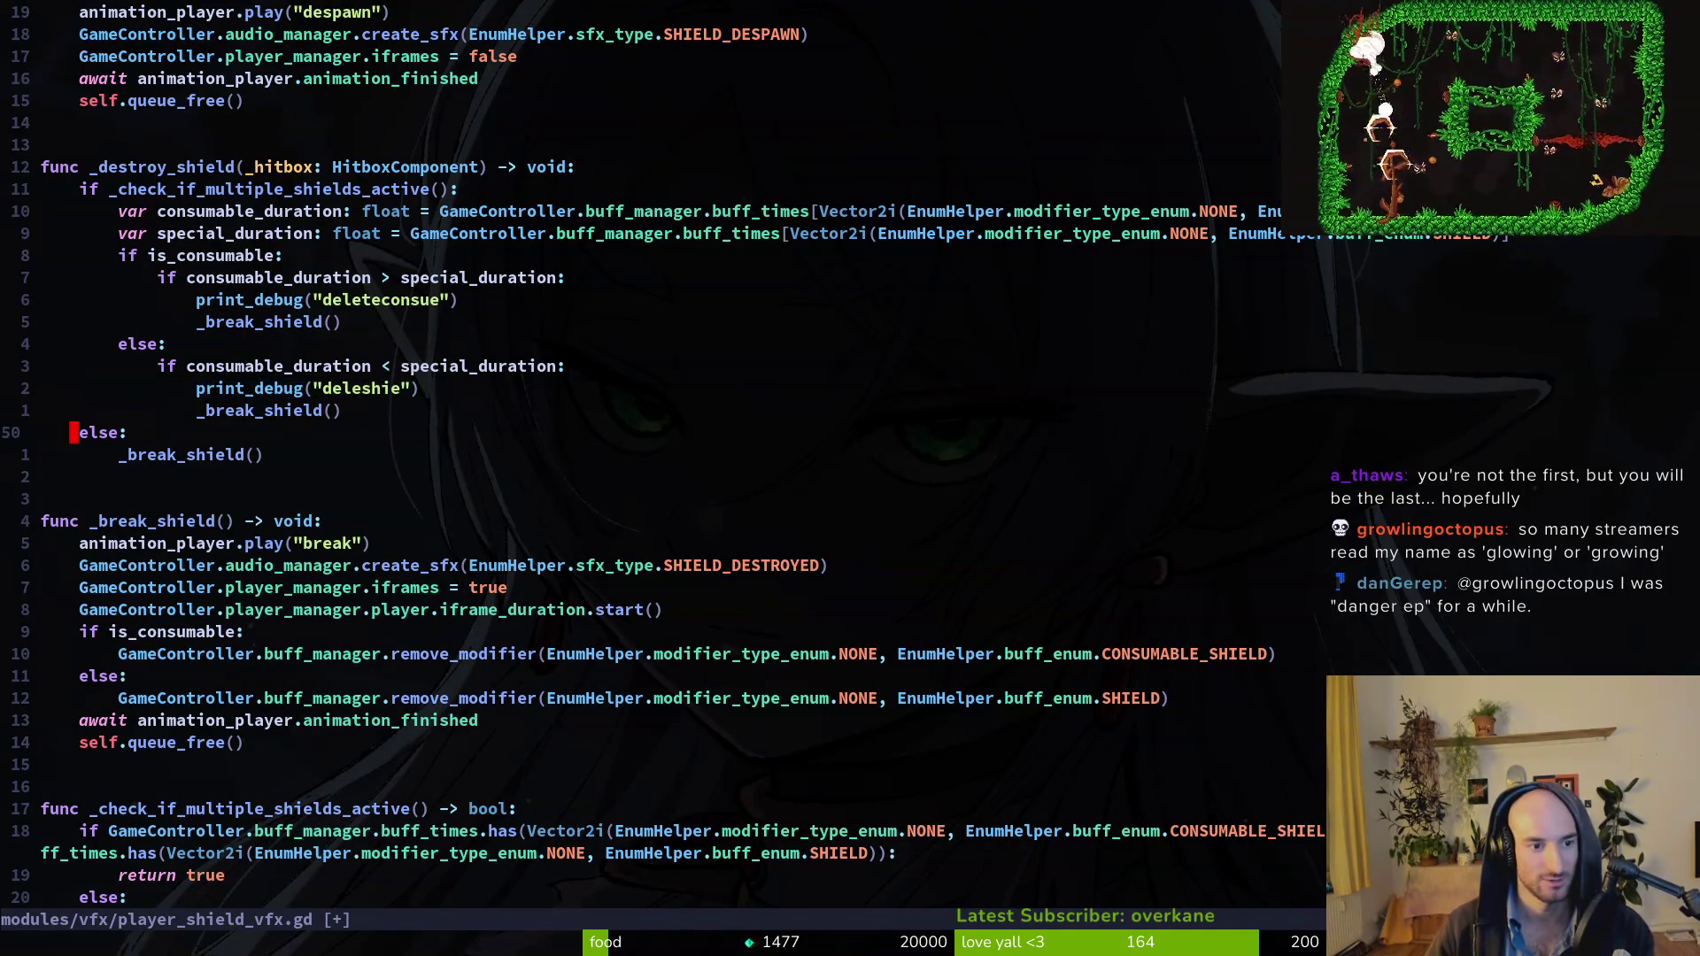
{"action": "key", "text": "p"}
Dedent the else print_debug, relabel it "single", and relaunch the game with F5.
{"action": "key", "text": "V"}
{"action": "key", "text": "less"}
{"action": "key", "text": "V"}
{"action": "key", "text": "less"}
{"action": "key", "text": "c"}
{"action": "key", "text": "i"}
{"action": "key", "text": "quotedbl"}
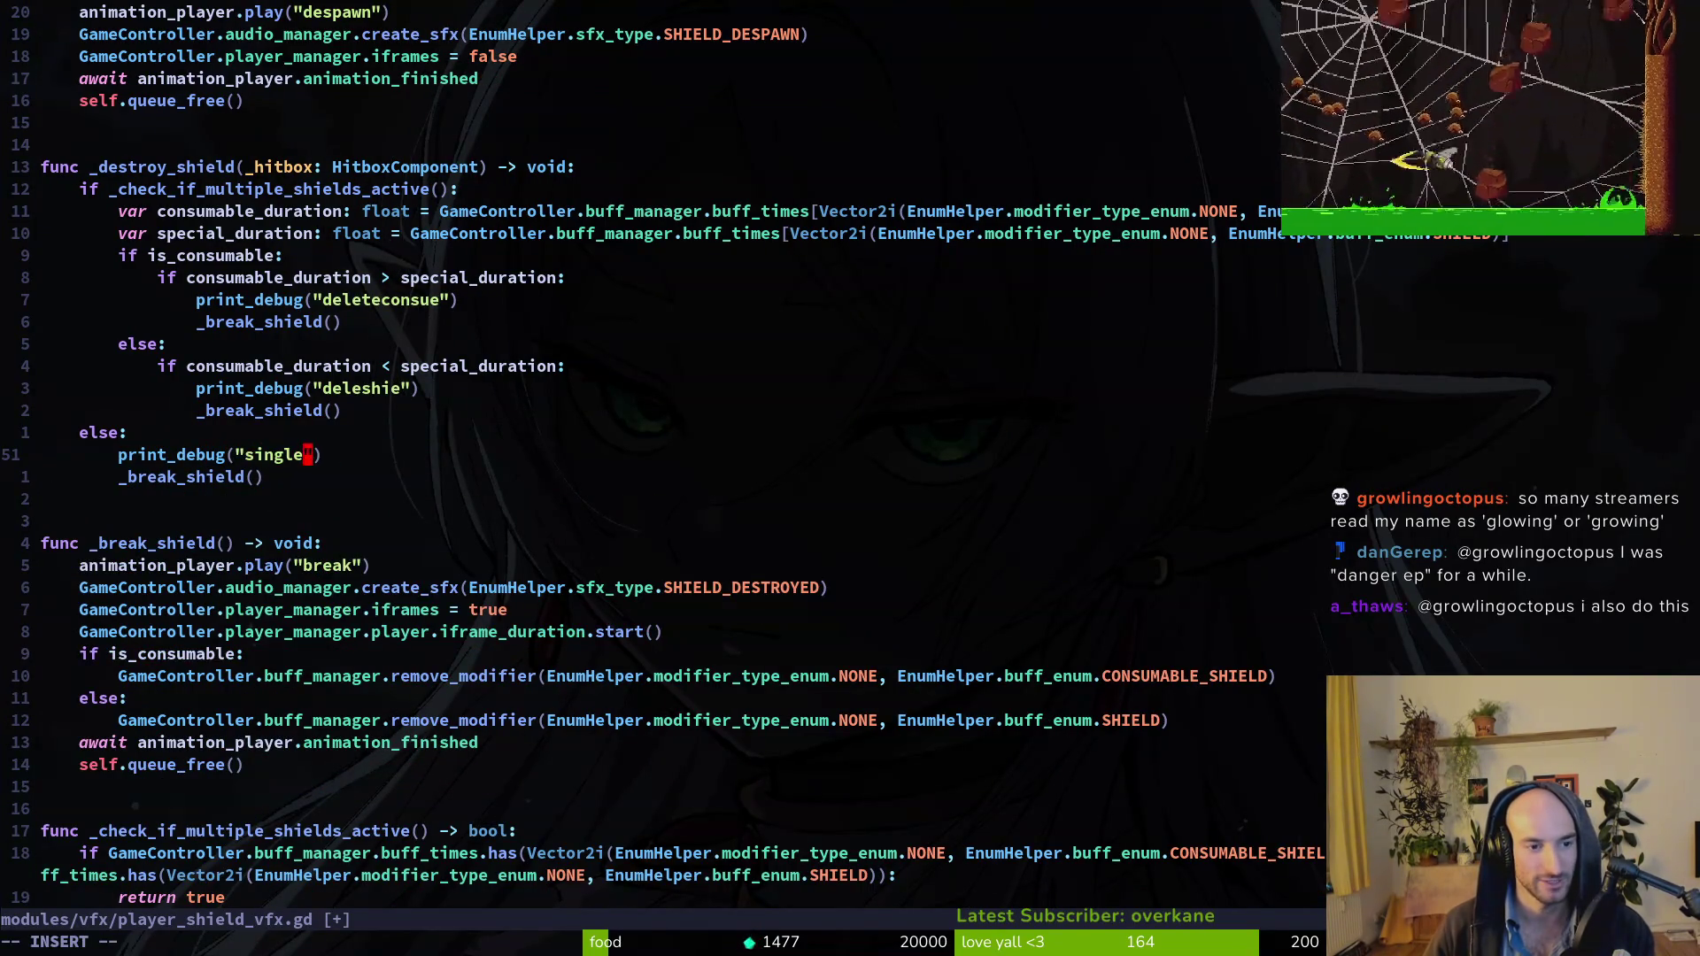
{"action": "key", "text": "Escape"}
{"action": "key", "text": "F5"}
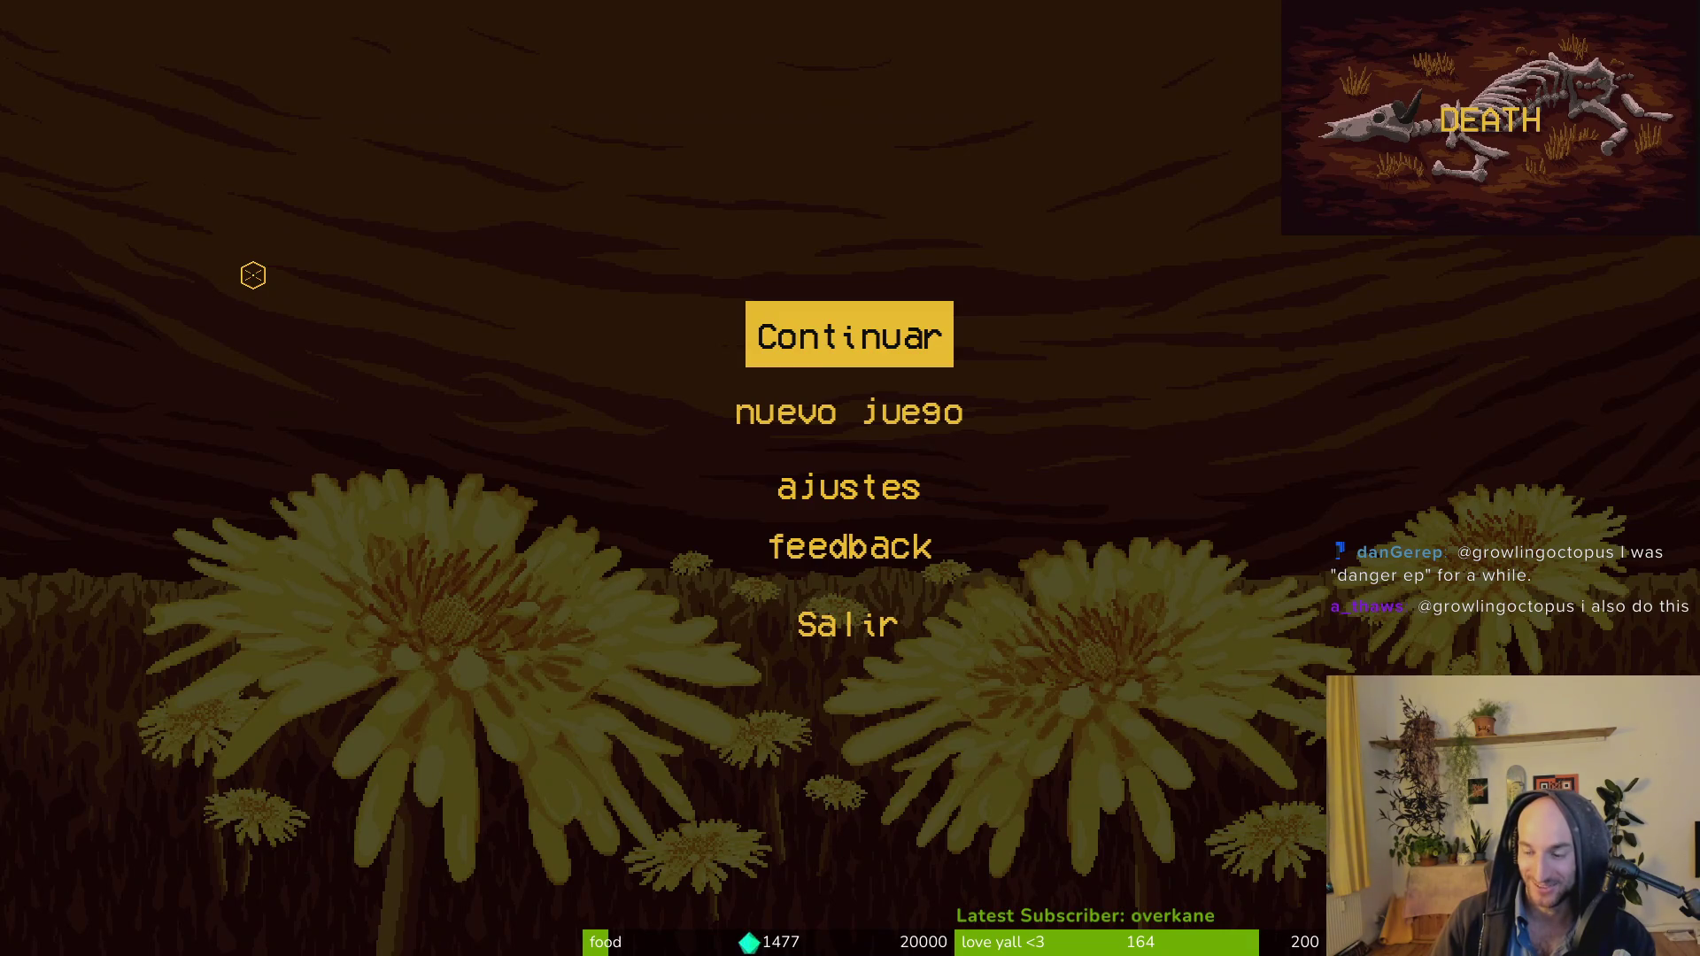
Continue into the hive, buy a shield at the ledge shop, and attack.
{"action": "key", "text": "Return"}
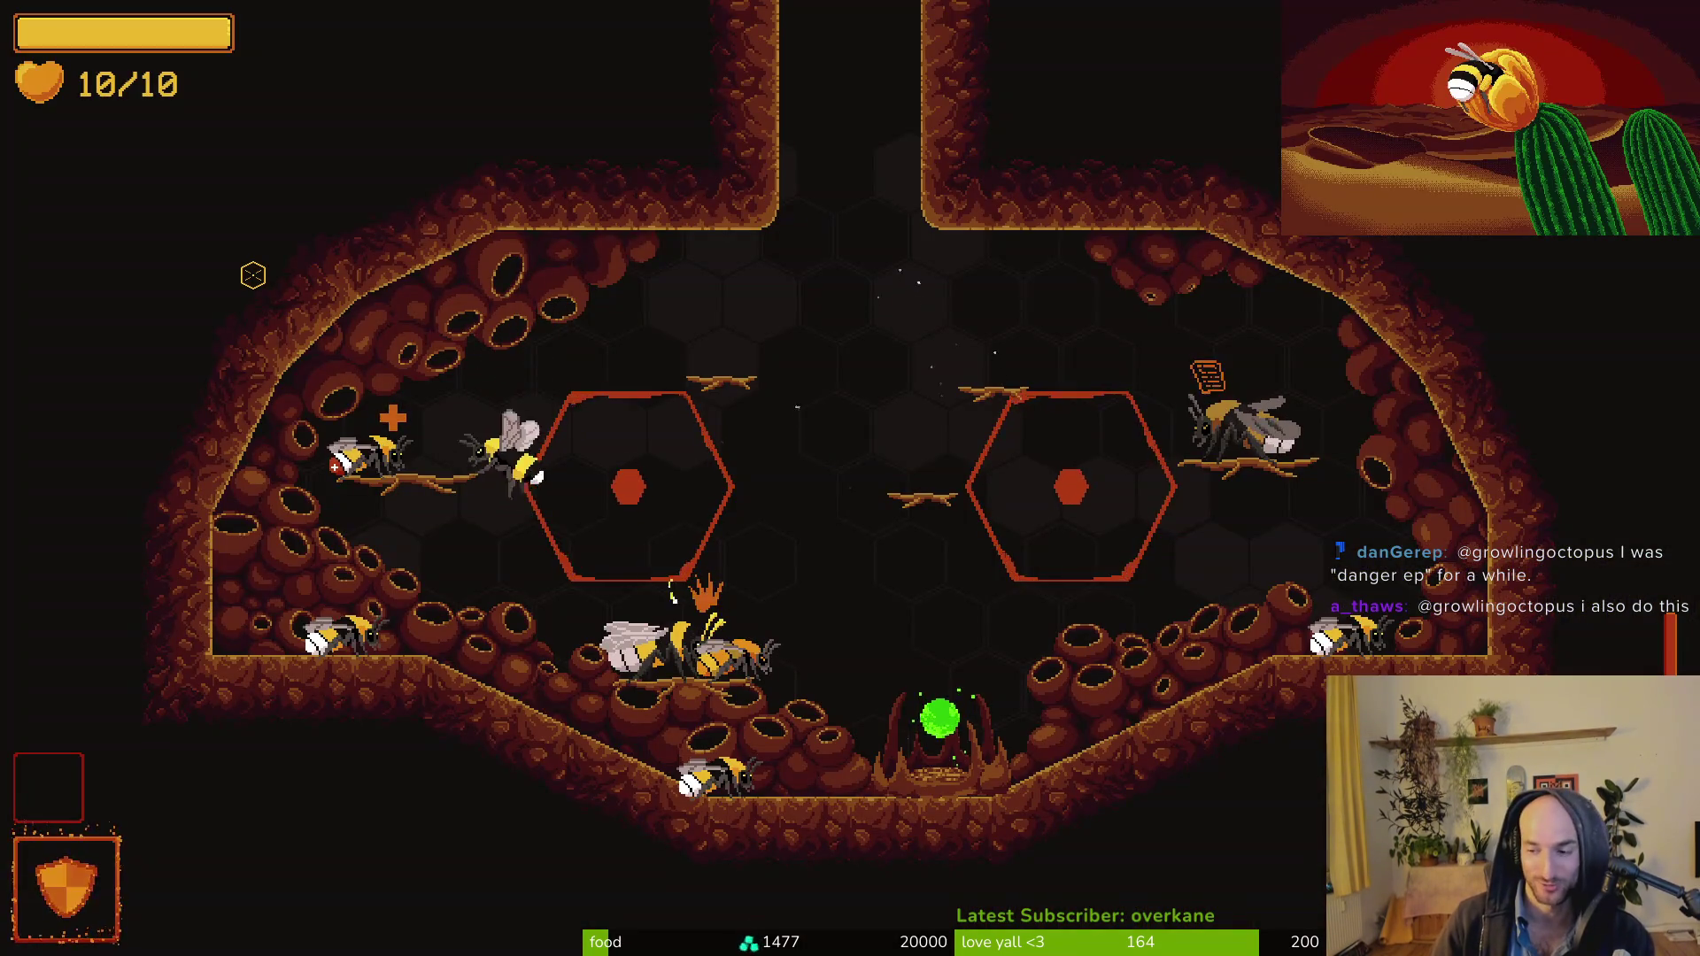
{"action": "key", "text": "a"}
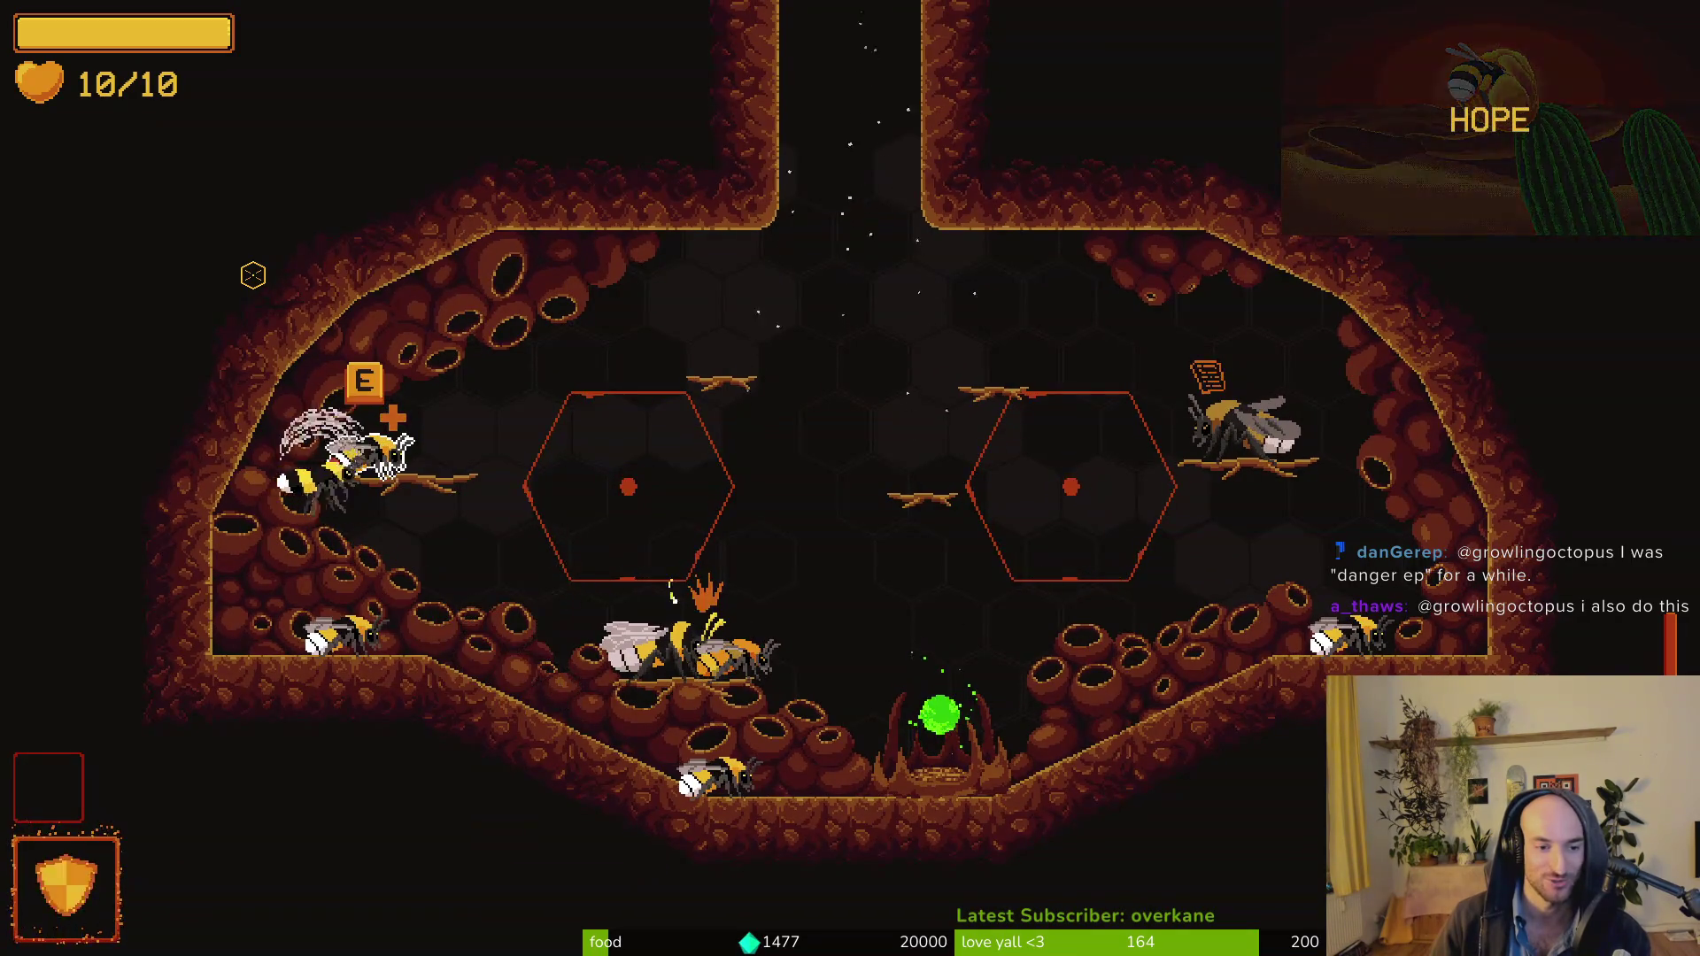
{"action": "key", "text": "w"}
{"action": "key", "text": "e"}
{"action": "key", "text": "d"}
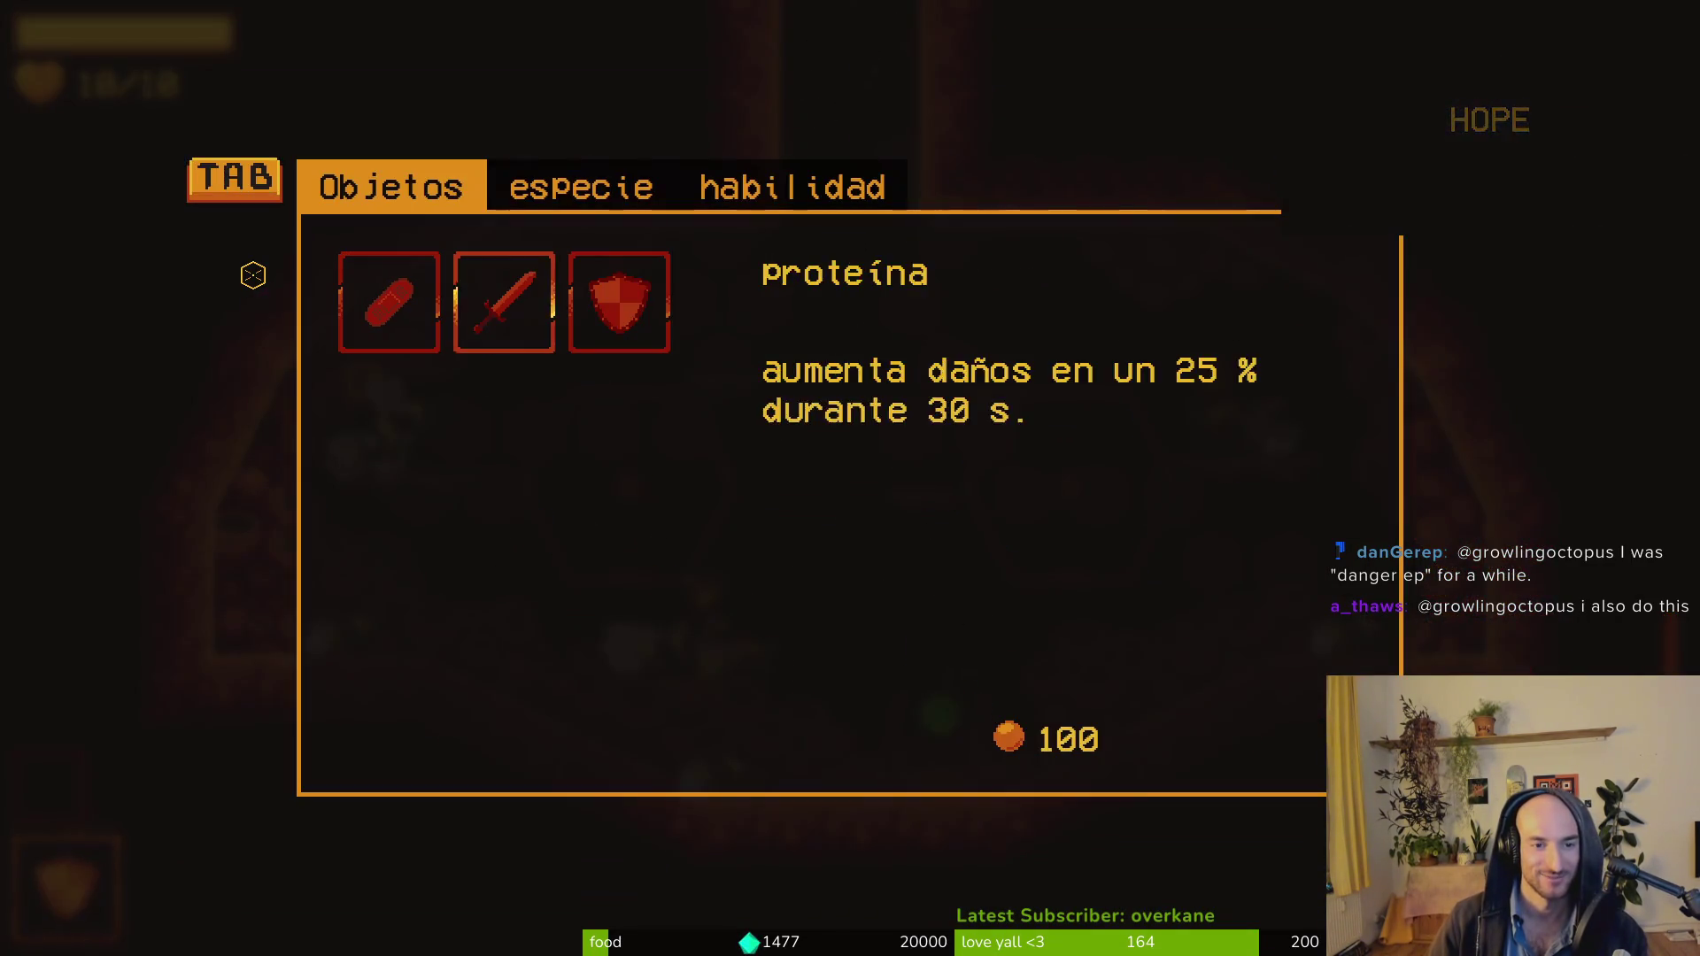
{"action": "key", "text": "Escape"}
{"action": "key", "text": "j"}
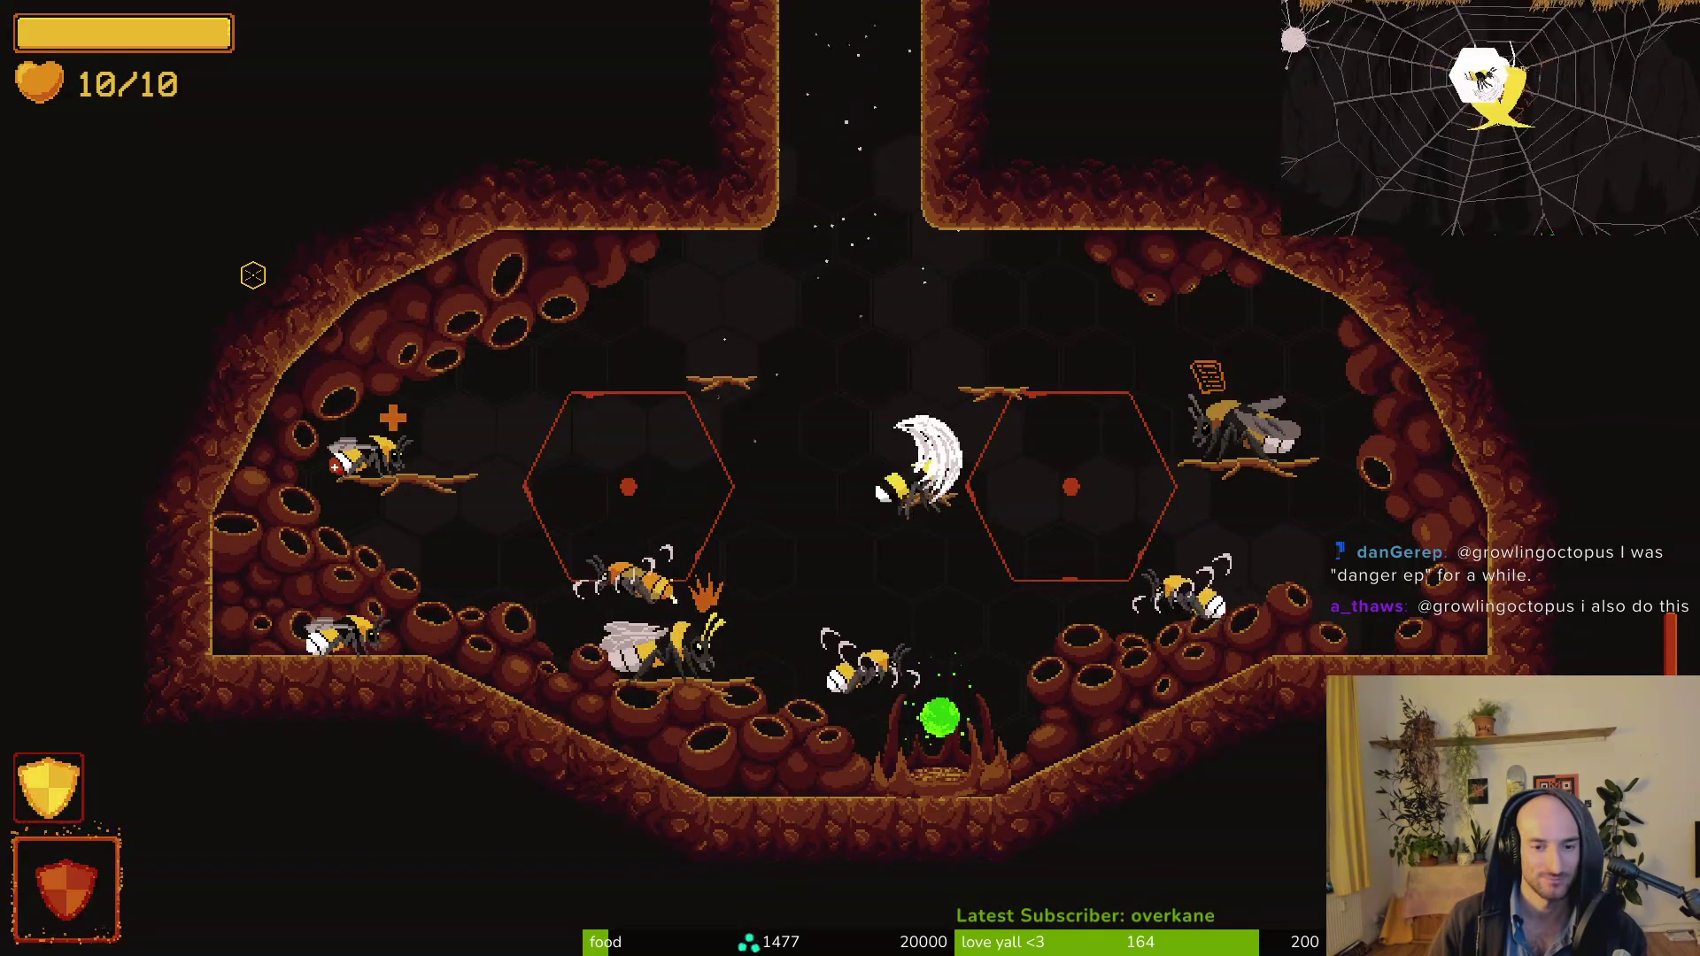
{"action": "key", "text": "alt+Tab"}
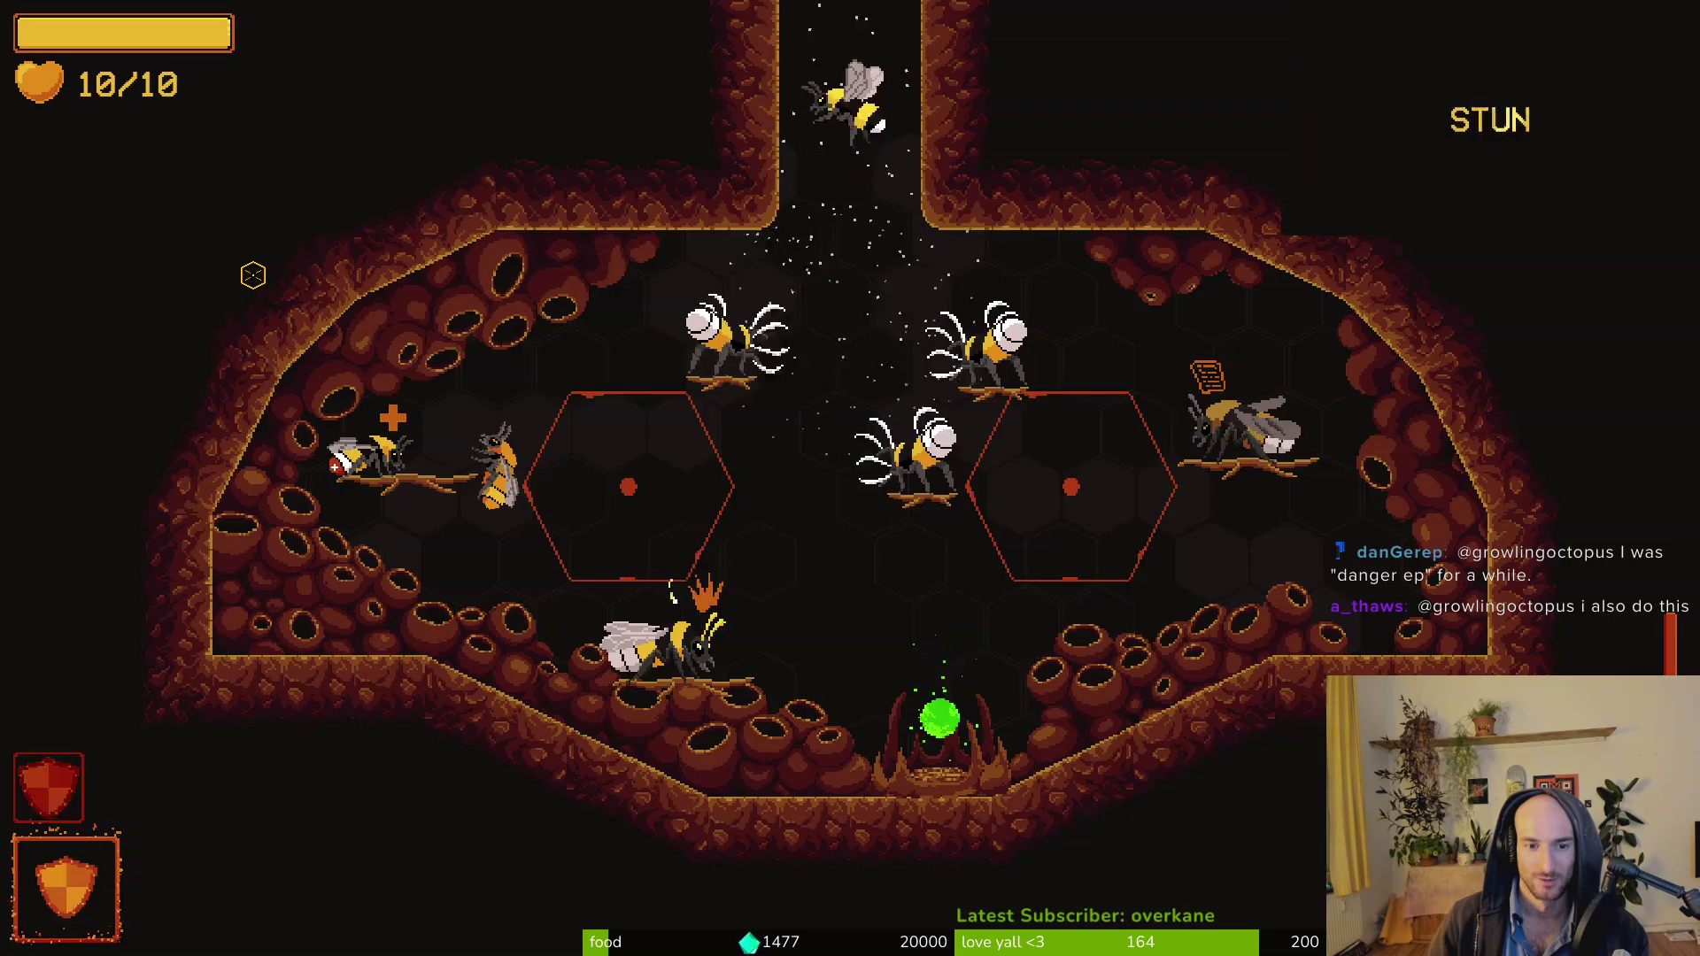
Turn off fullscreen in the pause settings, play on, then pause and return to Neovim.
{"action": "key", "text": "Escape"}
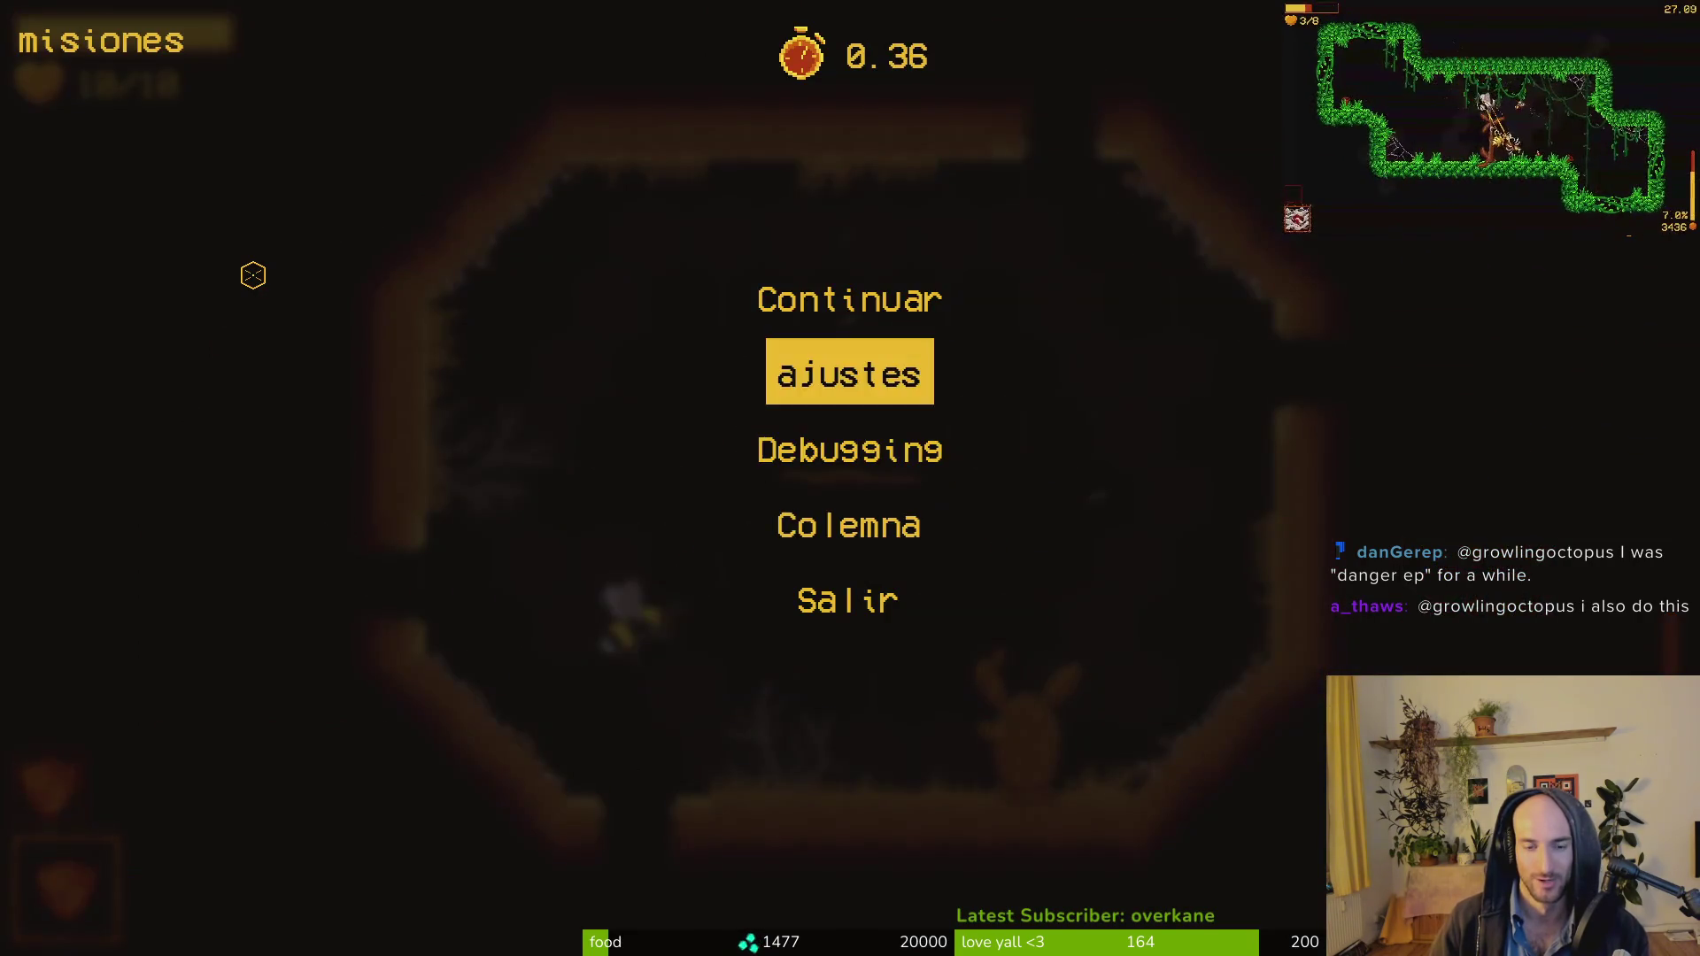
{"action": "key", "text": "Return"}
{"action": "key", "text": "Down"}
{"action": "key", "text": "Down"}
{"action": "key", "text": "Down"}
{"action": "key", "text": "Return"}
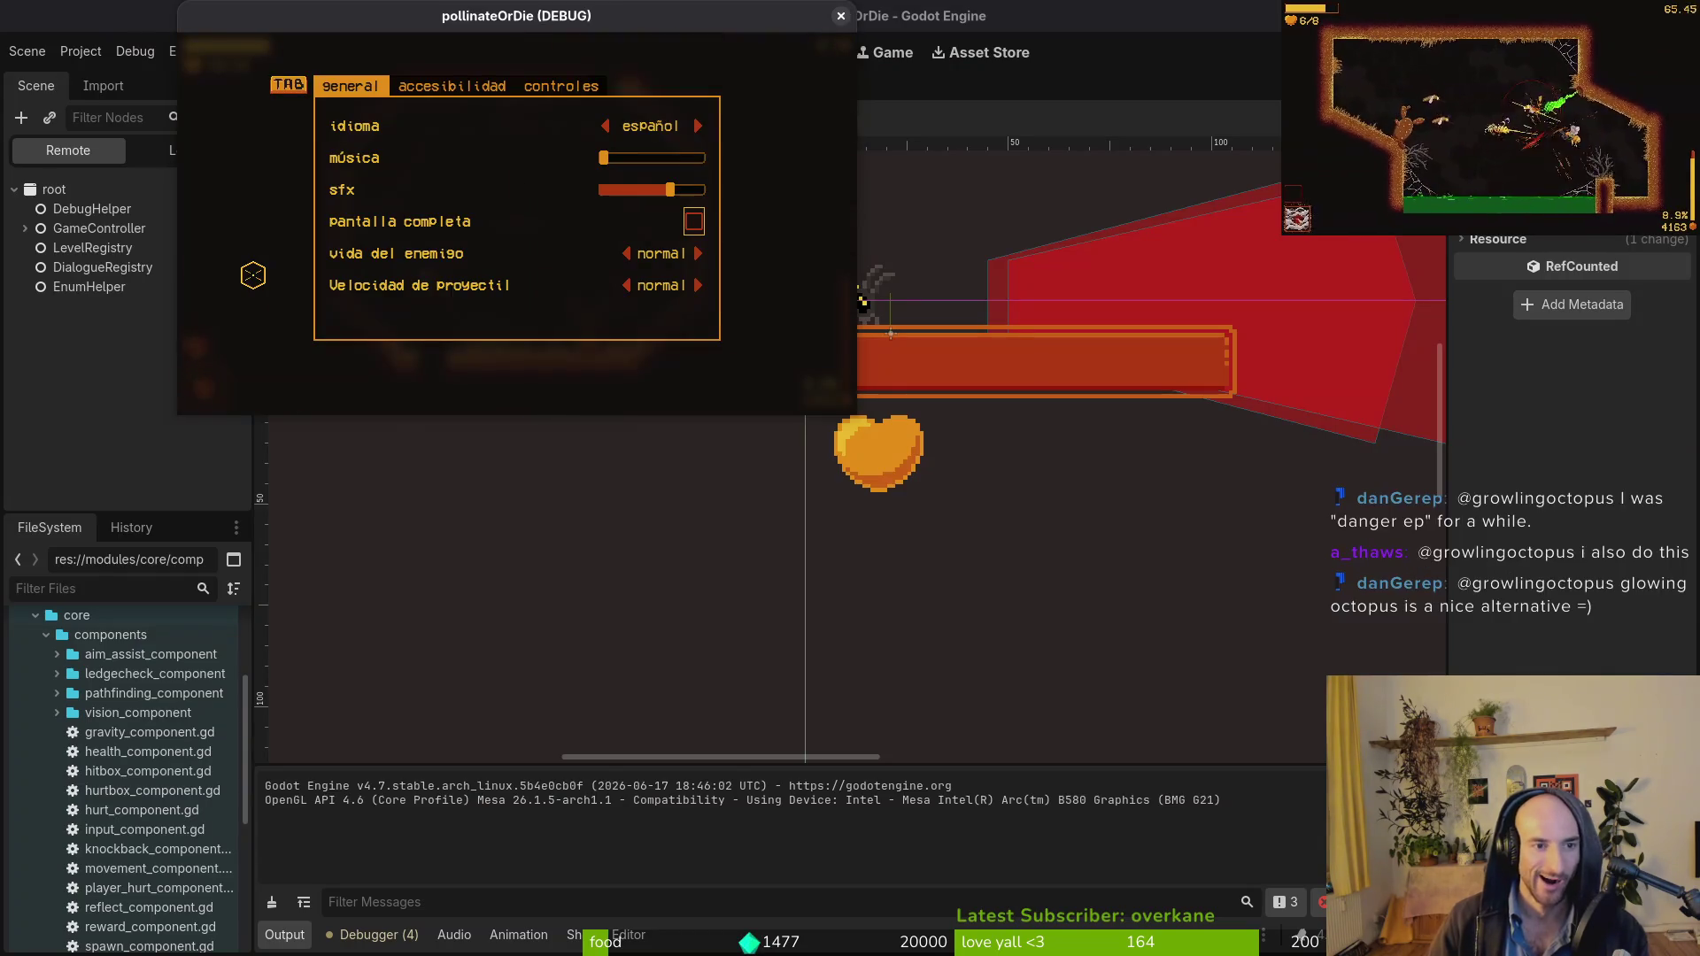
{"action": "key", "text": "Escape"}
{"action": "key", "text": "Escape"}
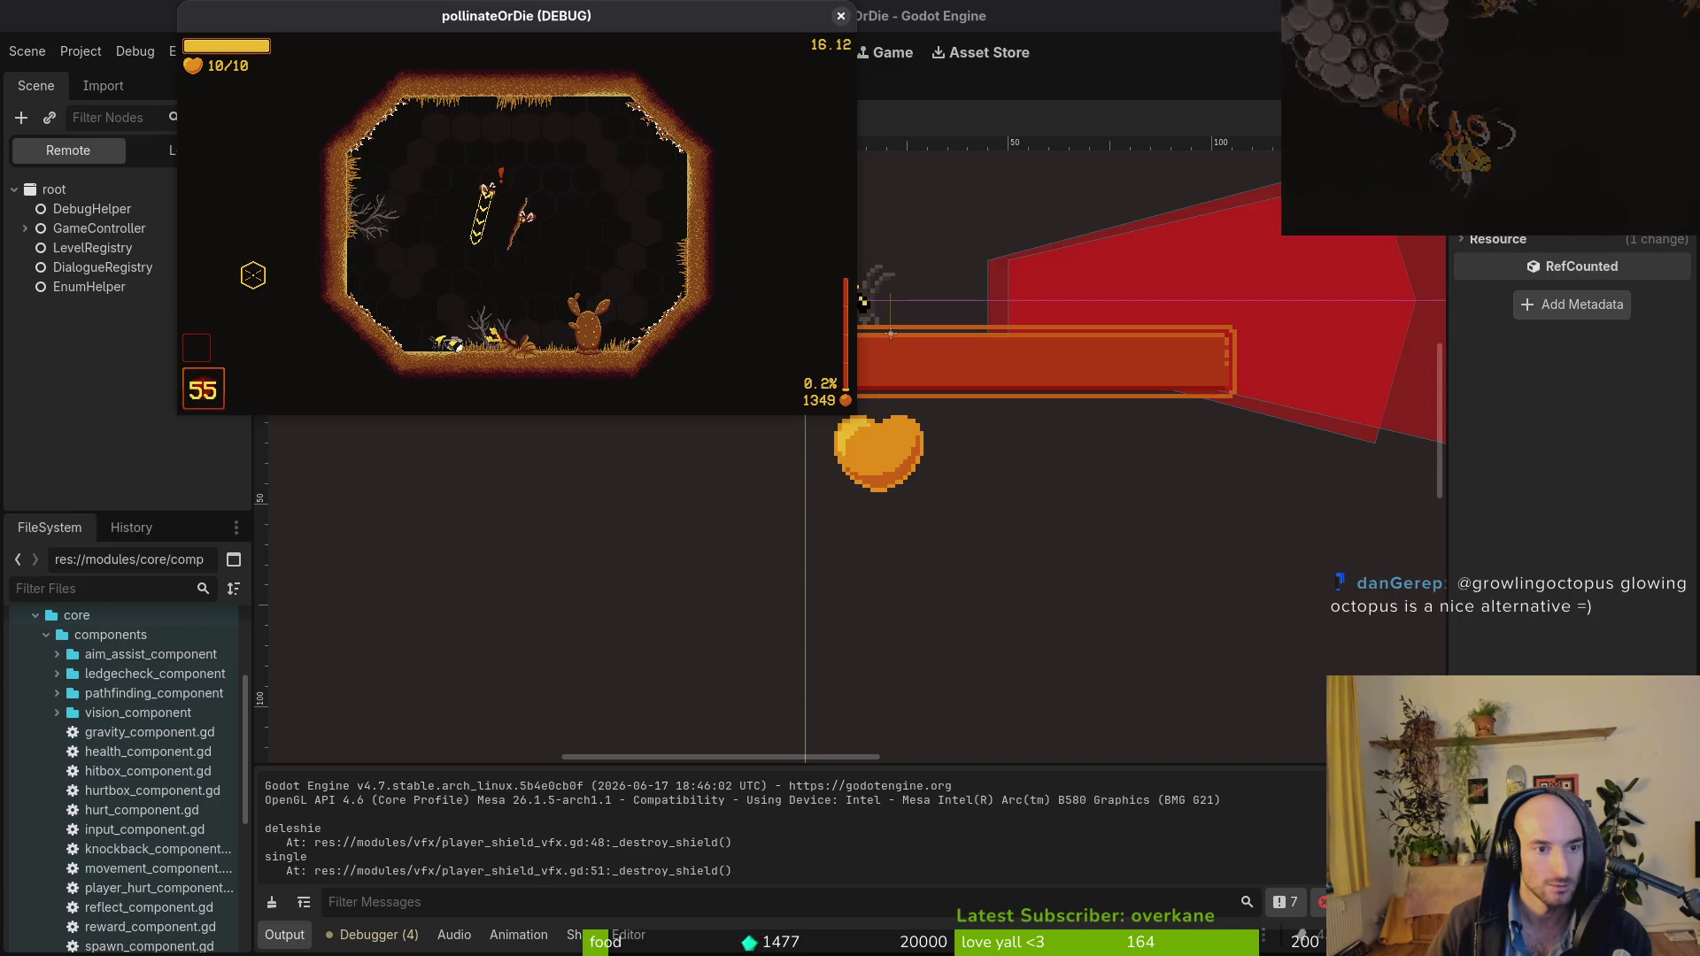
{"action": "key", "text": "Escape"}
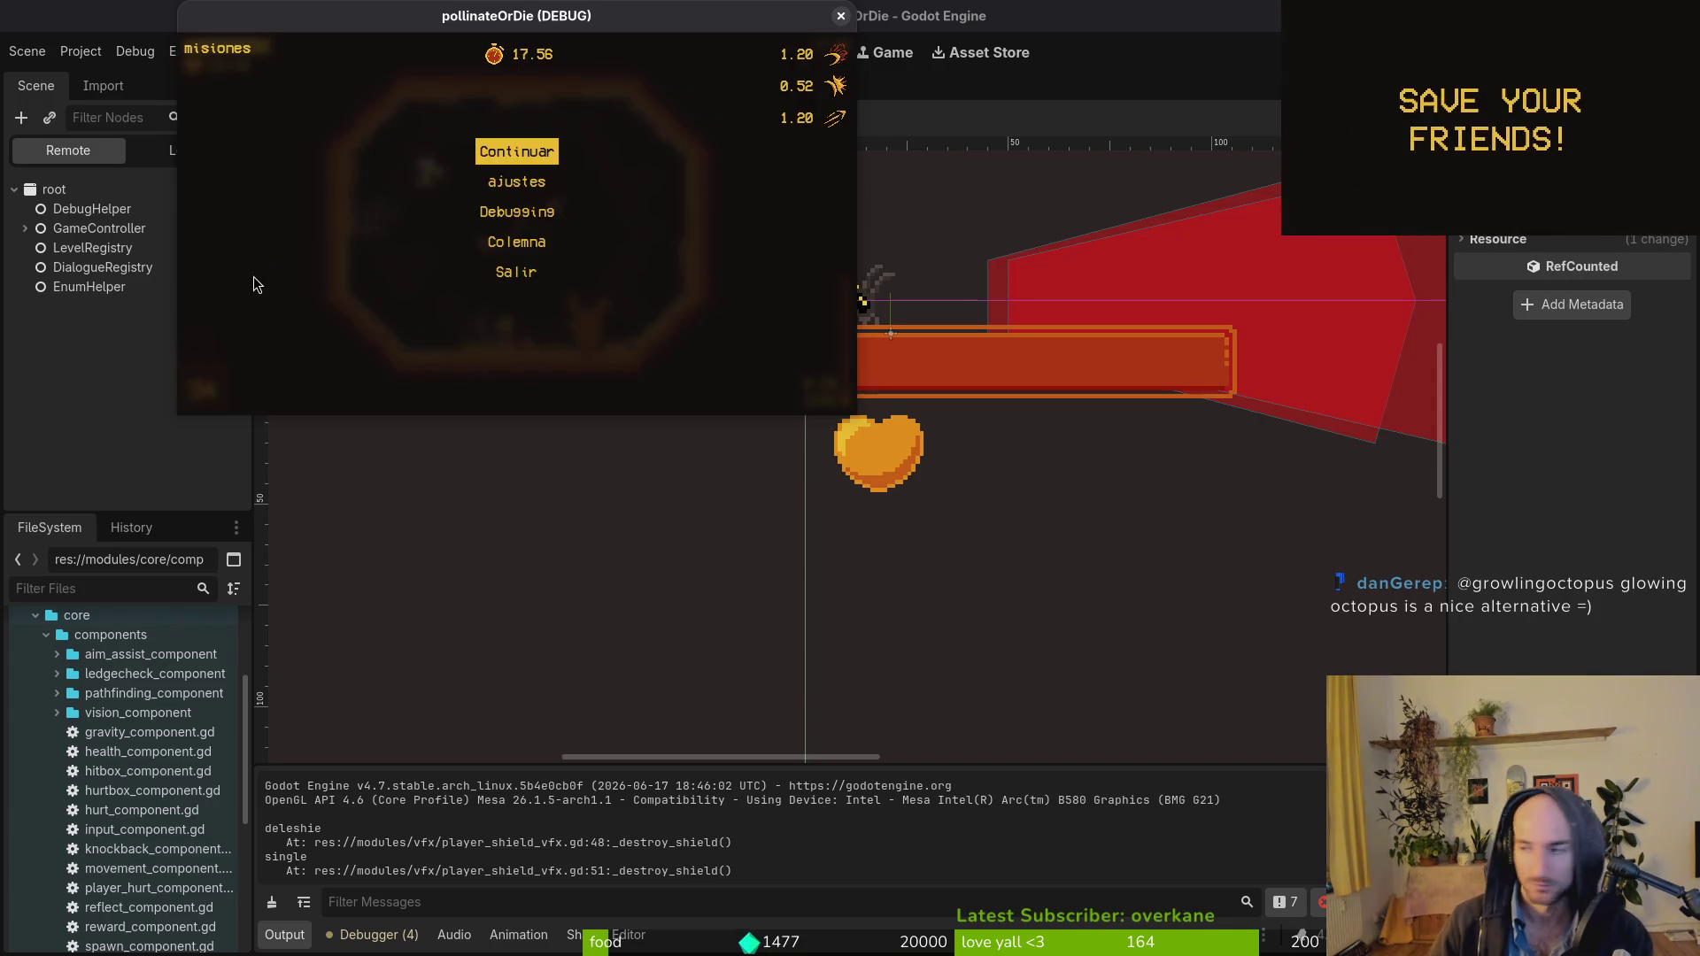
{"action": "key", "text": "alt+Tab"}
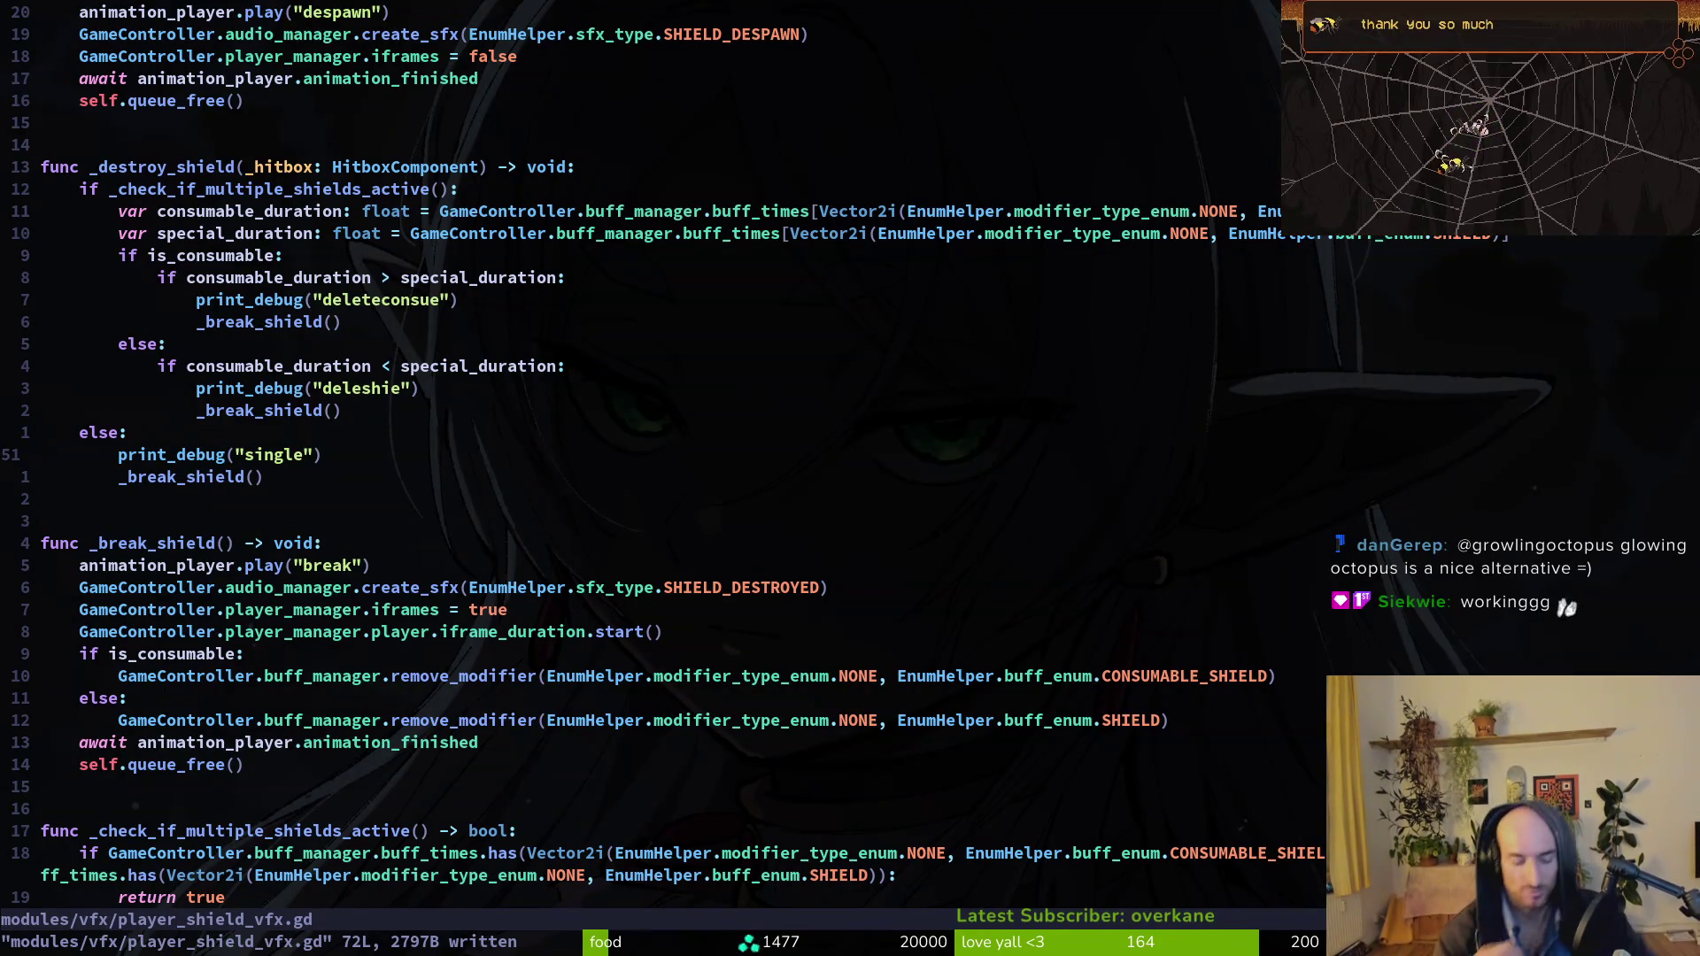
Relaunch the game from Godot, maximize its window and buy a shield in the shop.
{"action": "key", "text": "alt+Tab"}
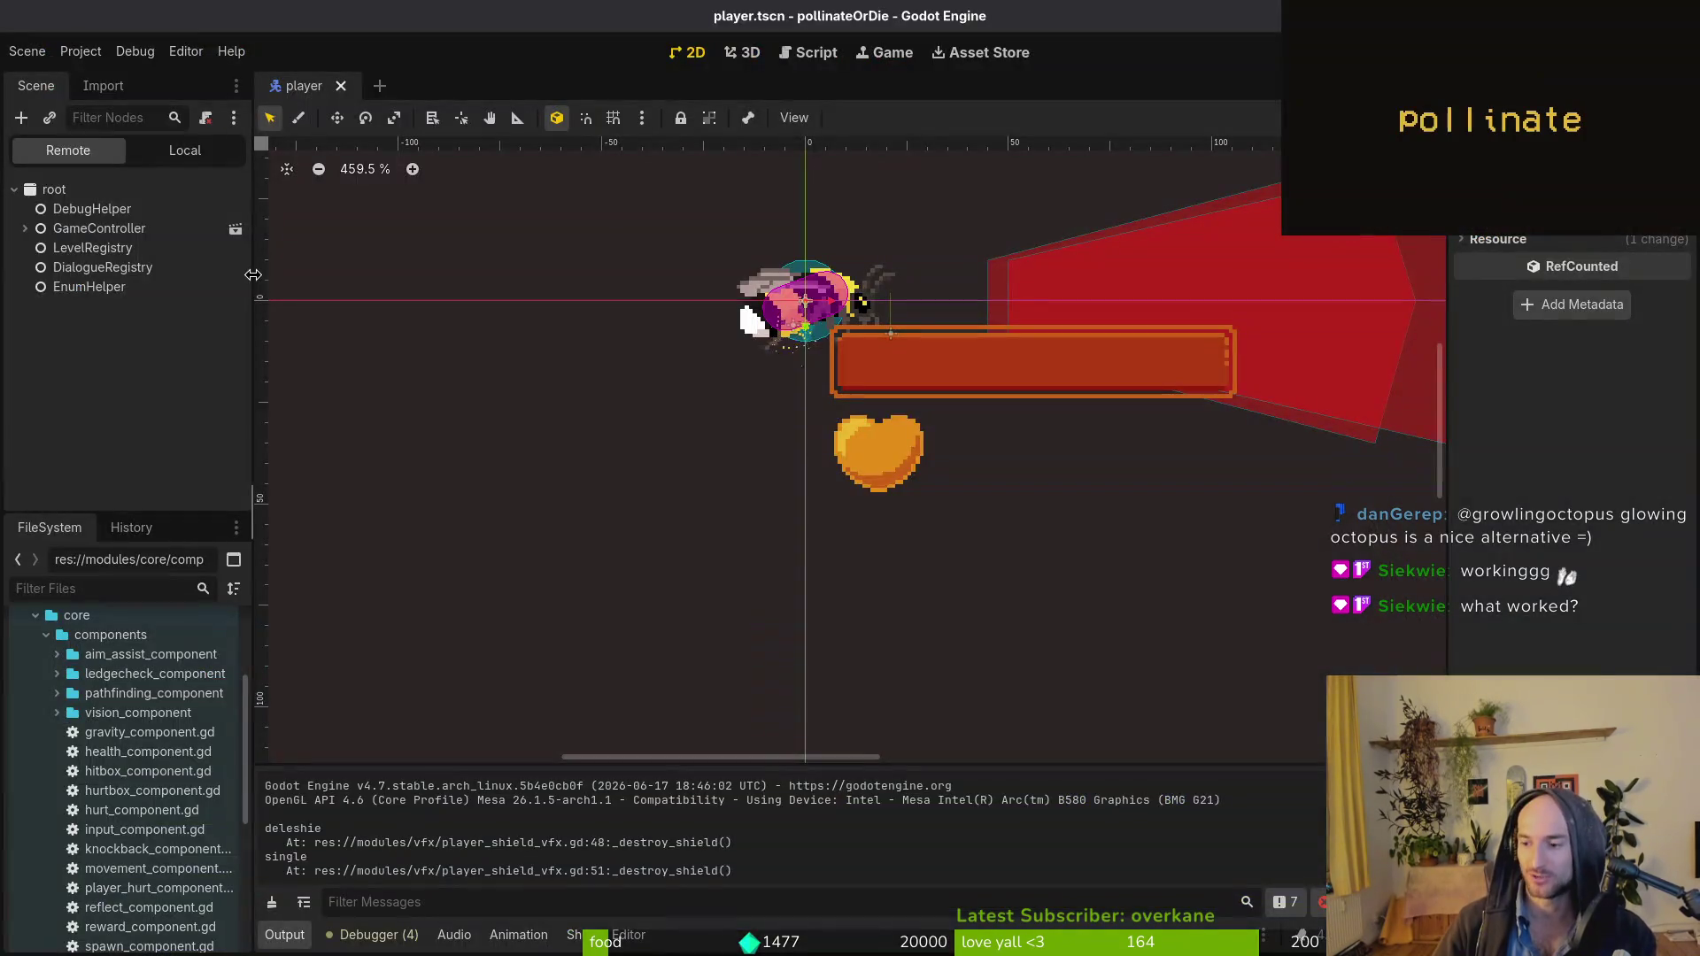
{"action": "key", "text": "F5"}
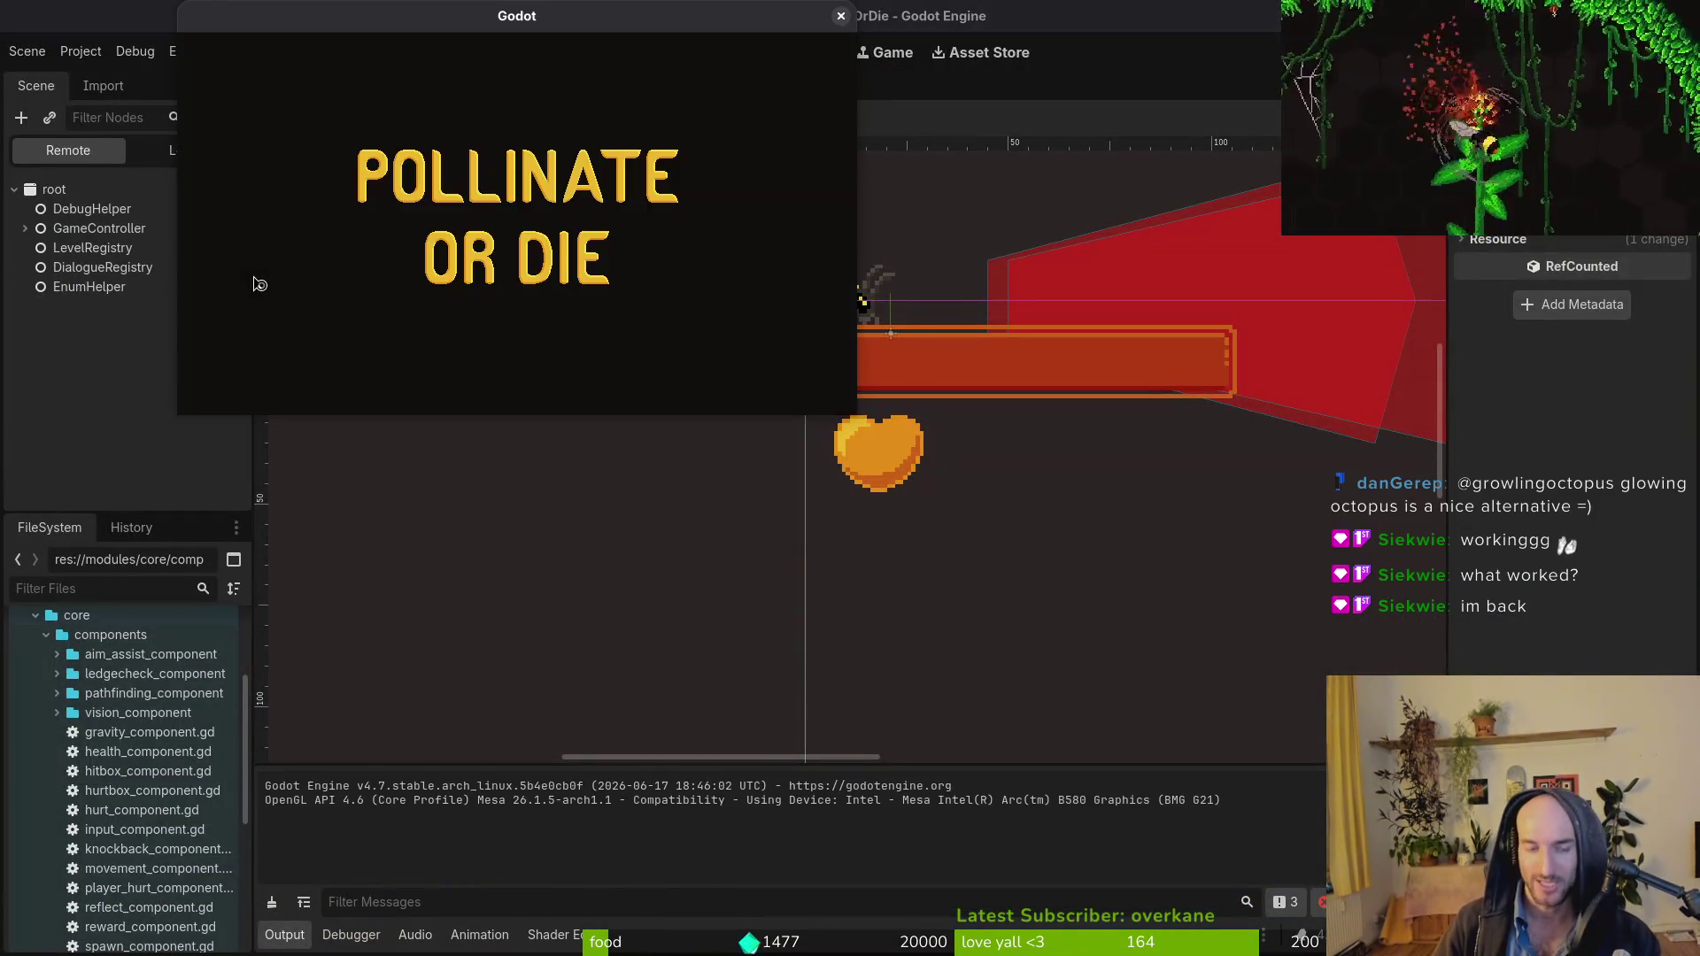
{"action": "double_click", "coordinate": [516, 20]}
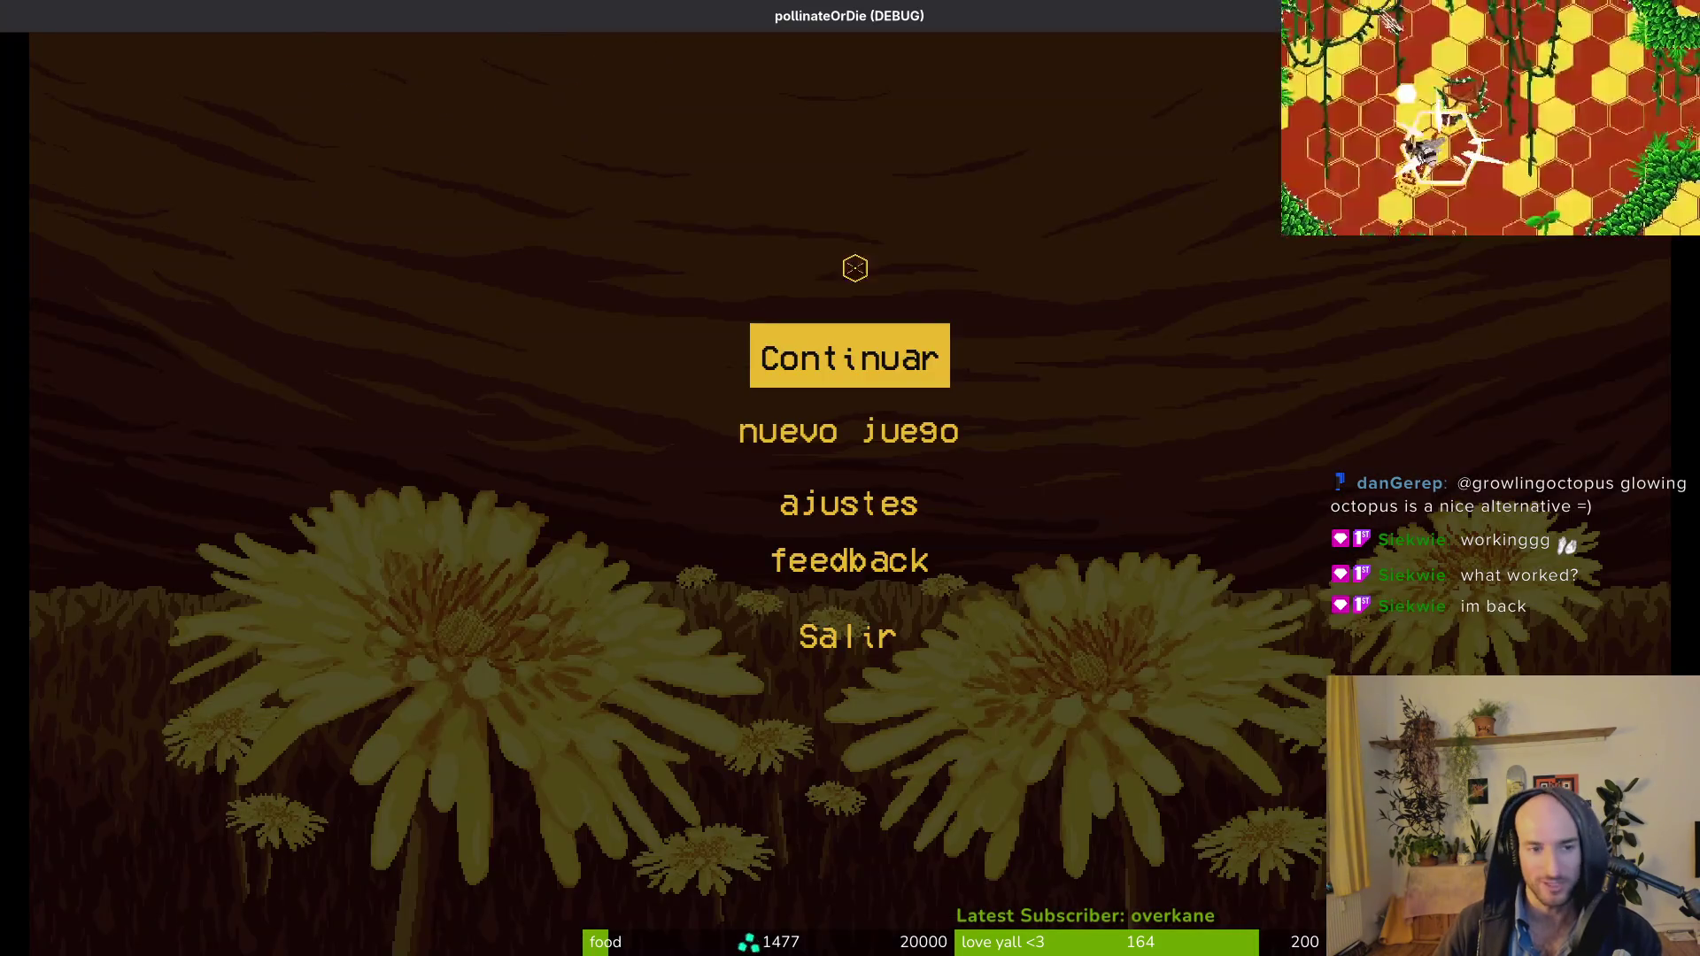
{"action": "key", "text": "Return"}
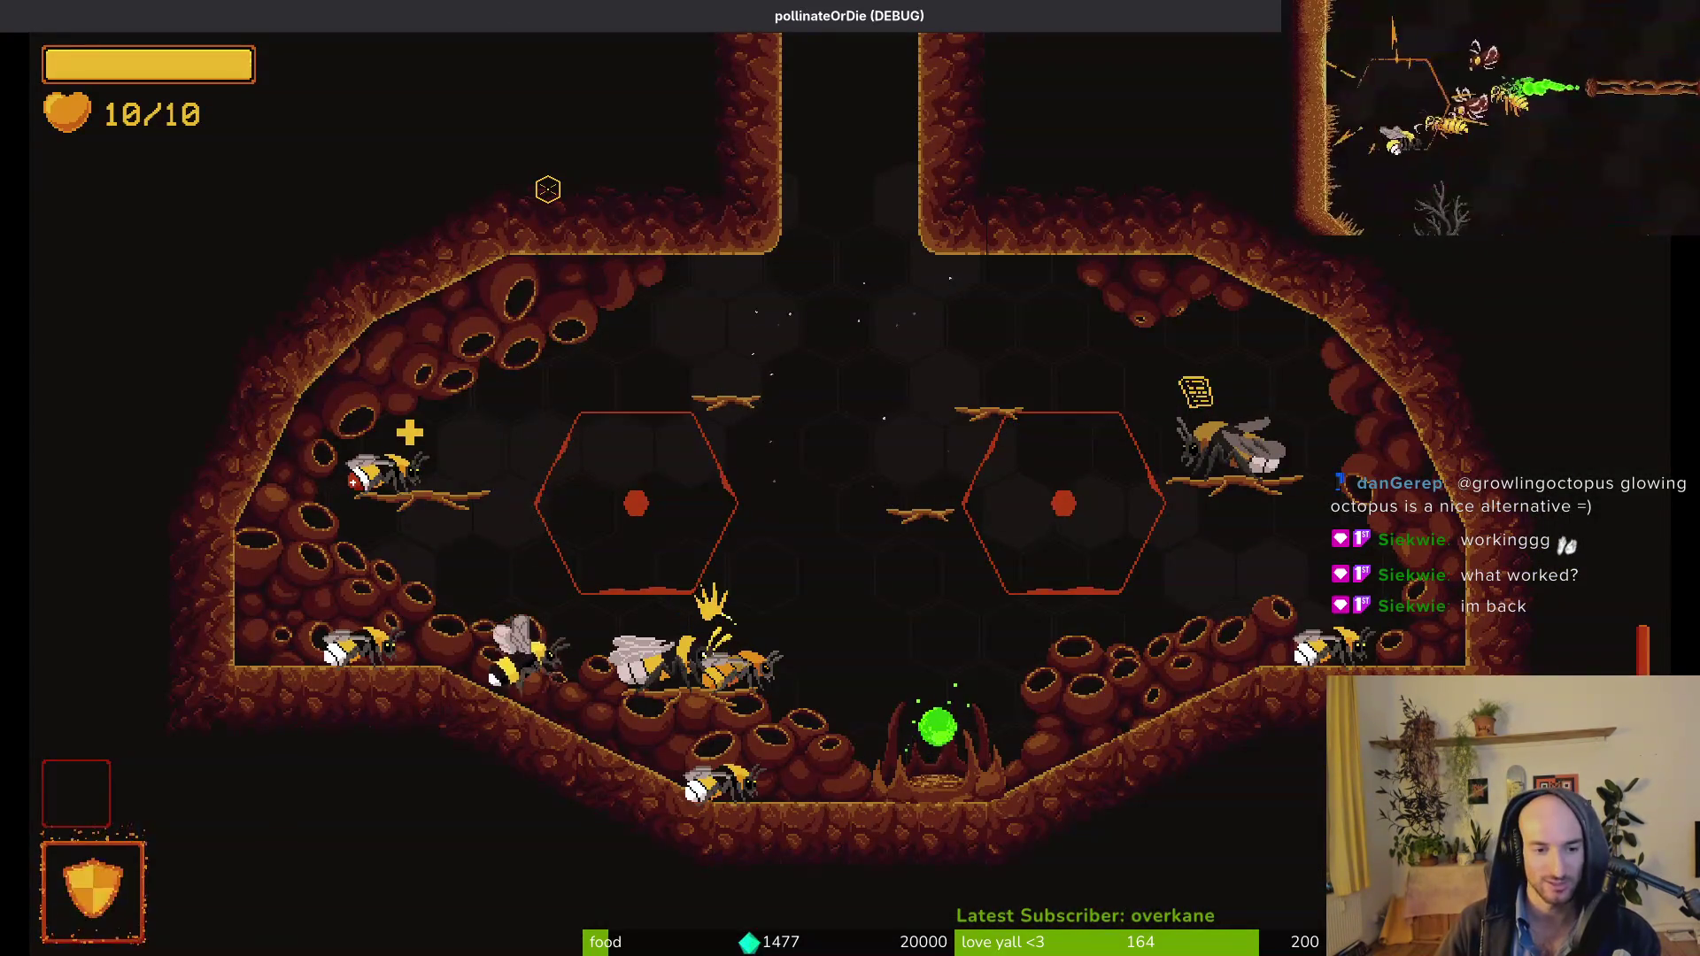
{"action": "key", "text": "Tab"}
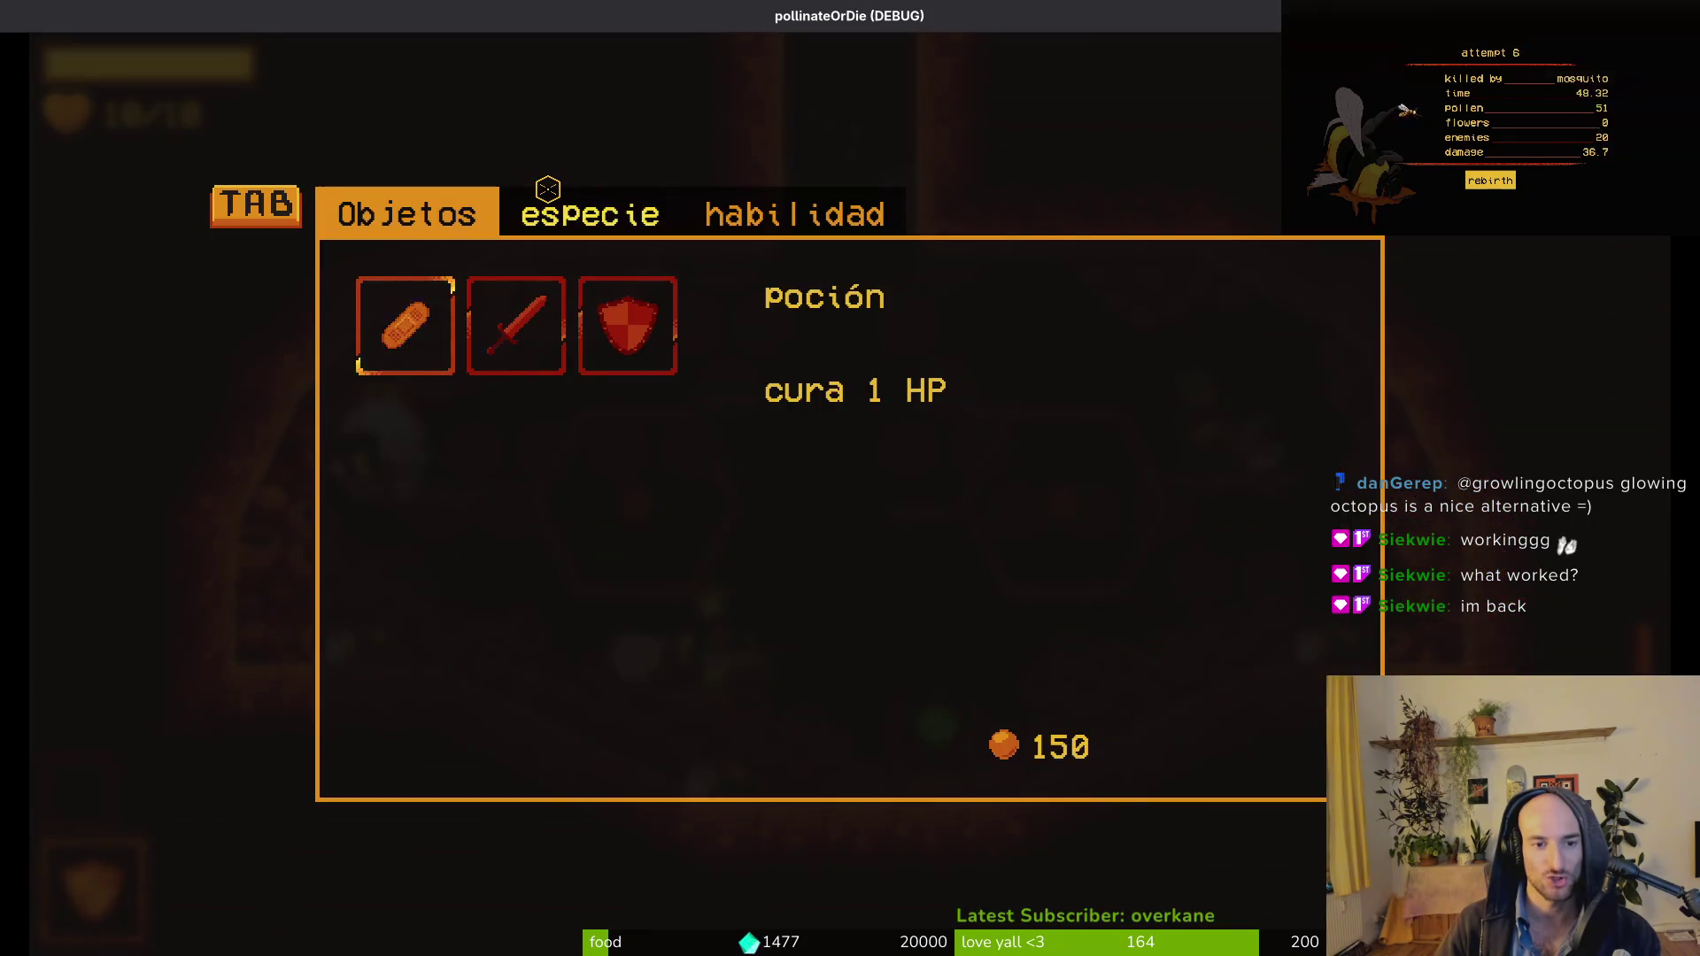
{"action": "key", "text": "Right"}
{"action": "key", "text": "Right"}
{"action": "key", "text": "Tab"}
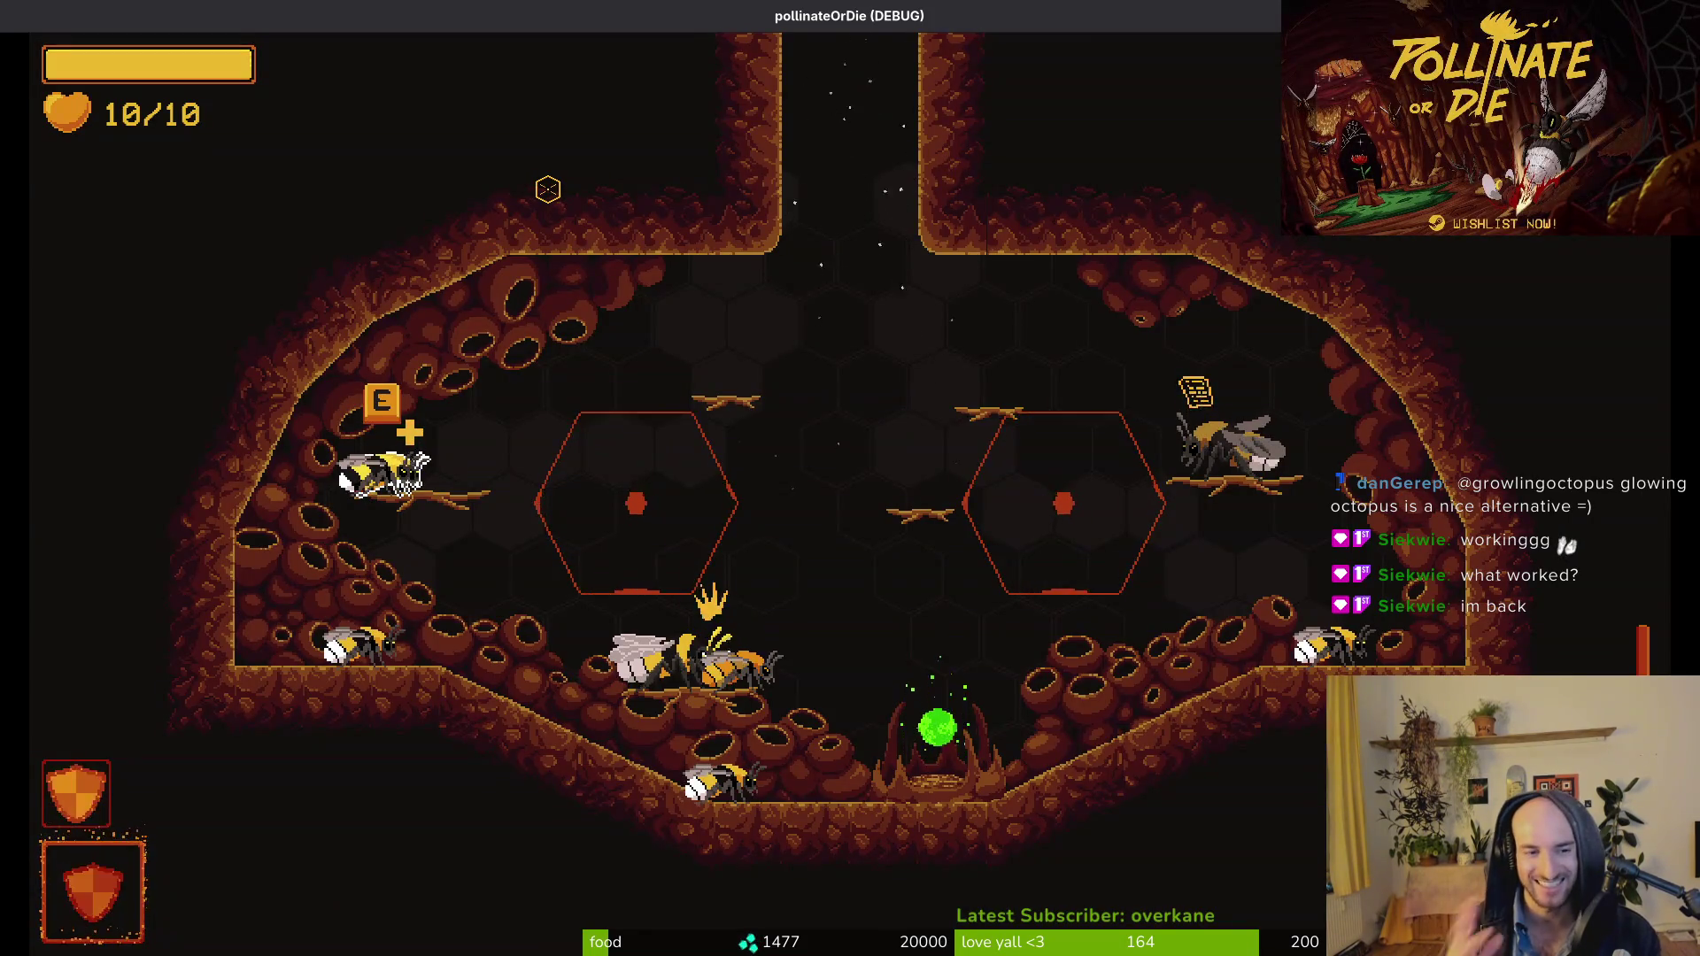
Fight the next room's enemies with the shield raised, then pause and return to Godot's output.
{"action": "key", "text": "e"}
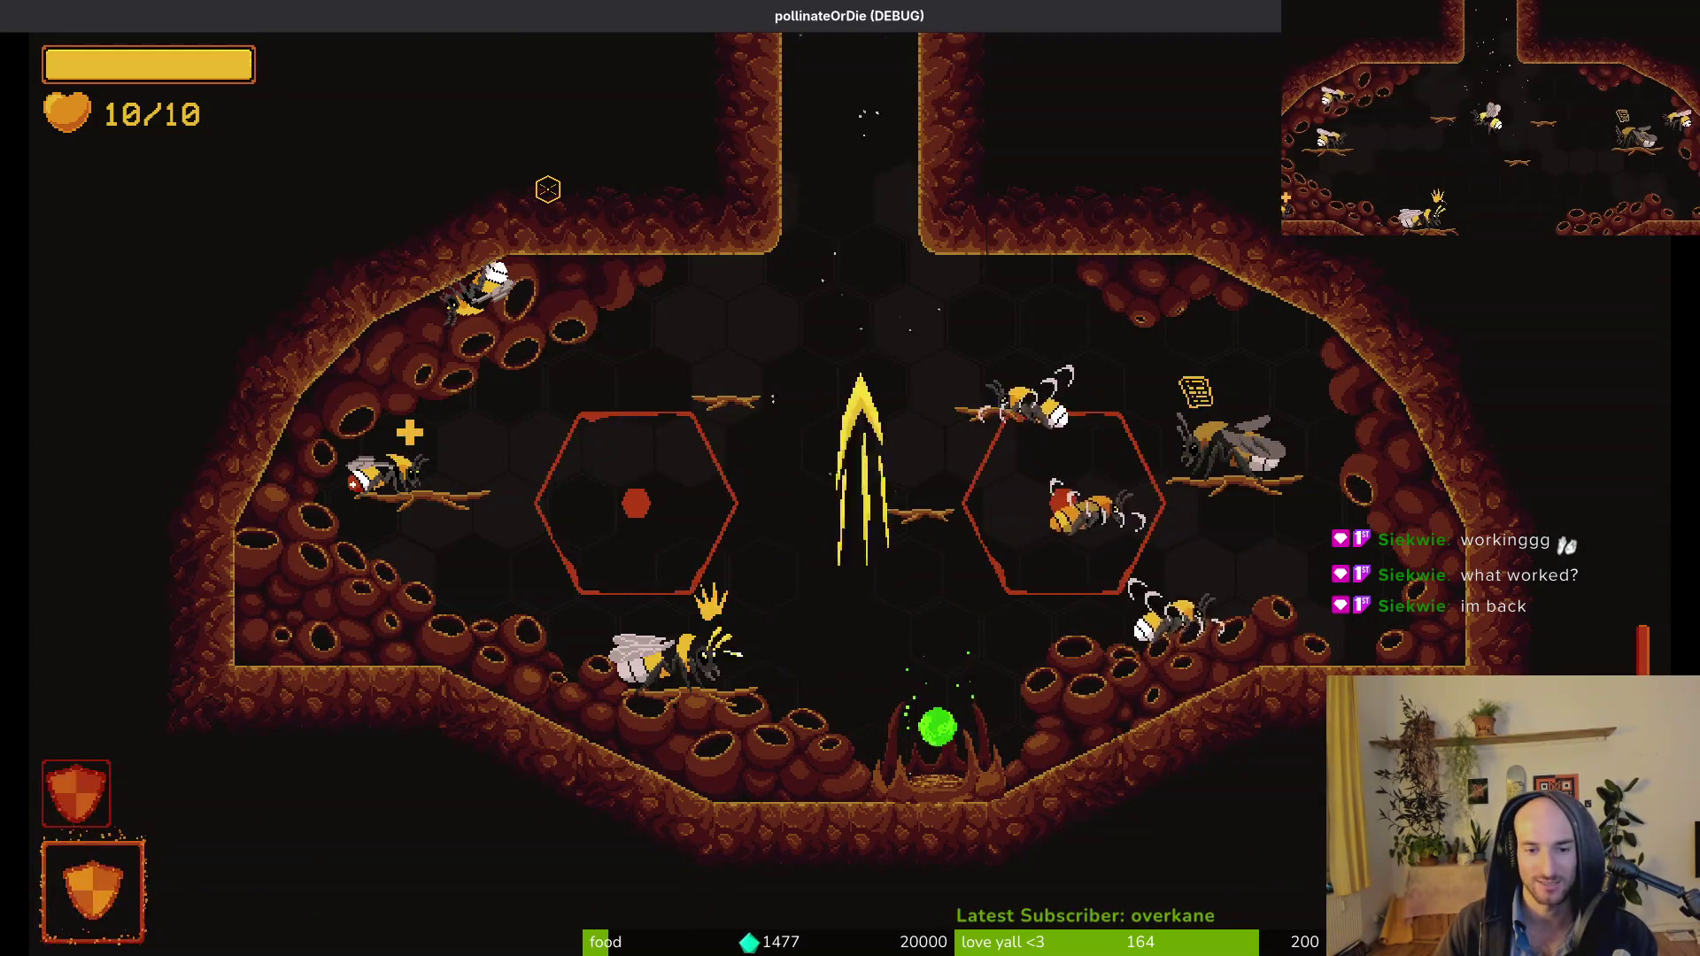
{"action": "key", "text": "w"}
{"action": "key", "text": "a"}
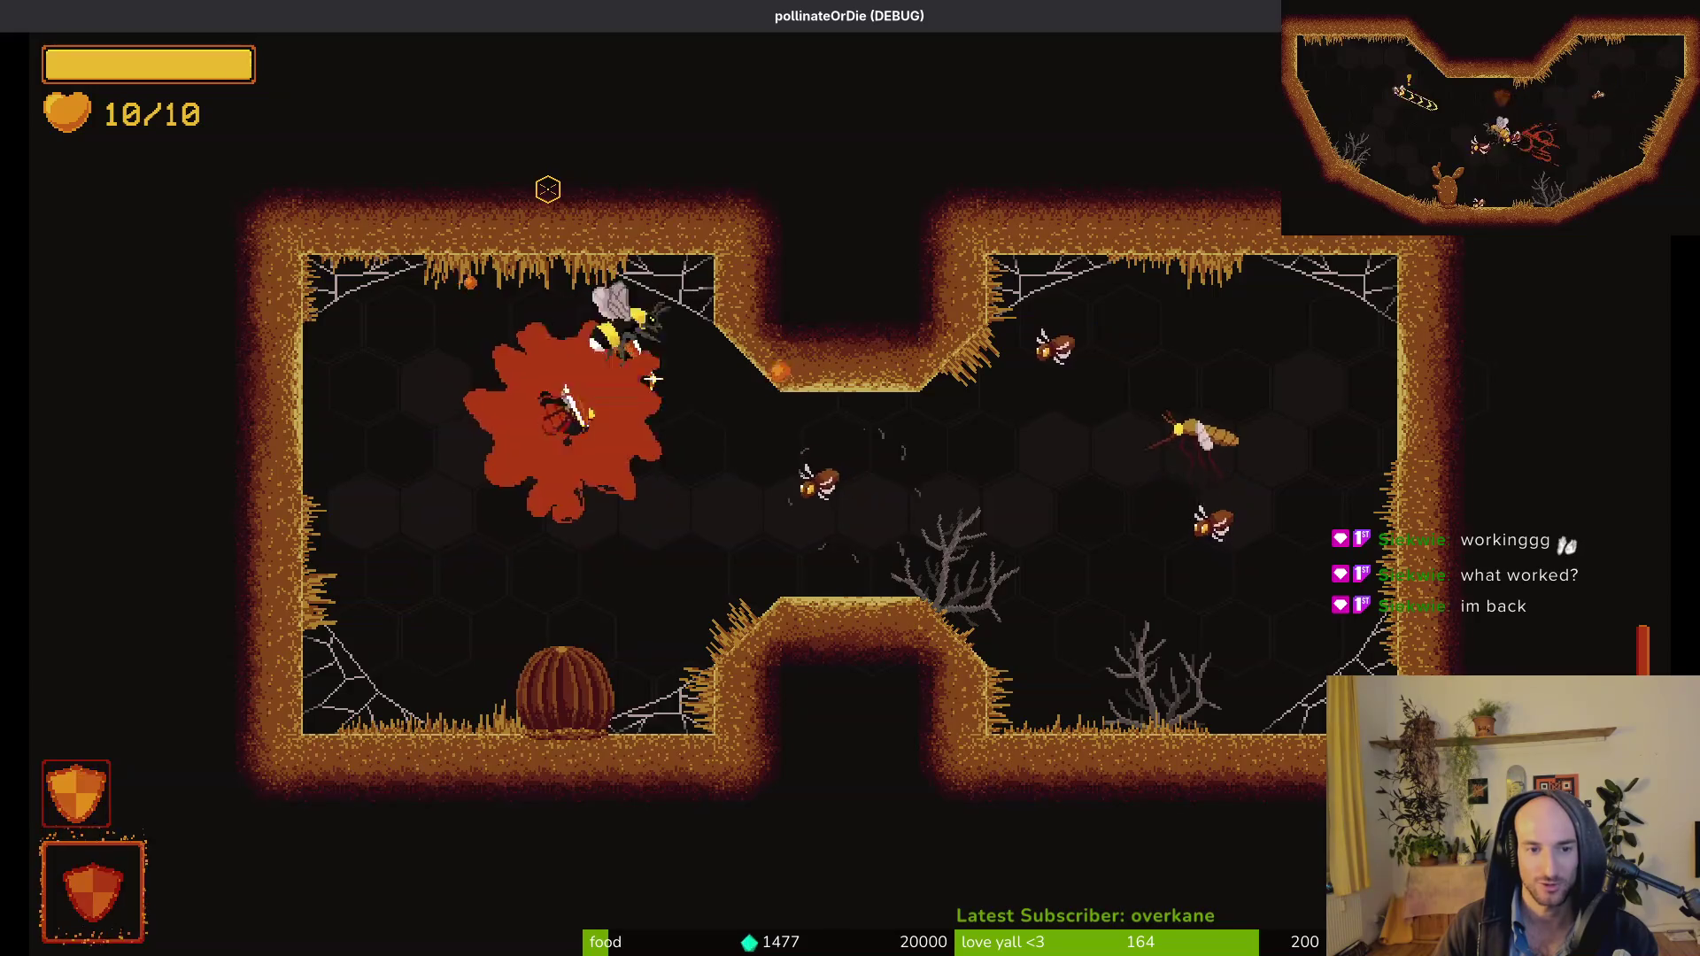
{"action": "key", "text": "s"}
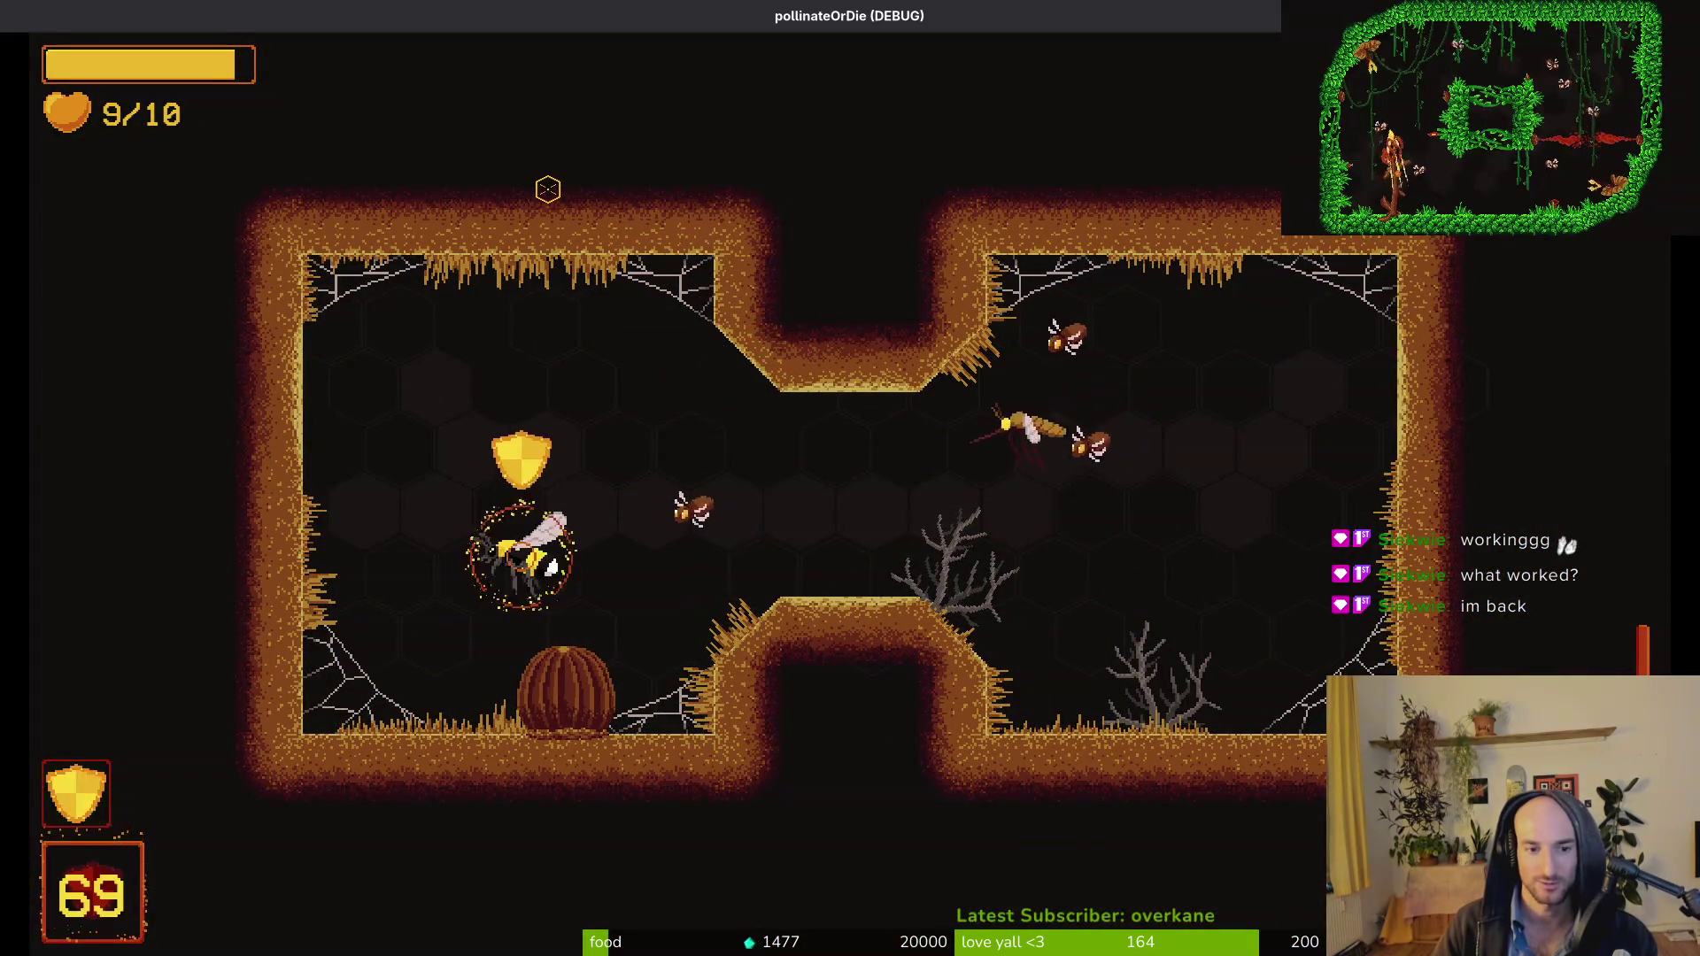
{"action": "key", "text": "space"}
{"action": "key", "text": "a"}
{"action": "key", "text": "w"}
{"action": "key", "text": "d"}
{"action": "key", "text": "s"}
{"action": "key", "text": "s"}
{"action": "key", "text": "Escape"}
{"action": "key", "text": "alt+Tab"}
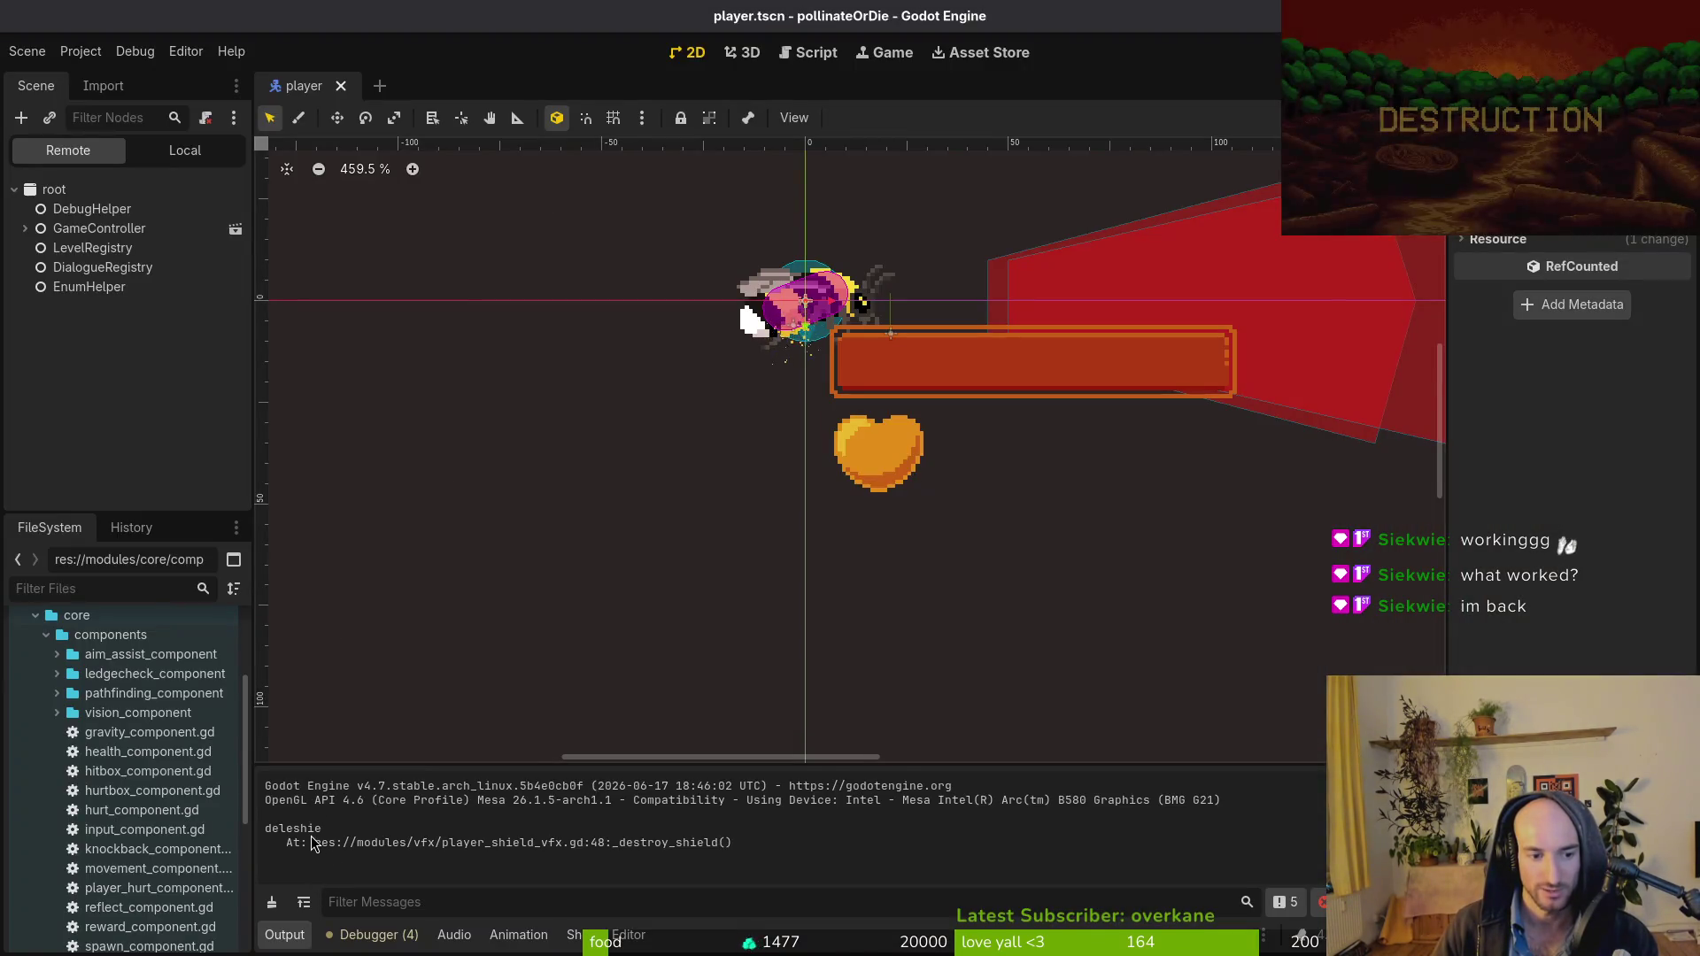
Switch from Godot's output to player_shield_vfx.gd in Neovim.
{"action": "key", "text": "alt+Tab"}
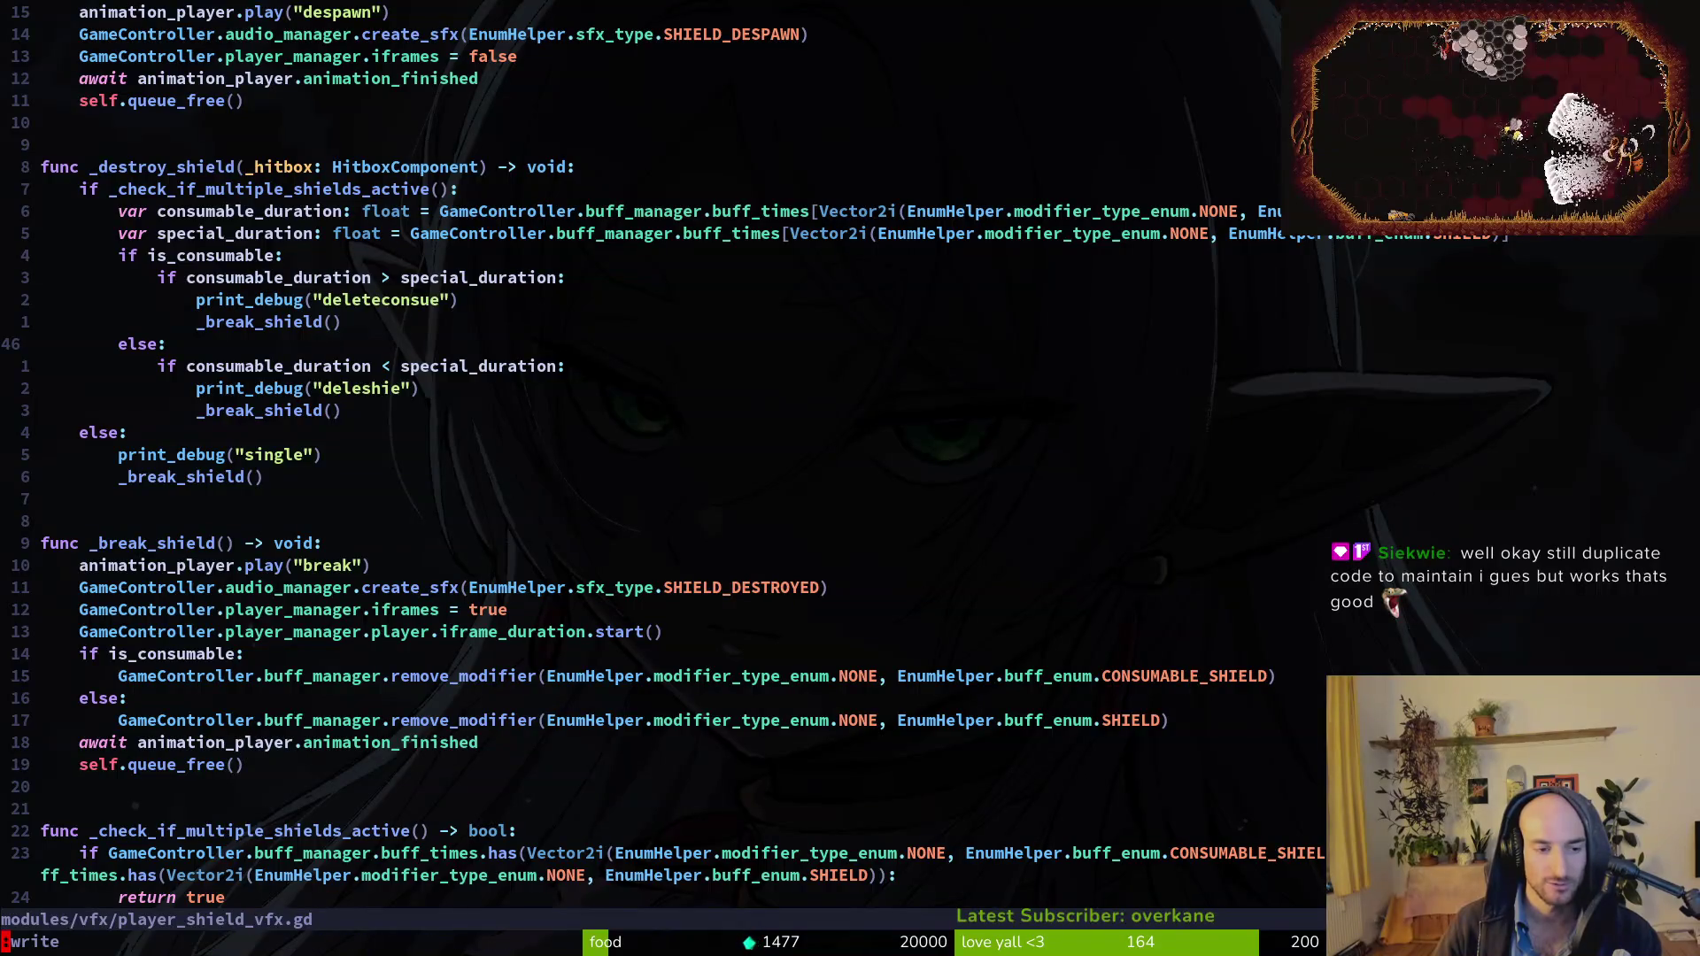
Save the shield script and move between the iframes reset, _ready and _destroy_shield code.
{"action": "key", "text": "g"}
{"action": "key", "text": "g"}
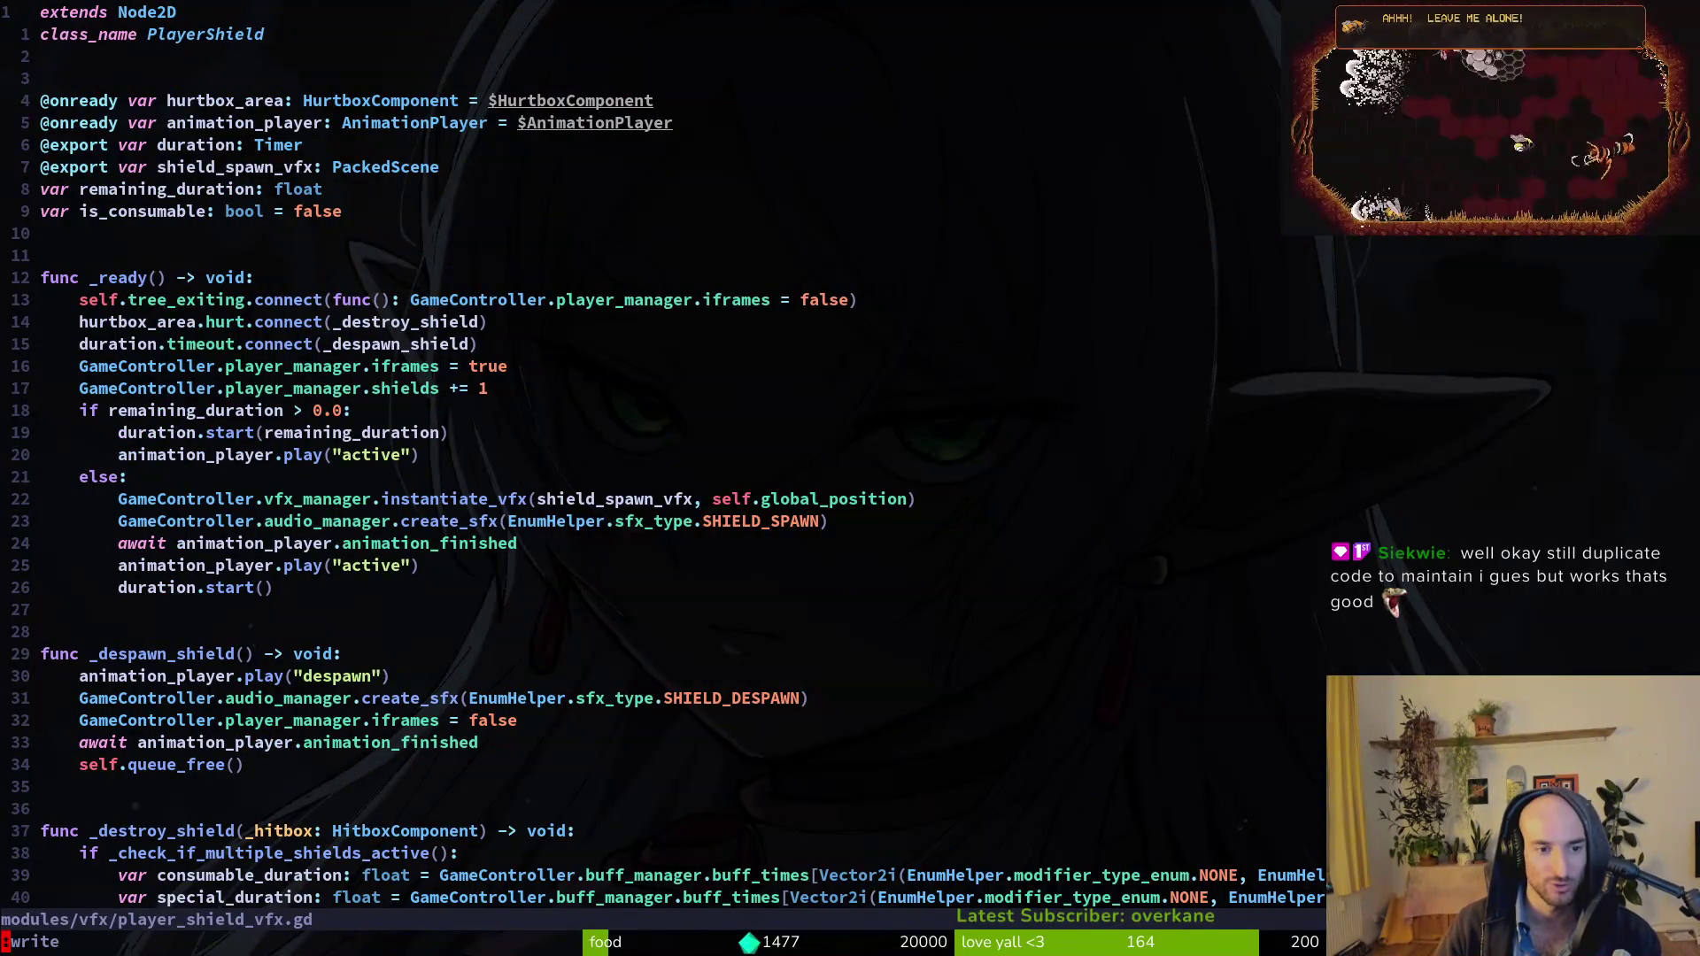
{"action": "key", "text": "Return"}
{"action": "key", "text": "ctrl+o"}
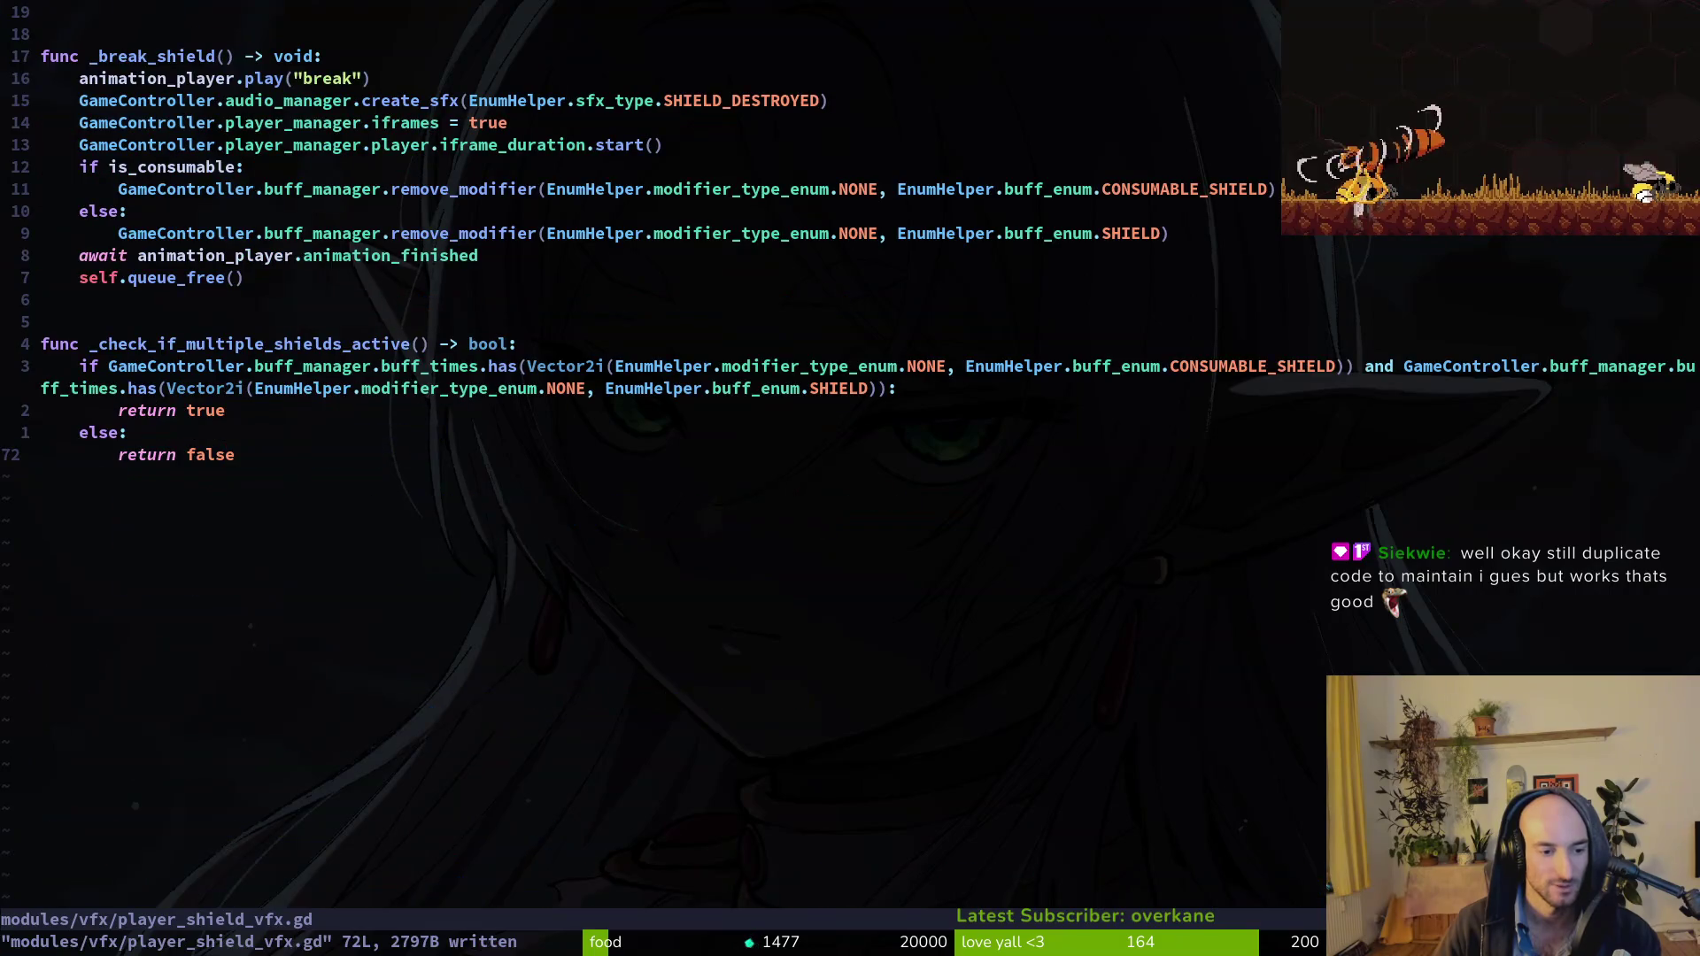
{"action": "key", "text": "Return"}
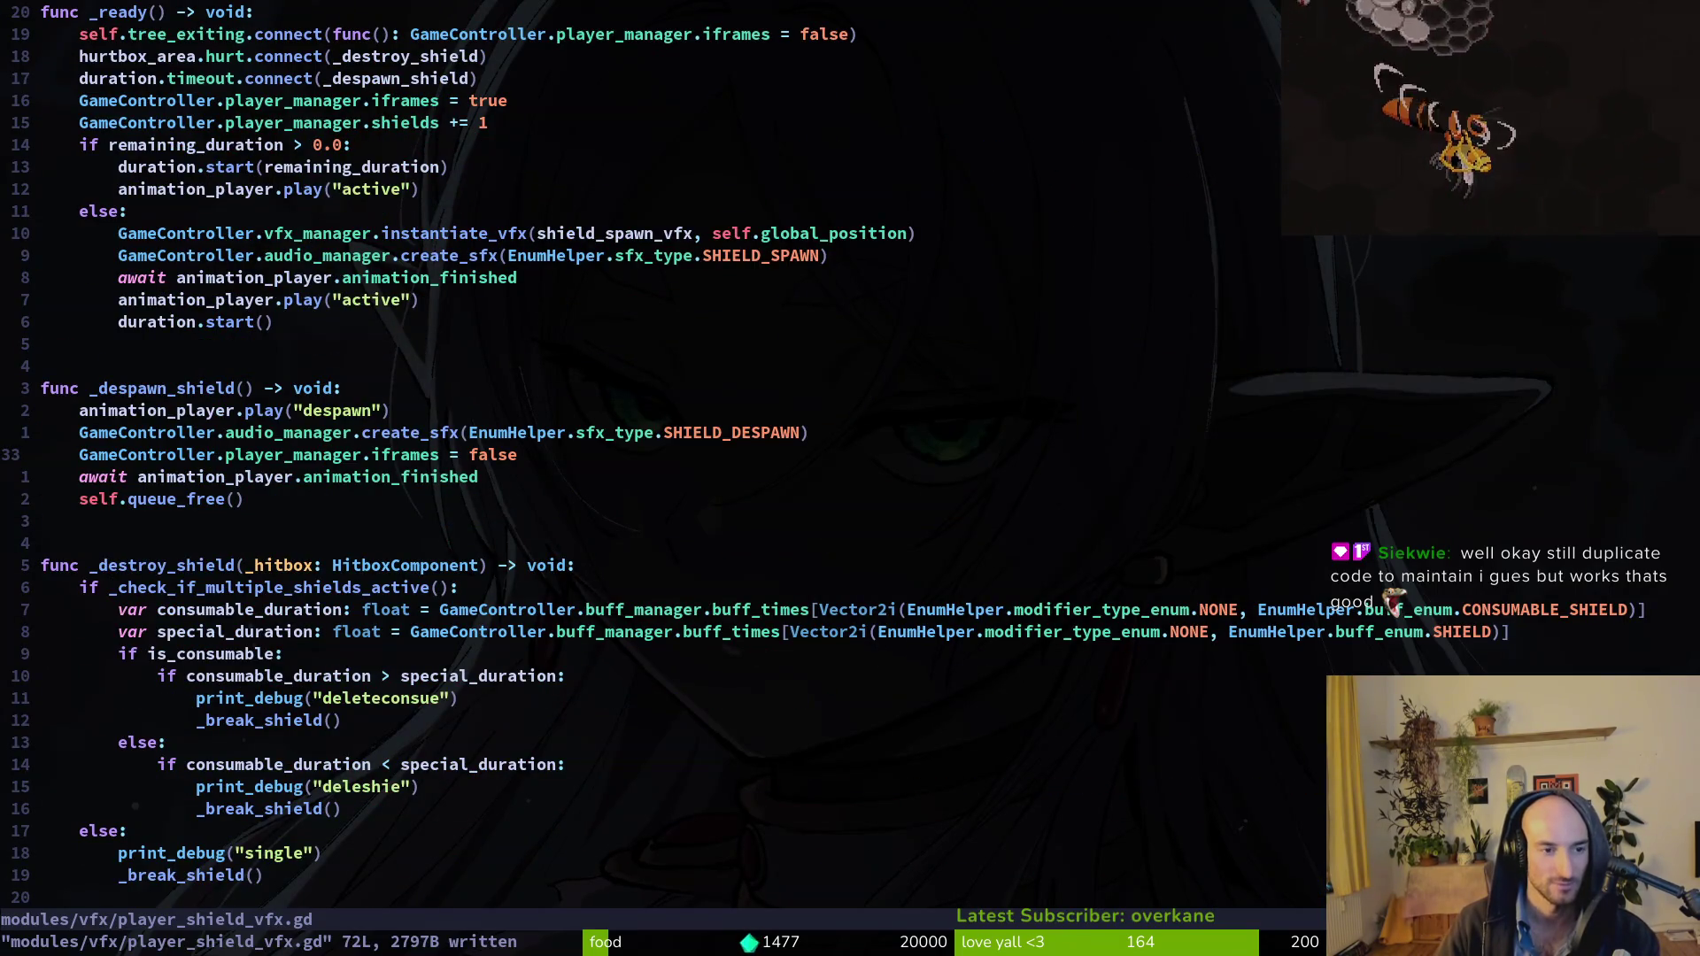
{"action": "key", "text": "ctrl+o"}
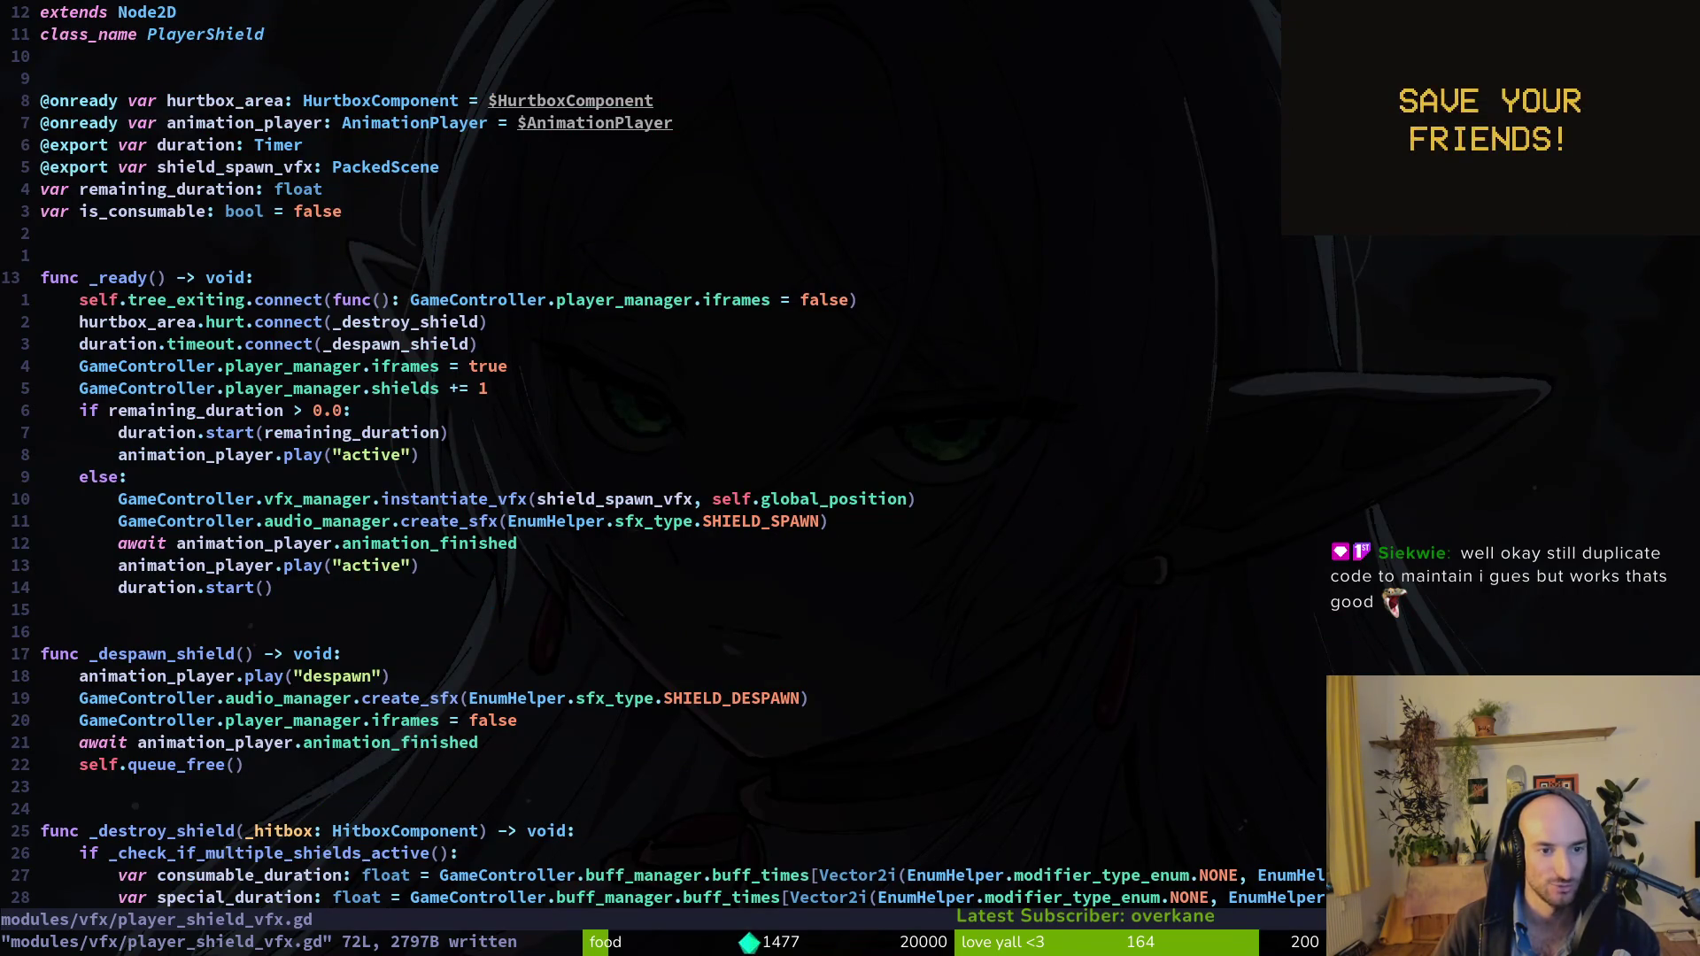
{"action": "key", "text": "ctrl+d"}
{"action": "key", "text": "ctrl+d"}
{"action": "key", "text": "ctrl+u"}
{"action": "key", "text": "ctrl+d"}
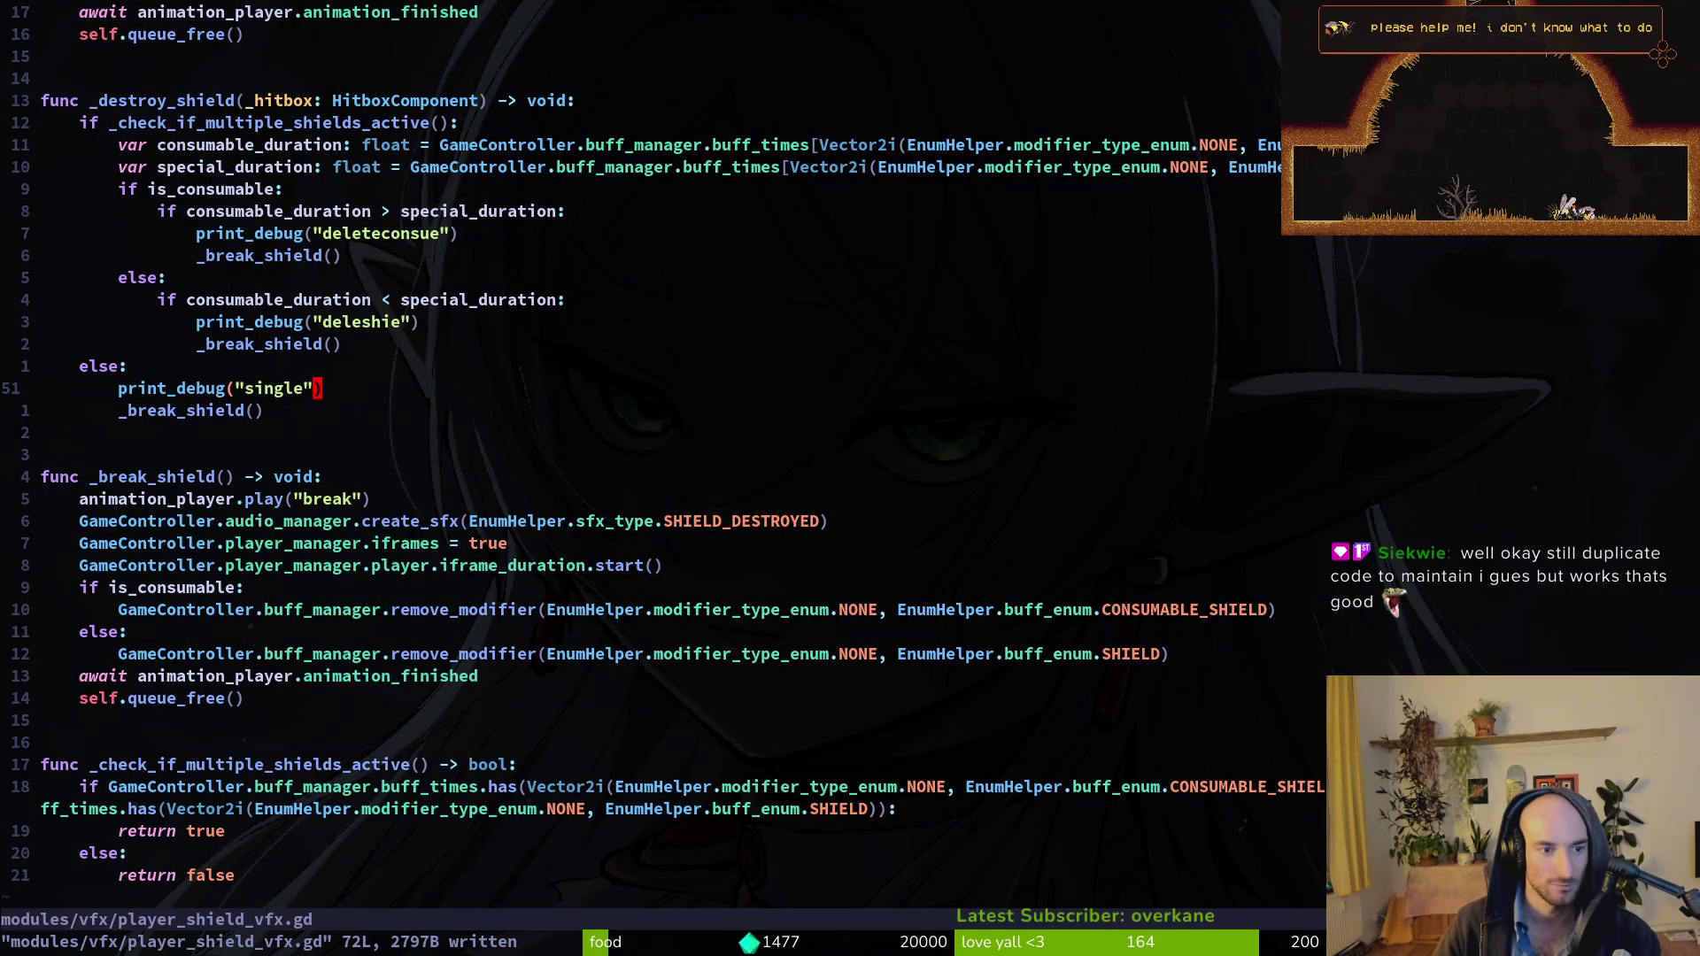
Look over the _destroy_shield lines without editing, then run the game from Godot with F5.
{"action": "key", "text": "V"}
{"action": "key", "text": "k"}
{"action": "key", "text": "k"}
{"action": "key", "text": "k"}
{"action": "key", "text": "k"}
{"action": "key", "text": "k"}
{"action": "key", "text": "k"}
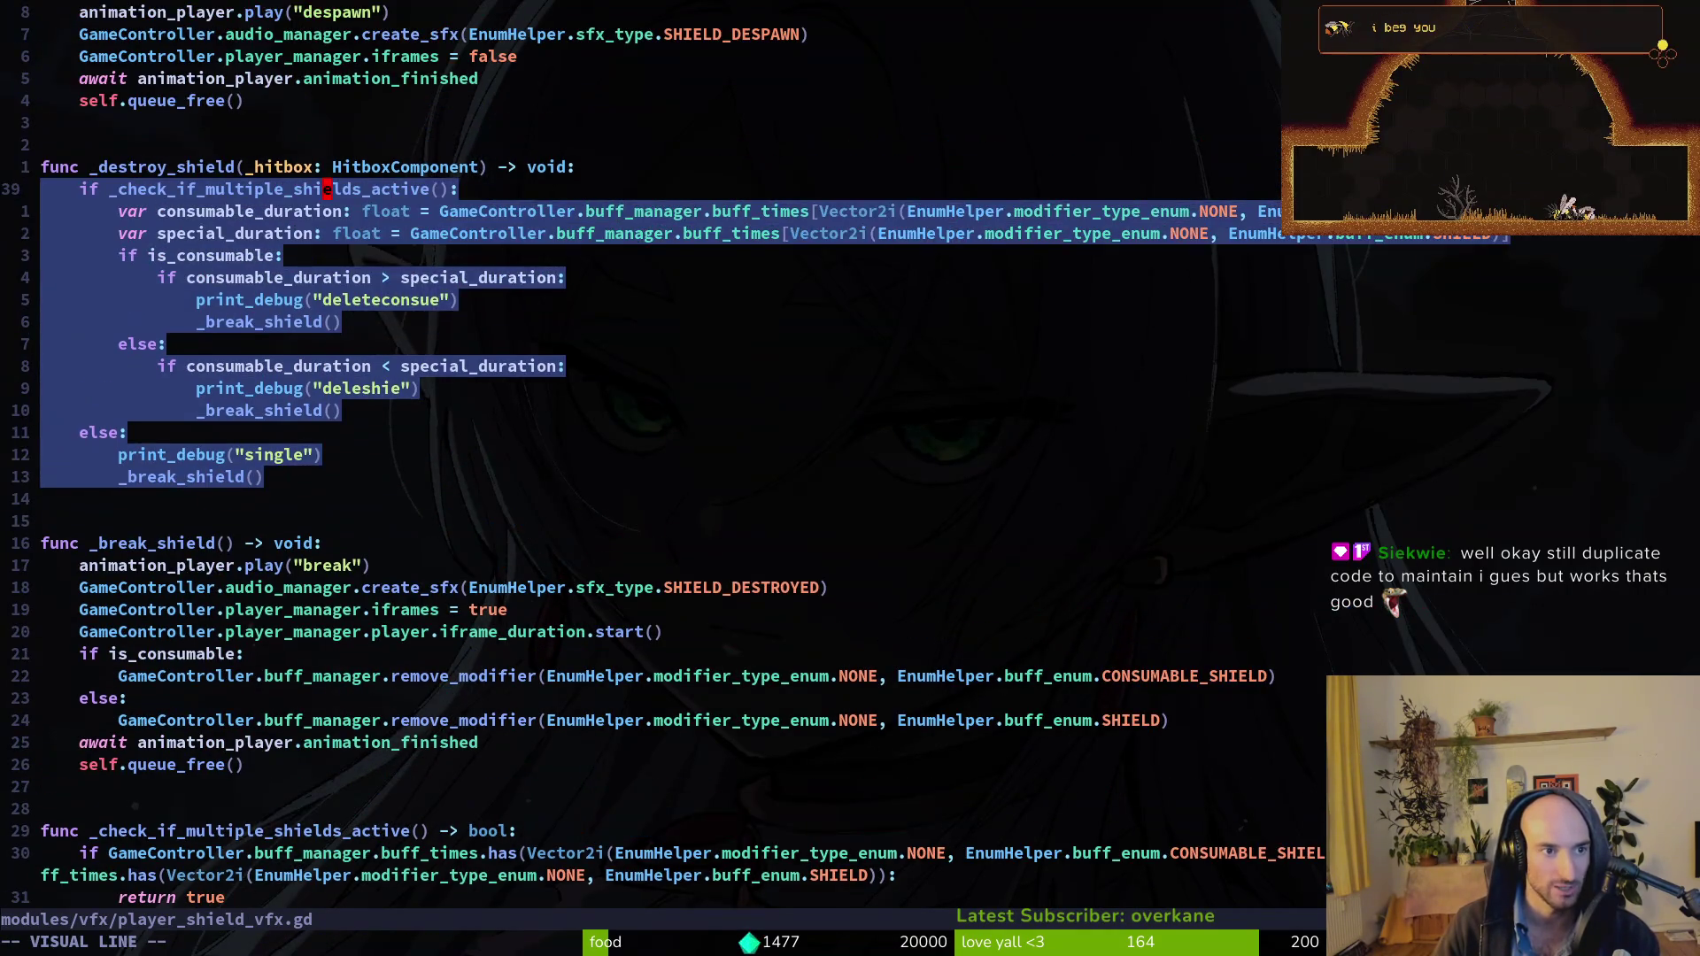
{"action": "key", "text": "y"}
{"action": "key", "text": "k"}
{"action": "key", "text": "k"}
{"action": "key", "text": "k"}
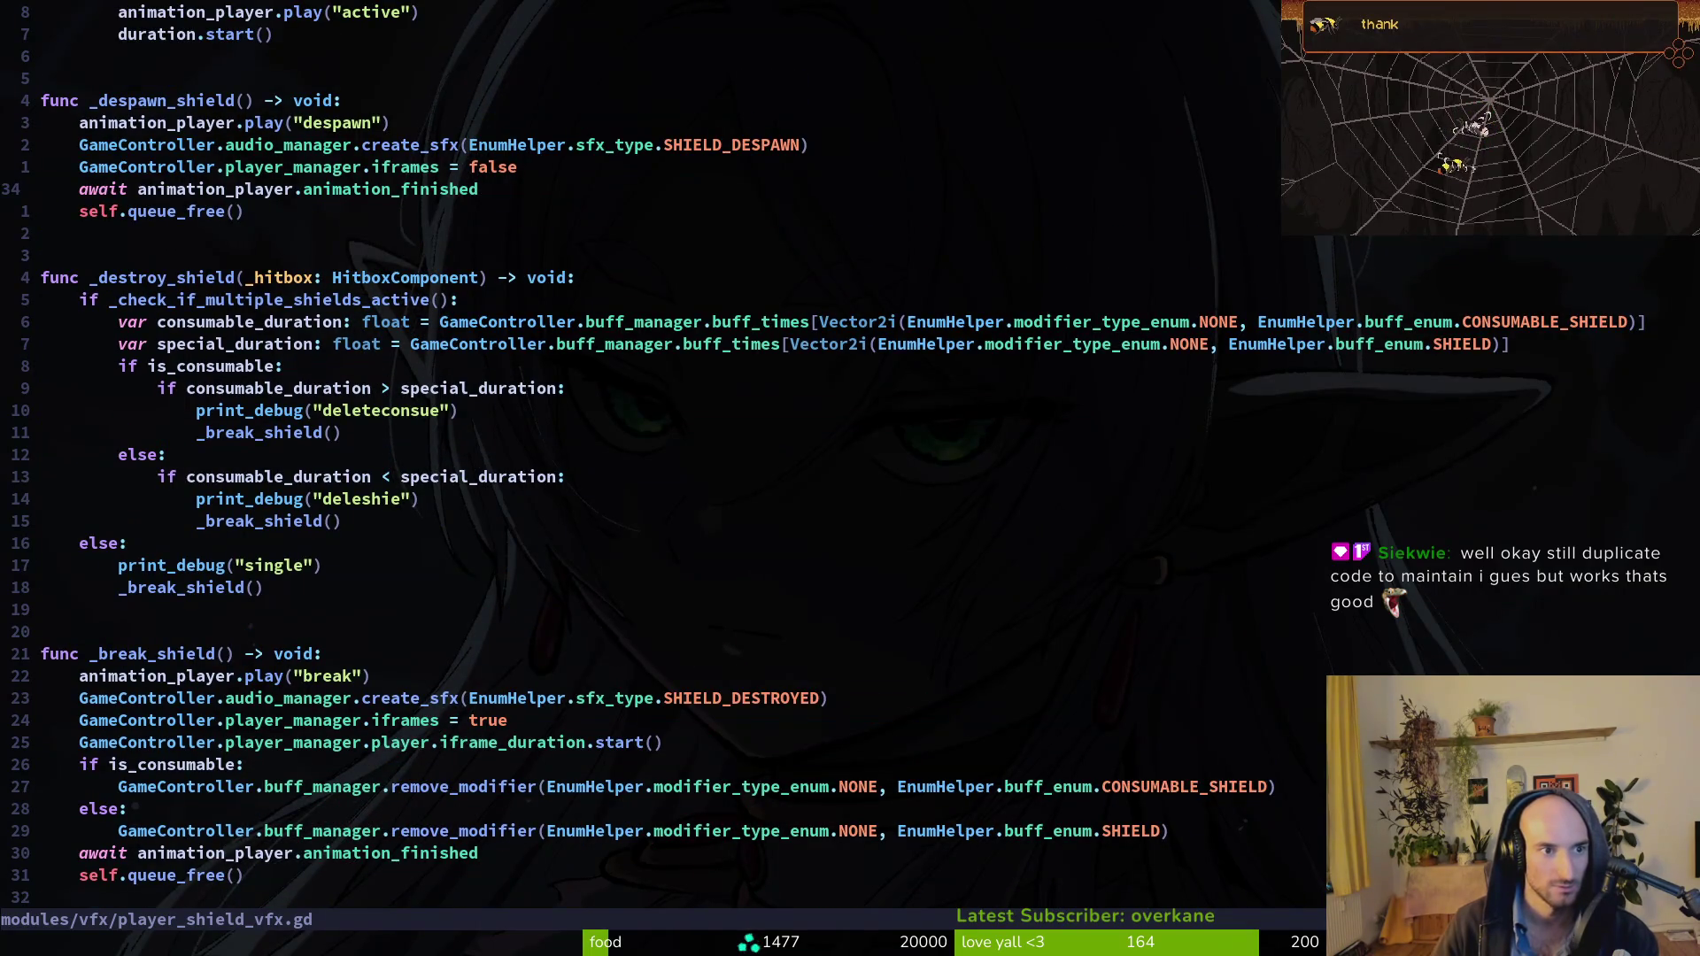
{"action": "left_click", "coordinate": [44, 233]}
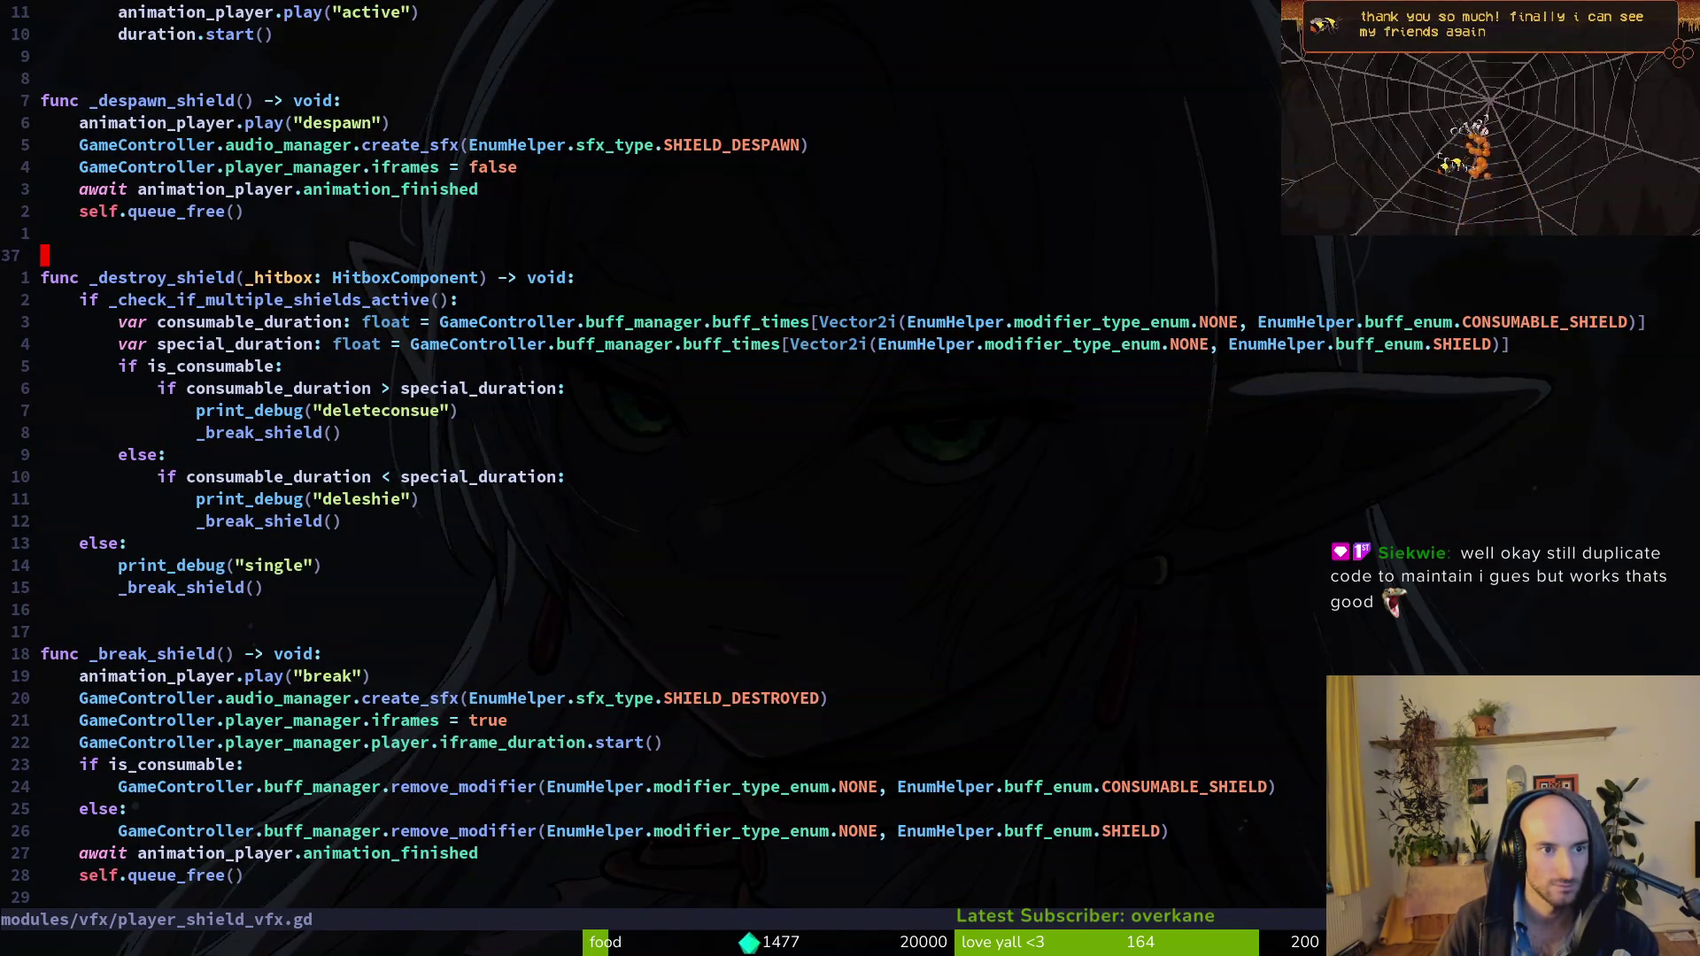
{"action": "left_click", "coordinate": [327, 277]}
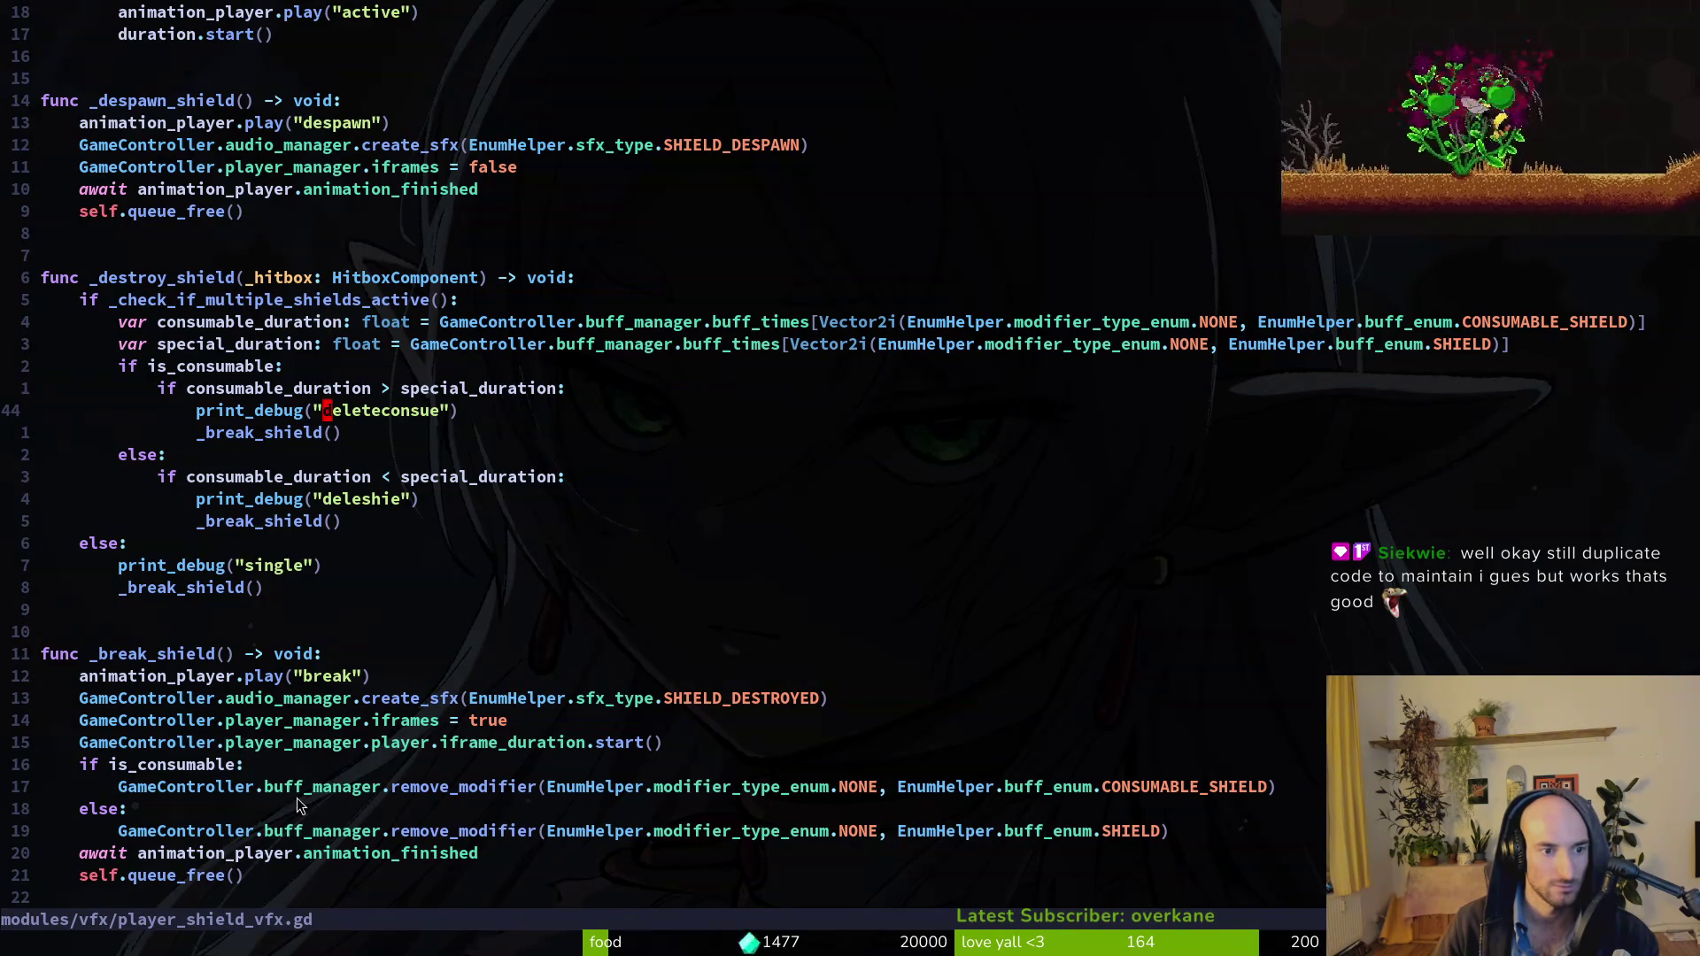
{"action": "key", "text": "alt+Tab"}
{"action": "key", "text": "F5"}
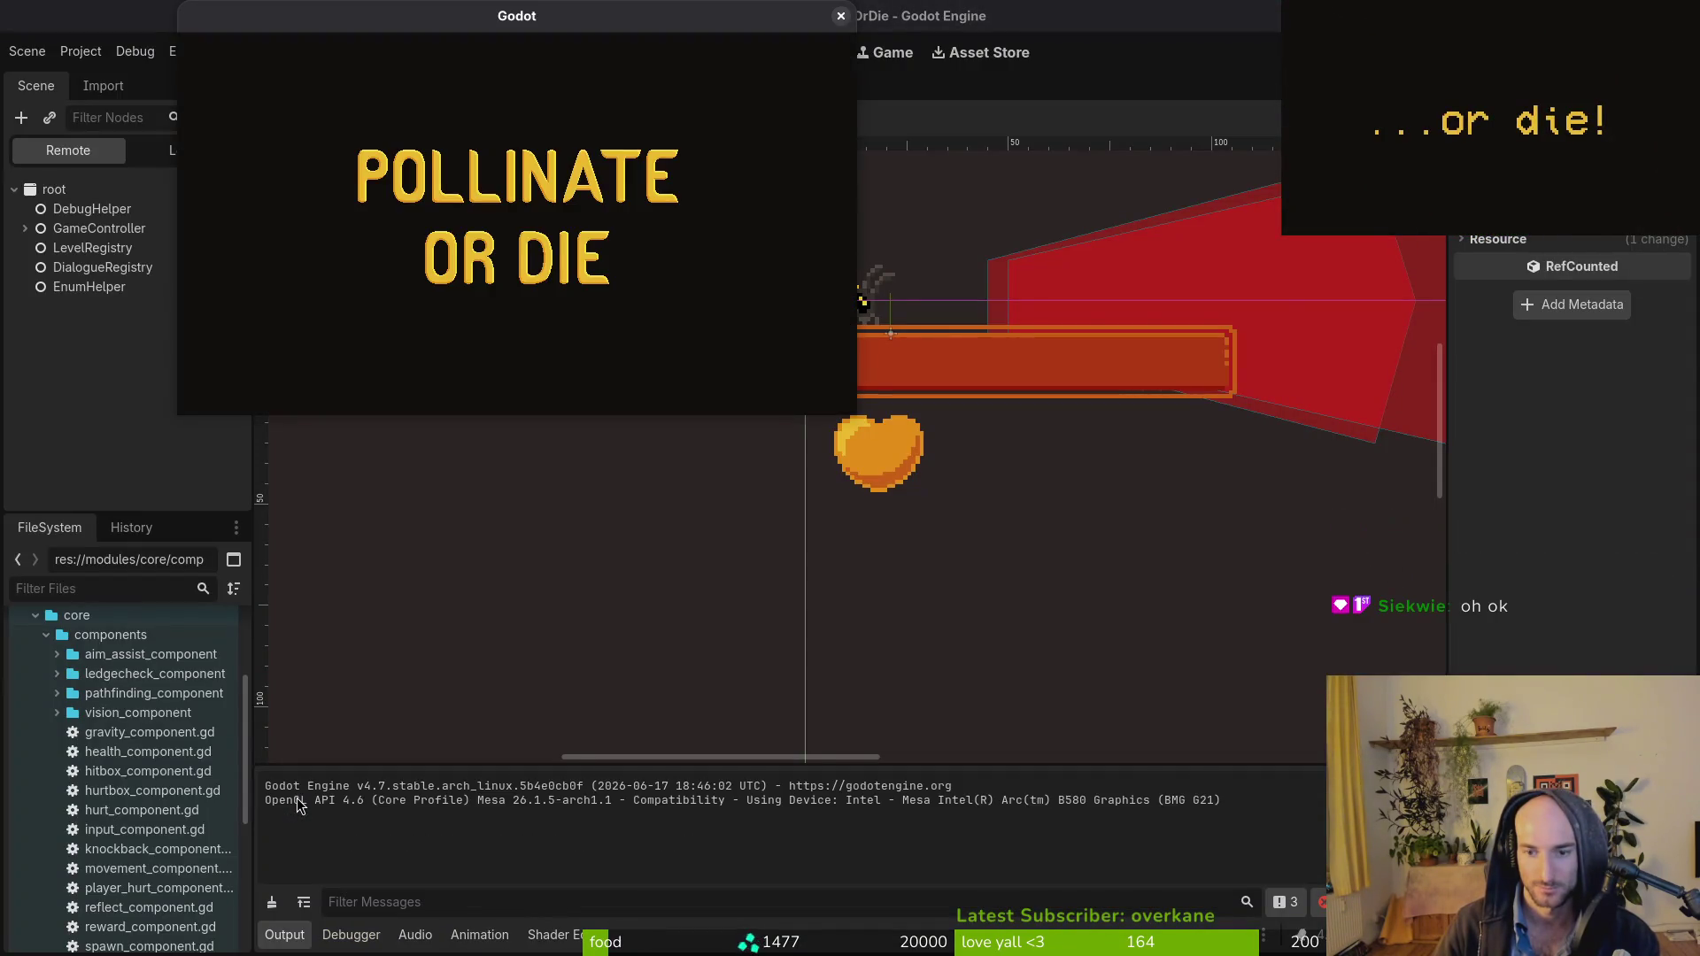
Continue into gameplay, fly up into the next cave room and activate the shield.
{"action": "key", "text": "Return"}
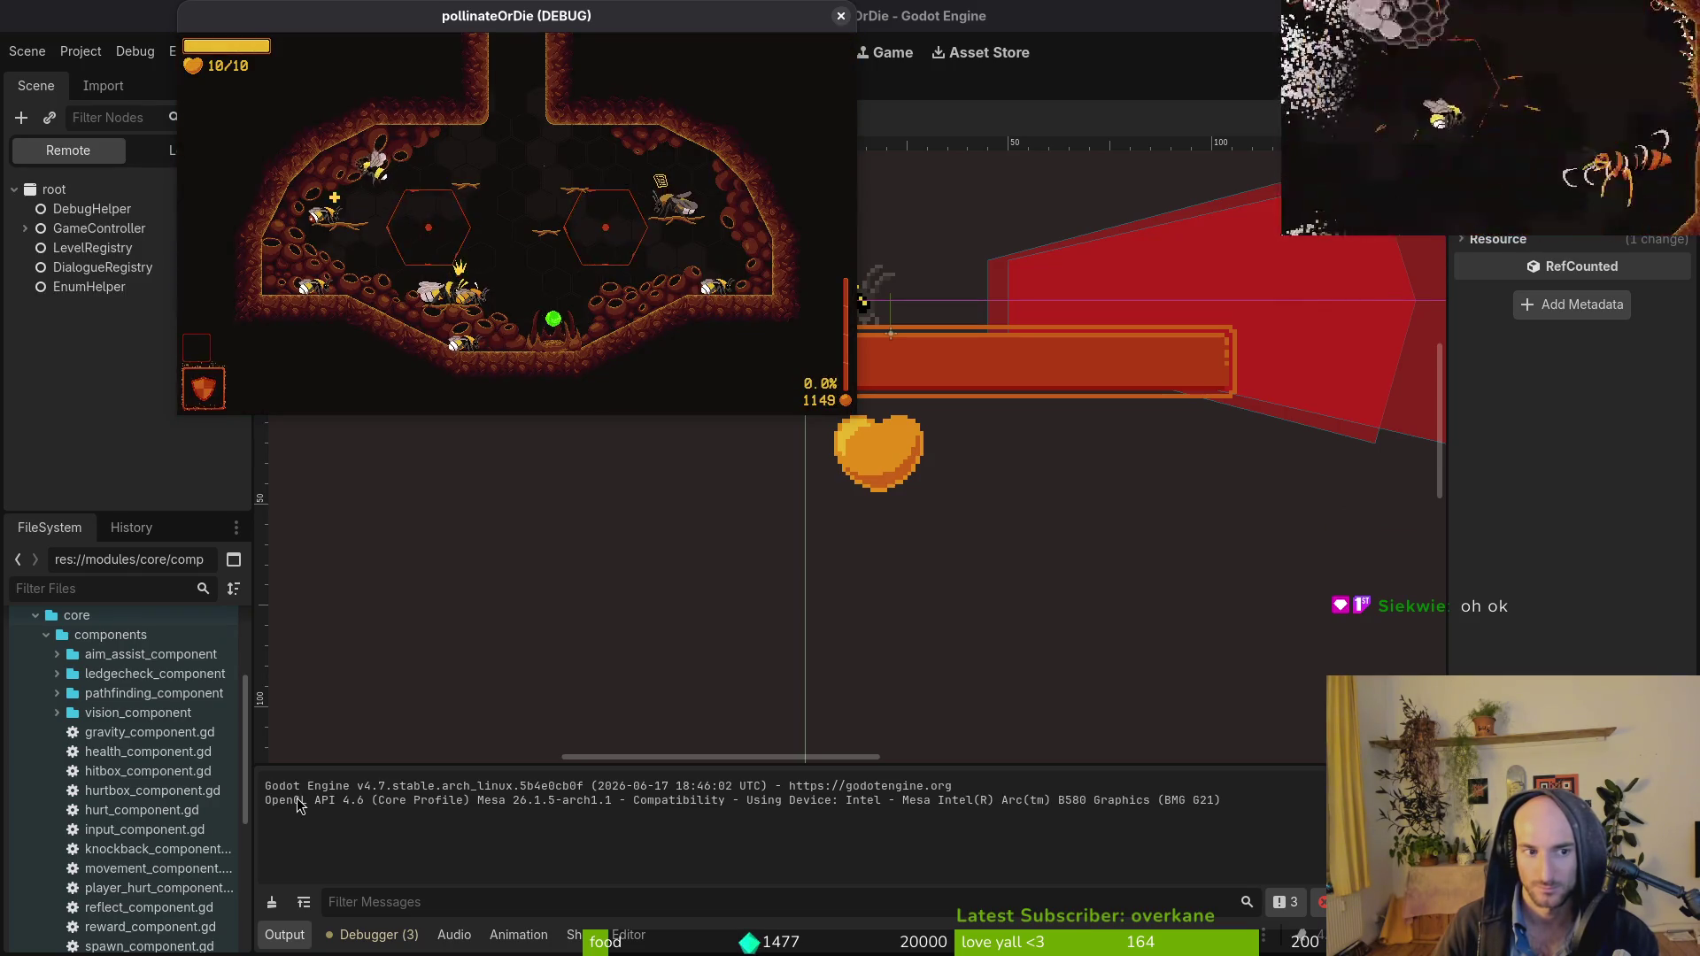
{"action": "key", "text": "Tab"}
{"action": "key", "text": "Tab"}
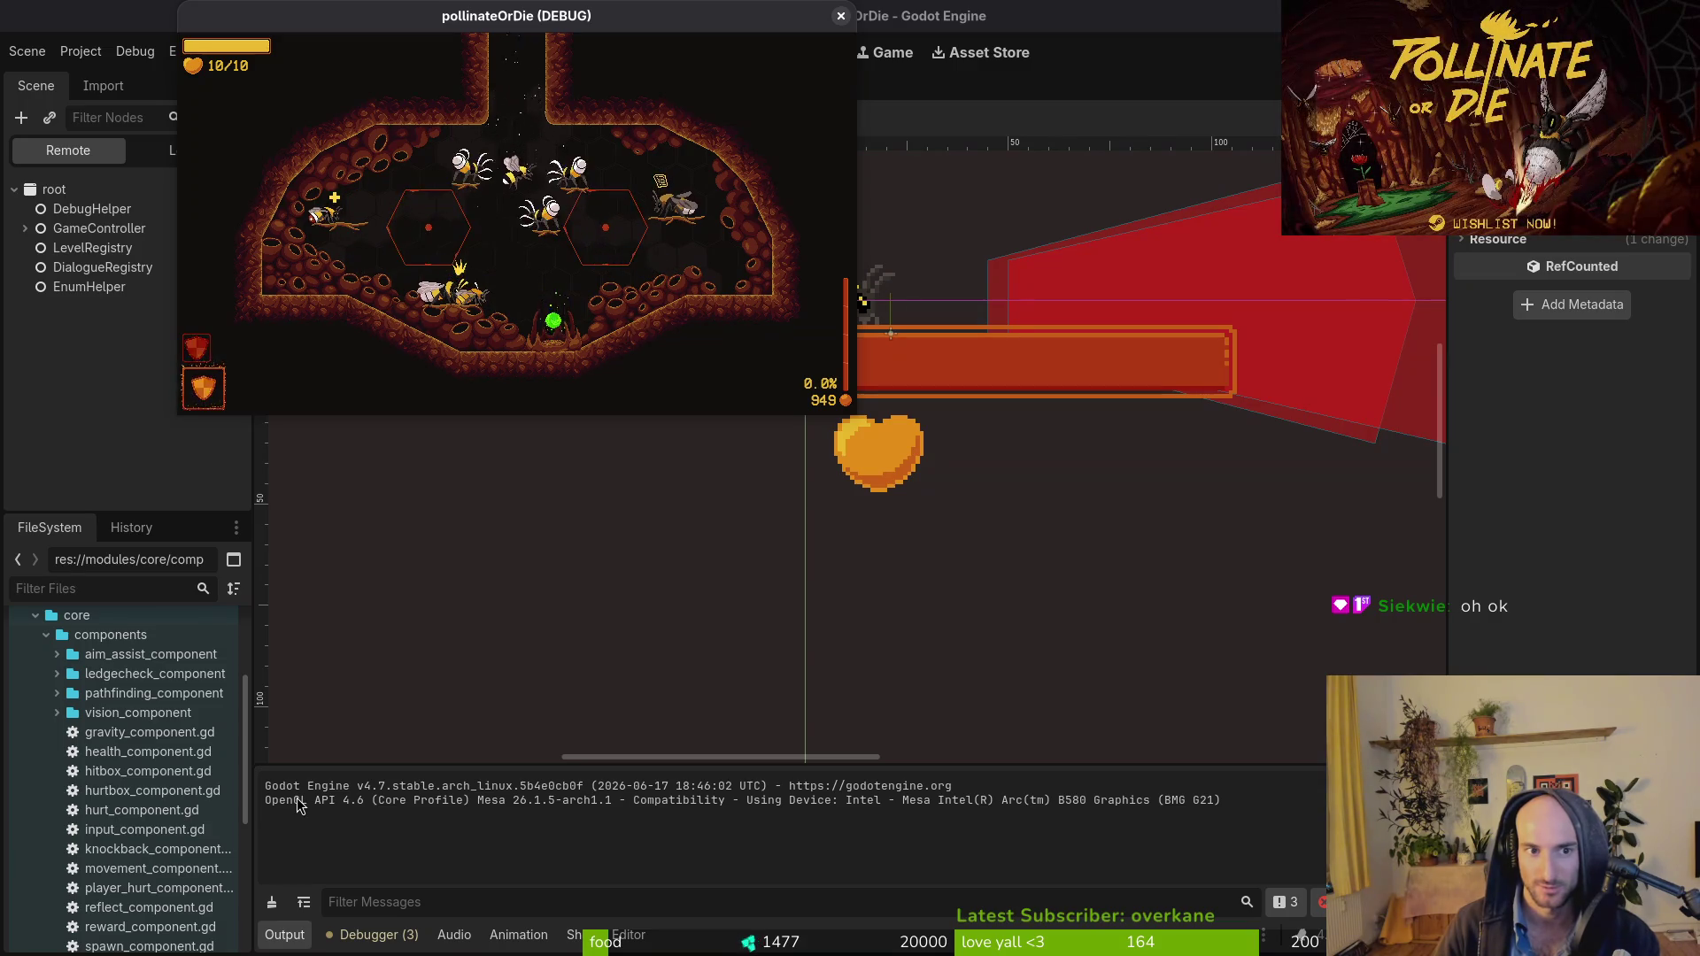
{"action": "key", "text": "w"}
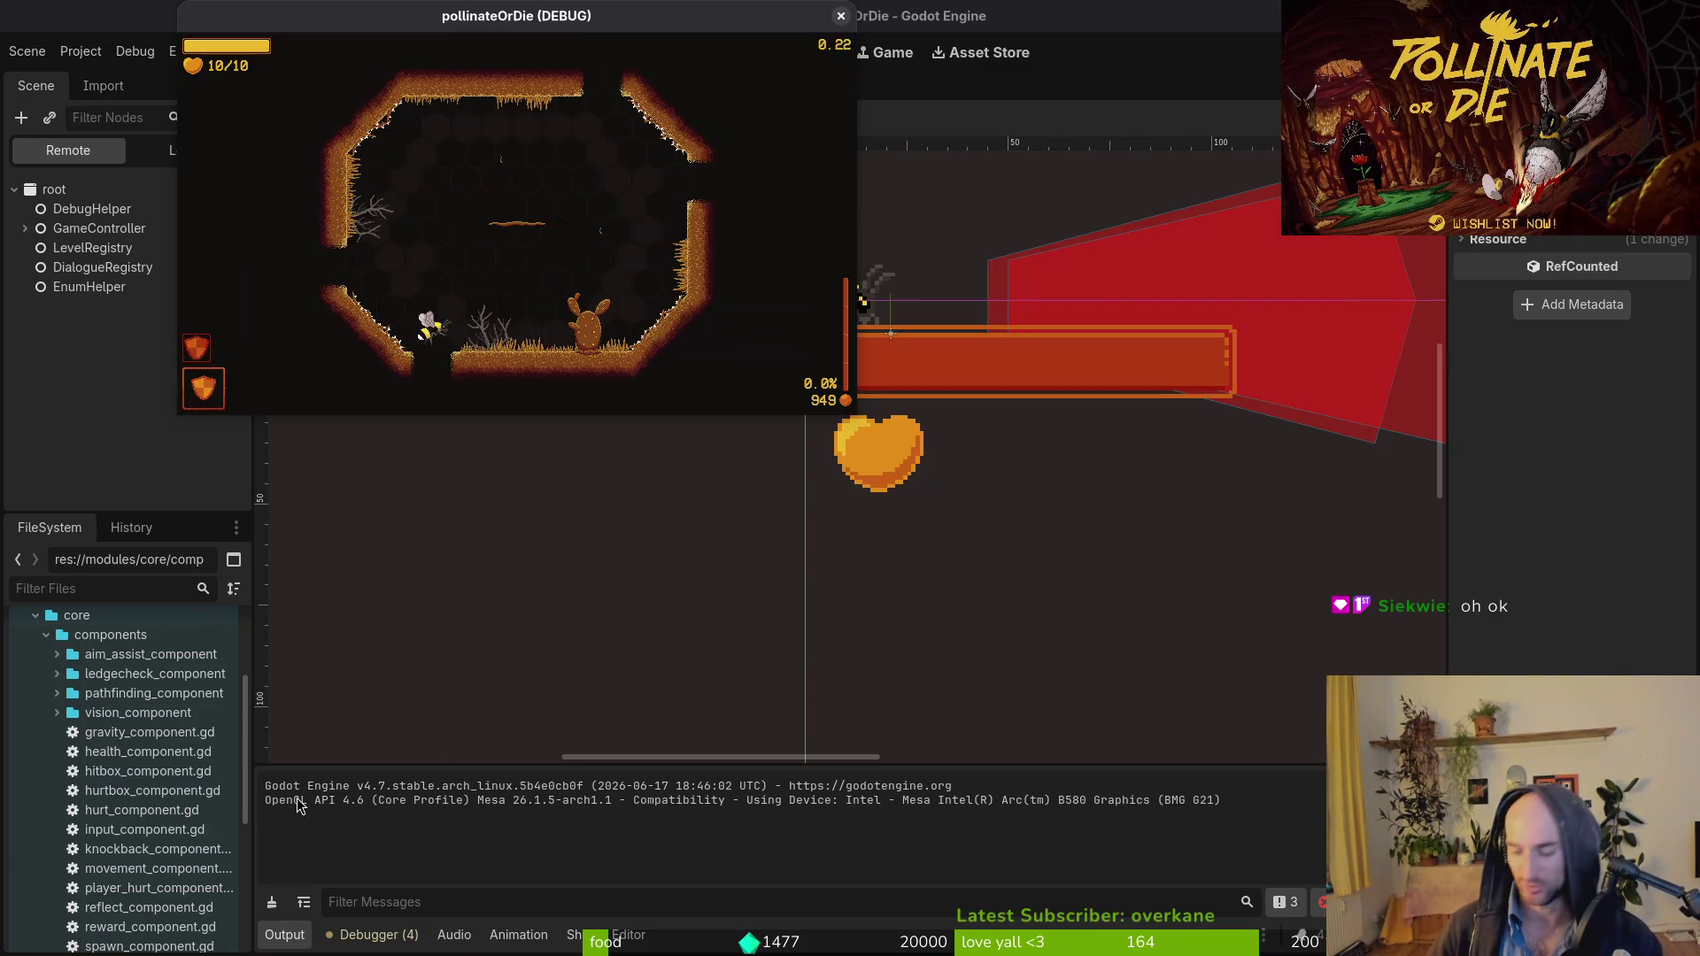
{"action": "key", "text": "e"}
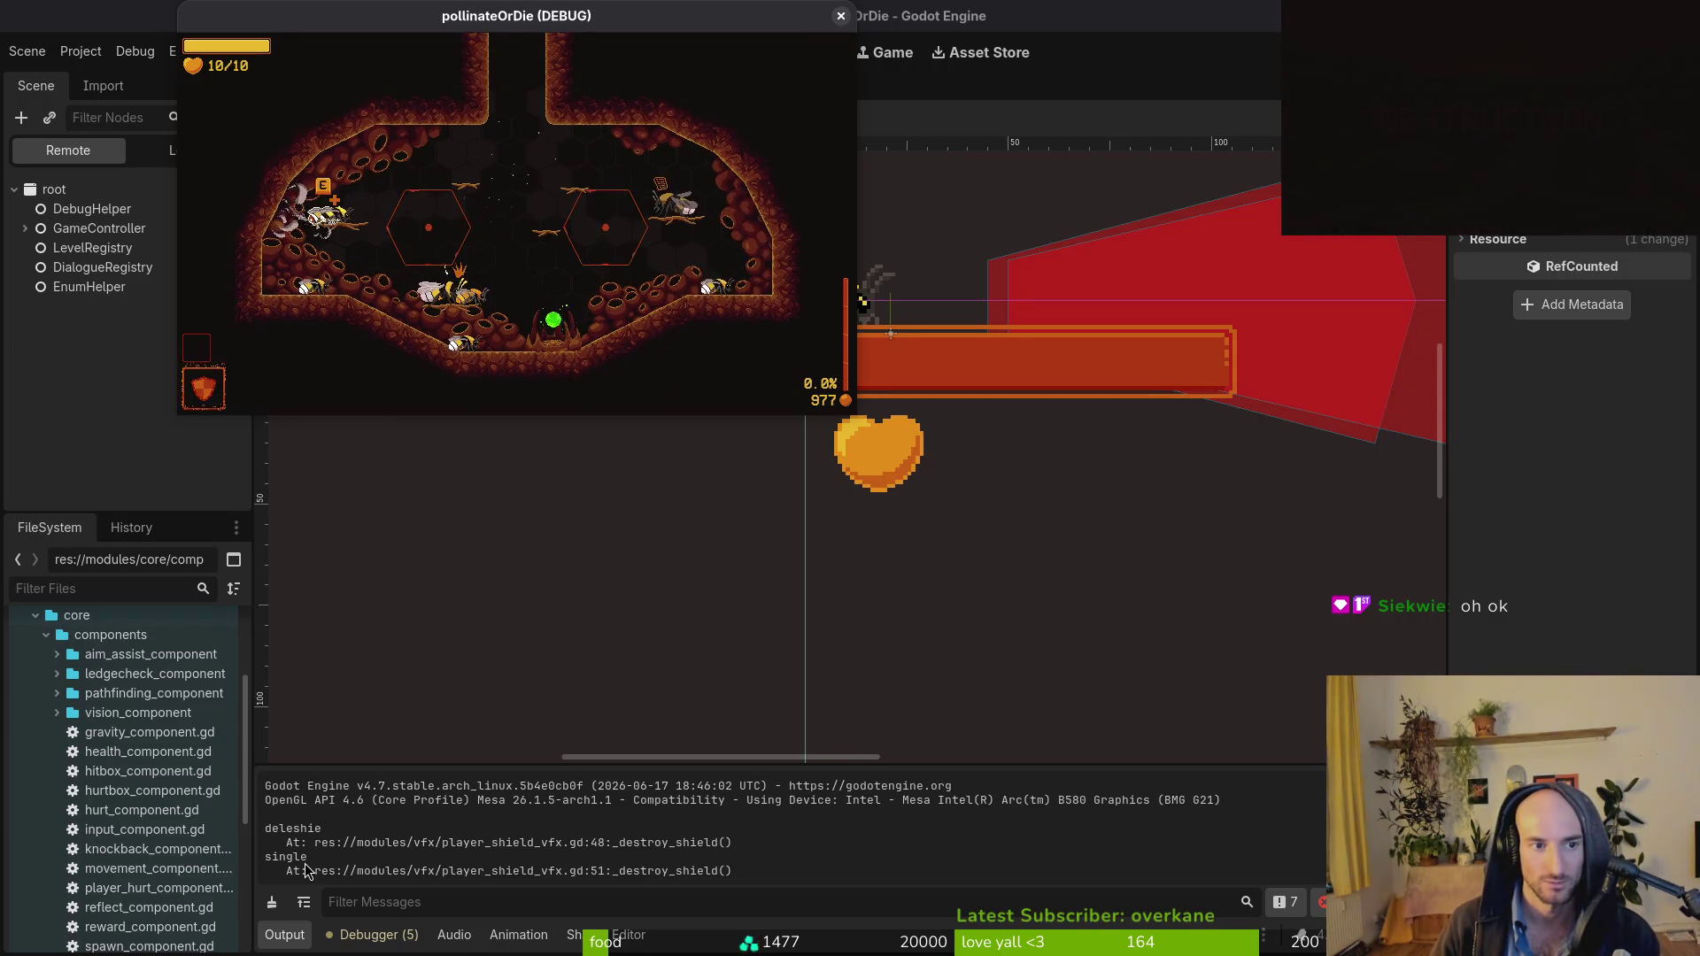
Buy a shield for 200 coins, play through the room, then return to Neovim.
{"action": "key", "text": "Tab"}
{"action": "key", "text": "Return"}
{"action": "key", "text": "Tab"}
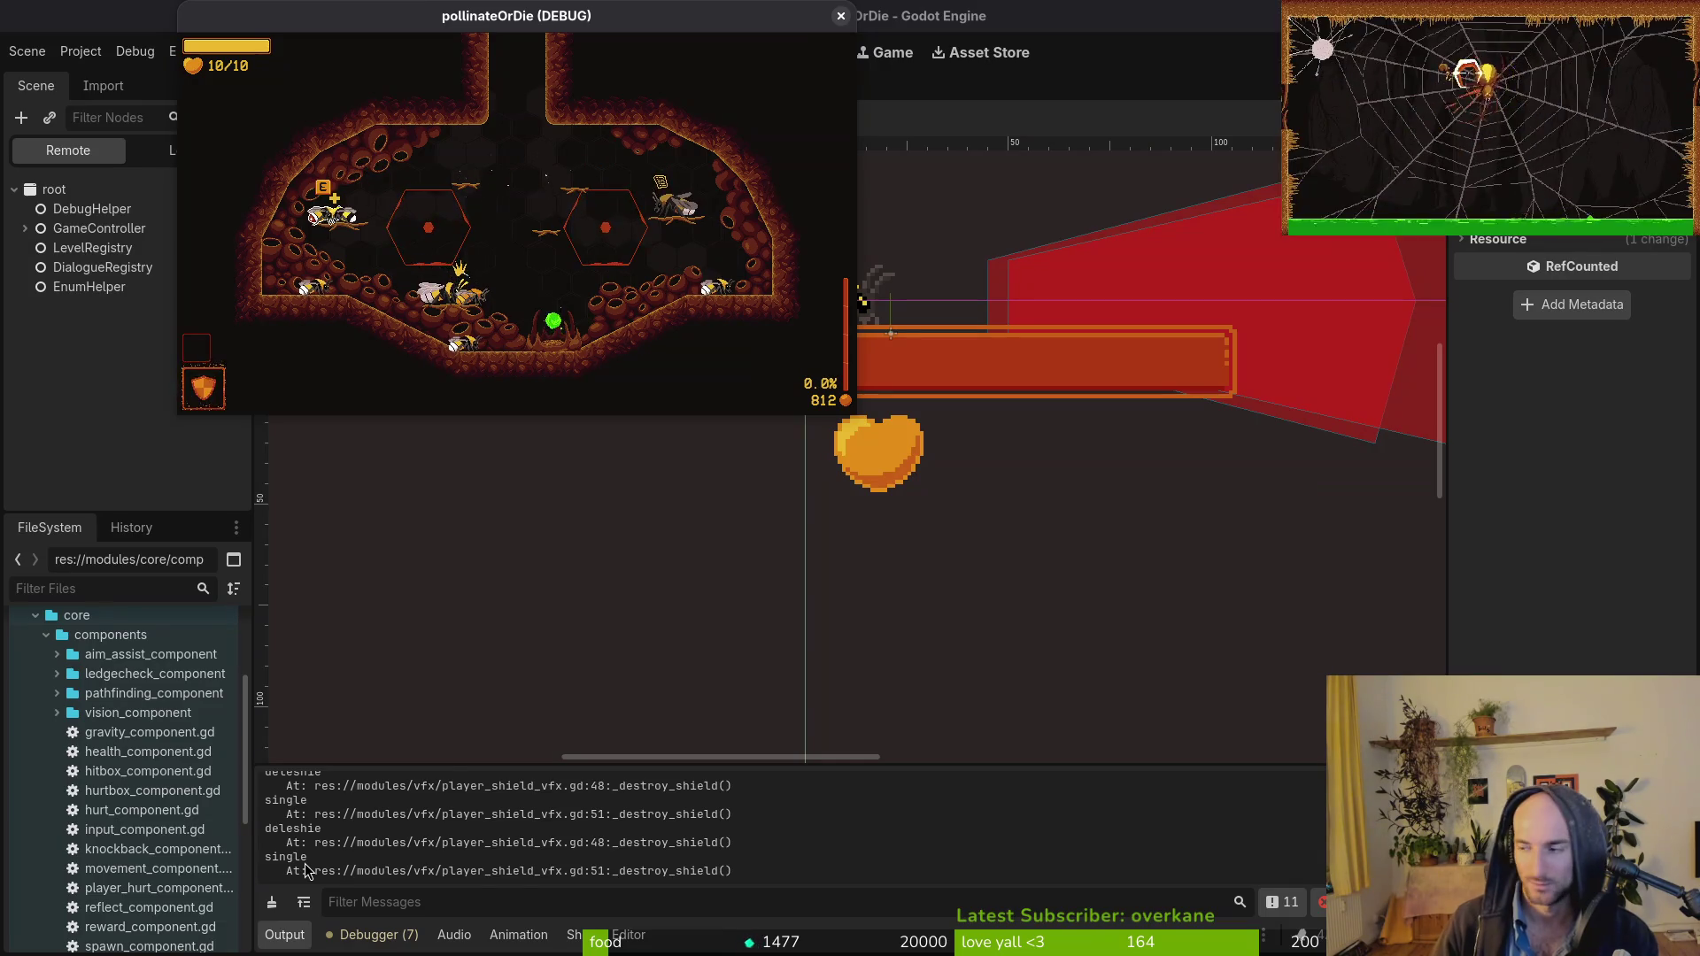
{"action": "key", "text": "alt+Tab"}
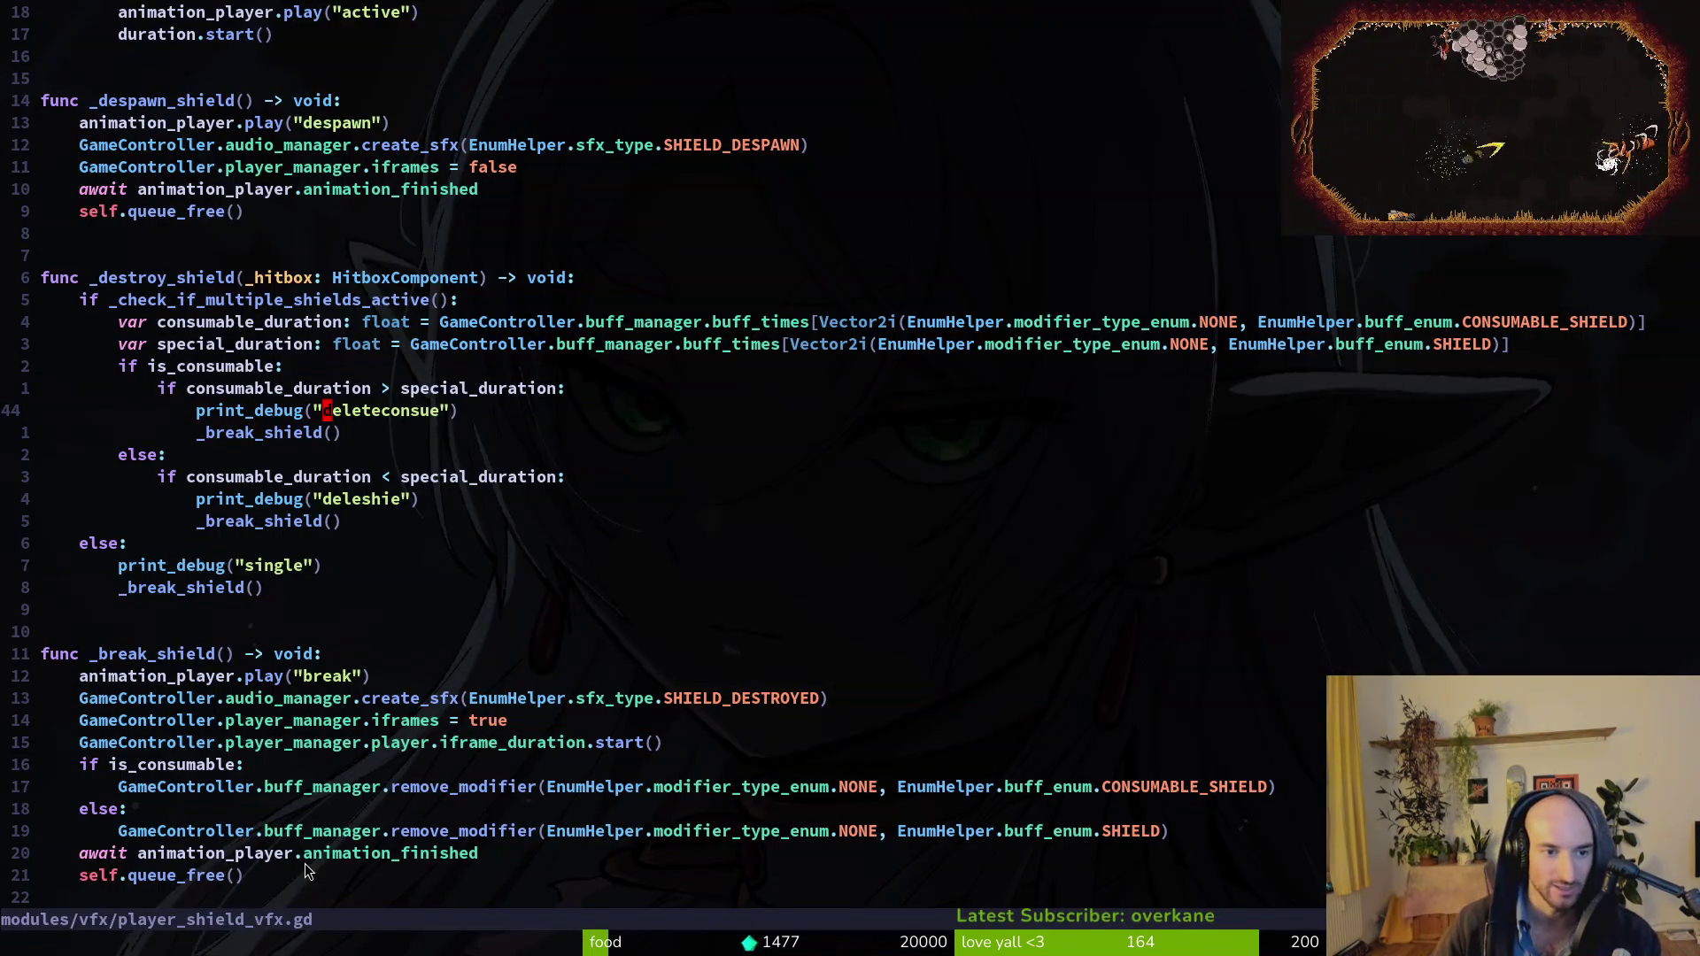
Check the is_consumable code and top of player_shield_vfx.gd, glancing at buff-manager.gd.
{"action": "key", "text": "k"}
{"action": "key", "text": "k"}
{"action": "key", "text": "k"}
{"action": "key", "text": "j"}
{"action": "key", "text": "j"}
{"action": "key", "text": "j"}
{"action": "key", "text": "j"}
{"action": "key", "text": "j"}
{"action": "key", "text": "j"}
{"action": "key", "text": "j"}
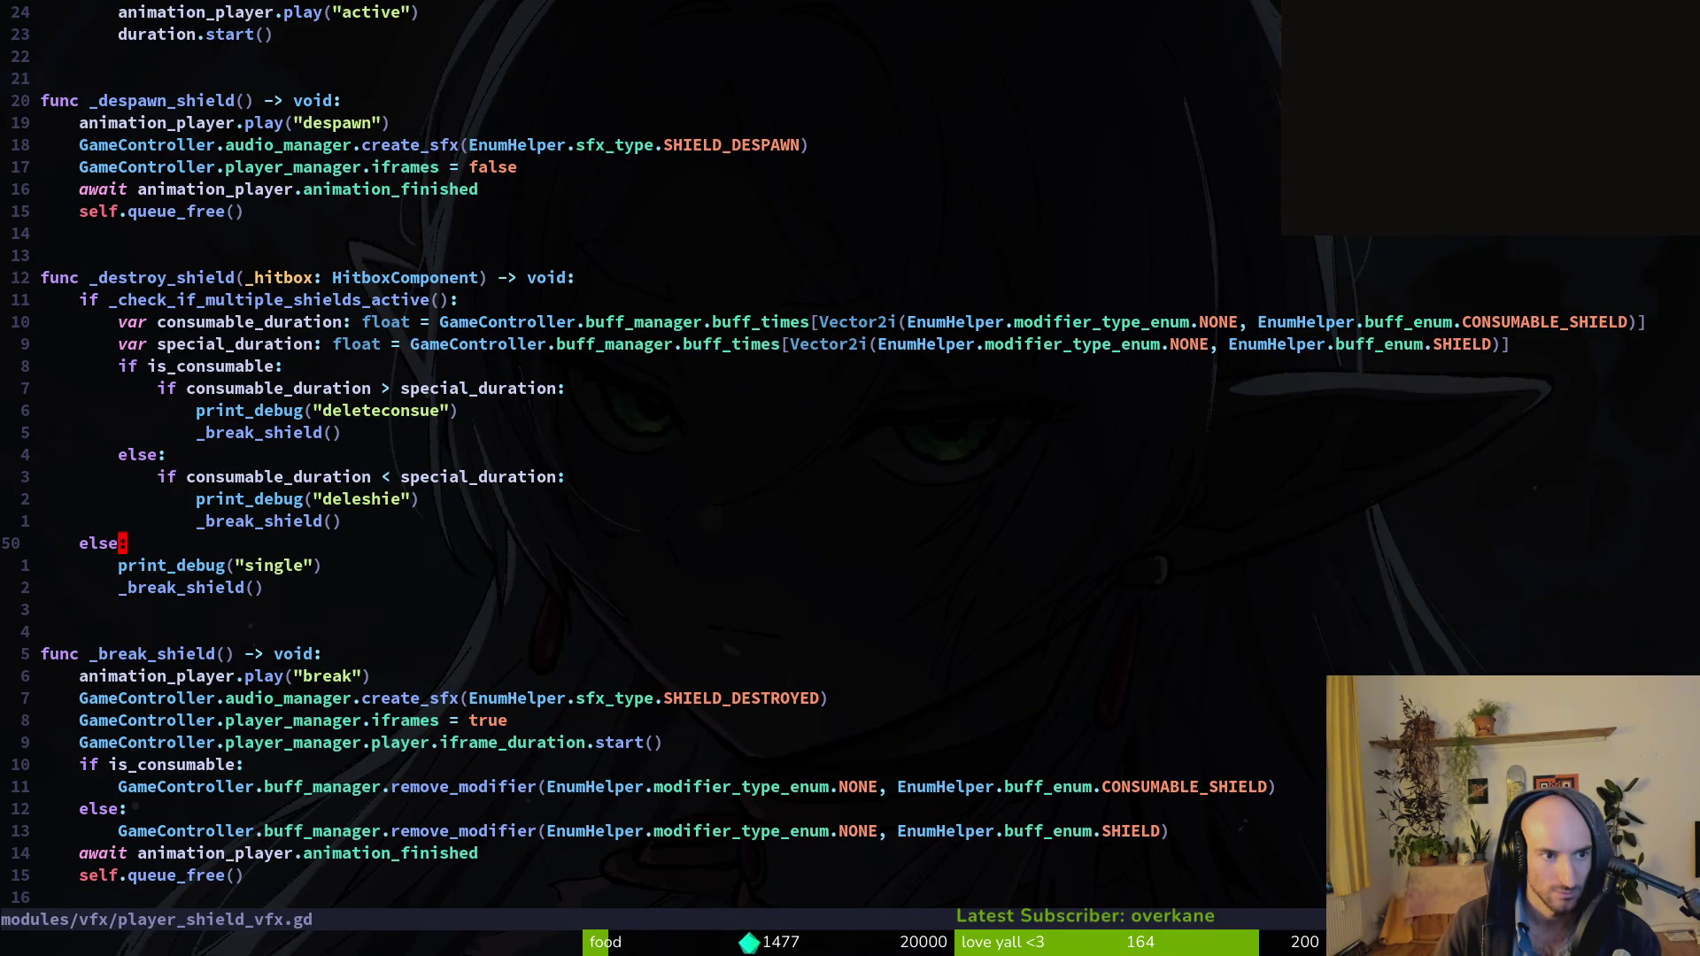
{"action": "key", "text": "ctrl+u"}
{"action": "key", "text": "ctrl+u"}
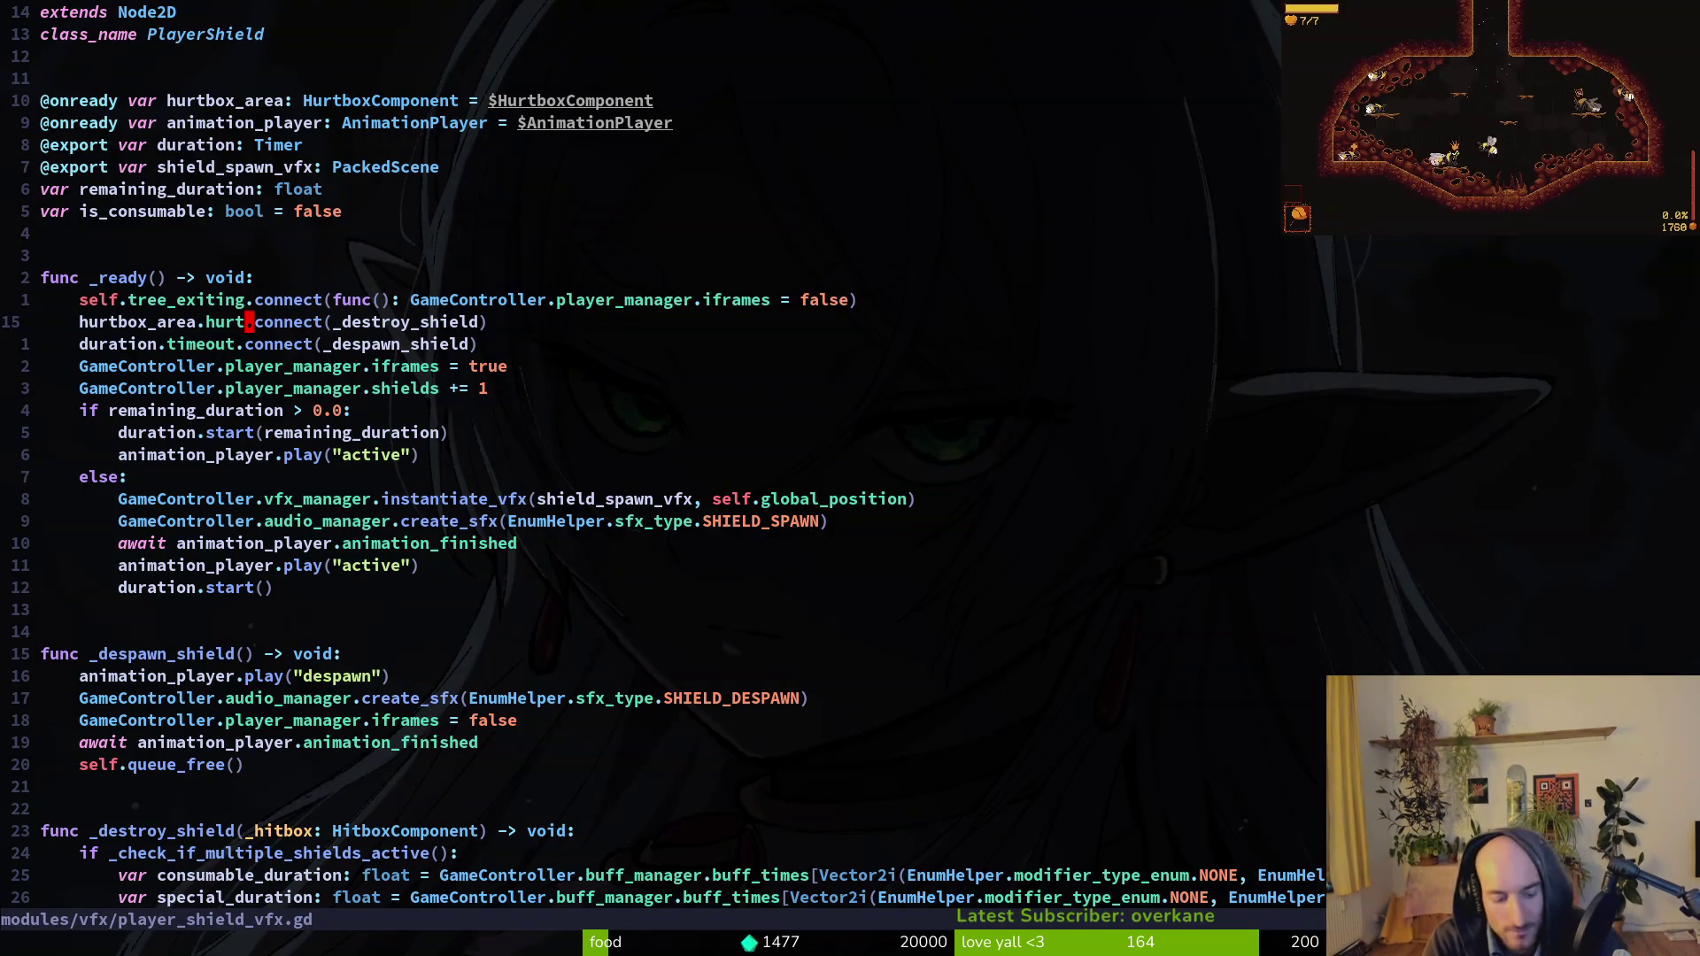
{"action": "key", "text": "ctrl+6"}
{"action": "key", "text": "ctrl+6"}
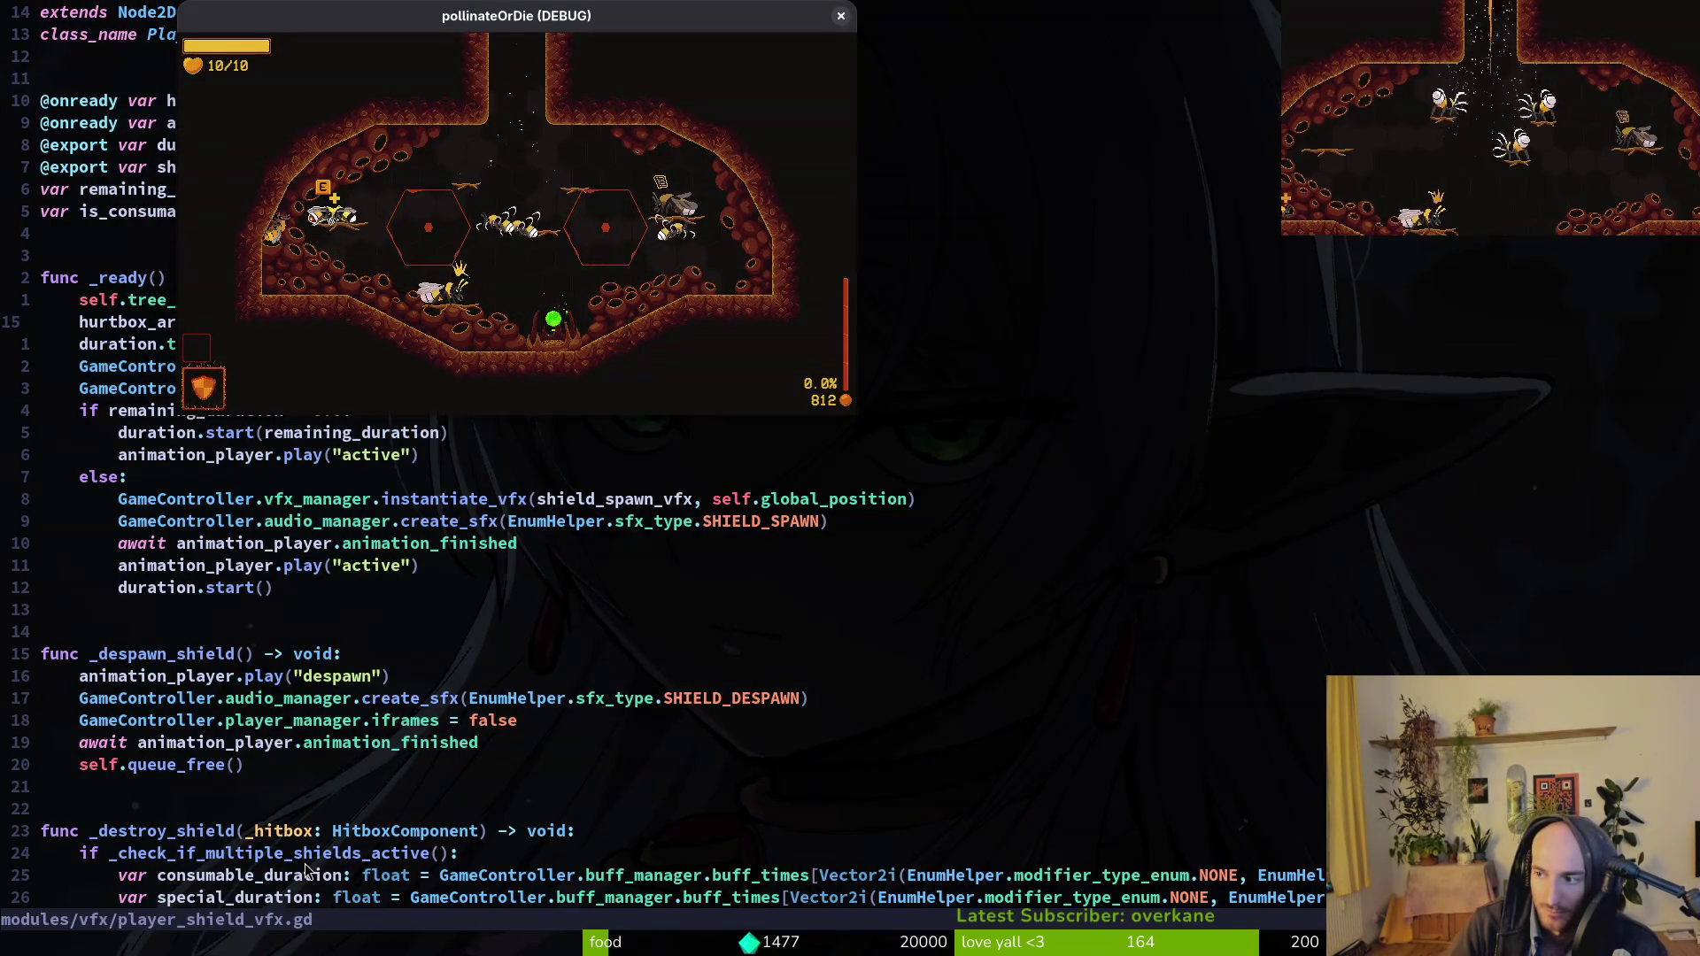
Relaunch from Godot, buy a 200-coin shield, use it in a cave level, then pause and return.
{"action": "key", "text": "alt+Tab"}
{"action": "key", "text": "F5"}
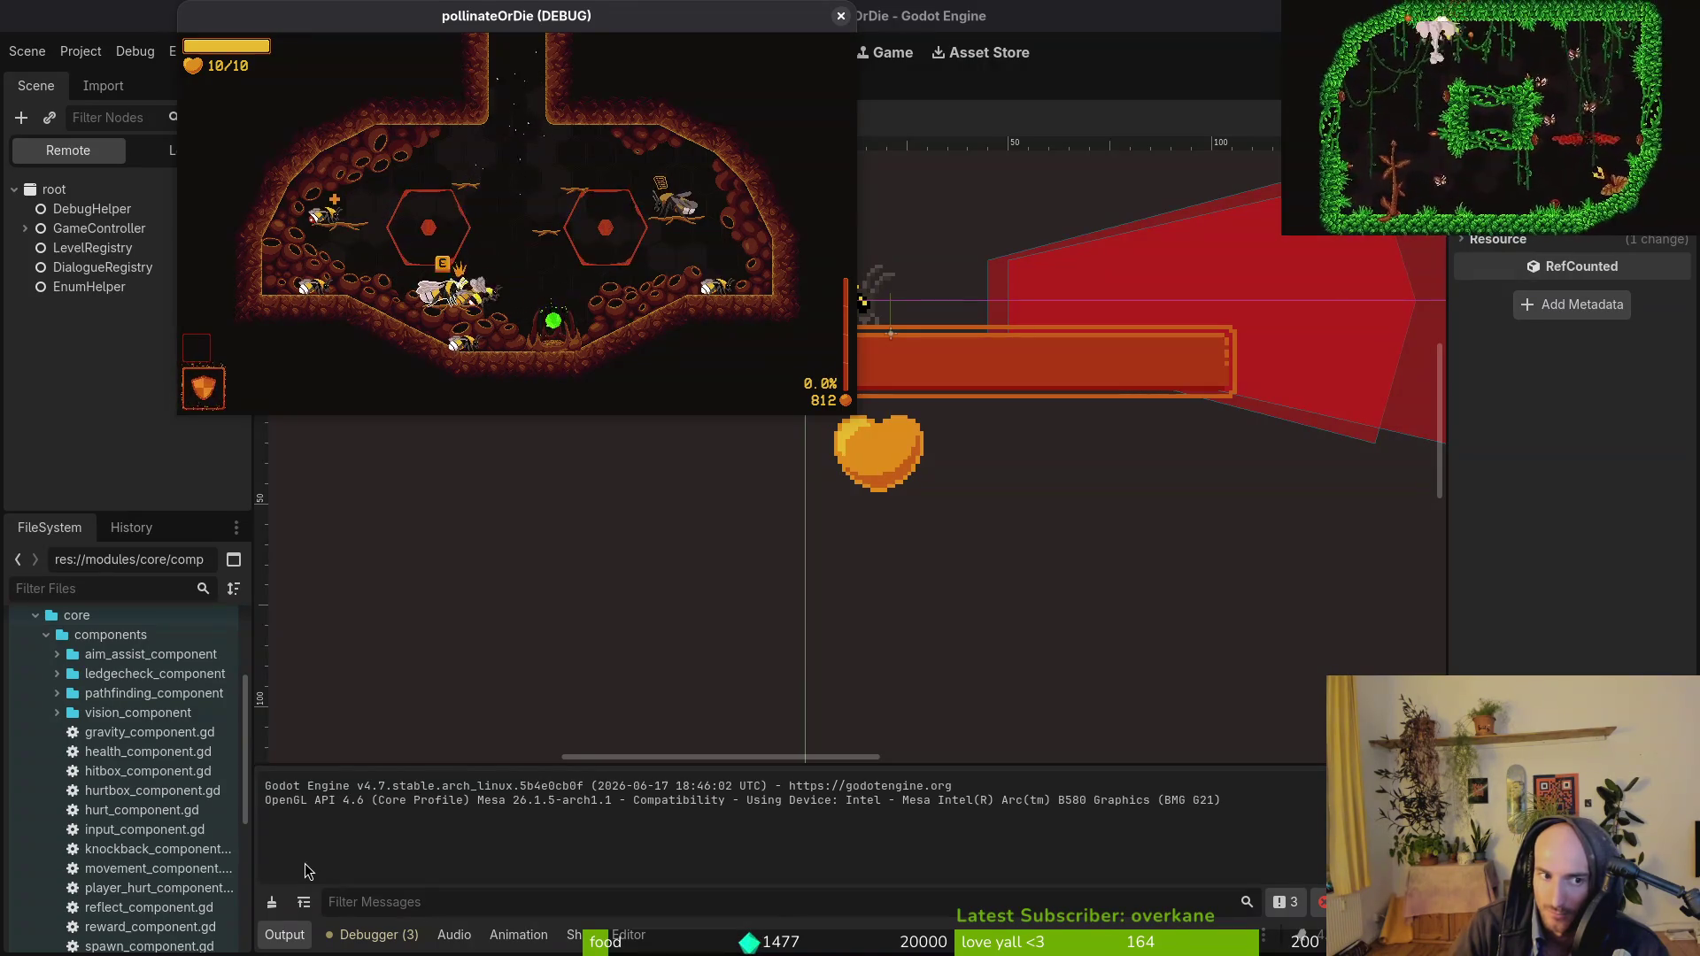
{"action": "key", "text": "Tab"}
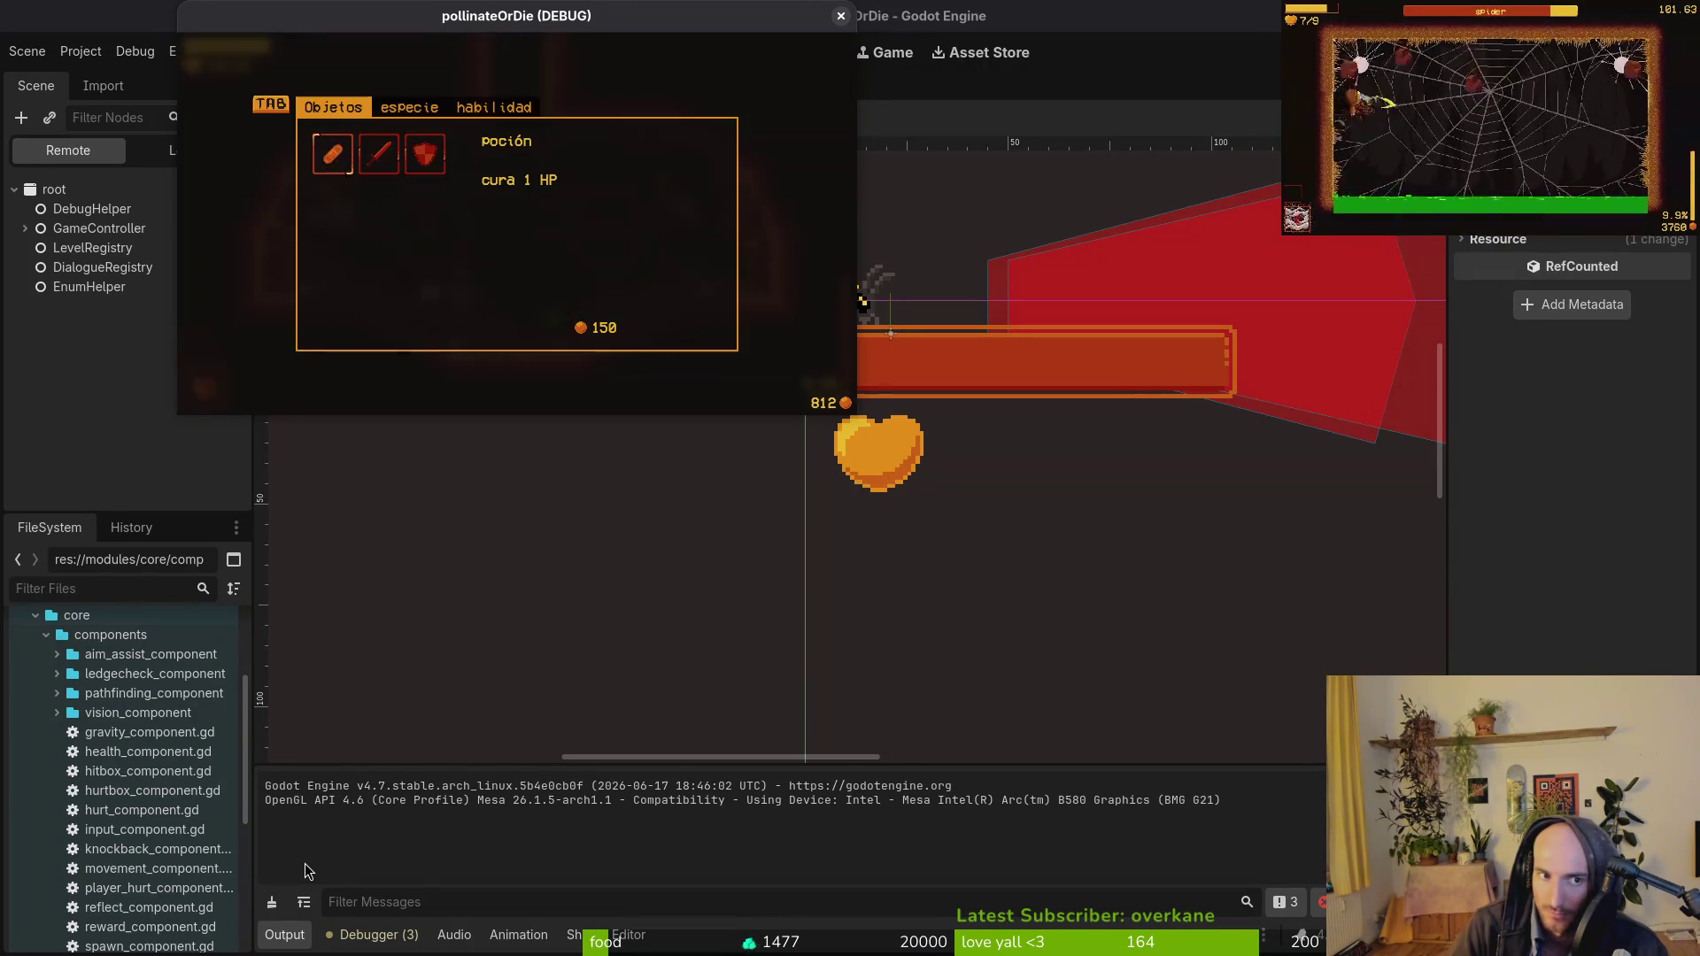
{"action": "key", "text": "Tab"}
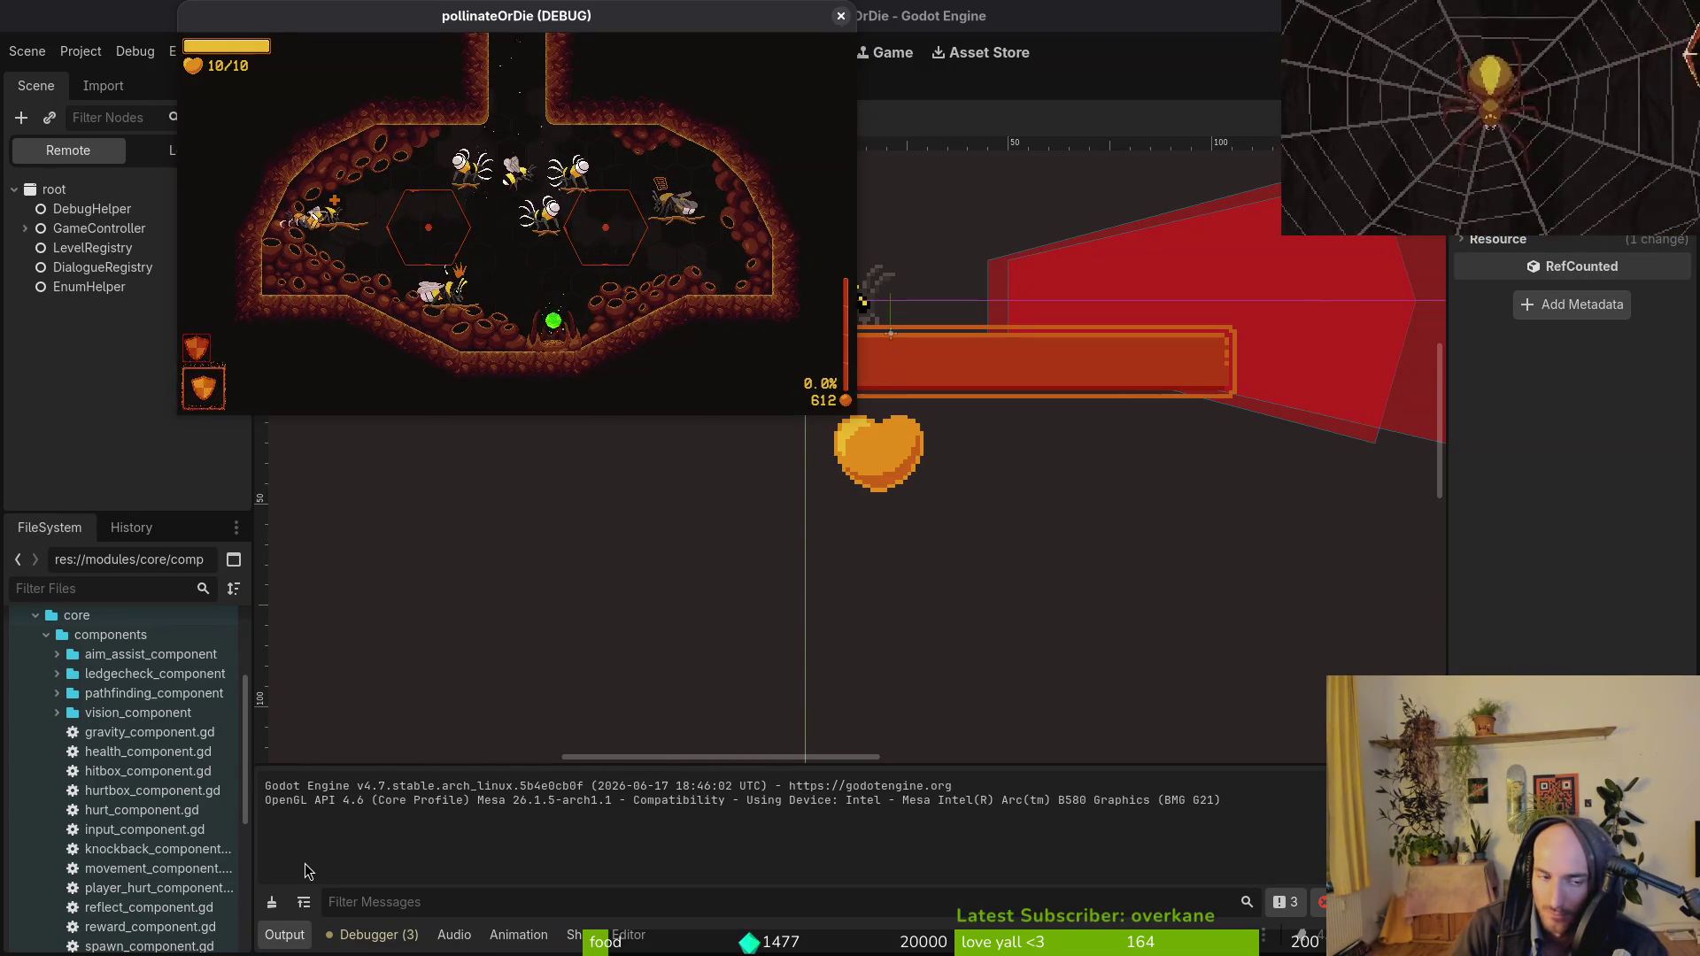
{"action": "key", "text": "w"}
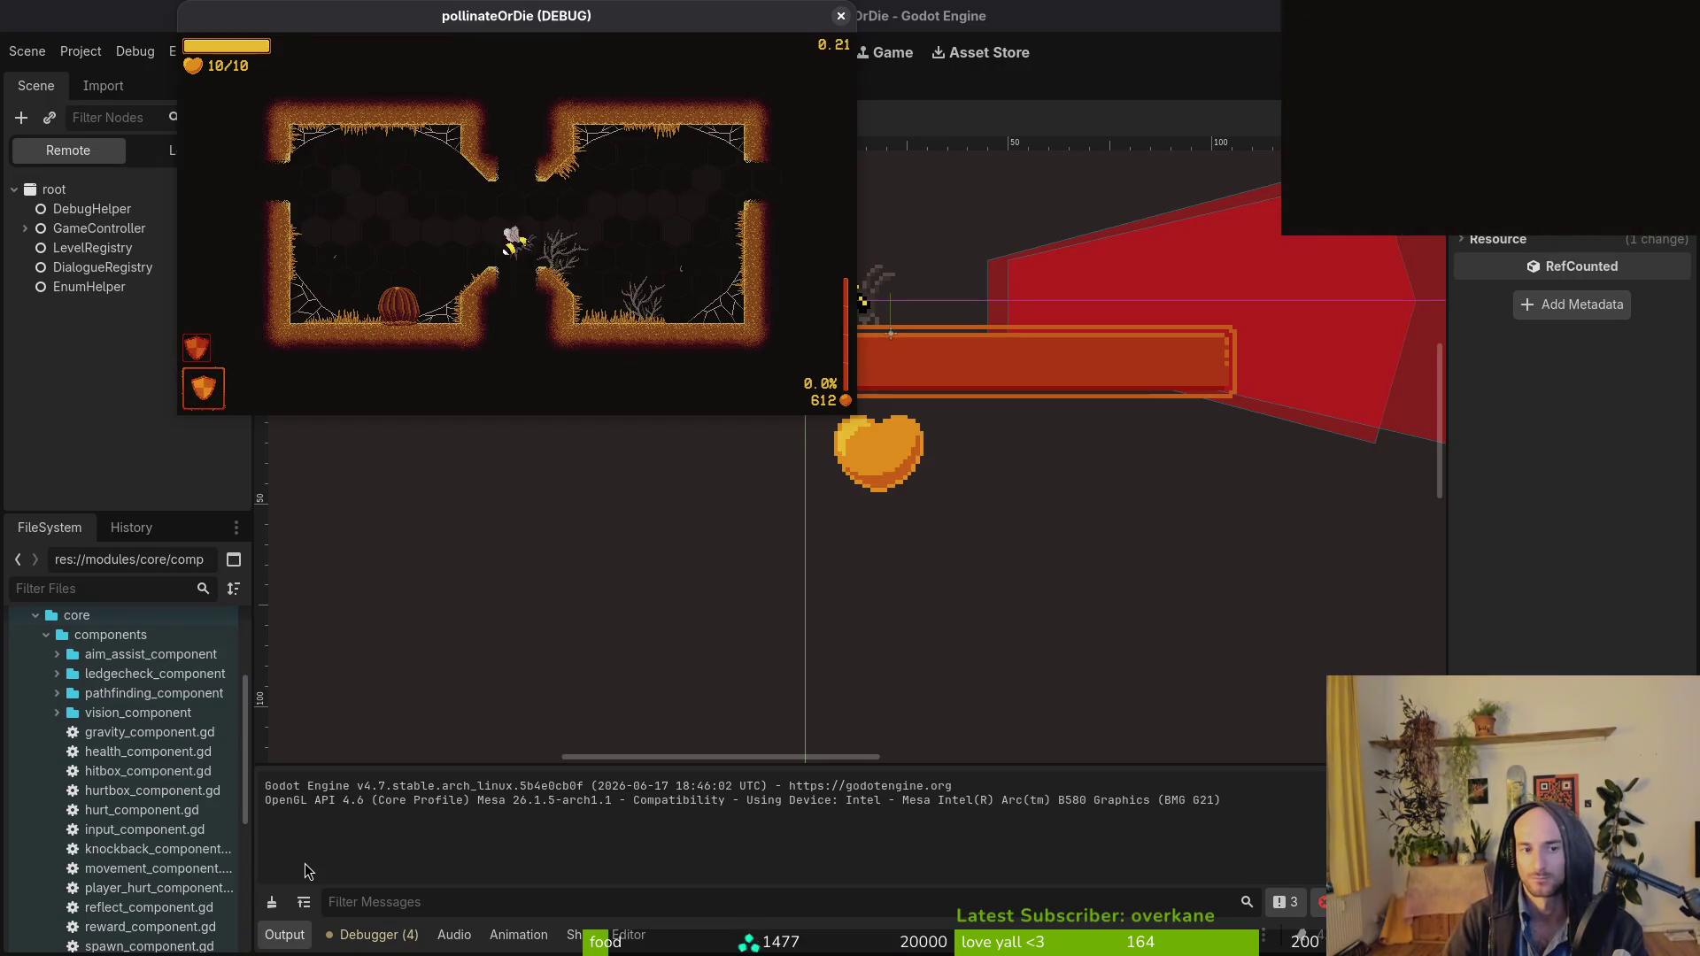
{"action": "key", "text": "space"}
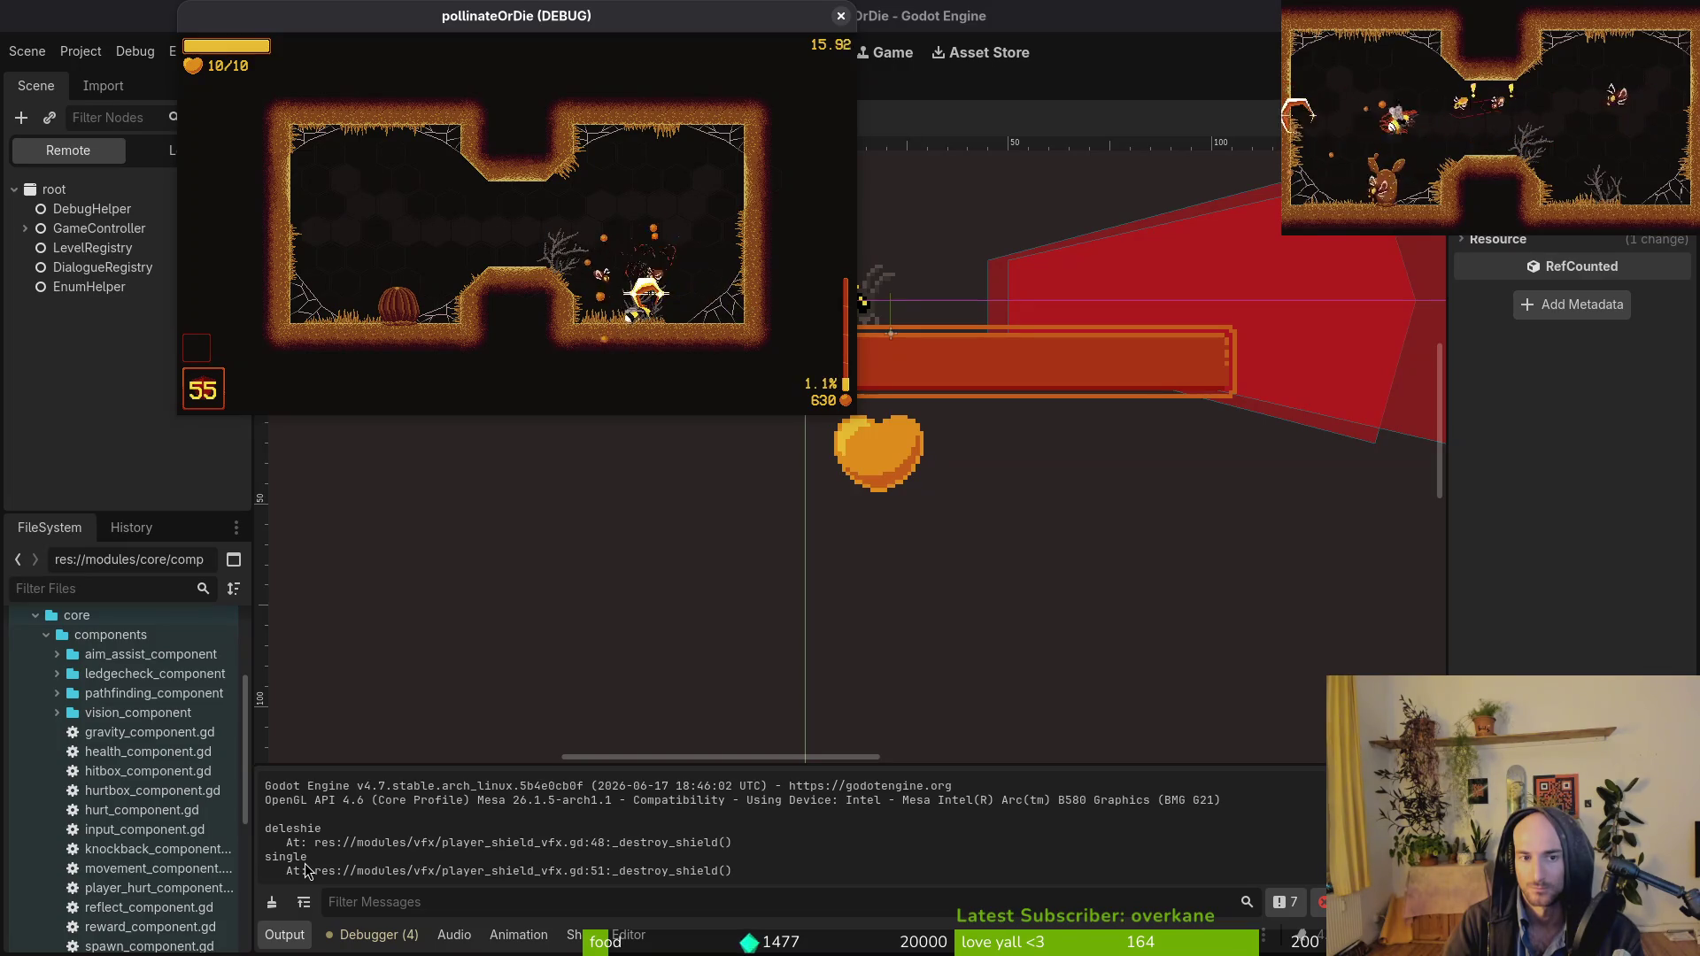
{"action": "key", "text": "Escape"}
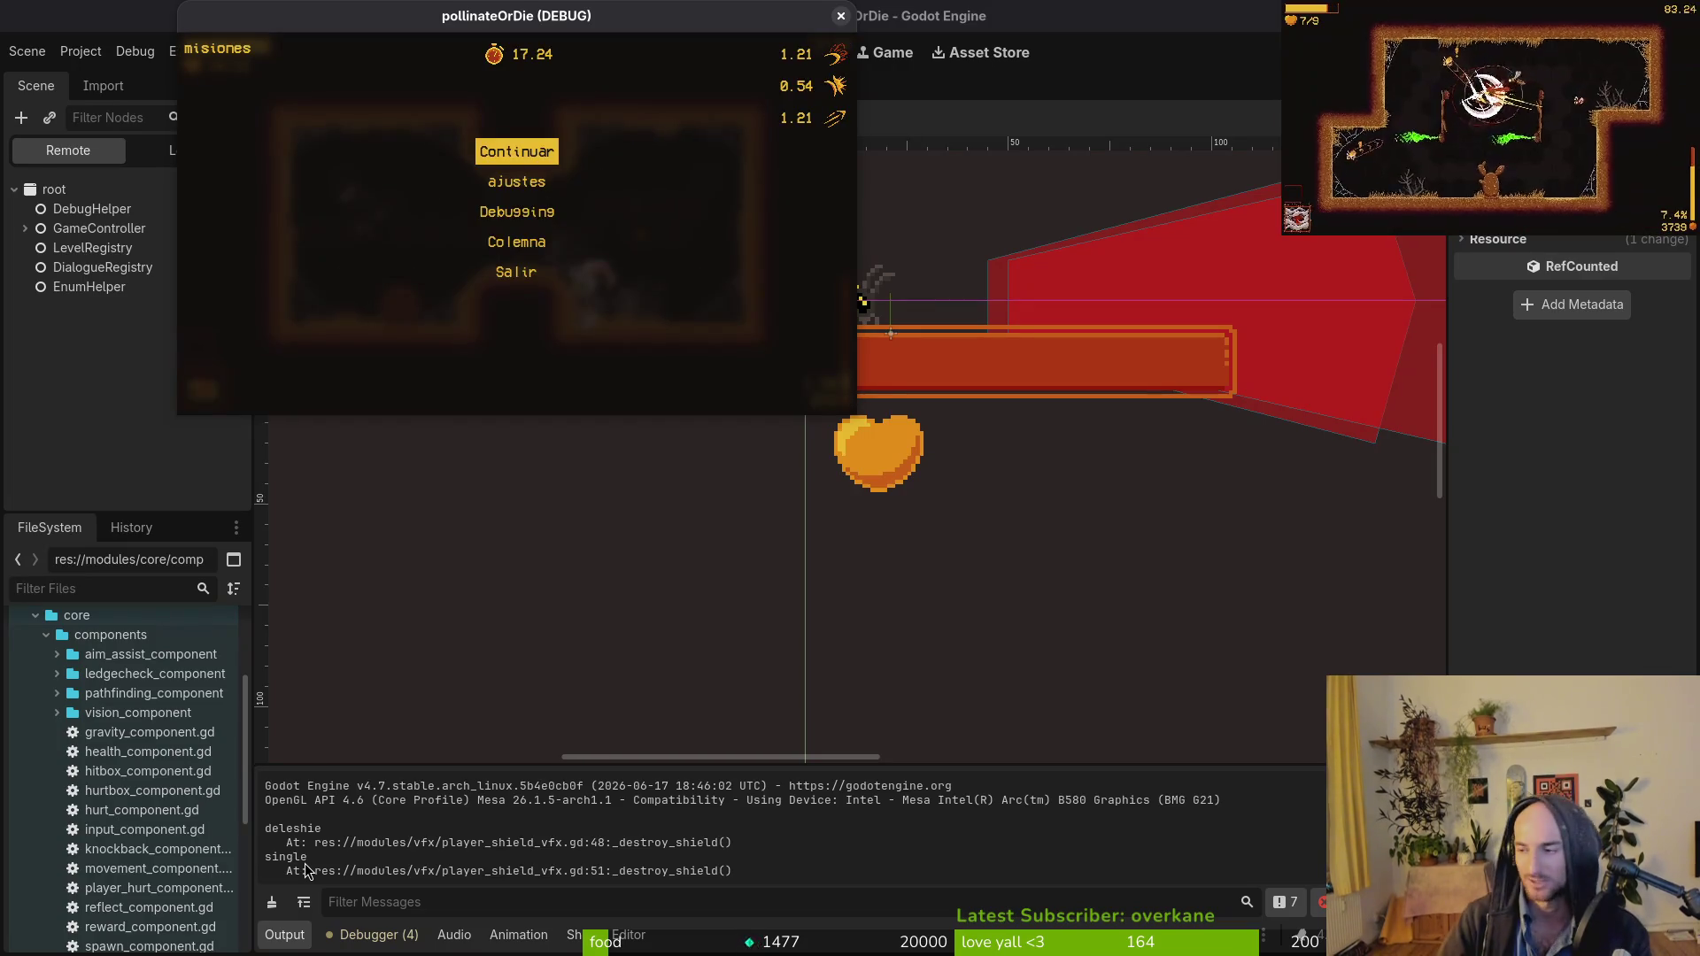
{"action": "key", "text": "super+1"}
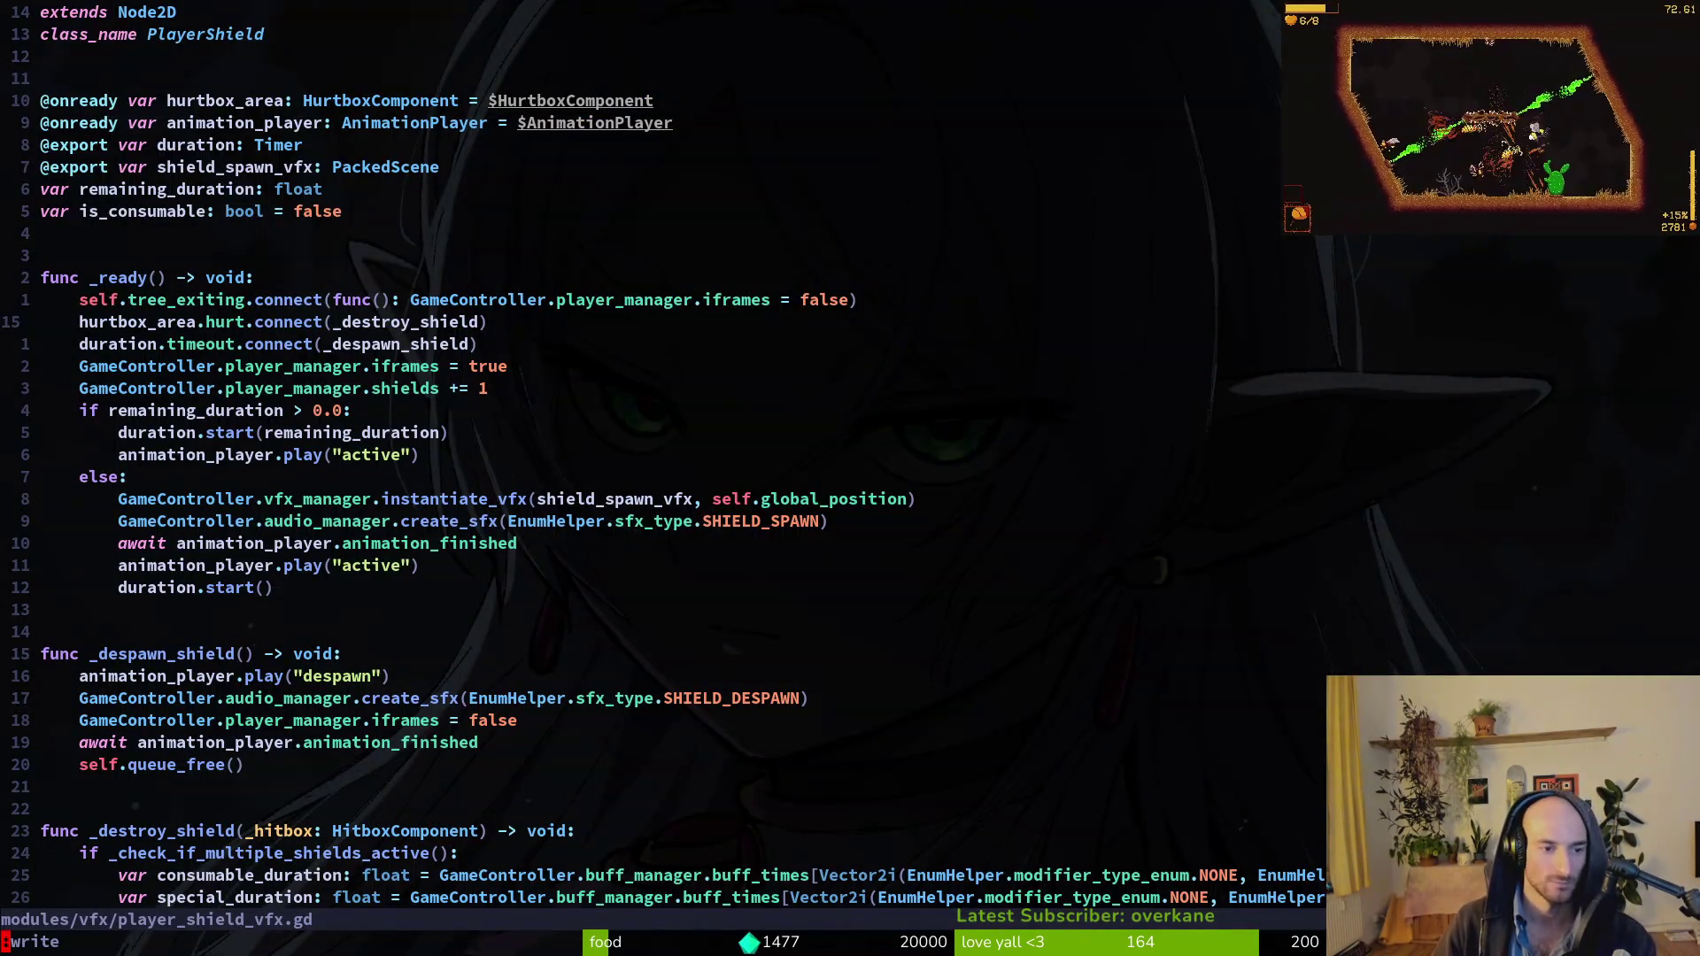
Save, undo and redo to keep the single debug print, then write the file with :w.
{"action": "key", "text": "Return"}
{"action": "key", "text": "ctrl+d"}
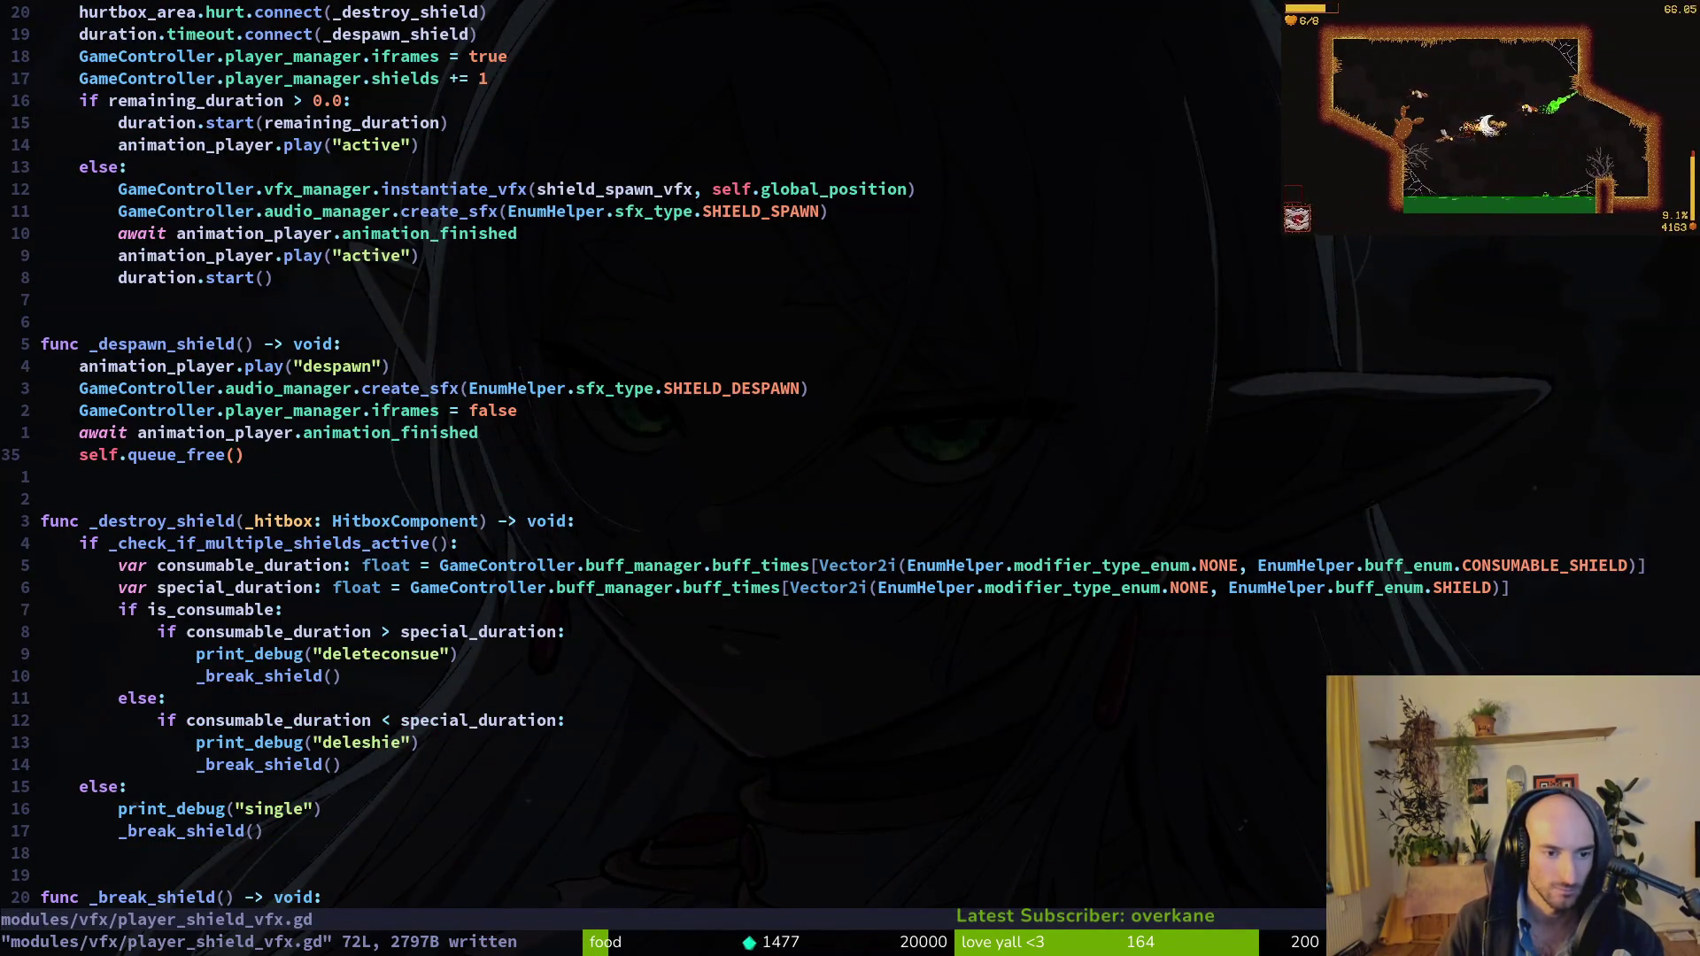
{"action": "key", "text": "u"}
{"action": "key", "text": "u"}
{"action": "key", "text": "u"}
{"action": "key", "text": "u"}
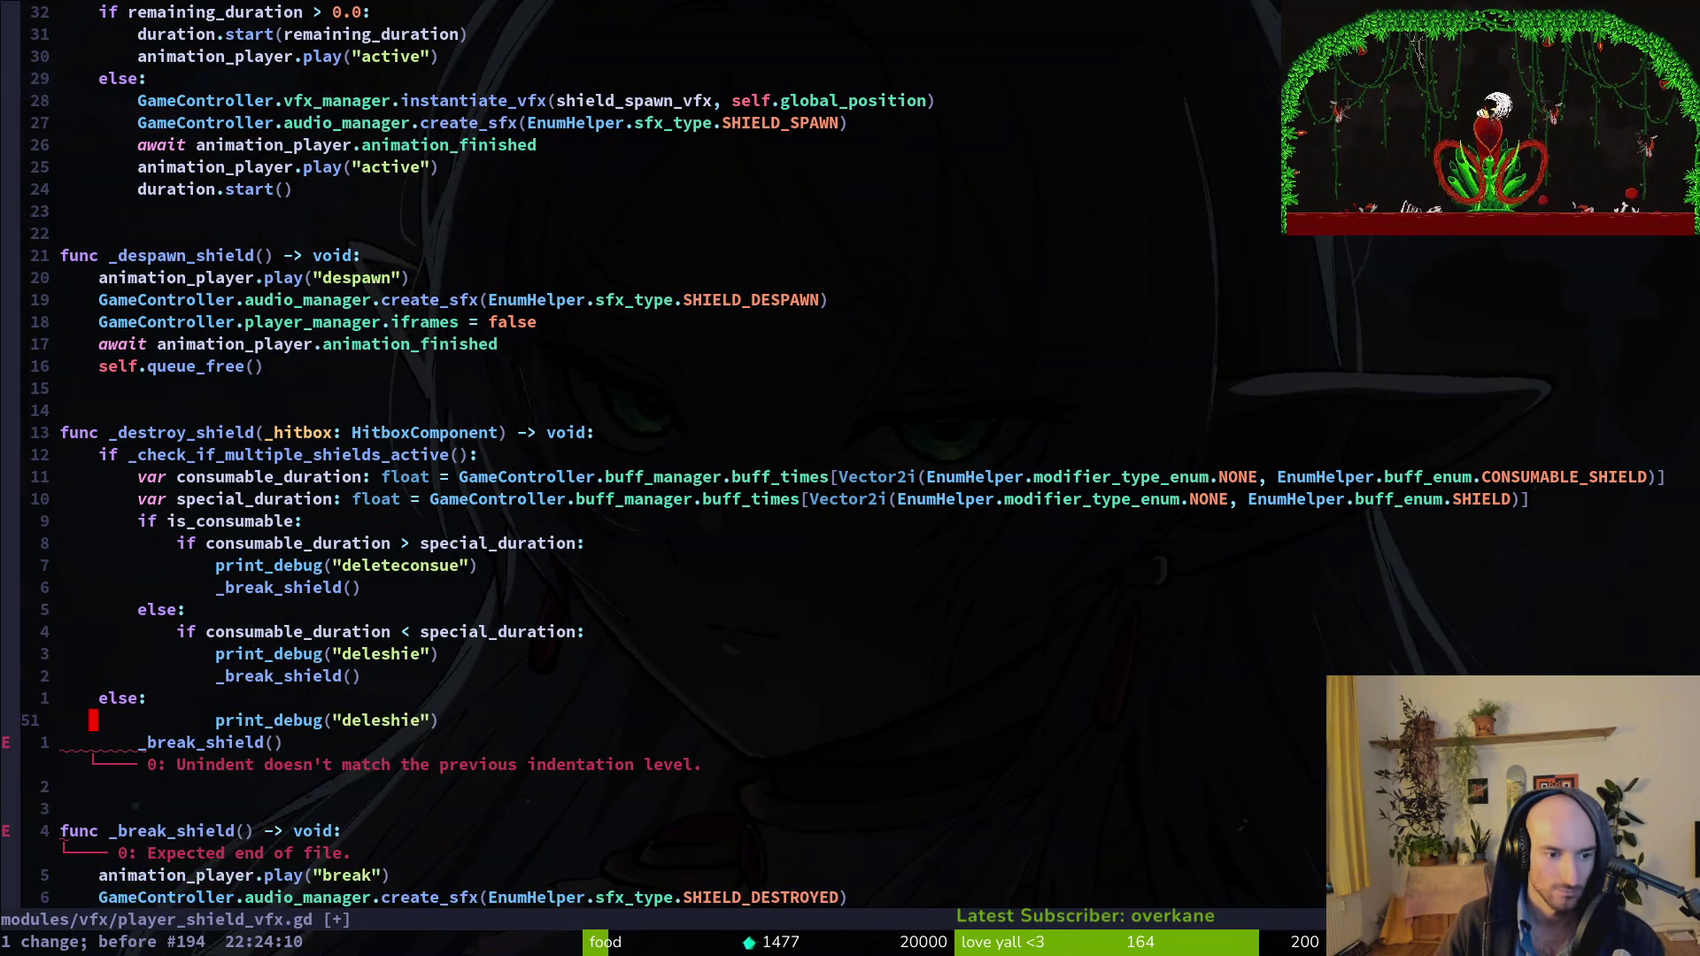
{"action": "key", "text": "ctrl+r"}
{"action": "key", "text": "ctrl+r"}
{"action": "key", "text": "ctrl+r"}
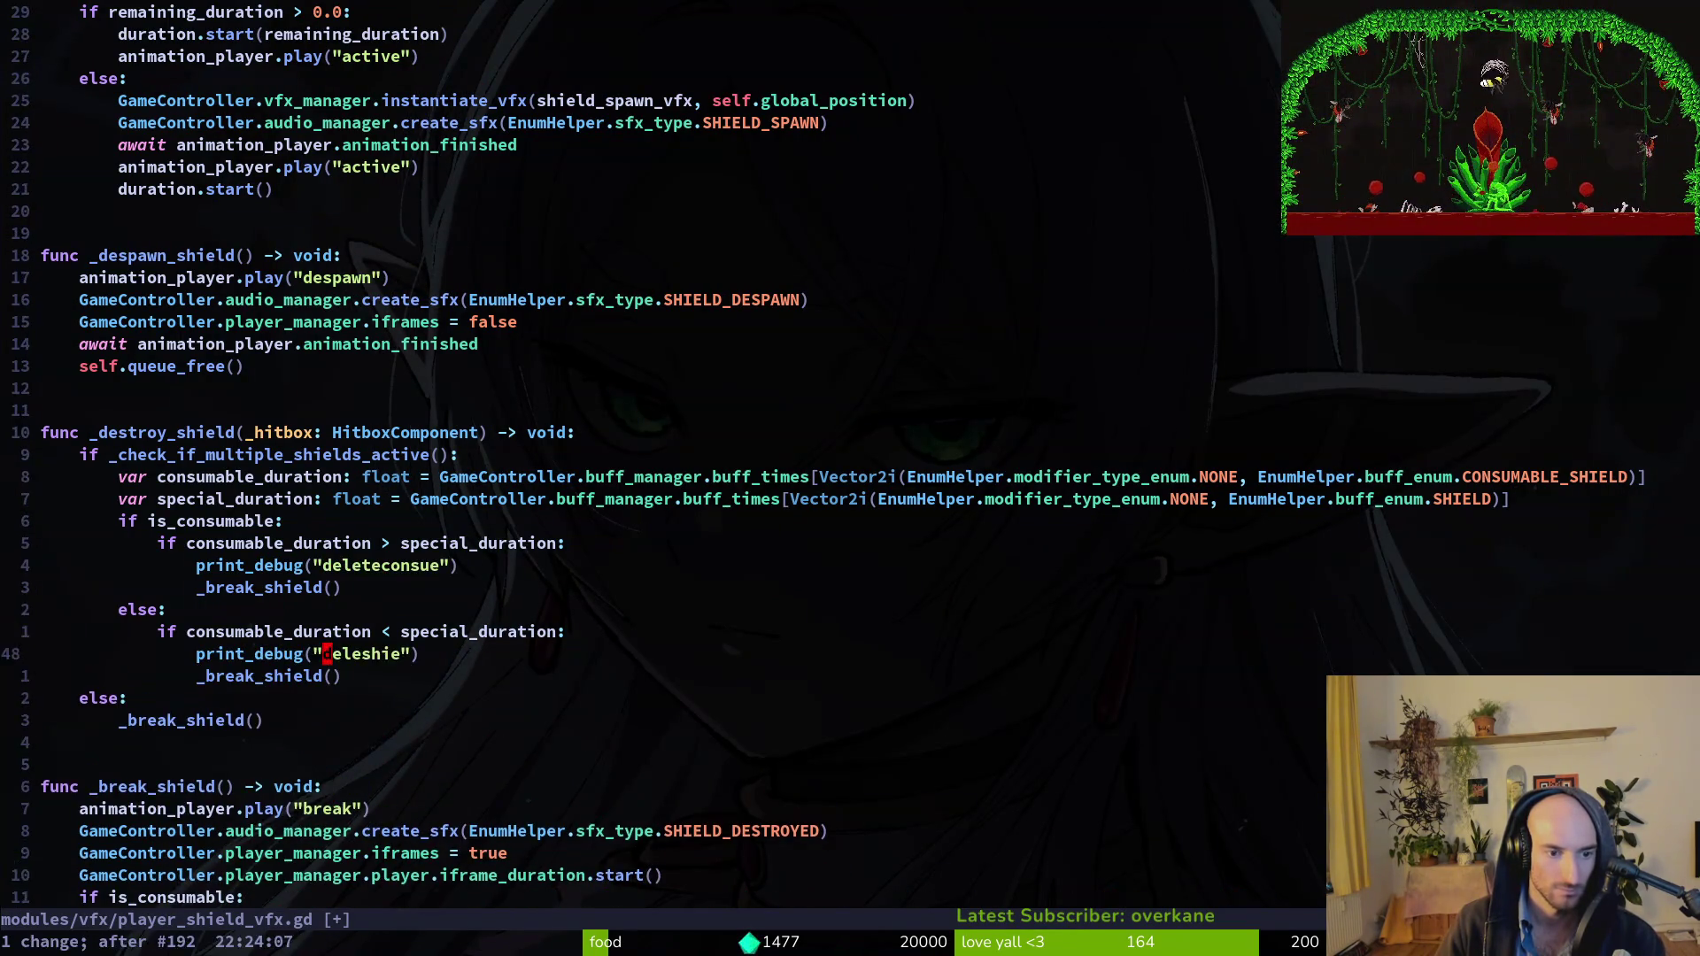
{"action": "key", "text": "k"}
{"action": "key", "text": "k"}
{"action": "key", "text": "k"}
{"action": "type", "text": ":write"}
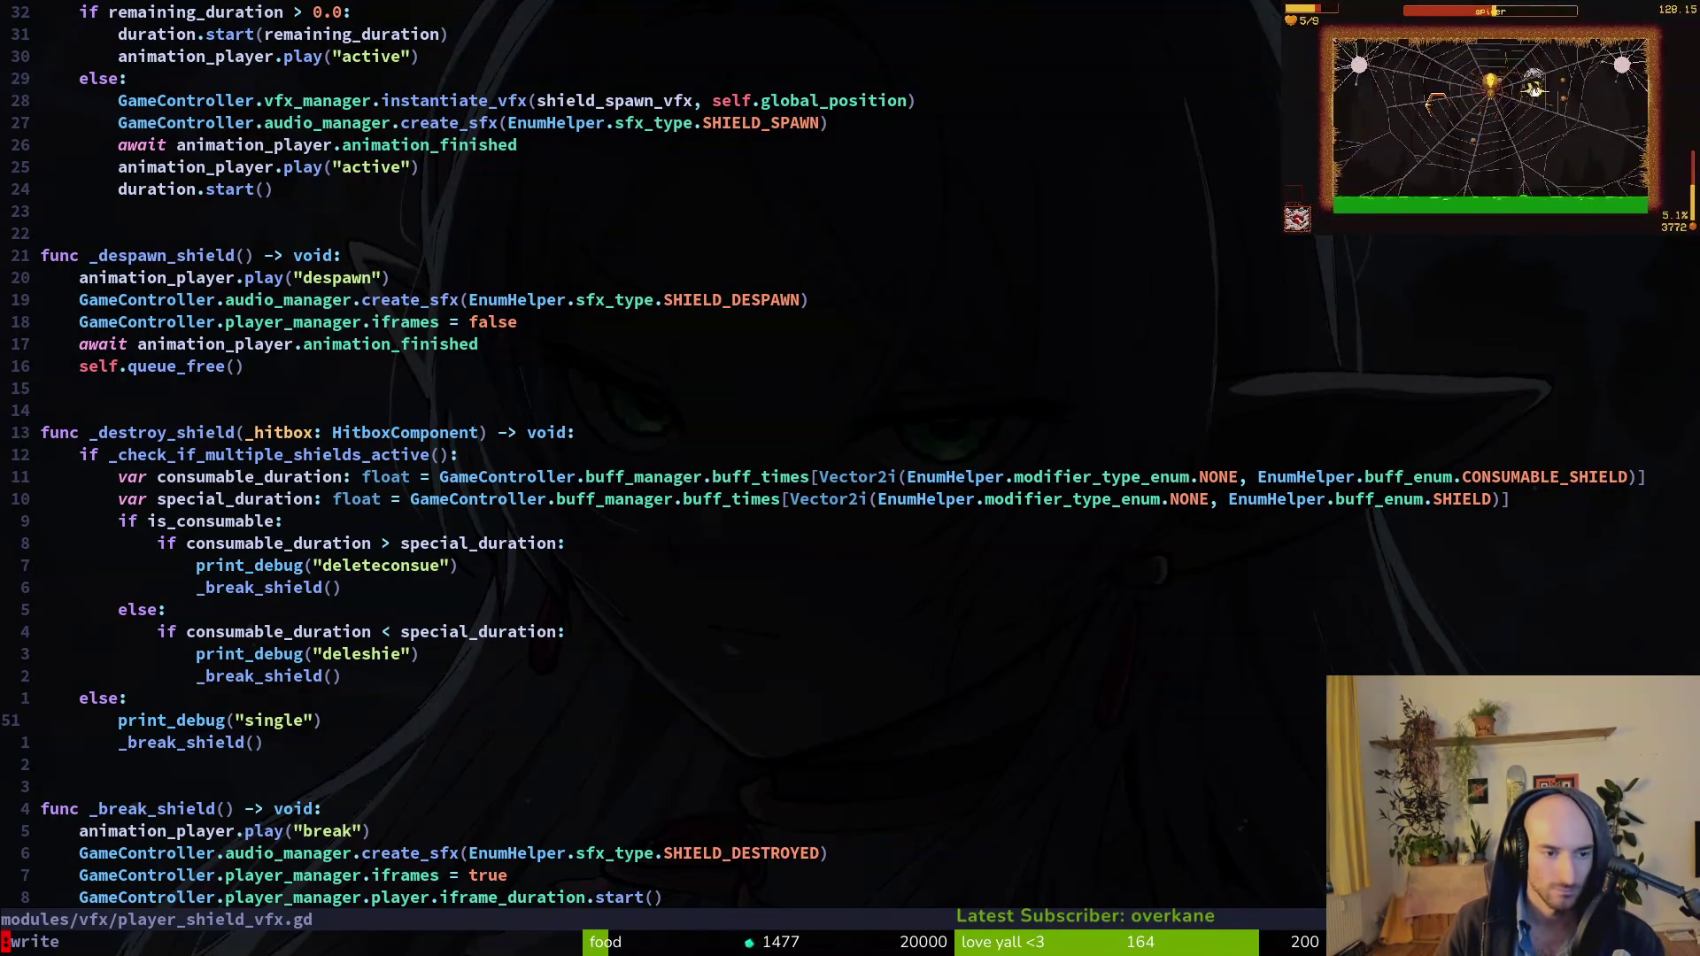
{"action": "key", "text": "Return"}
Discard the half-typed print_debug line, yank all 72 lines with gg yG, and save.
{"action": "key", "text": "k"}
{"action": "key", "text": "k"}
{"action": "key", "text": "k"}
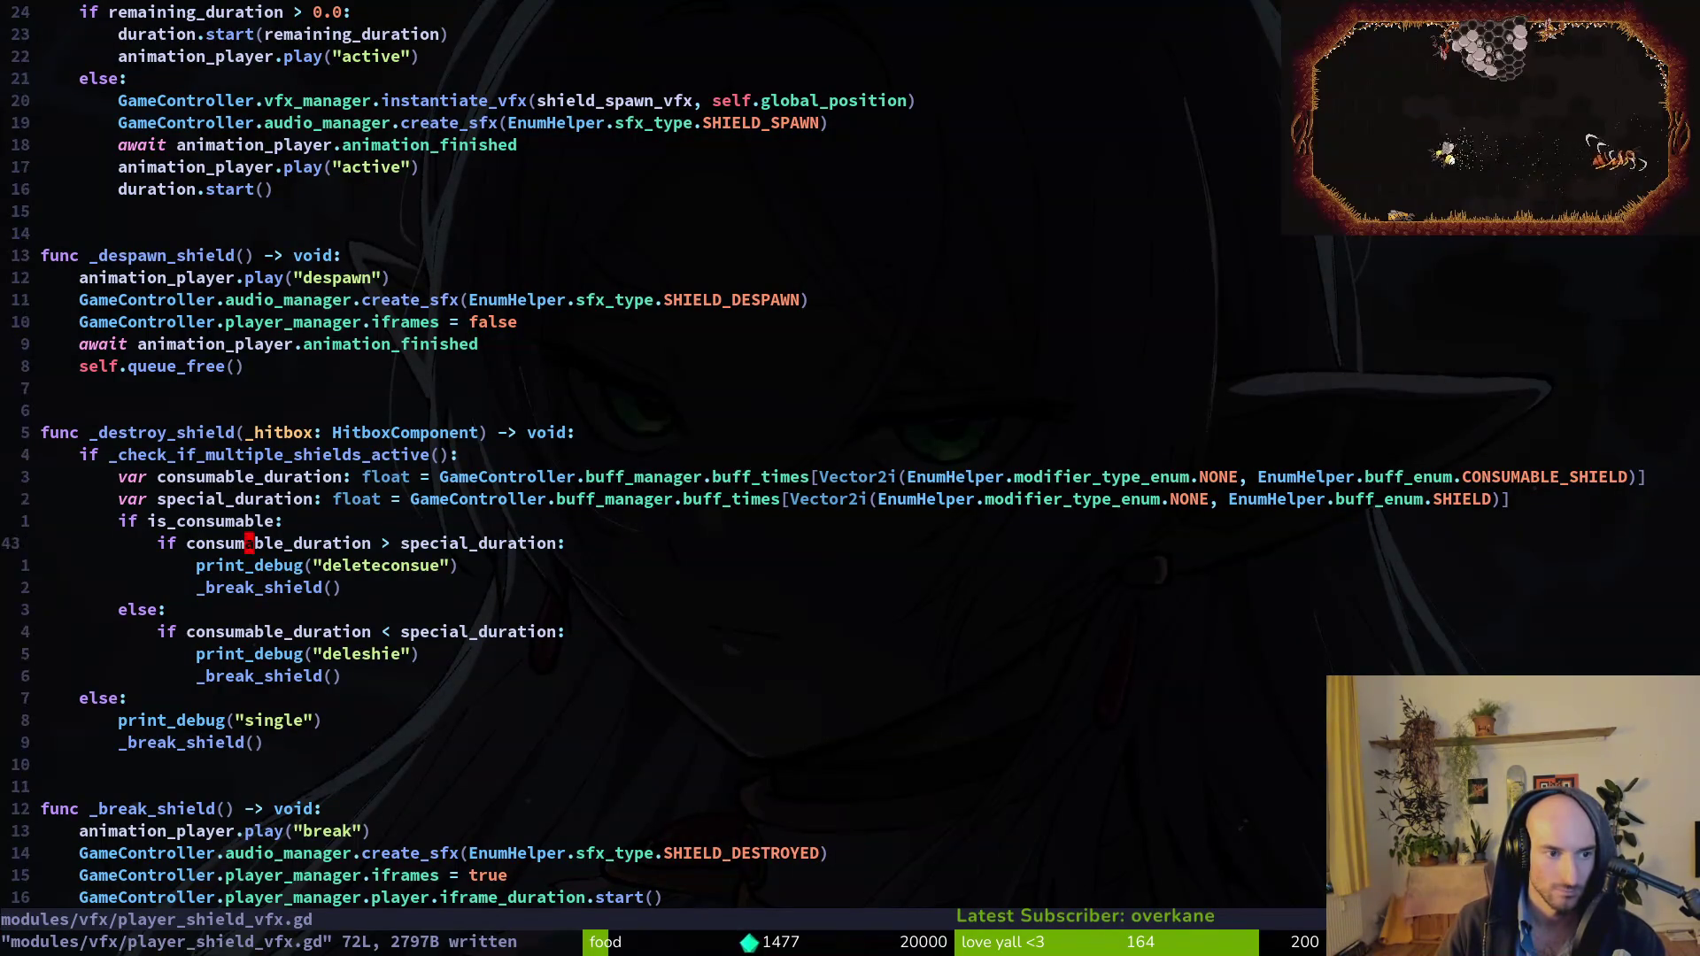
{"action": "type", "text": "o"}
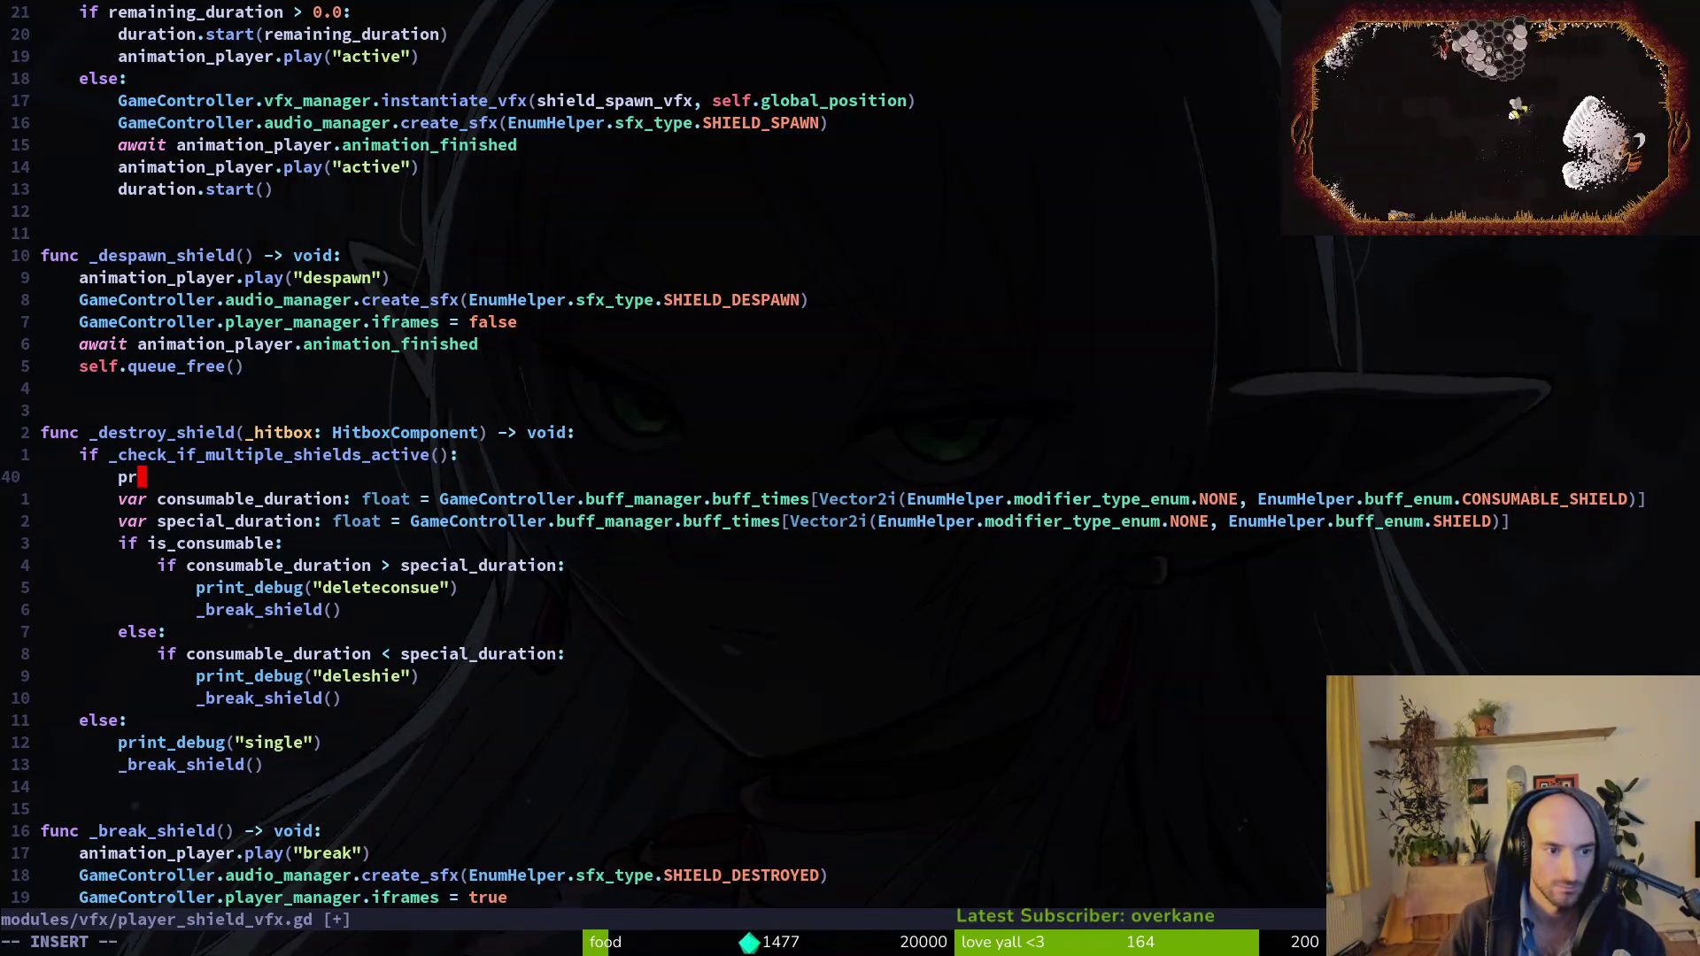
{"action": "type", "text": "print_debug("}
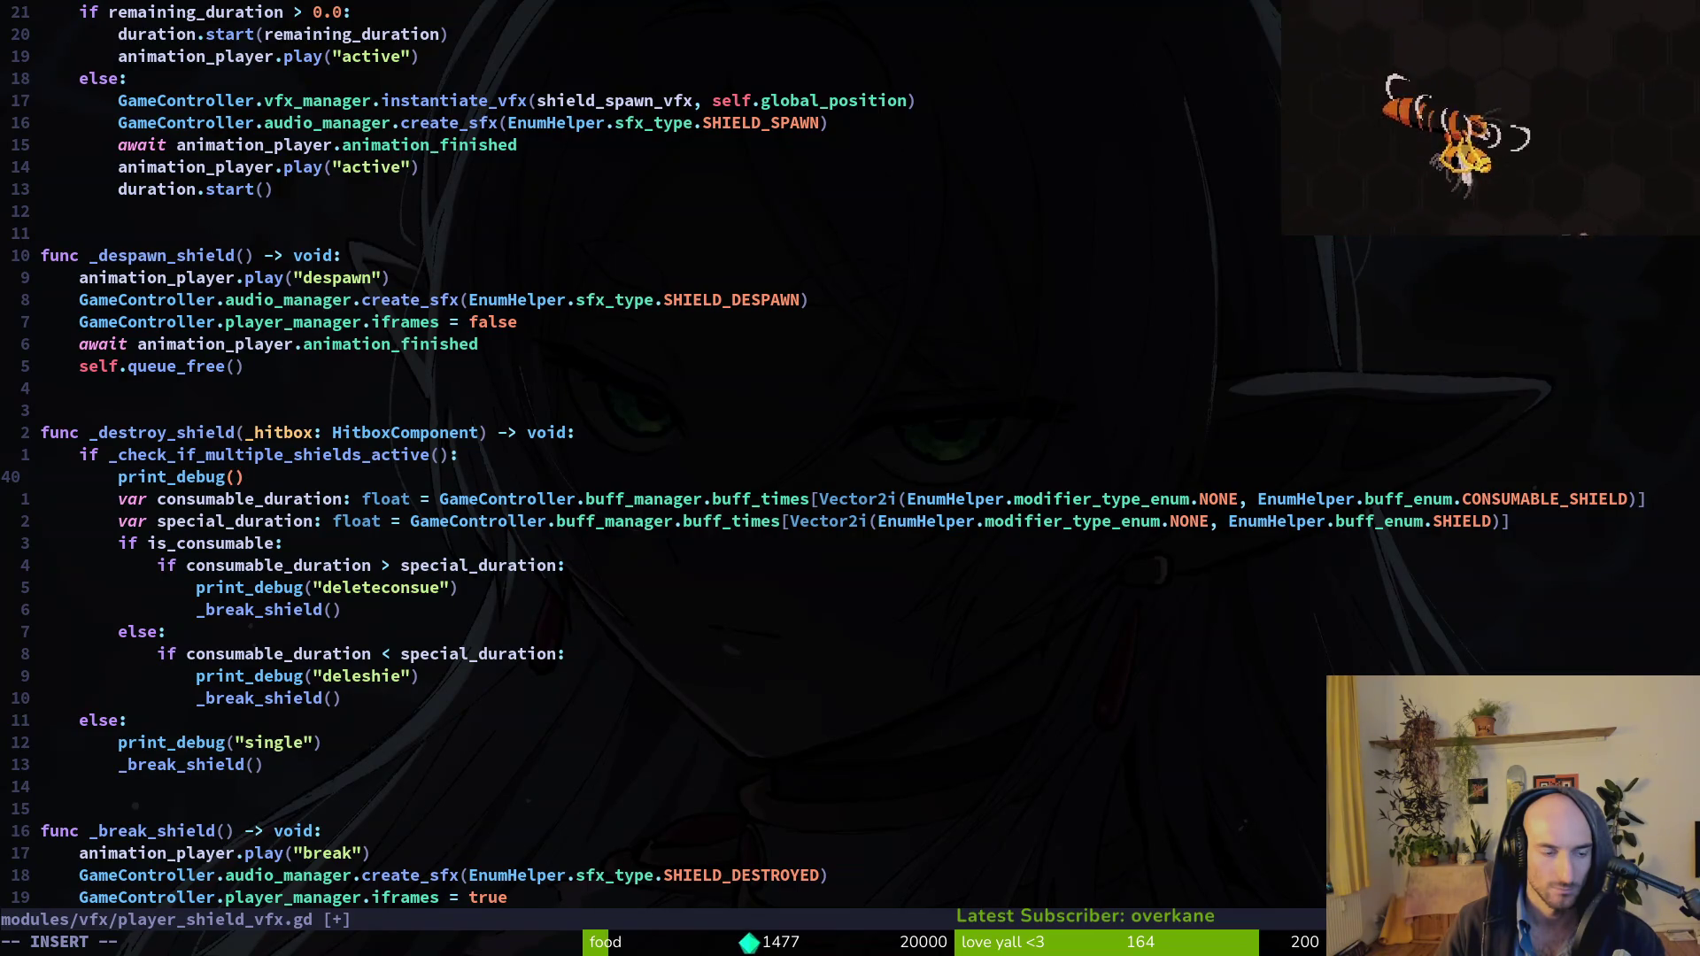
{"action": "key", "text": "Escape"}
{"action": "key", "text": "u"}
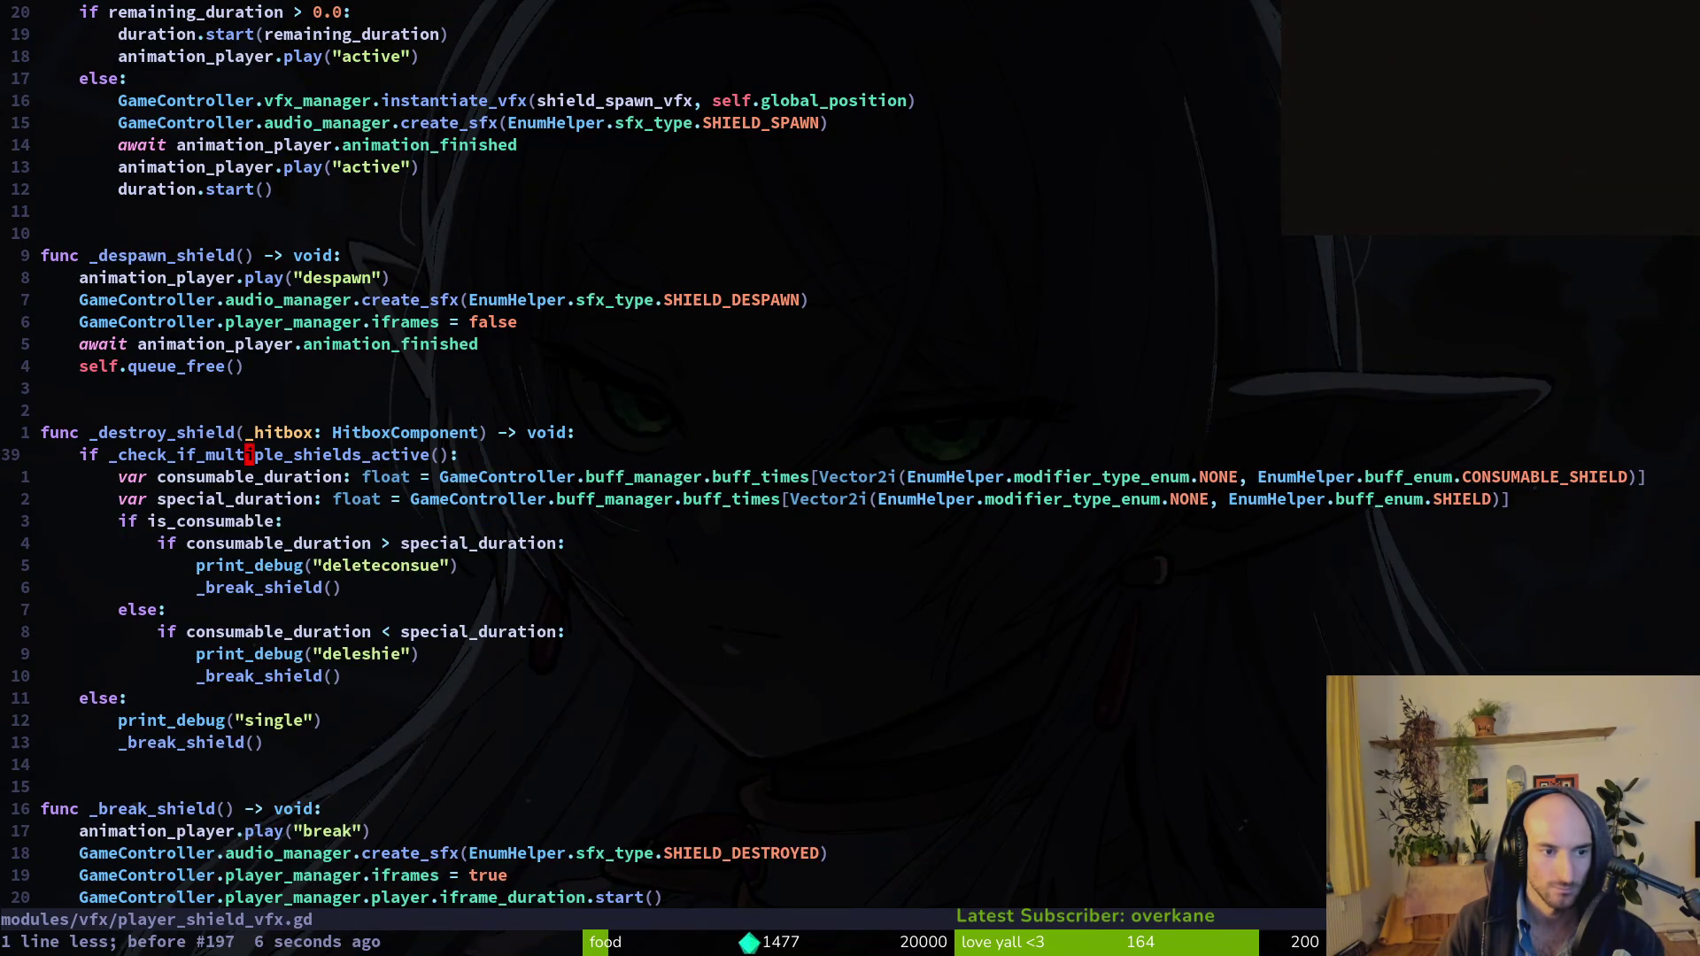
{"action": "key", "text": "g"}
{"action": "key", "text": "g"}
{"action": "key", "text": "y"}
{"action": "key", "text": "G"}
{"action": "type", "text": ":write"}
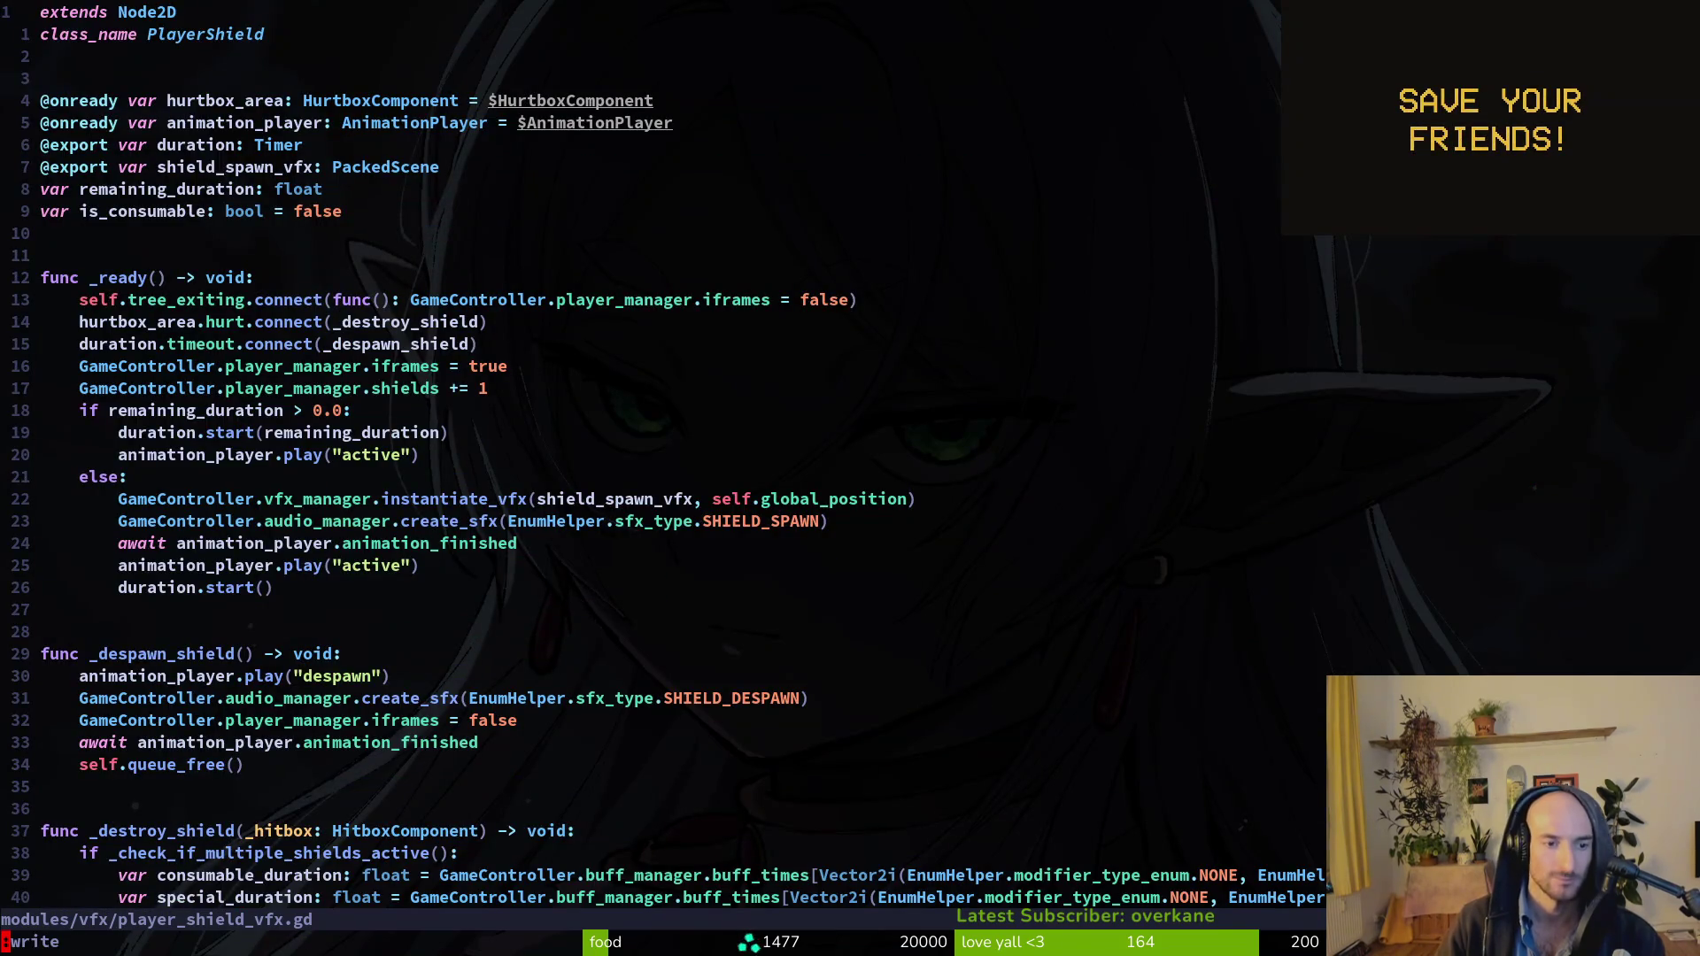
{"action": "key", "text": "Return"}
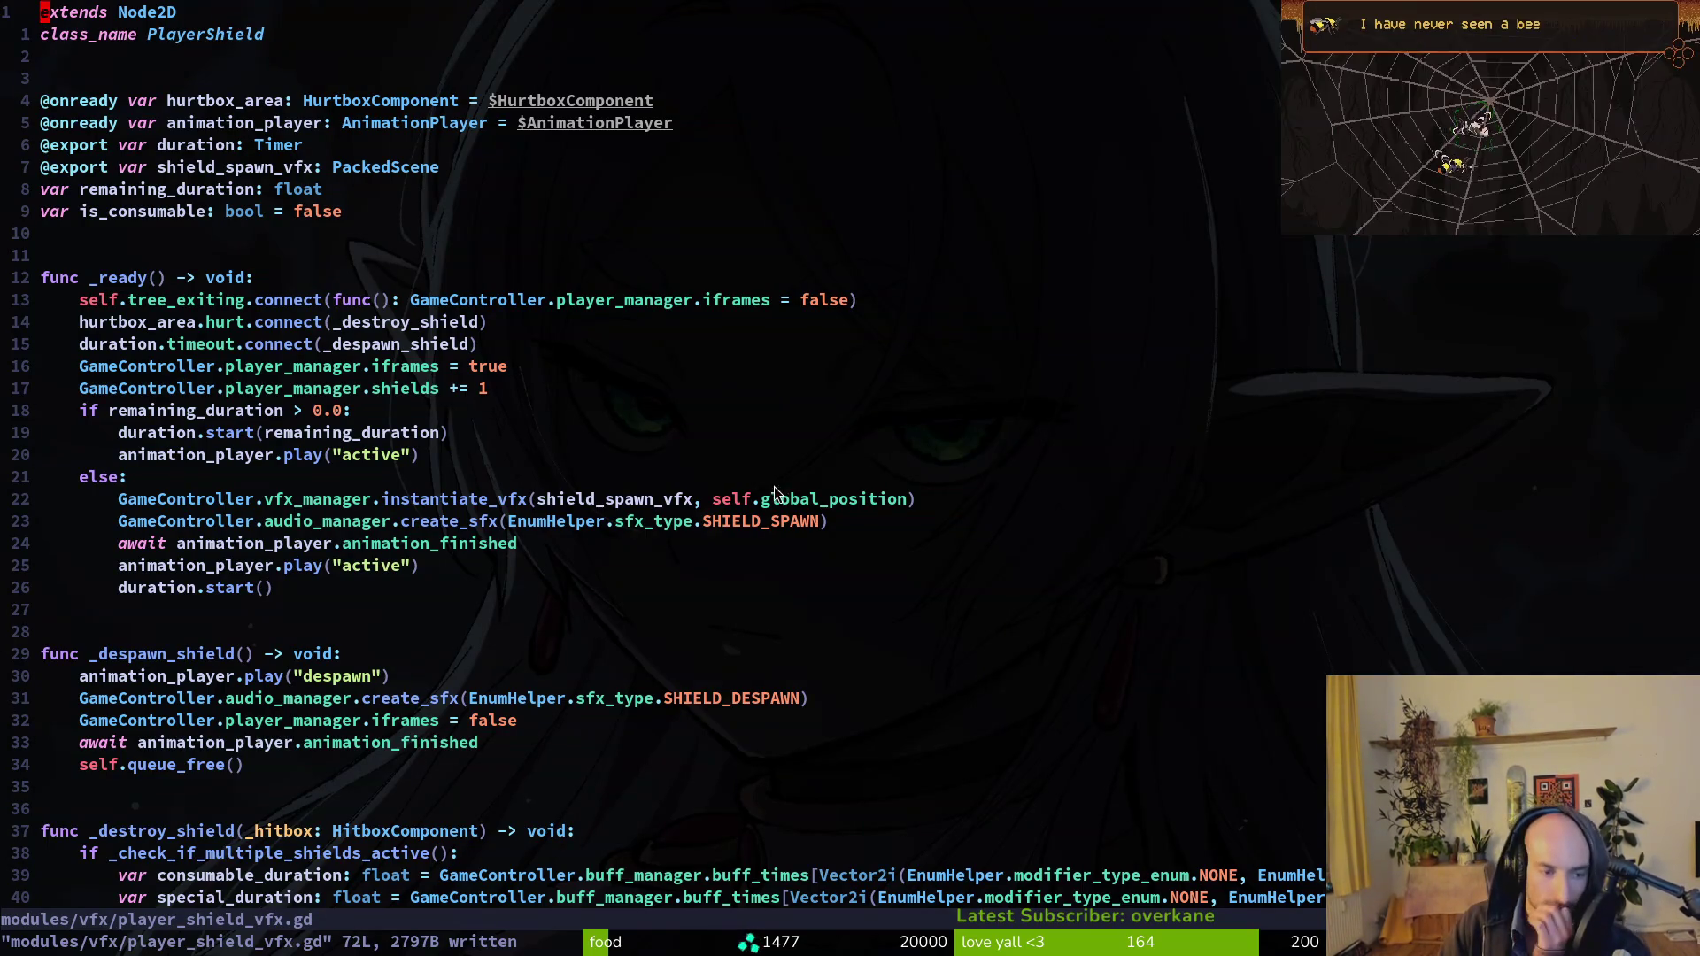
Scroll through the saved script to just below _despawn_shield, then go back to the Godot editor.
{"action": "scroll", "coordinate": [430, 650], "scroll_direction": "down", "scroll_amount": 2}
{"action": "scroll", "coordinate": [421, 655], "scroll_direction": "down", "scroll_amount": 2}
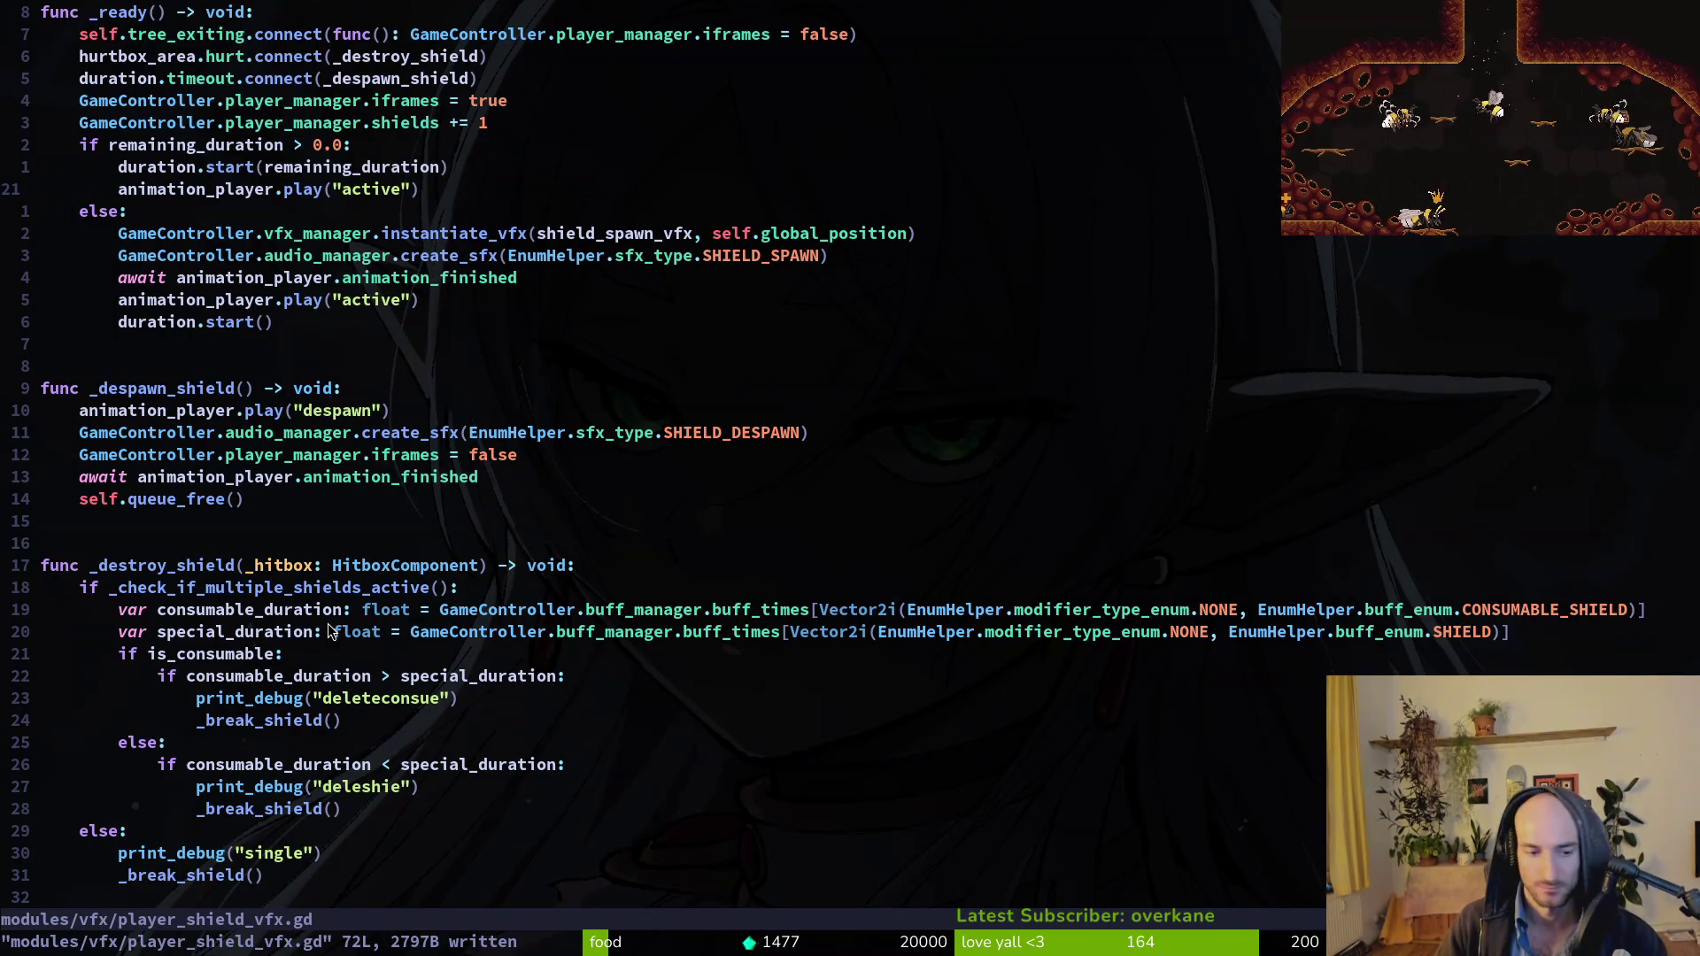
{"action": "key", "text": "j"}
{"action": "key", "text": "j"}
{"action": "left_click", "coordinate": [44, 521]}
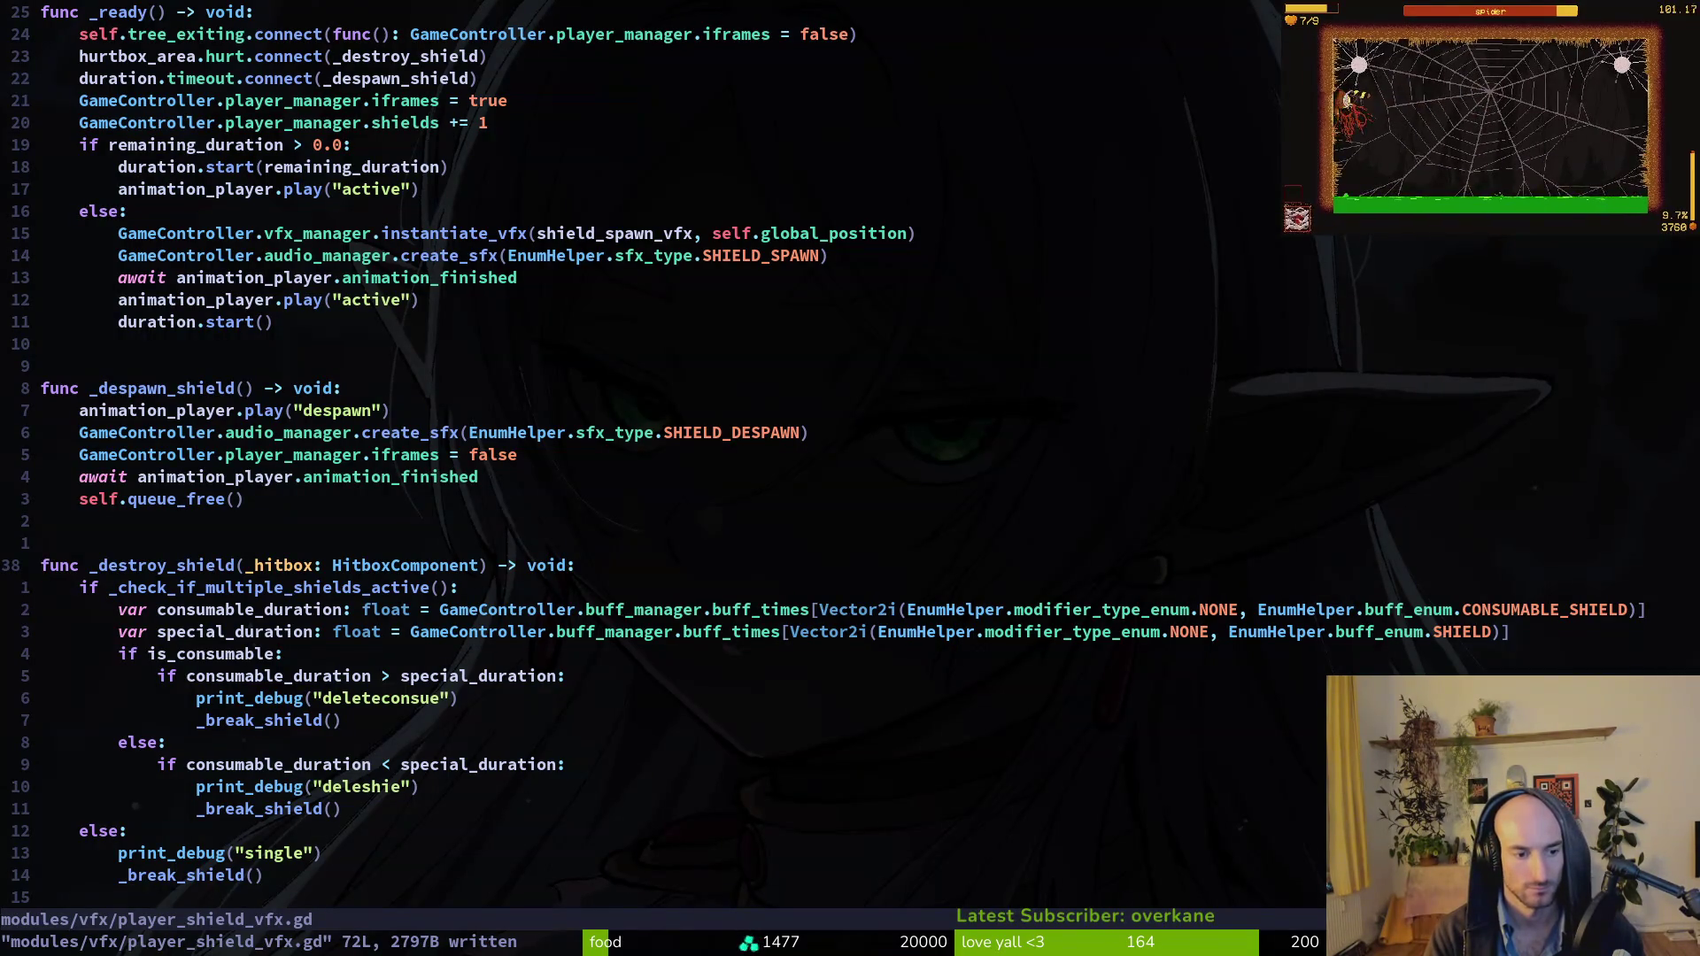
{"action": "key", "text": "alt+Tab"}
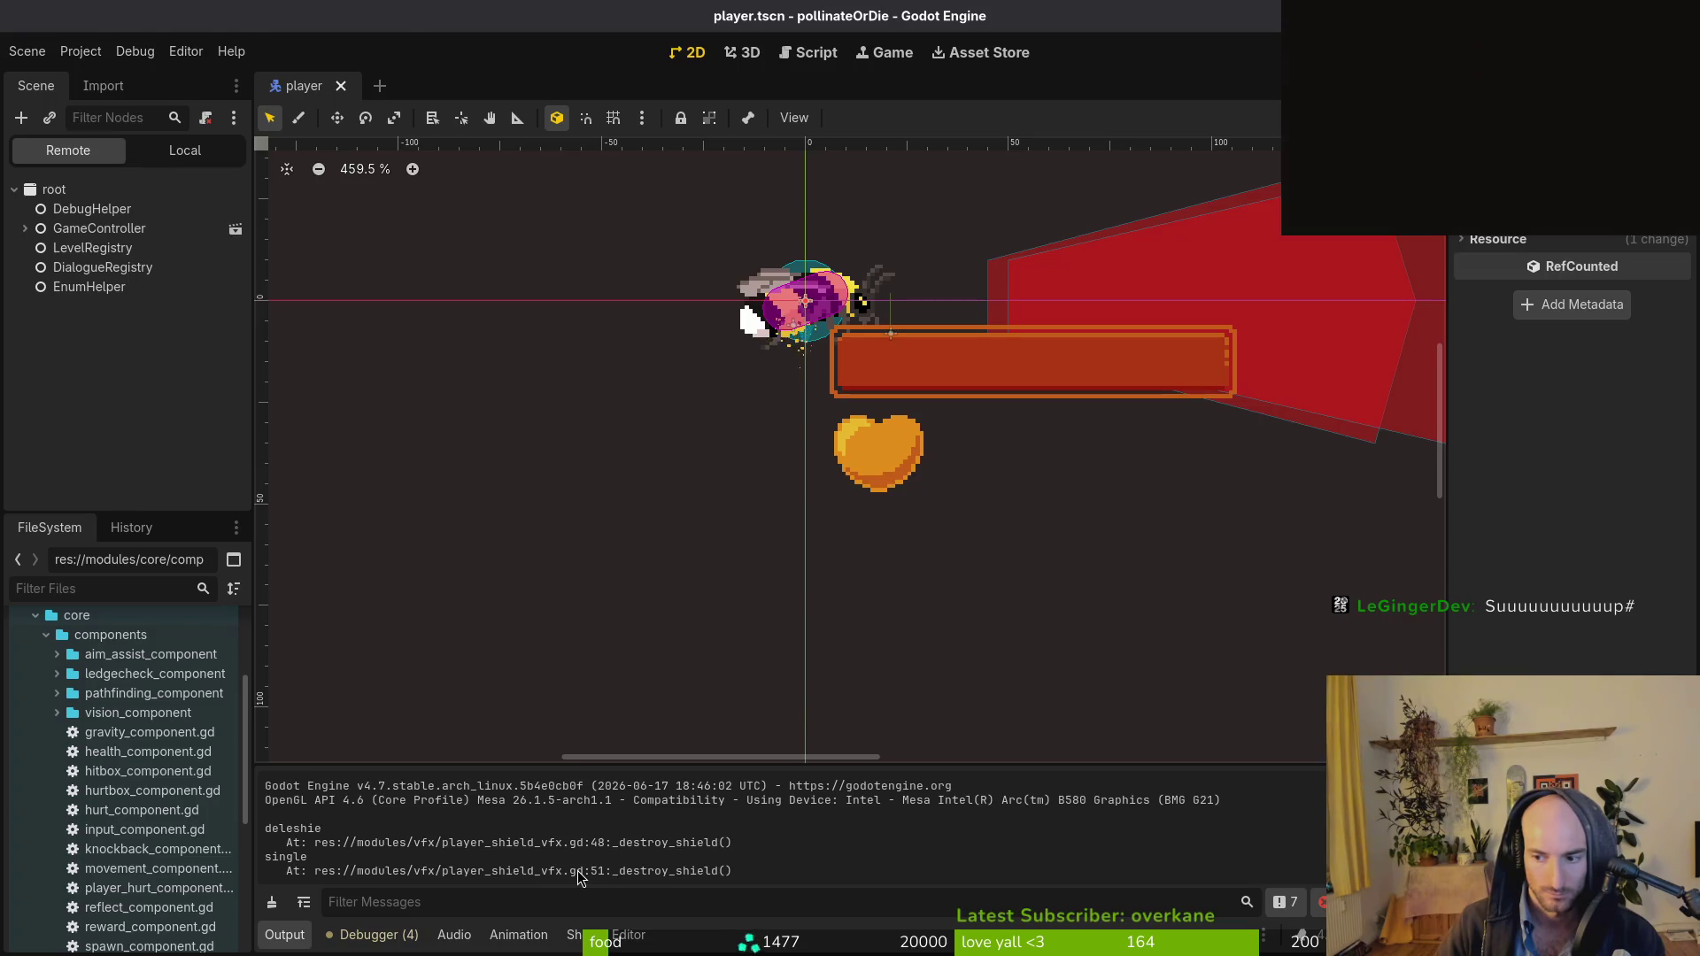
Yank the whole of player_shield_vfx.gd with gg, V, G, y, then refocus the script.
{"action": "key", "text": "alt+Tab"}
{"action": "key", "text": "g"}
{"action": "key", "text": "g"}
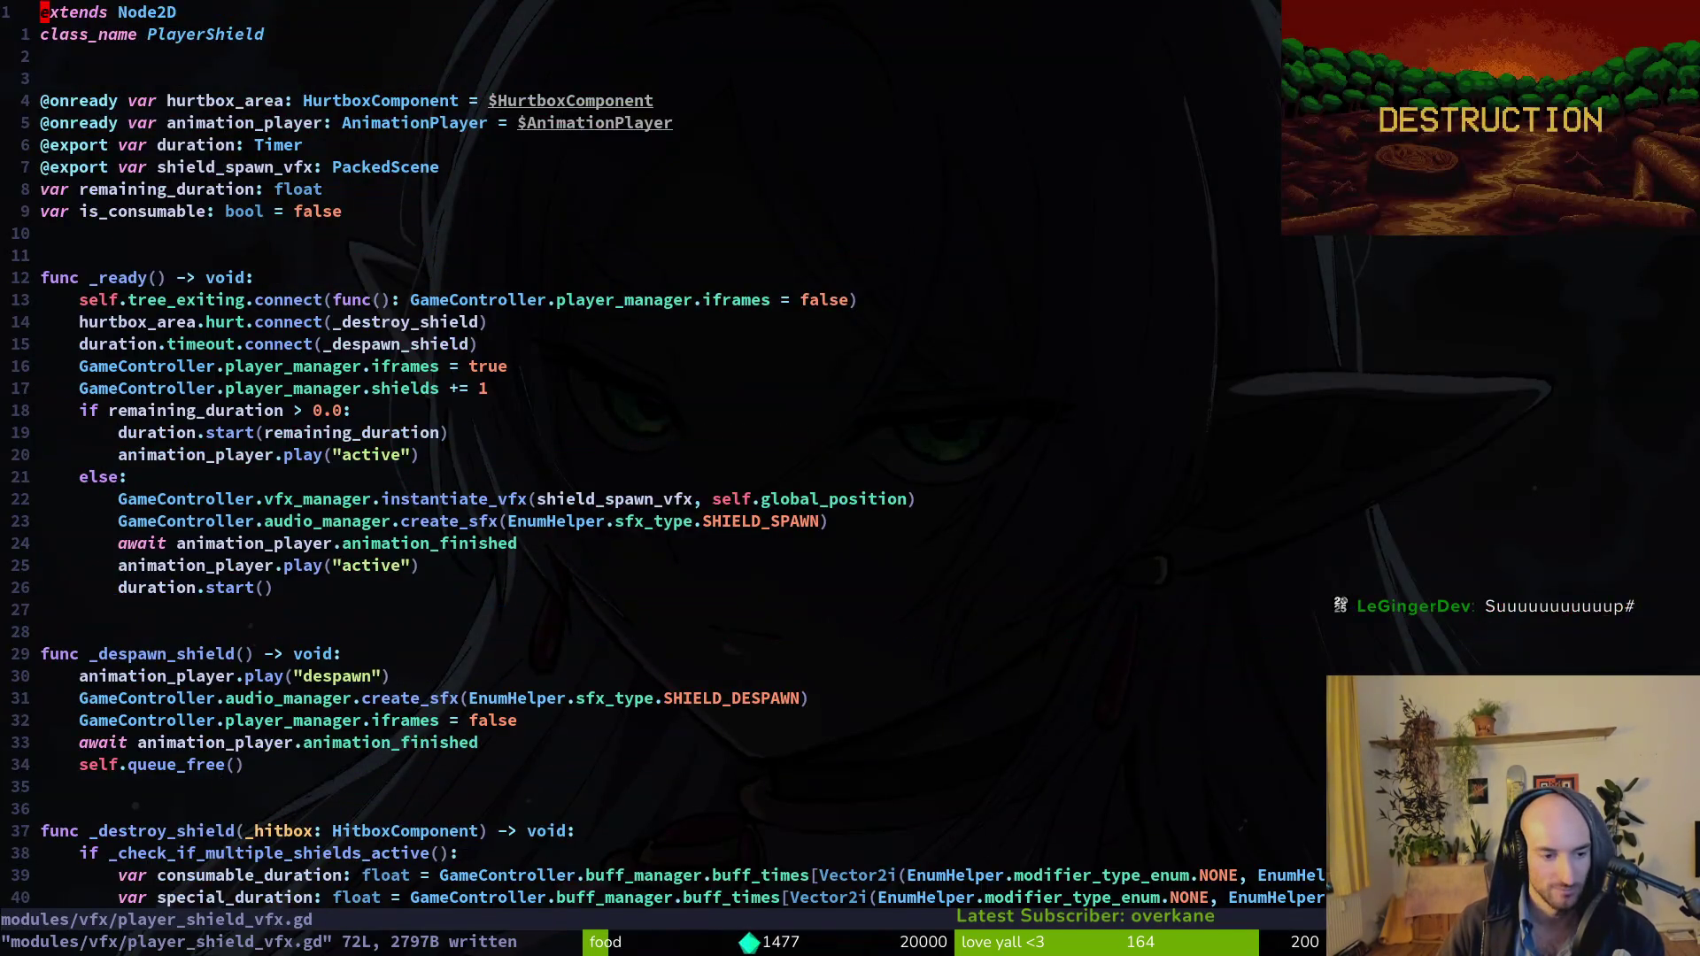
{"action": "key", "text": "shift+v"}
{"action": "key", "text": "shift+g"}
{"action": "key", "text": "y"}
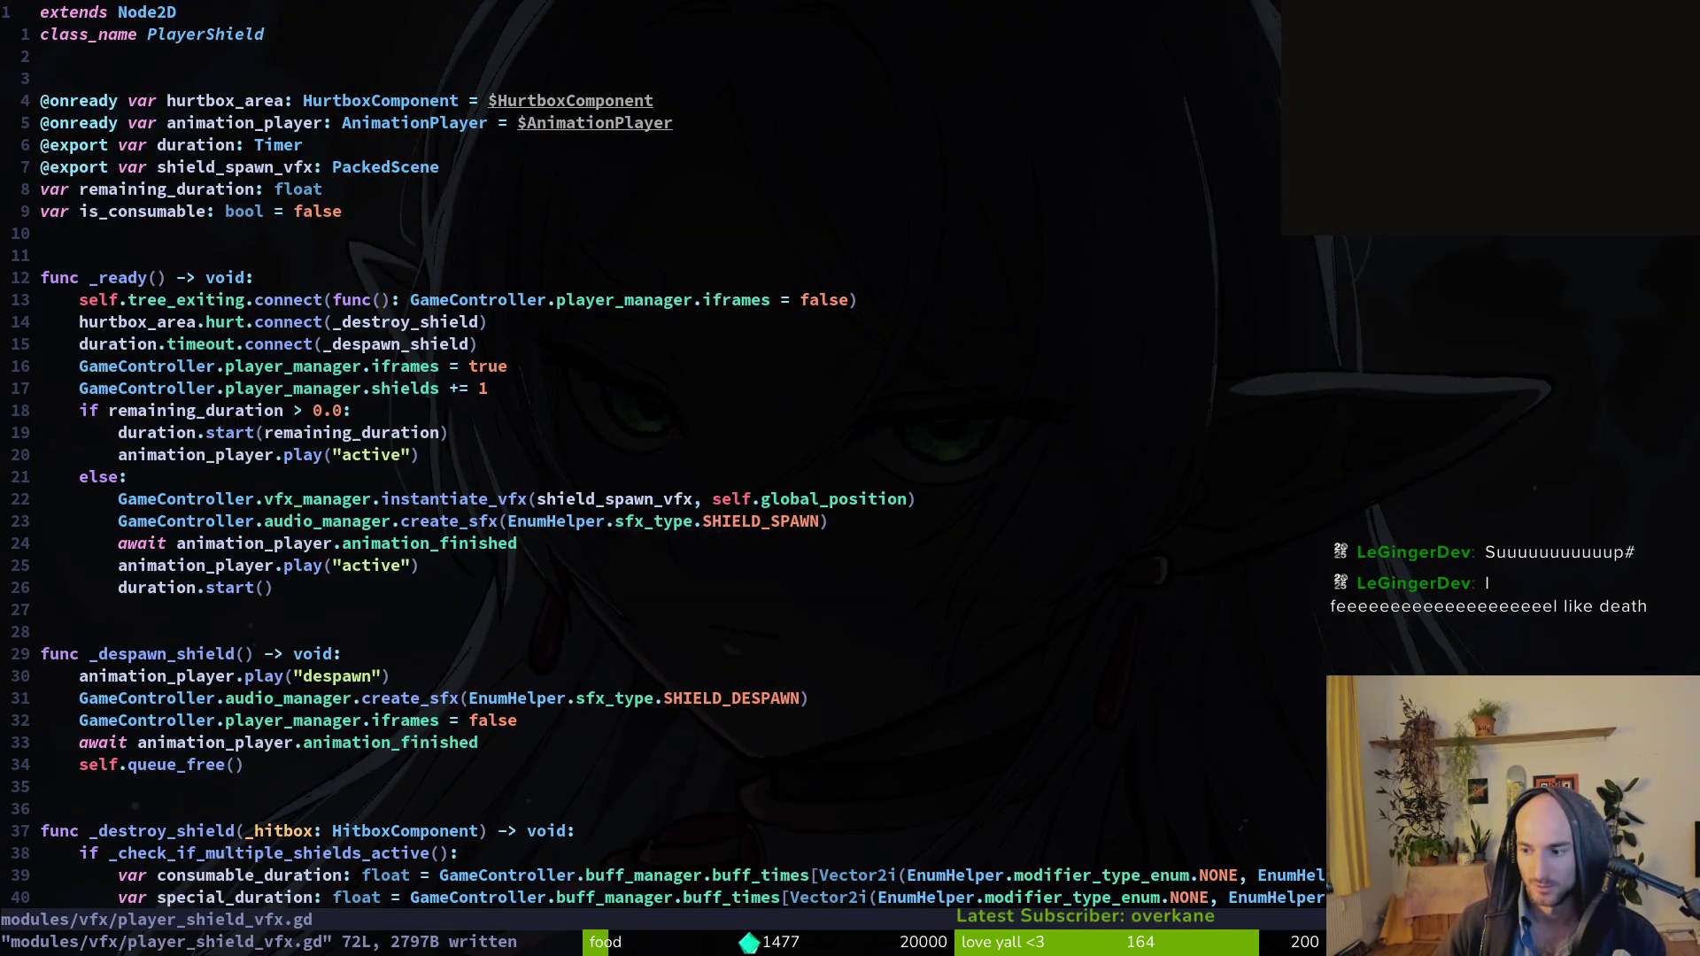
{"action": "key", "text": "alt+Tab"}
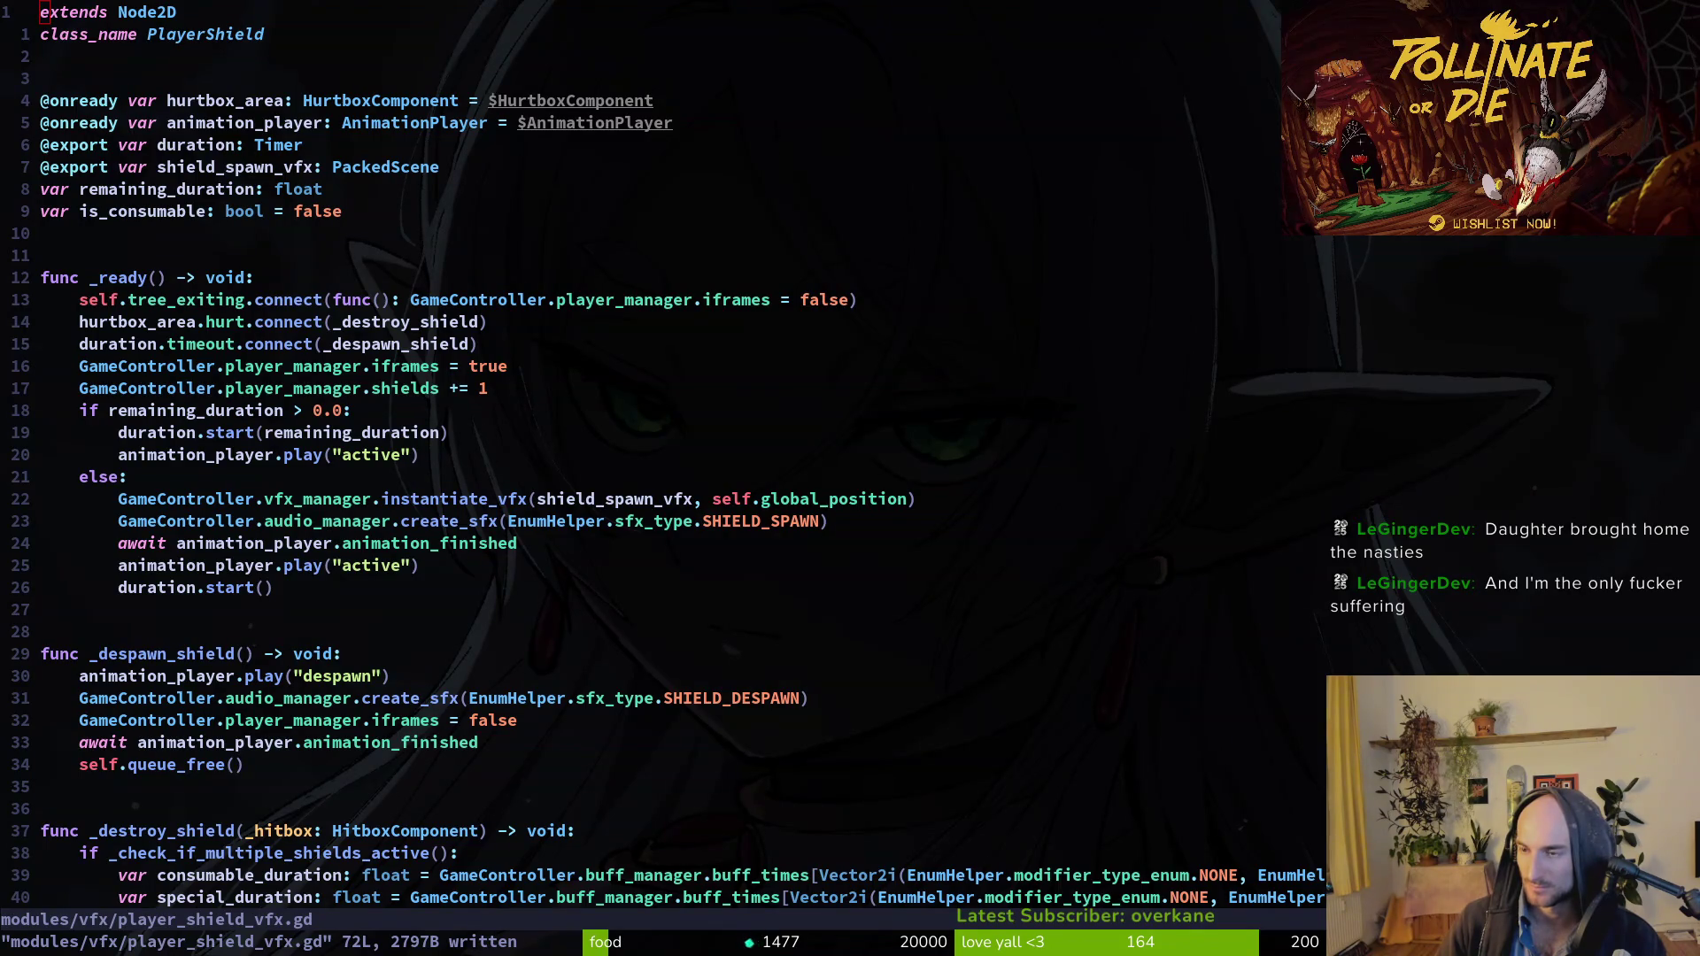
{"action": "left_click", "coordinate": [795, 521]}
Write player_shield_vfx.gd, scroll down to _break_shield, then switch back to Godot.
{"action": "type", "text": ":write"}
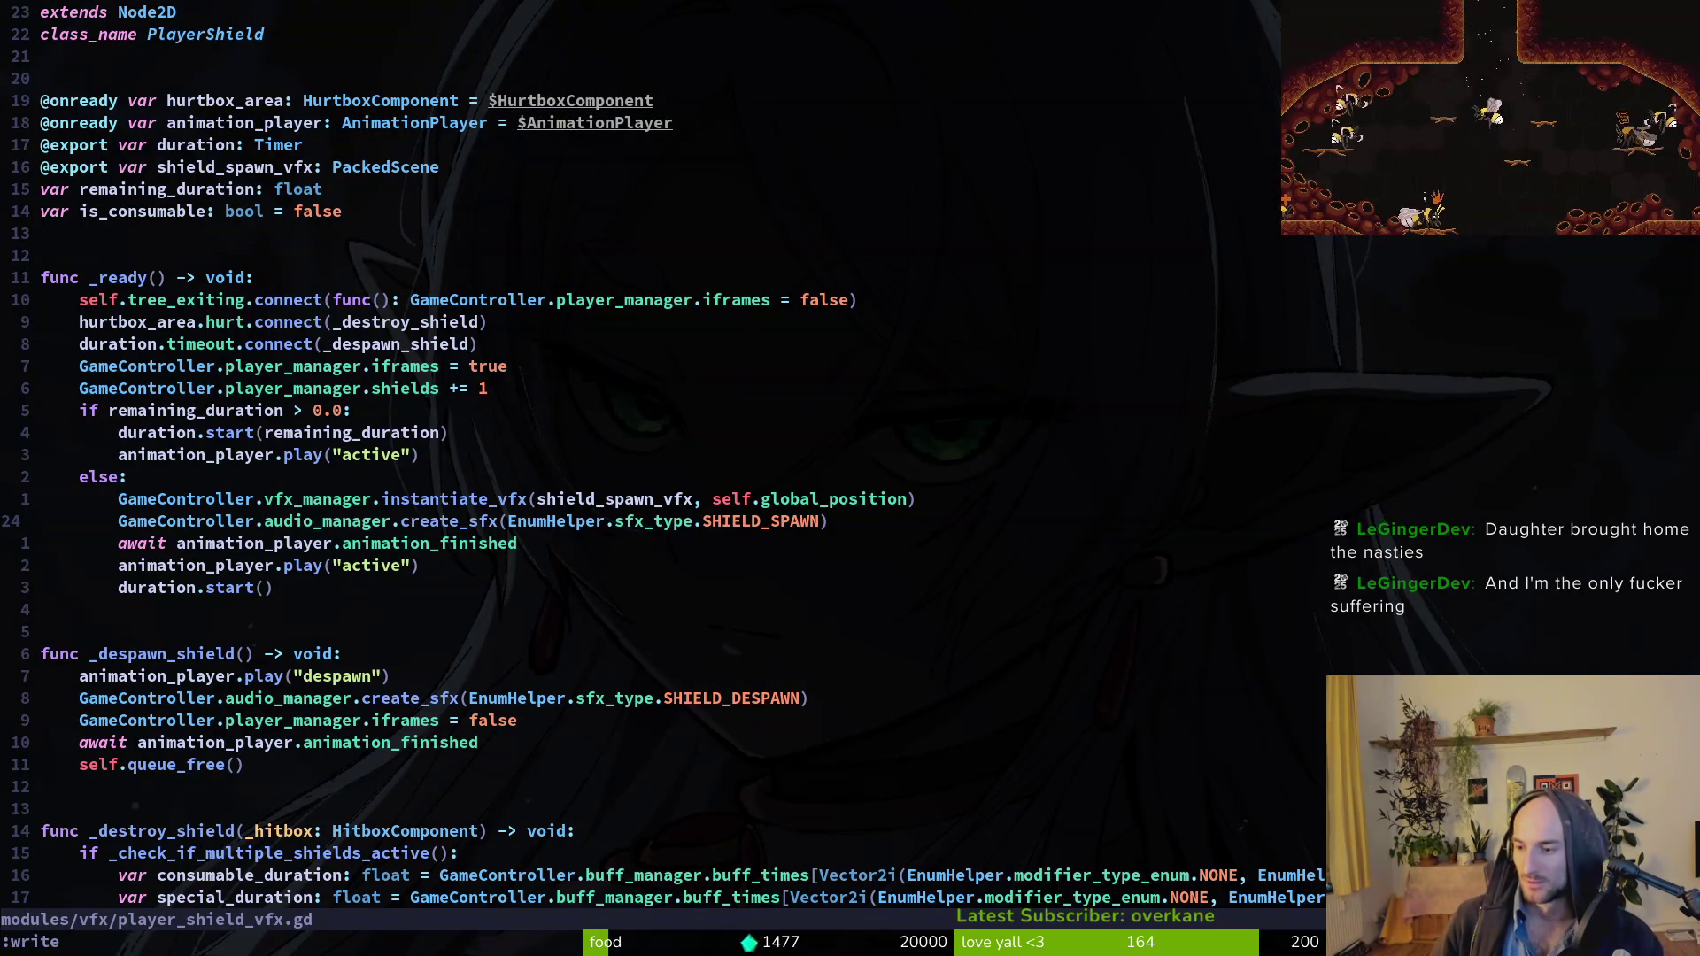
{"action": "key", "text": "ctrl+s"}
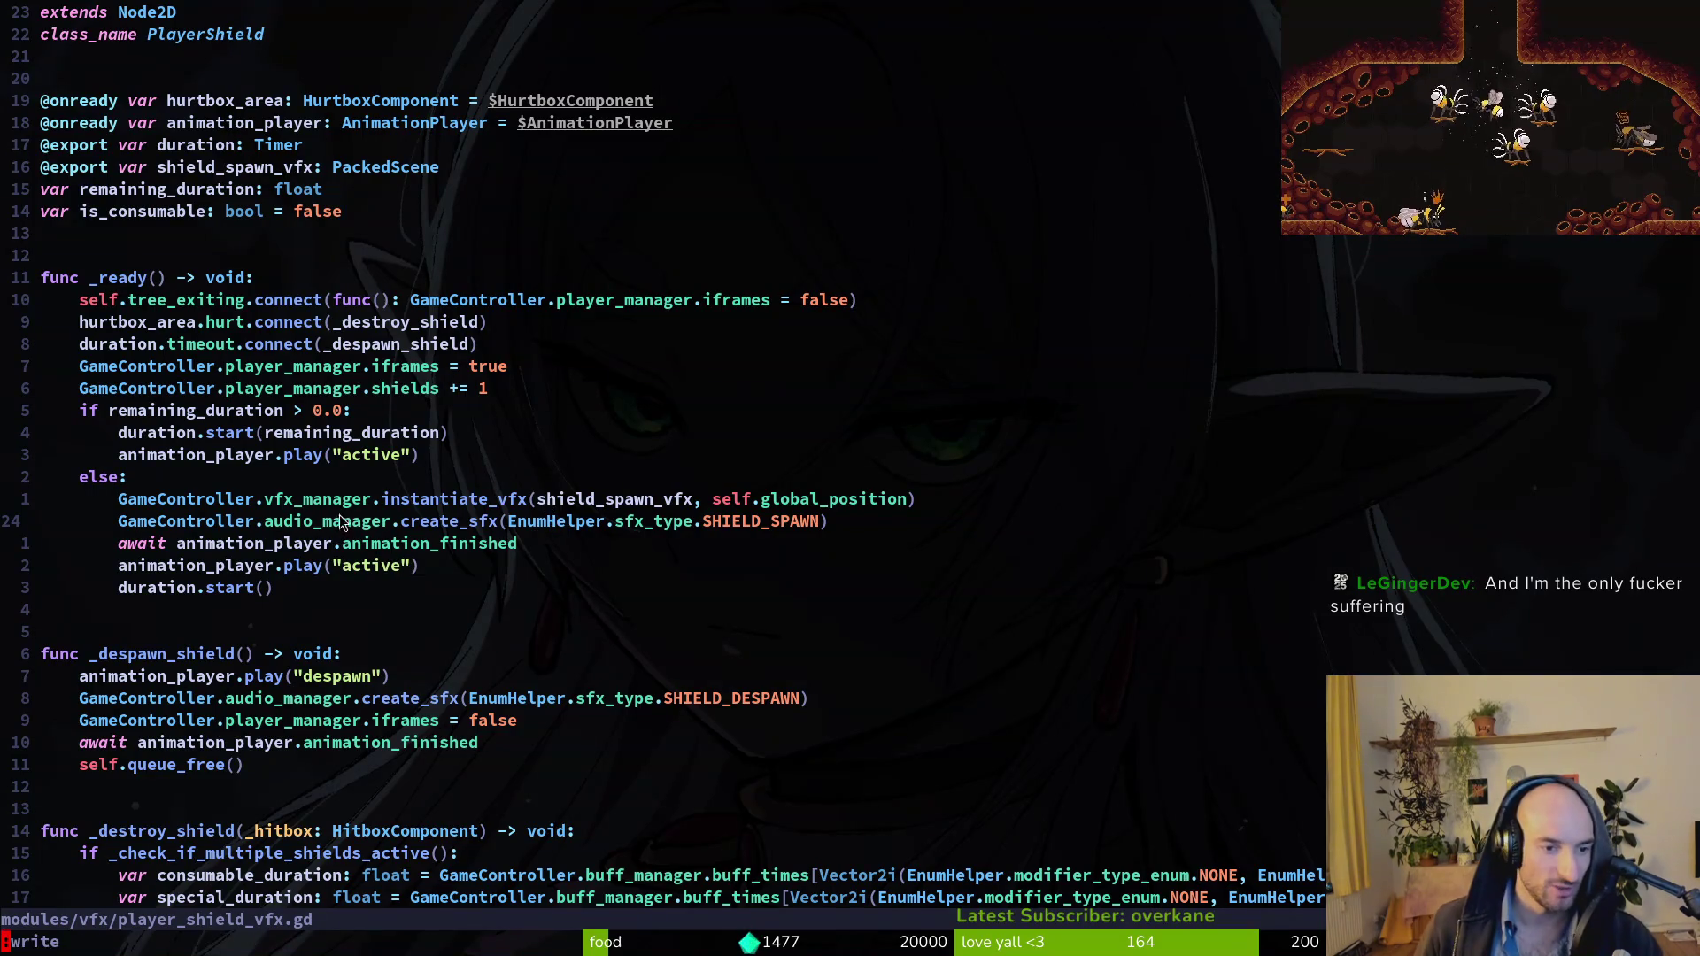
{"action": "scroll", "coordinate": [445, 568], "scroll_direction": "down", "scroll_amount": 4}
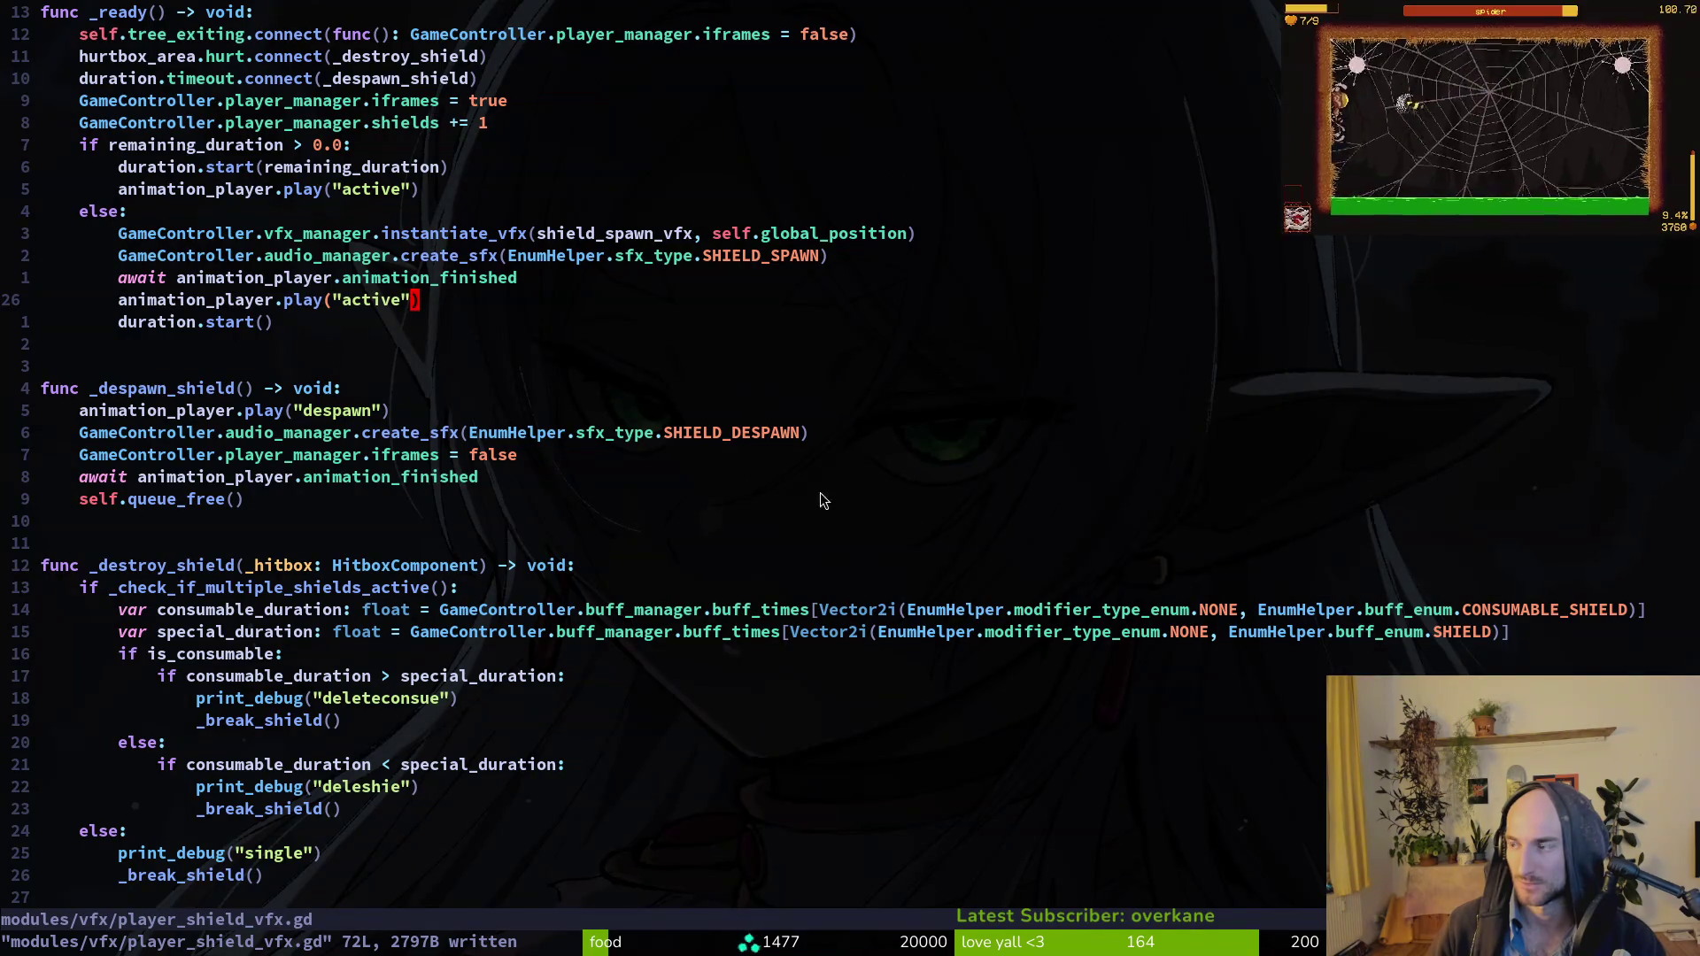
{"action": "scroll", "coordinate": [438, 685], "scroll_direction": "down", "scroll_amount": 4}
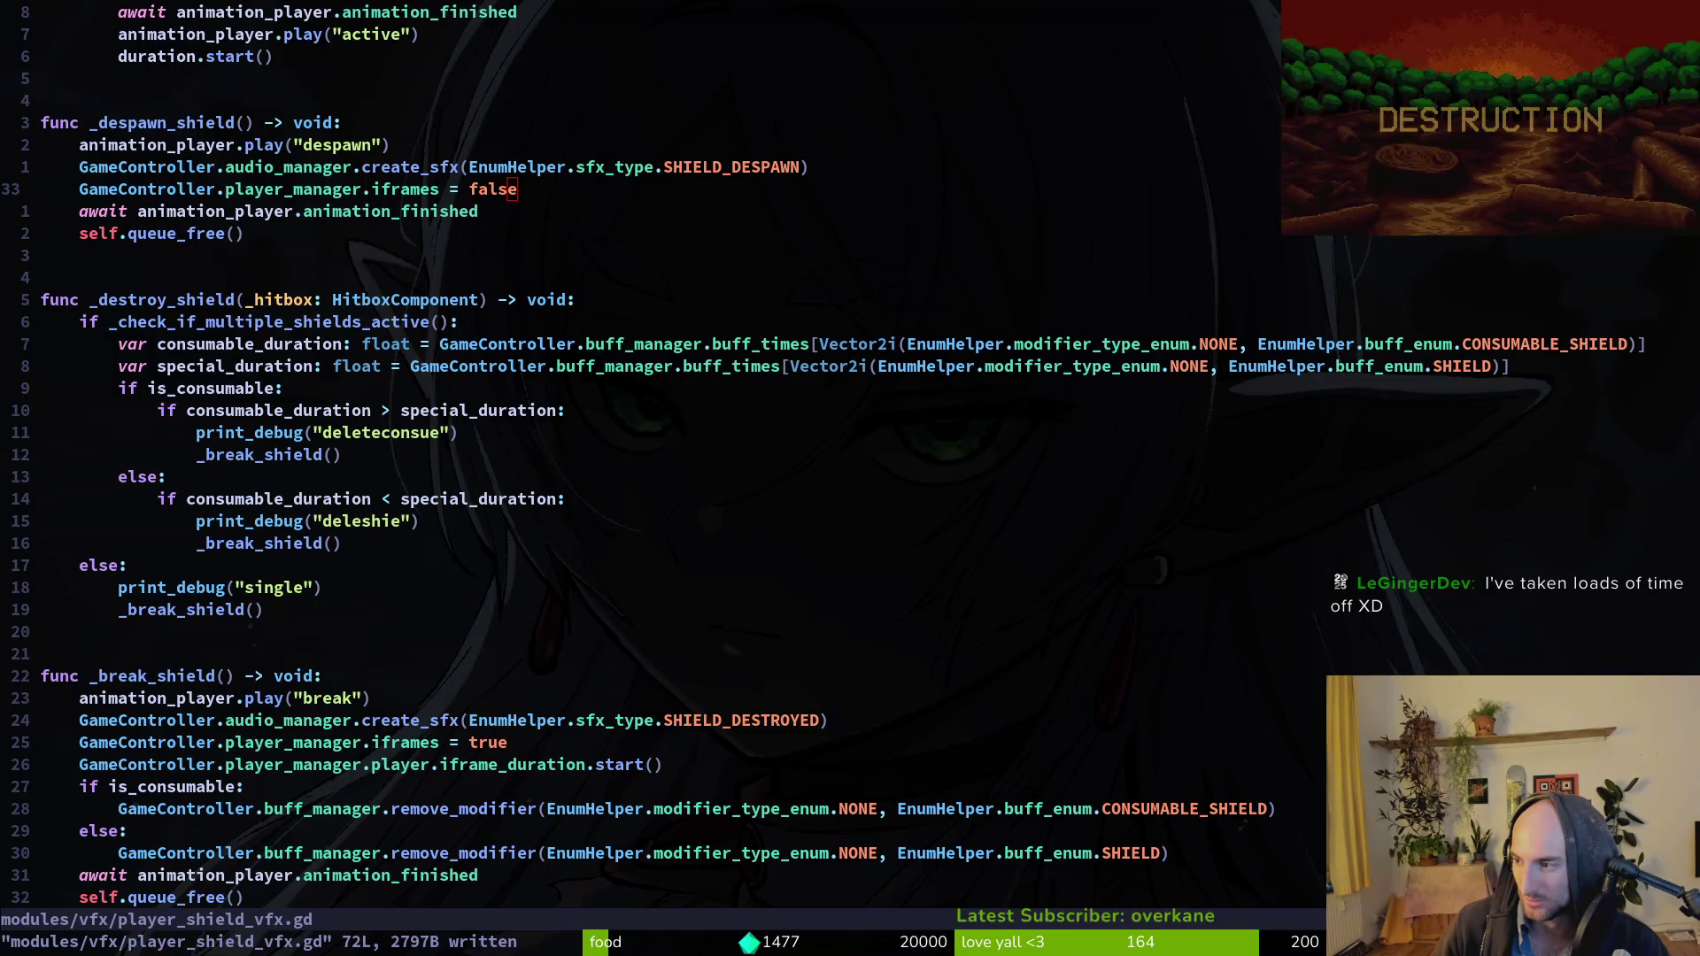
{"action": "key", "text": "alt+Tab"}
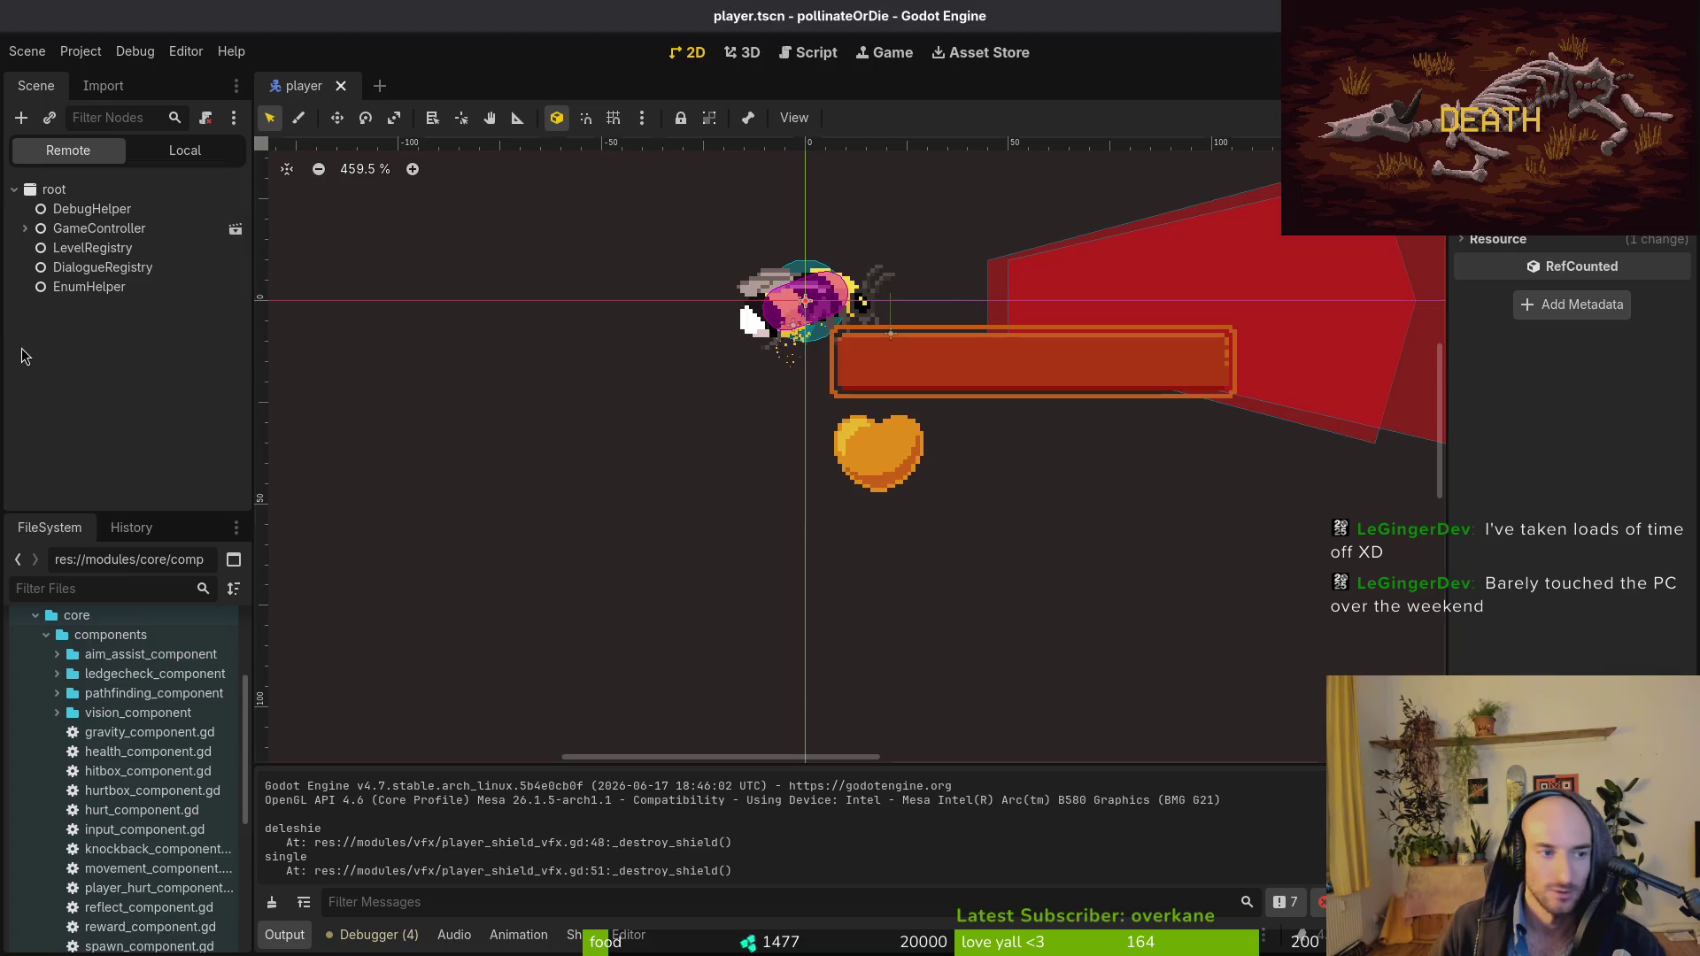
In the player's local scene tree, inspect the iframeDuration timer (0.79 wait, one shot).
{"action": "left_click", "coordinate": [185, 150]}
{"action": "scroll", "coordinate": [51, 344], "scroll_direction": "up", "scroll_amount": 1}
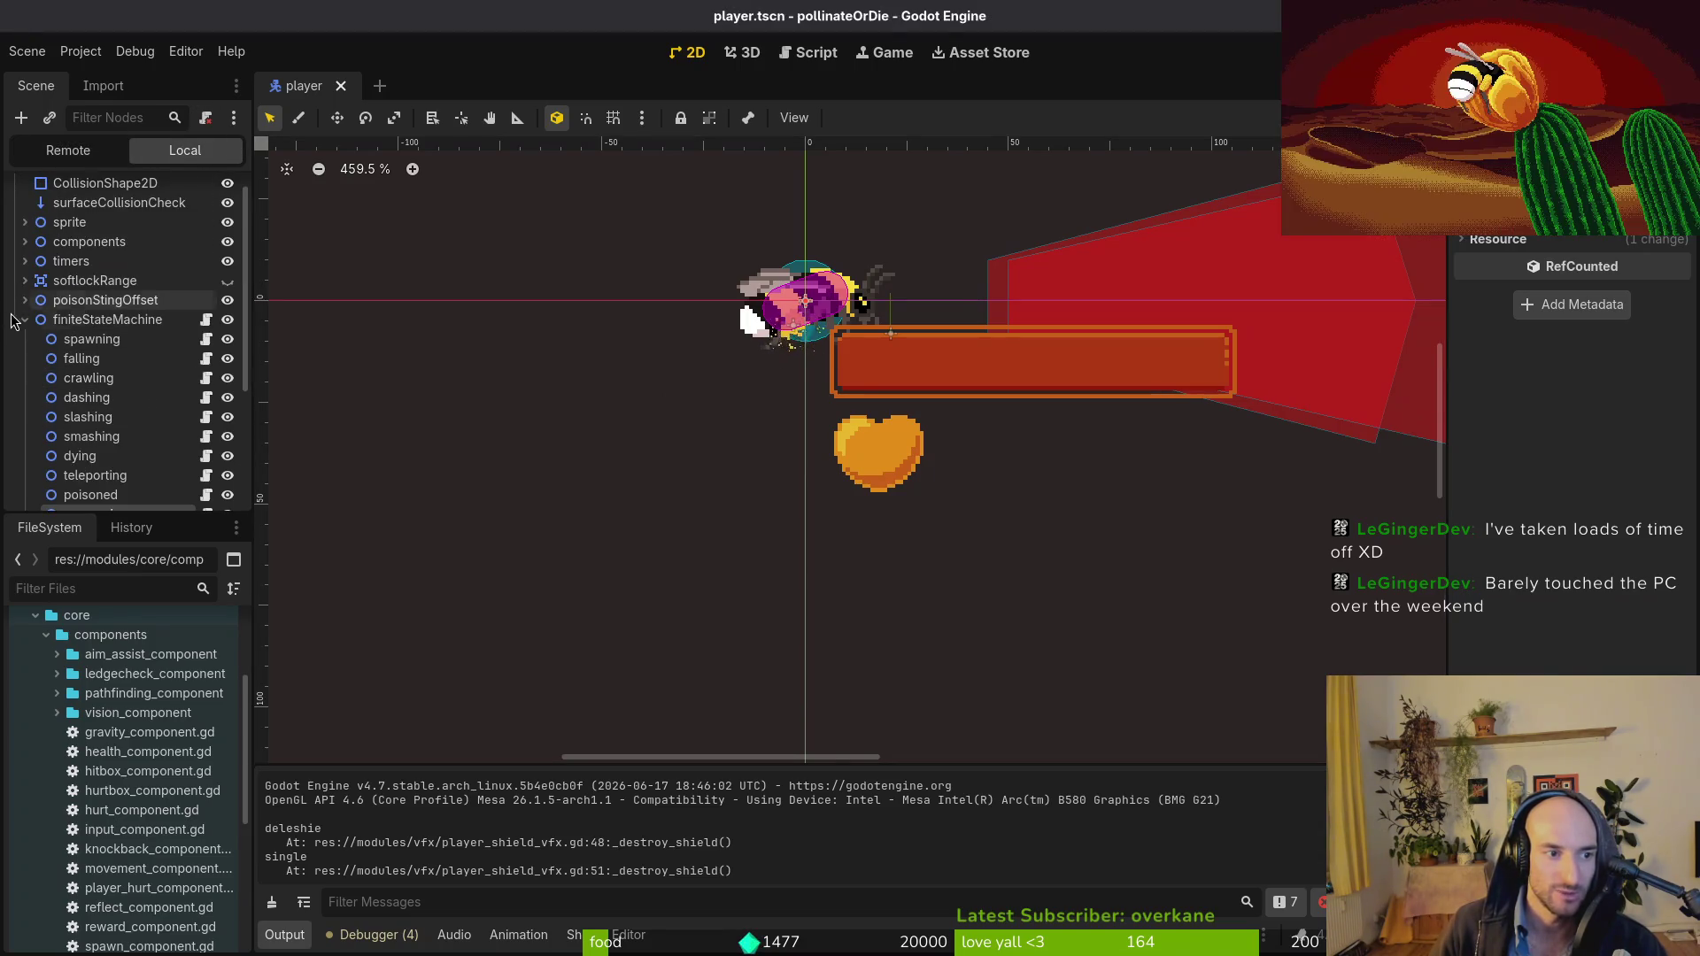
{"action": "left_click", "coordinate": [24, 319]}
{"action": "left_click", "coordinate": [25, 286]}
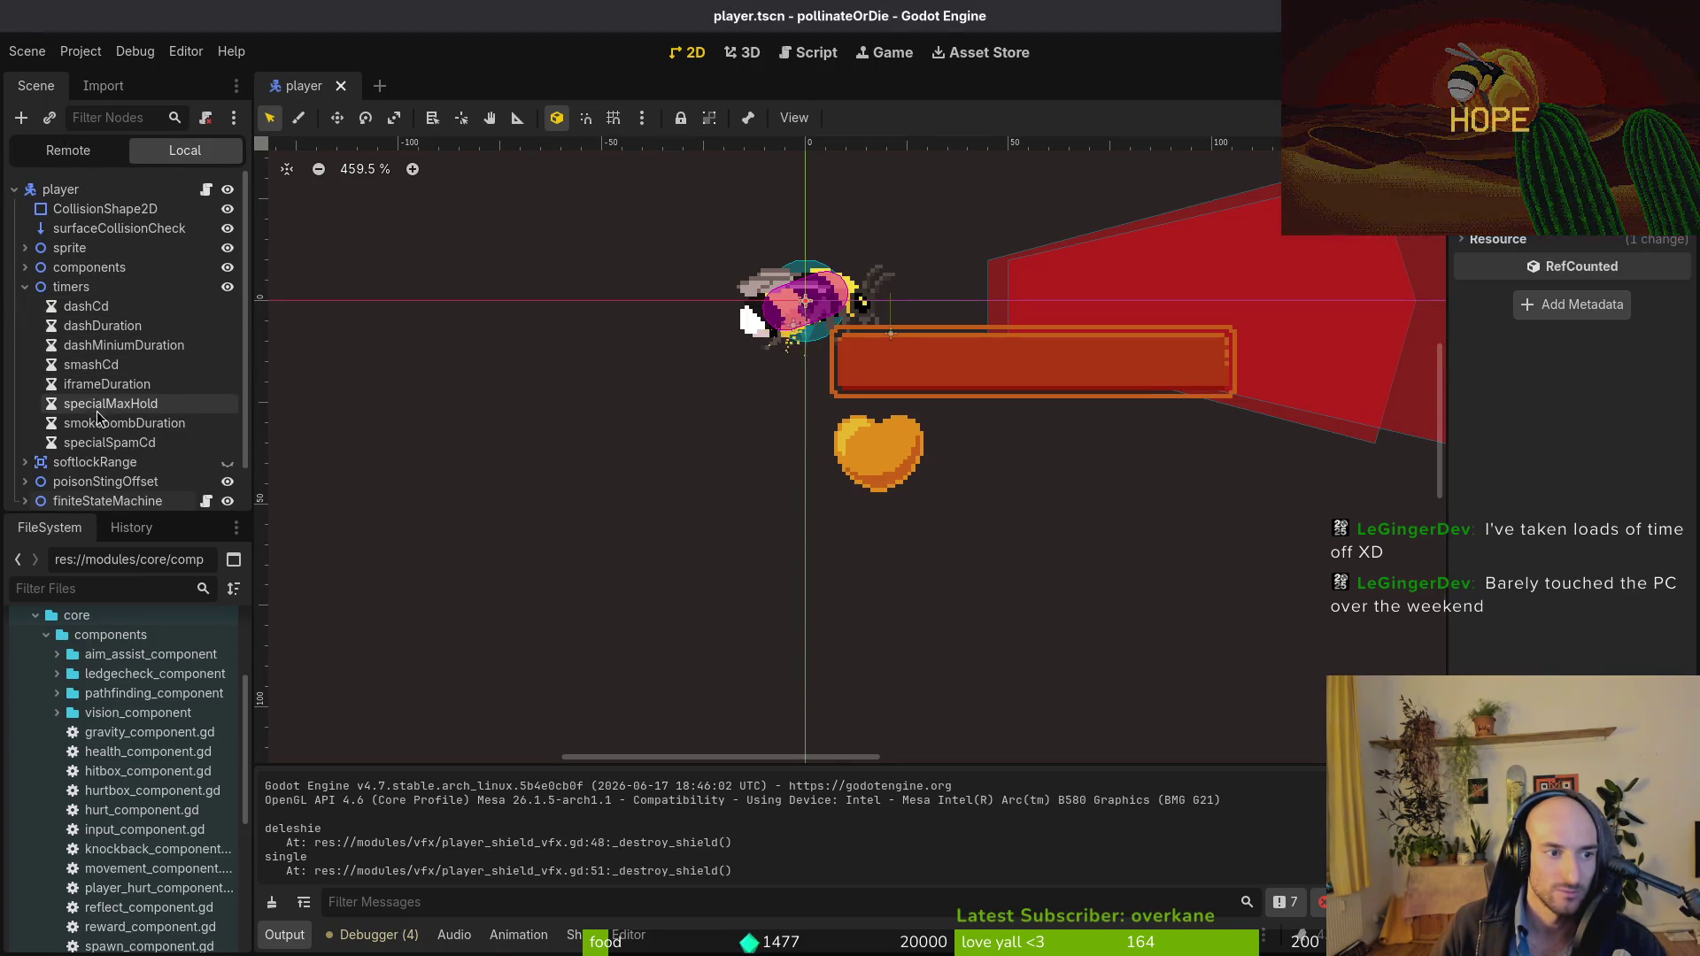
{"action": "left_click", "coordinate": [106, 383]}
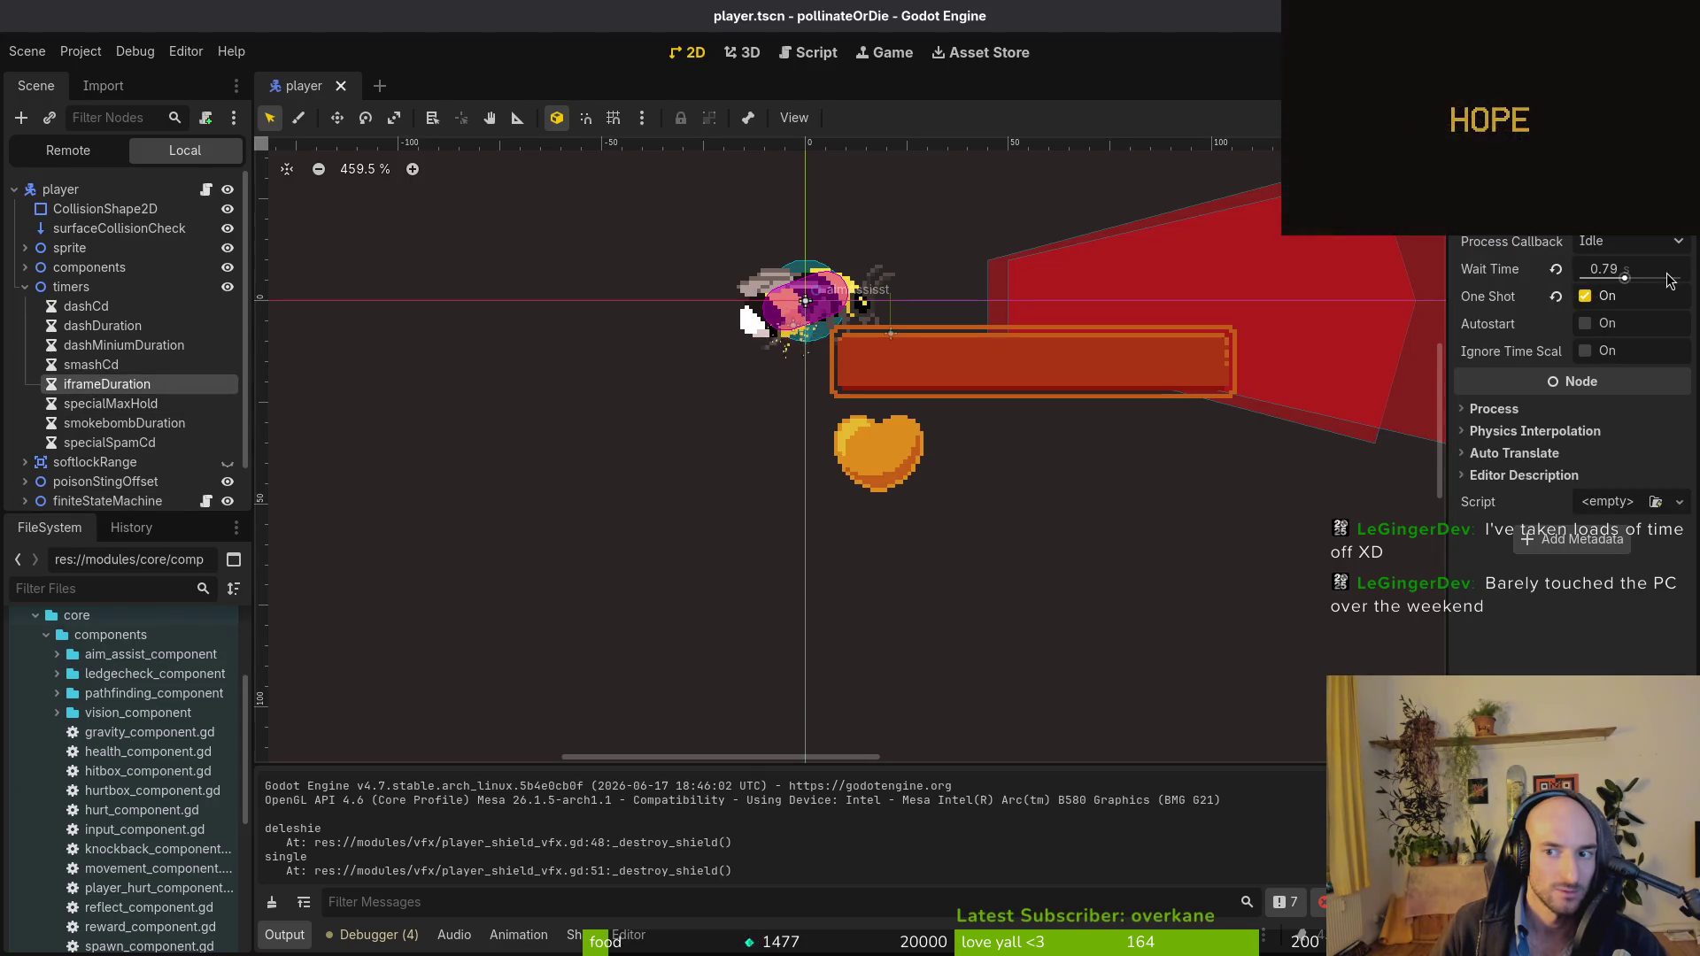
{"action": "left_click", "coordinate": [25, 286]}
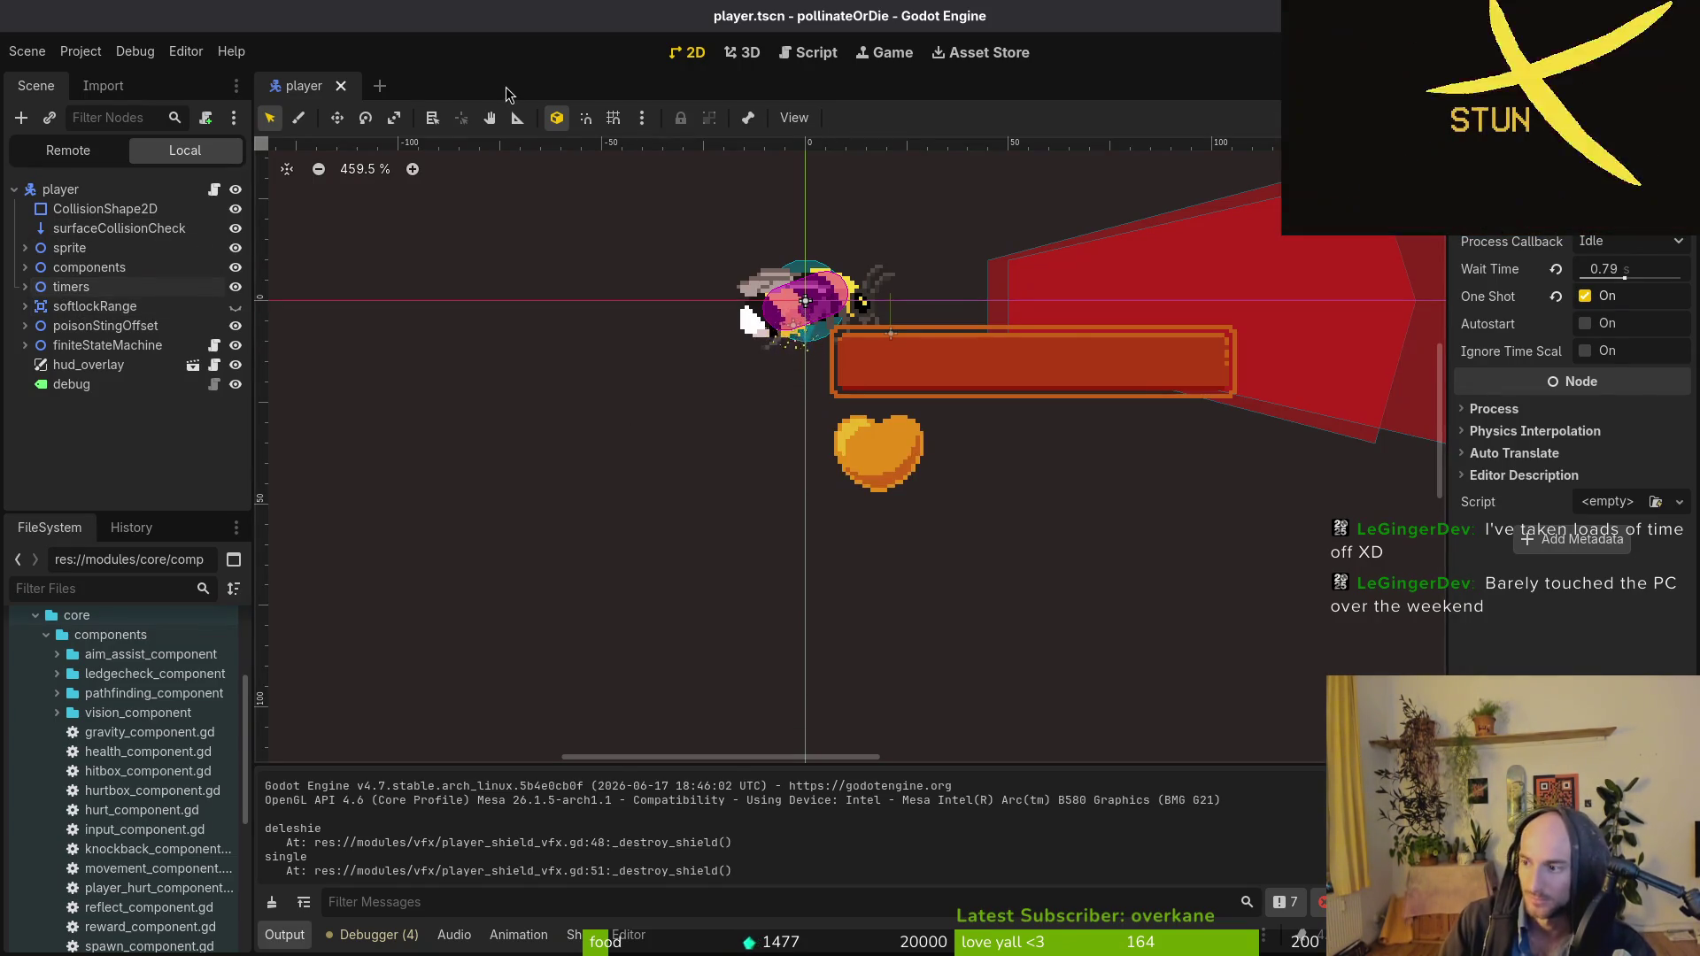
Briefly run and stop the game, then go back to the shield script in Neovim.
{"action": "key", "text": "F5"}
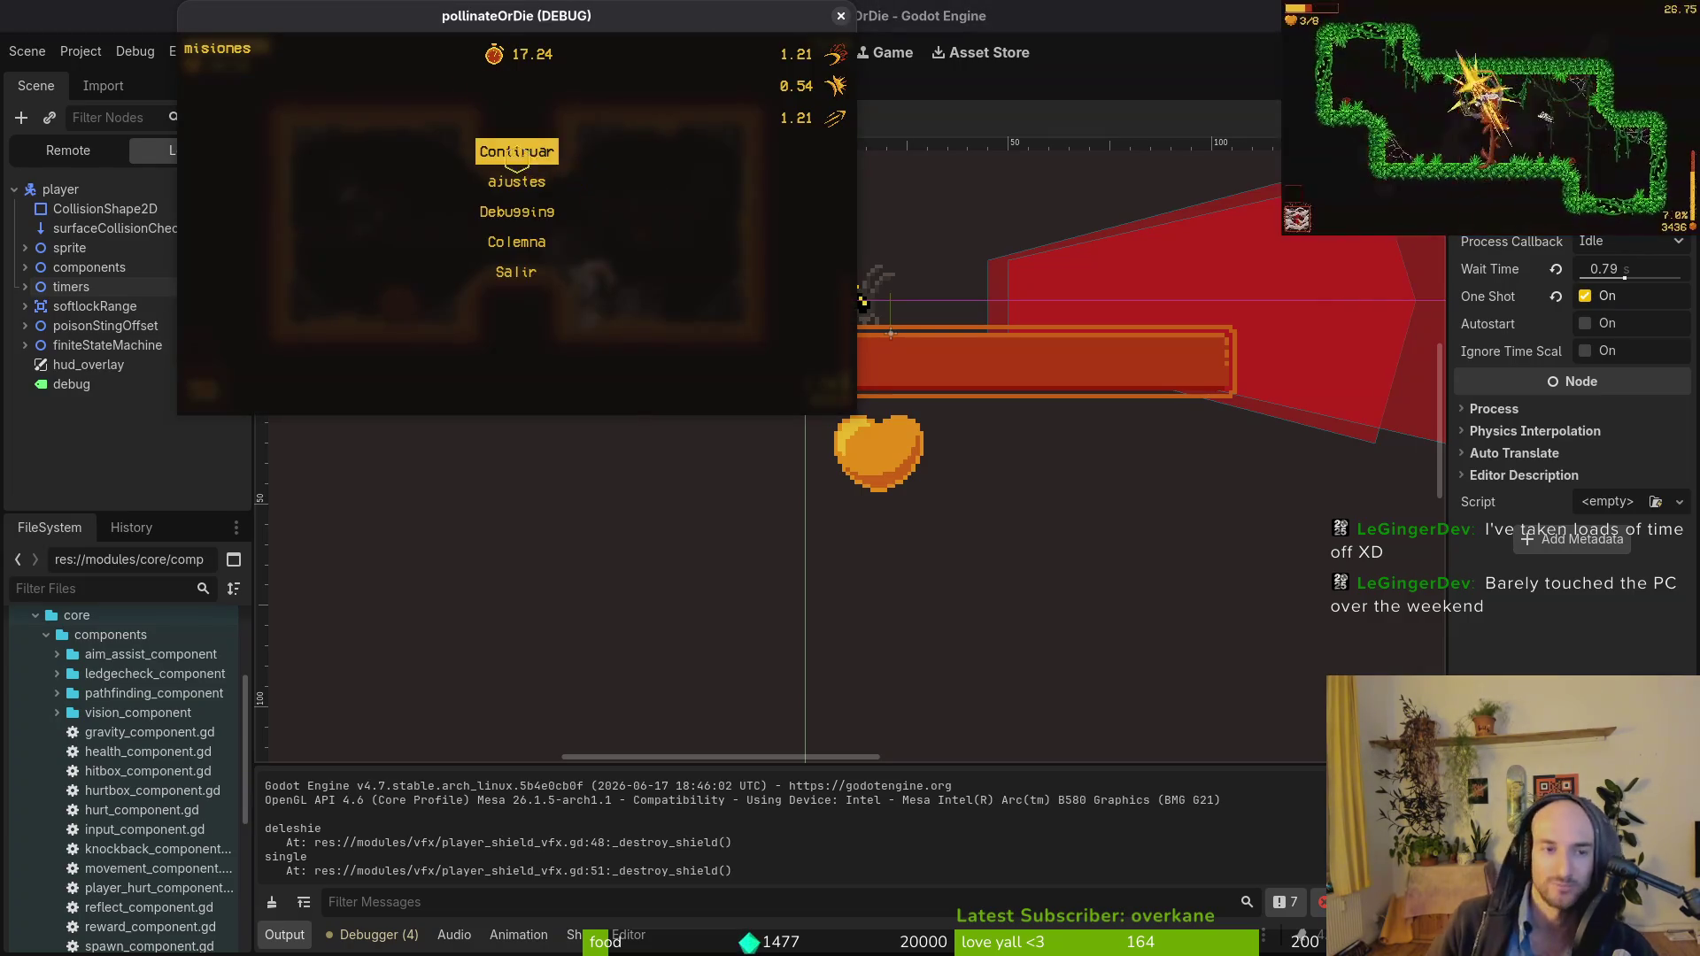
{"action": "left_click", "coordinate": [841, 17]}
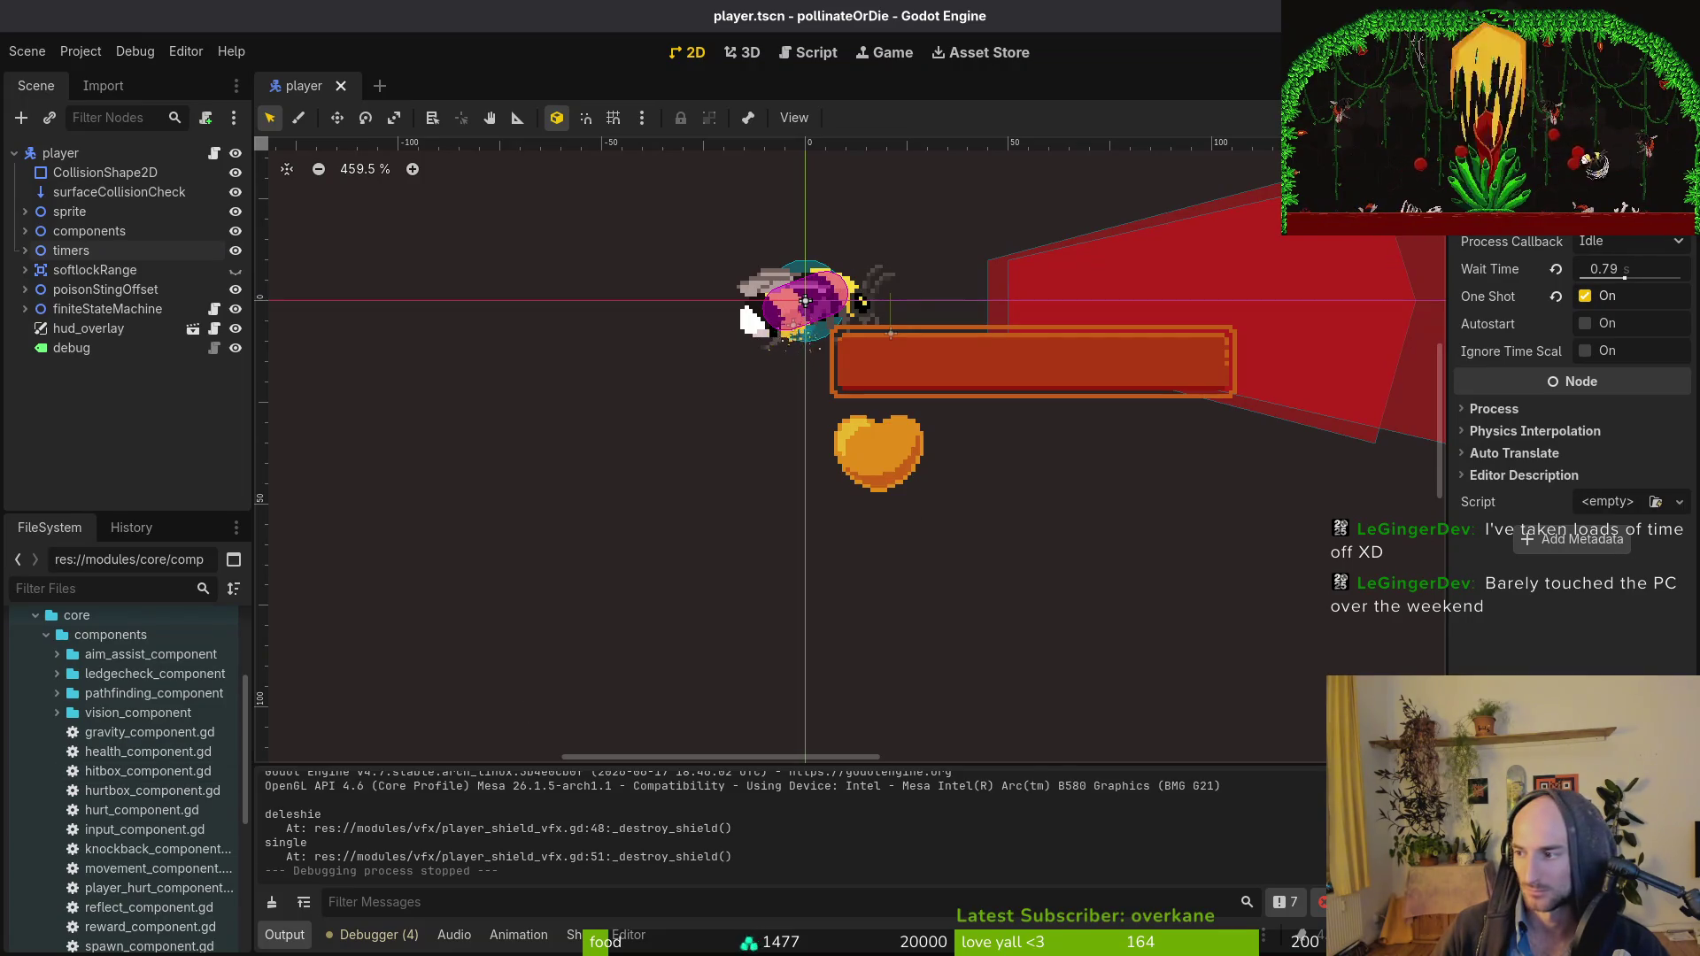
{"action": "key", "text": "alt+Tab"}
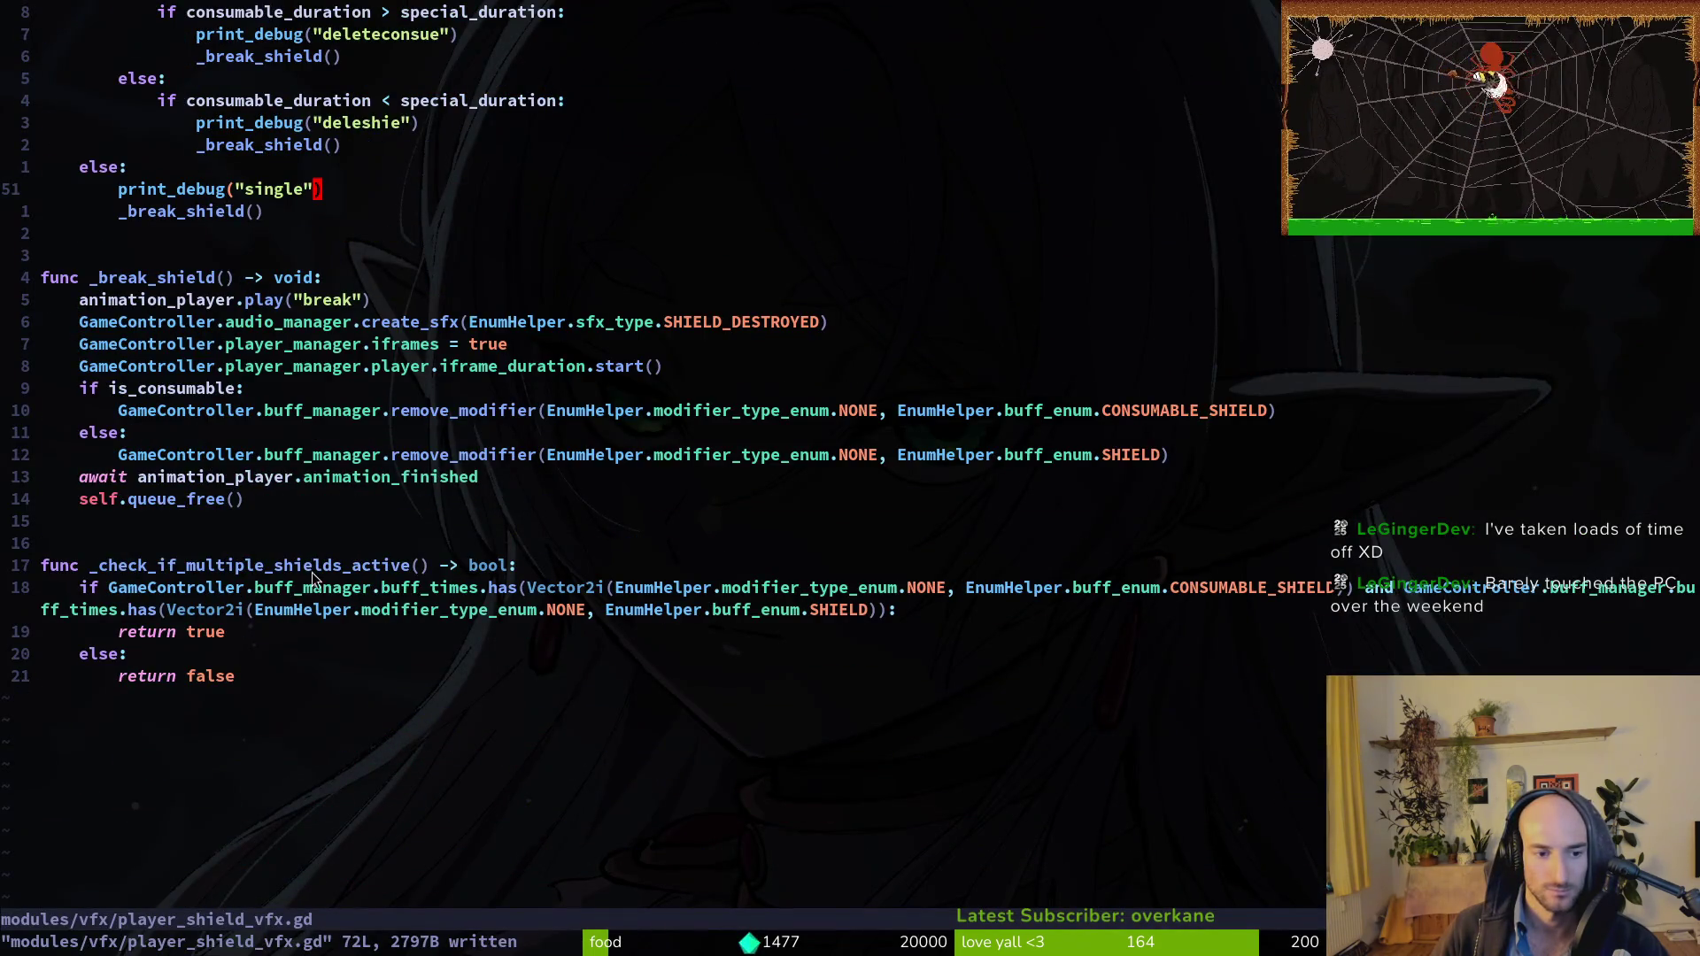
Scroll up to review _destroy_shield, then refocus the Godot editor's Scene dock.
{"action": "scroll", "coordinate": [301, 372], "scroll_direction": "up", "scroll_amount": 4}
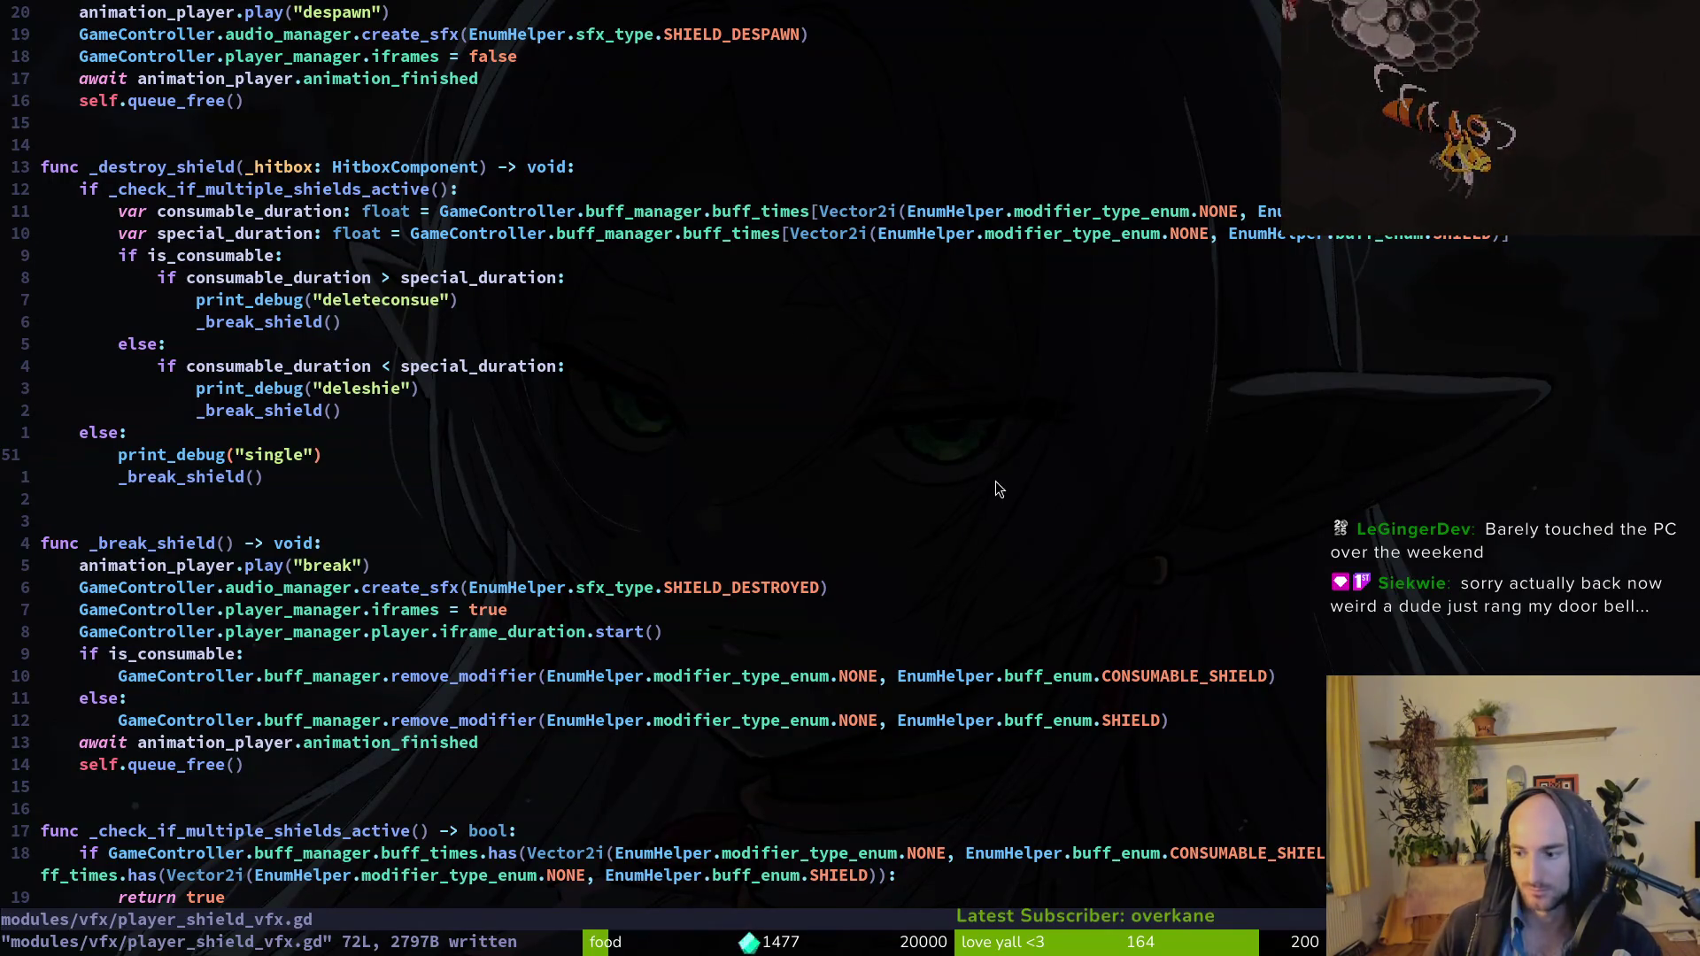
{"action": "key", "text": "alt+Tab"}
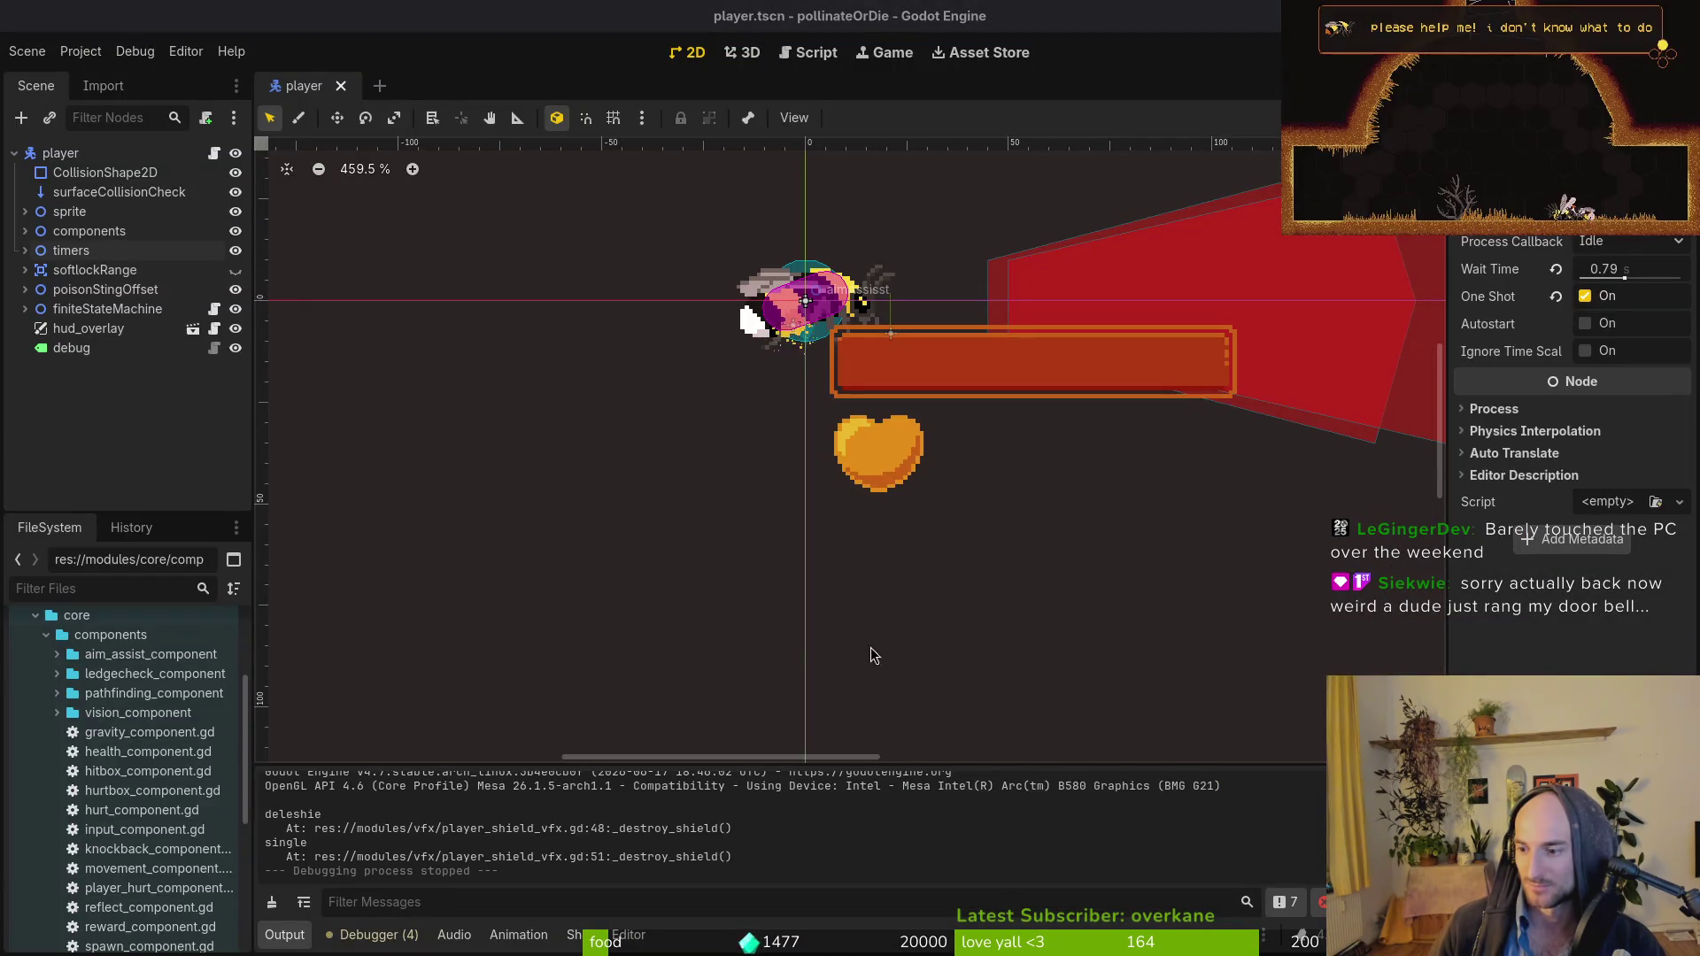
{"action": "left_click", "coordinate": [85, 396]}
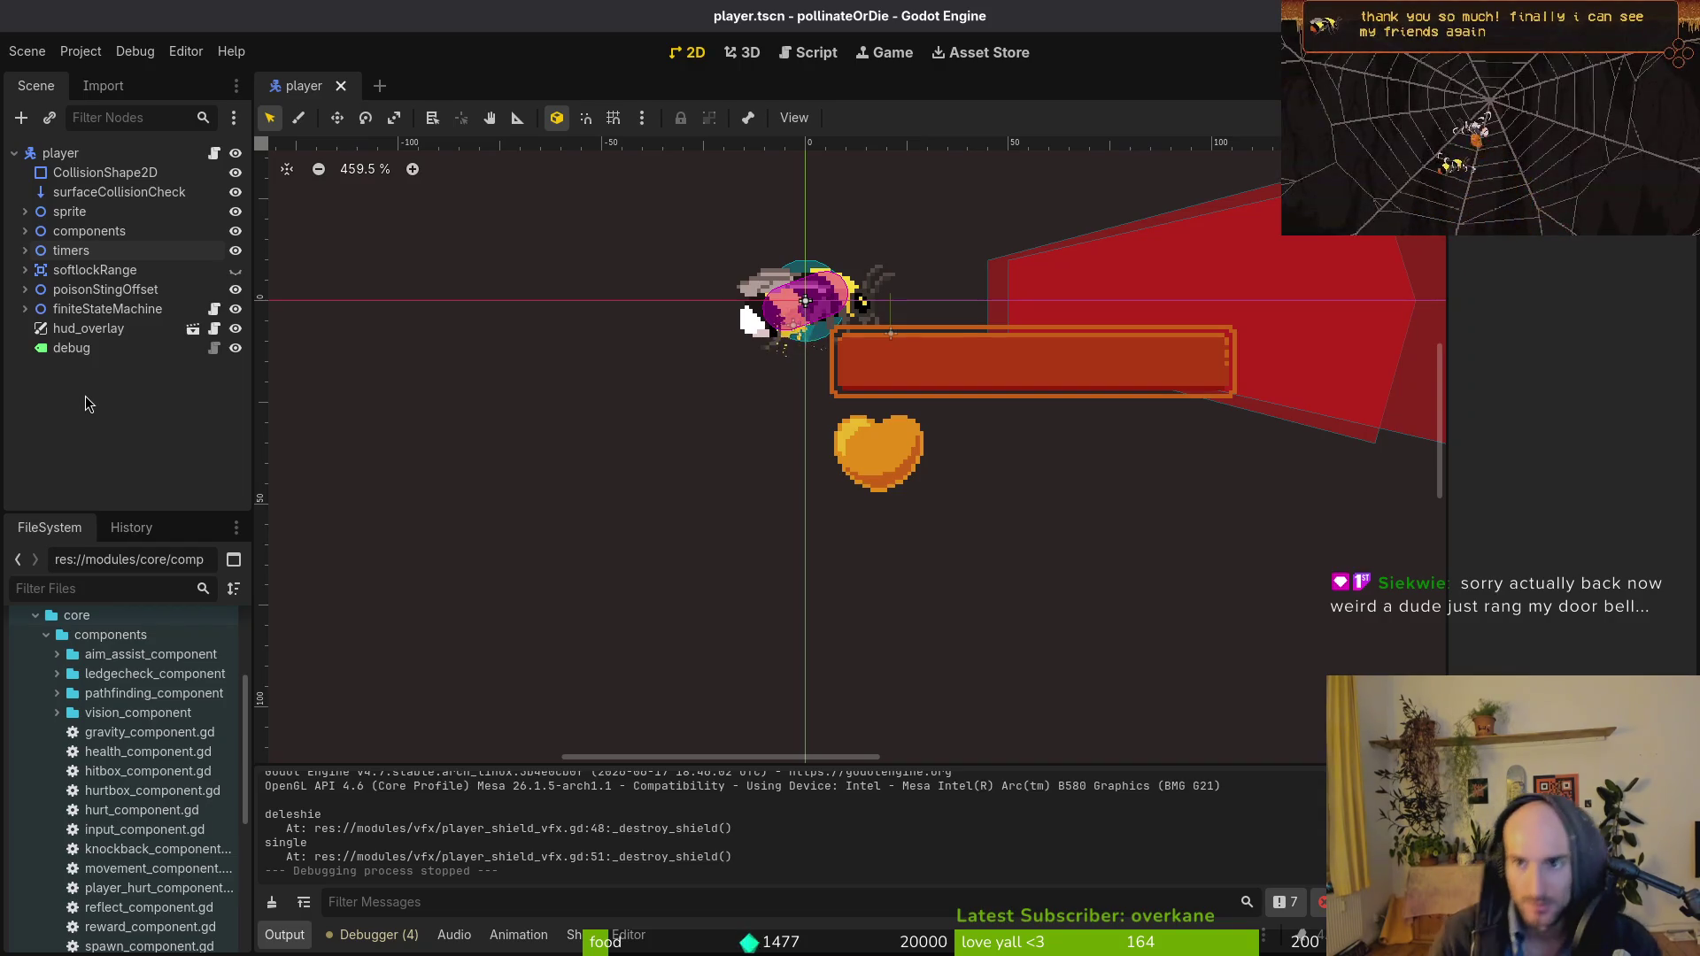
Run the game, buy a second shield from the inventory, and maximize then restore the game window.
{"action": "key", "text": "F5"}
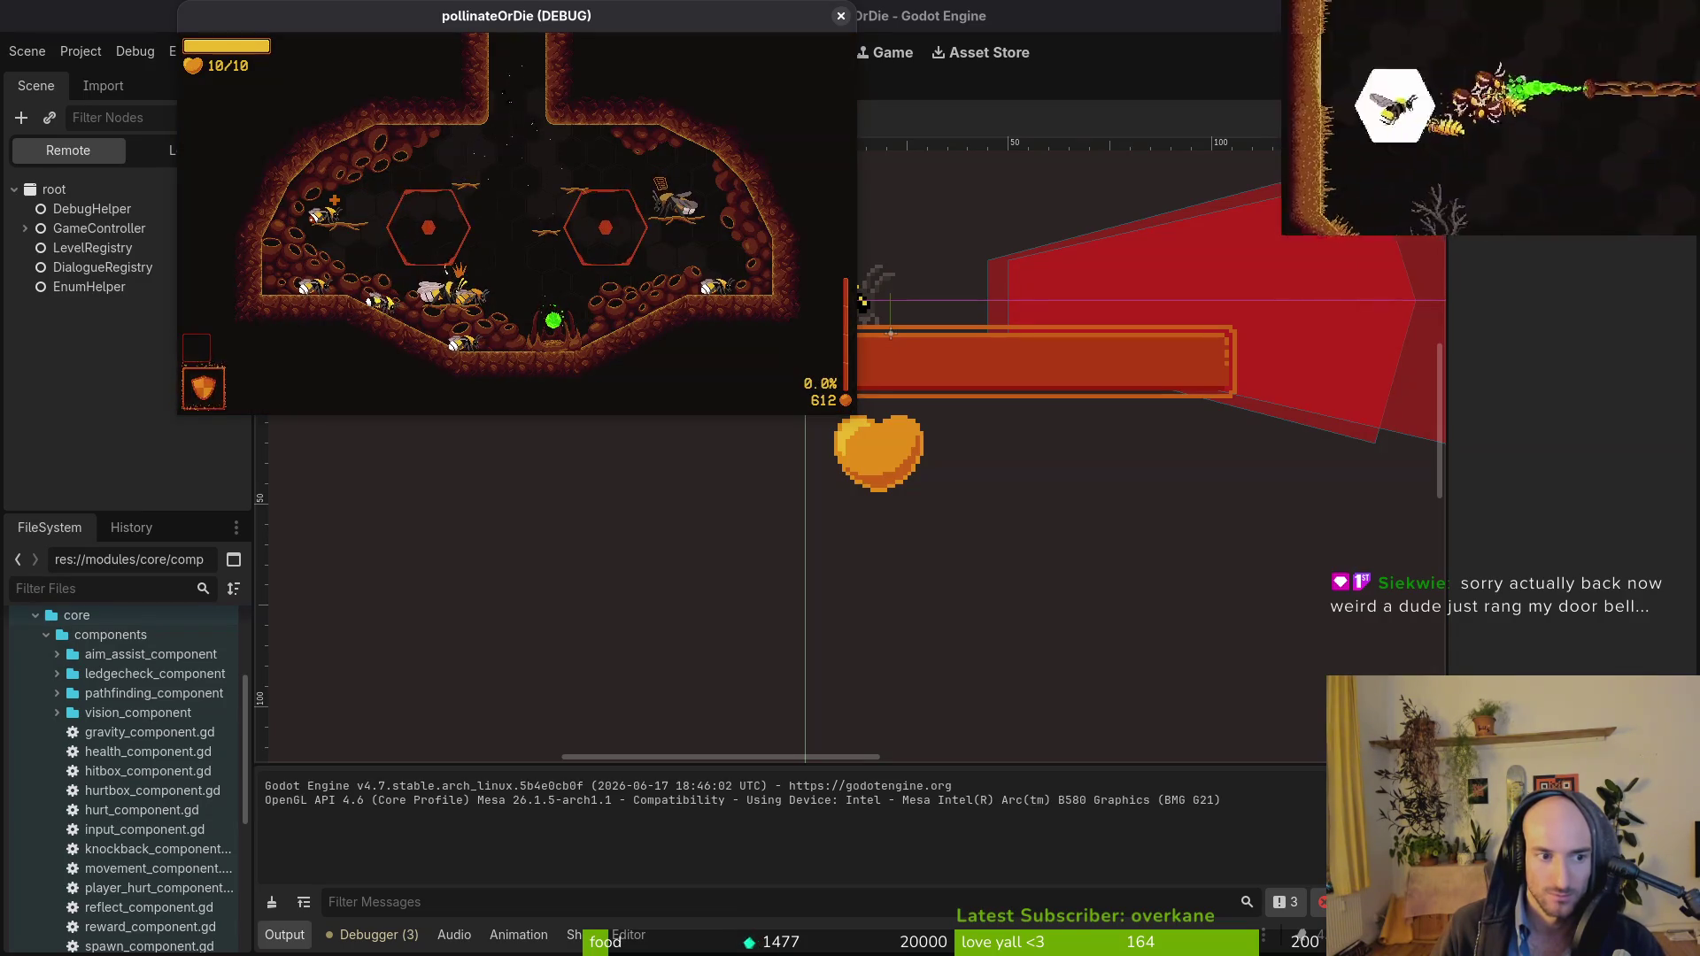
{"action": "key", "text": "Tab"}
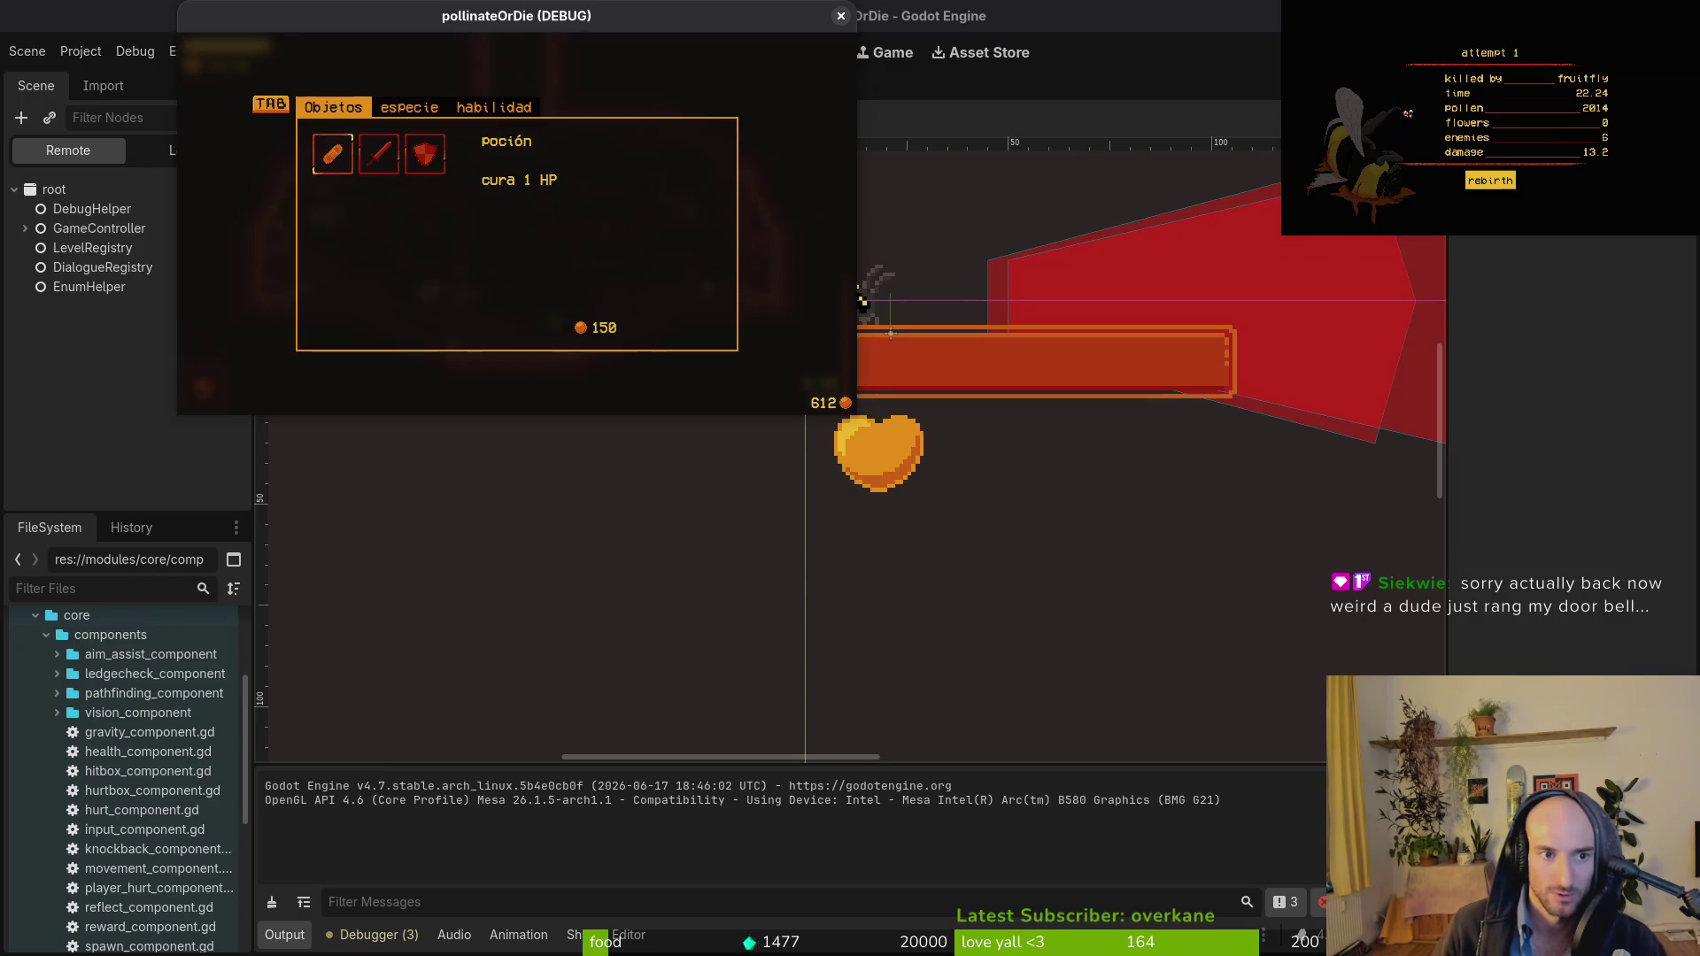
{"action": "key", "text": "Tab"}
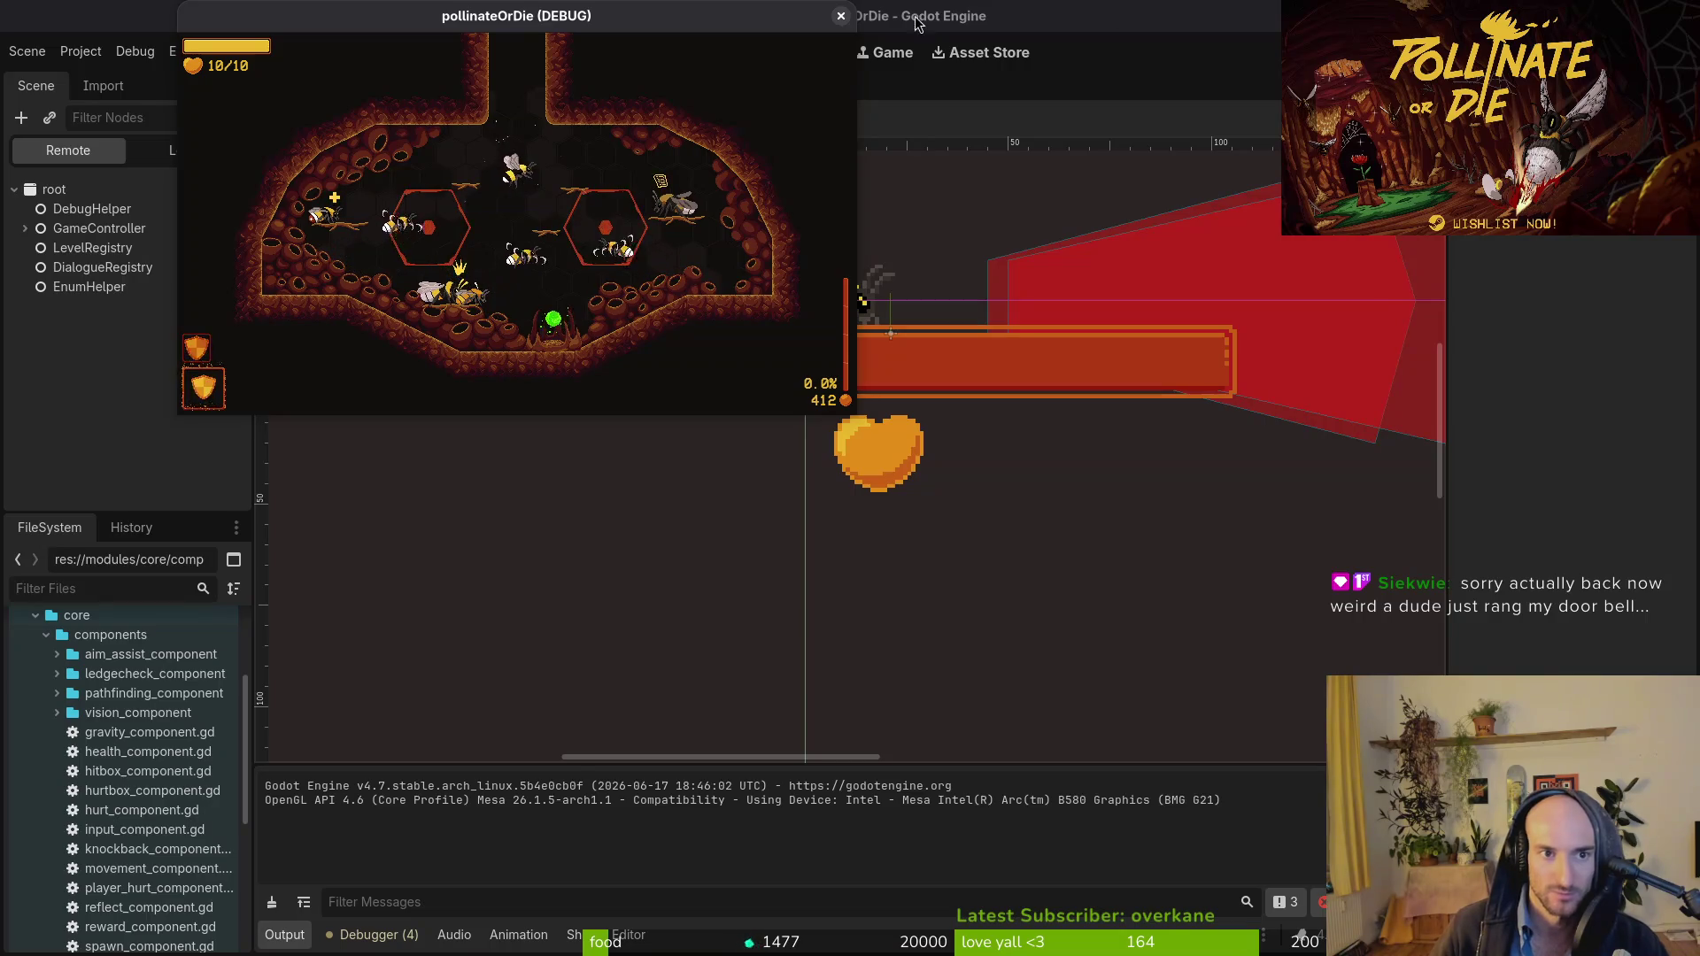
{"action": "double_click", "coordinate": [608, 18]}
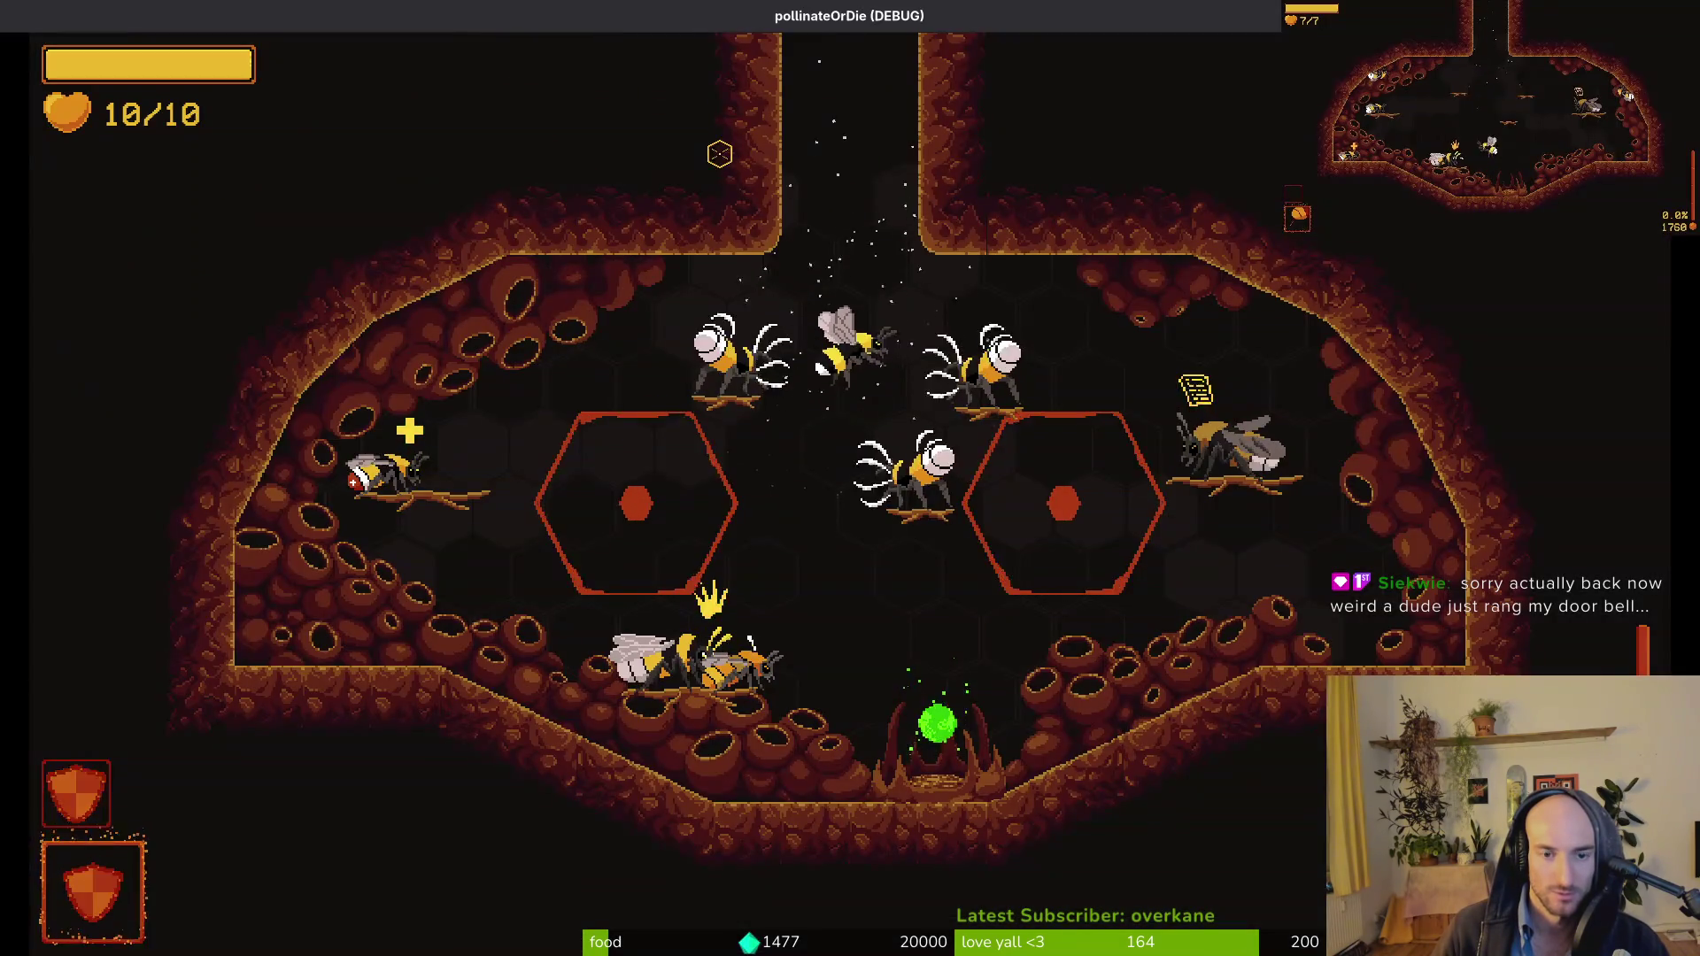
{"action": "double_click", "coordinate": [673, 16]}
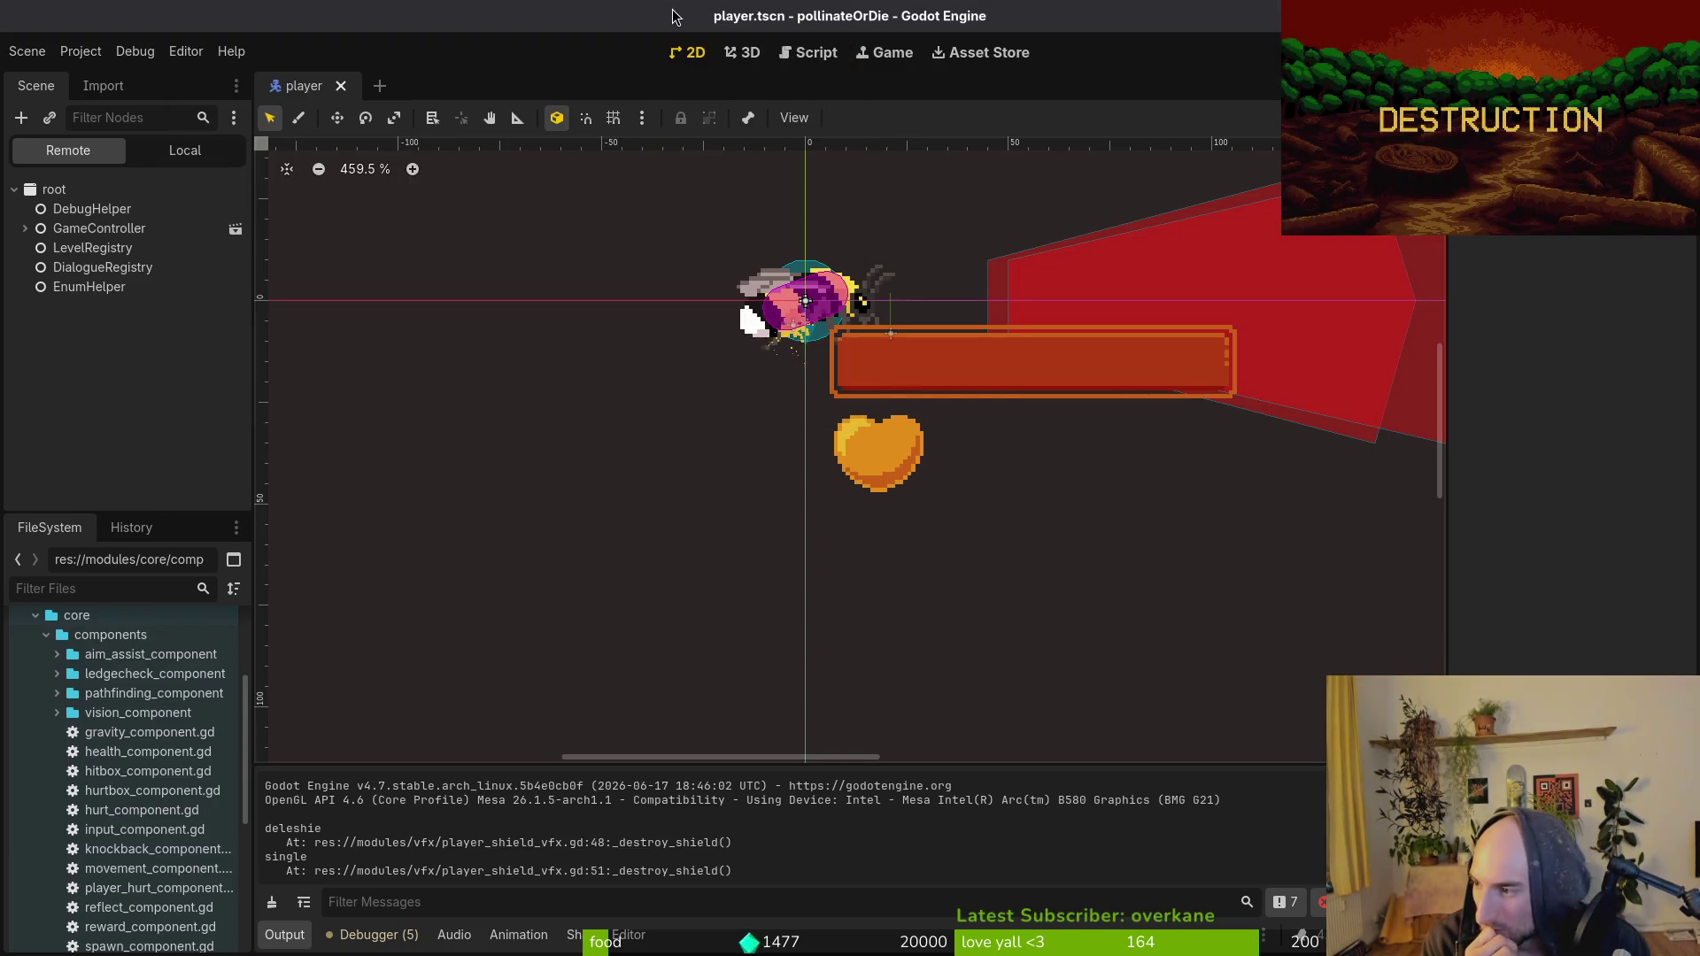
Glance at the shield script, then run the game again from Godot.
{"action": "key", "text": "alt+Tab"}
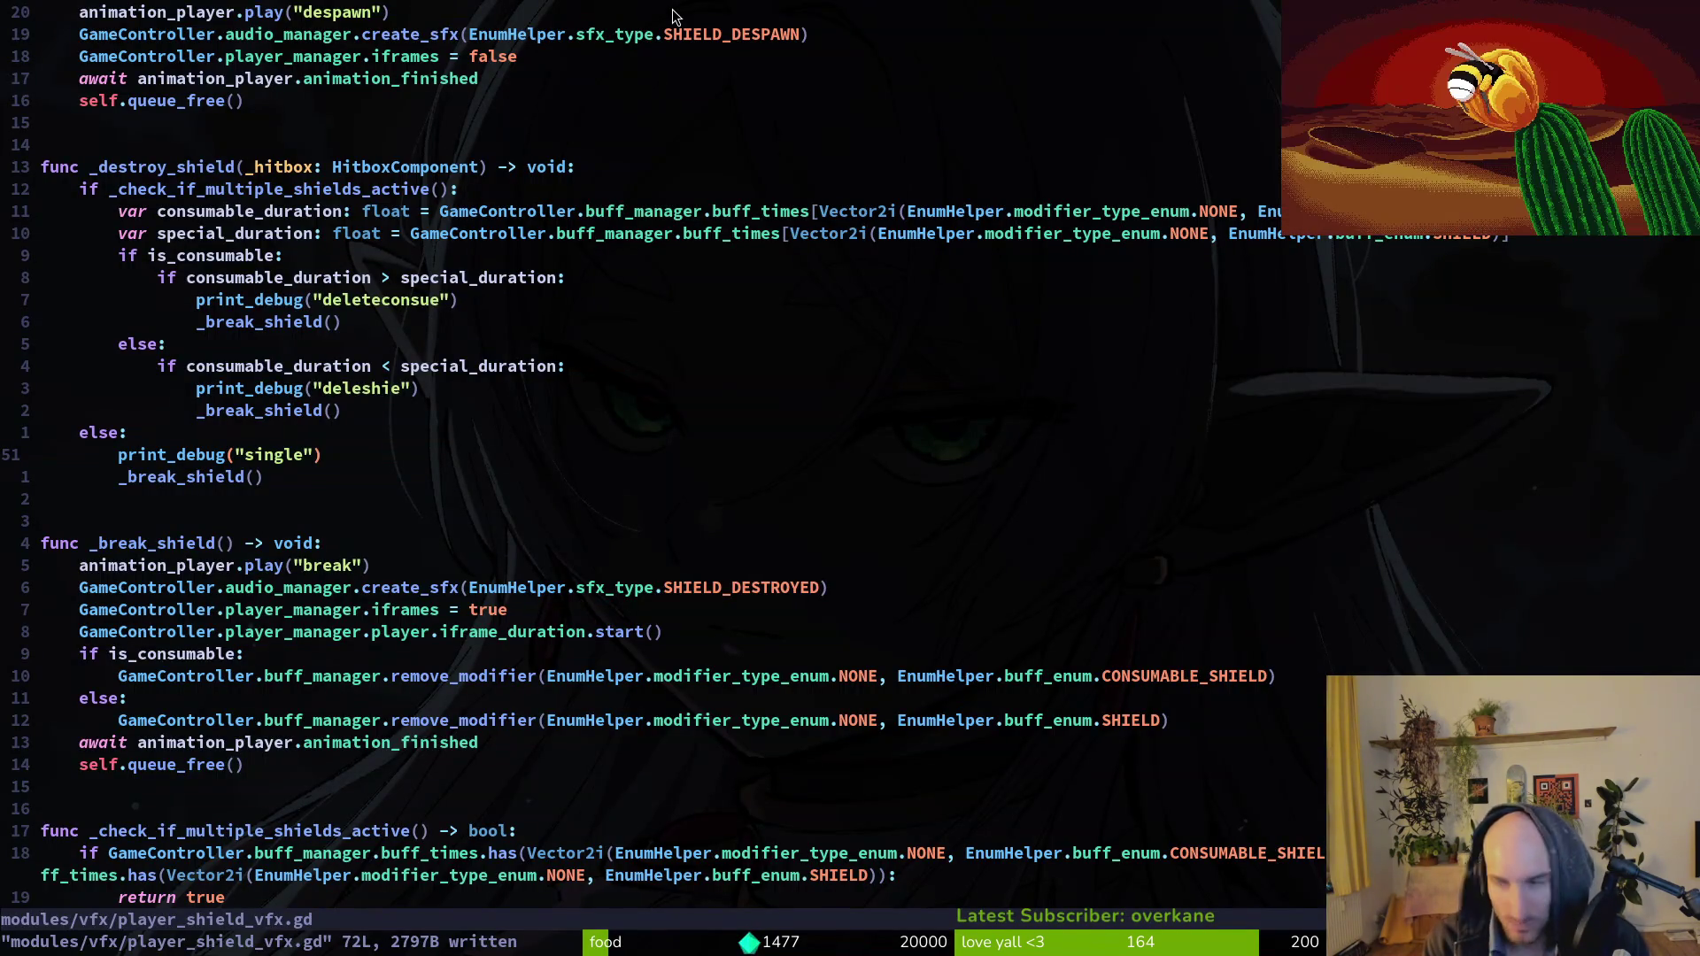
{"action": "key", "text": "alt+Tab"}
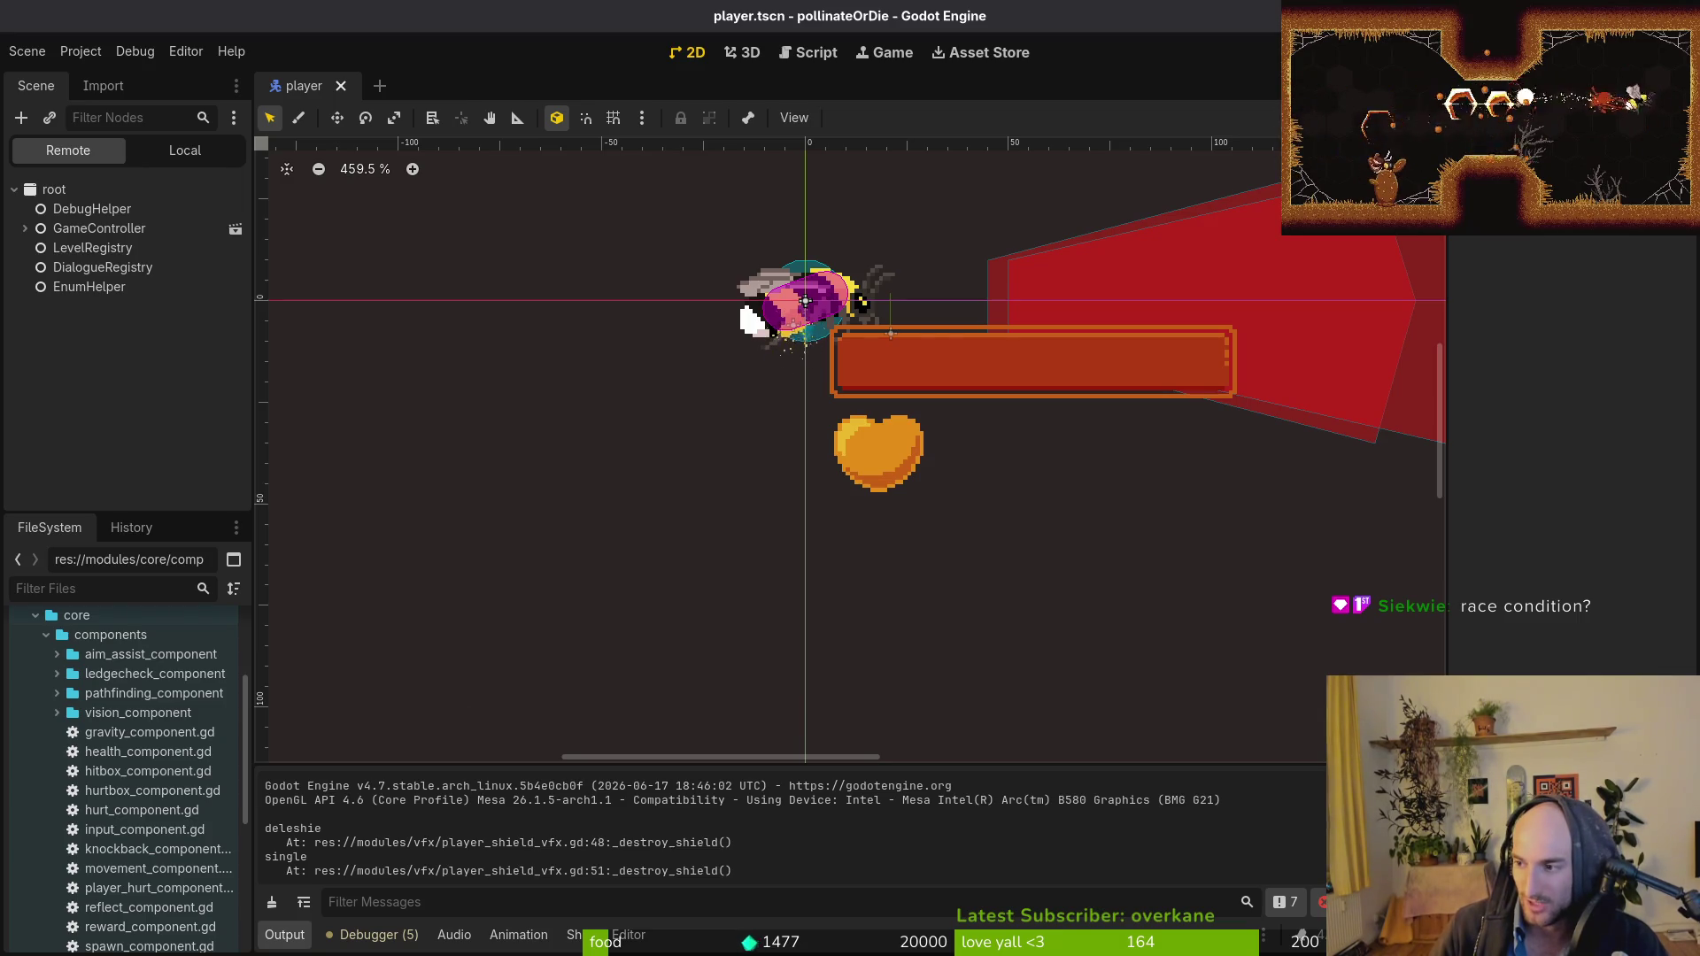
{"action": "key", "text": "F5"}
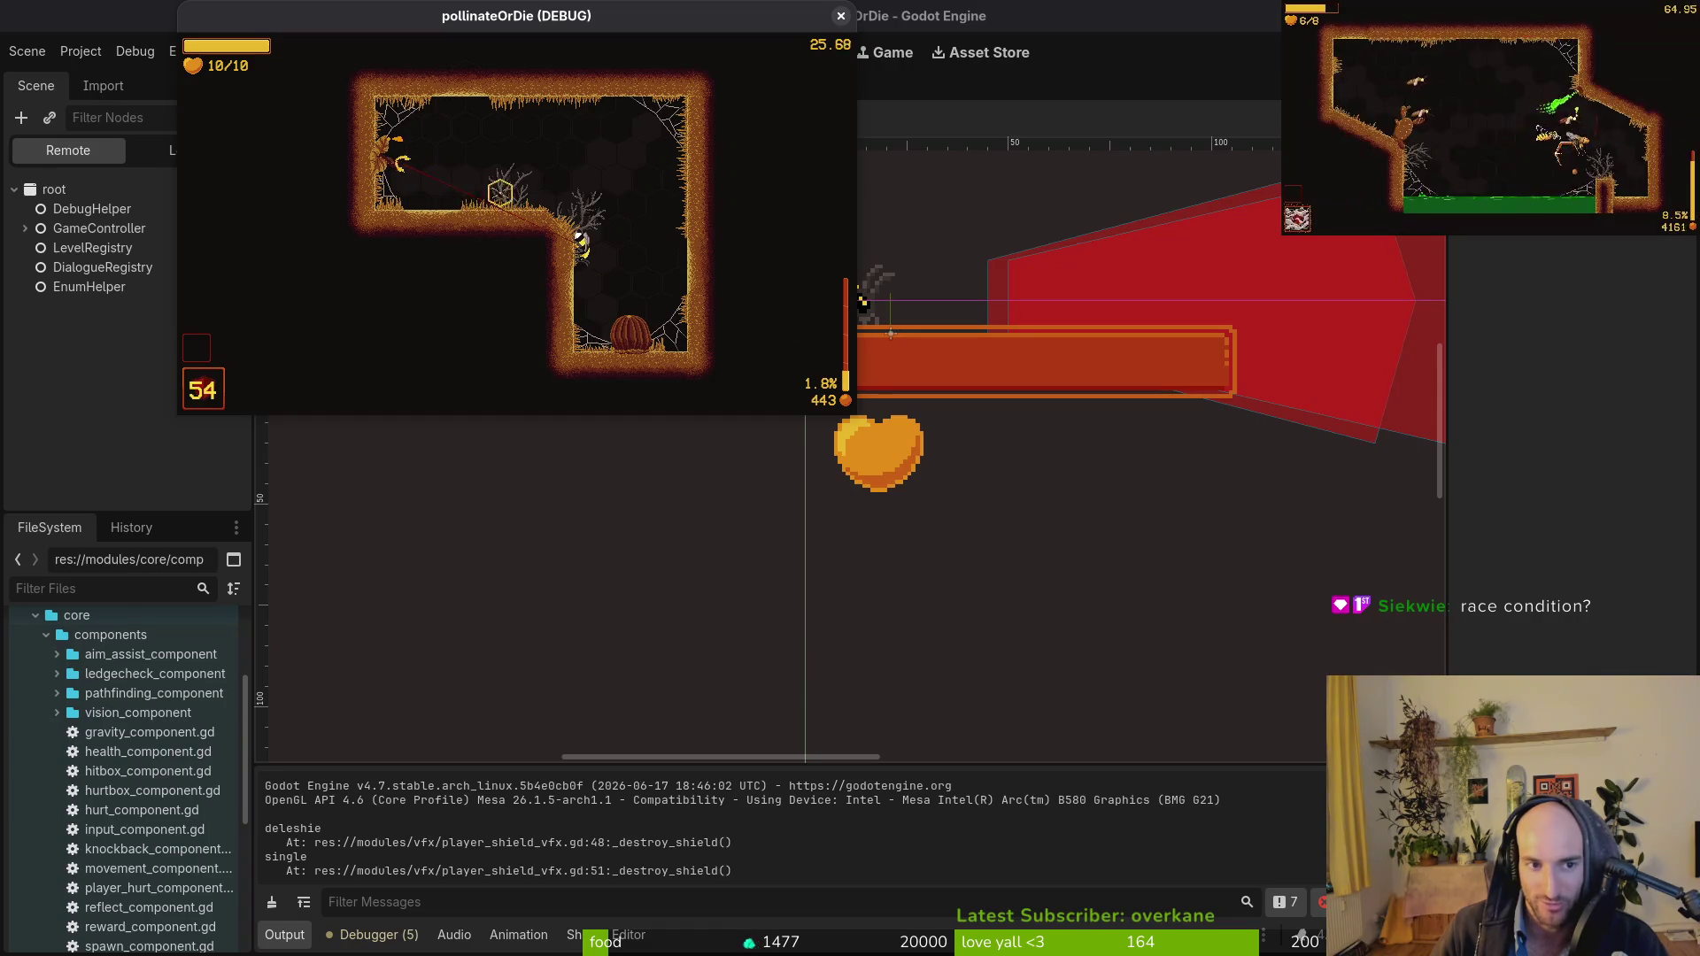
In player_shield_vfx.gd, check the _break_shield calls after the deleteconsue and deleshie prints.
{"action": "key", "text": "alt+Tab"}
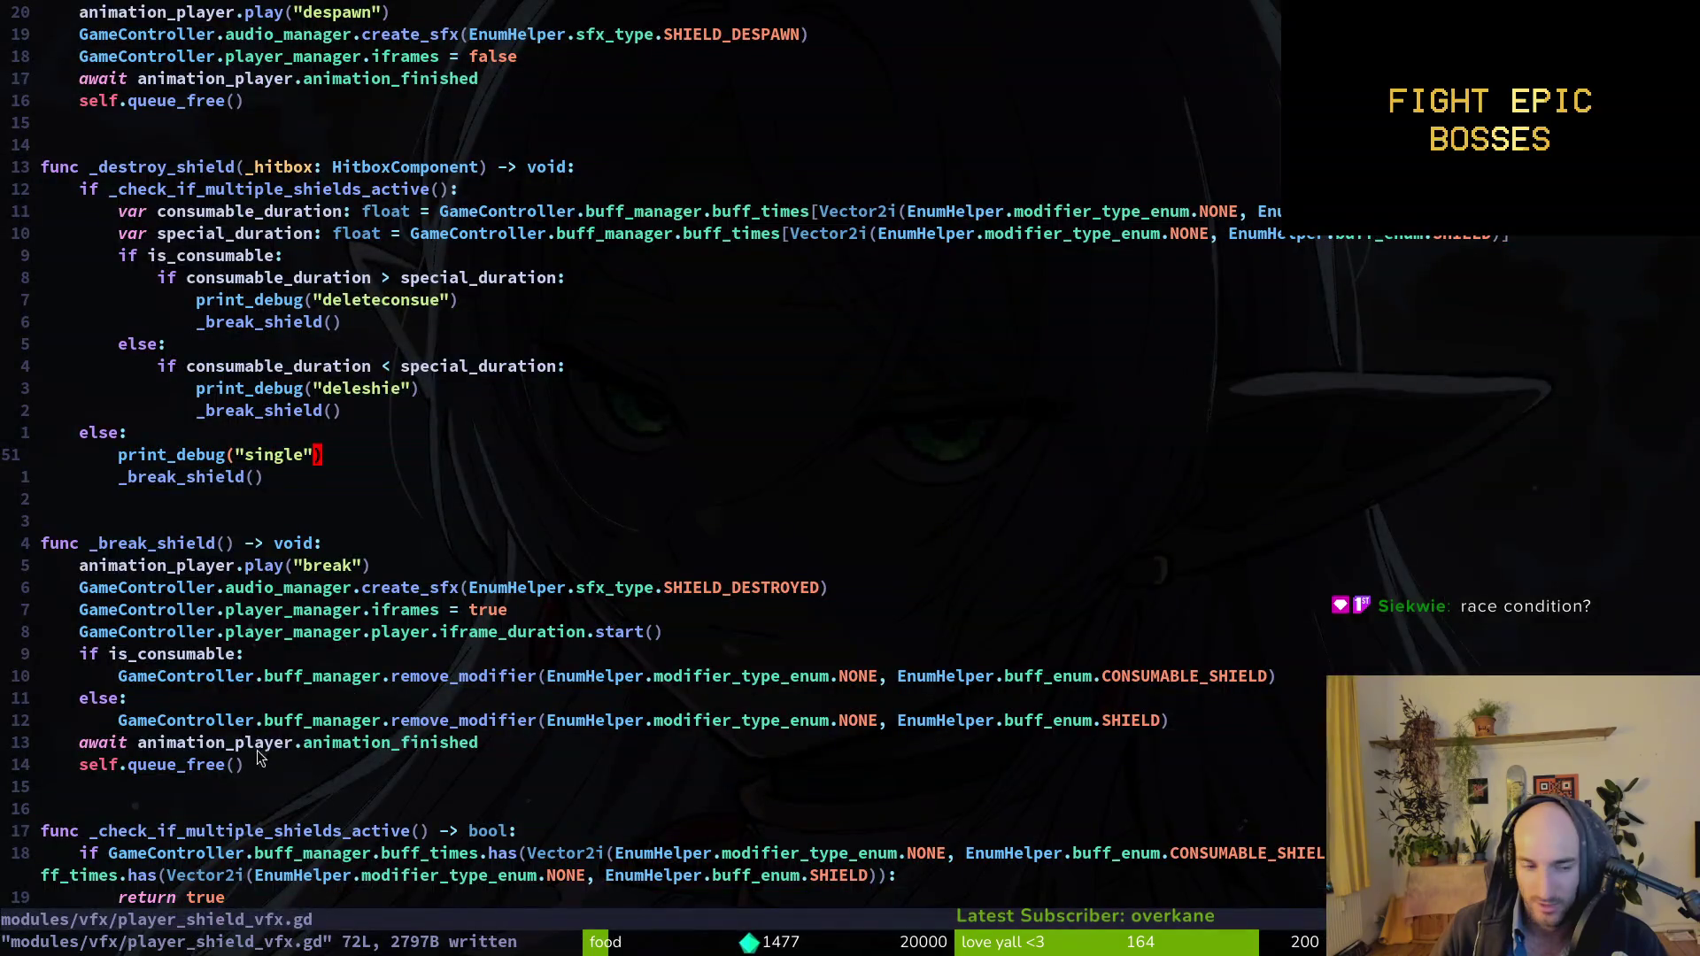
{"action": "left_click", "coordinate": [221, 324]}
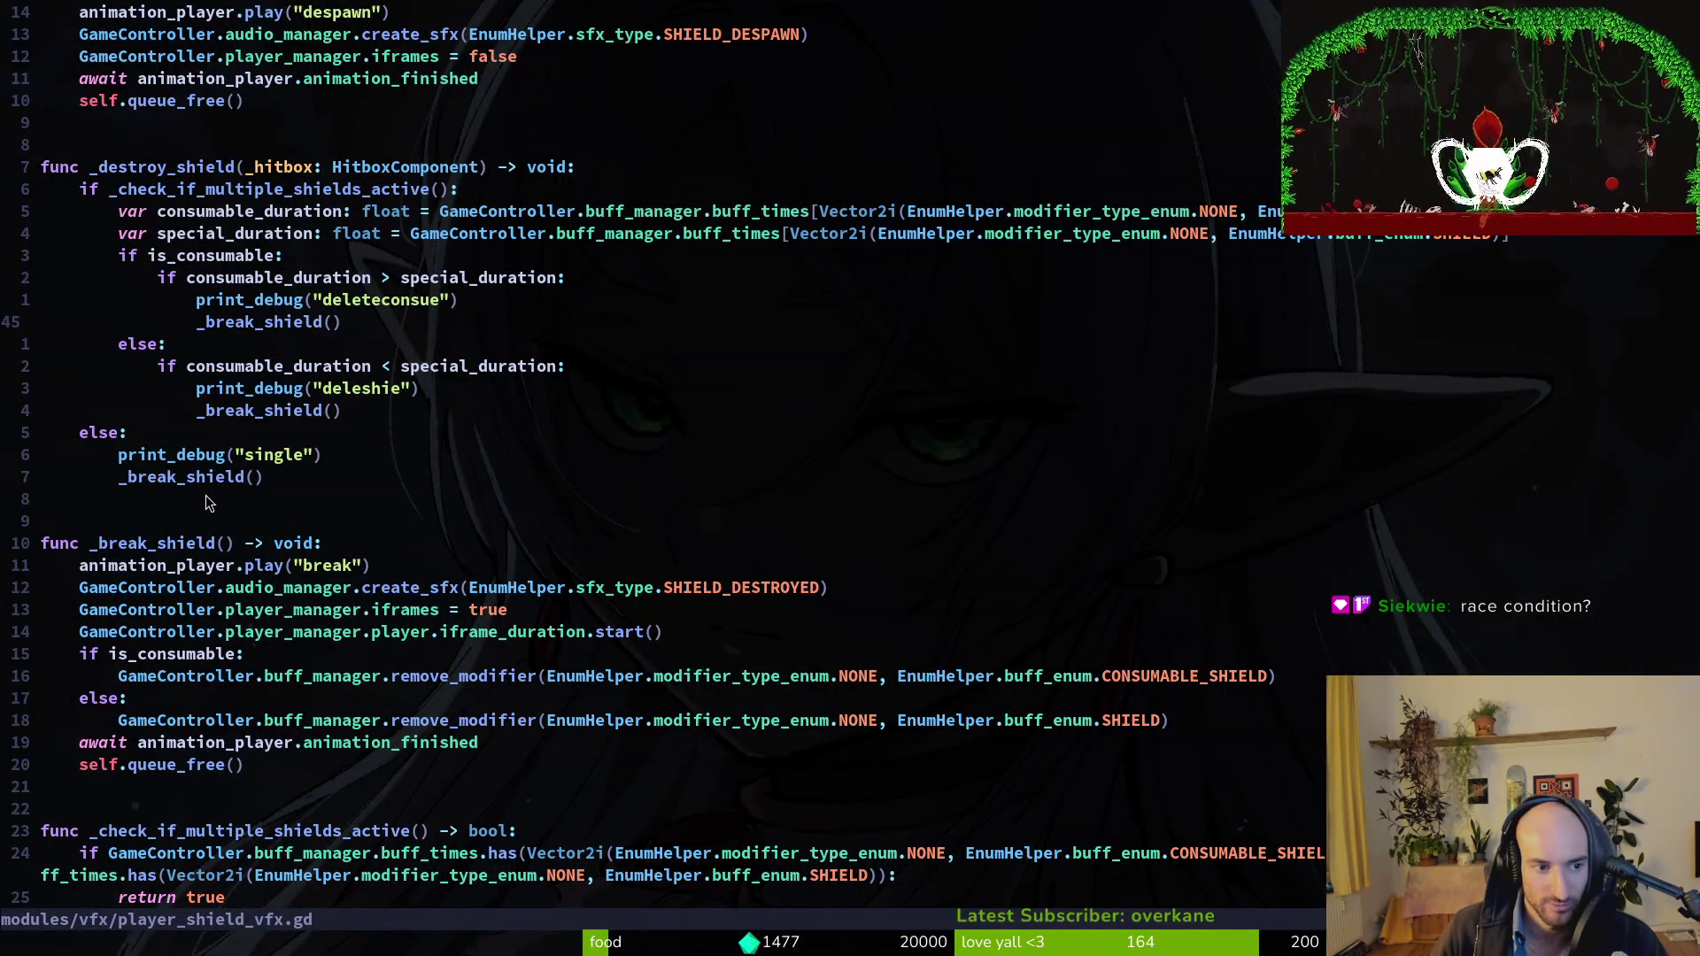
{"action": "scroll", "coordinate": [238, 505], "scroll_direction": "up", "scroll_amount": 2}
{"action": "left_click", "coordinate": [240, 540]}
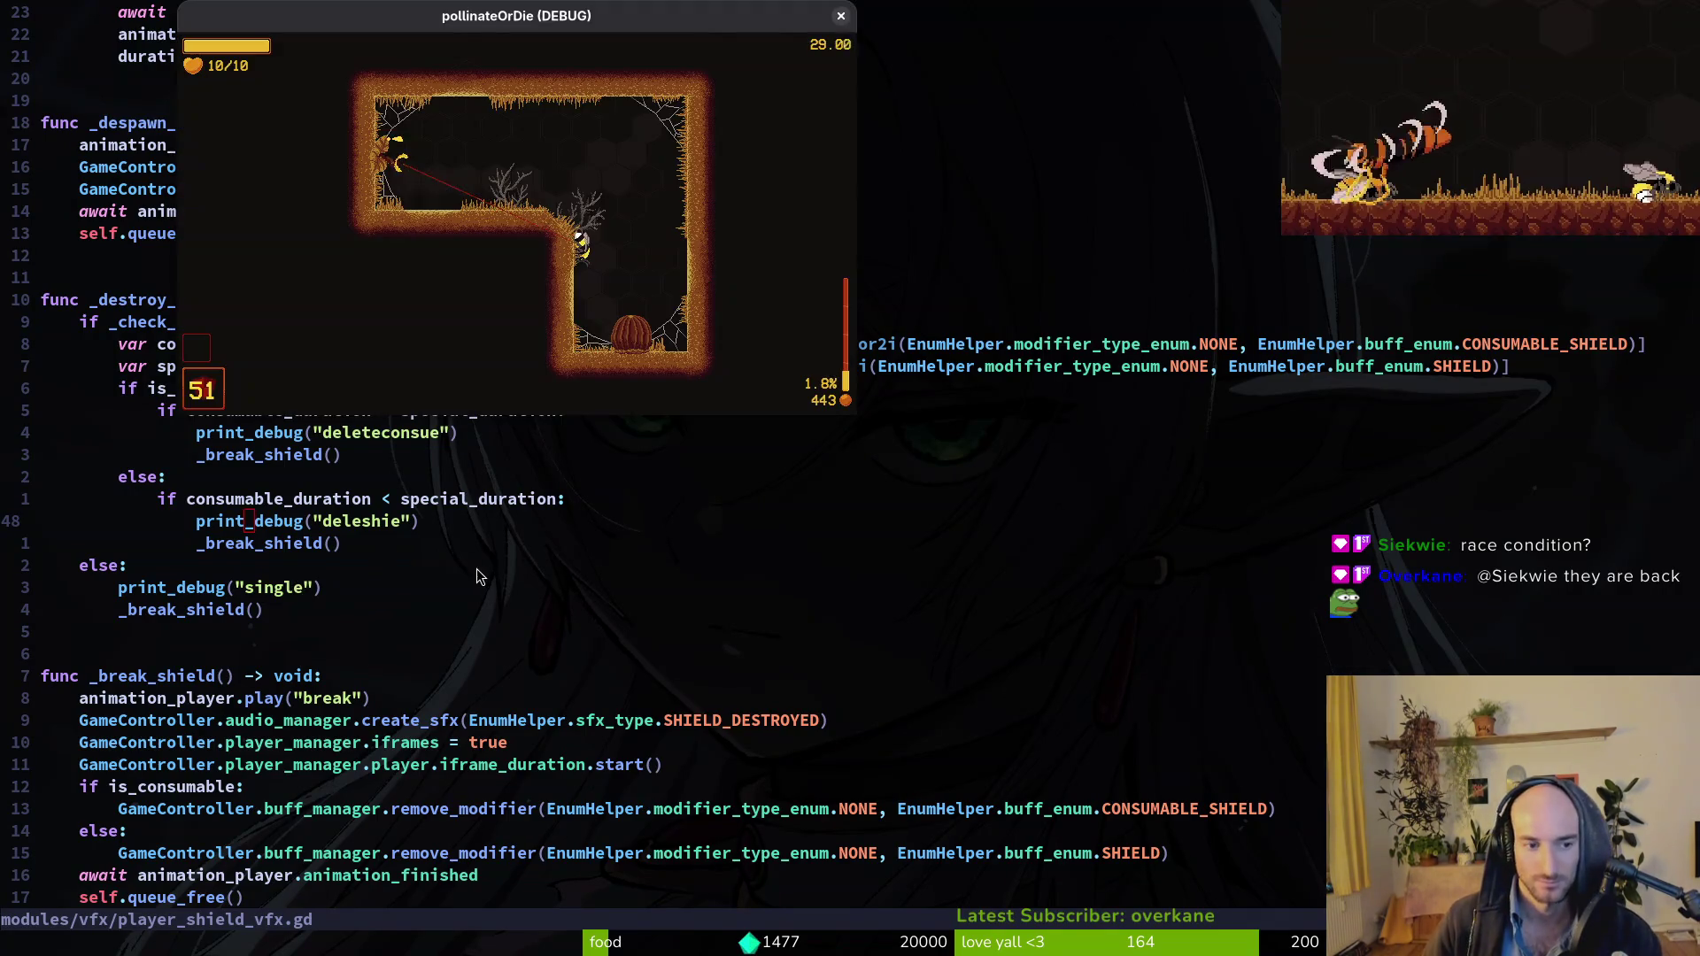
Run, stop and relaunch the game, then return to player_shield_vfx.gd in Neovim.
{"action": "key", "text": "alt+Tab"}
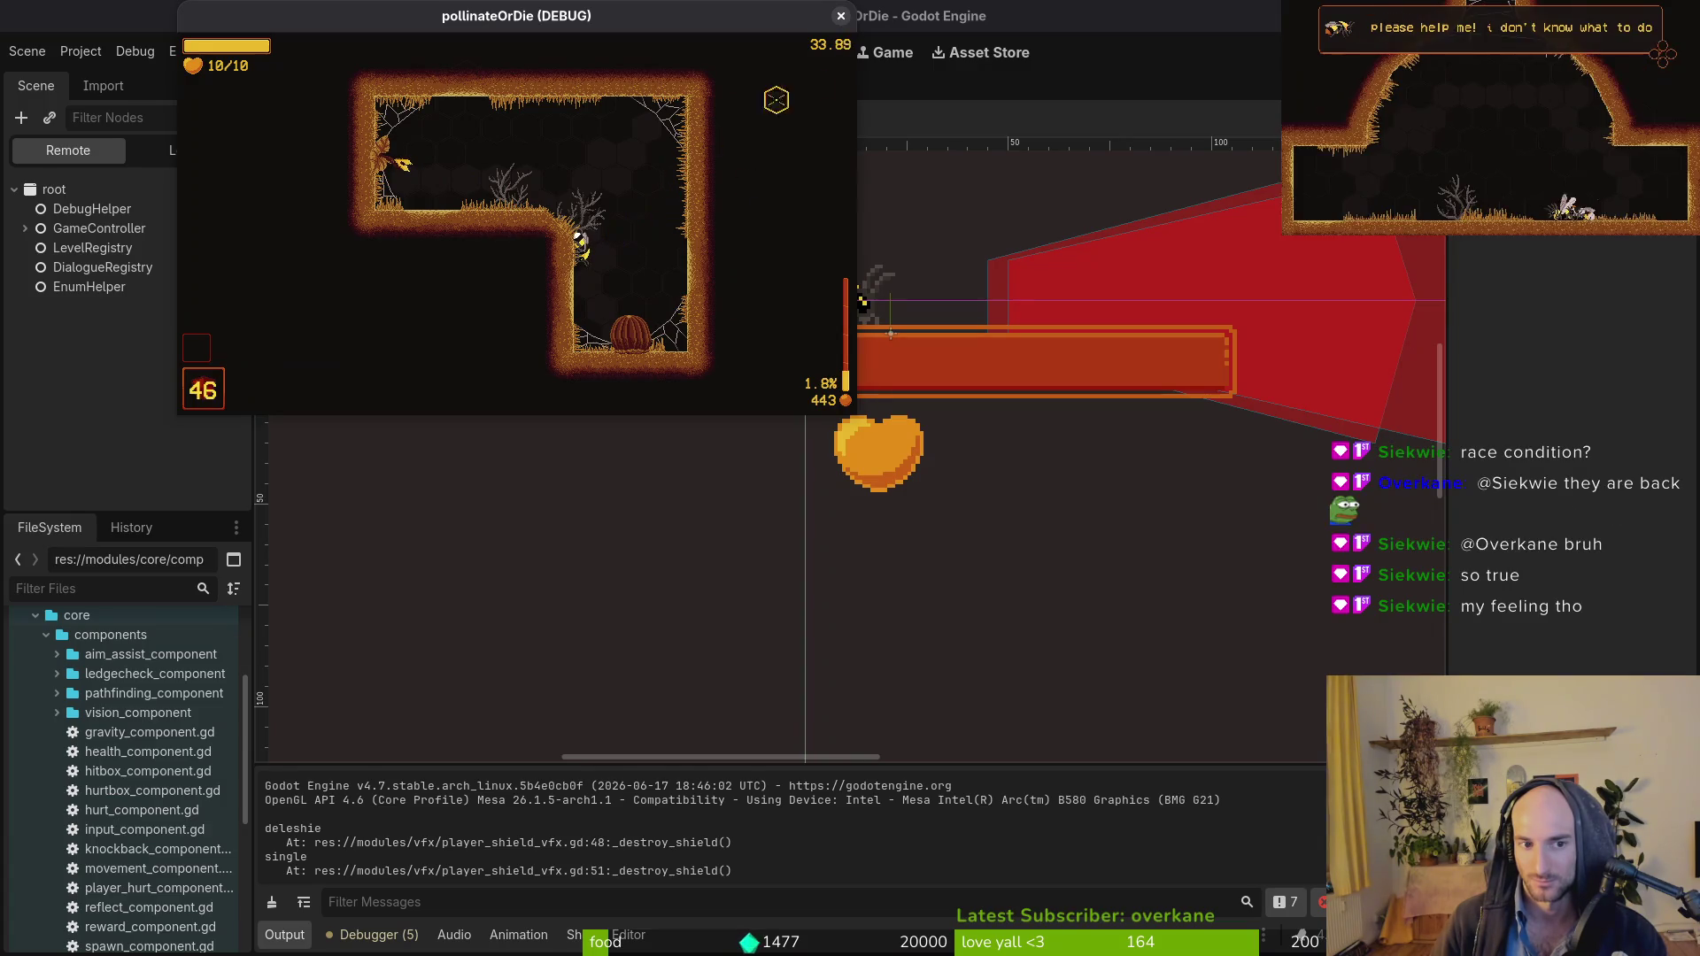
{"action": "key", "text": "F5"}
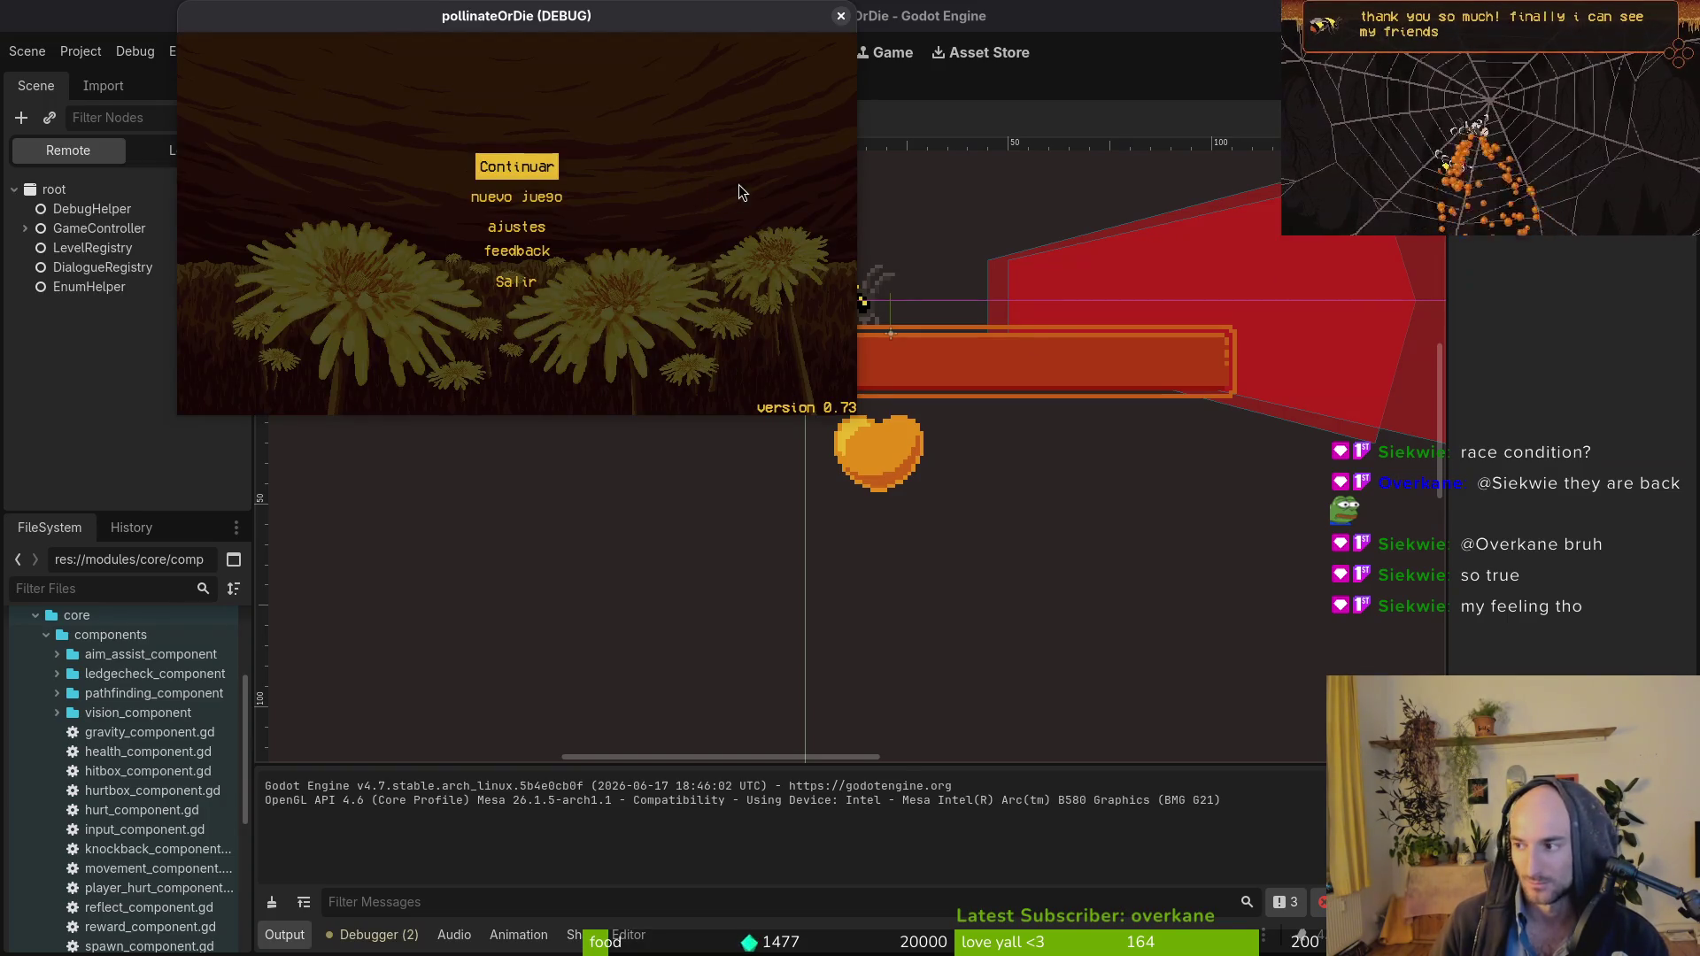
{"action": "key", "text": "F8"}
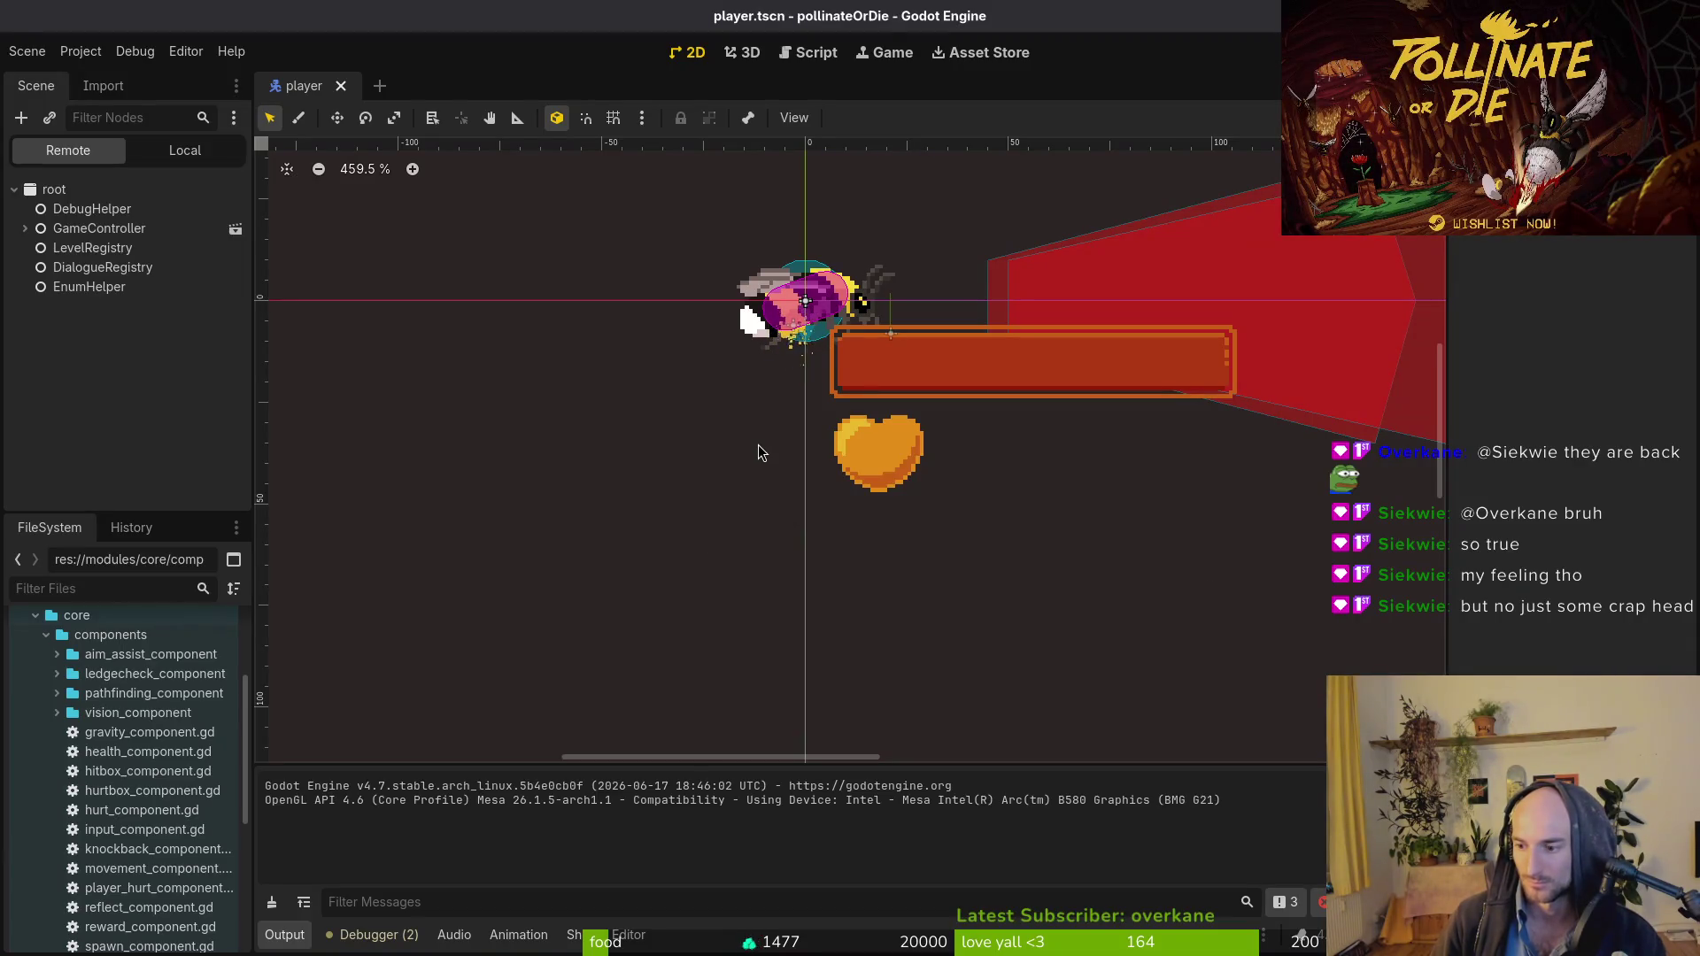
{"action": "key", "text": "F5"}
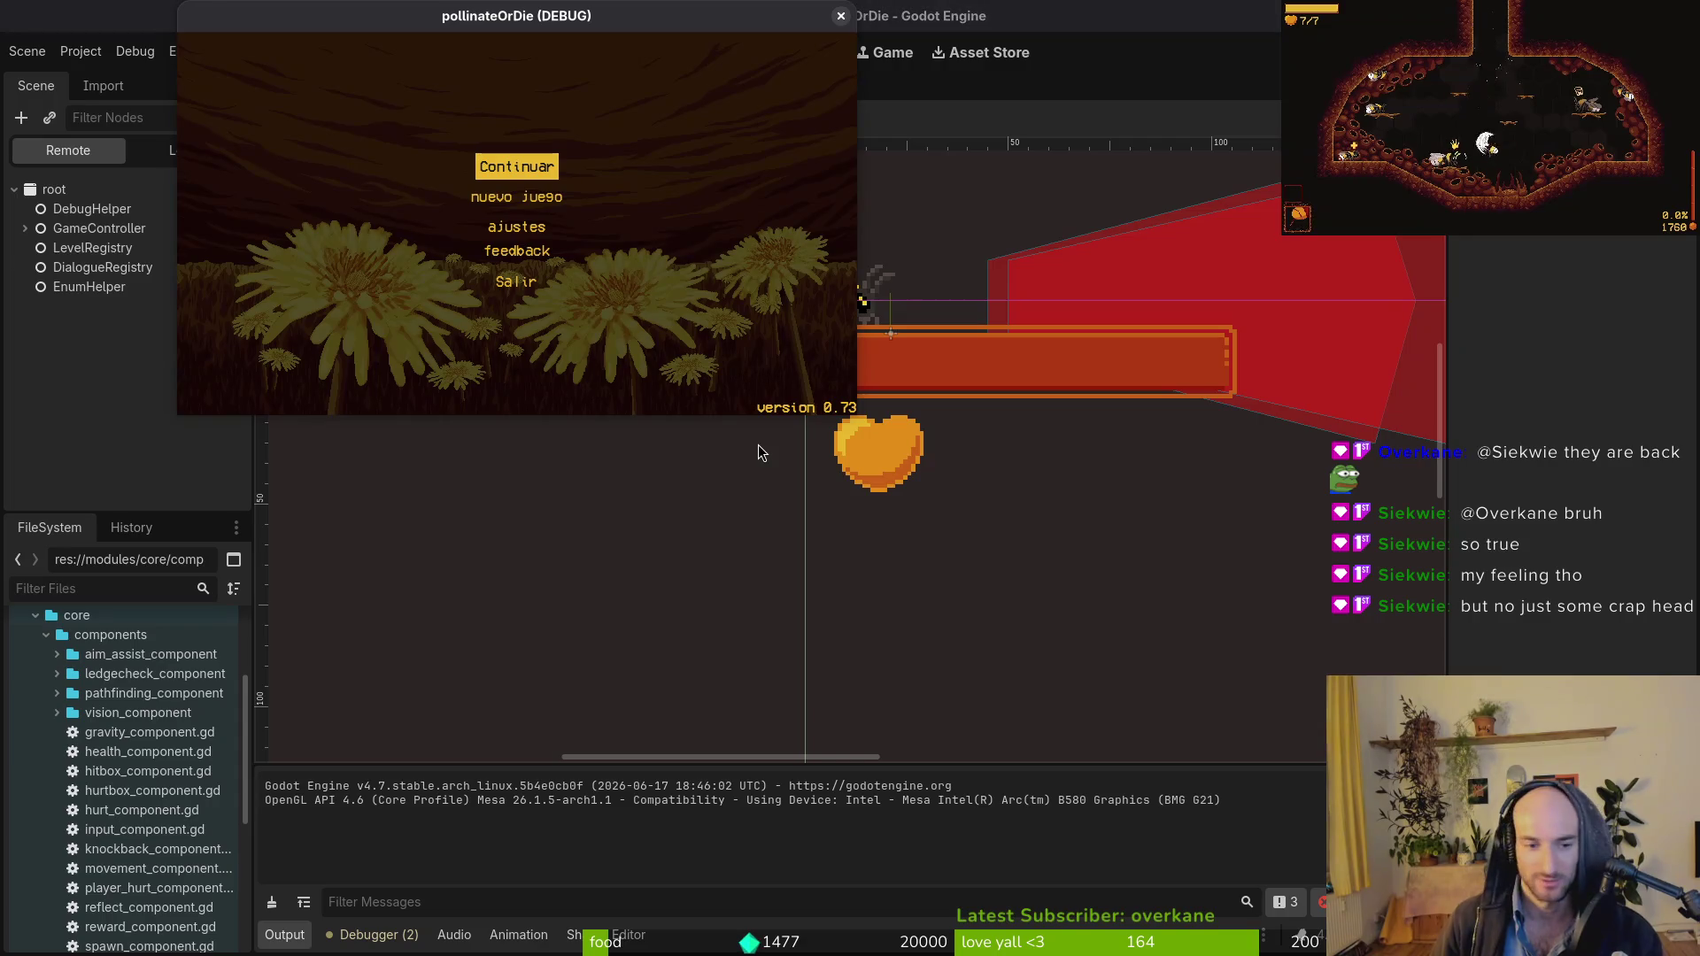
{"action": "key", "text": "super+1"}
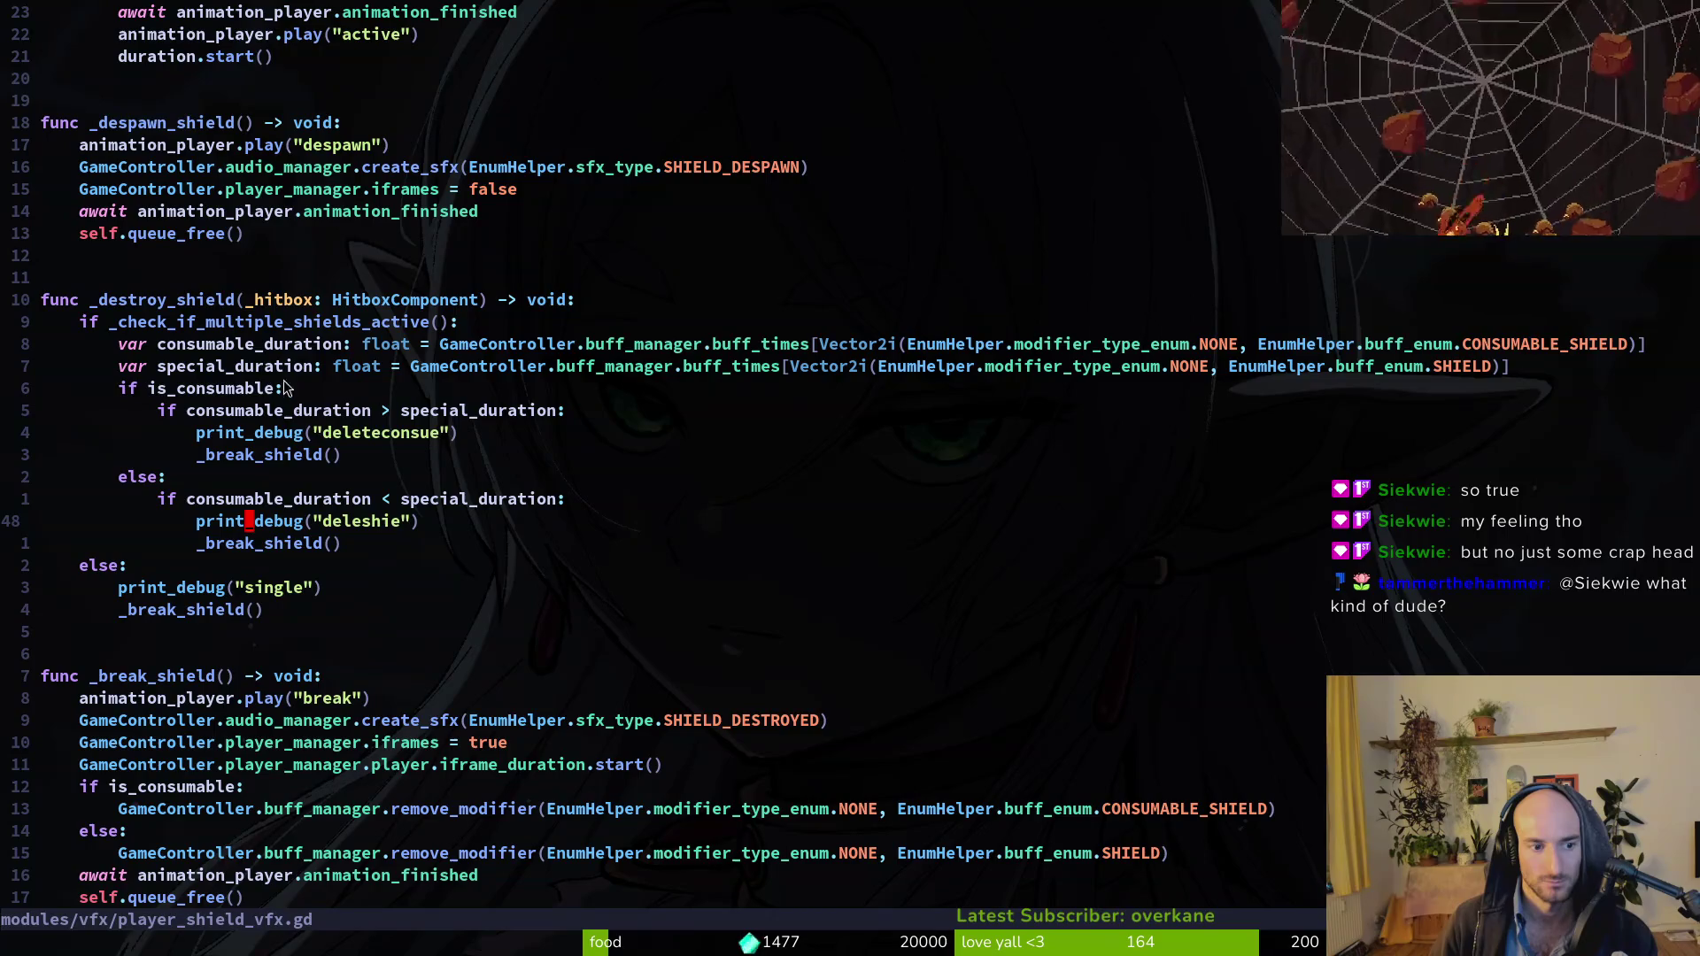
{"action": "left_click", "coordinate": [319, 324]}
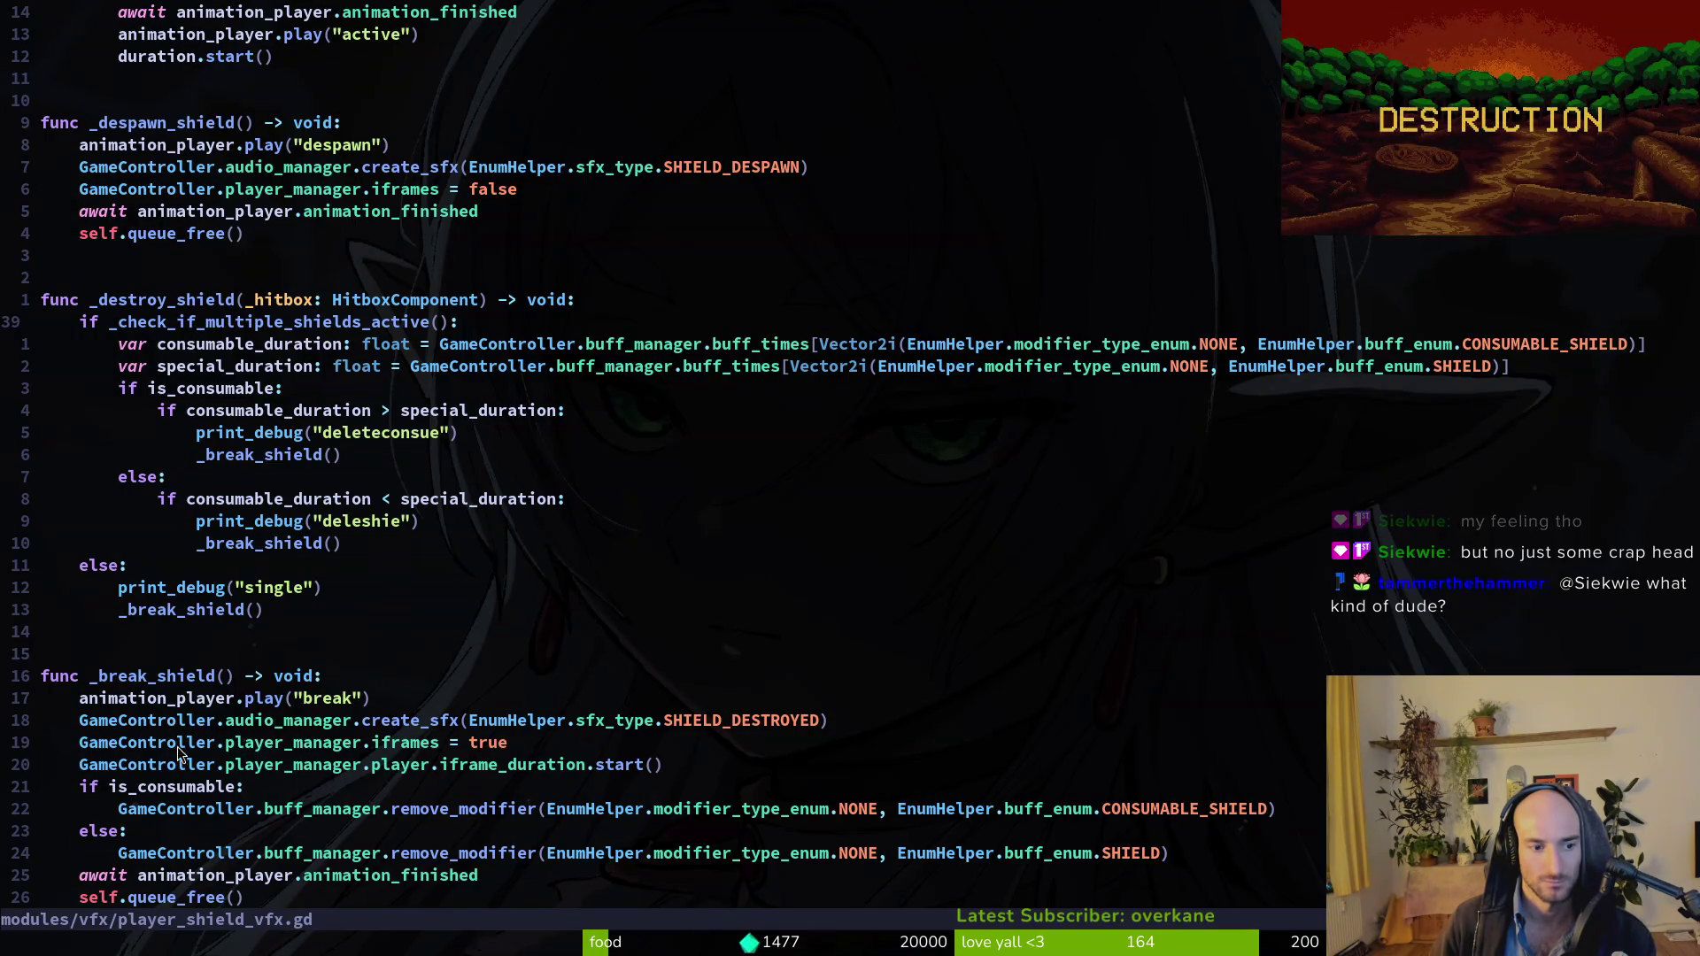
{"action": "scroll", "coordinate": [288, 678], "scroll_direction": "down", "scroll_amount": 6}
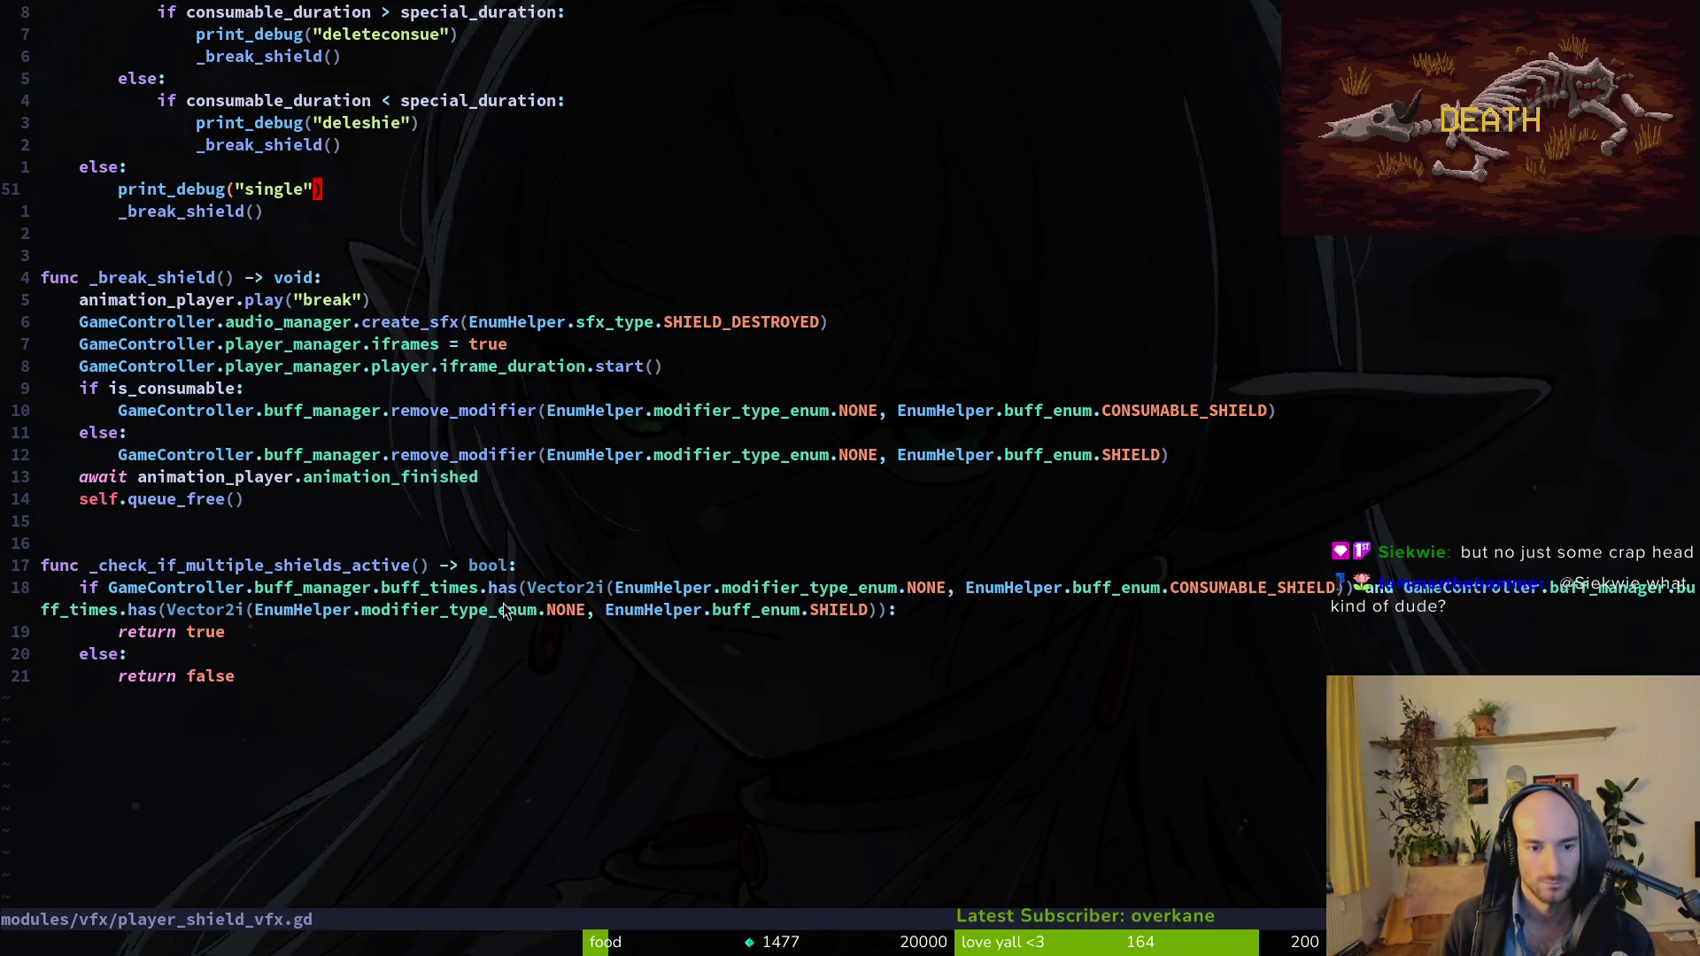
{"action": "scroll", "coordinate": [442, 603], "scroll_direction": "up", "scroll_amount": 1}
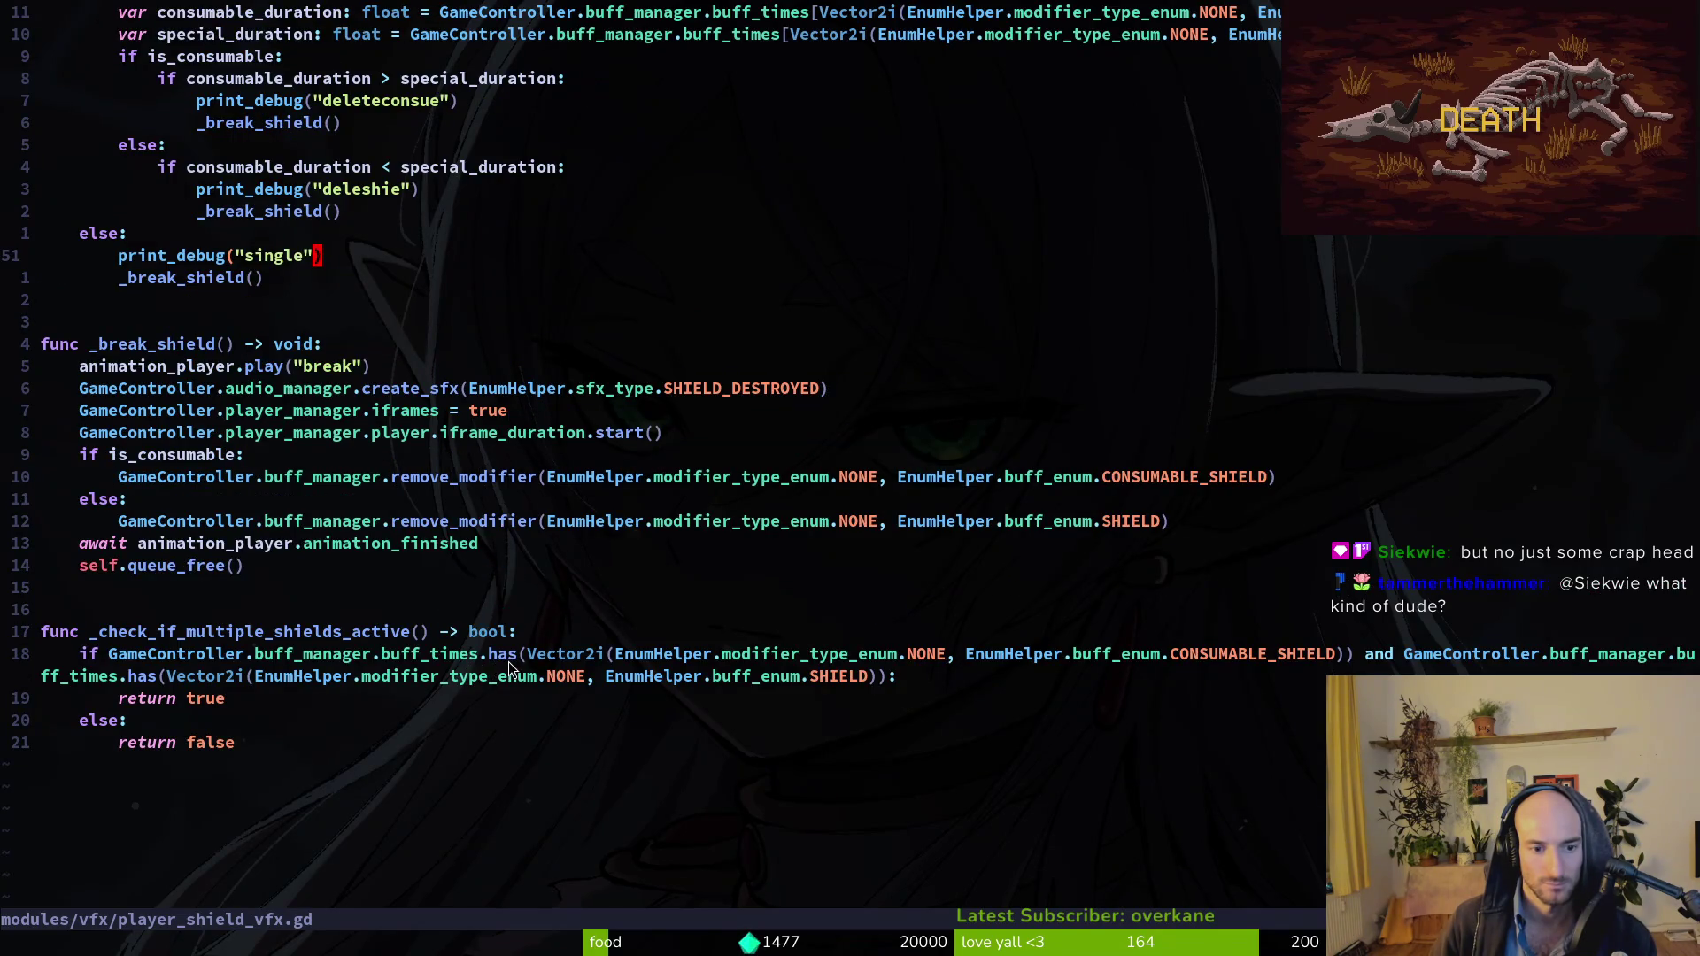
{"action": "scroll", "coordinate": [508, 664], "scroll_direction": "up", "scroll_amount": 2}
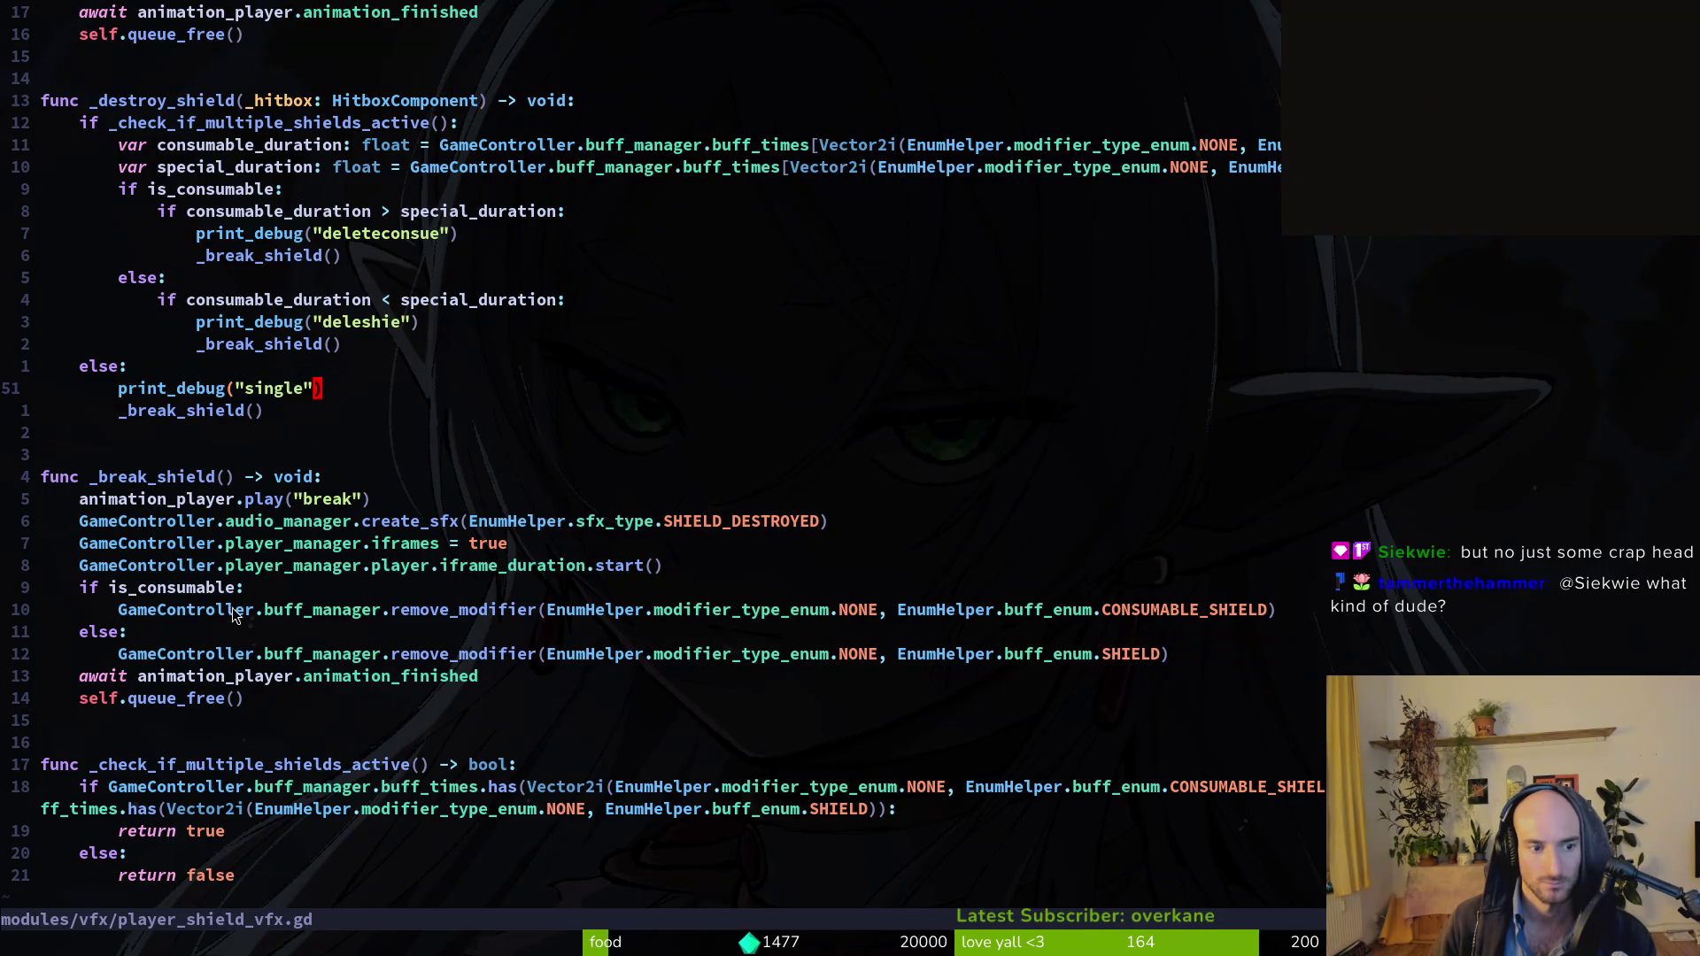
{"action": "scroll", "coordinate": [708, 660], "scroll_direction": "down", "scroll_amount": 2}
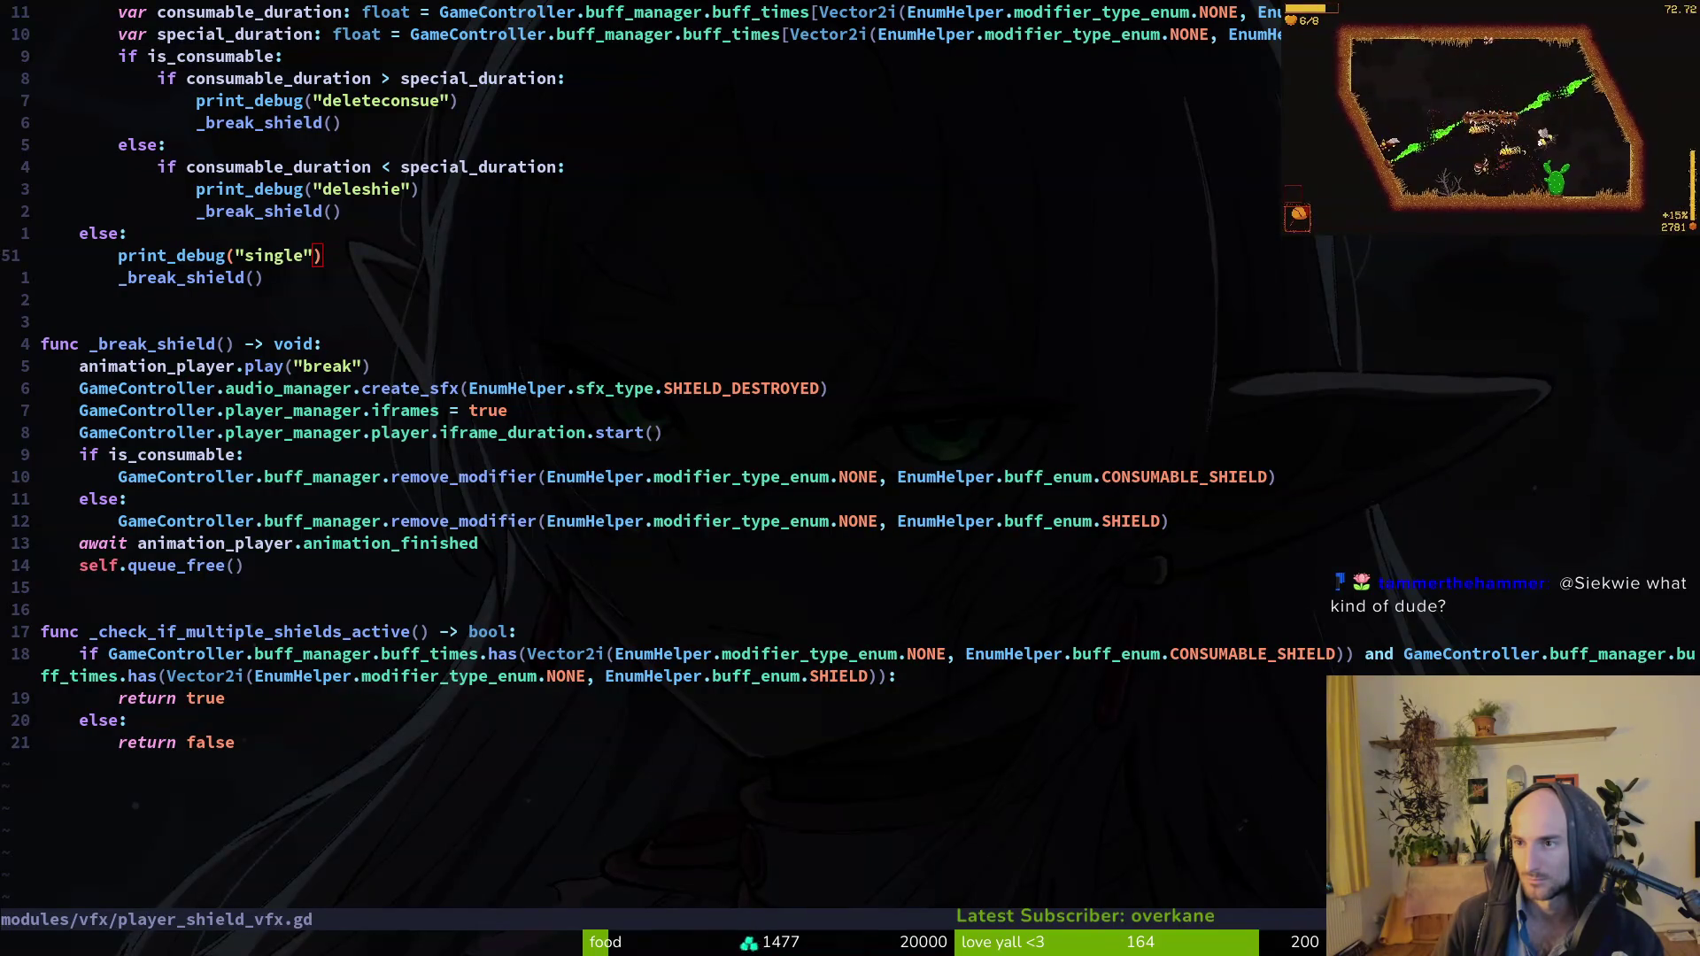
{"action": "key", "text": "1"}
{"action": "key", "text": "1"}
{"action": "key", "text": "j"}
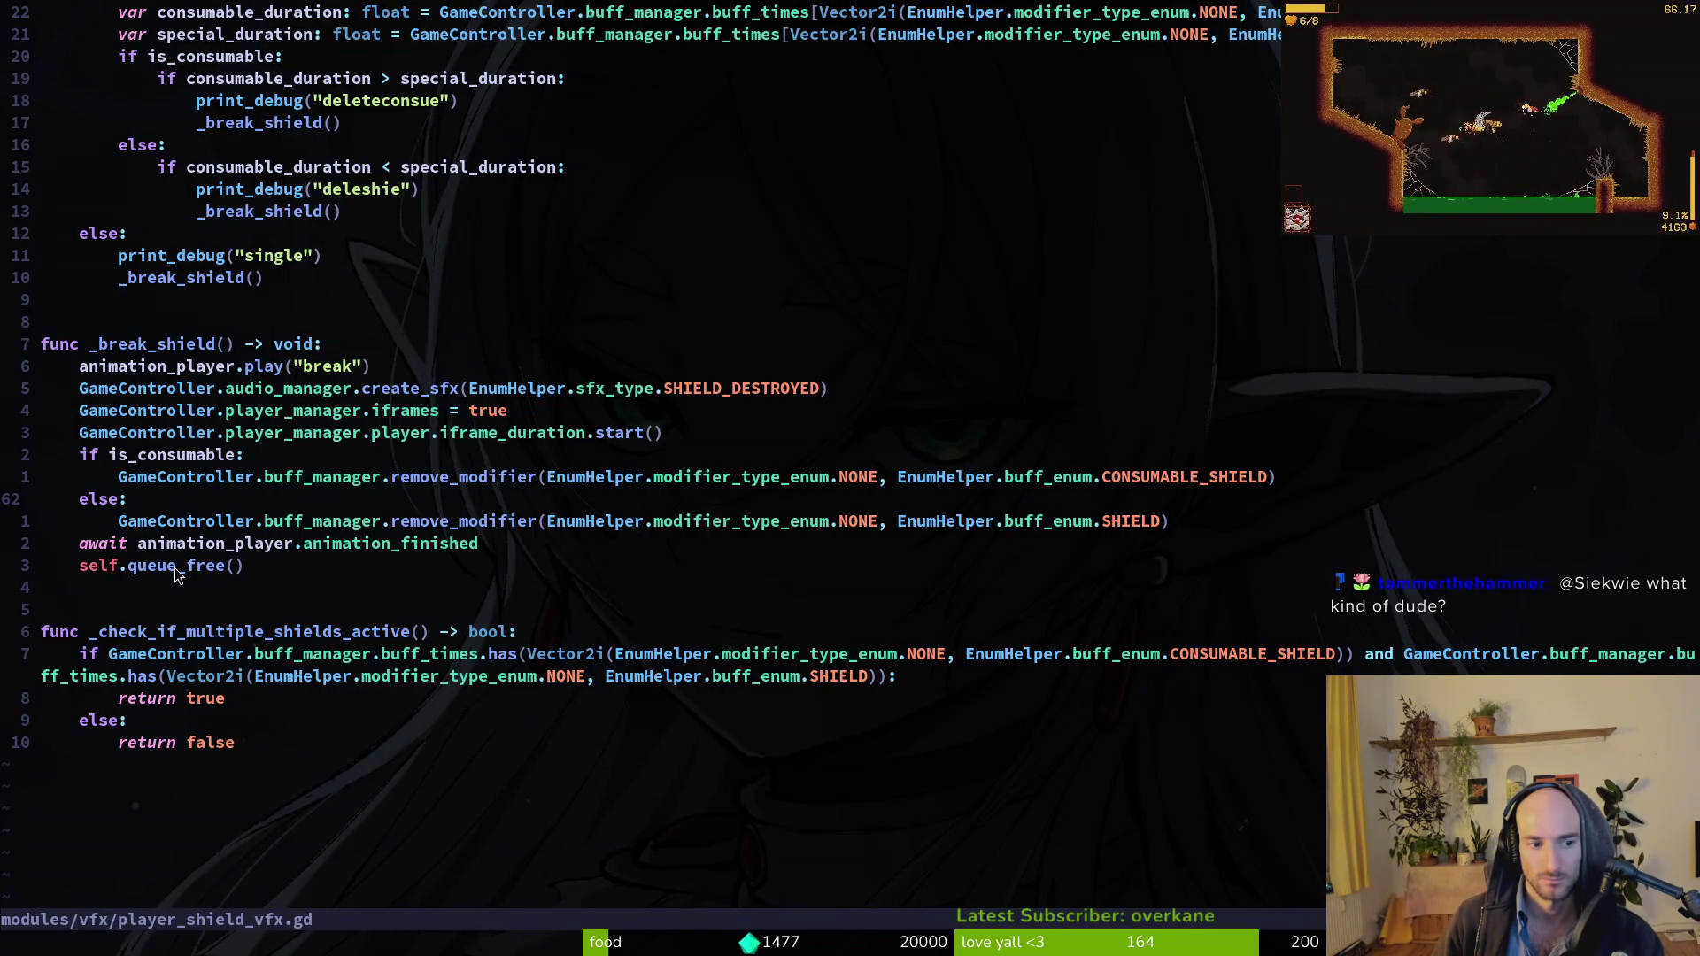
{"action": "scroll", "coordinate": [248, 394], "scroll_direction": "up", "scroll_amount": 2}
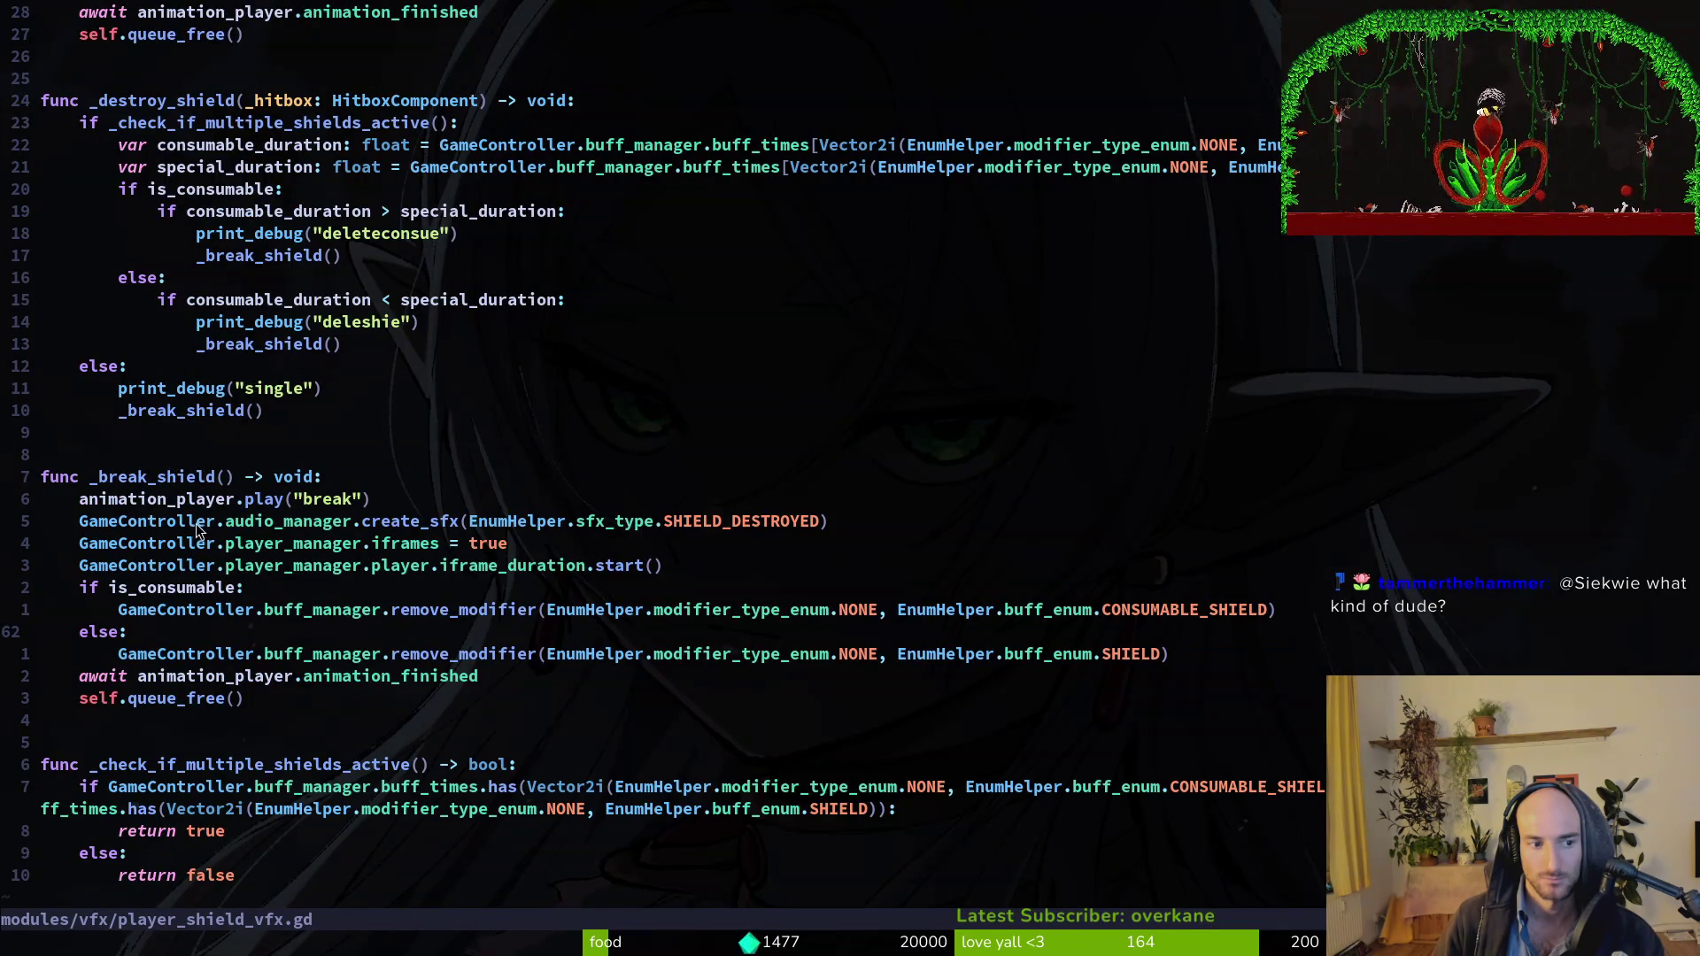
{"action": "left_click", "coordinate": [139, 698]}
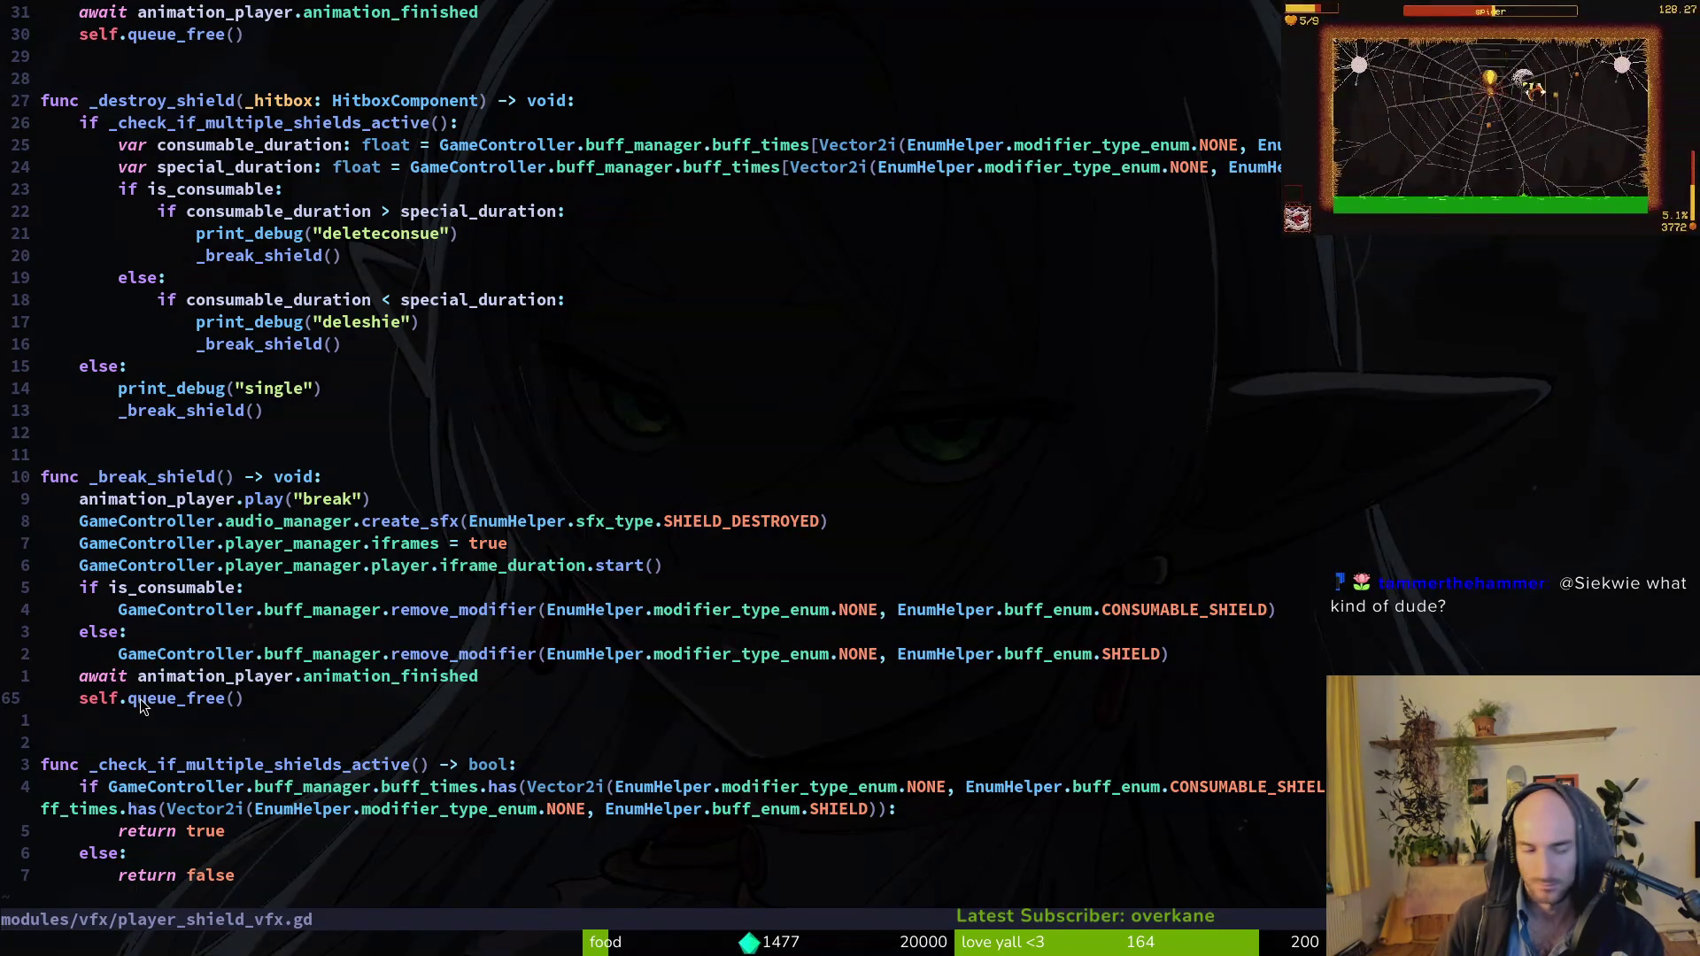
{"action": "type", "text": "ciw"}
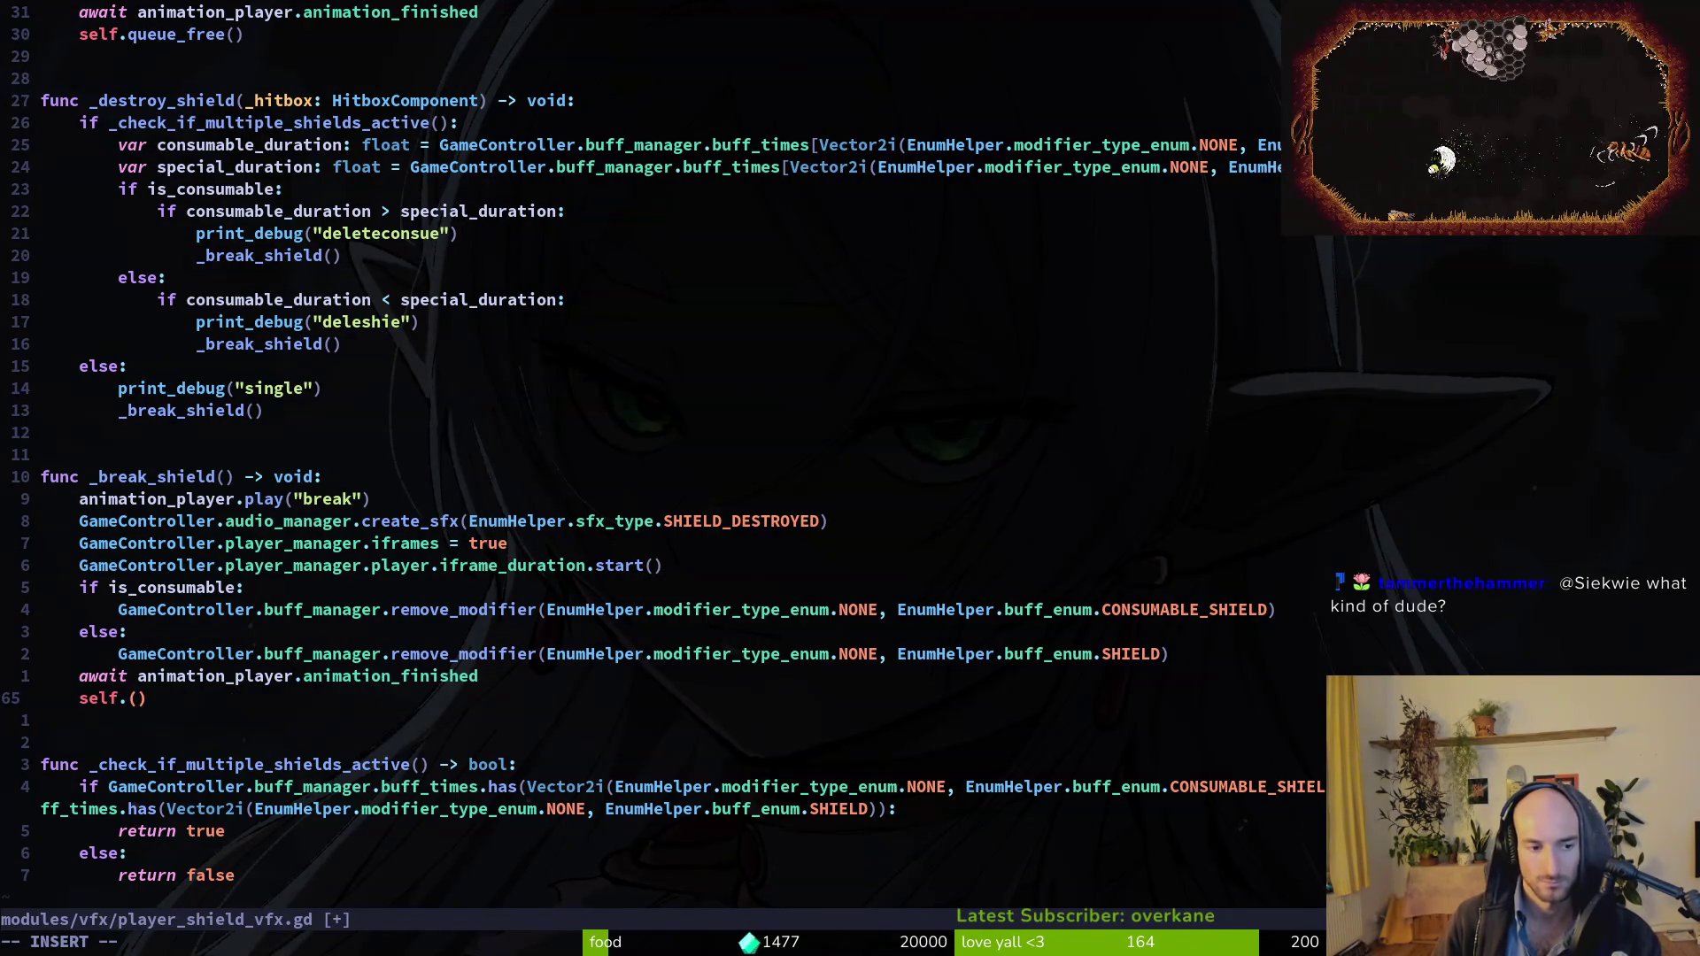
{"action": "type", "text": "defe"}
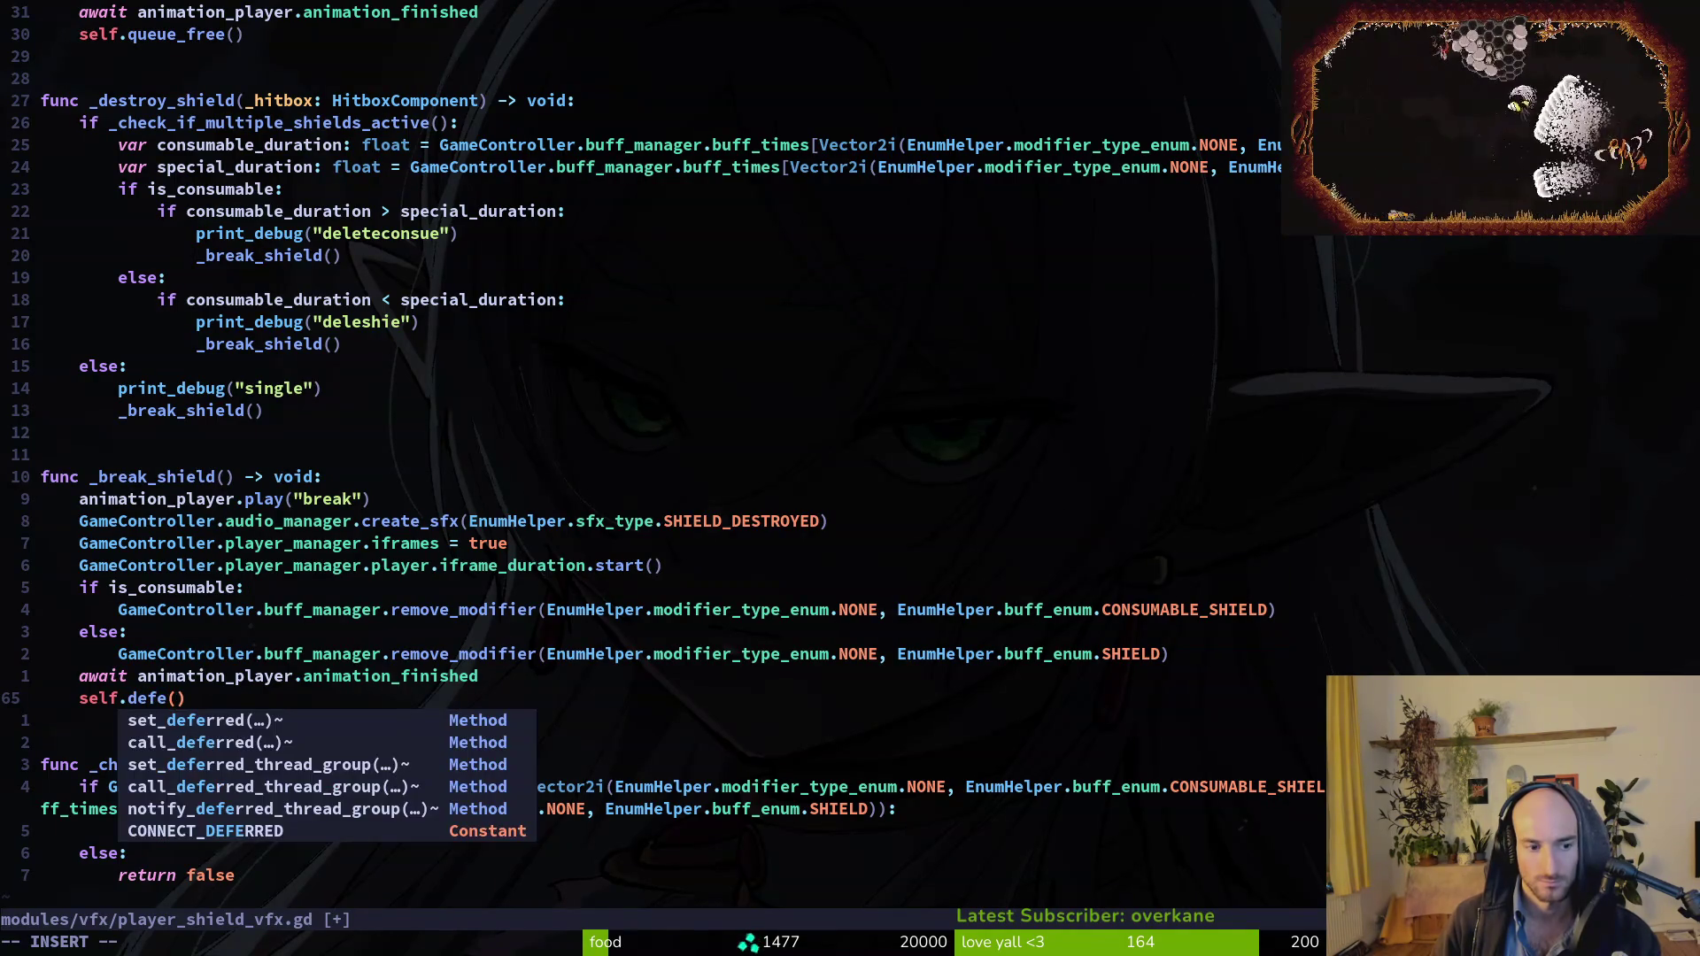
Change _break_shield's last line to self.call_deferred("queue_free") and save the script.
{"action": "key", "text": "Tab"}
{"action": "key", "text": "Return"}
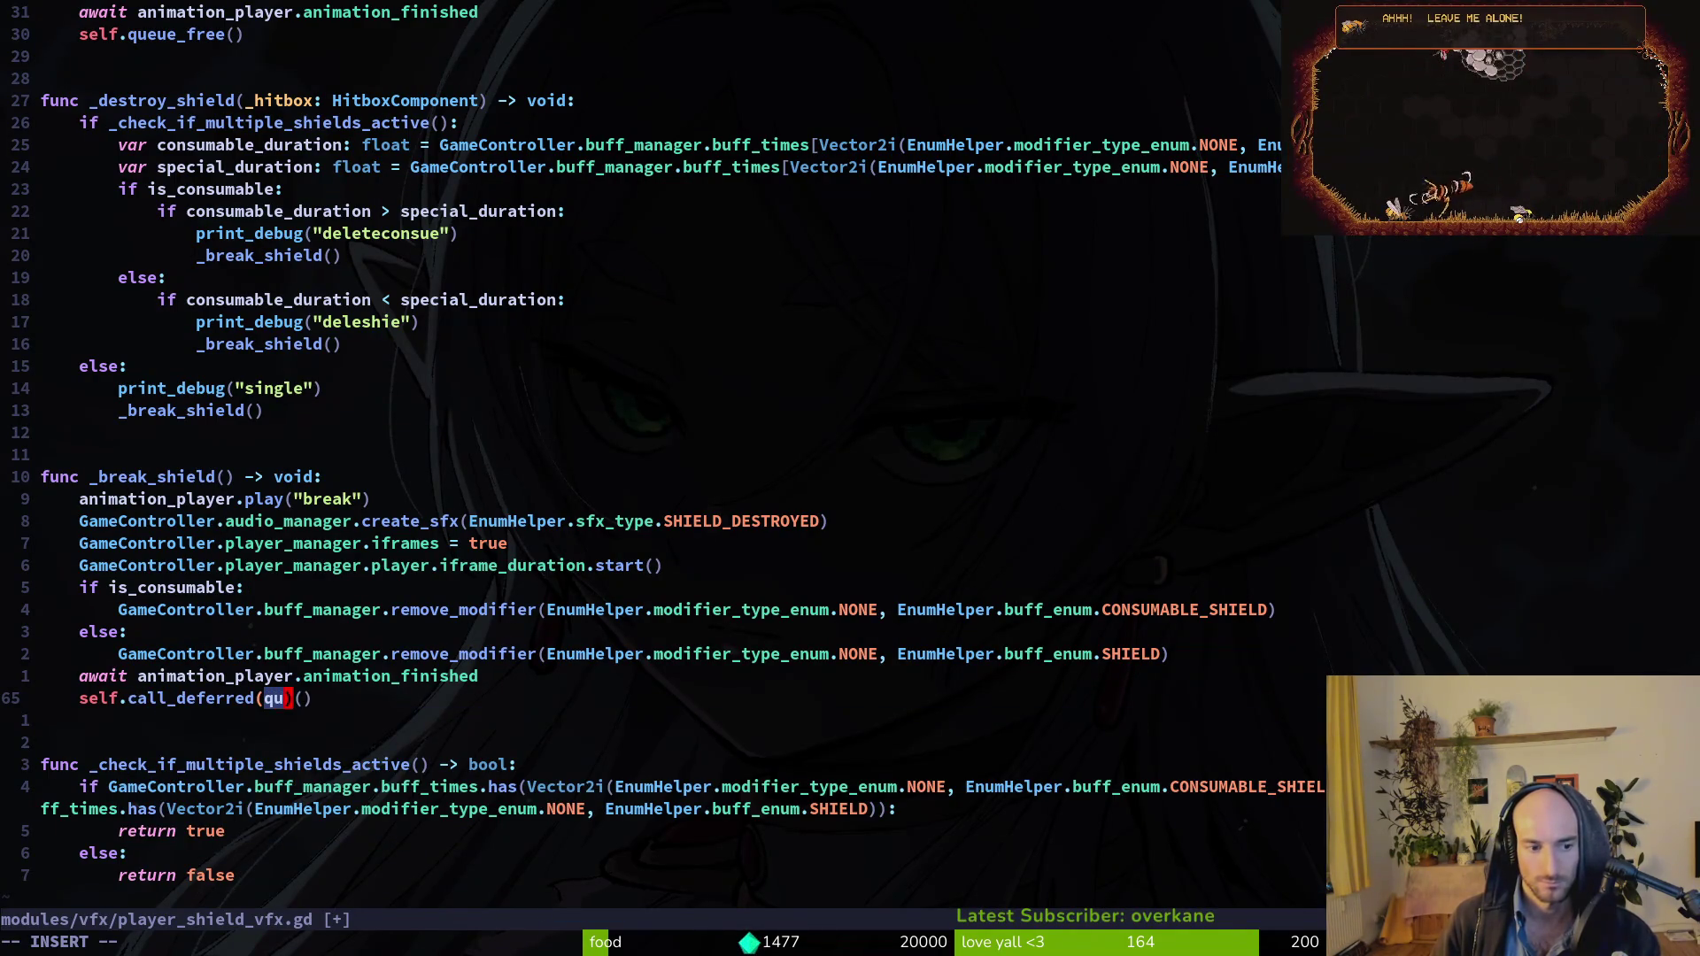
{"action": "key", "text": "Return"}
{"action": "key", "text": "BackSpace"}
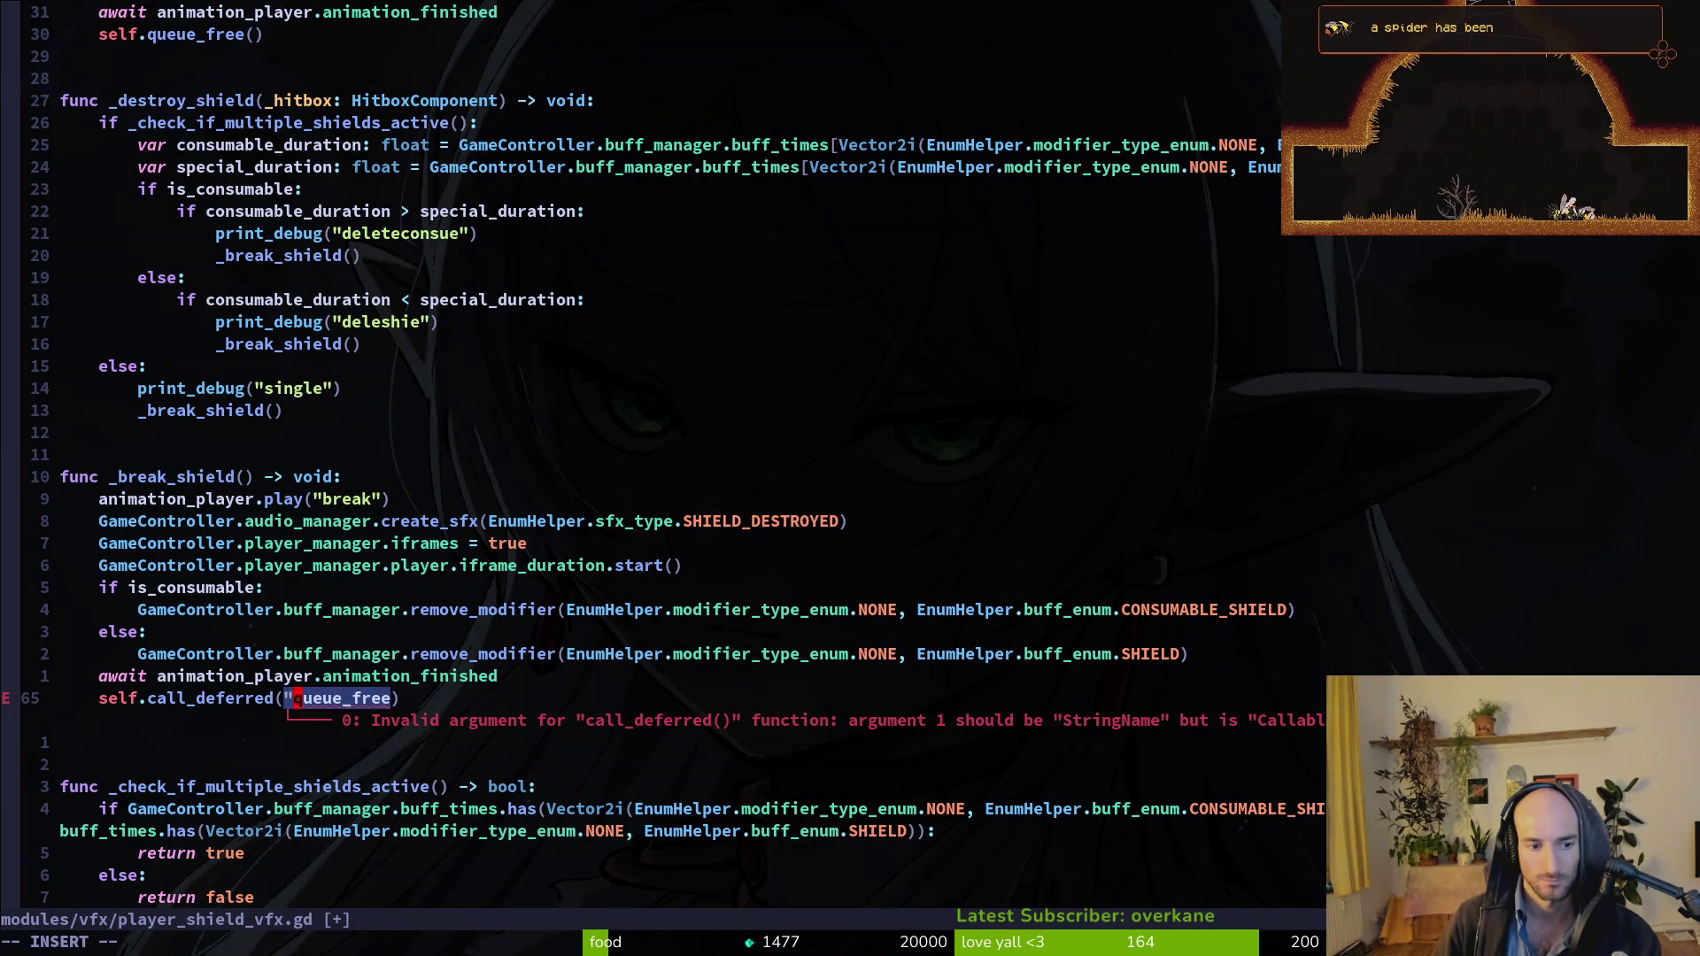
{"action": "key", "text": "Escape"}
{"action": "type", "text": "ea\""}
{"action": "key", "text": "Escape"}
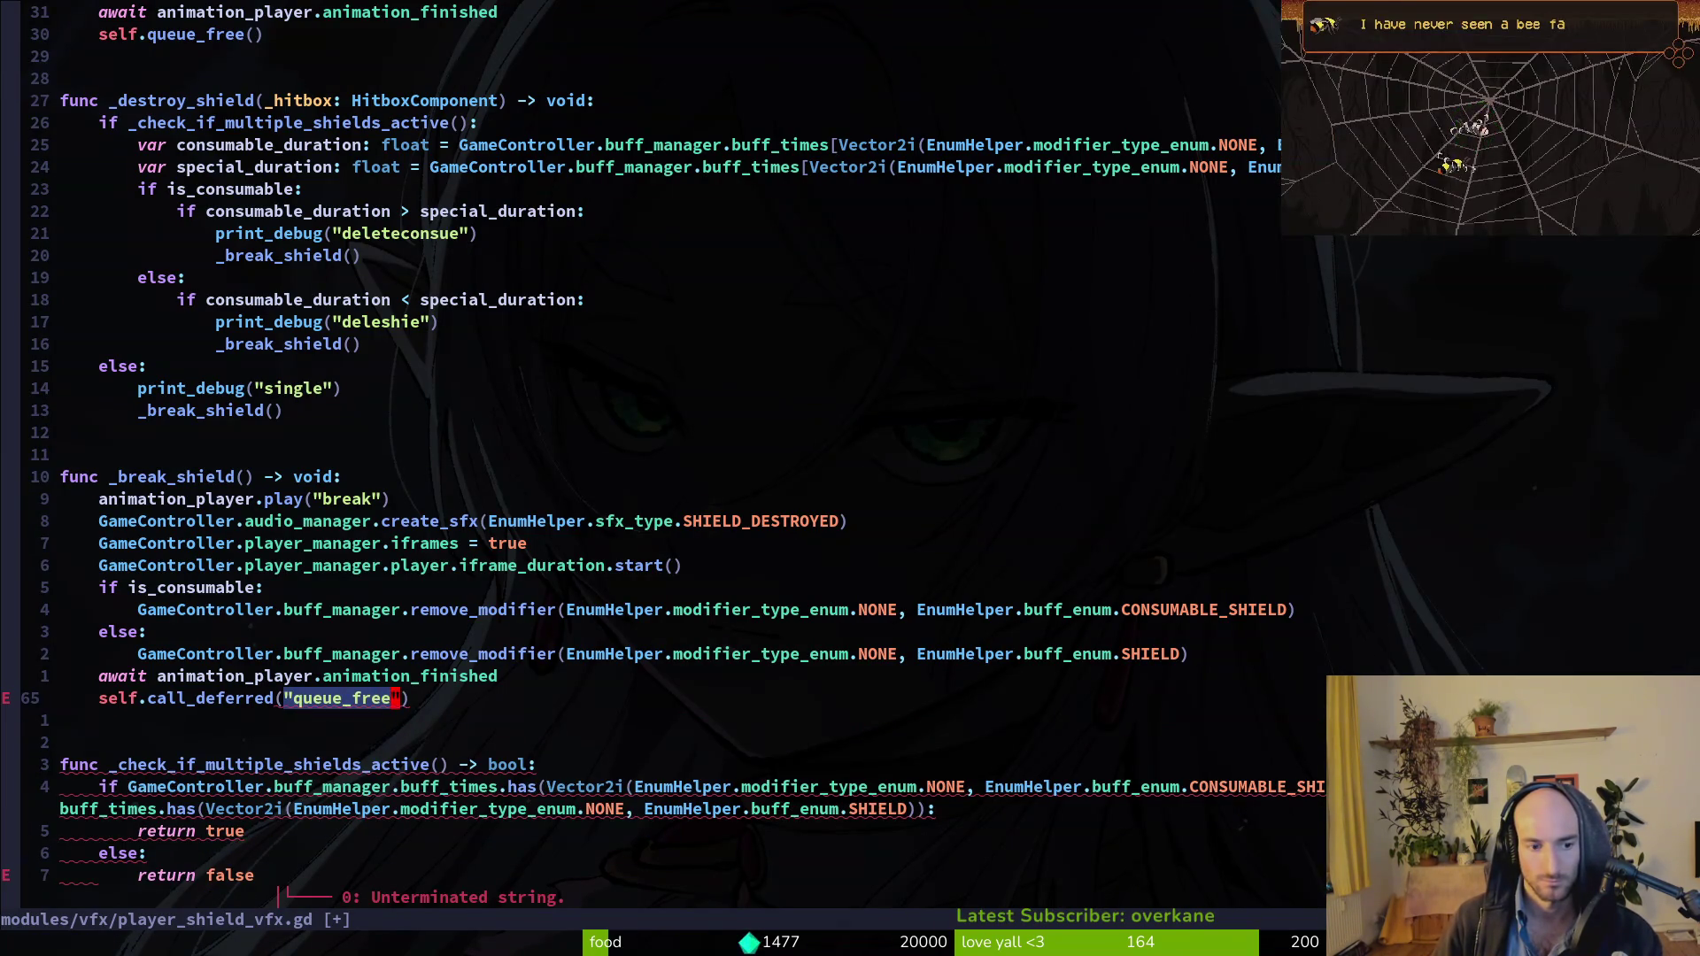
{"action": "type", "text": ":w"}
{"action": "key", "text": "Return"}
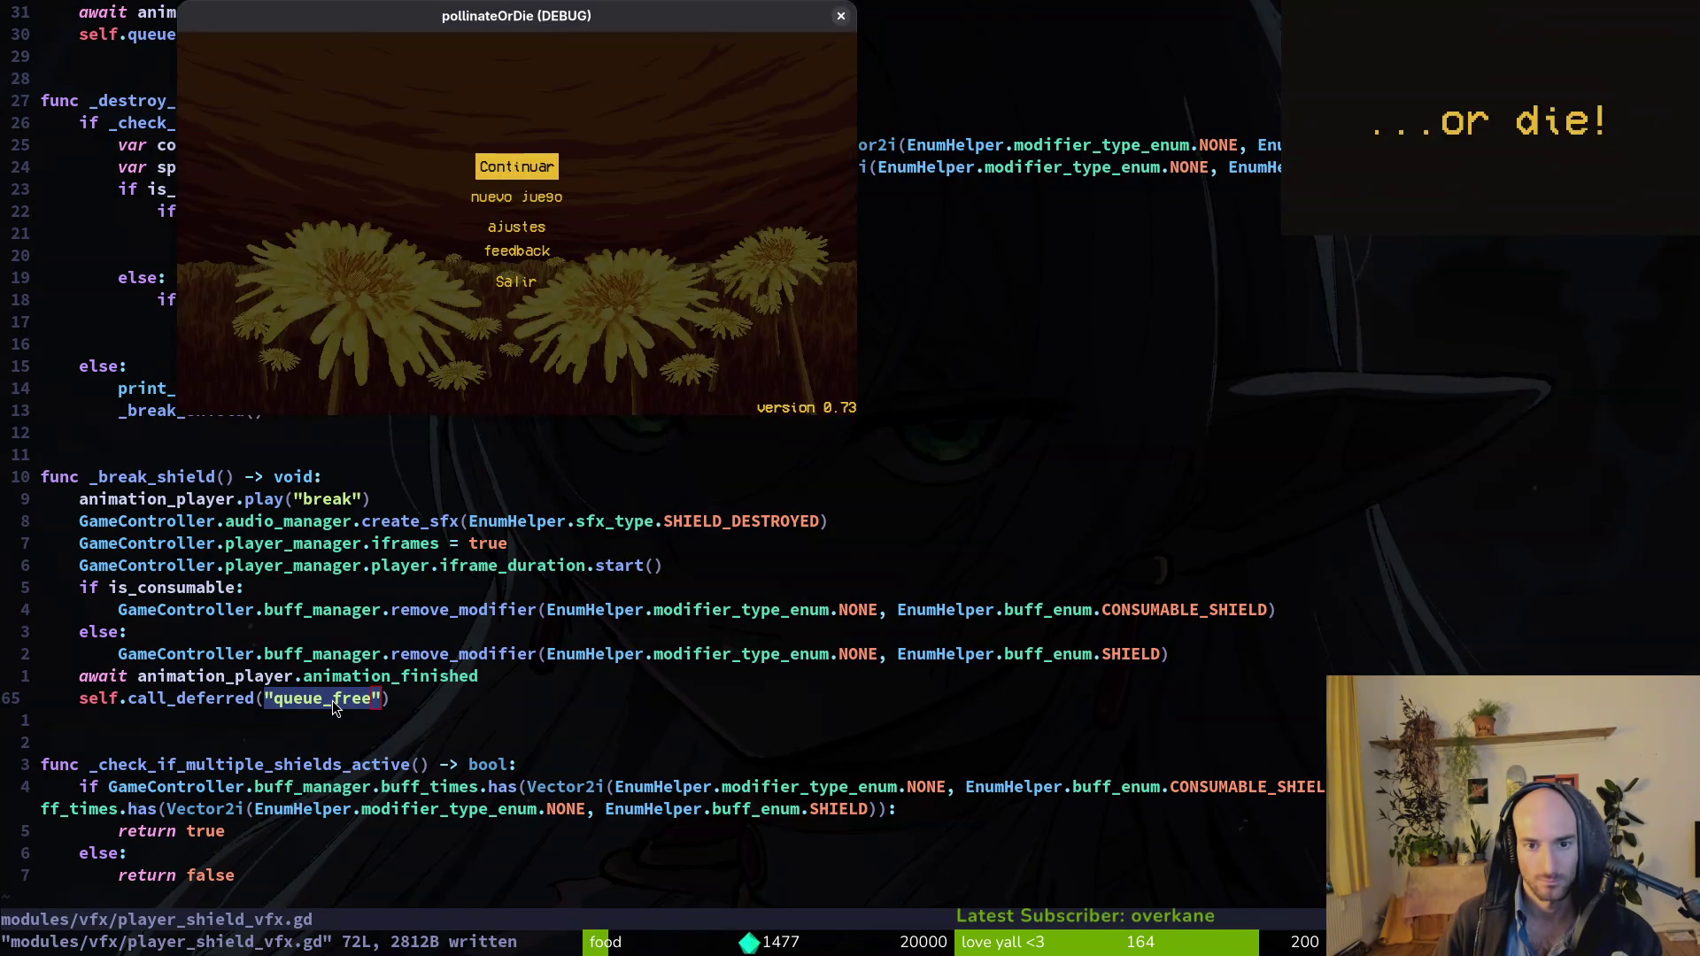
Restart the game with the new code, enter the cave level and buy a shield.
{"action": "key", "text": "alt+Tab"}
{"action": "key", "text": "F5"}
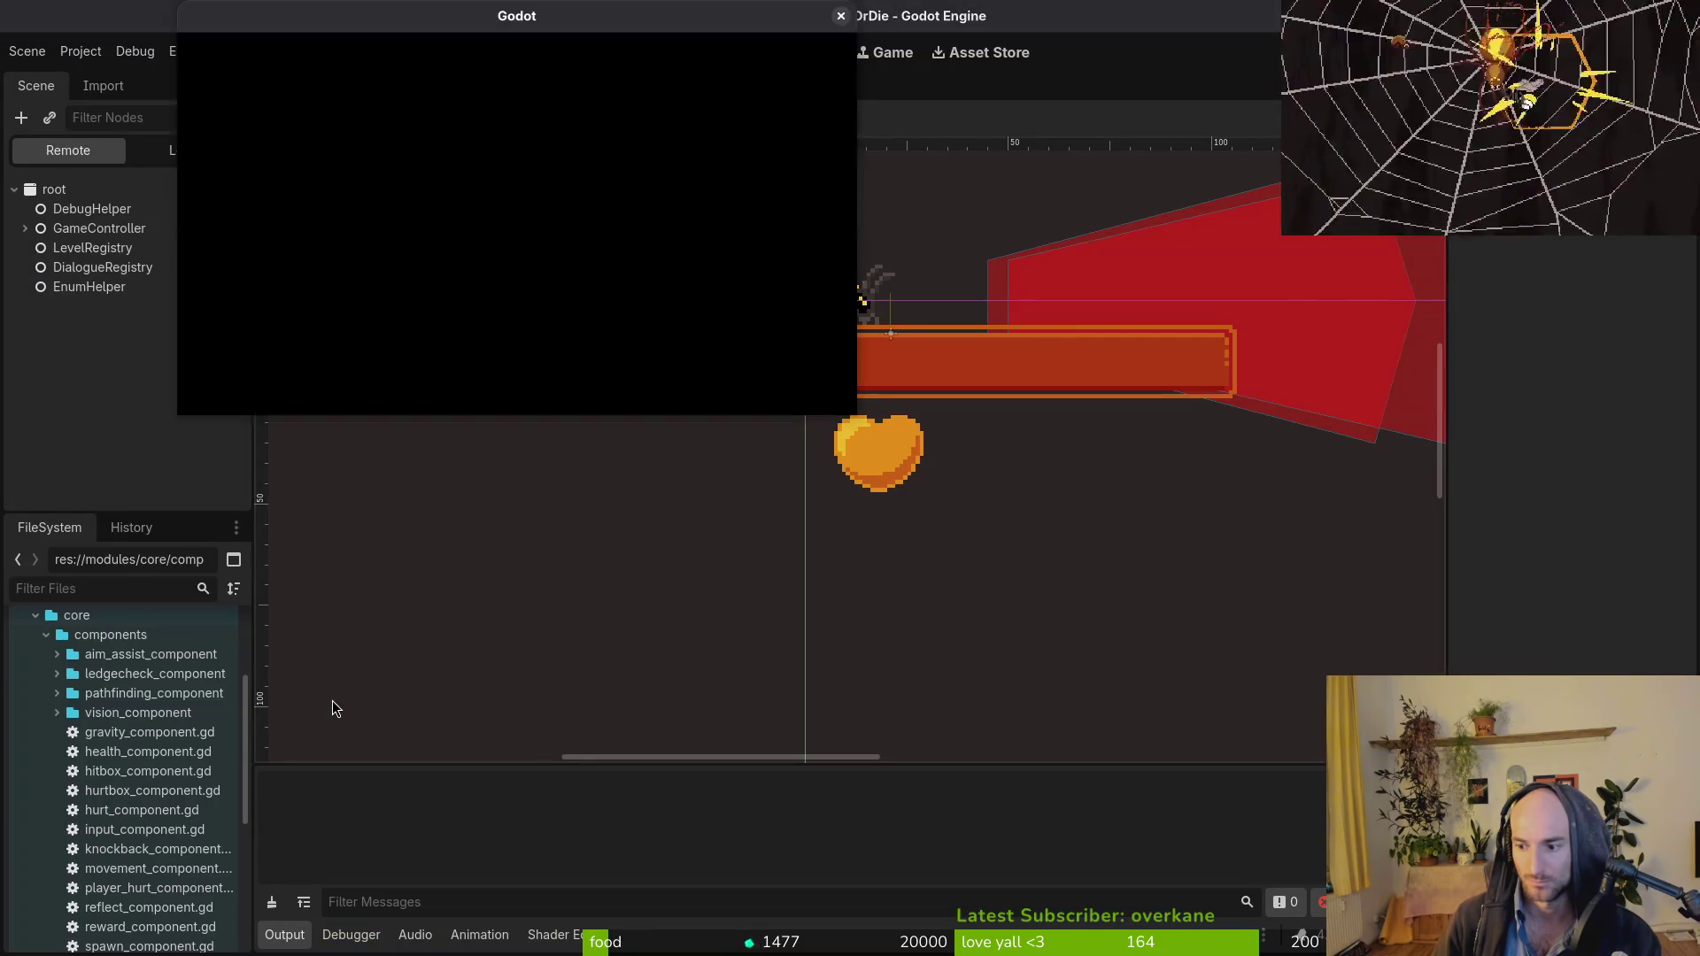
{"action": "key", "text": "Return"}
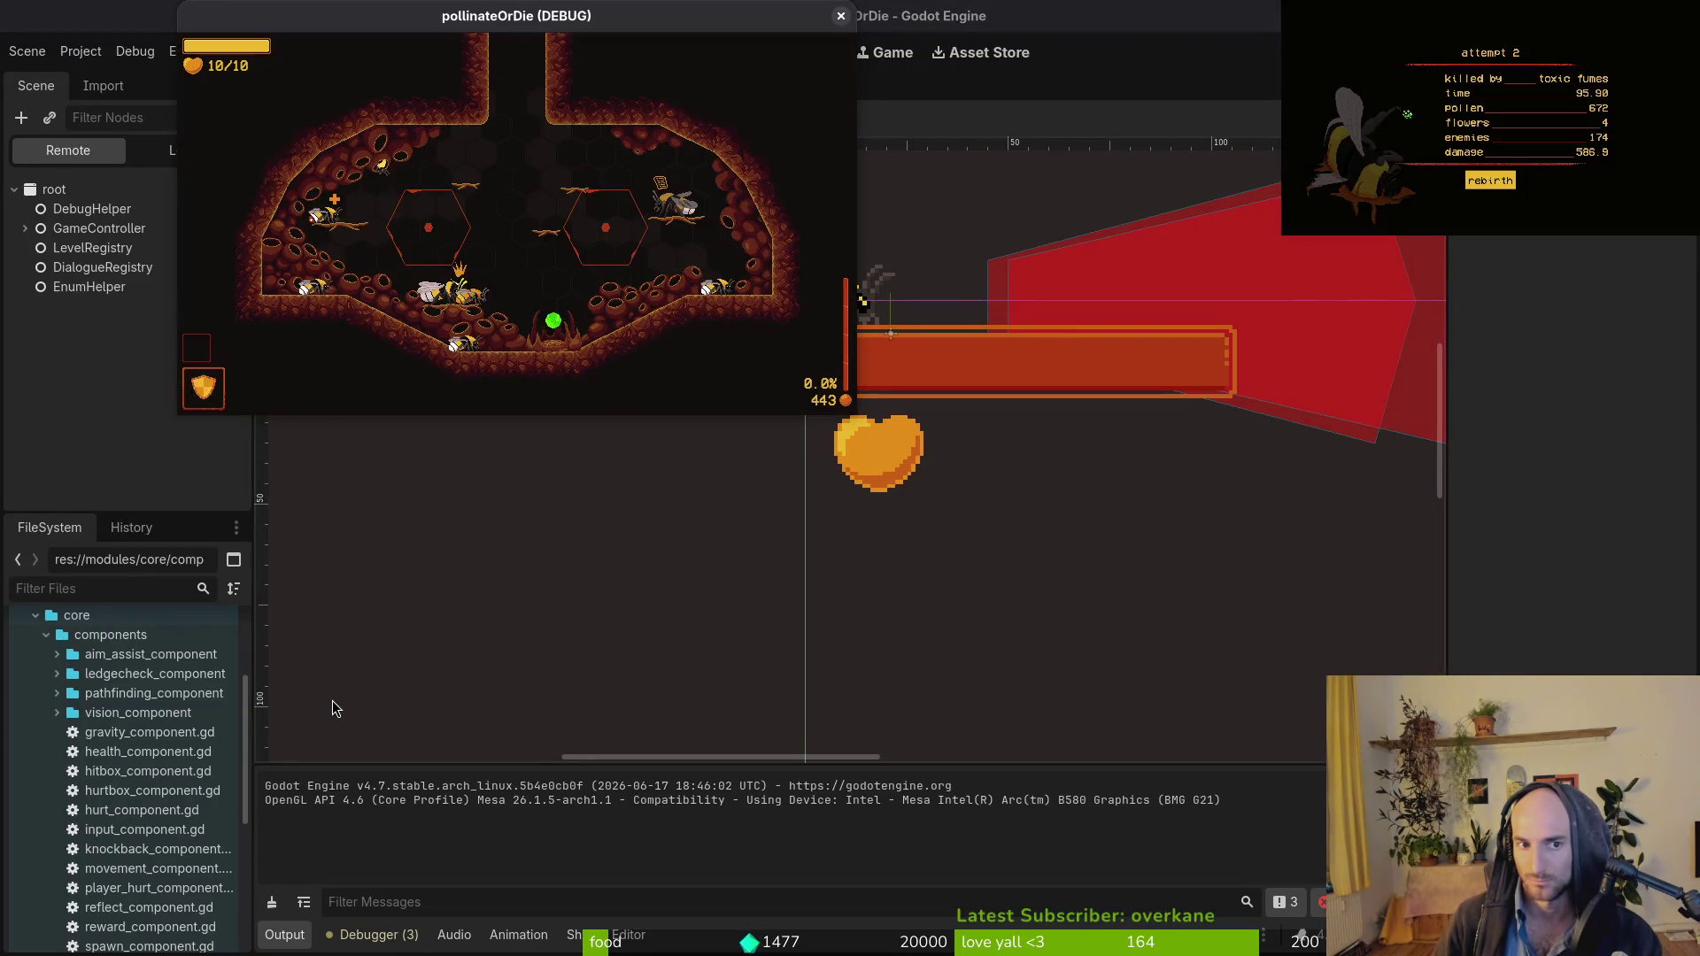
{"action": "key", "text": "Tab"}
{"action": "key", "text": "Right"}
{"action": "key", "text": "Return"}
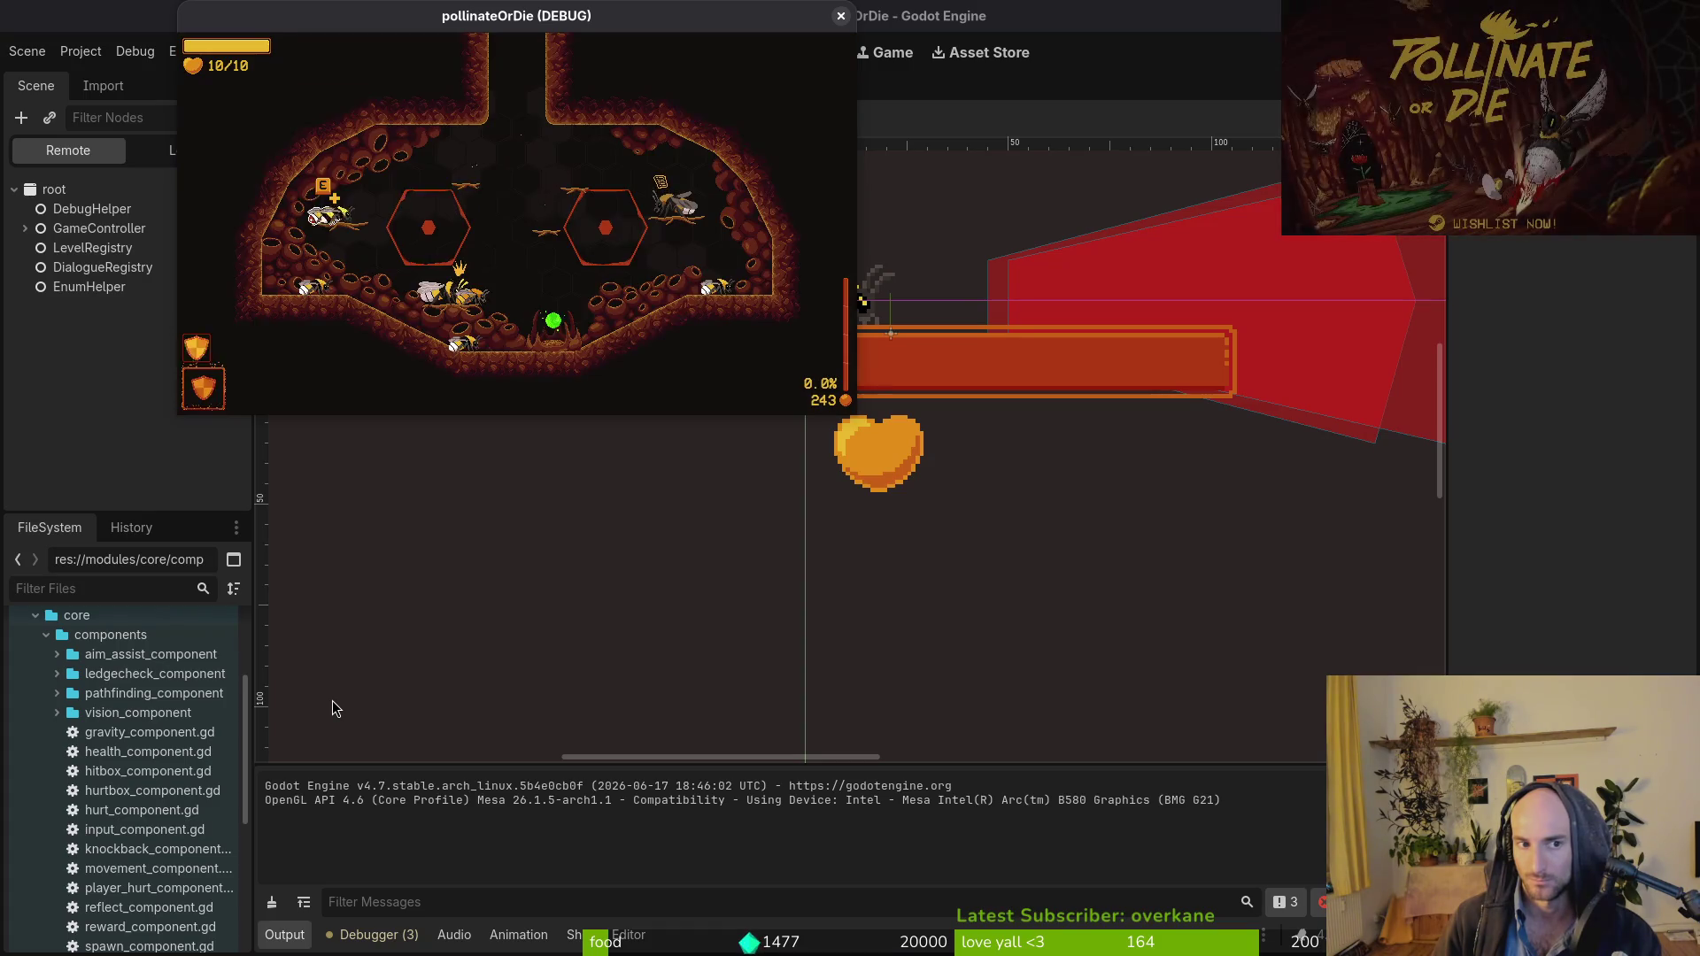
Grant debug honey from the pause menu's Debugging options and activate the shield.
{"action": "key", "text": "Escape"}
{"action": "key", "text": "Down"}
{"action": "key", "text": "Down"}
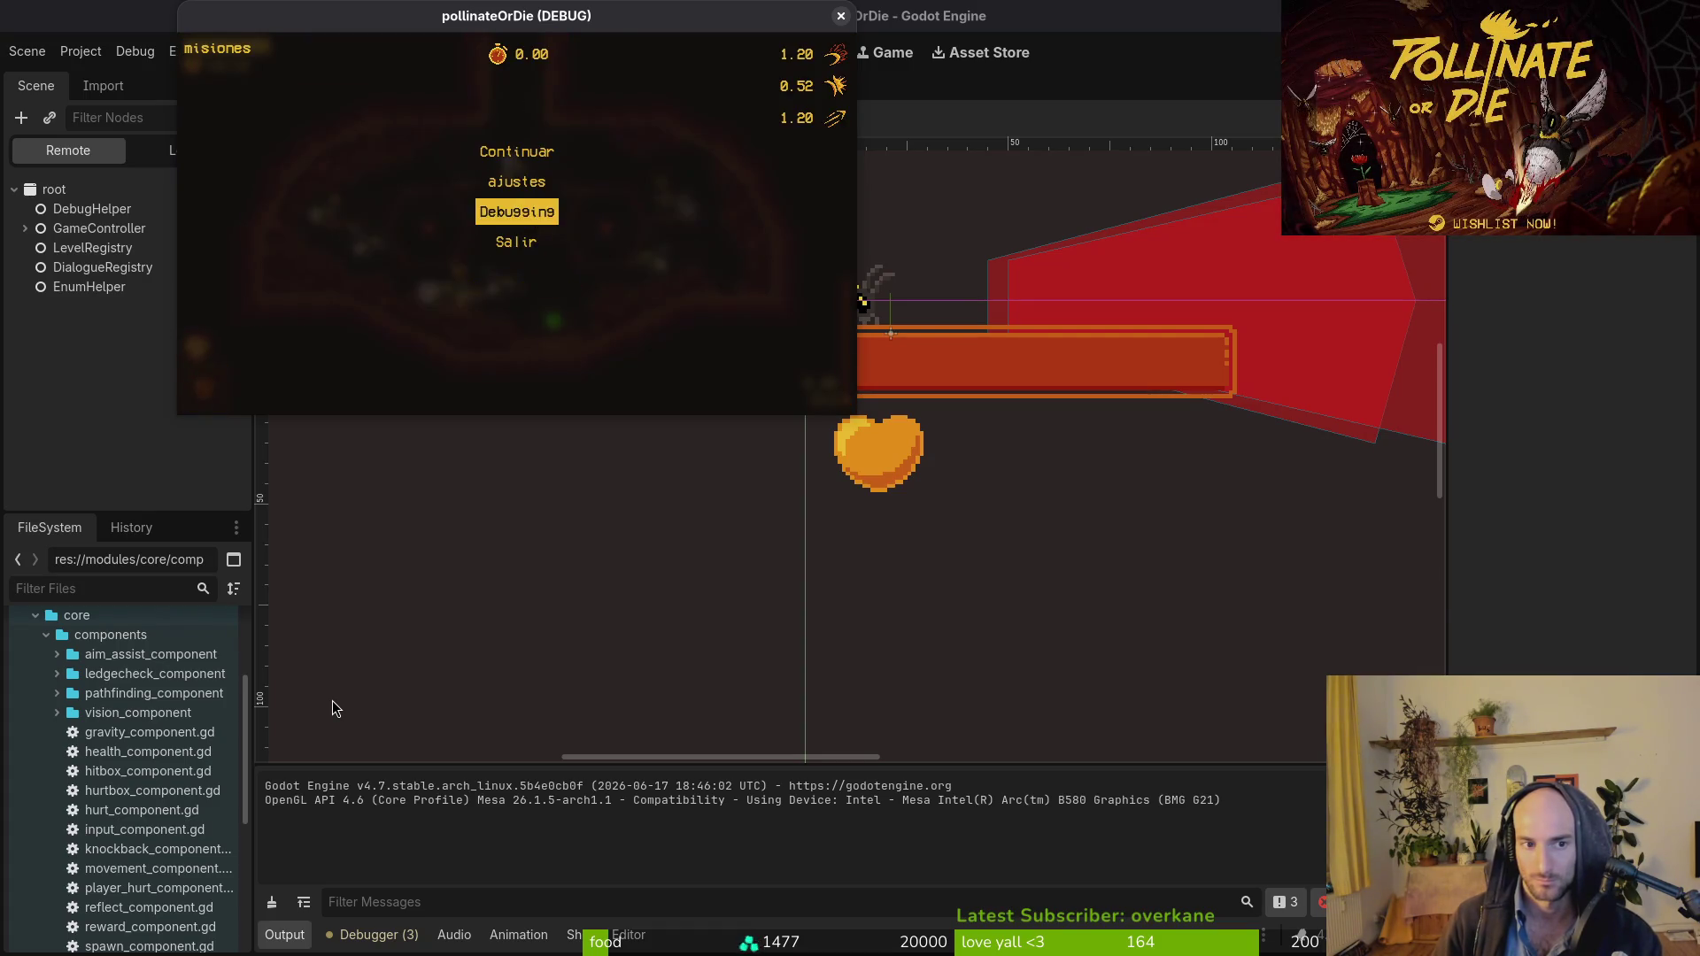
{"action": "key", "text": "Return"}
{"action": "key", "text": "Up"}
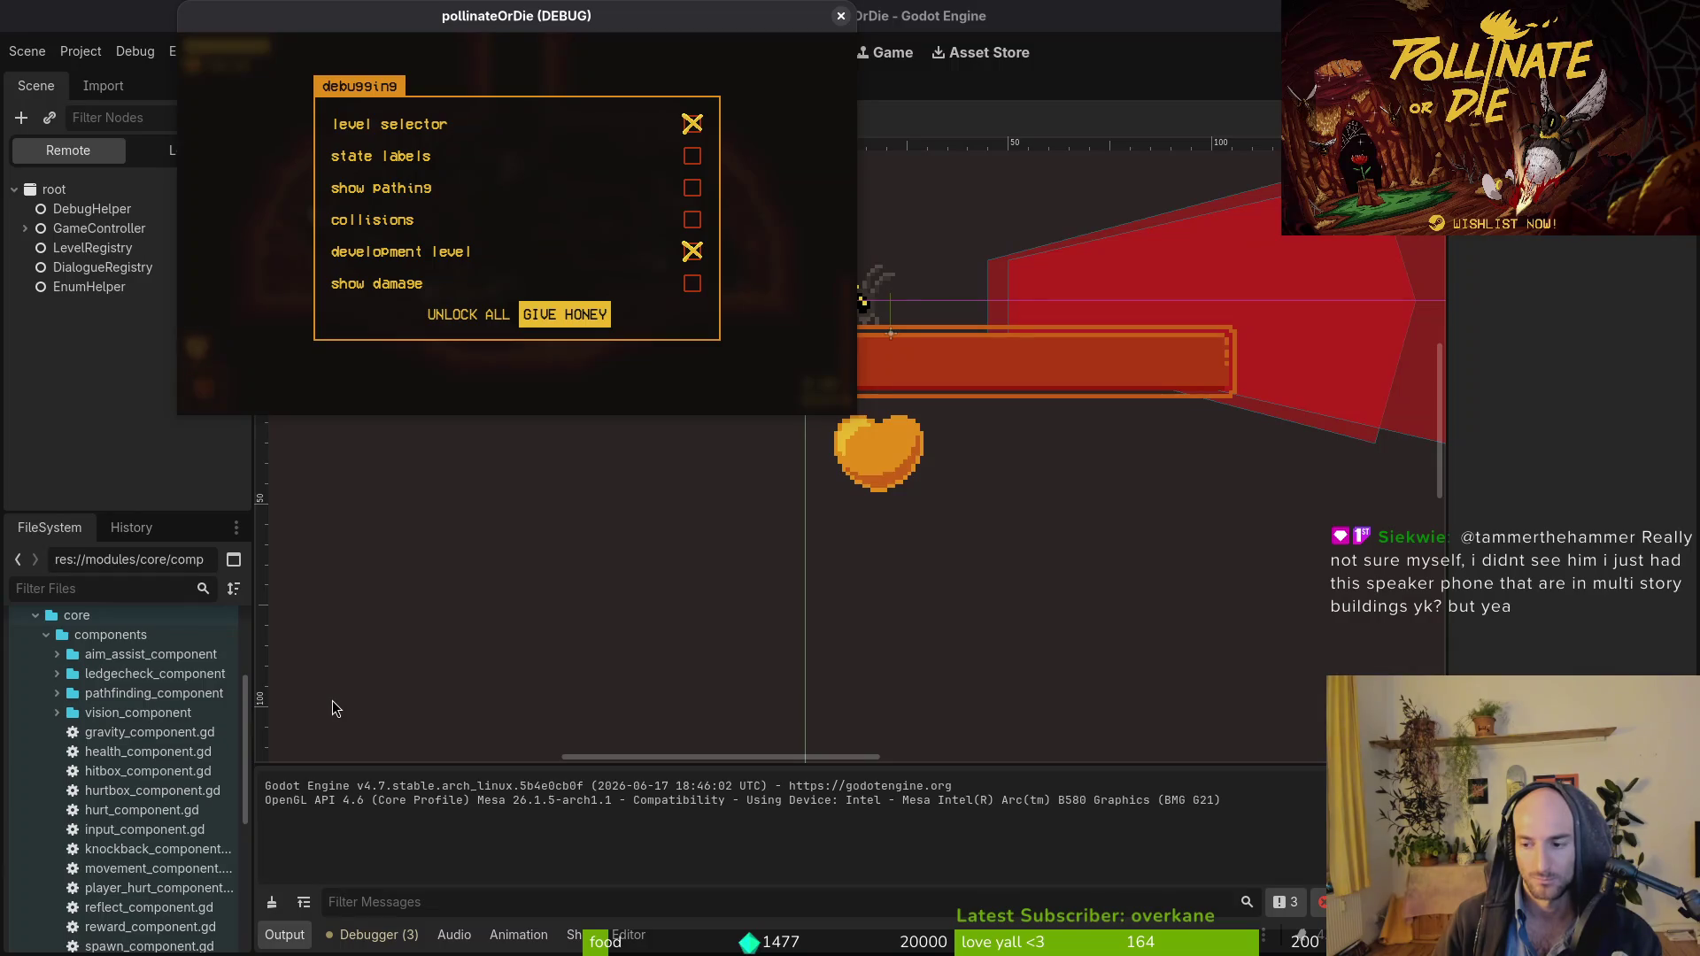
{"action": "key", "text": "Return"}
{"action": "key", "text": "Escape"}
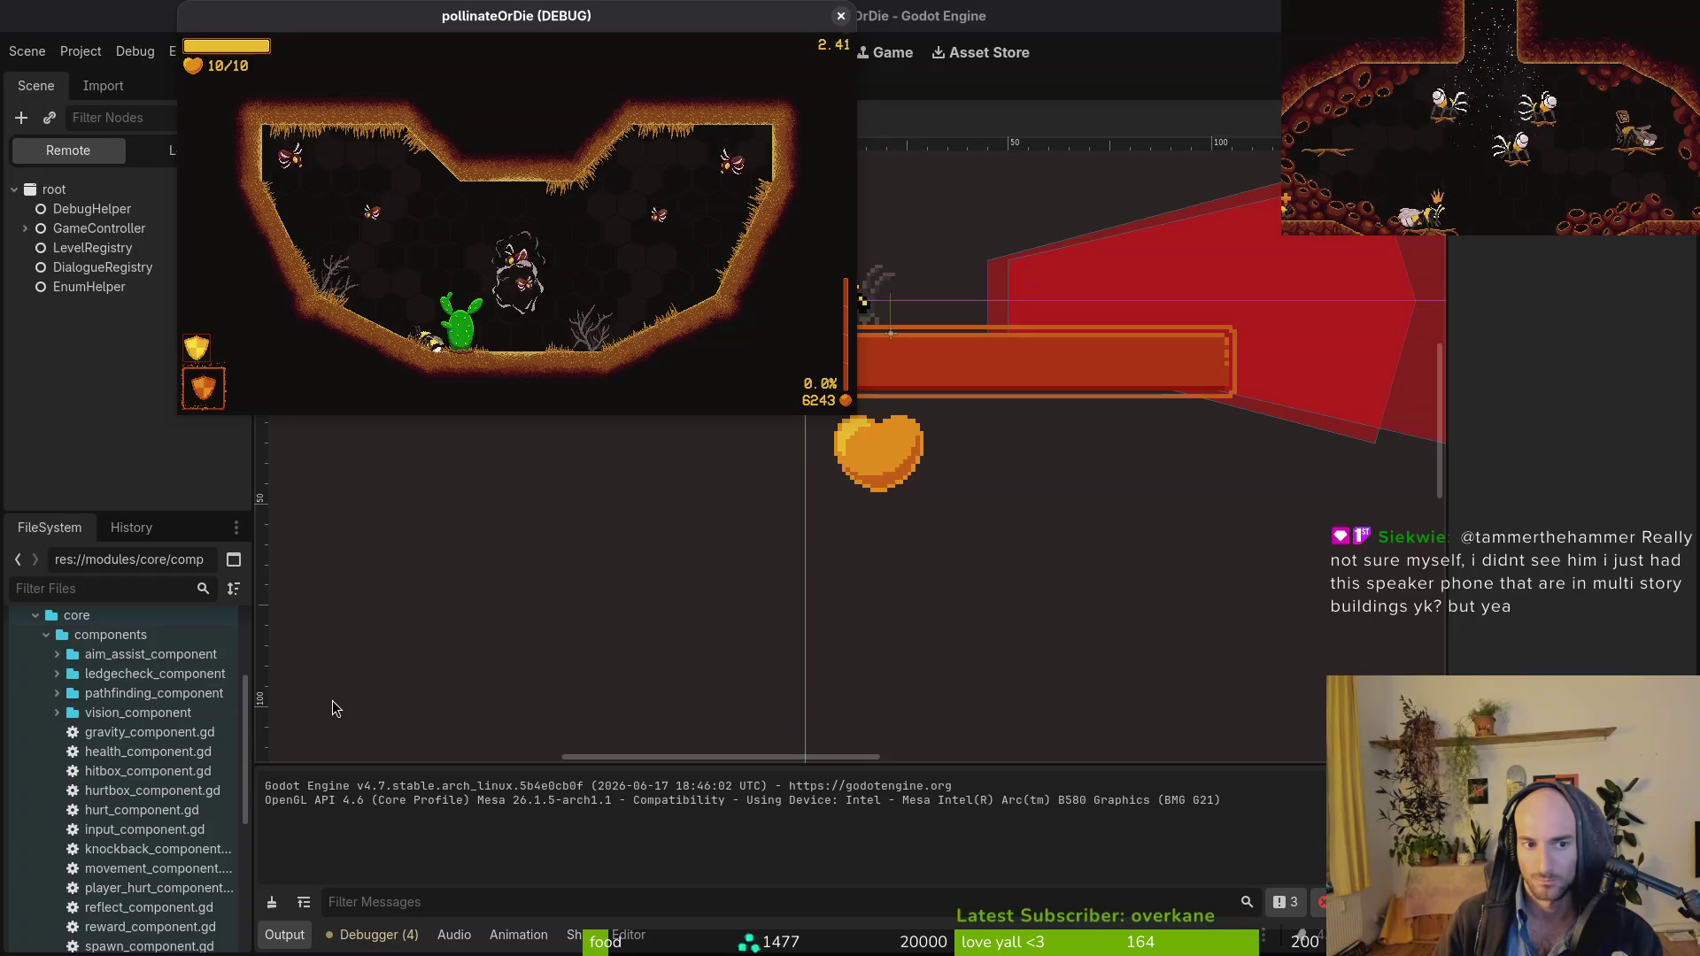
{"action": "key", "text": "e"}
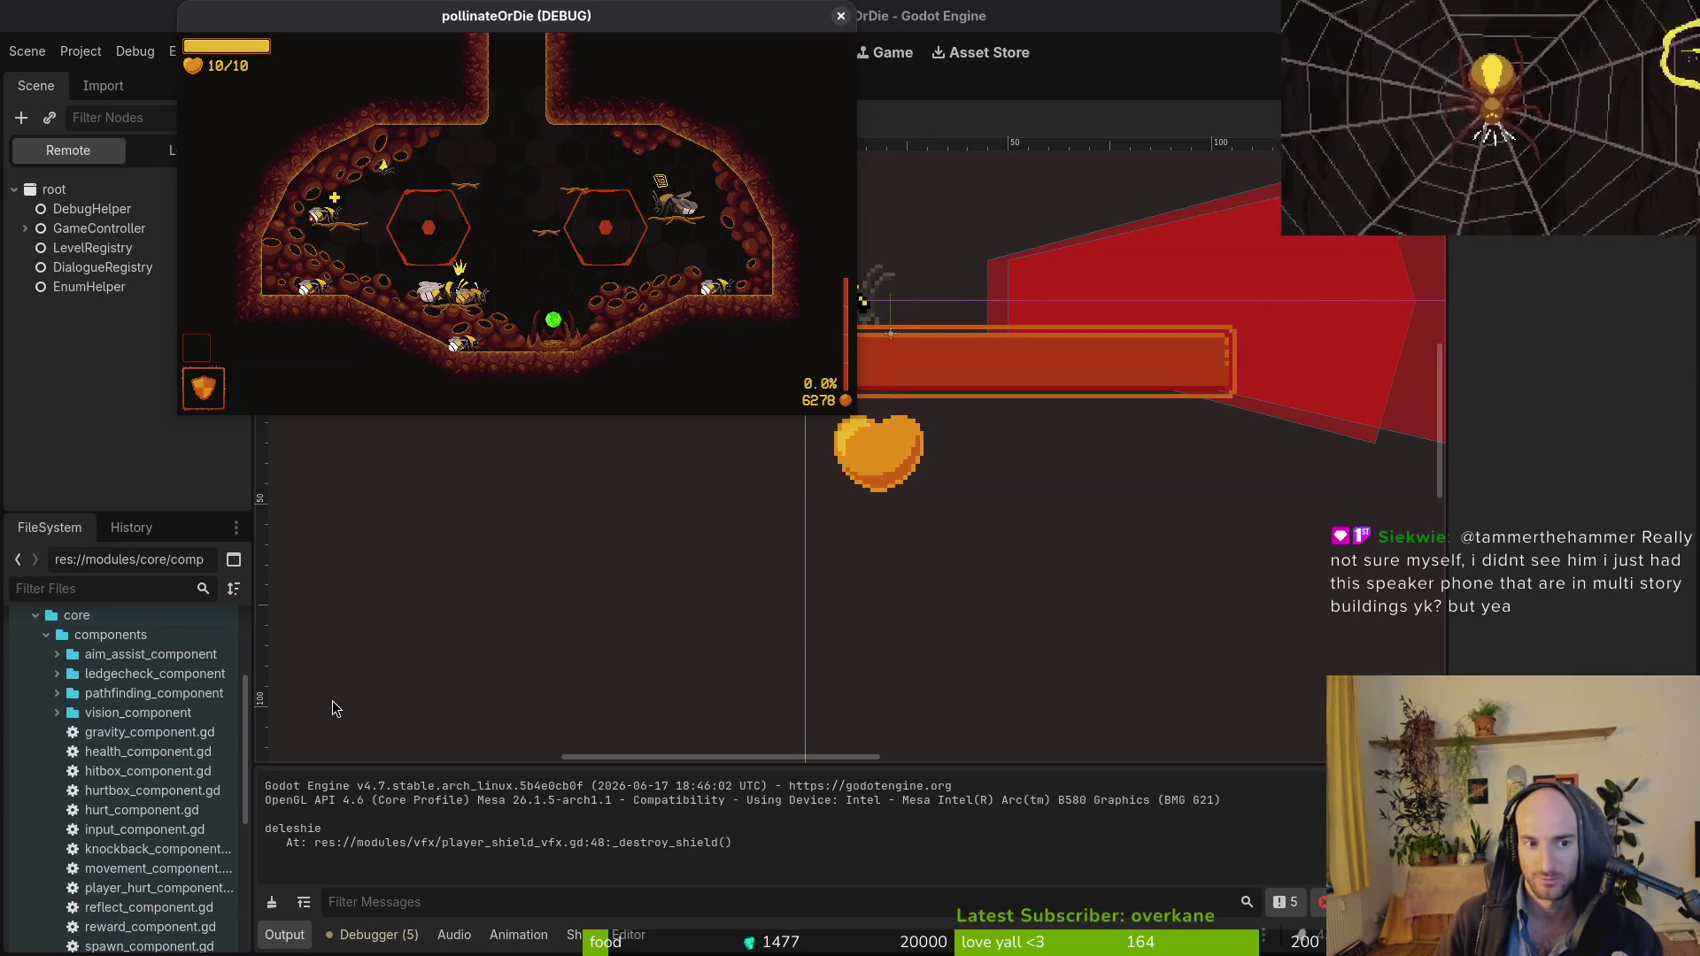
Buy another shield for 200, pause to read the output, then return to the consumable remove_modifier call.
{"action": "key", "text": "Right"}
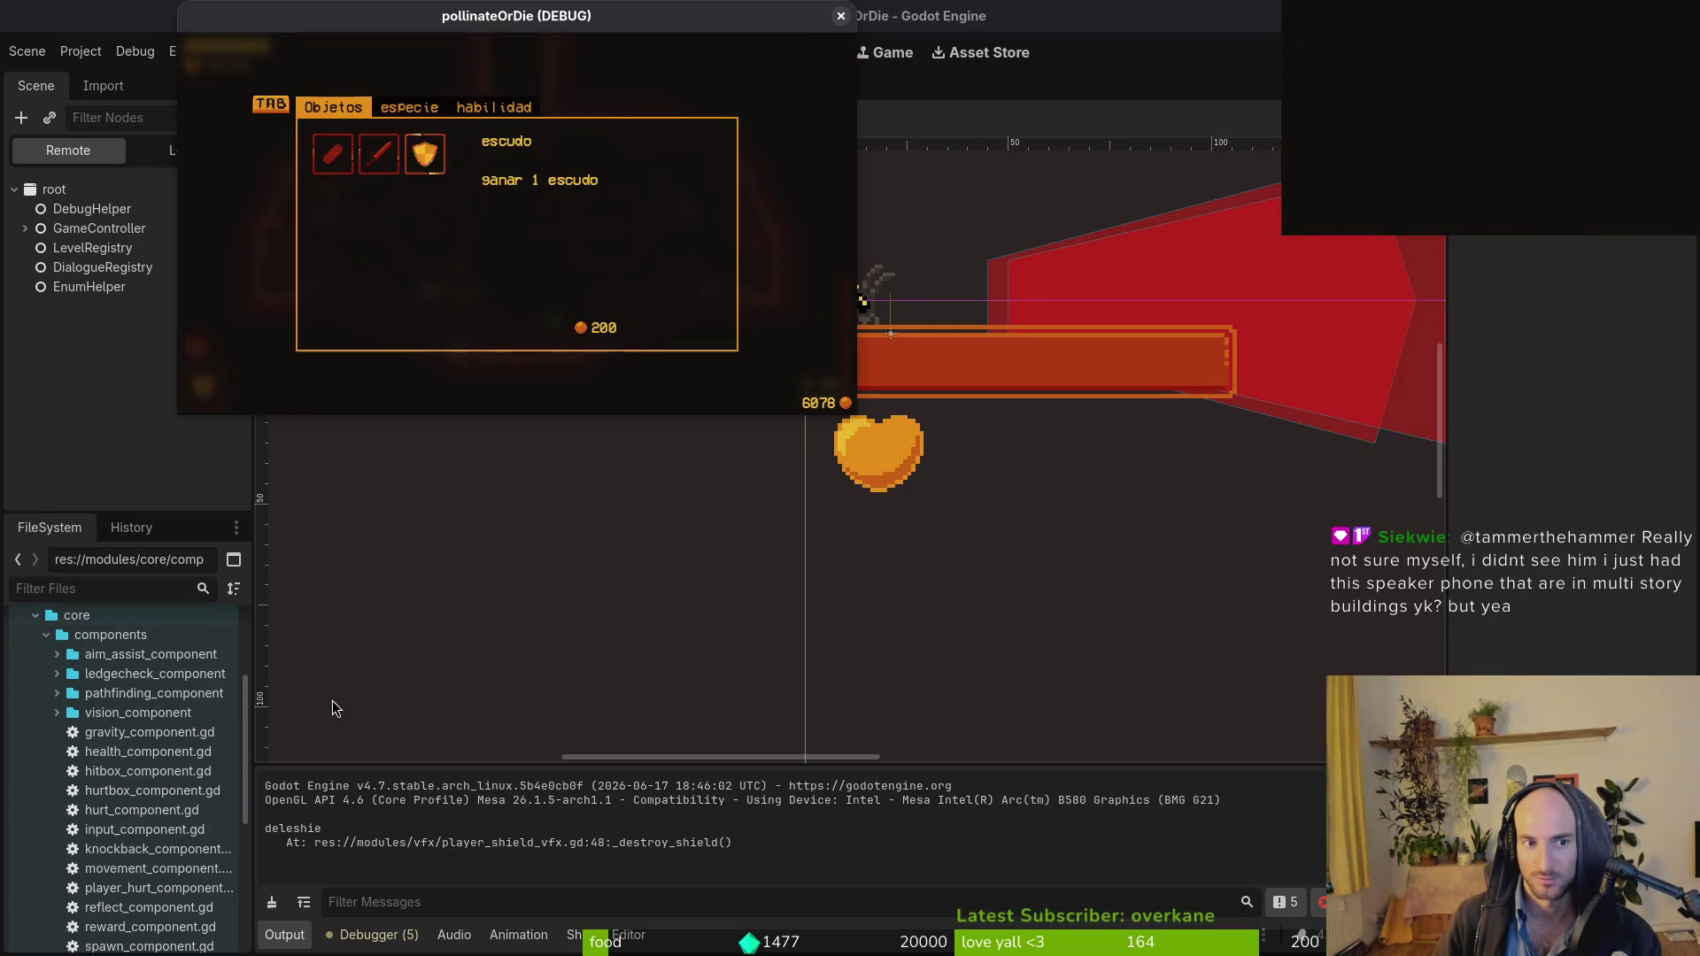
{"action": "key", "text": "space"}
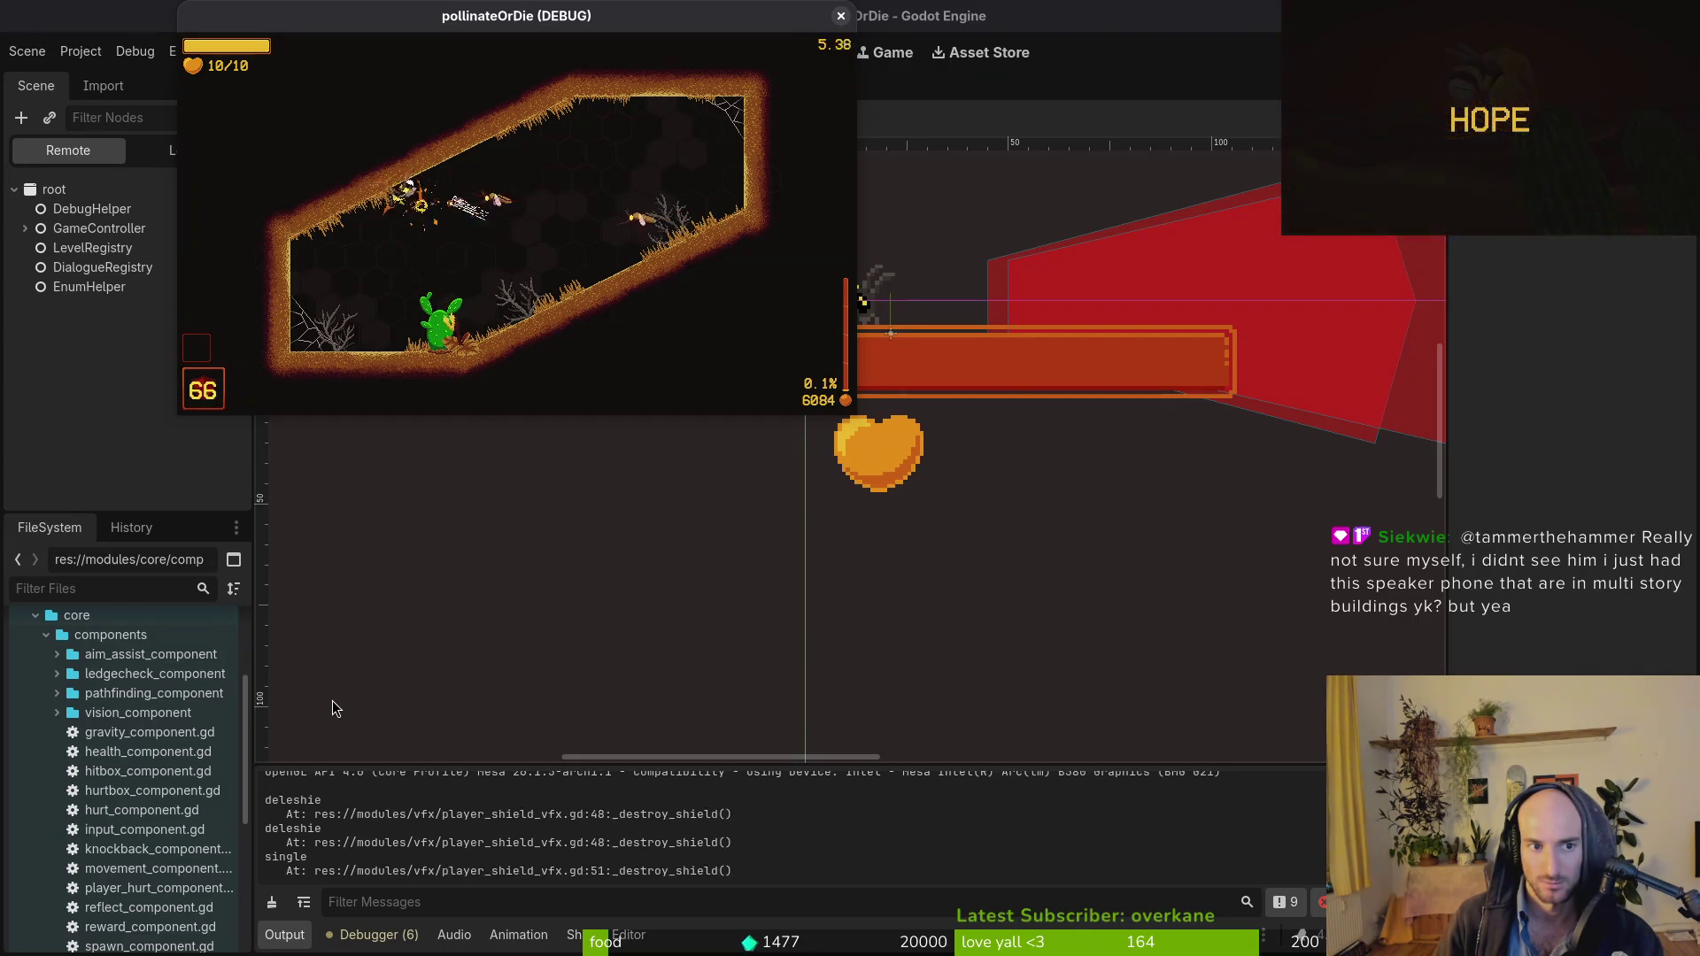
{"action": "key", "text": "Escape"}
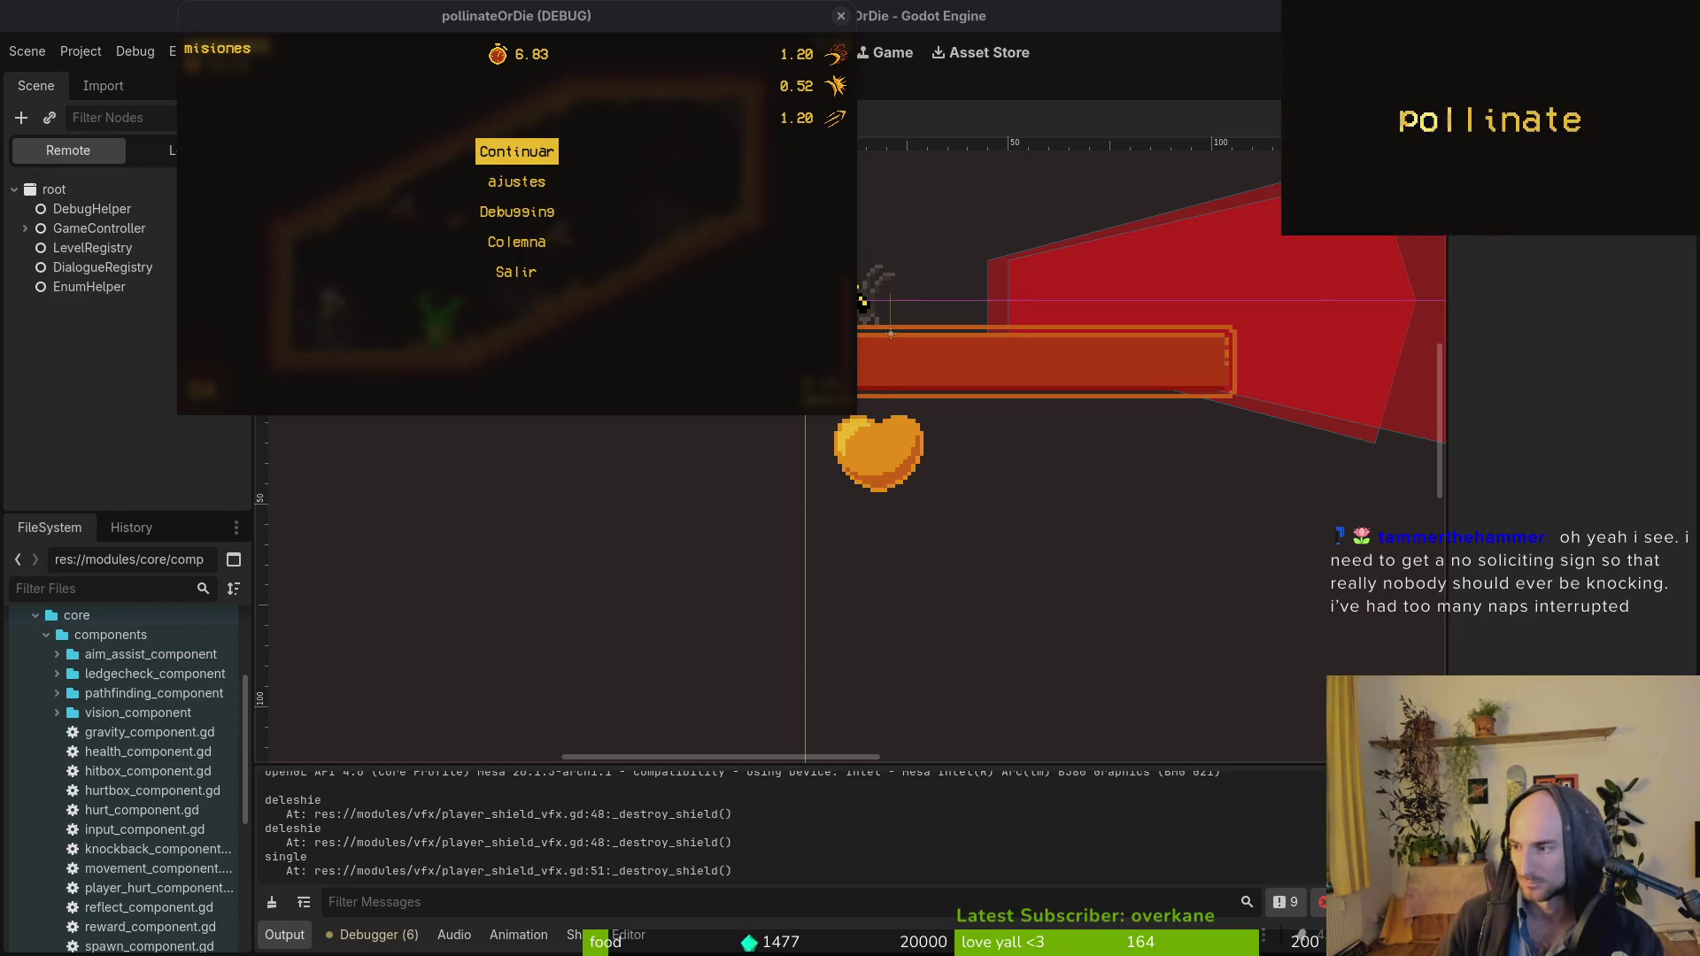
{"action": "key", "text": "super+1"}
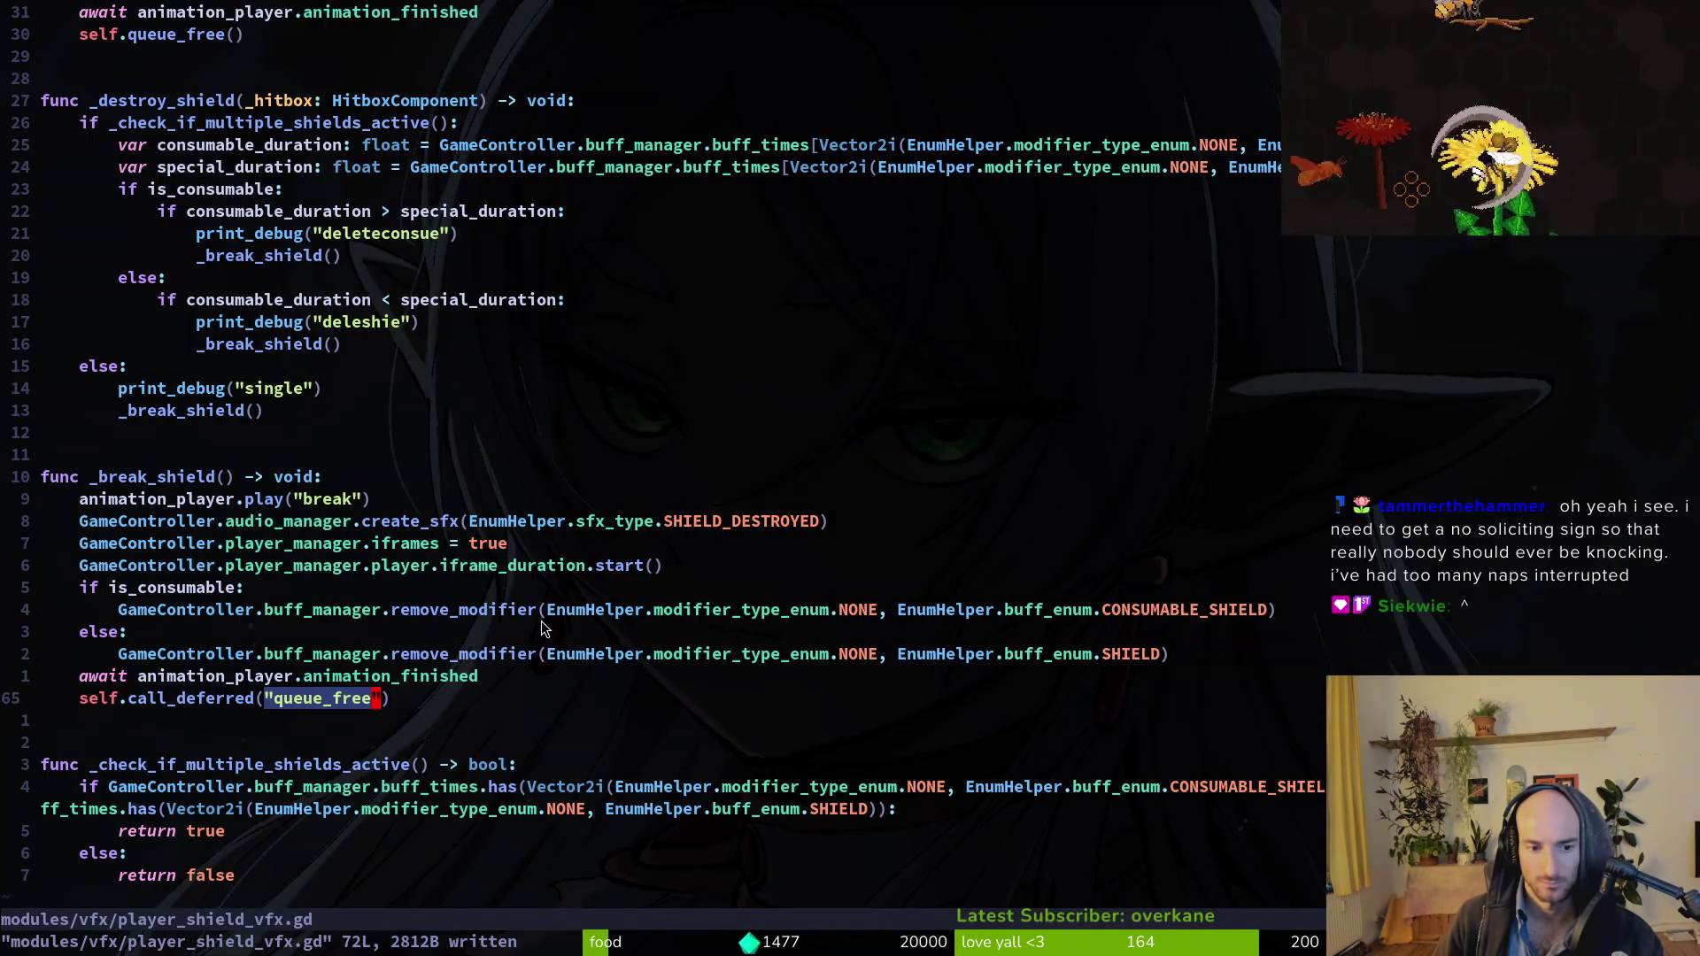
{"action": "left_click", "coordinate": [541, 618]}
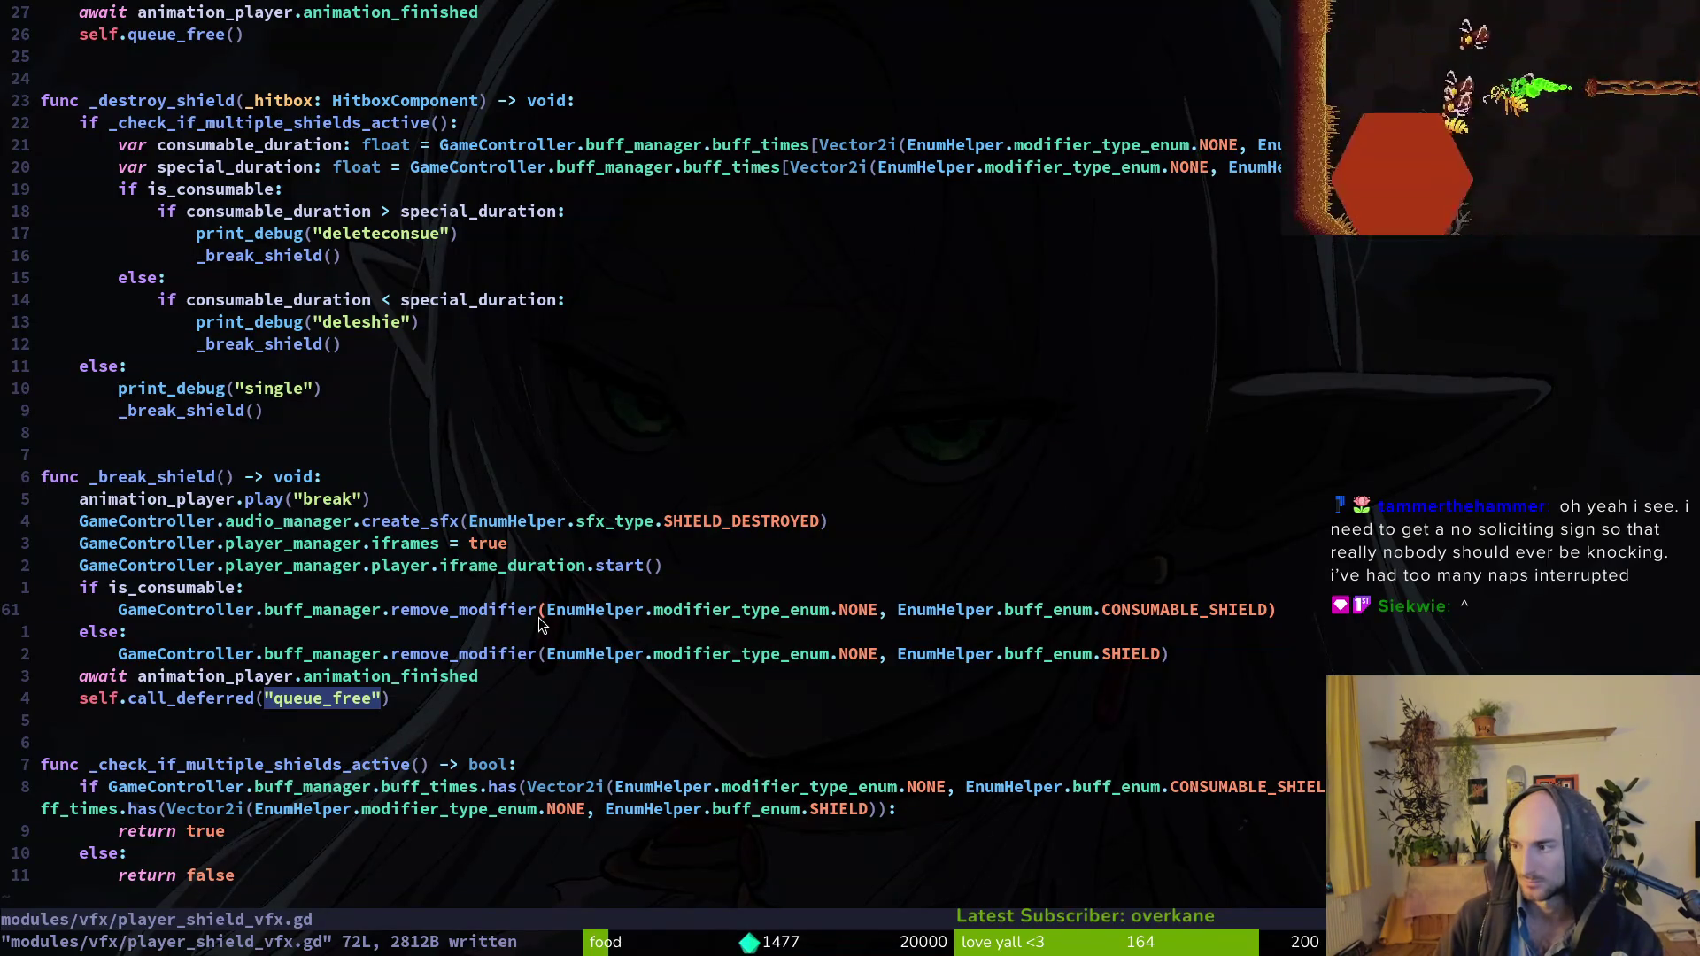
Make the consumable shield's remove_modifier call use .call_deferred().
{"action": "key", "text": "i"}
{"action": "key", "text": "BackSpace"}
{"action": "type", "text": "r.call_deferred("}
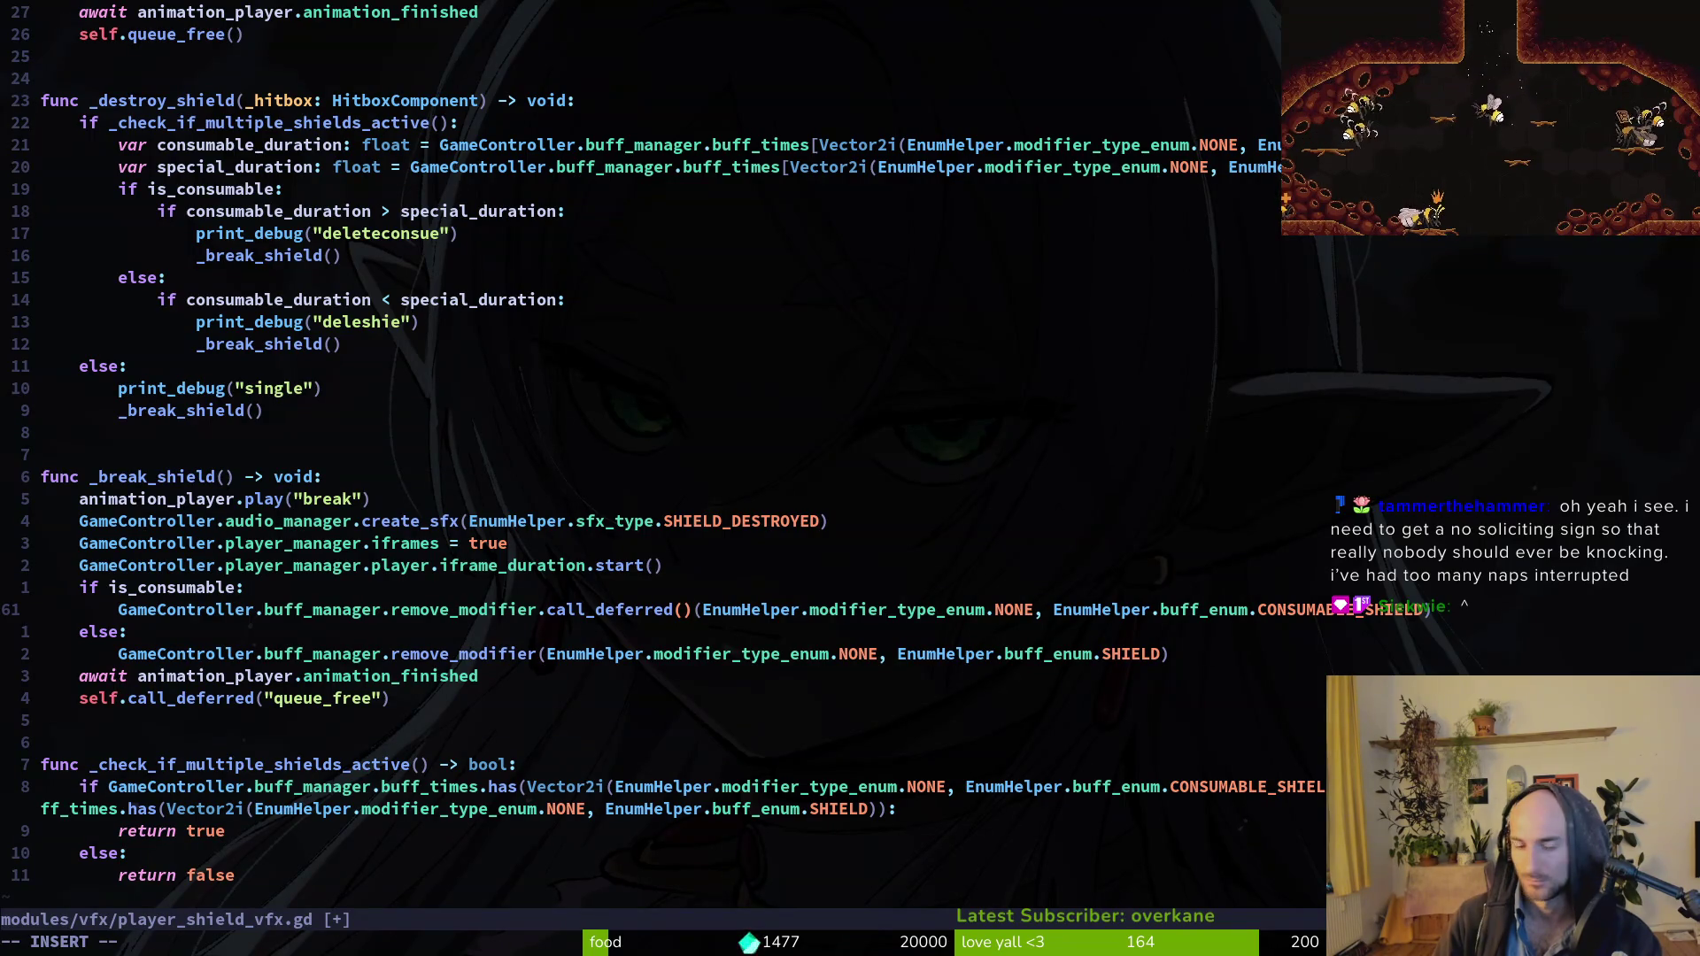
{"action": "key", "text": "Delete"}
{"action": "key", "text": "Delete"}
{"action": "key", "text": "Escape"}
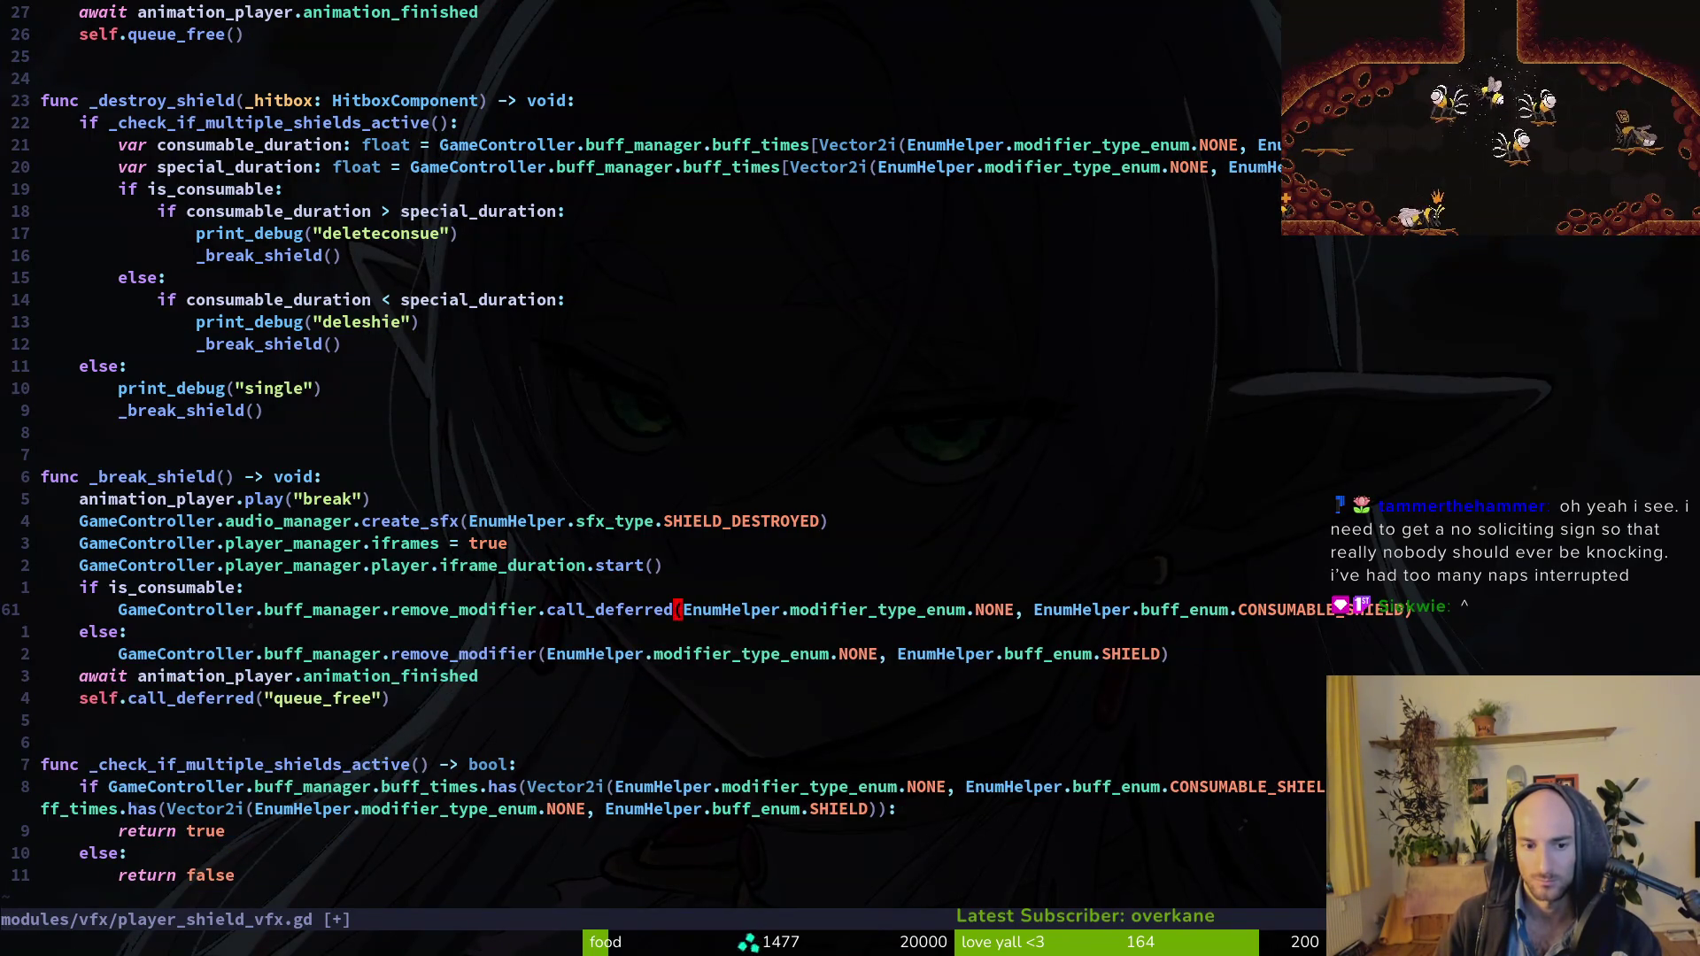
Append .call_deferred to the non-consumable remove_modifier call too.
{"action": "key", "text": "j"}
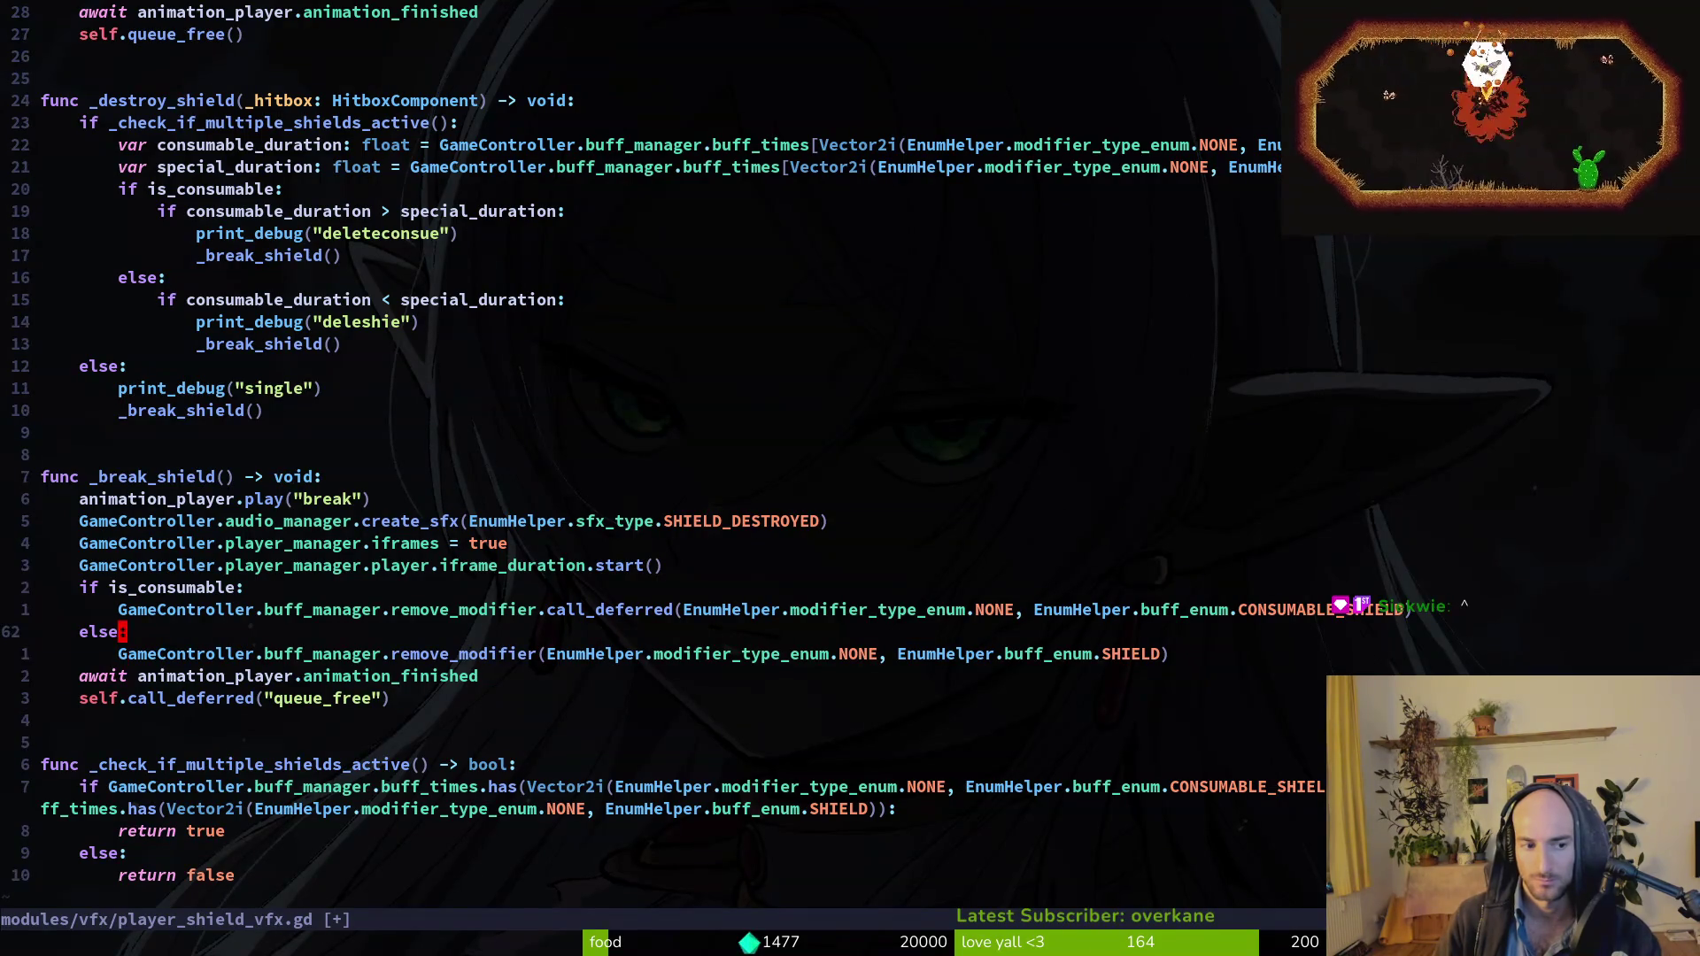
{"action": "key", "text": "j"}
{"action": "key", "text": "w"}
{"action": "key", "text": "w"}
{"action": "type", "text": "ea.ca"}
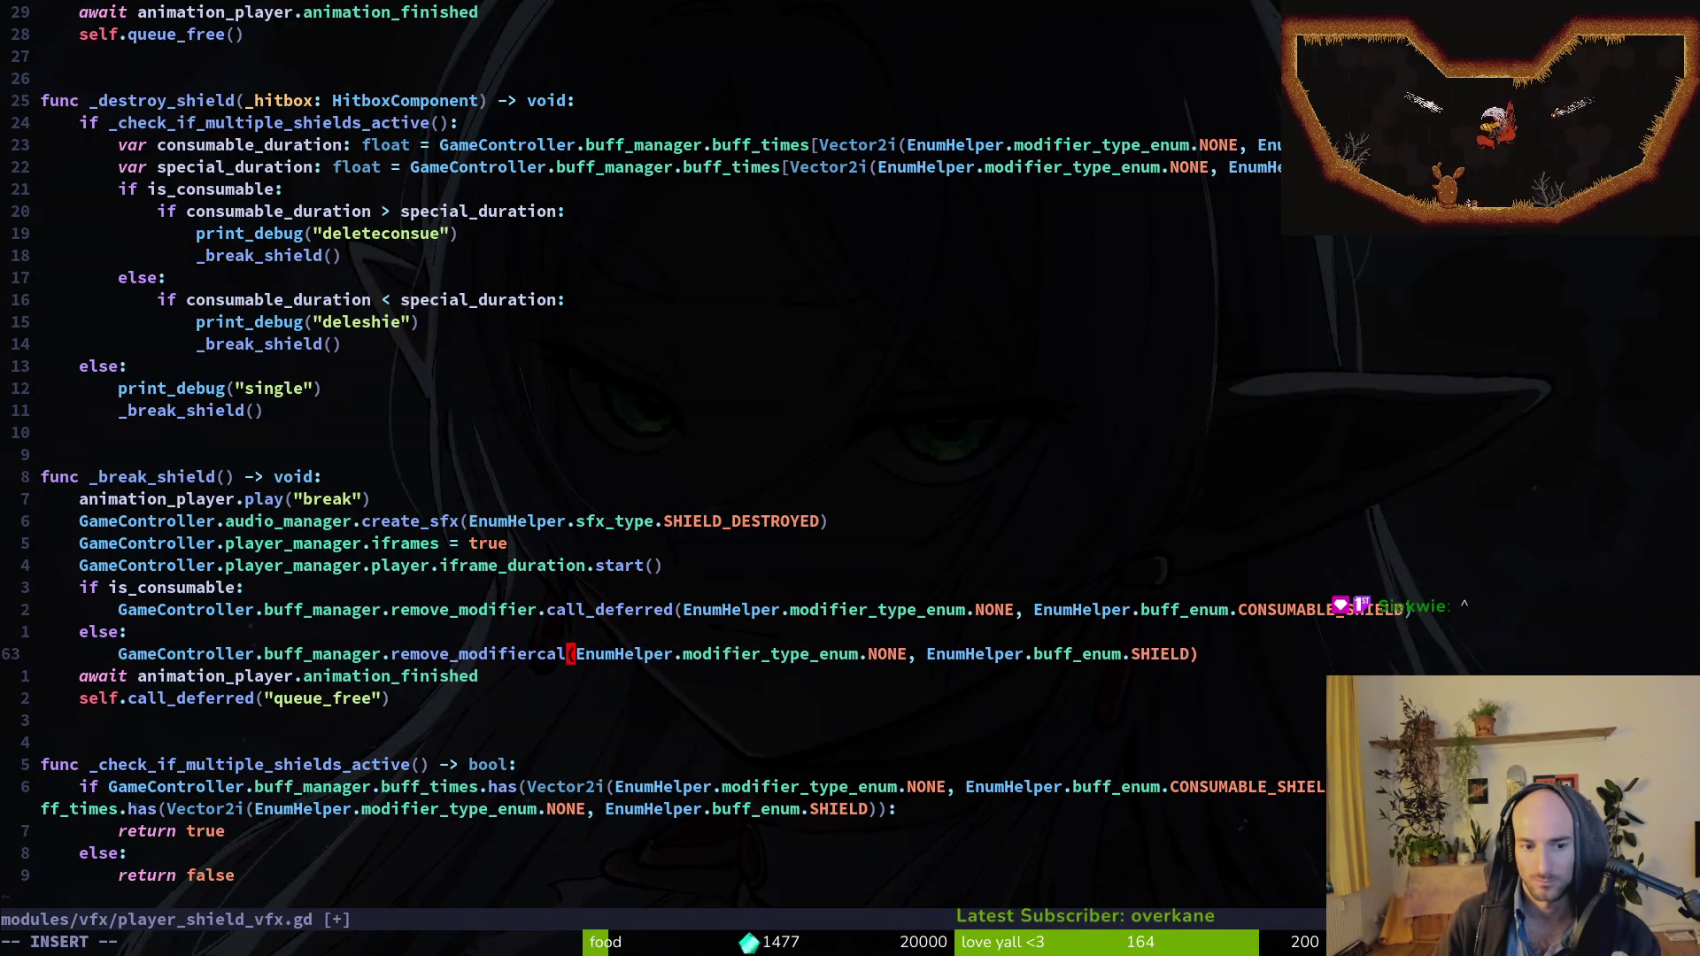
{"action": "type", "text": "ll"}
{"action": "key", "text": "Tab"}
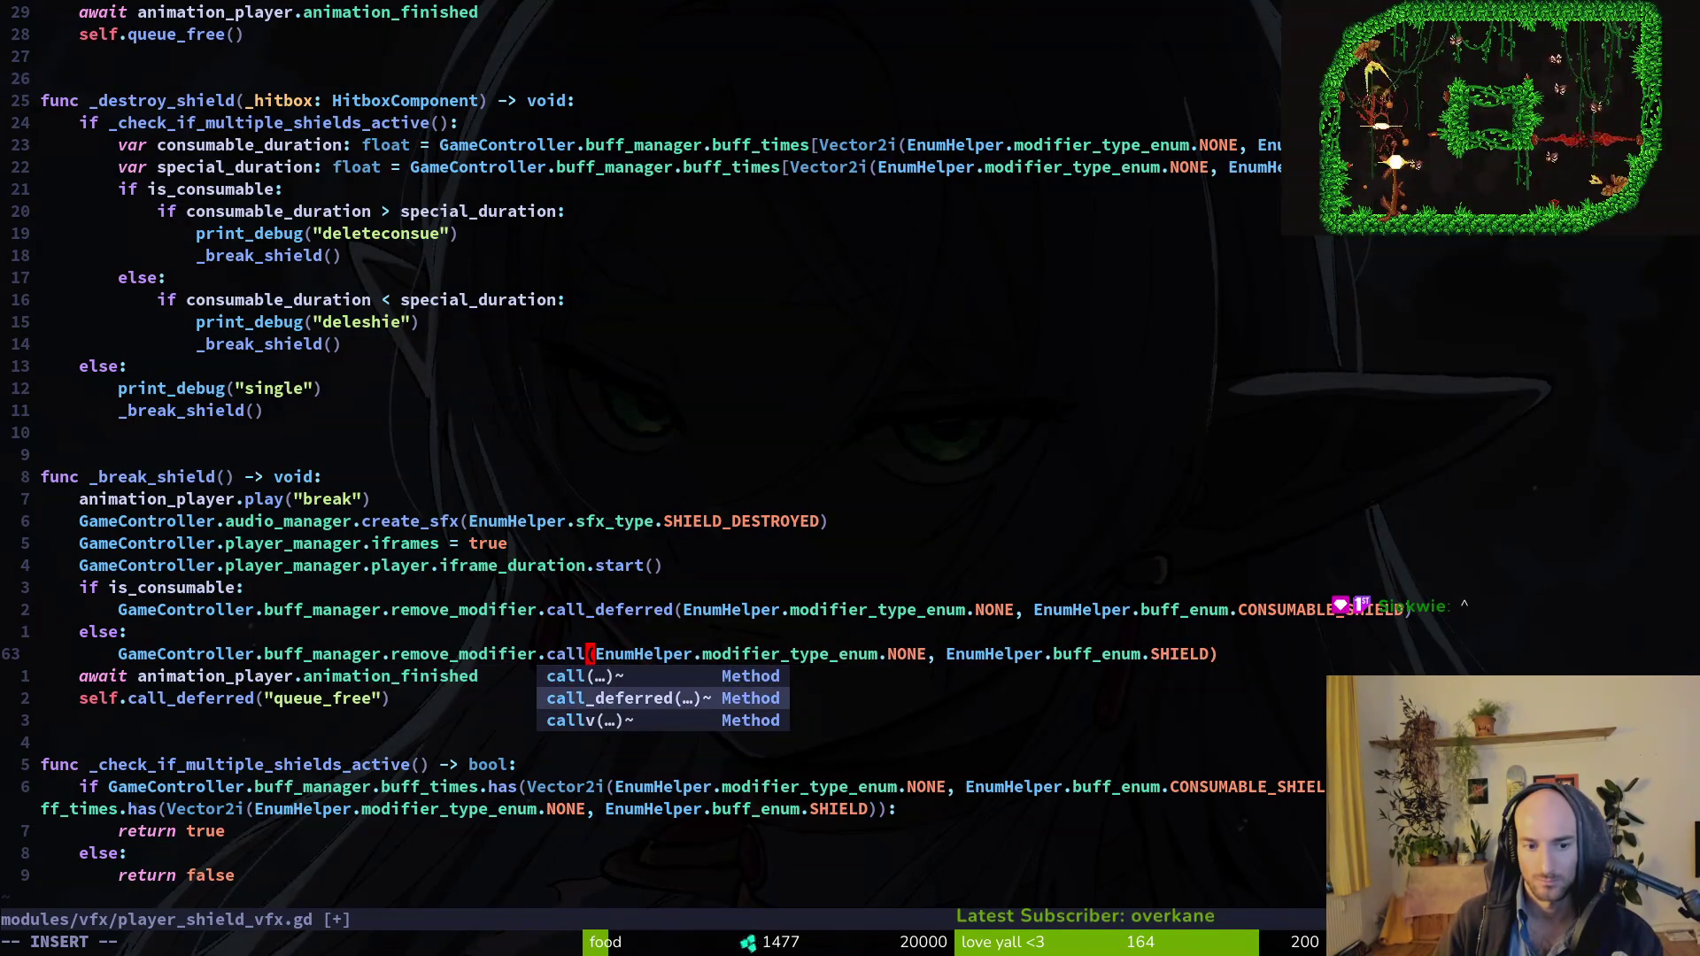
{"action": "key", "text": "Return"}
{"action": "key", "text": "Escape"}
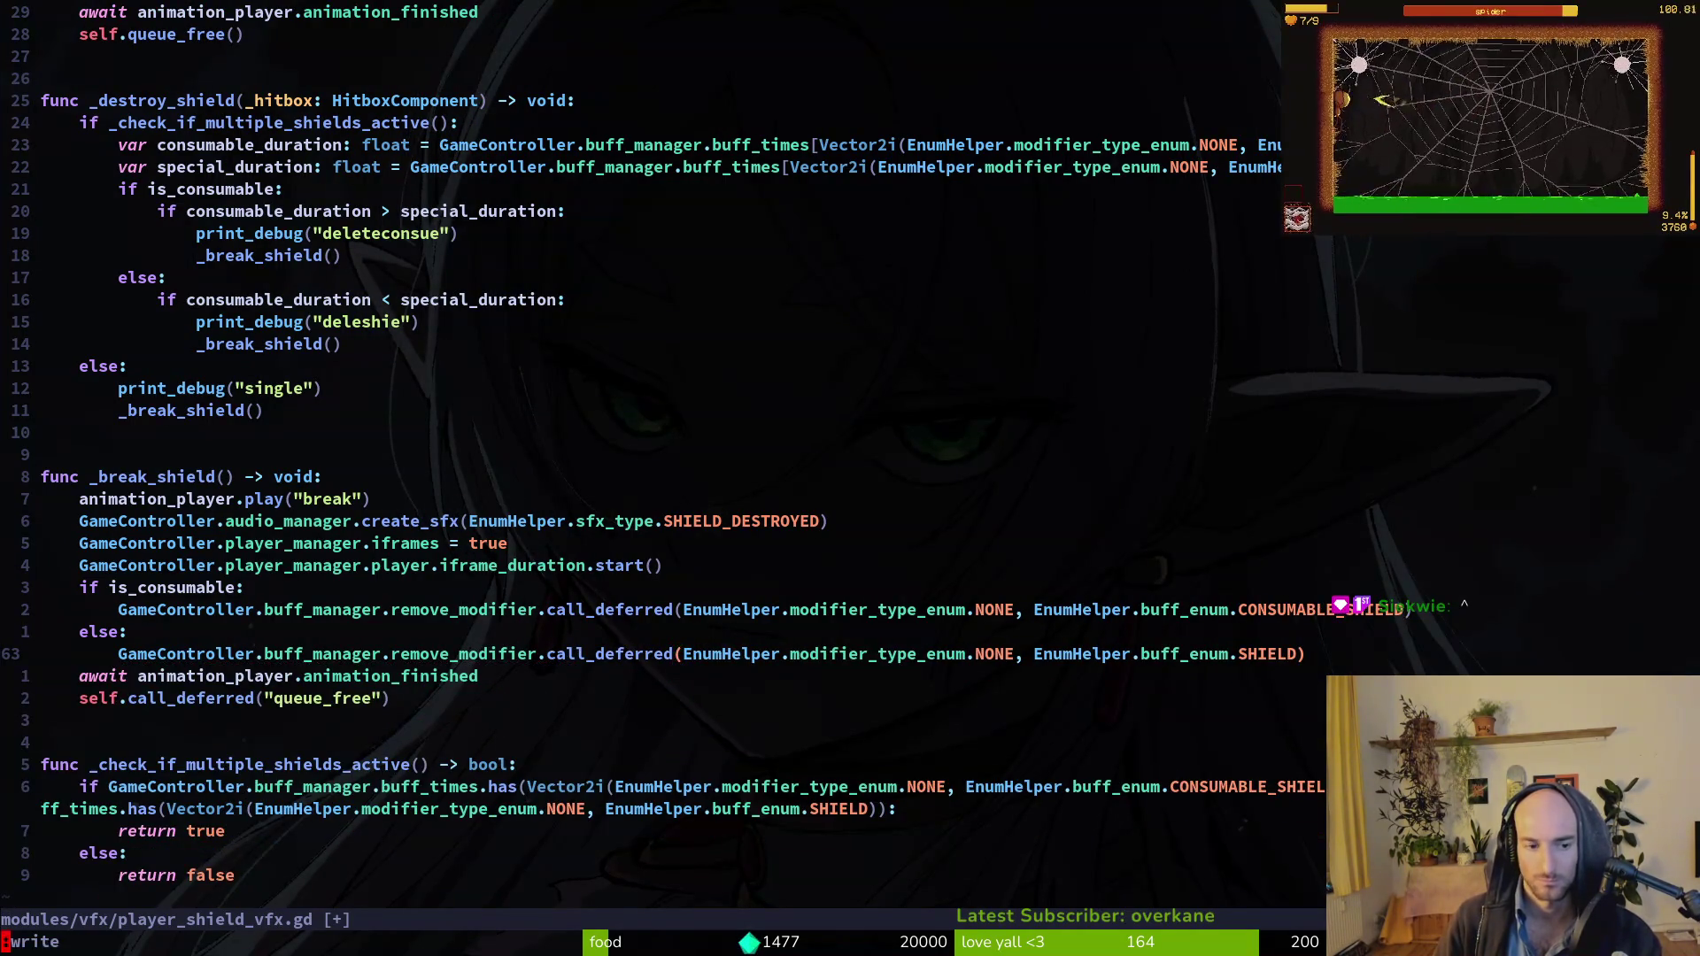
{"action": "key", "text": "Return"}
Replace call_deferred("queue_free") with plain queue_free() and write the script.
{"action": "left_click", "coordinate": [375, 698]}
{"action": "left_click", "coordinate": [129, 698]}
{"action": "type", "text": "cwqu"}
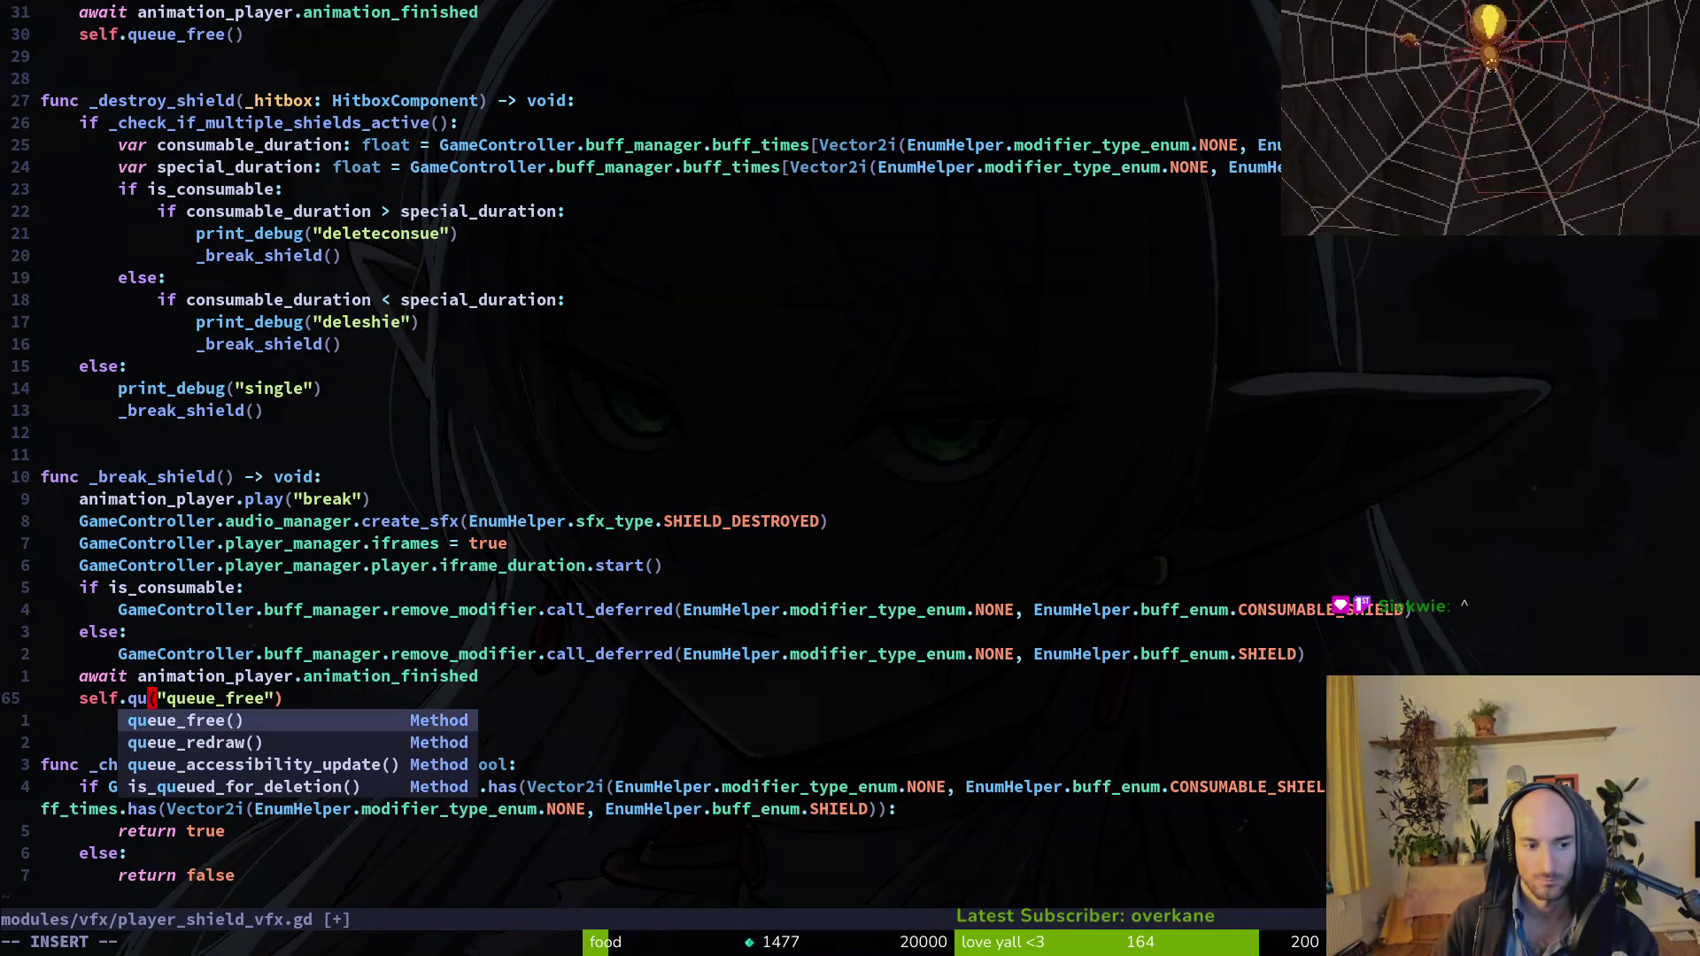
{"action": "key", "text": "Return"}
{"action": "key", "text": "Delete"}
{"action": "key", "text": "Delete"}
{"action": "key", "text": "Delete"}
{"action": "key", "text": "Escape"}
{"action": "type", "text": ":write"}
{"action": "key", "text": "Return"}
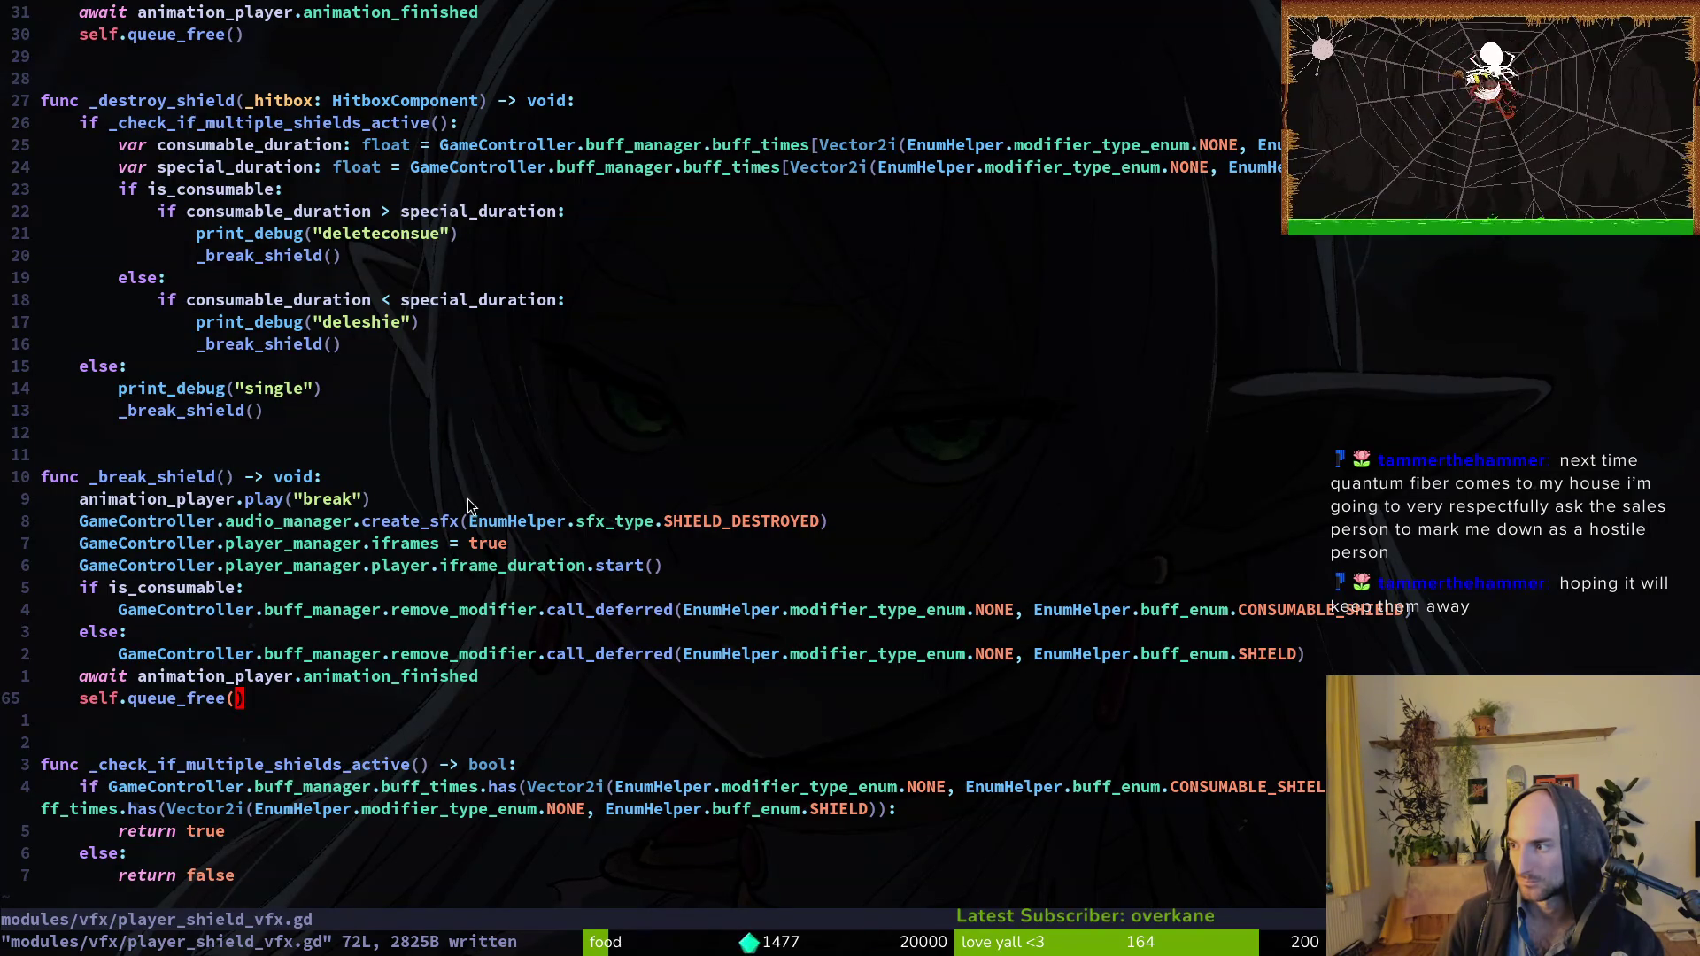
Delete the shields += 1 line from the shield script and save it.
{"action": "scroll", "coordinate": [173, 275], "scroll_direction": "up", "scroll_amount": 4}
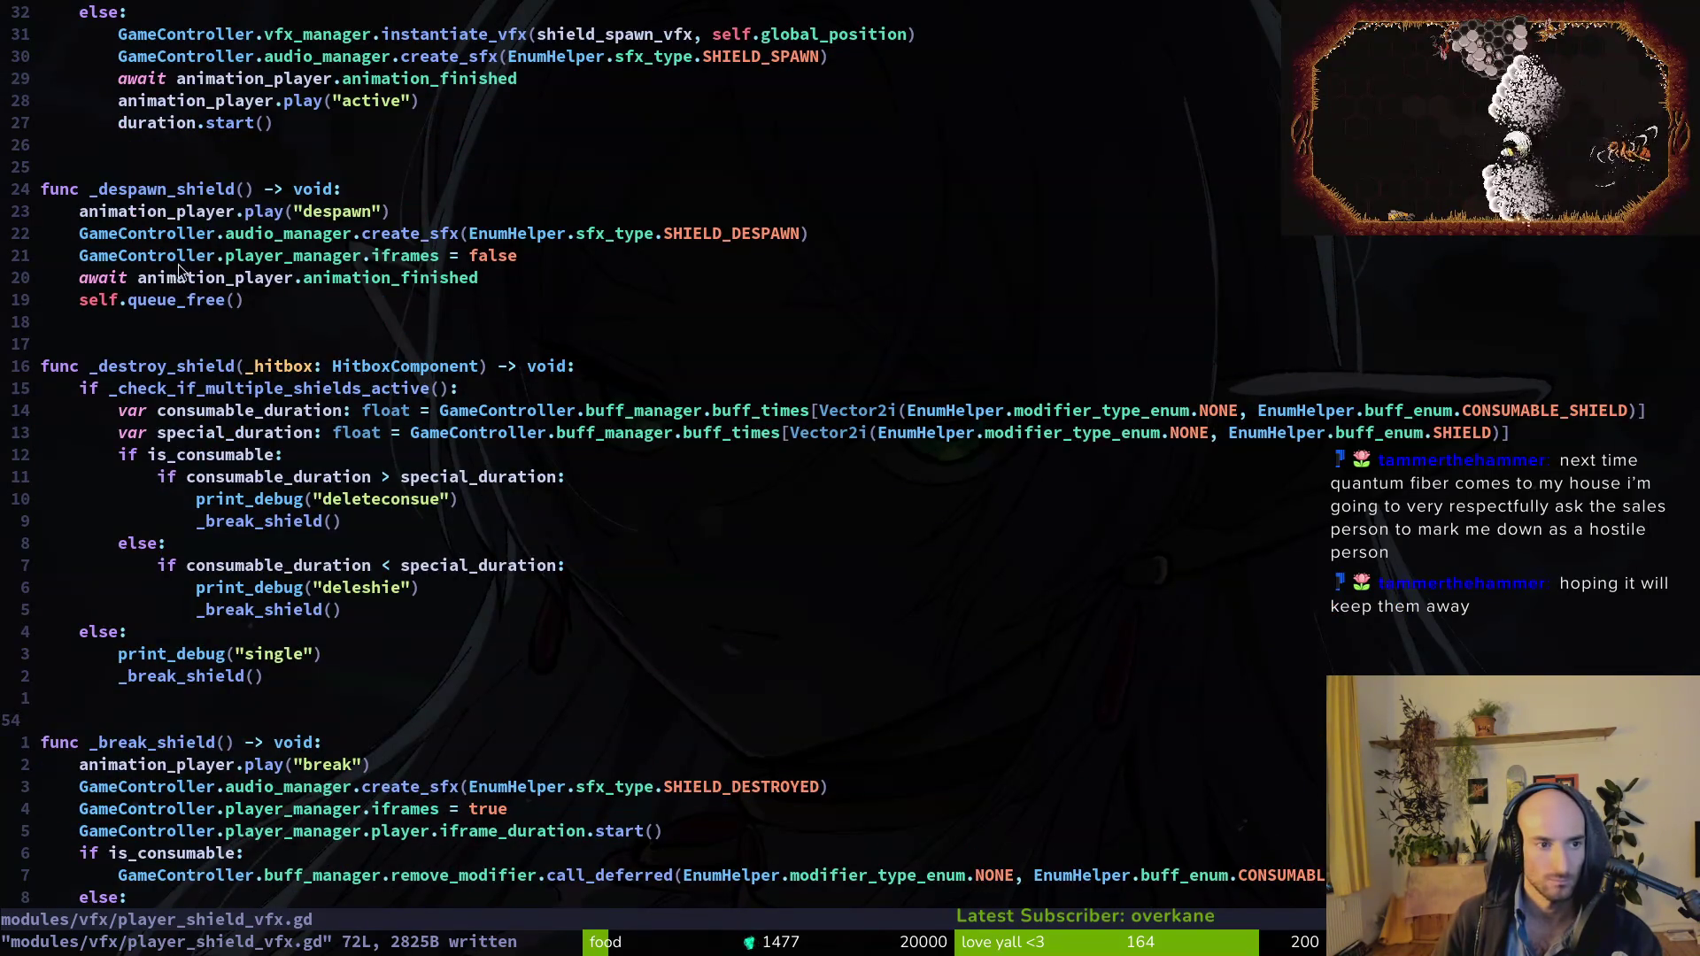
{"action": "scroll", "coordinate": [410, 432], "scroll_direction": "up", "scroll_amount": 3}
{"action": "left_click", "coordinate": [410, 431]}
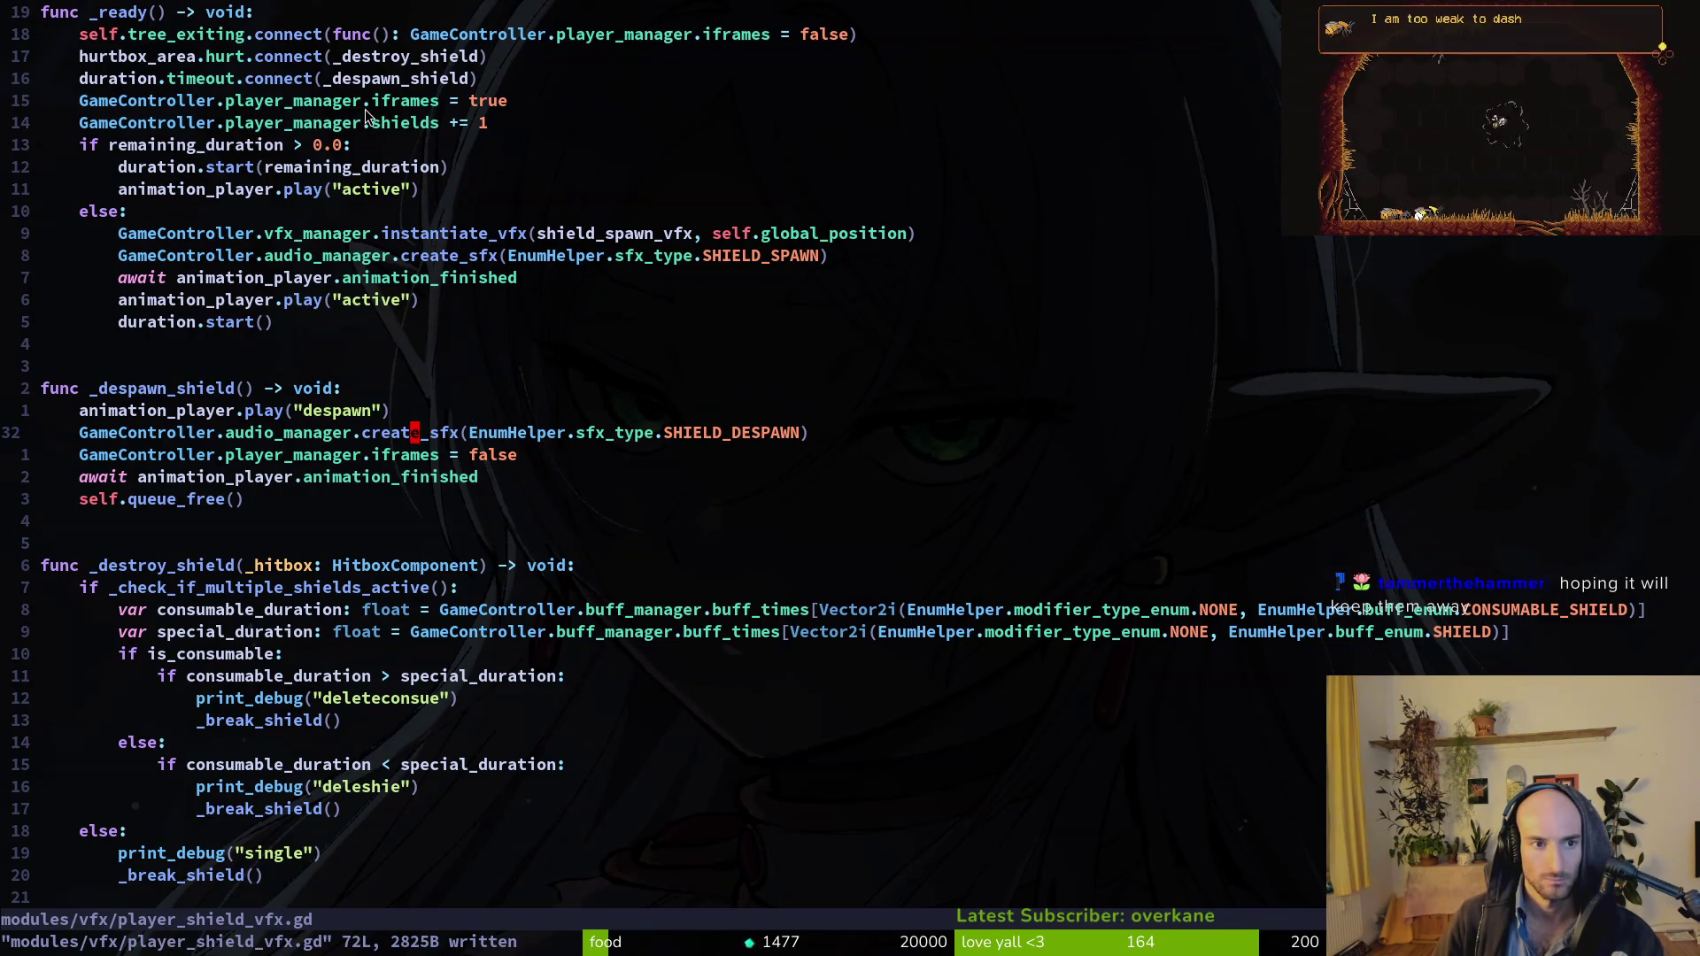
{"action": "left_click", "coordinate": [317, 123]}
{"action": "key", "text": "d"}
{"action": "key", "text": "d"}
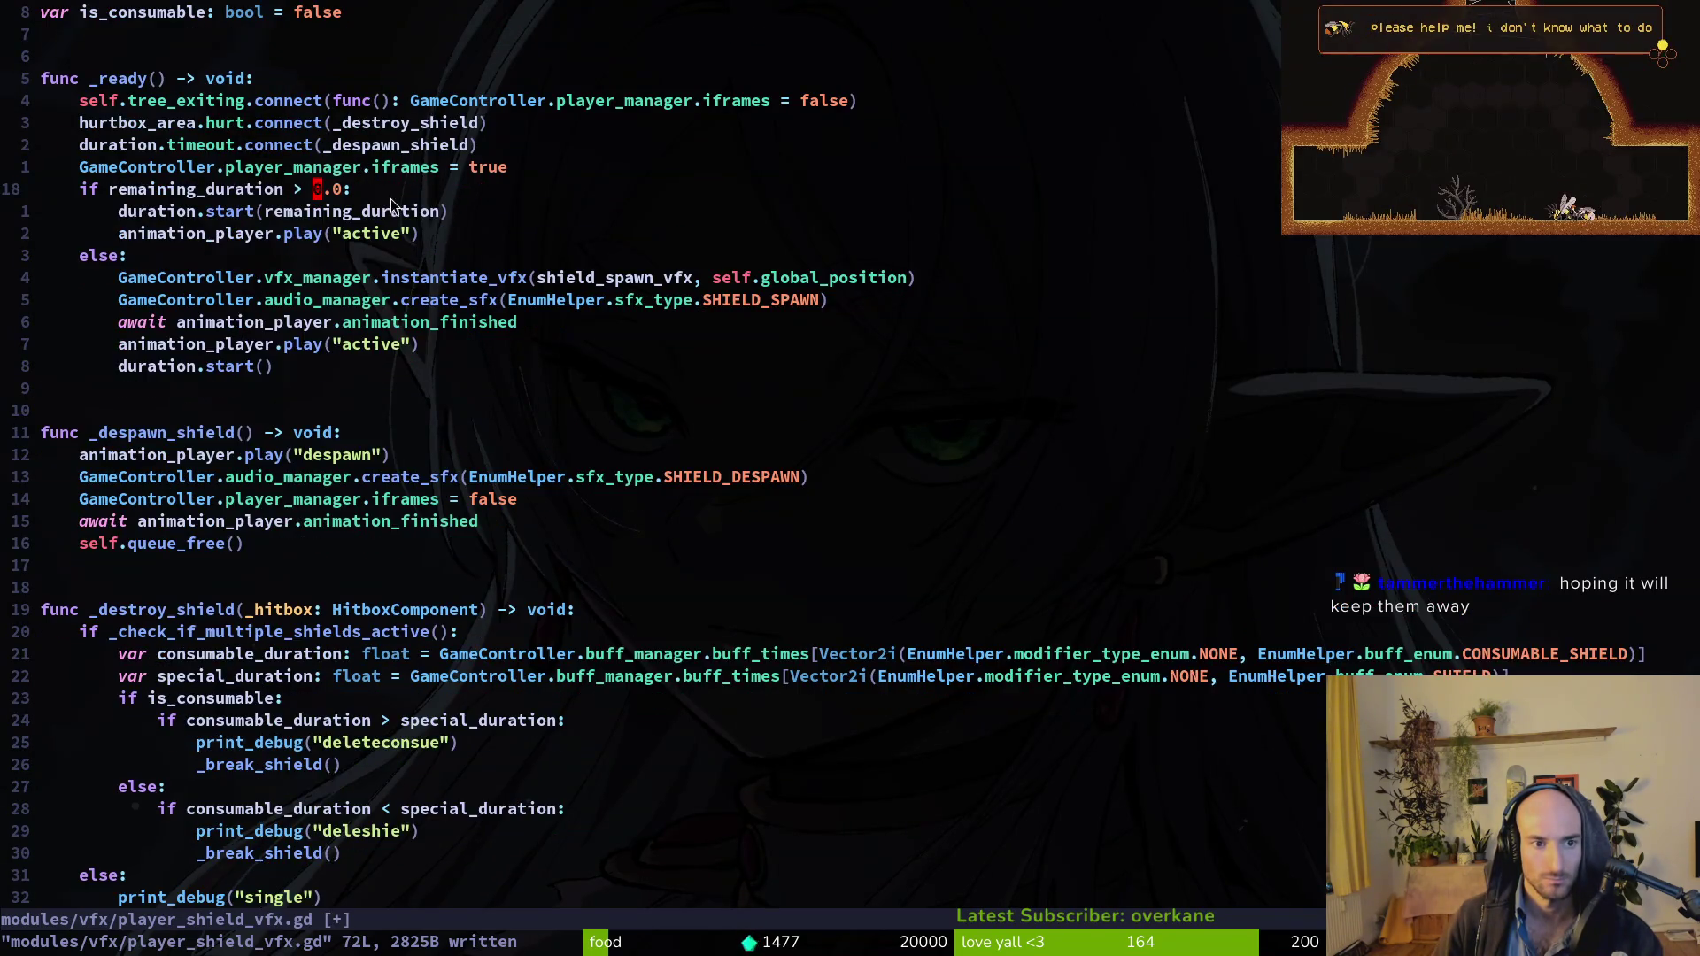
{"action": "type", "text": ":write"}
{"action": "key", "text": "Return"}
Remove the shields variable from player.manager.gd, save, and return to the shield script.
{"action": "key", "text": "space"}
{"action": "key", "text": "f"}
{"action": "key", "text": "f"}
{"action": "type", "text": "playerma"}
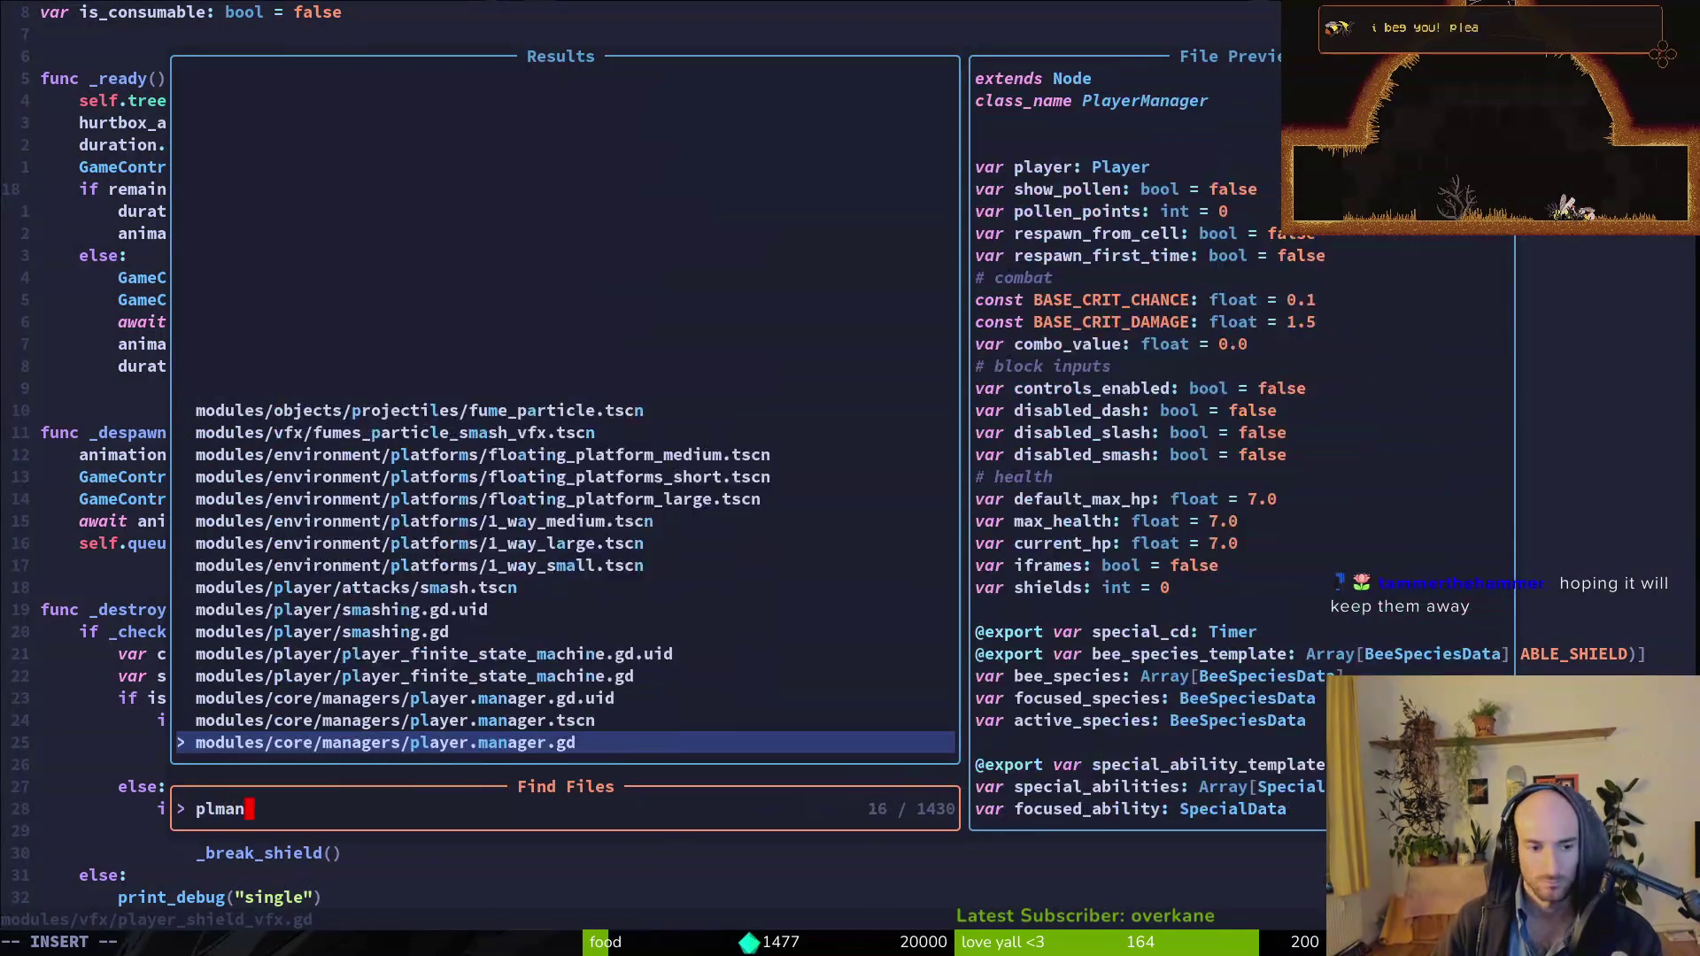
{"action": "key", "text": "Return"}
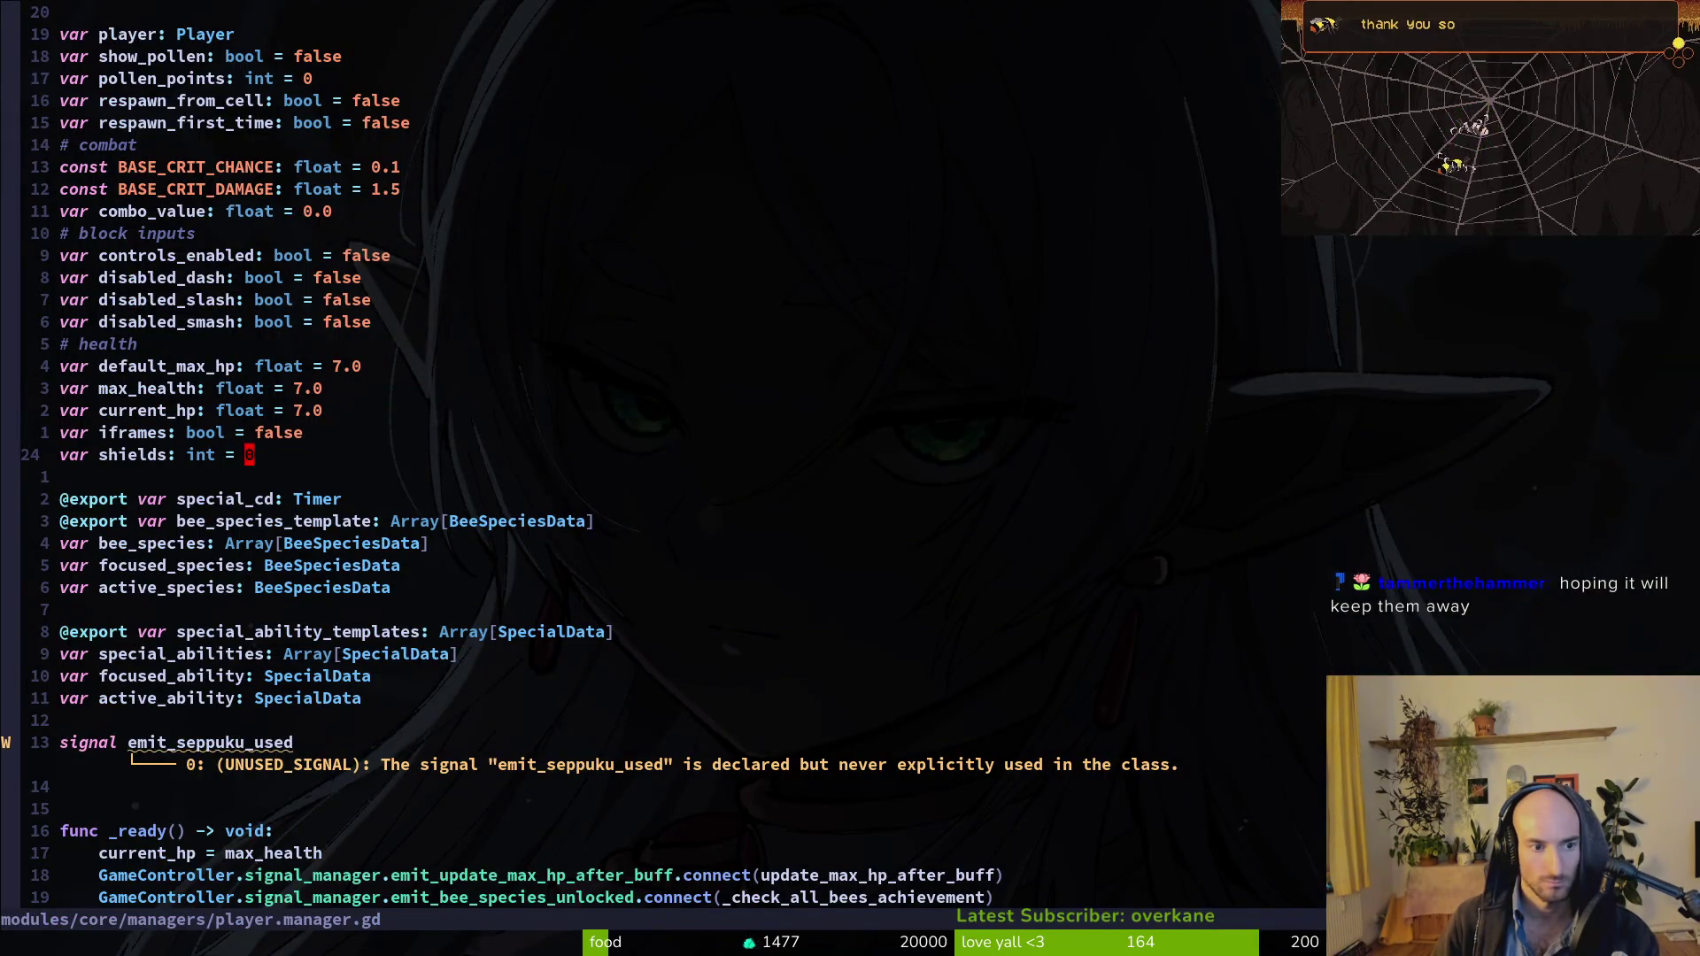
{"action": "key", "text": "d"}
{"action": "key", "text": "d"}
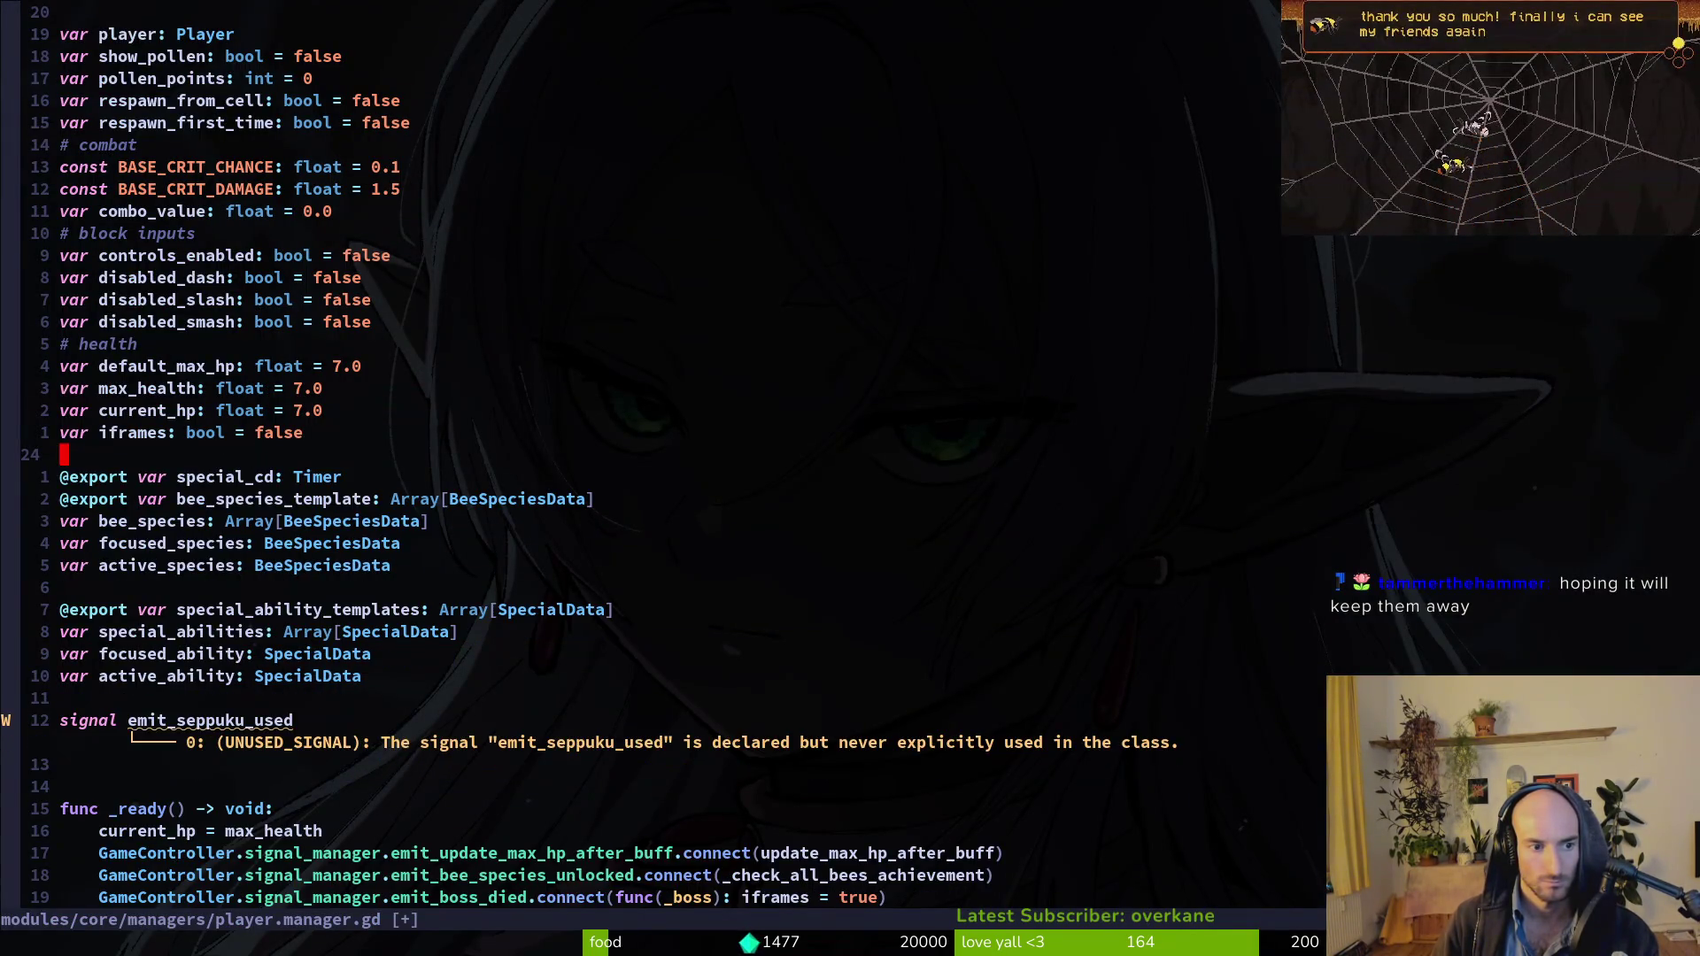
{"action": "type", "text": ":w"}
{"action": "key", "text": "Return"}
{"action": "key", "text": "ctrl+6"}
Search for remaining player_manager.shields uses, save, and open a line above the iframes reset.
{"action": "key", "text": "space"}
{"action": "type", "text": "fgplayer"}
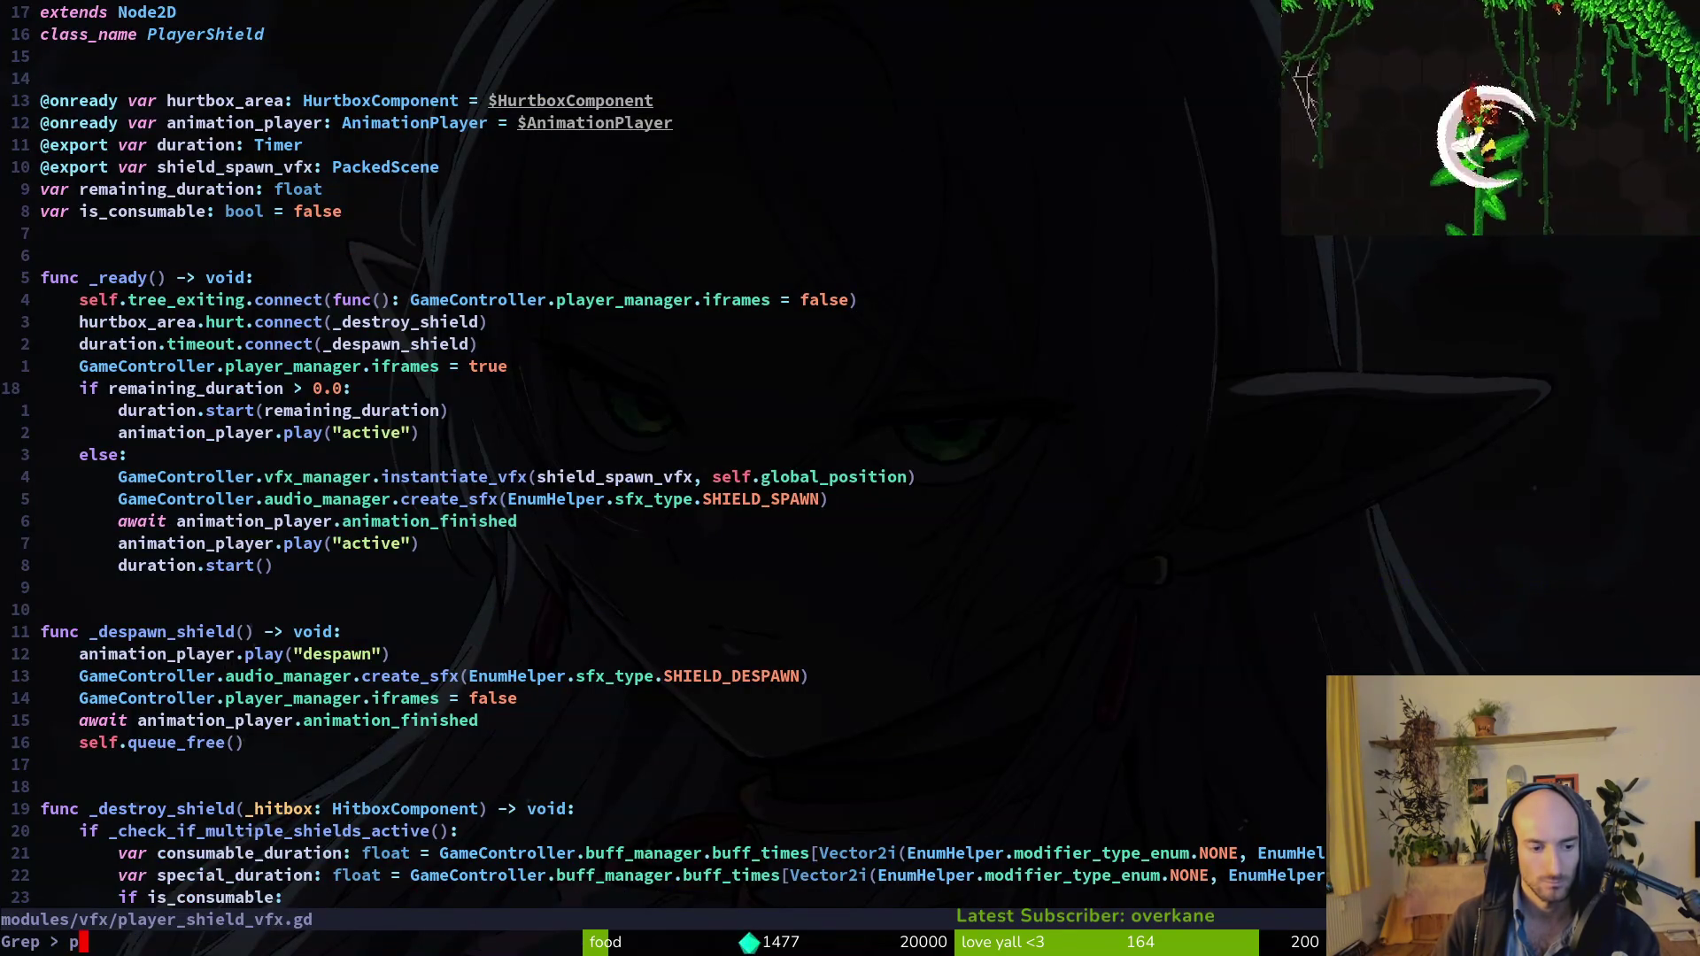
{"action": "type", "text": "_manager.shields"}
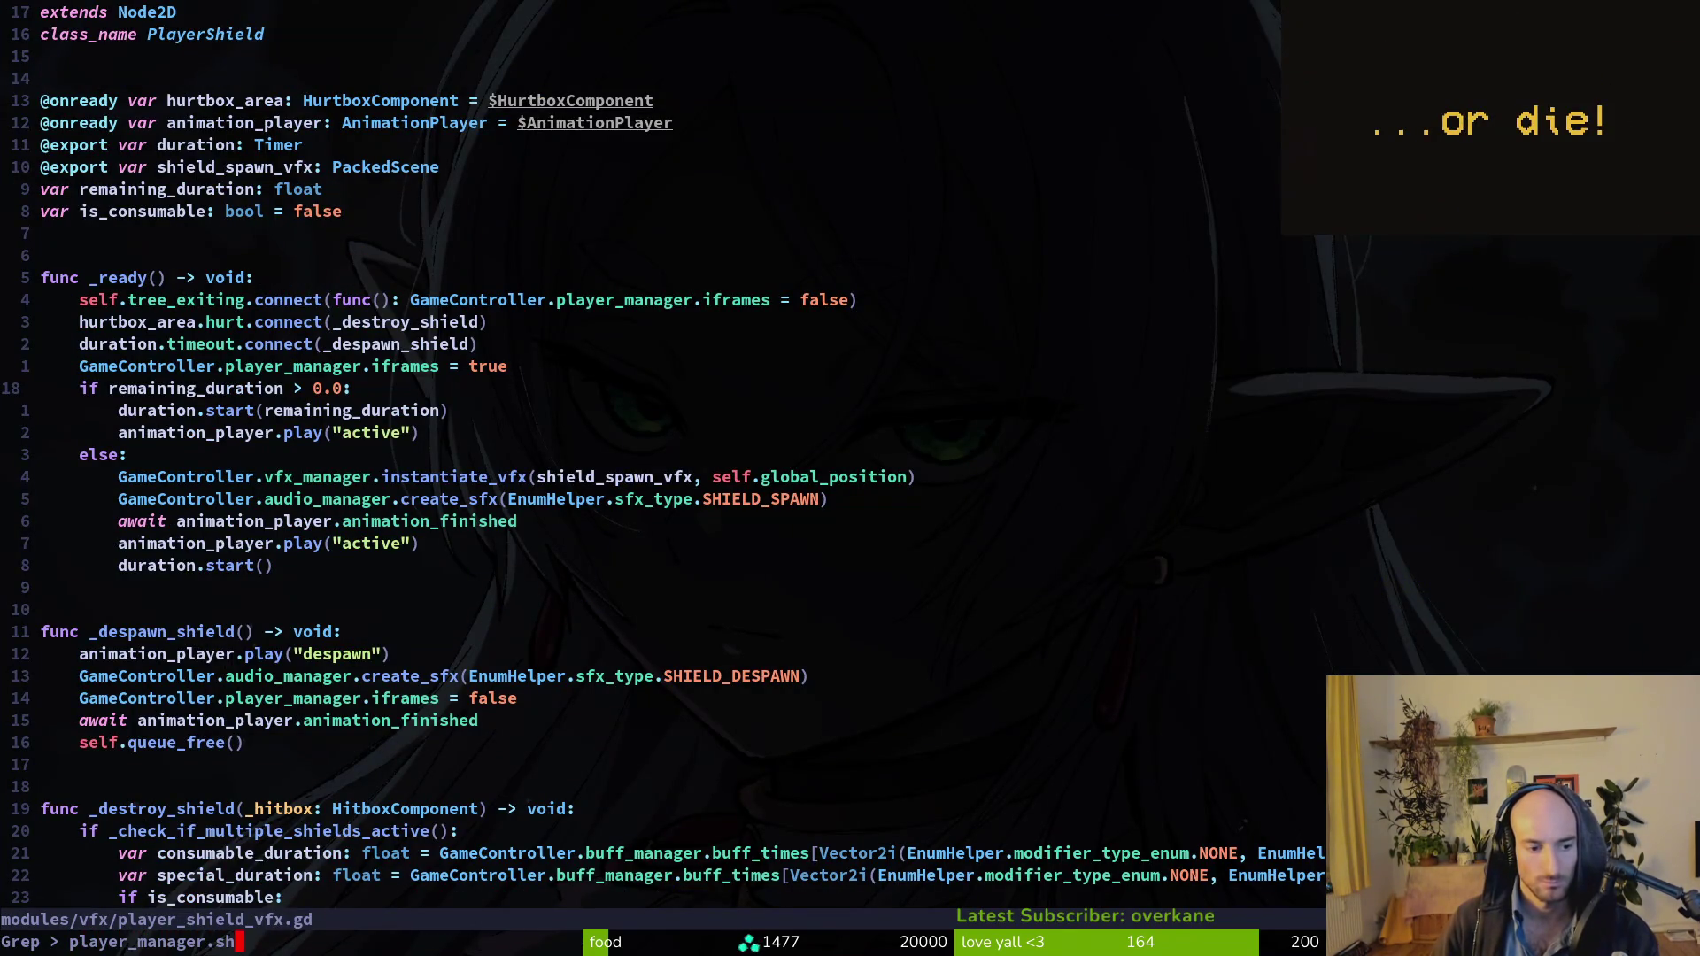
{"action": "key", "text": "Return"}
{"action": "key", "text": "Escape"}
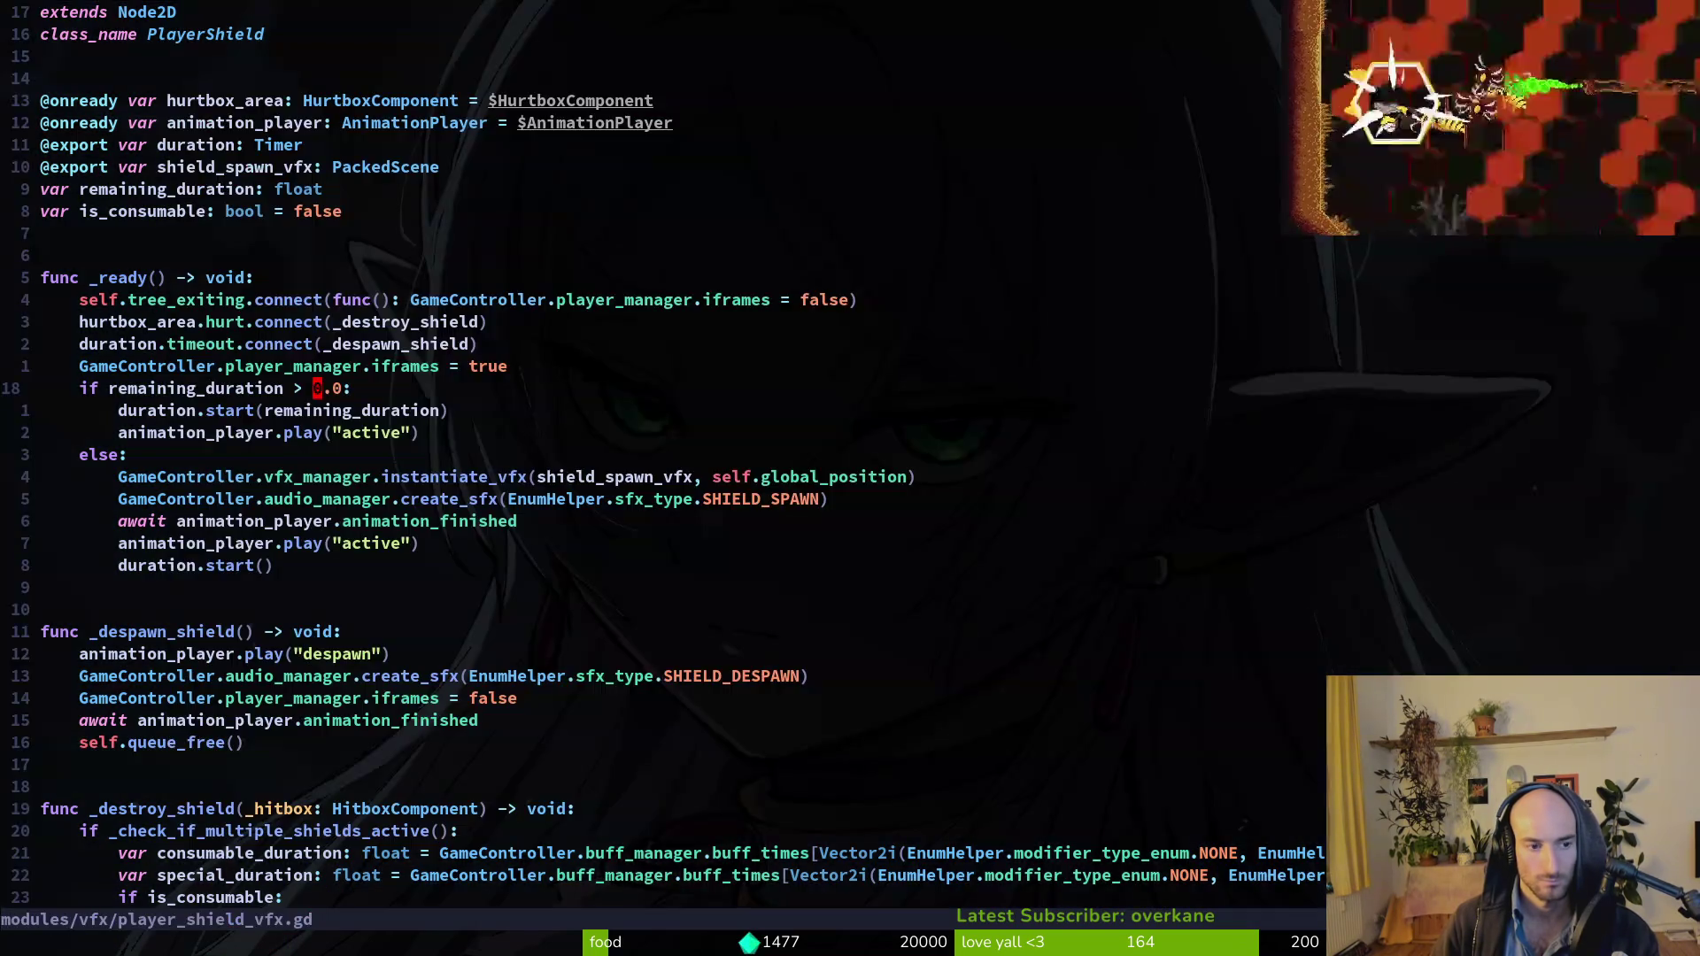
{"action": "type", "text": ":w"}
{"action": "key", "text": "Return"}
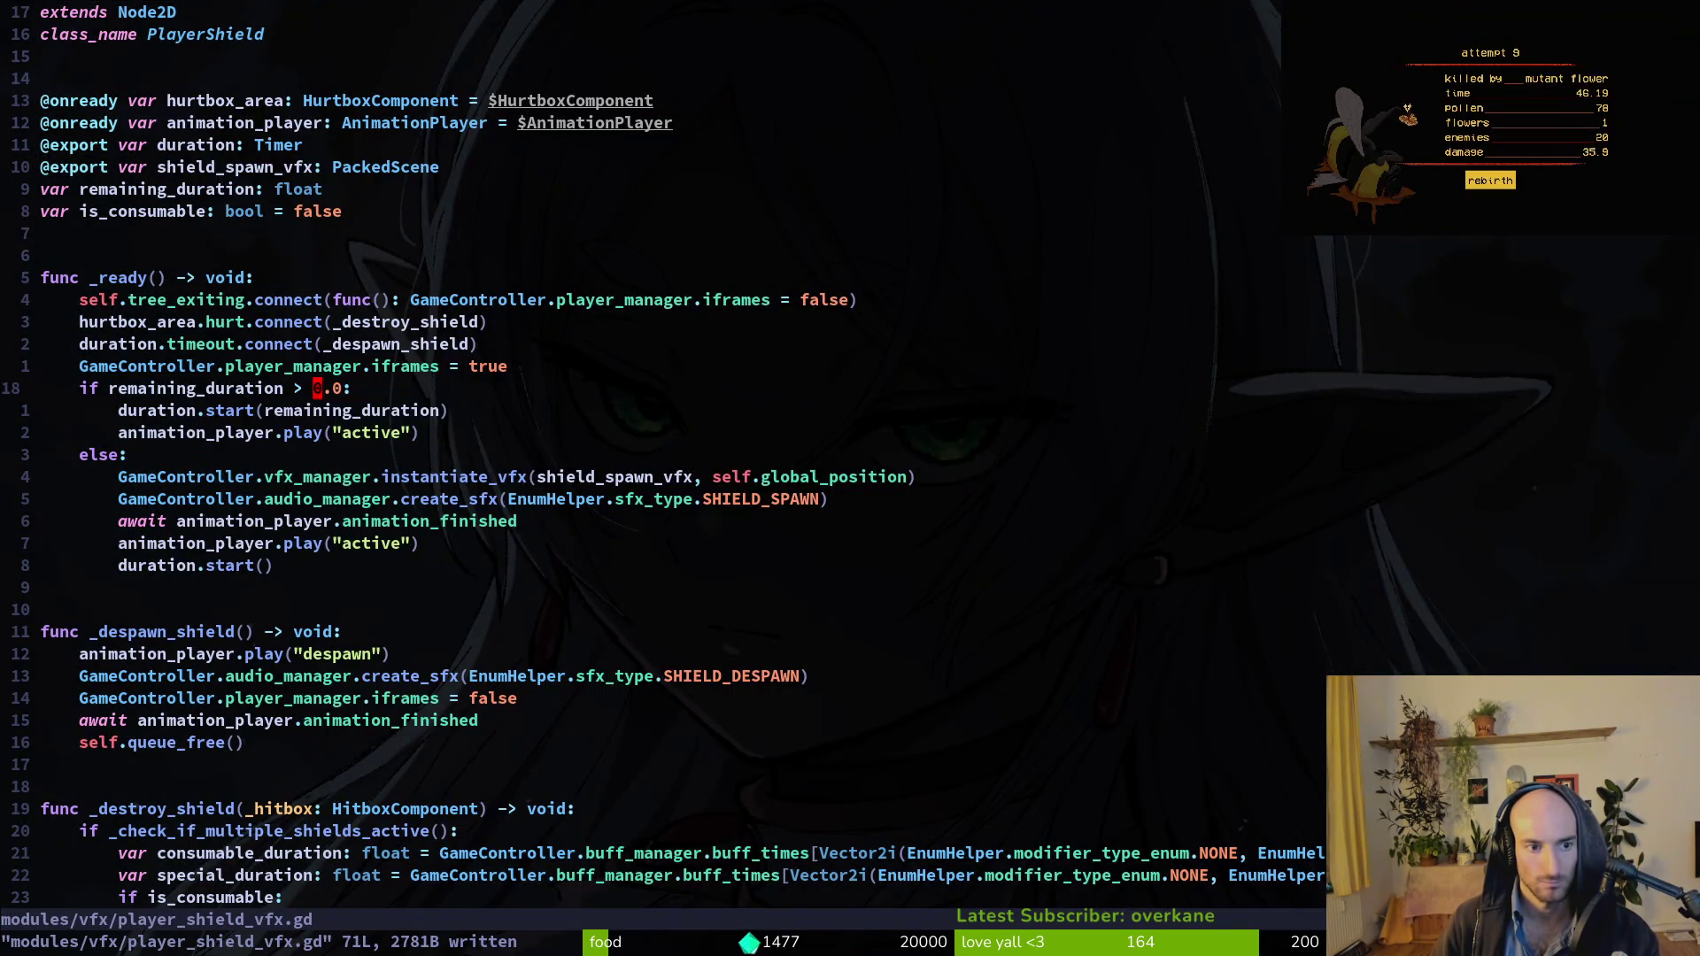
{"action": "key", "text": "j"}
{"action": "key", "text": "j"}
{"action": "key", "text": "j"}
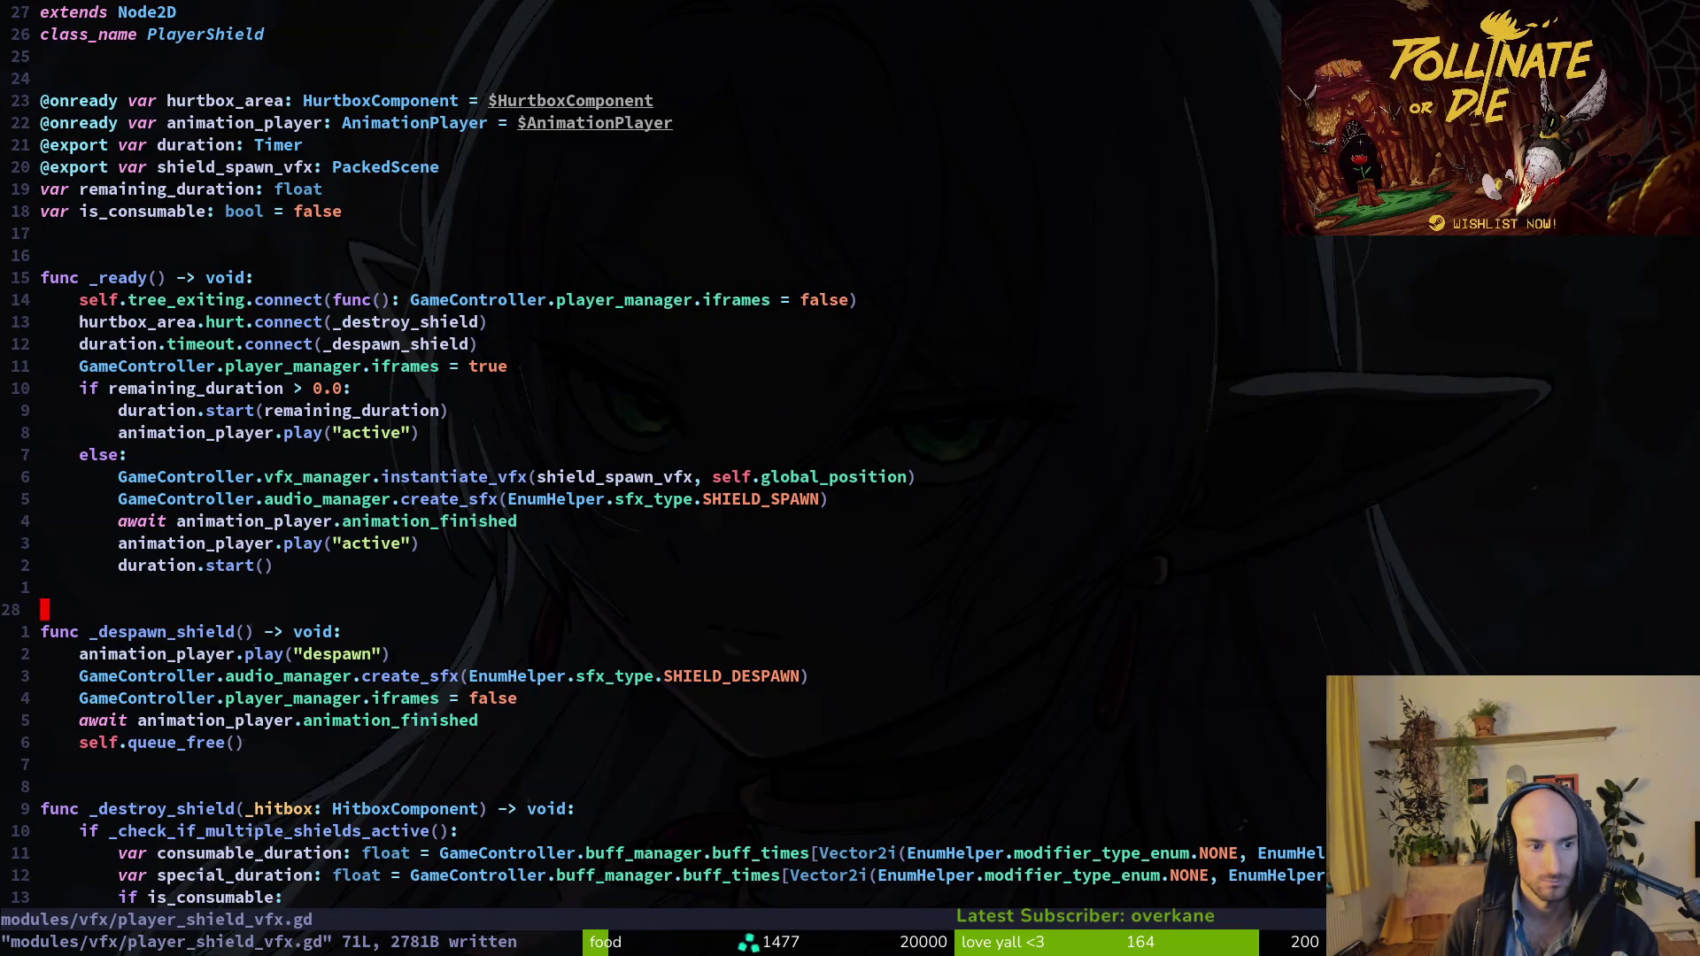
{"action": "key", "text": "j"}
{"action": "key", "text": "j"}
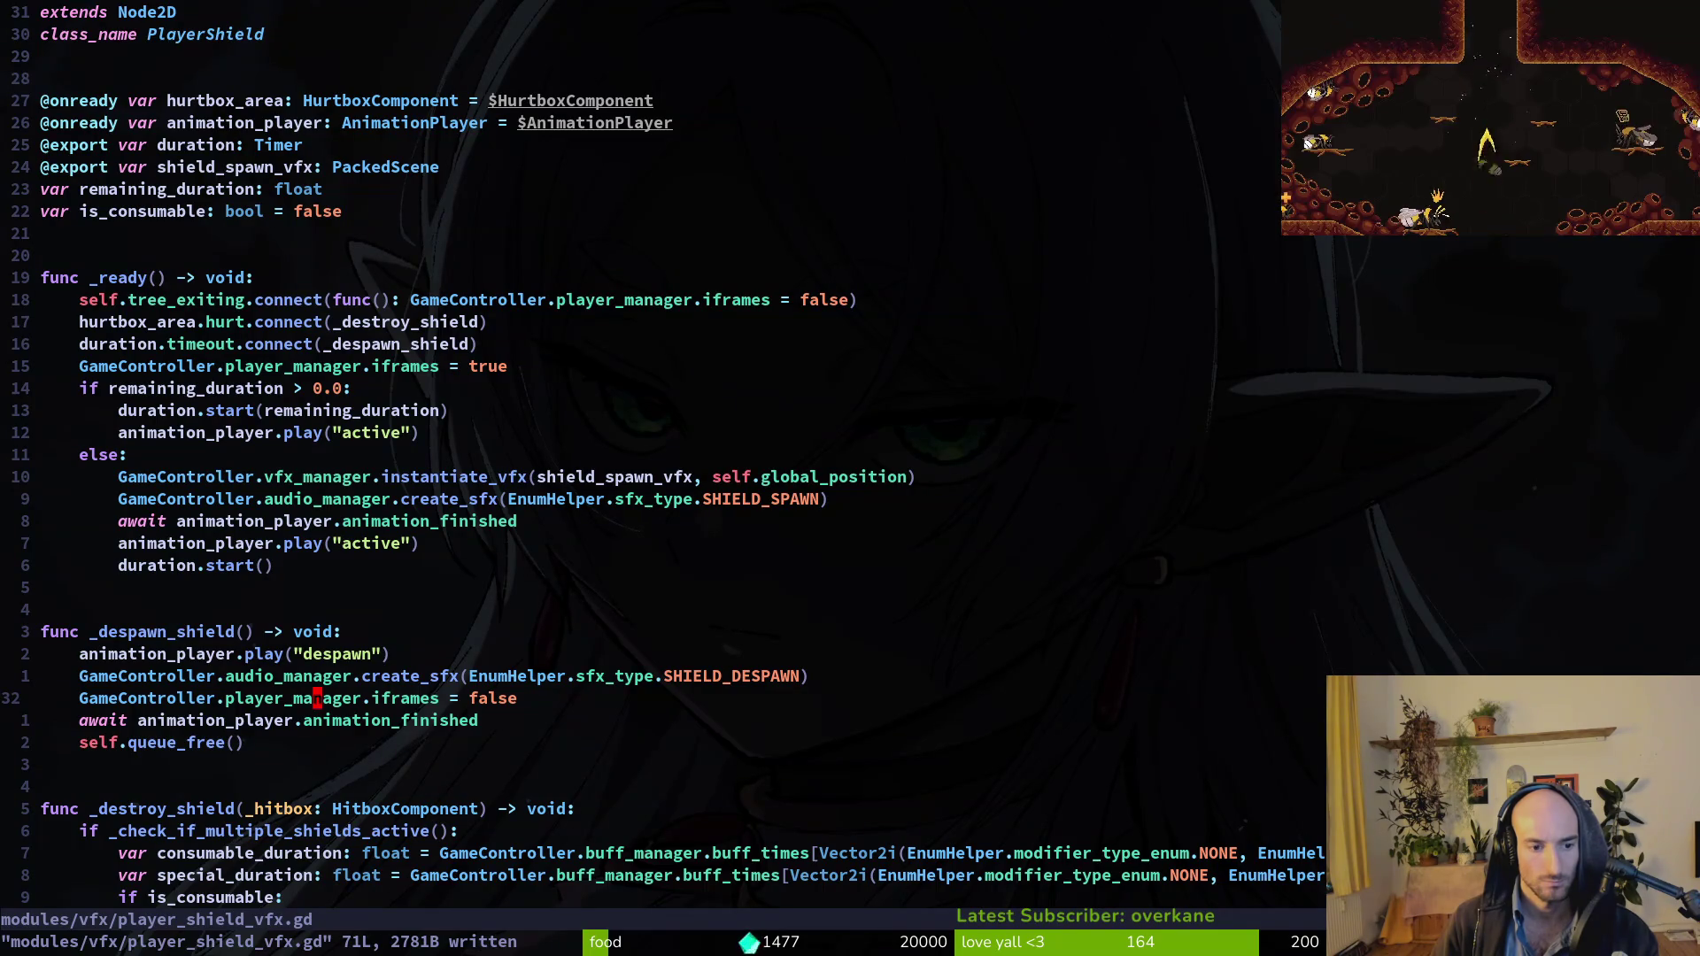
{"action": "key", "text": "shift+o"}
{"action": "type", "text": "if G"}
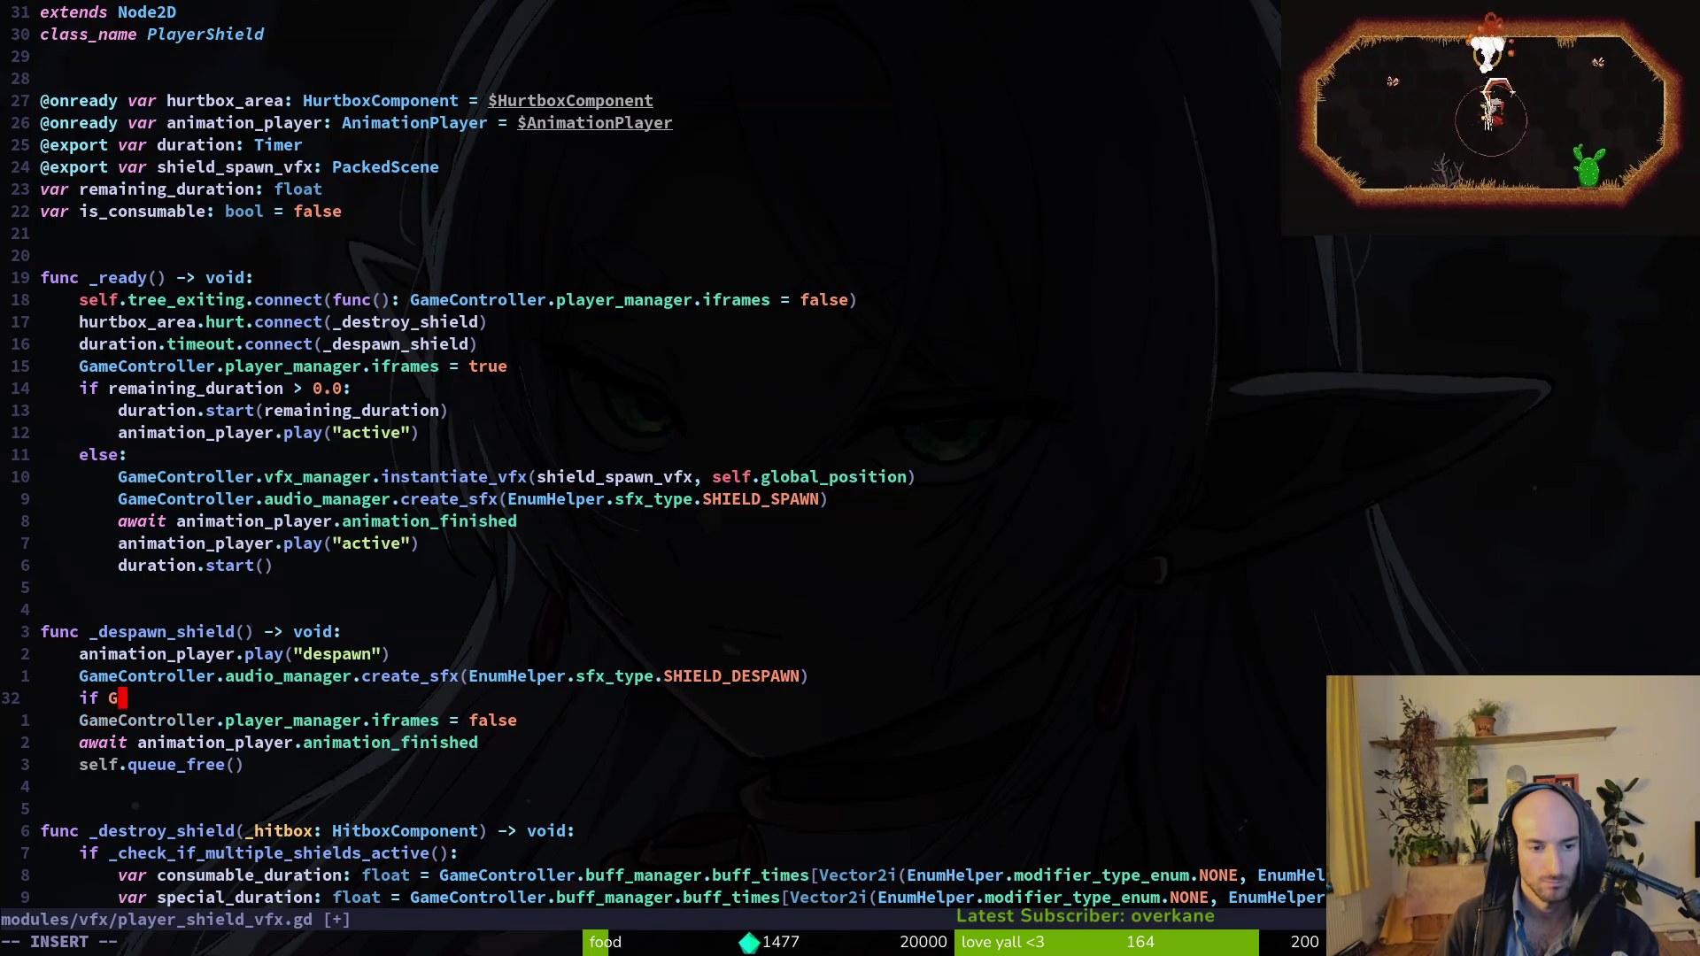
Write an if check on GameController.buff_manager.buff_times.has() with a pasted Vector2i key.
{"action": "type", "text": "ameController."}
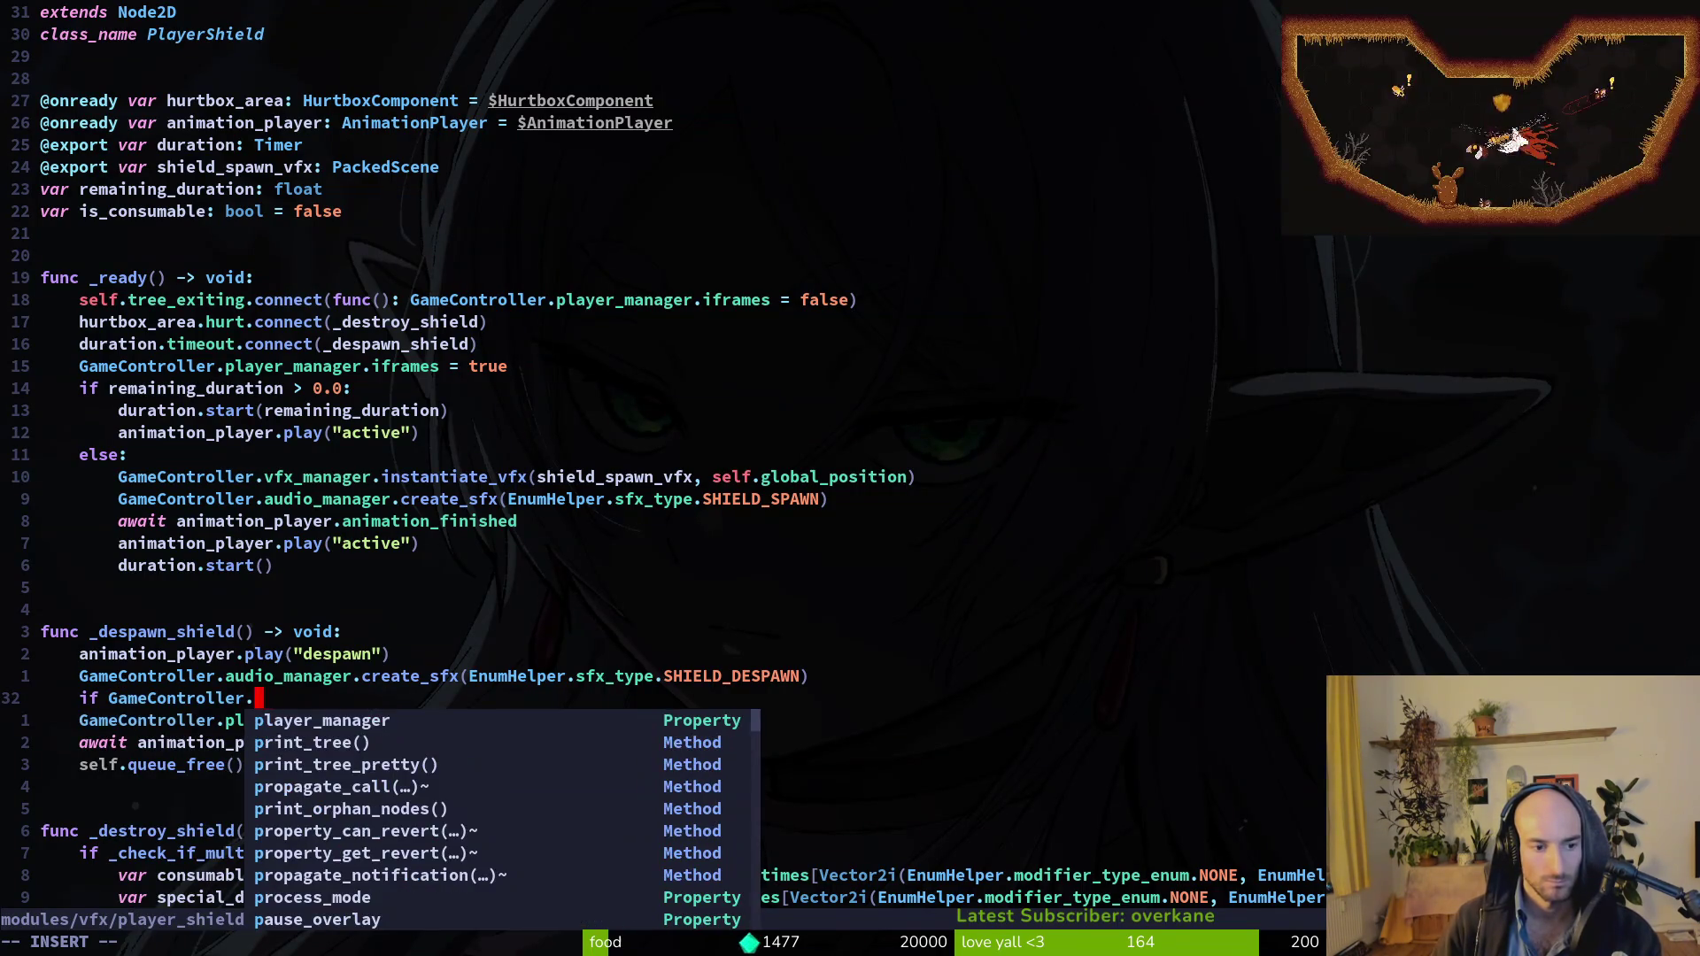
{"action": "type", "text": "buff_manager.buf"}
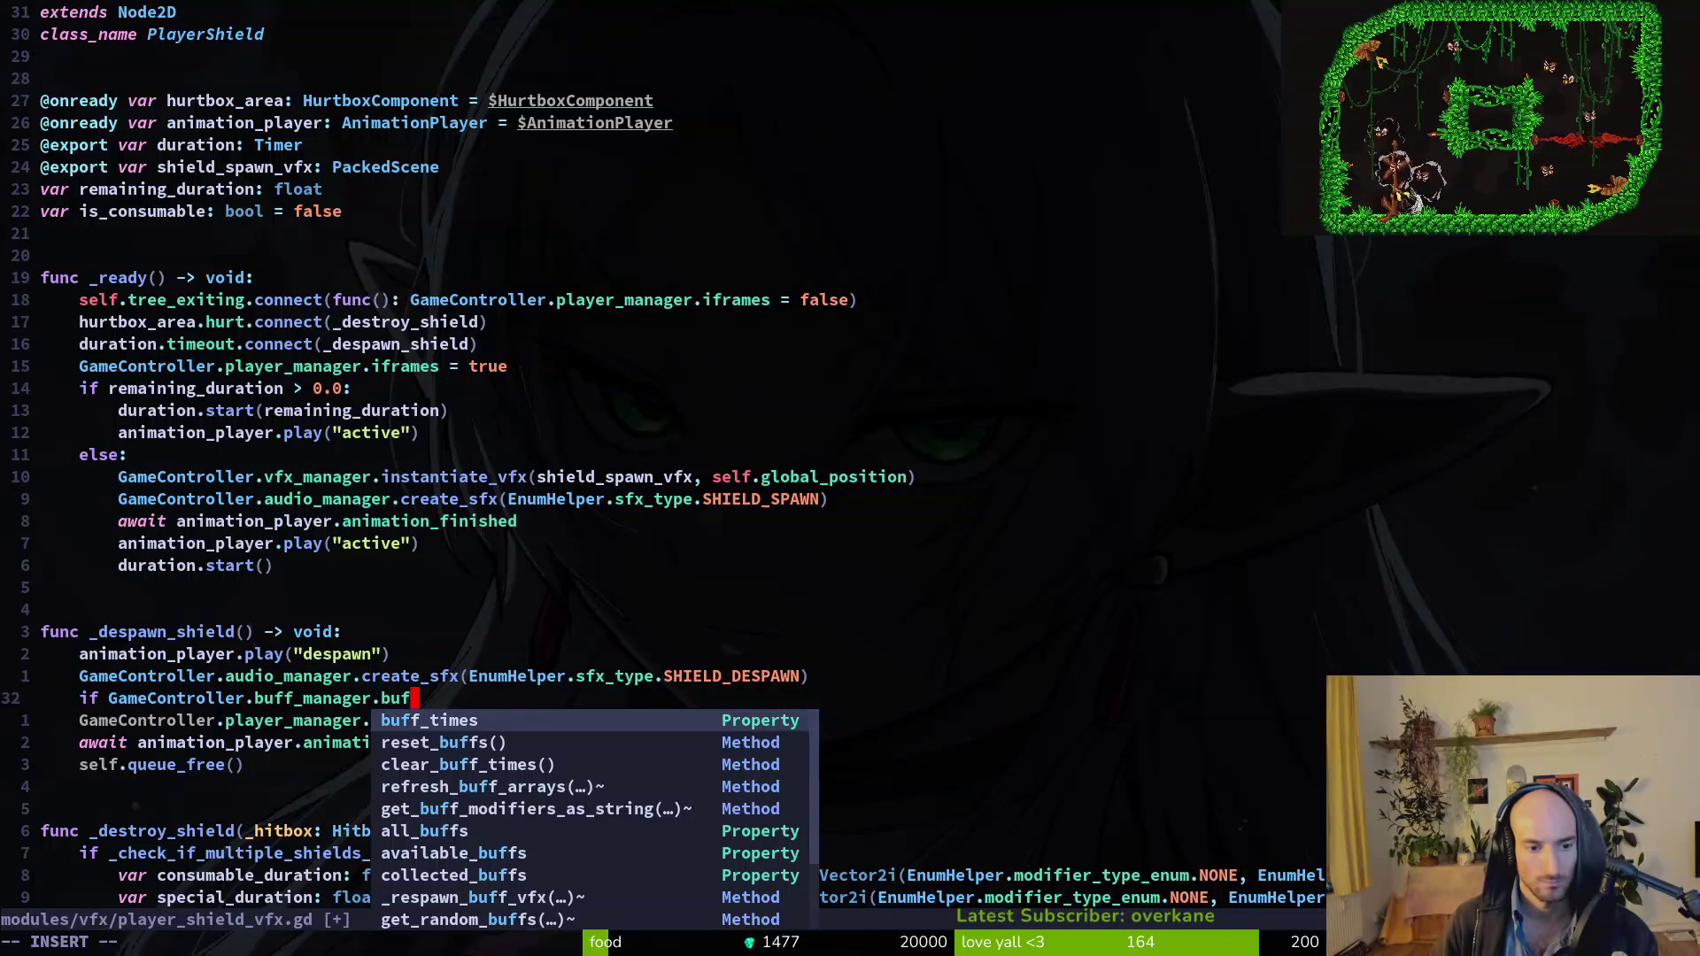
{"action": "key", "text": "Return"}
{"action": "key", "text": "BackSpace"}
{"action": "key", "text": "BackSpace"}
{"action": "type", "text": "has"}
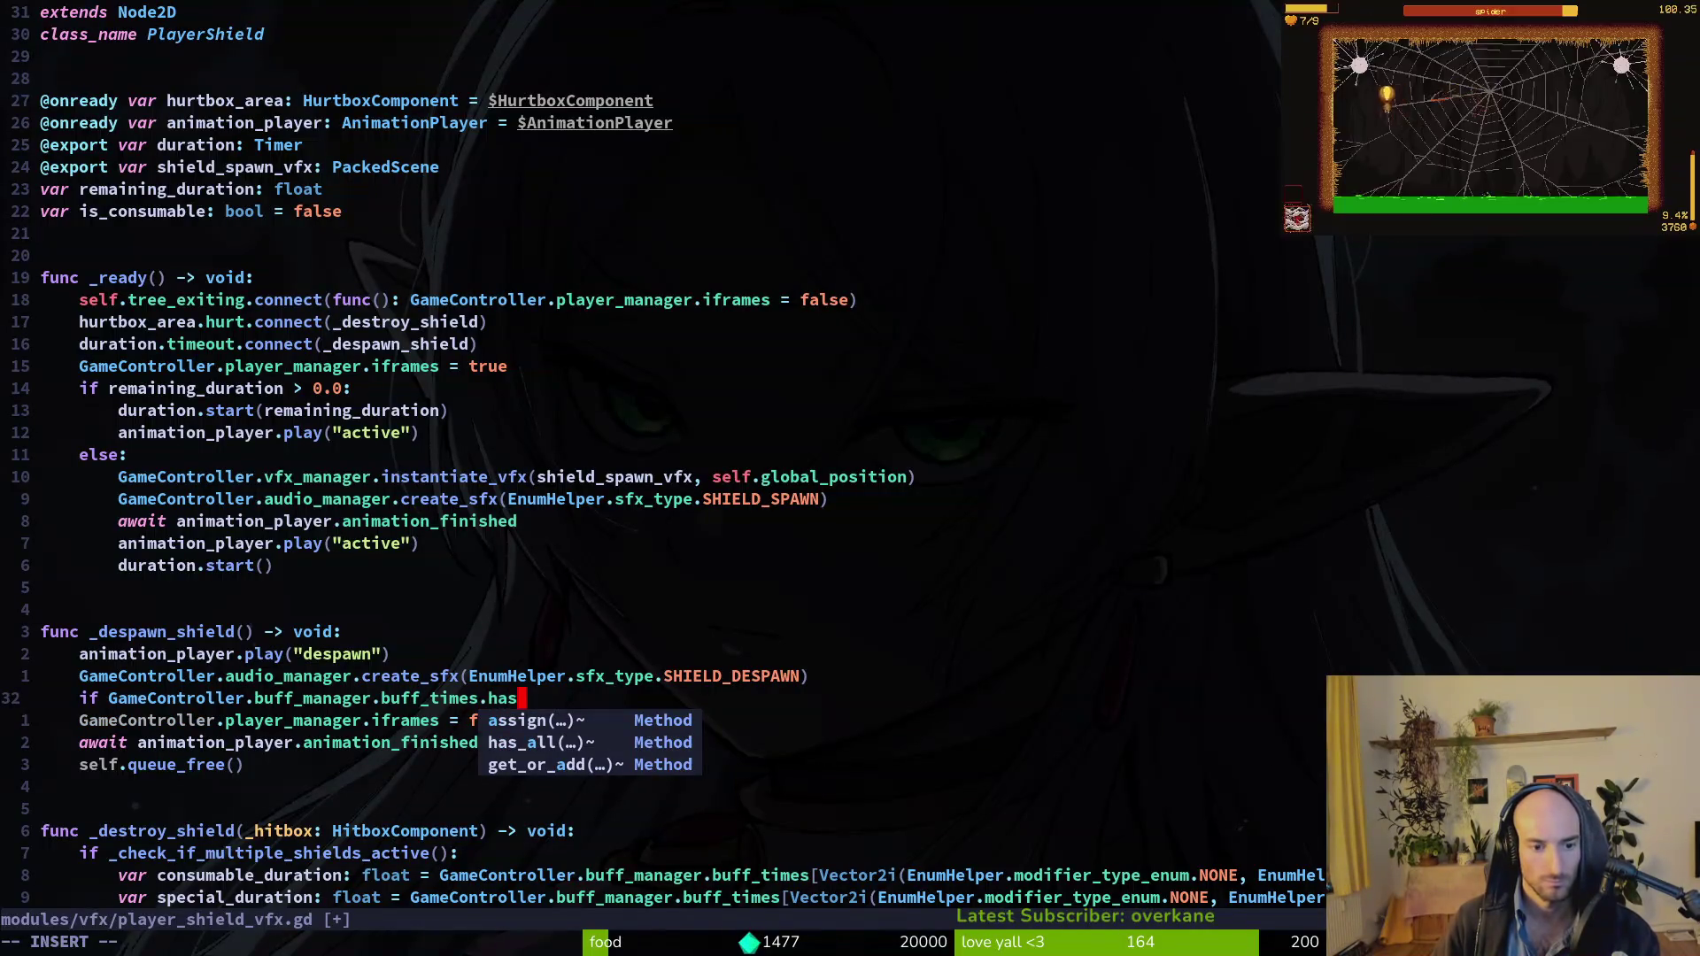
{"action": "key", "text": "Return"}
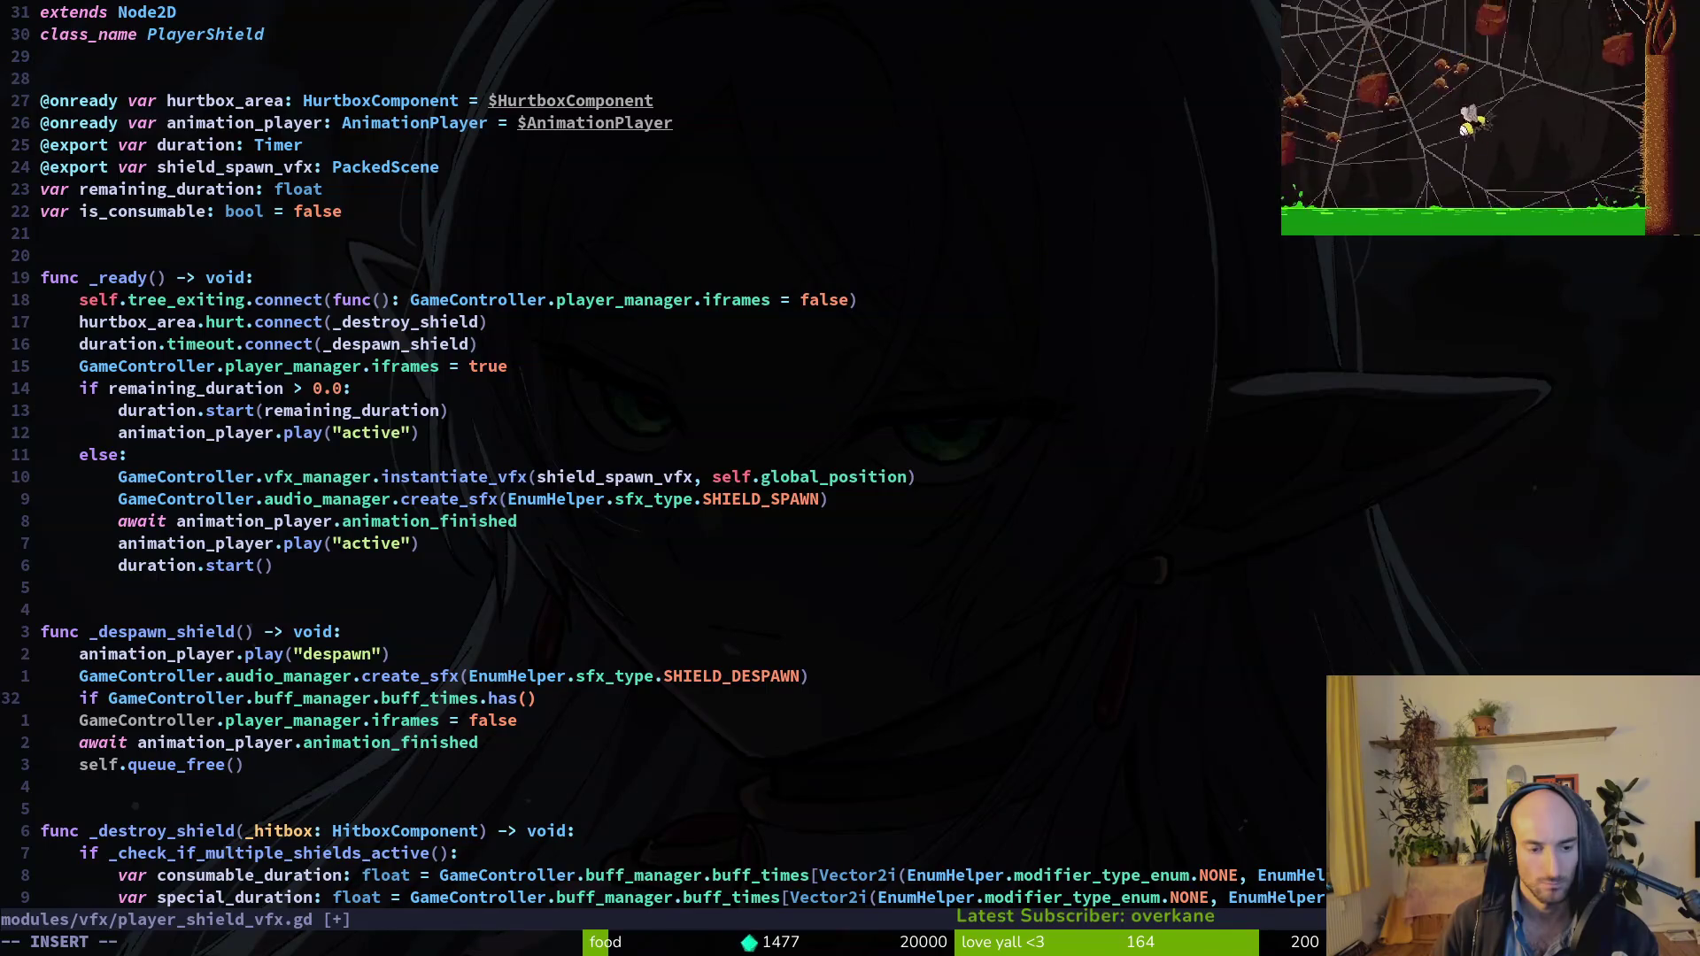
{"action": "key", "text": "super+v"}
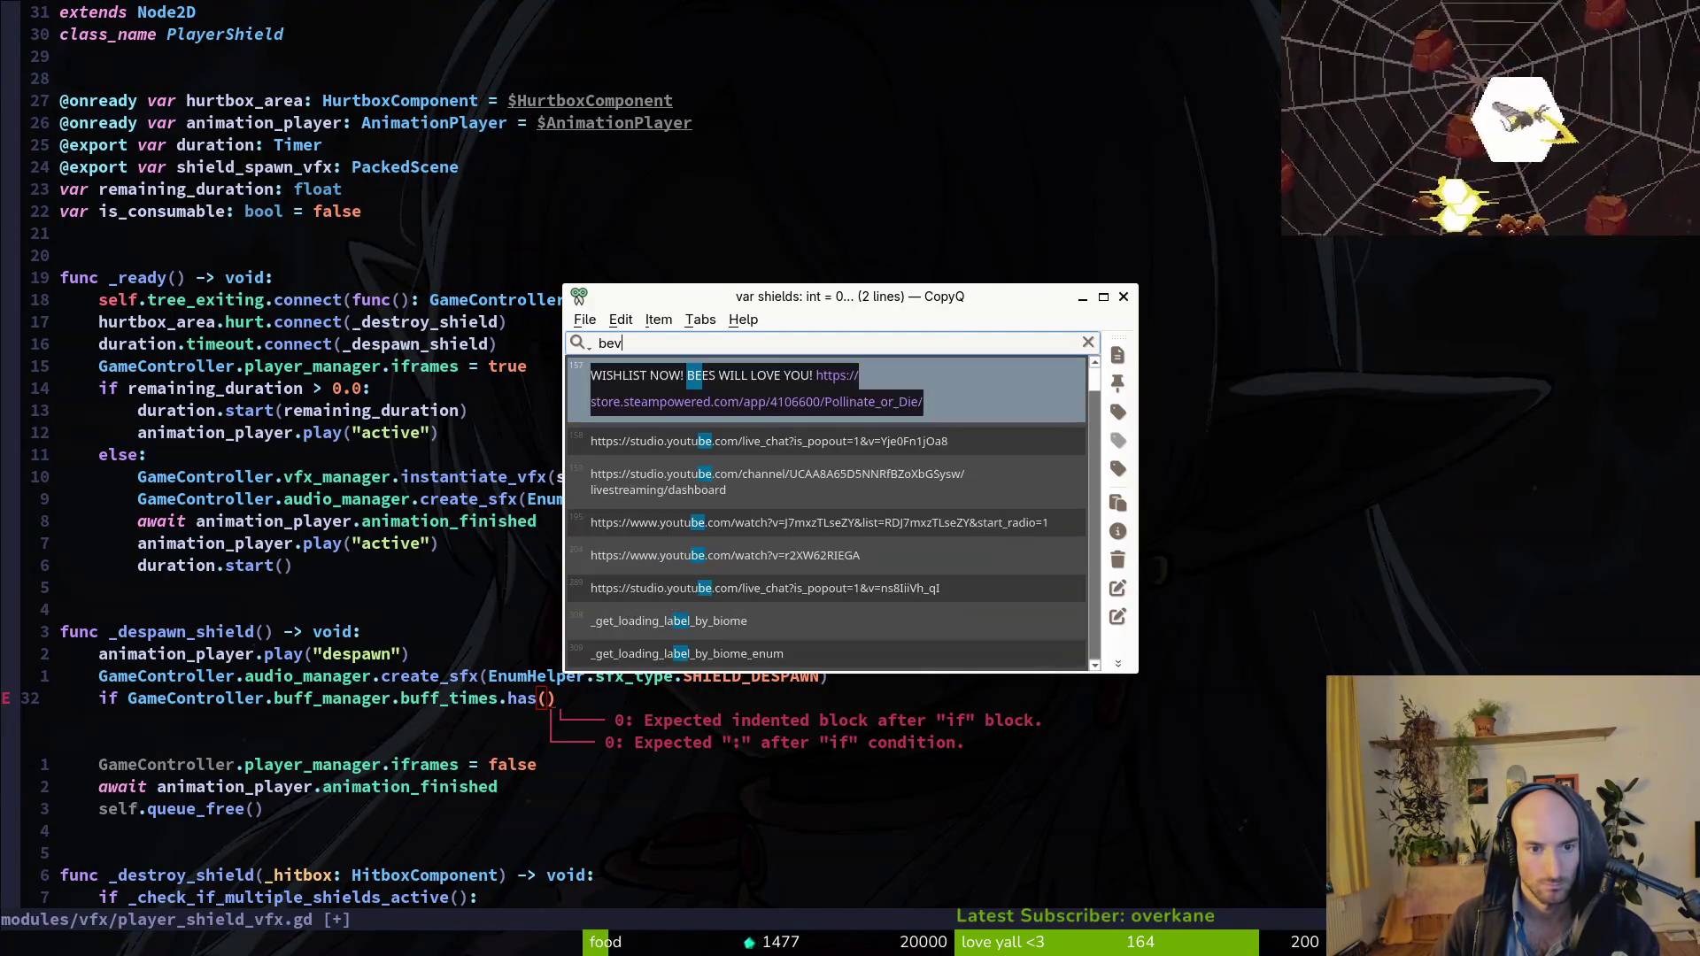
{"action": "type", "text": "vector"}
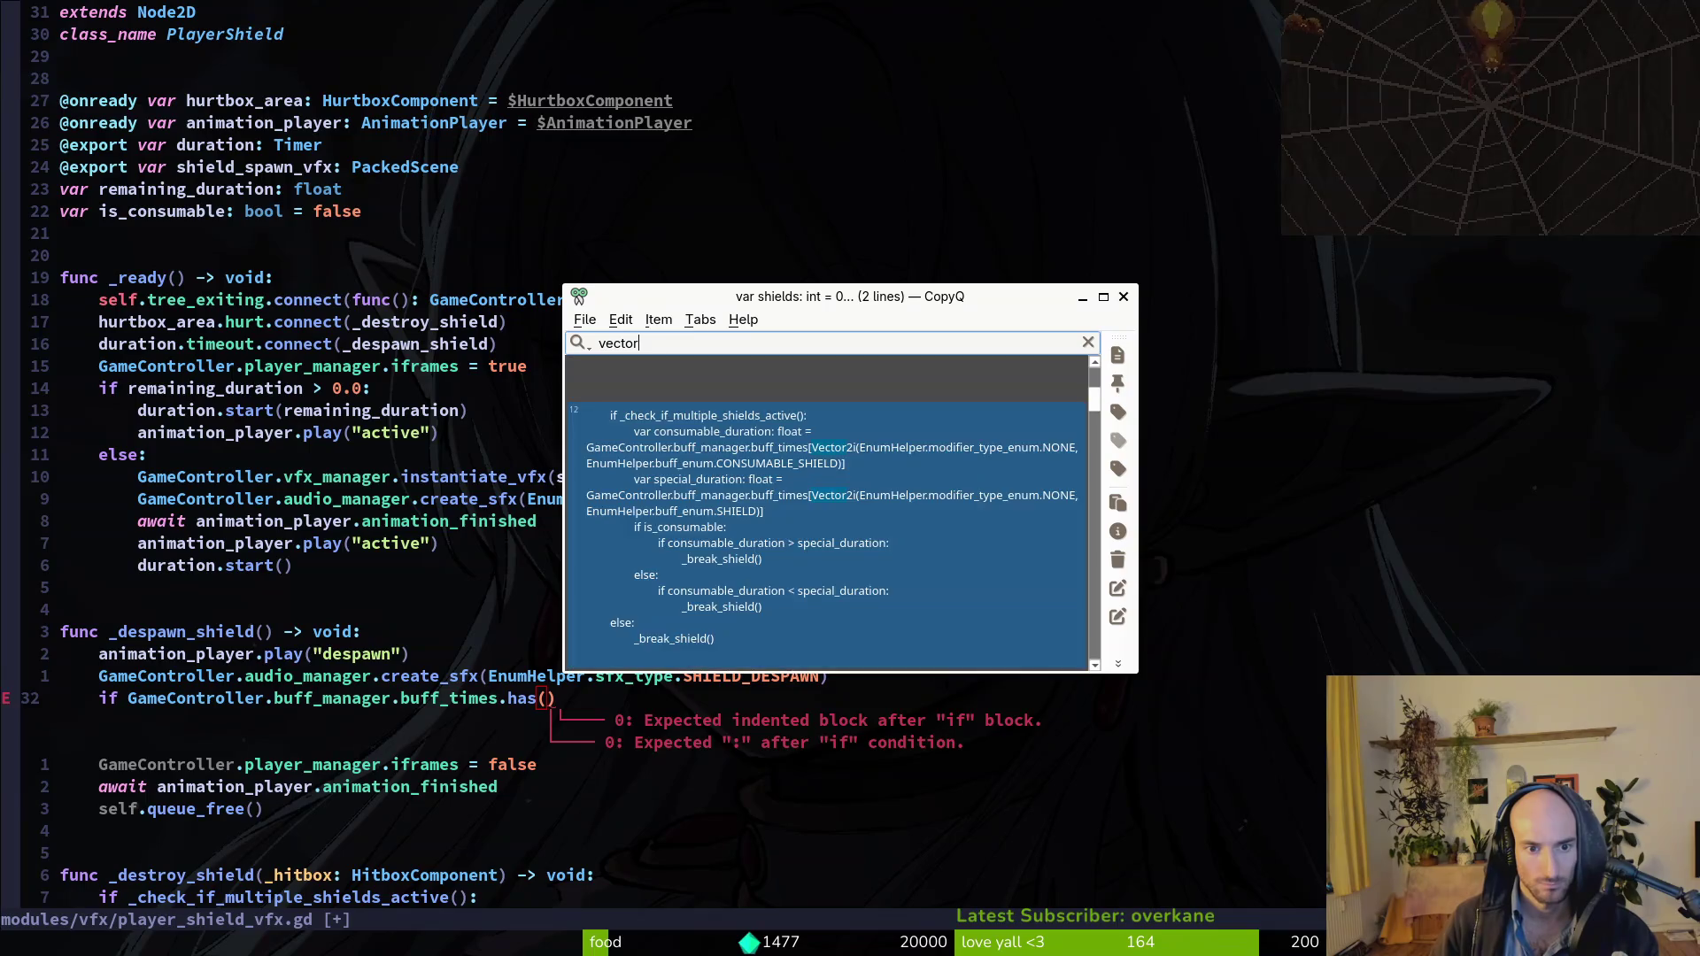
{"action": "key", "text": "Down"}
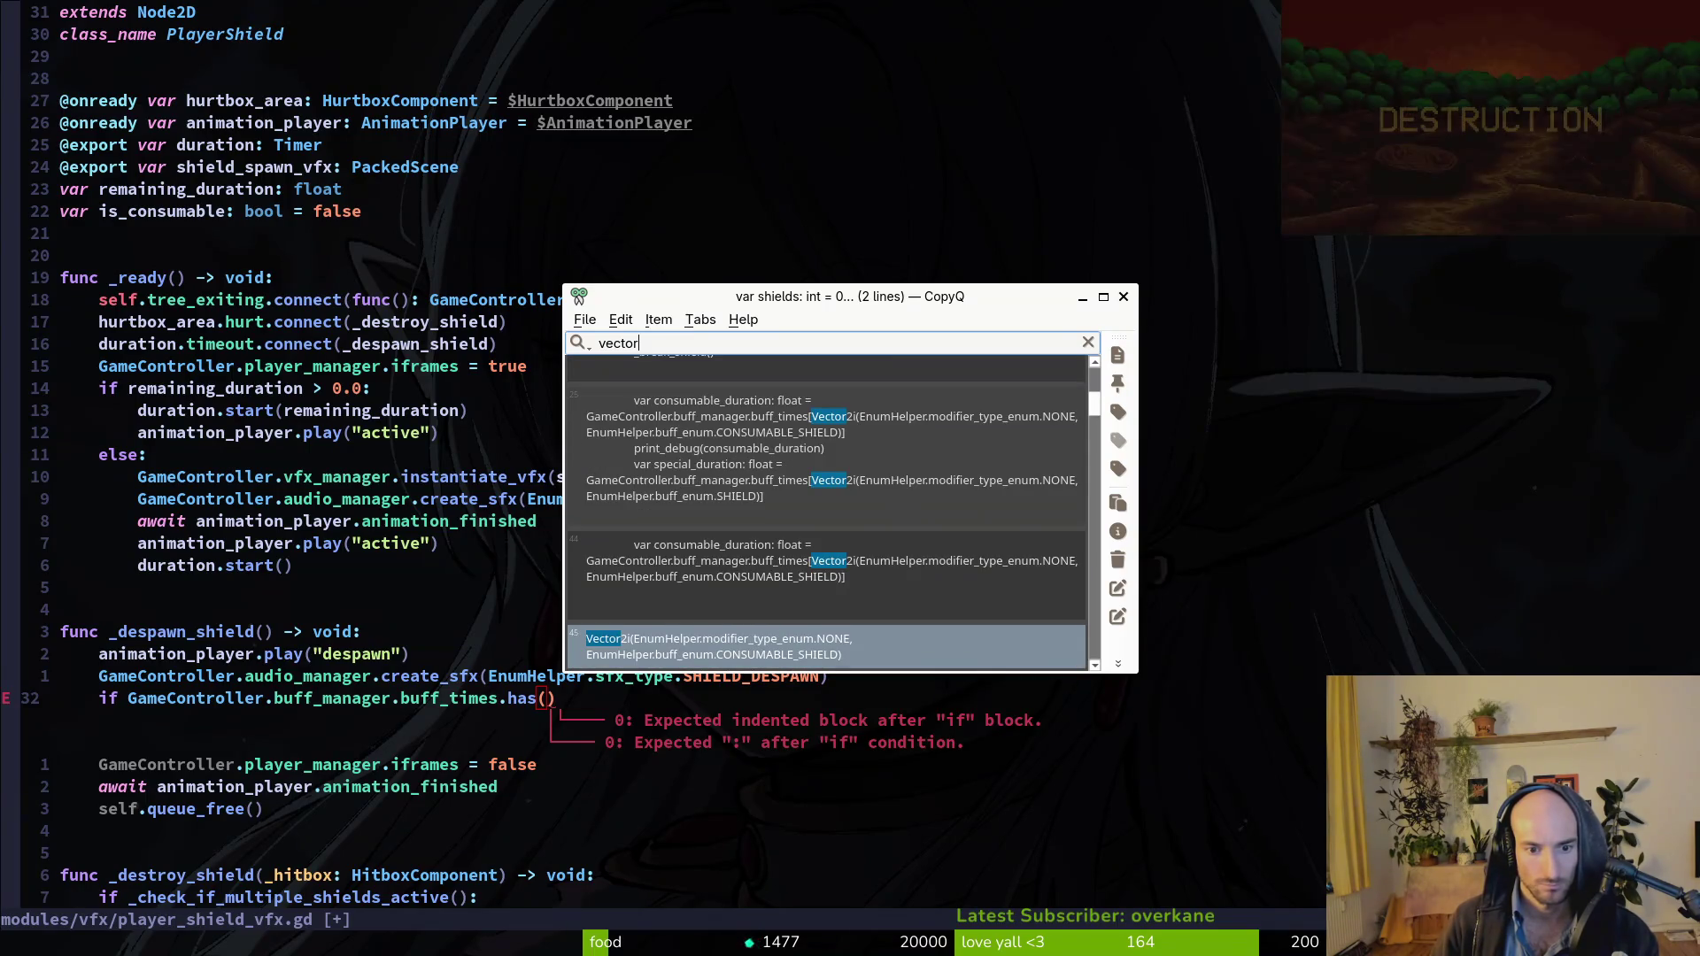
{"action": "key", "text": "Return"}
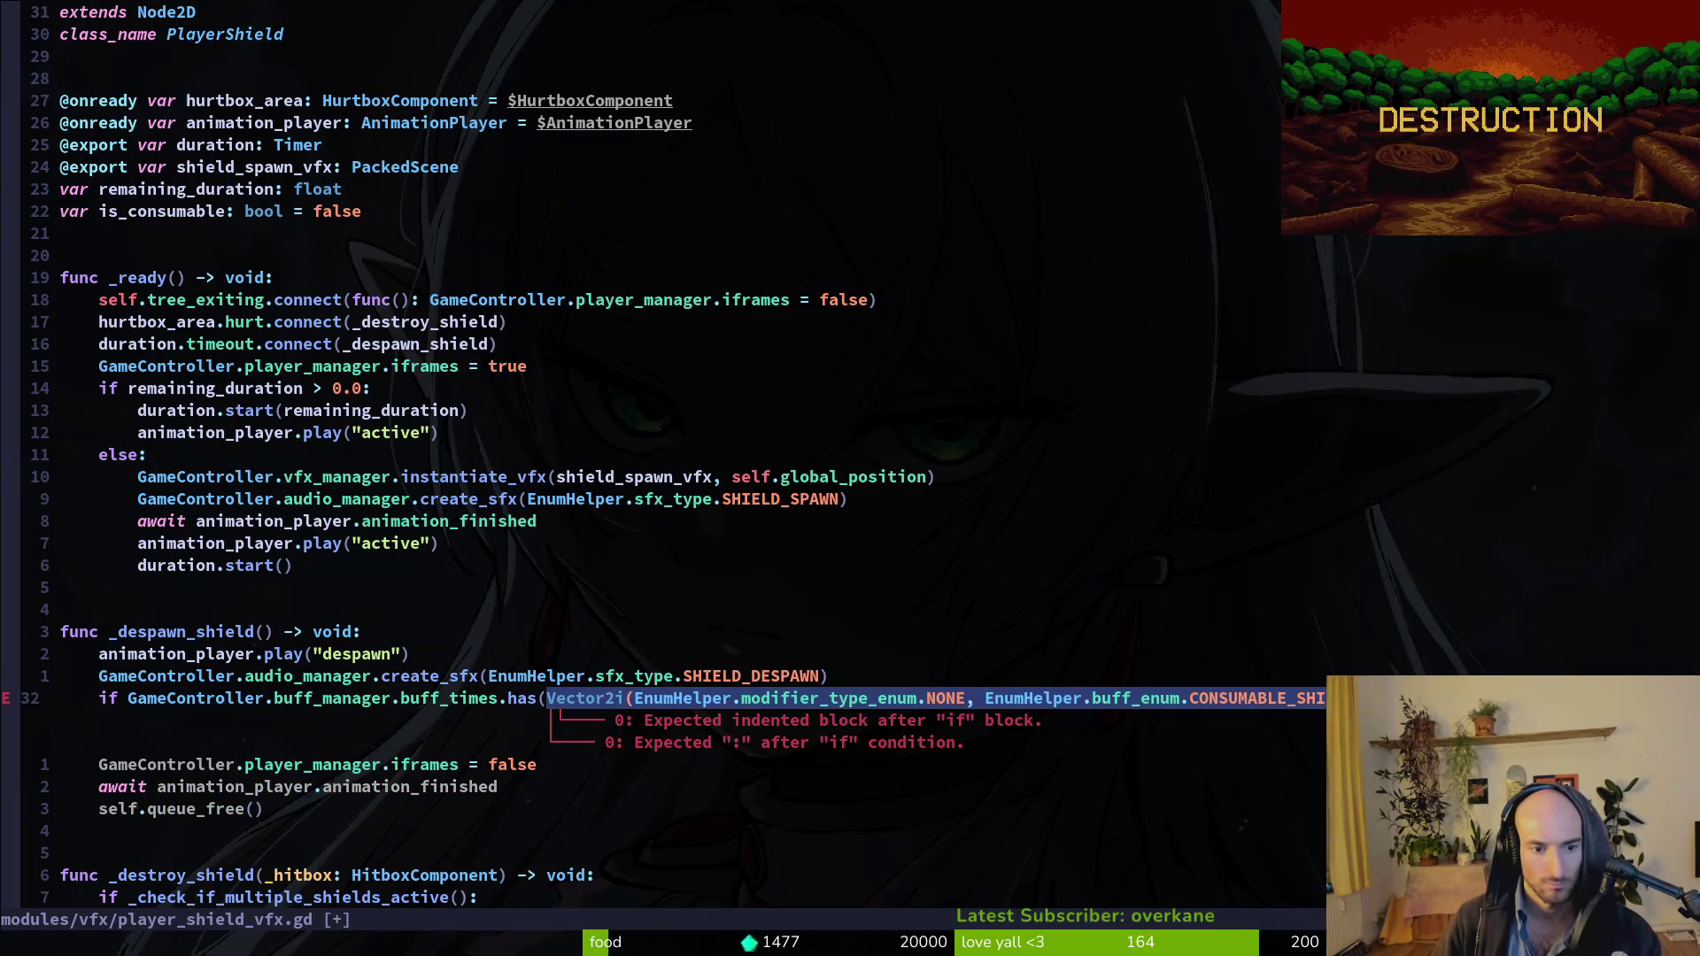
{"action": "key", "text": "y"}
{"action": "key", "text": "y"}
{"action": "key", "text": "p"}
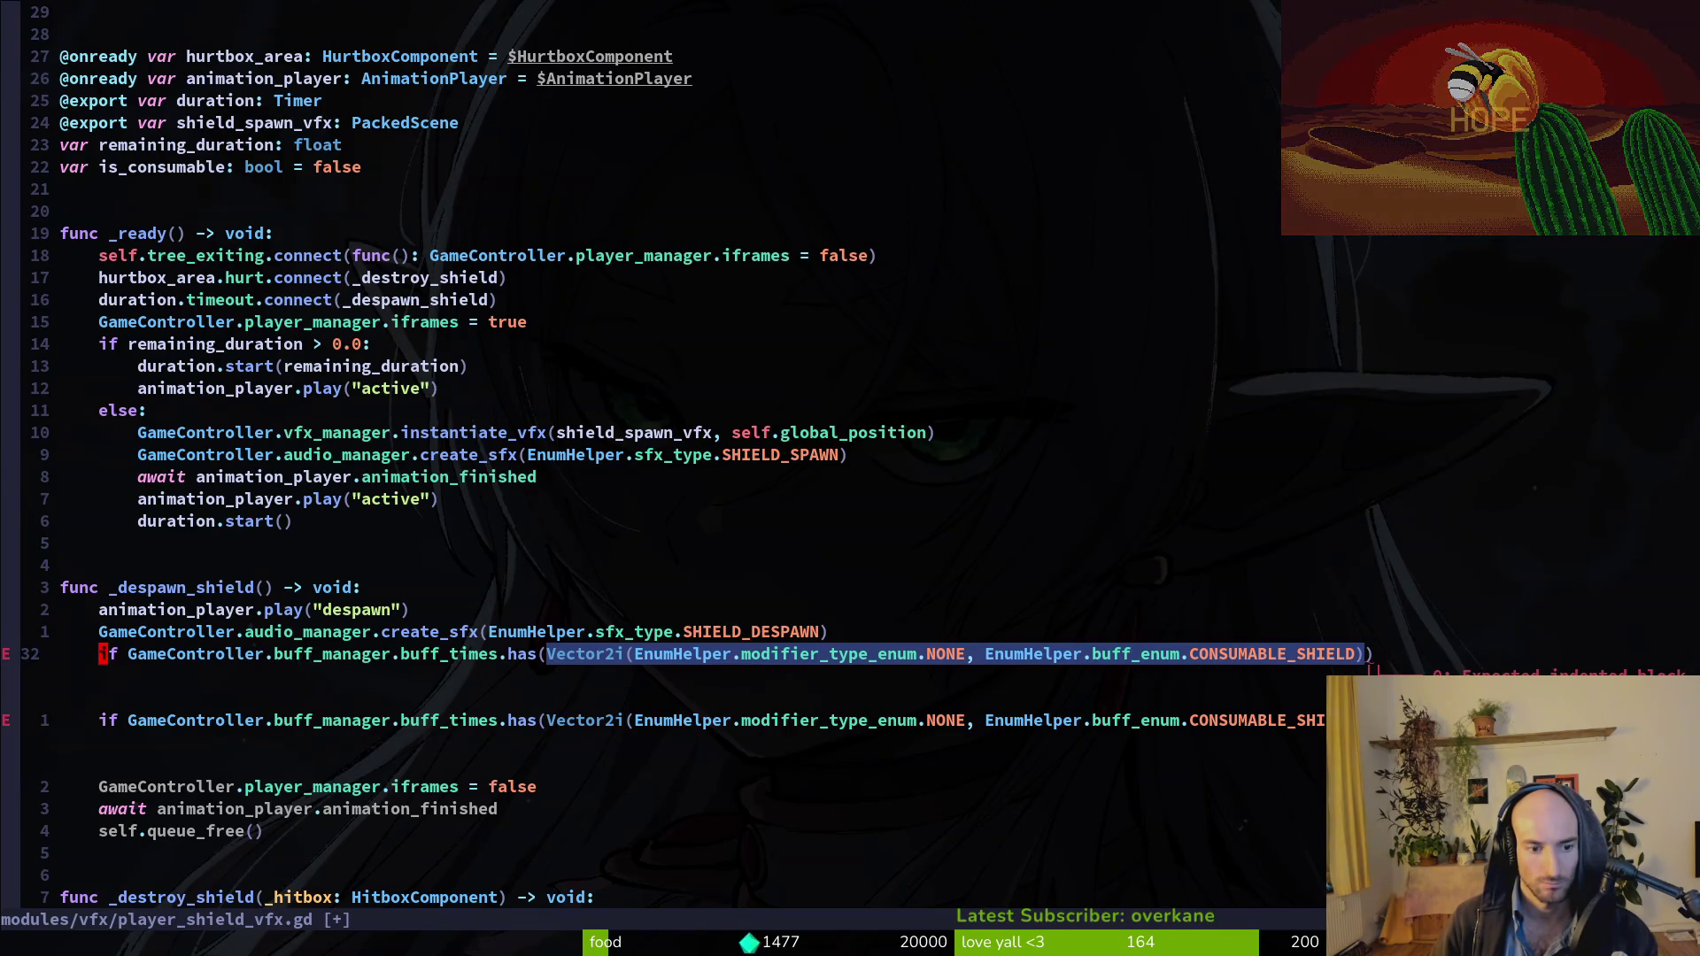
Undo the buff_times if line and save player_shield_vfx.gd.
{"action": "key", "text": "u"}
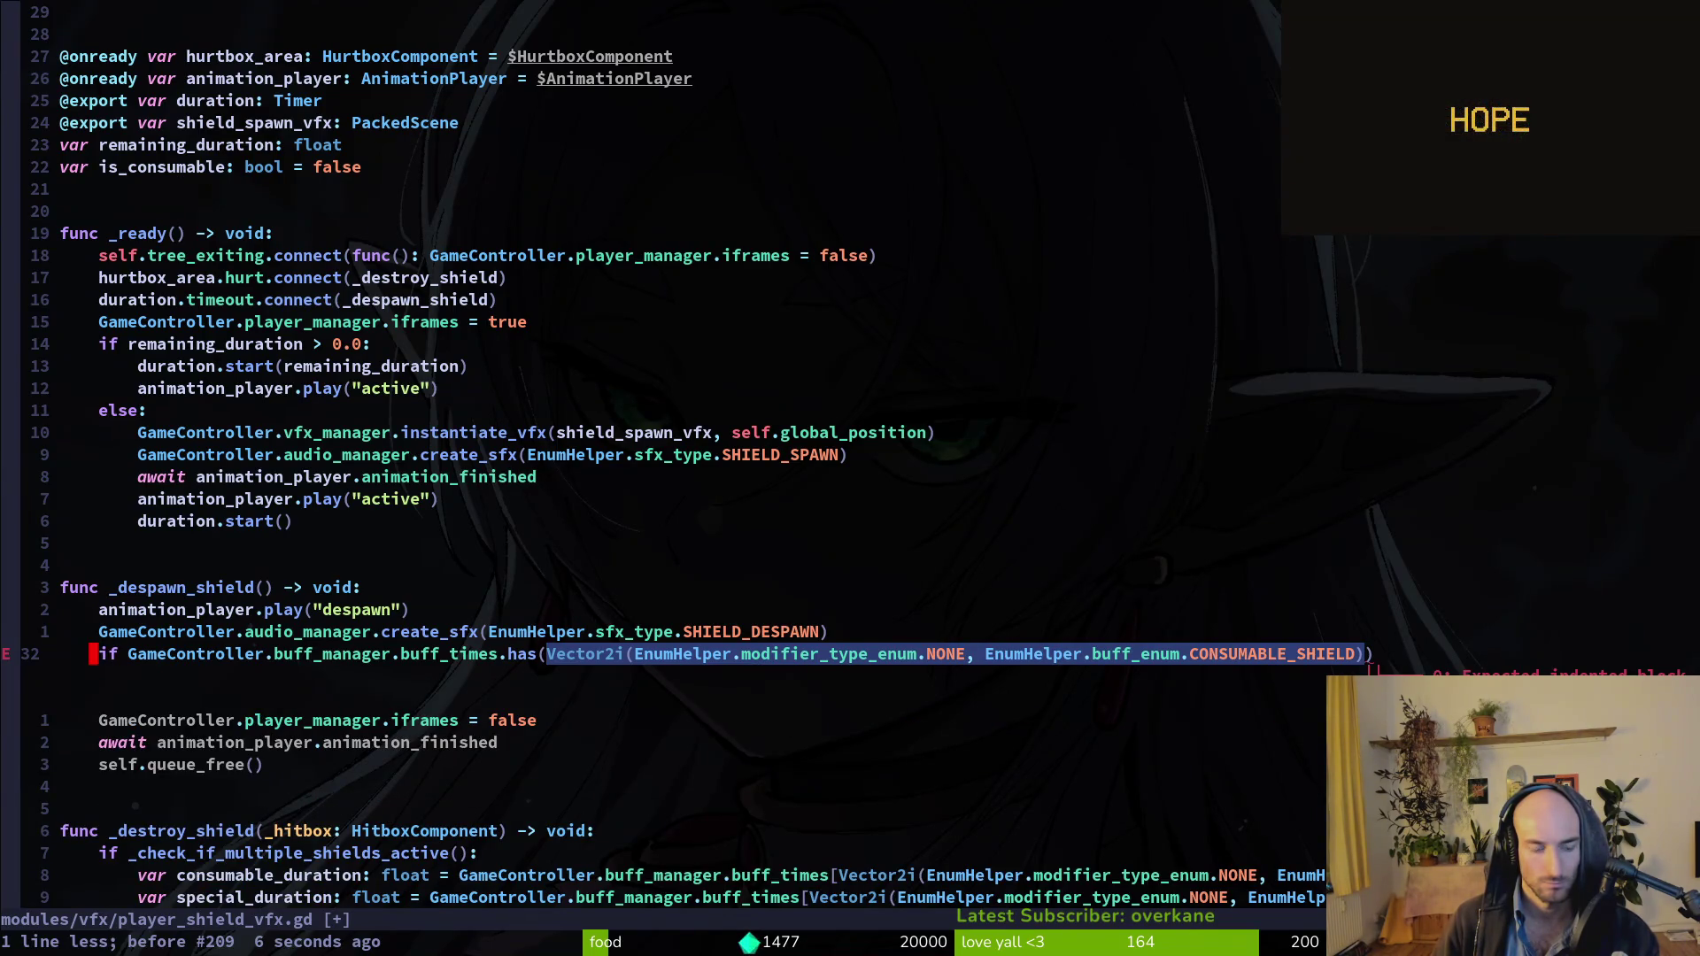
{"action": "key", "text": "u"}
{"action": "key", "text": "u"}
{"action": "key", "text": "u"}
{"action": "key", "text": "ctrl+s"}
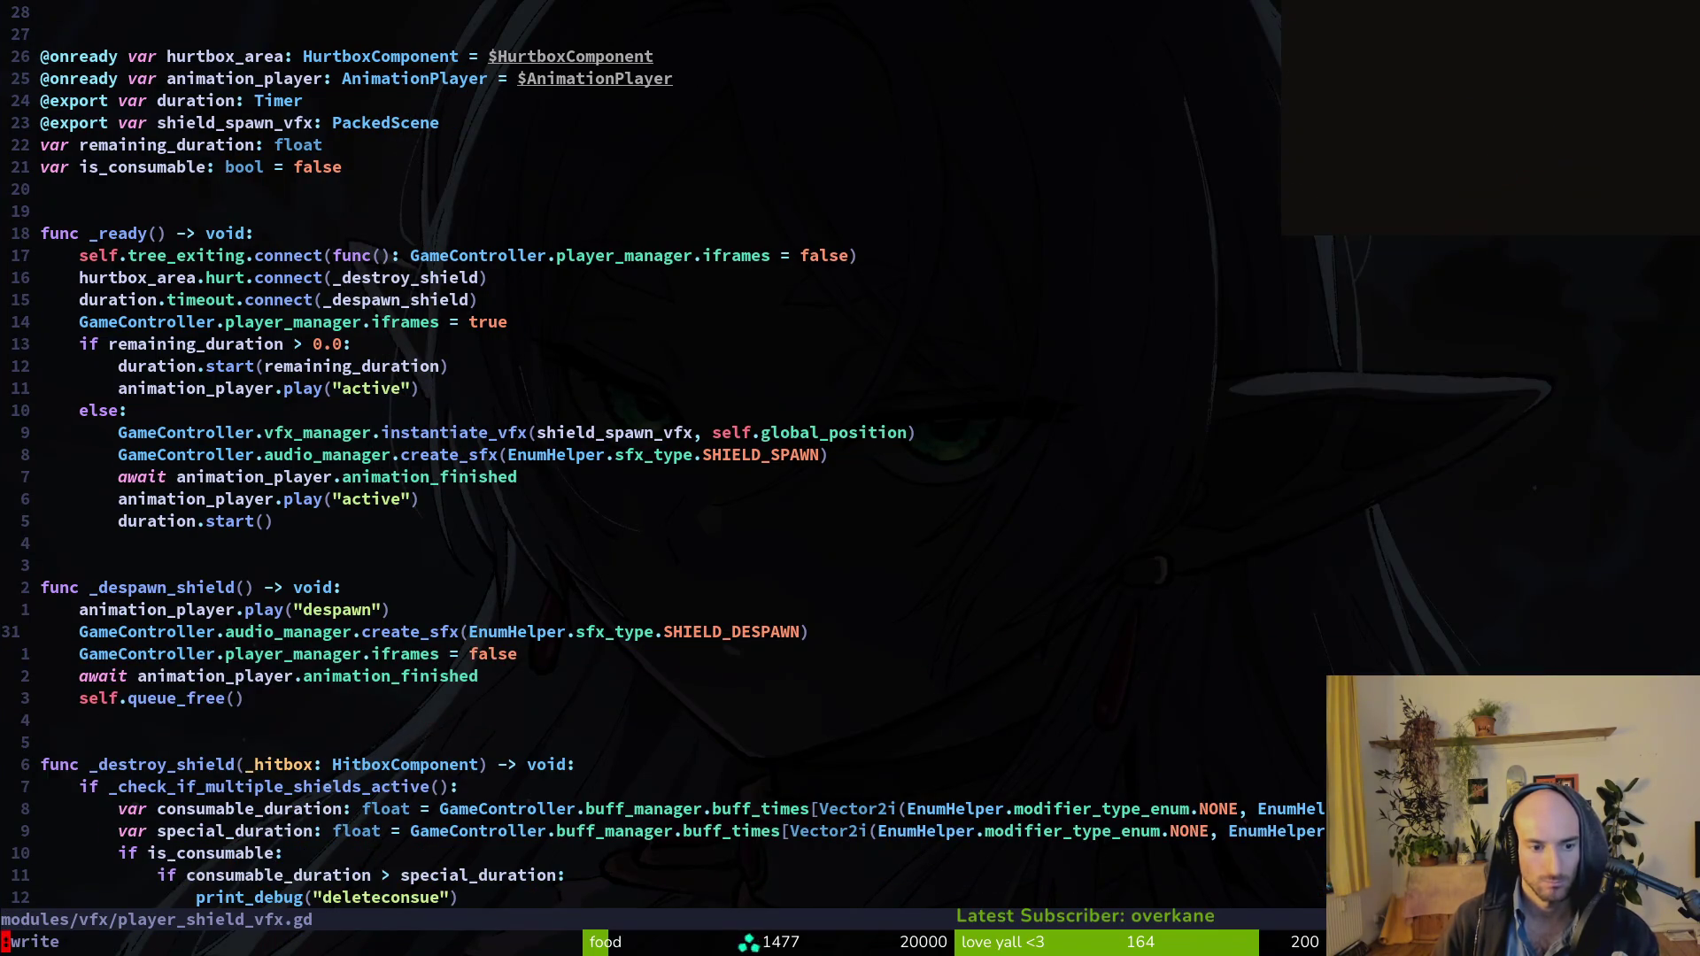
{"action": "key", "text": "k"}
{"action": "key", "text": "k"}
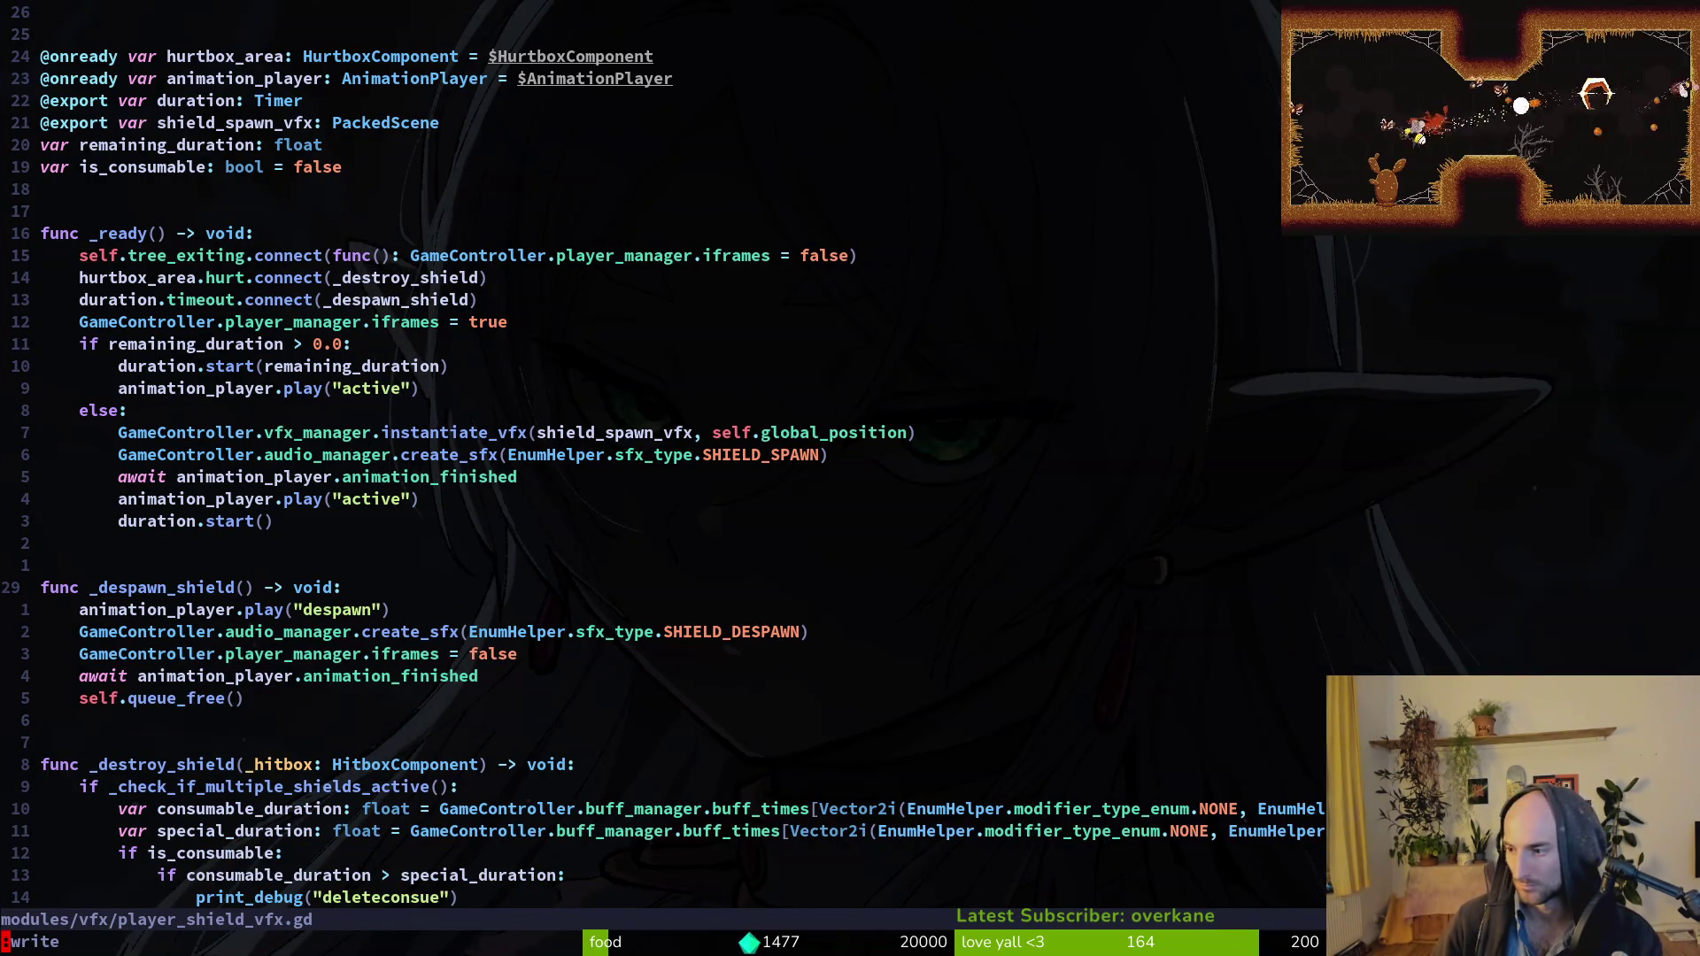
{"action": "key", "text": "Return"}
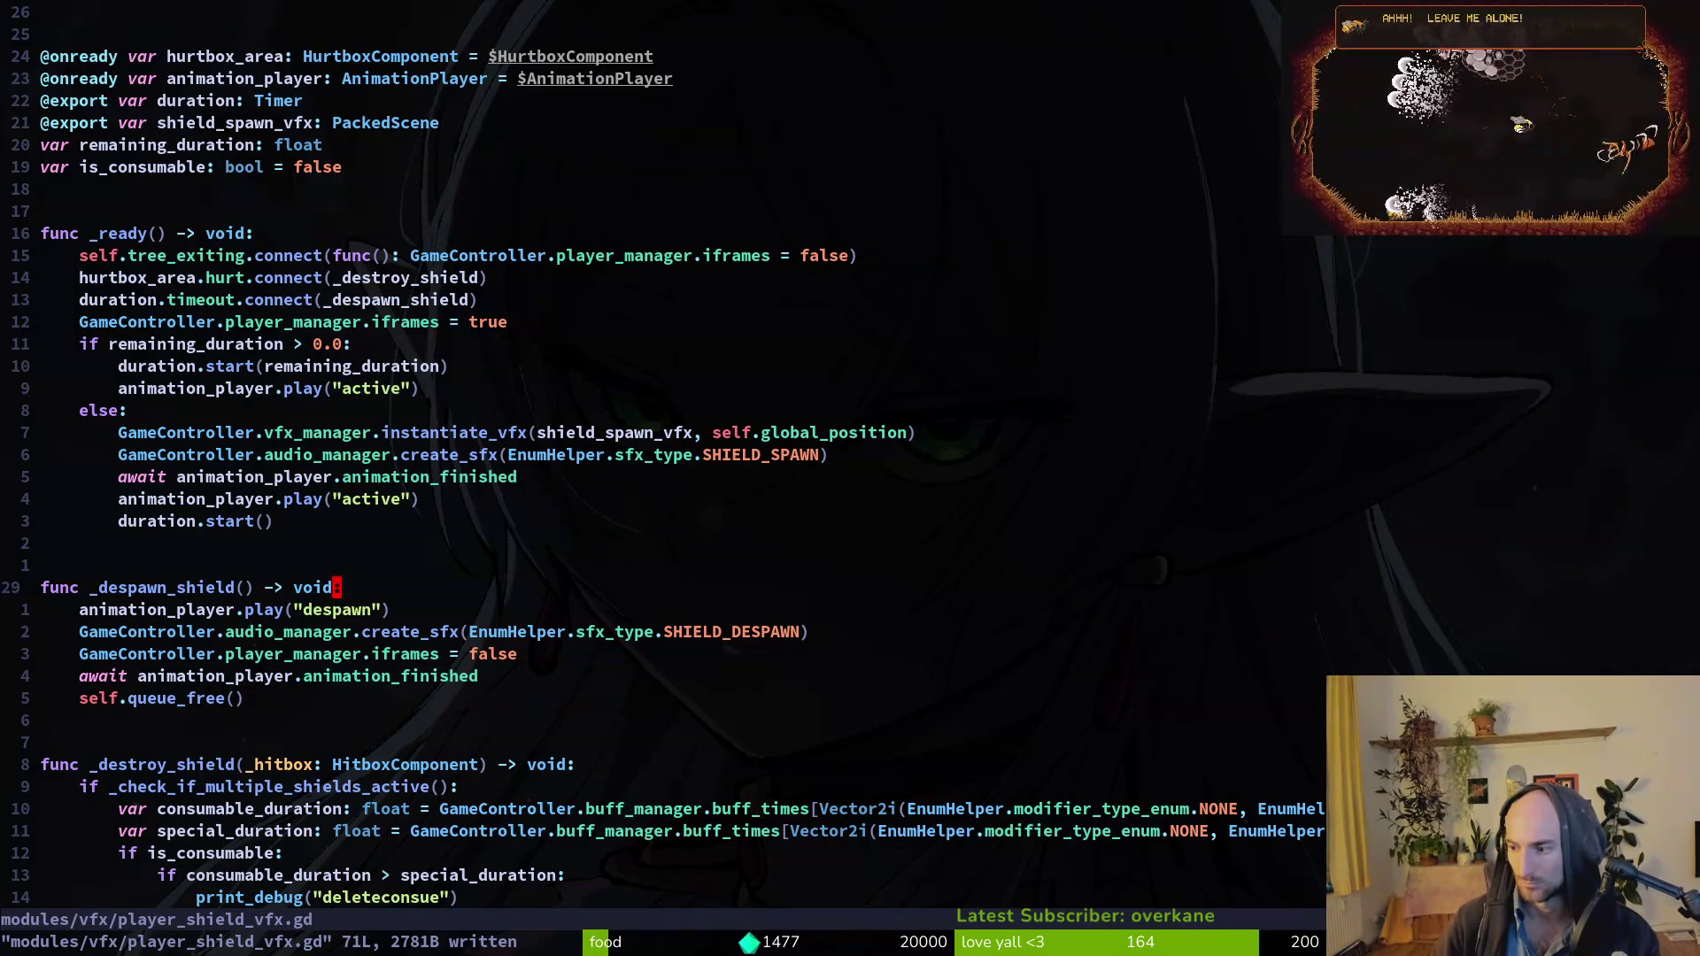
Yank all of player_shield_vfx.gd, then open buff.manager.gd and yank all of it.
{"action": "key", "text": "g"}
{"action": "key", "text": "g"}
{"action": "key", "text": "y"}
{"action": "key", "text": "G"}
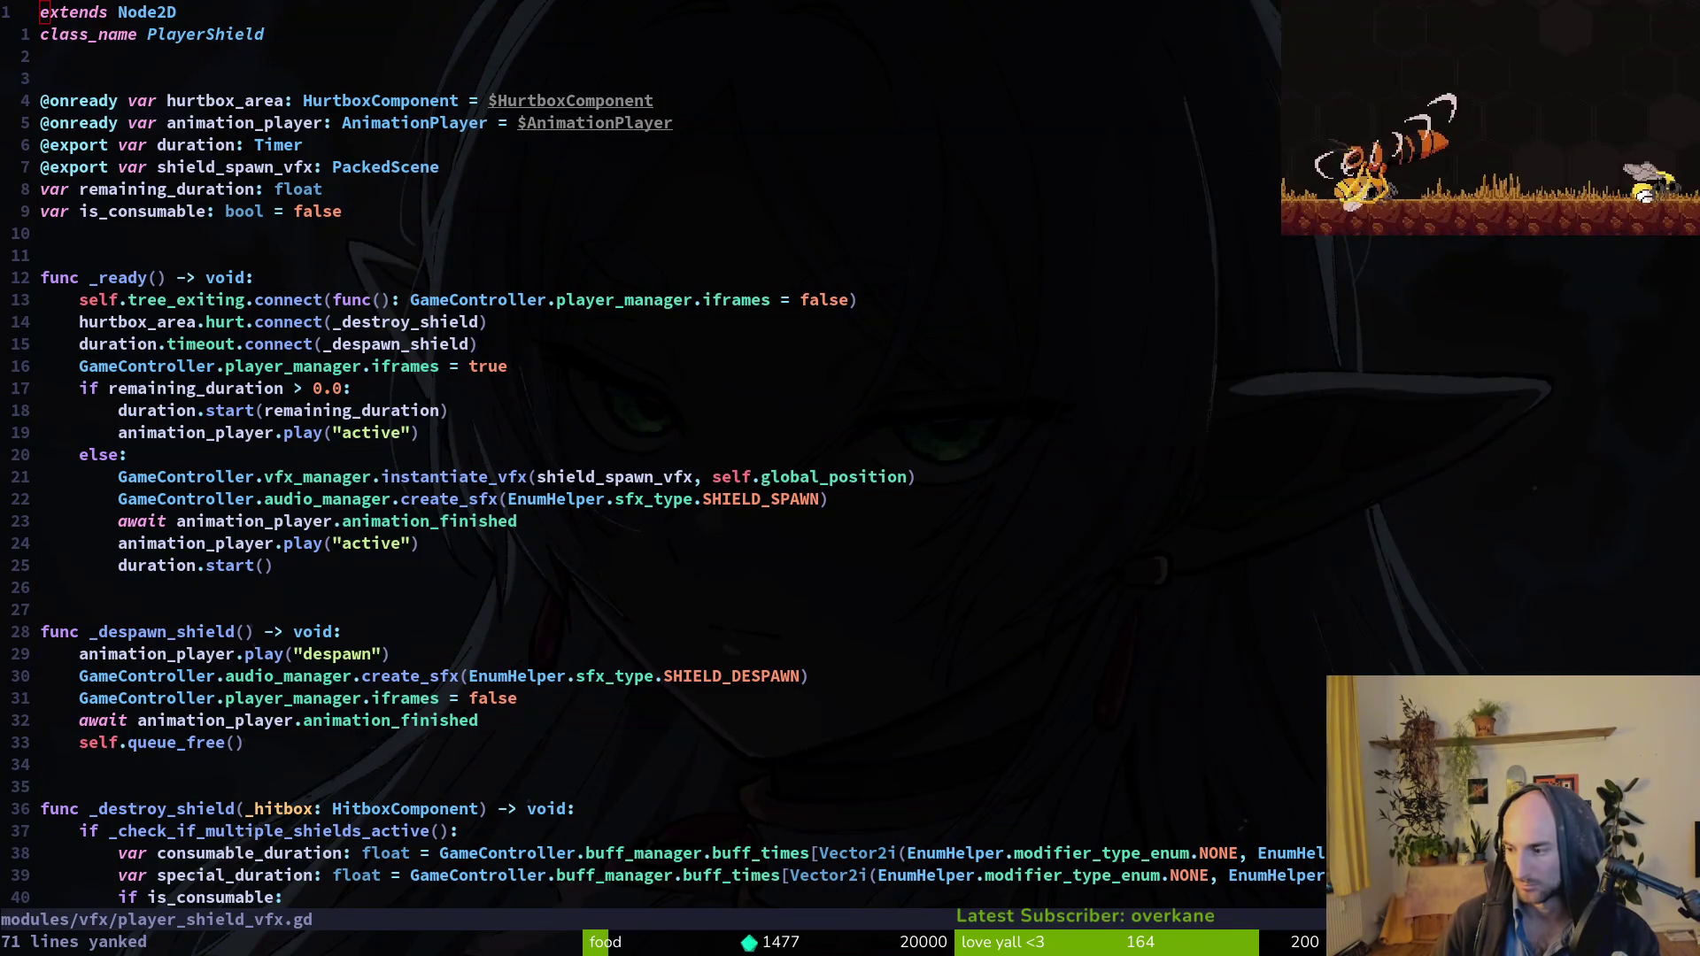
{"action": "key", "text": "space"}
{"action": "key", "text": "f"}
{"action": "key", "text": "f"}
{"action": "type", "text": "buff"}
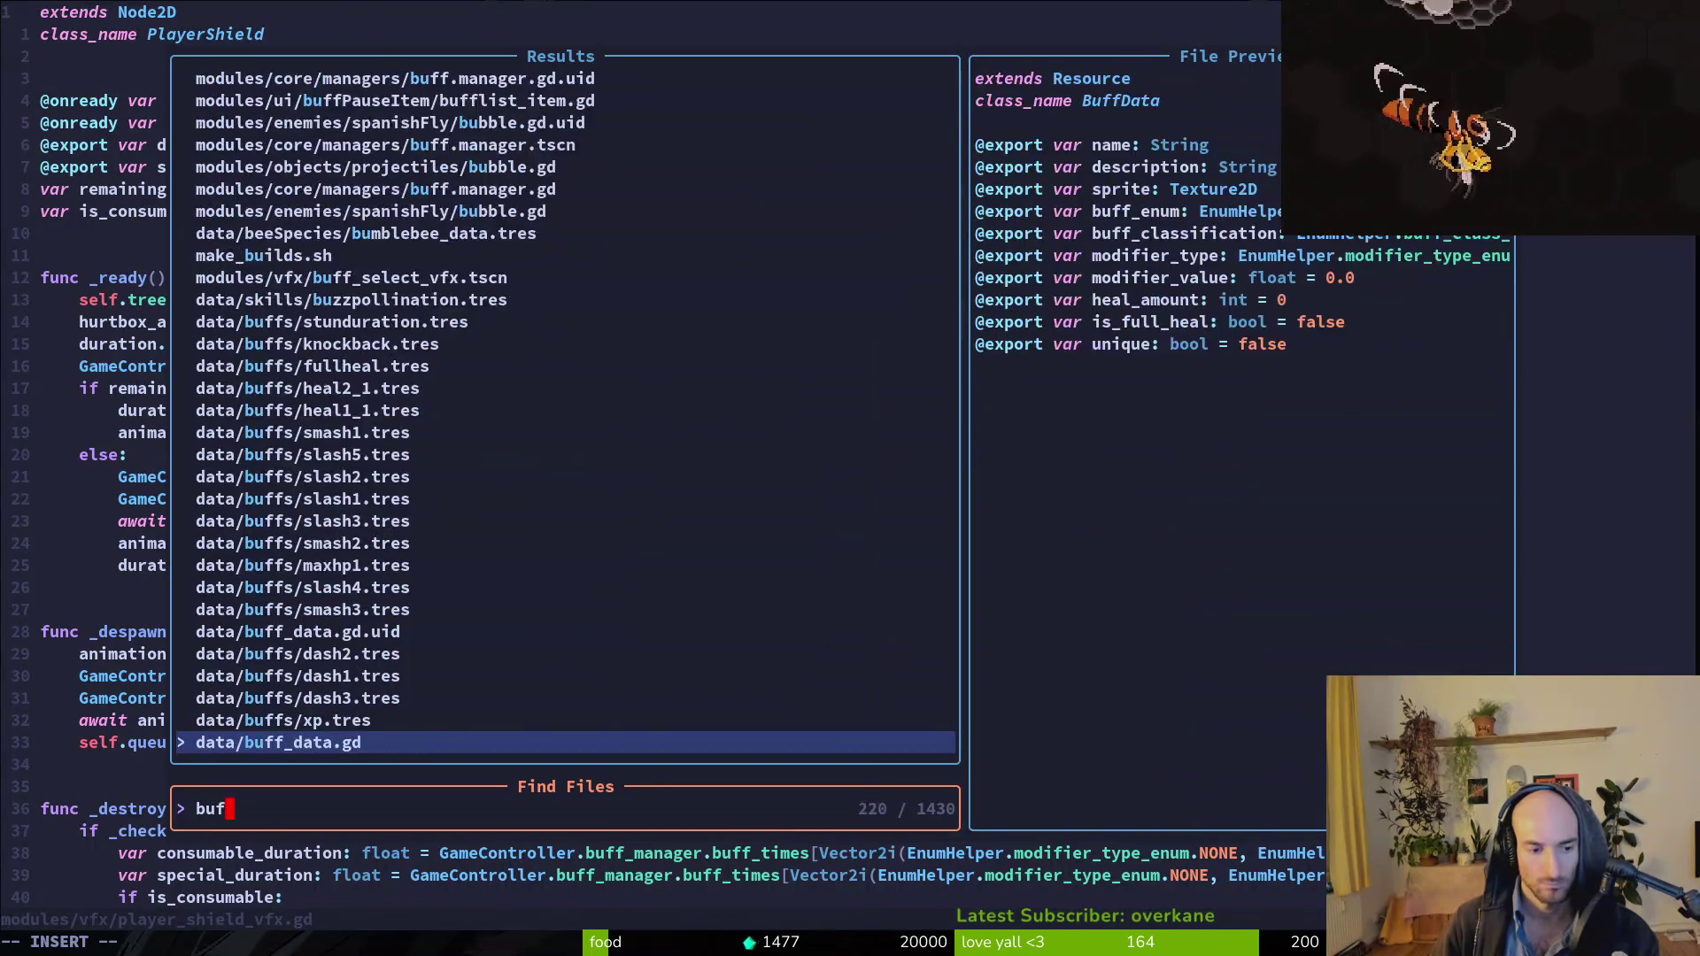
{"action": "key", "text": "Return"}
{"action": "key", "text": "g"}
{"action": "key", "text": "g"}
{"action": "key", "text": "y"}
{"action": "key", "text": "G"}
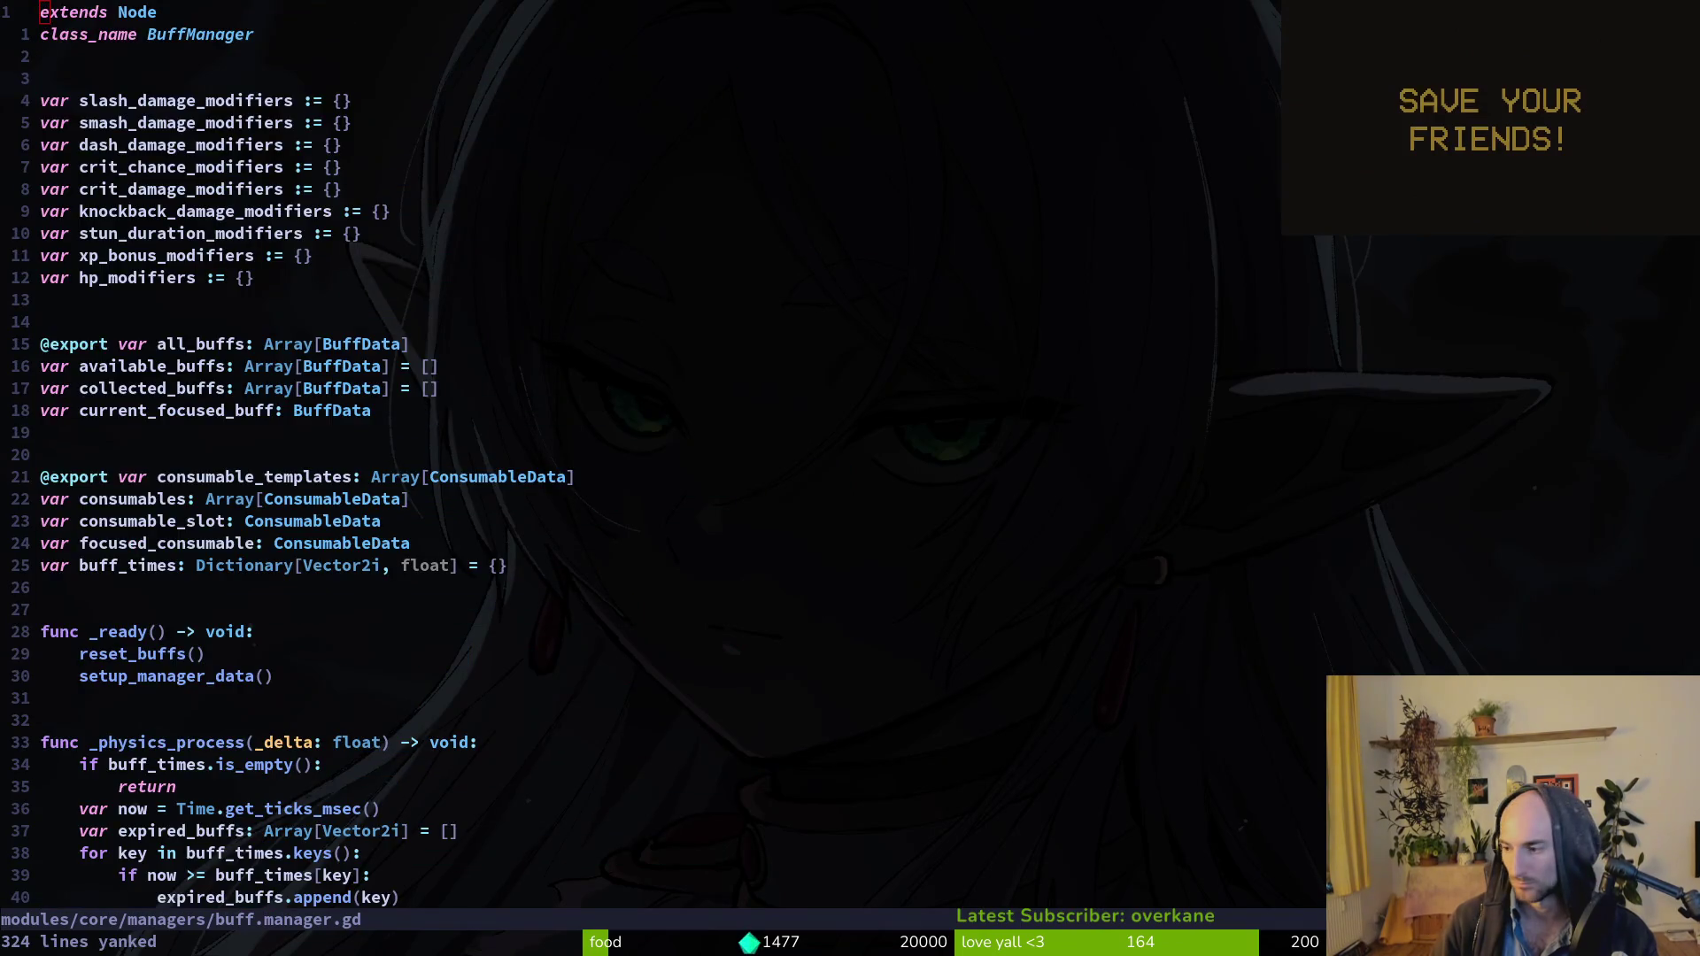
Open player.manager.gd and copy its entire contents.
{"action": "key", "text": "space"}
{"action": "key", "text": "f"}
{"action": "key", "text": "f"}
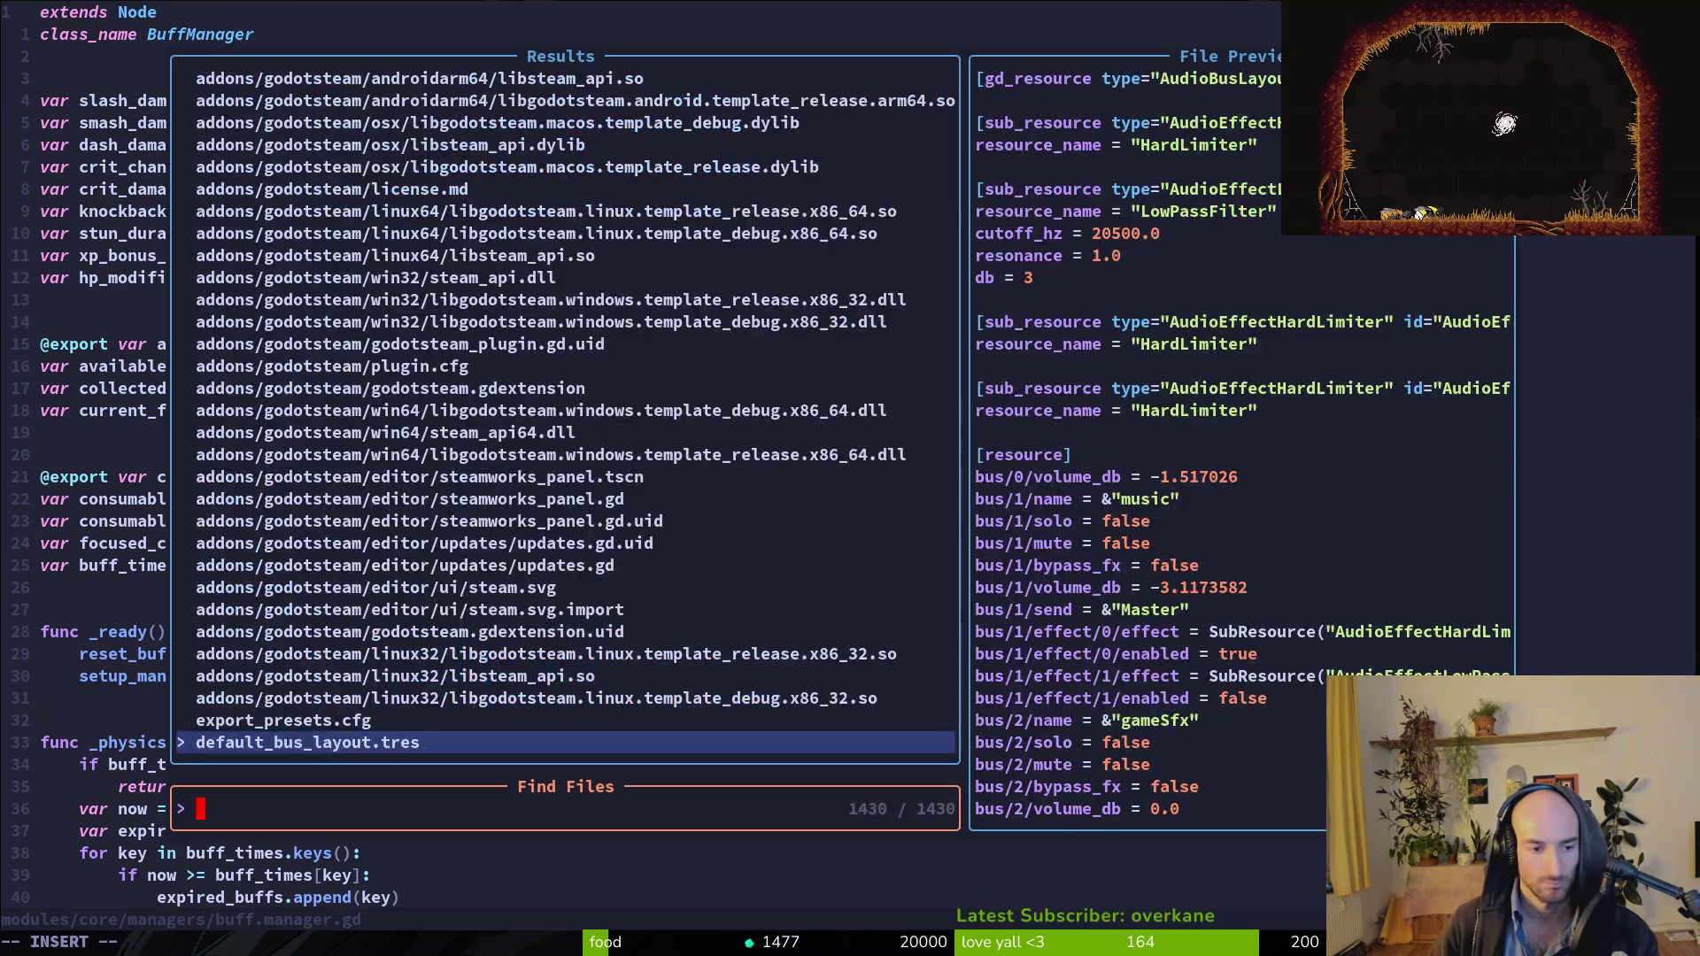
{"action": "type", "text": "plam"}
{"action": "key", "text": "Return"}
{"action": "key", "text": "shift+v"}
{"action": "key", "text": "G"}
{"action": "key", "text": "y"}
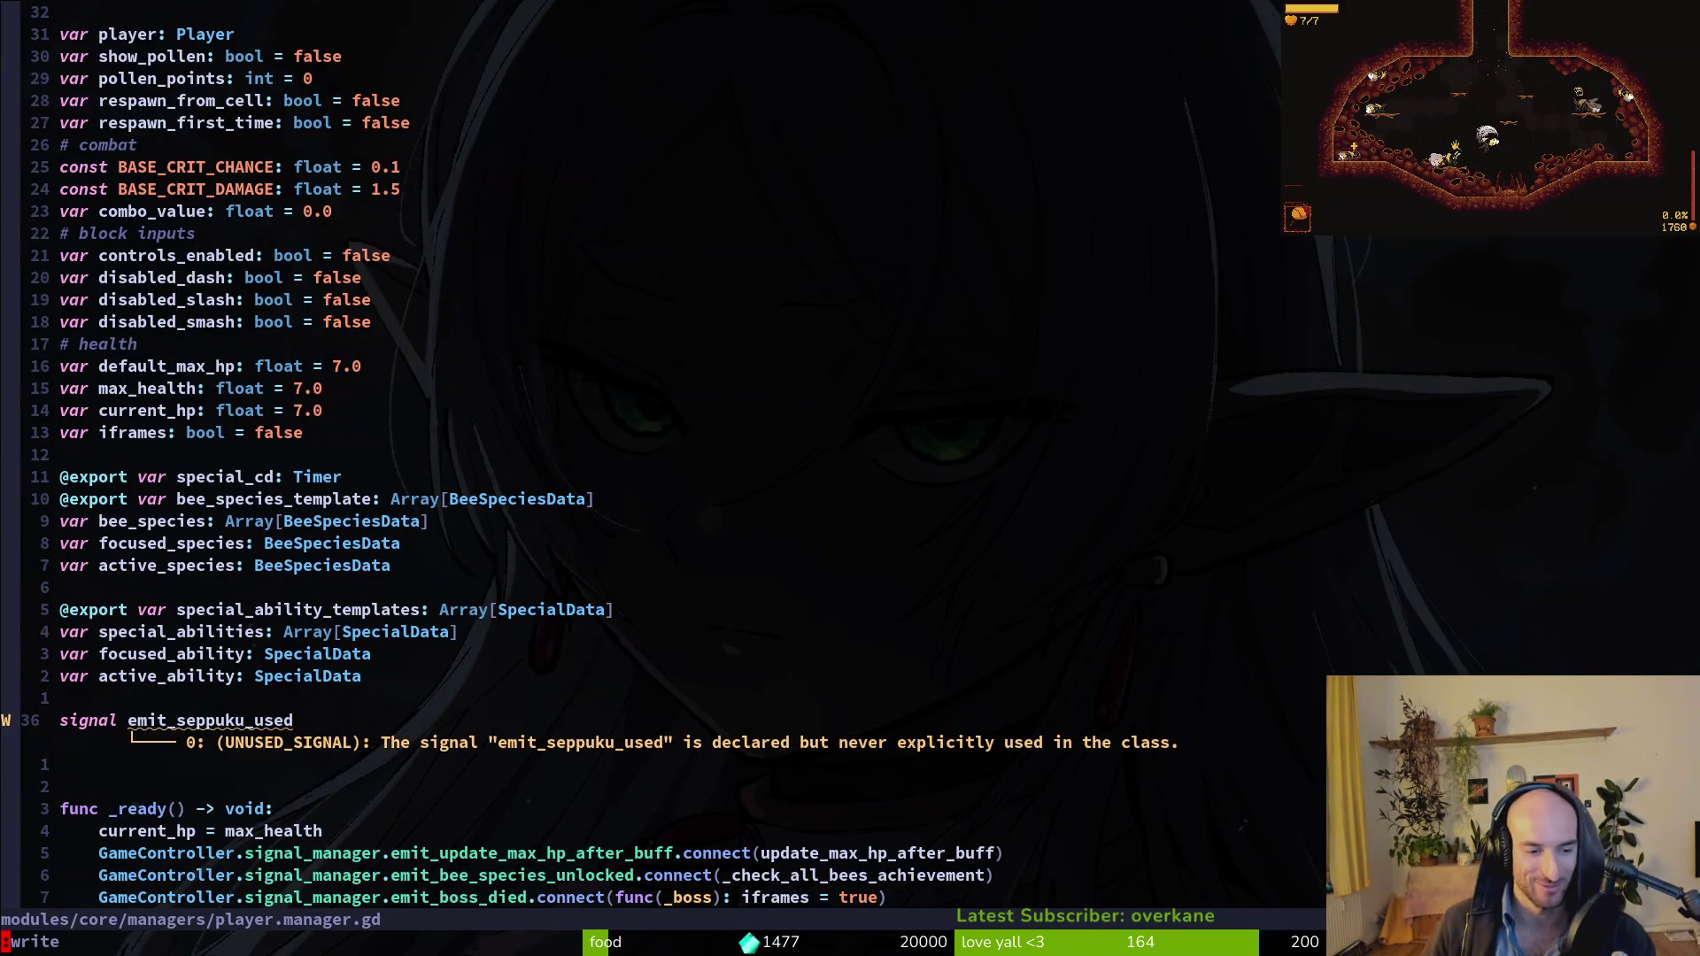
Save player.manager.gd and buff.manager.gd, then relaunch the game from Godot.
{"action": "key", "text": "ctrl+s"}
{"action": "key", "text": "ctrl+6"}
{"action": "key", "text": "ctrl+s"}
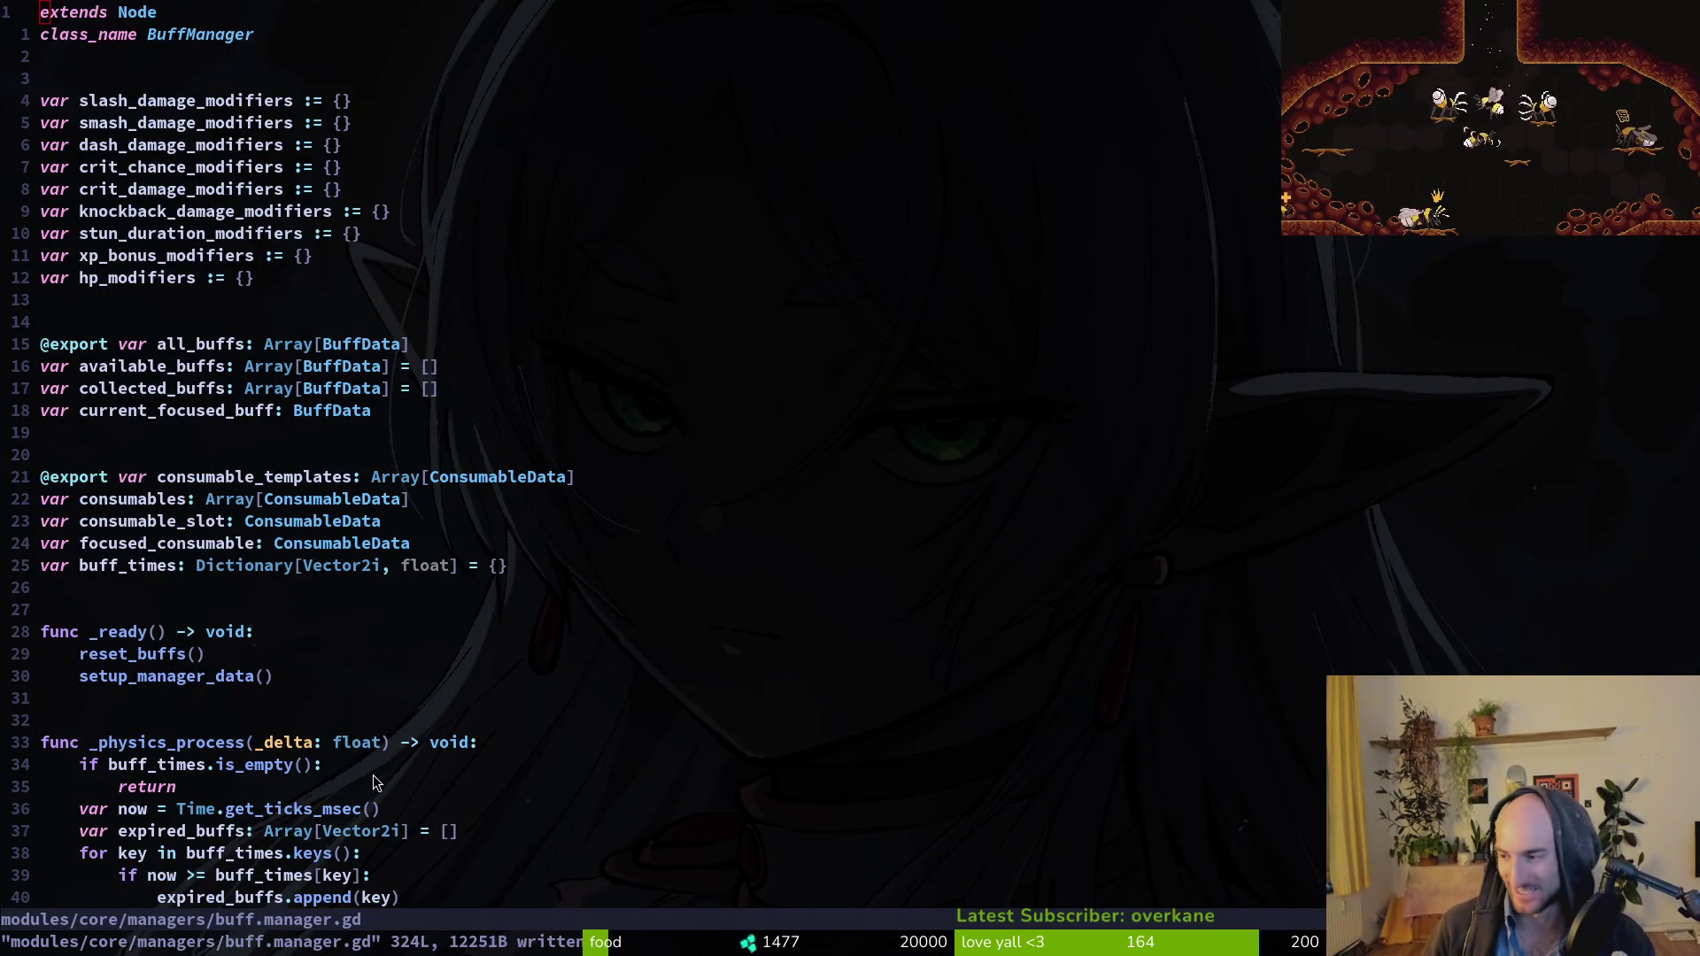
{"action": "key", "text": "alt+Tab"}
{"action": "key", "text": "F5"}
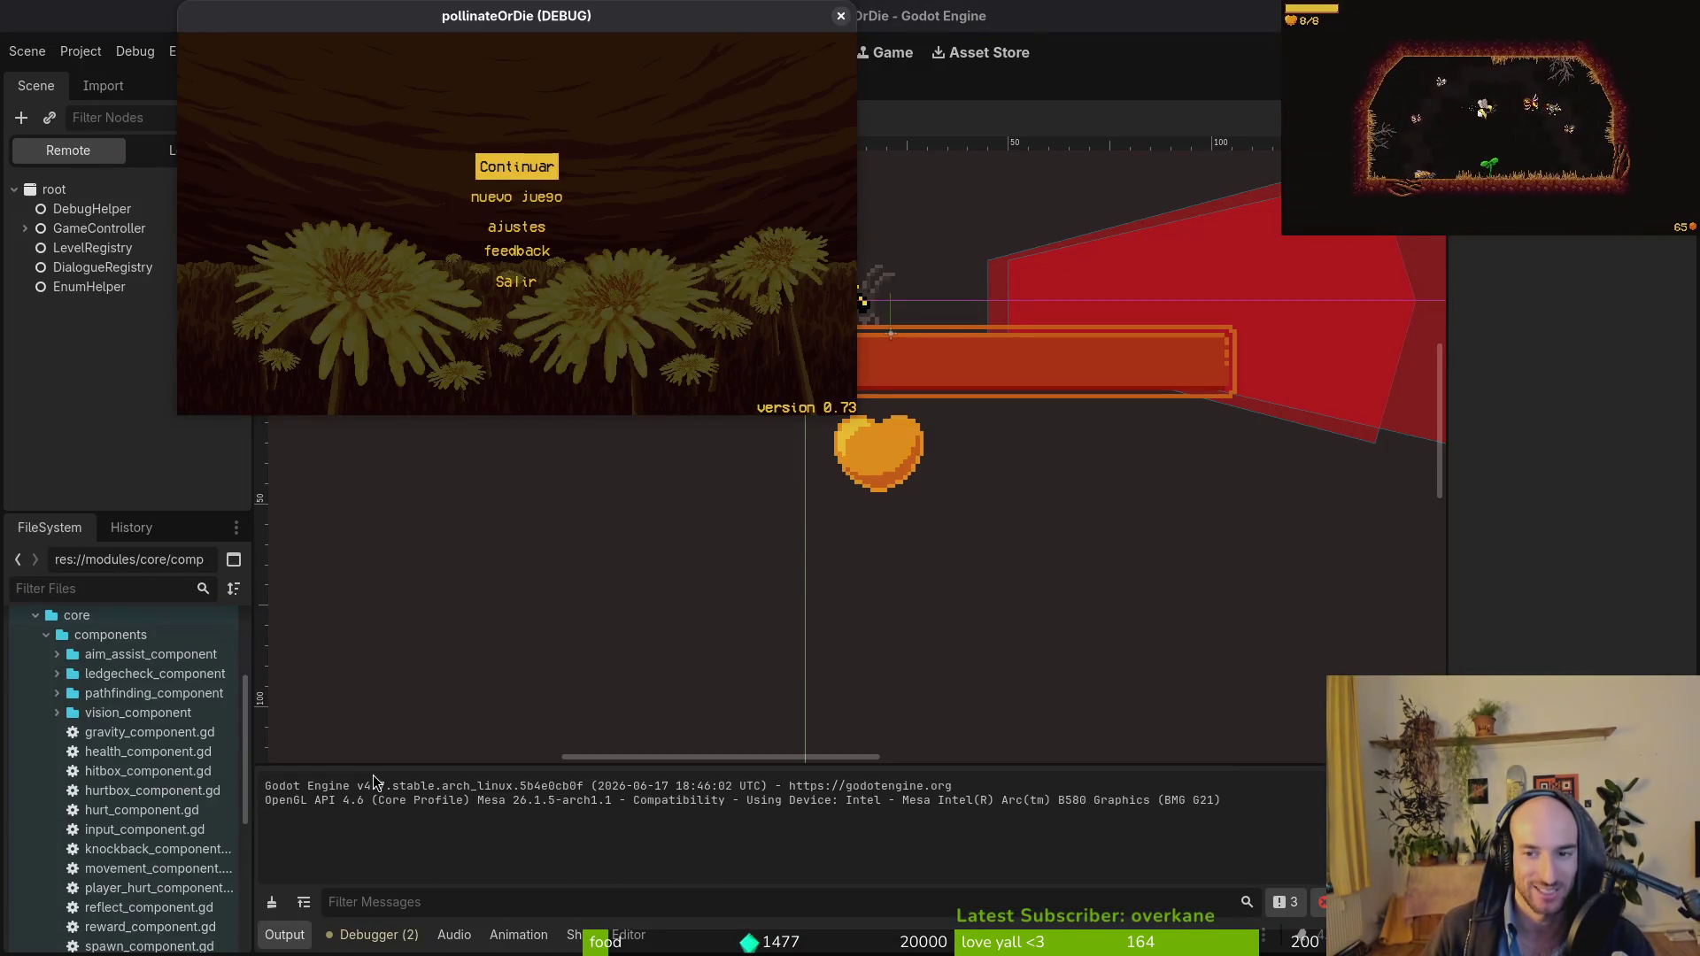
Continue the saved game and buy the shield with honey in the item shop.
{"action": "key", "text": "Return"}
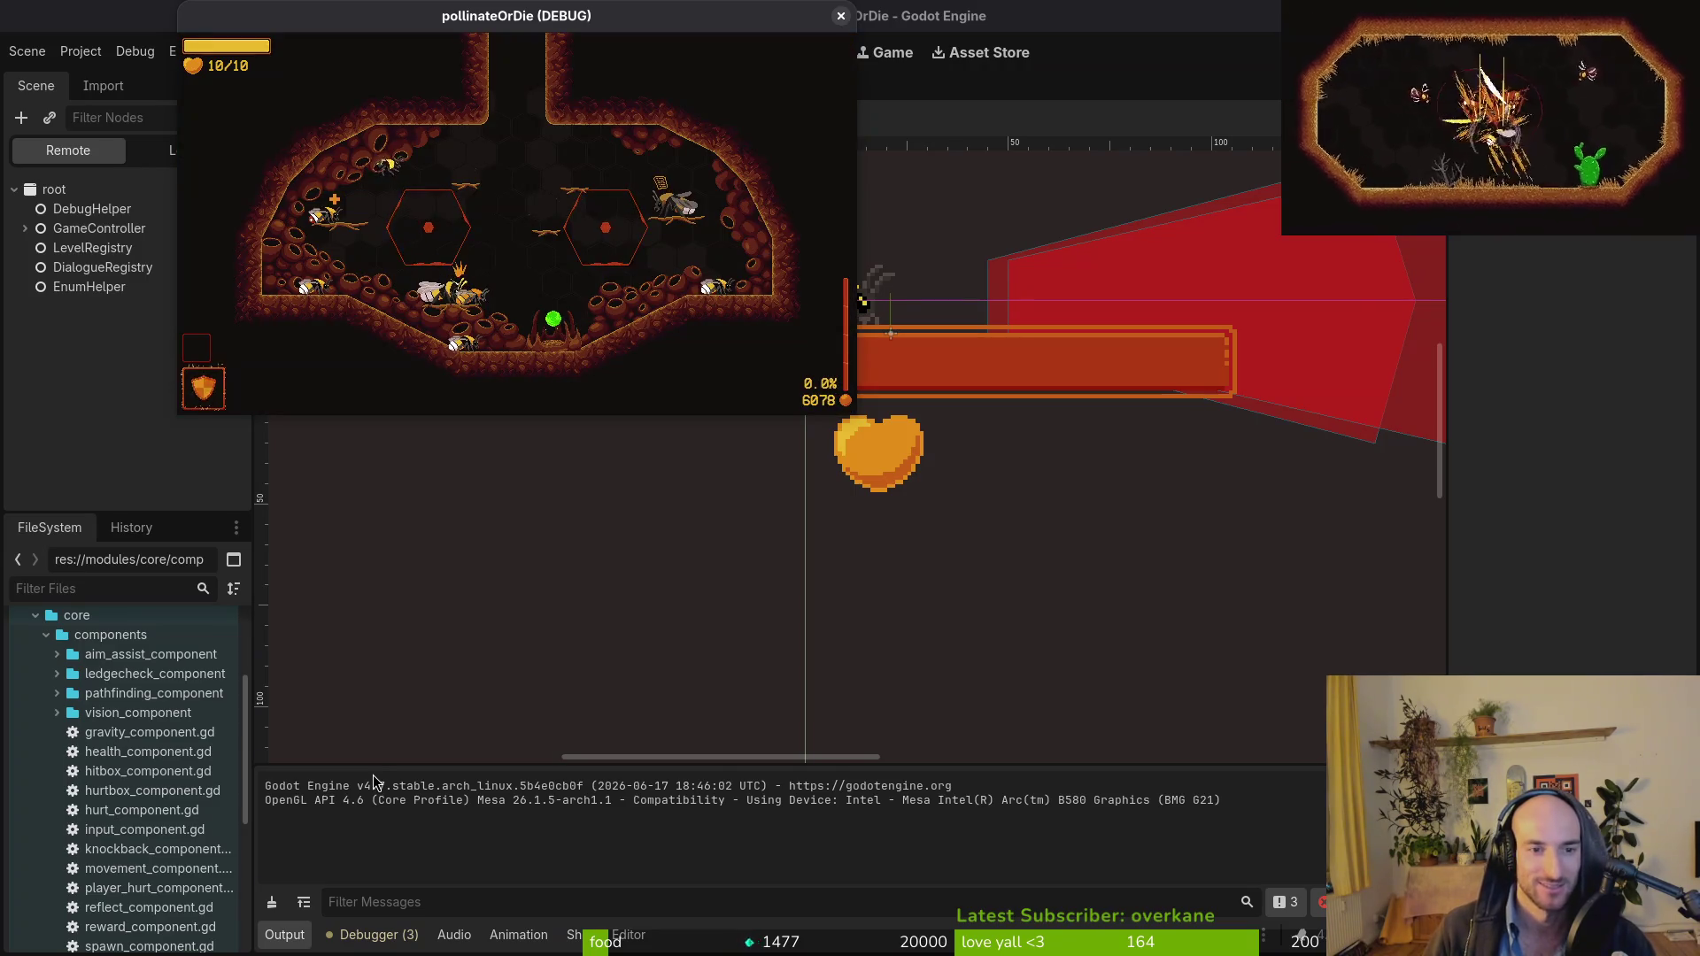
{"action": "key", "text": "e"}
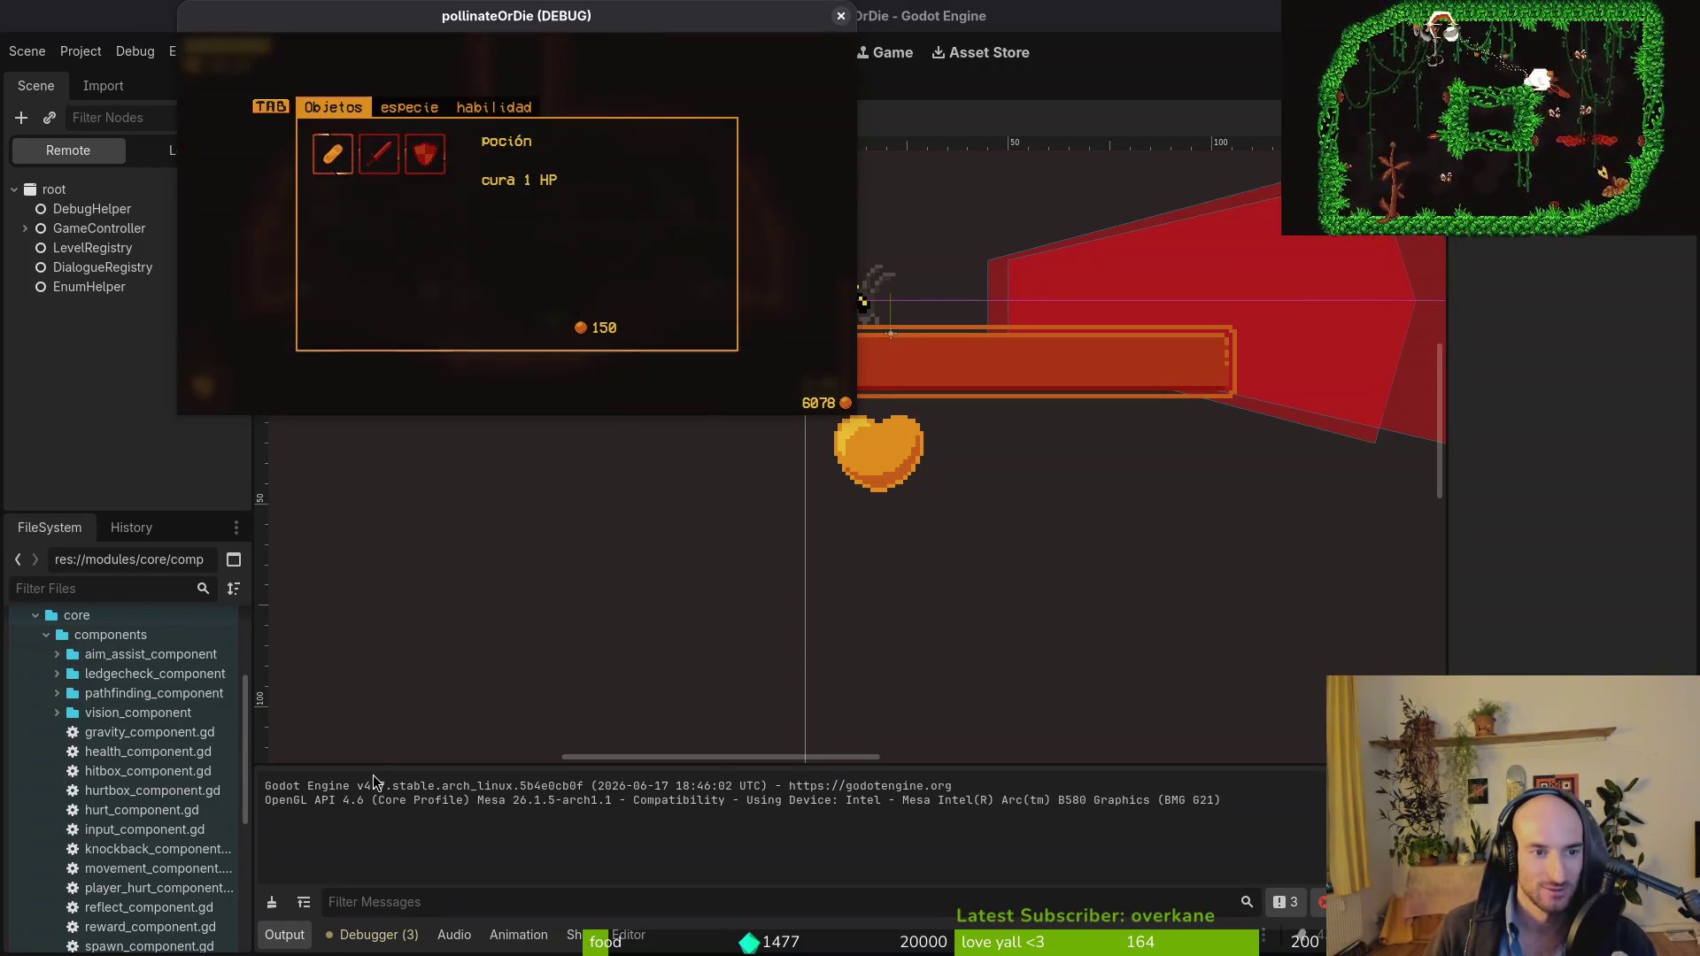
{"action": "key", "text": "Right"}
{"action": "key", "text": "Return"}
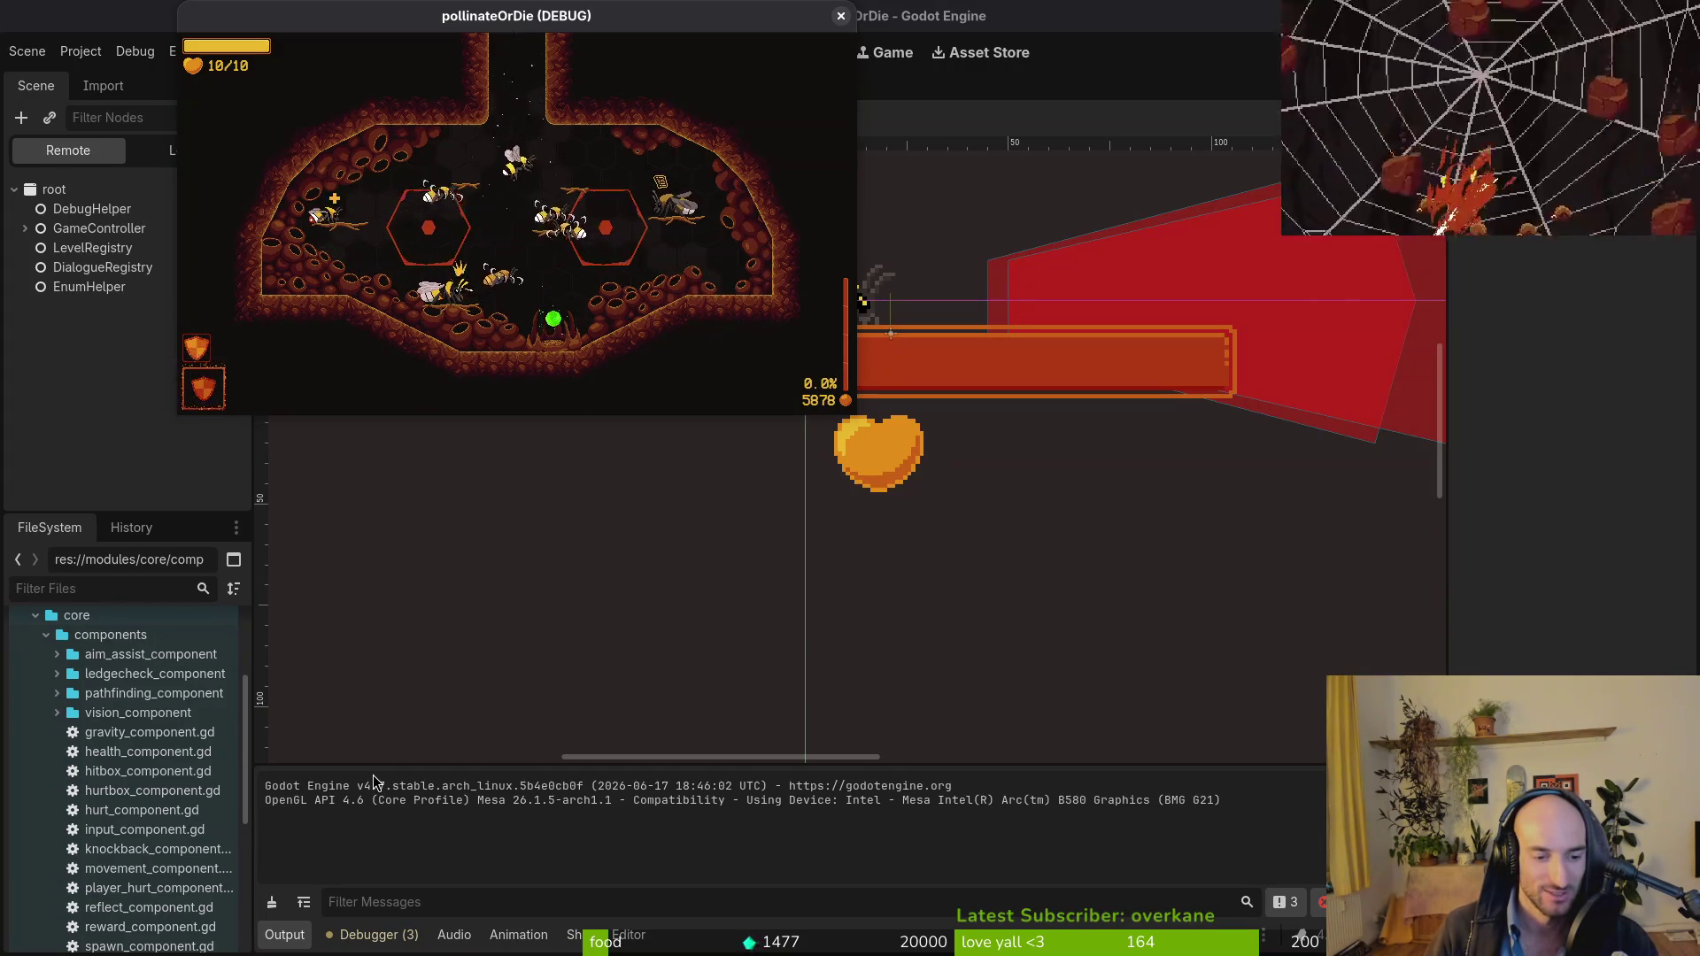
Enter the cave level and pause once the bee drops to 9/10 health.
{"action": "key", "text": "Up"}
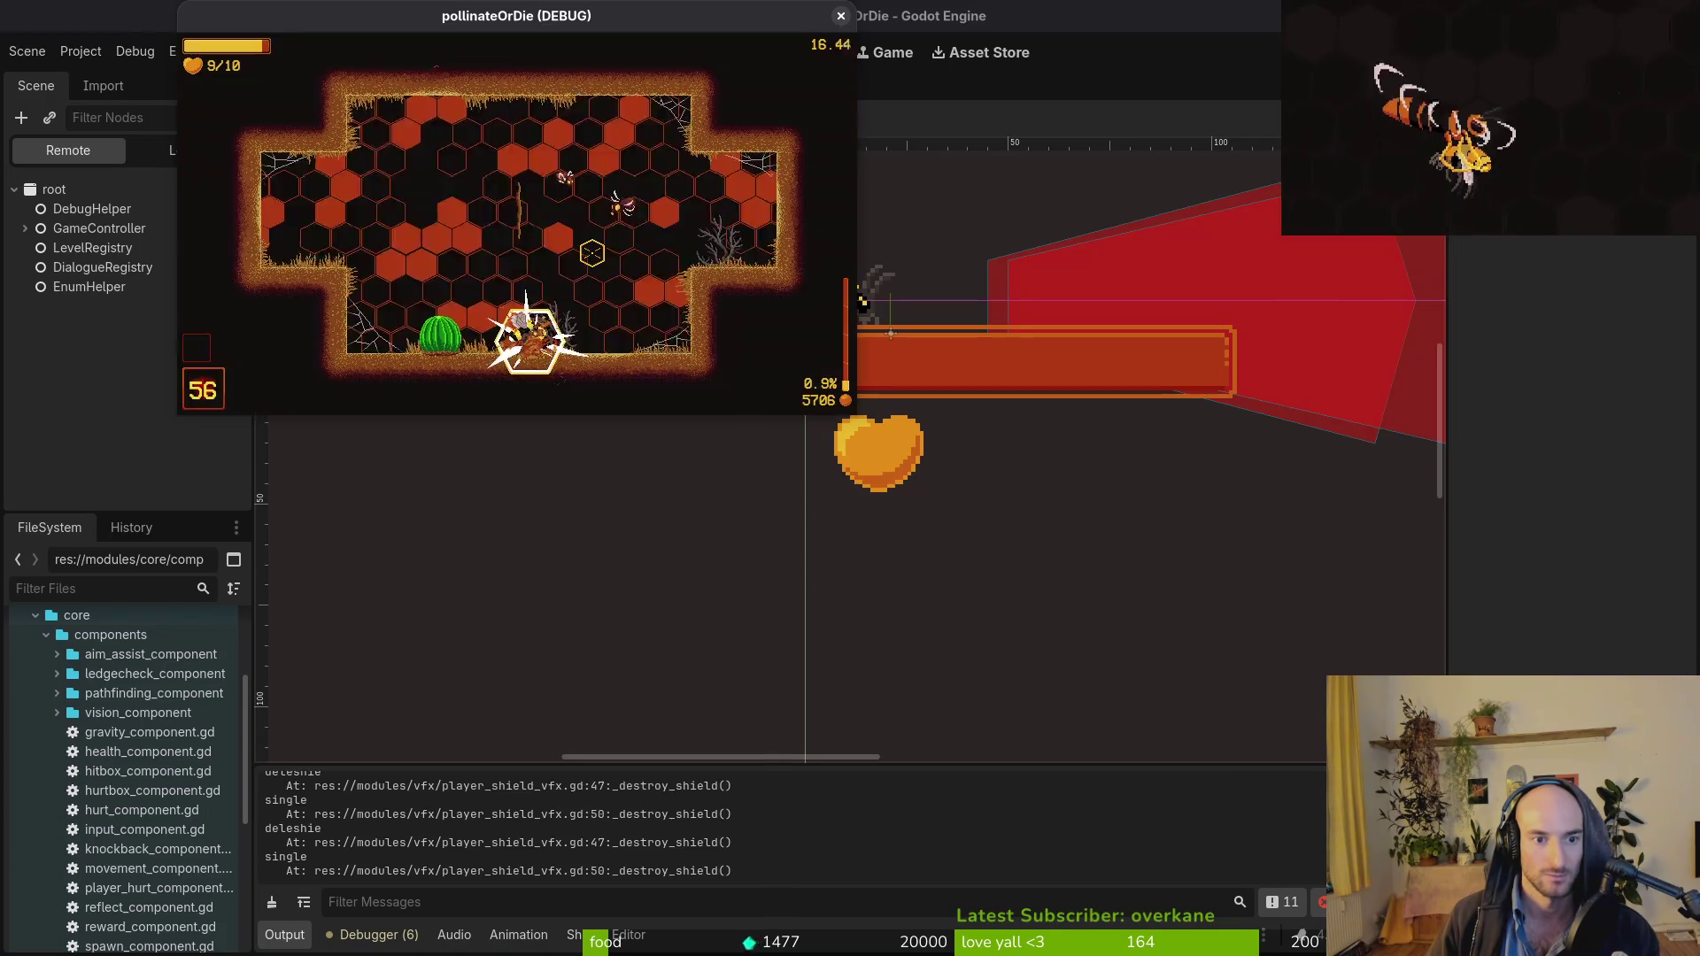
{"action": "key", "text": "Escape"}
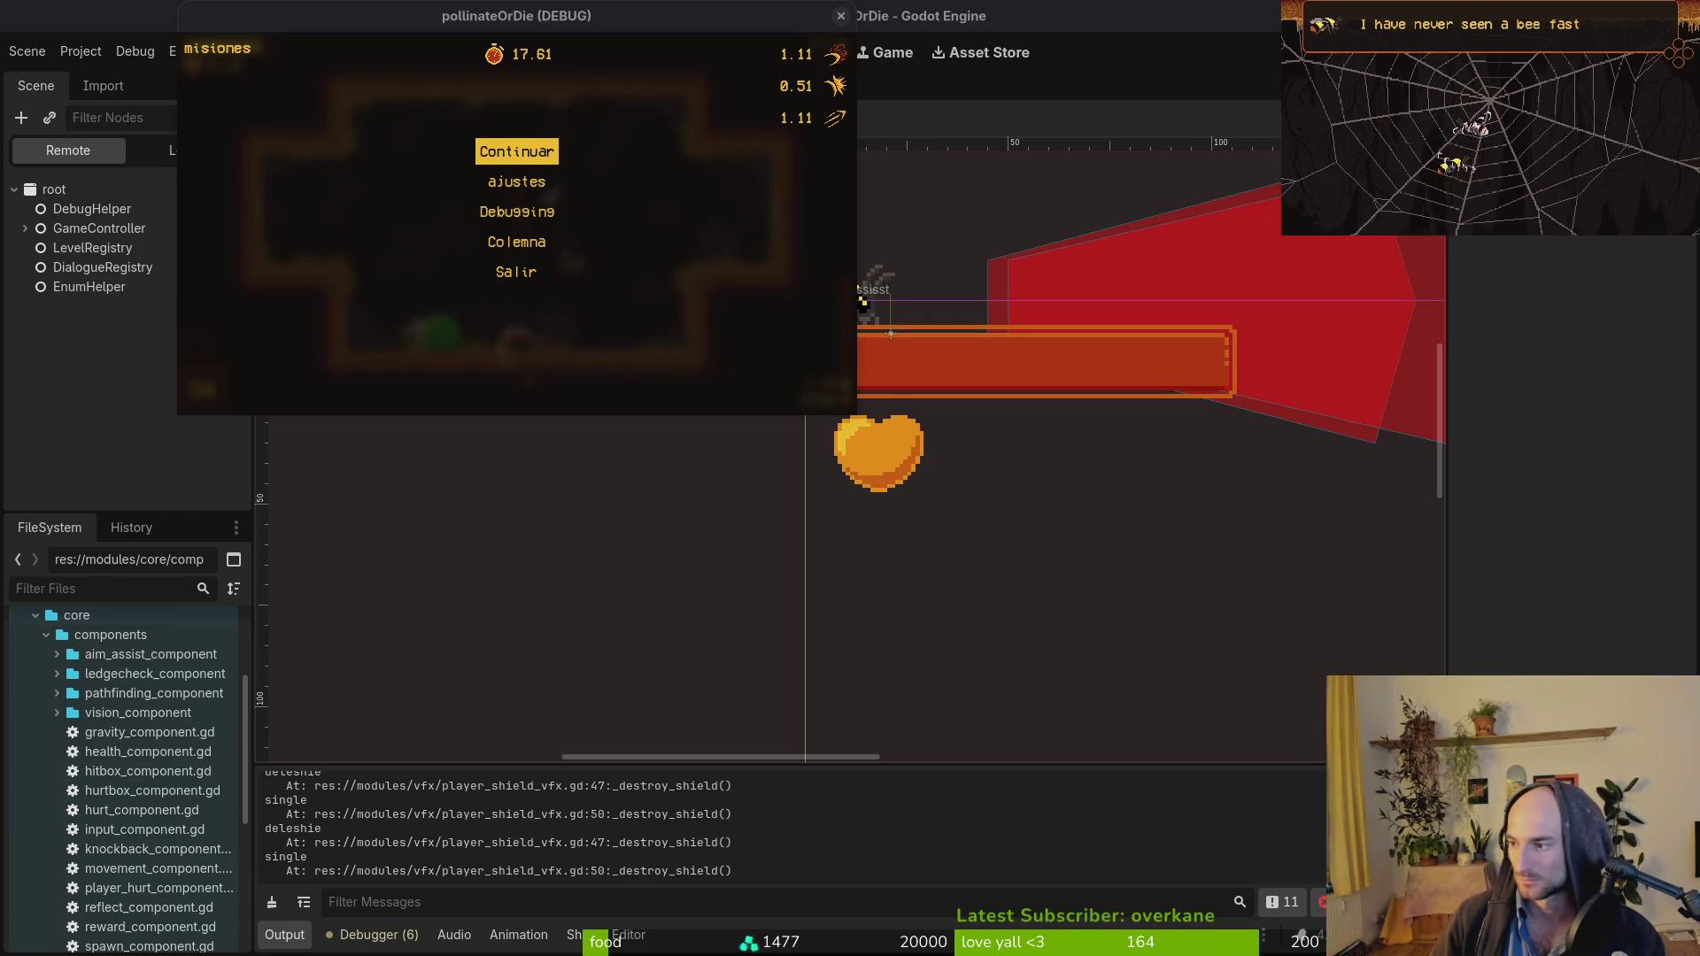
{"action": "key", "text": "alt+Tab"}
Undo the stray blank-line edit near line 100 in get_random_buffs and save buff.manager.gd.
{"action": "key", "text": "ctrl+d"}
{"action": "key", "text": "ctrl+d"}
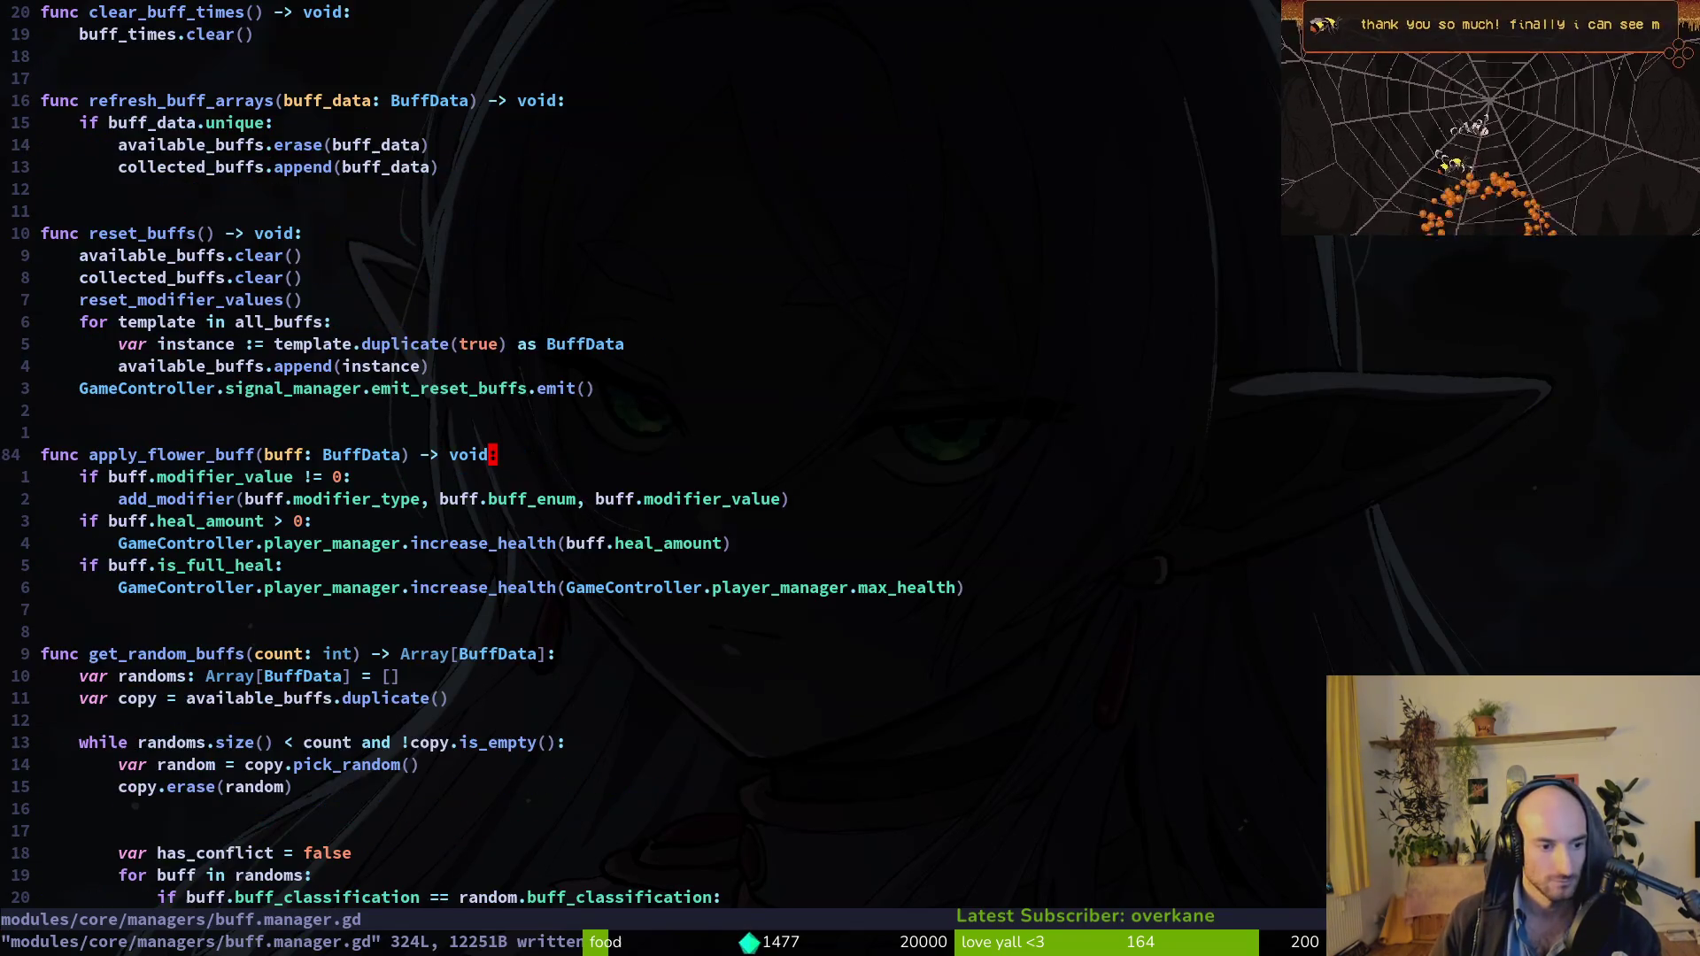
{"action": "key", "text": "ctrl+d"}
{"action": "key", "text": "k"}
{"action": "key", "text": "k"}
{"action": "key", "text": "k"}
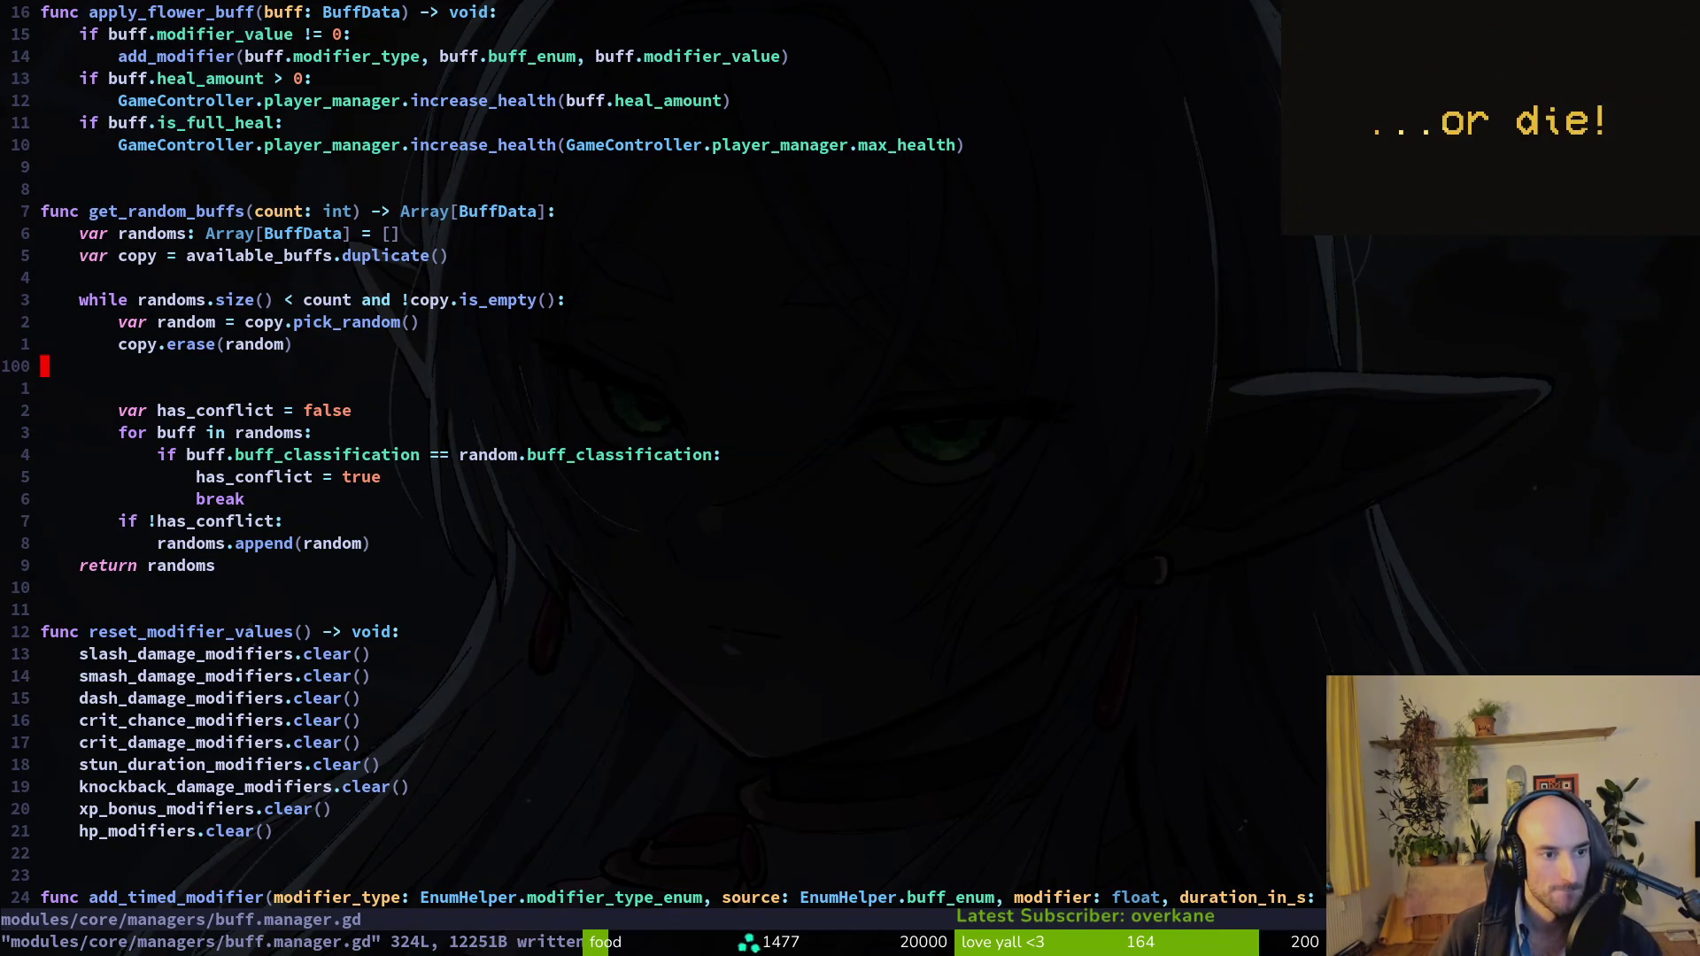
{"action": "key", "text": "u"}
{"action": "key", "text": "u"}
{"action": "key", "text": "ctrl+r"}
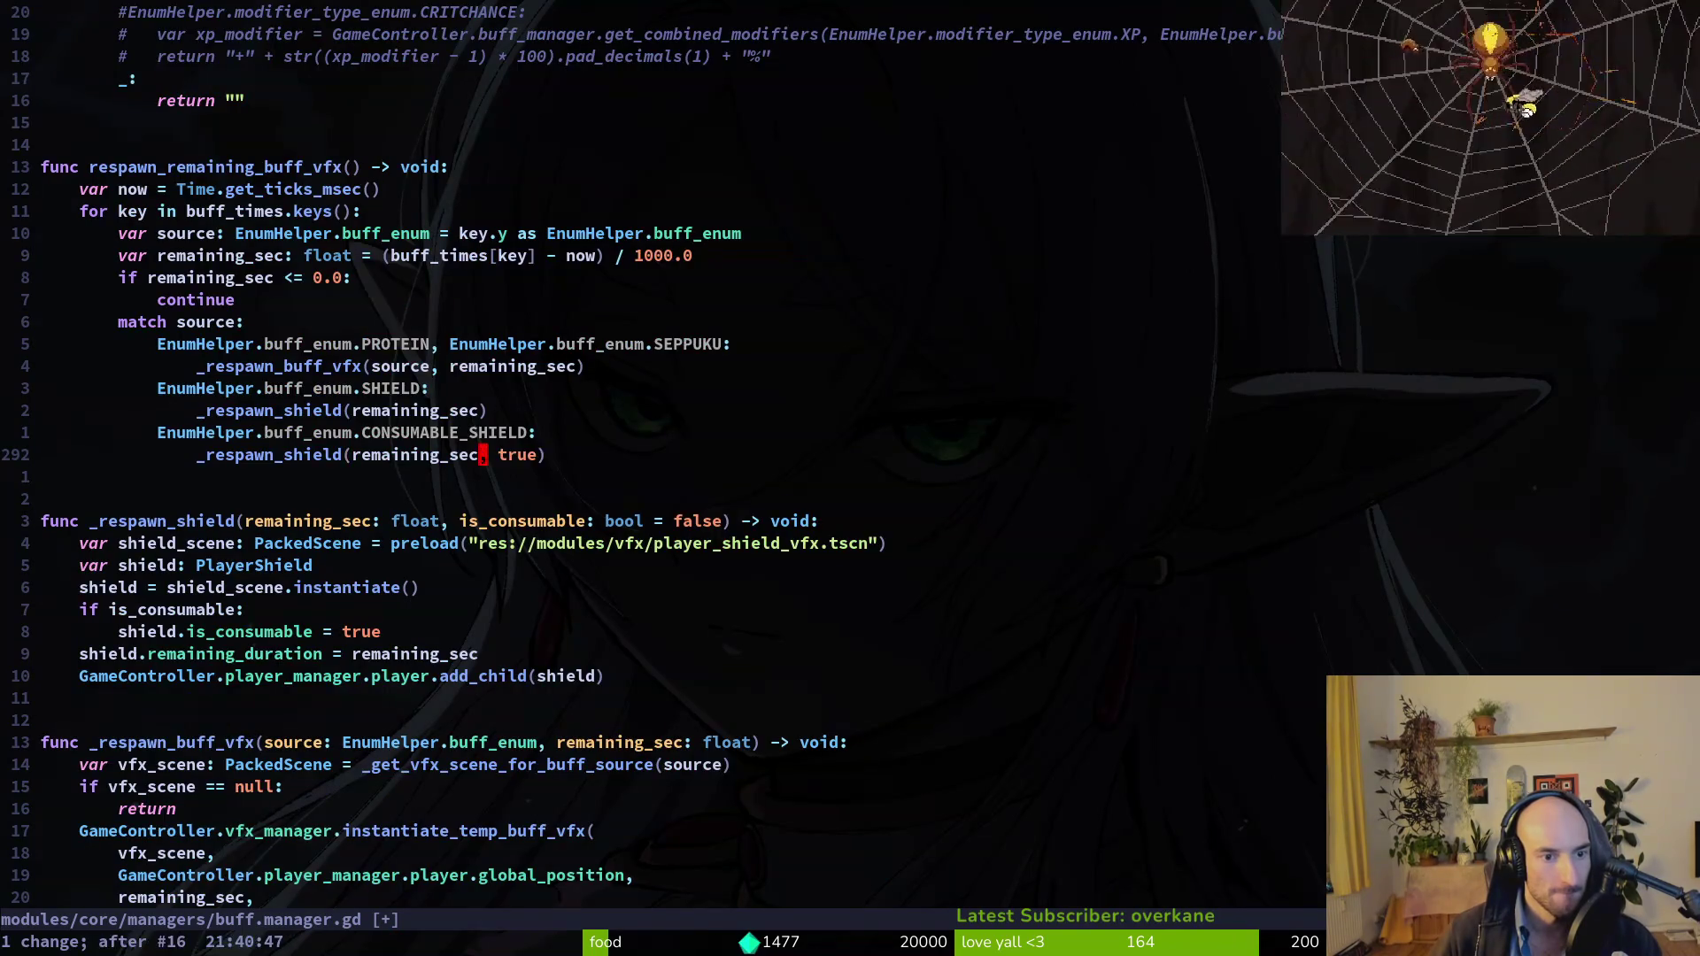
{"action": "type", "text": "u"}
{"action": "type", "text": ":w"}
{"action": "key", "text": "Return"}
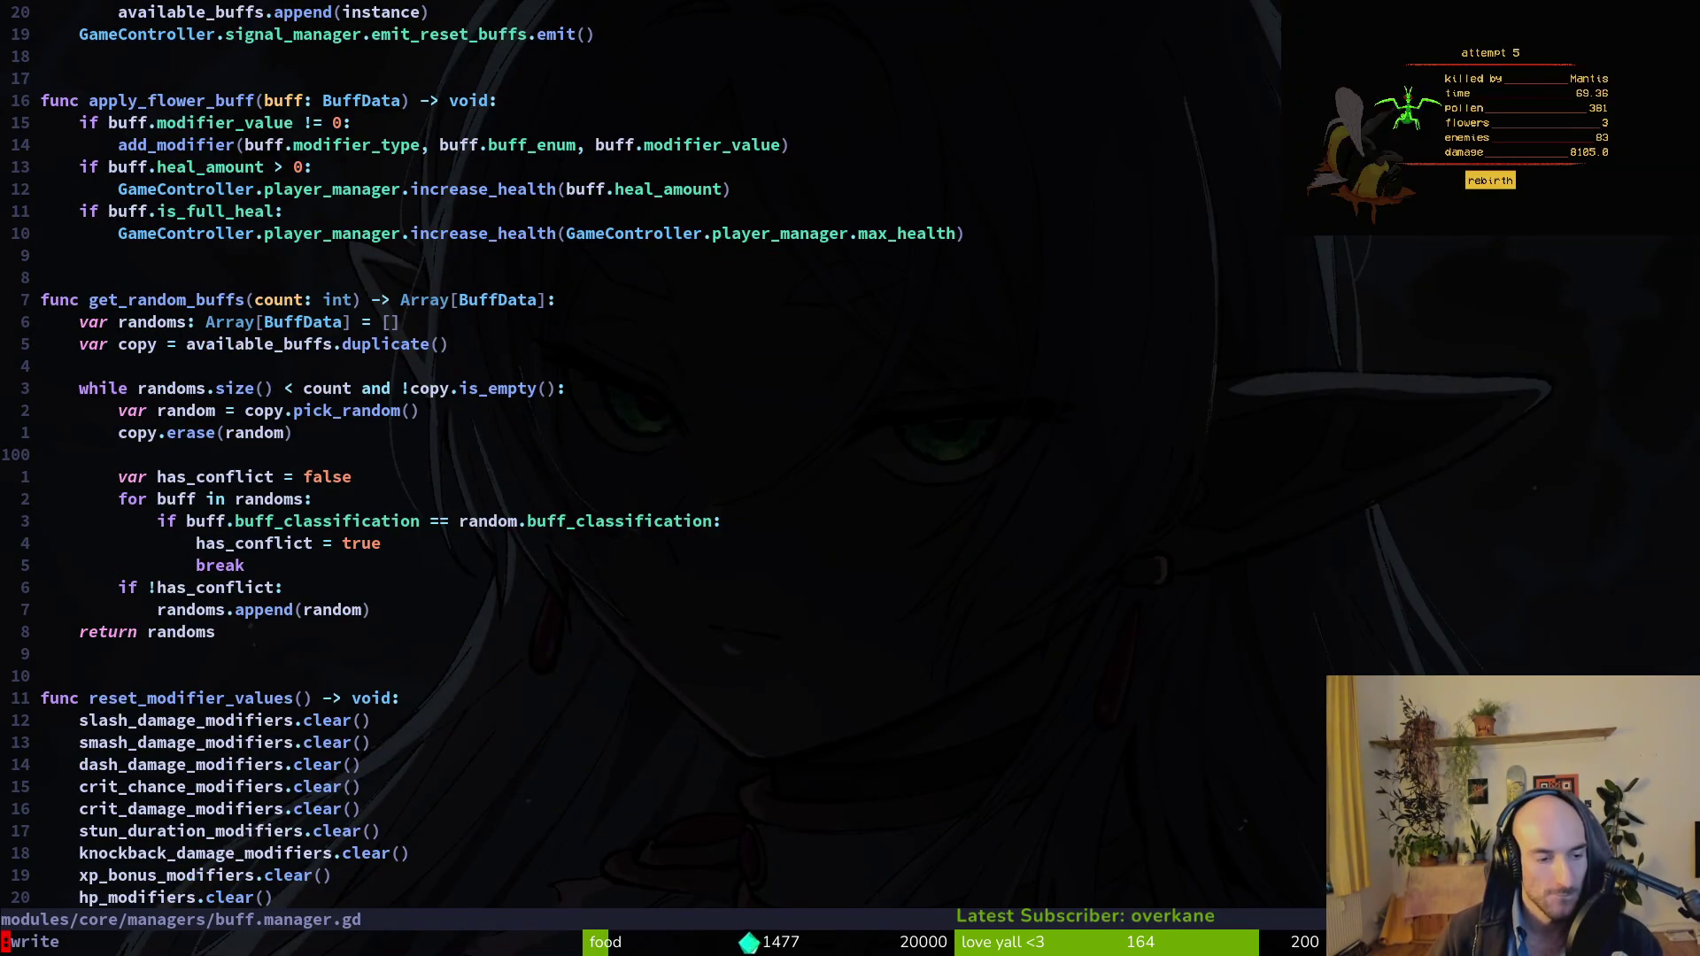
{"action": "key", "text": "space"}
Open player_shield_vfx.gd by searching 'plashied' in Find Files.
{"action": "key", "text": "f"}
{"action": "key", "text": "f"}
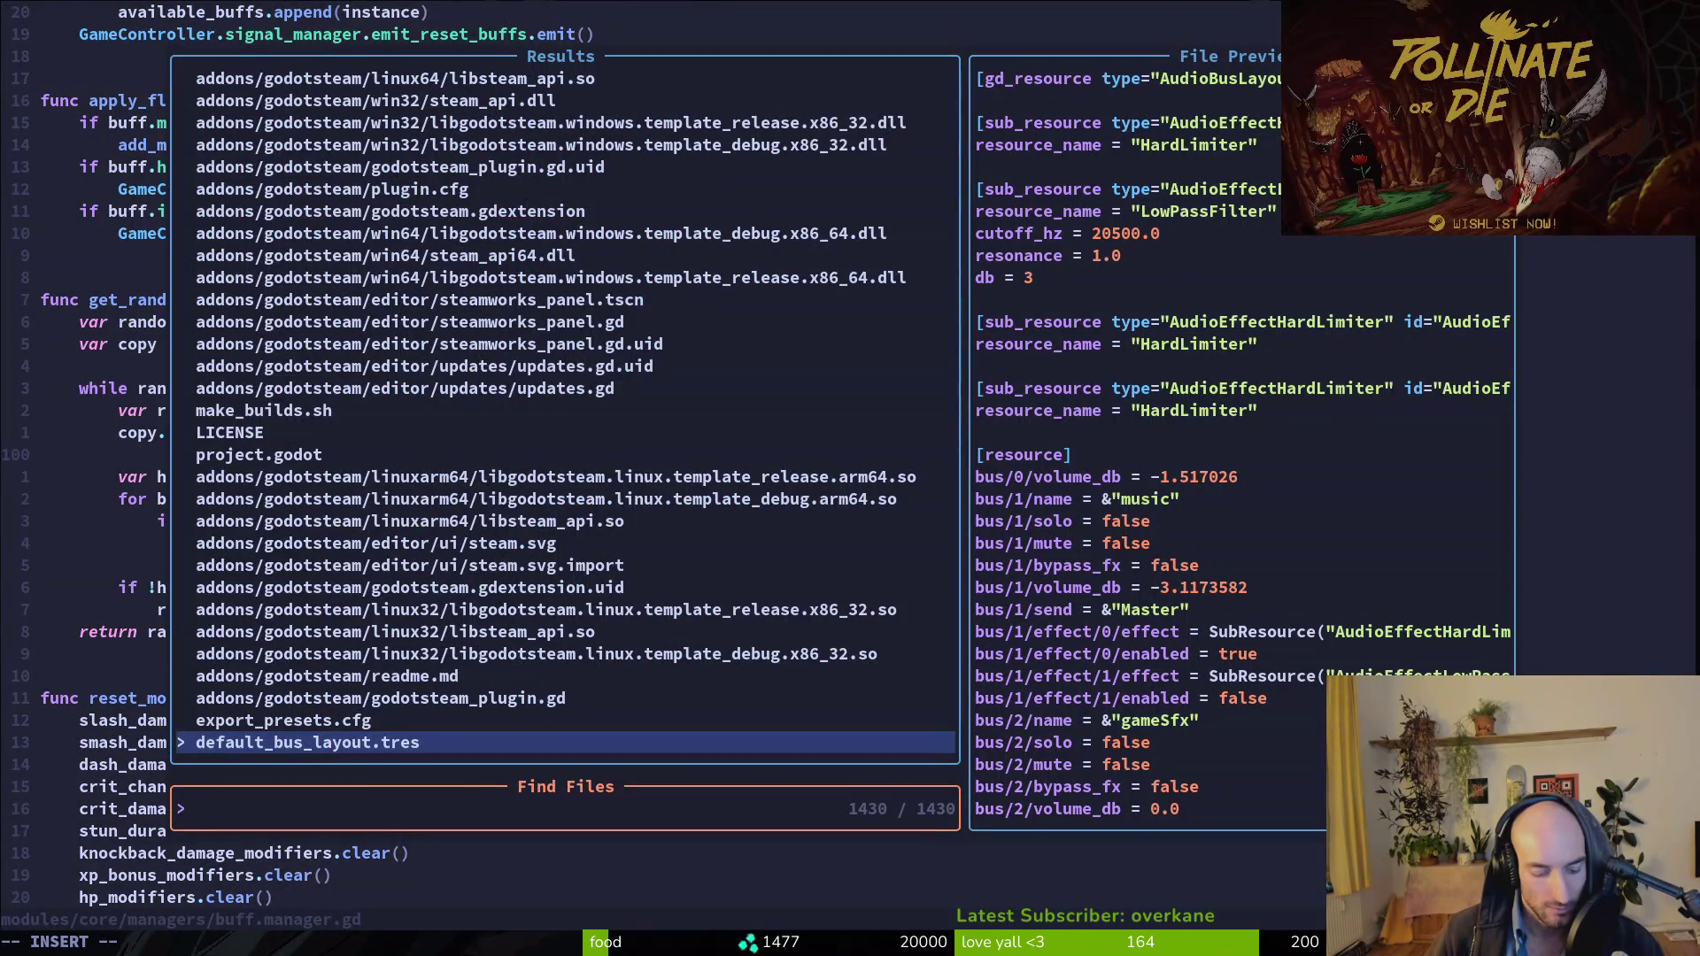
{"action": "type", "text": "plashied"}
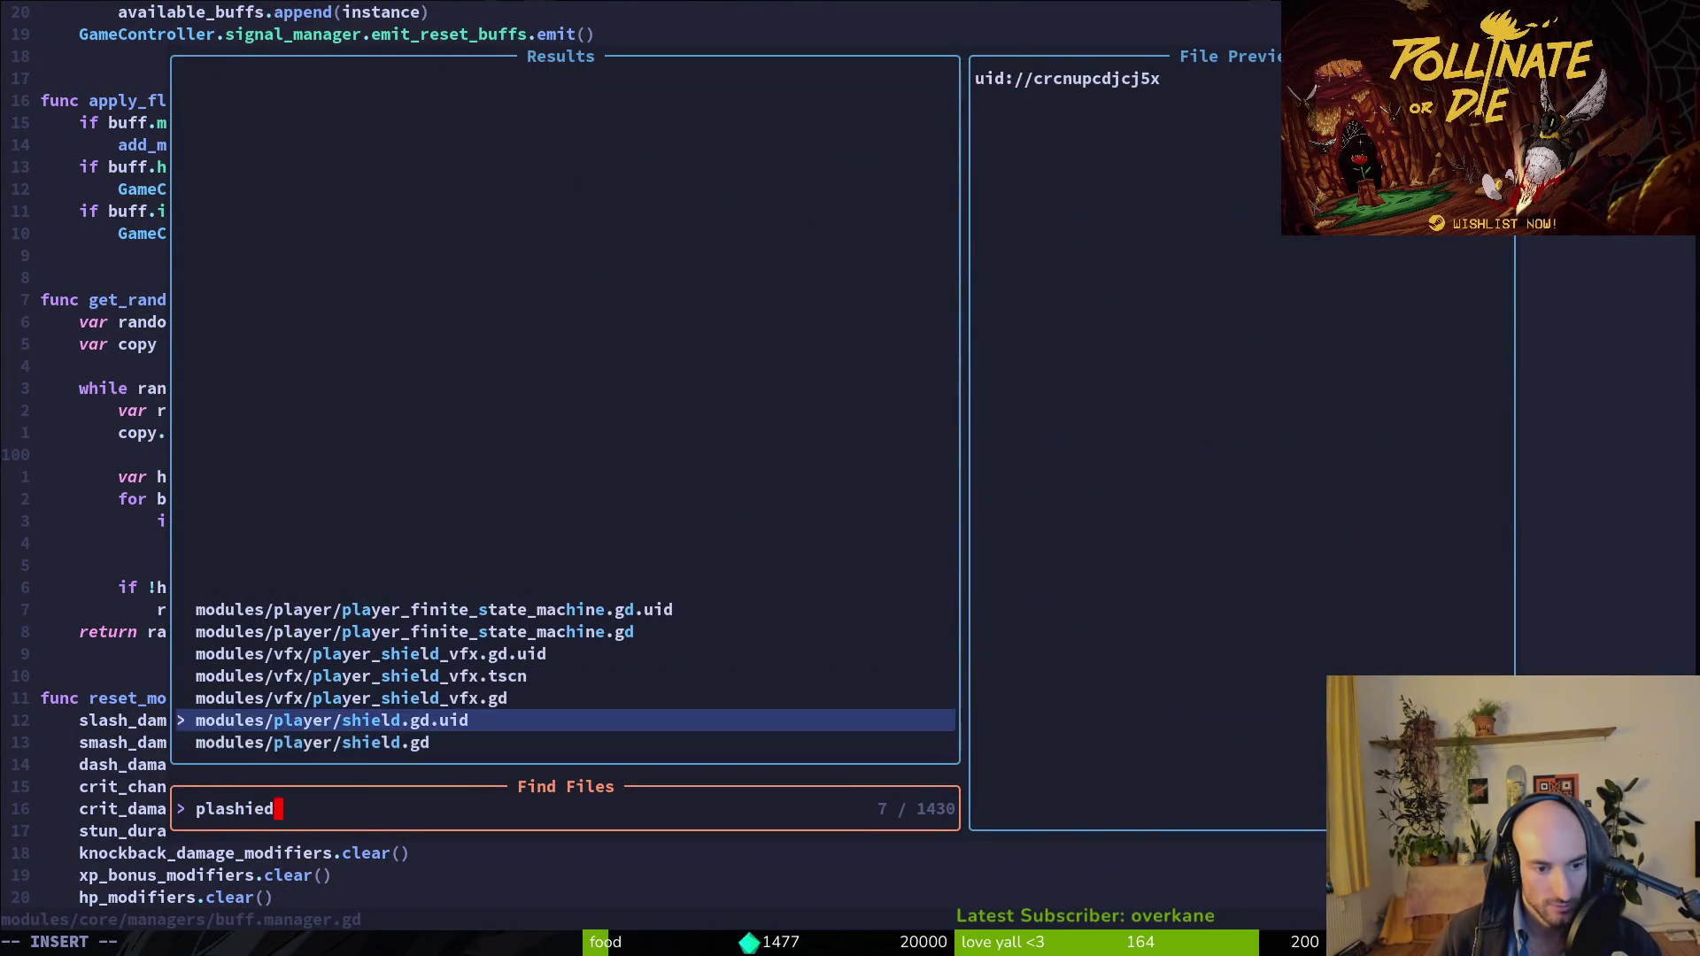
{"action": "key", "text": "Down"}
{"action": "key", "text": "Return"}
Adjust blank lines around the despawn sound and iframes reset in _despawn_shield, then save.
{"action": "key", "text": "2"}
{"action": "key", "text": "8"}
{"action": "key", "text": "j"}
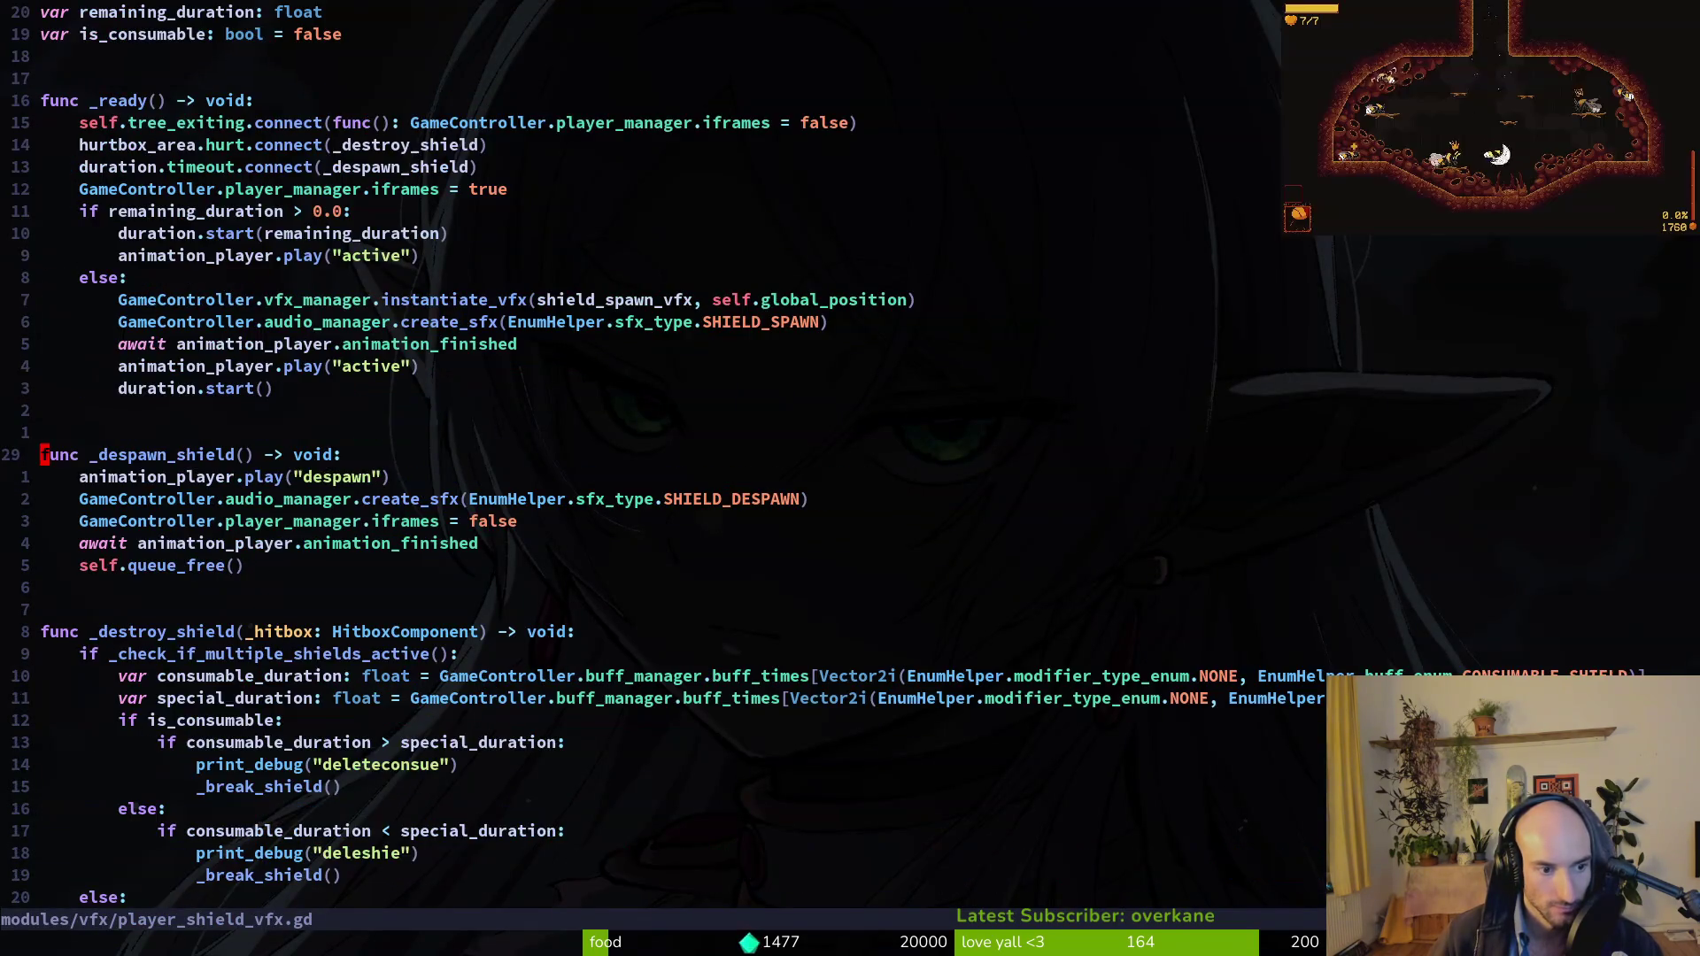
{"action": "key", "text": "j"}
{"action": "key", "text": "j"}
{"action": "key", "text": "j"}
{"action": "key", "text": "o"}
{"action": "key", "text": "Escape"}
{"action": "key", "text": "k"}
{"action": "key", "text": "k"}
{"action": "key", "text": "shift+v"}
{"action": "key", "text": "y"}
{"action": "key", "text": "o"}
{"action": "key", "text": "d"}
{"action": "key", "text": "d"}
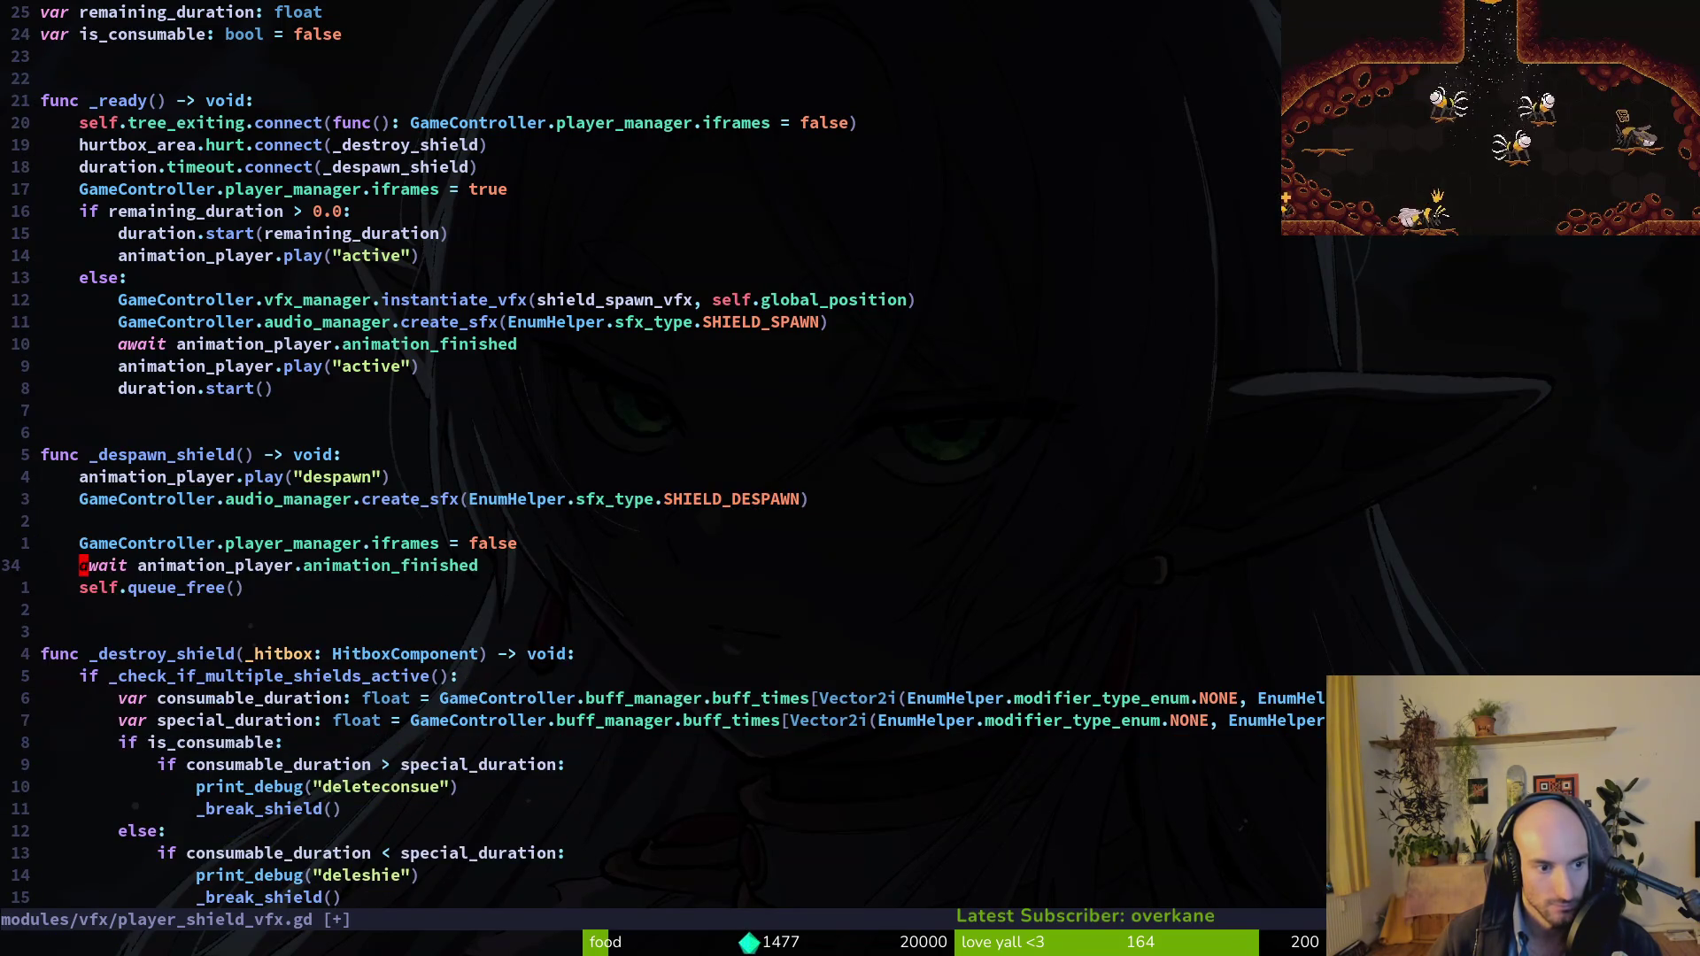
{"action": "key", "text": "o"}
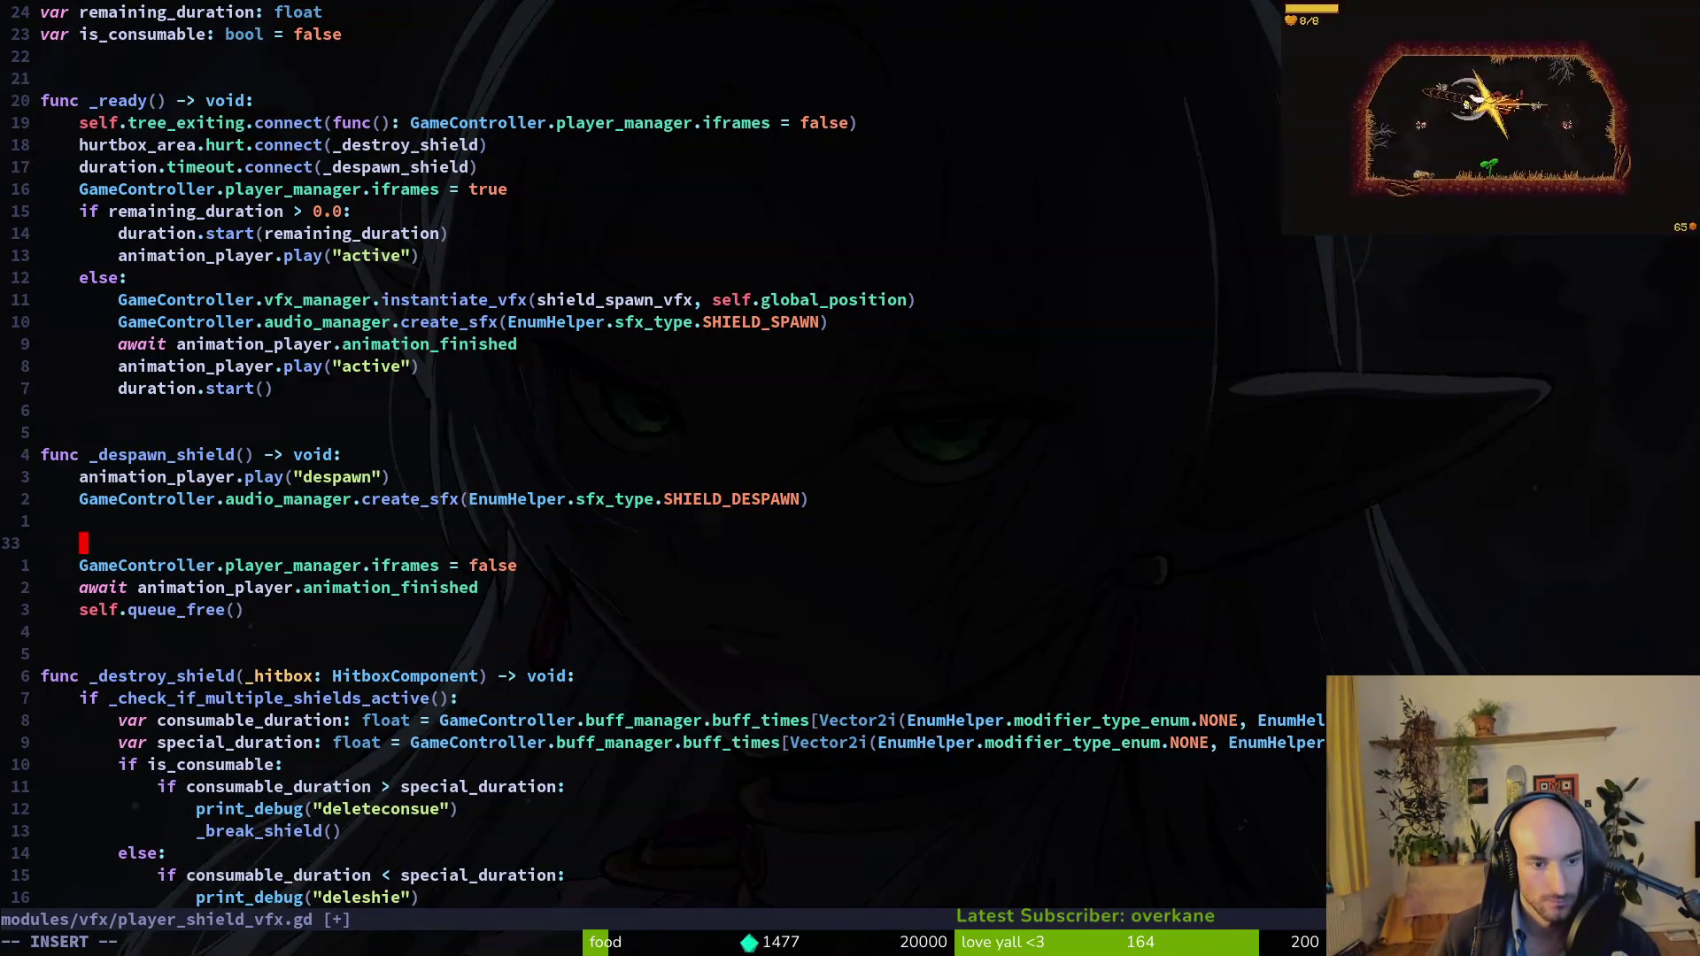
{"action": "key", "text": "d"}
{"action": "key", "text": "d"}
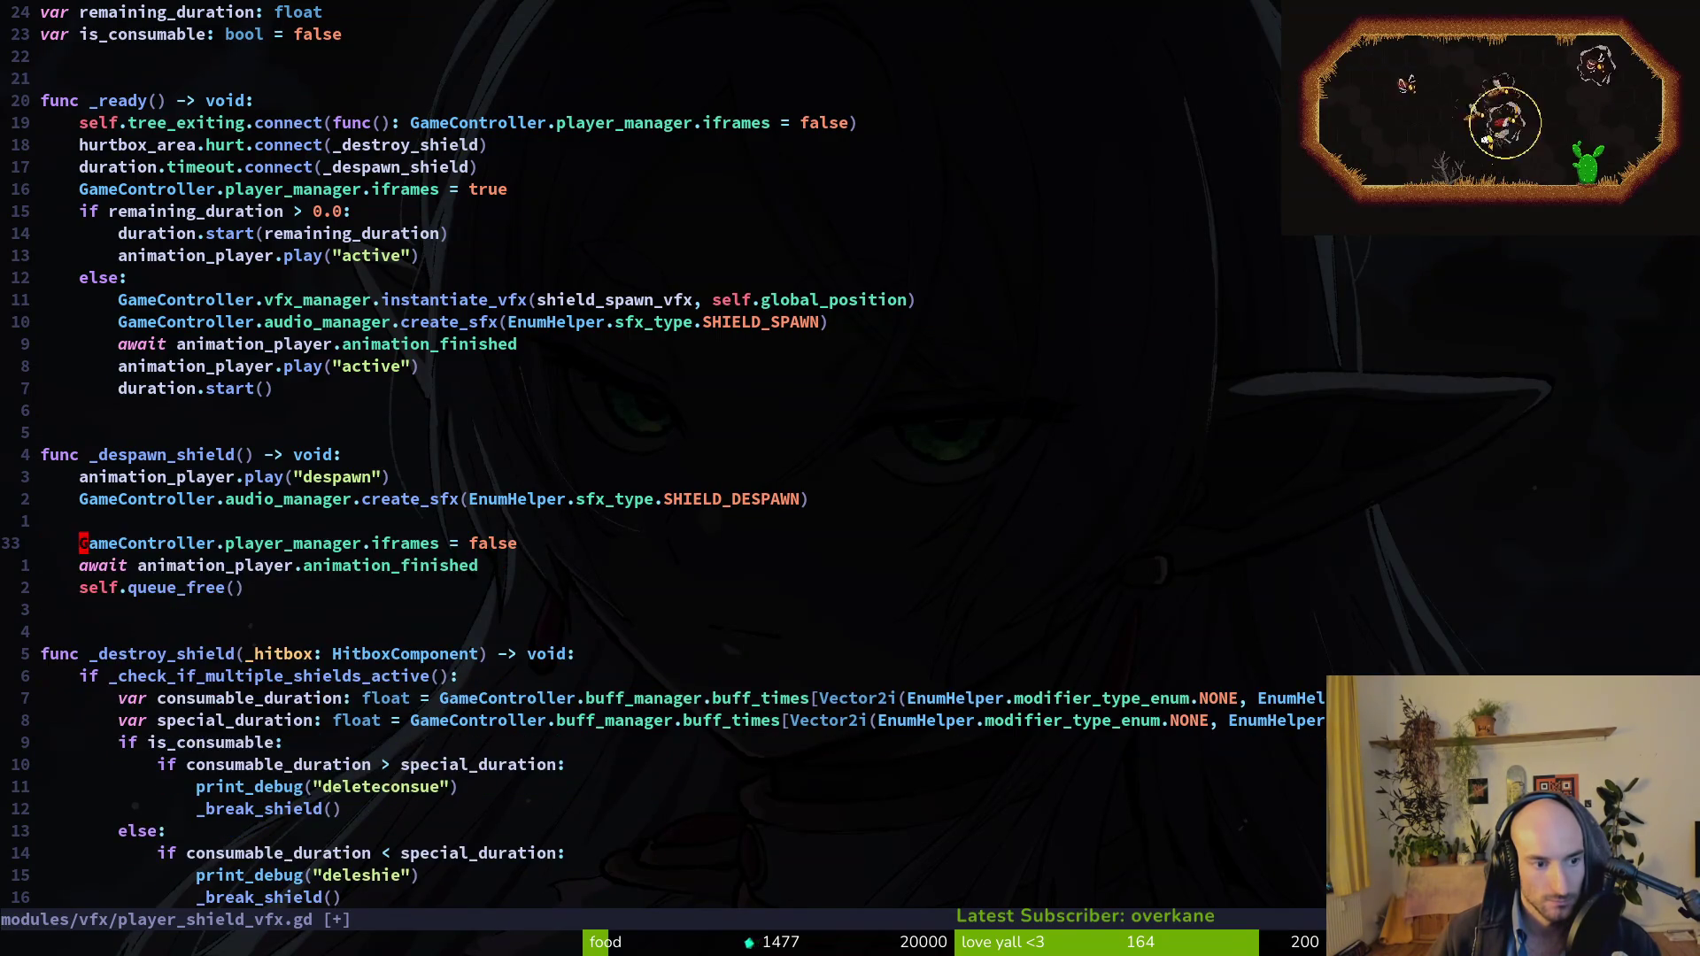
{"action": "key", "text": "k"}
{"action": "key", "text": "d"}
{"action": "key", "text": "d"}
{"action": "type", "text": ":w"}
{"action": "key", "text": "Return"}
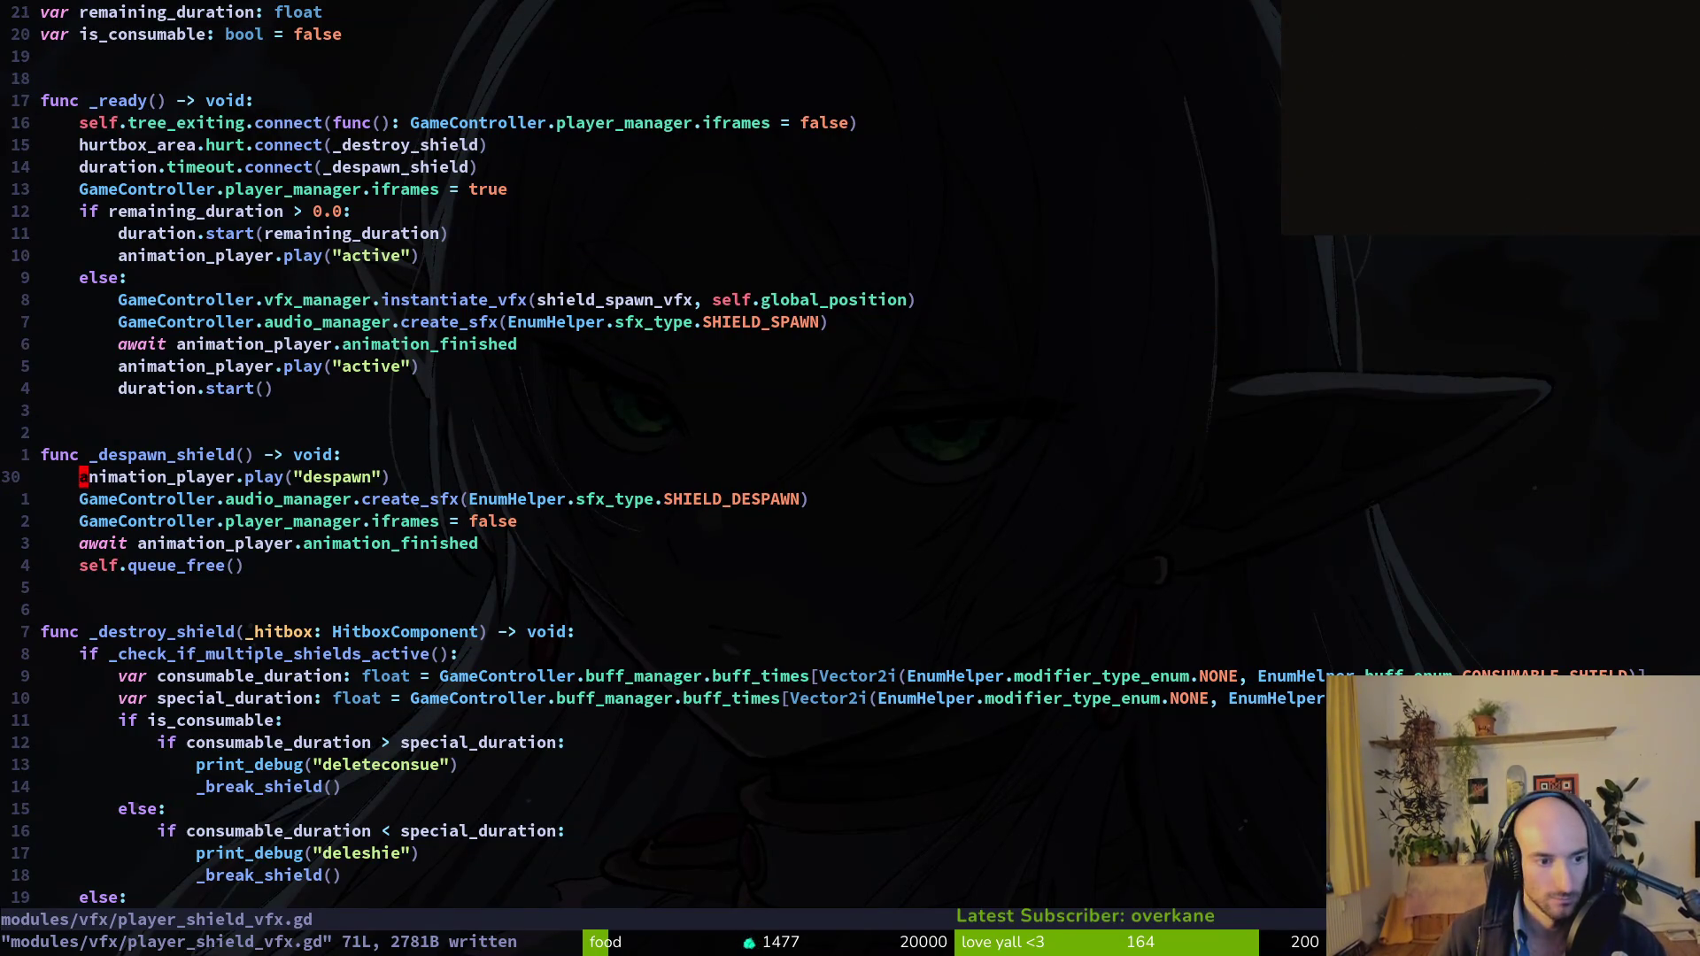
Grep the project for the word _despawn_shield, finding matches at lines 16 and 29.
{"action": "key", "text": "k"}
{"action": "key", "text": "k"}
{"action": "key", "text": "w"}
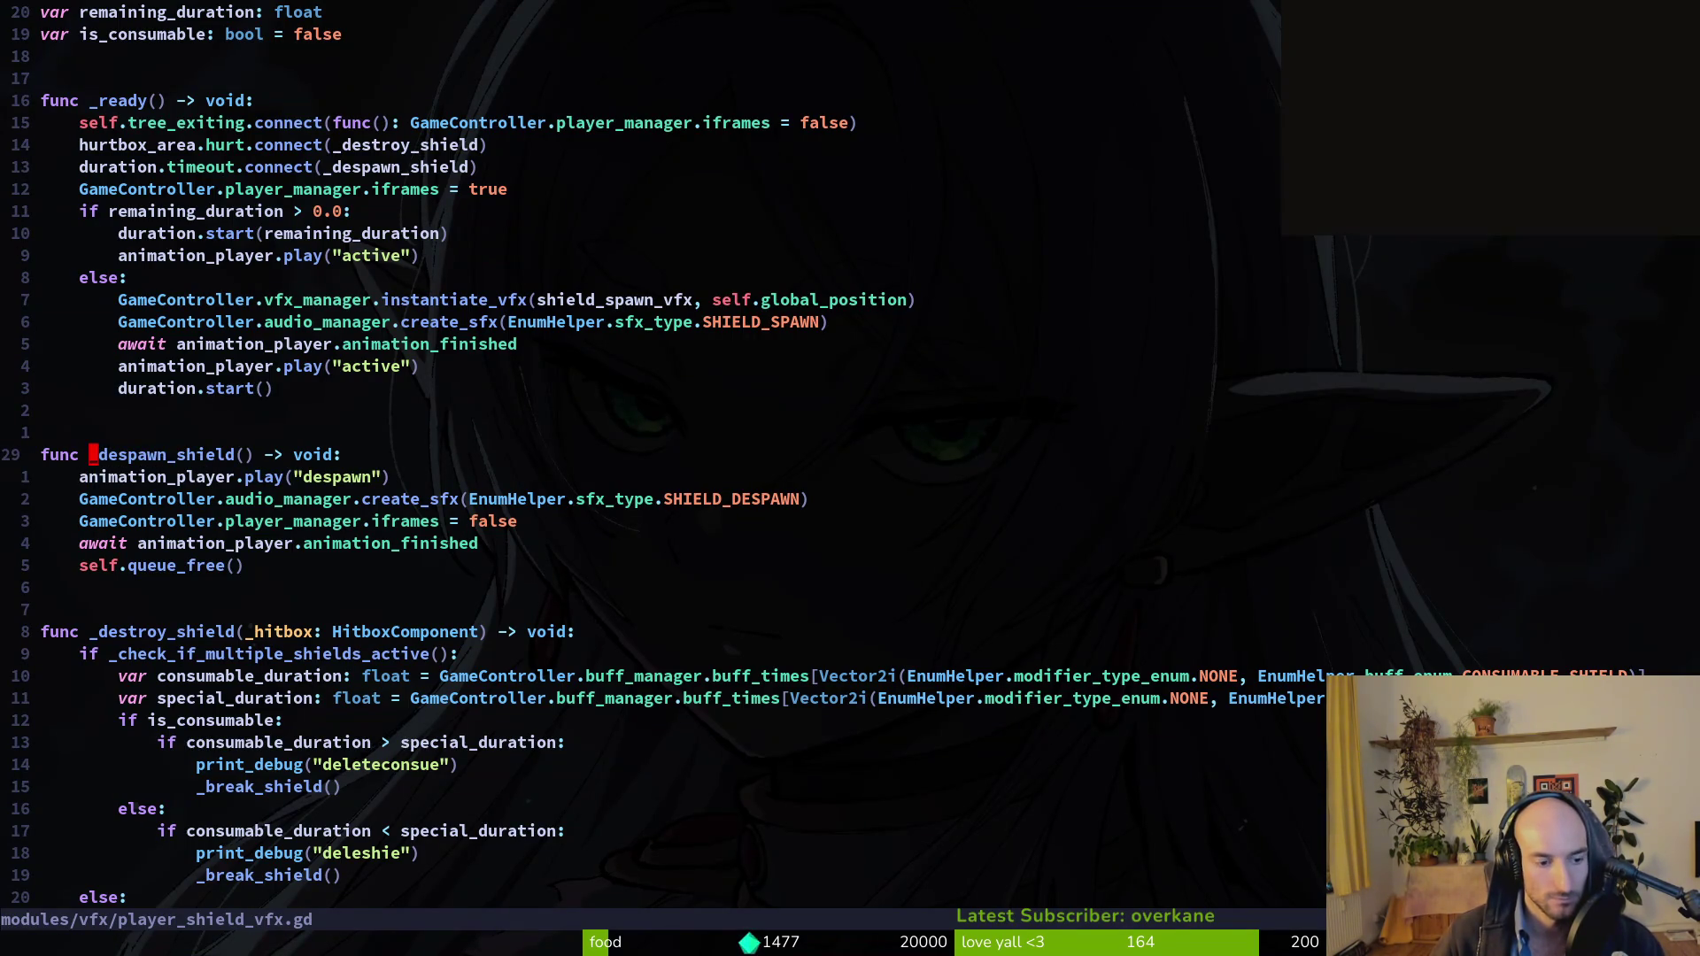
{"action": "key", "text": "space"}
{"action": "key", "text": "f"}
{"action": "key", "text": "w"}
{"action": "key", "text": "Escape"}
{"action": "key", "text": "v"}
{"action": "key", "text": "e"}
{"action": "key", "text": "y"}
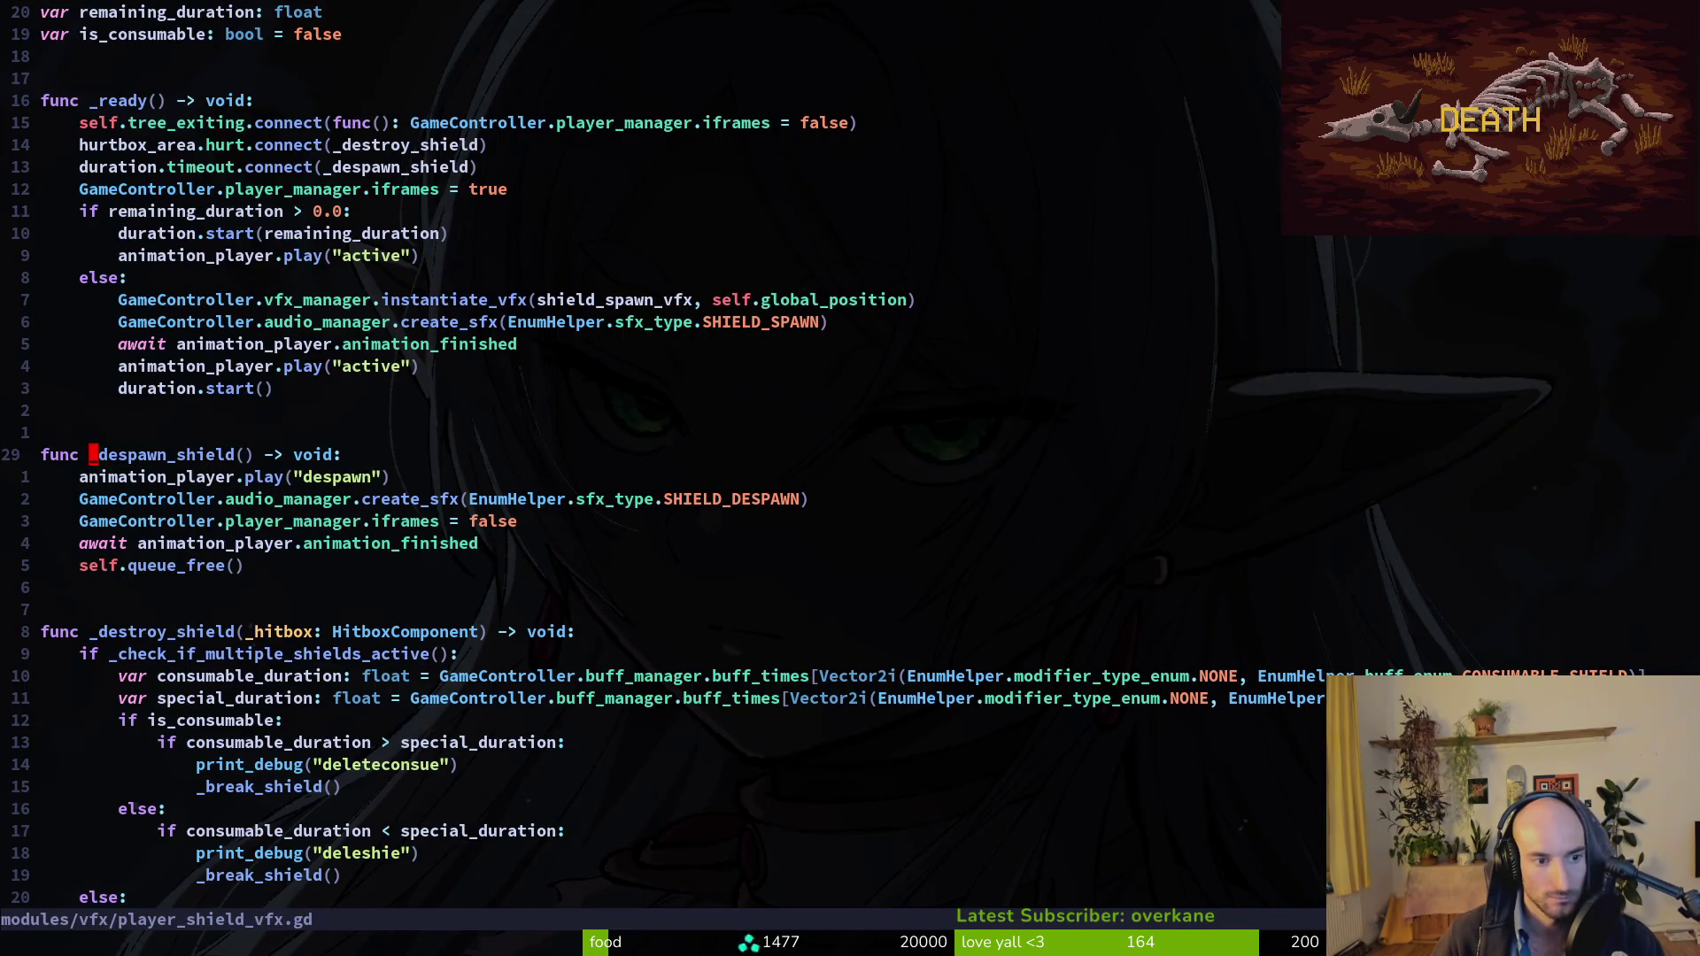
{"action": "key", "text": "ctrl+r"}
{"action": "key", "text": "quotedbl"}
{"action": "key", "text": "Return"}
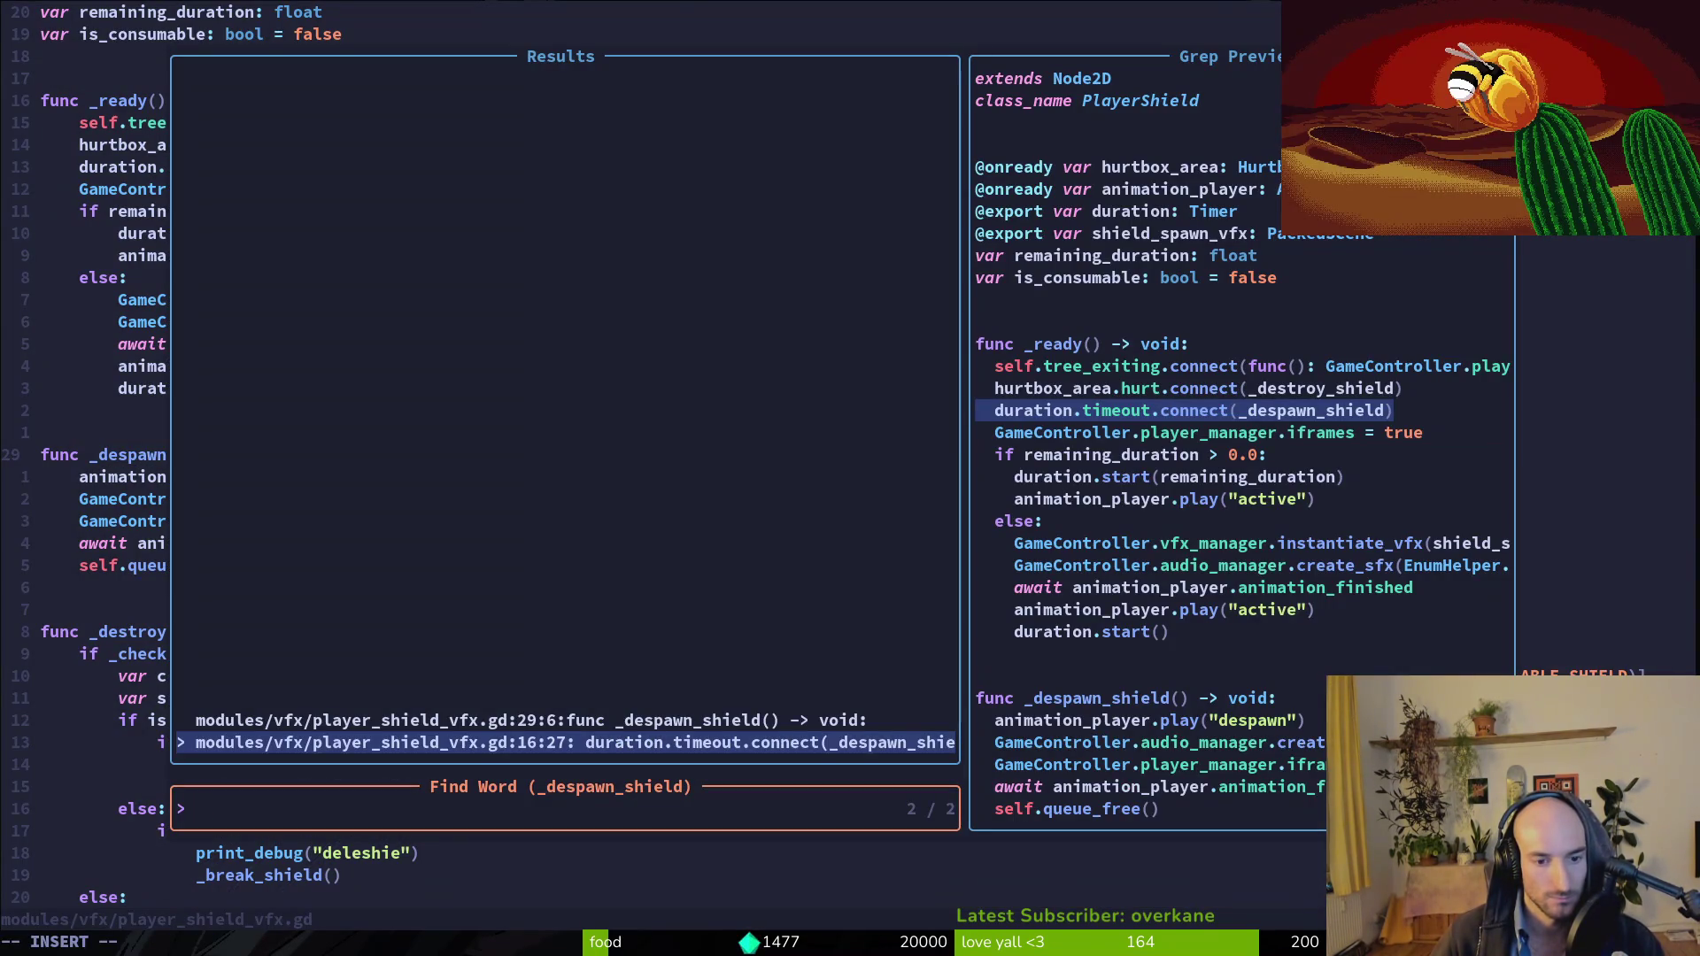
Jump from the search results to the iframes = false line in _despawn_shield.
{"action": "key", "text": "Return"}
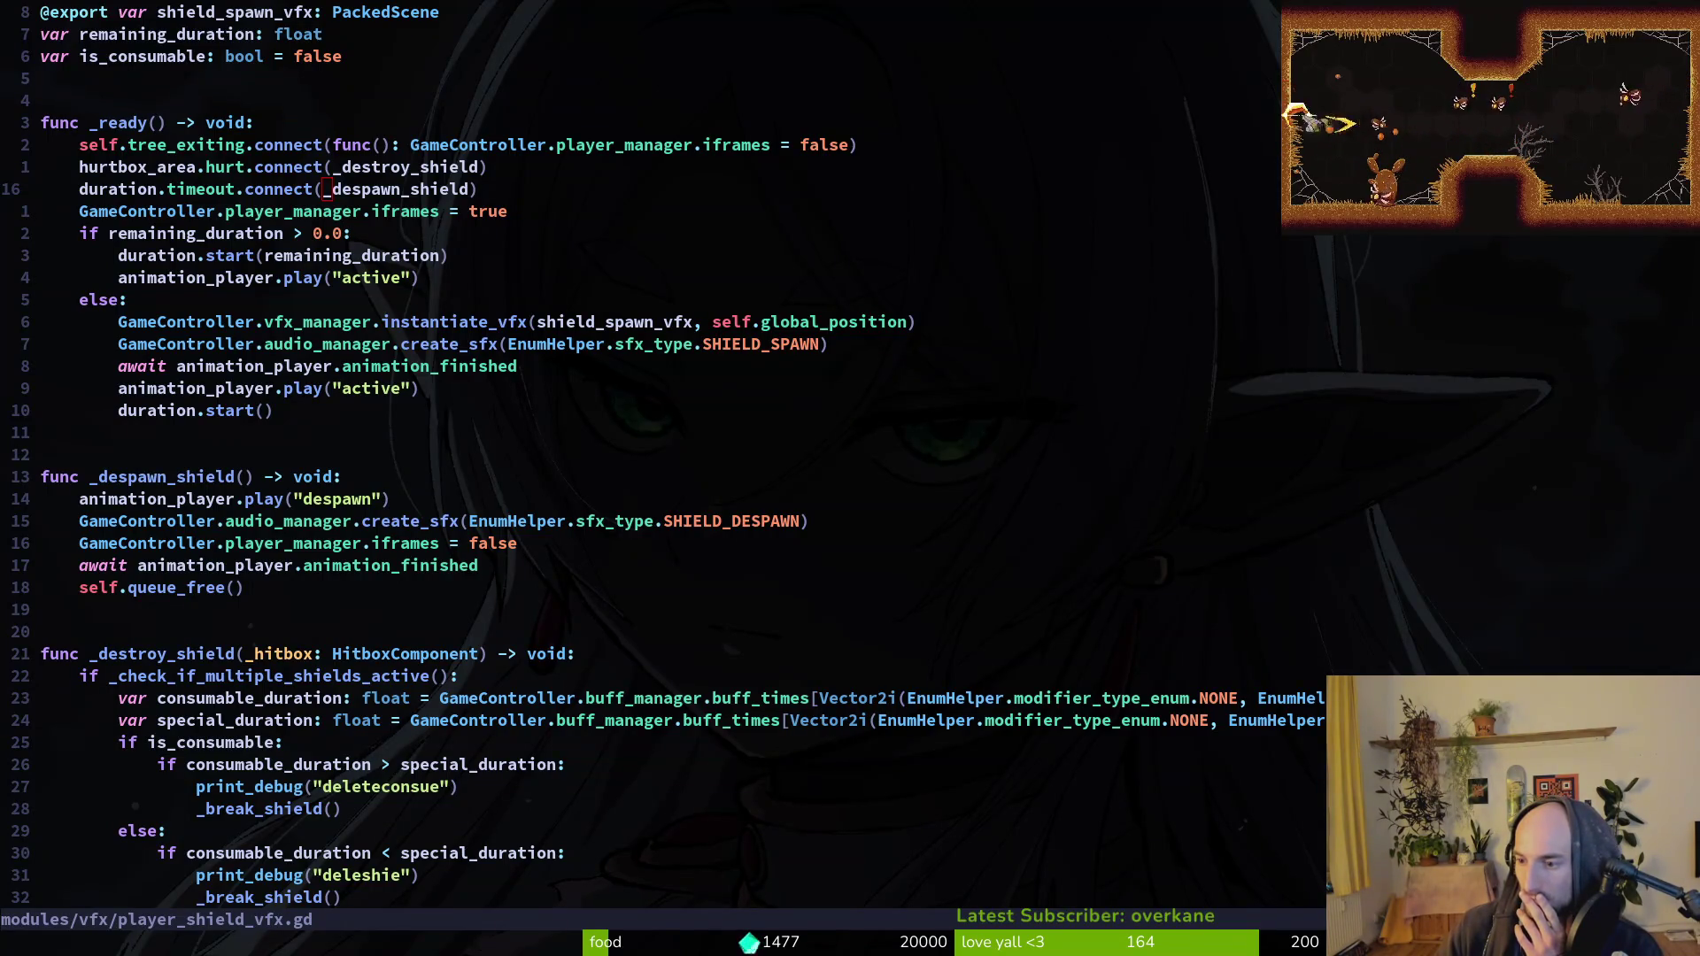
{"action": "left_click", "coordinate": [346, 543]}
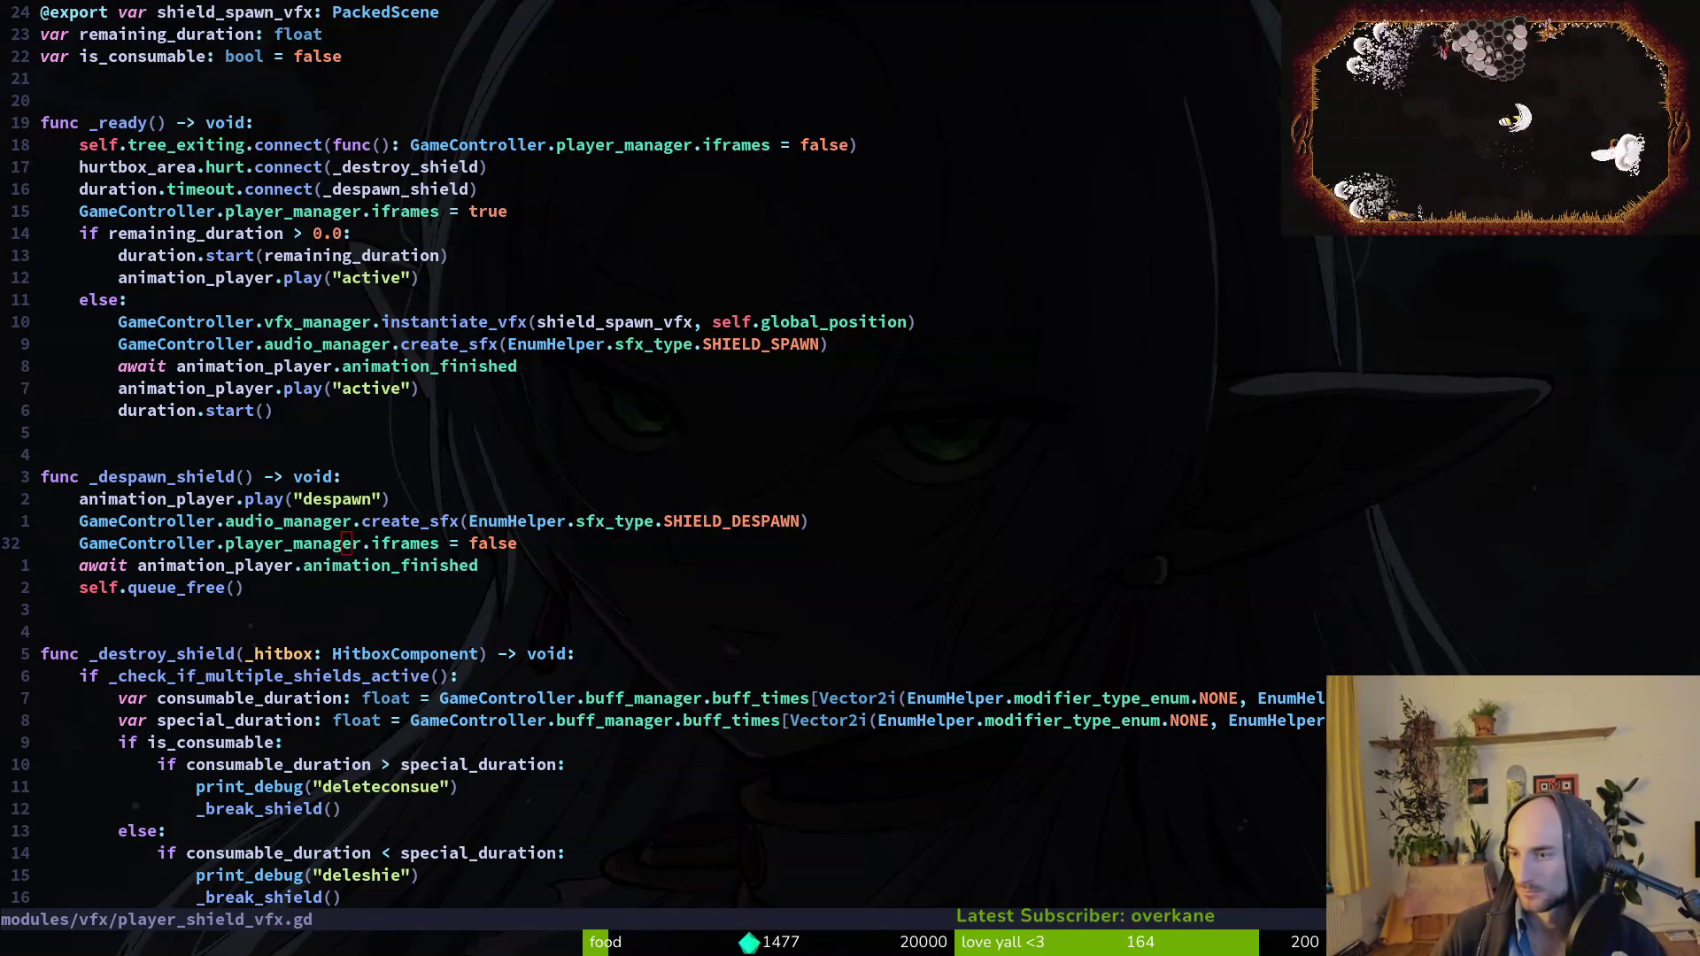
{"action": "left_click", "coordinate": [300, 545]}
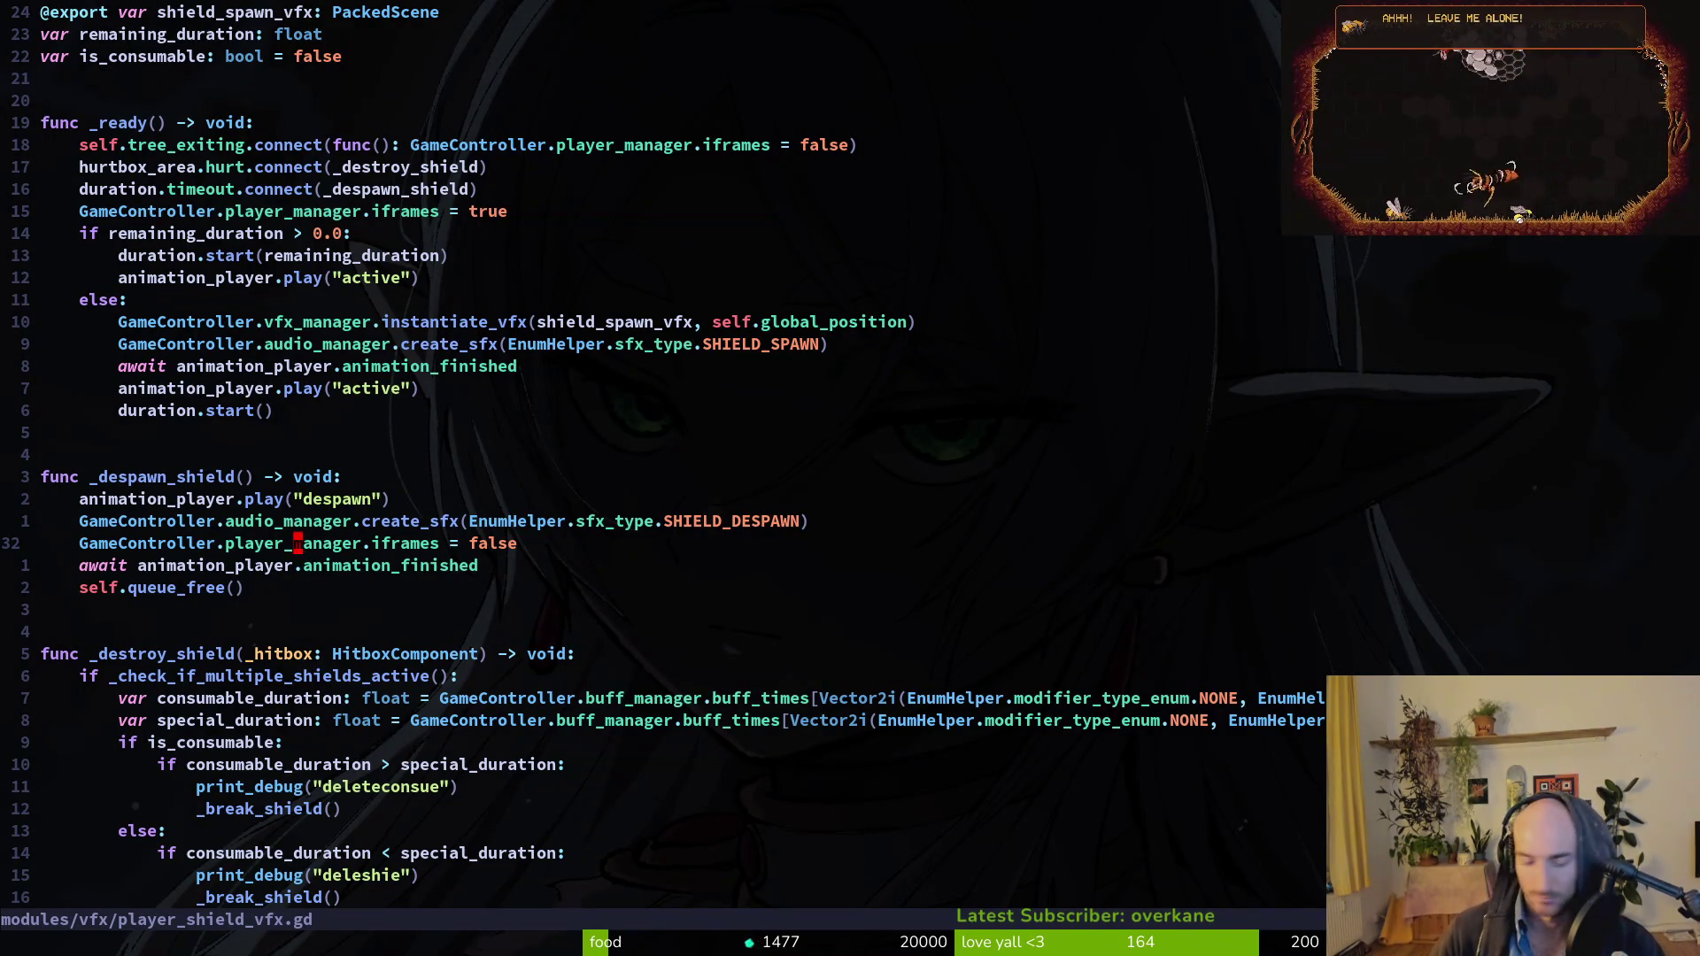
Add print_debug(GameController.buff_manager.buff_times) below it, save, and relaunch the game in Godot.
{"action": "type", "text": "o"}
{"action": "type", "text": "print_debug(Ga"}
{"action": "key", "text": "Tab"}
{"action": "type", "text": "."}
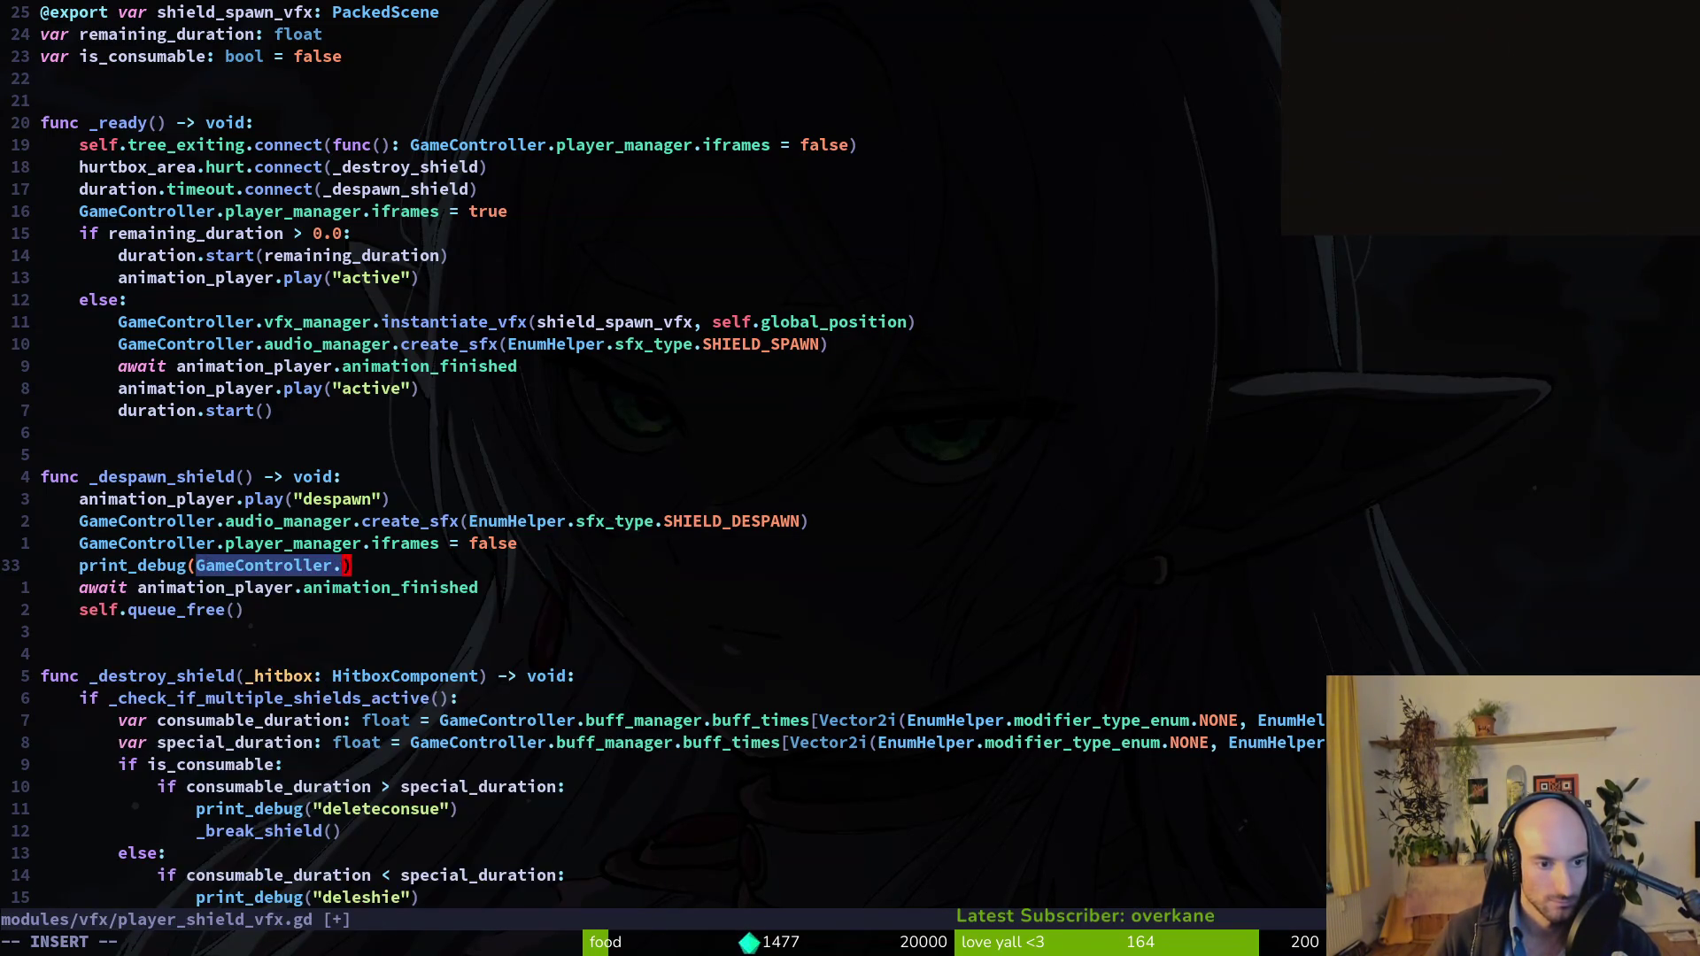
{"action": "key", "text": "Tab"}
{"action": "type", "text": ".buff_manag"}
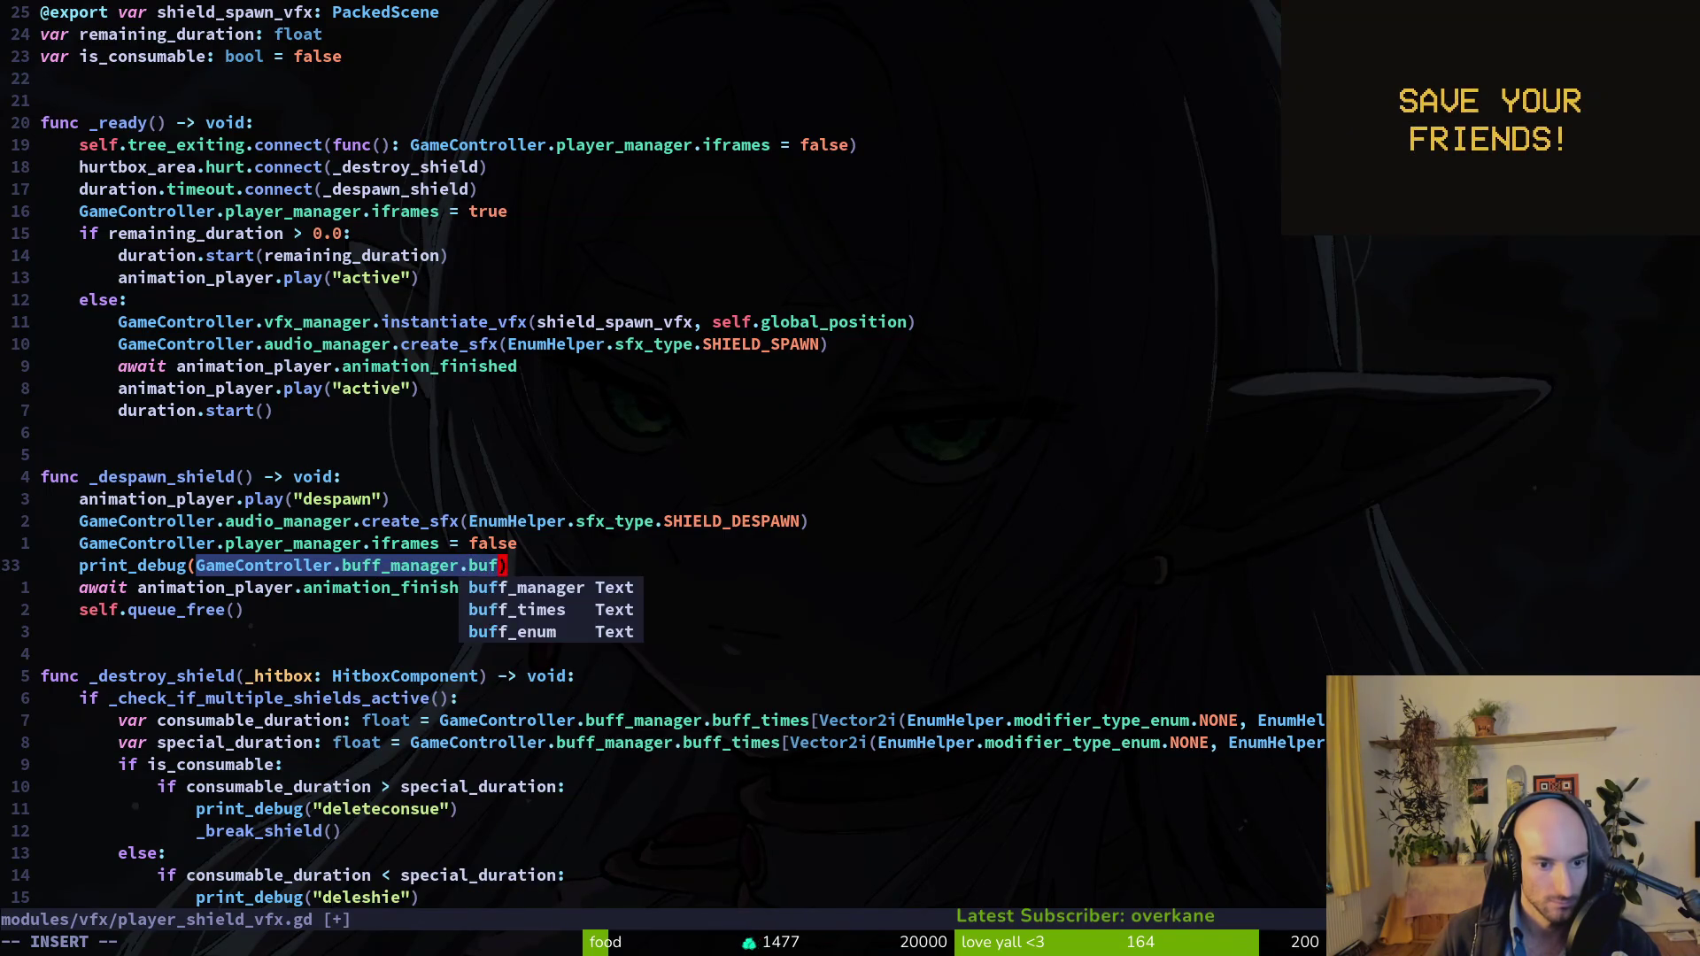
{"action": "key", "text": "BackSpace"}
{"action": "key", "text": "BackSpace"}
{"action": "key", "text": "BackSpace"}
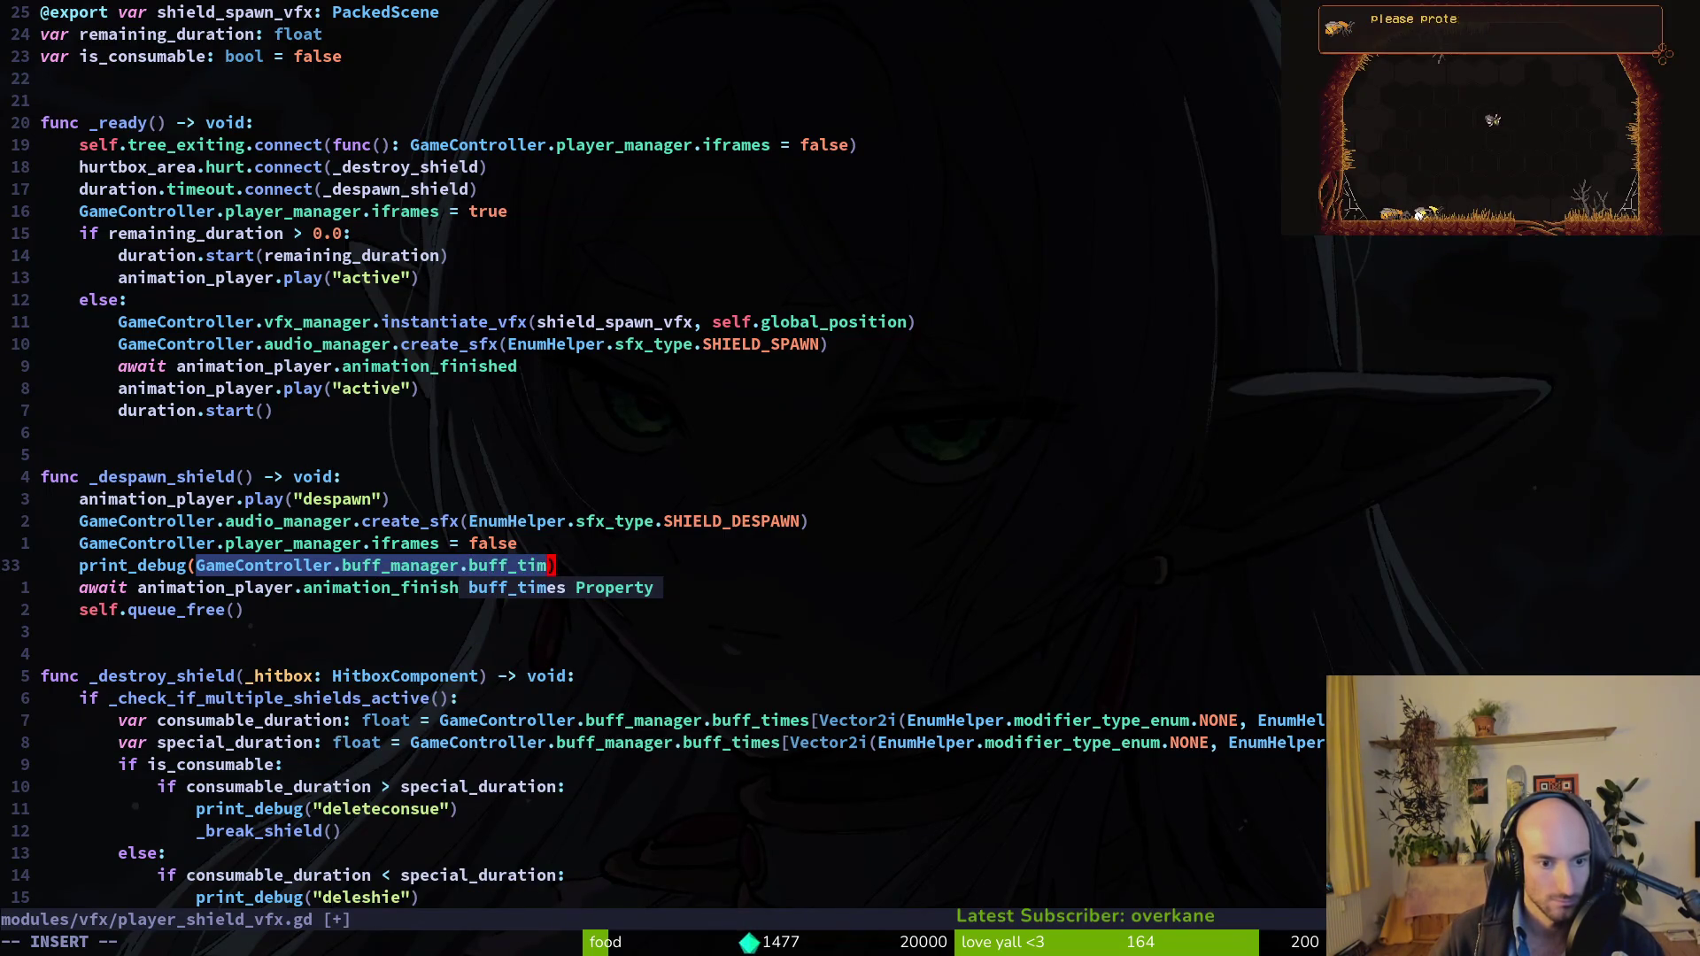
{"action": "key", "text": "Tab"}
{"action": "key", "text": "Escape"}
{"action": "type", "text": ":write"}
{"action": "key", "text": "Return"}
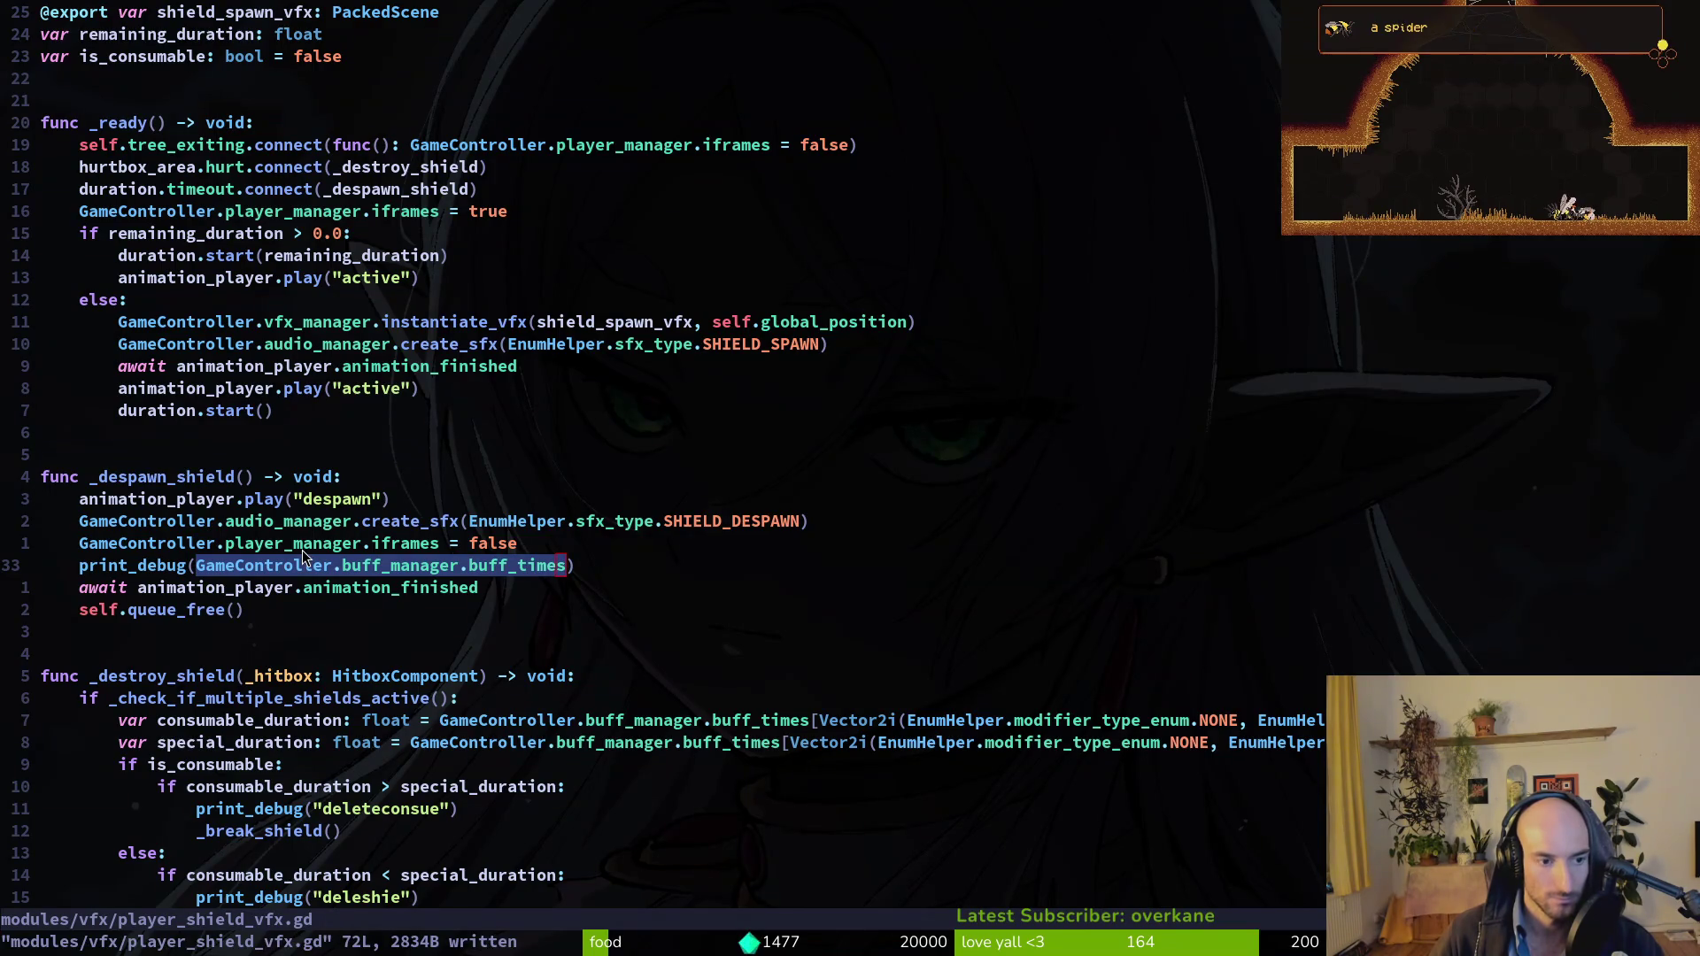
{"action": "key", "text": "super+2"}
{"action": "key", "text": "F5"}
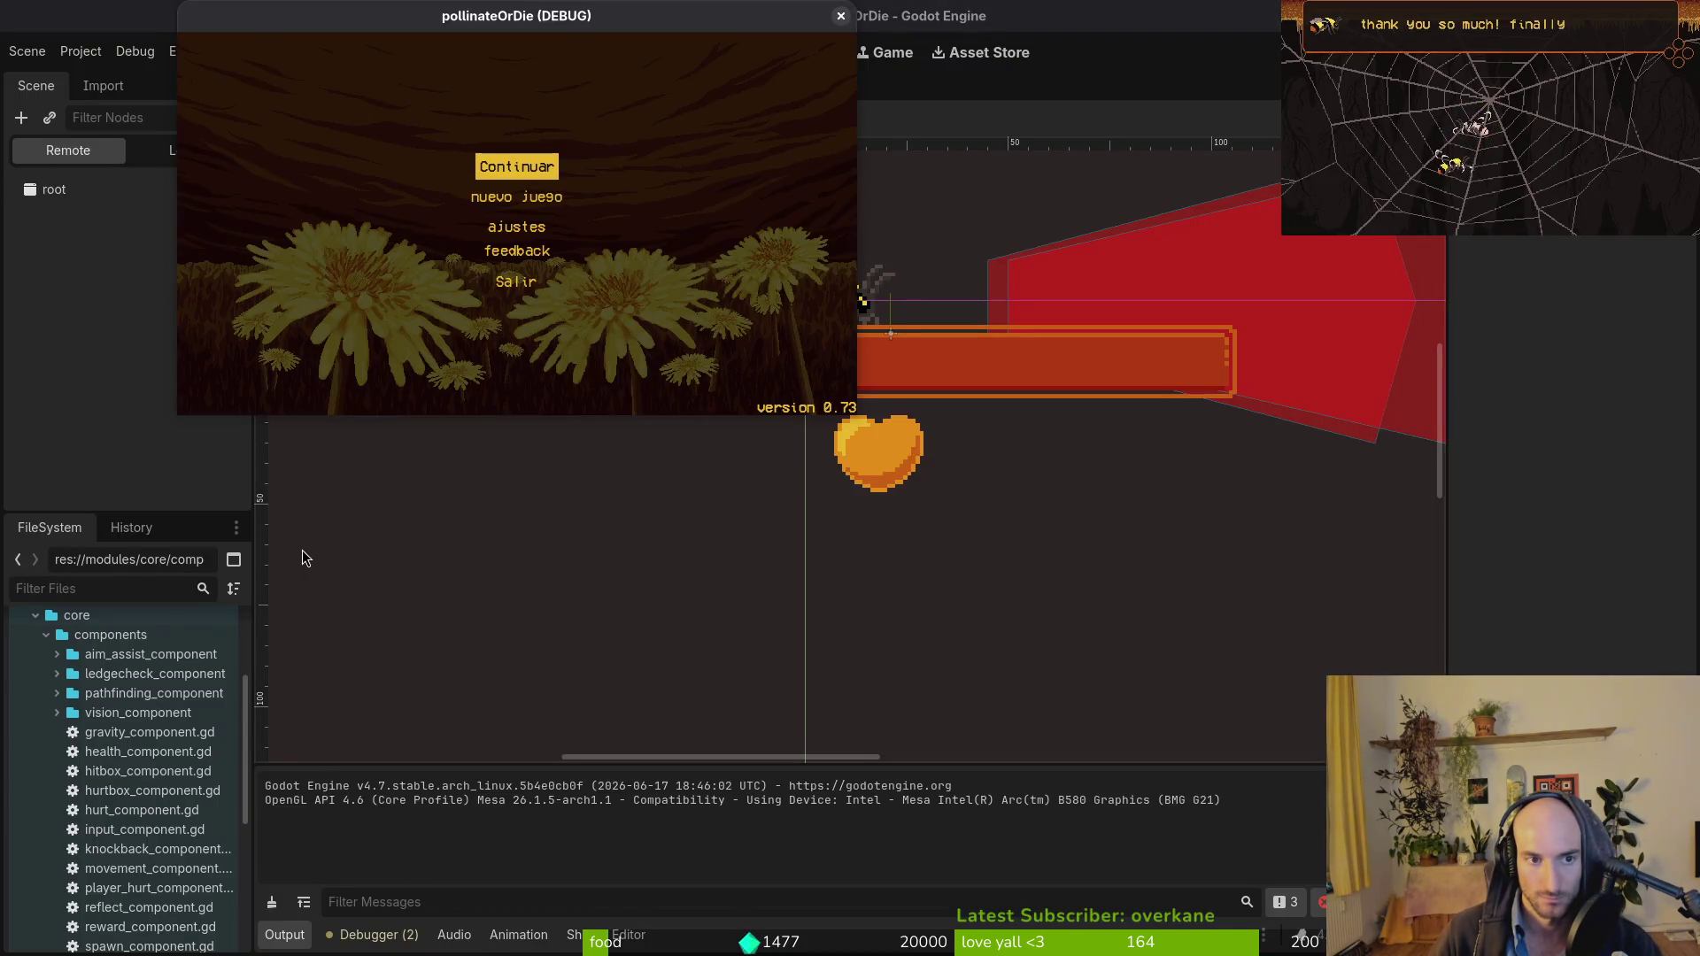
Continue the saved game, check the inventory, and pause after Output logs 'single' twice.
{"action": "key", "text": "Return"}
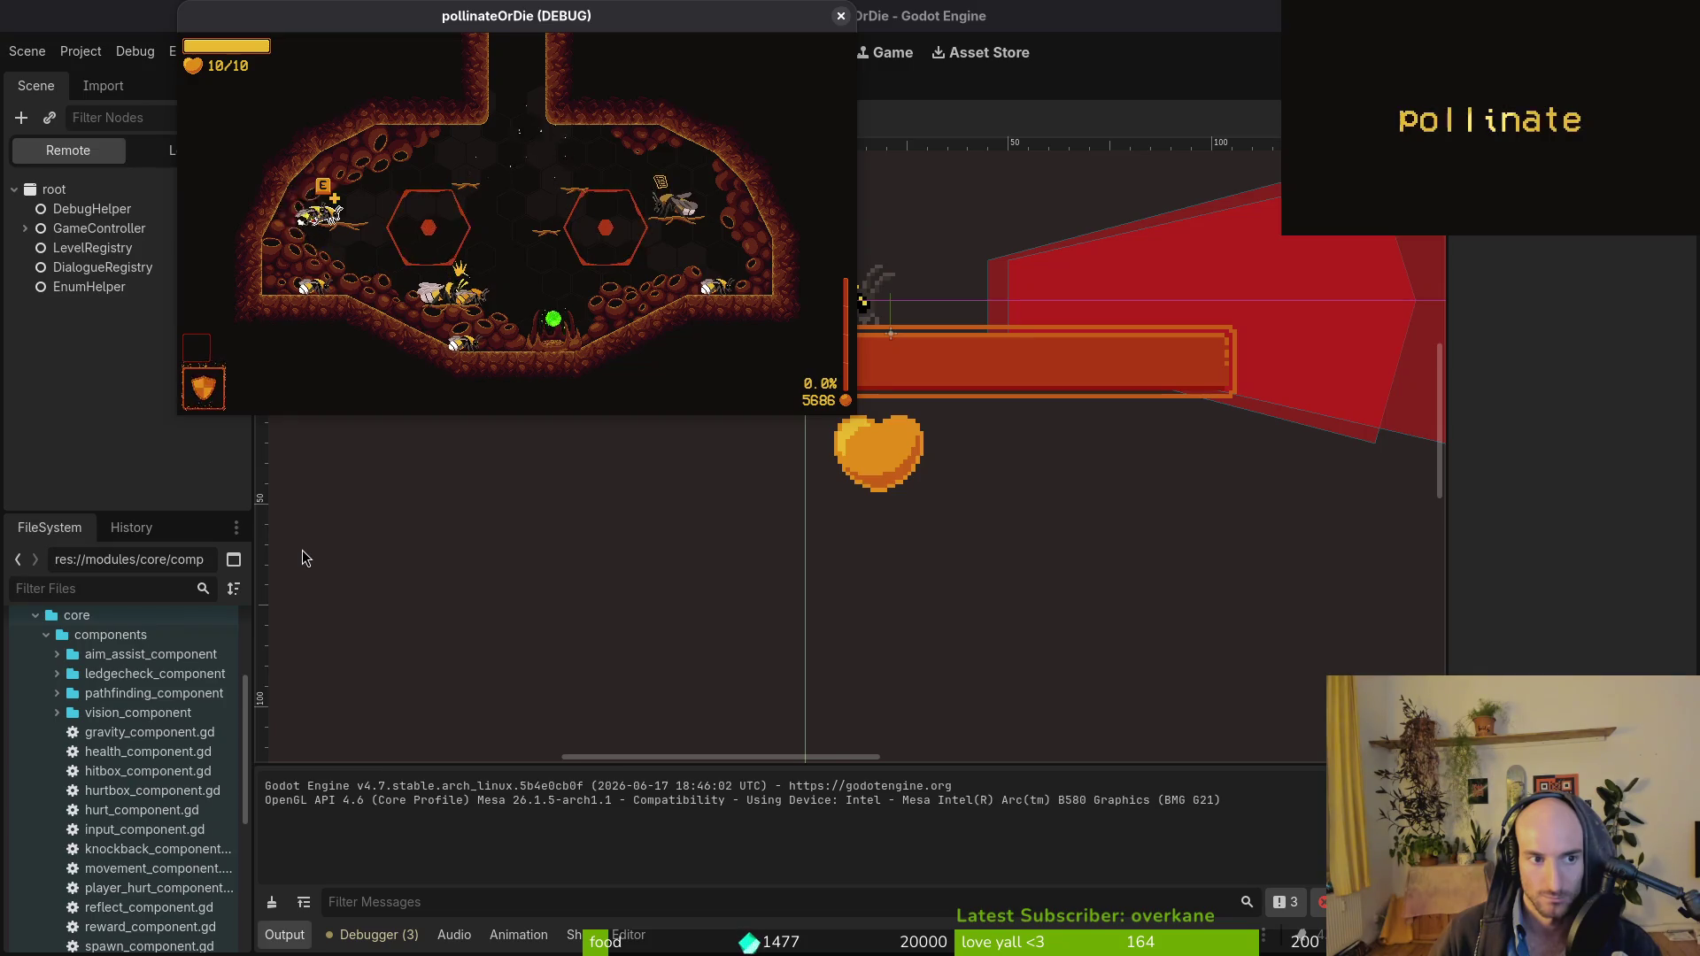
{"action": "key", "text": "Tab"}
{"action": "key", "text": "Tab"}
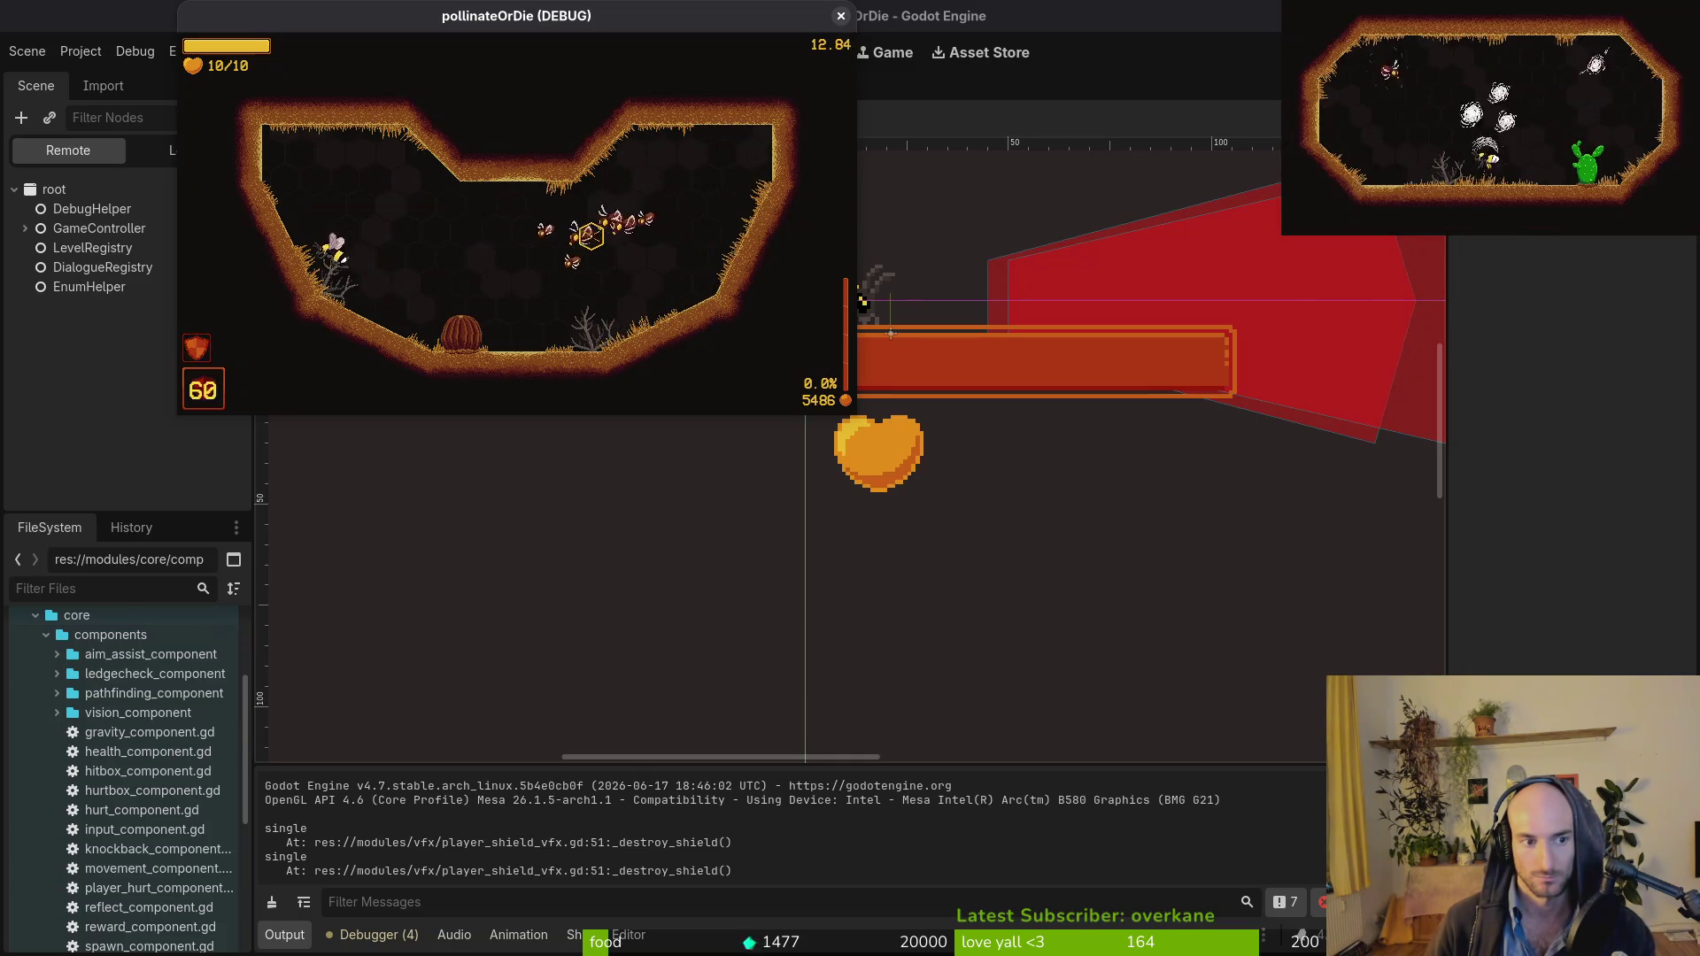
{"action": "key", "text": "Escape"}
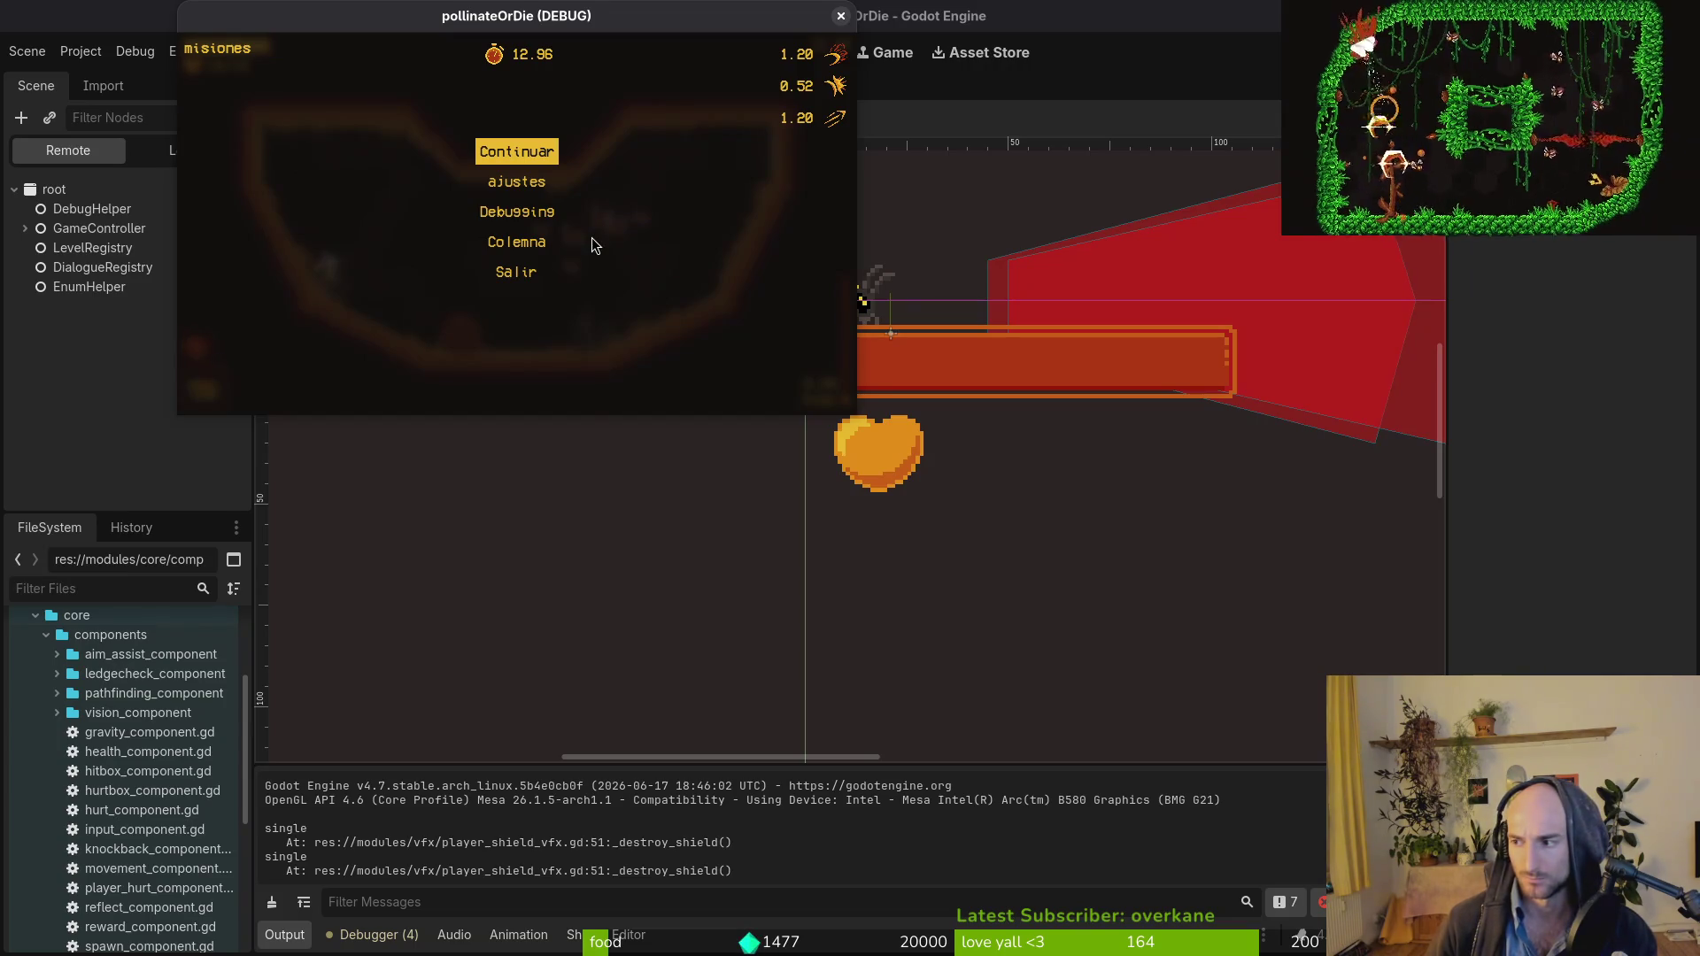
{"action": "key", "text": "alt+Tab"}
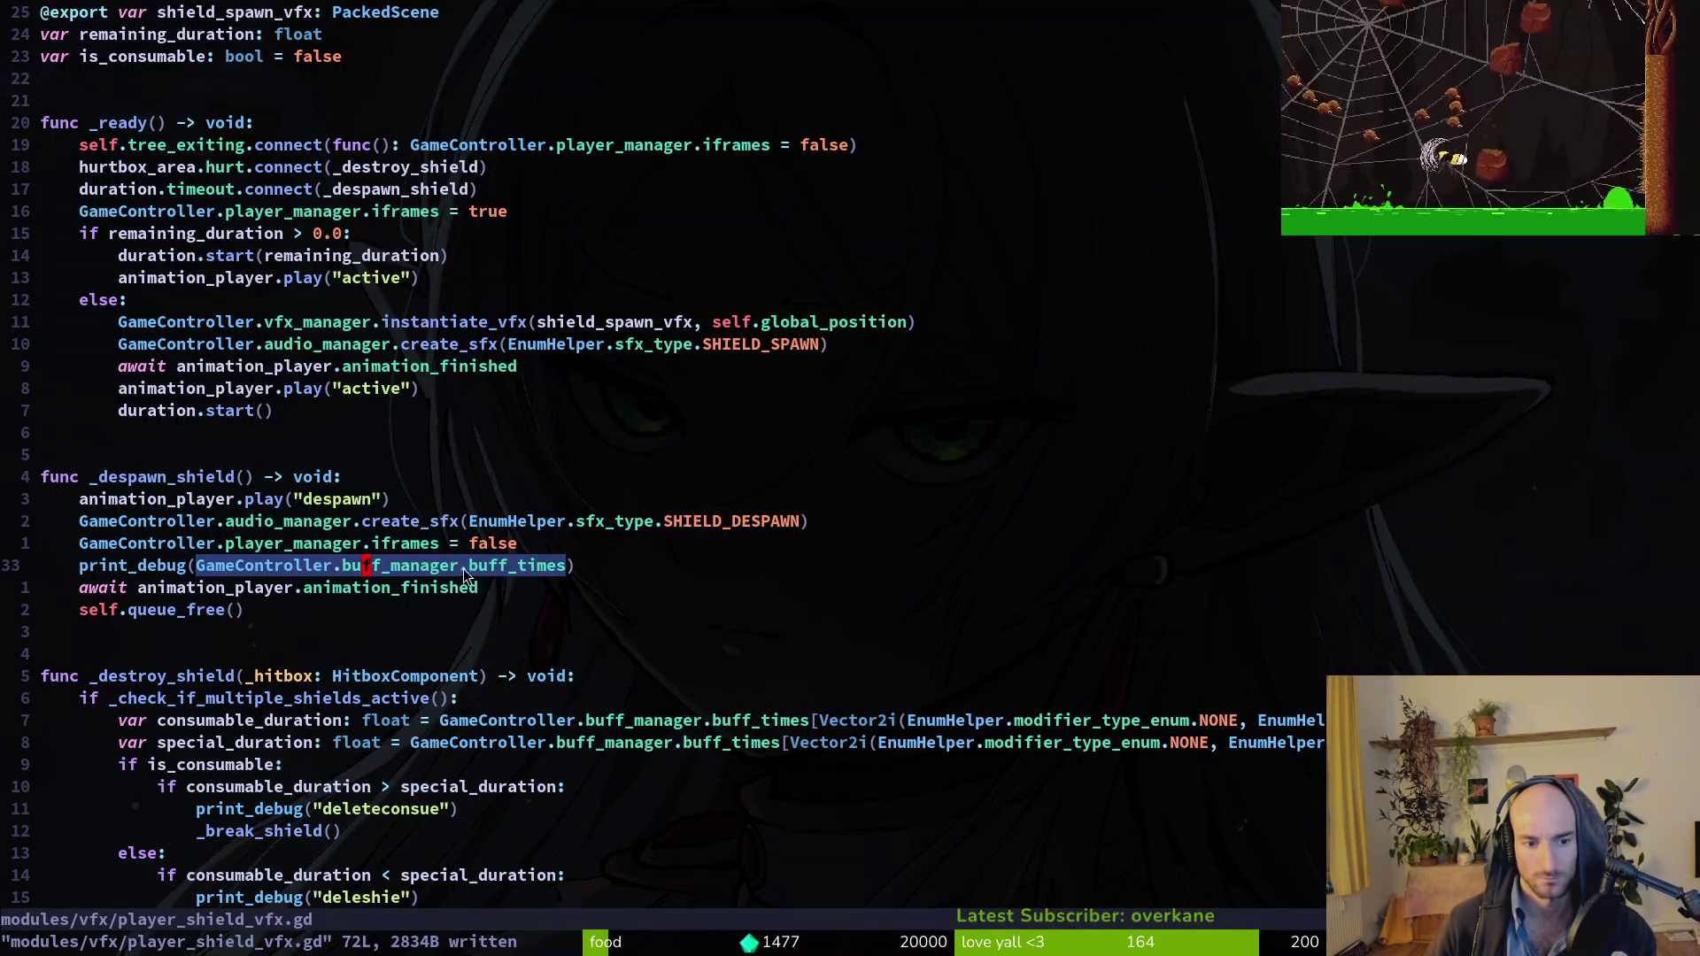
Review _despawn_shield and _destroy_shield against Godot's output, then relaunch the game with F5.
{"action": "key", "text": "k"}
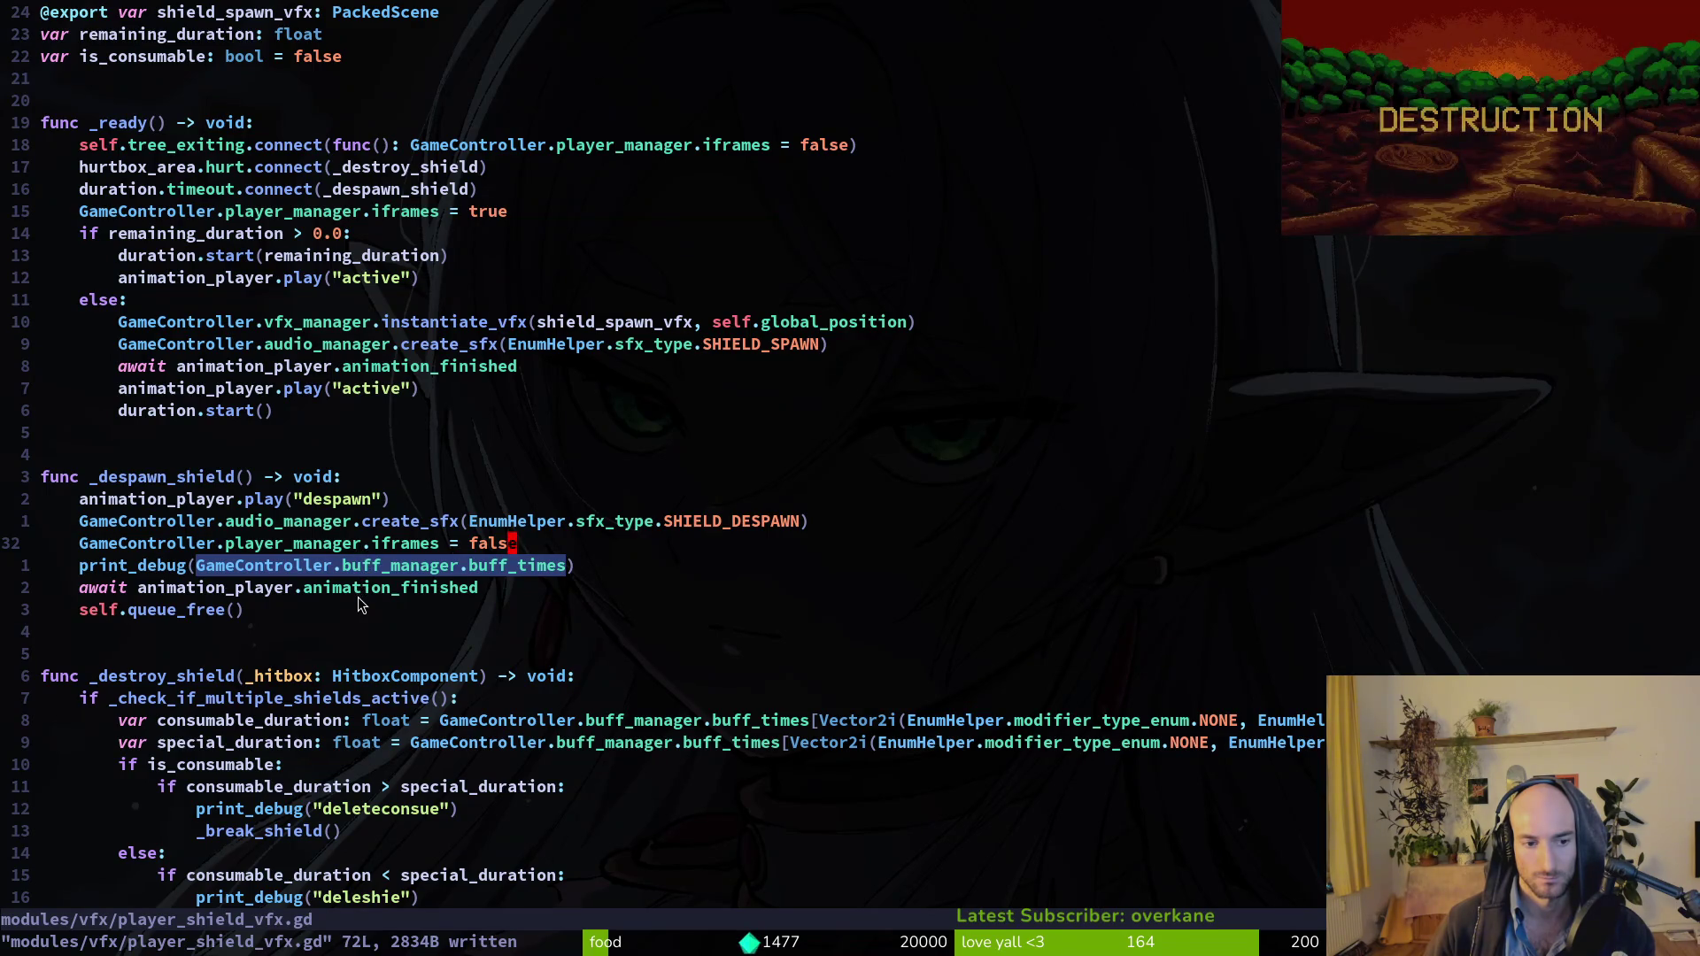
{"action": "scroll", "coordinate": [324, 791], "scroll_direction": "down", "scroll_amount": 2}
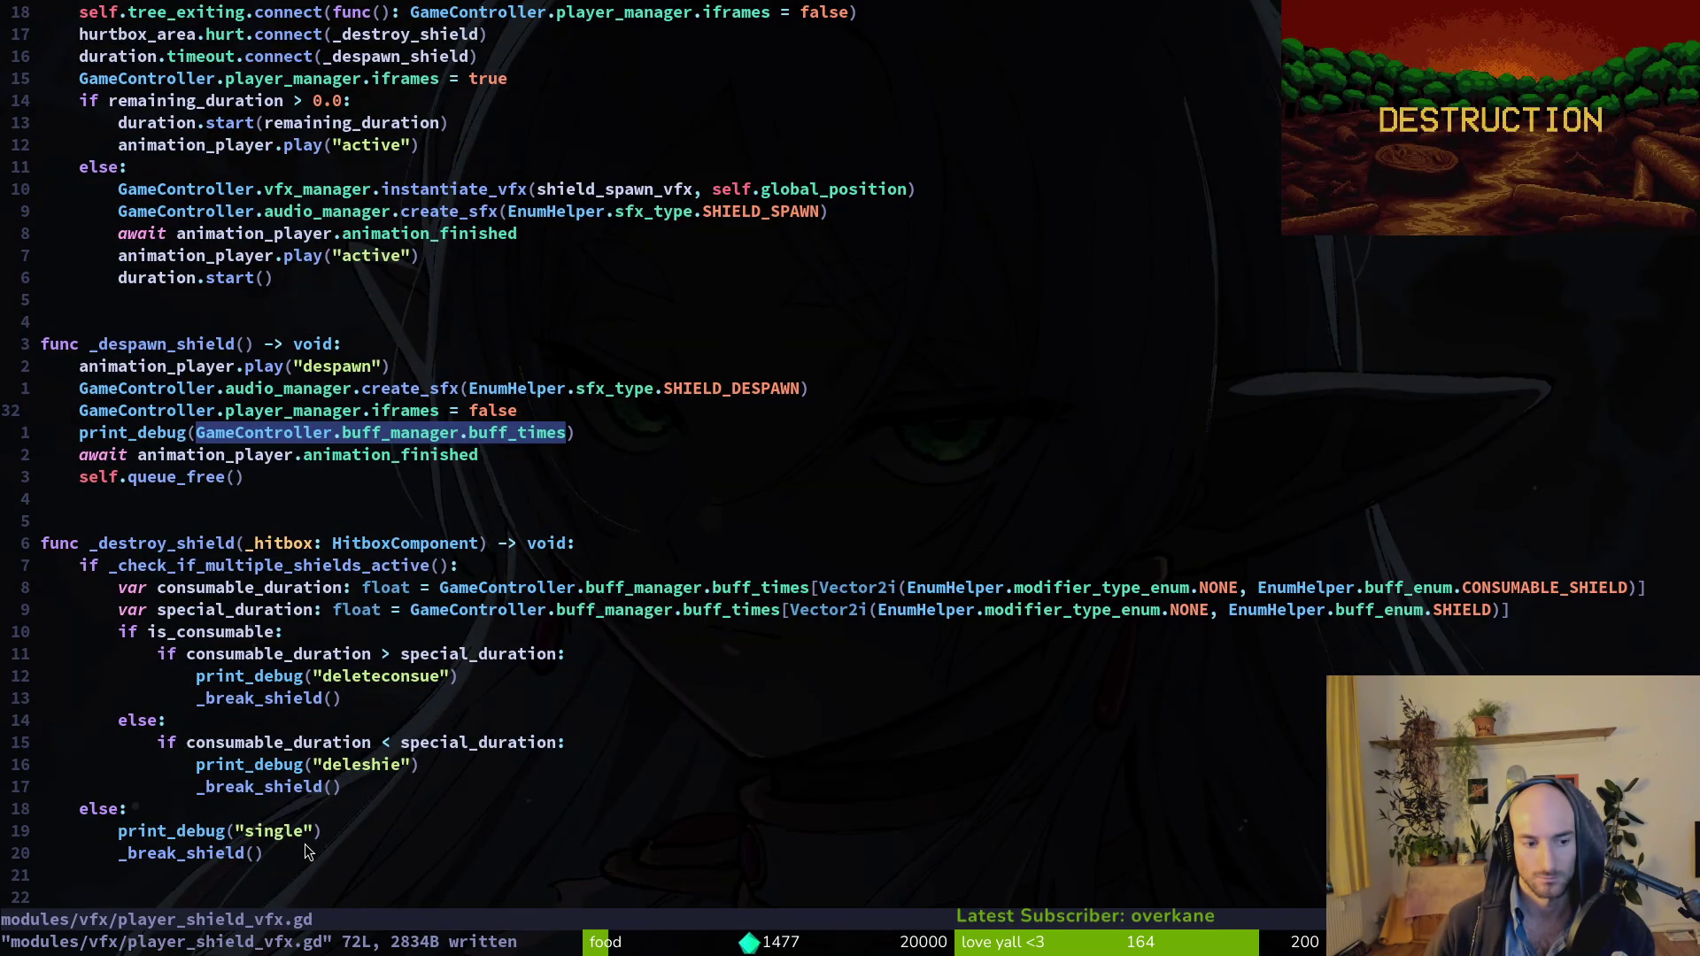
{"action": "key", "text": "alt+Tab"}
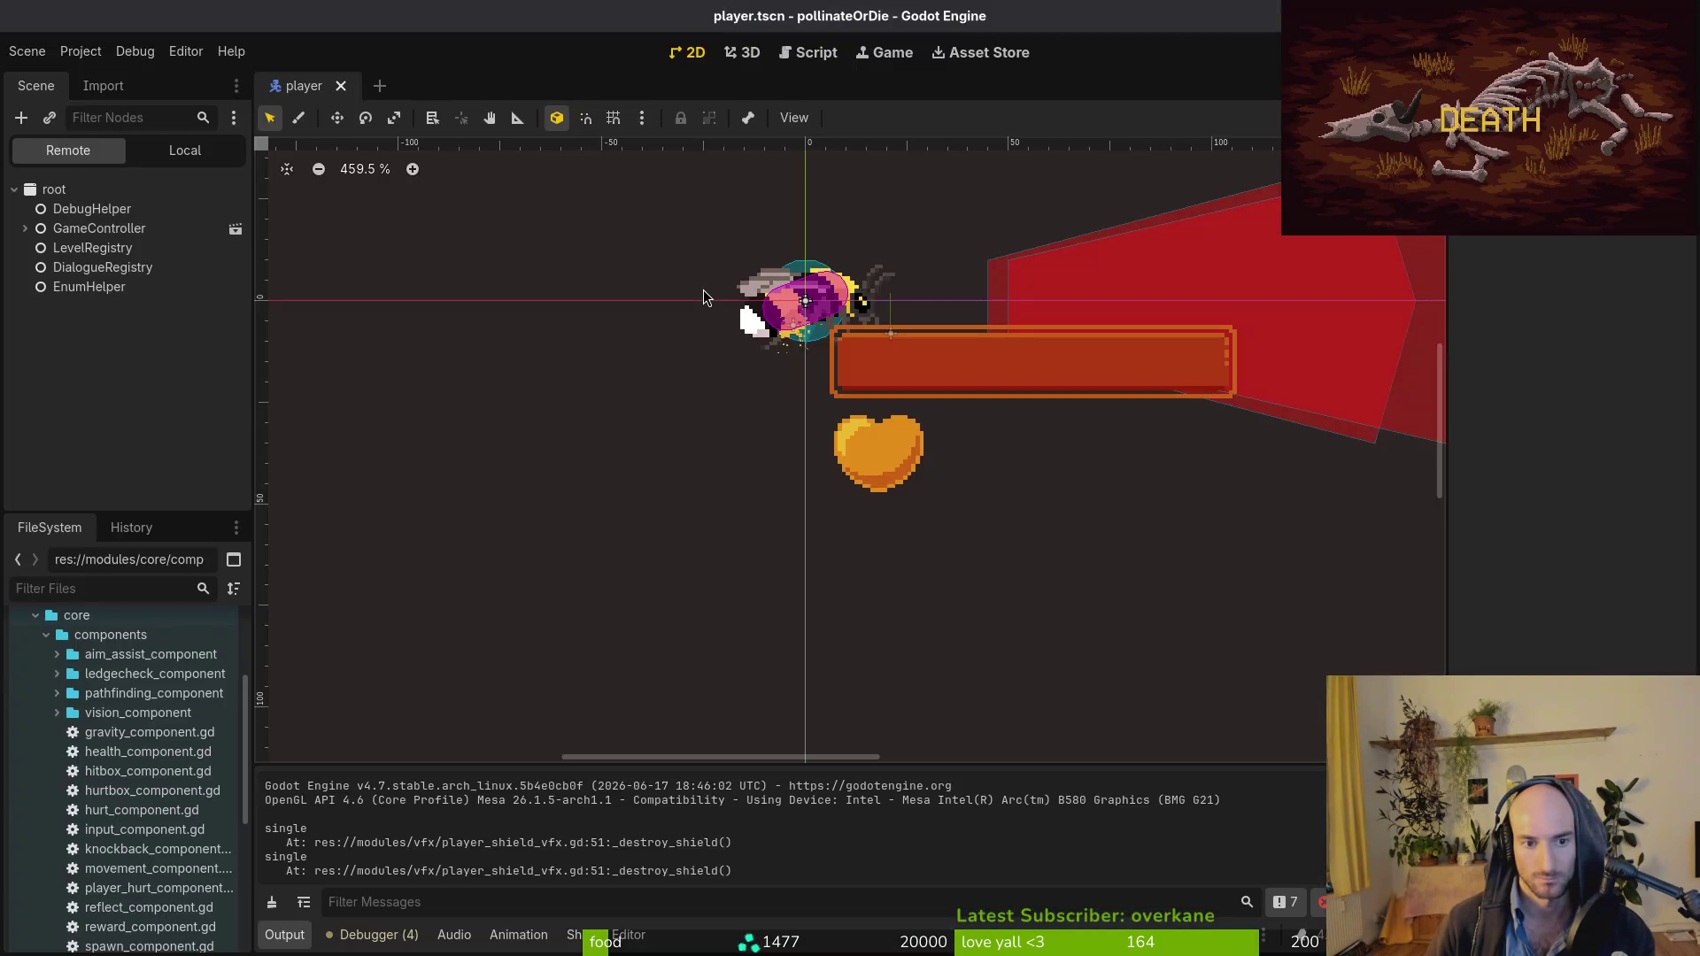
{"action": "key", "text": "alt+Tab"}
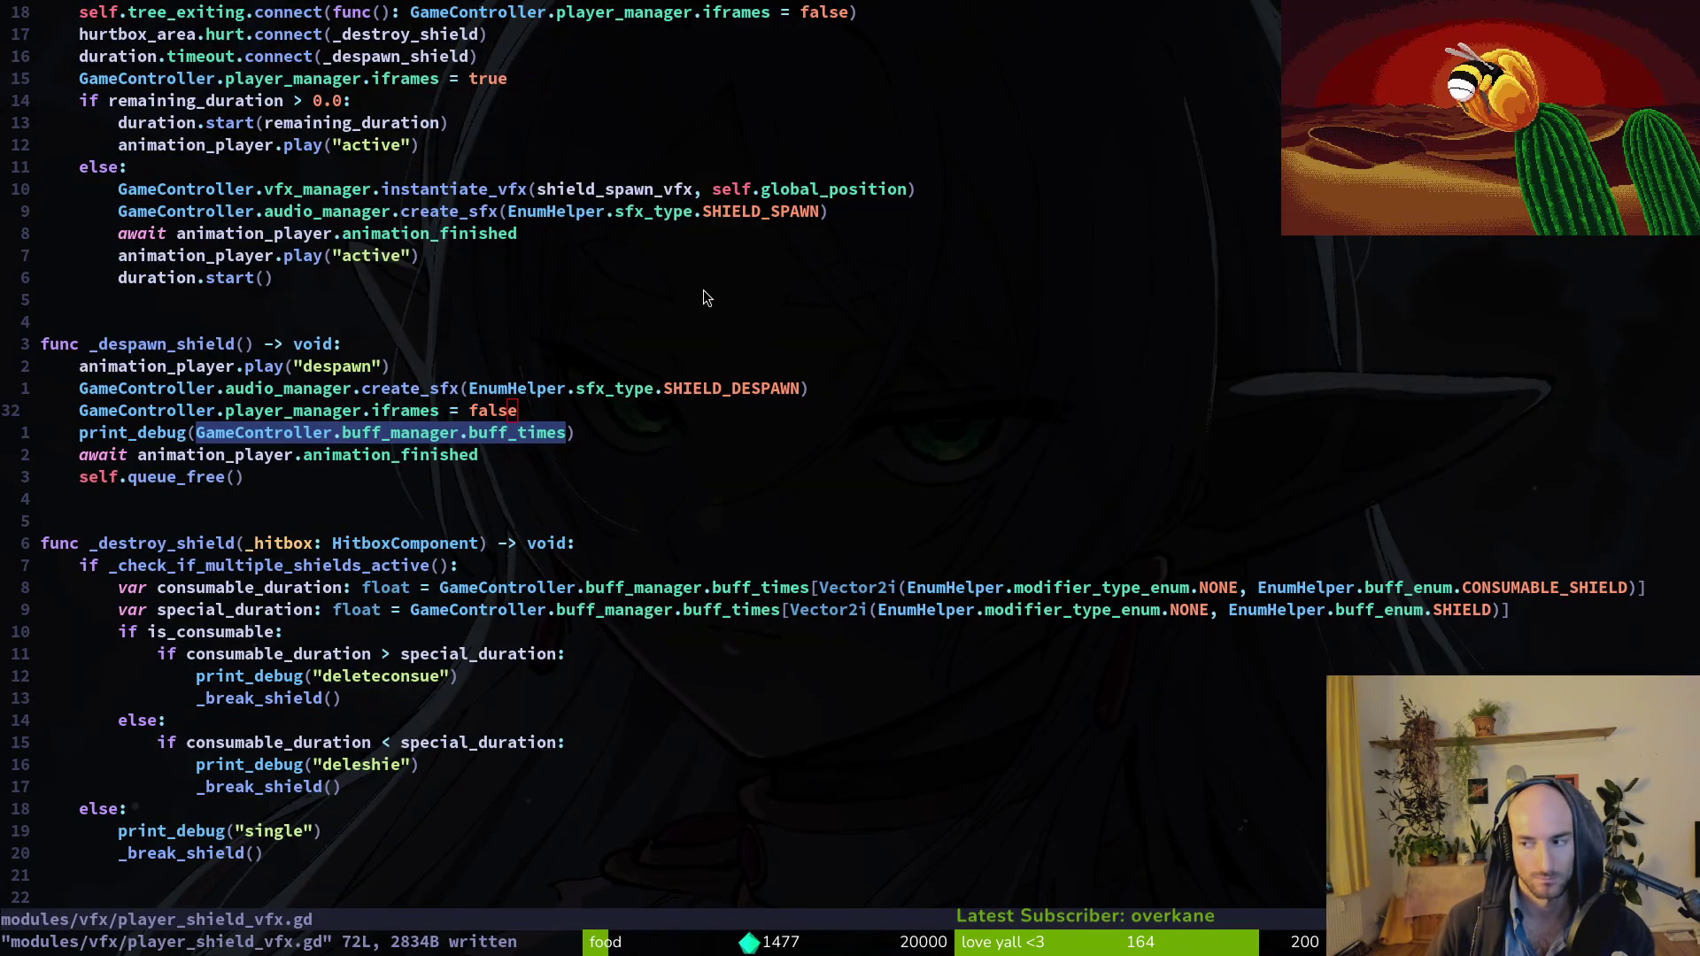
{"action": "key", "text": "alt+Tab"}
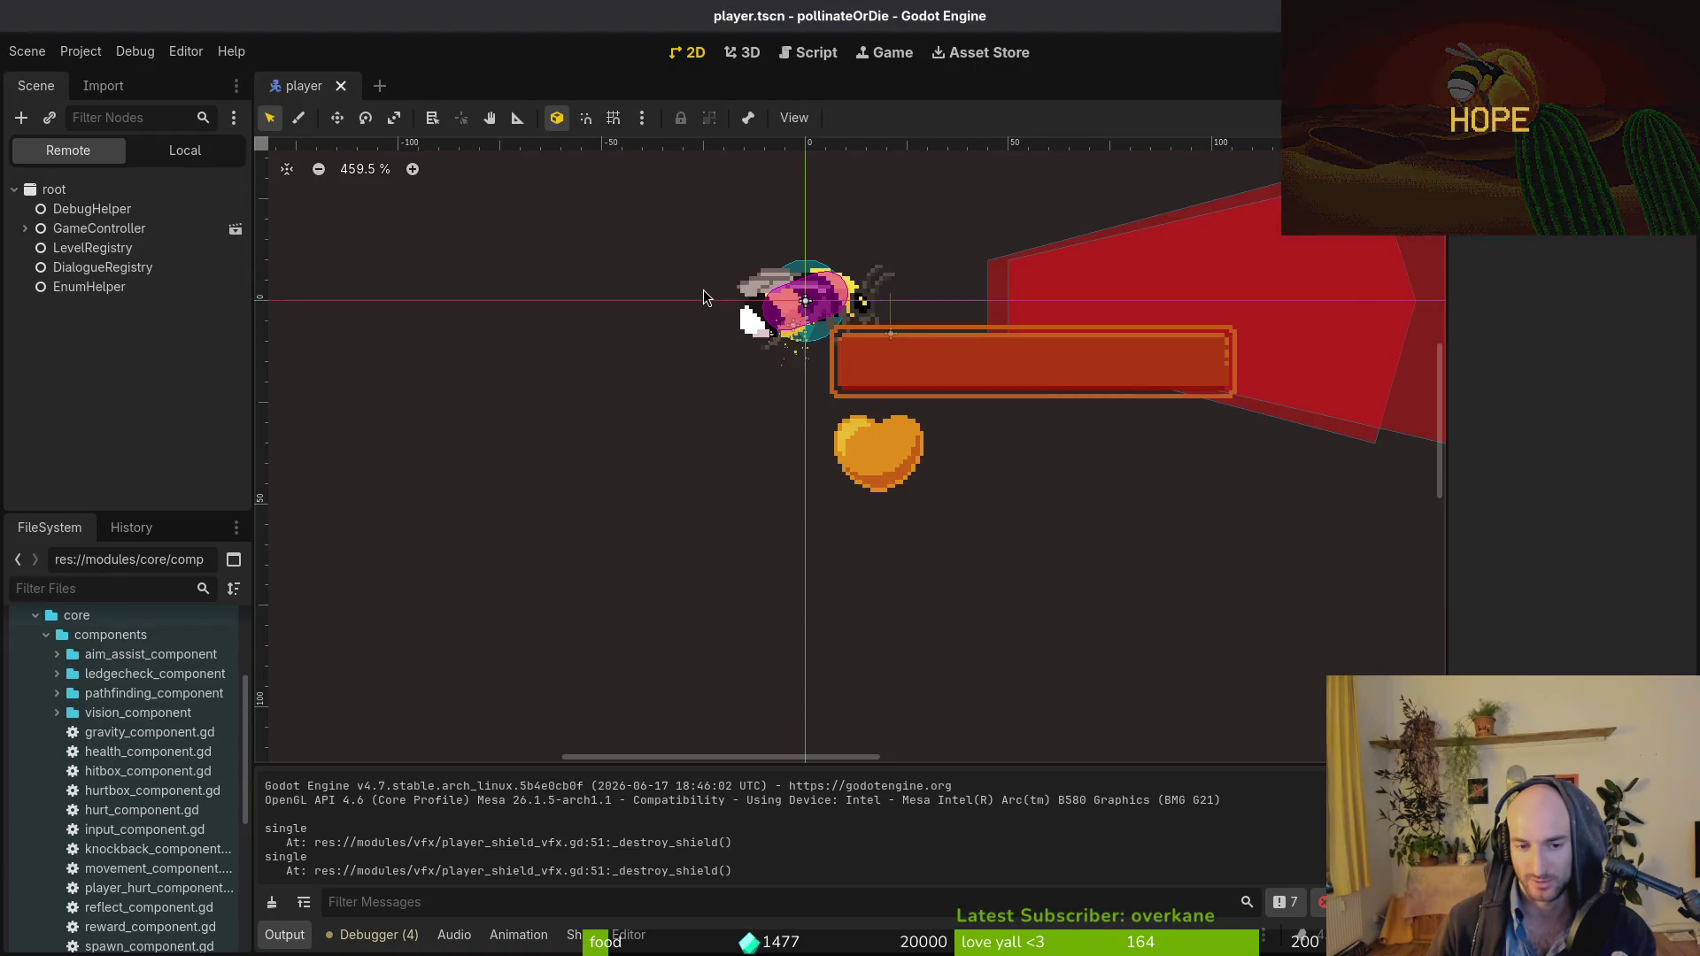
{"action": "key", "text": "alt+Tab"}
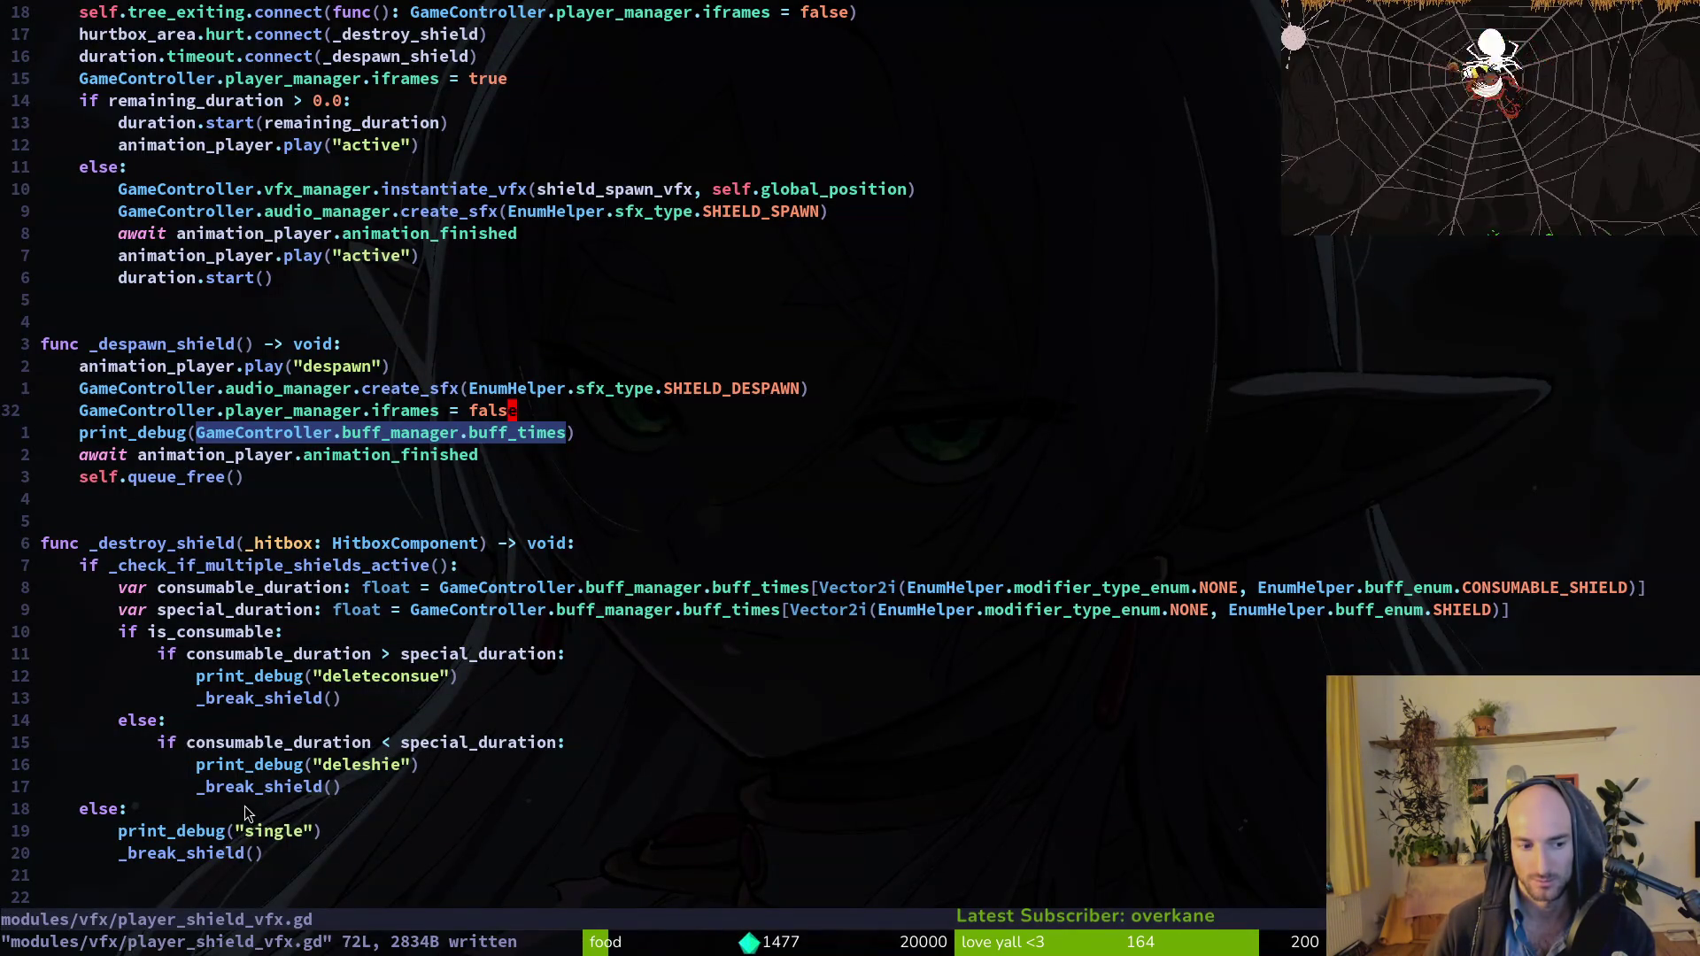
{"action": "key", "text": "F5"}
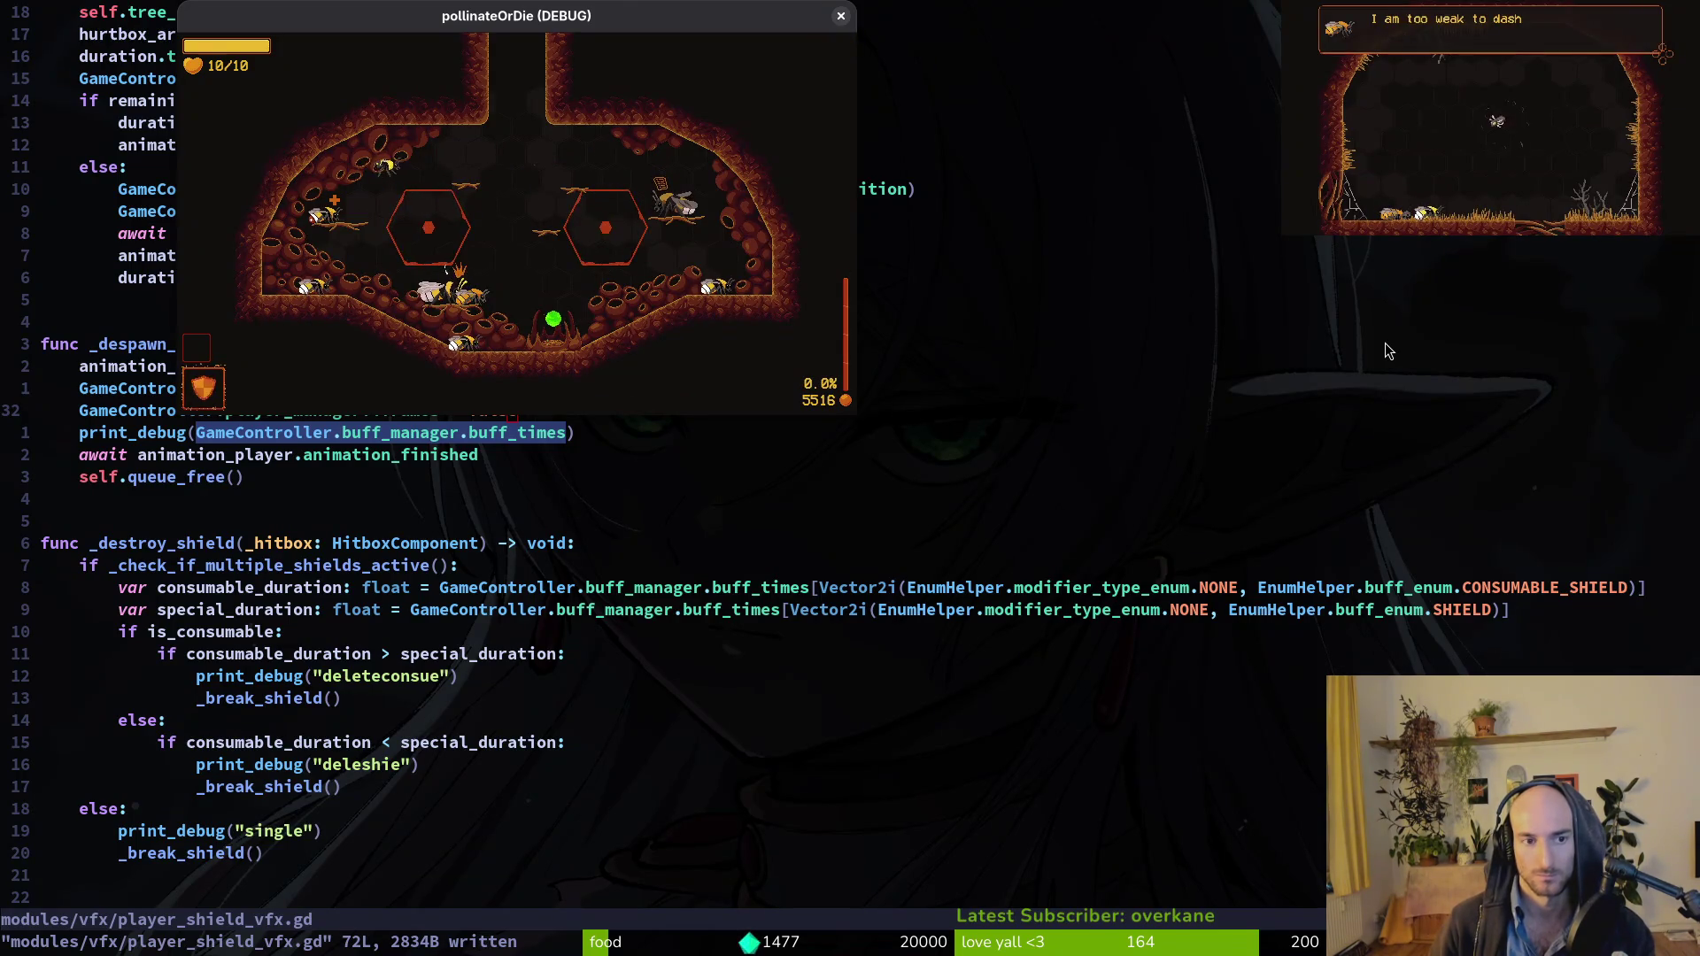
Buy the shield from the item shop, dropping the score from 5516 to 5316.
{"action": "key", "text": "e"}
{"action": "key", "text": "Right"}
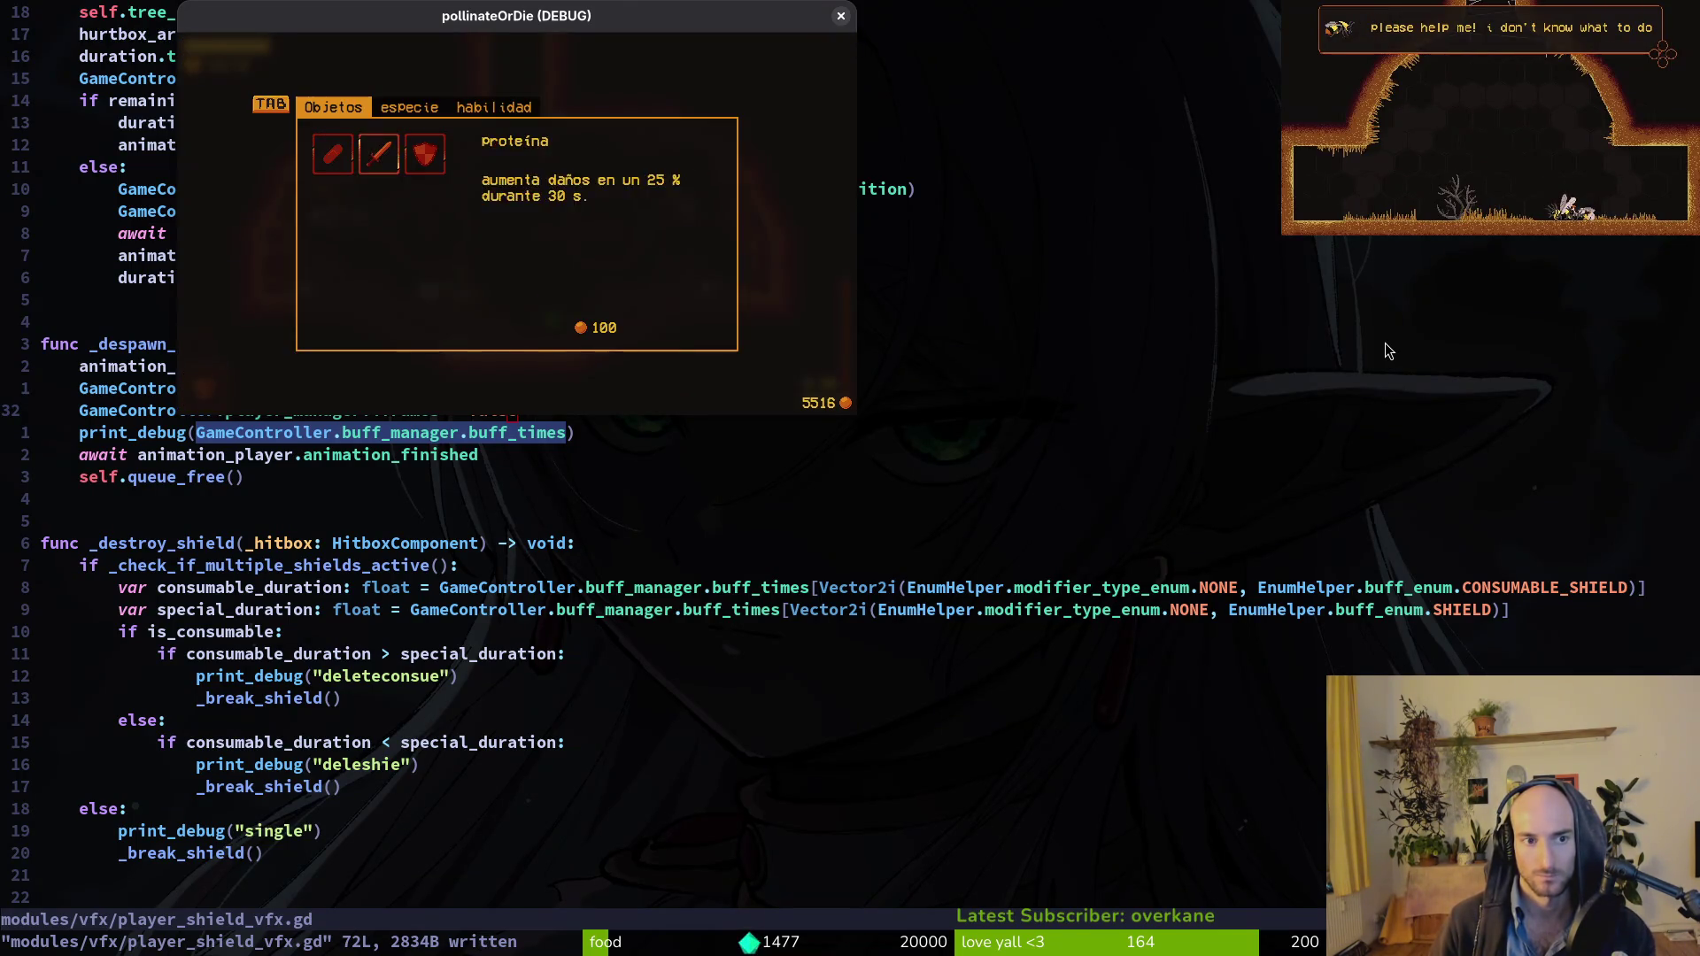
{"action": "key", "text": "e"}
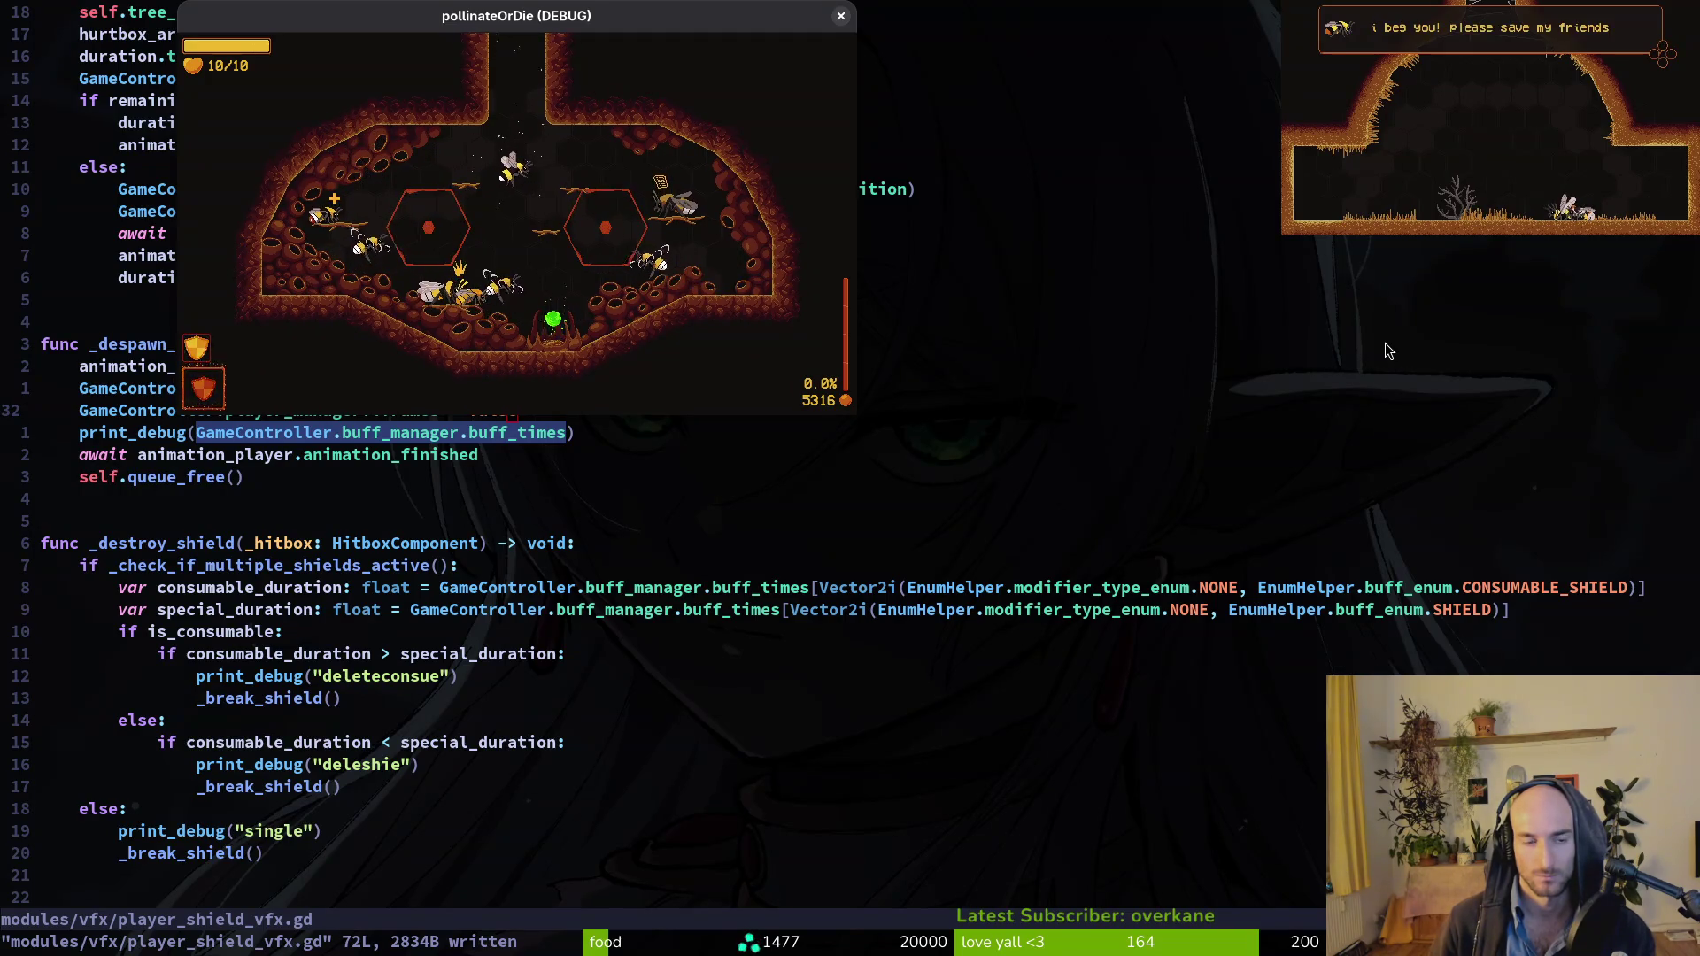
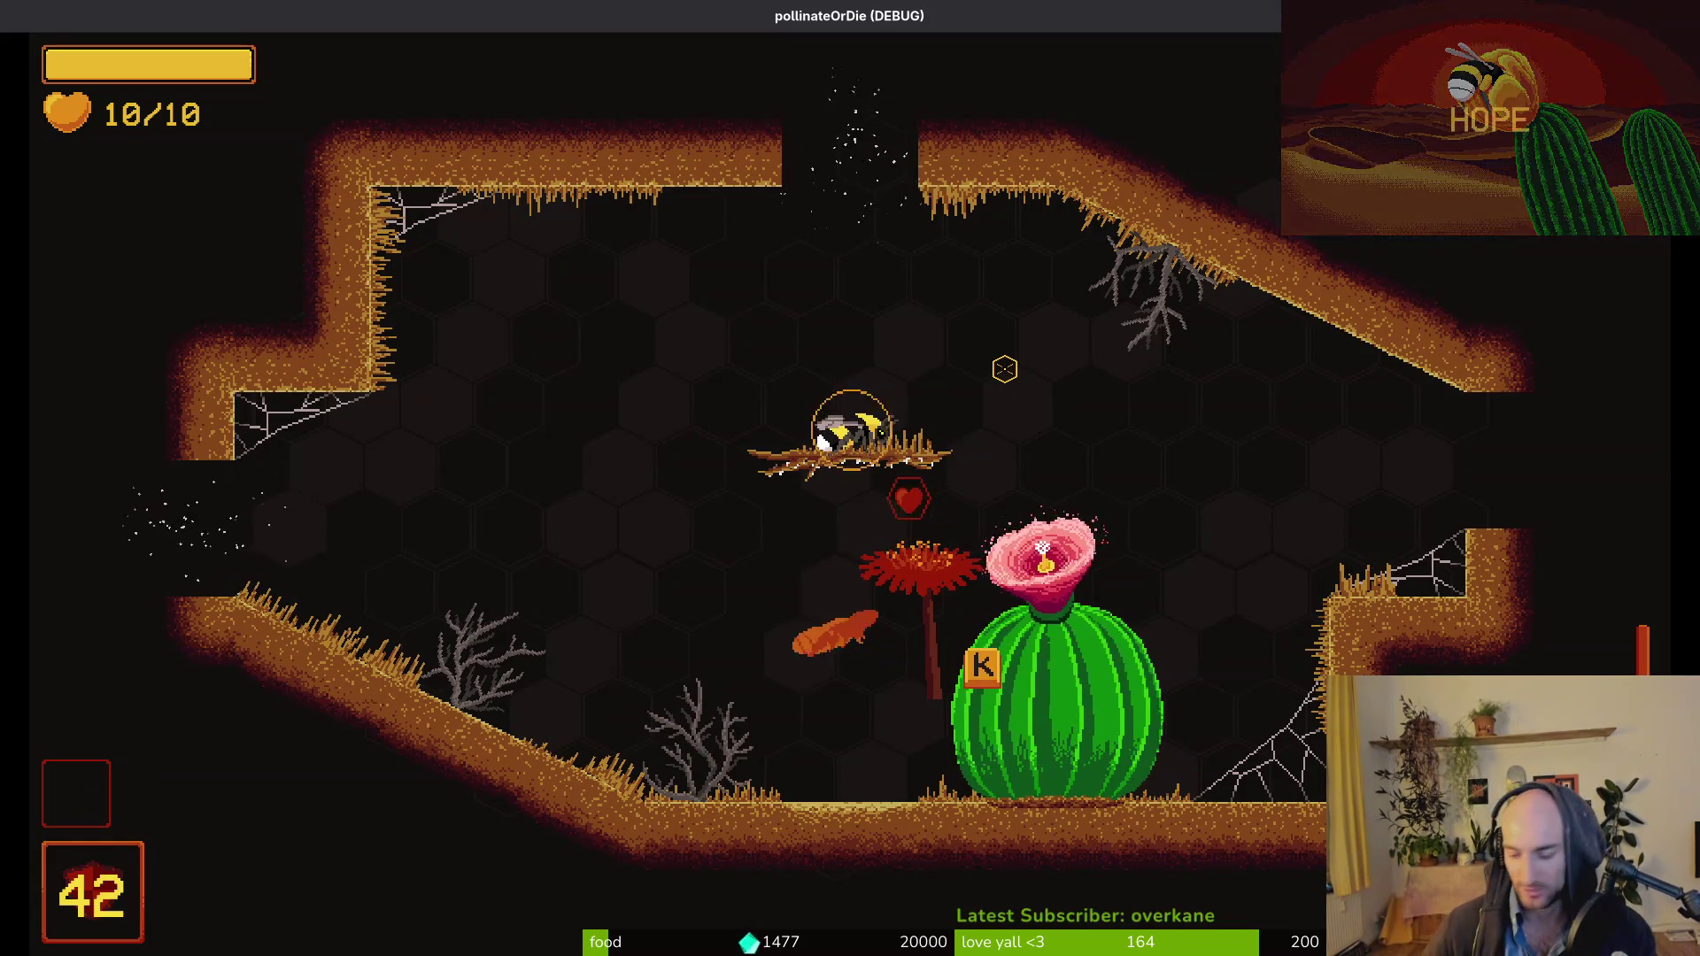
Fly the bee up into the next room and past the cactus, then pause and return to Neovim.
{"action": "key", "text": "w"}
{"action": "key", "text": "s"}
{"action": "key", "text": "a"}
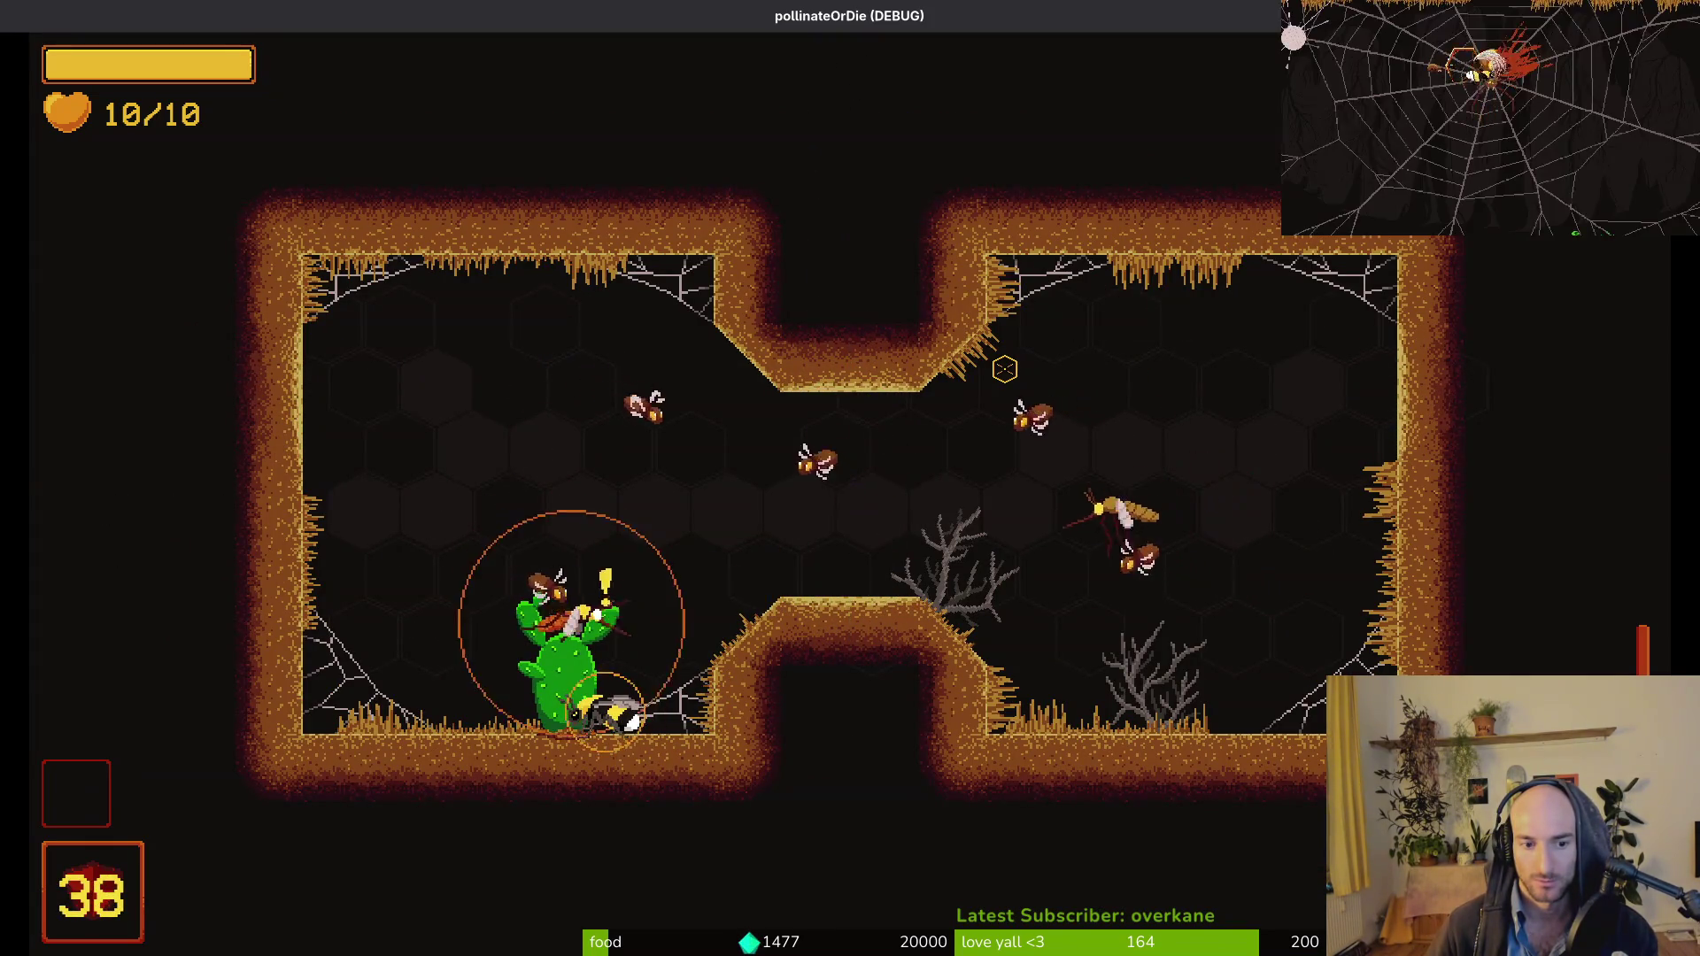
{"action": "key", "text": "a"}
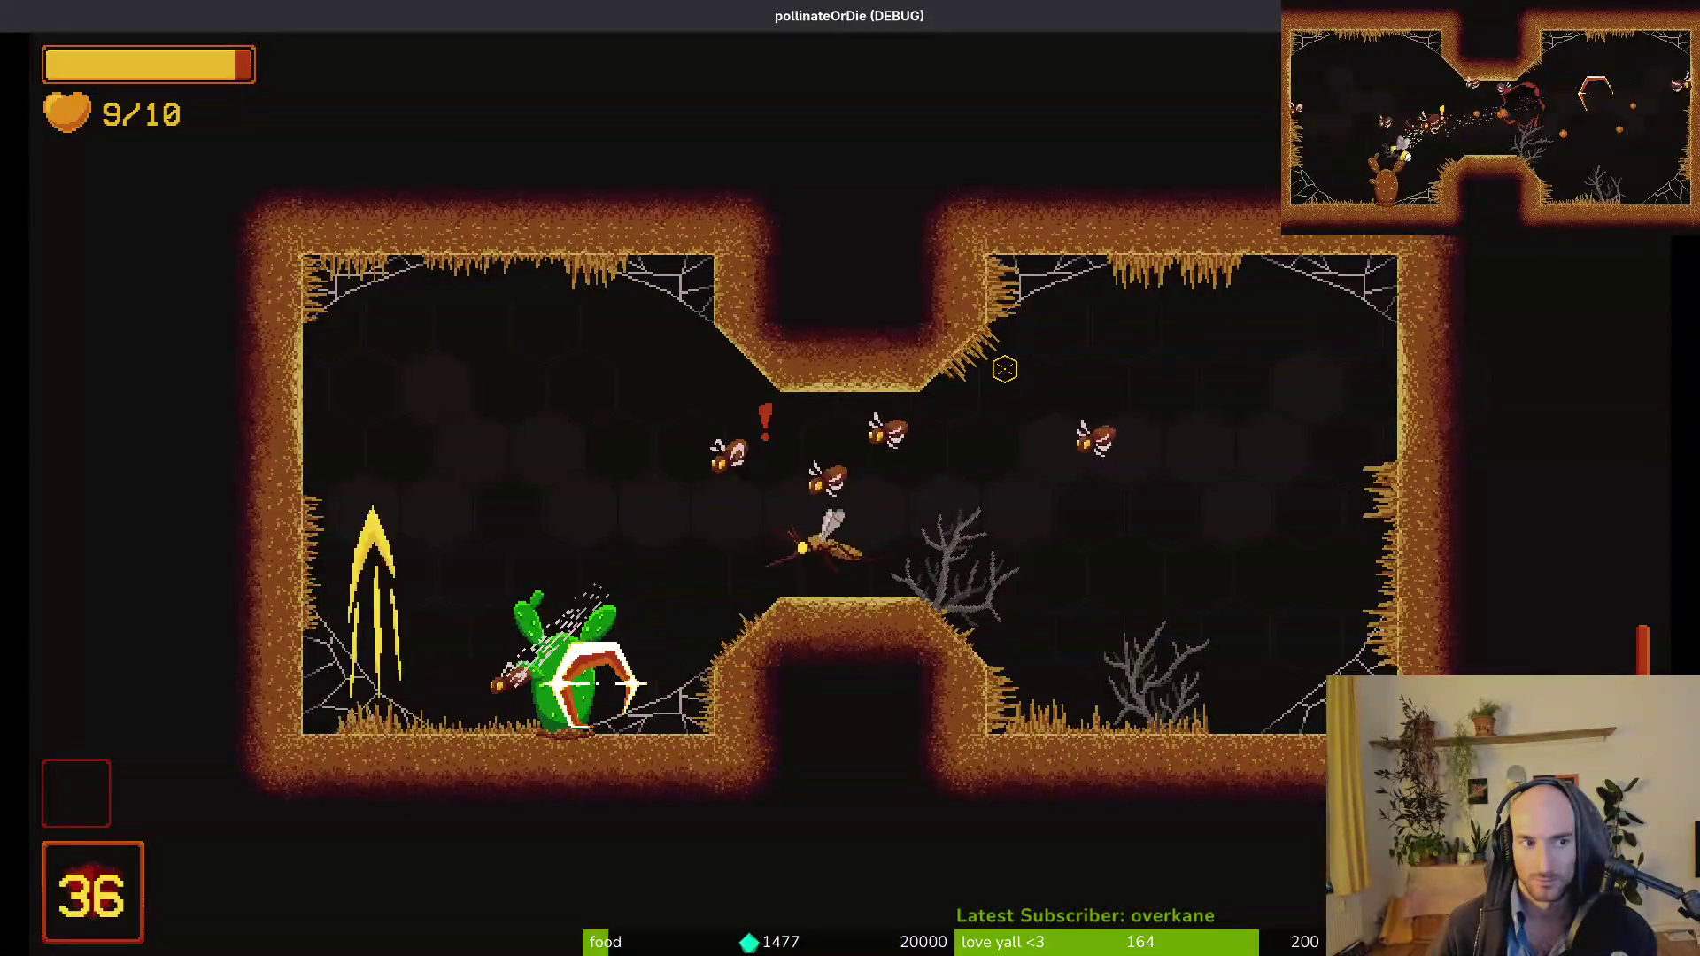
{"action": "key", "text": "Escape"}
{"action": "key", "text": "alt+Tab"}
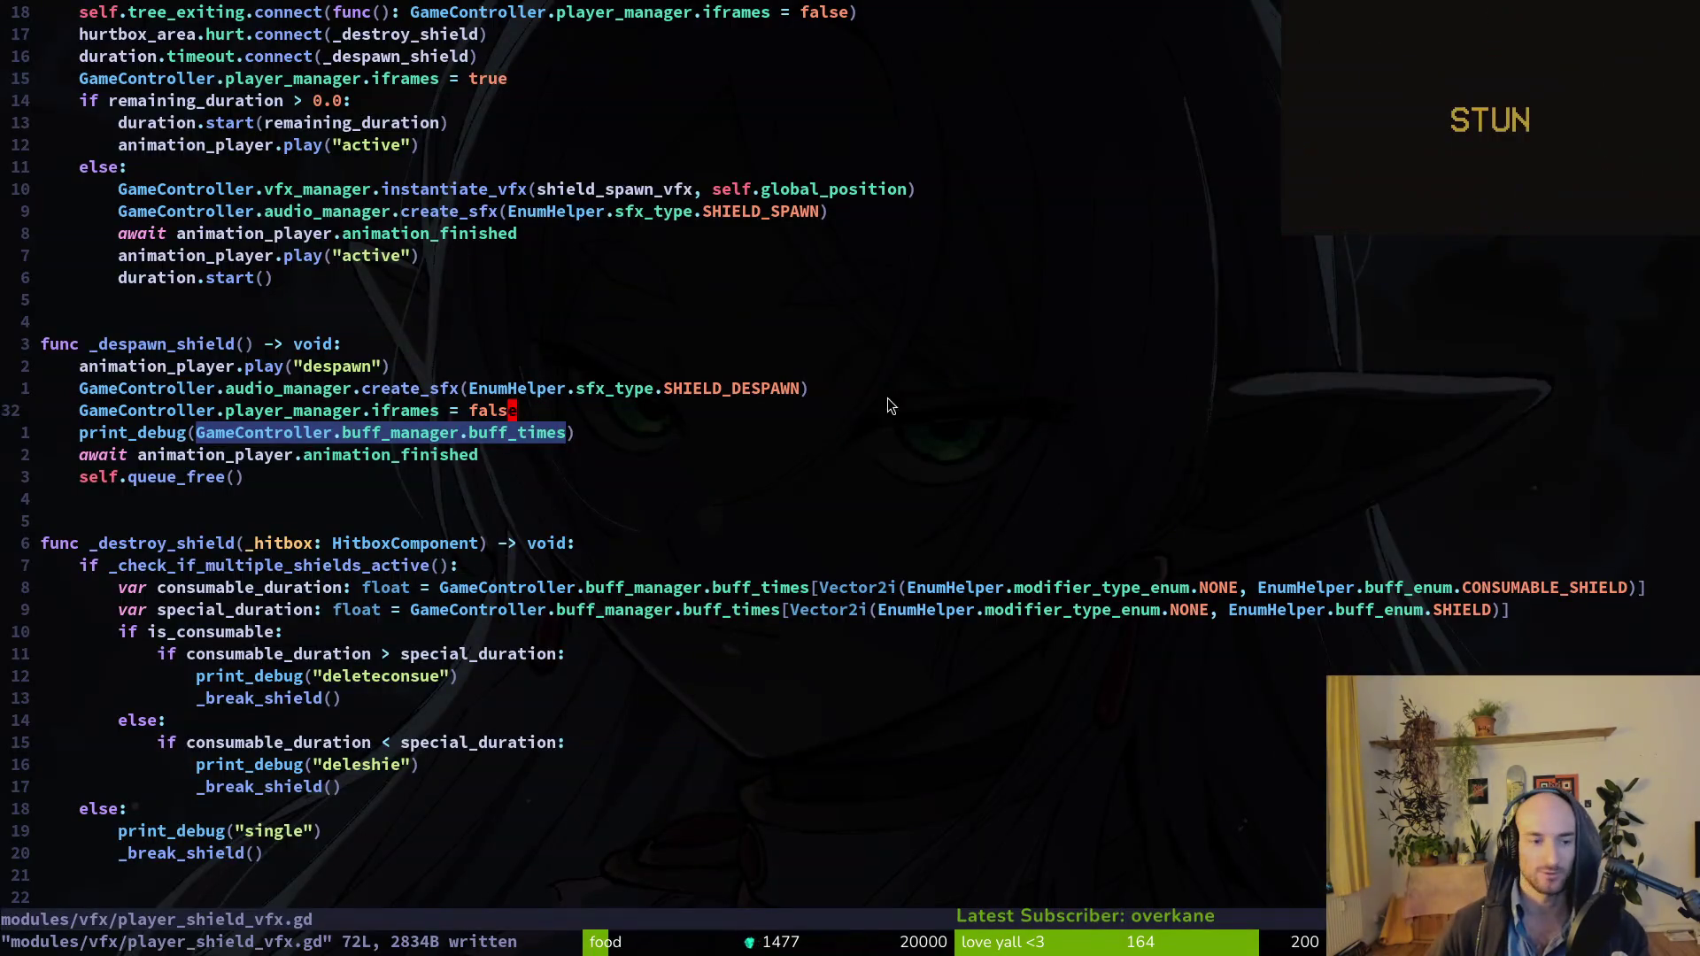
After checking Godot's output, open a line below the iframes reset and begin an 'if' condition.
{"action": "key", "text": "alt+Tab"}
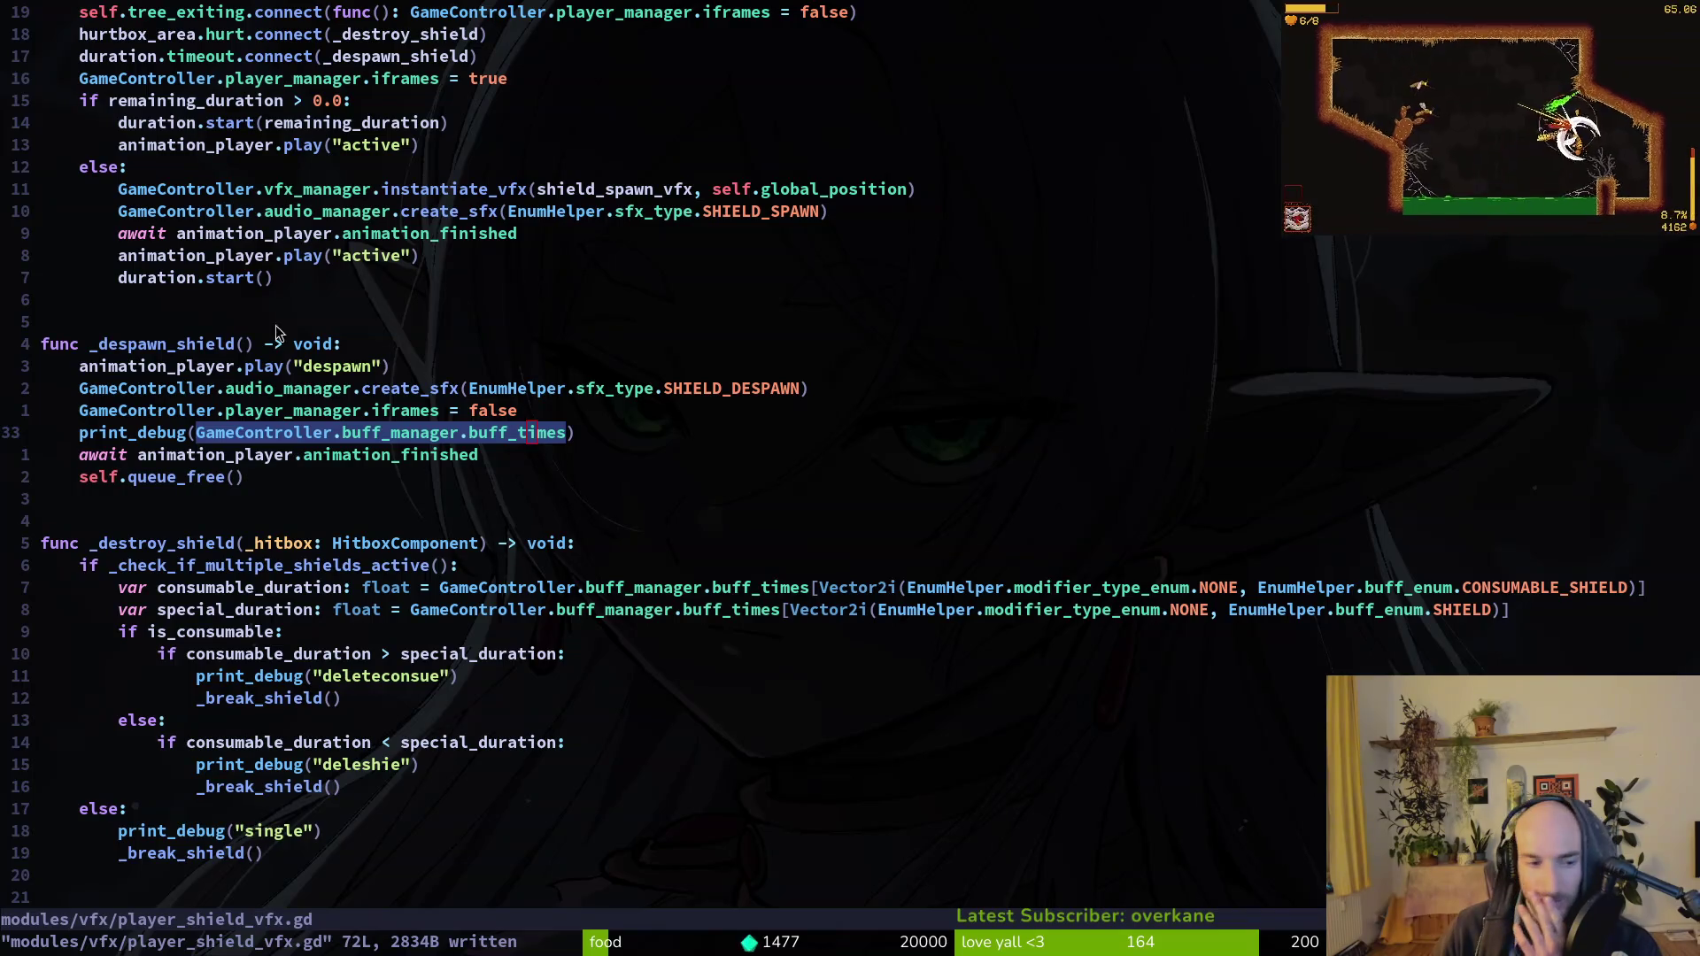
{"action": "key", "text": "alt+Tab"}
{"action": "key", "text": "alt+Tab"}
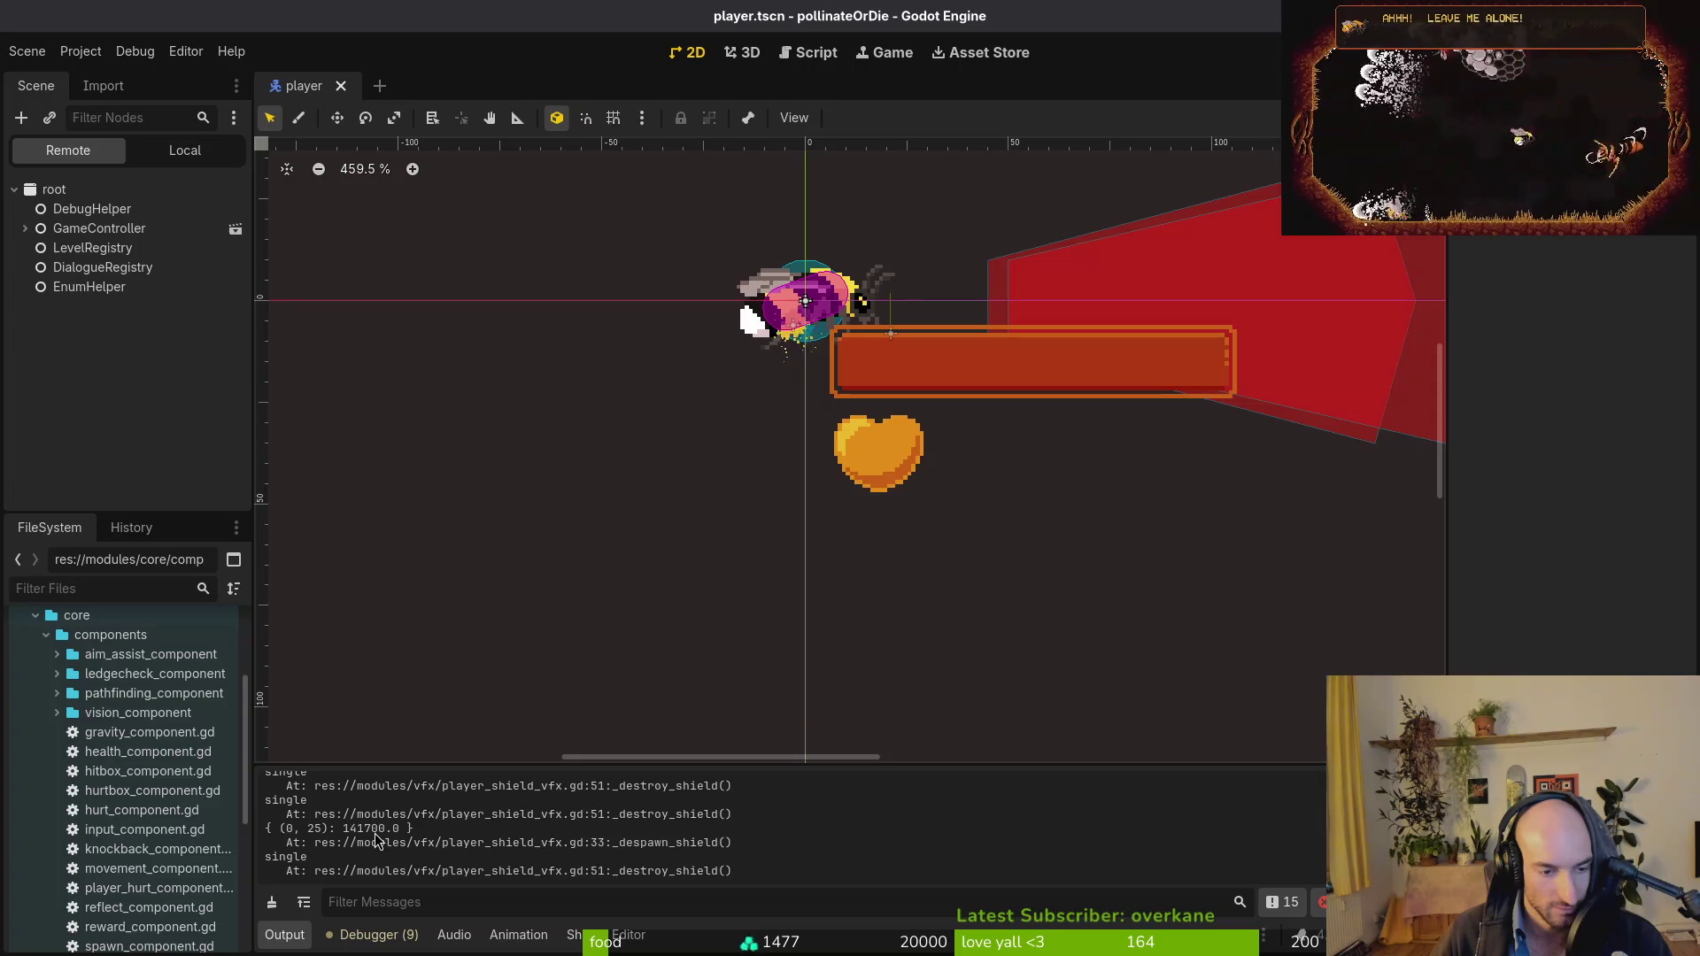
{"action": "key", "text": "alt+Tab"}
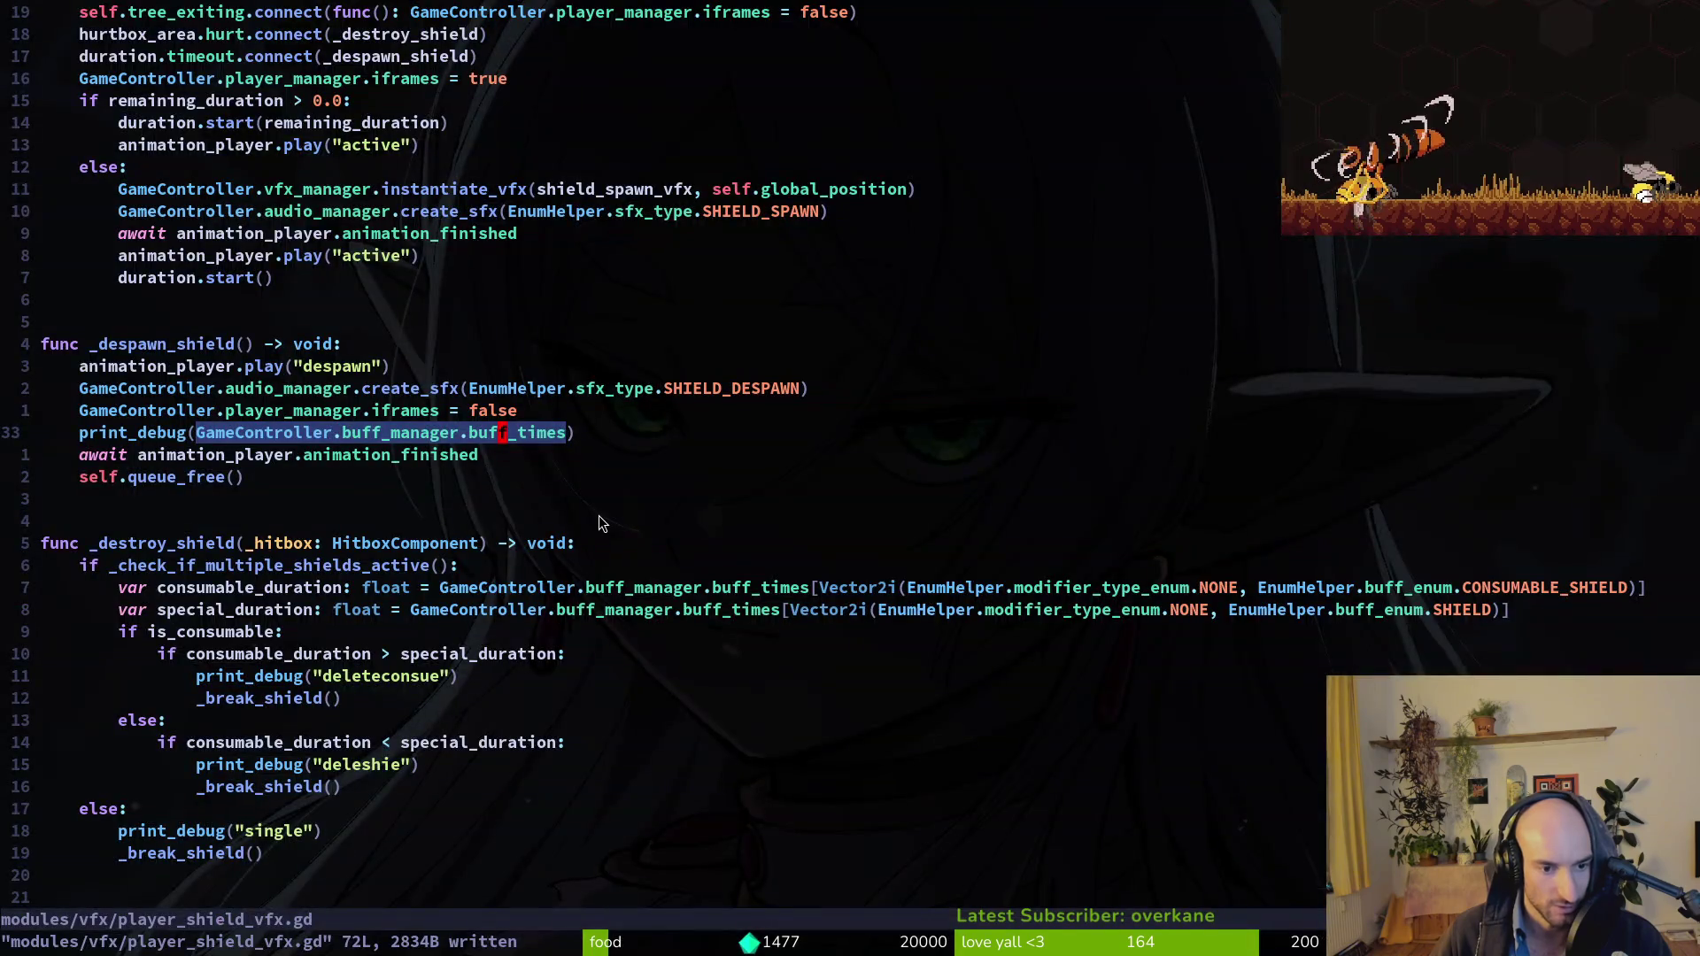
{"action": "key", "text": "alt+Tab"}
{"action": "key", "text": "alt+Tab"}
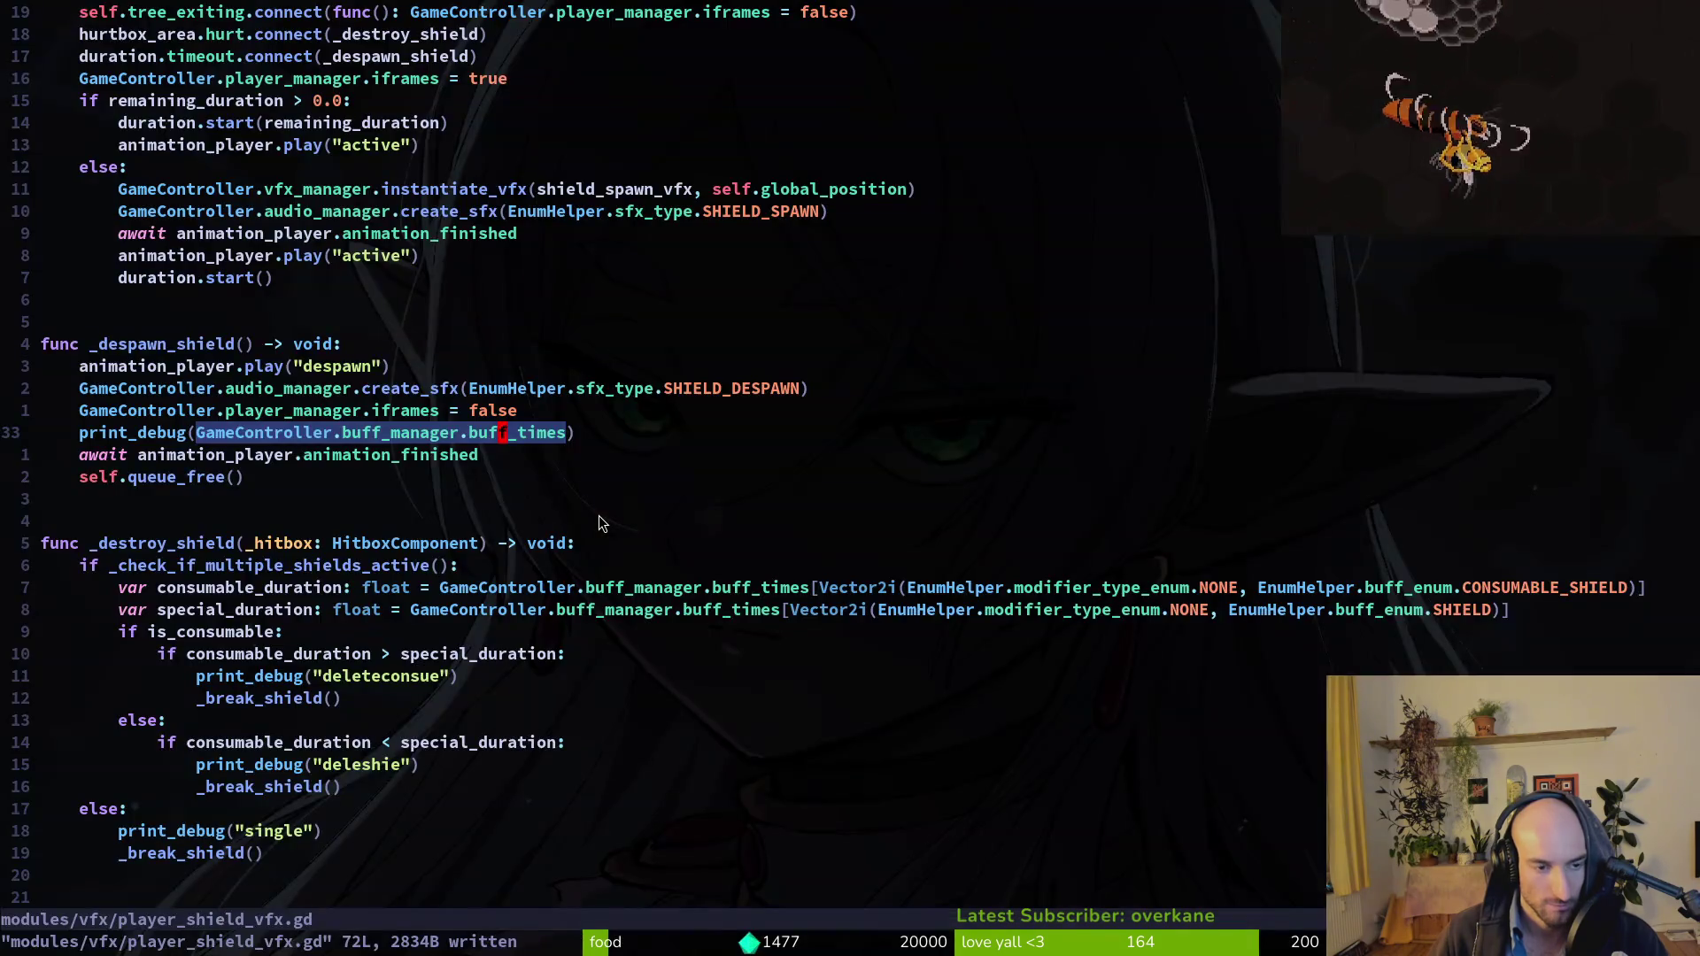
{"action": "key", "text": "k"}
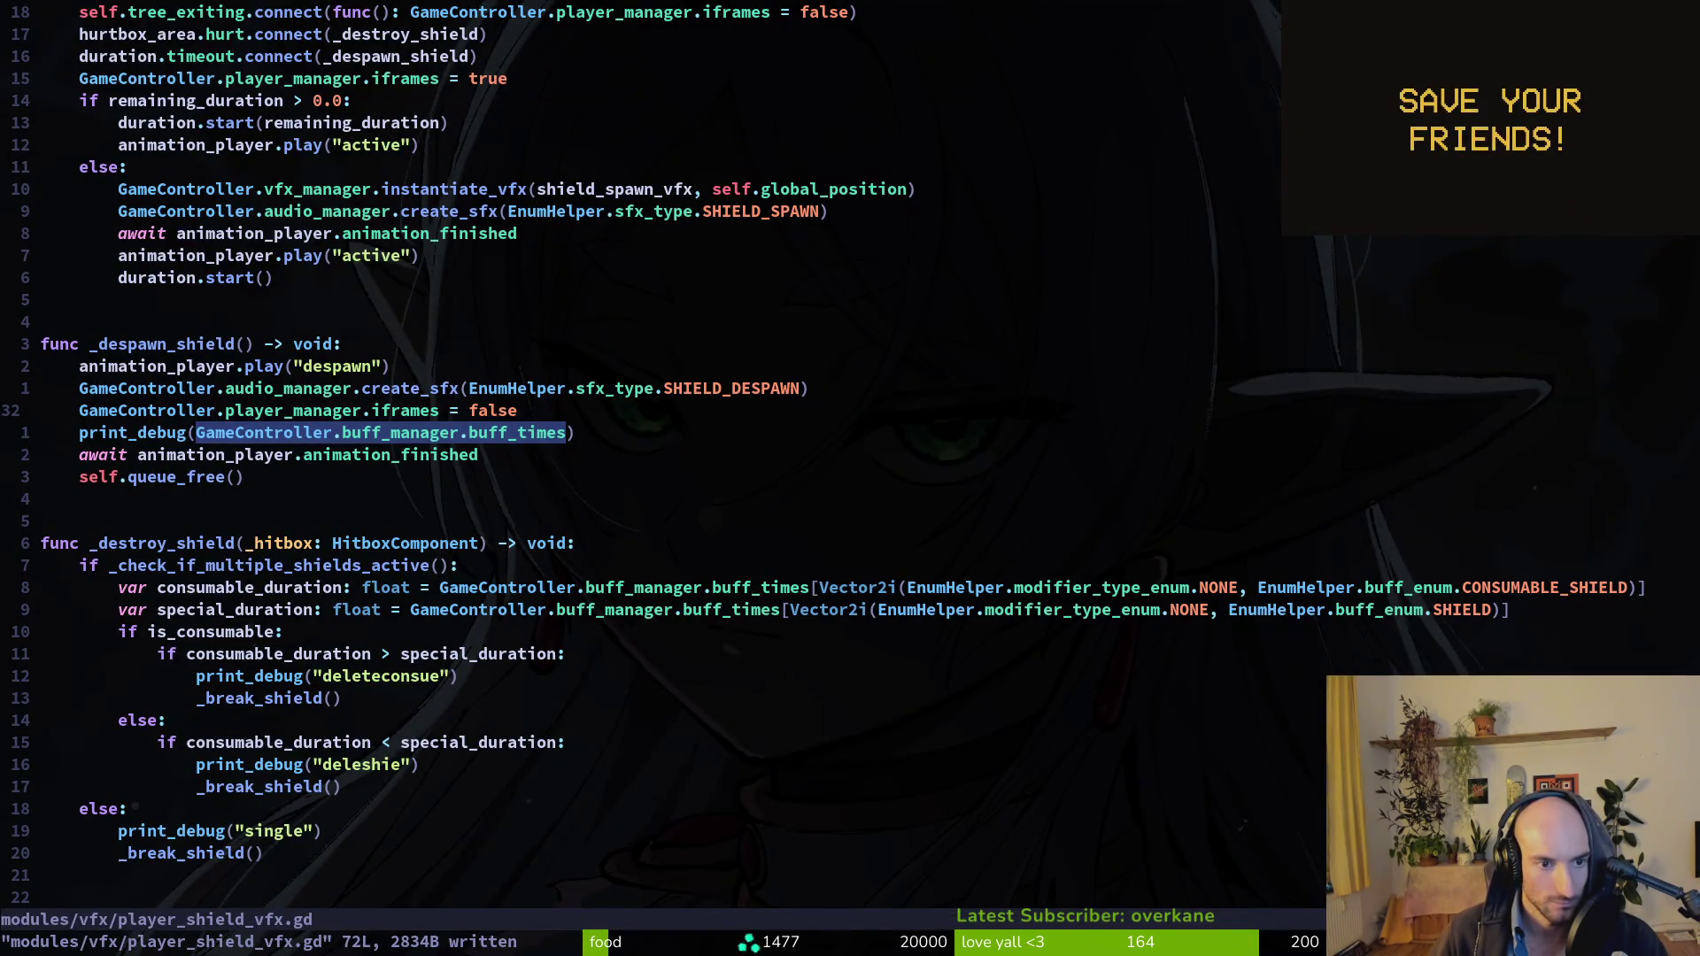
{"action": "type", "text": "oif"}
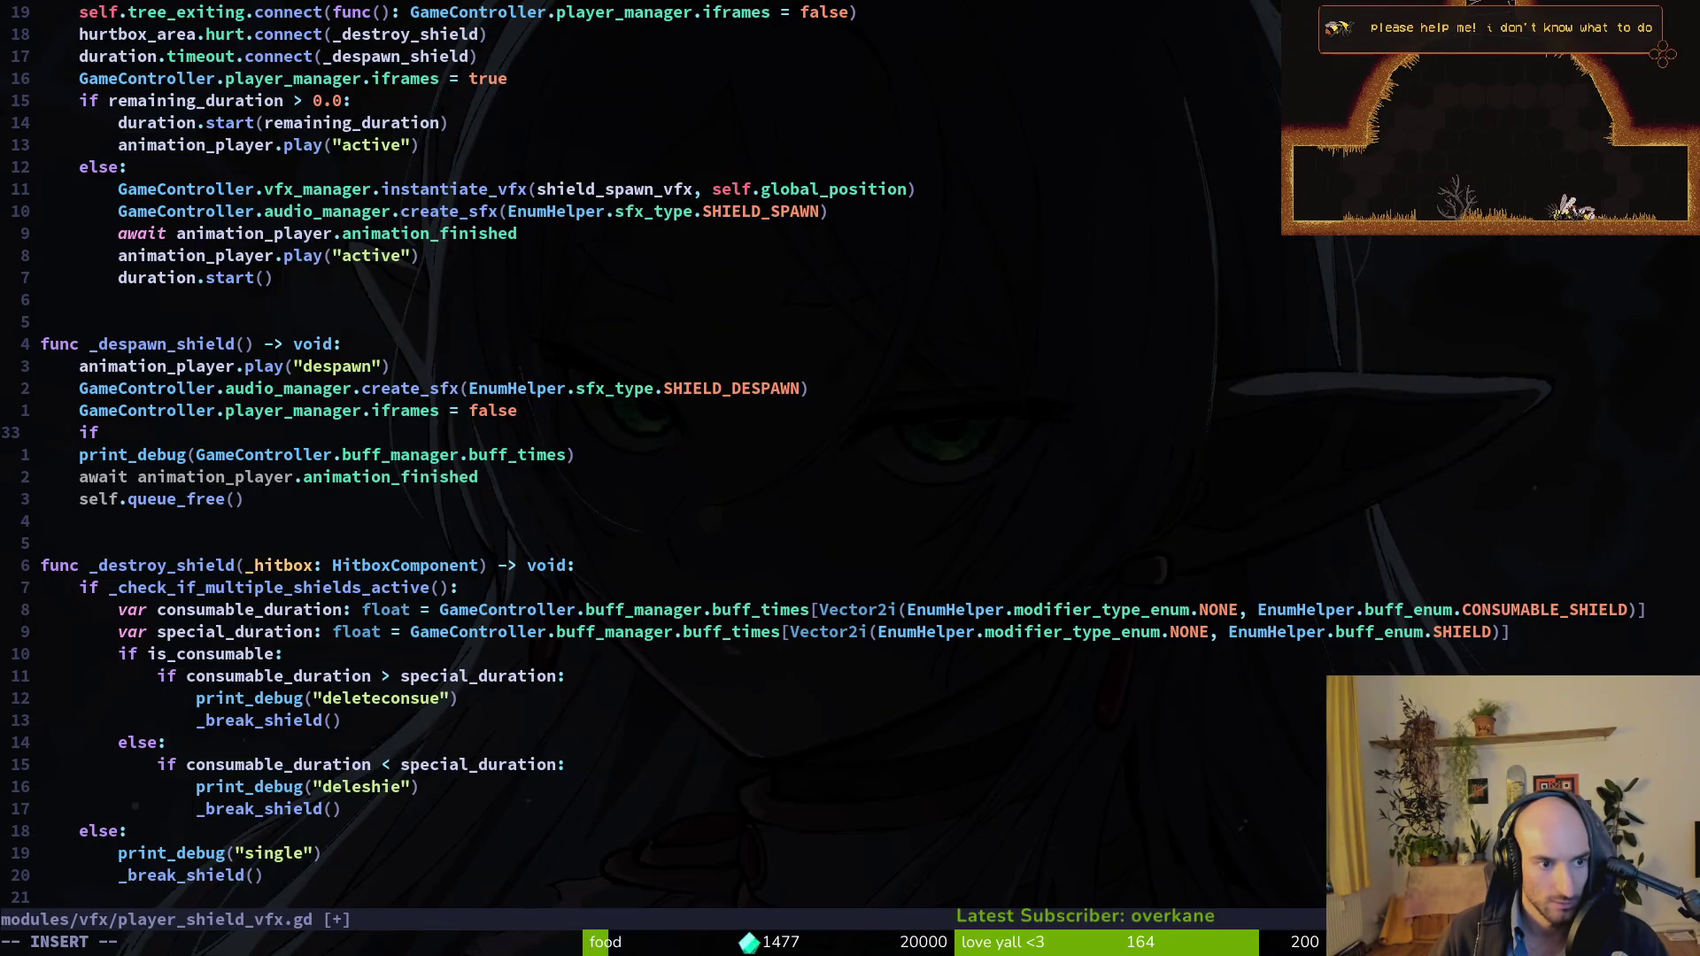
Write the condition GameController.buff_manager.buff_times.has() with the pasted CONSUMABLE_SHIELD key.
{"action": "key", "text": "Return"}
{"action": "type", "text": "."}
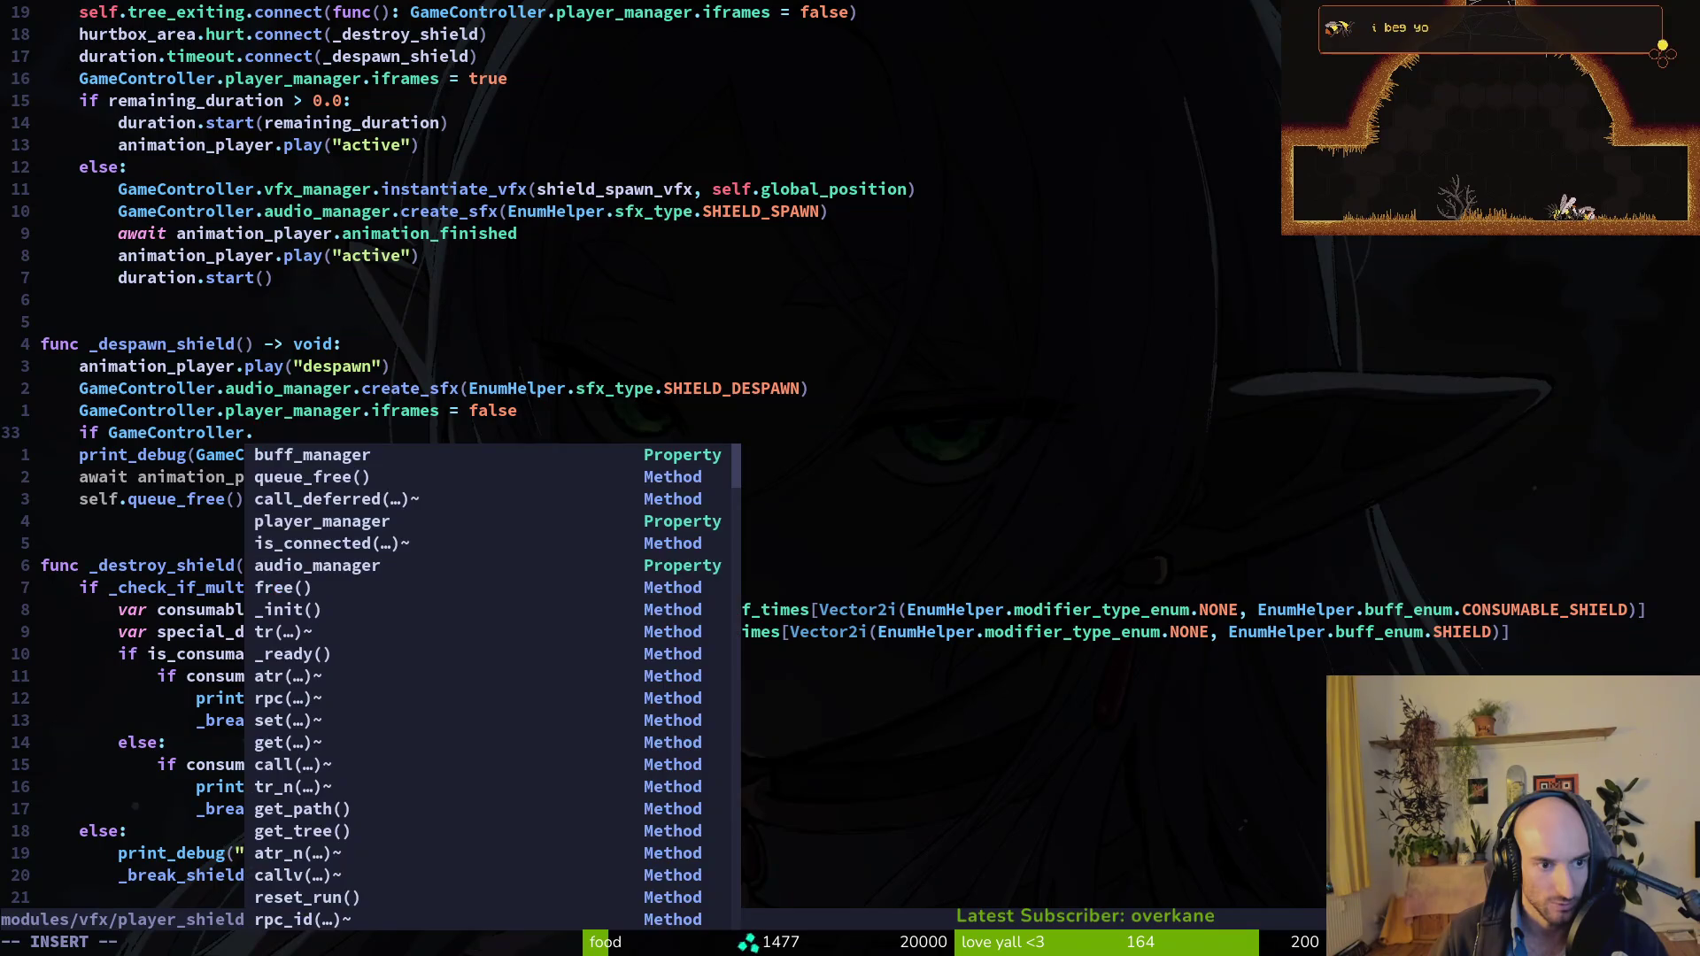
{"action": "key", "text": "Return"}
{"action": "type", "text": ".buff_manager.buf"}
{"action": "key", "text": "Return"}
{"action": "type", "text": ".has"}
{"action": "key", "text": "Return"}
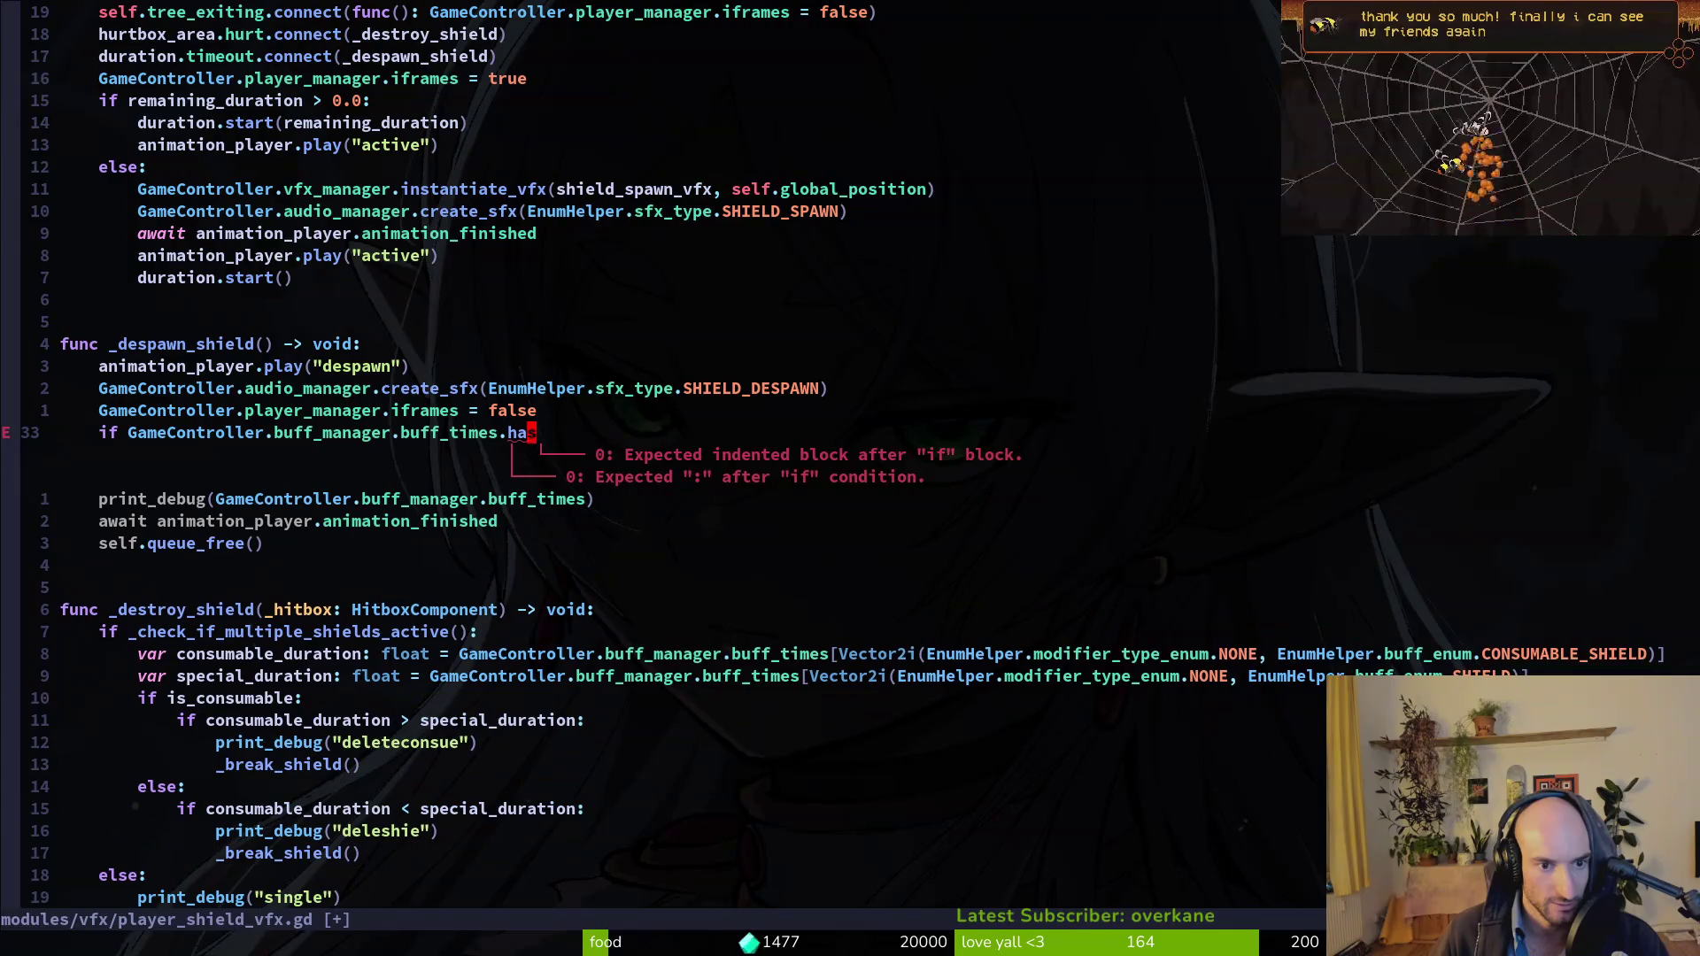
{"action": "key", "text": "super+v"}
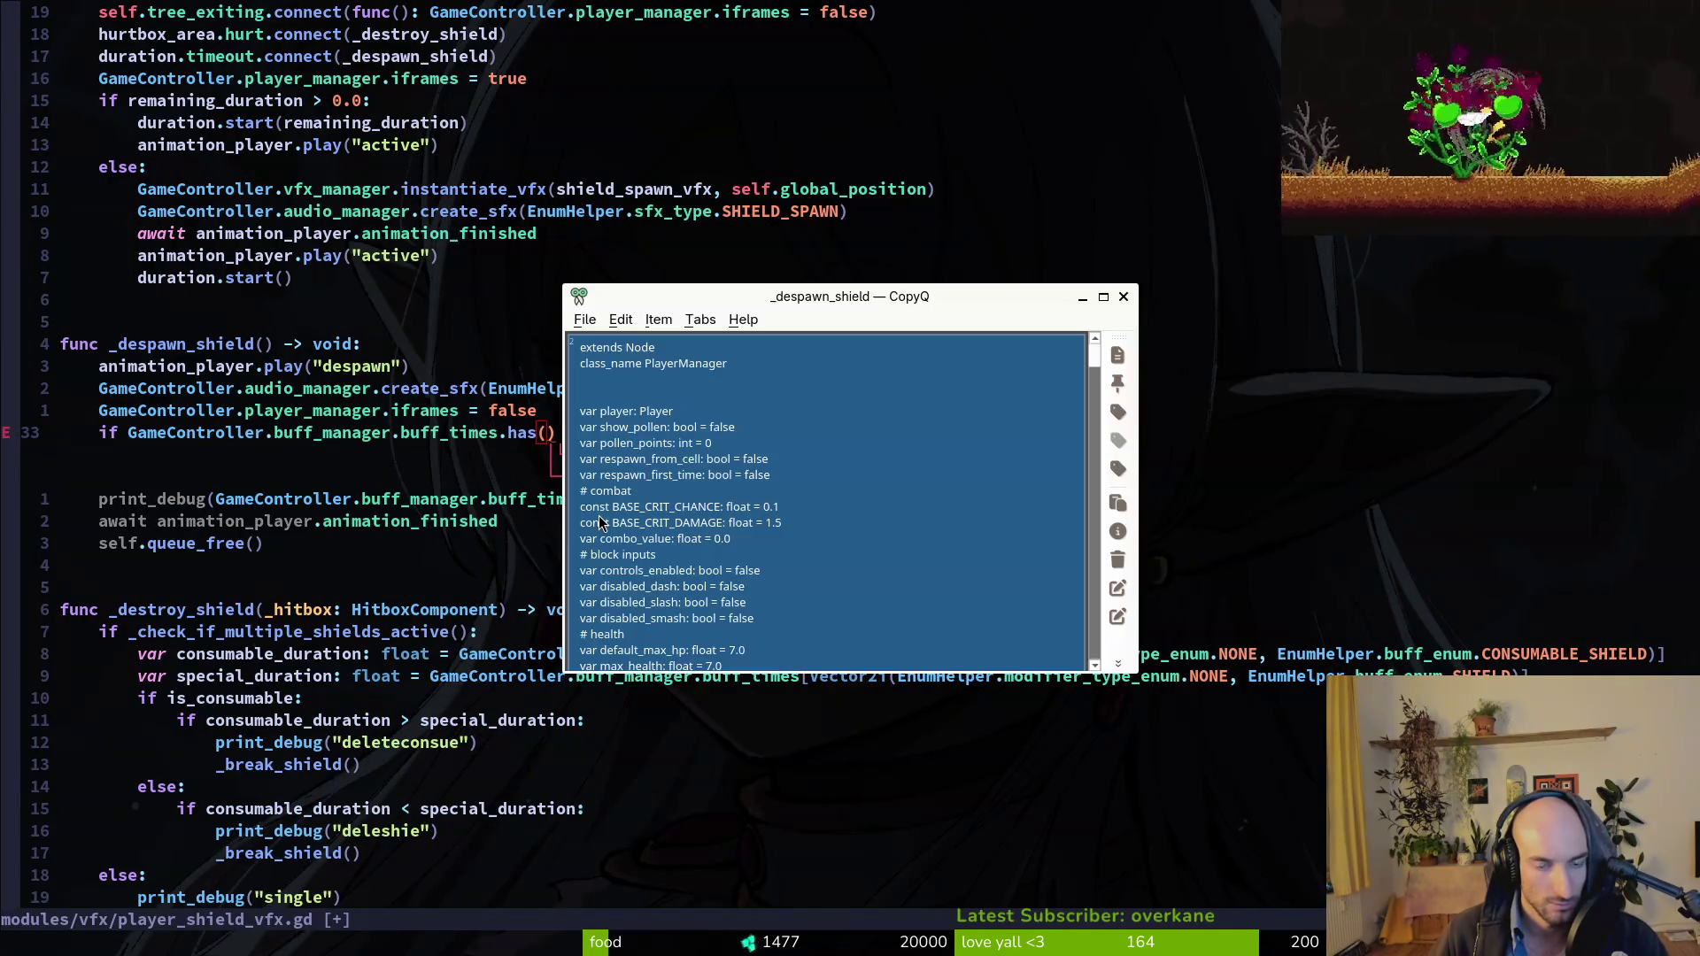
{"action": "type", "text": "vector"}
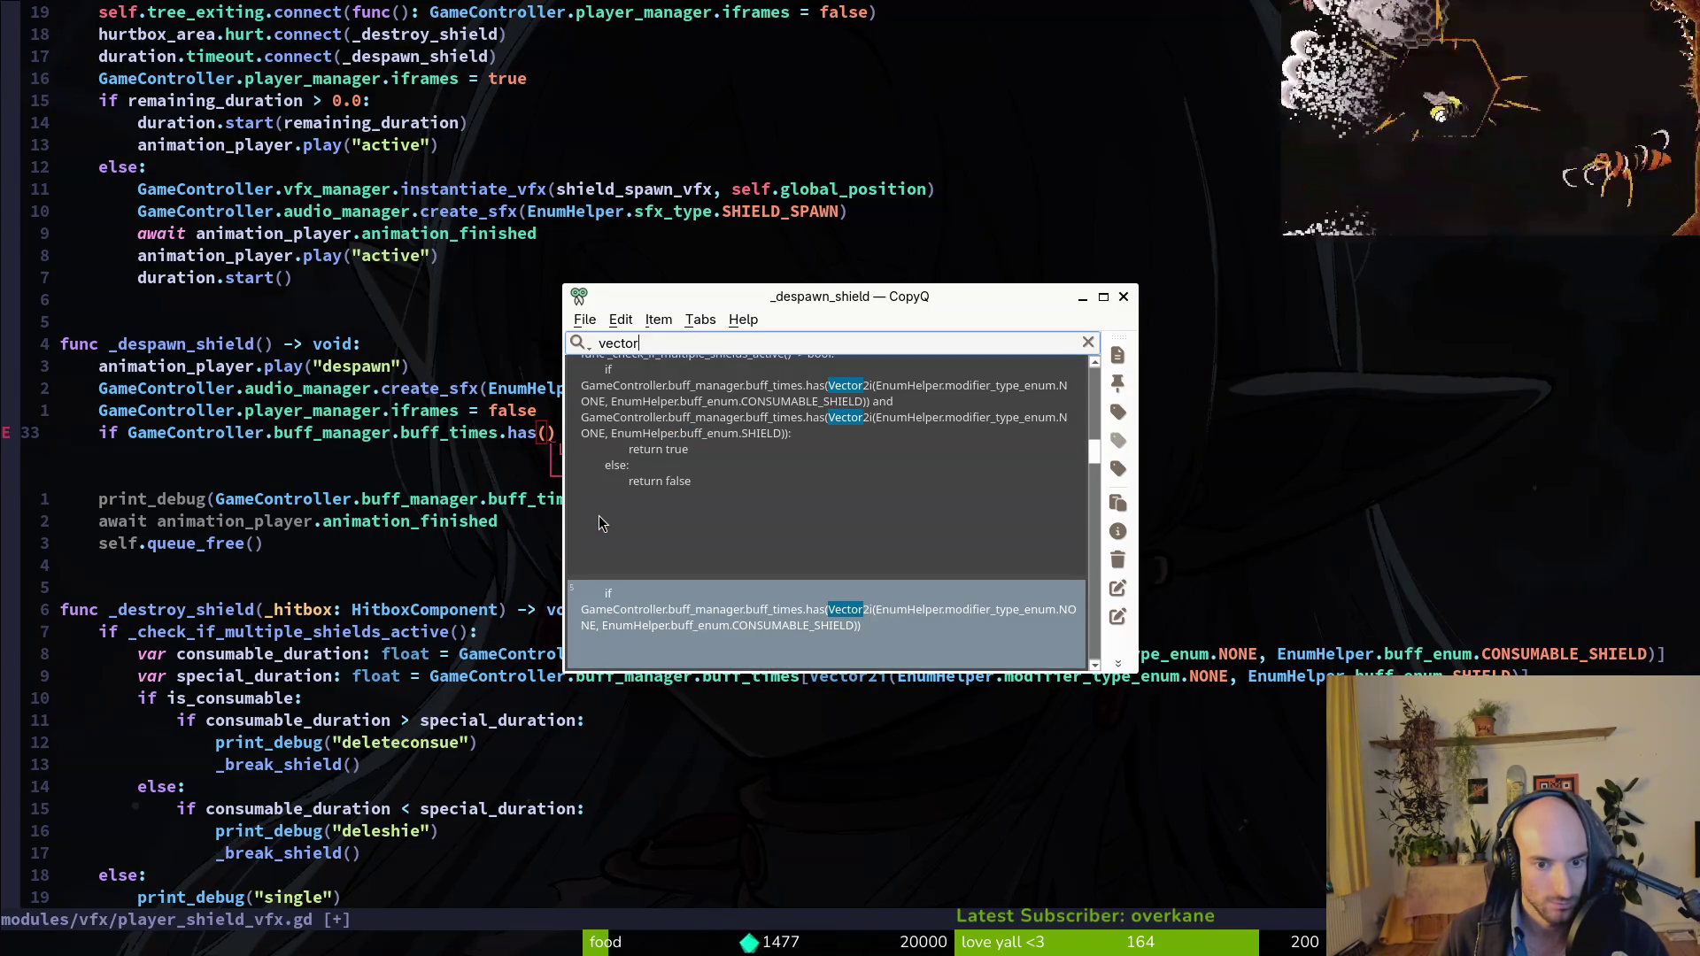
{"action": "key", "text": "Escape"}
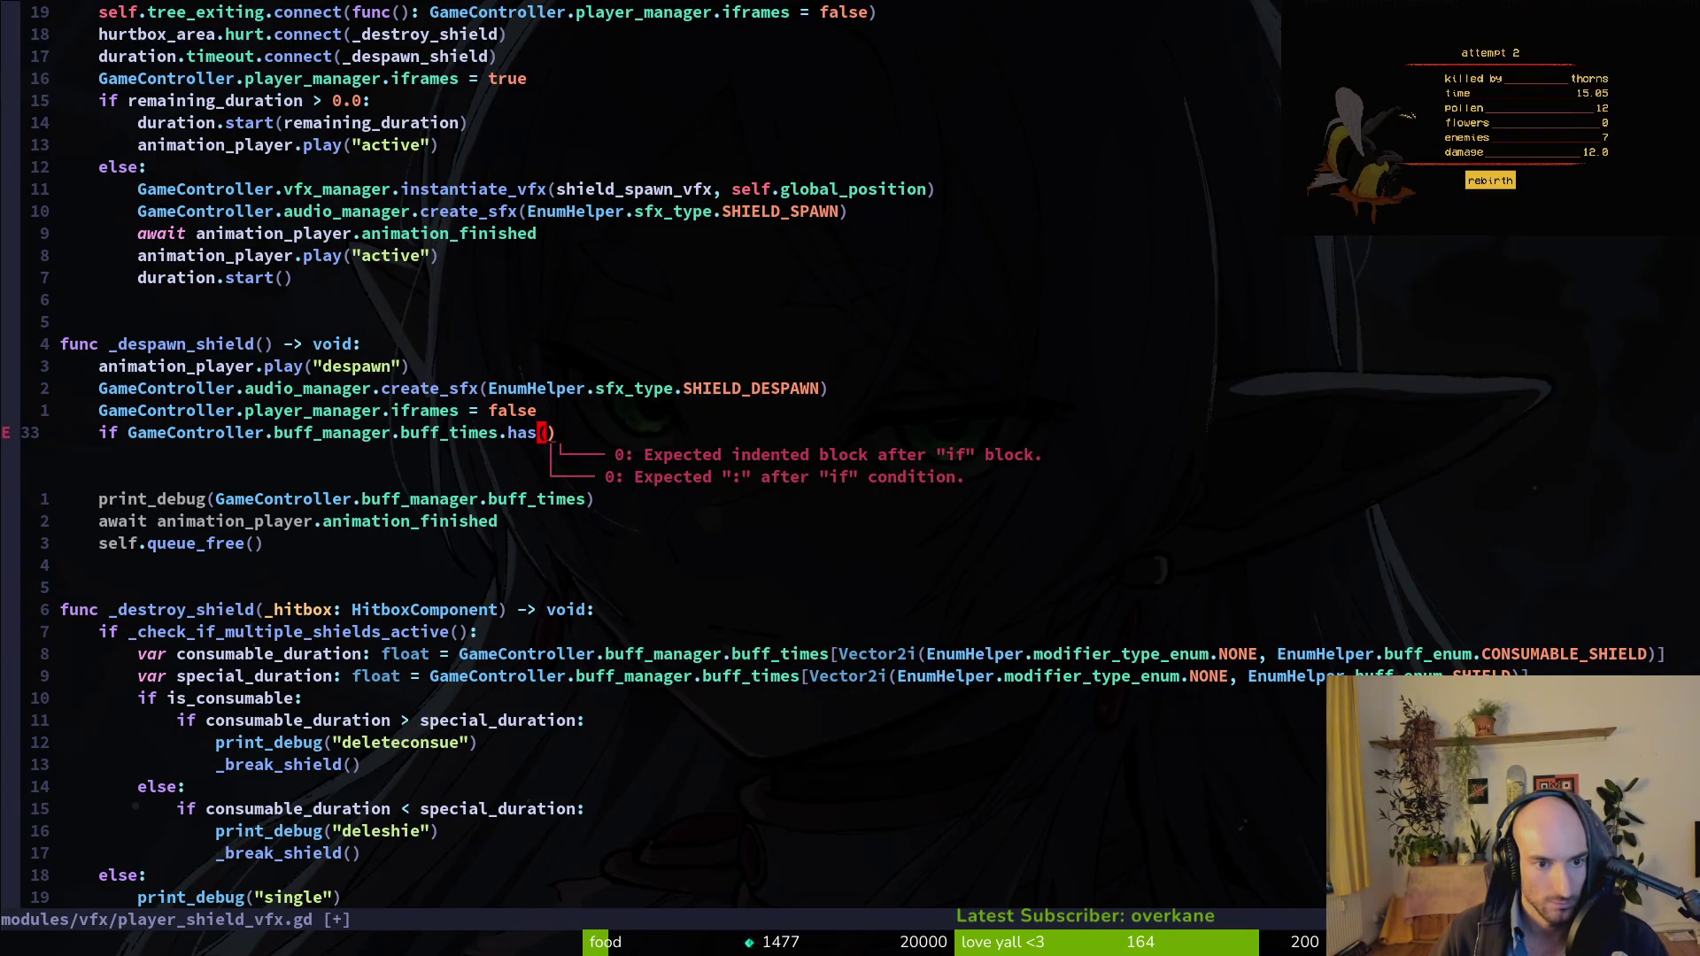
{"action": "key", "text": "p"}
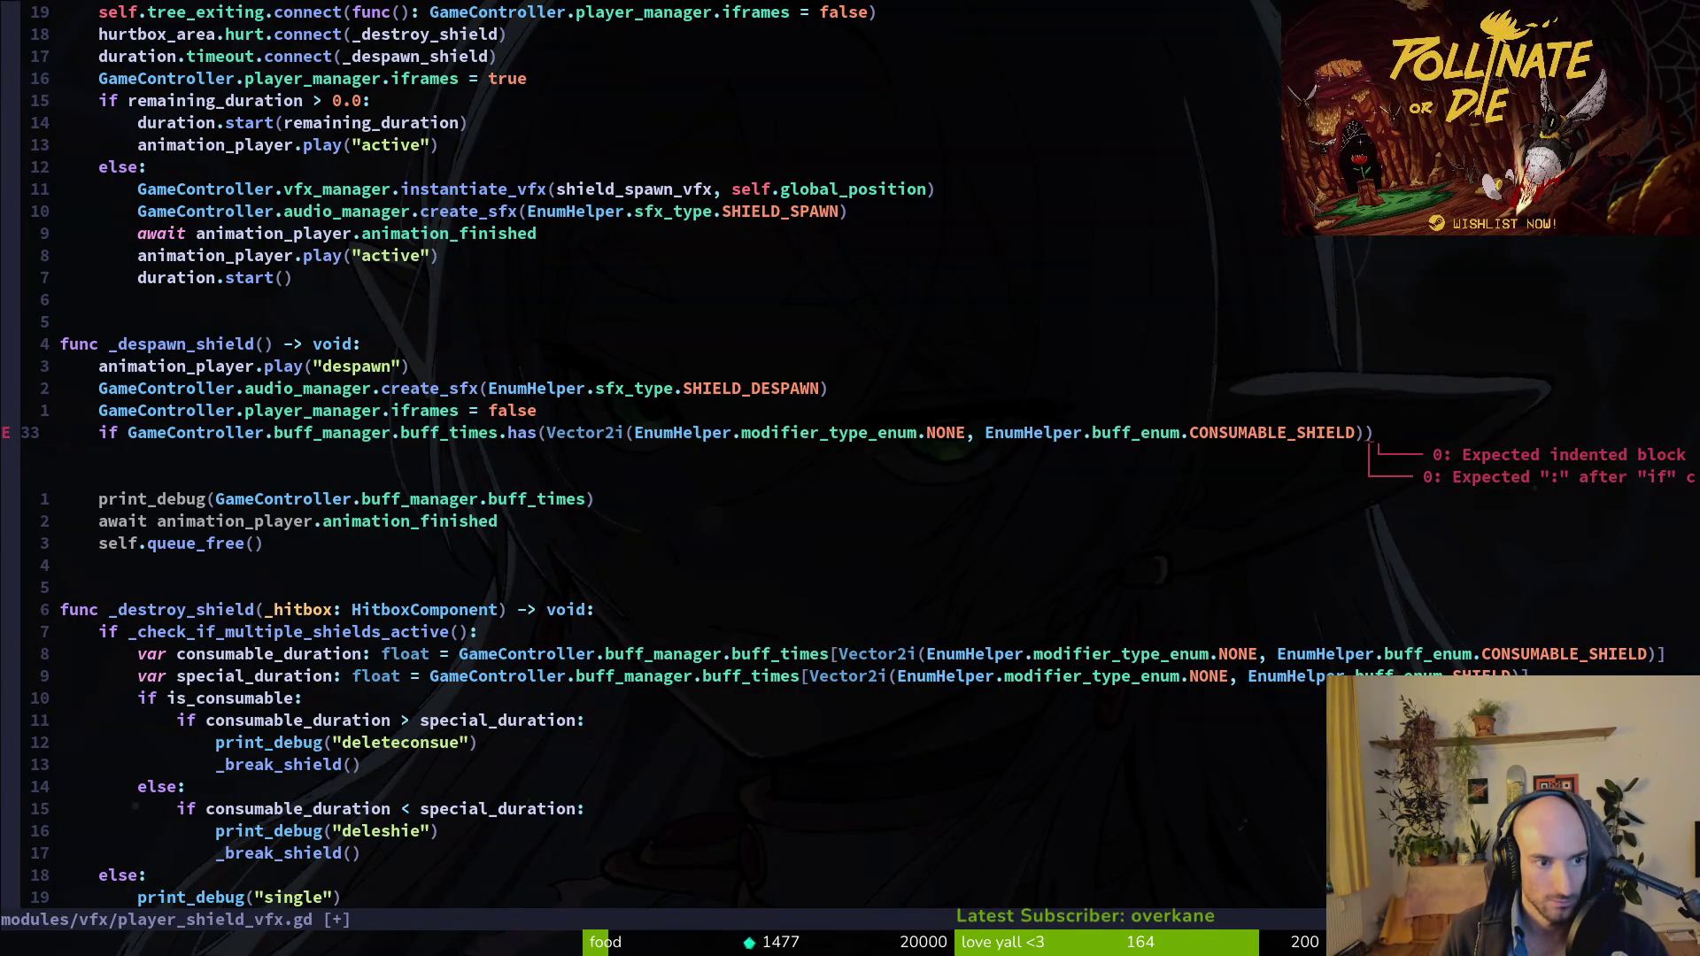
Extend the condition with 'or' and a second buff_times.has check for SHIELD.
{"action": "key", "text": "asciicircum"}
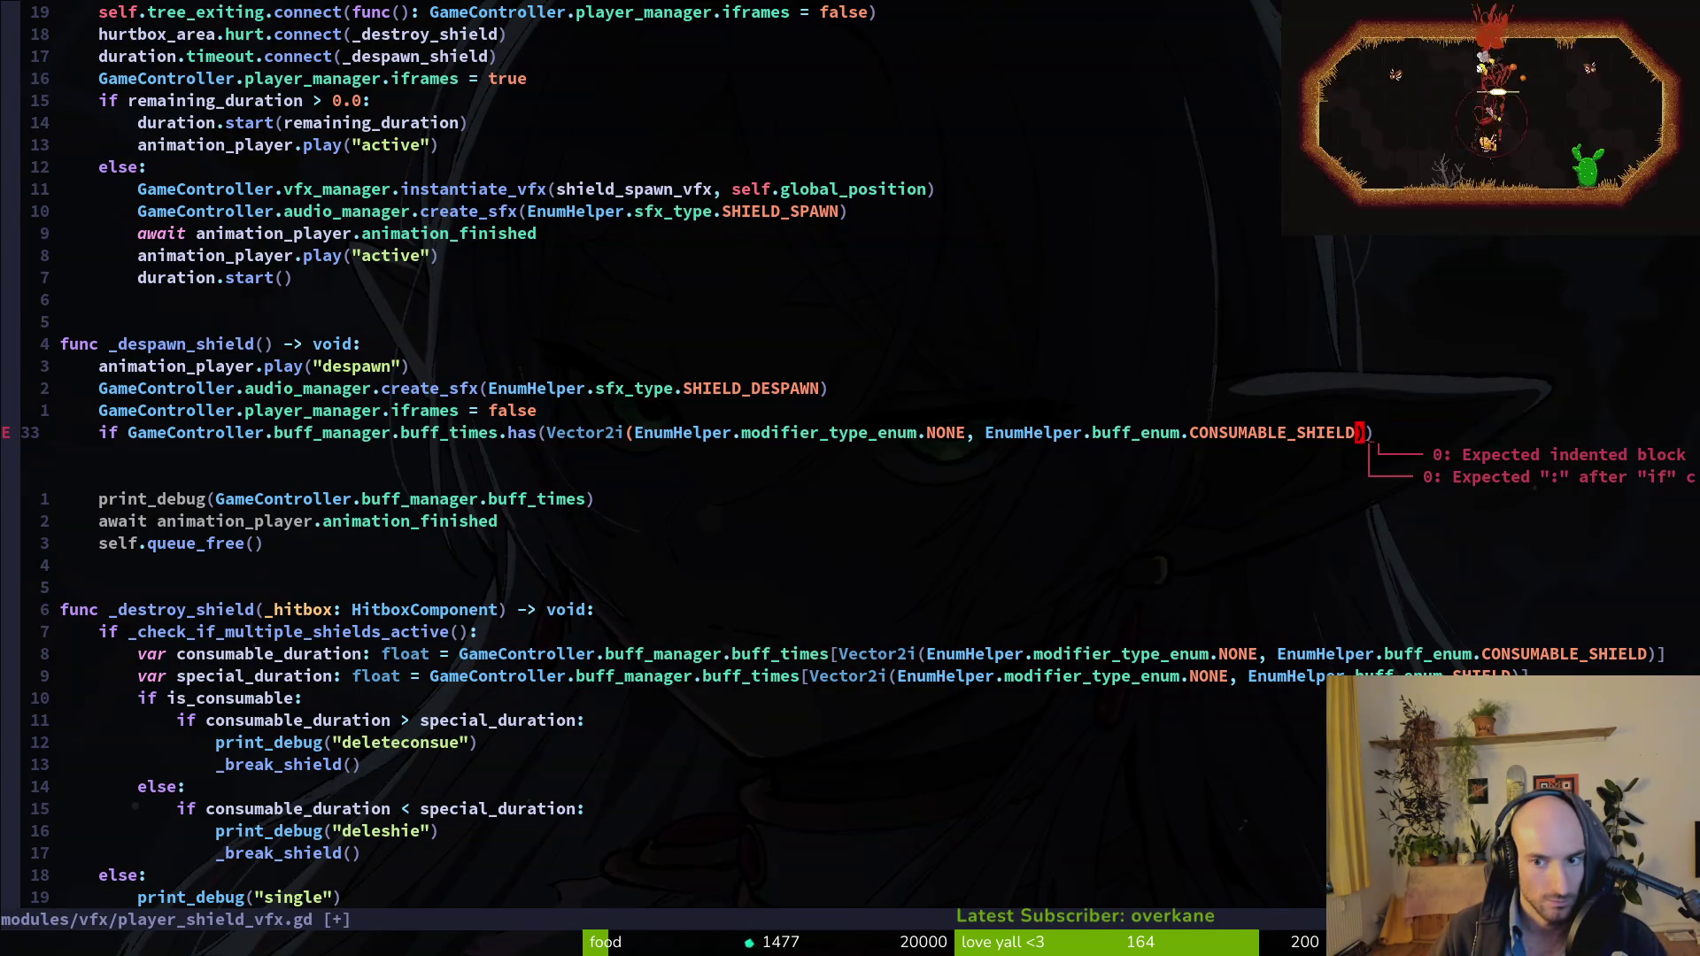
{"action": "type", "text": " or"}
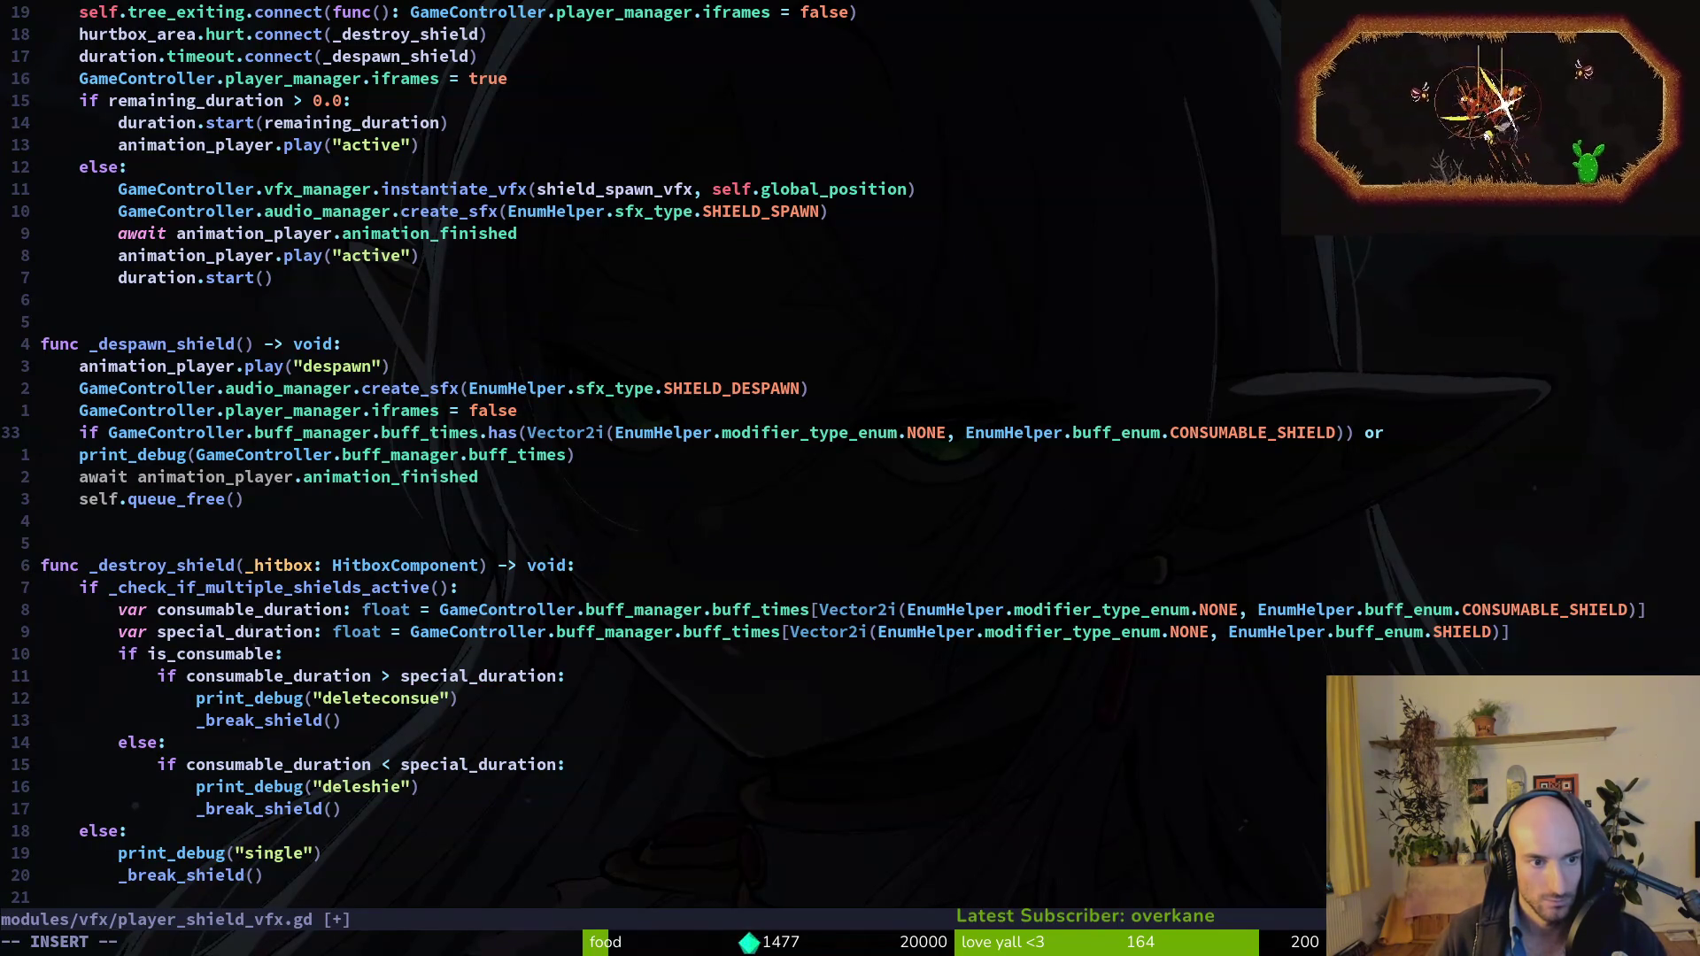
{"action": "key", "text": "Escape"}
{"action": "key", "text": "p"}
{"action": "key", "text": "w"}
{"action": "key", "text": "v"}
{"action": "key", "text": "dollar"}
{"action": "key", "text": "d"}
{"action": "key", "text": "k"}
{"action": "key", "text": "dollar"}
{"action": "key", "text": "p"}
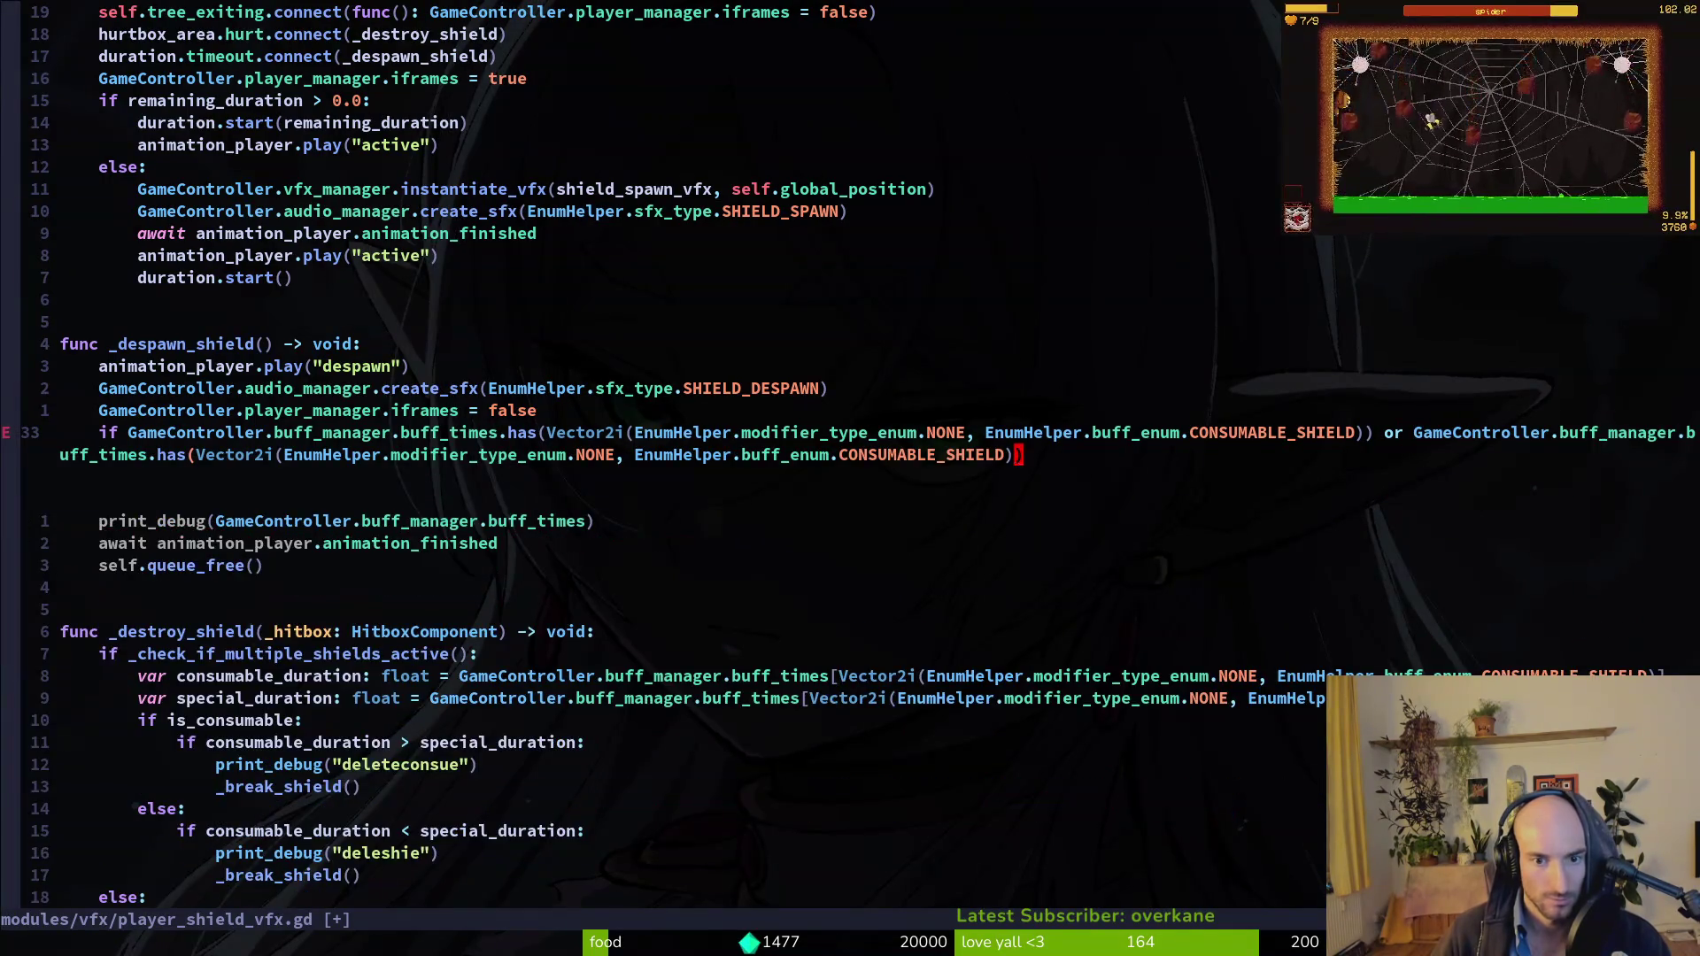
{"action": "type", "text": "bciwSHi"}
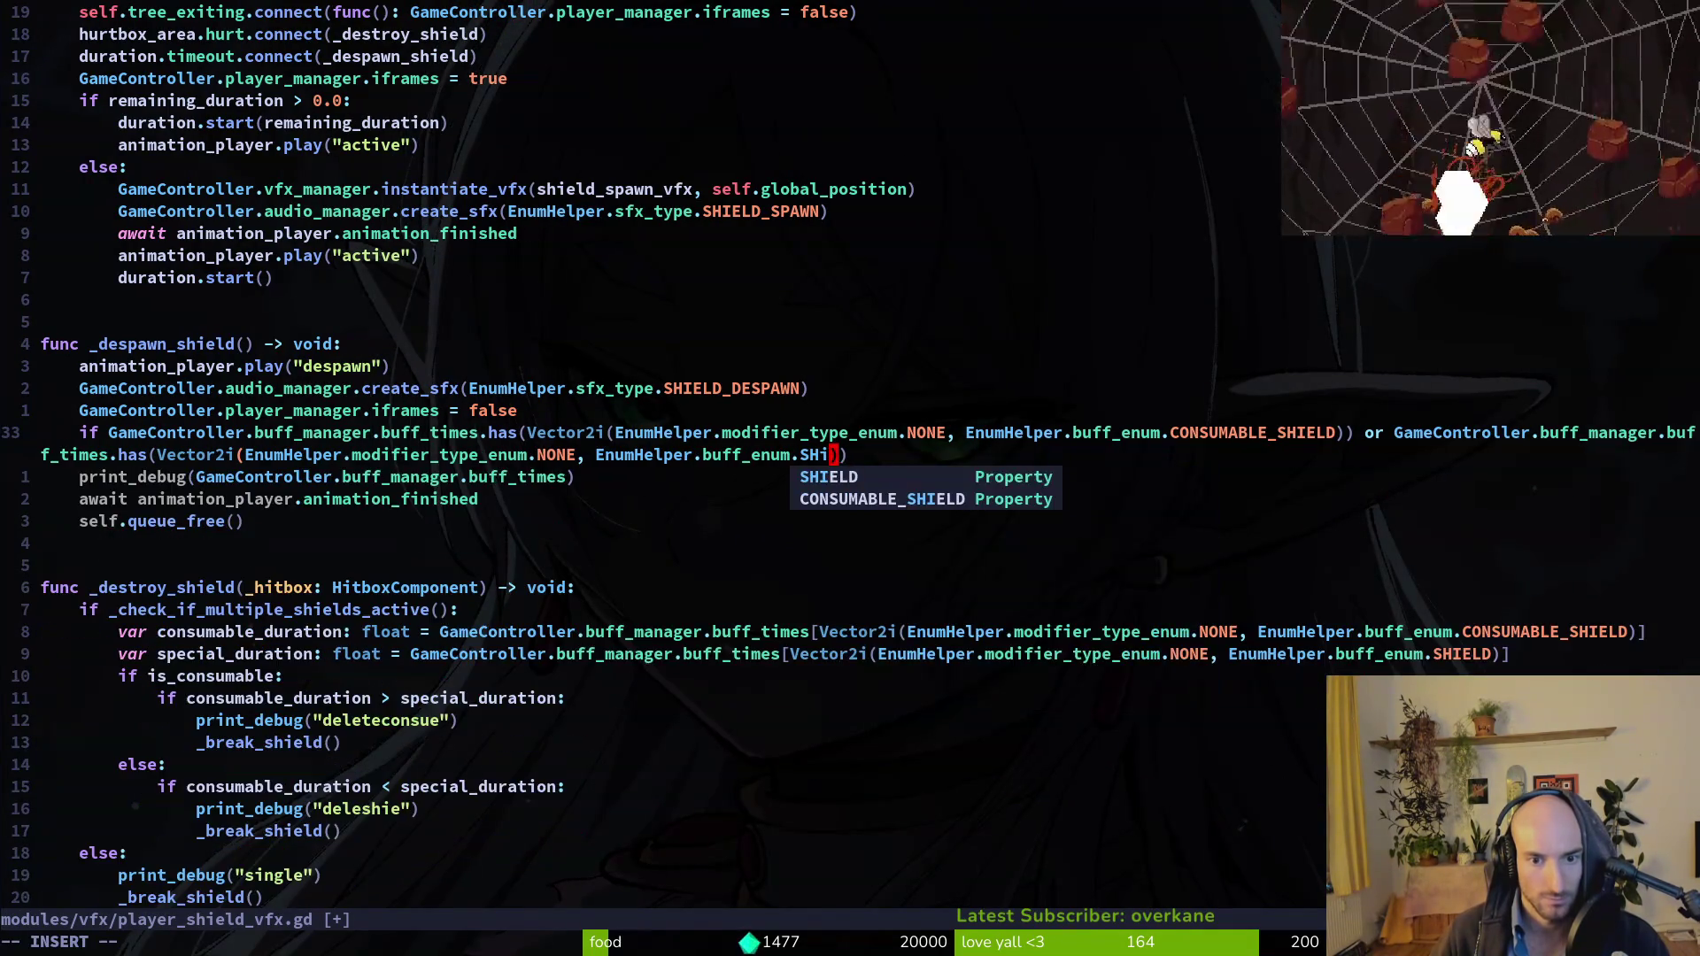
{"action": "type", "text": "ELD"}
{"action": "key", "text": "Escape"}
Move the iframes reset line under the if condition, indent it, and save.
{"action": "key", "text": "k"}
{"action": "key", "text": "V"}
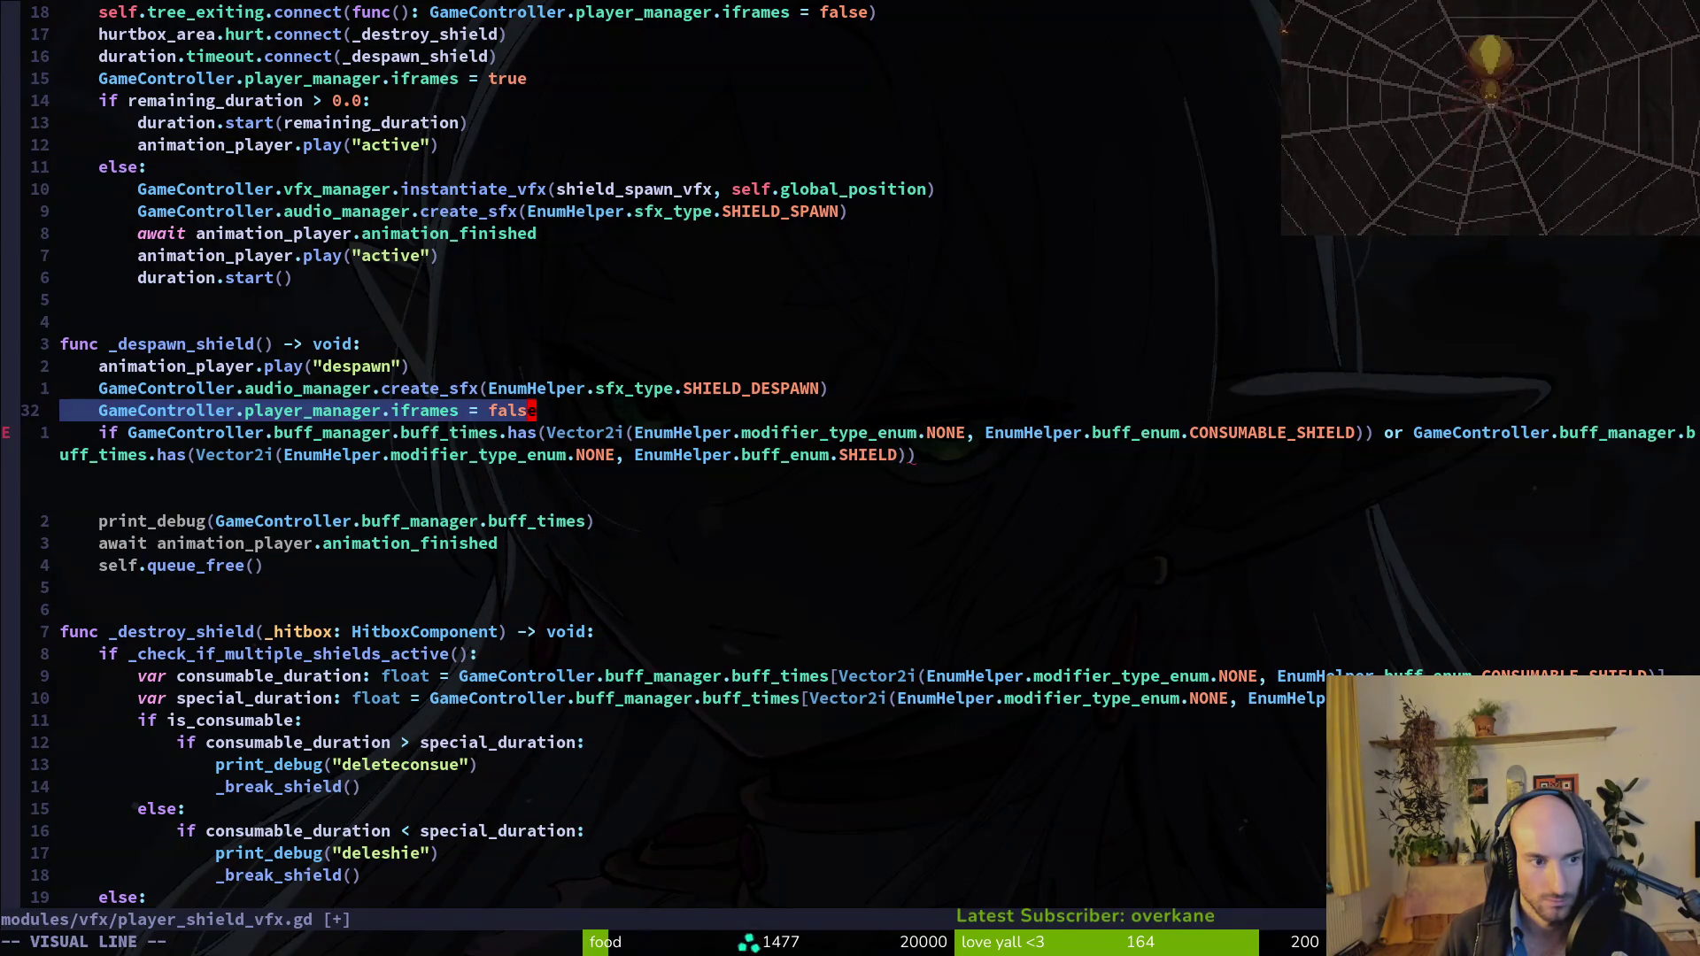
{"action": "key", "text": "J"}
{"action": "key", "text": "J"}
{"action": "key", "text": "greater"}
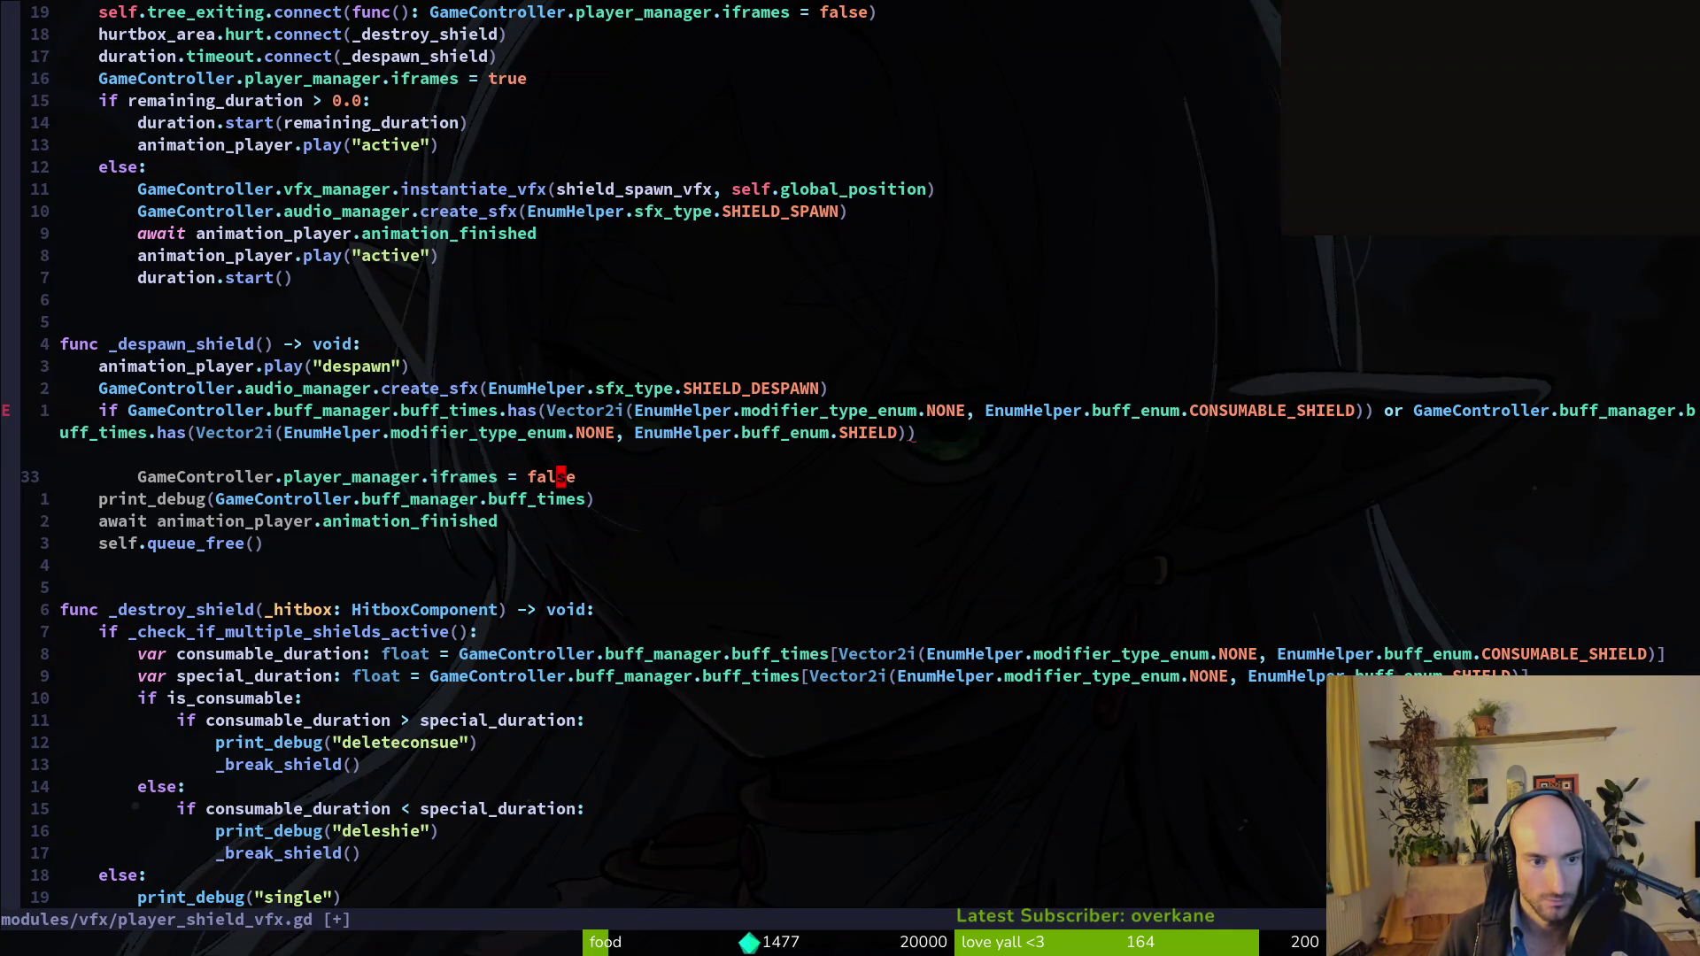
{"action": "key", "text": "k"}
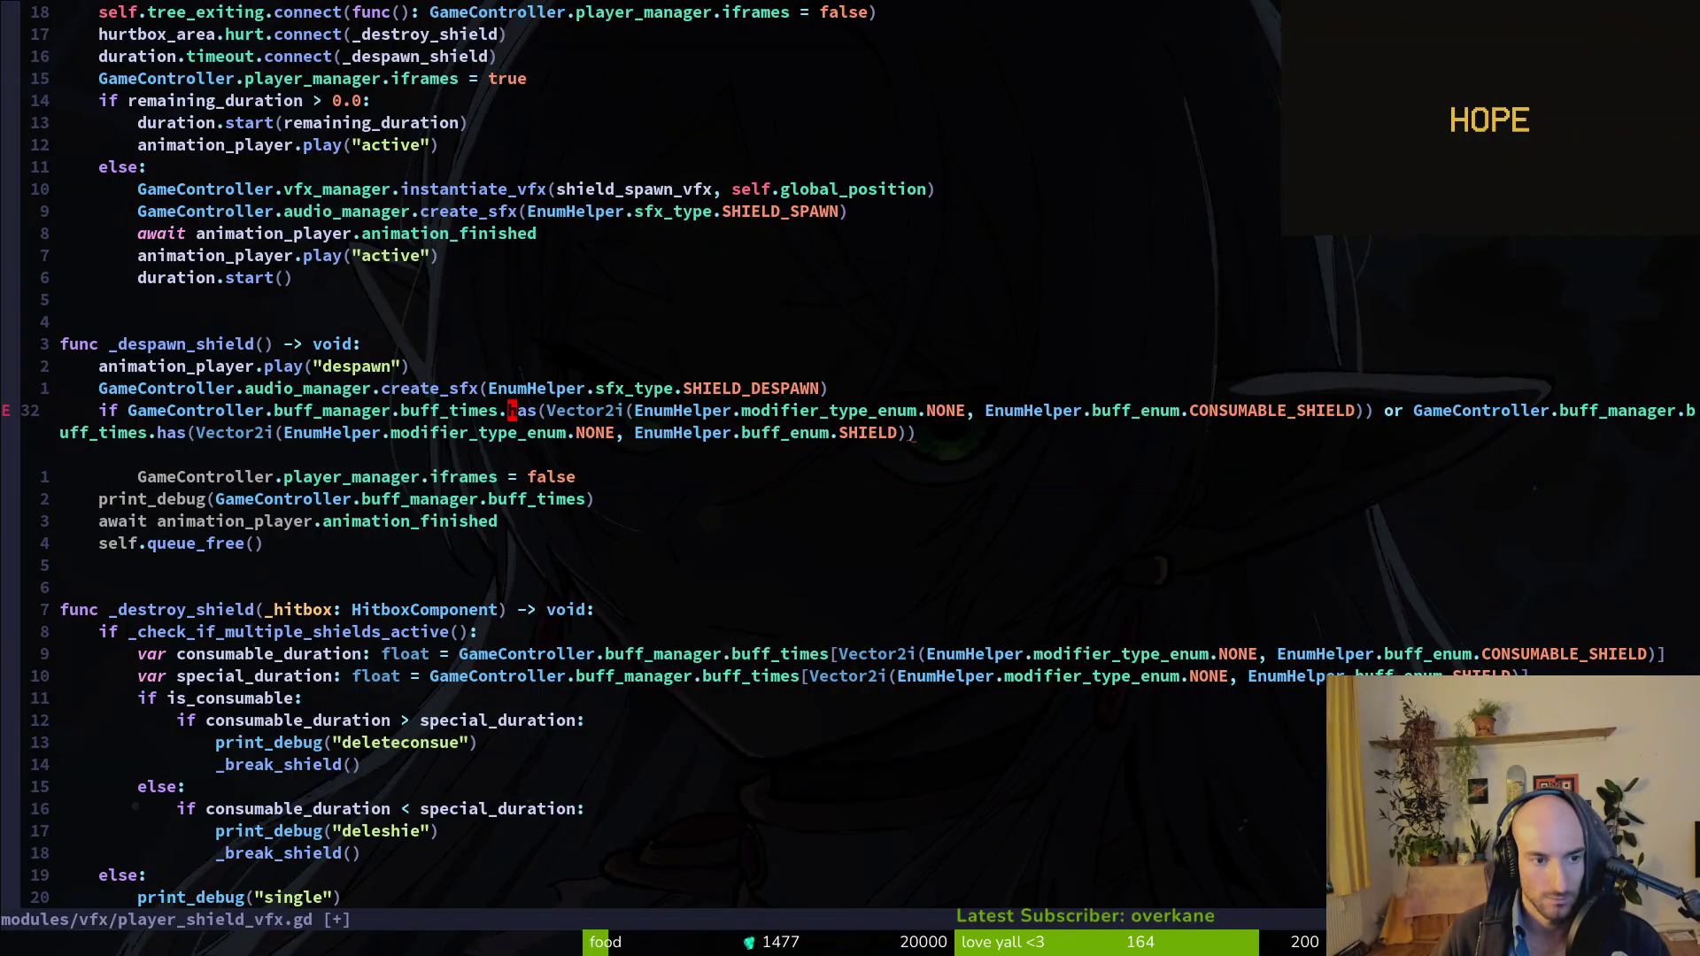
{"action": "key", "text": "Escape"}
{"action": "type", "text": "!"}
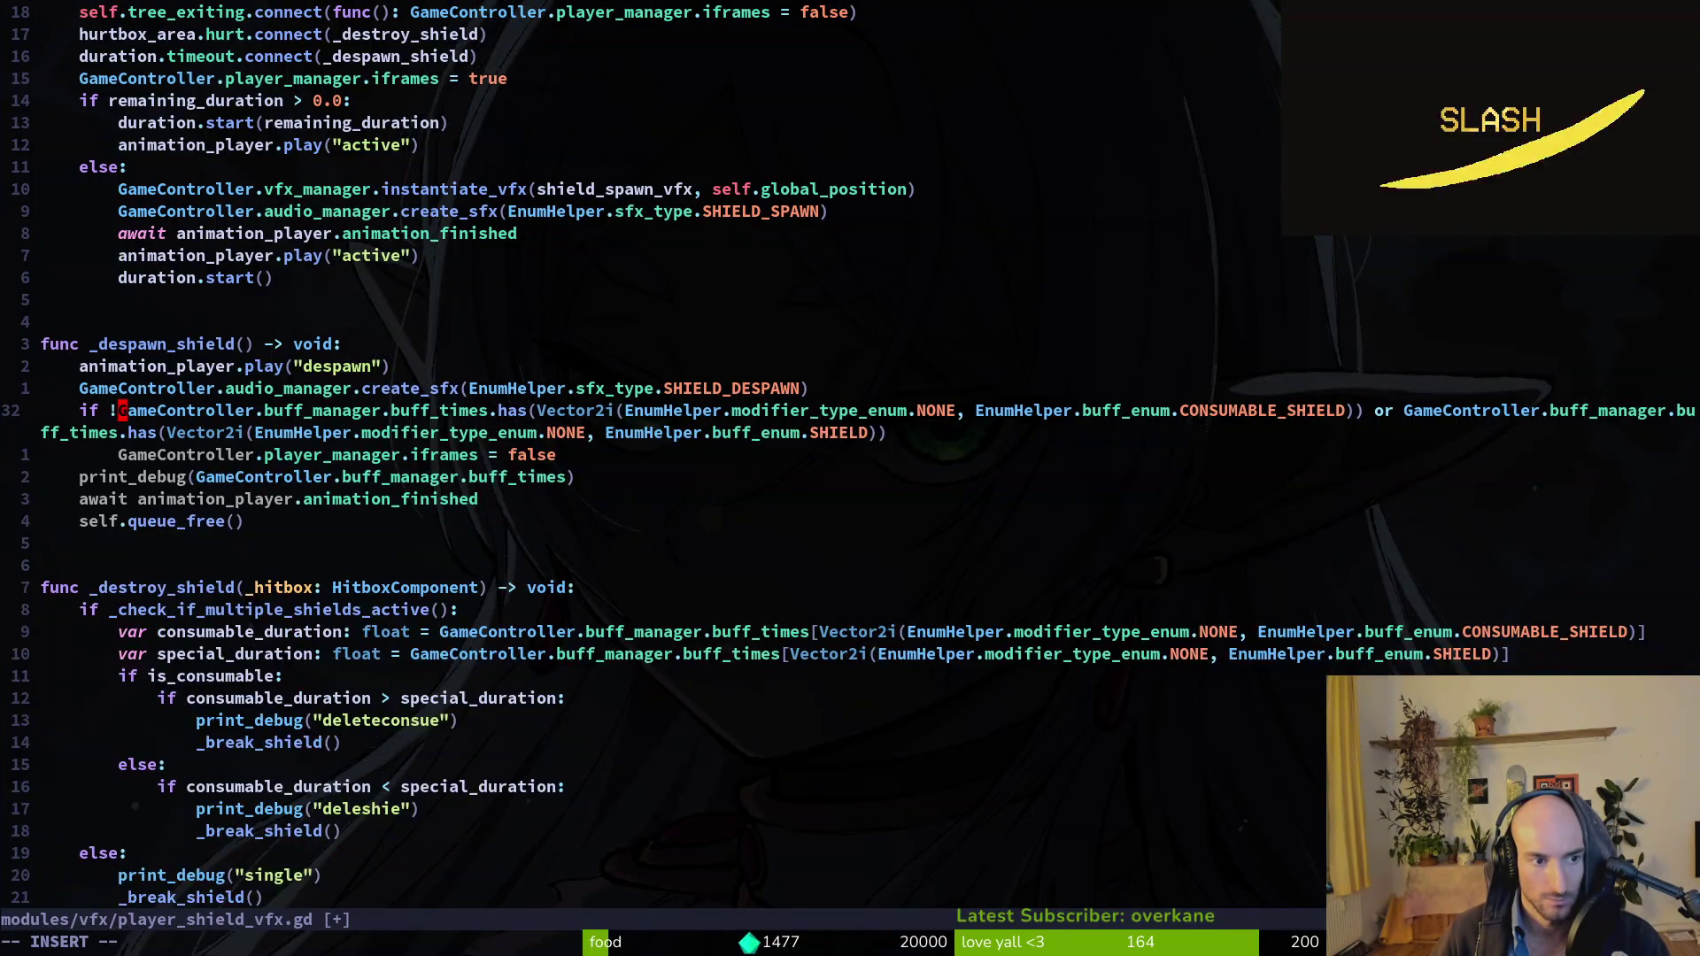
{"action": "type", "text": ":write"}
{"action": "key", "text": "Return"}
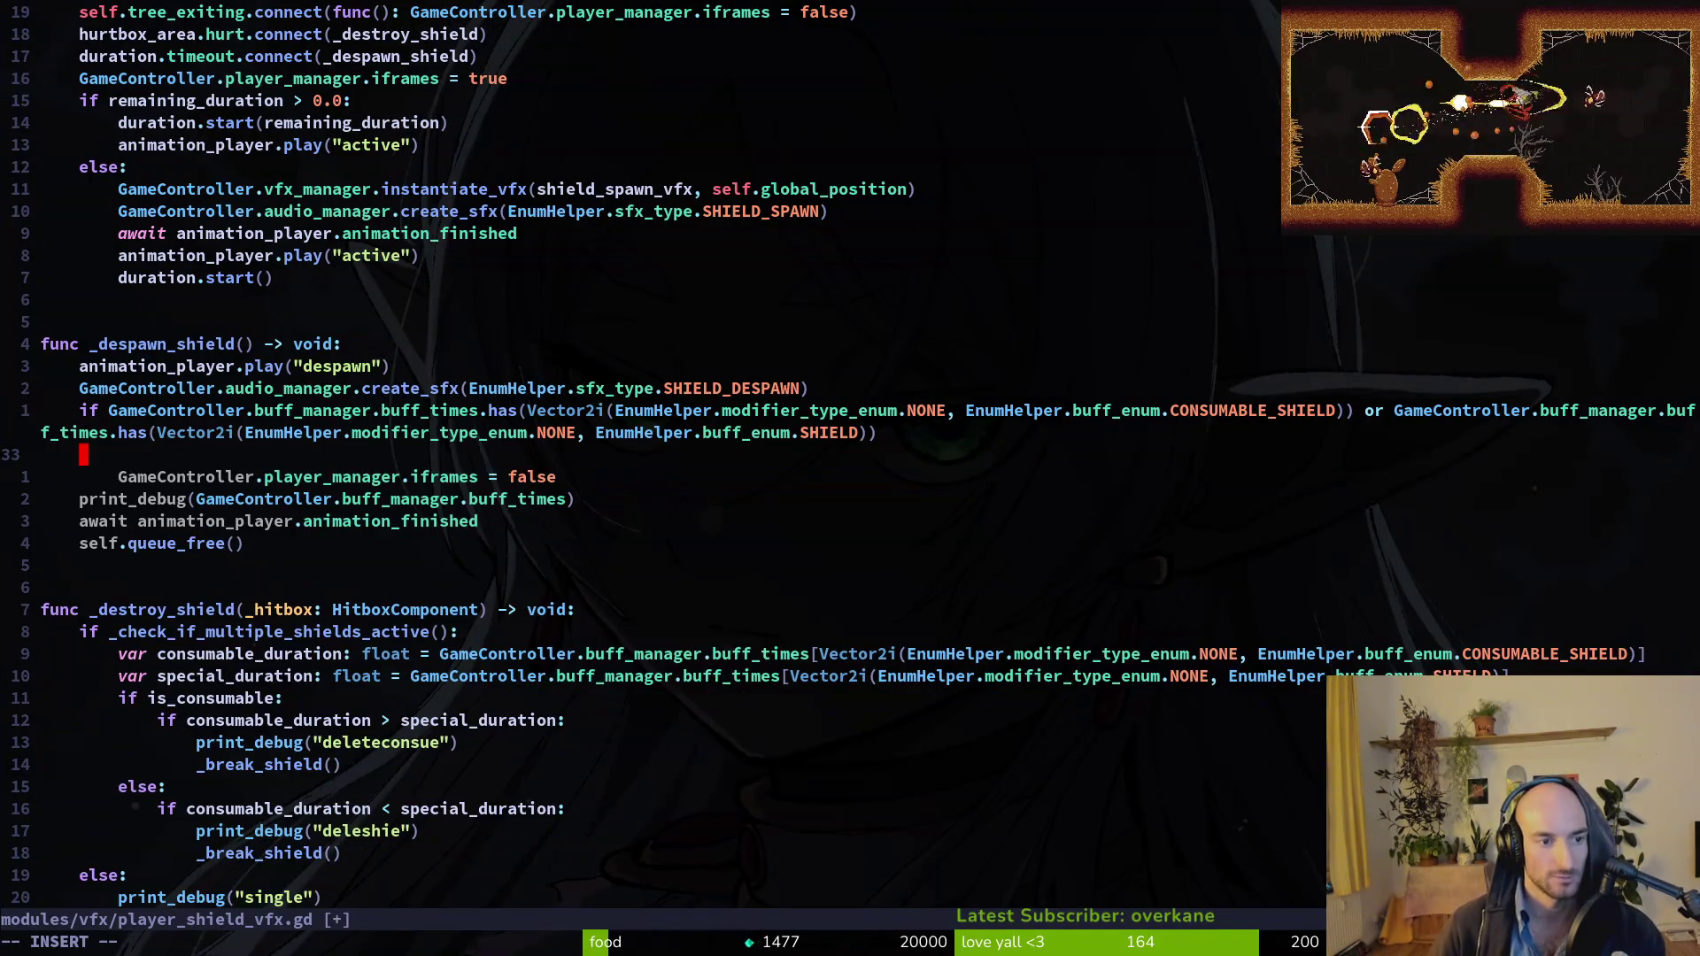
Add an 'else:' branch and a 'pass' line inside the if branch, then save.
{"action": "type", "text": "oelse:"}
{"action": "key", "text": "Escape"}
{"action": "key", "text": "j"}
{"action": "key", "text": "k"}
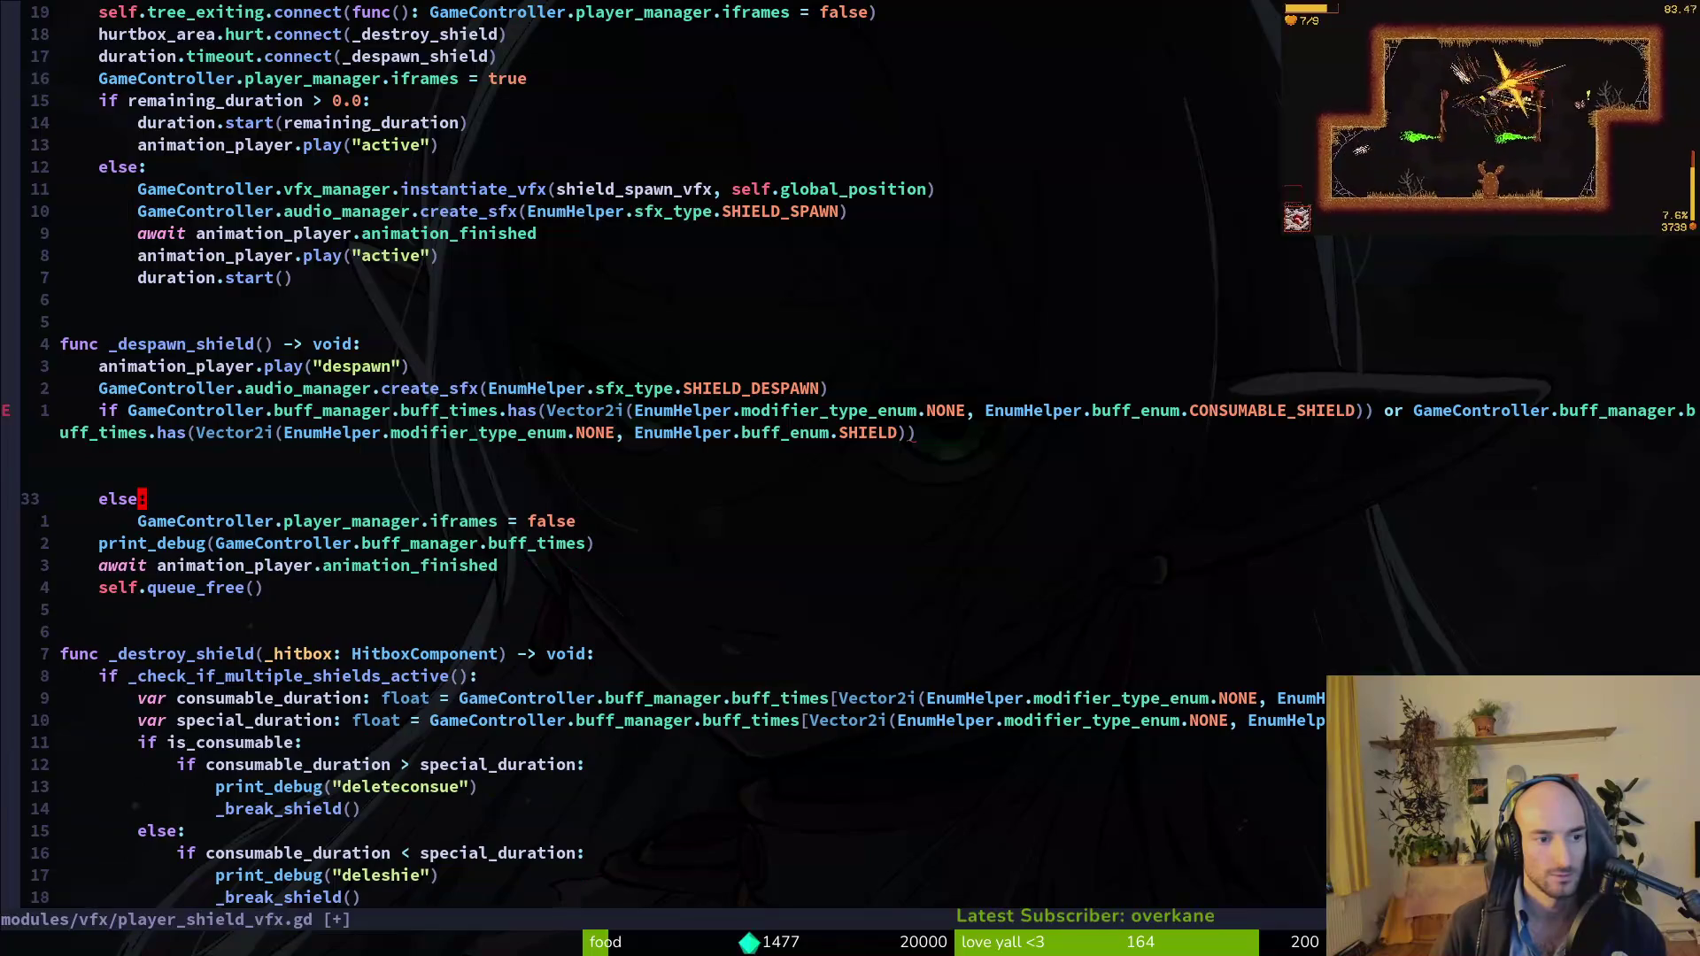
{"action": "type", "text": "ko"}
{"action": "type", "text": "pass"}
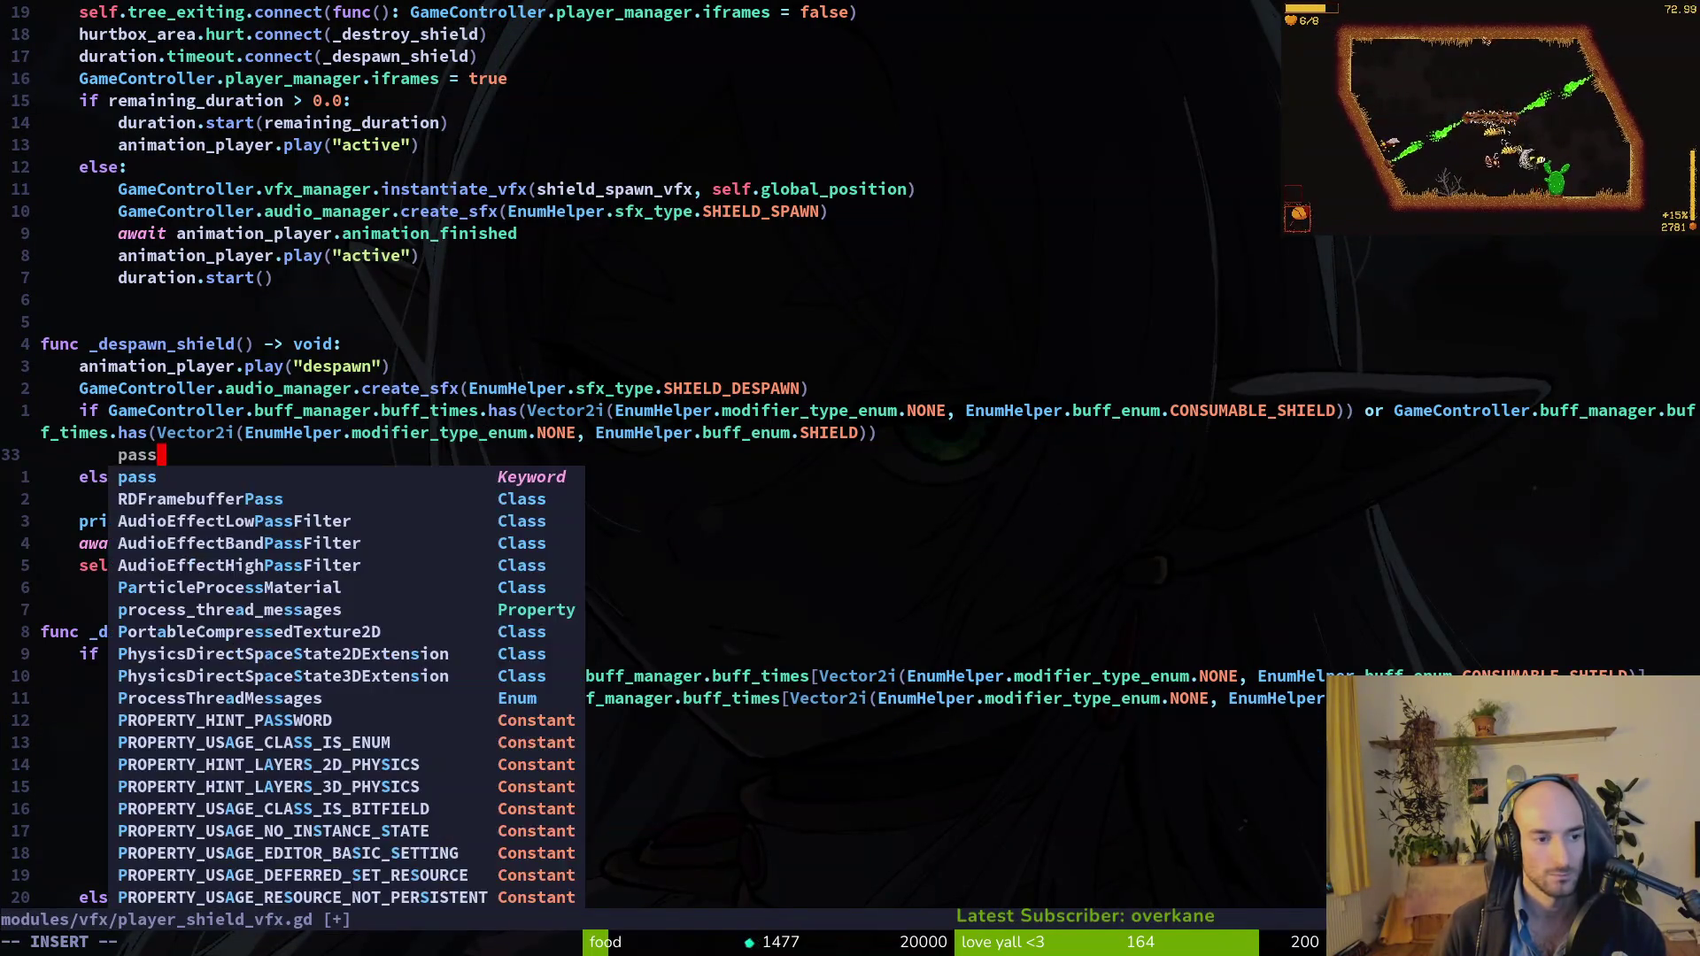
{"action": "key", "text": "Escape"}
{"action": "type", "text": ":w"}
{"action": "key", "text": "Return"}
Run the game, then fix the parser error with a colon on line 32, delete the blank line, and save.
{"action": "key", "text": "alt+Tab"}
{"action": "key", "text": "F5"}
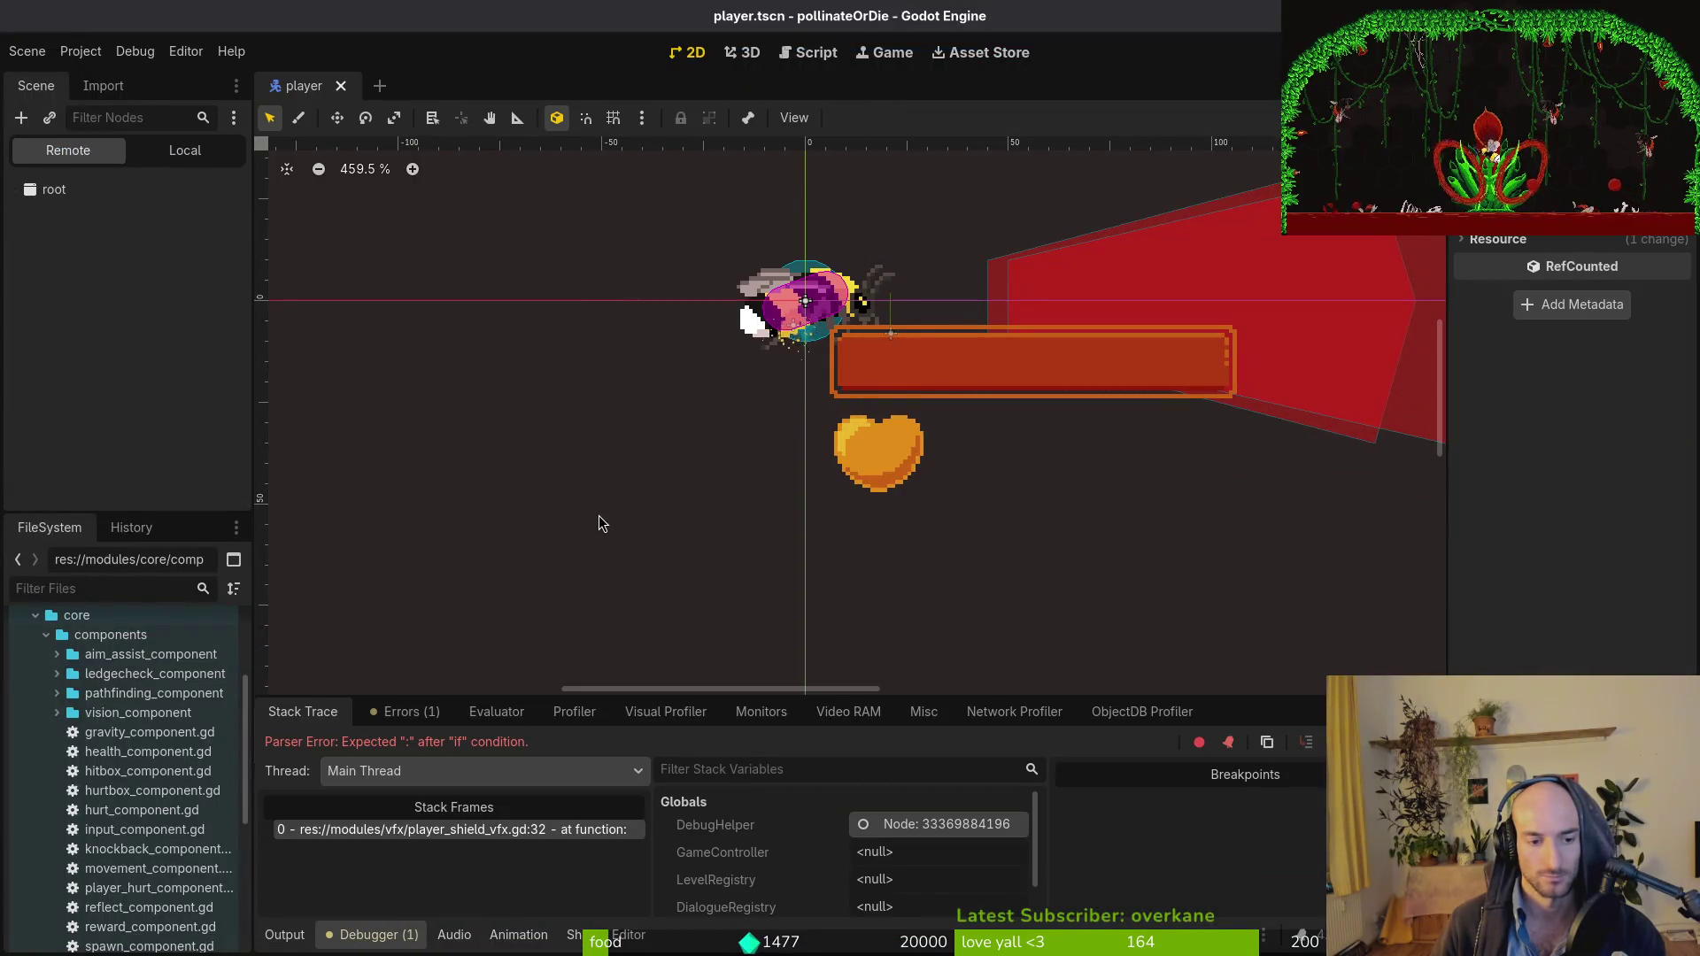
{"action": "key", "text": "alt+Tab"}
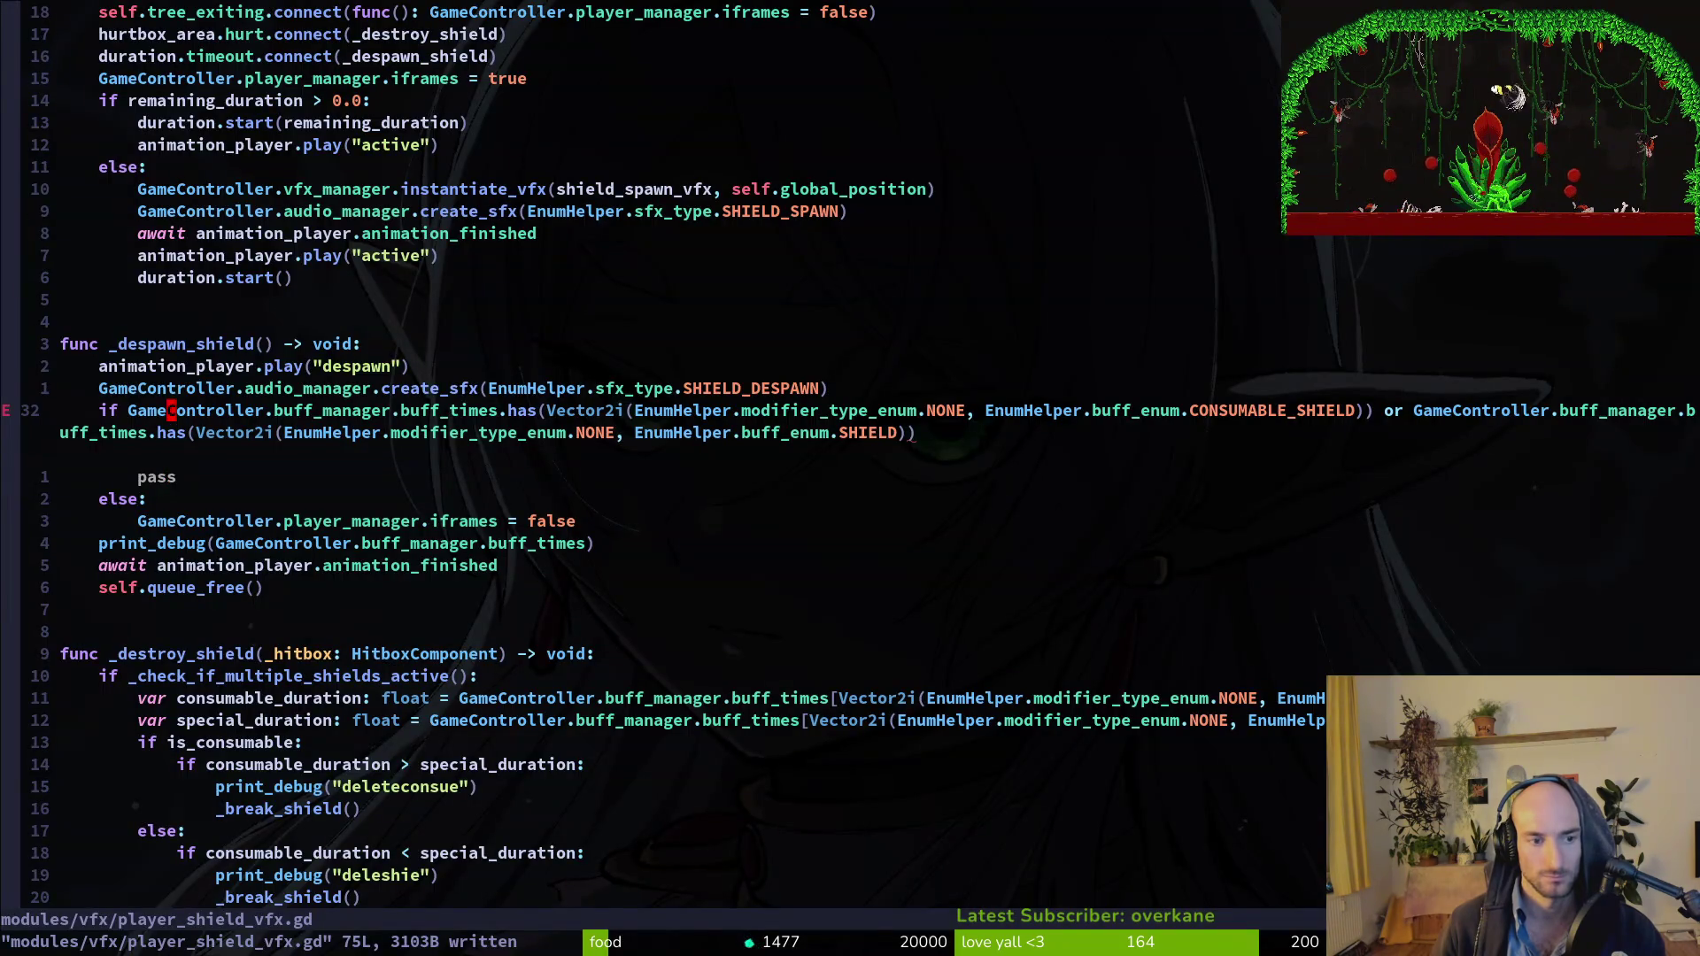
{"action": "type", "text": "A:"}
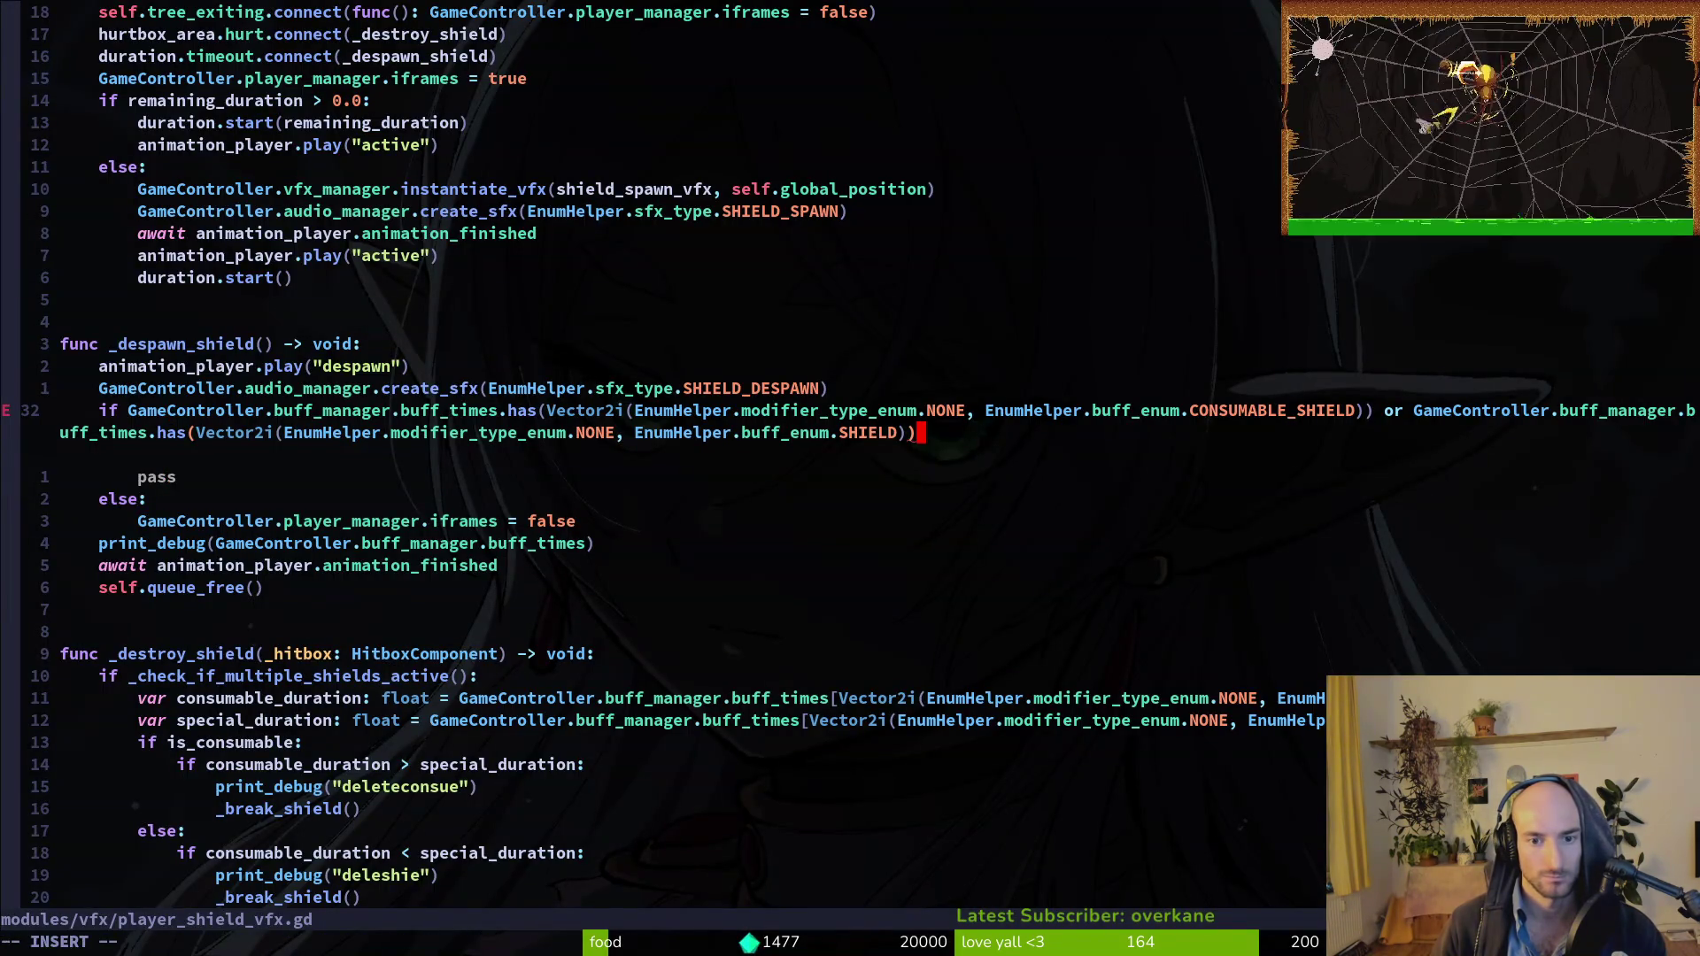
{"action": "key", "text": "Escape"}
{"action": "key", "text": "j"}
{"action": "key", "text": "d"}
{"action": "key", "text": "d"}
{"action": "type", "text": ":write"}
{"action": "key", "text": "Return"}
{"action": "key", "text": "alt+Tab"}
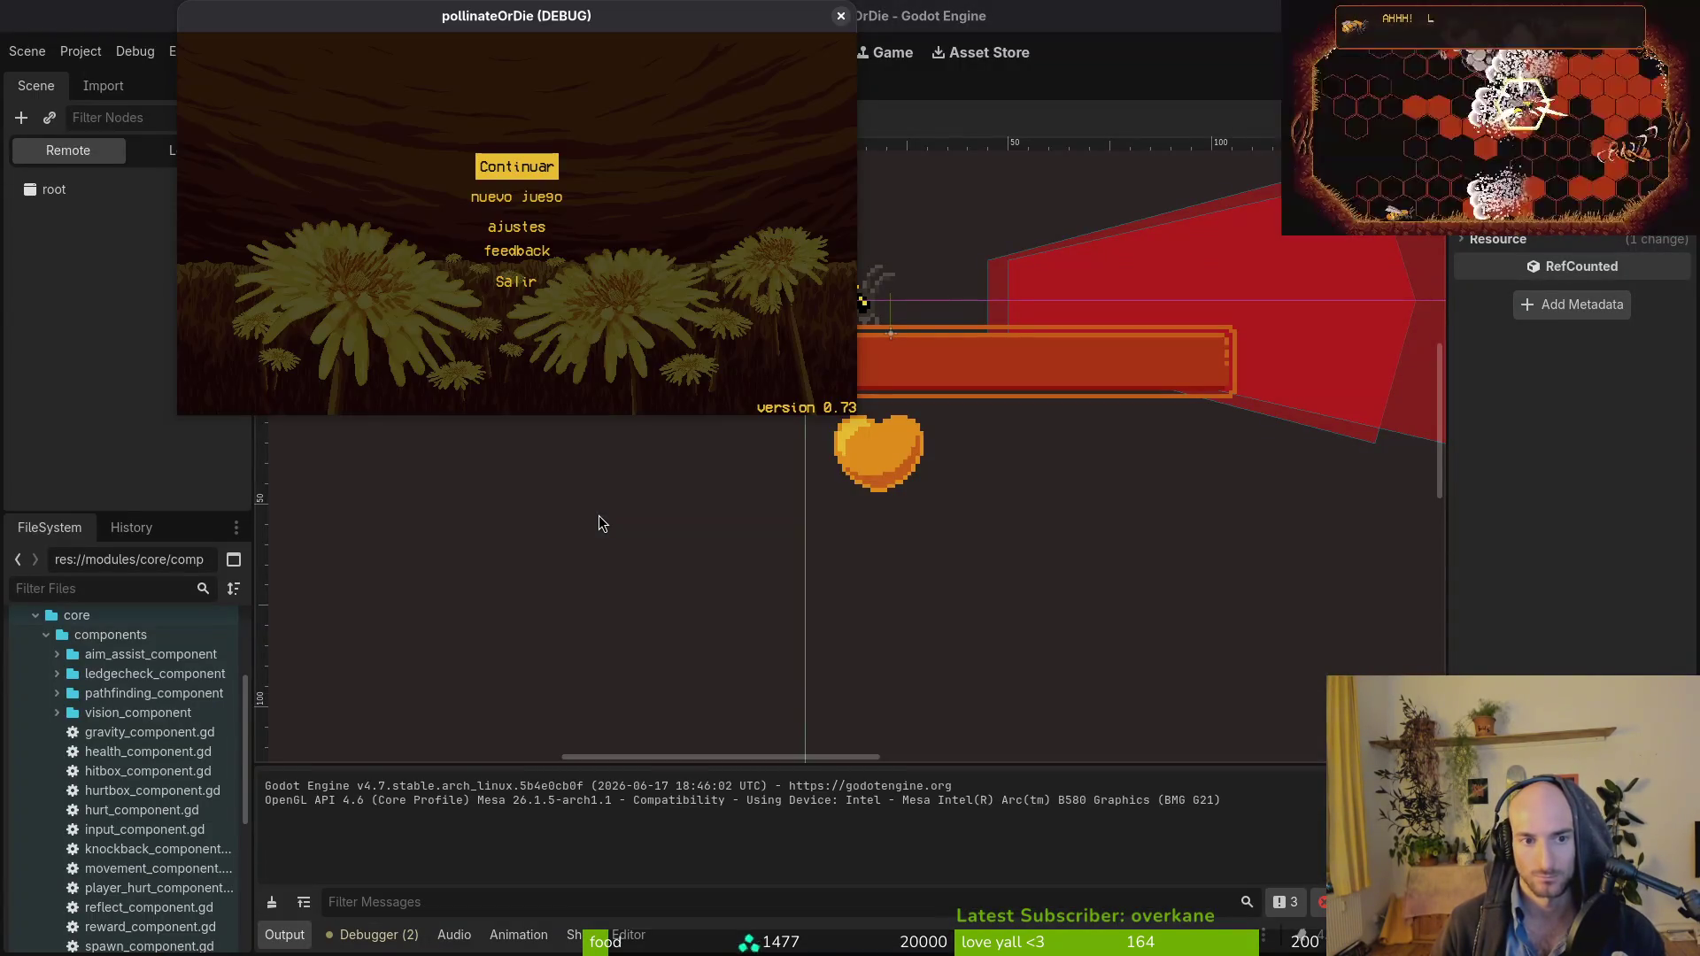
Continue the saved game and buy a shield for 200 coins in the shop.
{"action": "key", "text": "Return"}
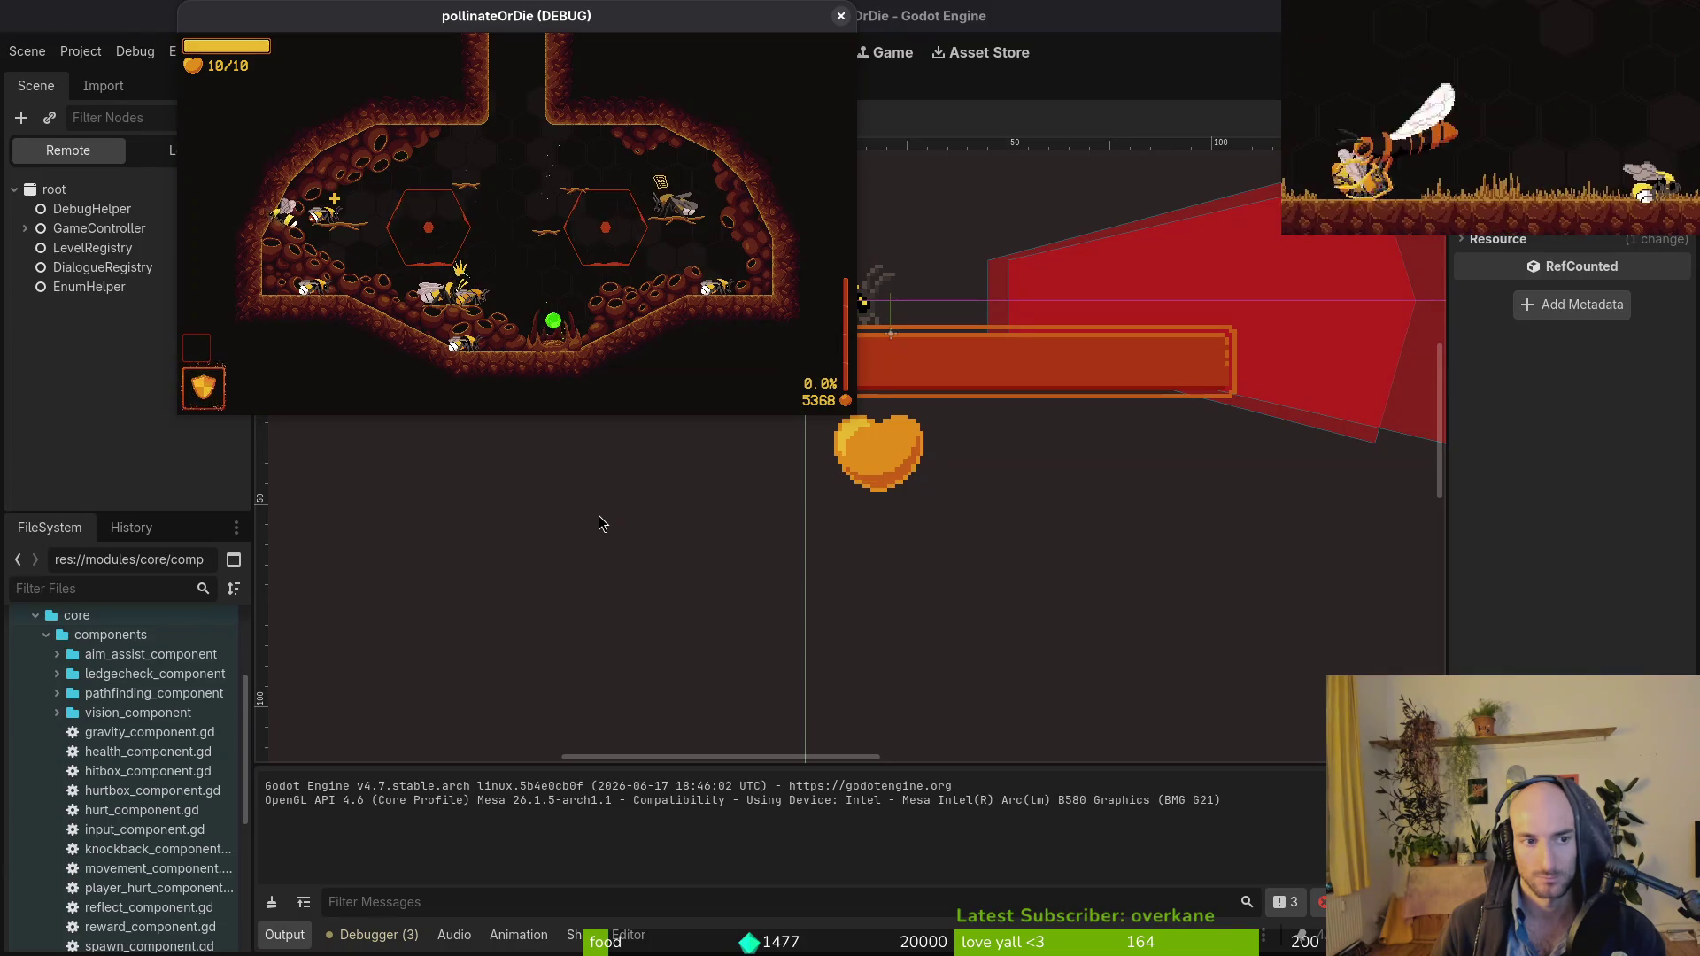
{"action": "key", "text": "Tab"}
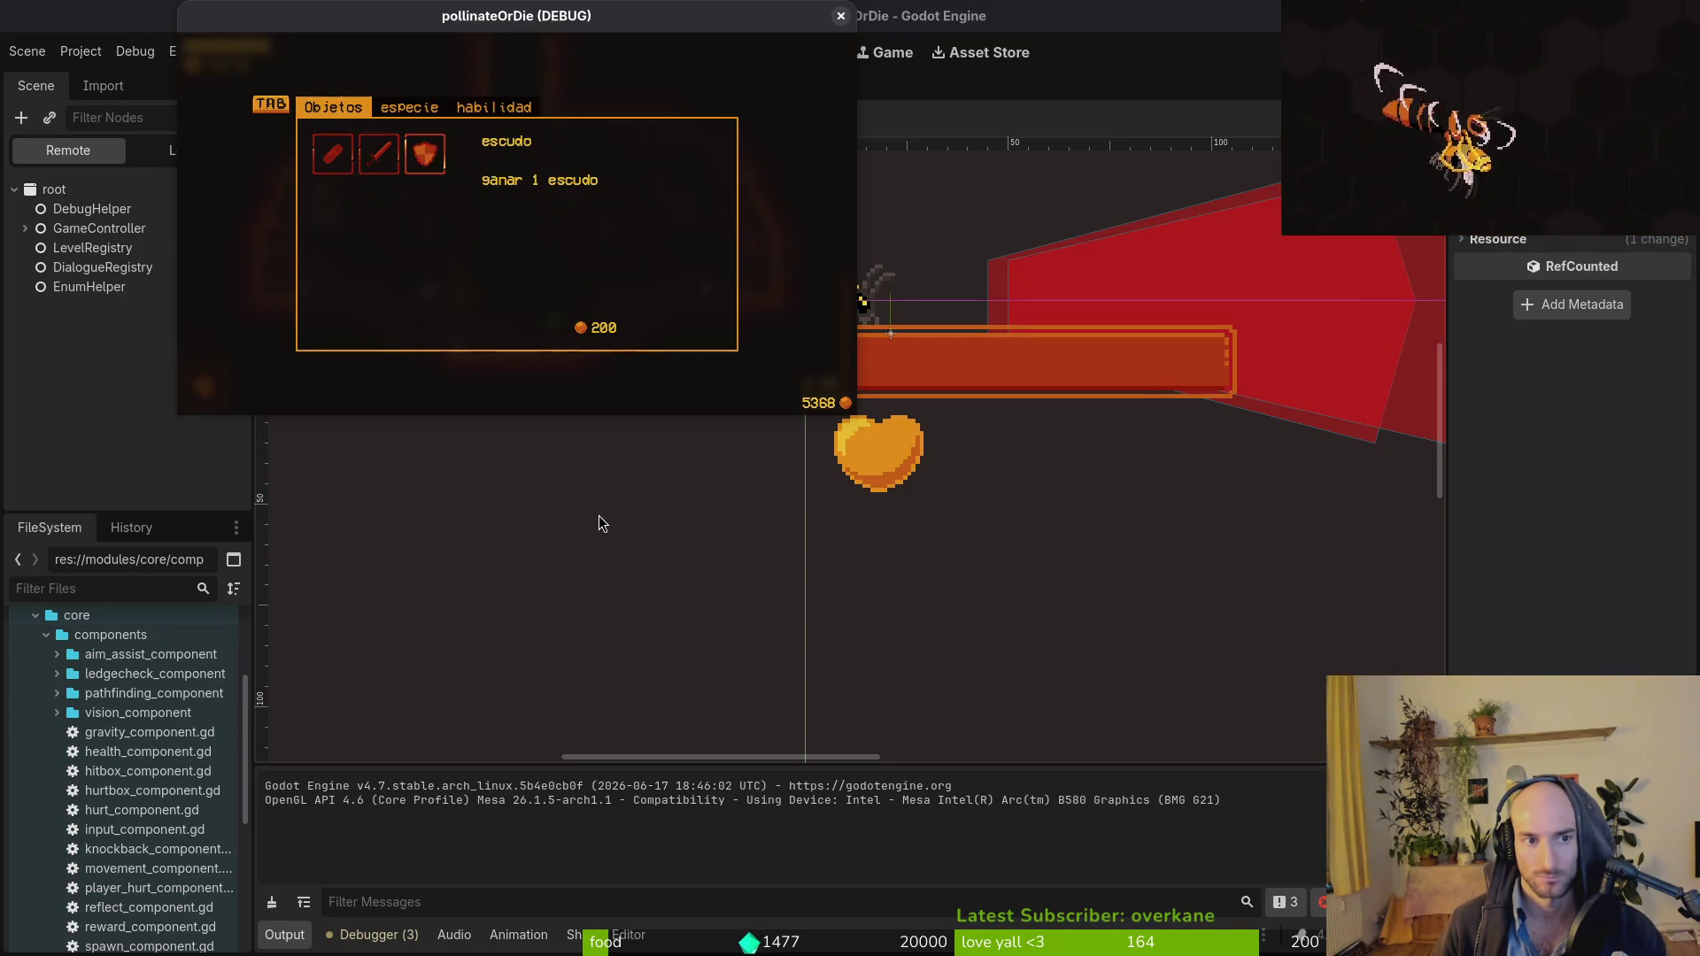
{"action": "key", "text": "Return"}
{"action": "key", "text": "Tab"}
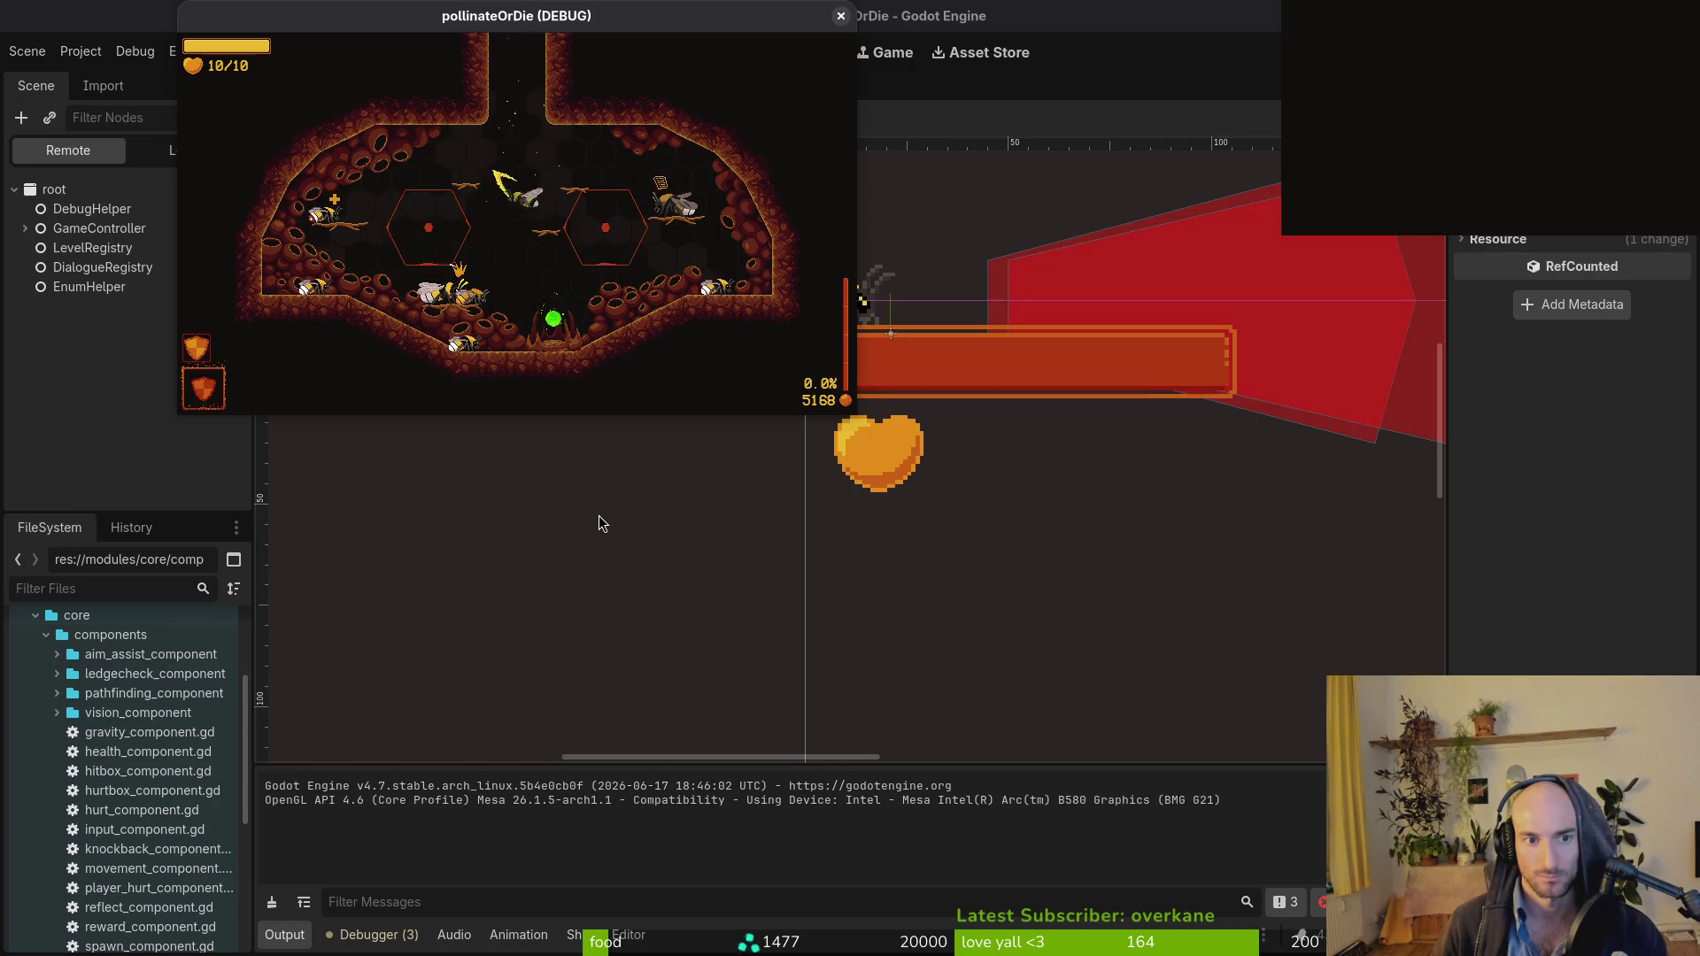
Fly the shielded bee through several cave rooms down to the room floor.
{"action": "key", "text": "w"}
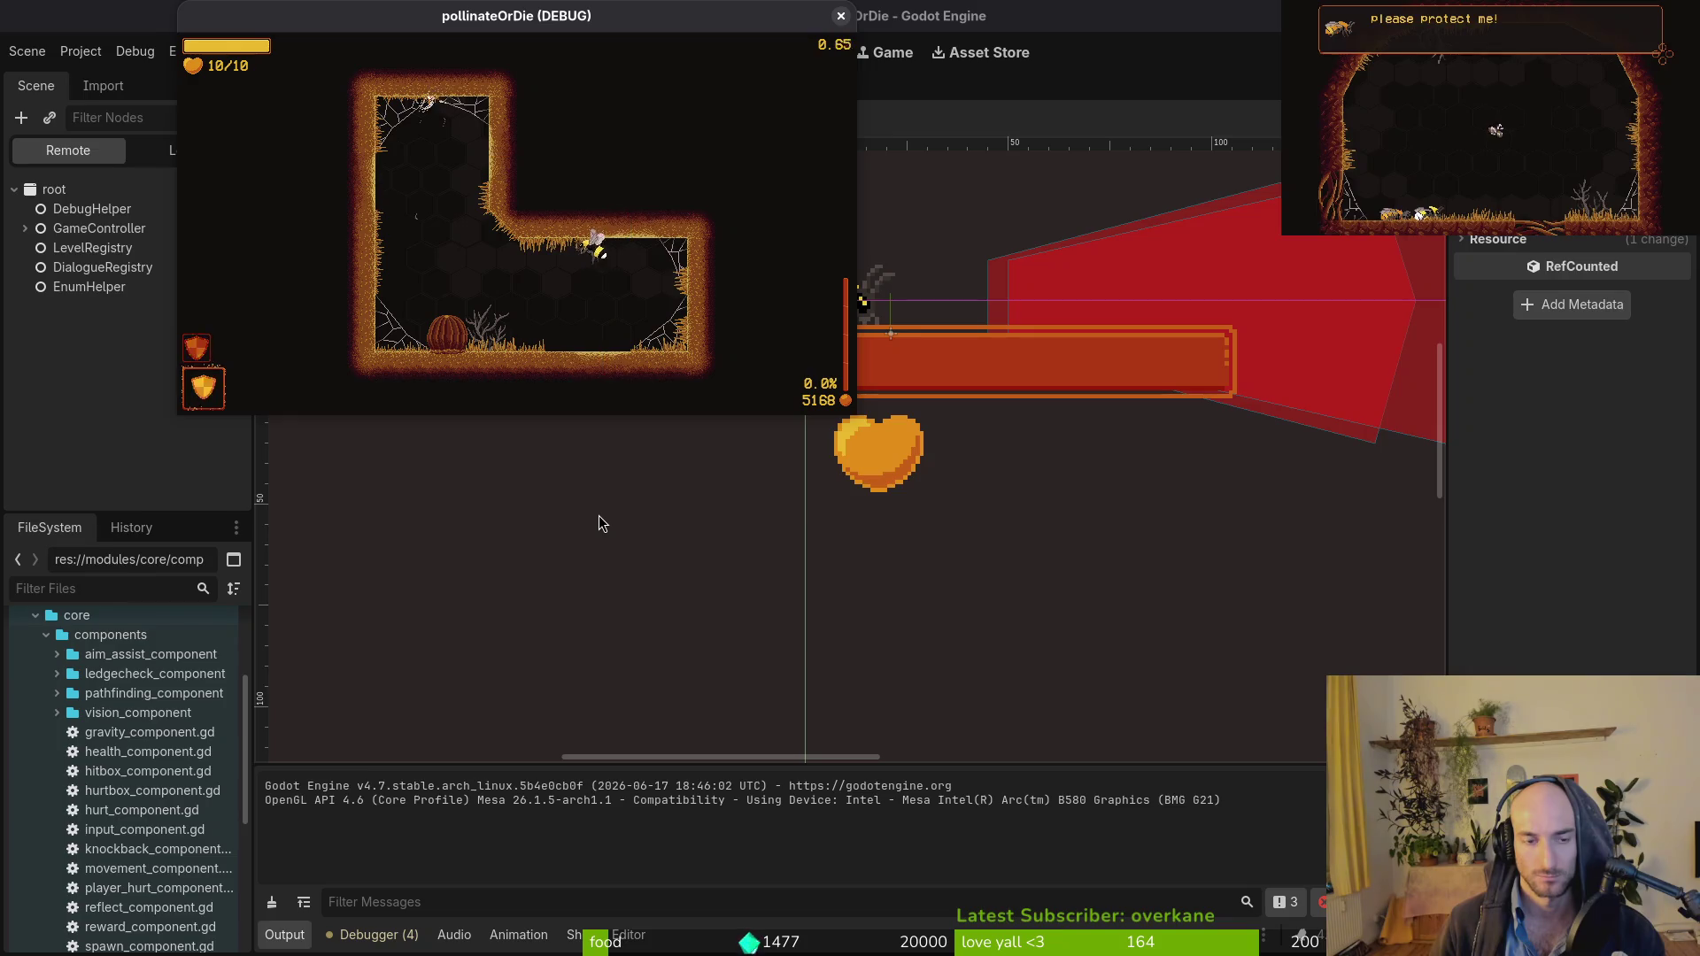
{"action": "key", "text": "a"}
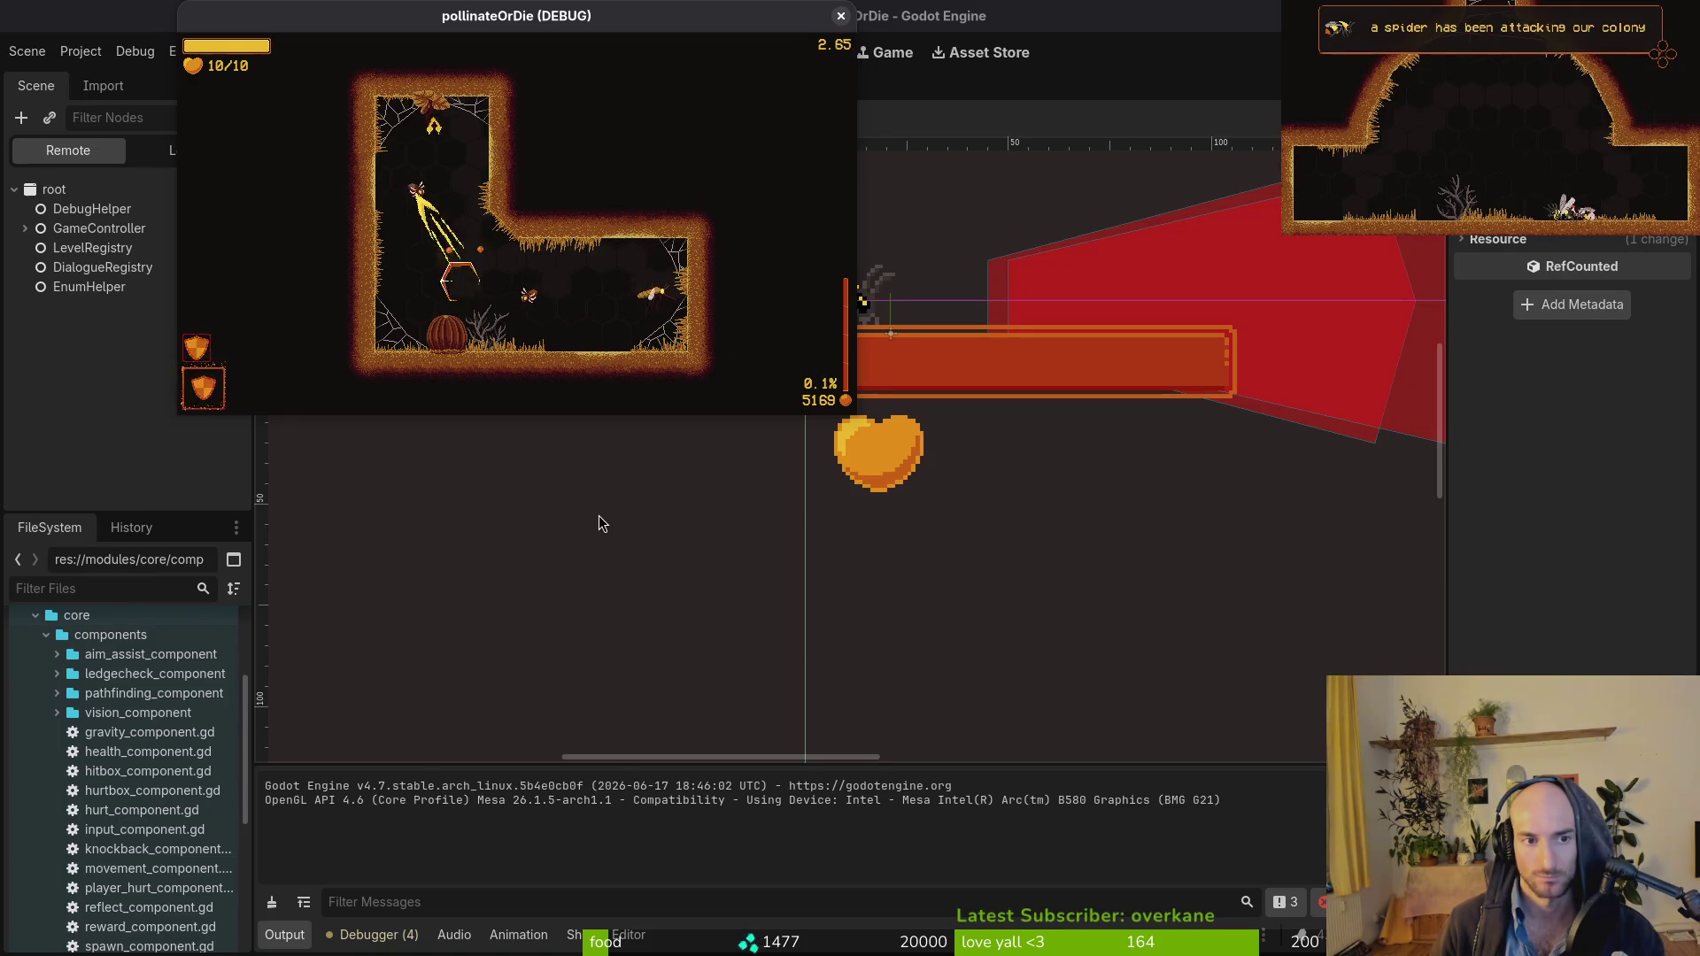
{"action": "key", "text": "d"}
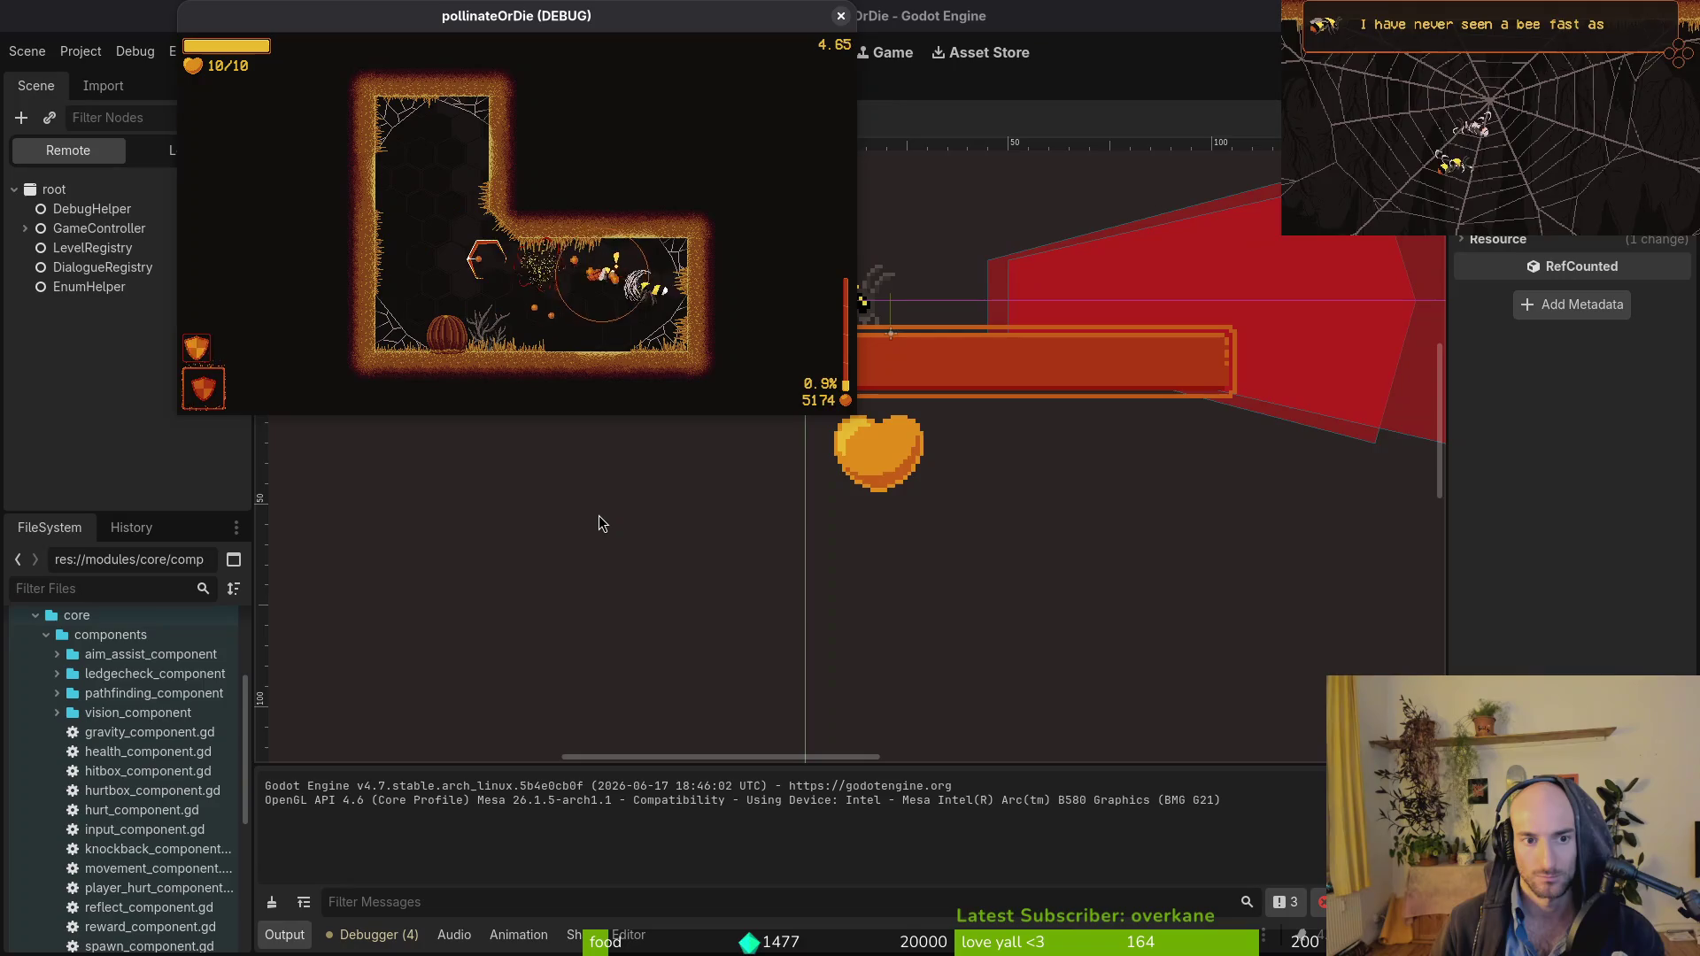
{"action": "key", "text": "w"}
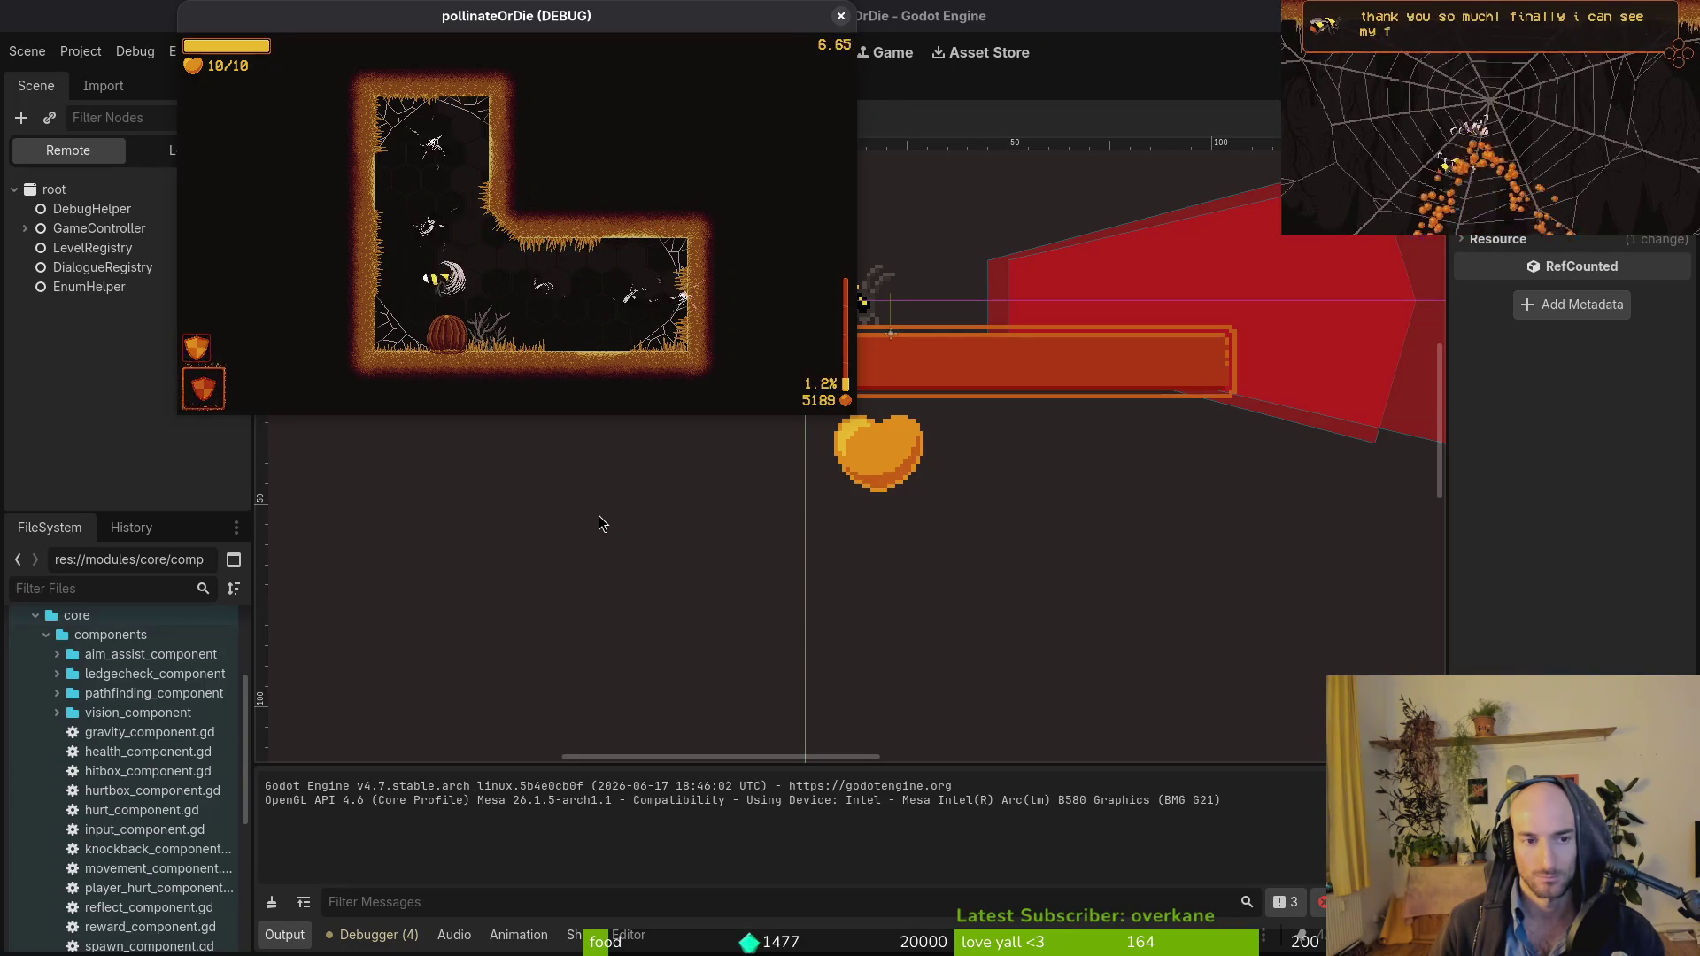
{"action": "key", "text": "d"}
{"action": "key", "text": "d"}
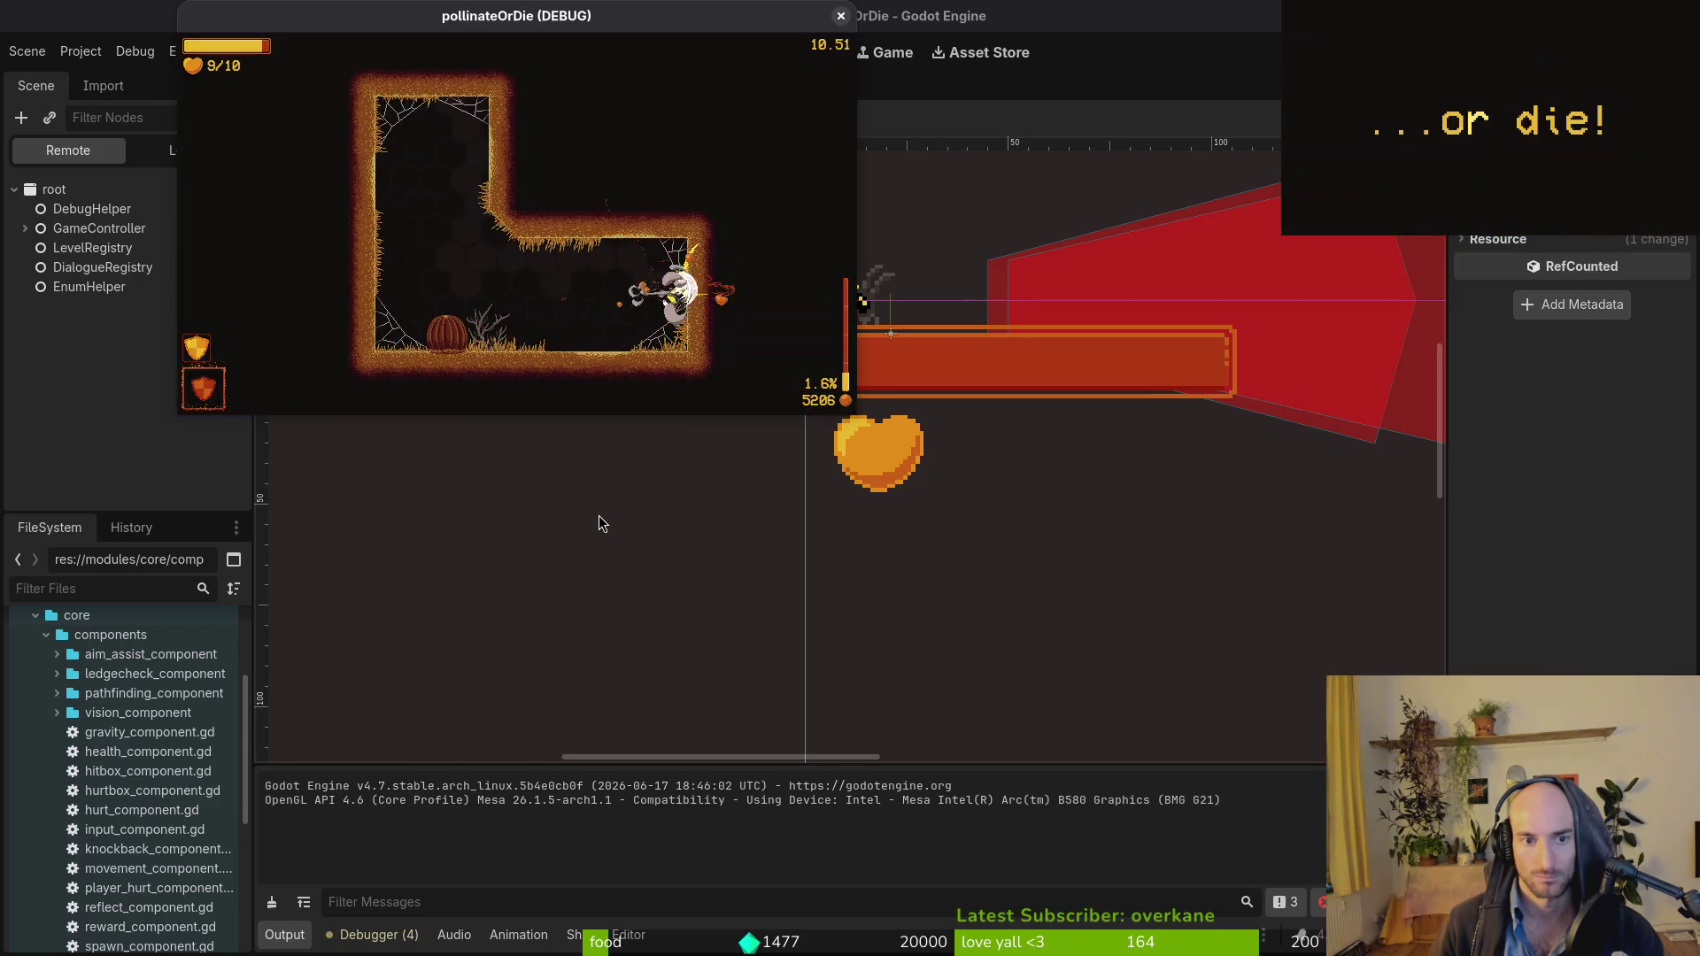
{"action": "key", "text": "a"}
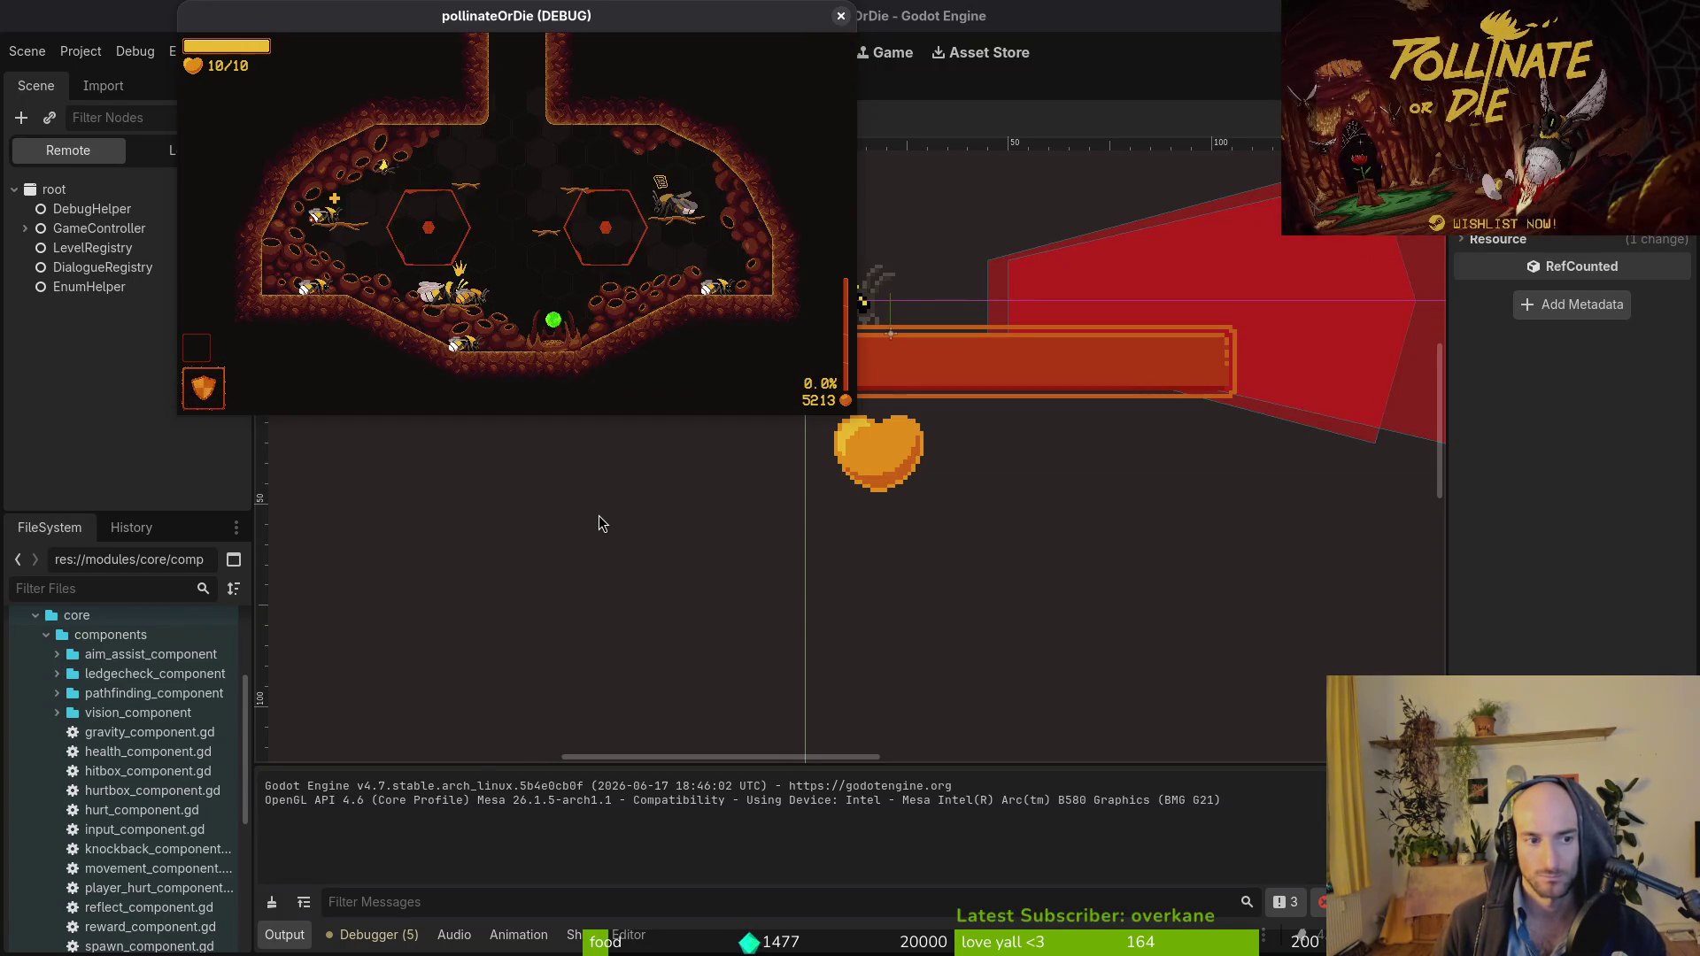
Browse the item panel, leave the hive and fight enemies up the slope, then pause.
{"action": "key", "text": "Tab"}
{"action": "key", "text": "Right"}
{"action": "key", "text": "Tab"}
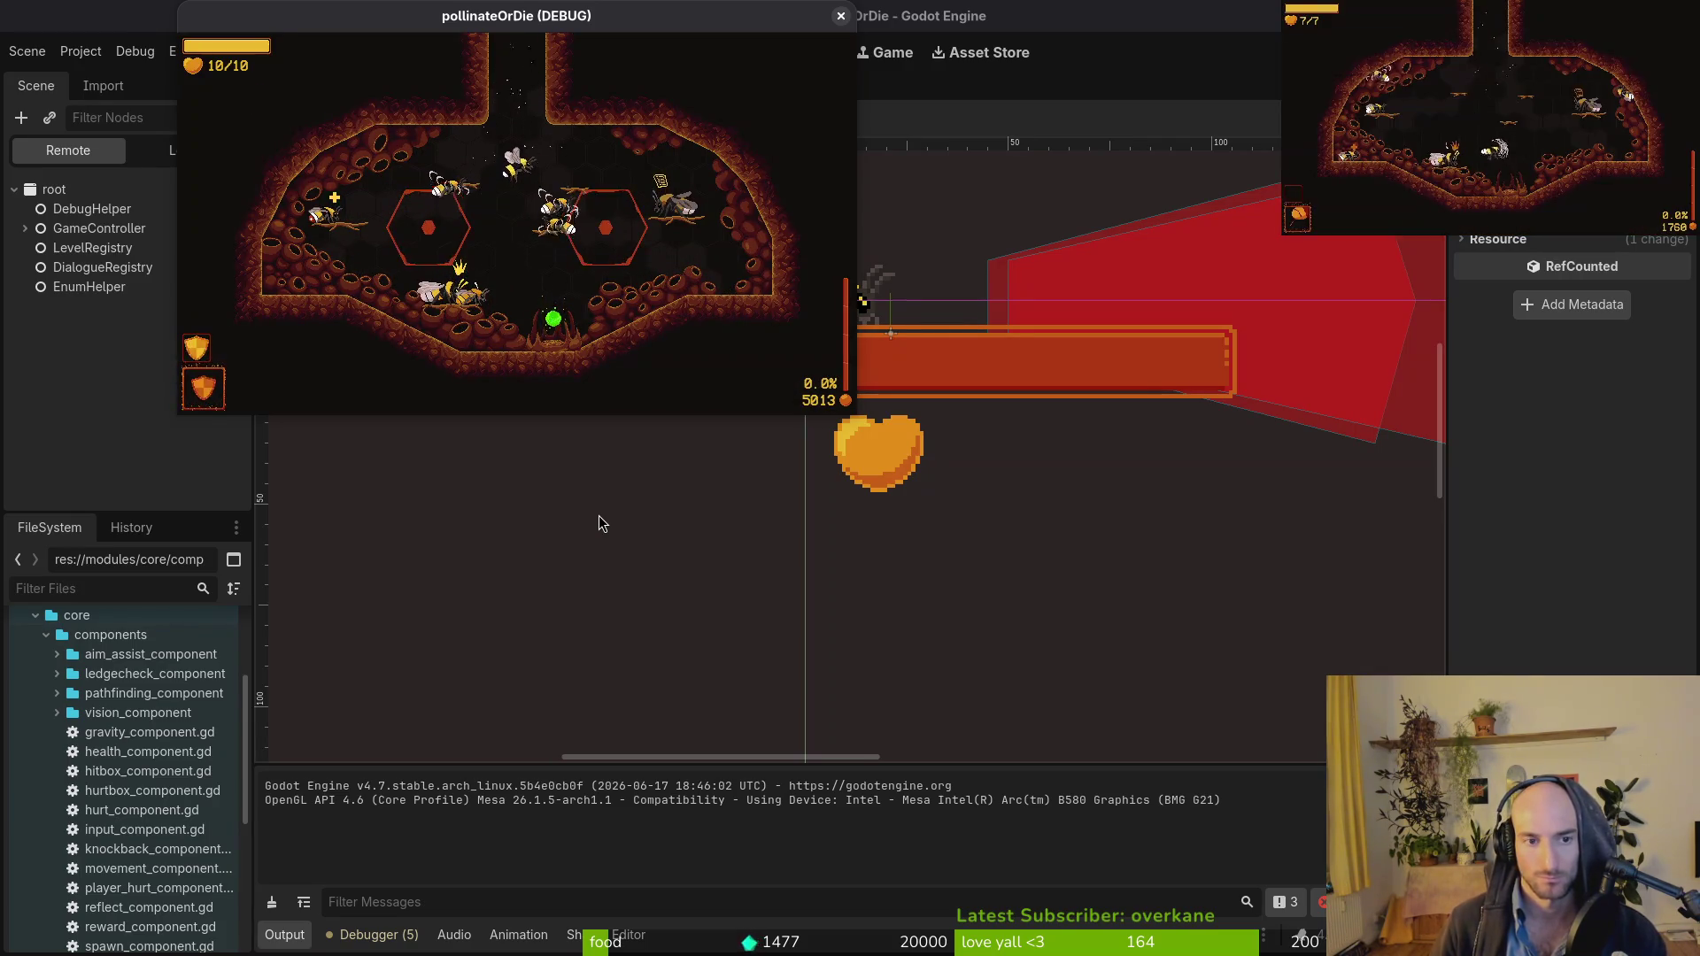
{"action": "key", "text": "Up"}
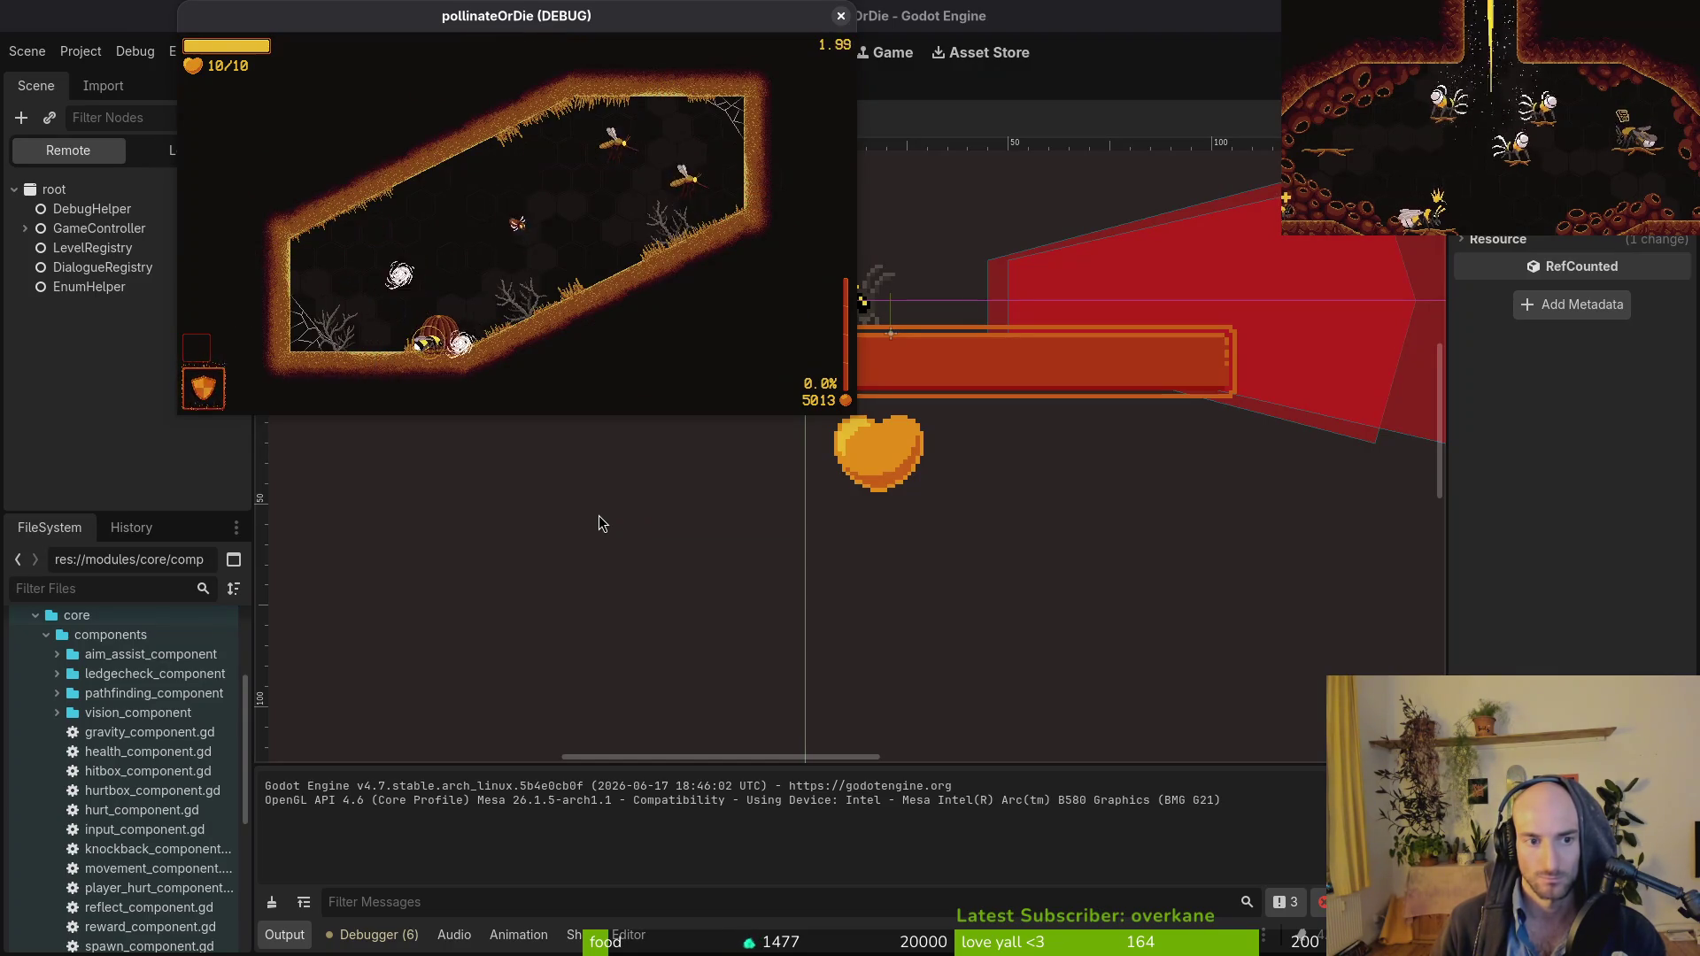
{"action": "key", "text": "Right"}
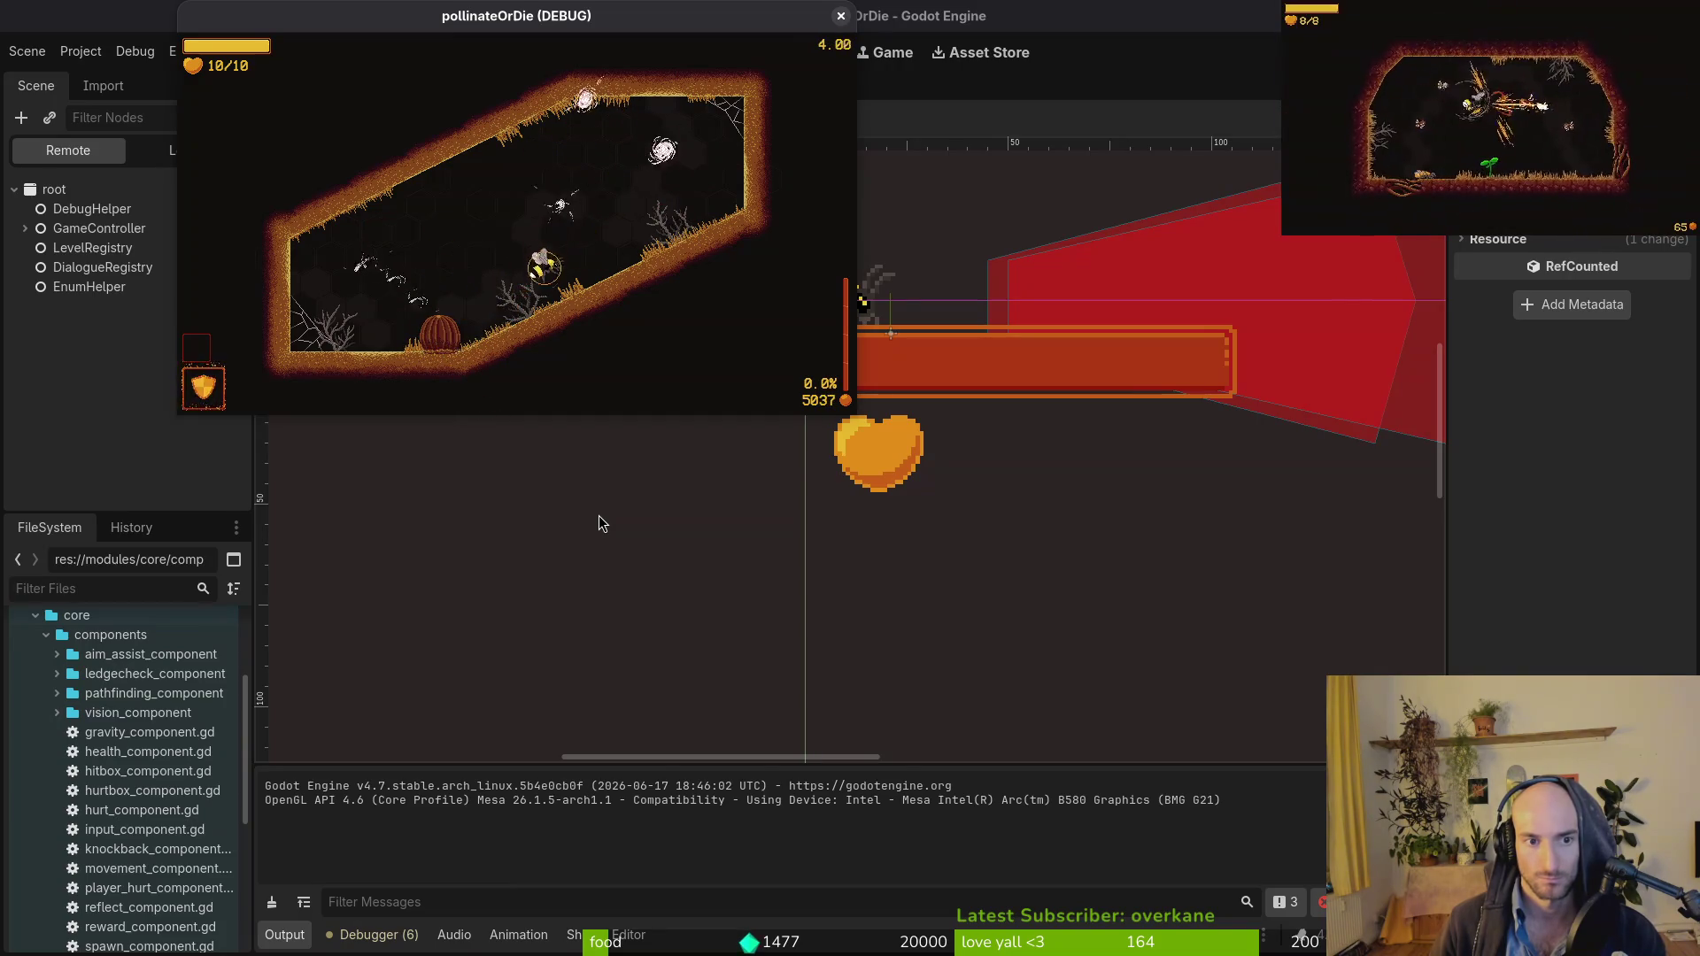
{"action": "key", "text": "Right"}
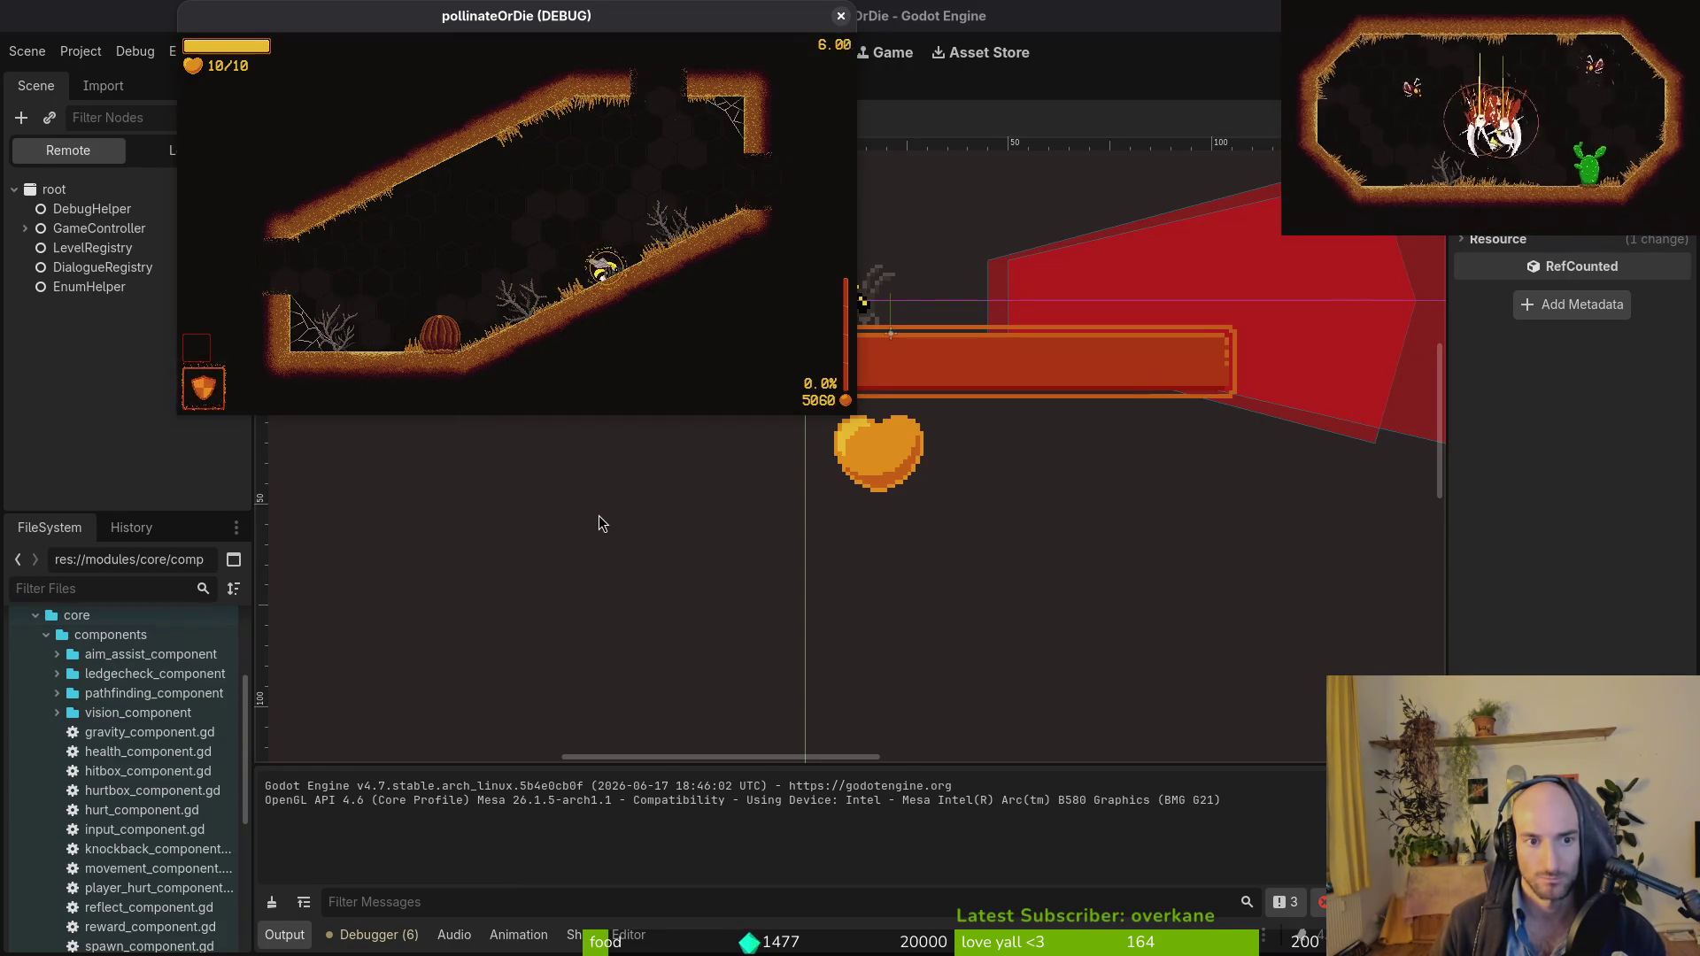
{"action": "key", "text": "Right"}
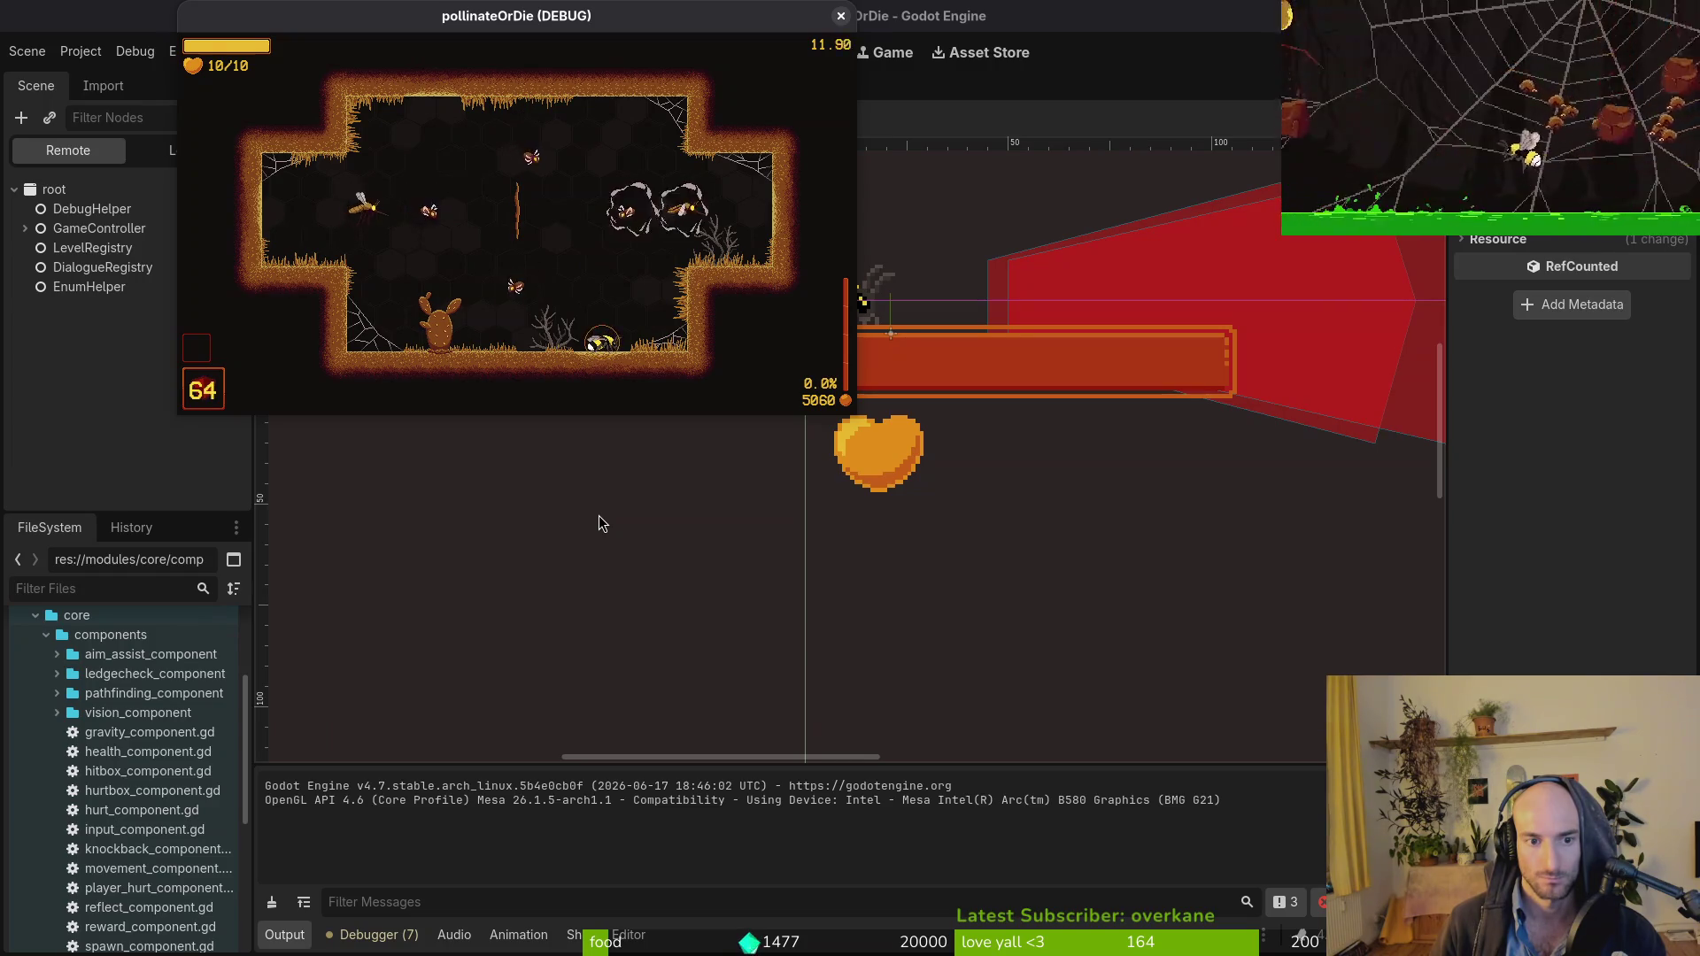
{"action": "key", "text": "Escape"}
{"action": "key", "text": "Escape"}
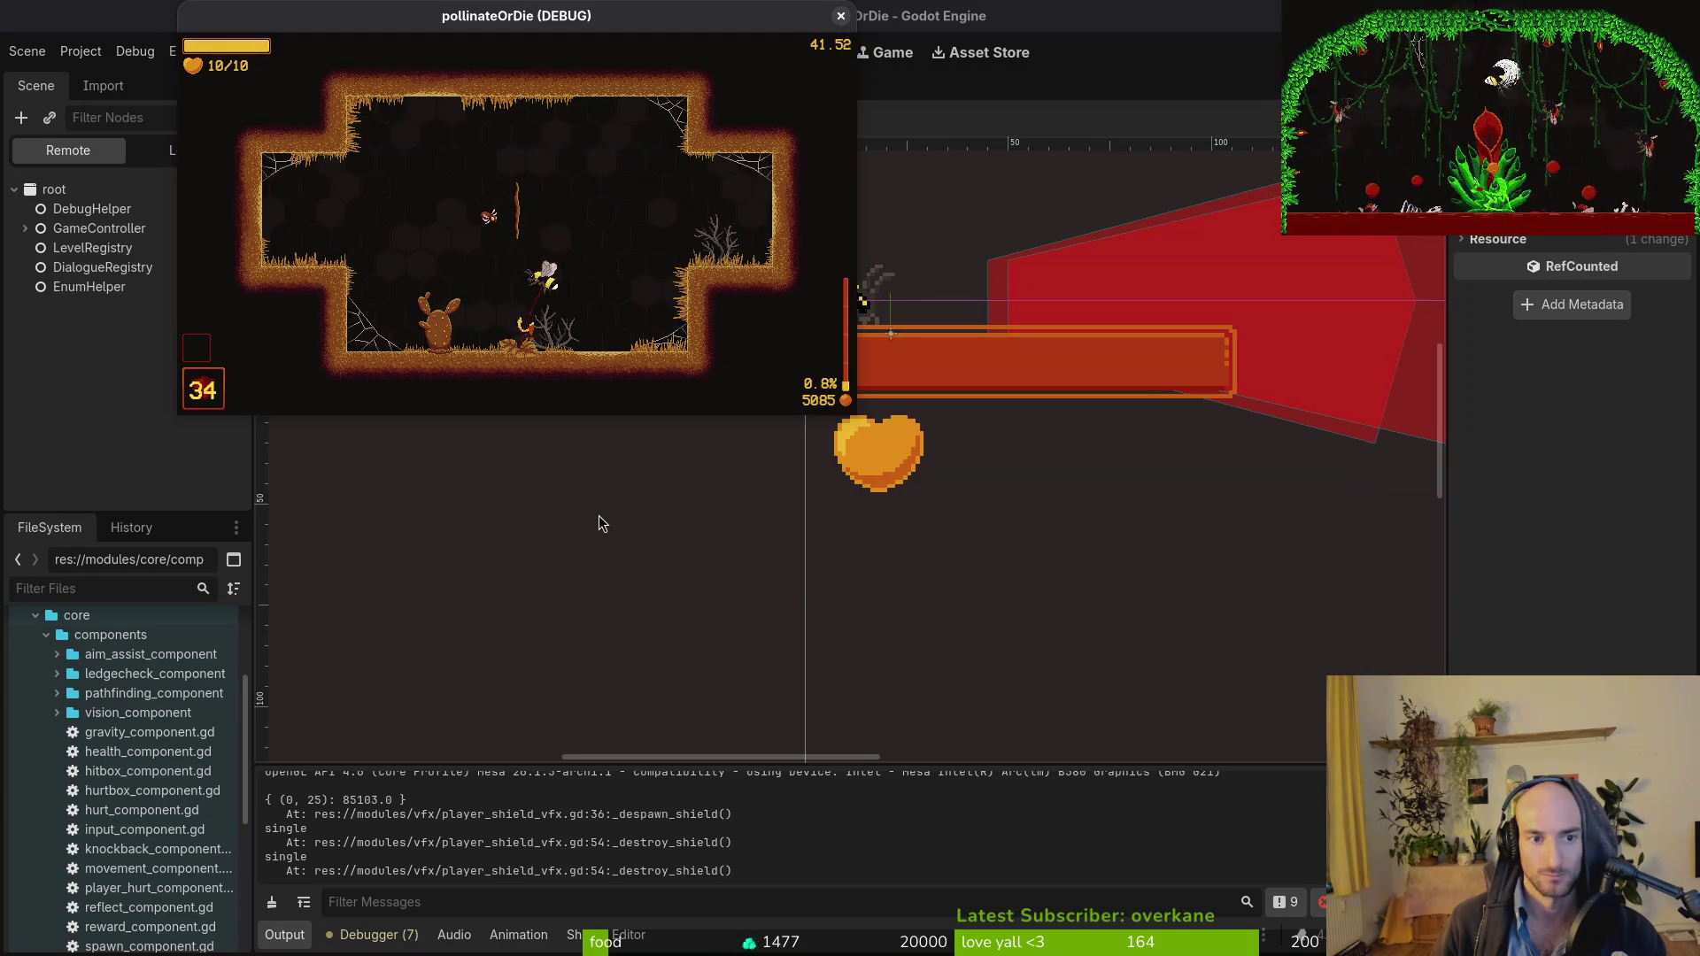
{"action": "key", "text": "Escape"}
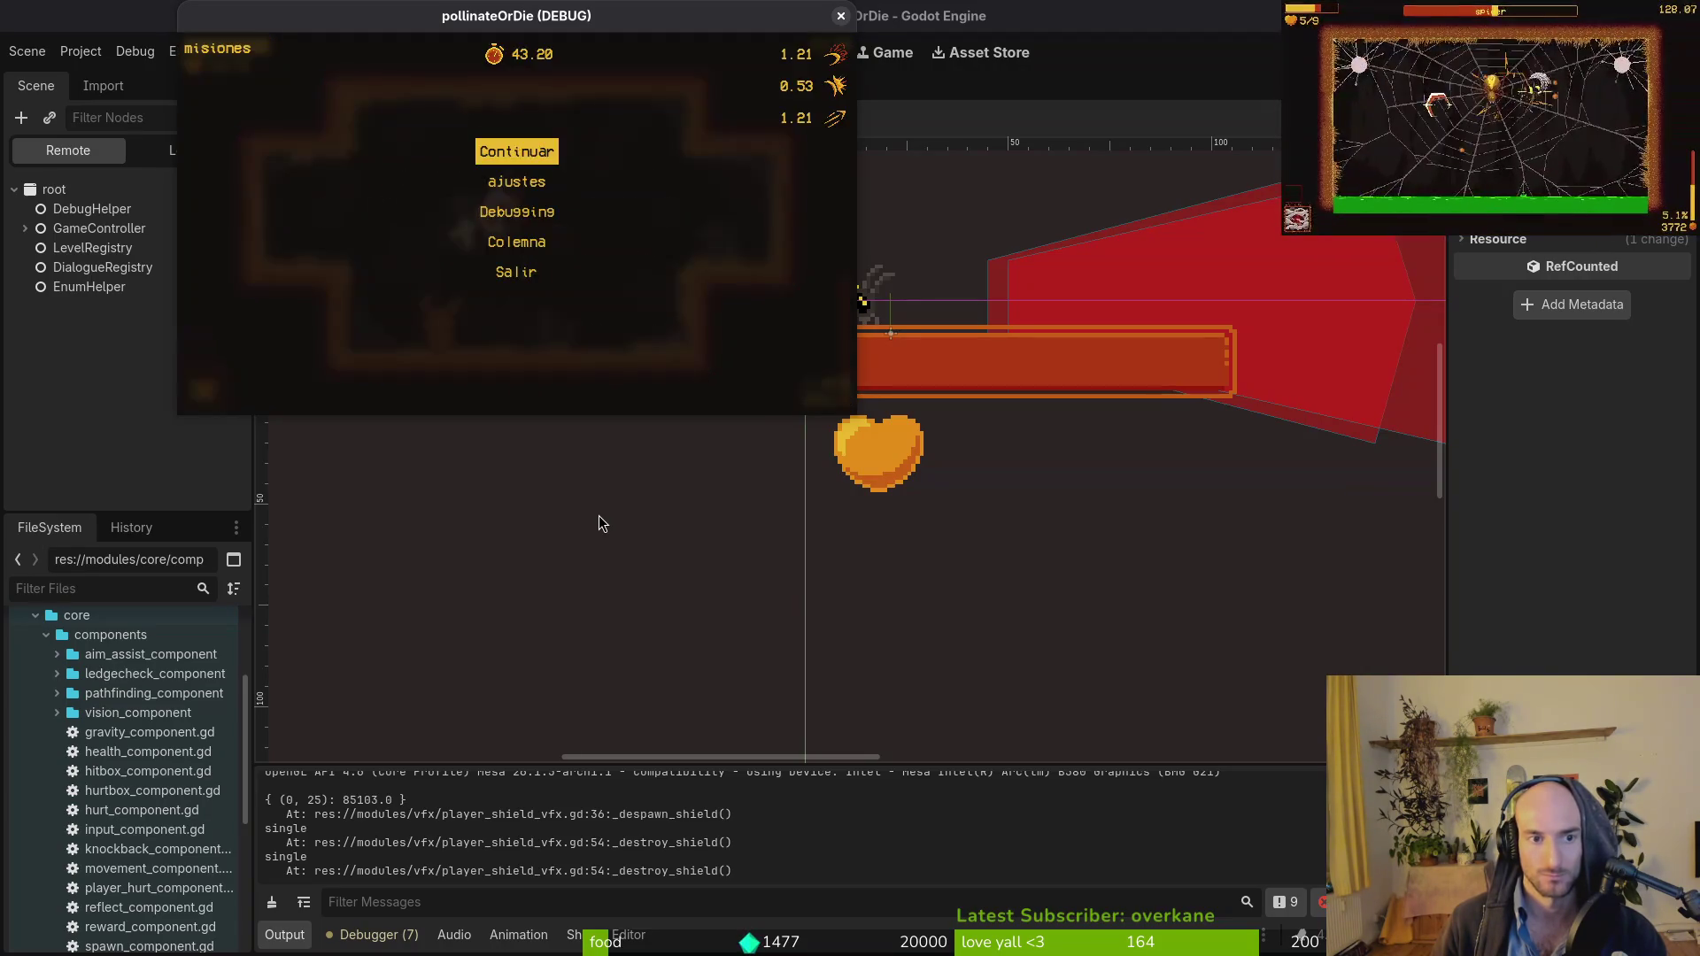
Resume the debug game, play on briefly, pause again and switch back to Neovim.
{"action": "key", "text": "Escape"}
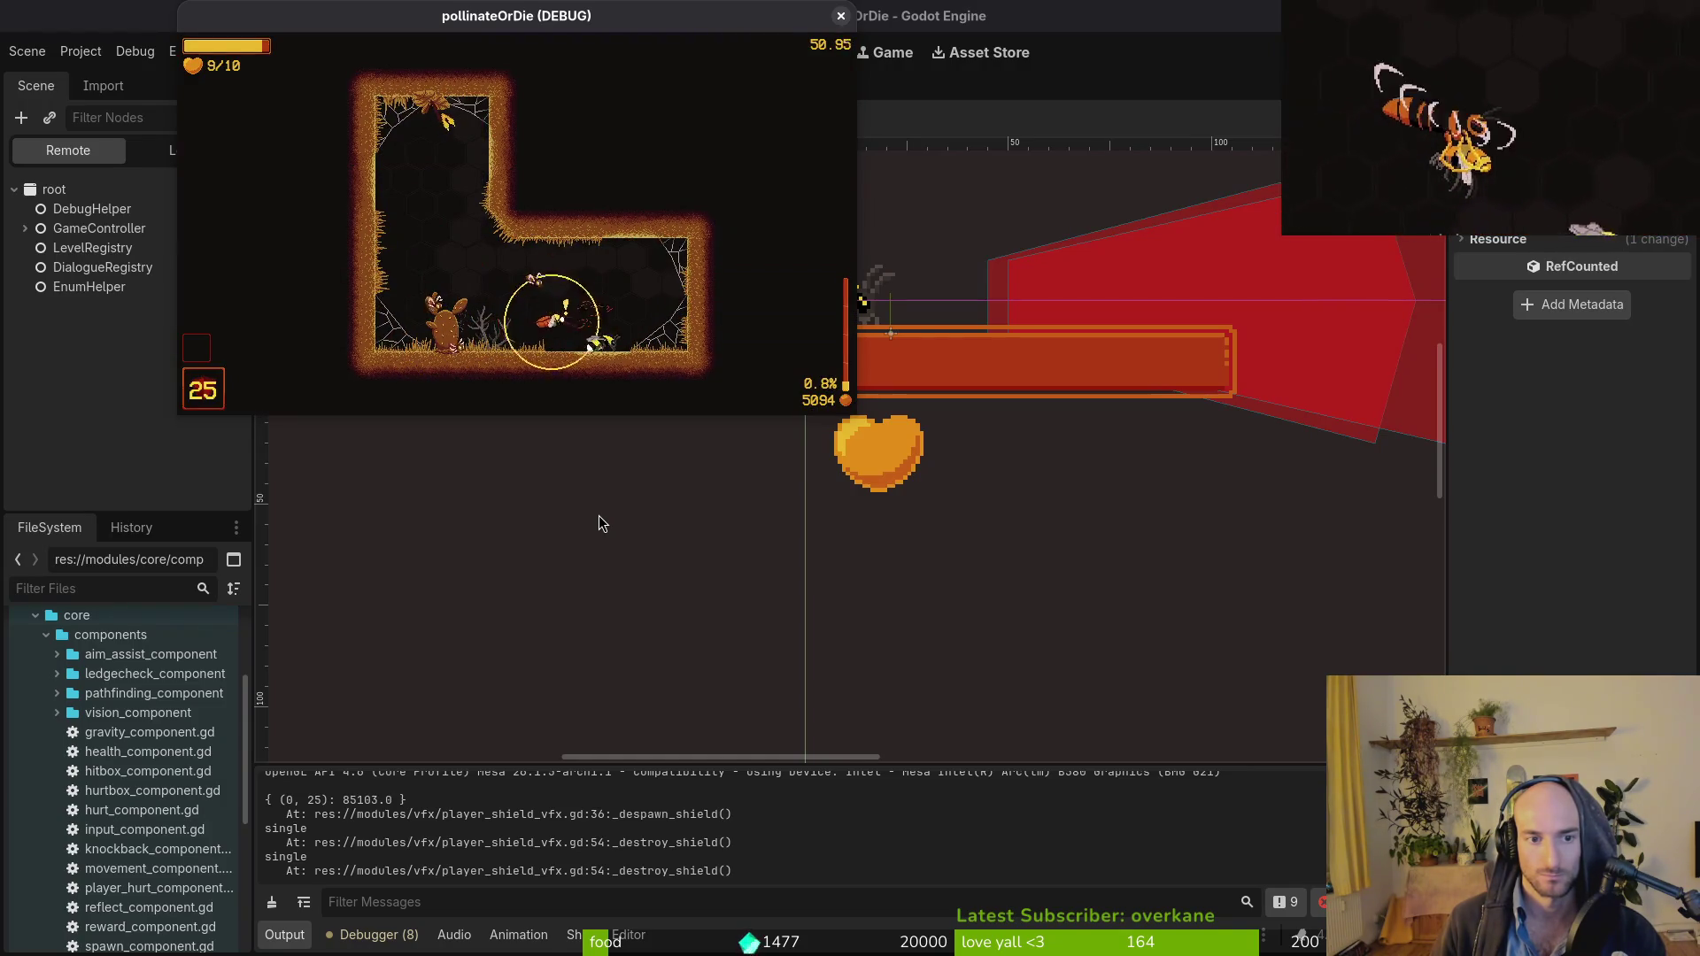
{"action": "key", "text": "Escape"}
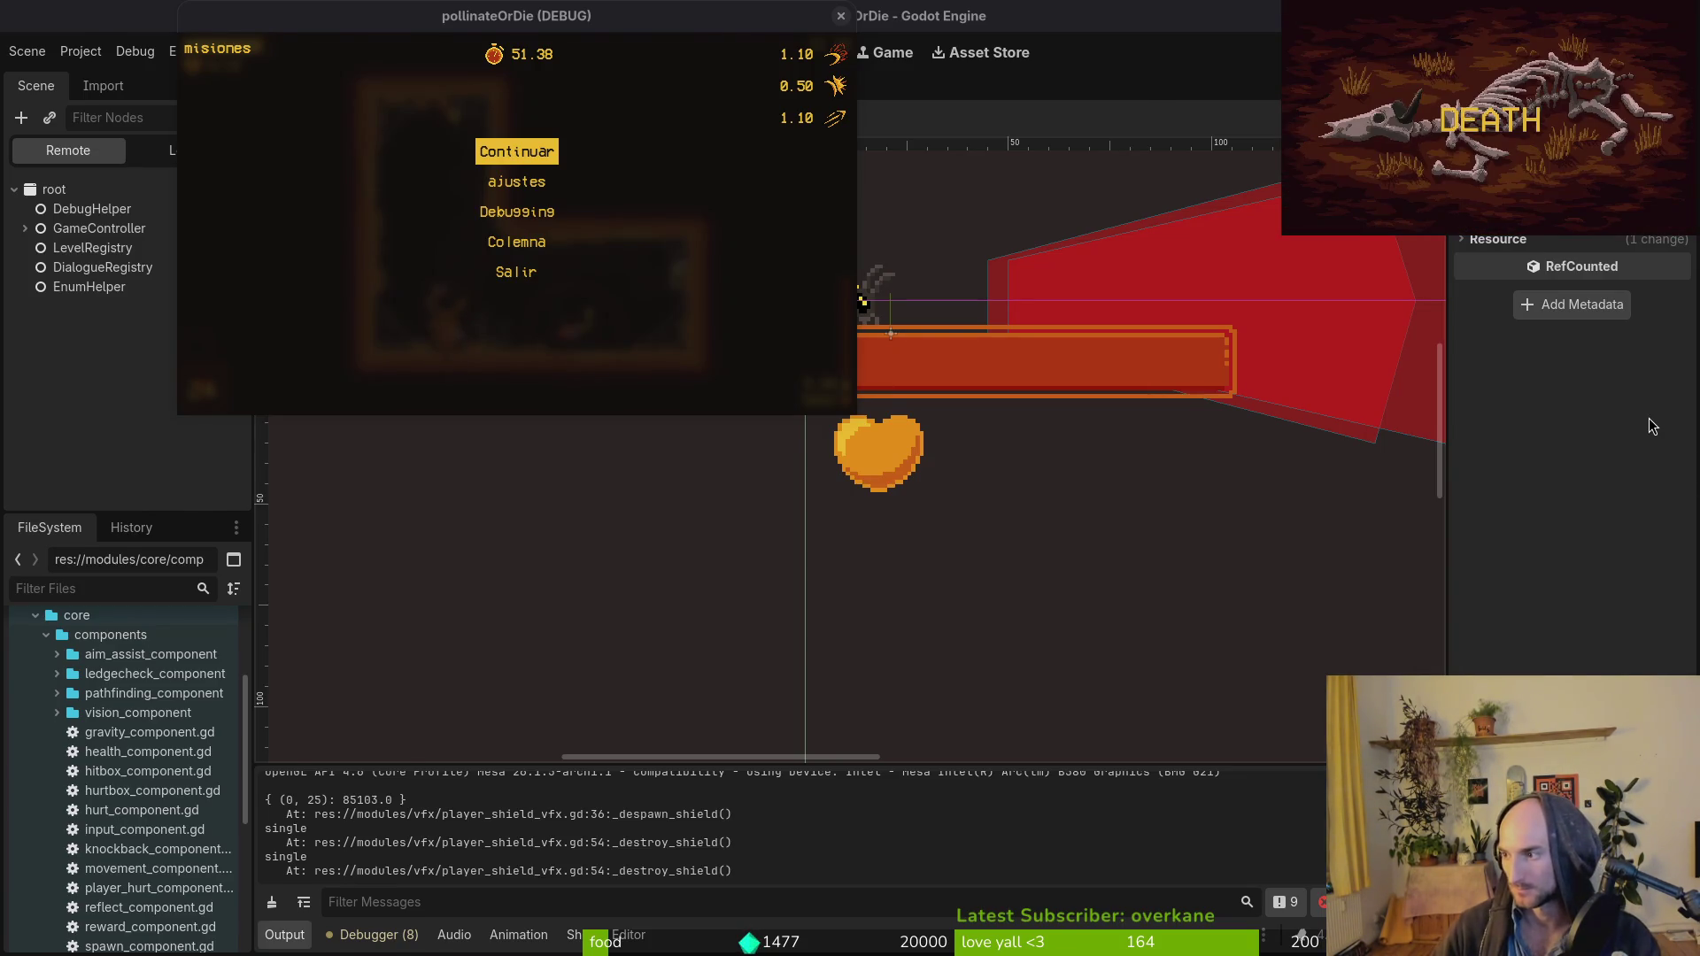
{"action": "key", "text": "super+1"}
Yank the whole of player_shield_vfx.gd and save it.
{"action": "key", "text": "g"}
{"action": "key", "text": "g"}
{"action": "key", "text": "shift+g"}
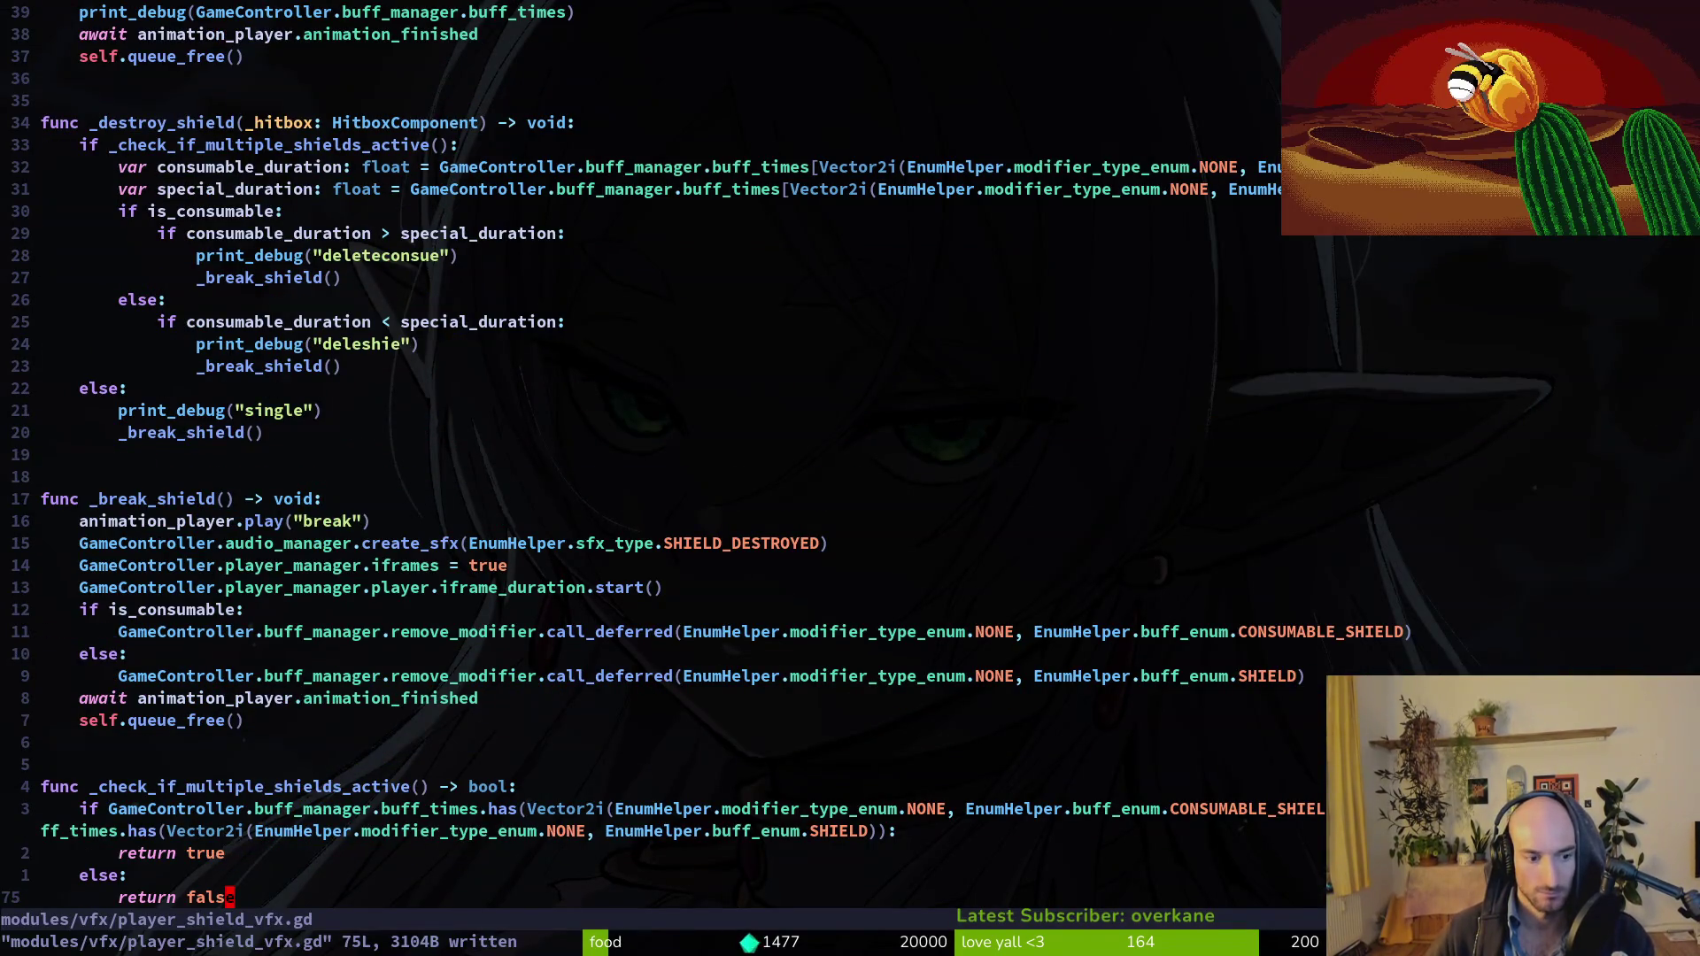
{"action": "key", "text": "g"}
{"action": "key", "text": "g"}
{"action": "key", "text": "shift+v"}
{"action": "key", "text": "shift+g"}
{"action": "type", "text": "y:w"}
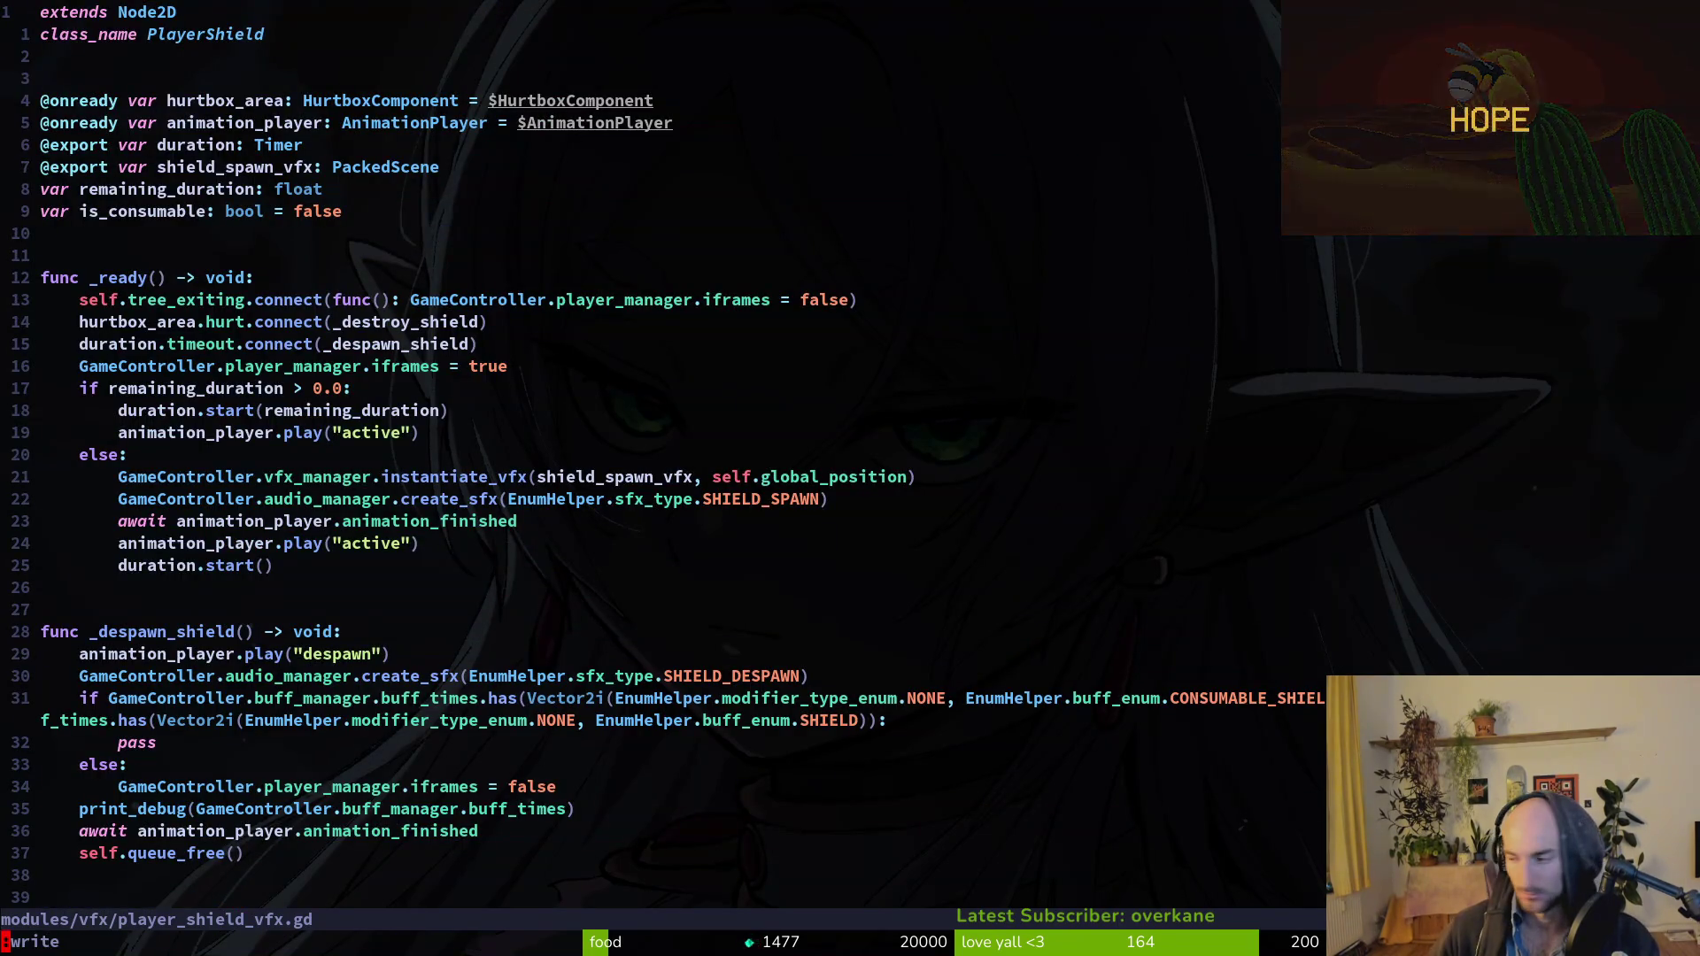
{"action": "key", "text": "Return"}
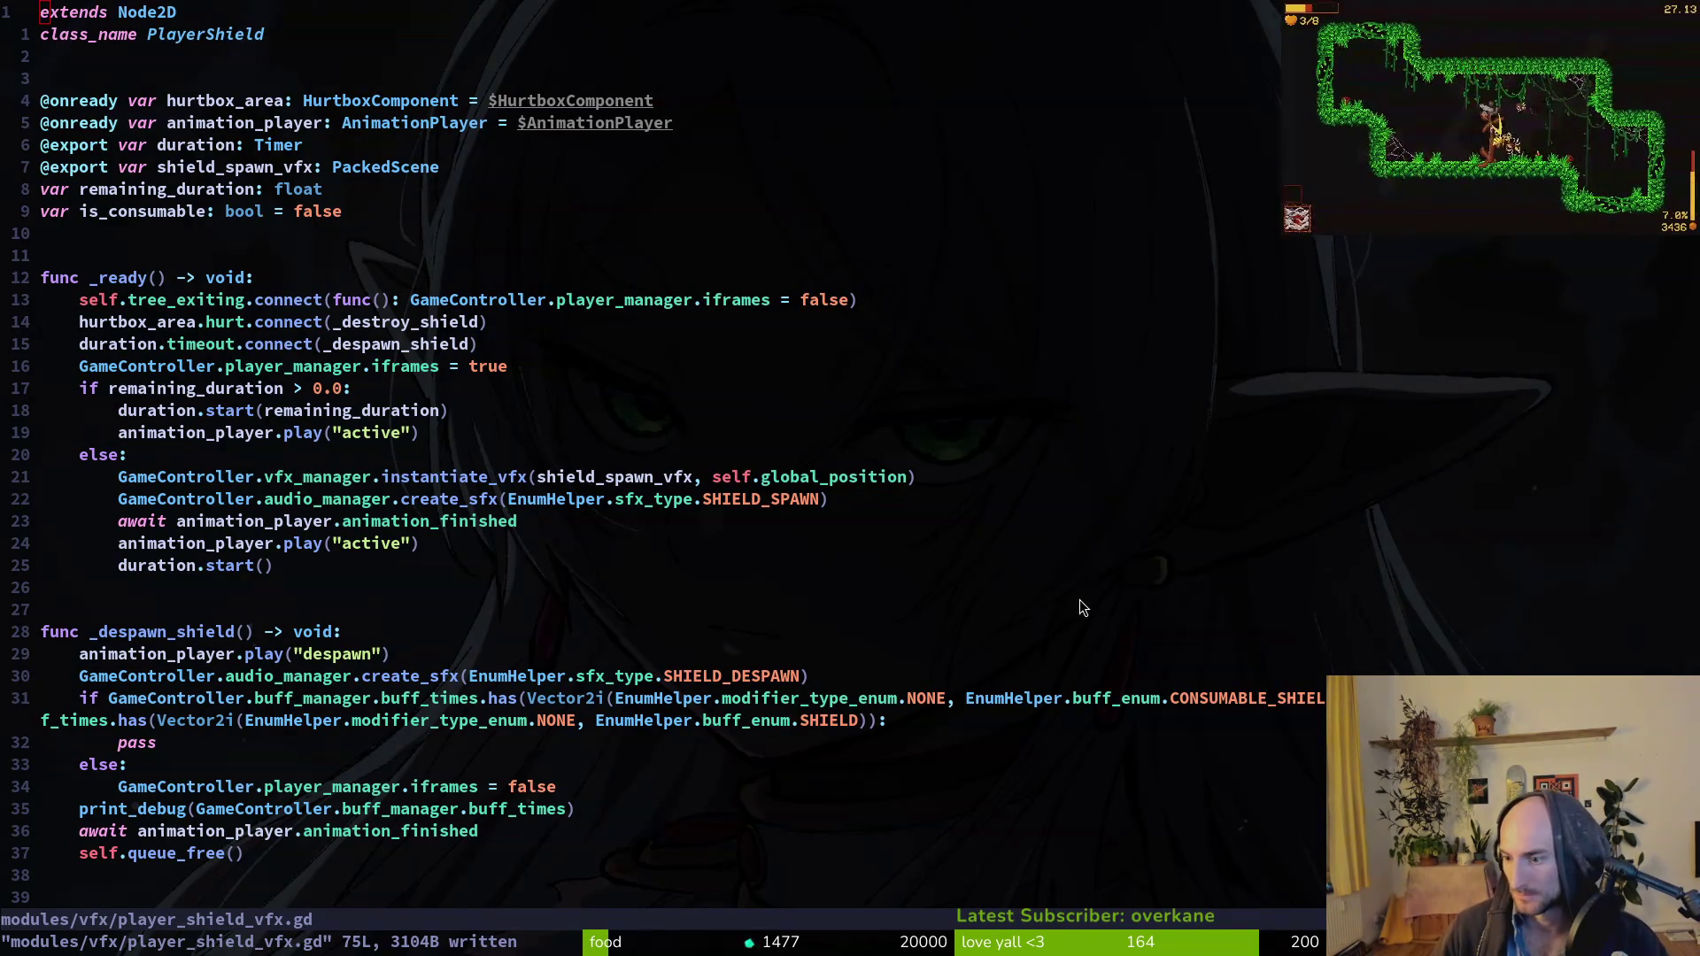
Quit Neovim and run 'tig status' to list the changed files.
{"action": "left_click", "coordinate": [180, 520]}
{"action": "type", "text": ":q"}
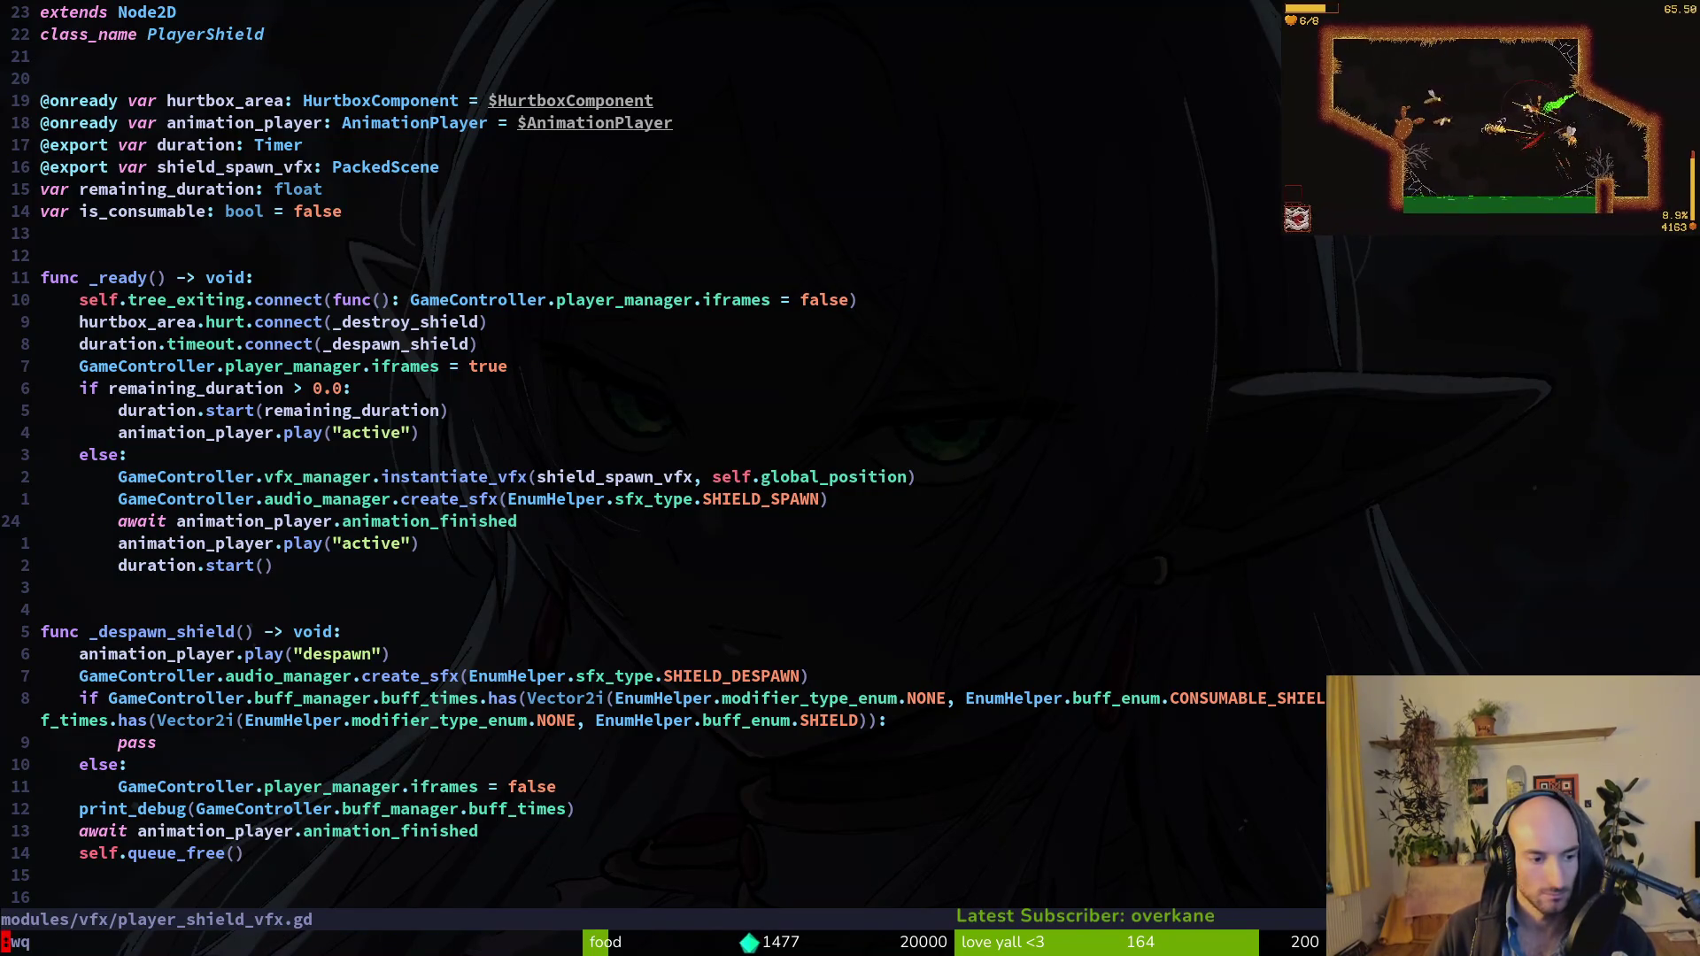
{"action": "key", "text": "Return"}
{"action": "type", "text": "tig status"}
{"action": "key", "text": "Return"}
{"action": "key", "text": "Down"}
{"action": "key", "text": "Down"}
{"action": "key", "text": "Down"}
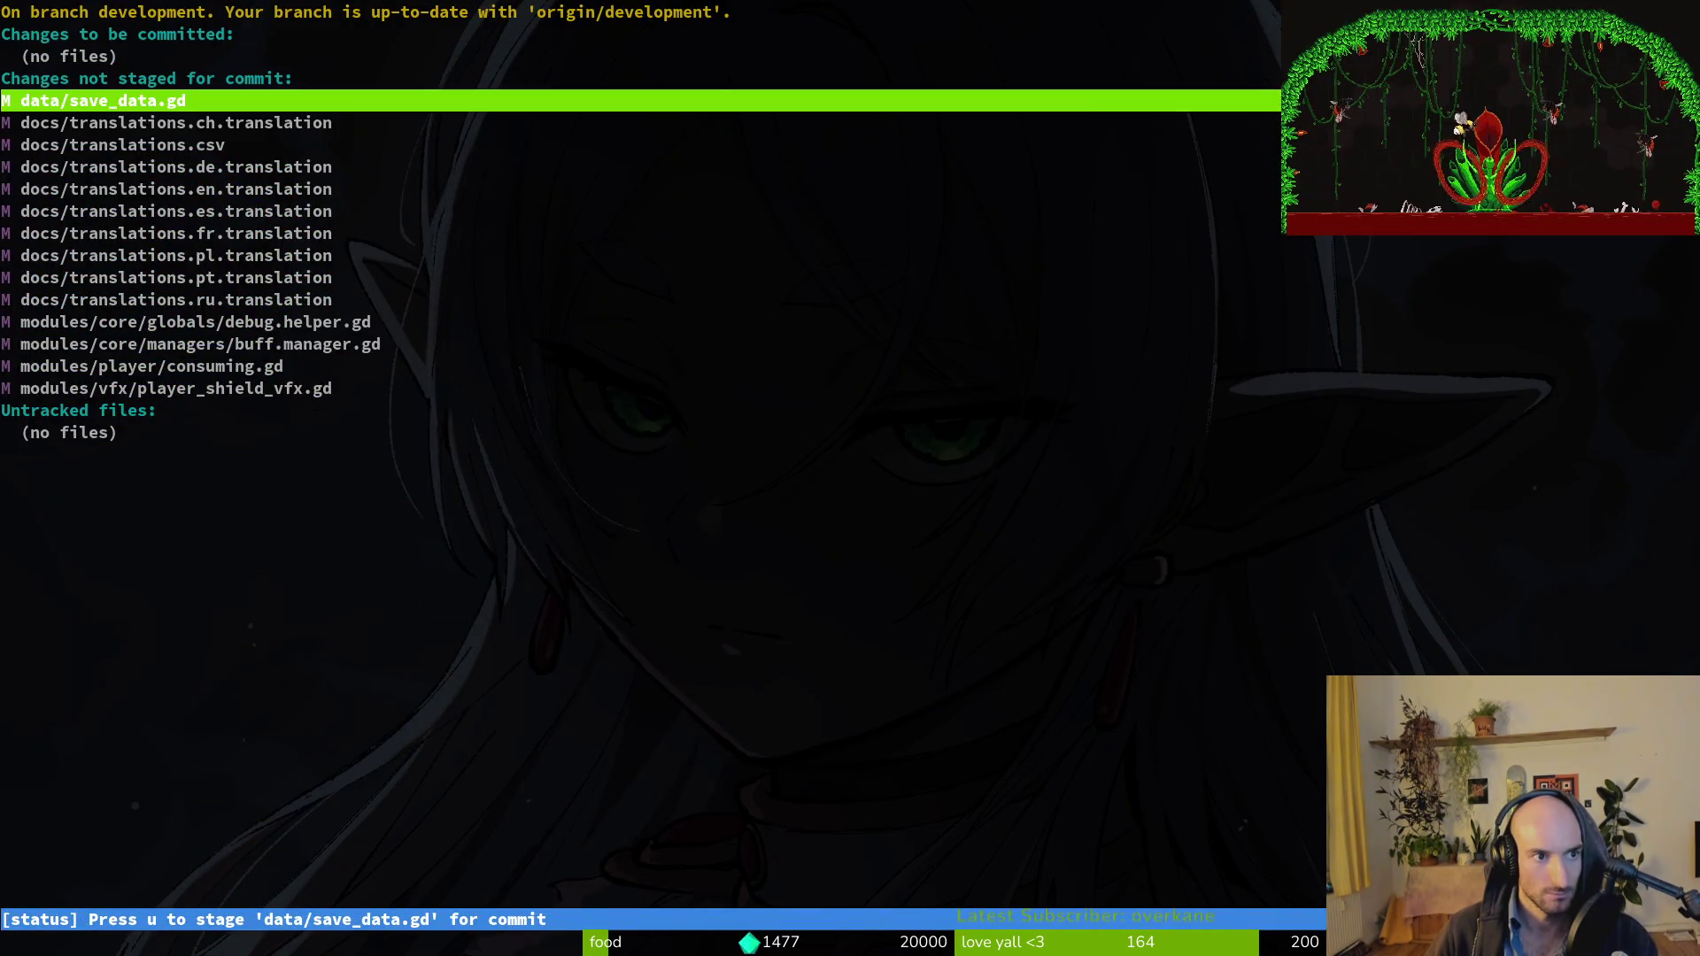
Review the buff.manager.gd and consuming.gd diffs and stage both files.
{"action": "key", "text": "Return"}
{"action": "key", "text": "Down"}
{"action": "key", "text": "Down"}
{"action": "key", "text": "Down"}
{"action": "key", "text": "Down"}
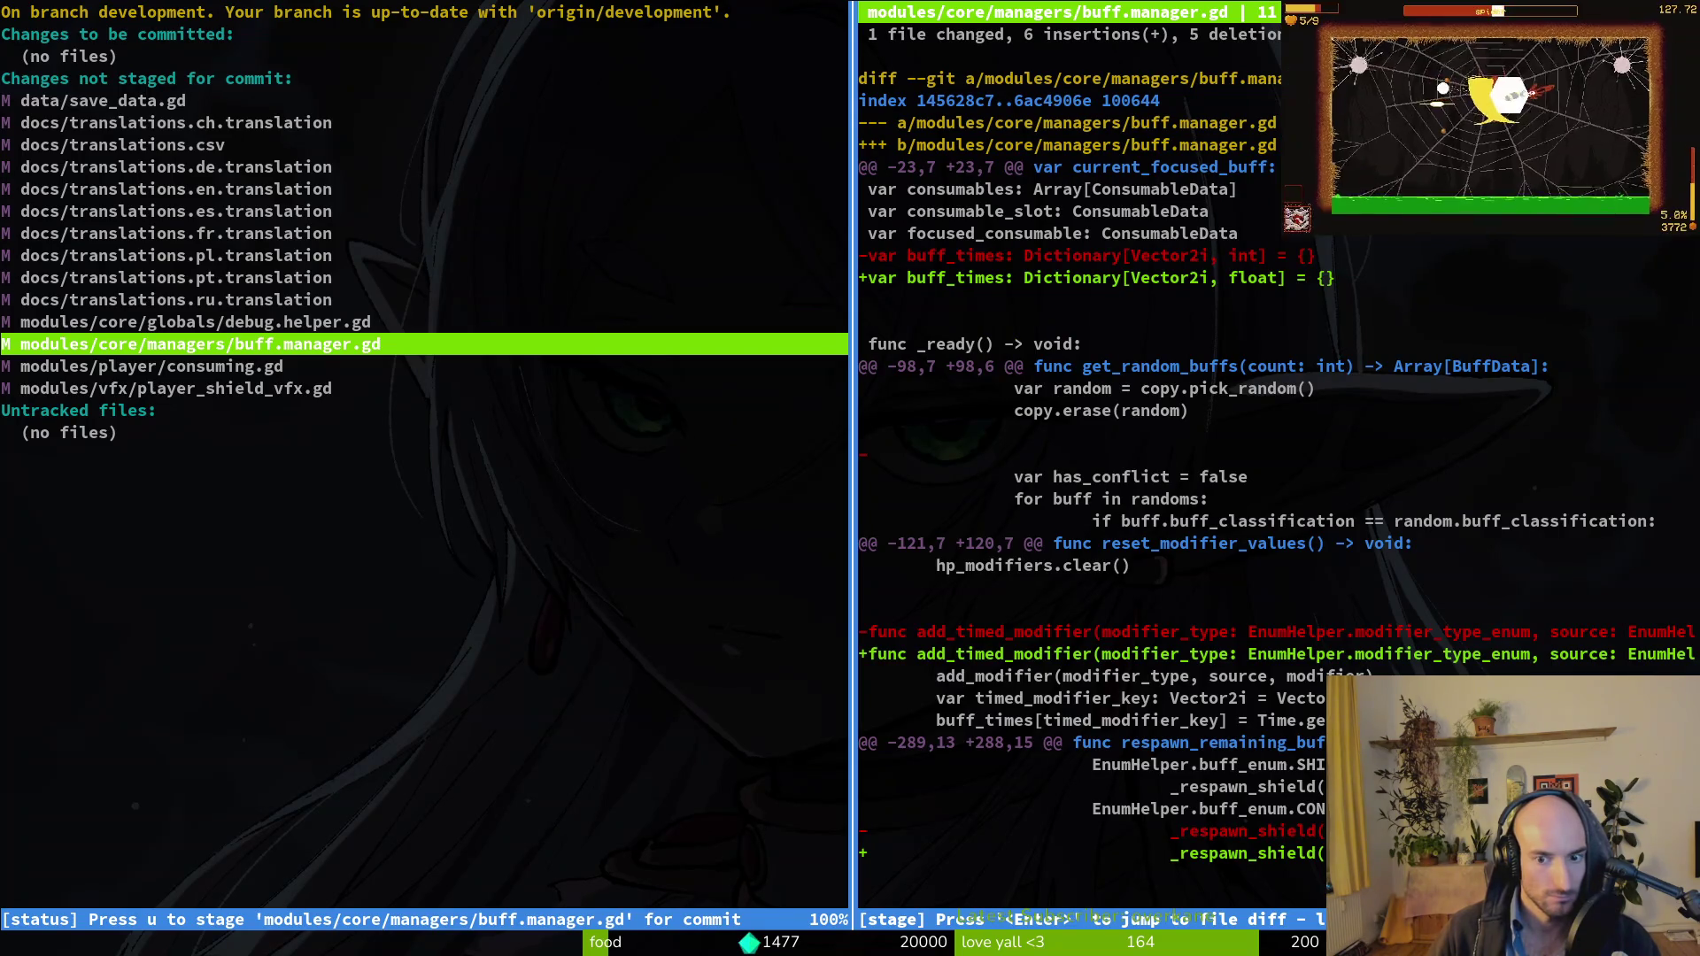
{"action": "key", "text": "Return"}
{"action": "key", "text": "ctrl+d"}
{"action": "key", "text": "ctrl+d"}
{"action": "key", "text": "ctrl+d"}
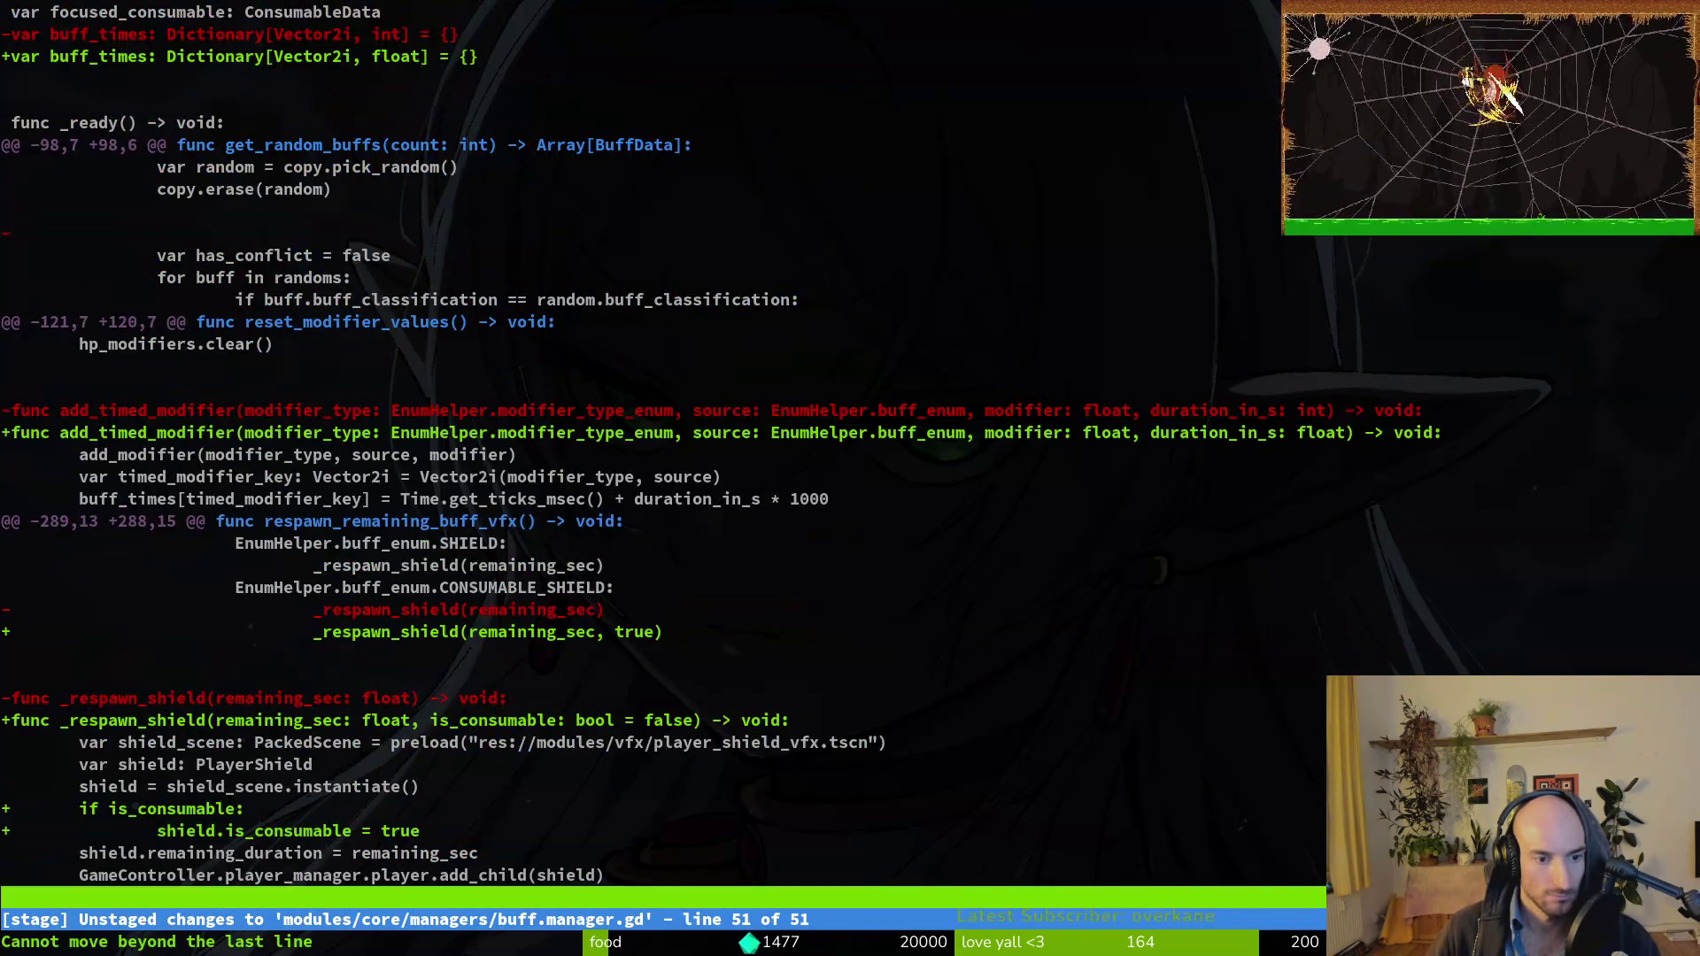
{"action": "key", "text": "ctrl+u"}
{"action": "key", "text": "ctrl+u"}
{"action": "key", "text": "q"}
{"action": "key", "text": "u"}
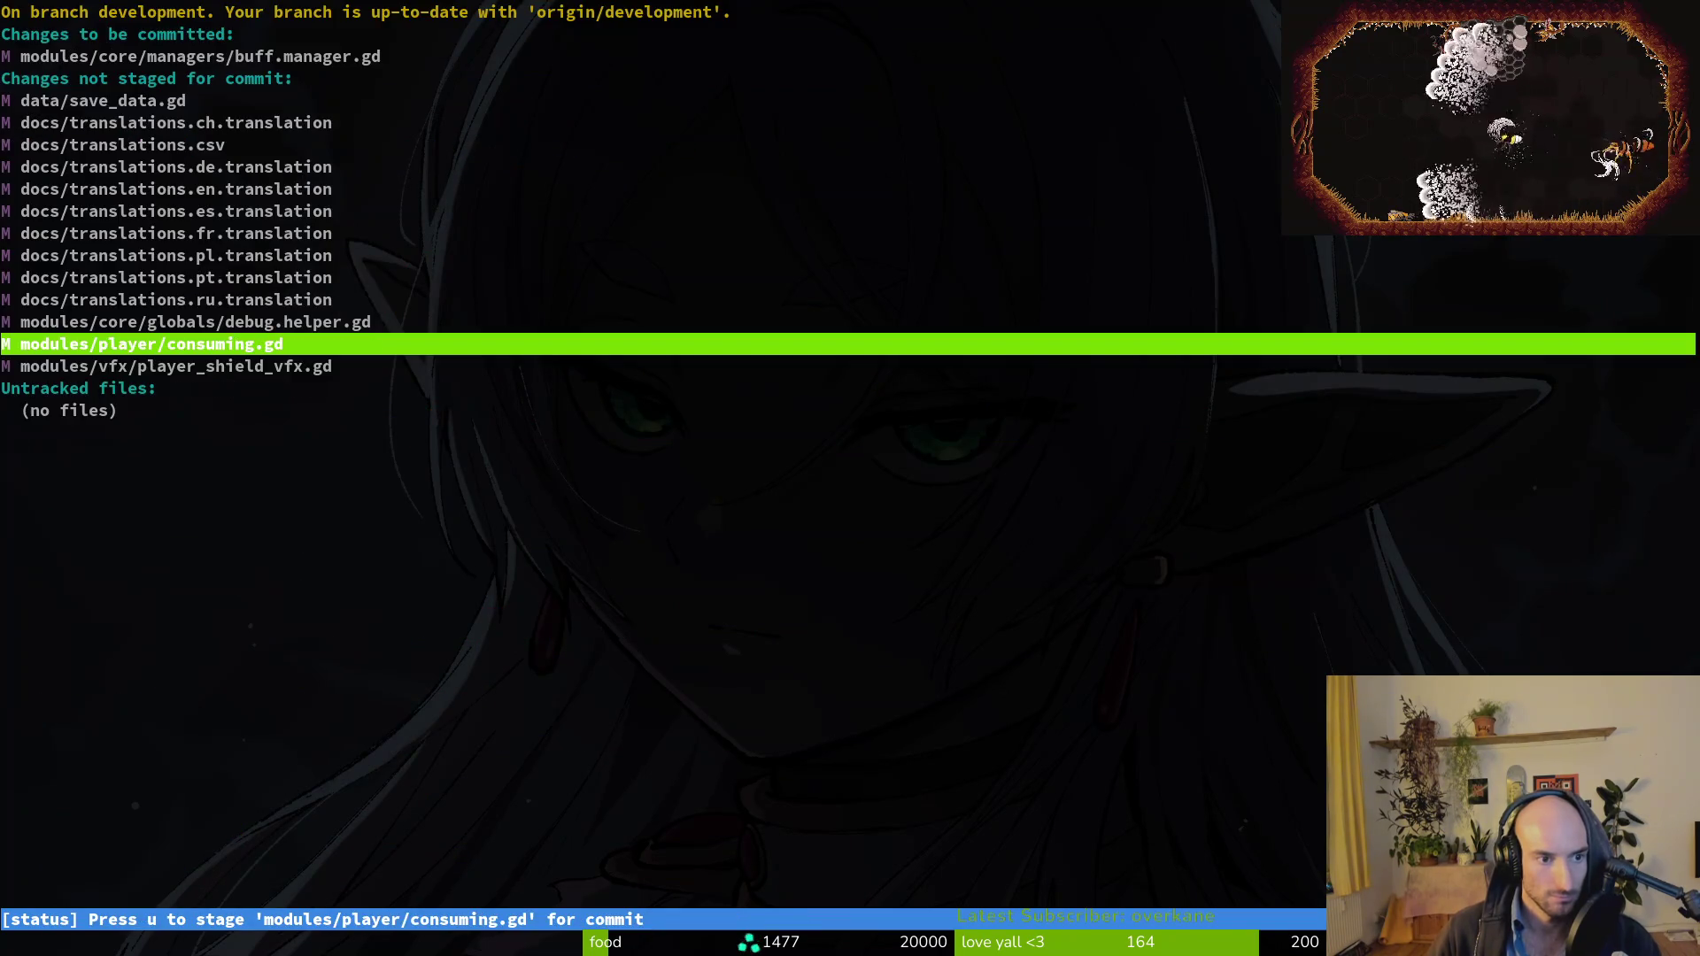
{"action": "key", "text": "Return"}
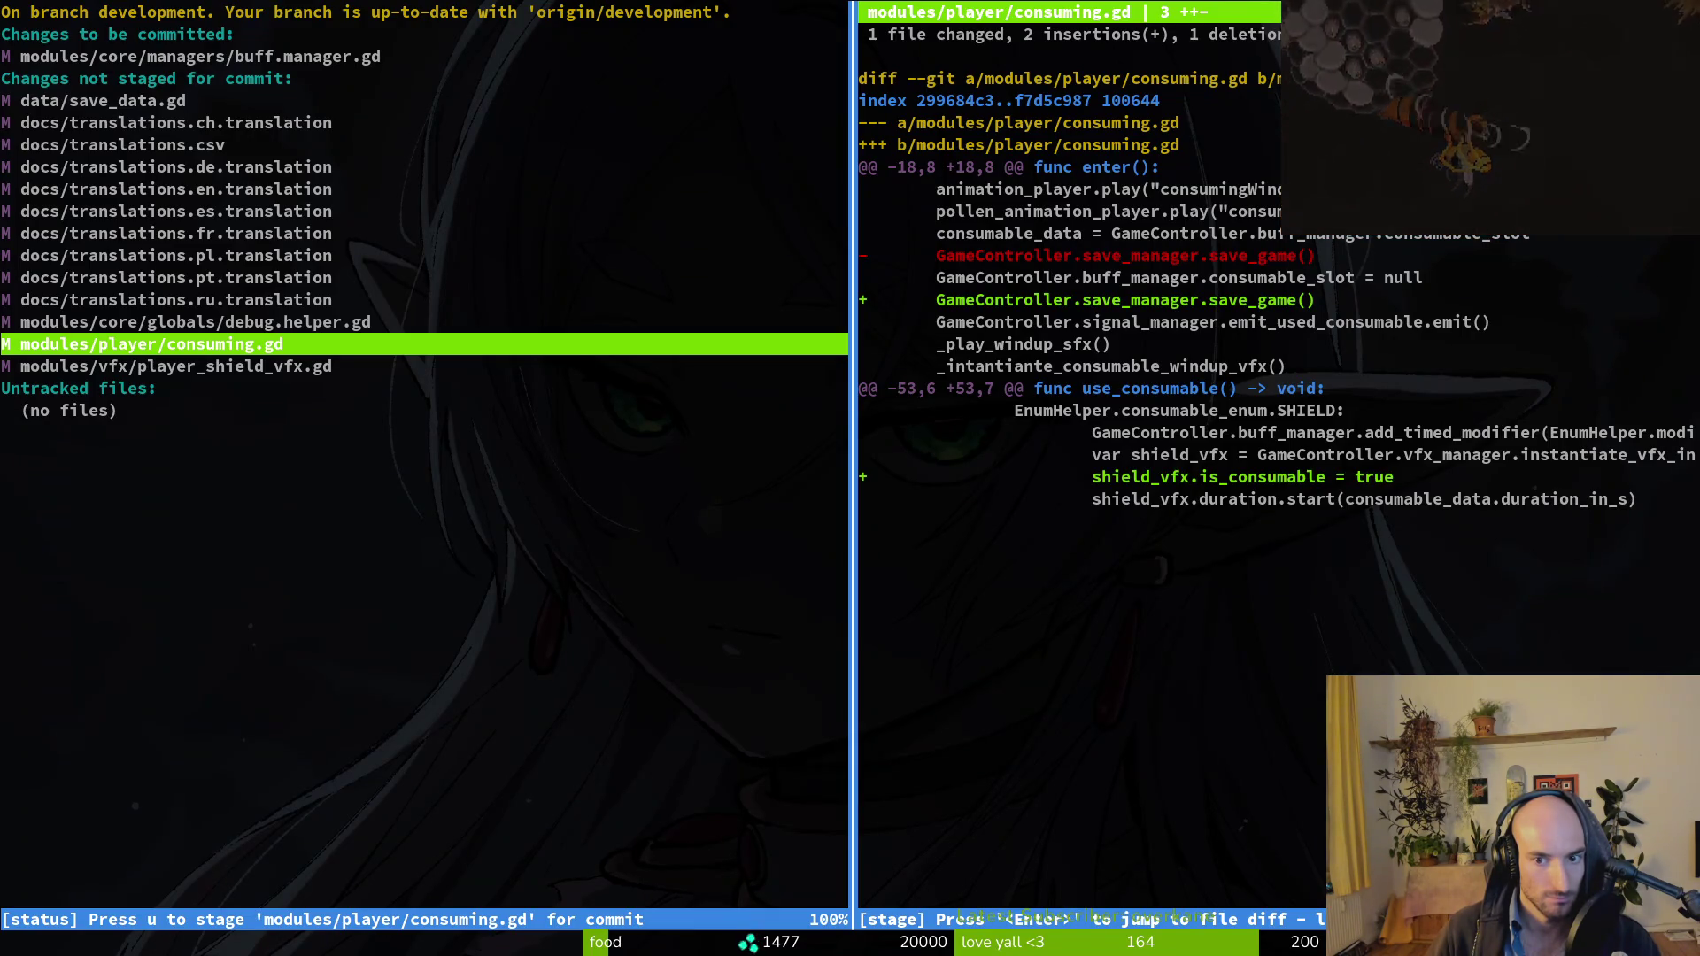
{"action": "key", "text": "u"}
View the player_shield_vfx.gd diff full-screen, quit tig, and open the project's Find Files picker with 'vim .'.
{"action": "key", "text": "Return"}
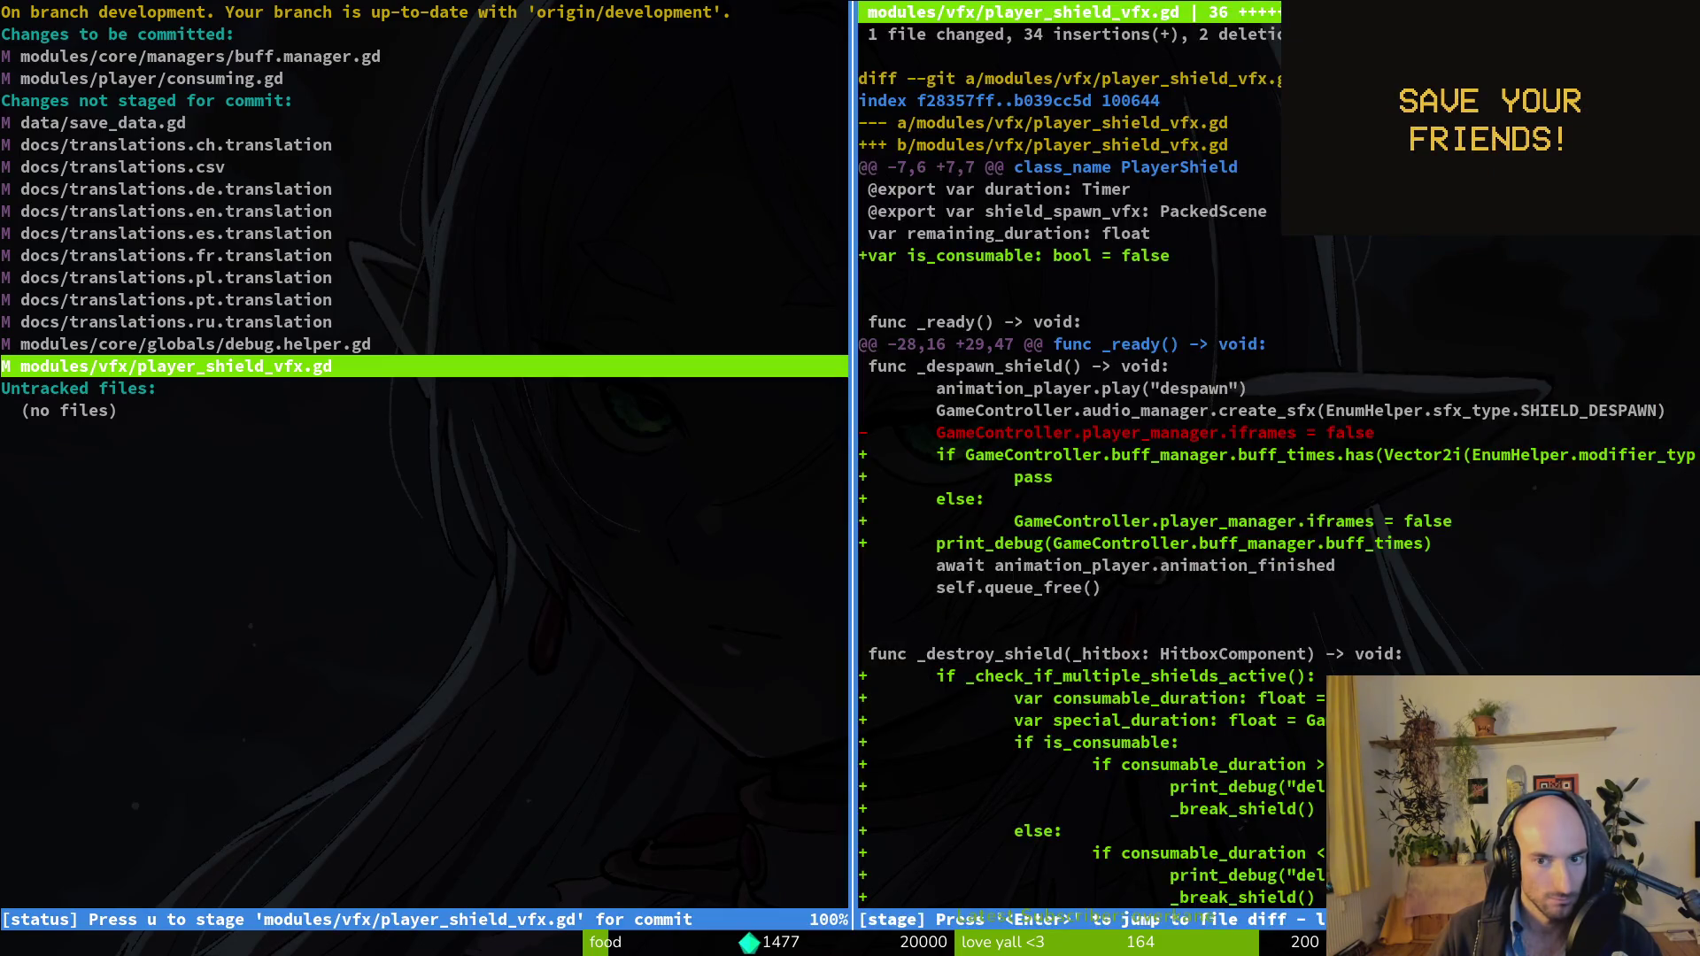
{"action": "key", "text": "Return"}
{"action": "key", "text": "Return"}
{"action": "key", "text": "O"}
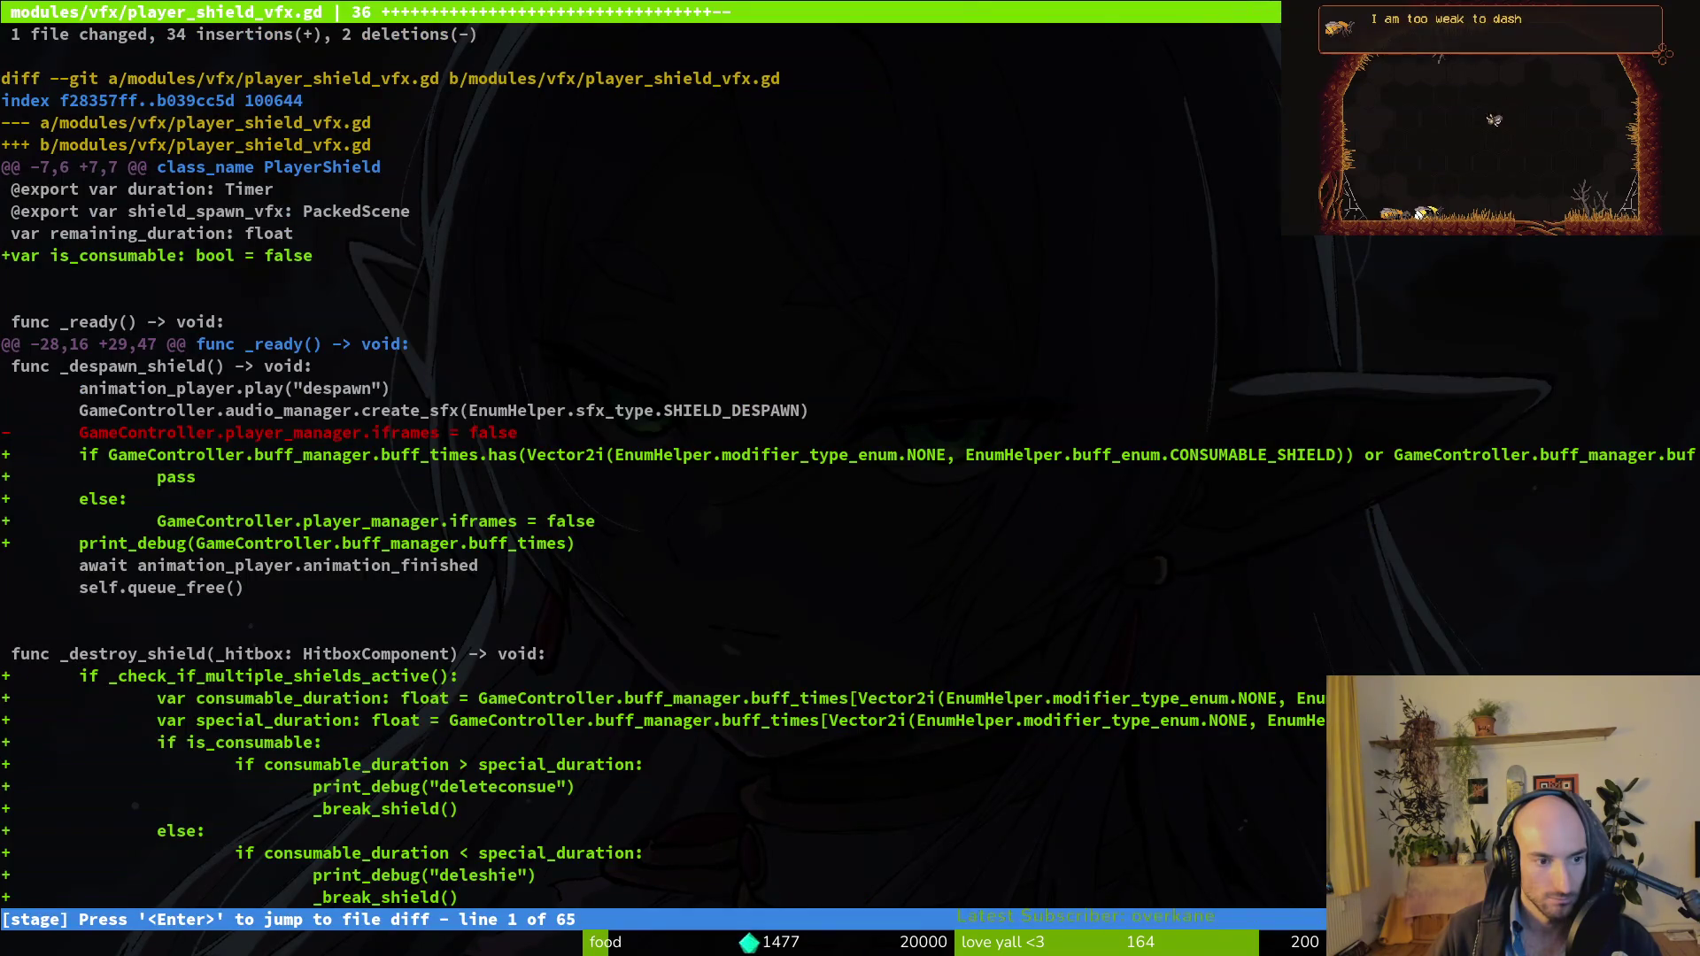
{"action": "key", "text": "shift+q"}
{"action": "type", "text": "vim ."}
{"action": "key", "text": "Return"}
{"action": "key", "text": "space"}
Search the project for 'print' and open player_shield_vfx.gd at the print_debug("single") match.
{"action": "key", "text": "f"}
{"action": "key", "text": "f"}
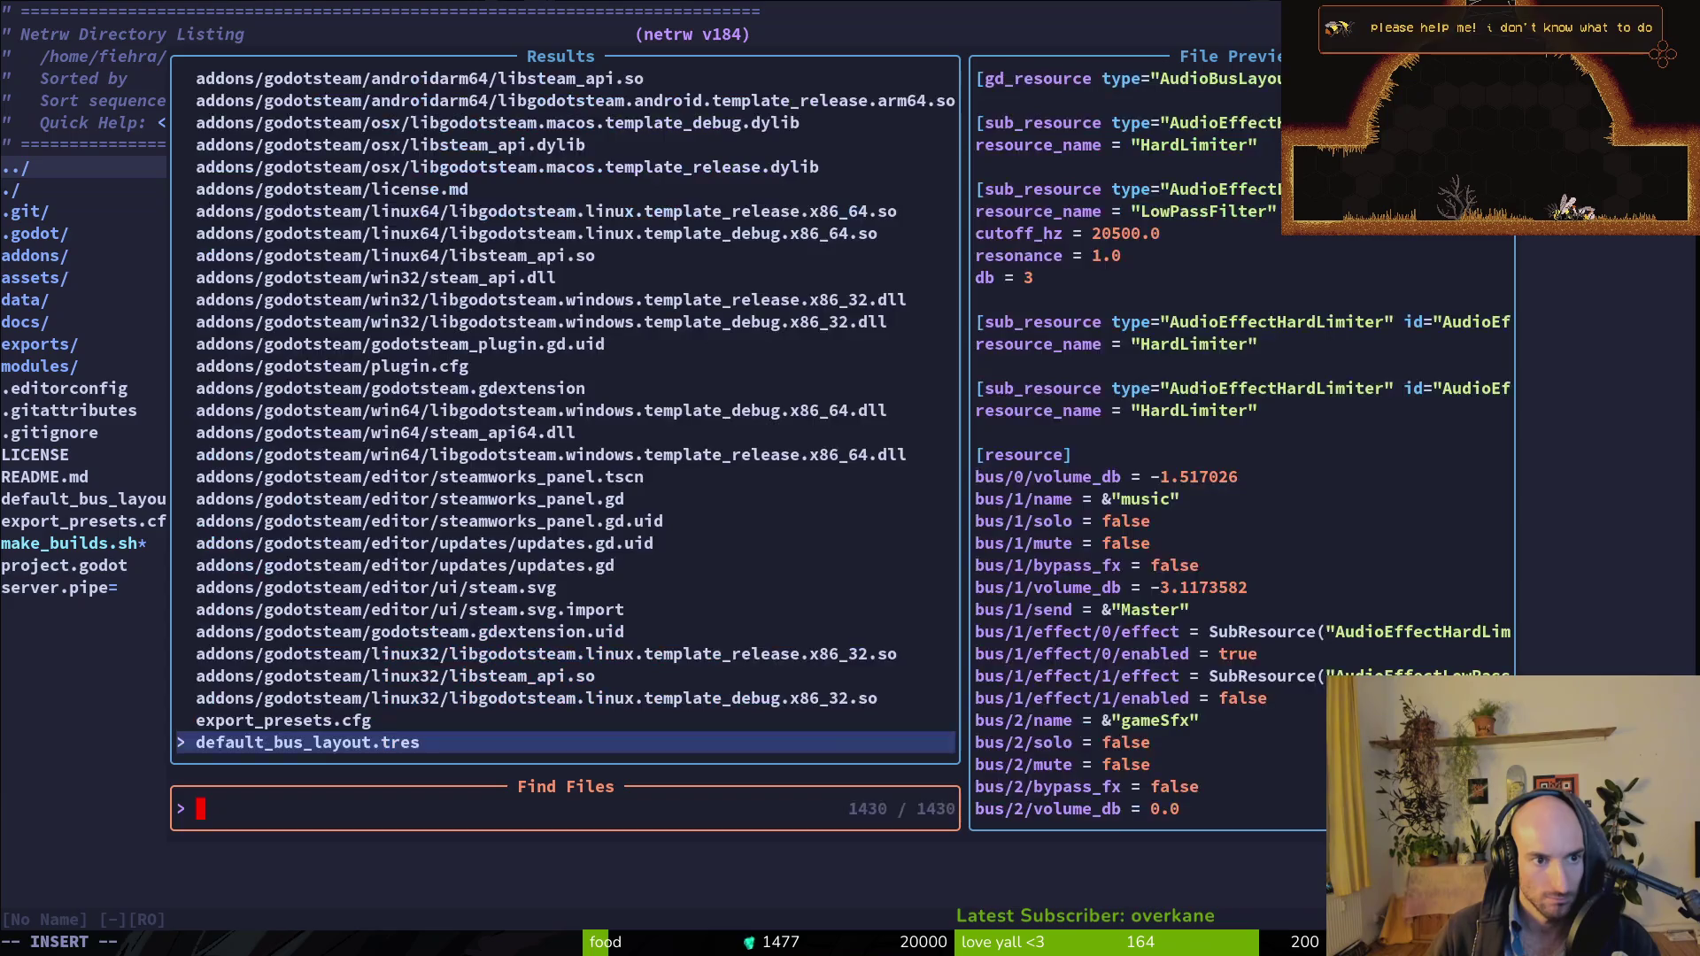
{"action": "key", "text": "Escape"}
{"action": "key", "text": "space"}
{"action": "type", "text": "psprint"}
{"action": "key", "text": "Return"}
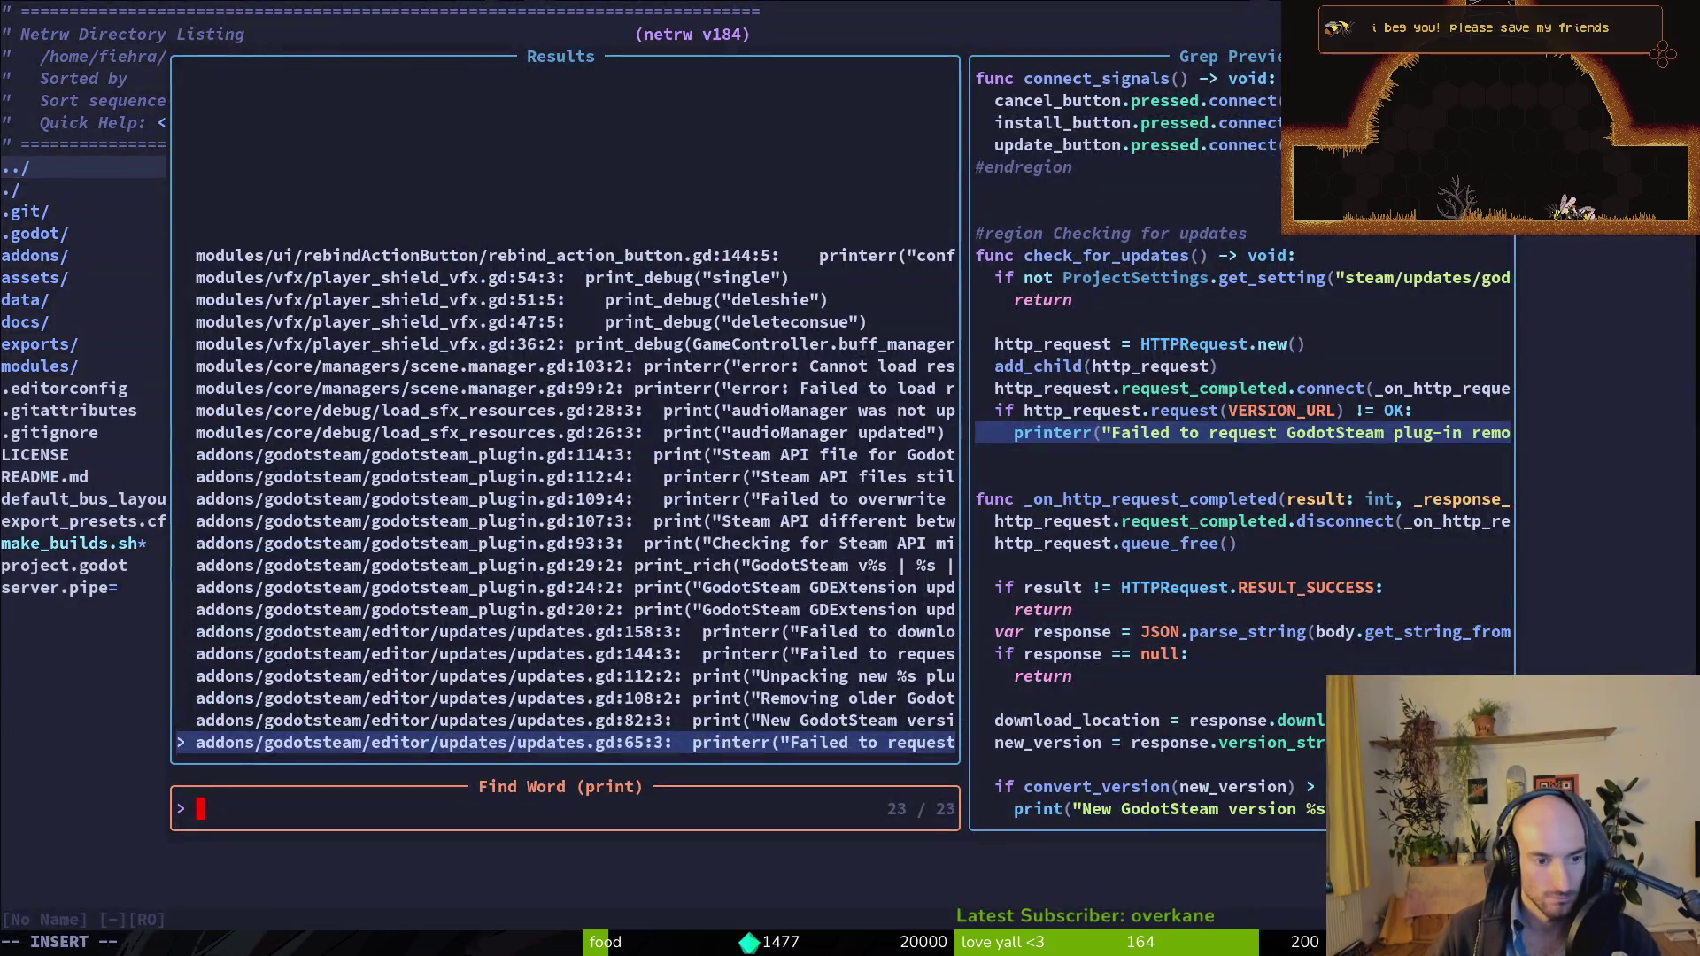
{"action": "key", "text": "Down"}
{"action": "key", "text": "Down"}
{"action": "key", "text": "Up"}
{"action": "key", "text": "Return"}
Delete the print_debug "single", "deleteconsue" and "deleshie" lines from the shield script.
{"action": "key", "text": "d"}
{"action": "key", "text": "d"}
{"action": "key", "text": "k"}
{"action": "key", "text": "k"}
{"action": "key", "text": "k"}
{"action": "key", "text": "d"}
{"action": "key", "text": "d"}
{"action": "key", "text": "k"}
{"action": "key", "text": "k"}
{"action": "key", "text": "k"}
{"action": "key", "text": "k"}
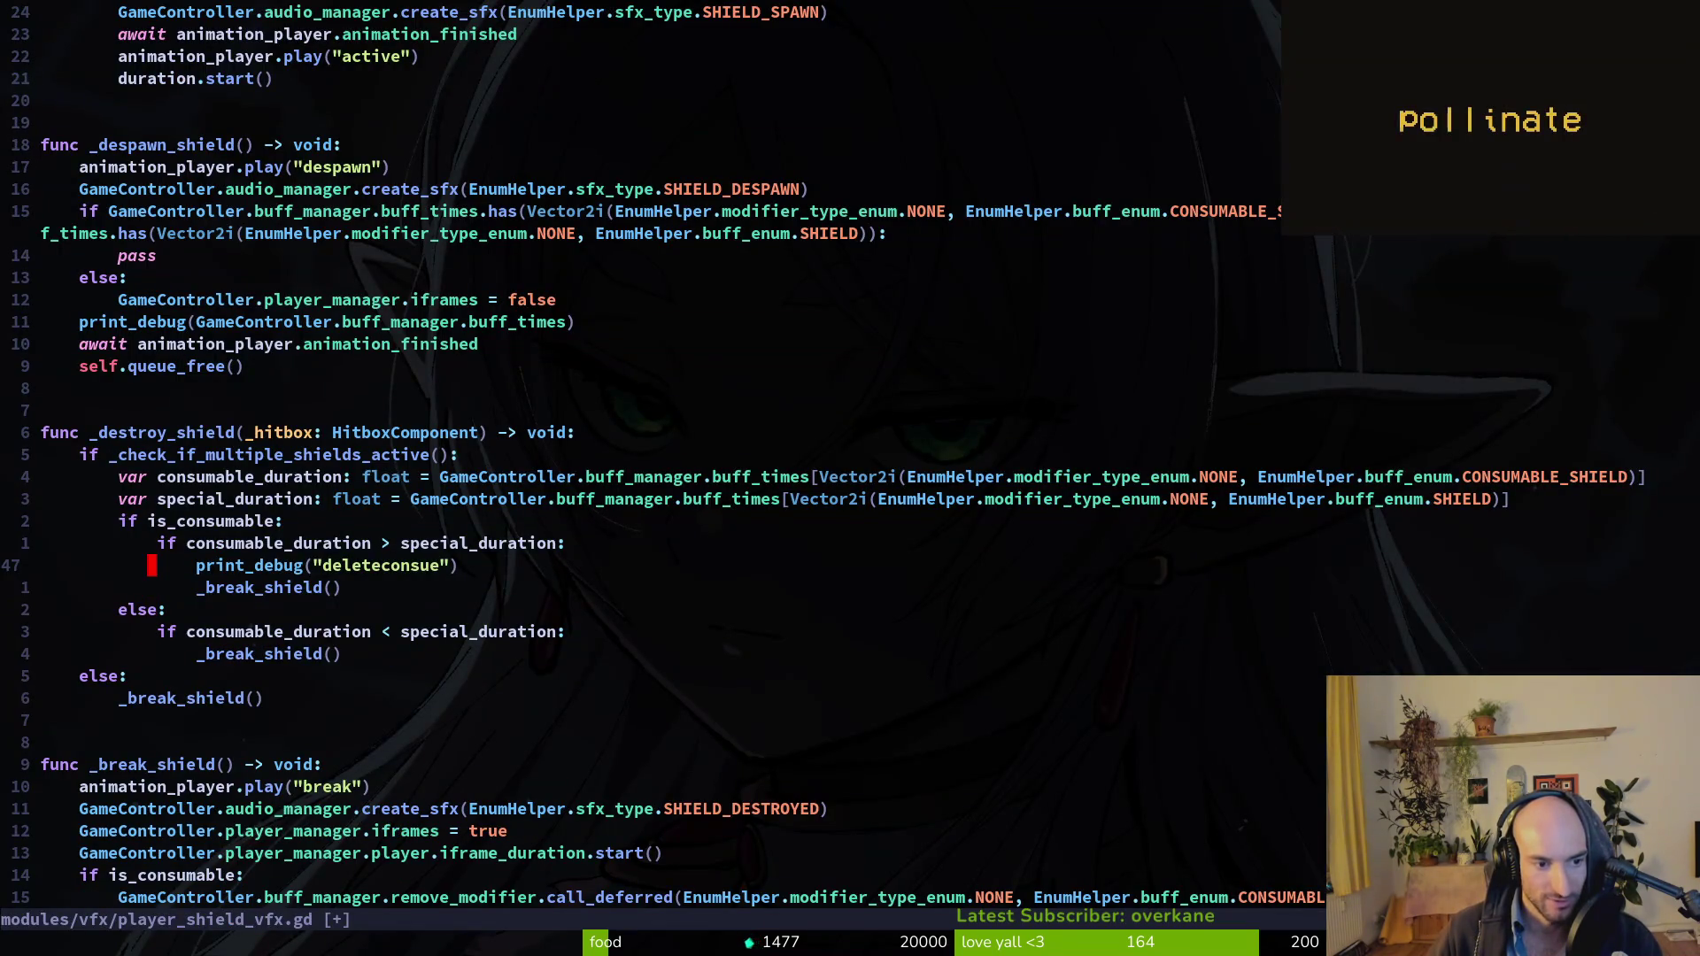
{"action": "key", "text": "d"}
{"action": "key", "text": "d"}
{"action": "key", "text": "j"}
{"action": "key", "text": "j"}
{"action": "key", "text": "j"}
{"action": "key", "text": "j"}
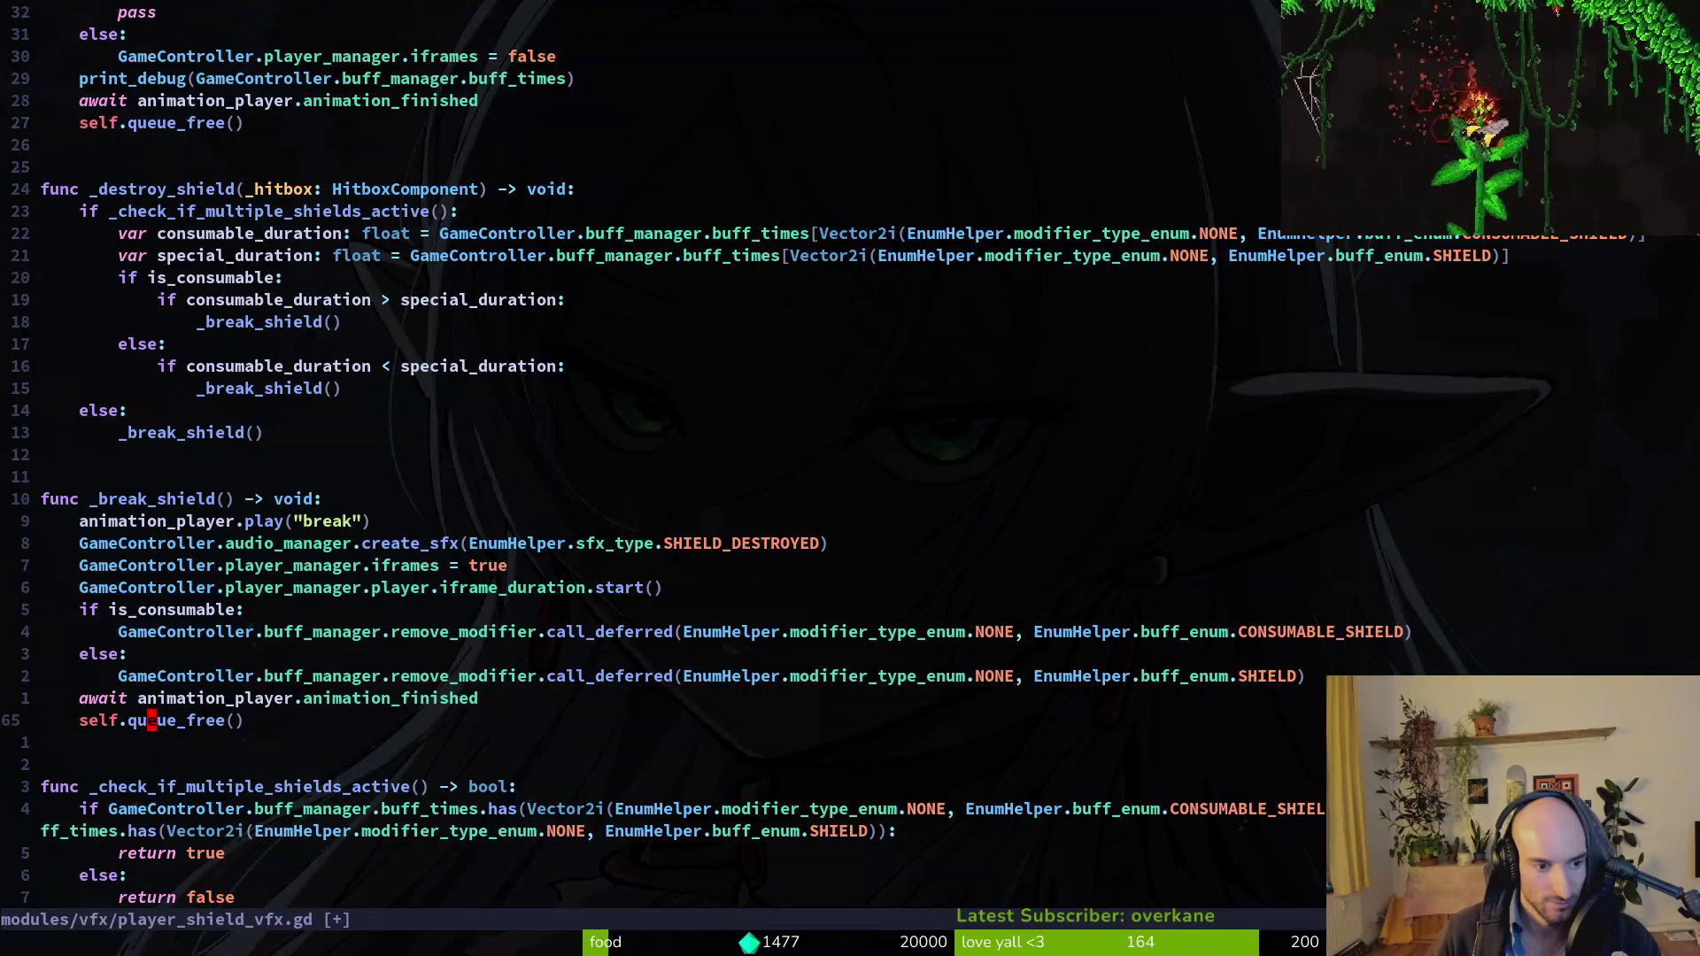
{"action": "key", "text": "k"}
{"action": "key", "text": "k"}
{"action": "key", "text": "k"}
{"action": "key", "text": "z"}
{"action": "key", "text": "z"}
Remove the buff_times print_debug line and save player_shield_vfx.gd.
{"action": "key", "text": "1"}
{"action": "key", "text": "9"}
{"action": "key", "text": "k"}
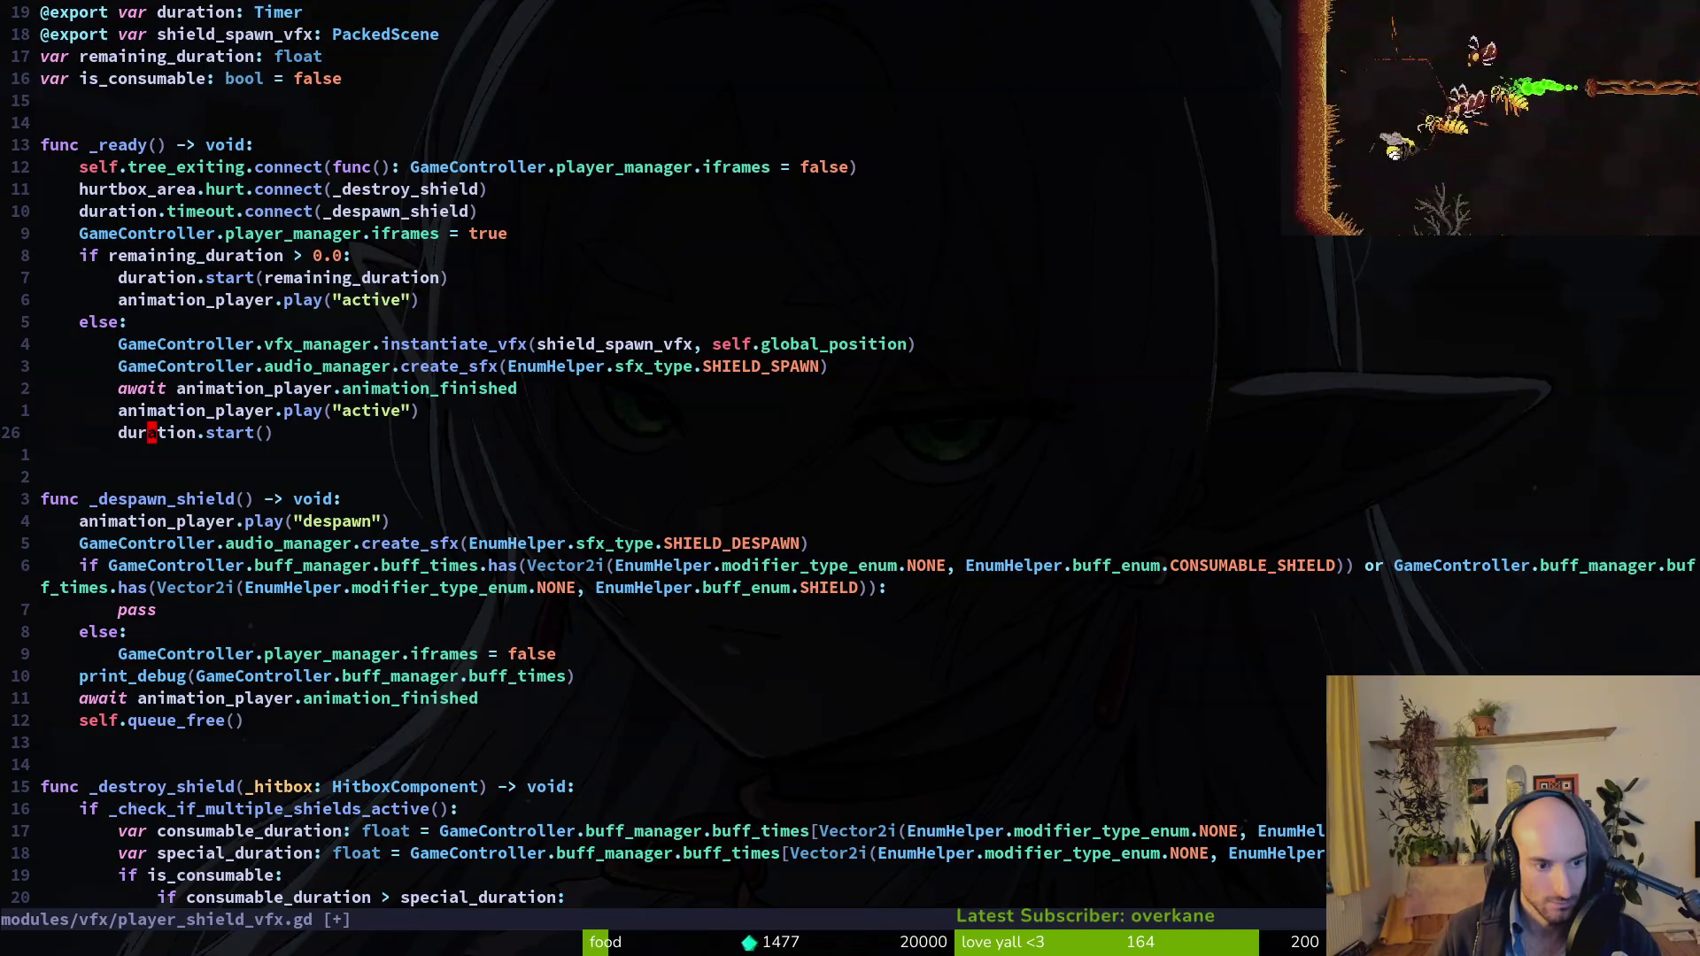
{"action": "key", "text": "1"}
{"action": "key", "text": "0"}
{"action": "key", "text": "j"}
{"action": "key", "text": "d"}
{"action": "key", "text": "d"}
{"action": "type", "text": ":w"}
{"action": "key", "text": "Return"}
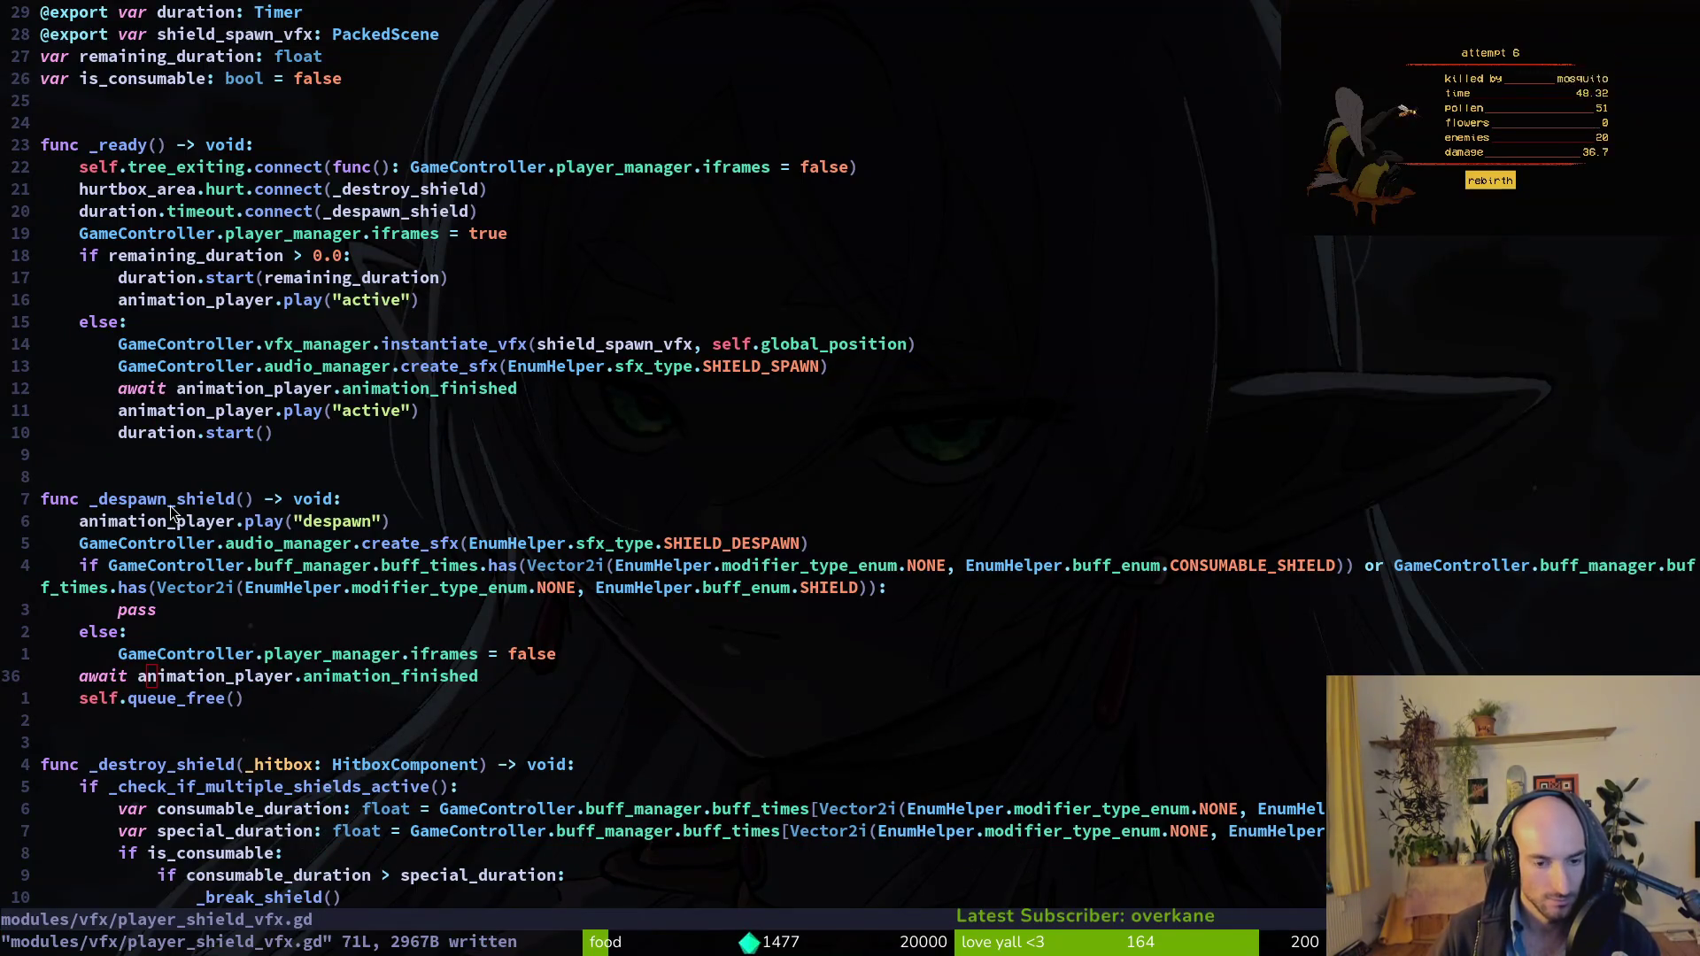
Re-run the 'print' search to confirm the leftovers, then save, quit Neovim and start tig.
{"action": "key", "text": "space"}
{"action": "type", "text": "psprint"}
{"action": "key", "text": "Return"}
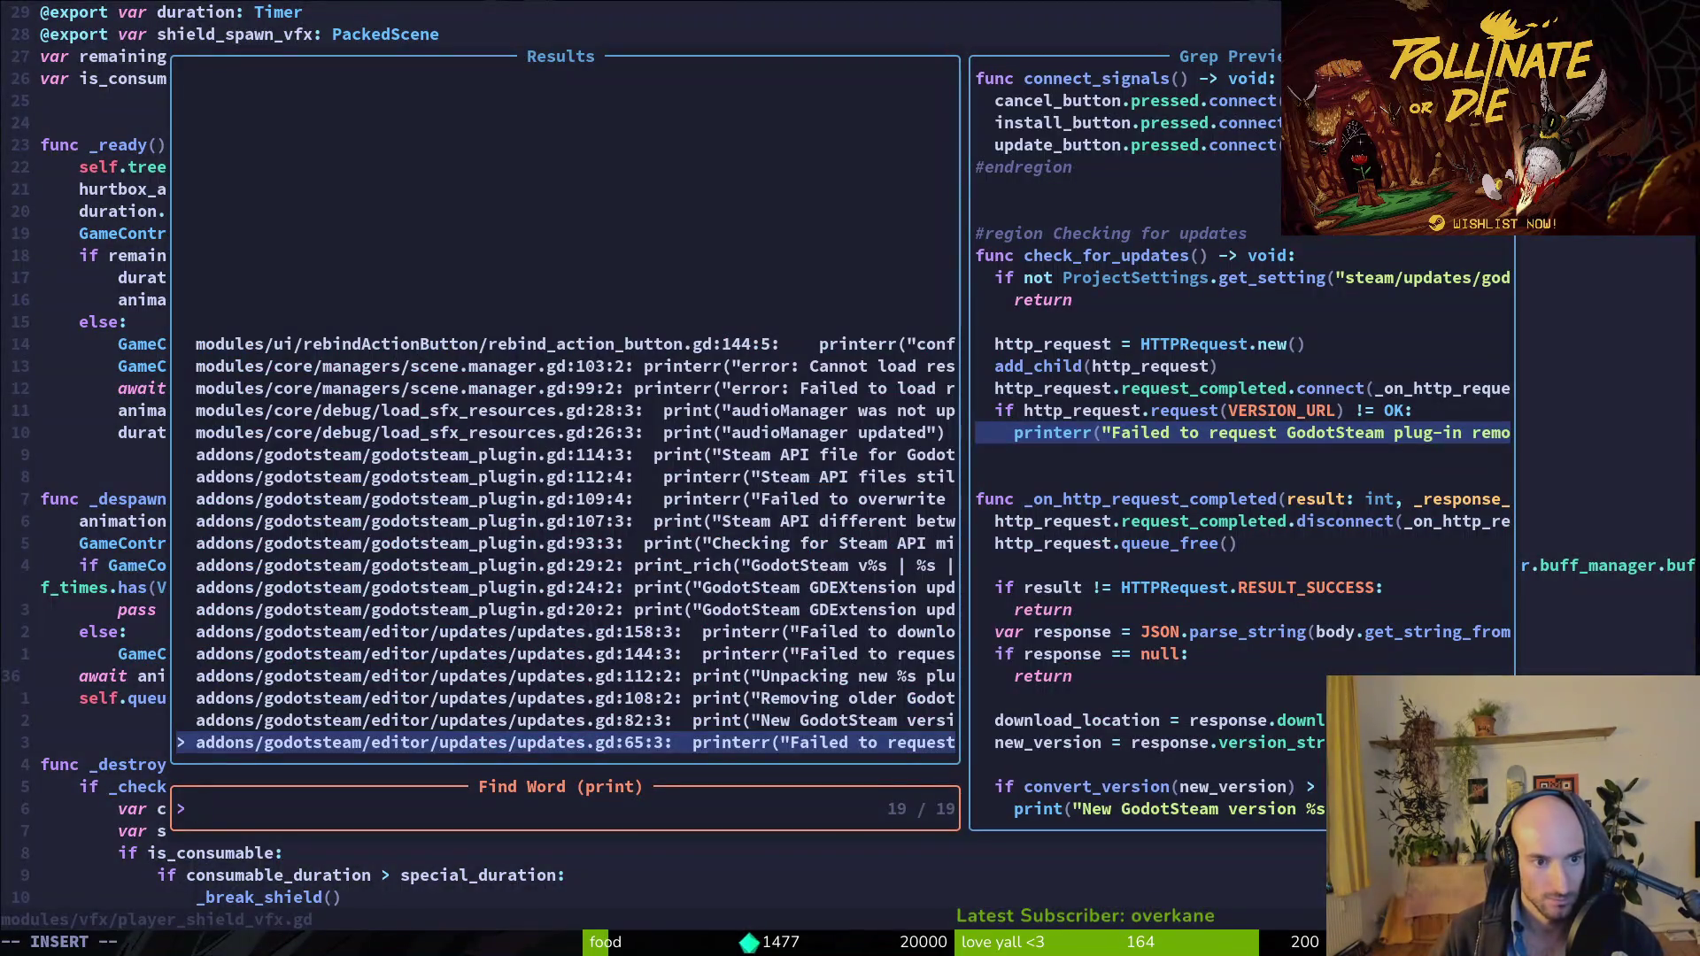
{"action": "key", "text": "Escape"}
{"action": "key", "text": "Escape"}
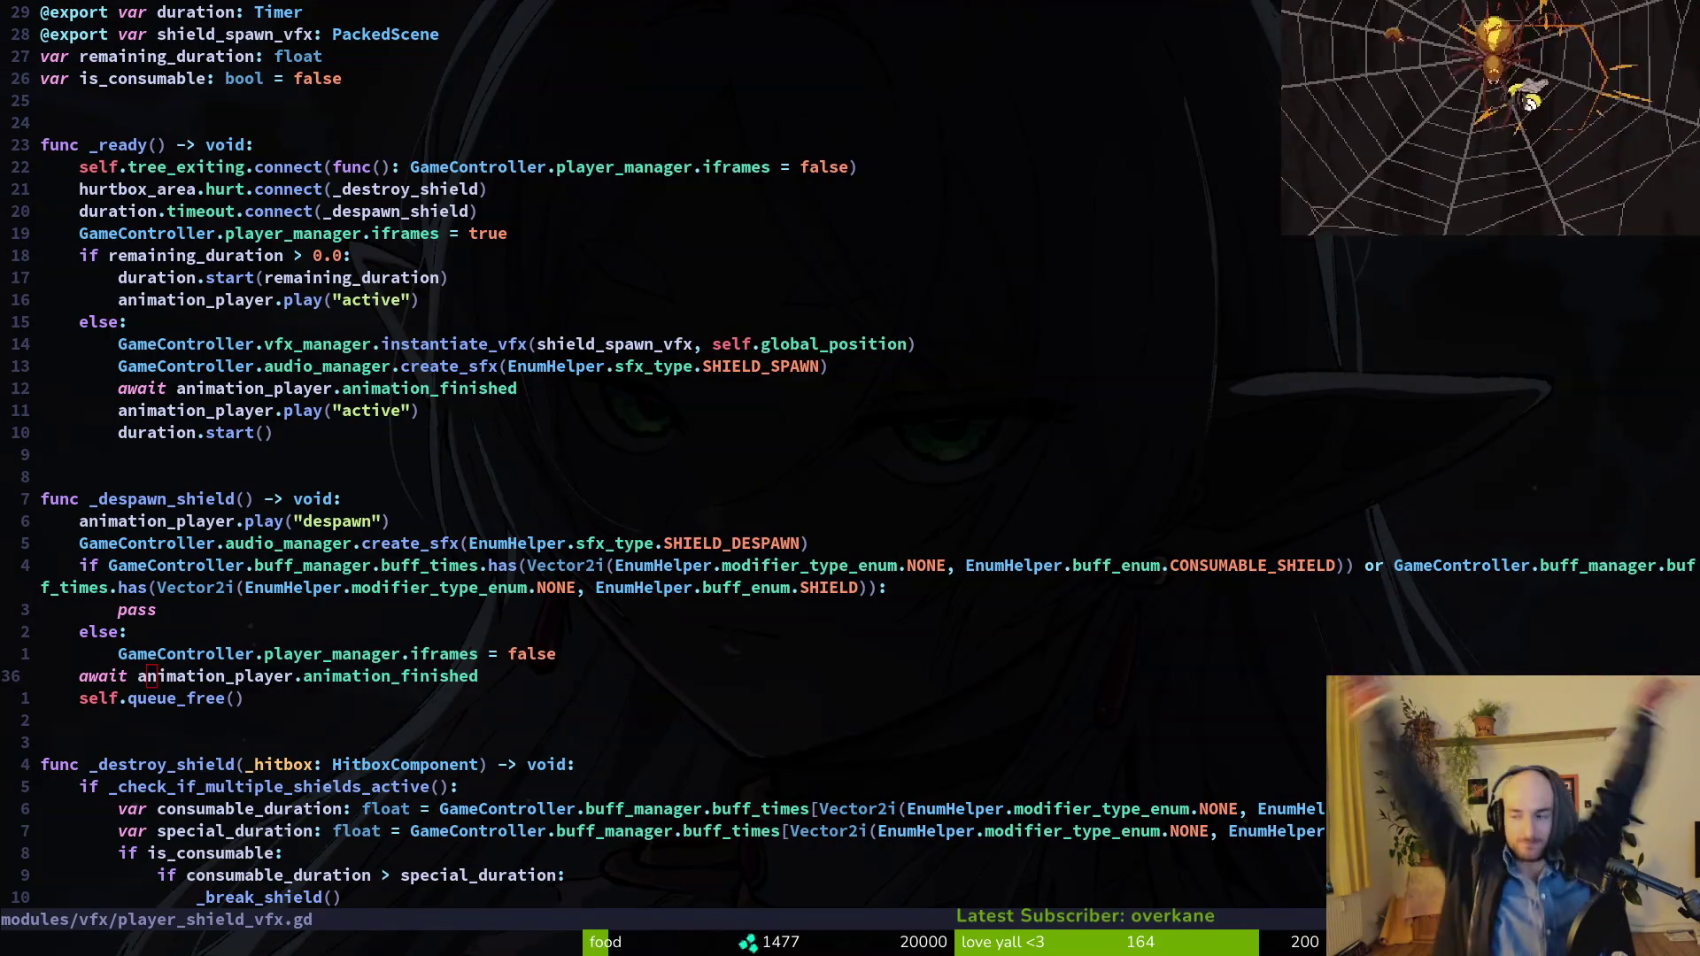
{"action": "left_click", "coordinate": [132, 521]}
{"action": "key", "text": "ctrl+s"}
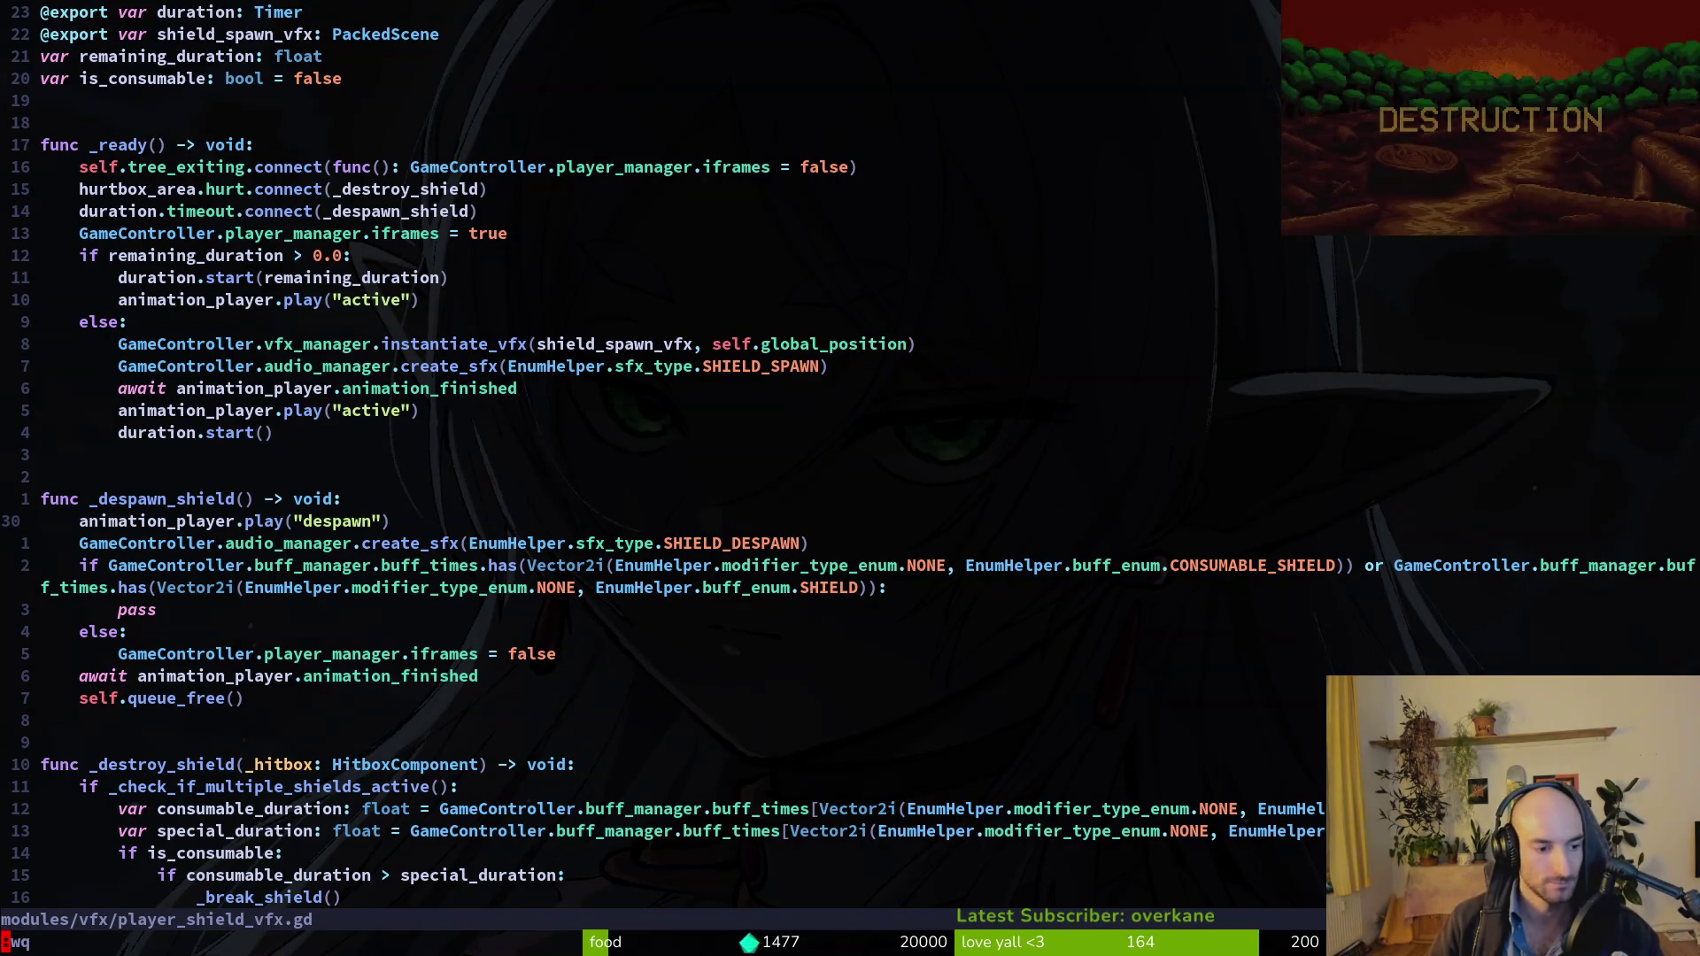
{"action": "key", "text": "Return"}
{"action": "type", "text": "tig"}
{"action": "key", "text": "Return"}
Stage the remaining docs/translations files in tig's status view.
{"action": "key", "text": "Down"}
{"action": "key", "text": "Down"}
{"action": "key", "text": "Down"}
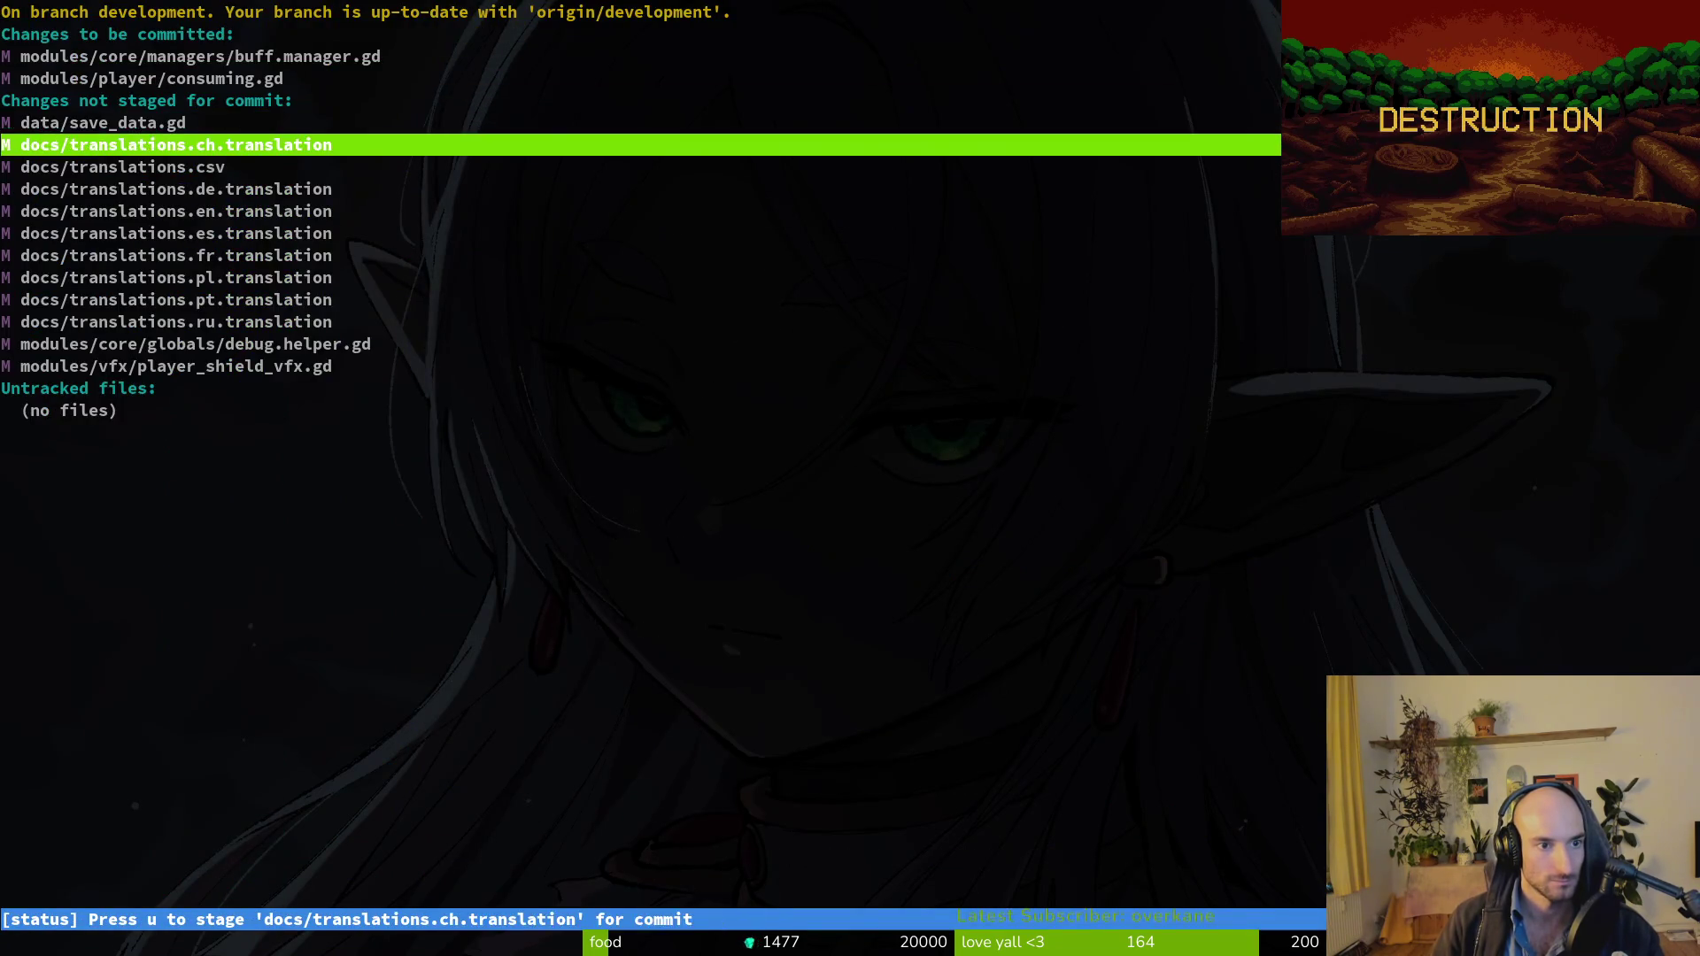
{"action": "key", "text": "Down"}
{"action": "key", "text": "Down"}
{"action": "key", "text": "Down"}
{"action": "key", "text": "Up"}
{"action": "key", "text": "Up"}
{"action": "key", "text": "u"}
{"action": "key", "text": "u"}
{"action": "key", "text": "u"}
{"action": "key", "text": "u"}
{"action": "key", "text": "u"}
{"action": "key", "text": "u"}
{"action": "key", "text": "u"}
{"action": "key", "text": "u"}
{"action": "key", "text": "Up"}
{"action": "key", "text": "u"}
Review the player_shield_vfx.gd diff, then quit tig and begin a git commit.
{"action": "key", "text": "Down"}
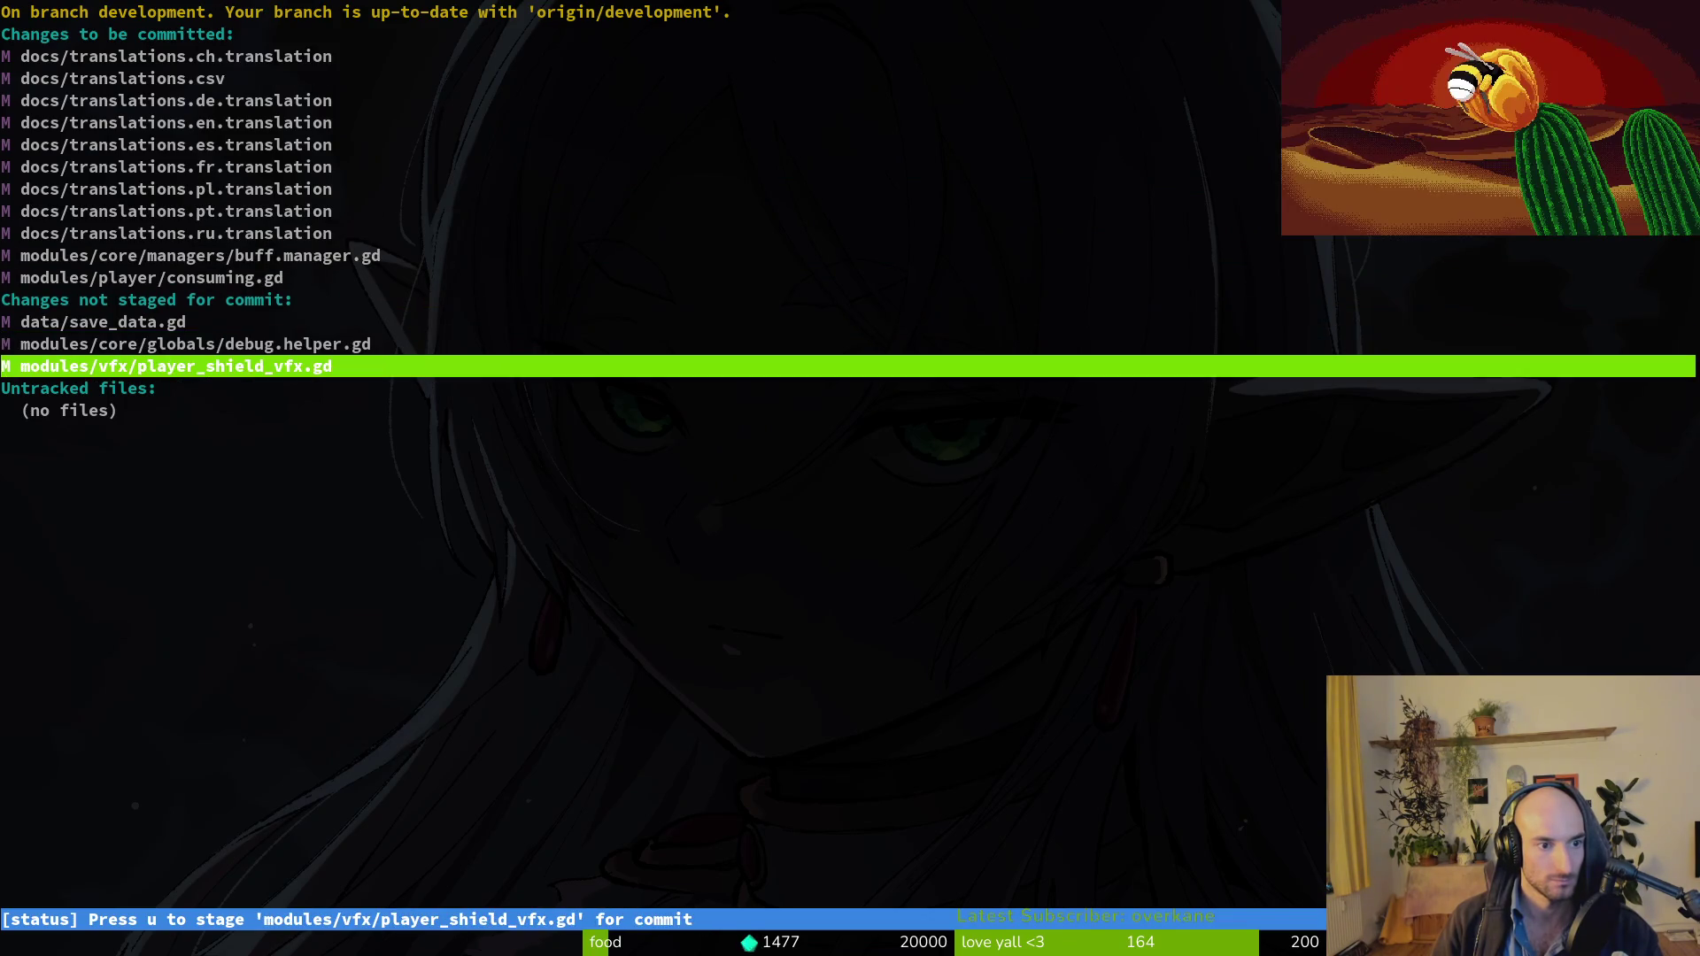
{"action": "key", "text": "Return"}
{"action": "key", "text": "q"}
{"action": "key", "text": "q"}
{"action": "key", "text": "q"}
{"action": "type", "text": "git commit -& \"a"}
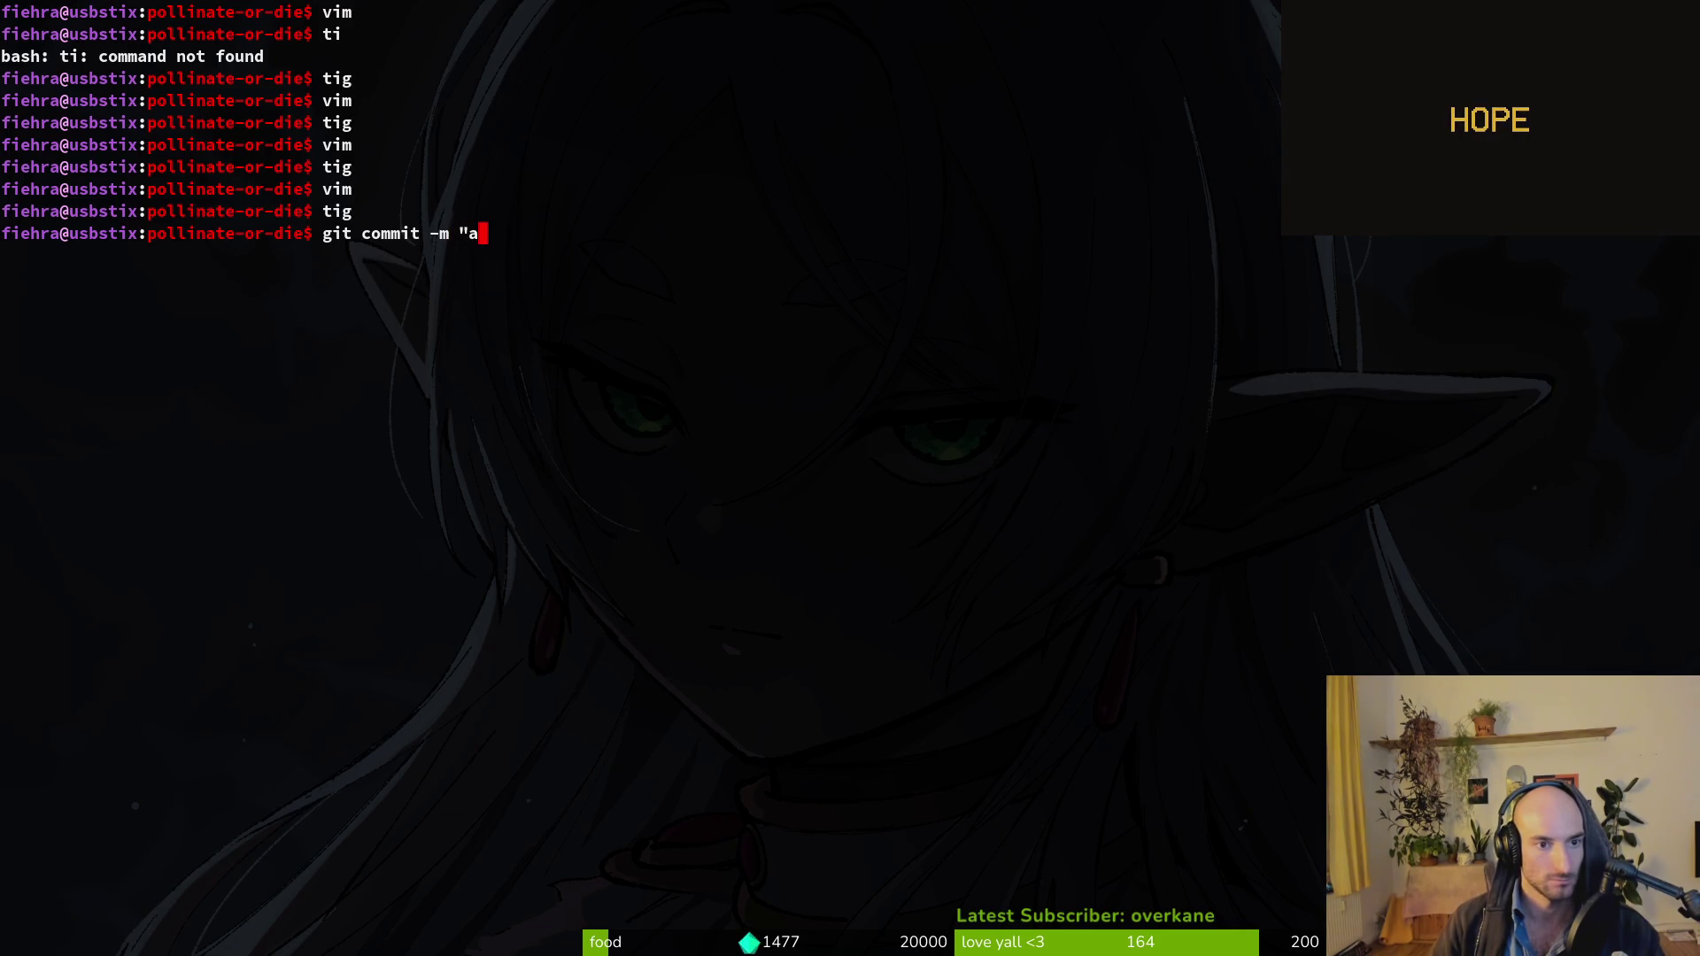
Commit with message "improved handling of double shields" and git push to development.
{"action": "key", "text": "BackSpace"}
{"action": "key", "text": "BackSpace"}
{"action": "key", "text": "BackSpace"}
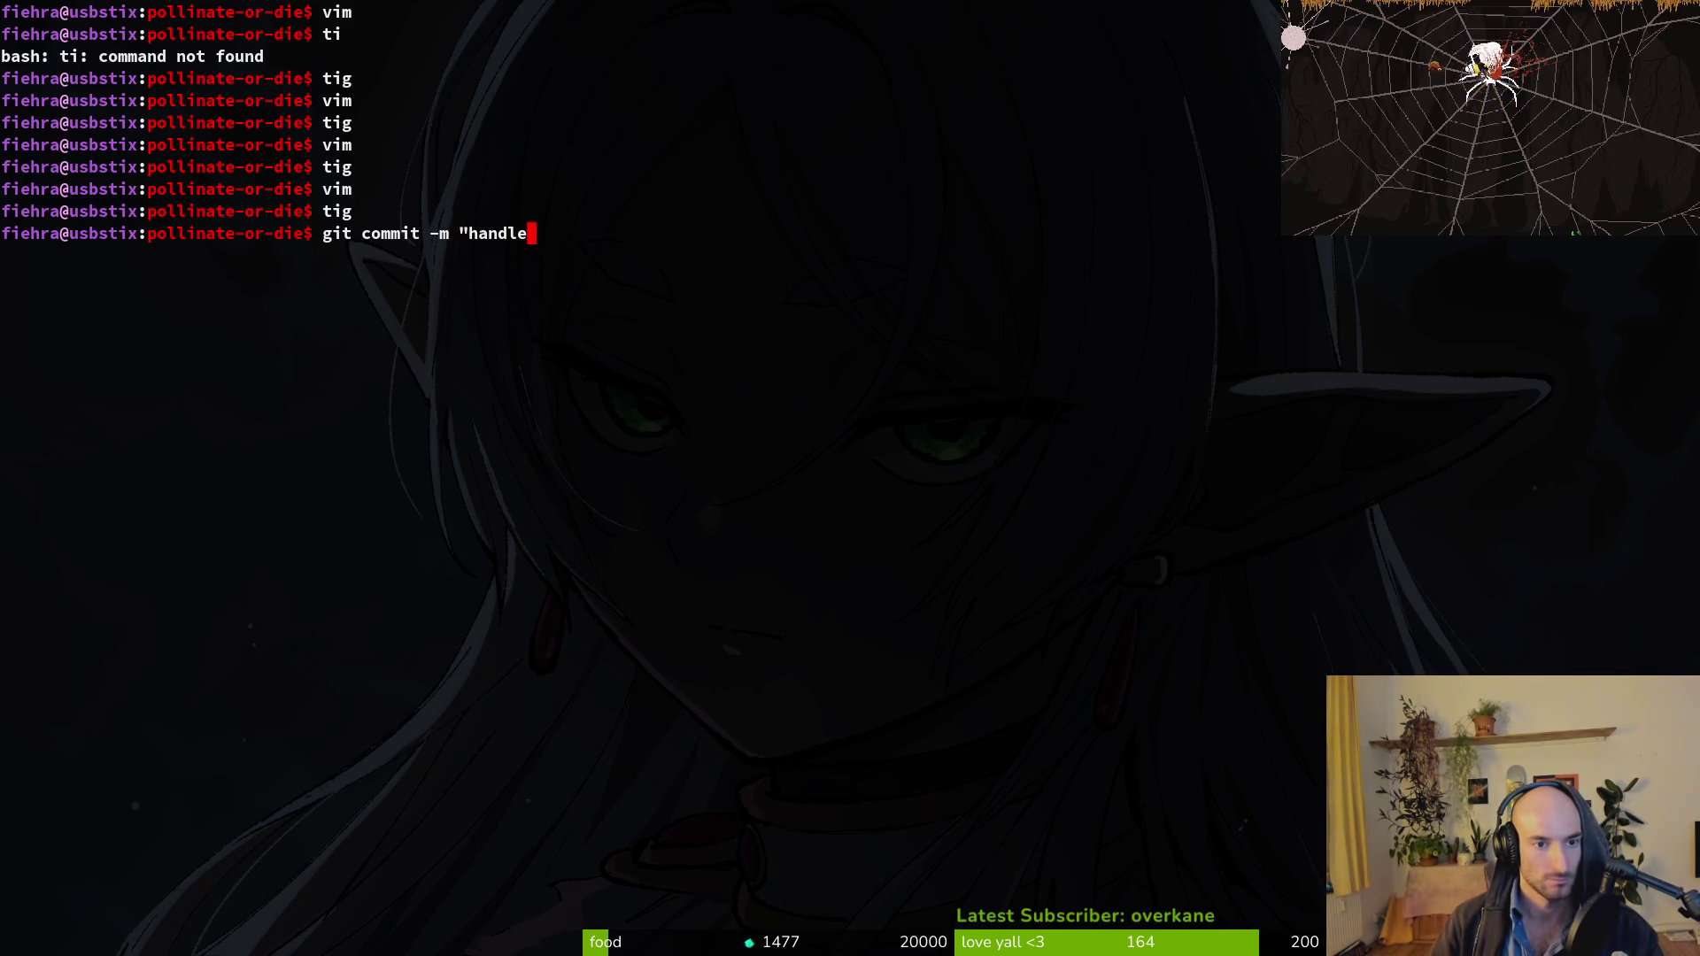
{"action": "type", "text": "improved handling of double "}
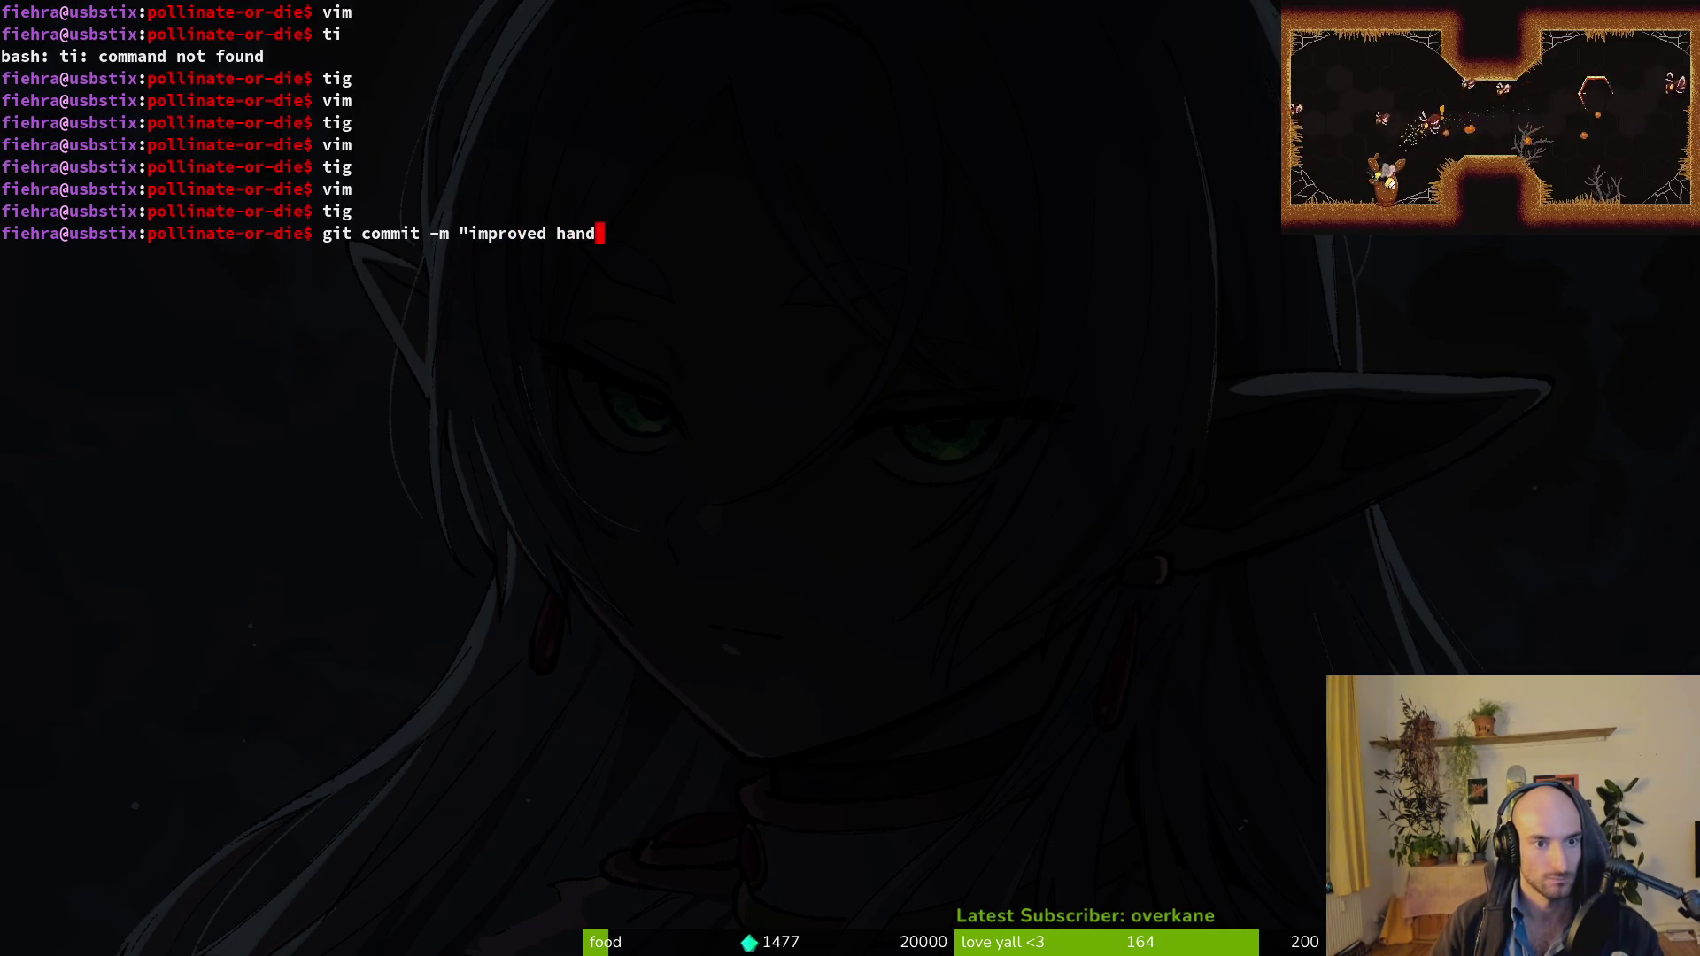
{"action": "type", "text": "shields\""}
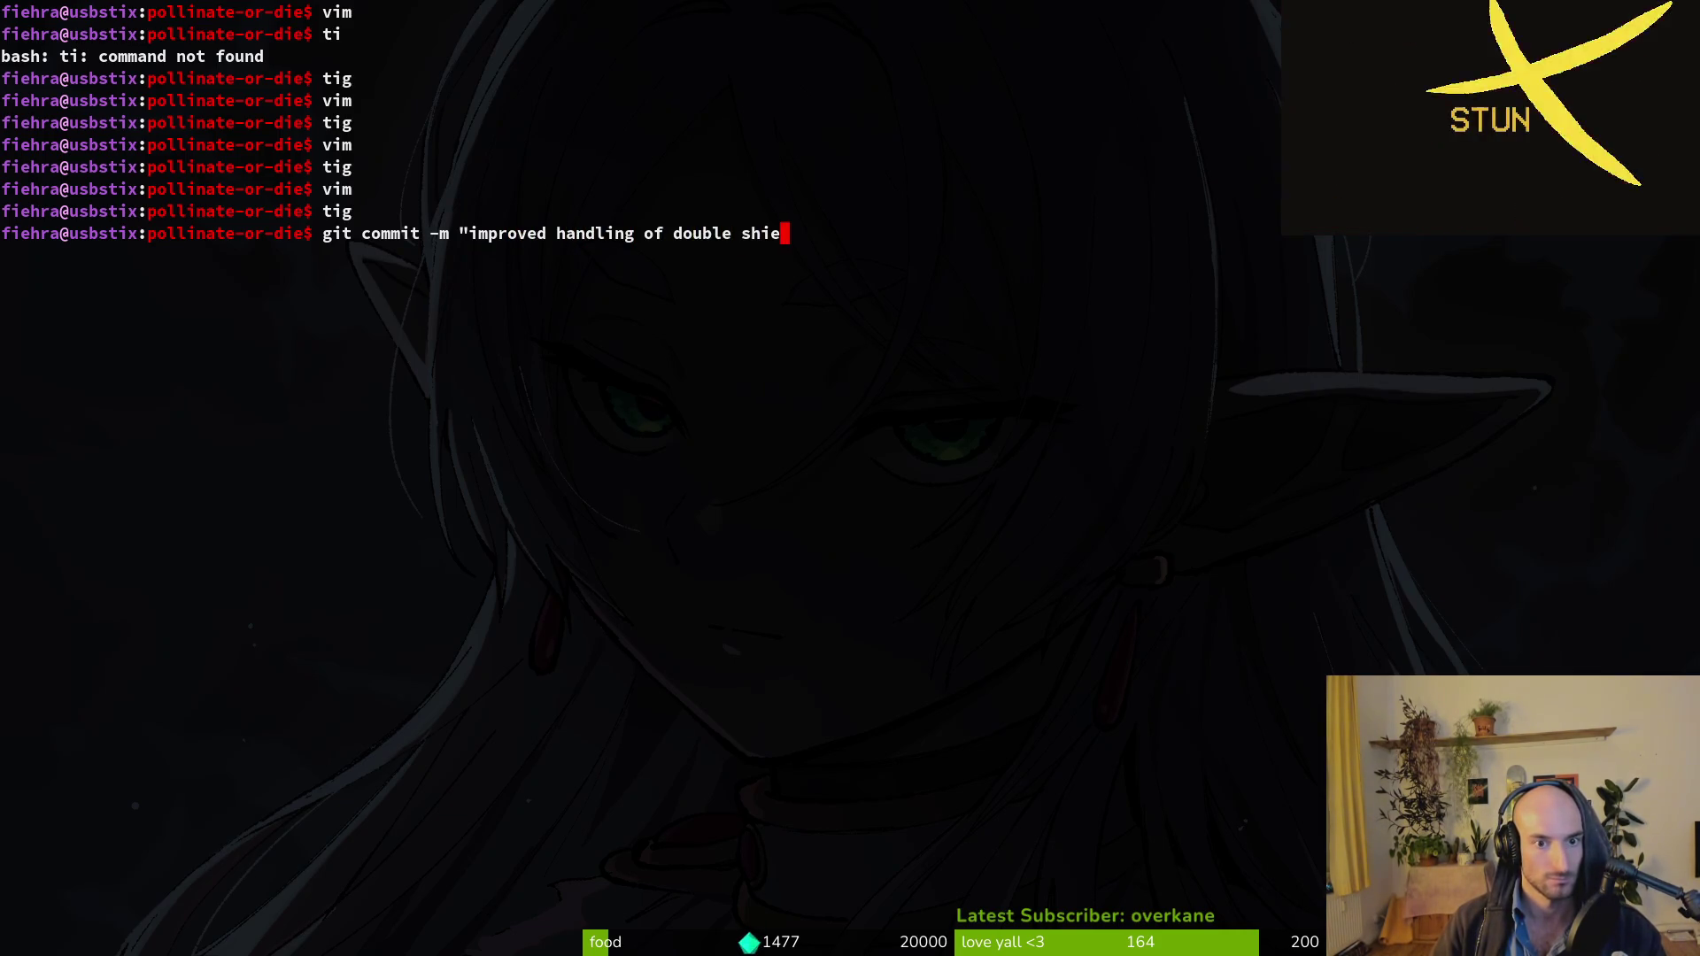
{"action": "key", "text": "Return"}
{"action": "type", "text": "git push"}
{"action": "key", "text": "Return"}
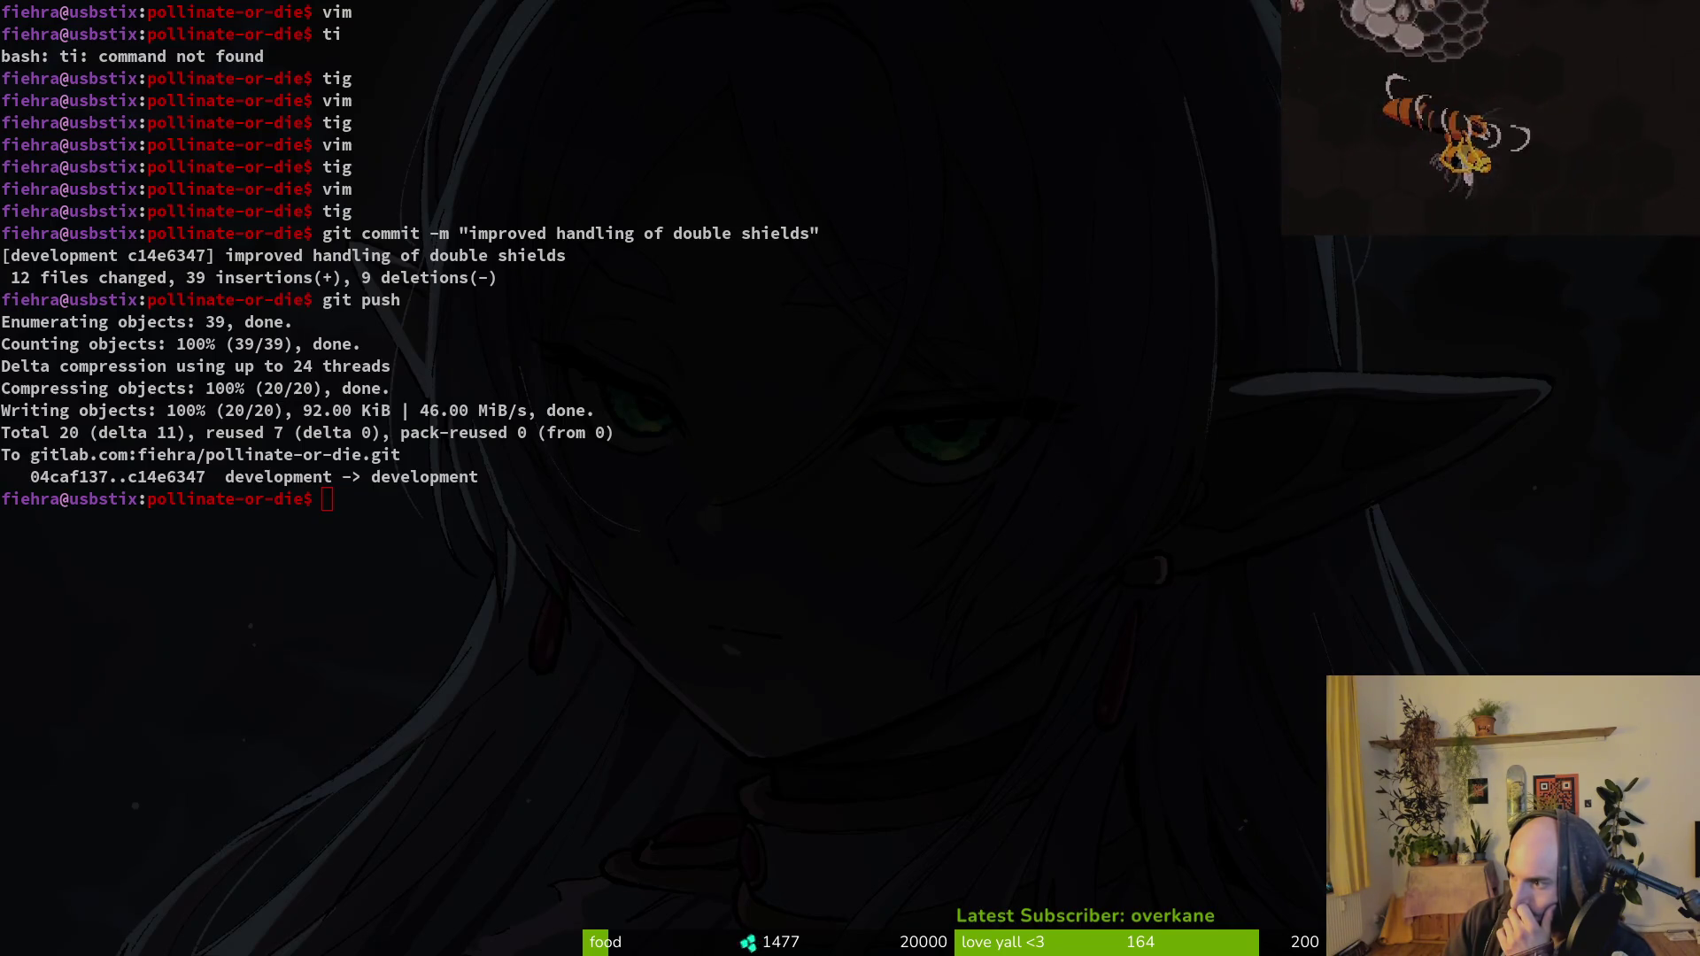
Launch Neovim and filter the file finder with 'plshie' to player_shield_vfx.gd.
{"action": "left_click", "coordinate": [935, 528]}
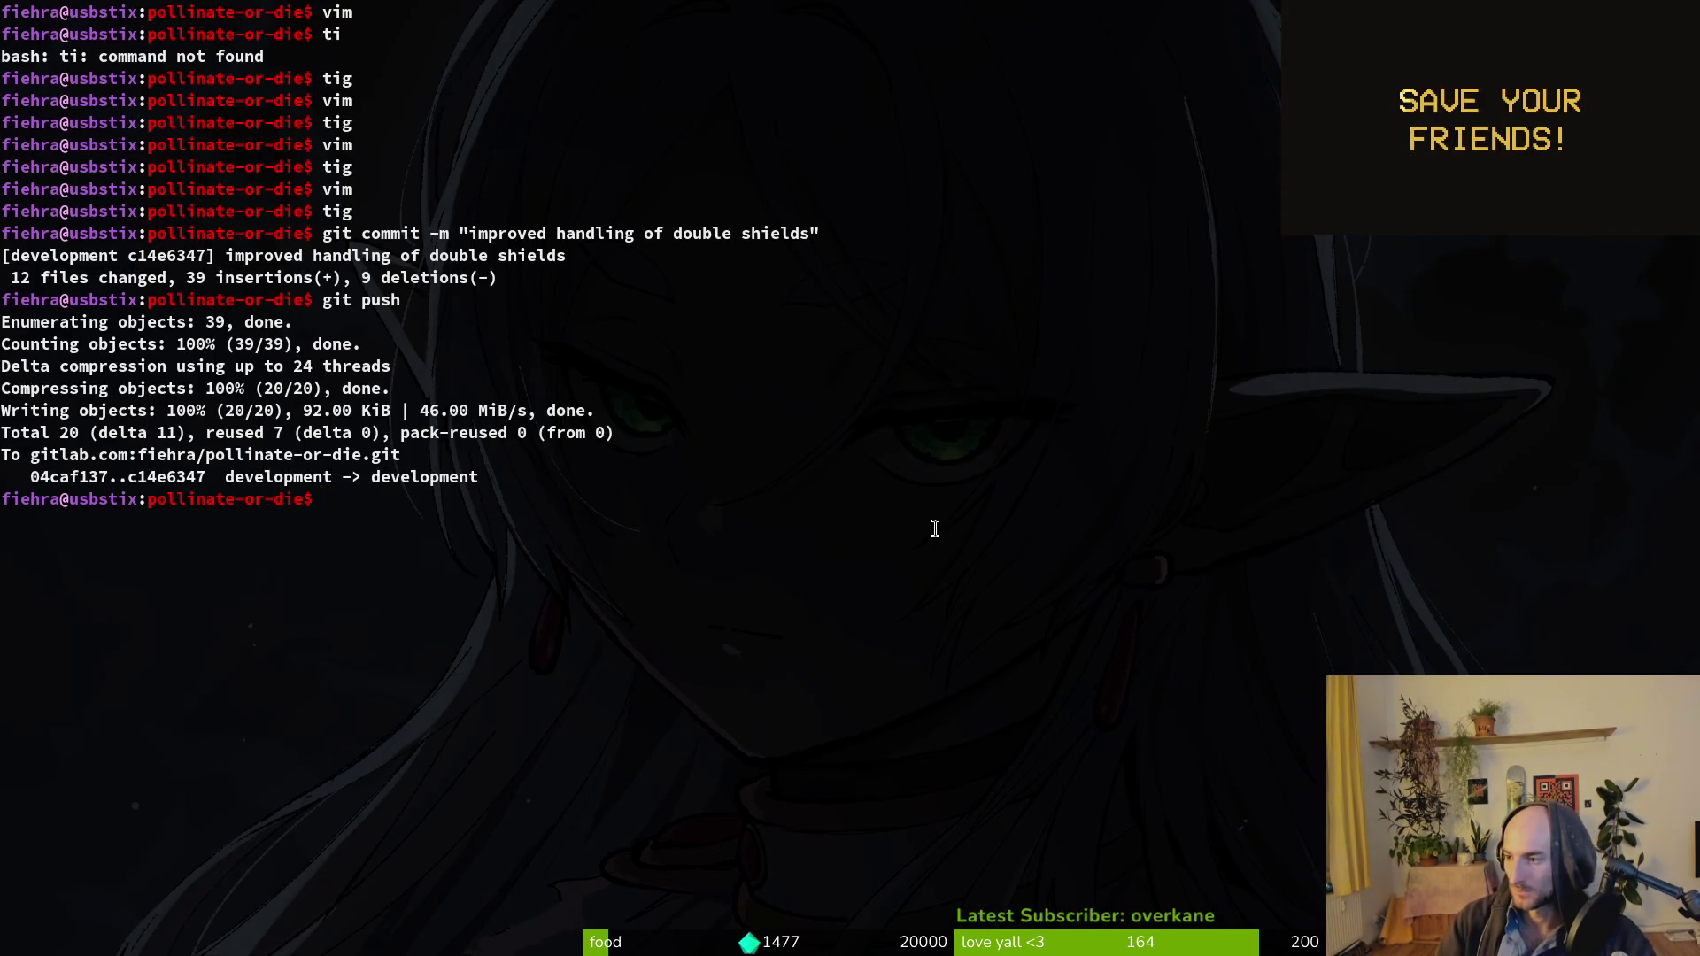
{"action": "type", "text": "vim"}
{"action": "key", "text": "Return"}
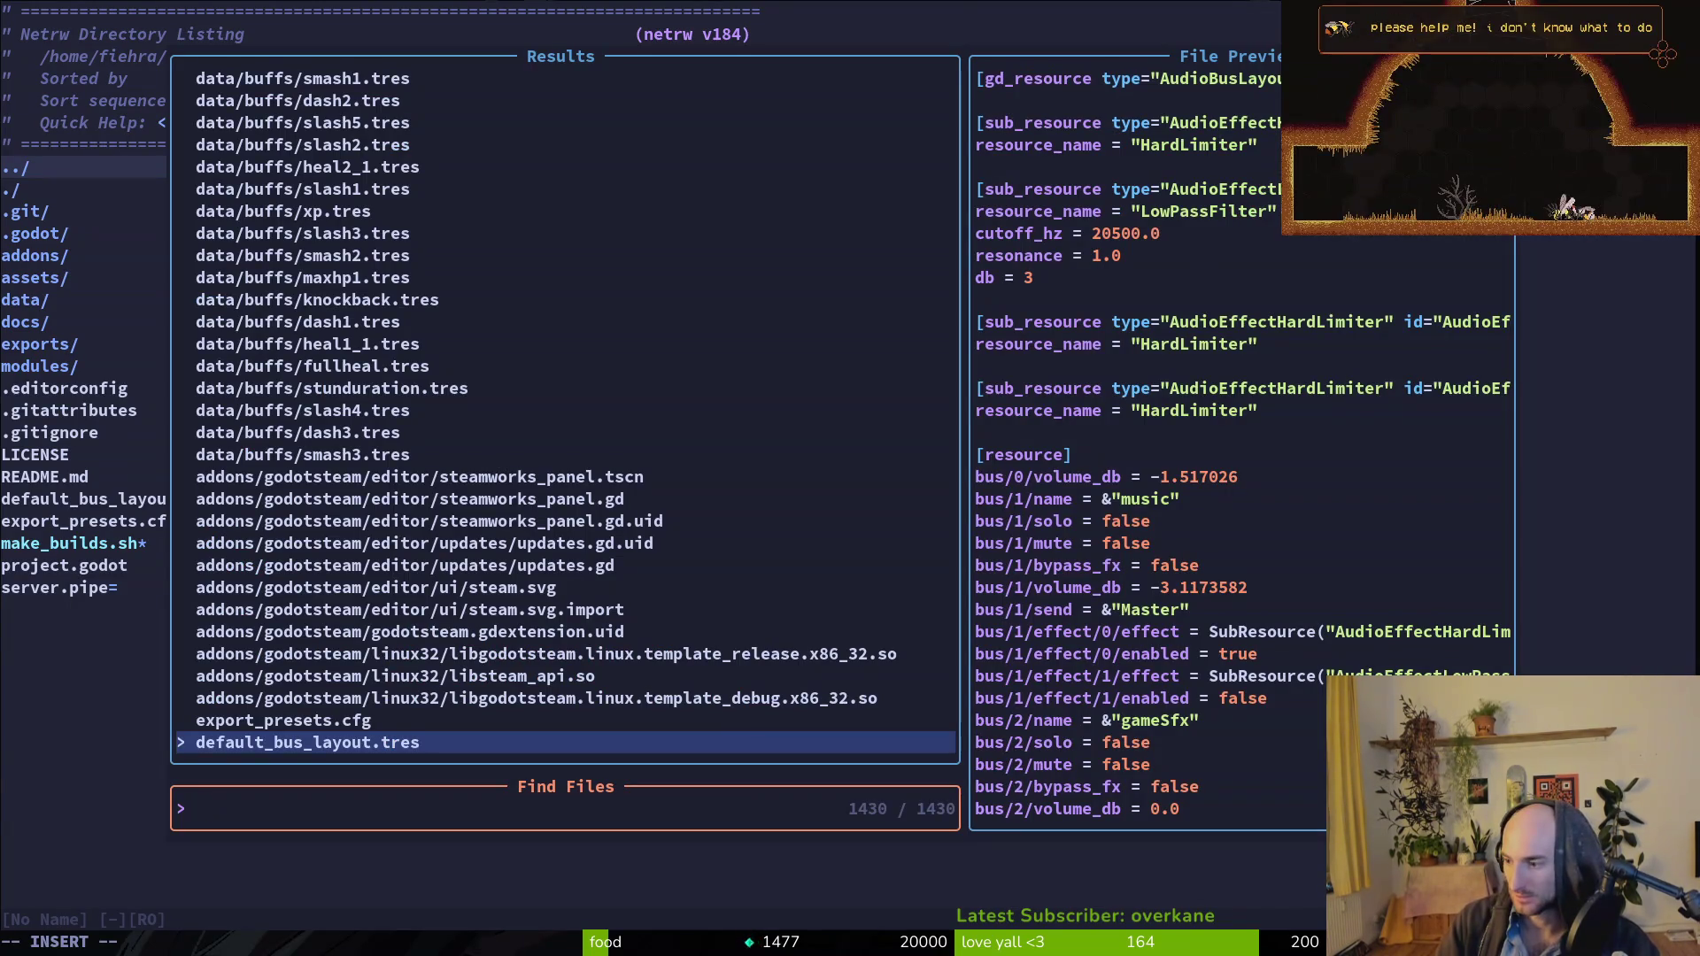
{"action": "type", "text": "plshie"}
{"action": "key", "text": "Up"}
{"action": "key", "text": "Up"}
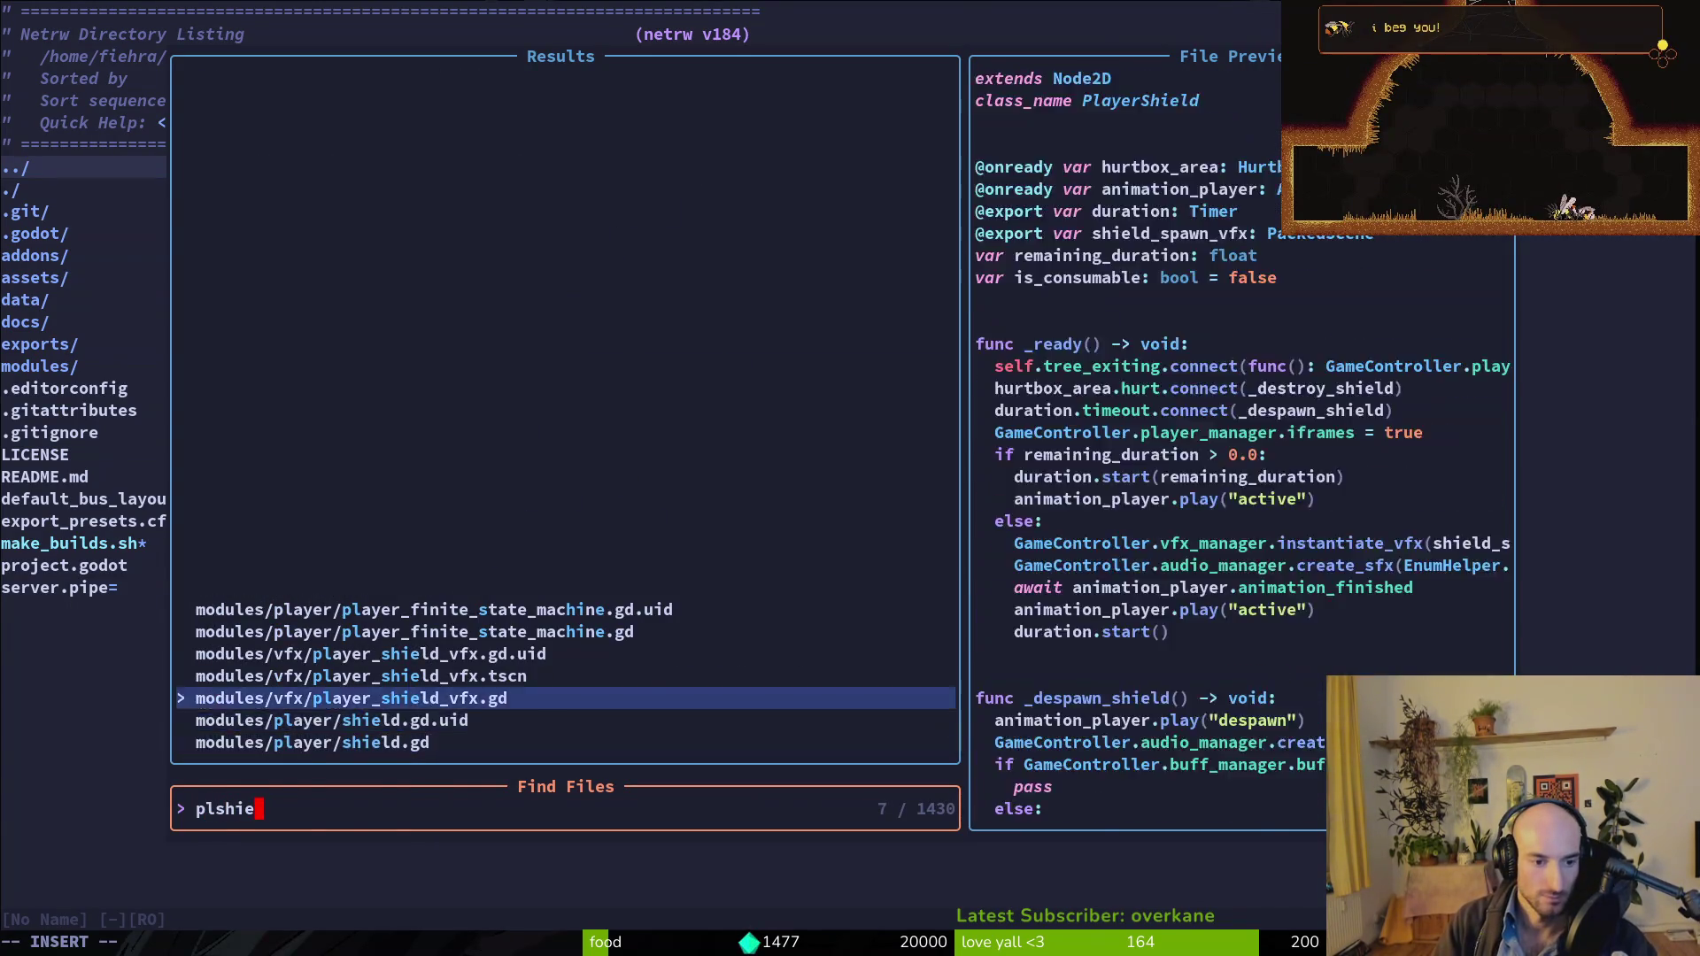
Open player_shield_vfx.gd, delete the self.tree_exiting.connect line in _ready, and save.
{"action": "key", "text": "Return"}
{"action": "key", "text": "j"}
{"action": "key", "text": "j"}
{"action": "key", "text": "j"}
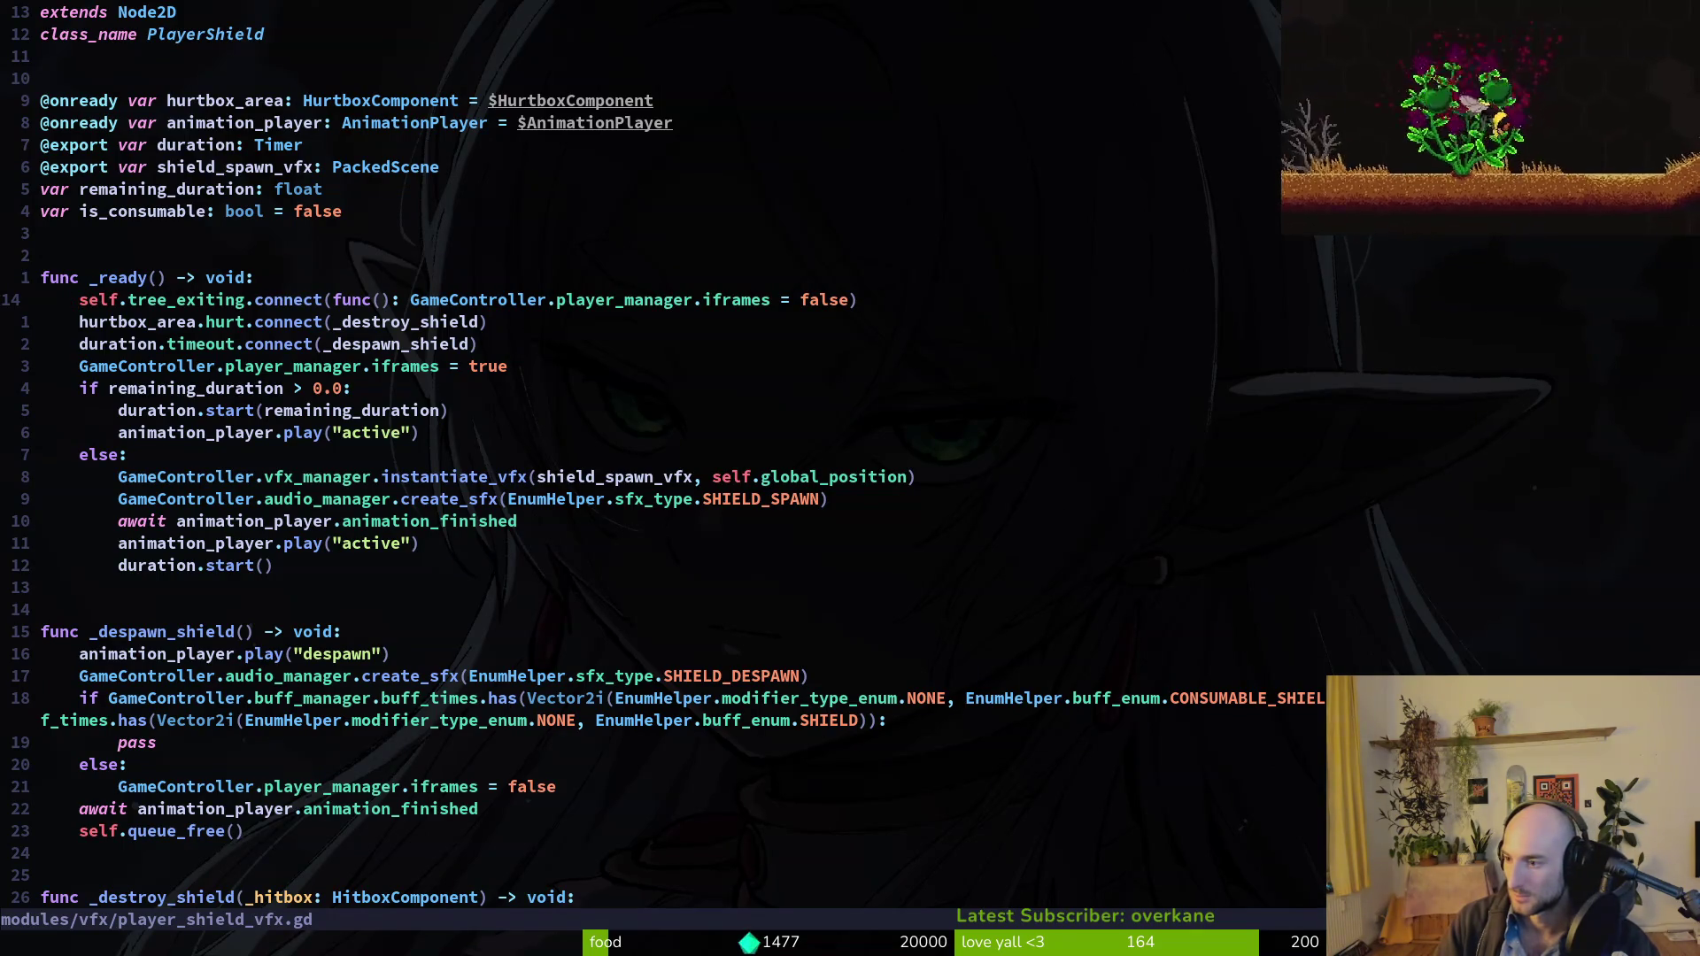
{"action": "key", "text": "d"}
{"action": "key", "text": "d"}
{"action": "type", "text": ":write"}
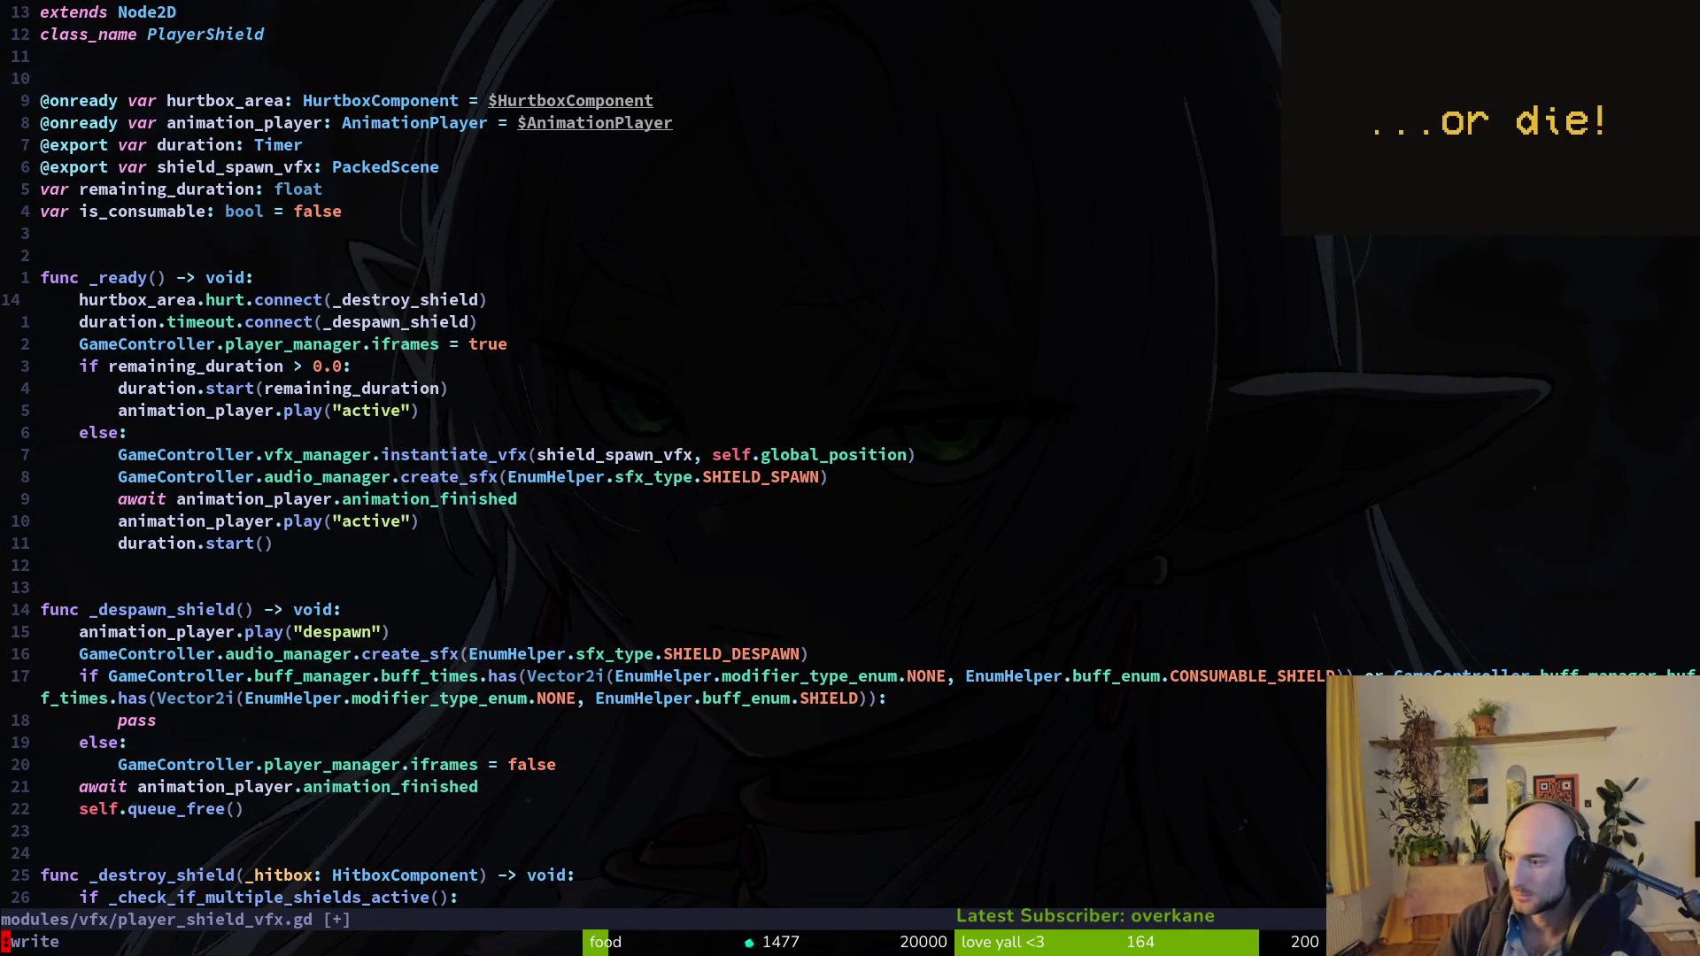
{"action": "key", "text": "Return"}
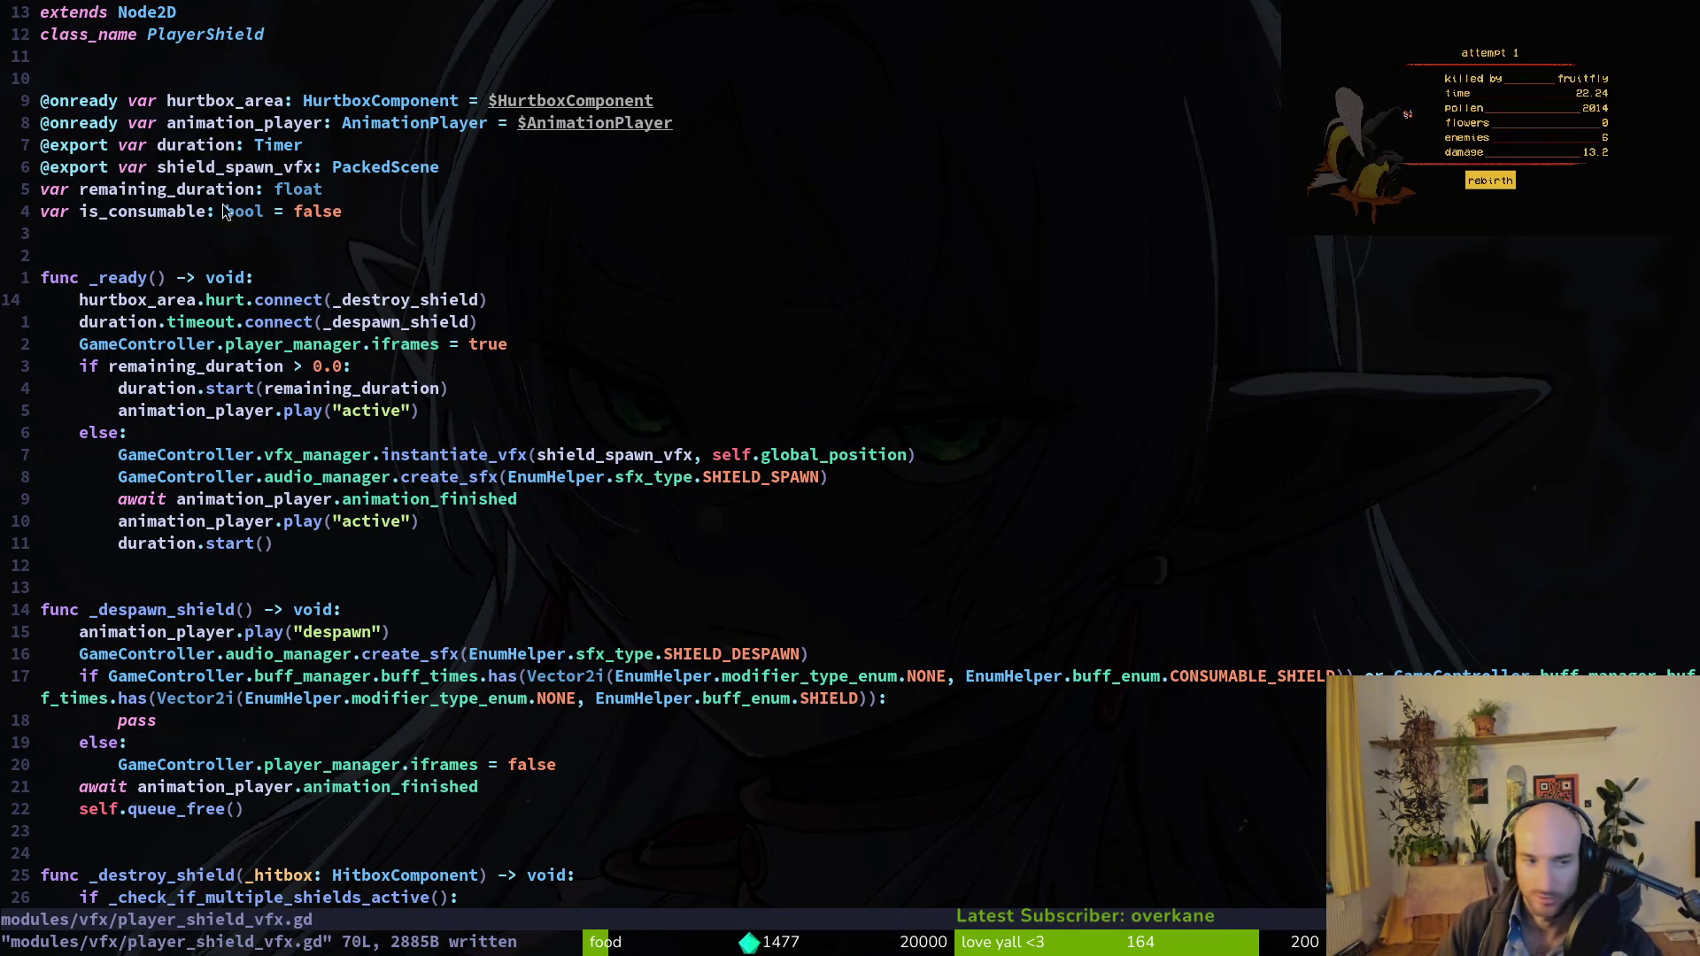
{"action": "scroll", "coordinate": [361, 586], "scroll_direction": "down", "scroll_amount": 6}
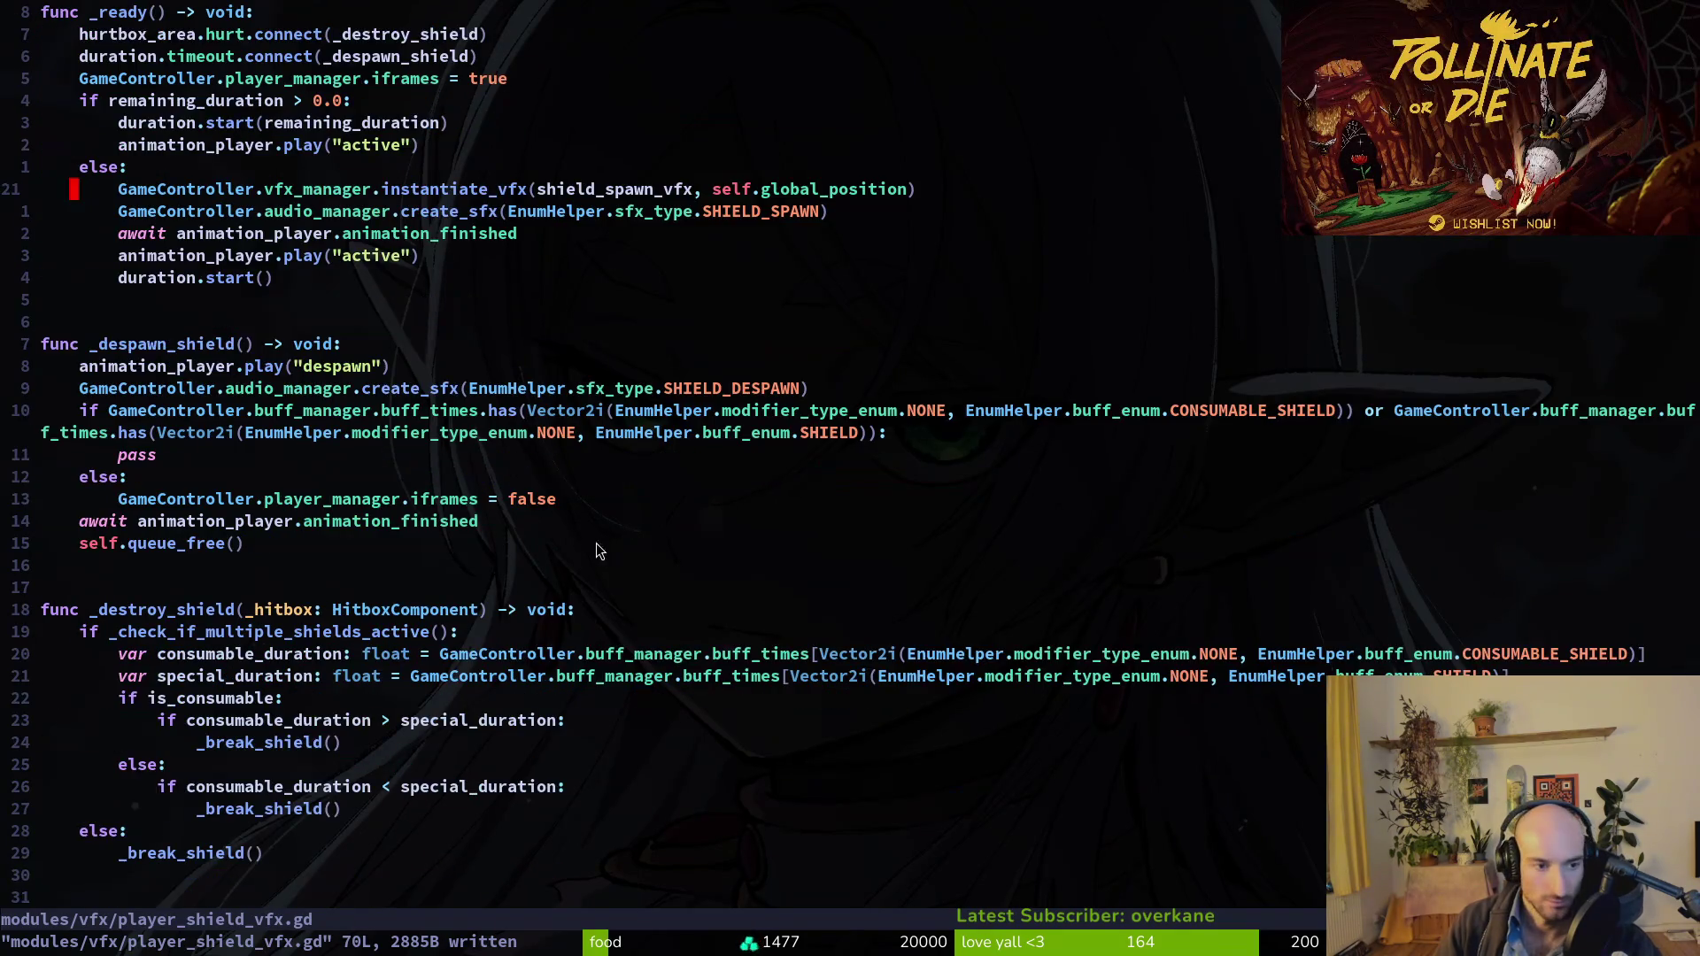
{"action": "scroll", "coordinate": [361, 586], "scroll_direction": "down", "scroll_amount": 1}
{"action": "scroll", "coordinate": [392, 390], "scroll_direction": "up", "scroll_amount": 1}
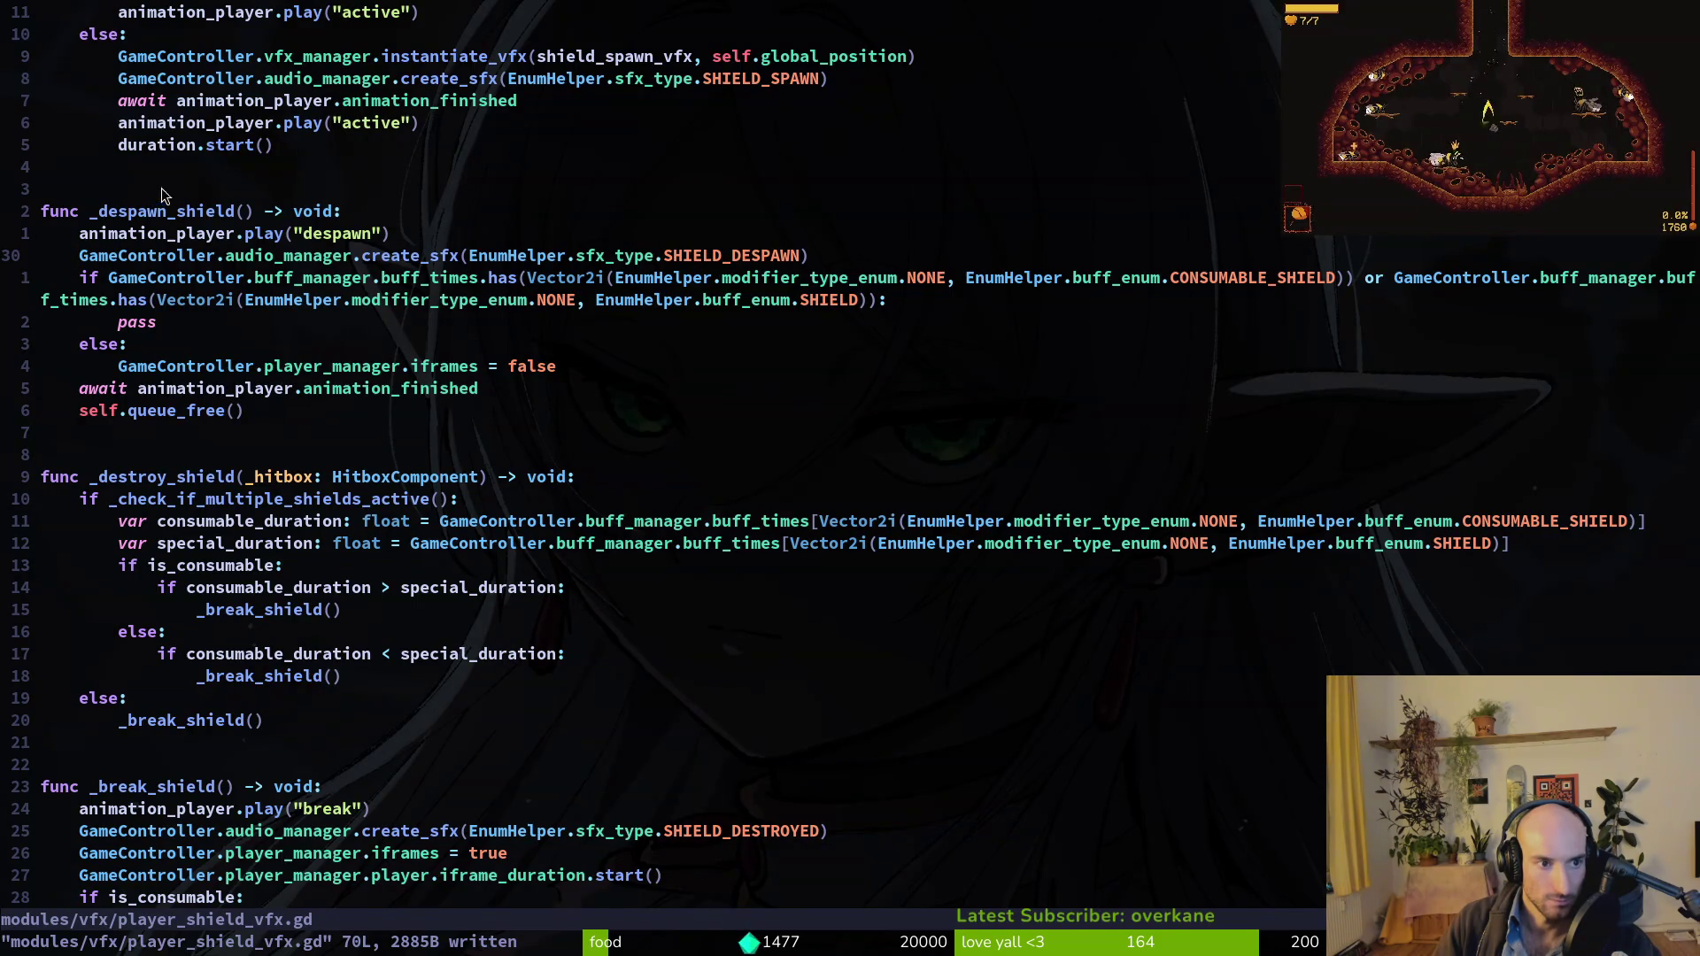
{"action": "scroll", "coordinate": [409, 434], "scroll_direction": "down", "scroll_amount": 3}
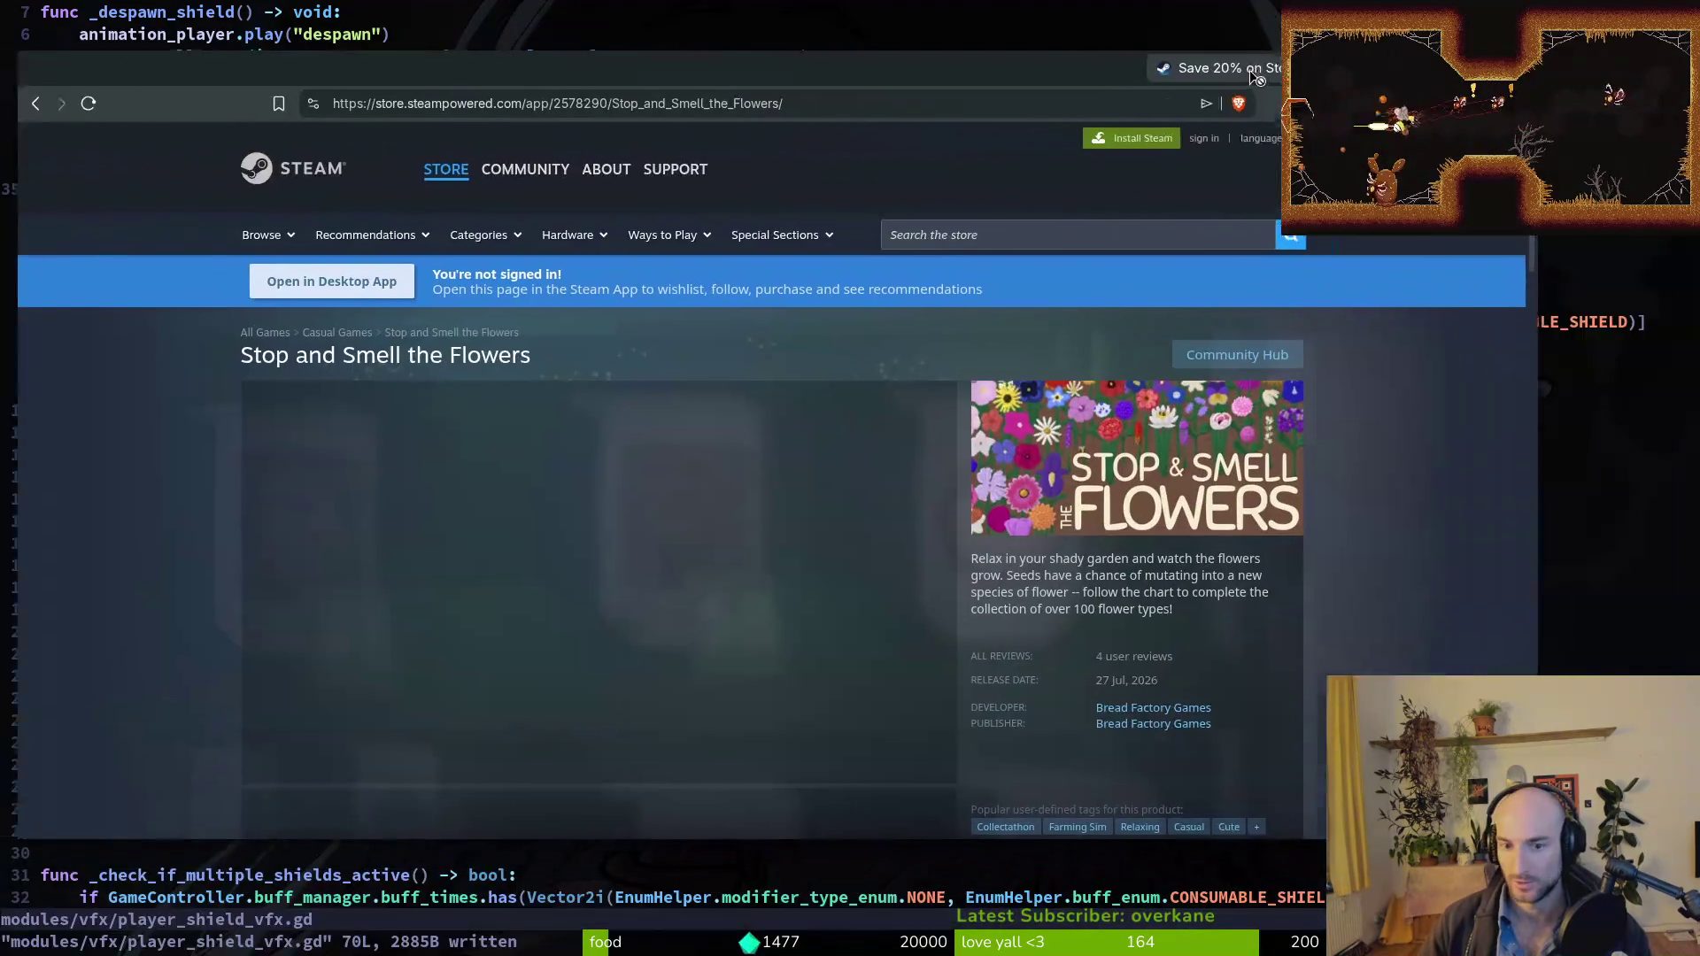
Scroll through the Stop and Smell the Flowers Steam page, then close it with Ctrl+W.
{"action": "scroll", "coordinate": [151, 473], "scroll_direction": "down", "scroll_amount": 5}
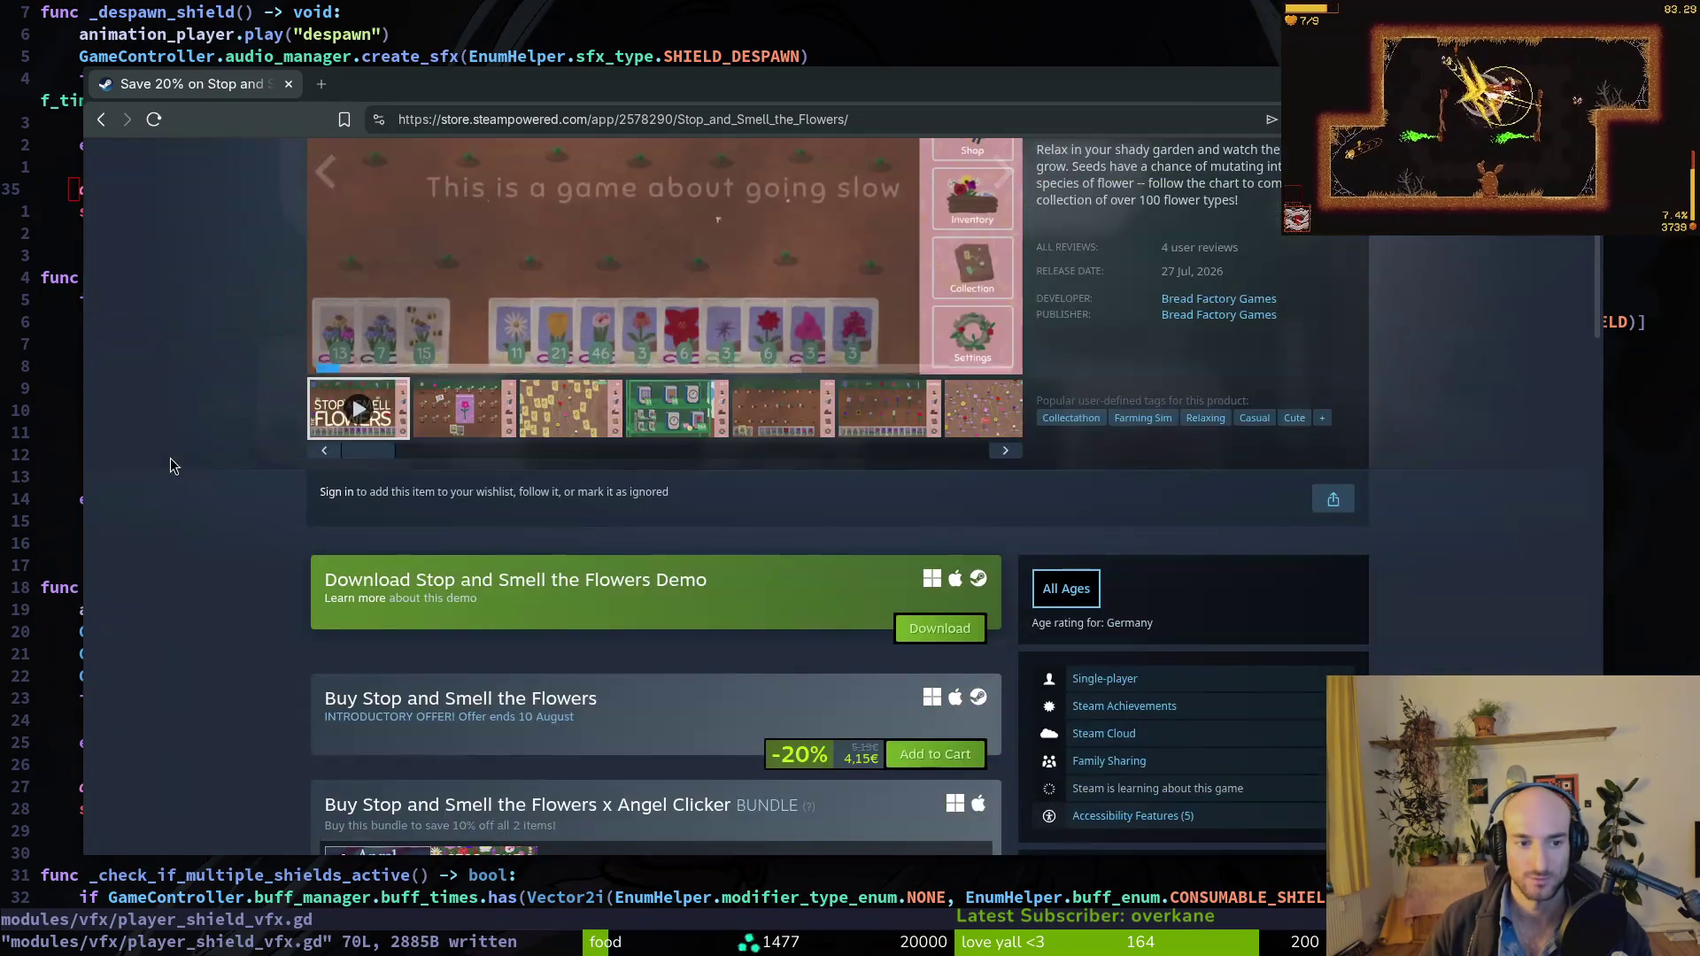
{"action": "scroll", "coordinate": [174, 439], "scroll_direction": "up", "scroll_amount": 4}
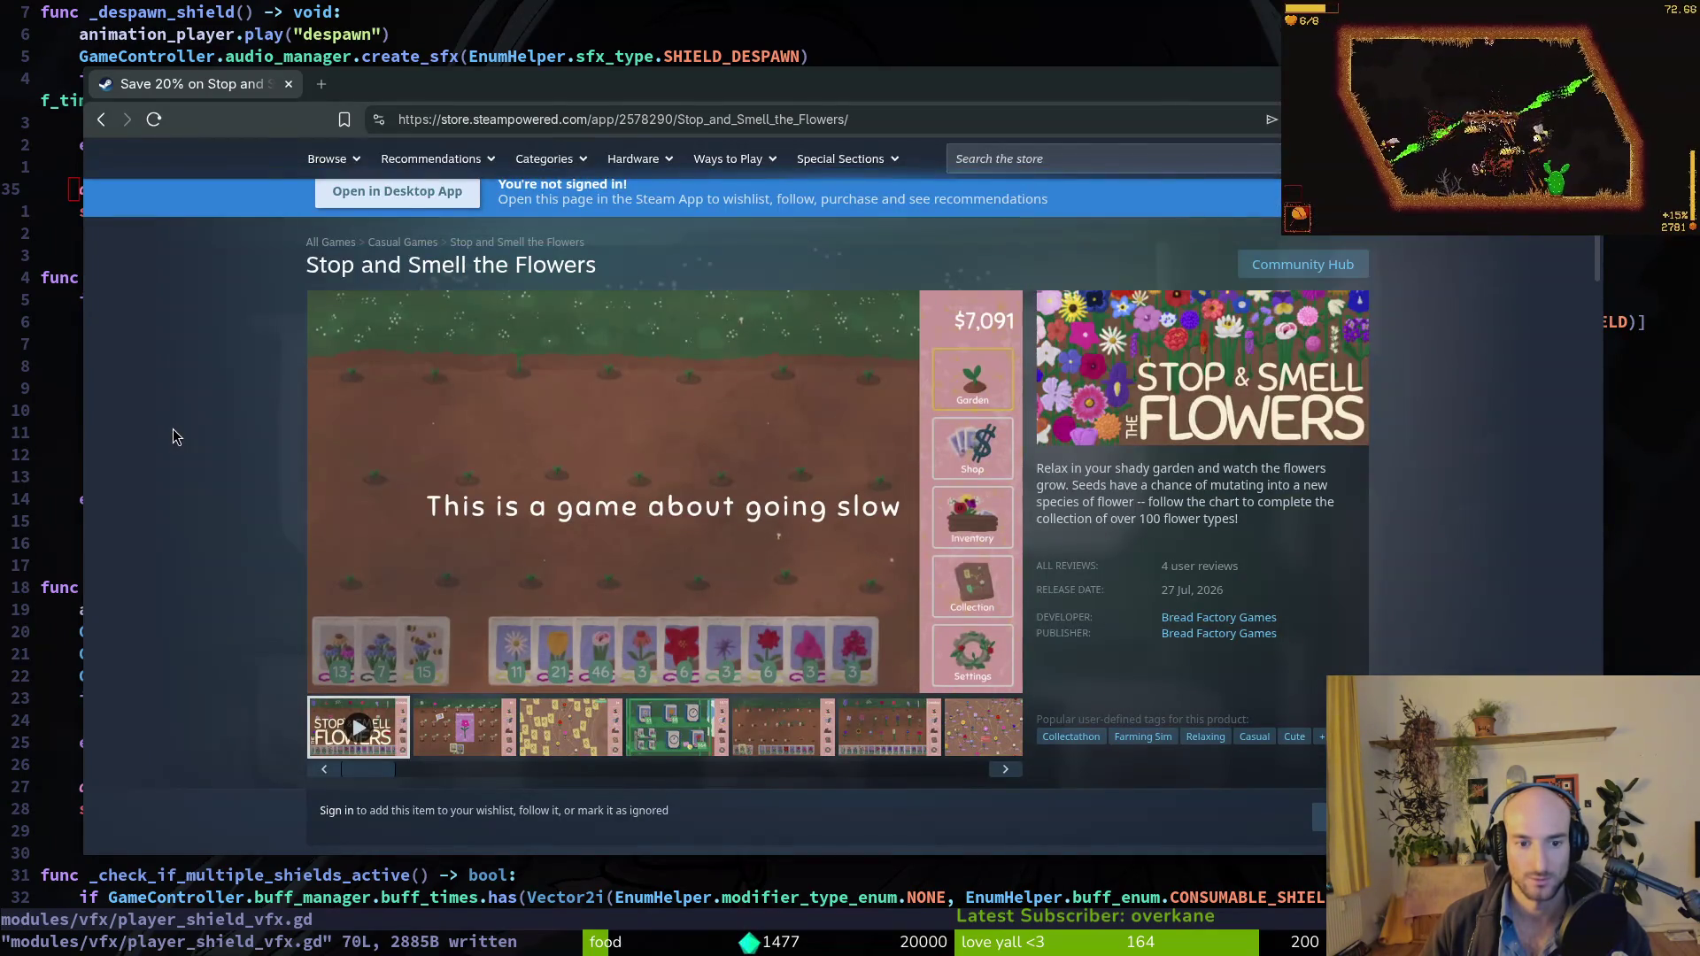
{"action": "mouse_move", "coordinate": [617, 532]}
{"action": "scroll", "coordinate": [216, 487], "scroll_direction": "down", "scroll_amount": 6}
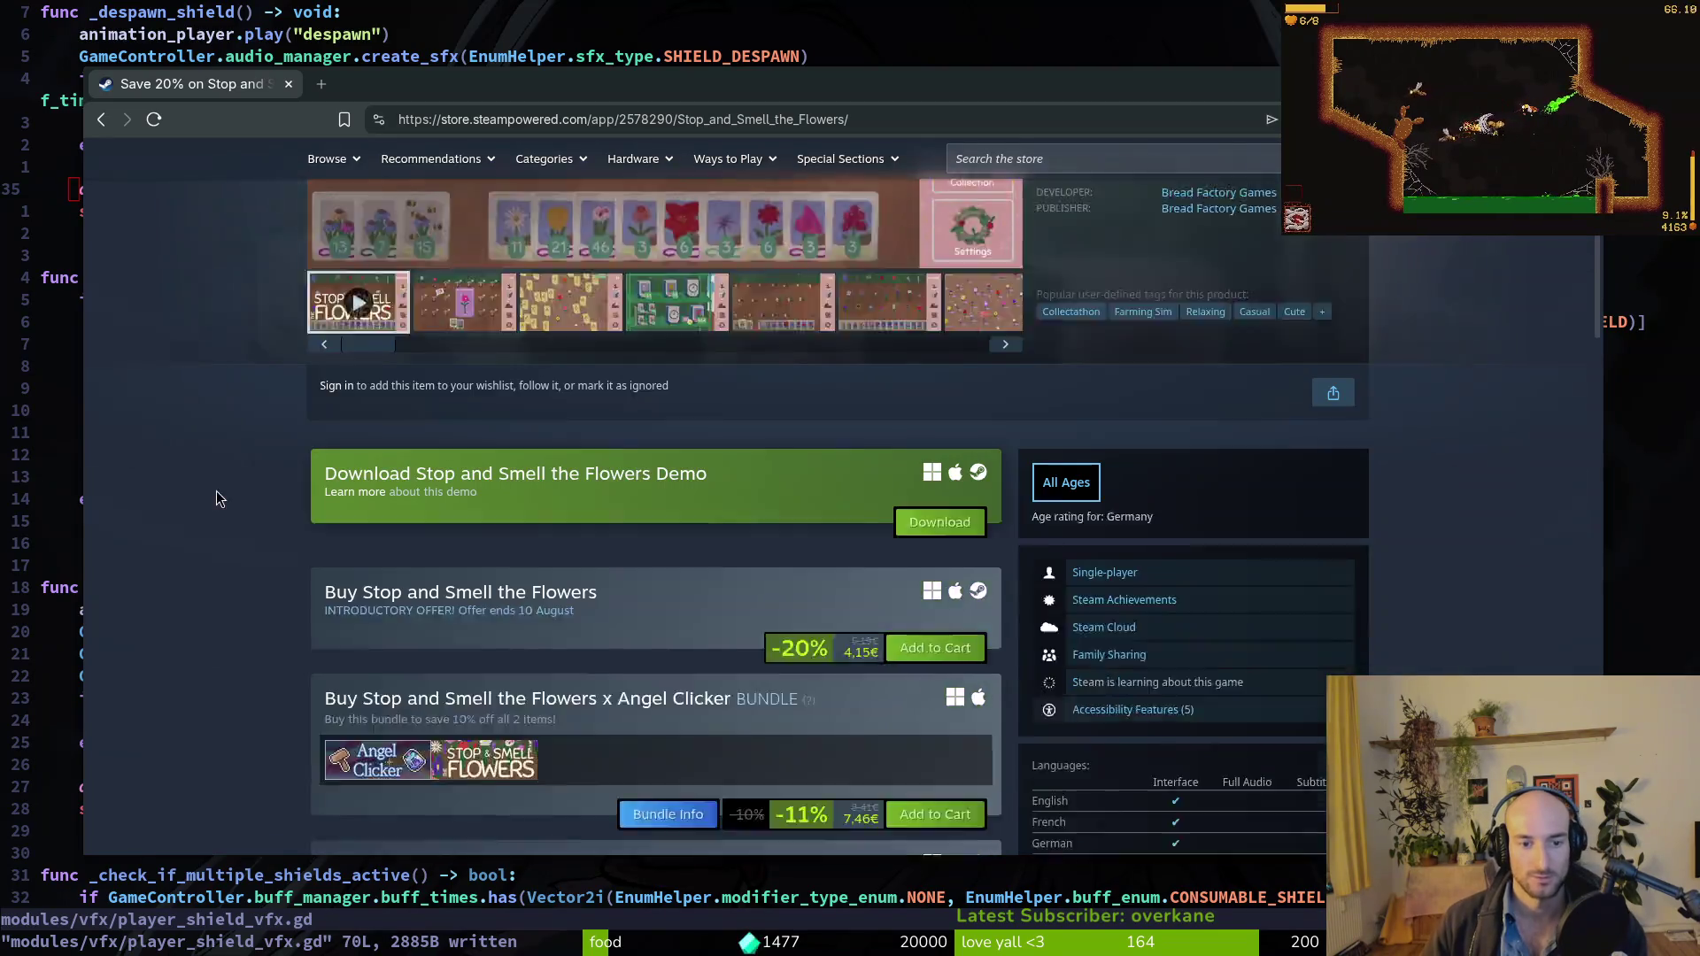
{"action": "scroll", "coordinate": [209, 506], "scroll_direction": "up", "scroll_amount": 6}
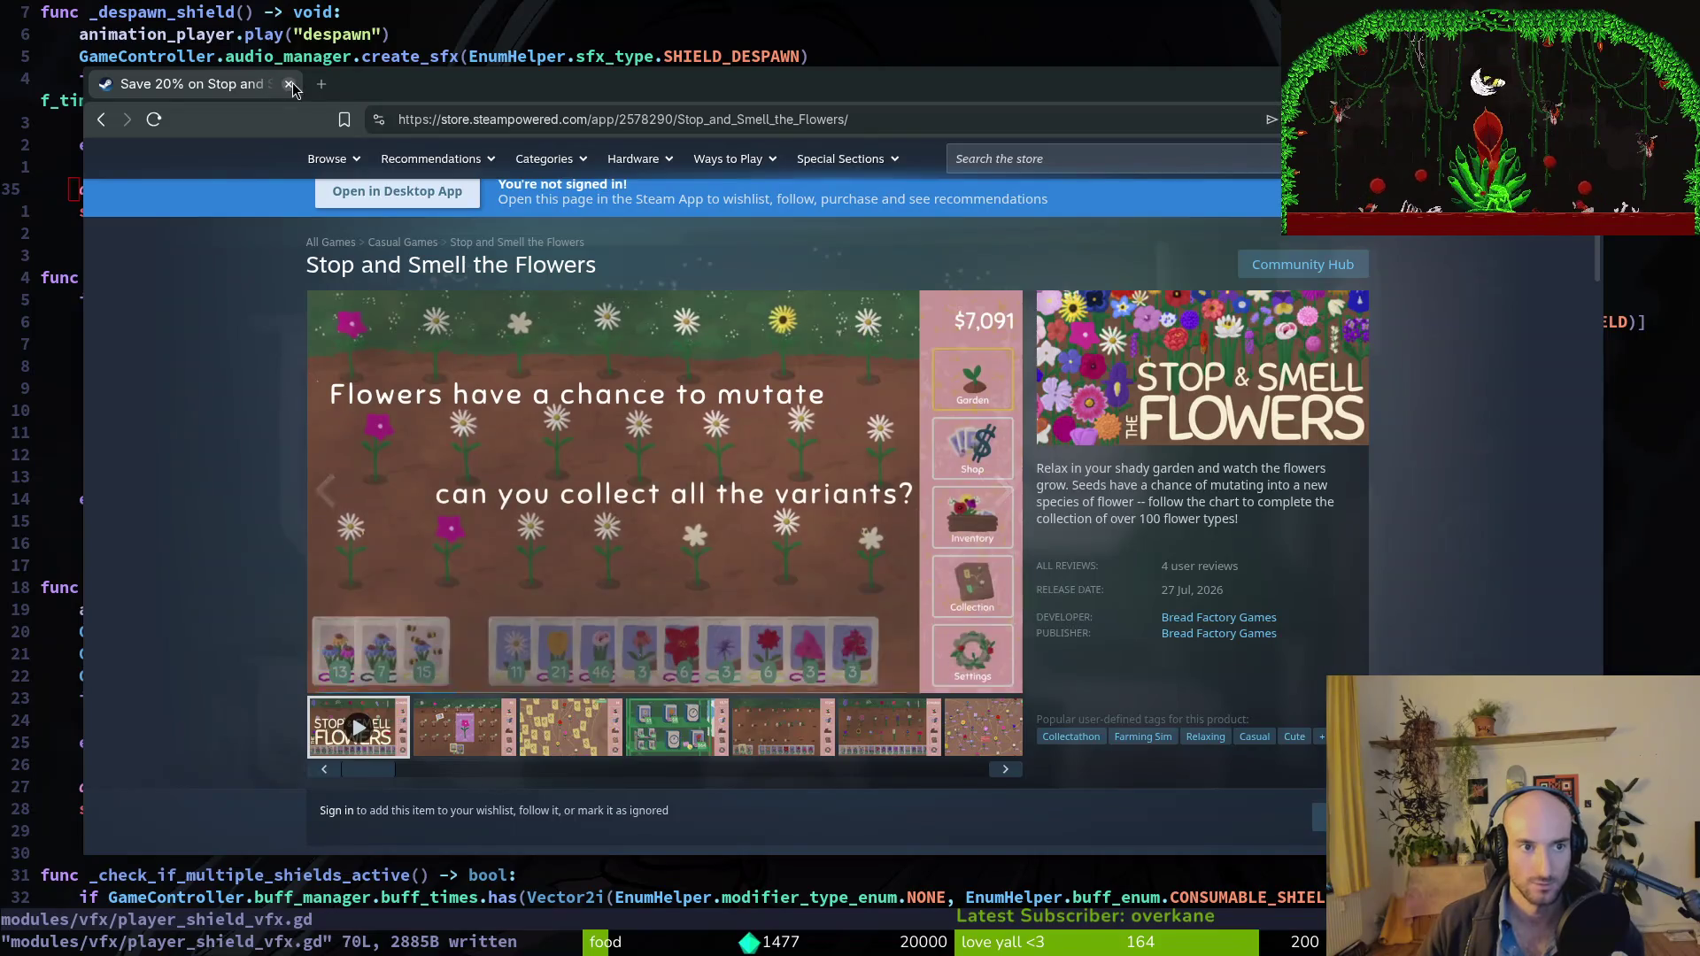
{"action": "key", "text": "ctrl+w"}
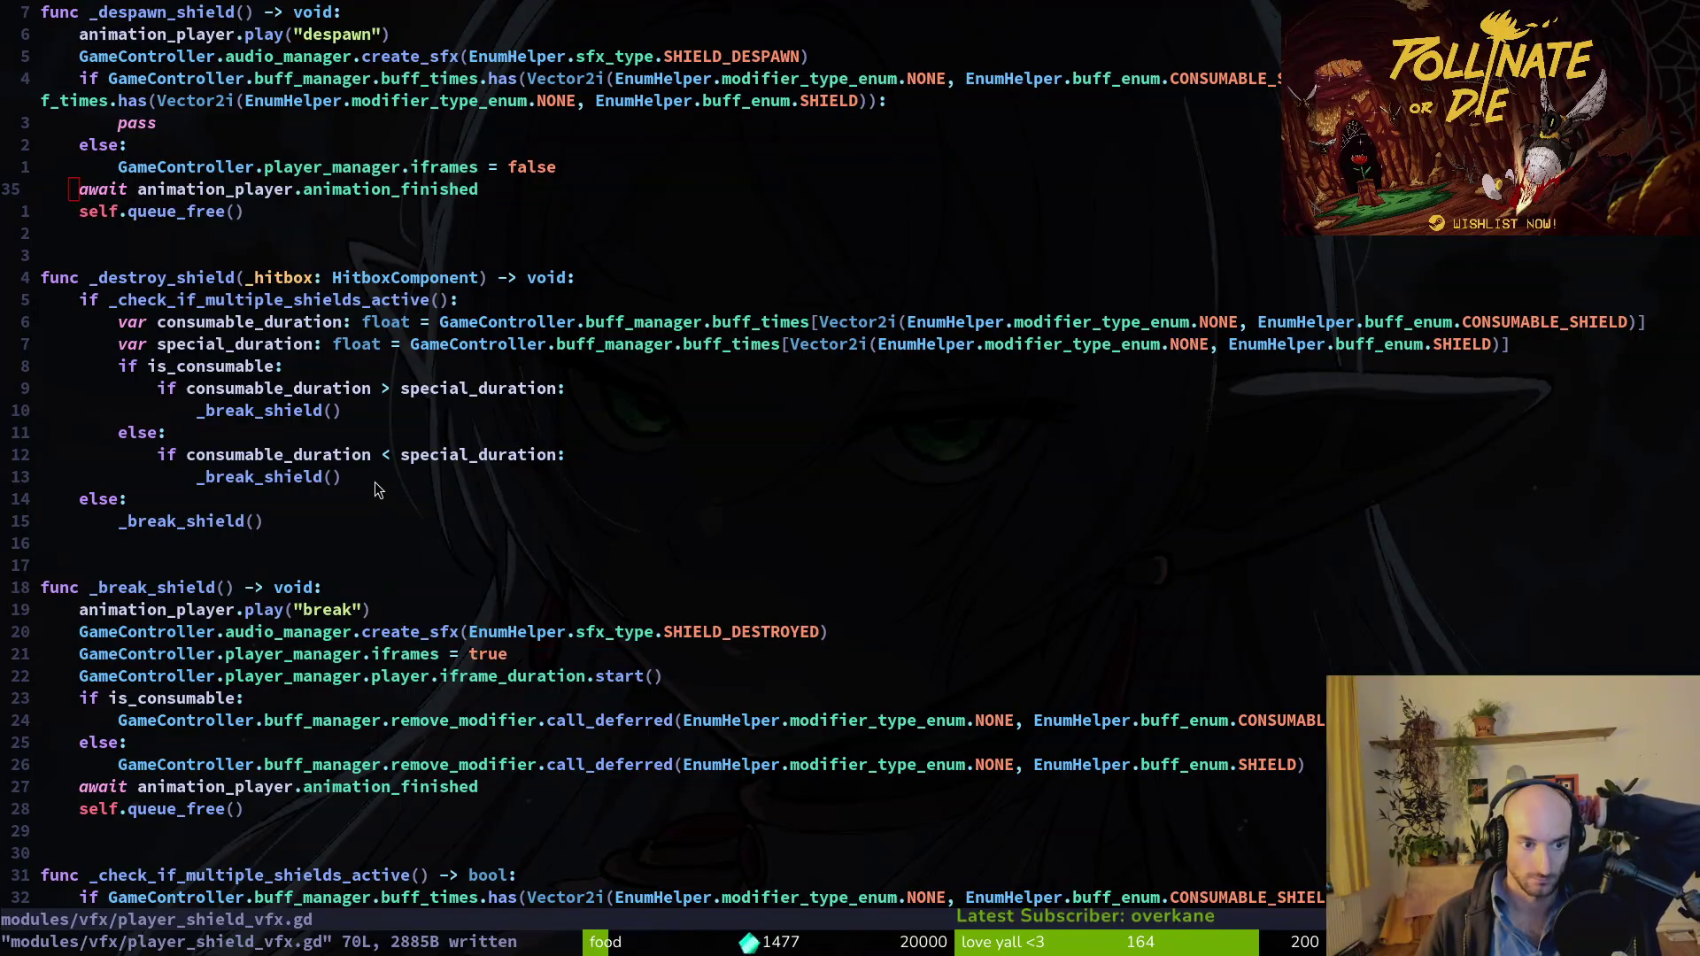
Scroll up to _ready in player_shield_vfx.gd and bring up the Telescope file finder.
{"action": "scroll", "coordinate": [398, 530], "scroll_direction": "up", "scroll_amount": 2}
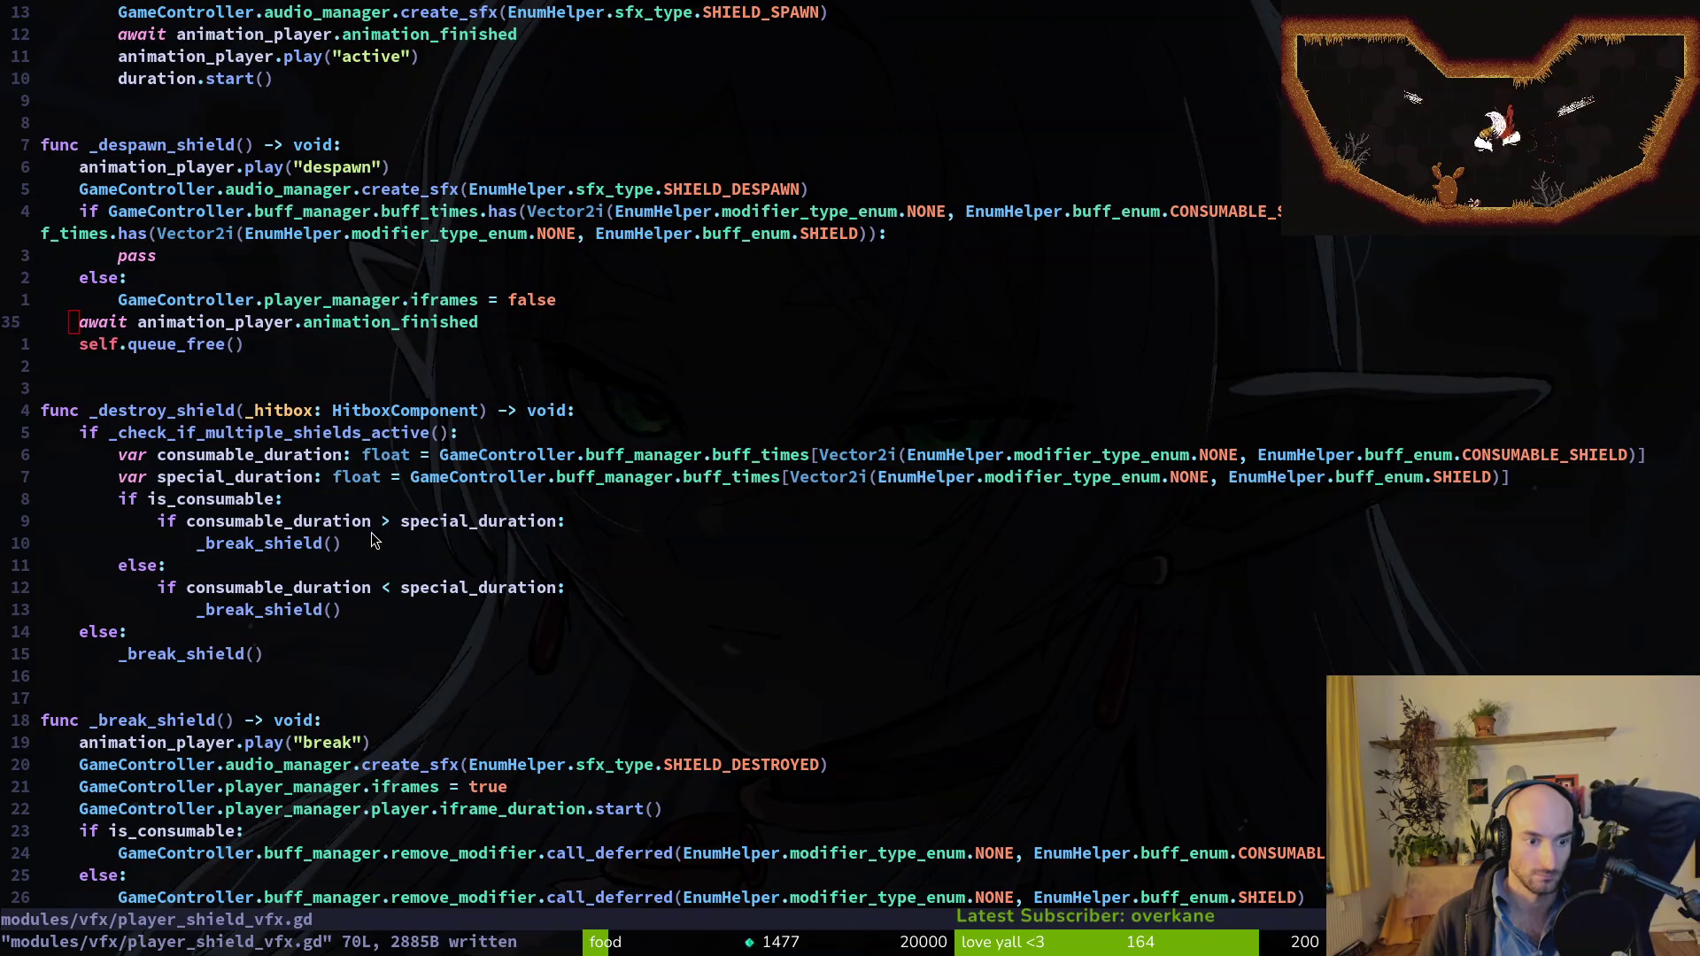
{"action": "scroll", "coordinate": [326, 450], "scroll_direction": "up", "scroll_amount": 2}
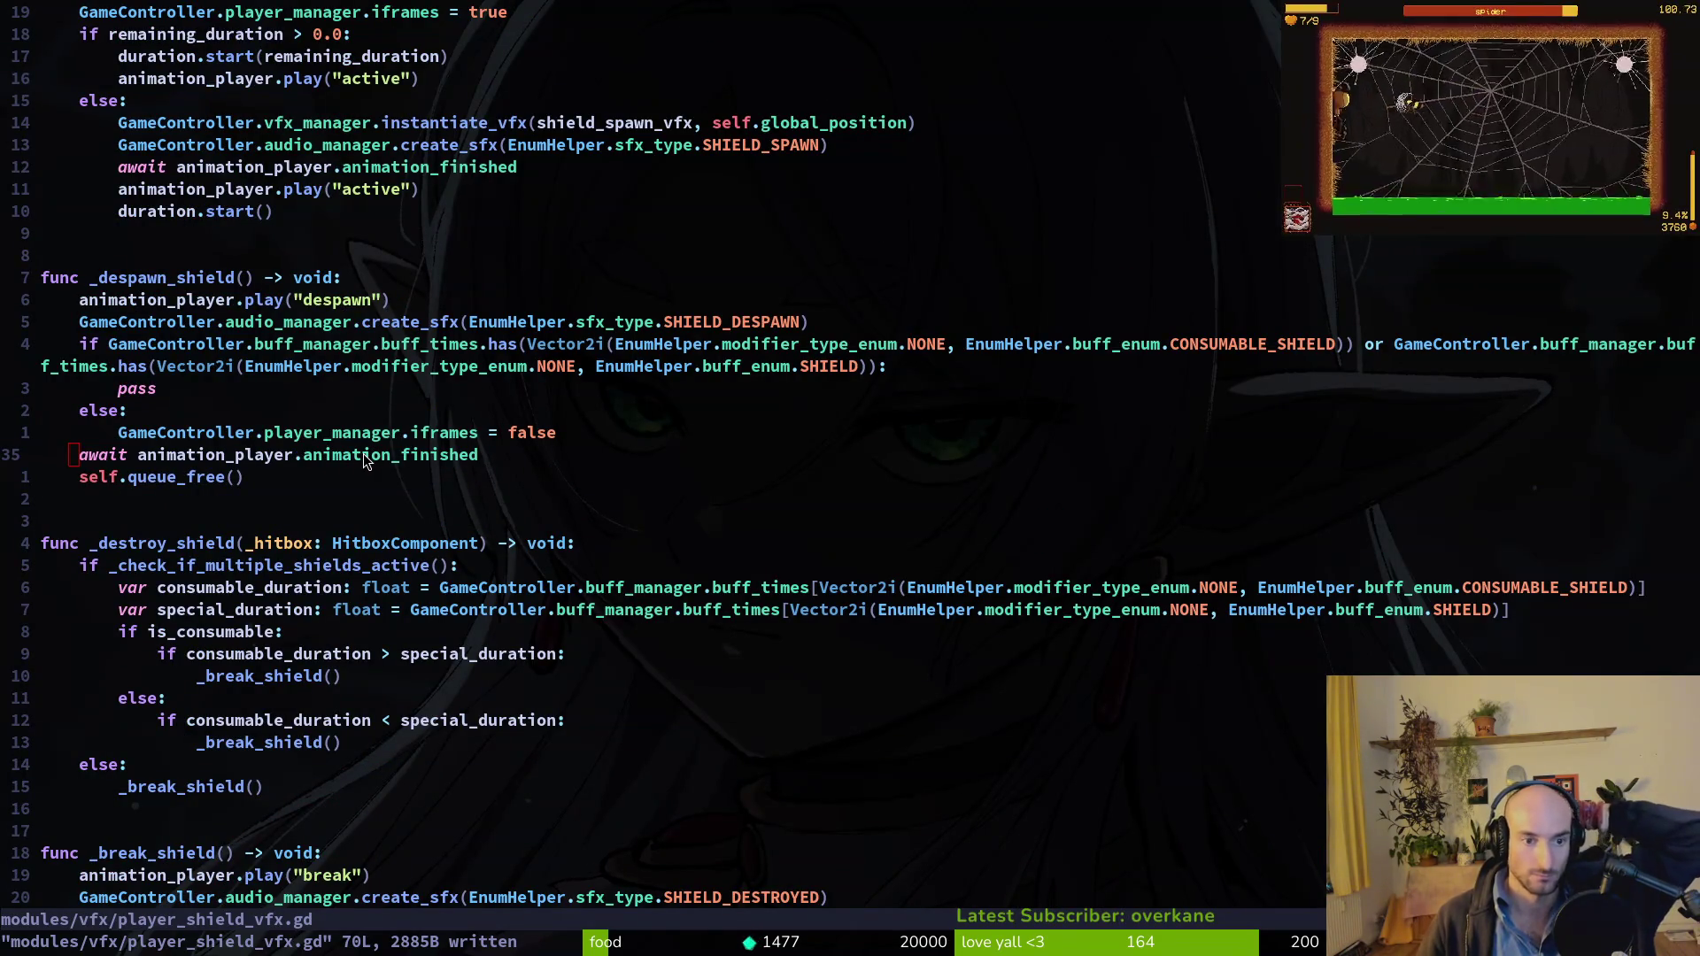
{"action": "scroll", "coordinate": [359, 412], "scroll_direction": "up", "scroll_amount": 4}
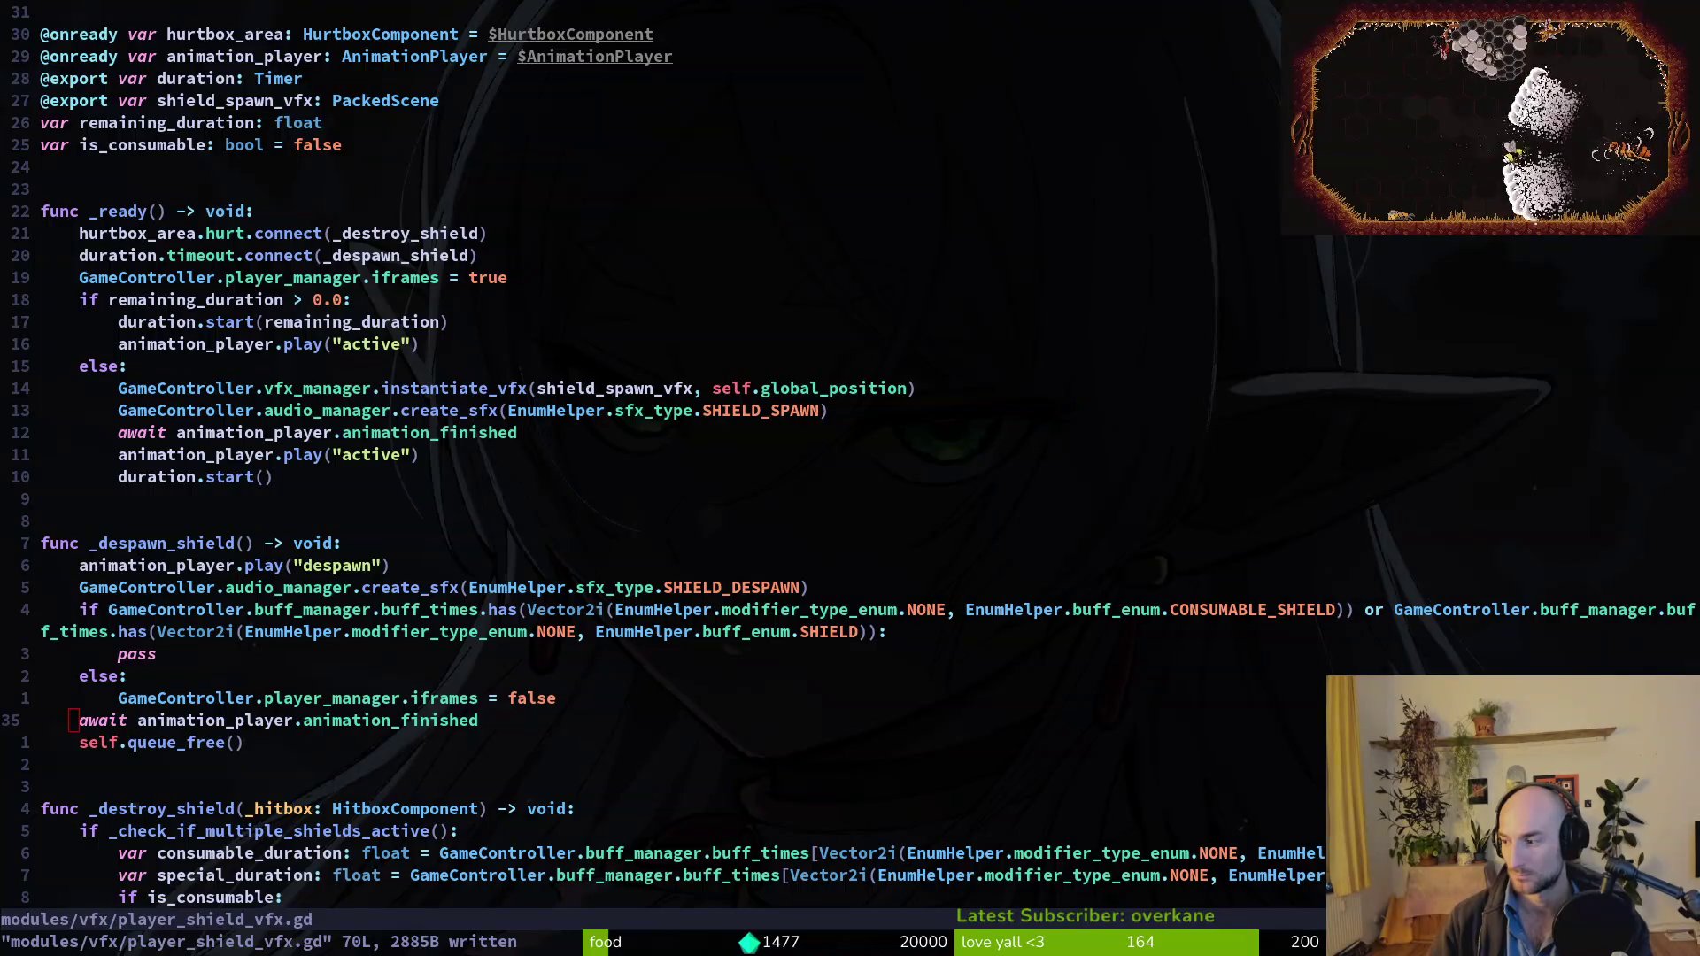
{"action": "key", "text": "space"}
Open buff.manager.gd via 'buffman', yank the whole file, and save it.
{"action": "key", "text": "f"}
{"action": "key", "text": "f"}
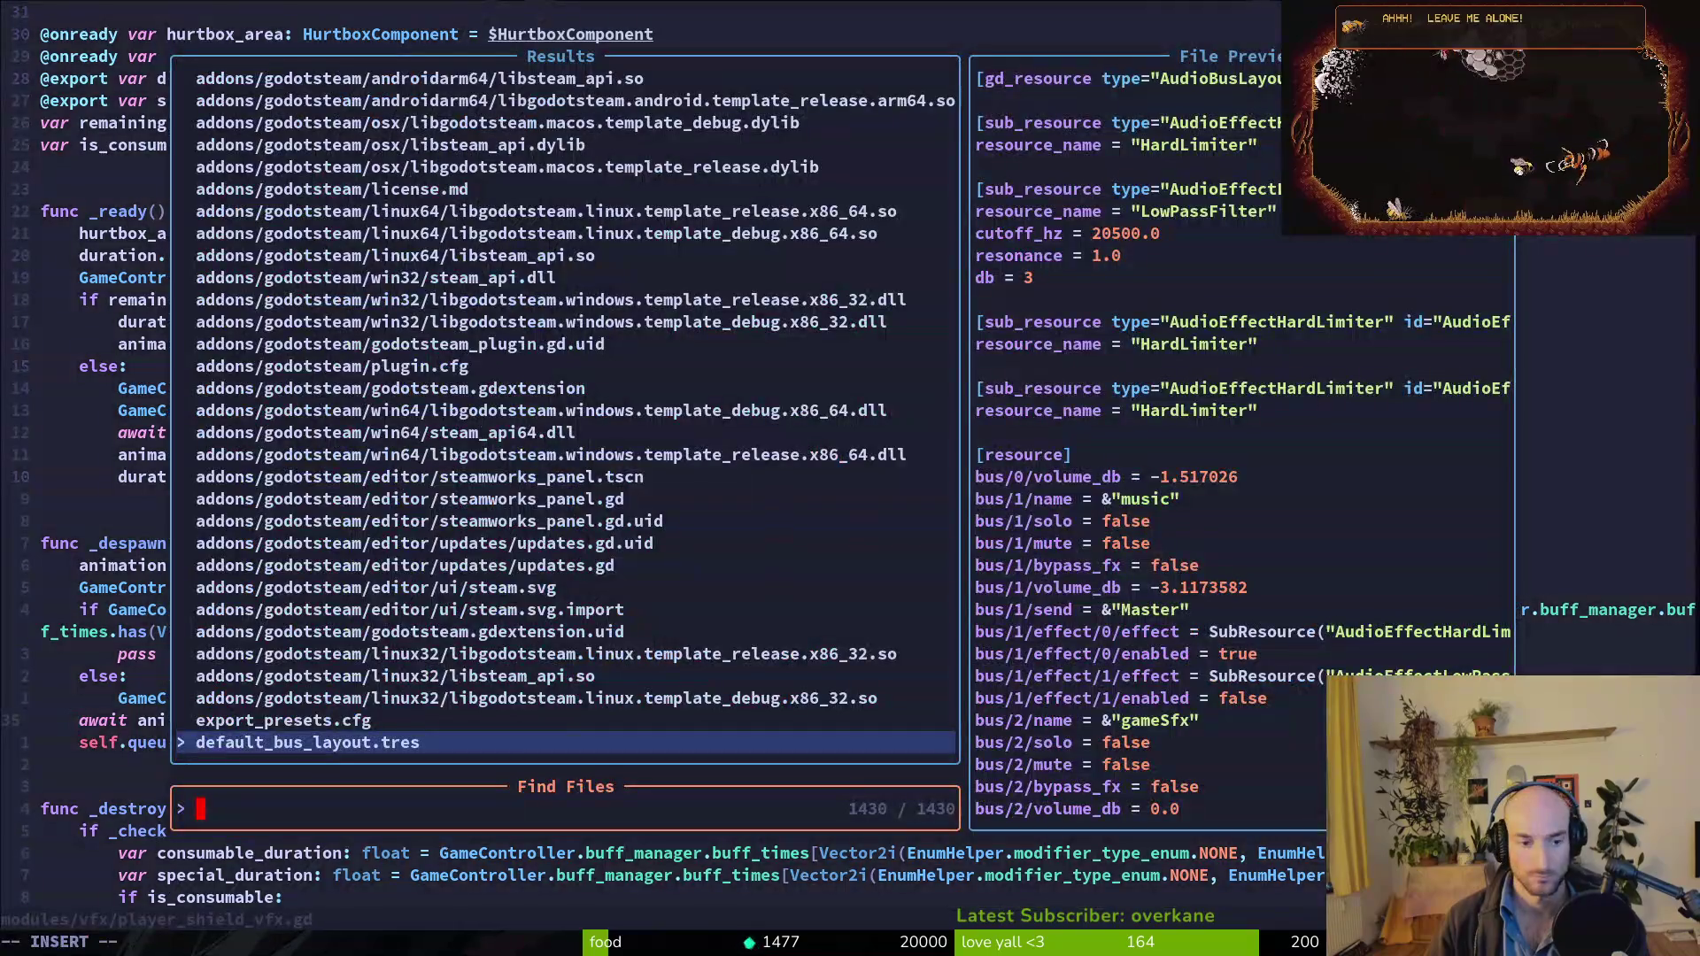
{"action": "type", "text": "buffman"}
{"action": "key", "text": "Return"}
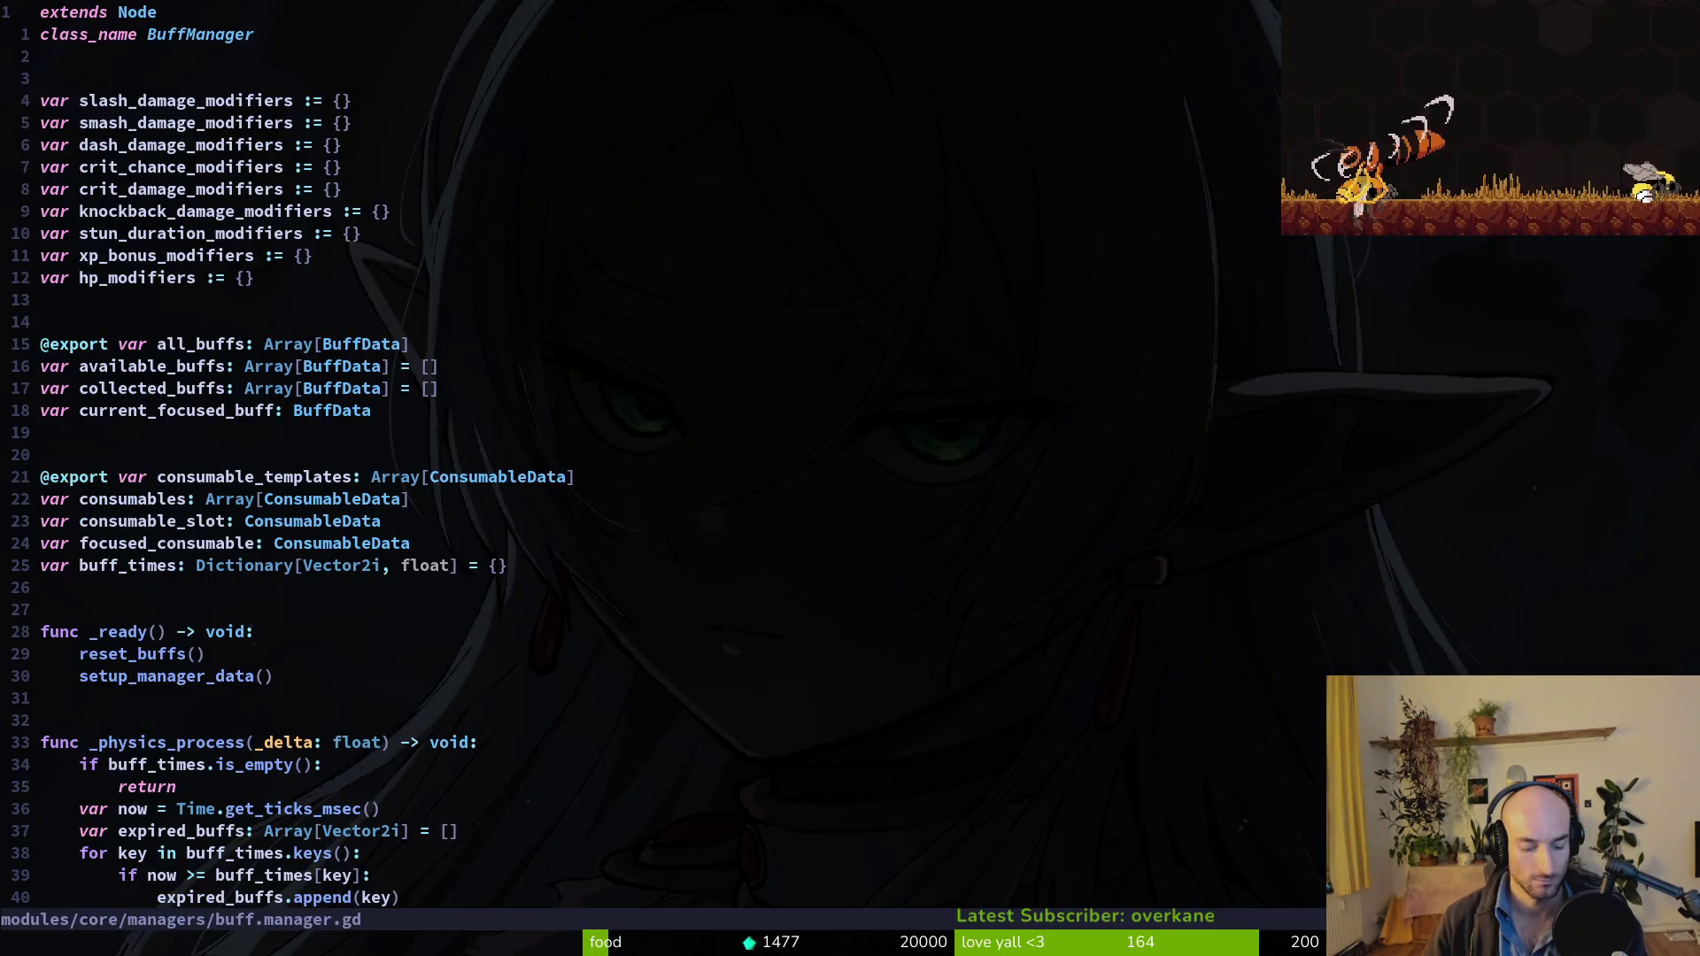
{"action": "key", "text": "shift+g"}
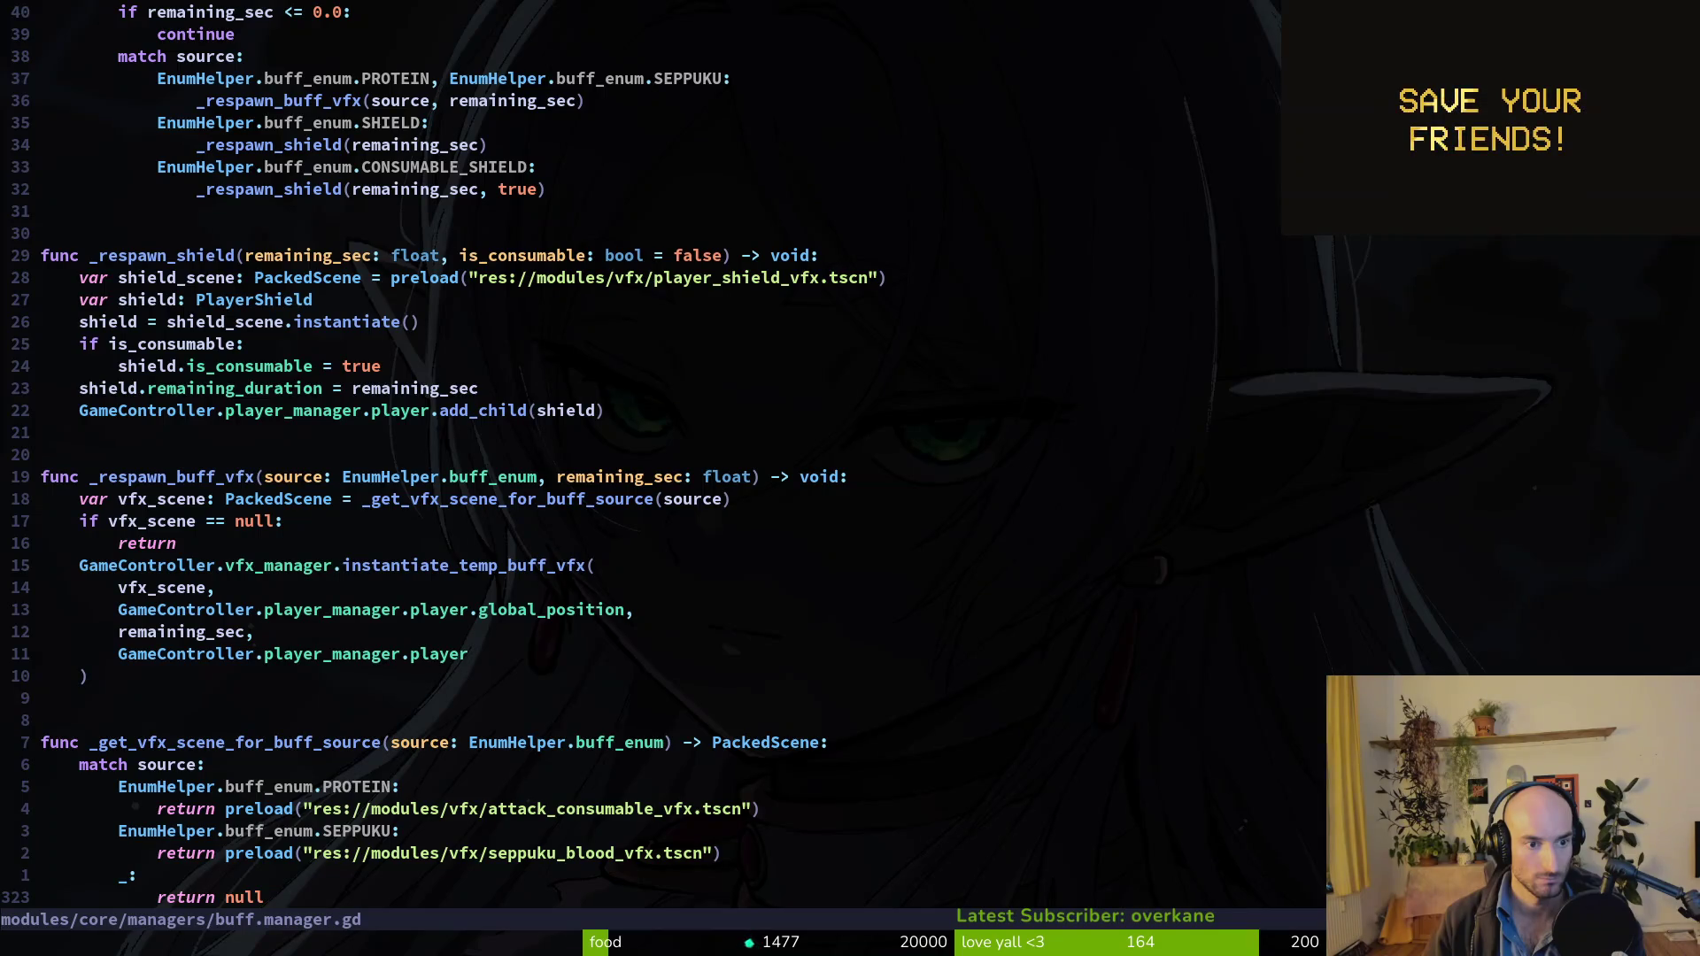
{"action": "key", "text": "g"}
{"action": "key", "text": "g"}
{"action": "key", "text": "y"}
{"action": "key", "text": "shift+g"}
{"action": "type", "text": ":w"}
{"action": "key", "text": "Return"}
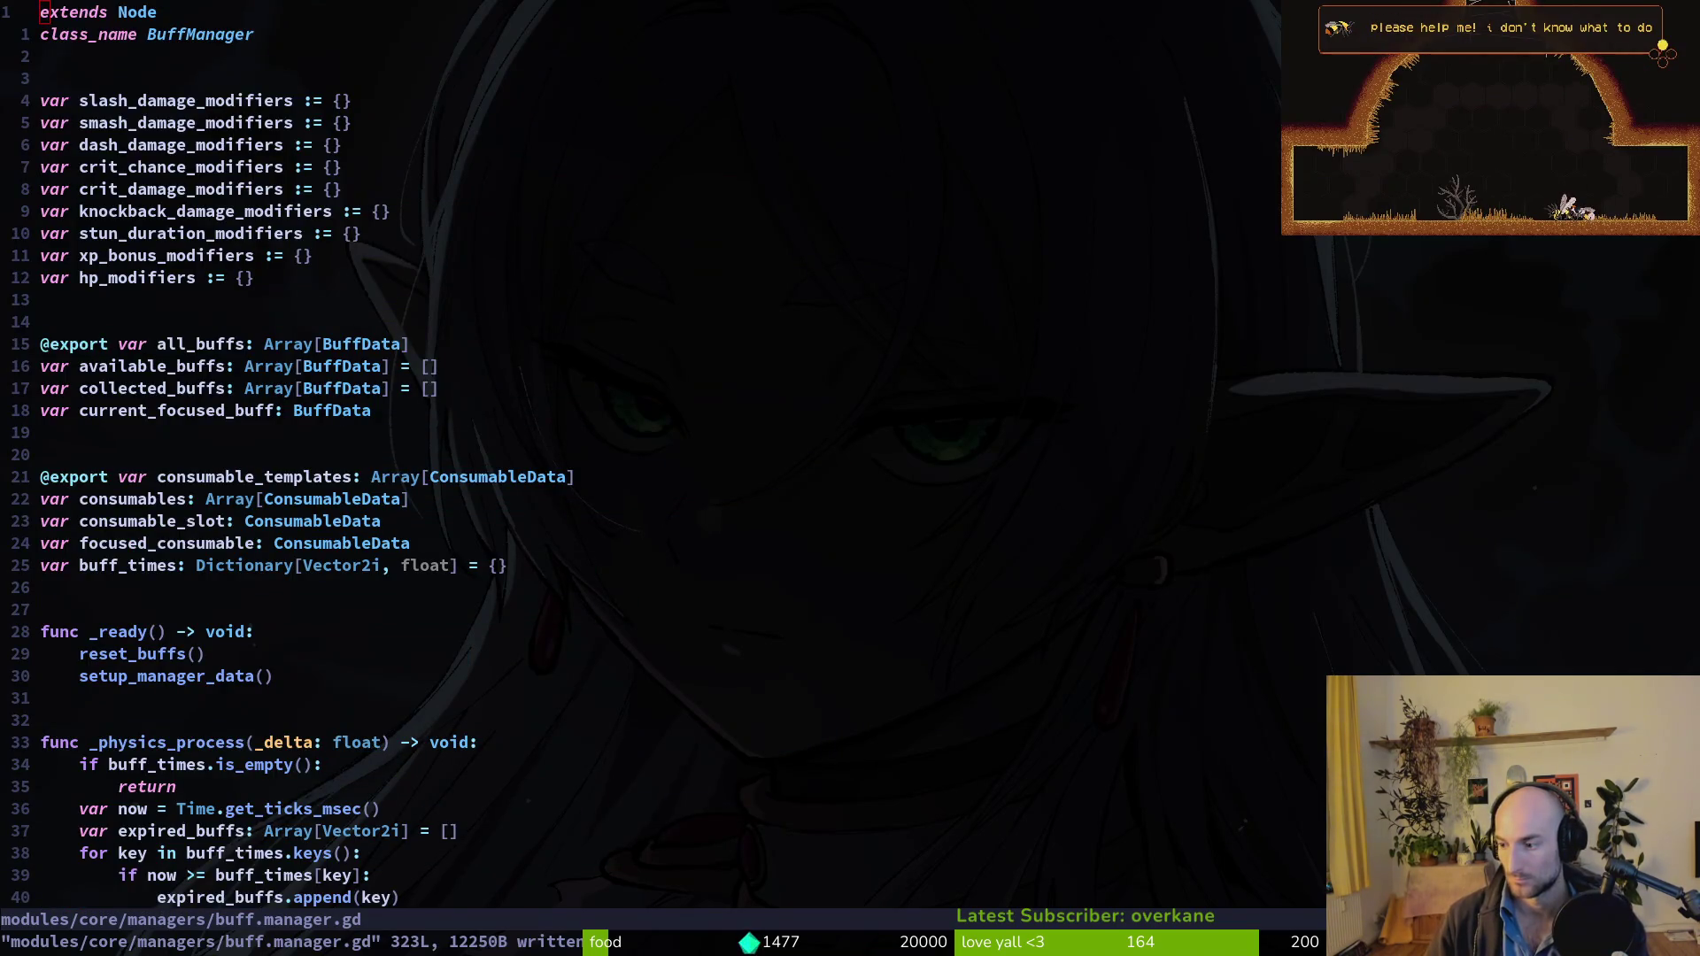
Reopen player_shield_vfx.gd via 'plshield' and undo to restore the tree_exiting line.
{"action": "key", "text": "space"}
{"action": "key", "text": "f"}
{"action": "key", "text": "f"}
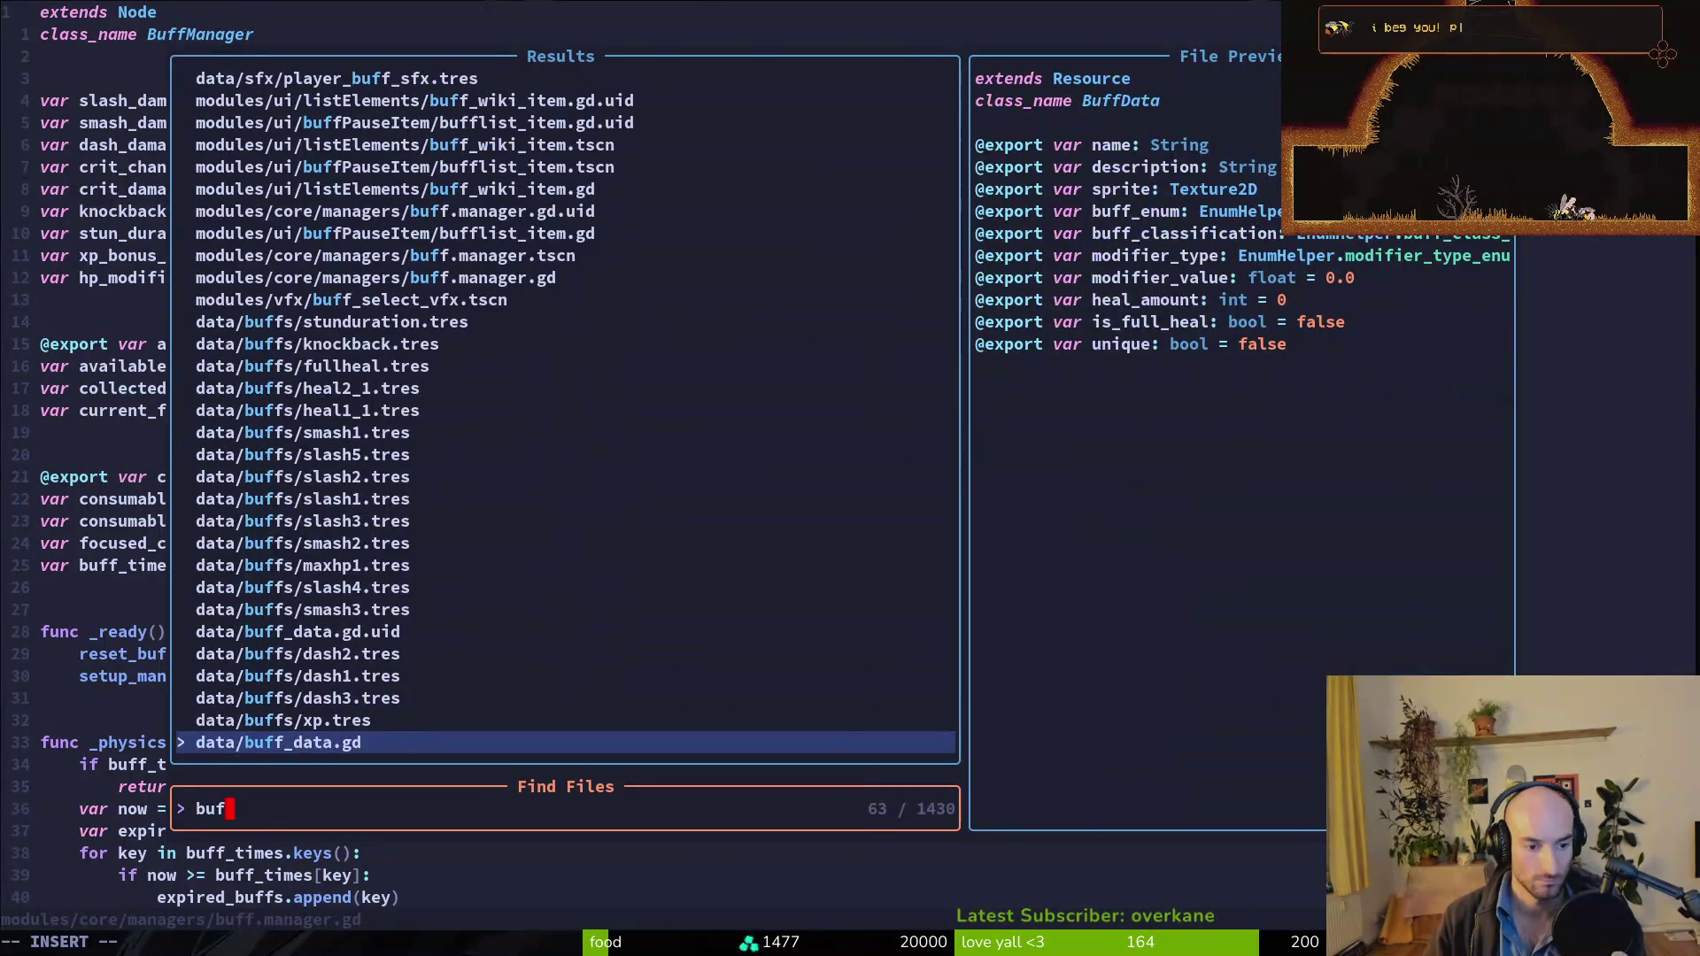
{"action": "type", "text": "plshield"}
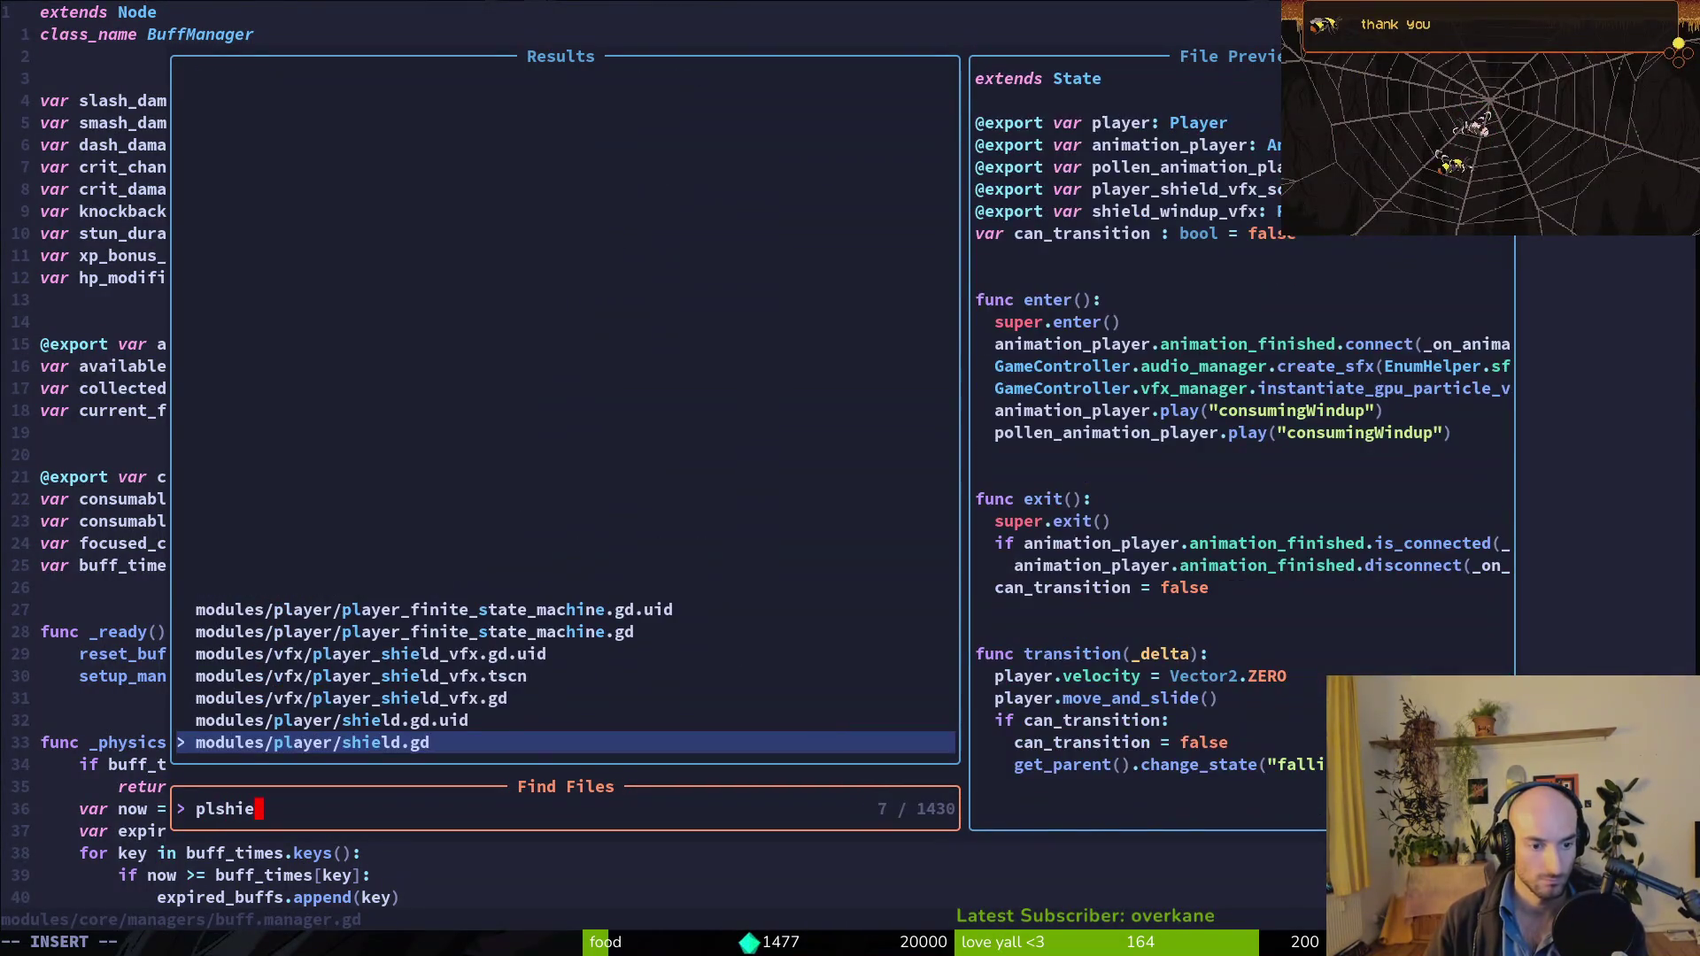
{"action": "key", "text": "Return"}
{"action": "key", "text": "u"}
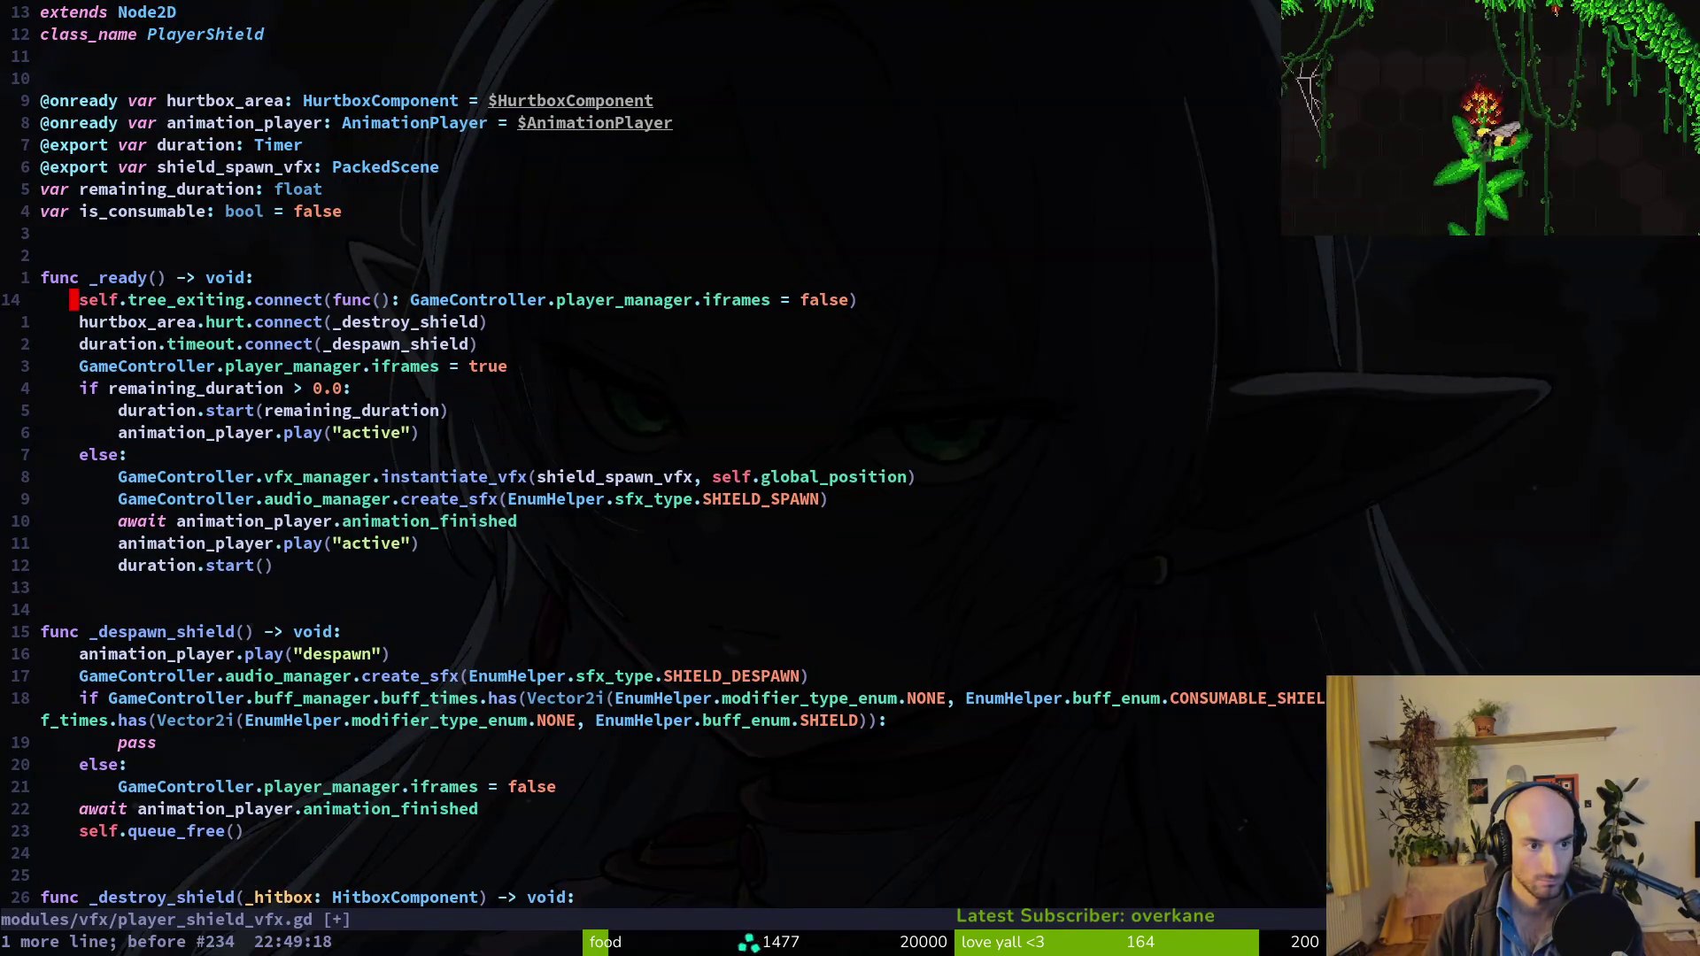
Save the shield script with the restored tree_exiting line and test it in Godot.
{"action": "type", "text": ":w"}
{"action": "key", "text": "Return"}
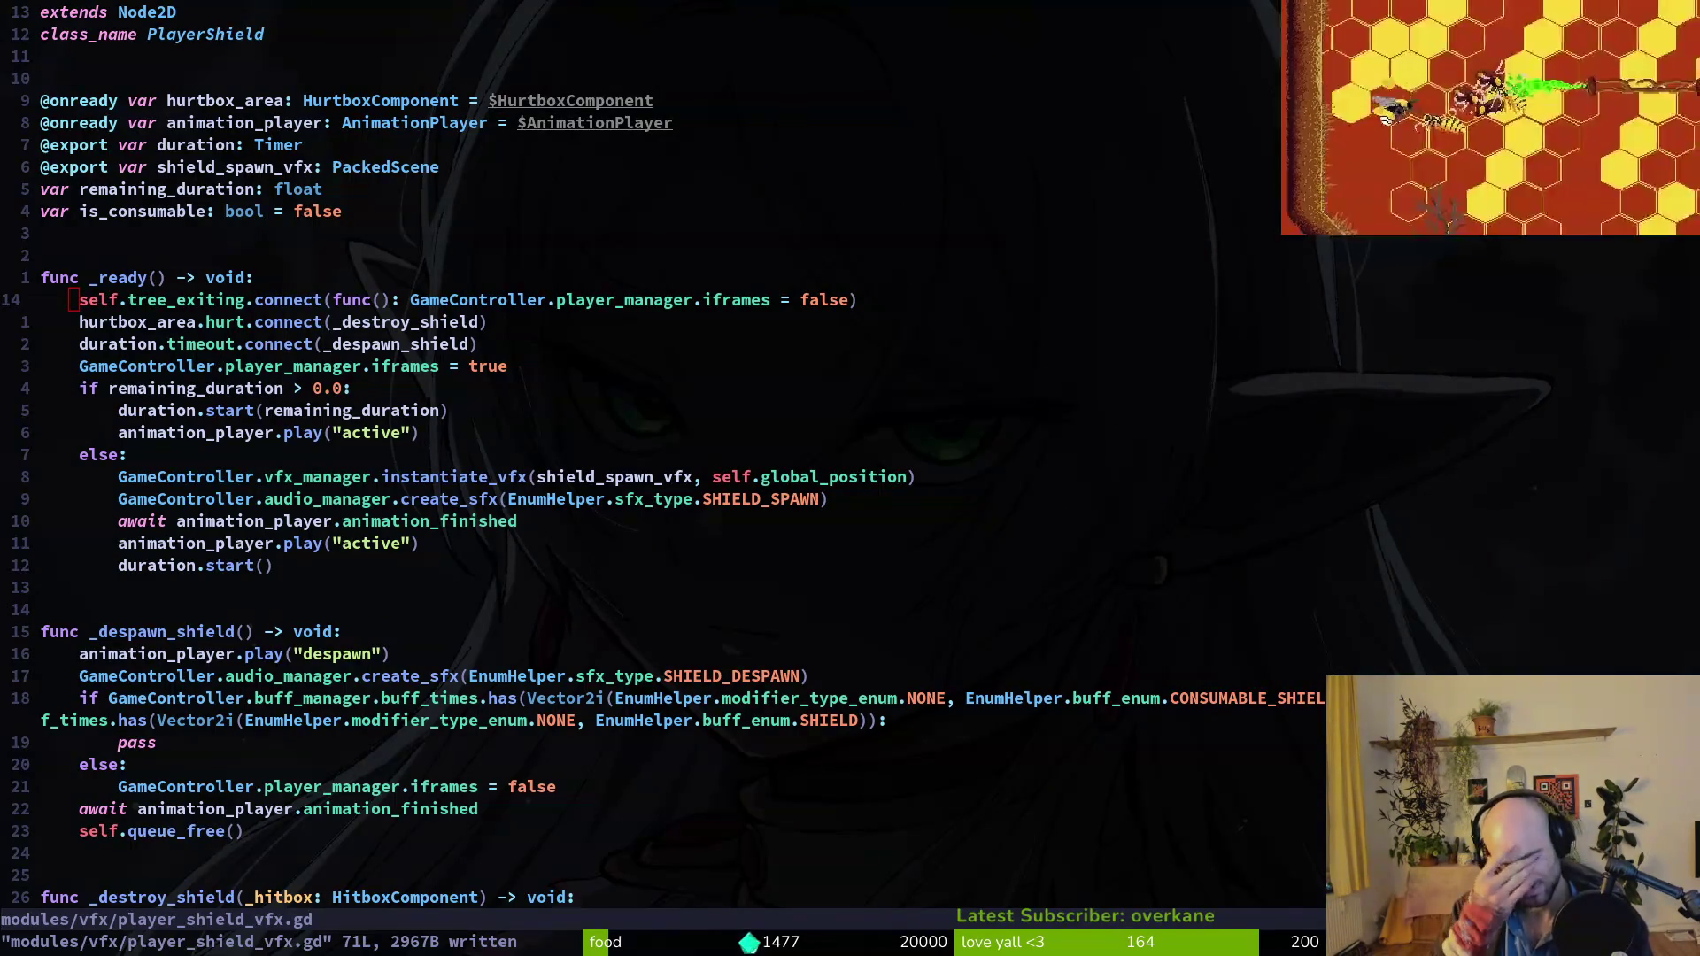
{"action": "key", "text": "j"}
{"action": "key", "text": "w"}
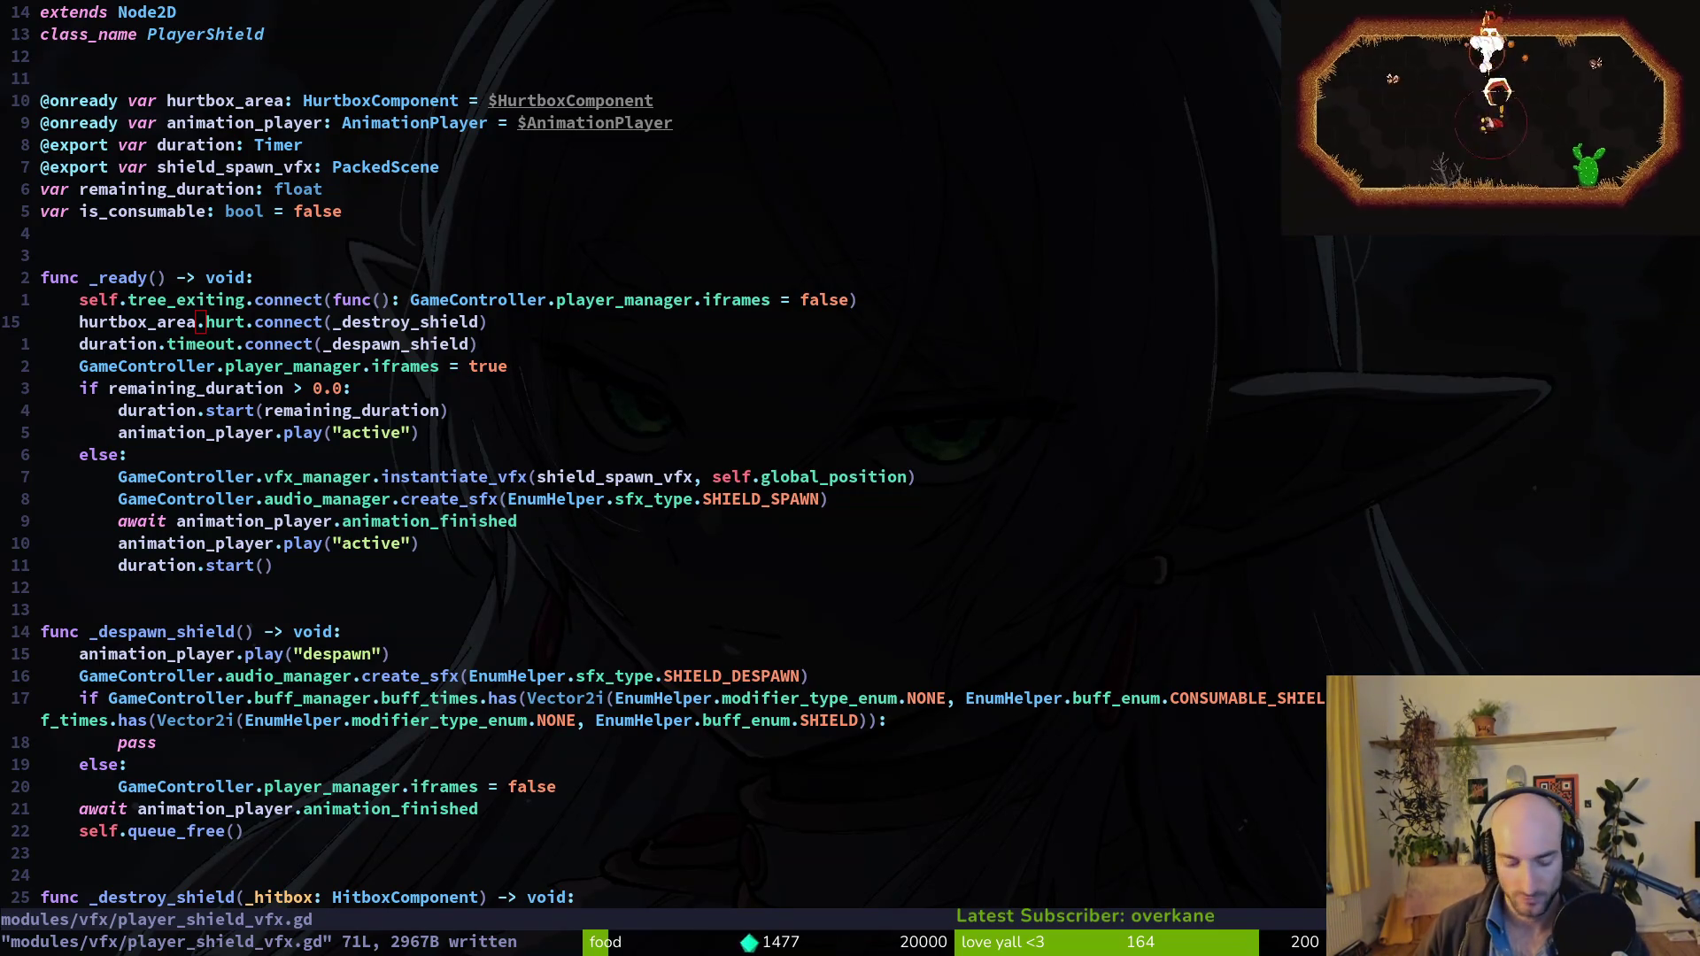
{"action": "key", "text": "alt+Tab"}
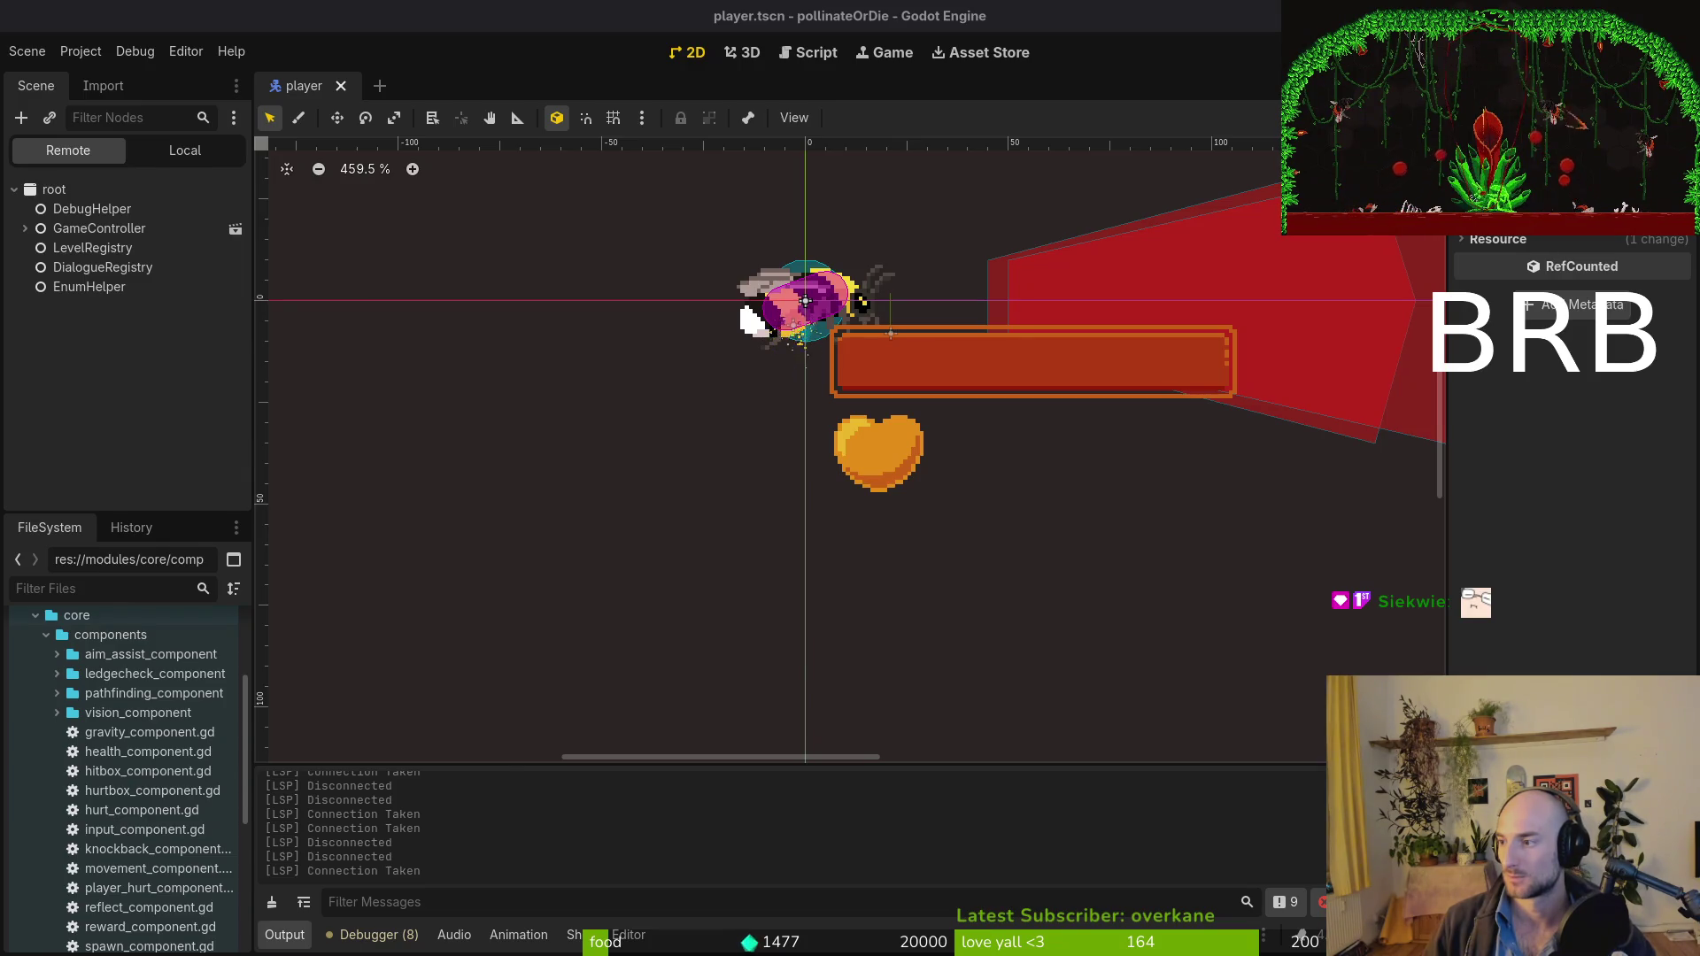
{"action": "key", "text": "alt+Tab"}
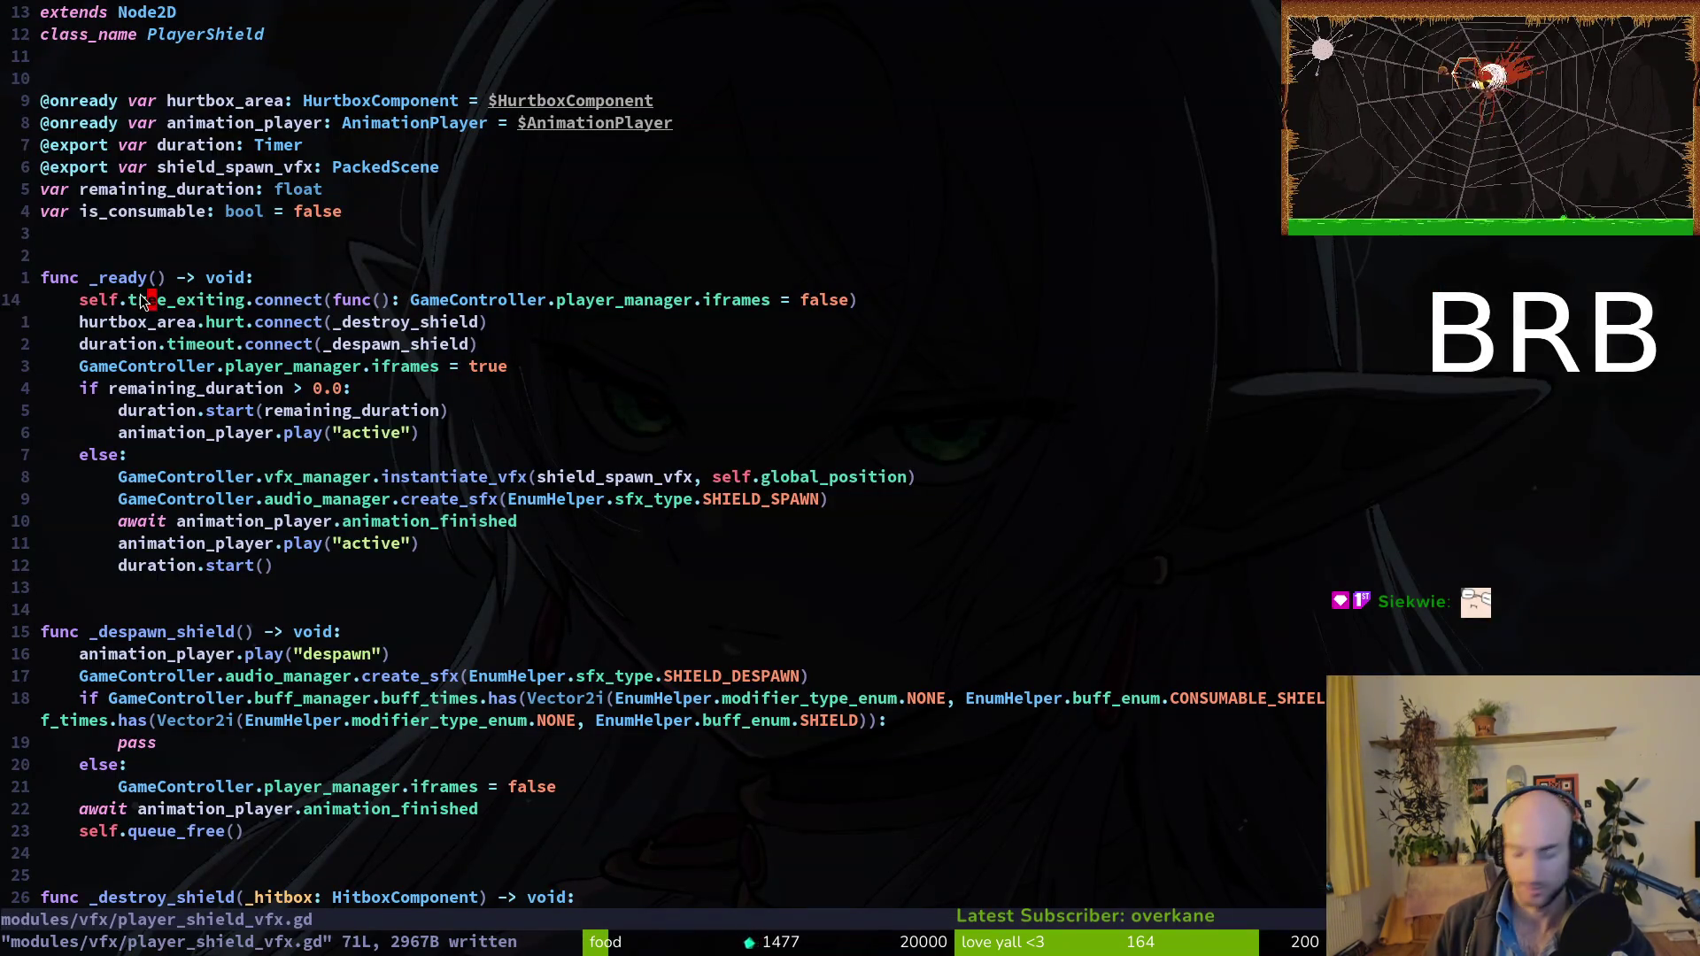
Quit Neovim with :q and run tig status.
{"action": "type", "text": ":q"}
{"action": "key", "text": "Return"}
{"action": "type", "text": "tig status"}
{"action": "key", "text": "Return"}
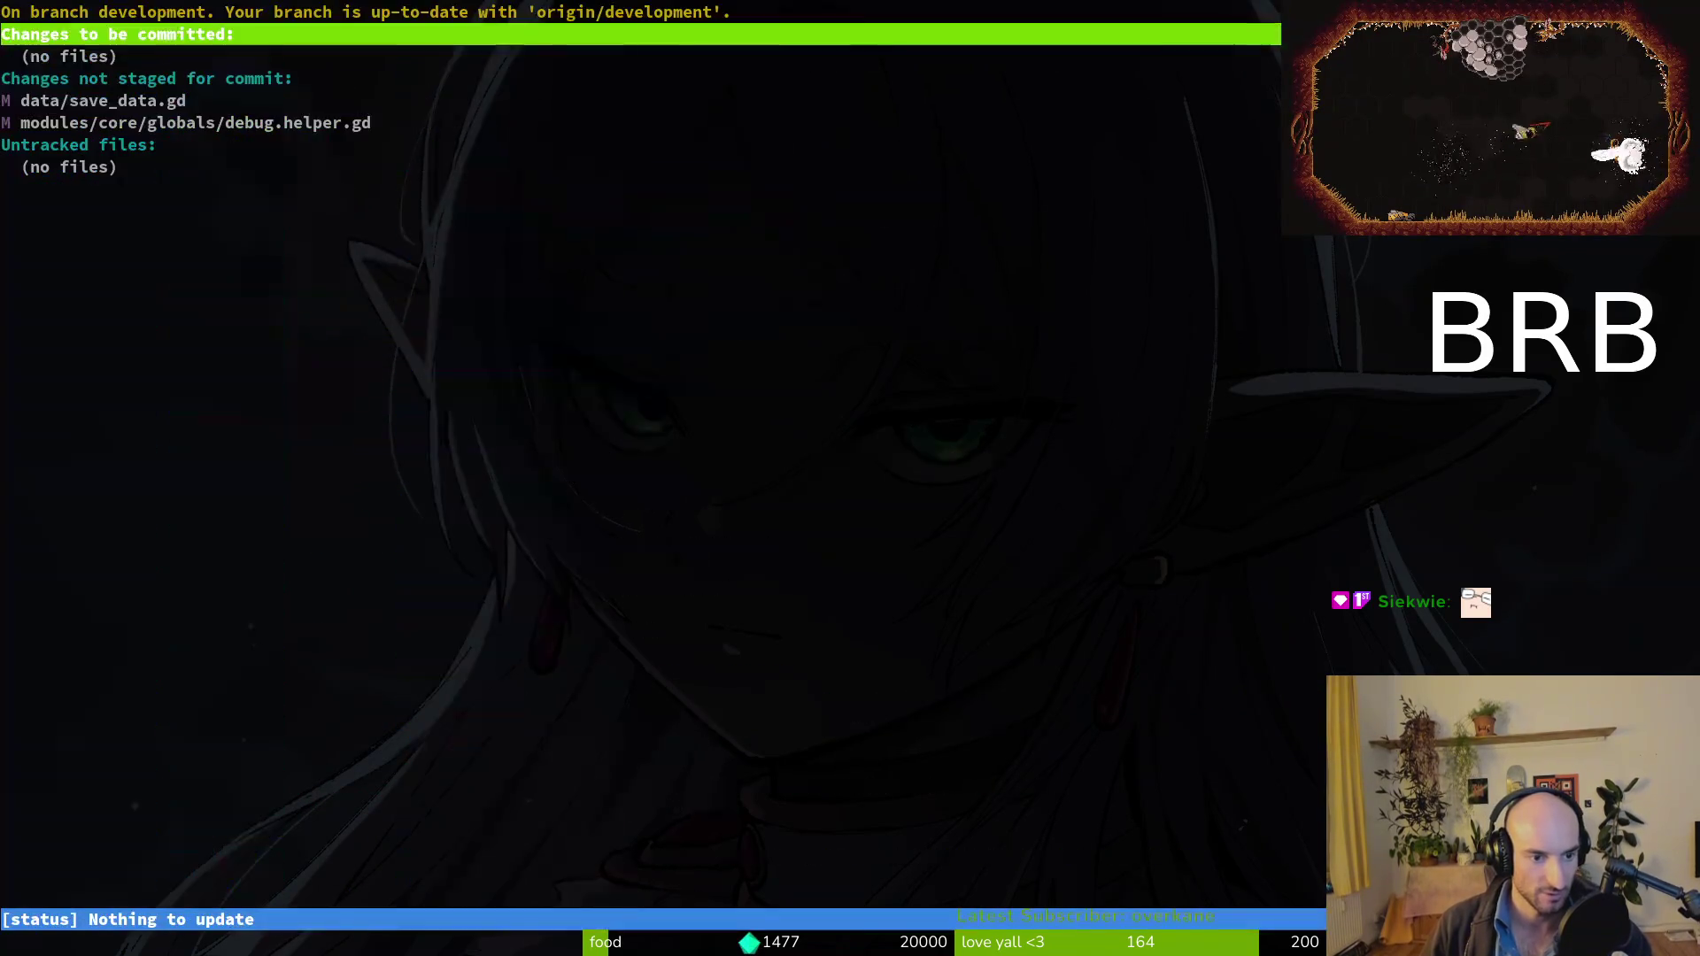
Inspect the unstaged save_data.gd and debug.helper.gd diffs, close tig, and switch to the browser.
{"action": "key", "text": "Down"}
{"action": "key", "text": "Down"}
{"action": "key", "text": "Down"}
{"action": "key", "text": "Return"}
{"action": "key", "text": "Down"}
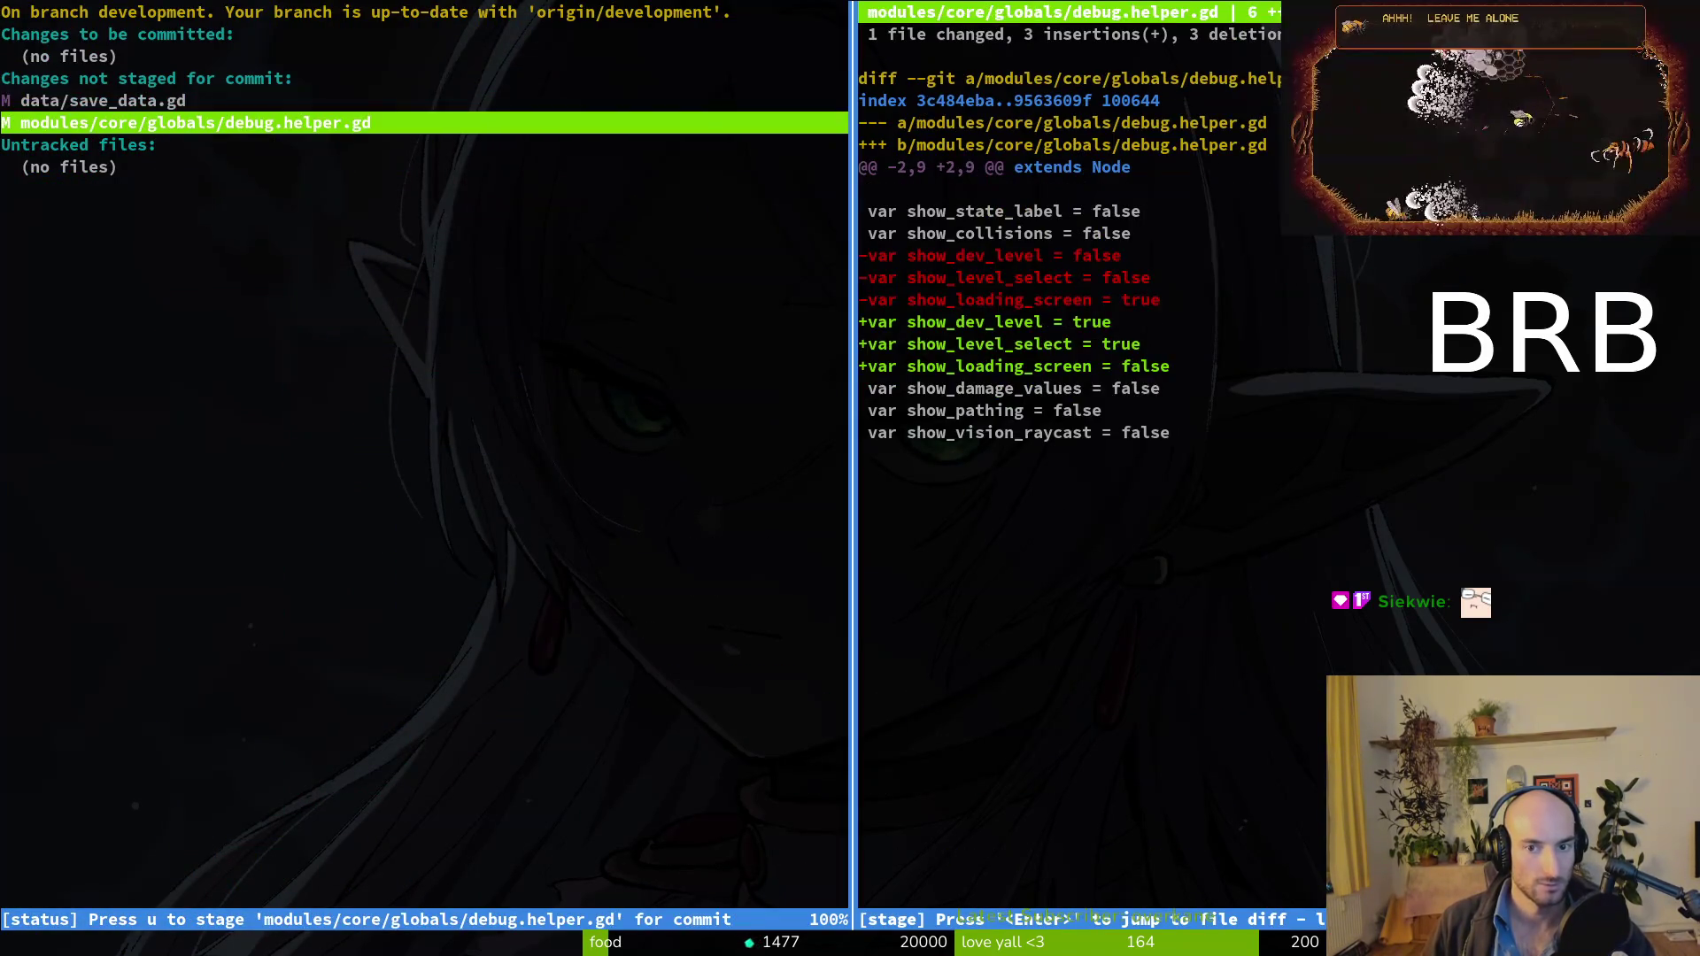
{"action": "key", "text": "q"}
{"action": "key", "text": "q"}
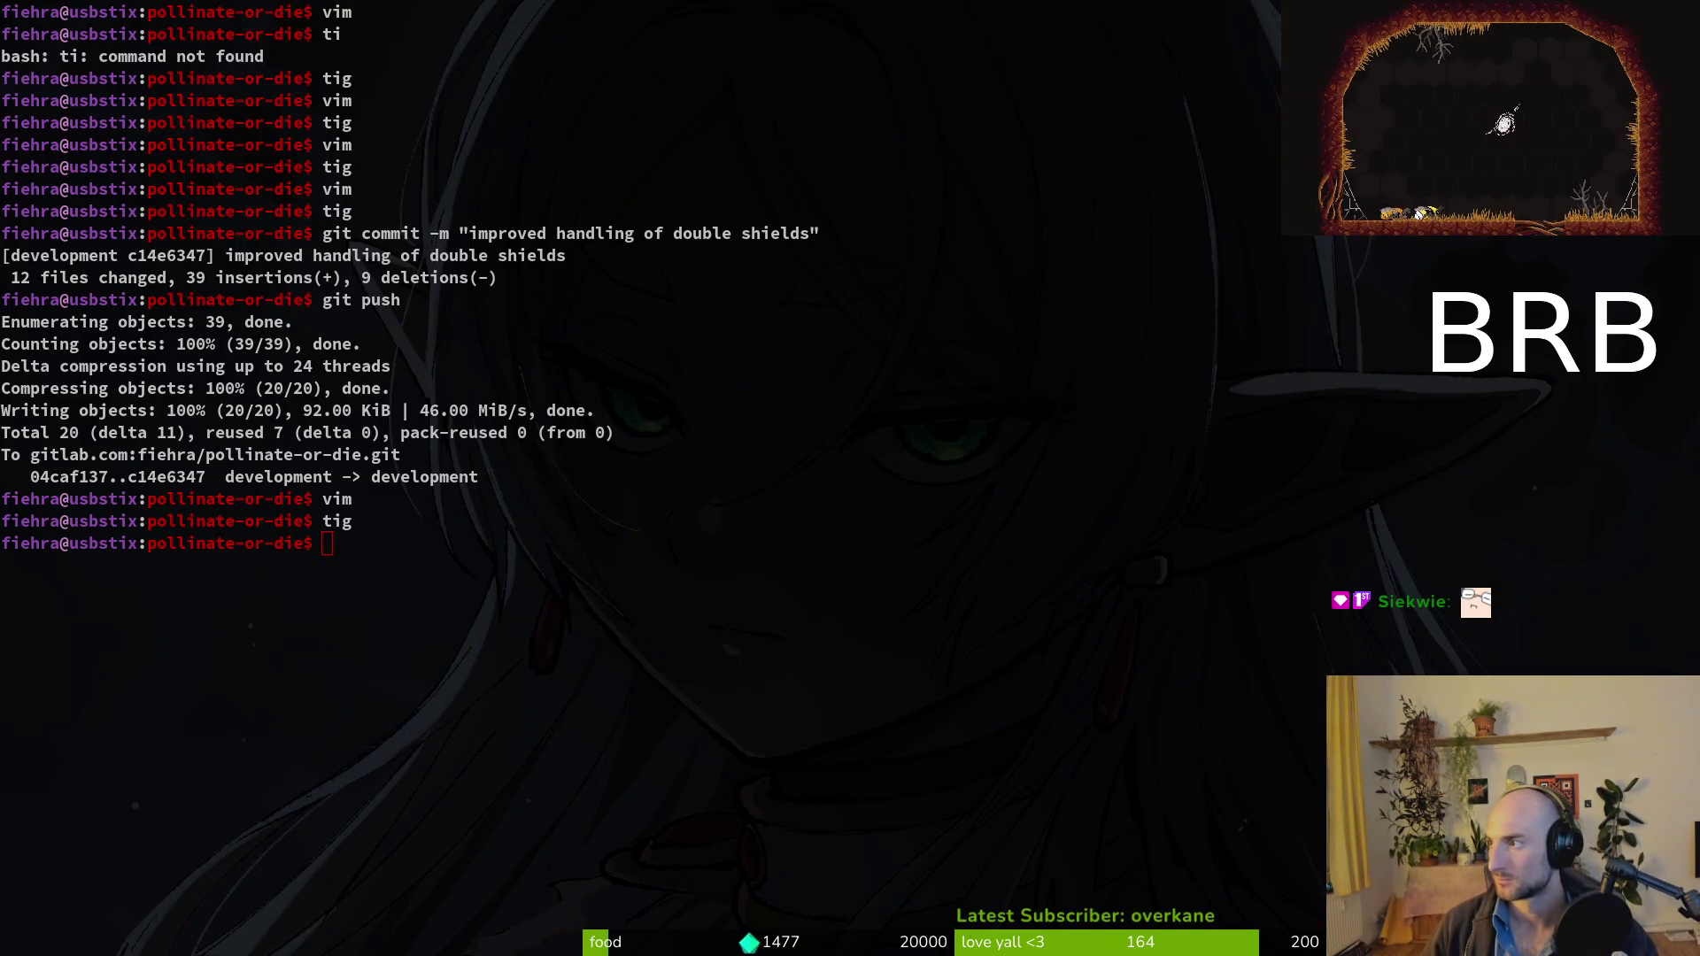
{"action": "key", "text": "alt+Tab"}
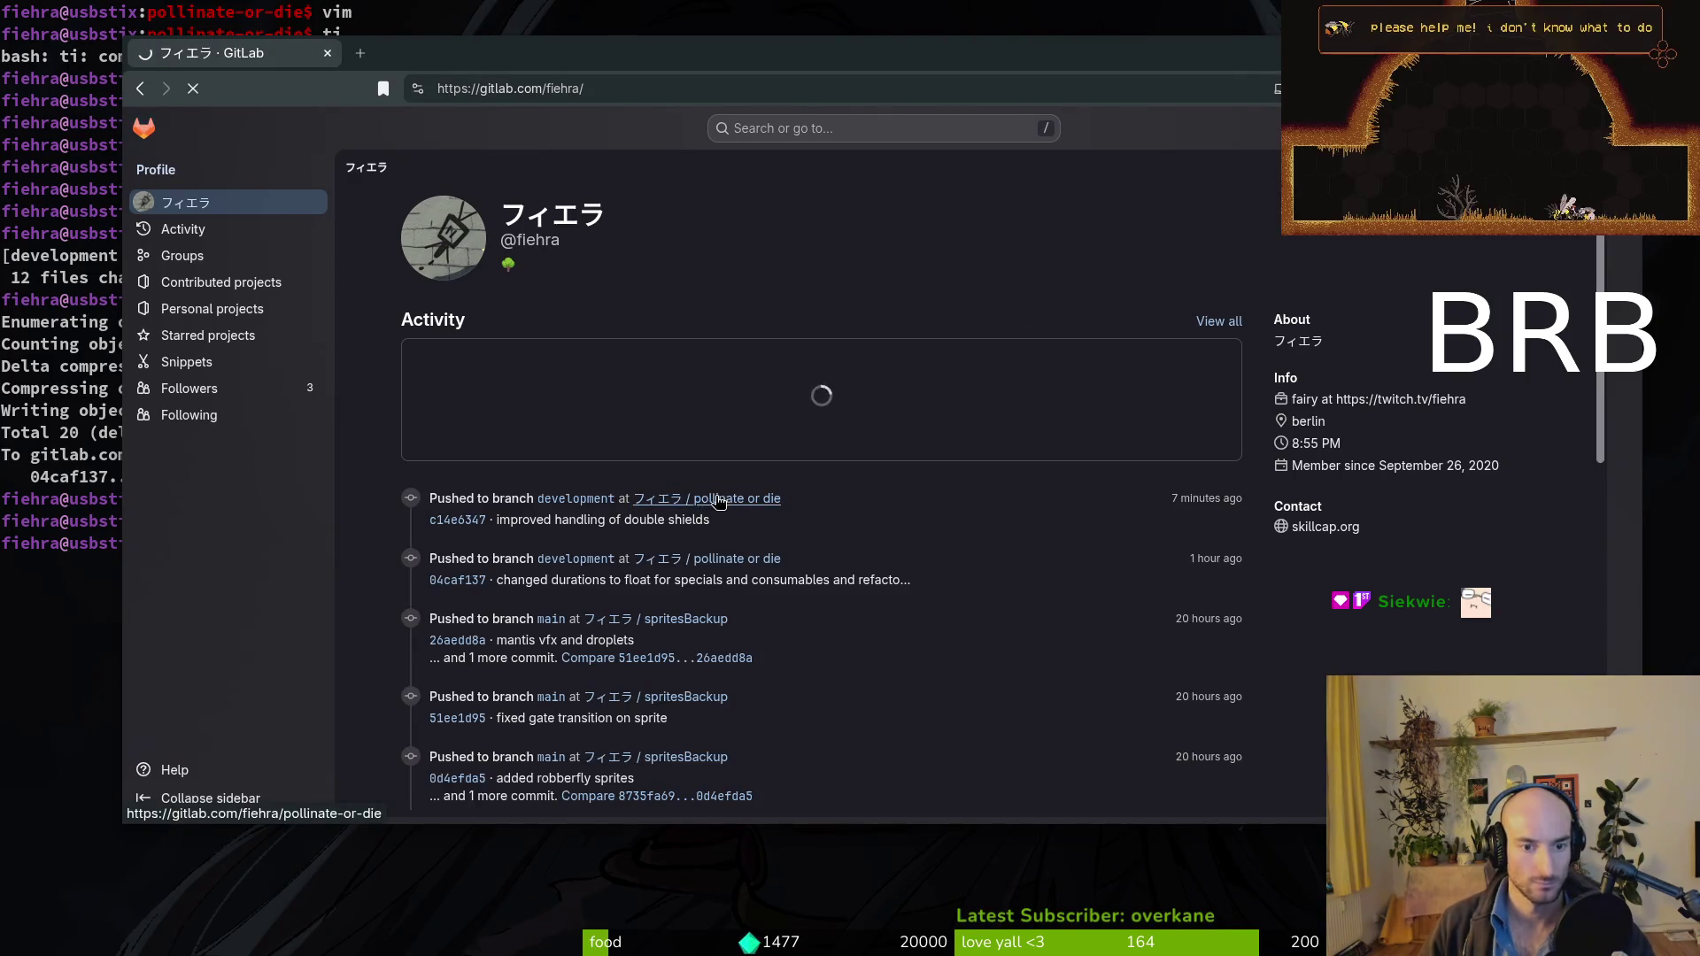
Open work item #1274 'double shield vfx when using item', view #1265 in a tab, then close #1274.
{"action": "left_click", "coordinate": [706, 498]}
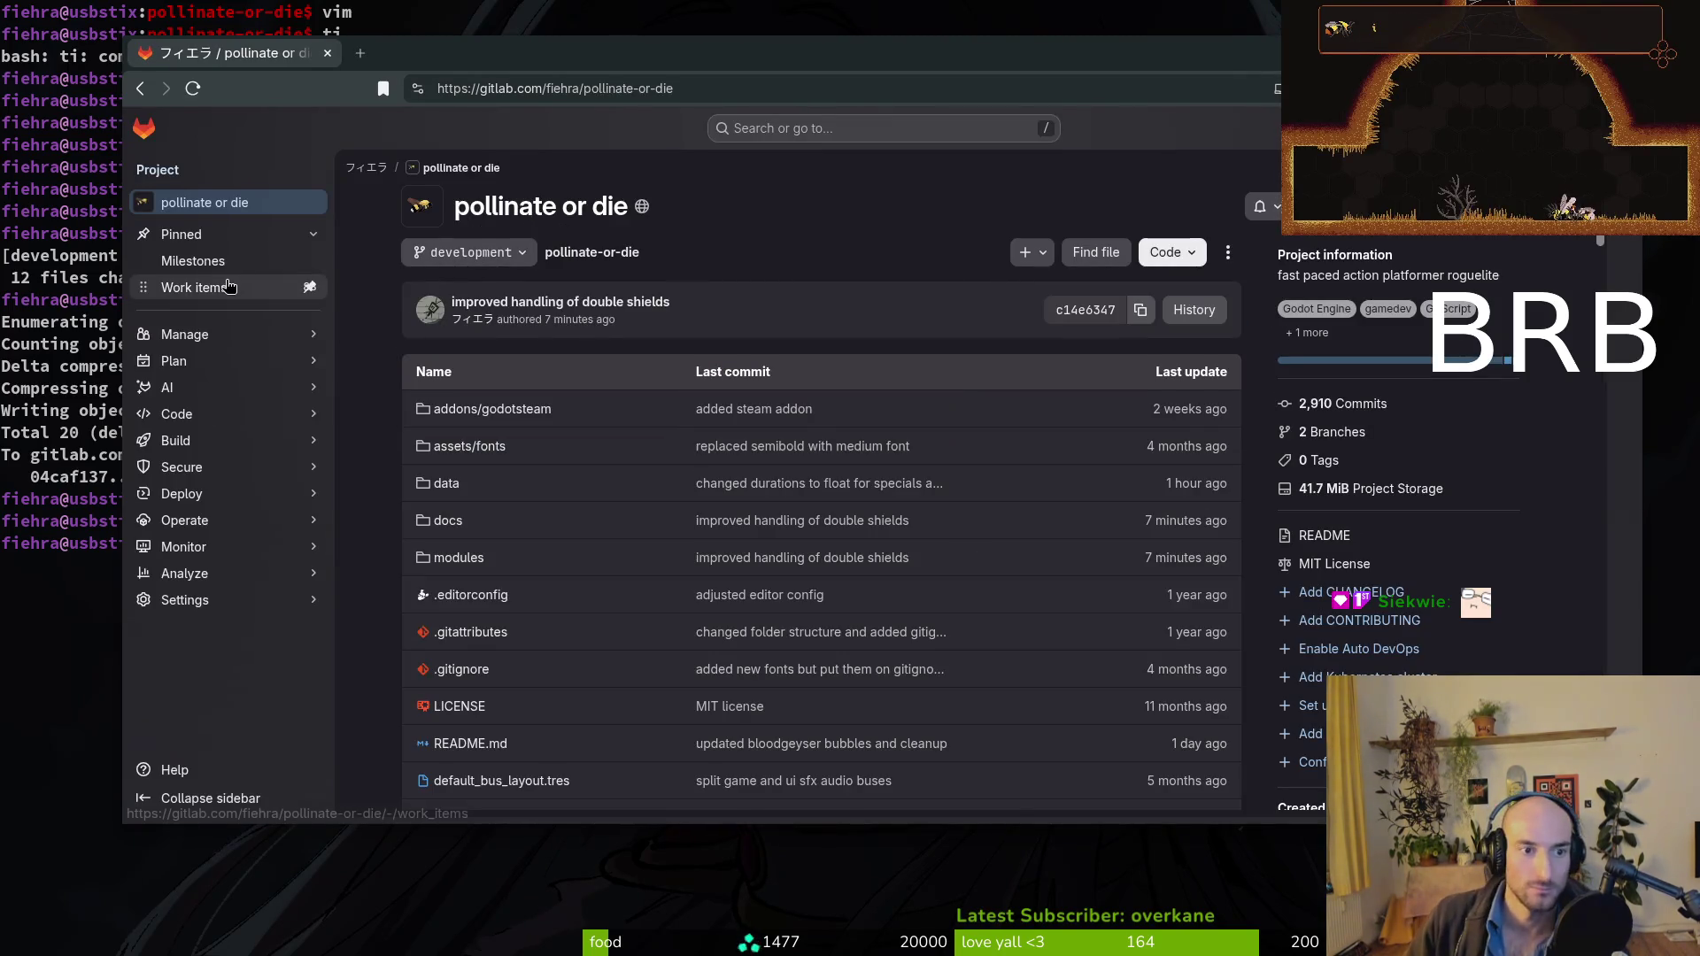
{"action": "left_click", "coordinate": [227, 286]}
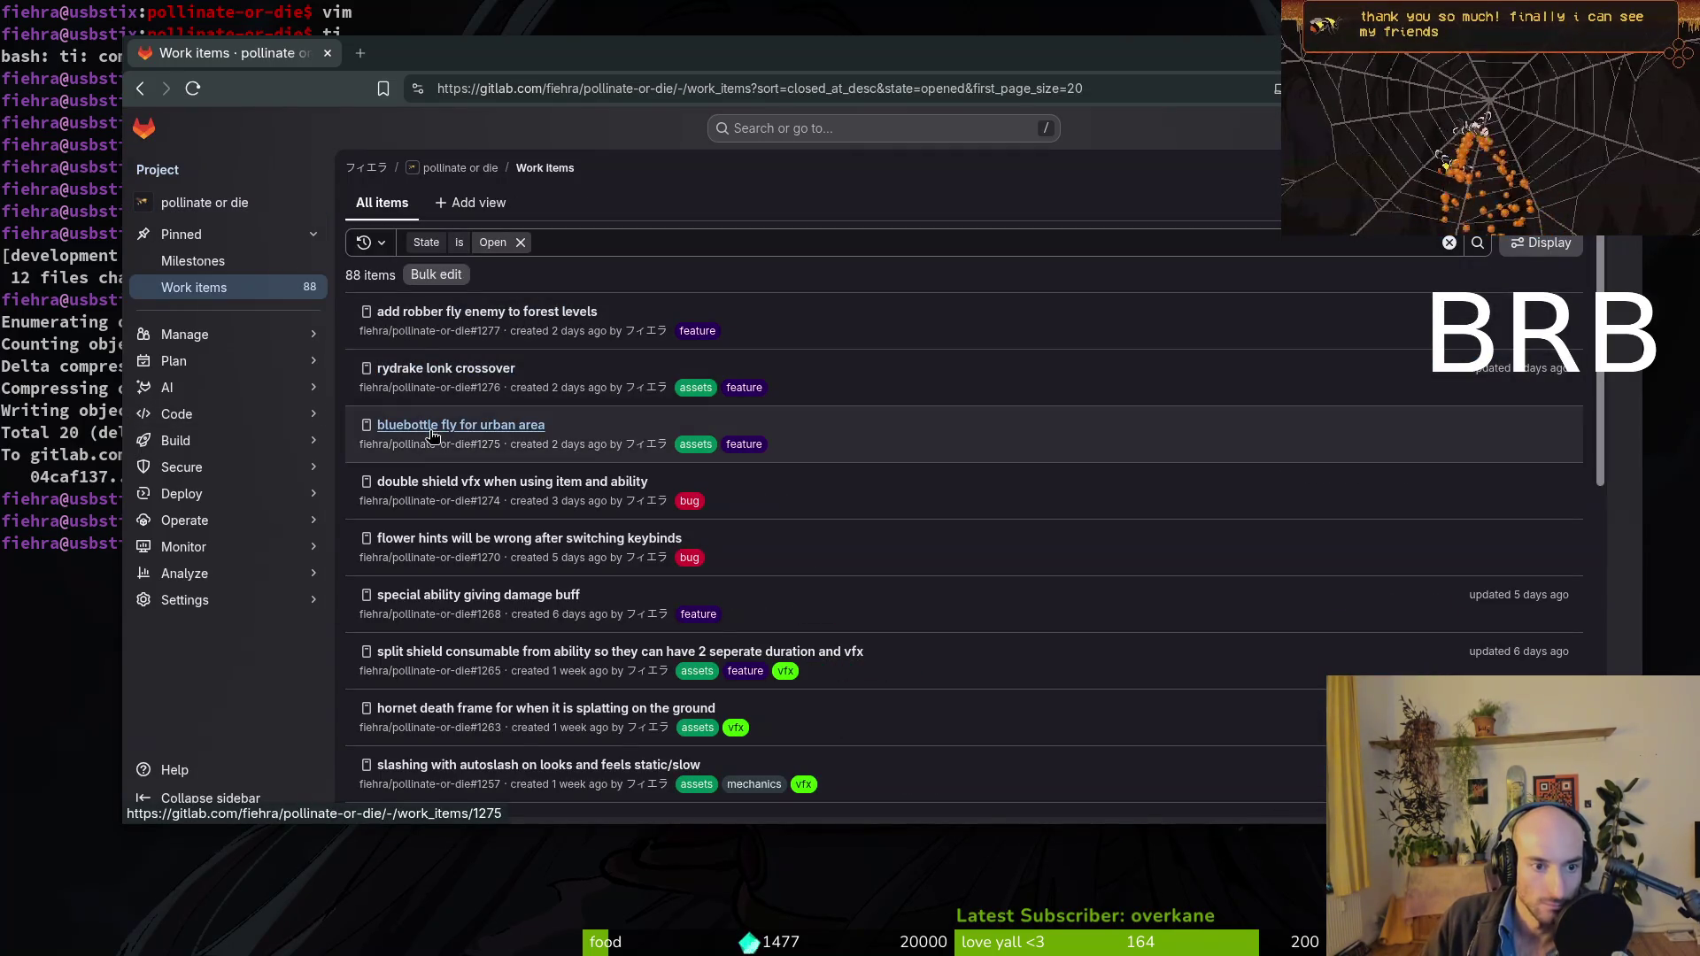
{"action": "left_click", "coordinate": [467, 485]}
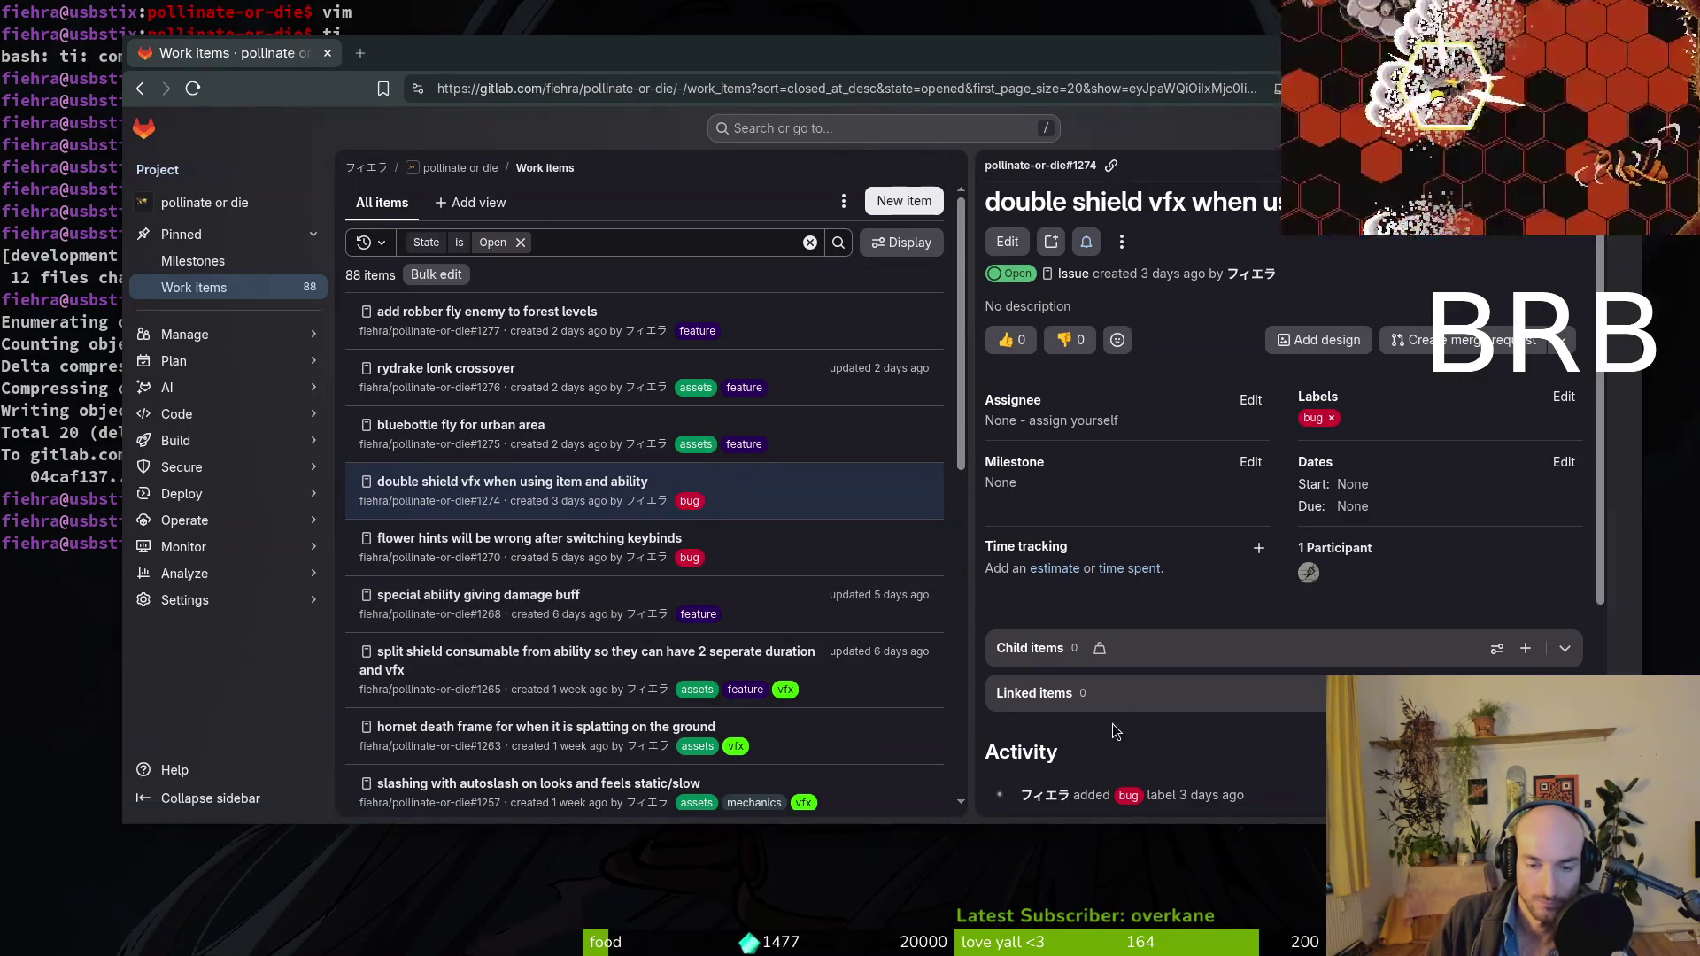
{"action": "scroll", "coordinate": [1222, 619], "scroll_direction": "down", "scroll_amount": 3}
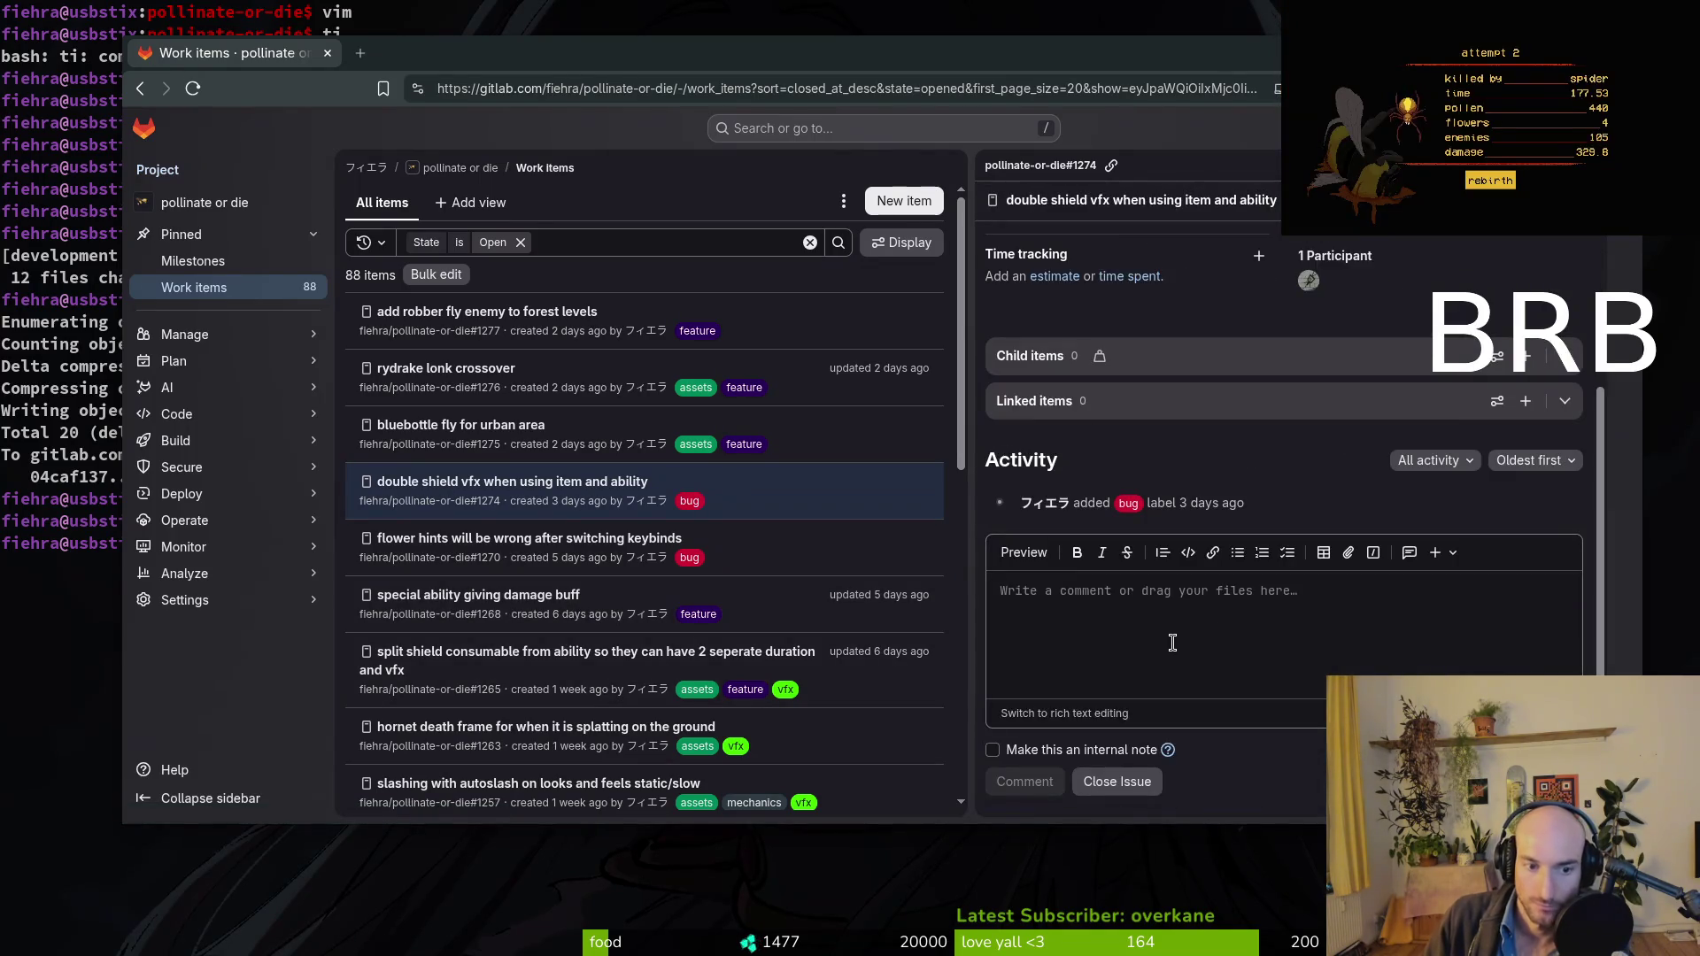
{"action": "middle_click", "coordinate": [496, 653]}
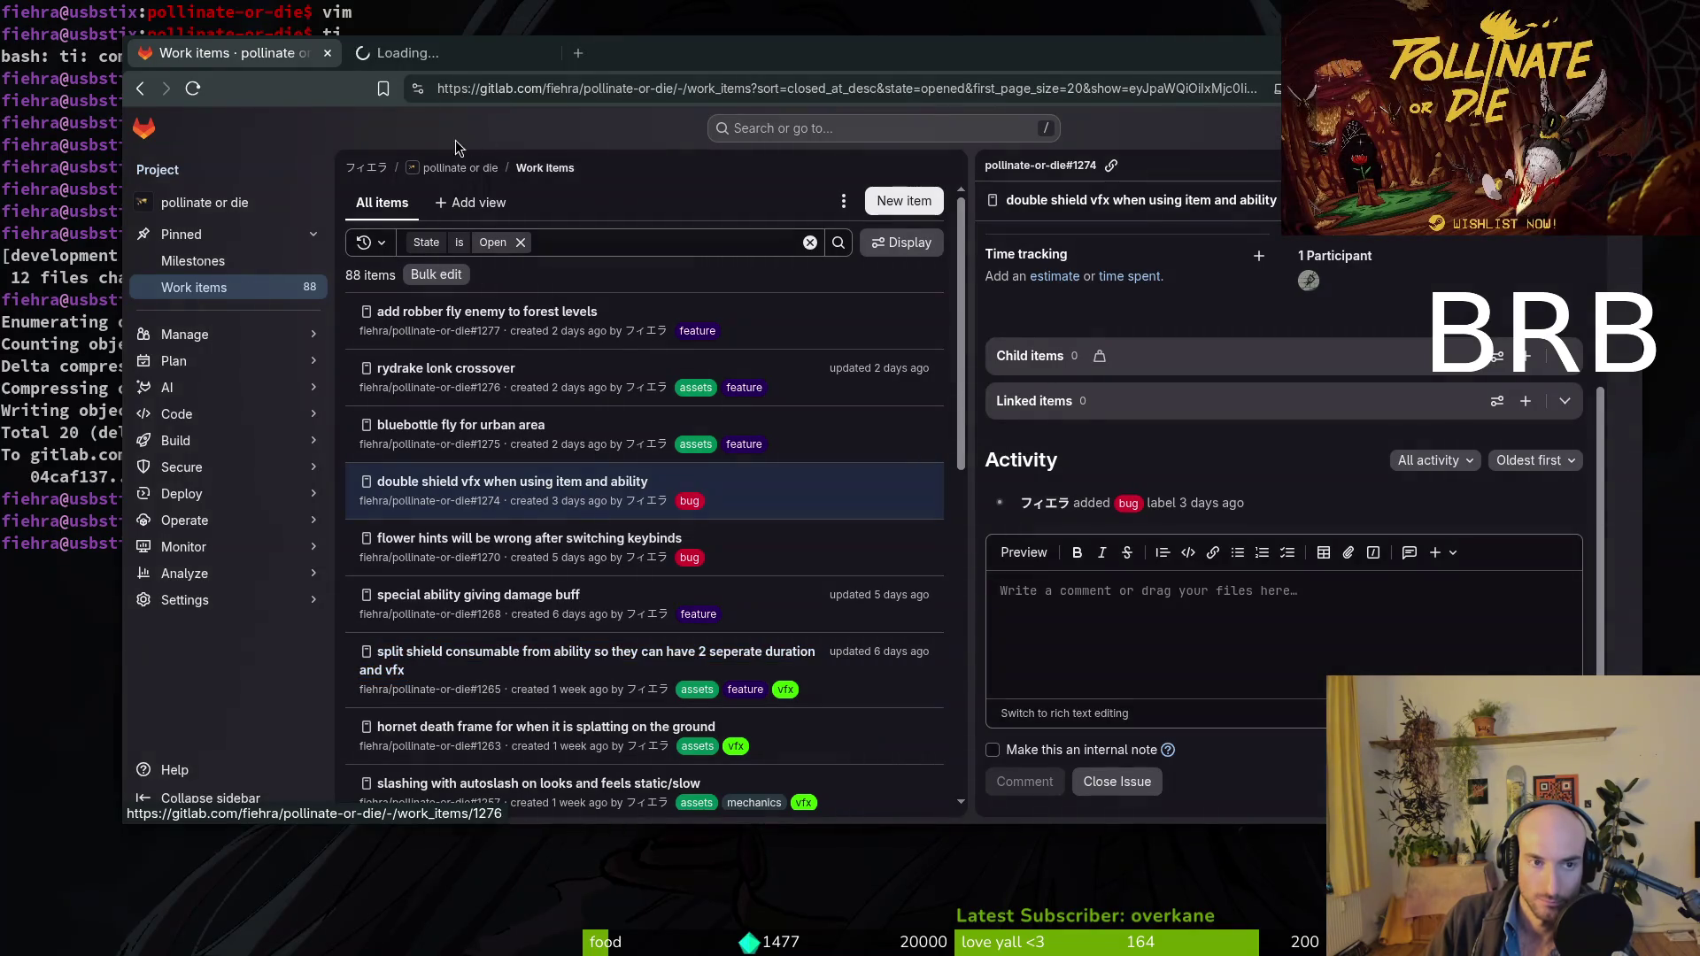
{"action": "left_click", "coordinate": [407, 53]}
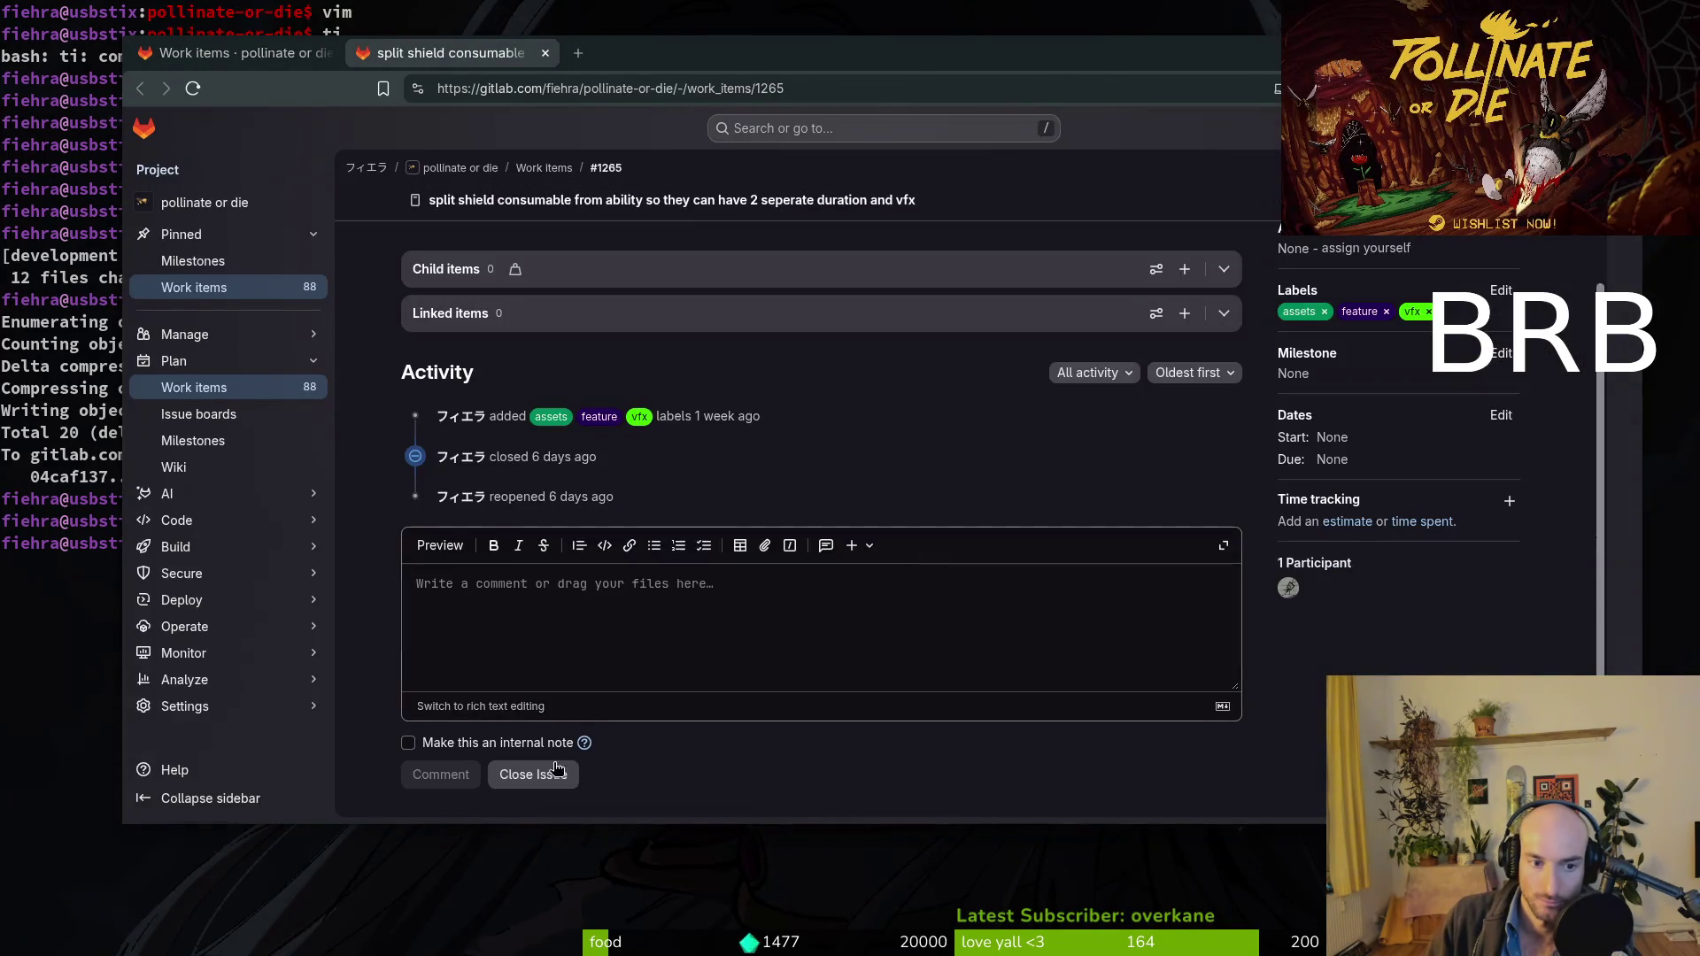
{"action": "left_click", "coordinate": [263, 52]}
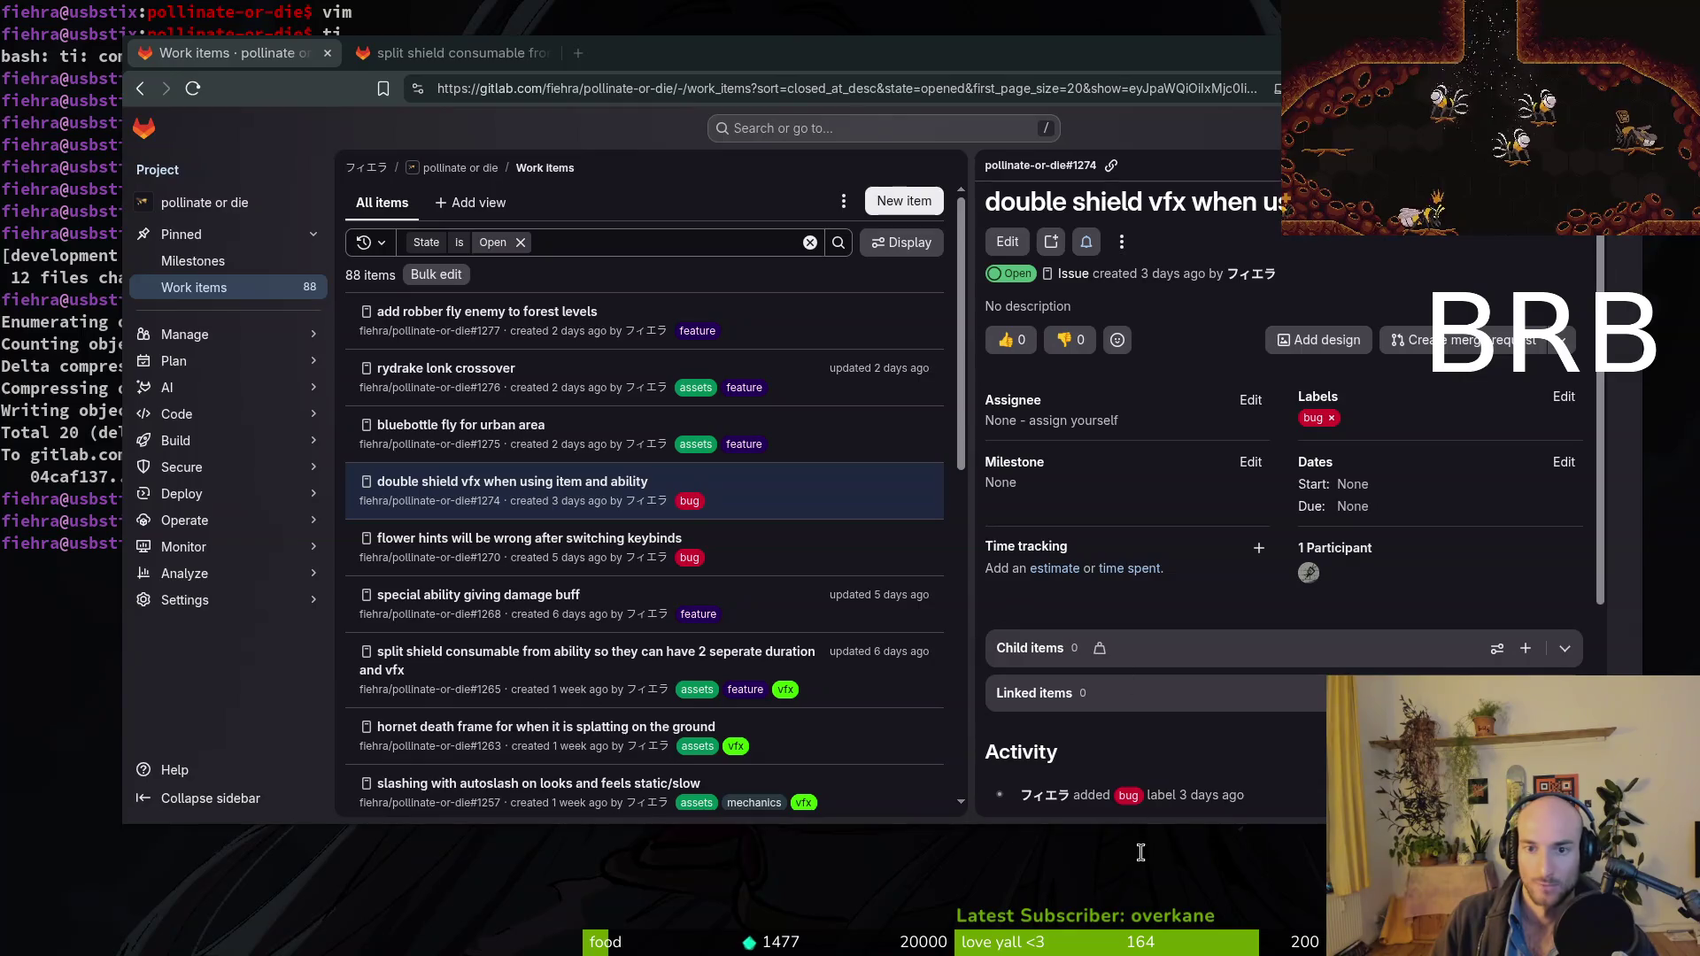
{"action": "scroll", "coordinate": [1151, 708], "scroll_direction": "down", "scroll_amount": 5}
{"action": "left_click", "coordinate": [1120, 784]}
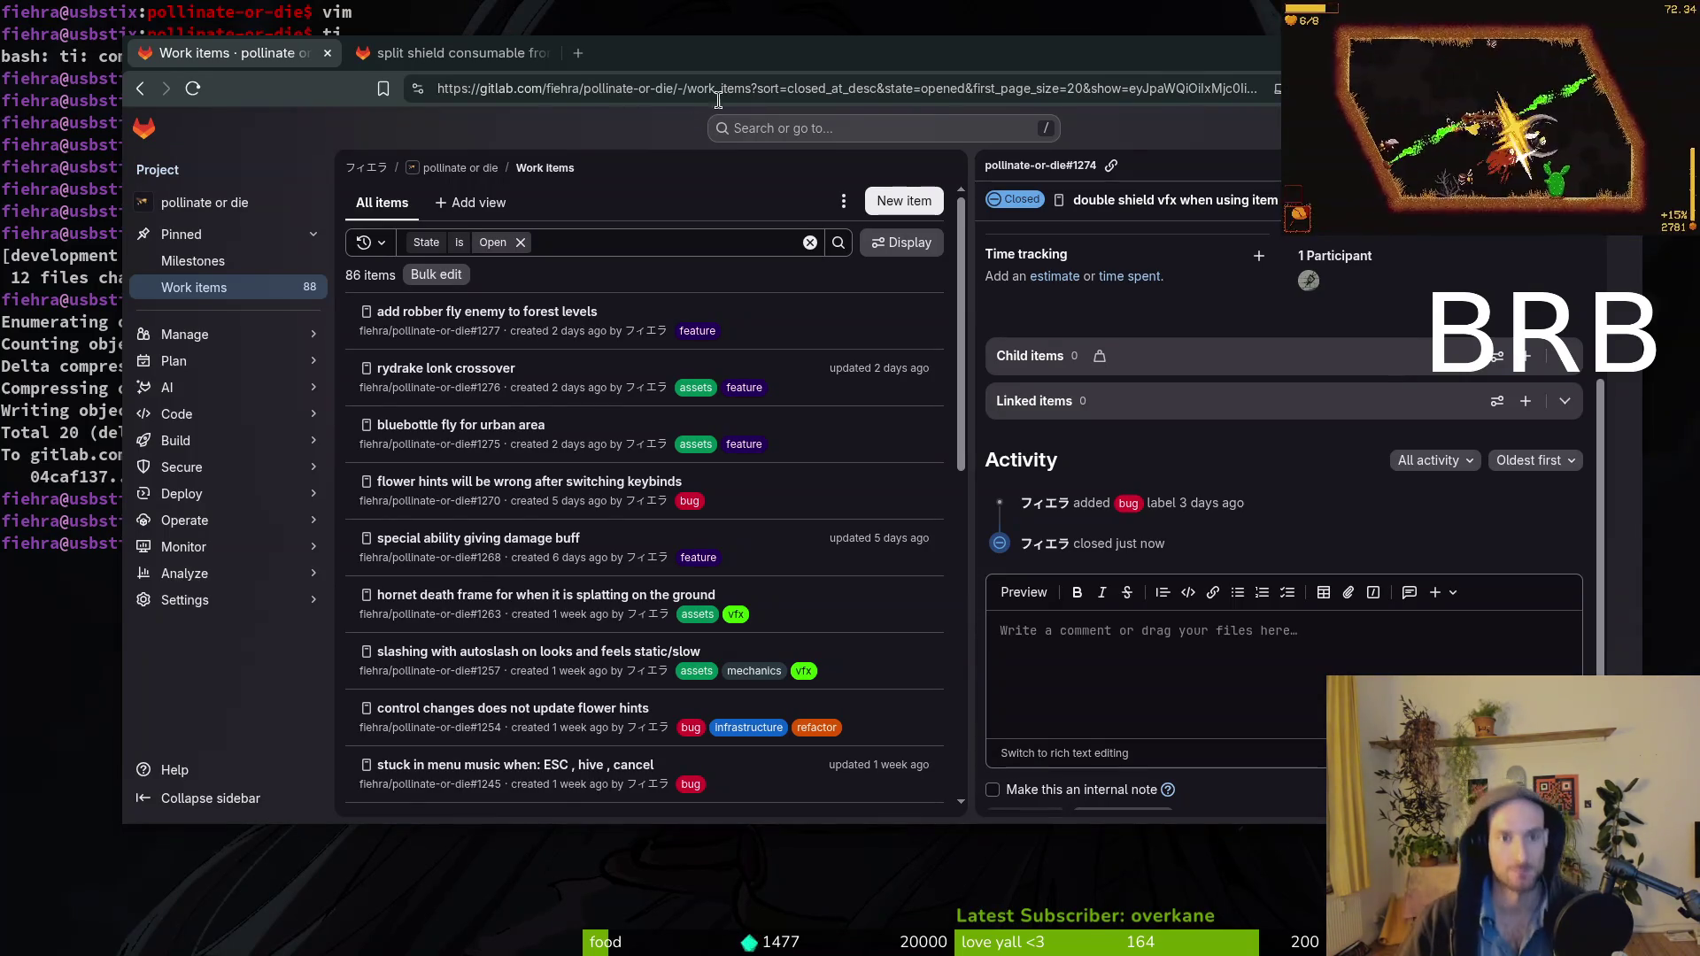
Maximize the browser window showing GitLab's open work items list.
{"action": "double_click", "coordinate": [788, 55]}
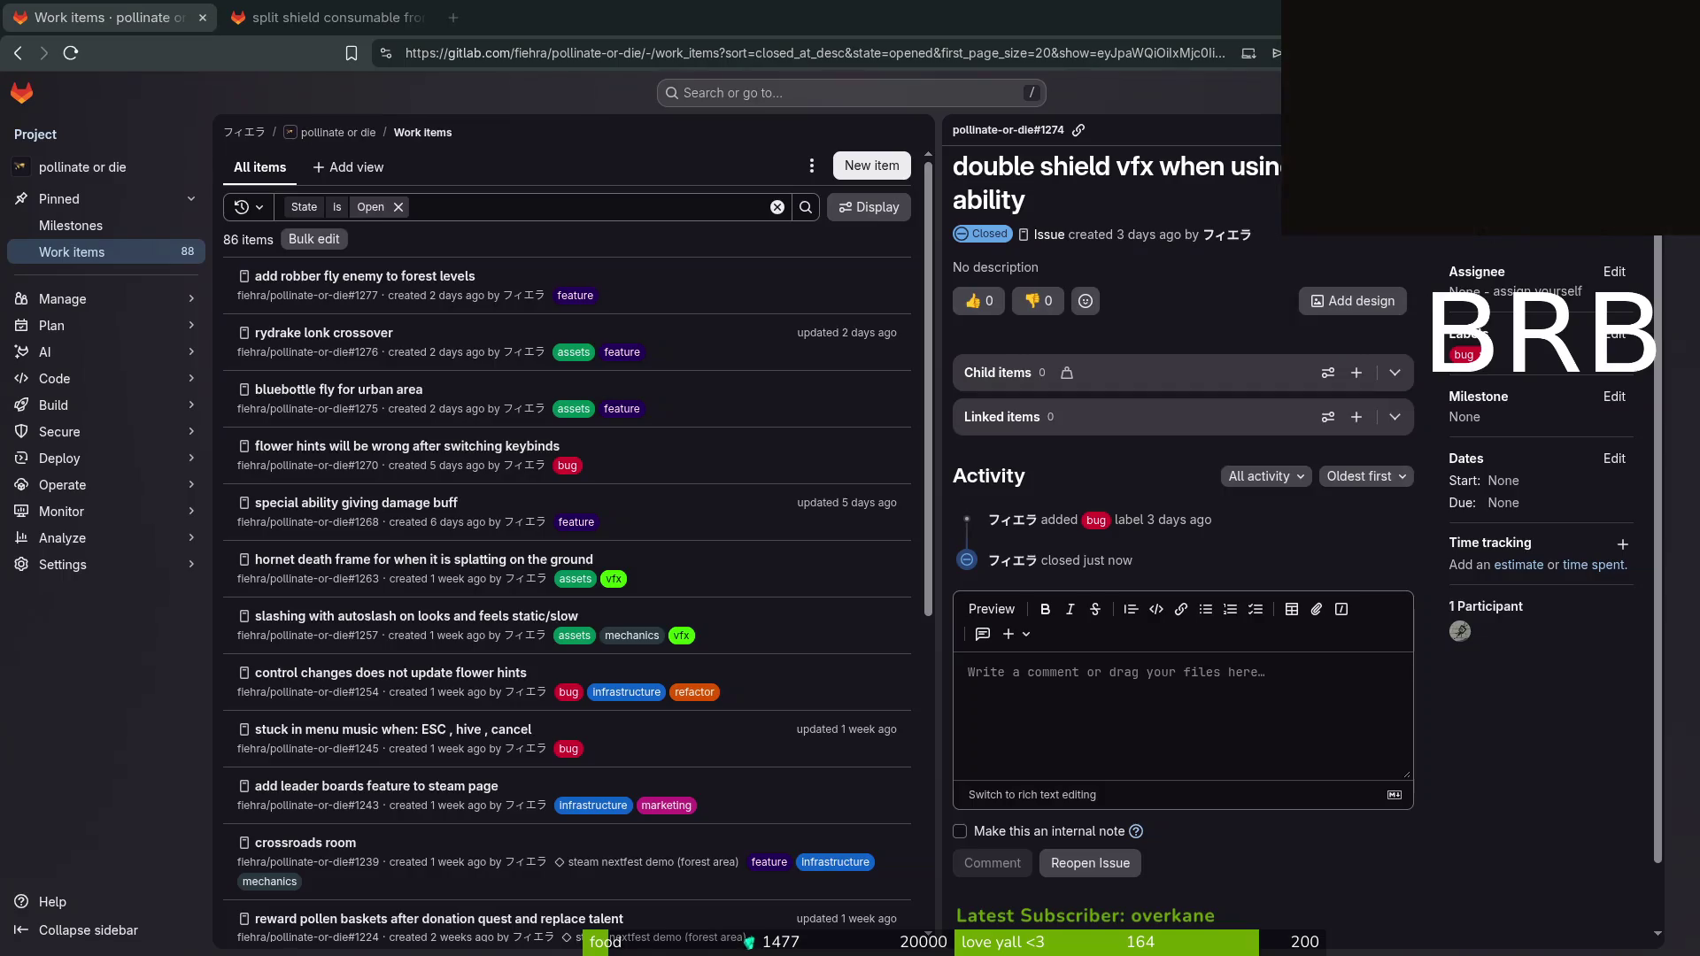
Switch to Discord's feedback-bugreport channel and scroll up through the tutorial doors thread.
{"action": "key", "text": "alt+Tab"}
{"action": "scroll", "coordinate": [823, 635], "scroll_direction": "up", "scroll_amount": 5}
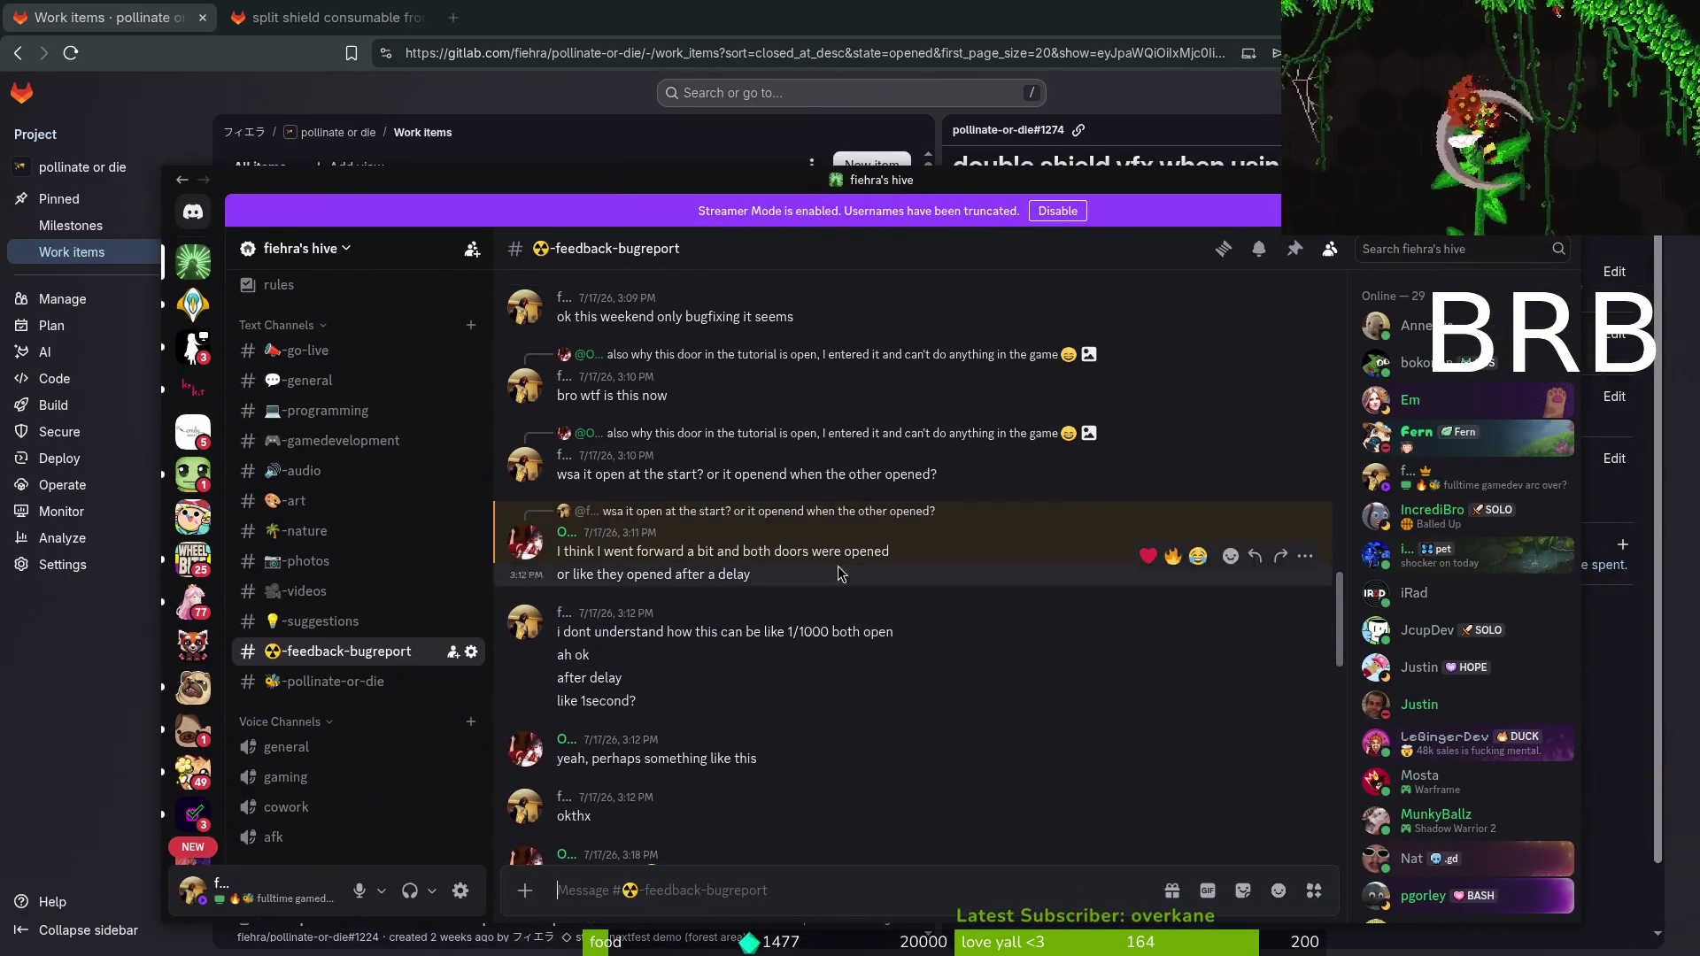
{"action": "scroll", "coordinate": [688, 691], "scroll_direction": "up", "scroll_amount": 2}
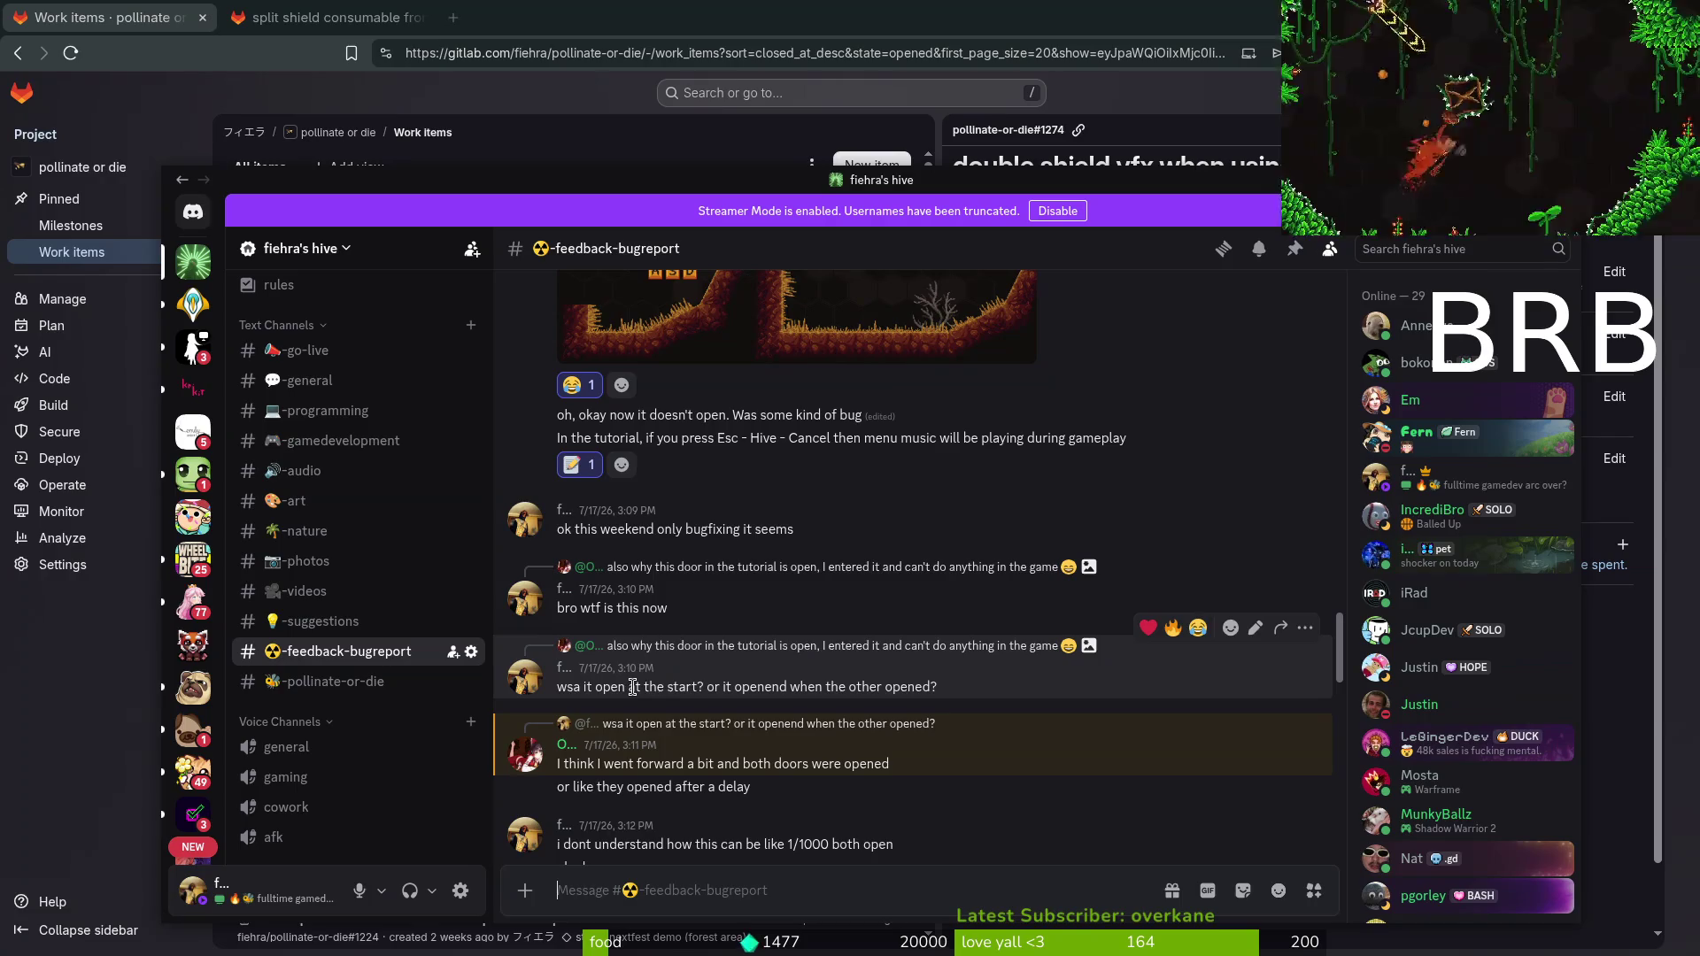
{"action": "scroll", "coordinate": [923, 715], "scroll_direction": "up", "scroll_amount": 3}
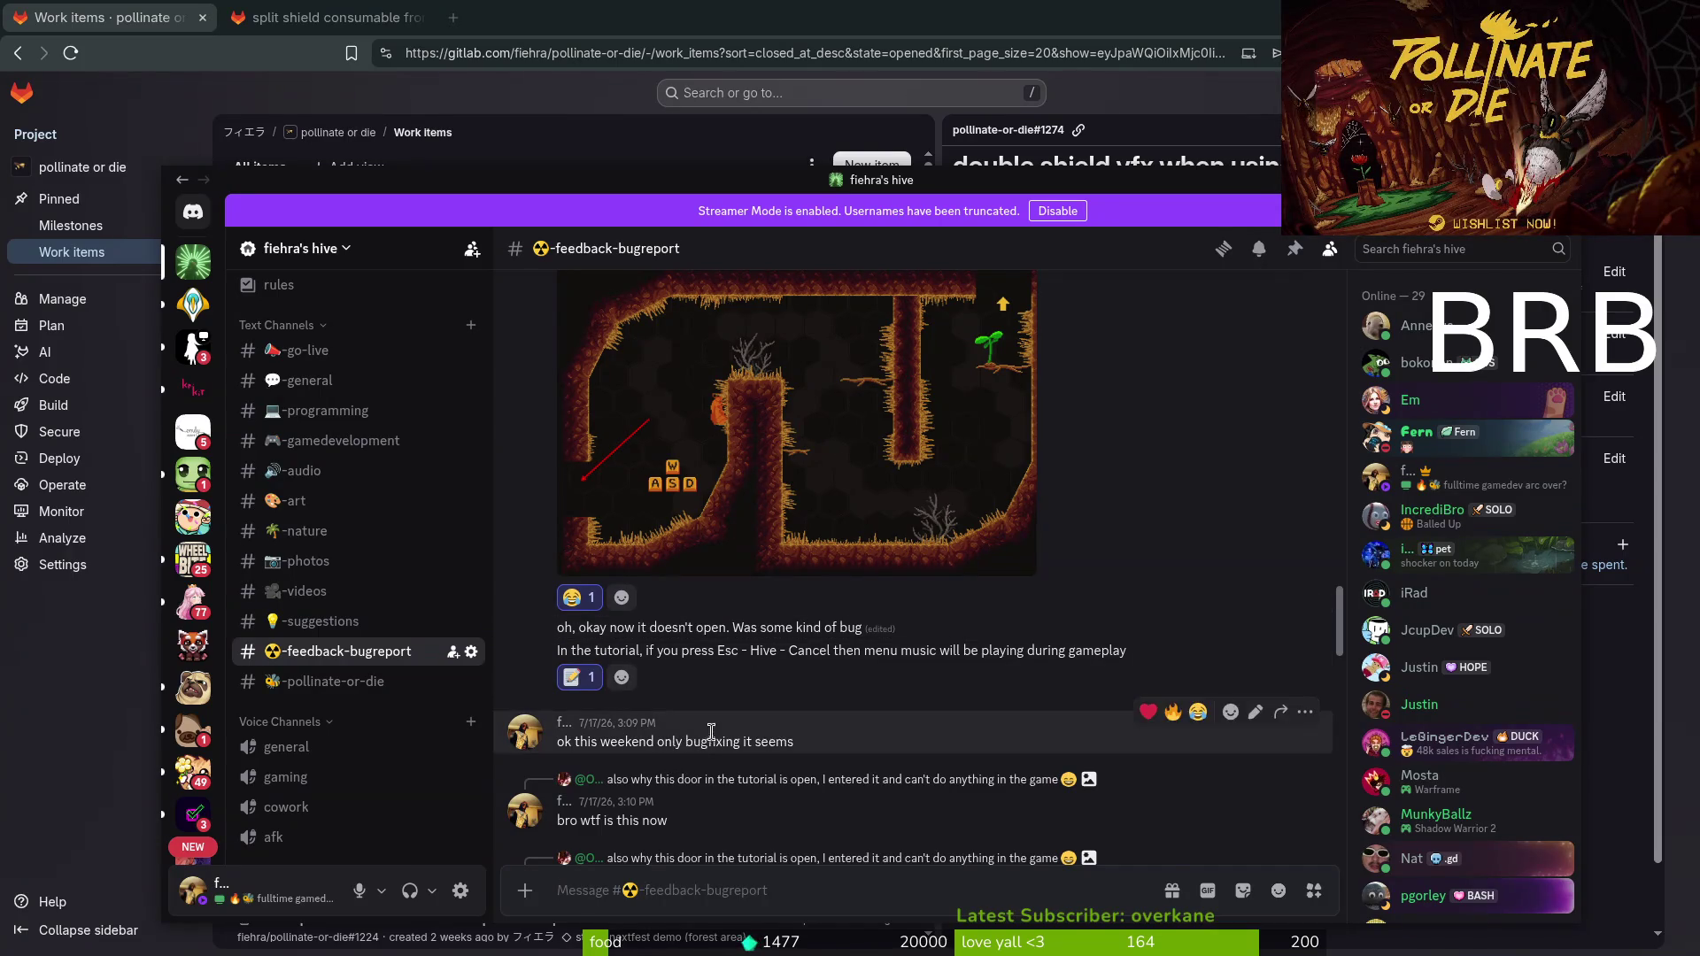
{"action": "scroll", "coordinate": [700, 744], "scroll_direction": "up", "scroll_amount": 4}
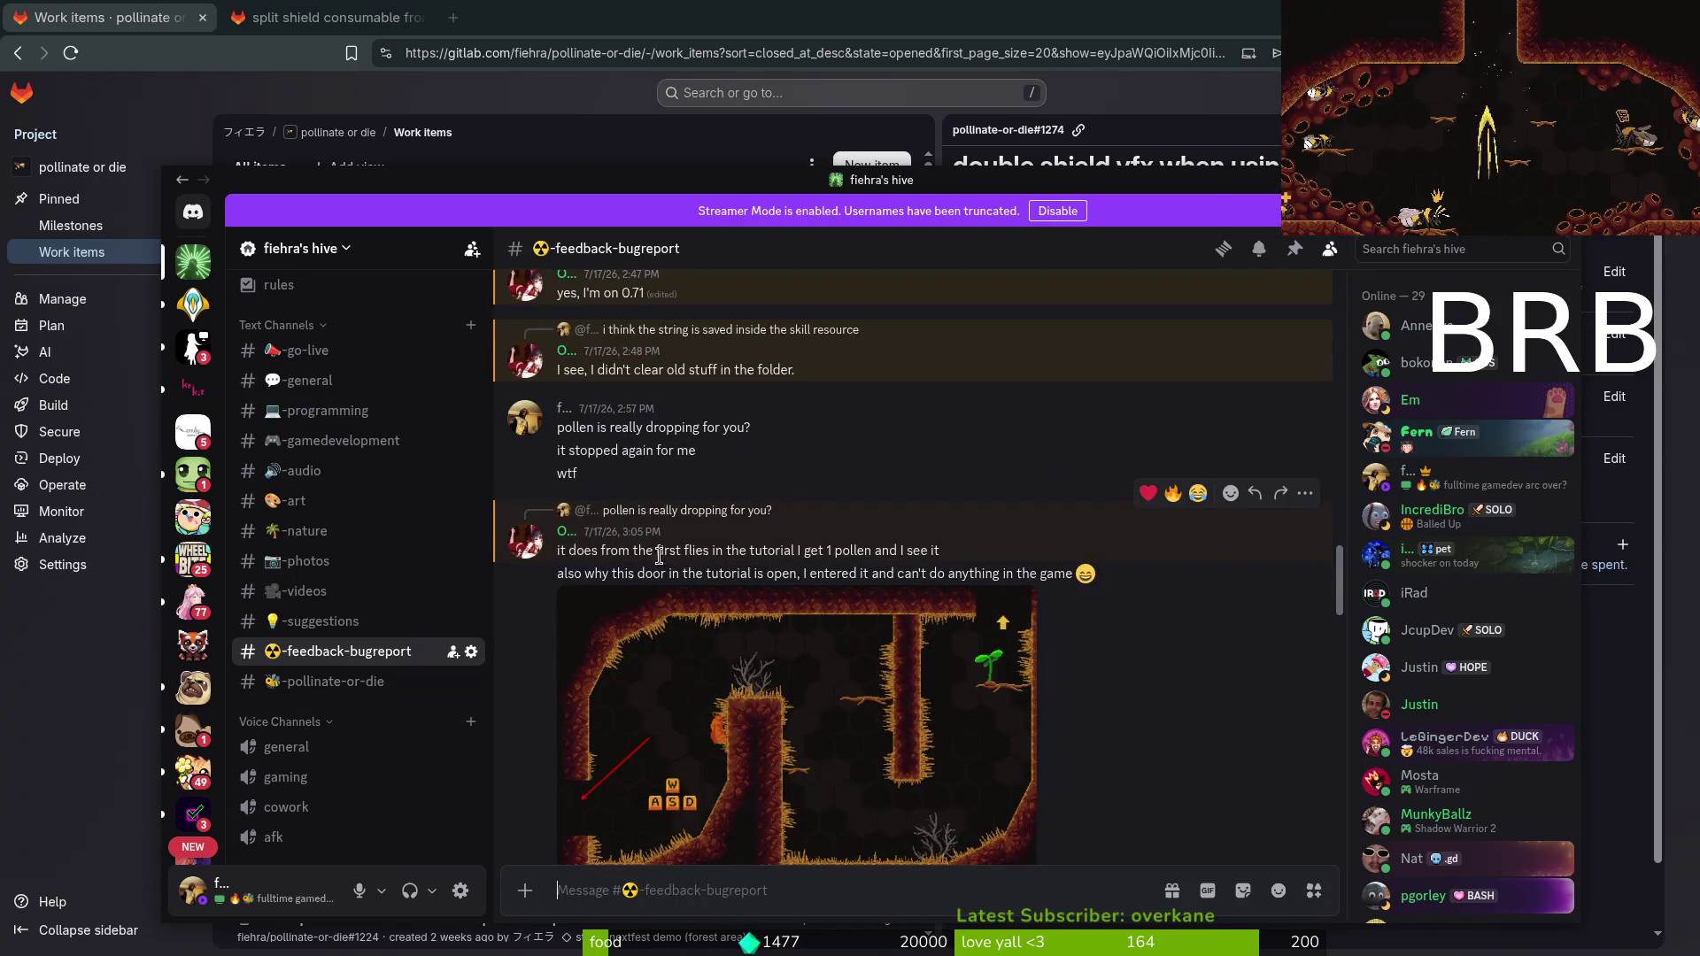
{"action": "scroll", "coordinate": [702, 555], "scroll_direction": "up", "scroll_amount": 3}
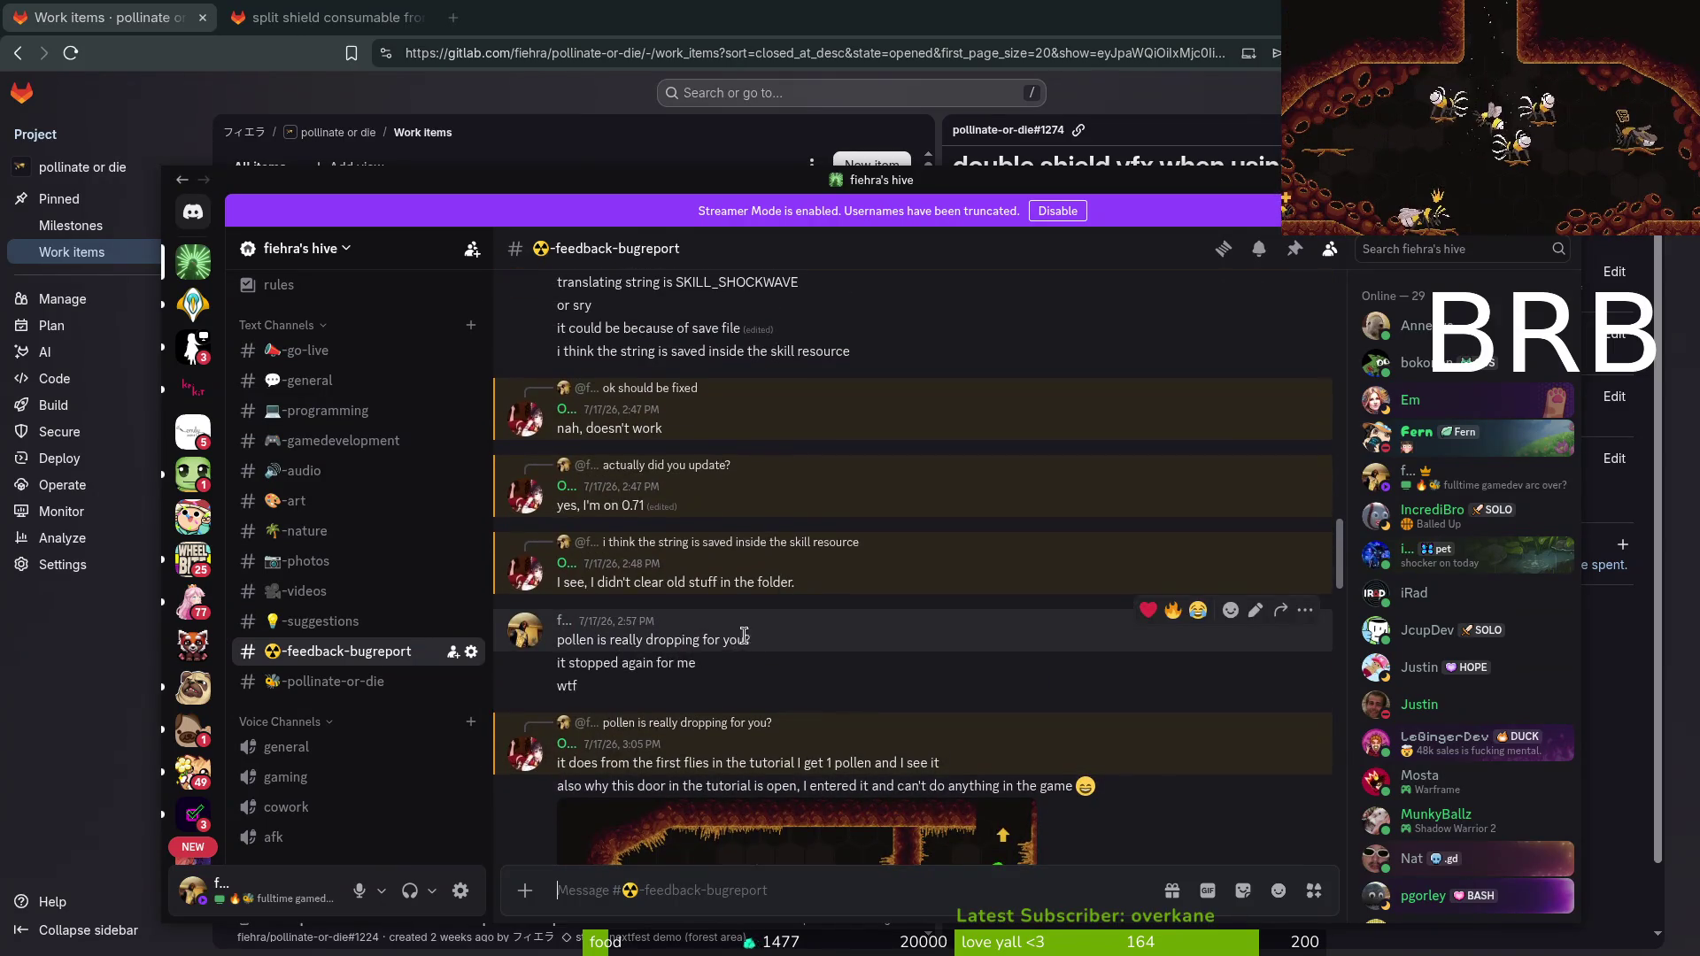
{"action": "scroll", "coordinate": [742, 635], "scroll_direction": "up", "scroll_amount": 3}
{"action": "scroll", "coordinate": [699, 619], "scroll_direction": "up", "scroll_amount": 5}
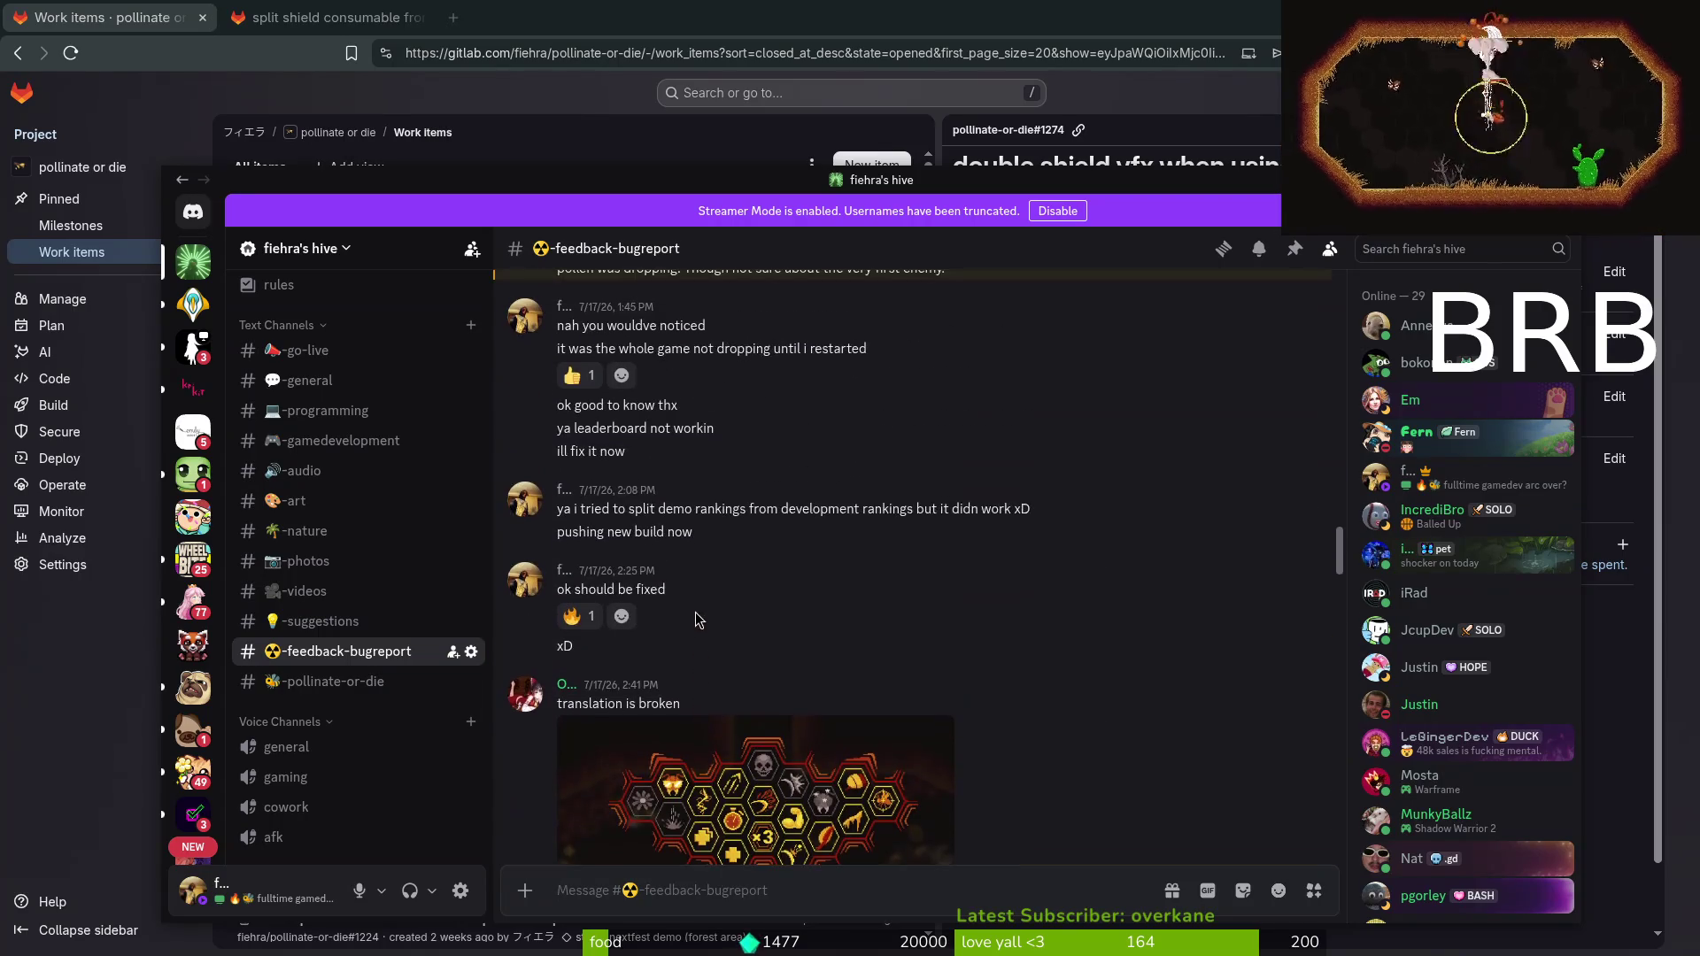
{"action": "scroll", "coordinate": [686, 575], "scroll_direction": "up", "scroll_amount": 3}
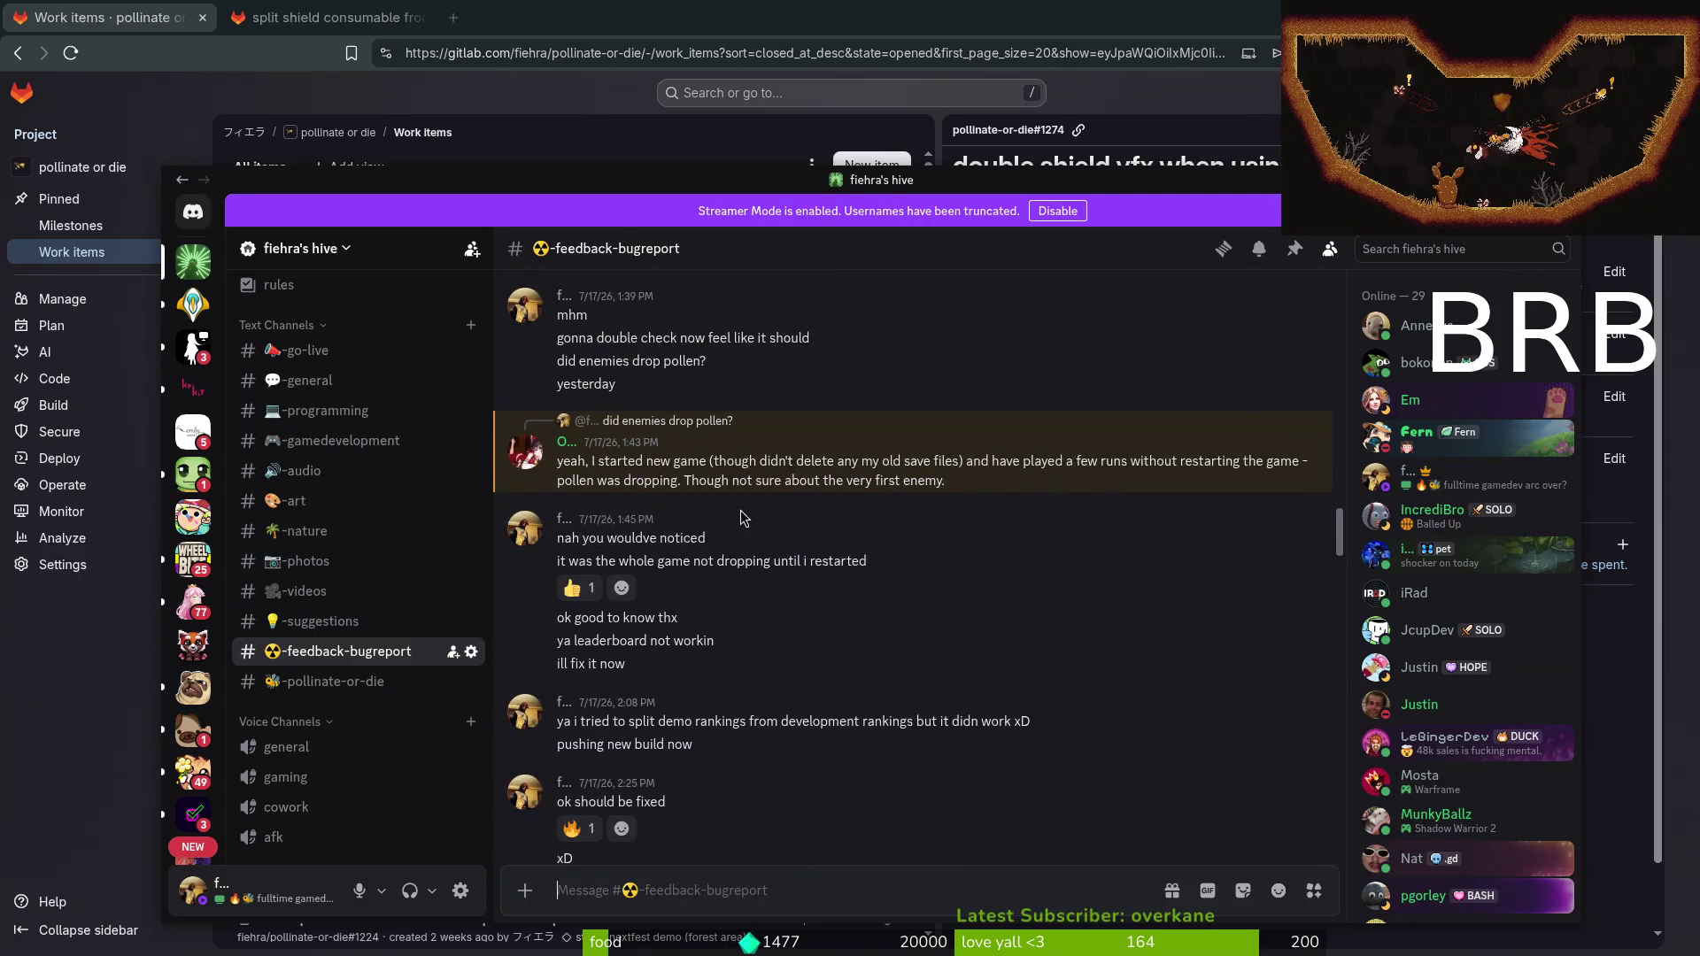
{"action": "scroll", "coordinate": [742, 518], "scroll_direction": "up", "scroll_amount": 6}
{"action": "scroll", "coordinate": [774, 560], "scroll_direction": "up", "scroll_amount": 5}
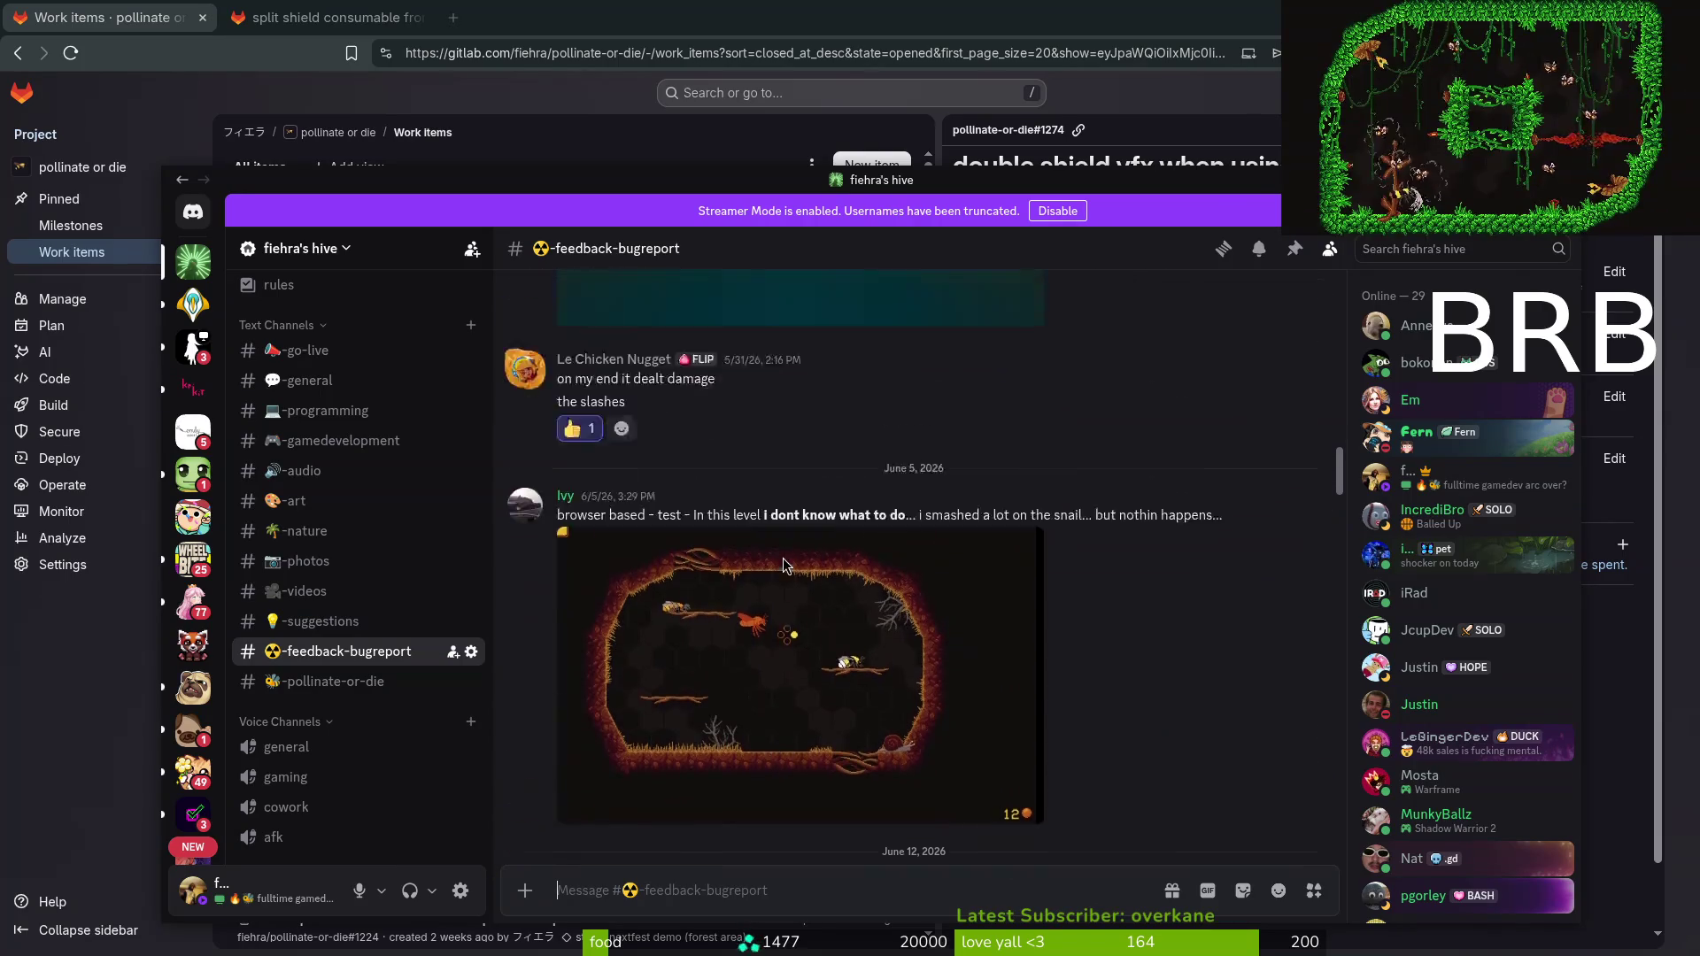
{"action": "key", "text": "alt+Tab"}
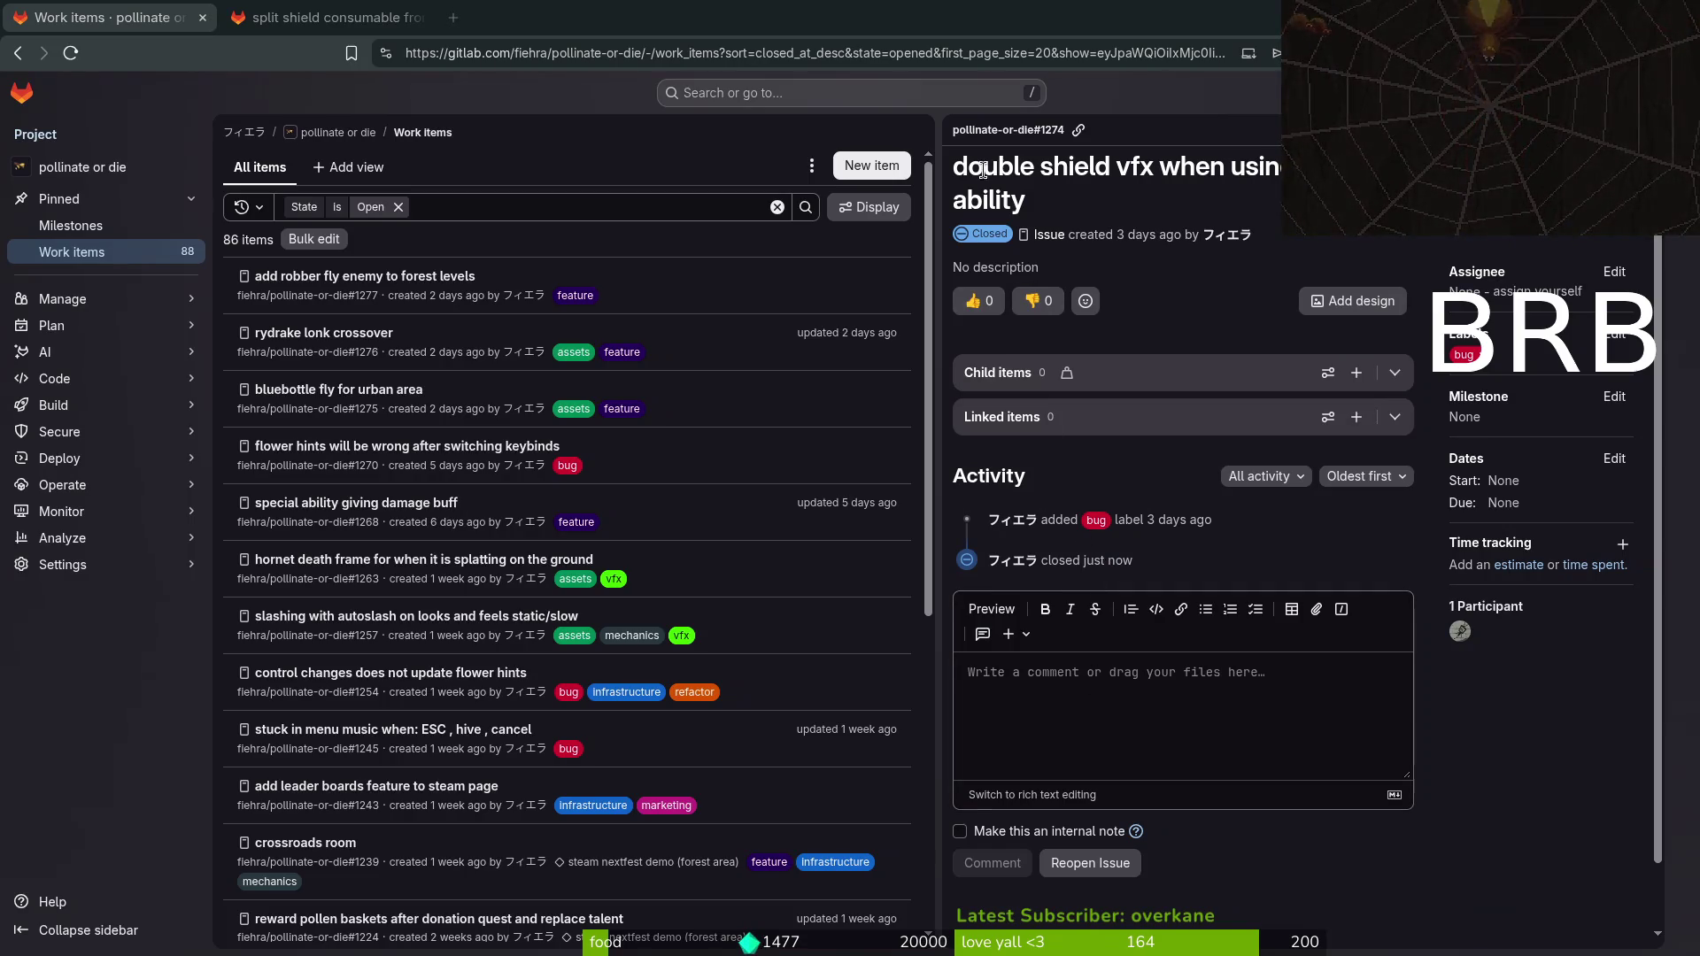
Open issue #1245 'stuck in menu music when: ESC , hive , cancel' from the work items list.
{"action": "mouse_move", "coordinate": [222, 444]}
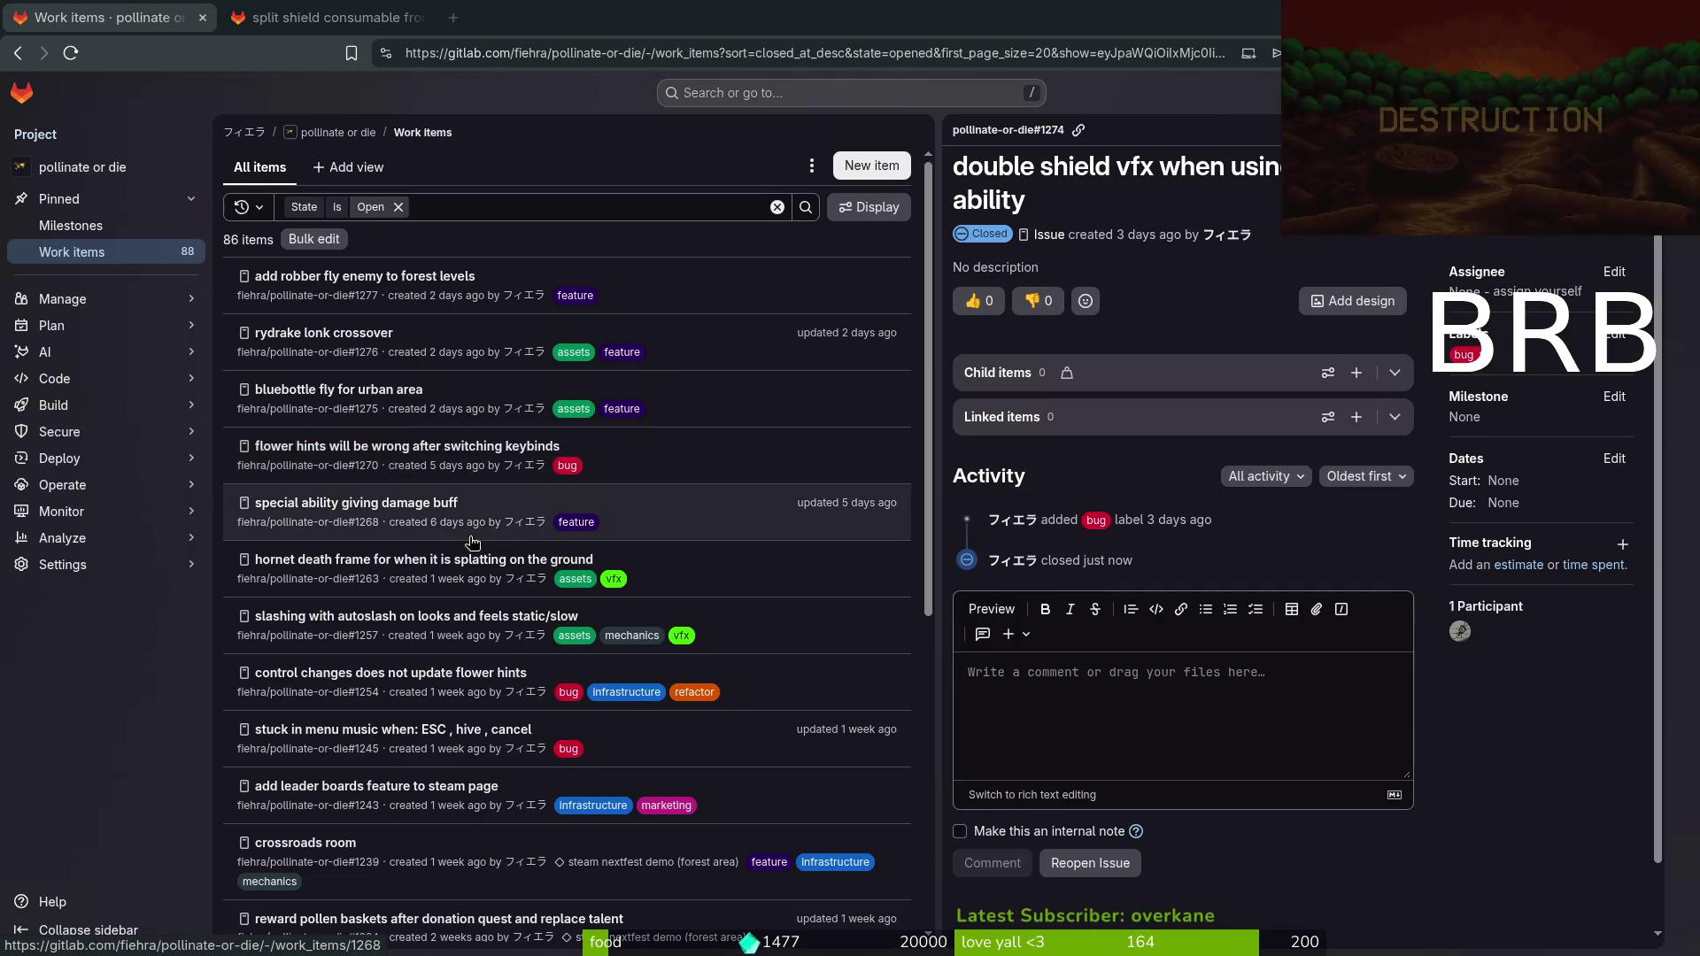
{"action": "left_click", "coordinate": [326, 729]}
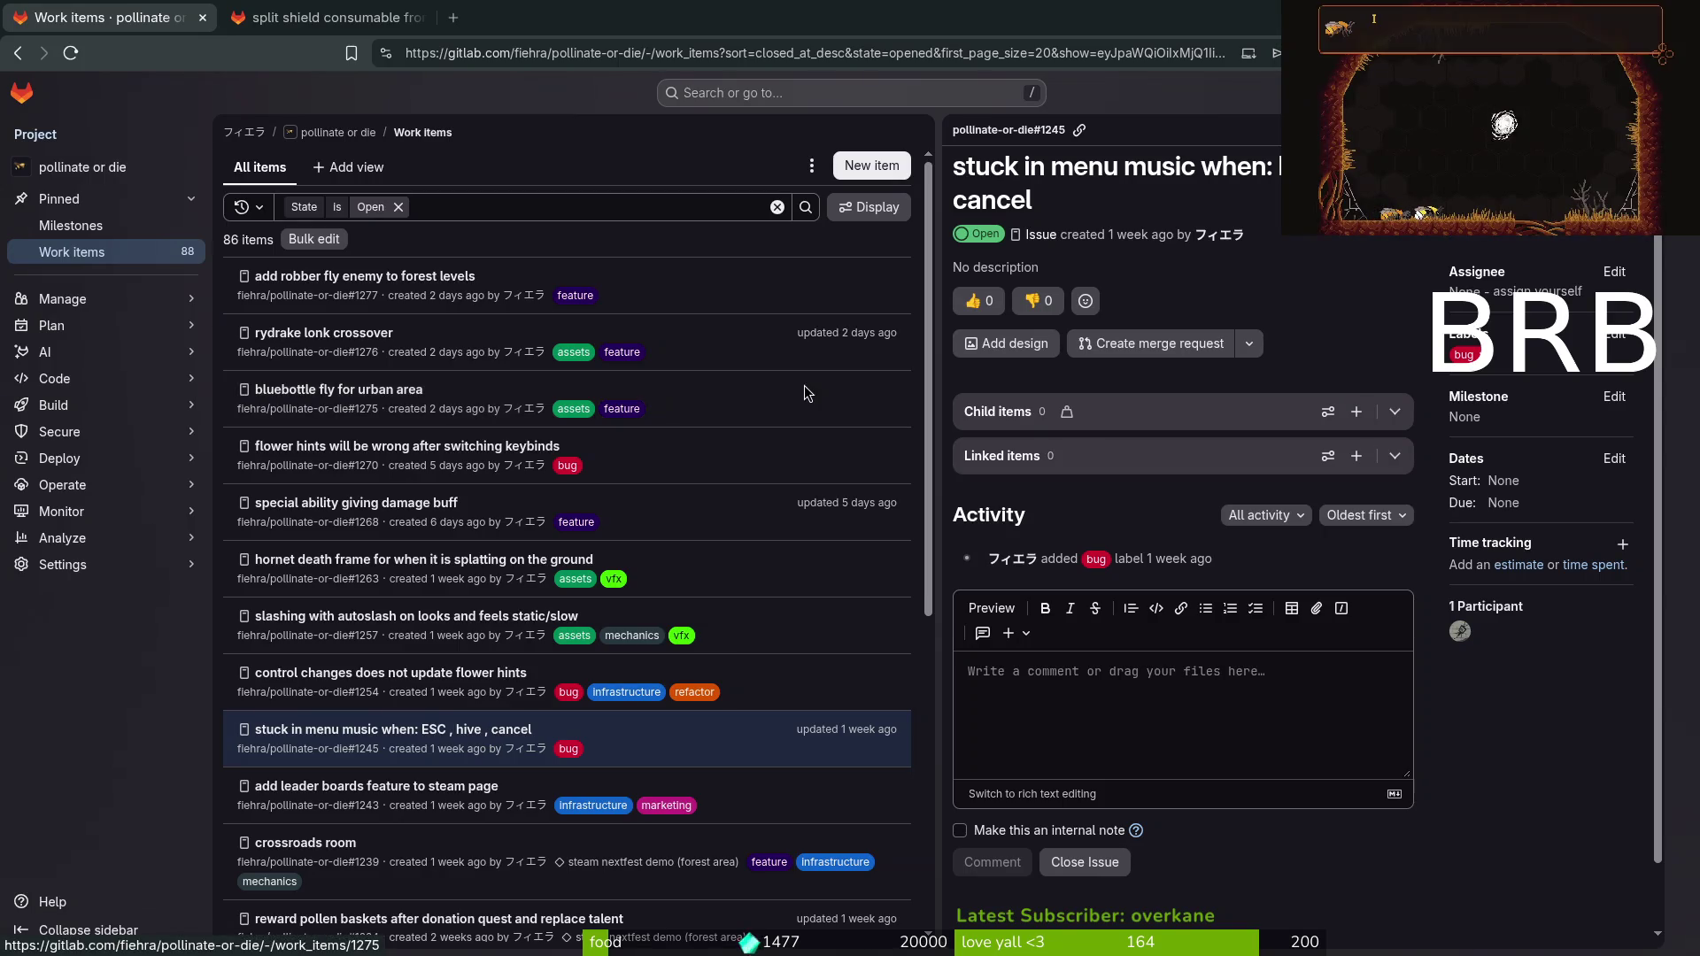
{"action": "key", "text": "alt+Tab"}
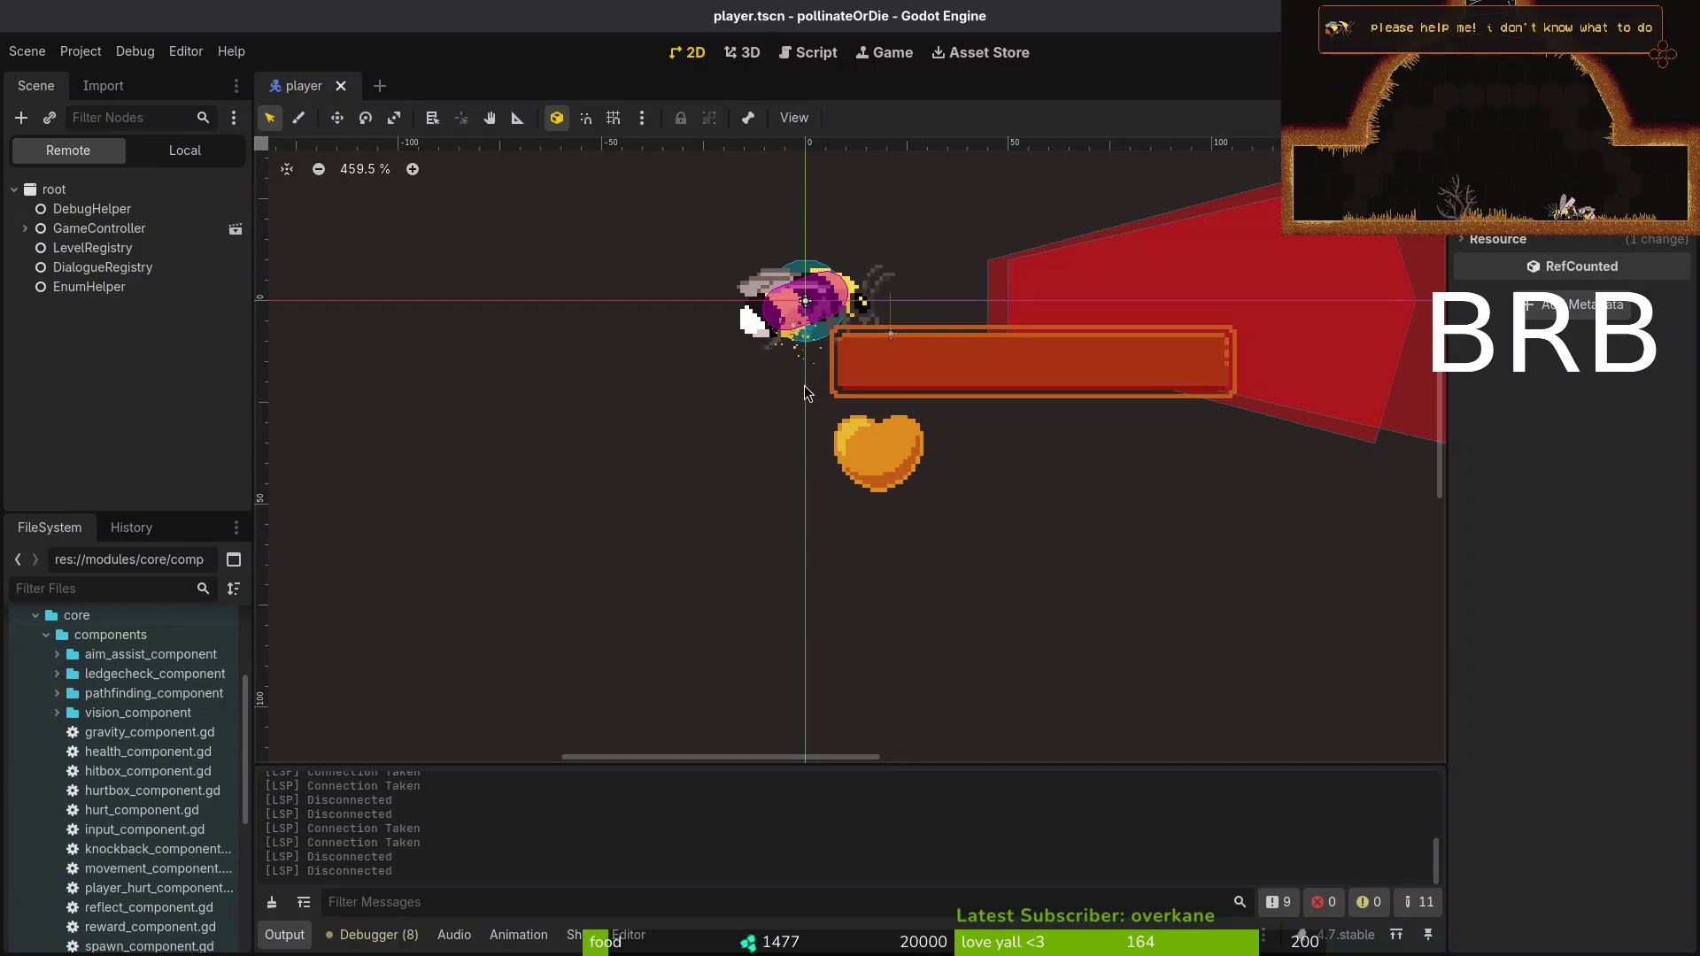
Run the game, continue the saved game, and pause and resume once.
{"action": "key", "text": "F5"}
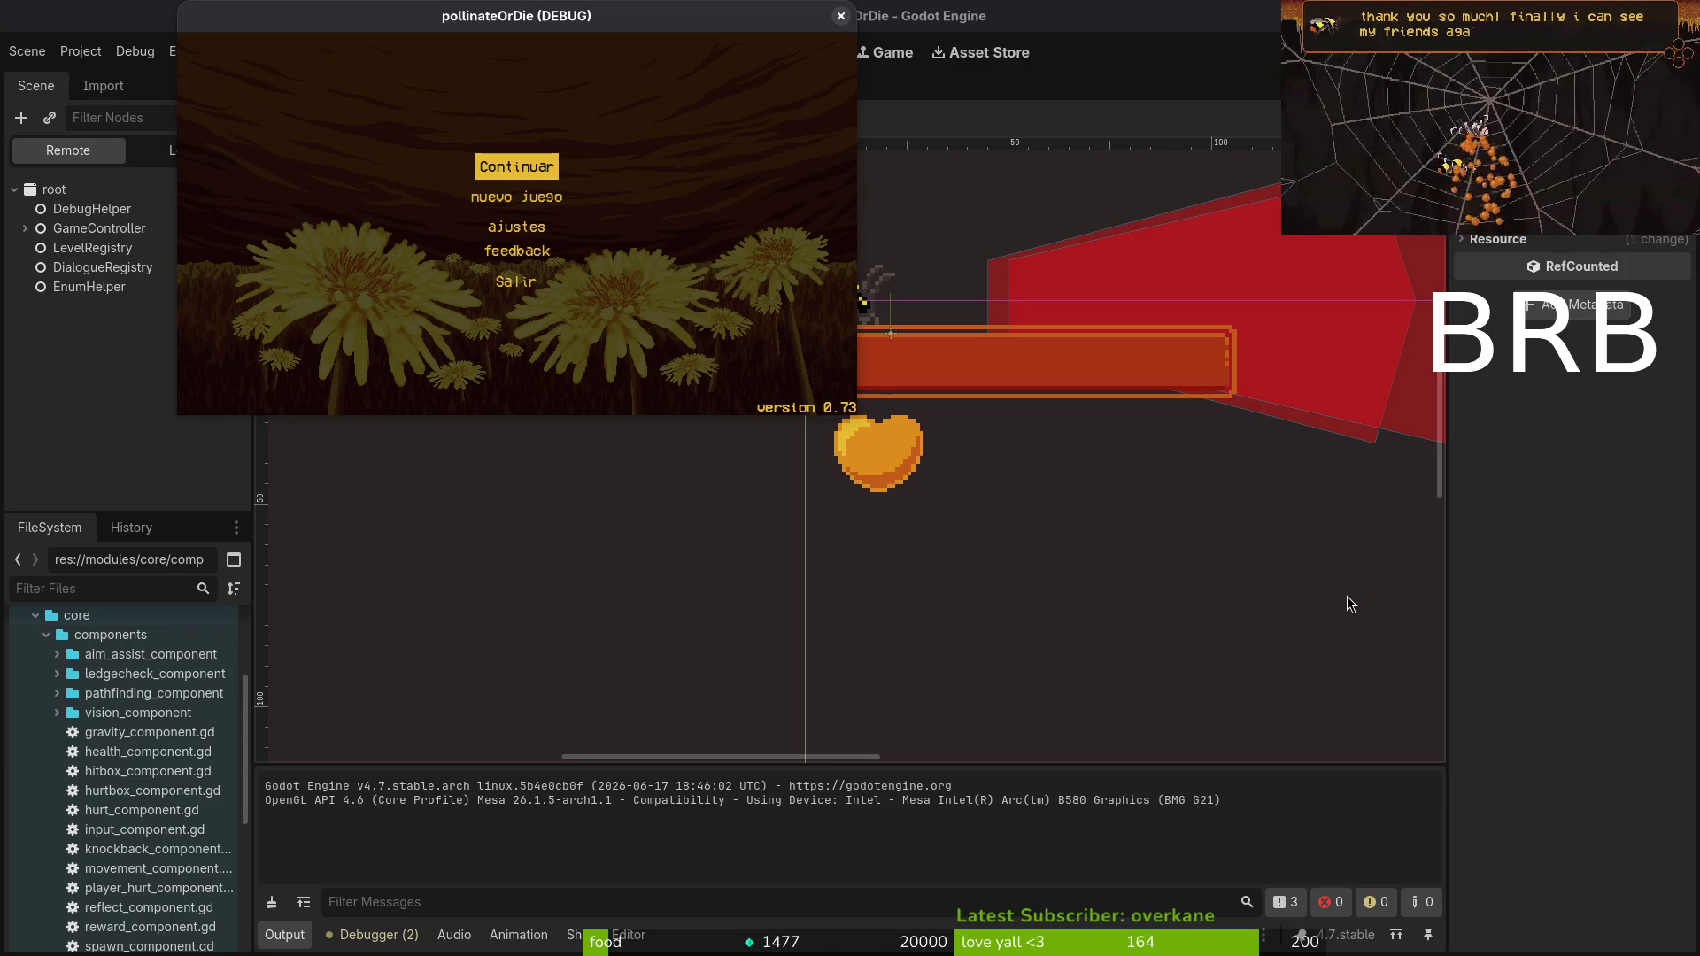
{"action": "left_click", "coordinate": [523, 164]}
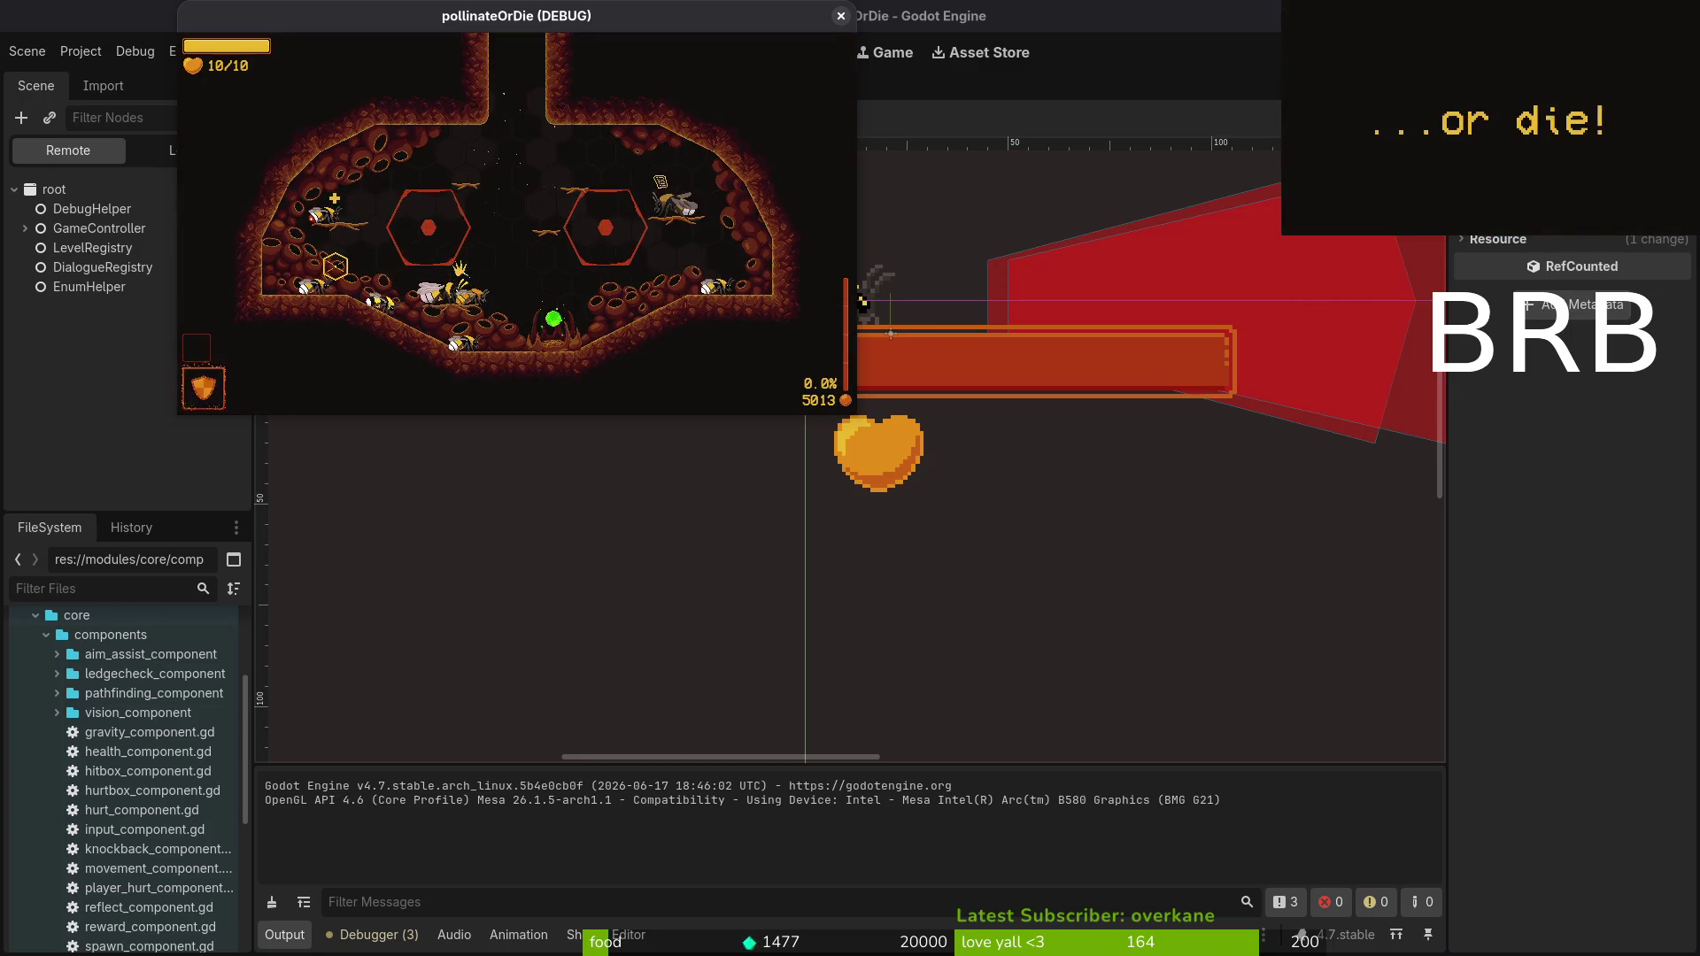
{"action": "key", "text": "Escape"}
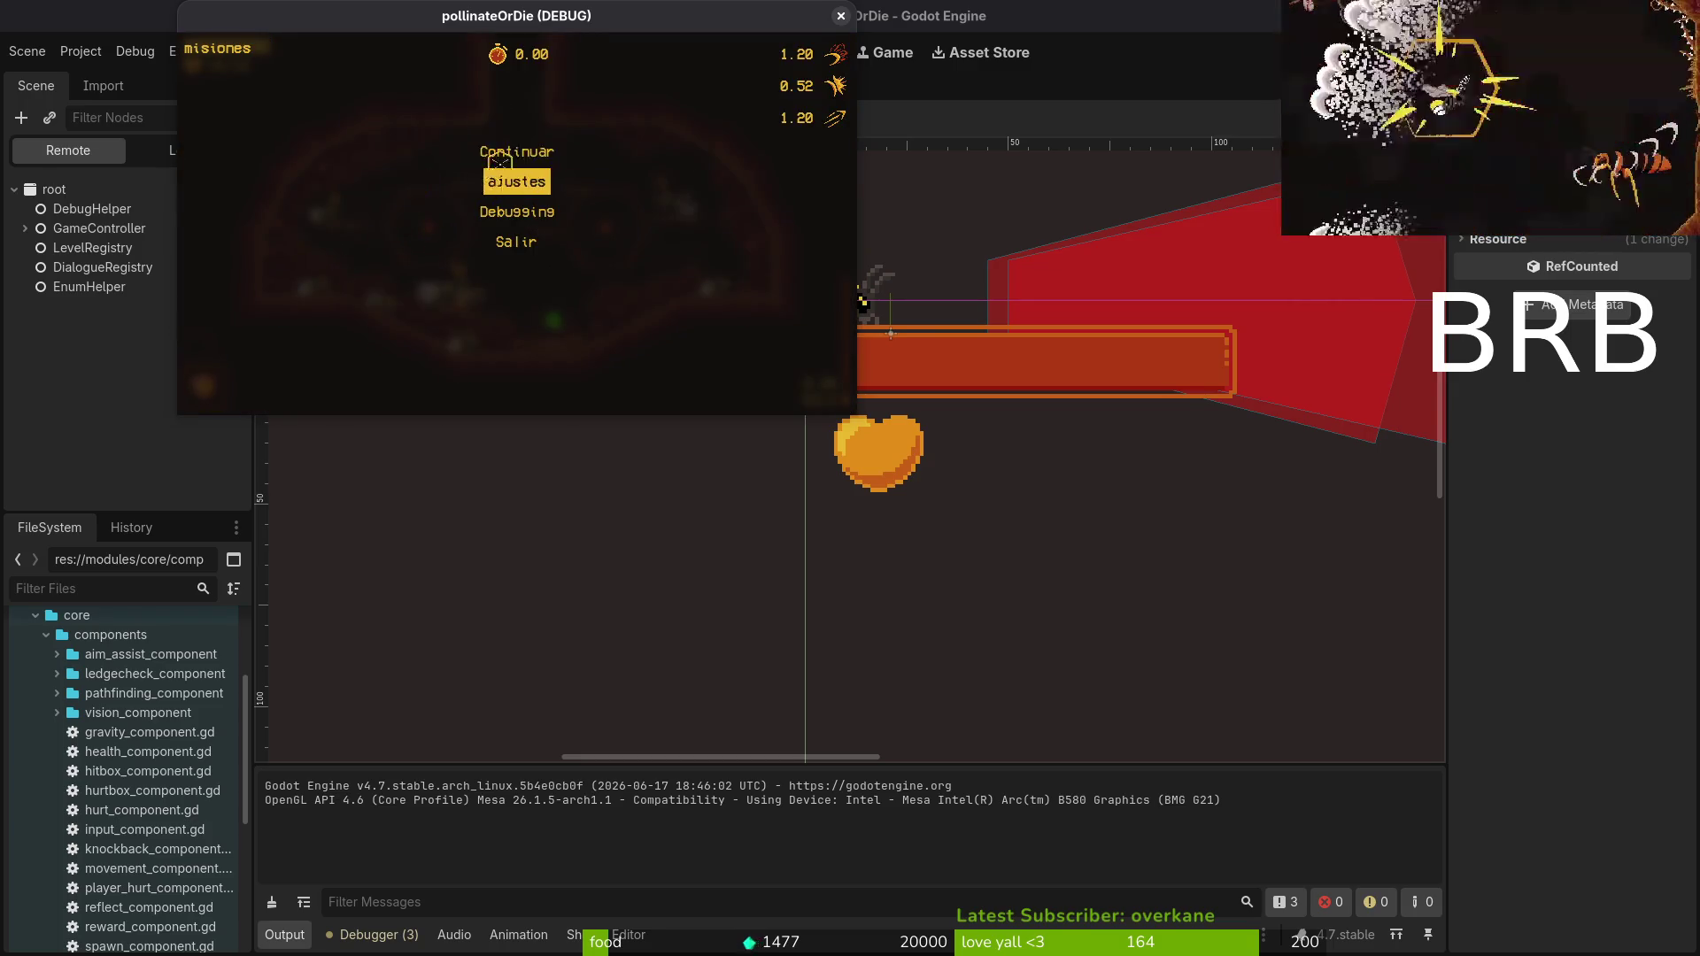
{"action": "key", "text": "Escape"}
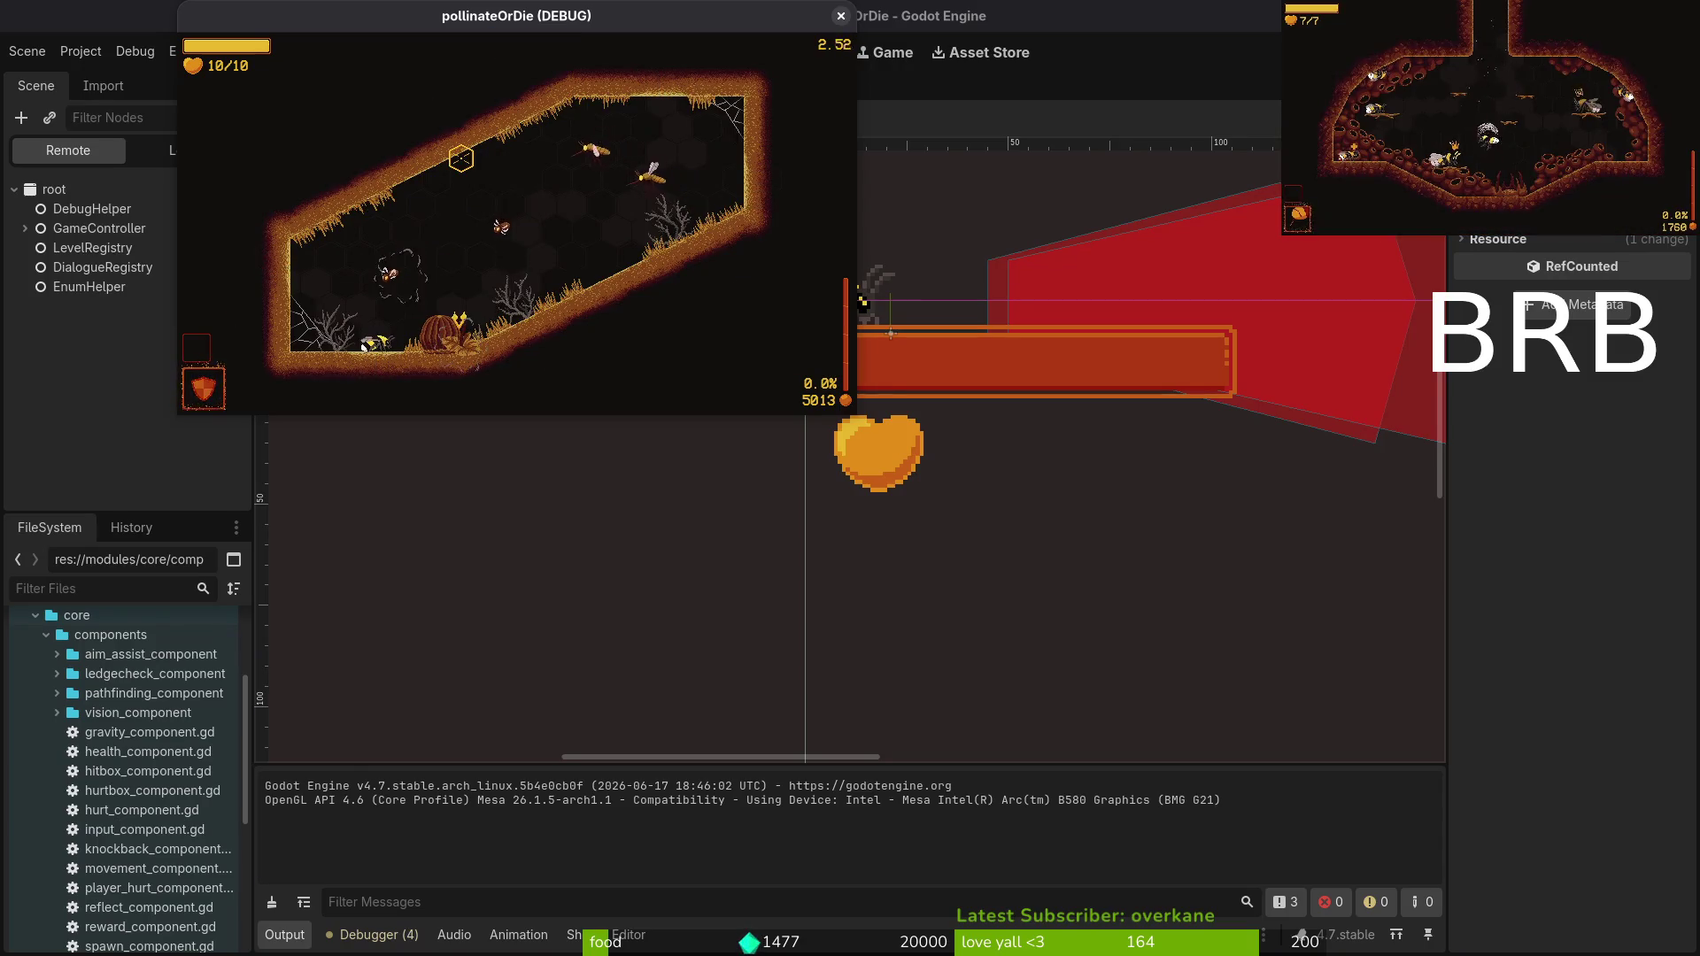
Pause again, open ajustes and raise the música volume one step, then resume.
{"action": "key", "text": "Escape"}
{"action": "key", "text": "Down"}
{"action": "key", "text": "Down"}
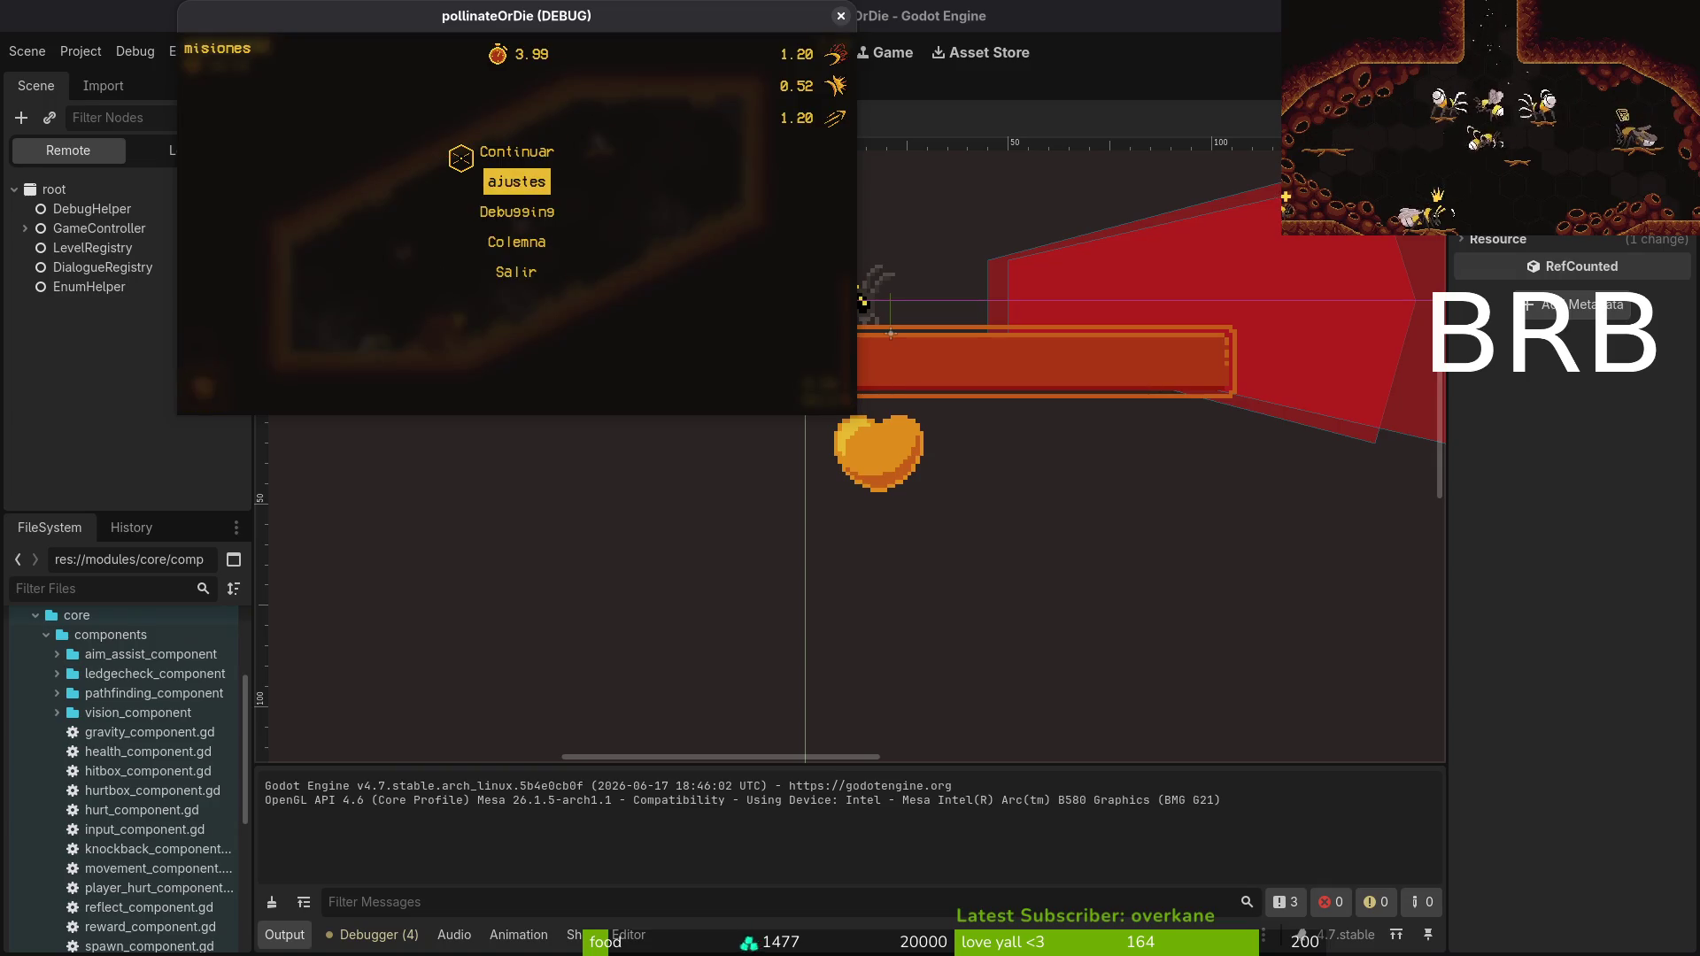
{"action": "key", "text": "Up"}
{"action": "key", "text": "Return"}
{"action": "key", "text": "Right"}
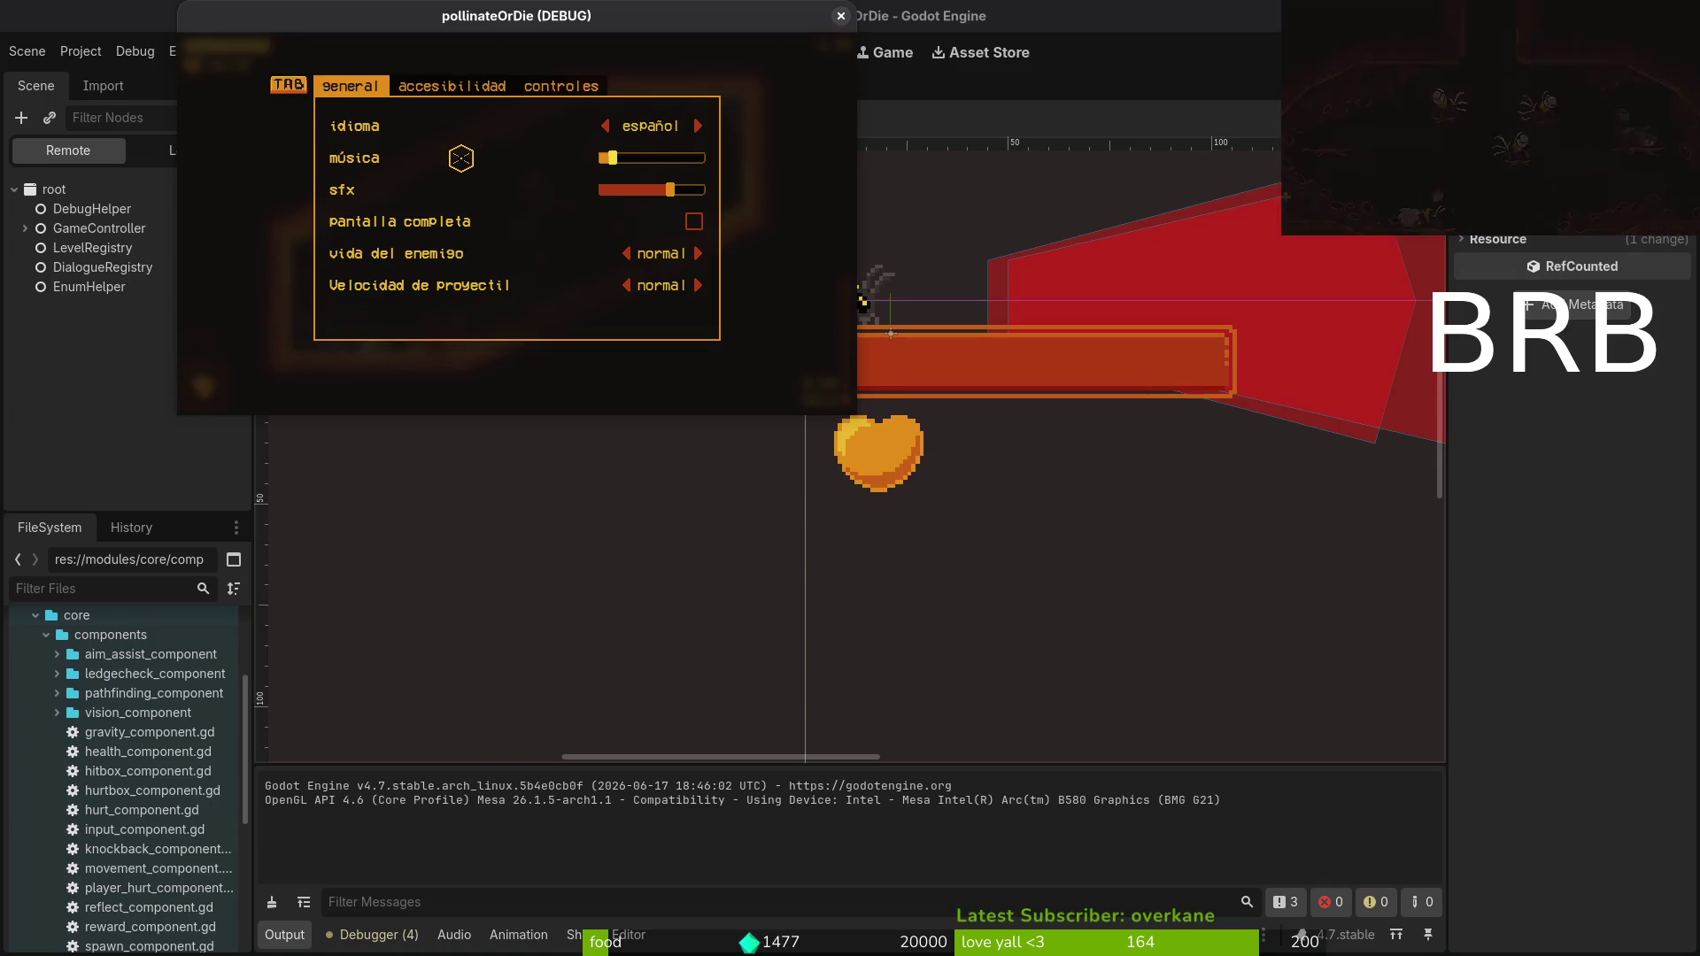
{"action": "key", "text": "Escape"}
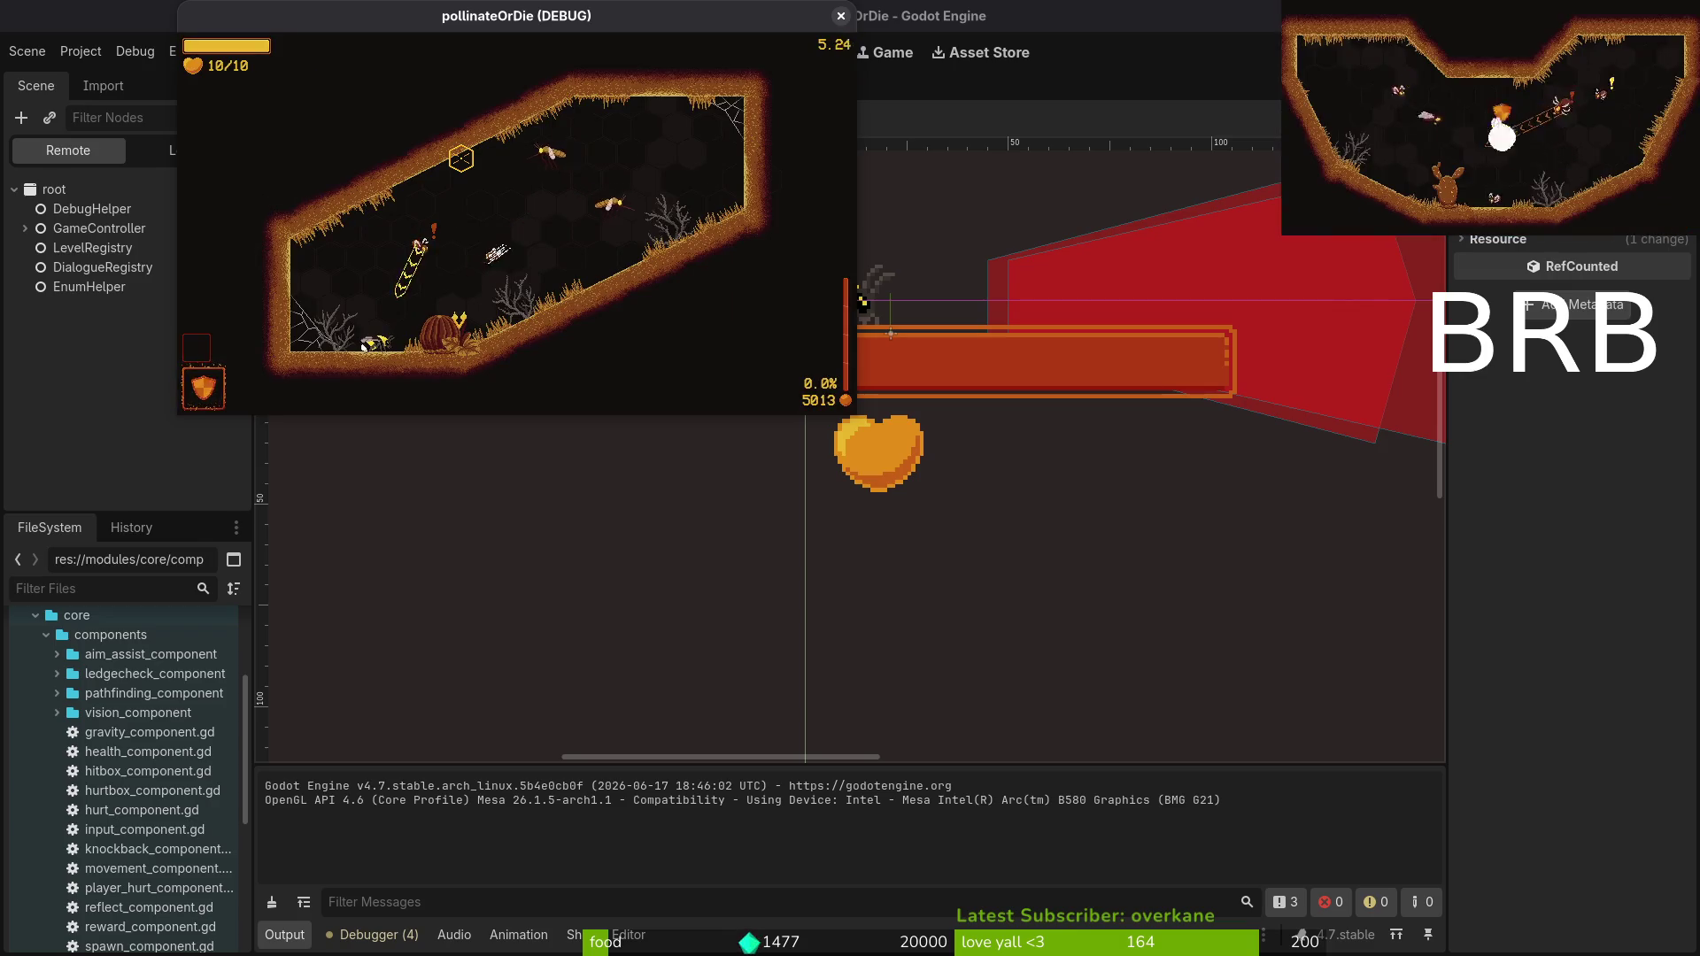
Pause, choose Colemna, cancel the return to hive, then reopen the pause menu to check music.
{"action": "key", "text": "Escape"}
{"action": "key", "text": "Down"}
{"action": "key", "text": "Down"}
{"action": "key", "text": "Down"}
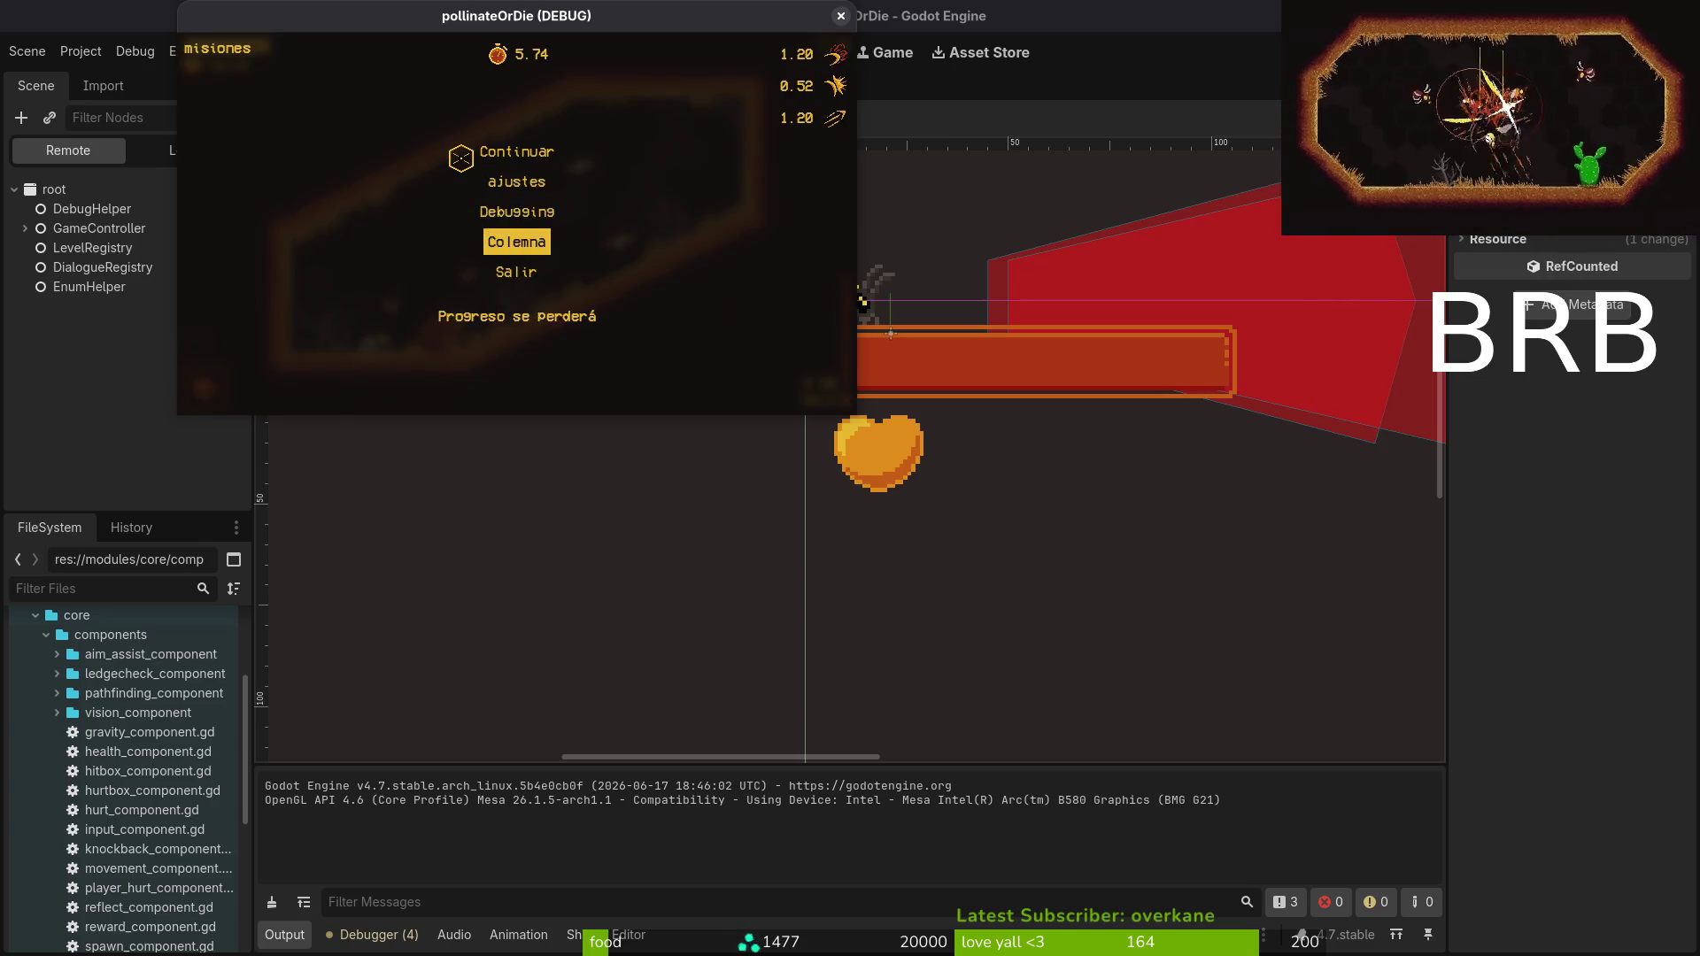
{"action": "key", "text": "Return"}
{"action": "key", "text": "Left"}
{"action": "key", "text": "Right"}
{"action": "key", "text": "Escape"}
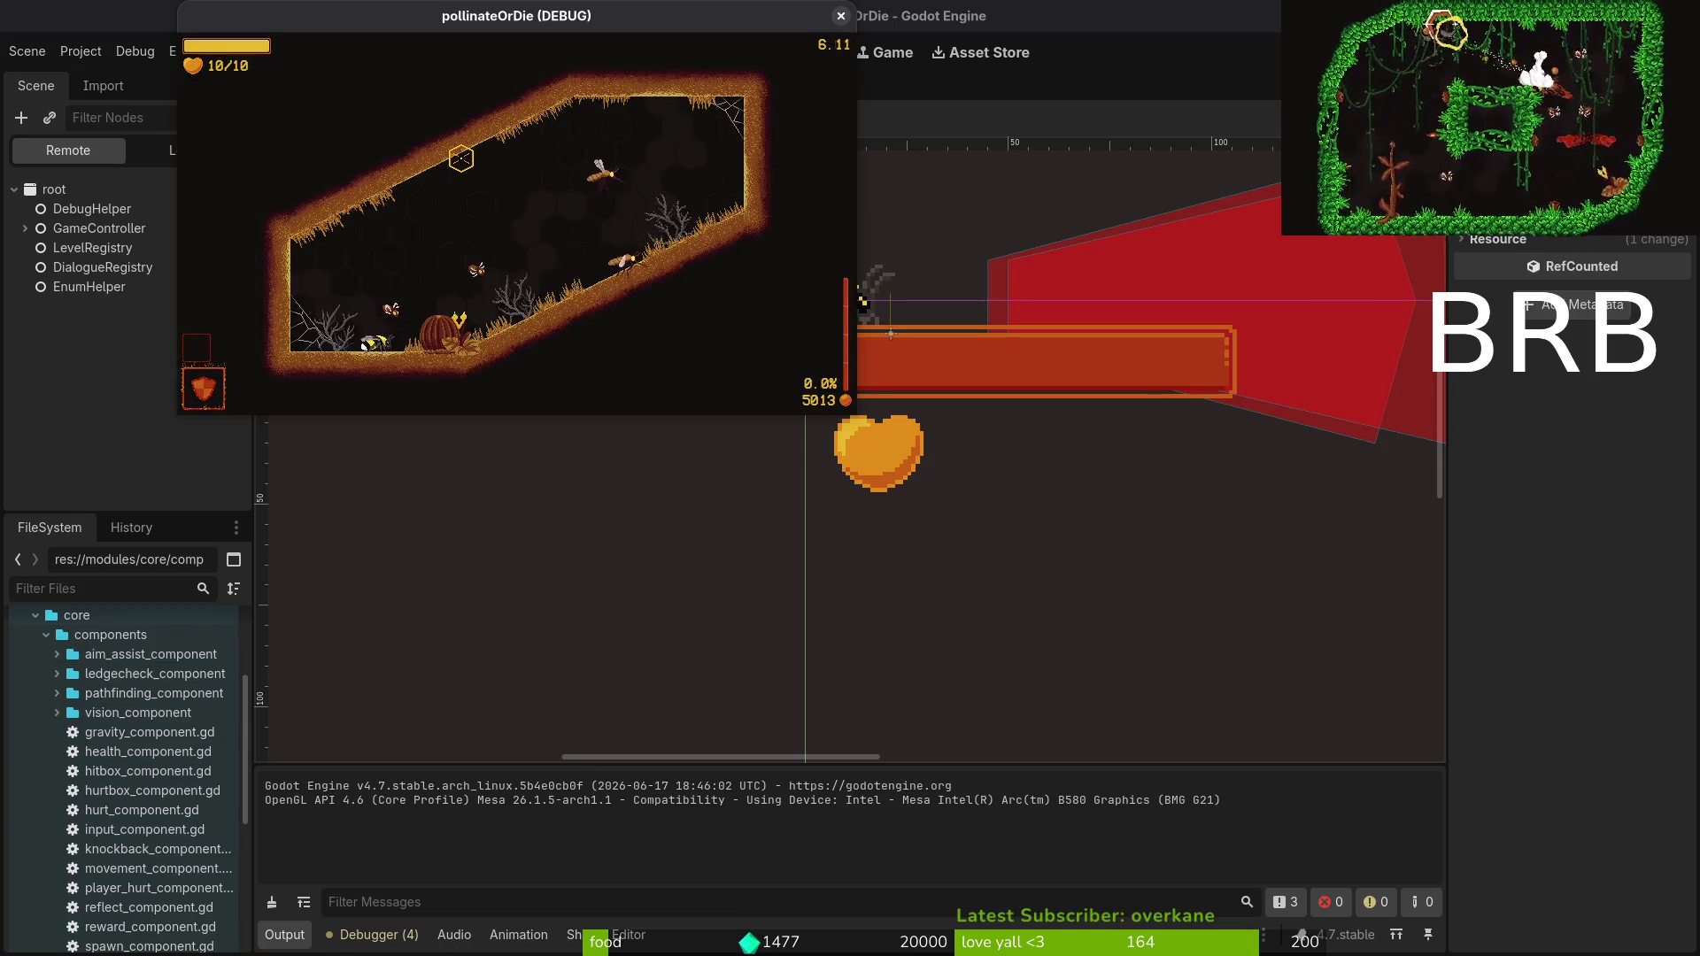
{"action": "key", "text": "Escape"}
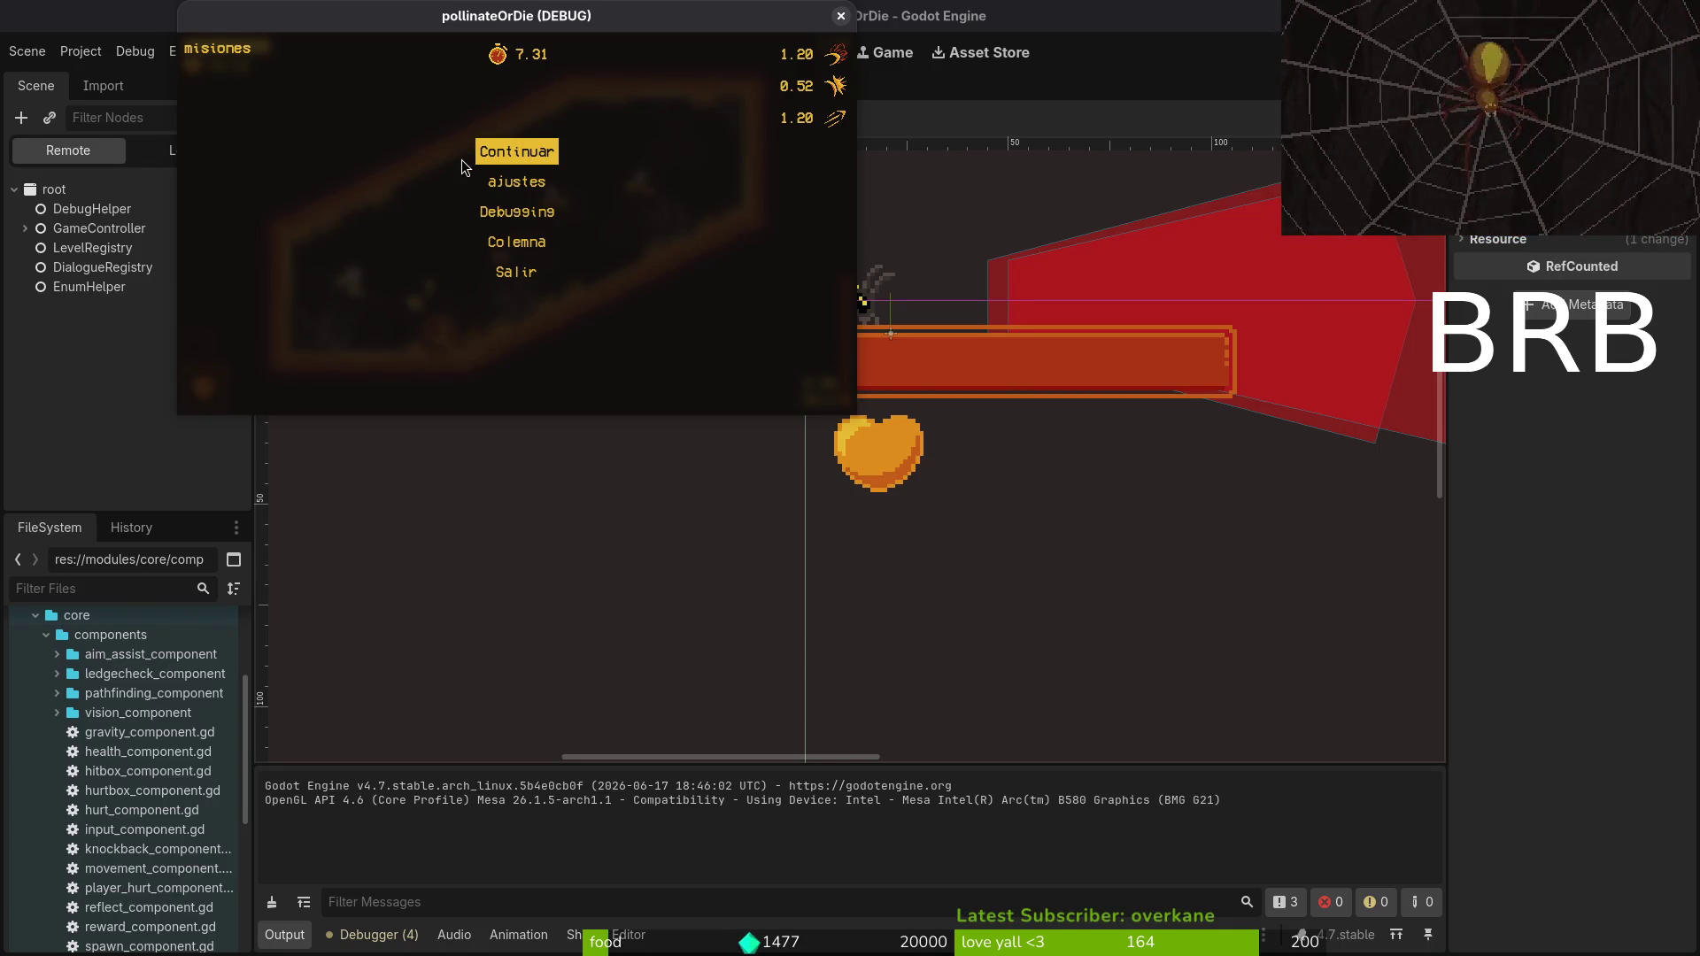
Open pause_overlay.gd in vim from the terminal using the Ctrl+P file finder.
{"action": "key", "text": "alt+Tab"}
{"action": "type", "text": "vim"}
{"action": "key", "text": "Return"}
{"action": "key", "text": "ctrl+p"}
{"action": "type", "text": "pause"}
{"action": "key", "text": "Return"}
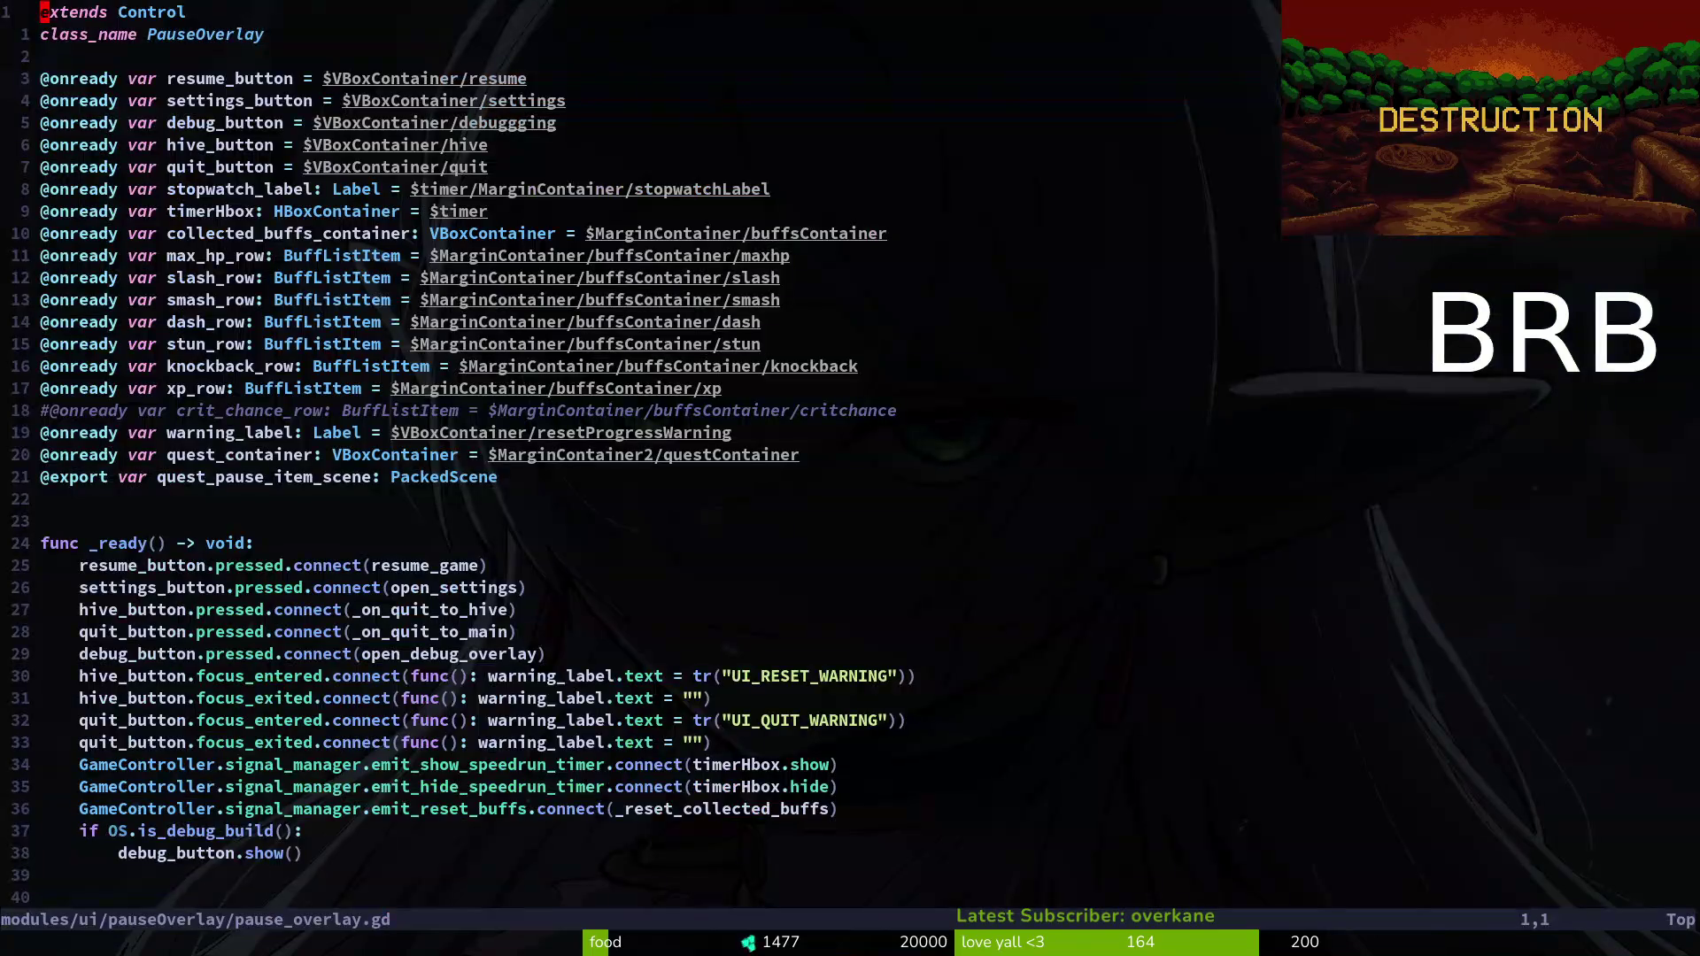
Scroll pause_overlay.gd down to the deactivate_combat() call in _on_quit_to_hive.
{"action": "key", "text": "j"}
{"action": "key", "text": "j"}
{"action": "key", "text": "j"}
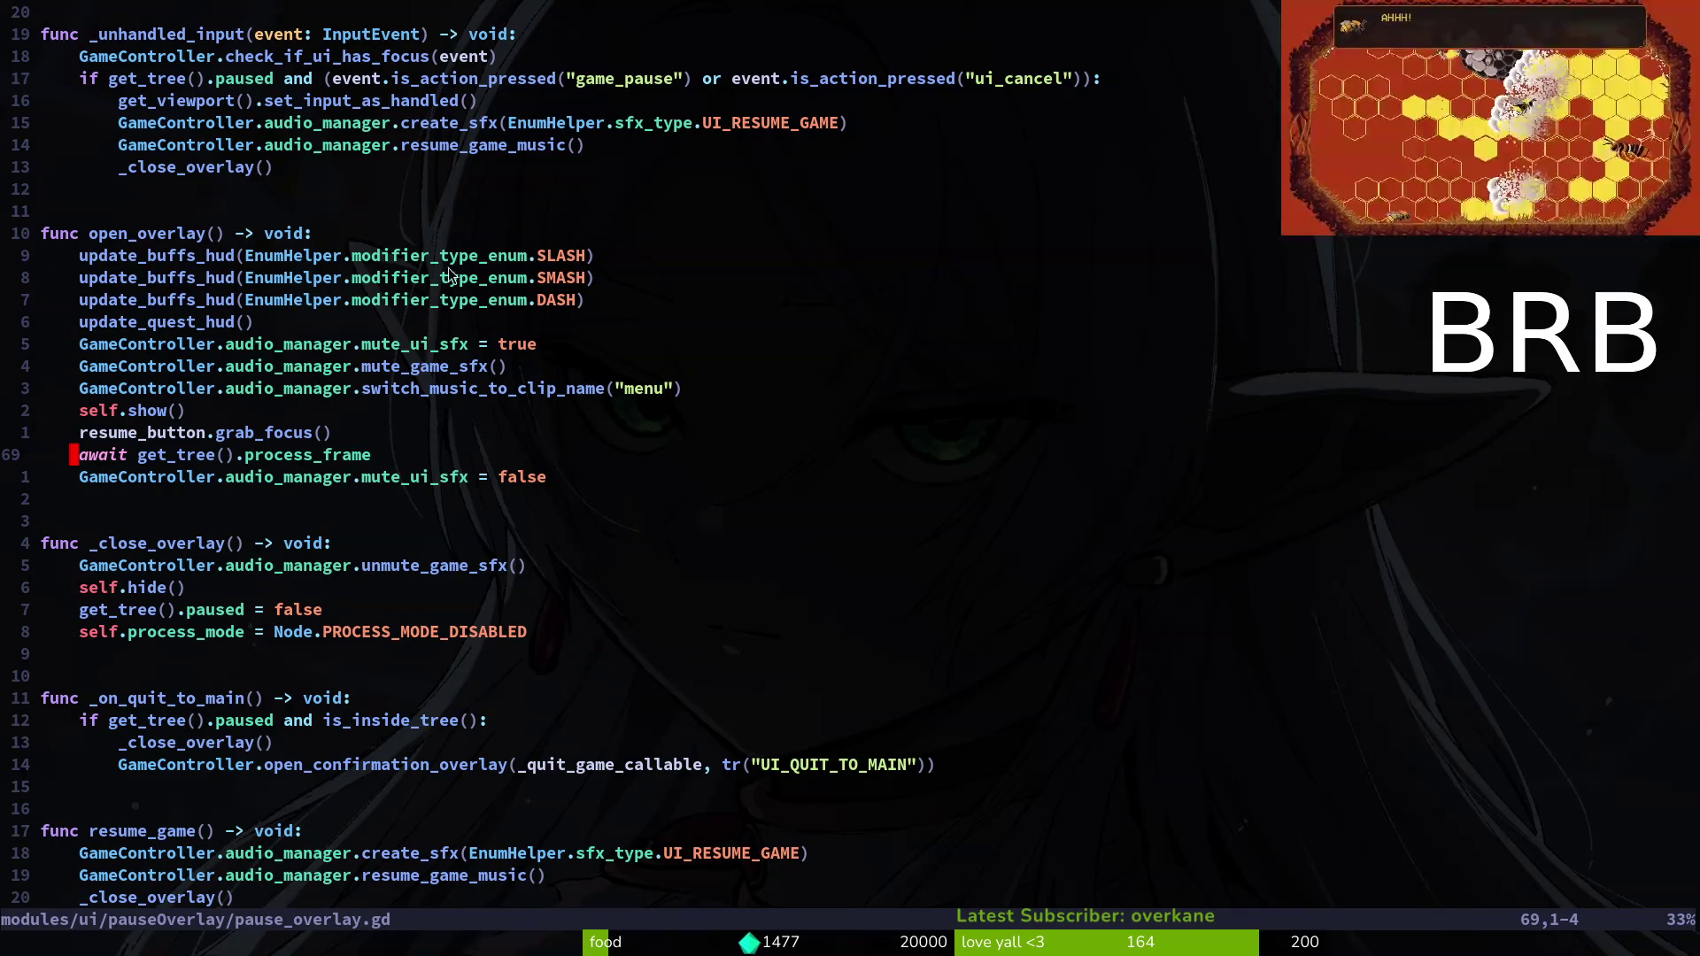
{"action": "scroll", "coordinate": [699, 675], "scroll_direction": "down", "scroll_amount": 2}
{"action": "scroll", "coordinate": [480, 751], "scroll_direction": "down", "scroll_amount": 6}
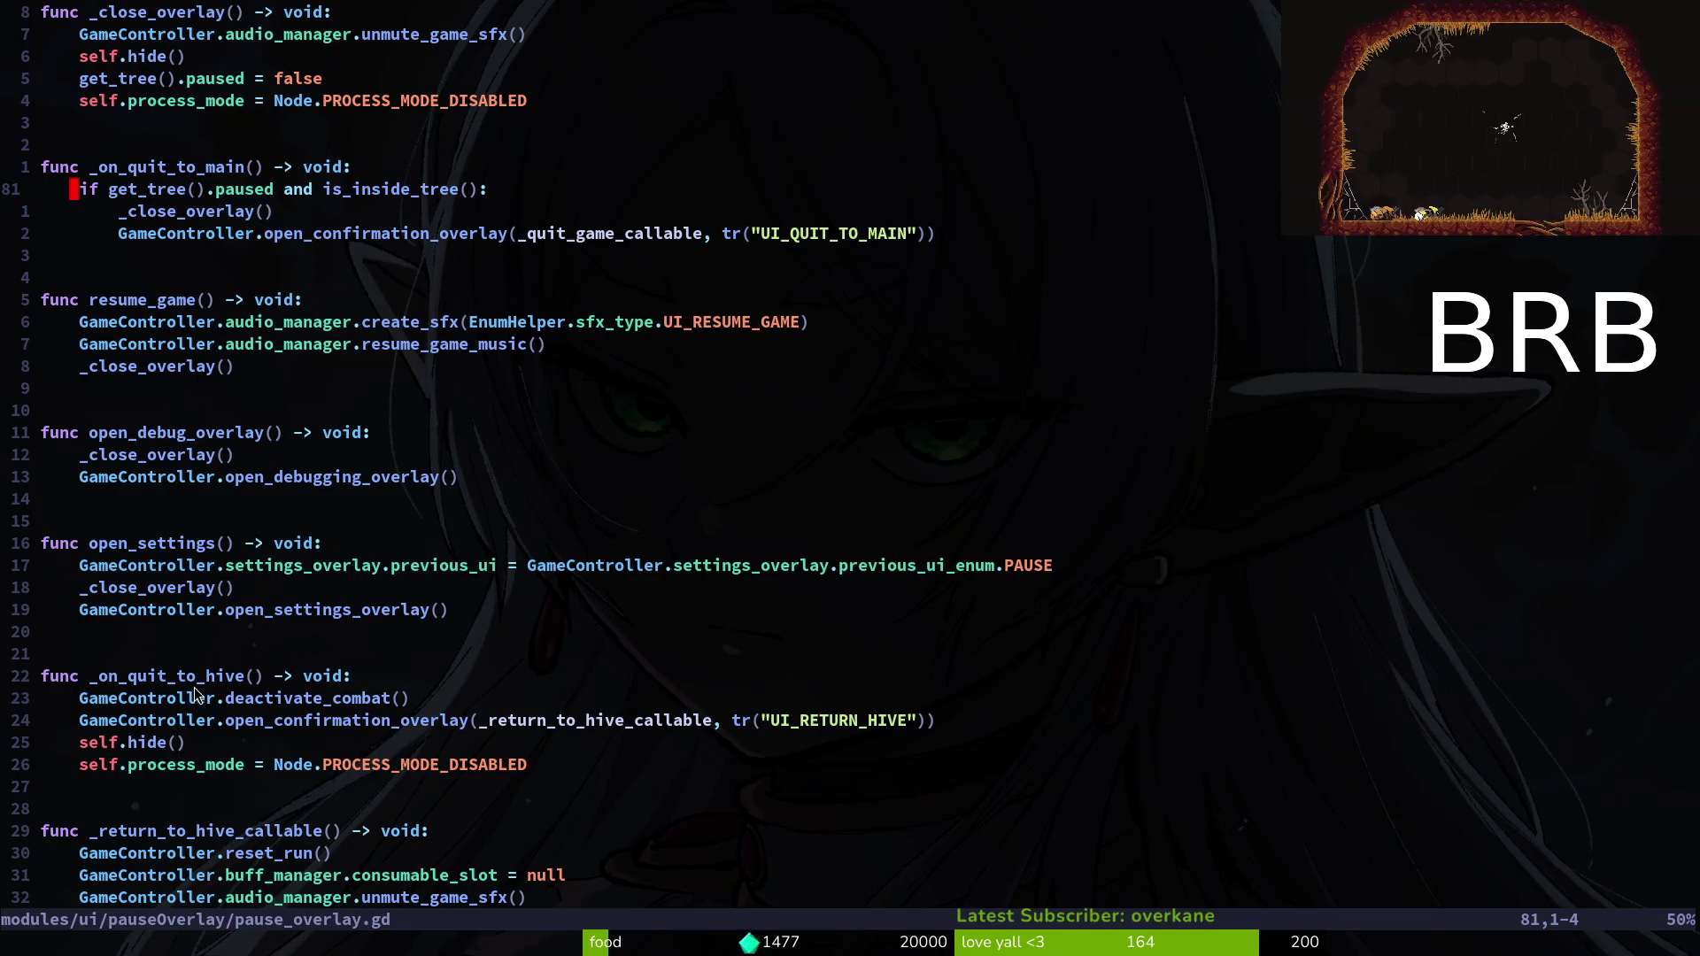
{"action": "scroll", "coordinate": [280, 786], "scroll_direction": "down", "scroll_amount": 2}
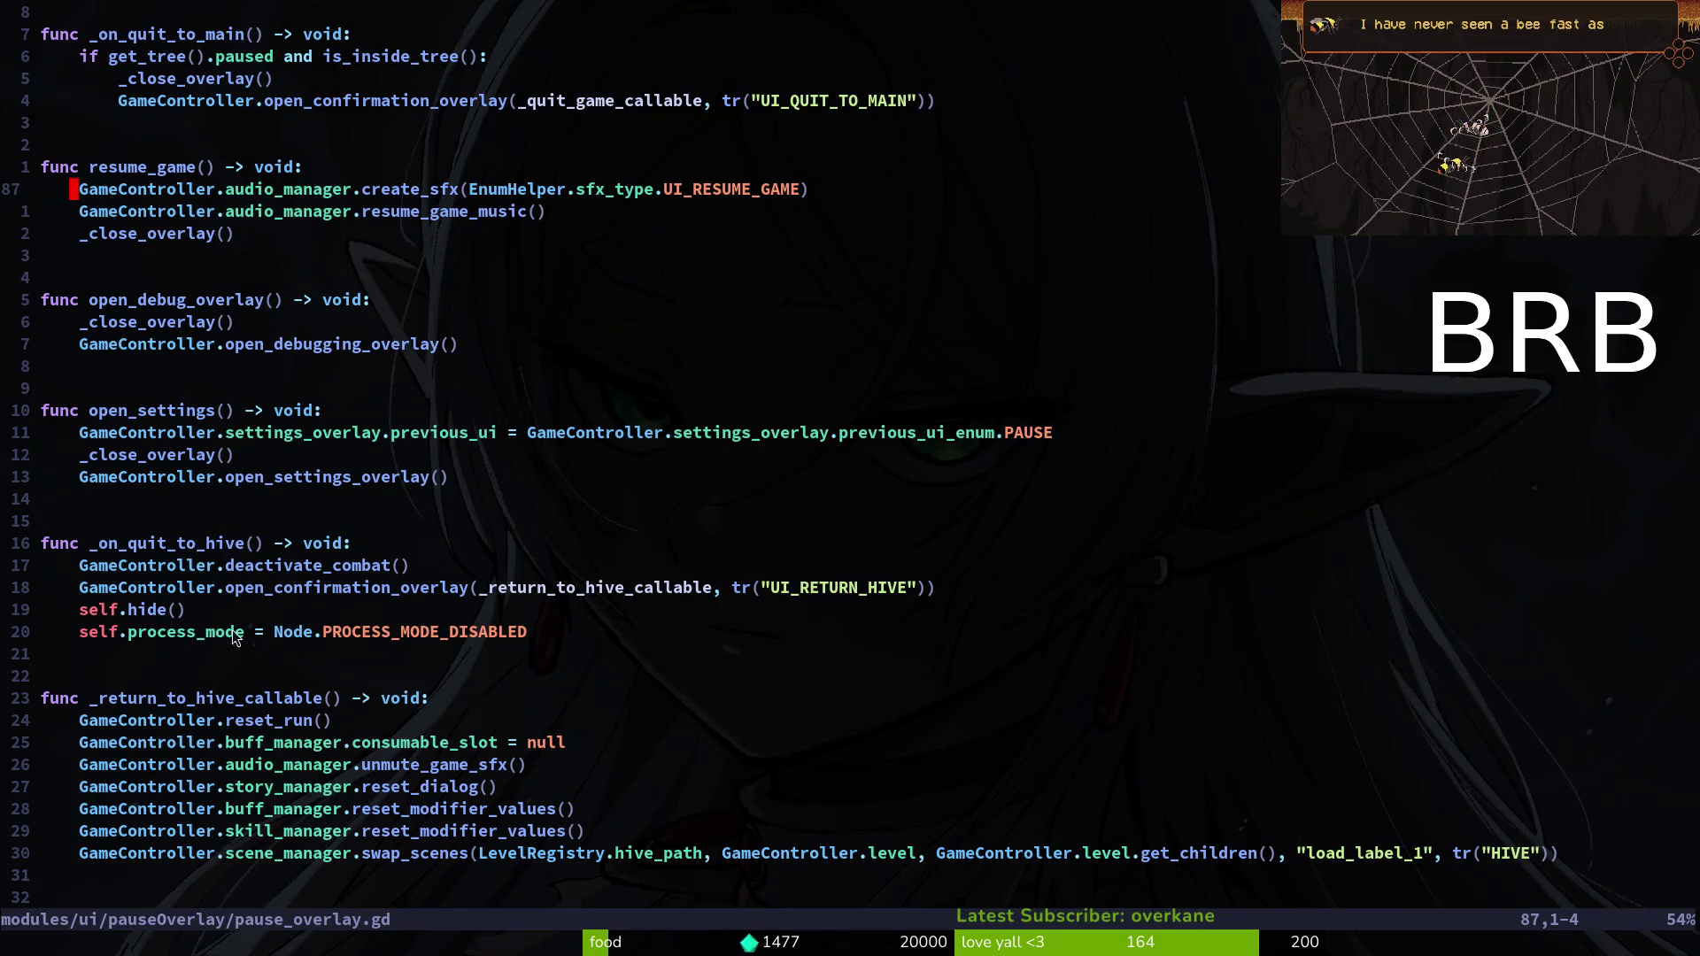
{"action": "left_click", "coordinate": [297, 567]}
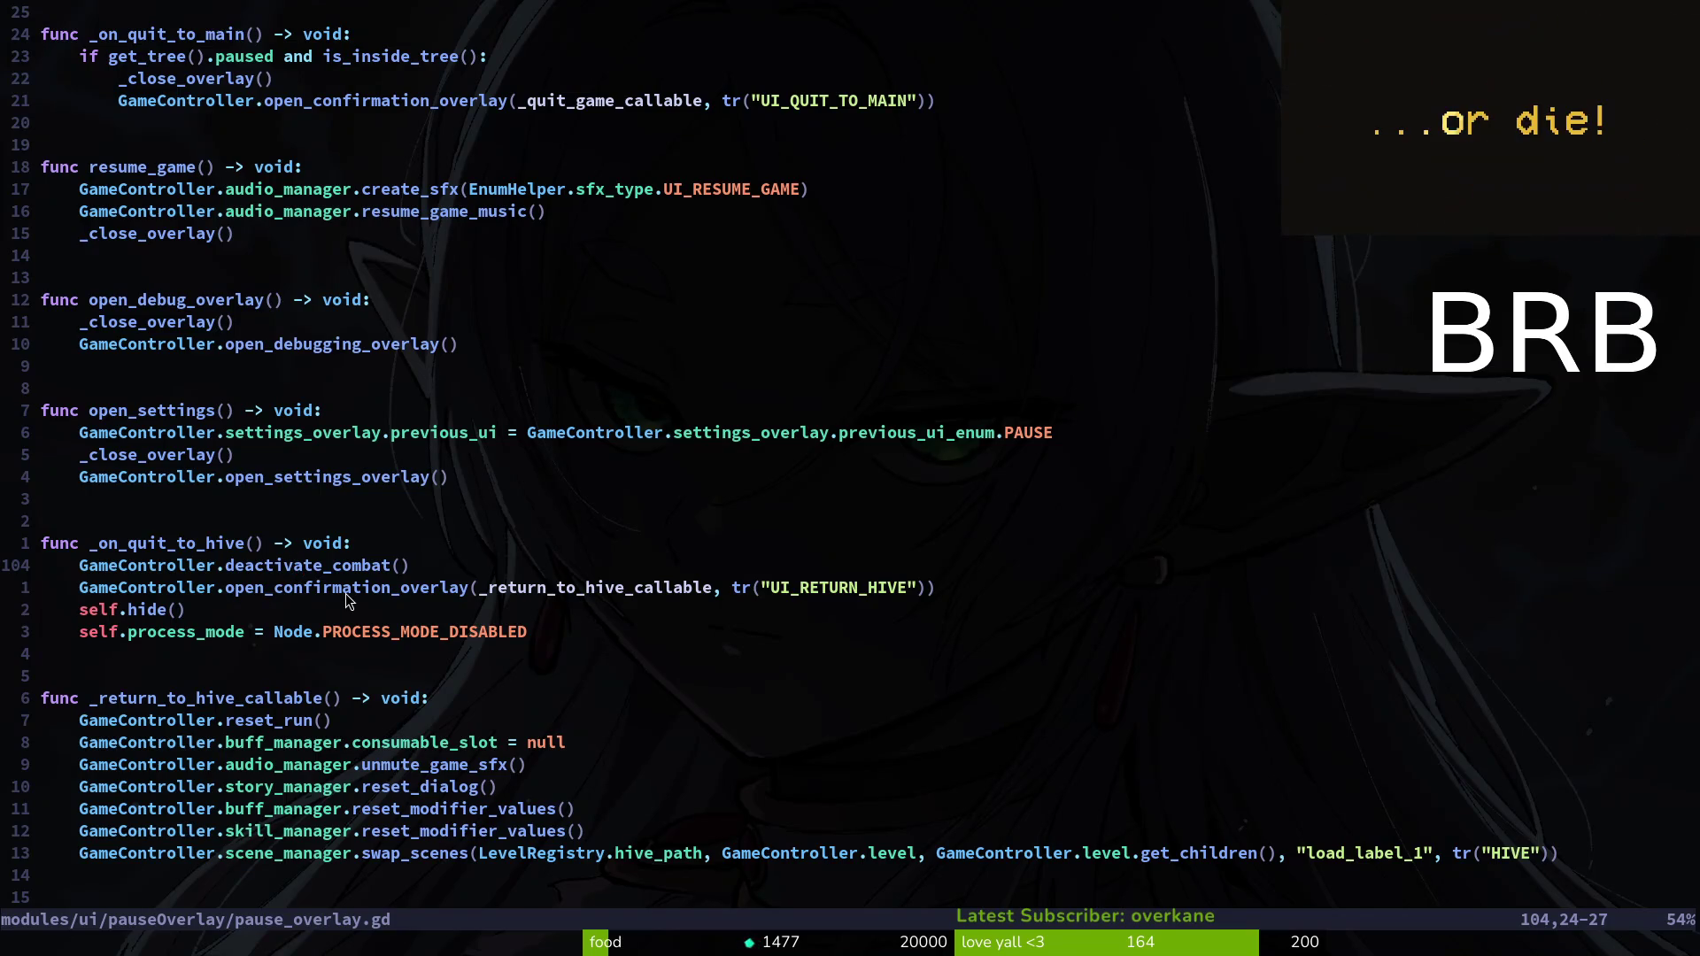
{"action": "left_click", "coordinate": [571, 592]}
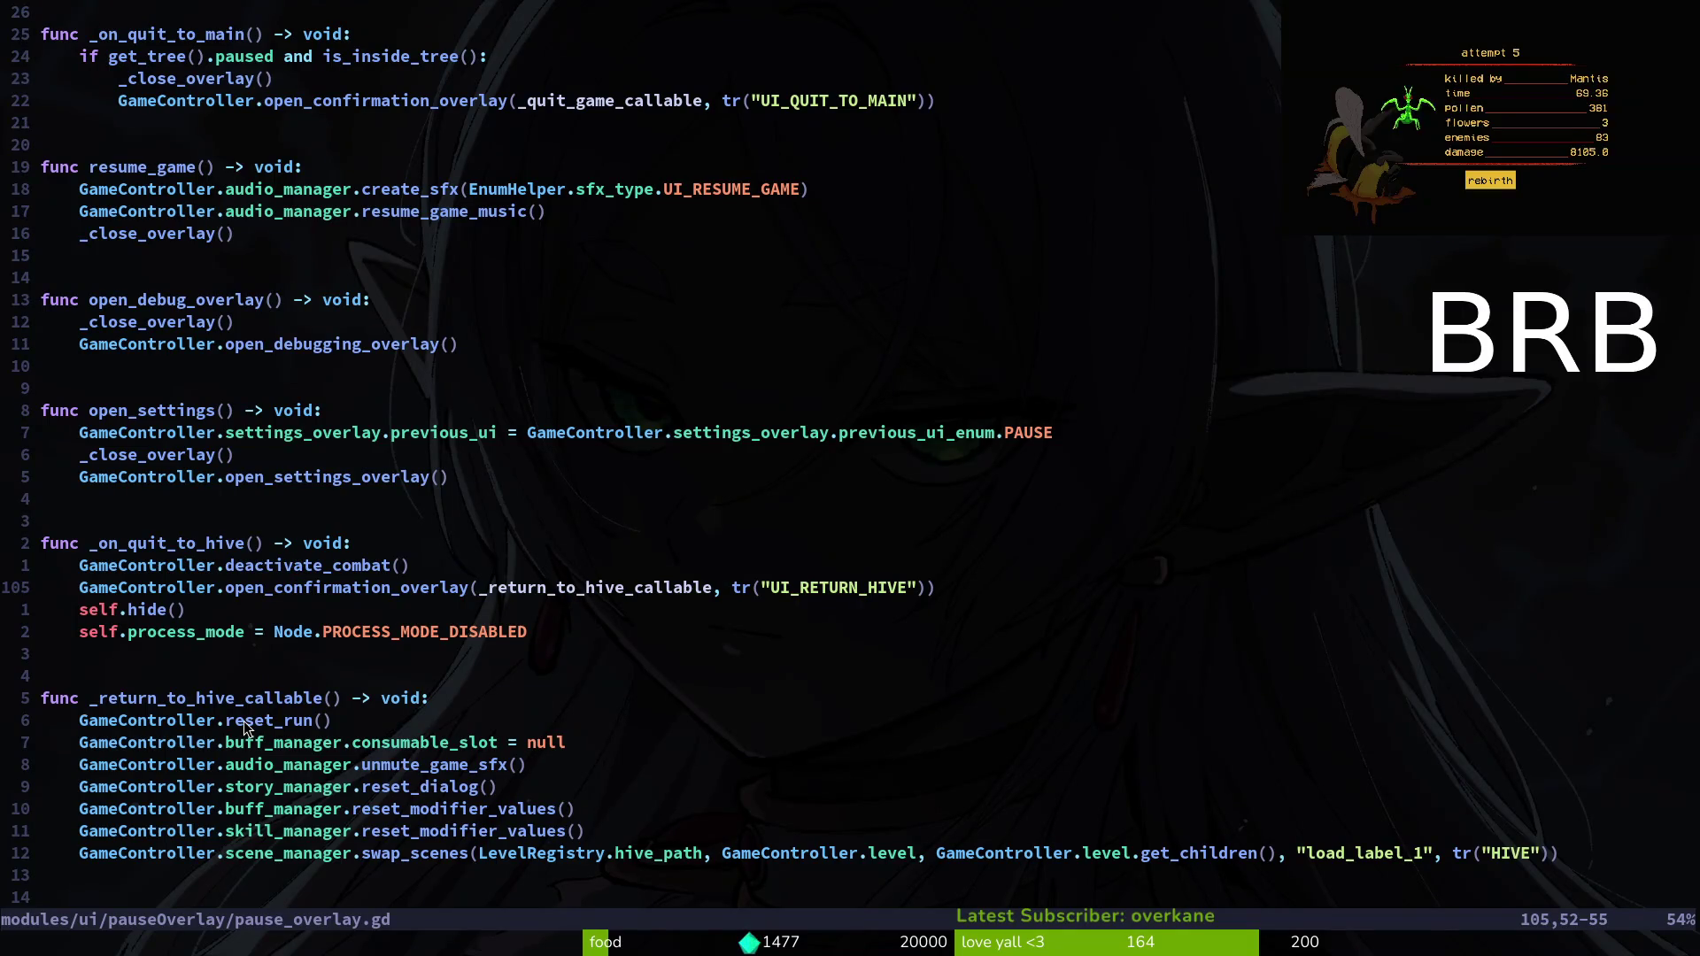
{"action": "left_click", "coordinate": [317, 566]}
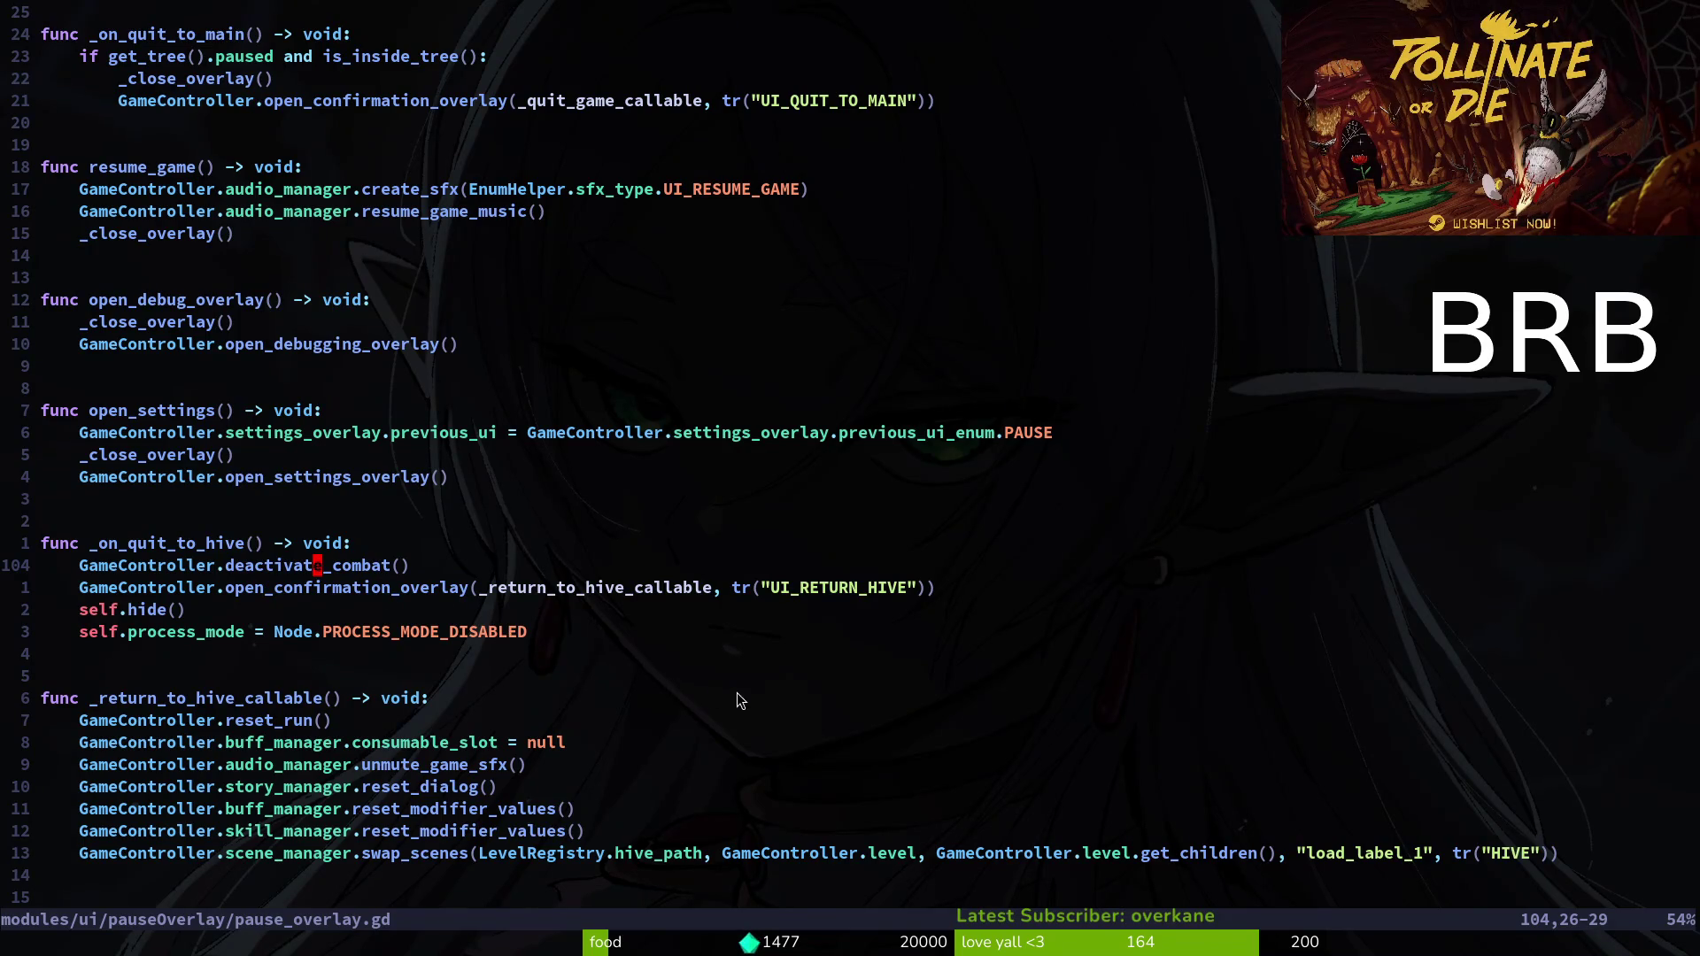
Cut the deactivate_combat() line, paste it into _return_to_hive_callable, and write the file.
{"action": "key", "text": "V"}
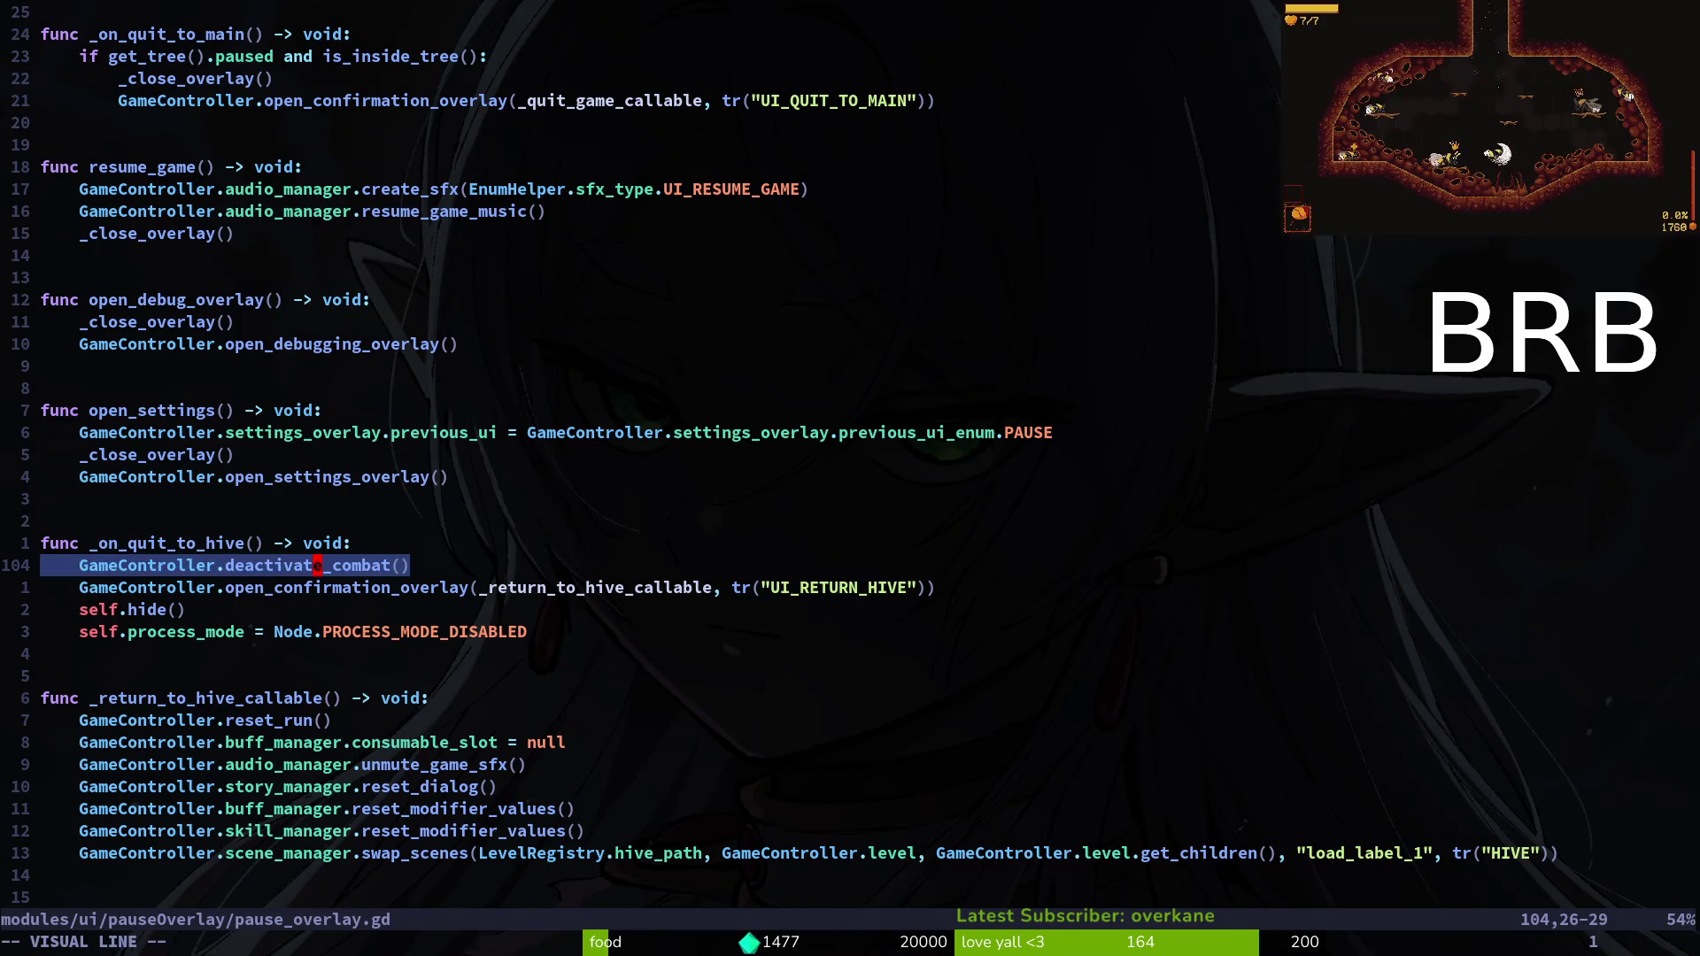
{"action": "key", "text": "d"}
{"action": "key", "text": "j"}
{"action": "key", "text": "j"}
{"action": "key", "text": "j"}
{"action": "type", "text": "p:write"}
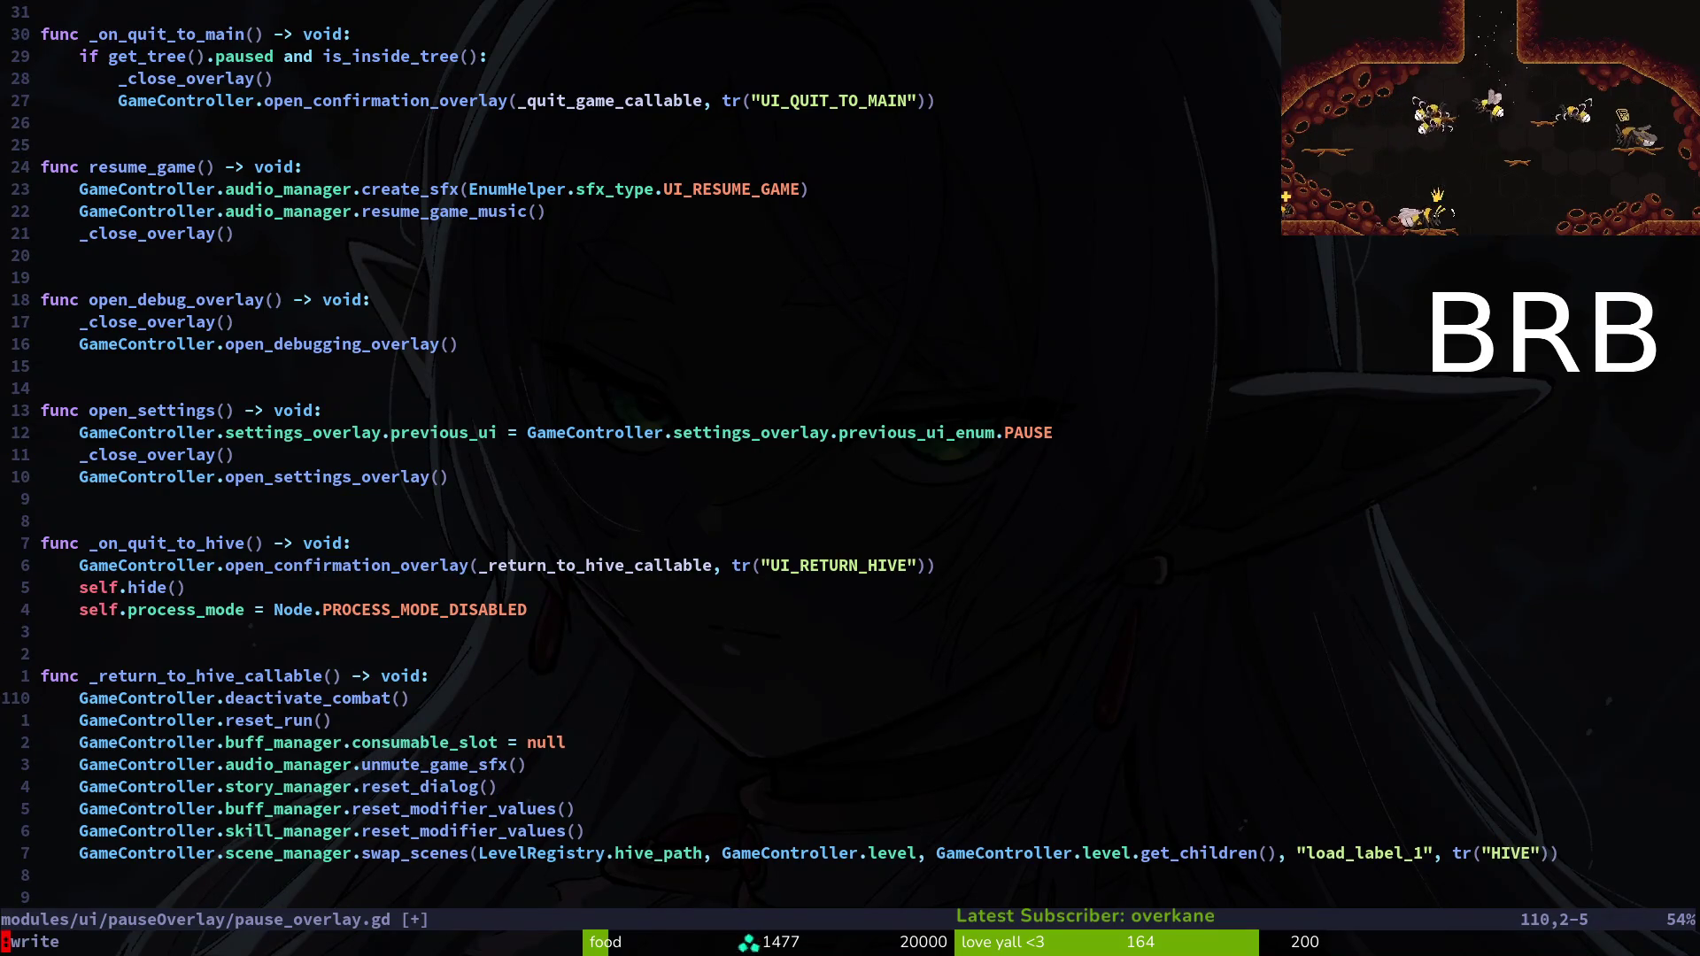
{"action": "key", "text": "Return"}
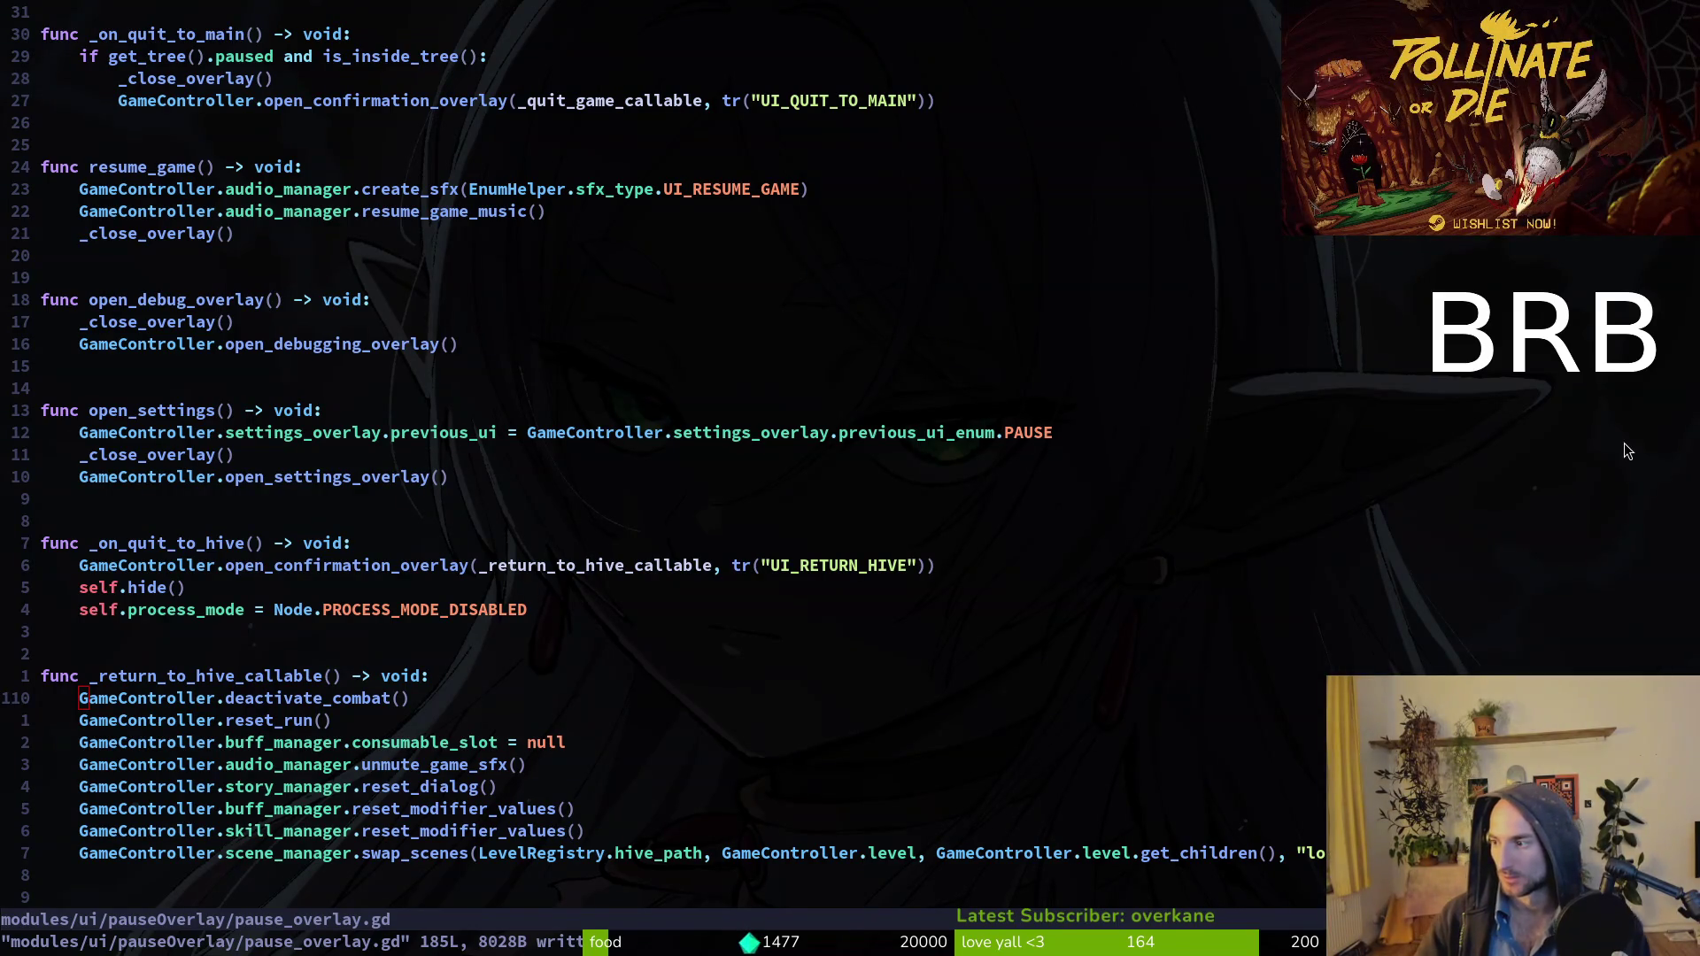
Return to the Godot editor with the player.tscn scene open.
{"action": "key", "text": "alt+Tab"}
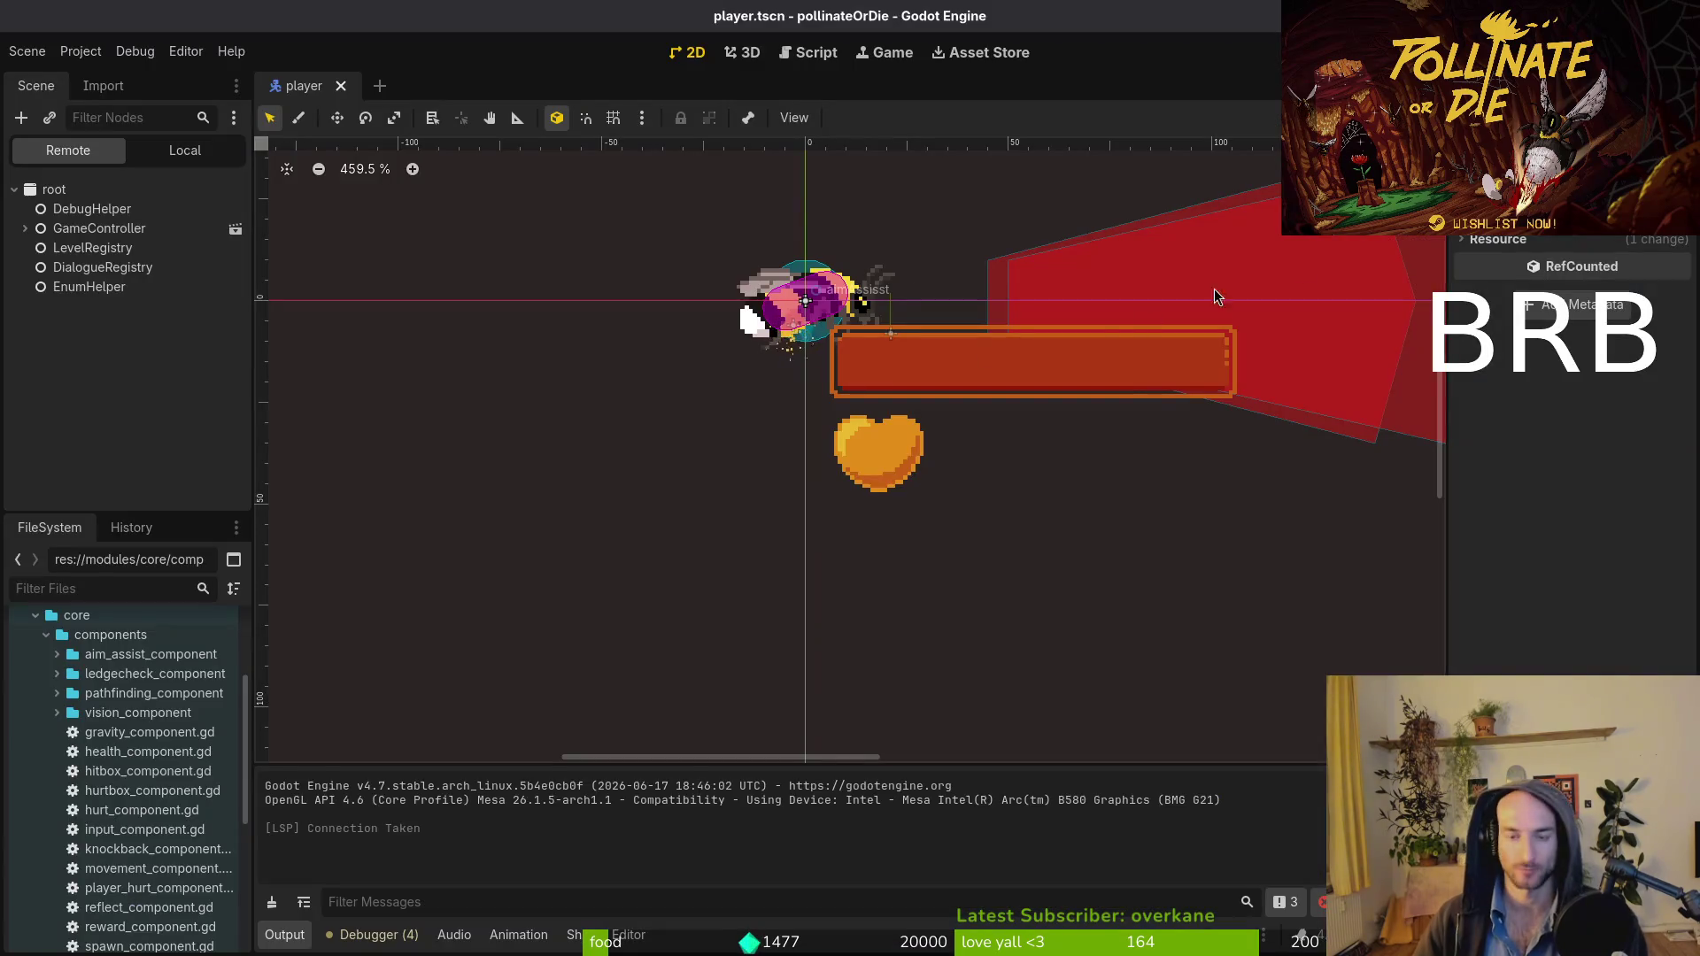
Relaunch the game to test the fix, checking the GitLab issue pages meanwhile.
{"action": "key", "text": "F5"}
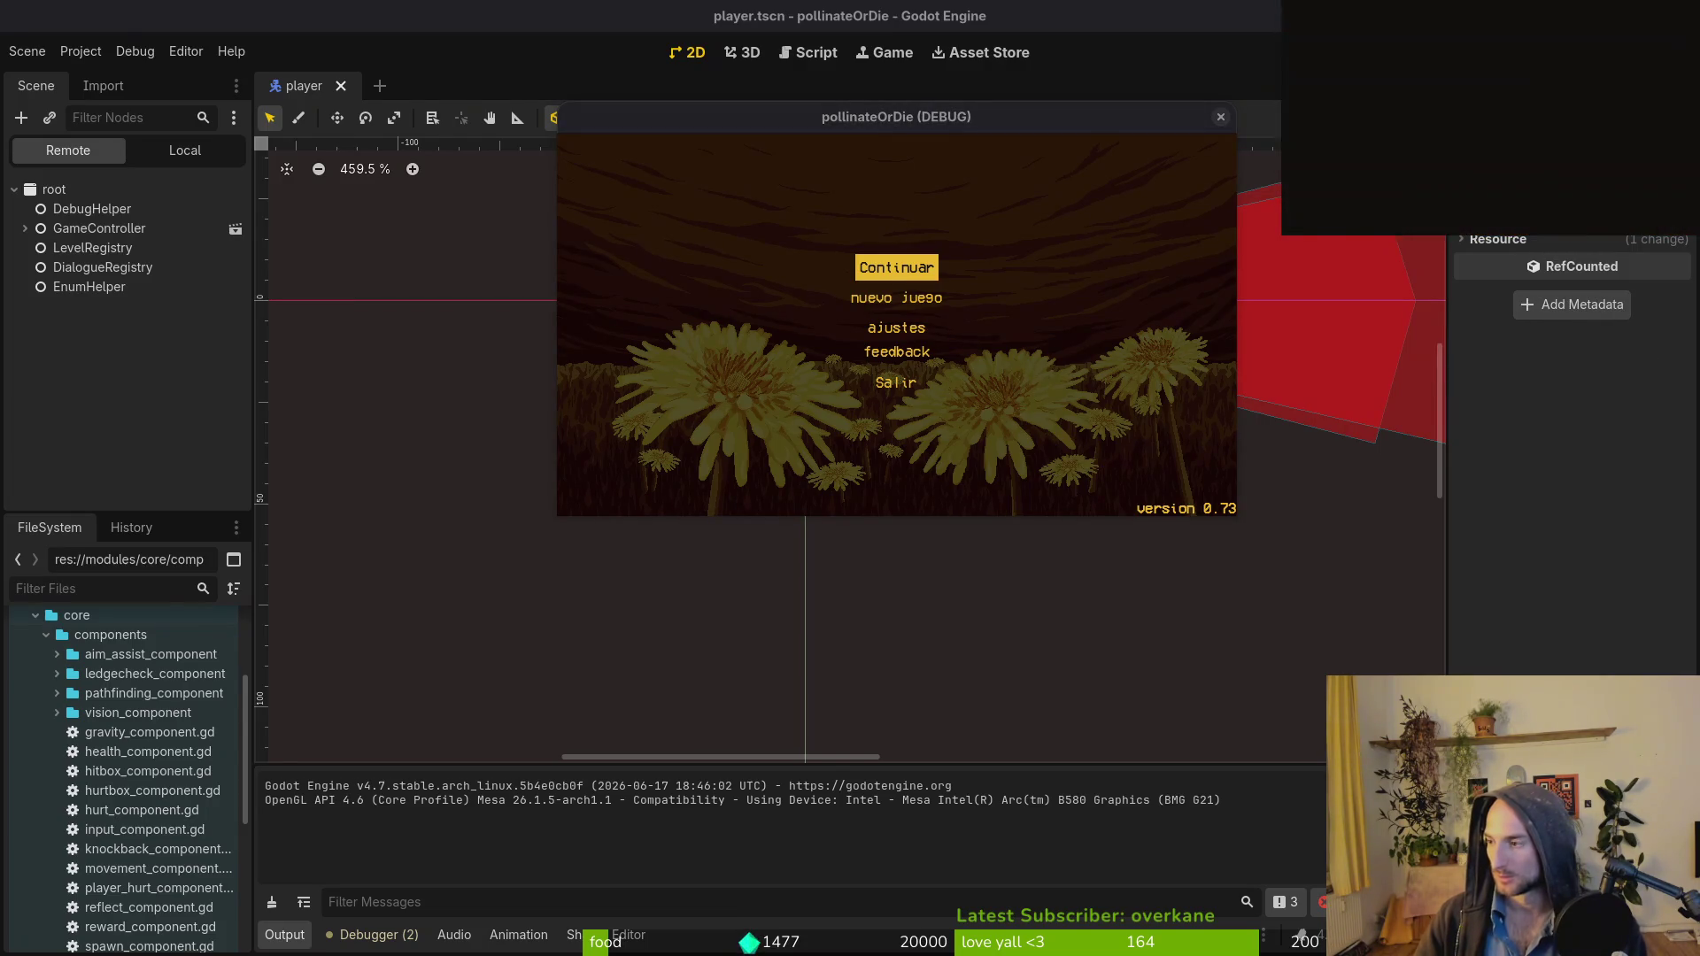
{"action": "key", "text": "alt+Tab"}
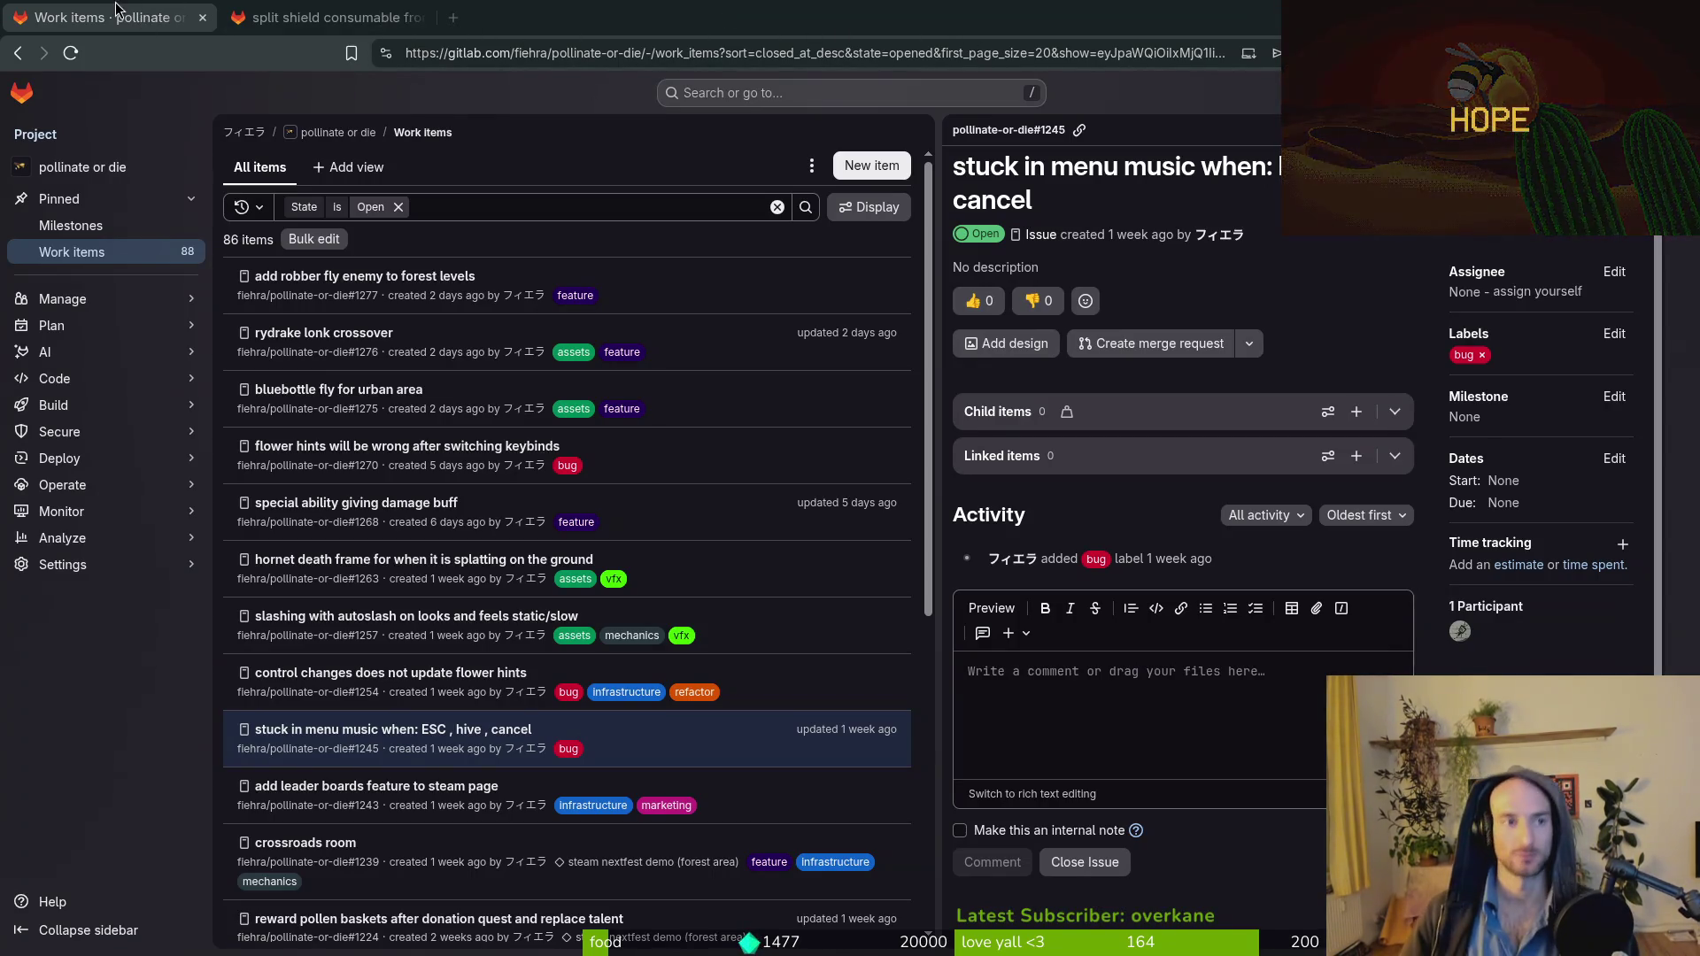
{"action": "key", "text": "ctrl+Tab"}
{"action": "key", "text": "alt+Tab"}
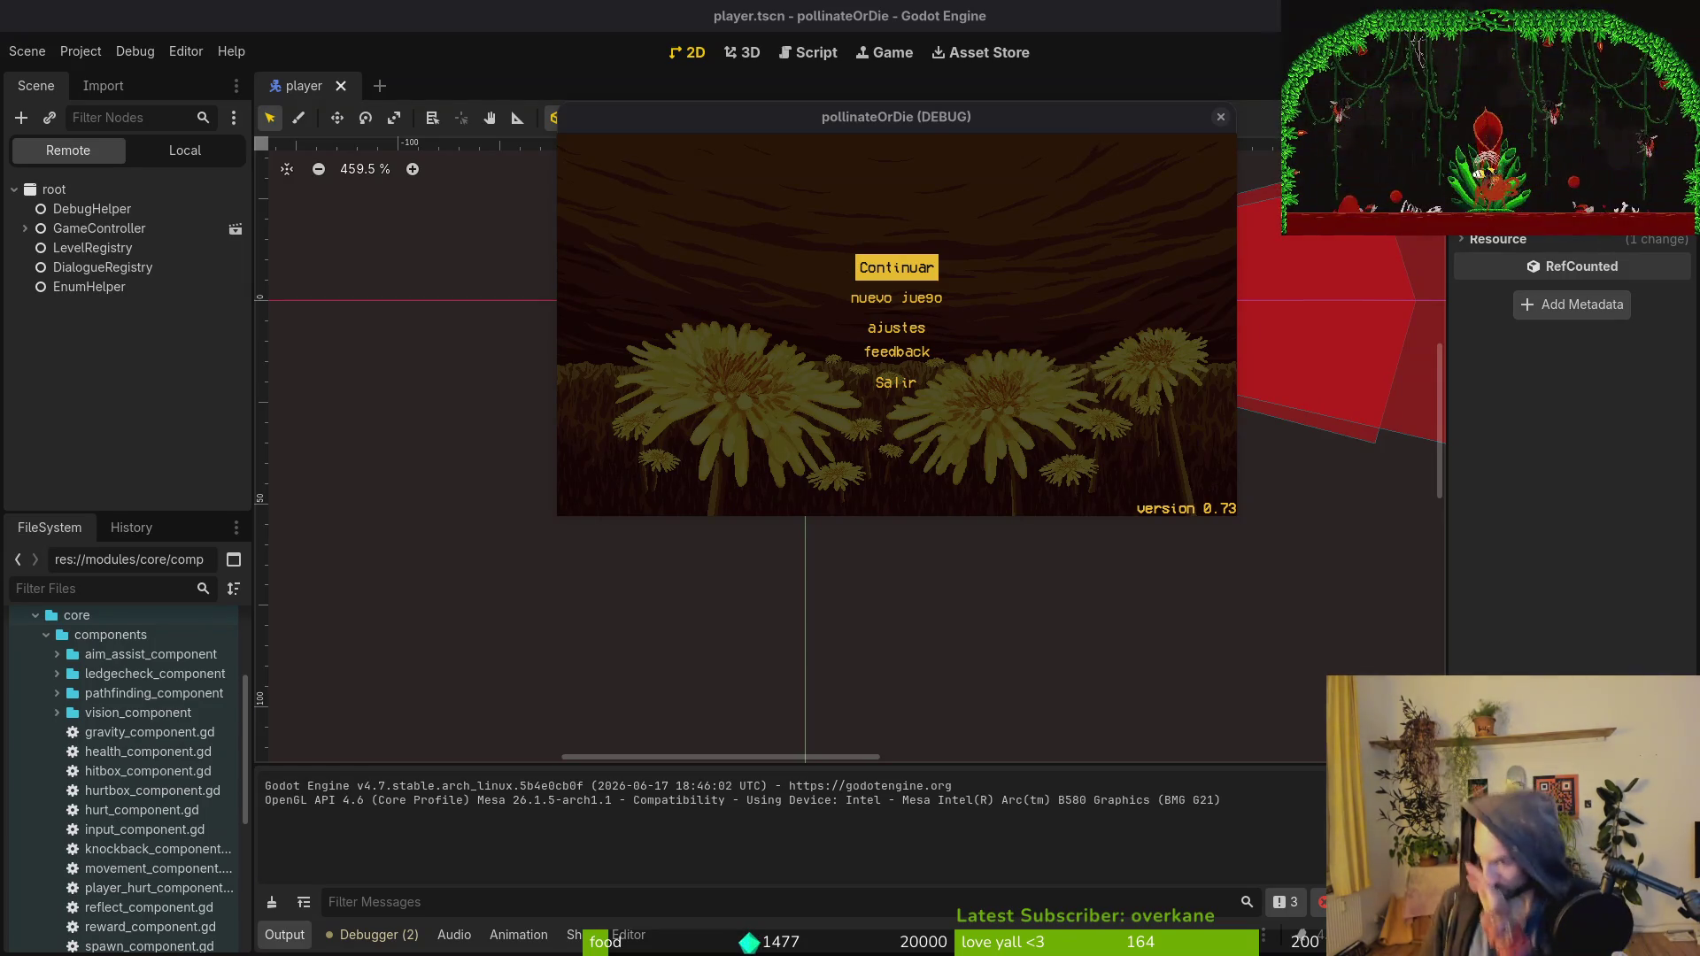
Close the debug game window, collapse the player node, and save the player scene.
{"action": "mouse_move", "coordinate": [790, 99]}
{"action": "left_mouse_down"}
{"action": "mouse_move", "coordinate": [654, 211]}
{"action": "mouse_move", "coordinate": [677, 235]}
{"action": "left_mouse_up"}
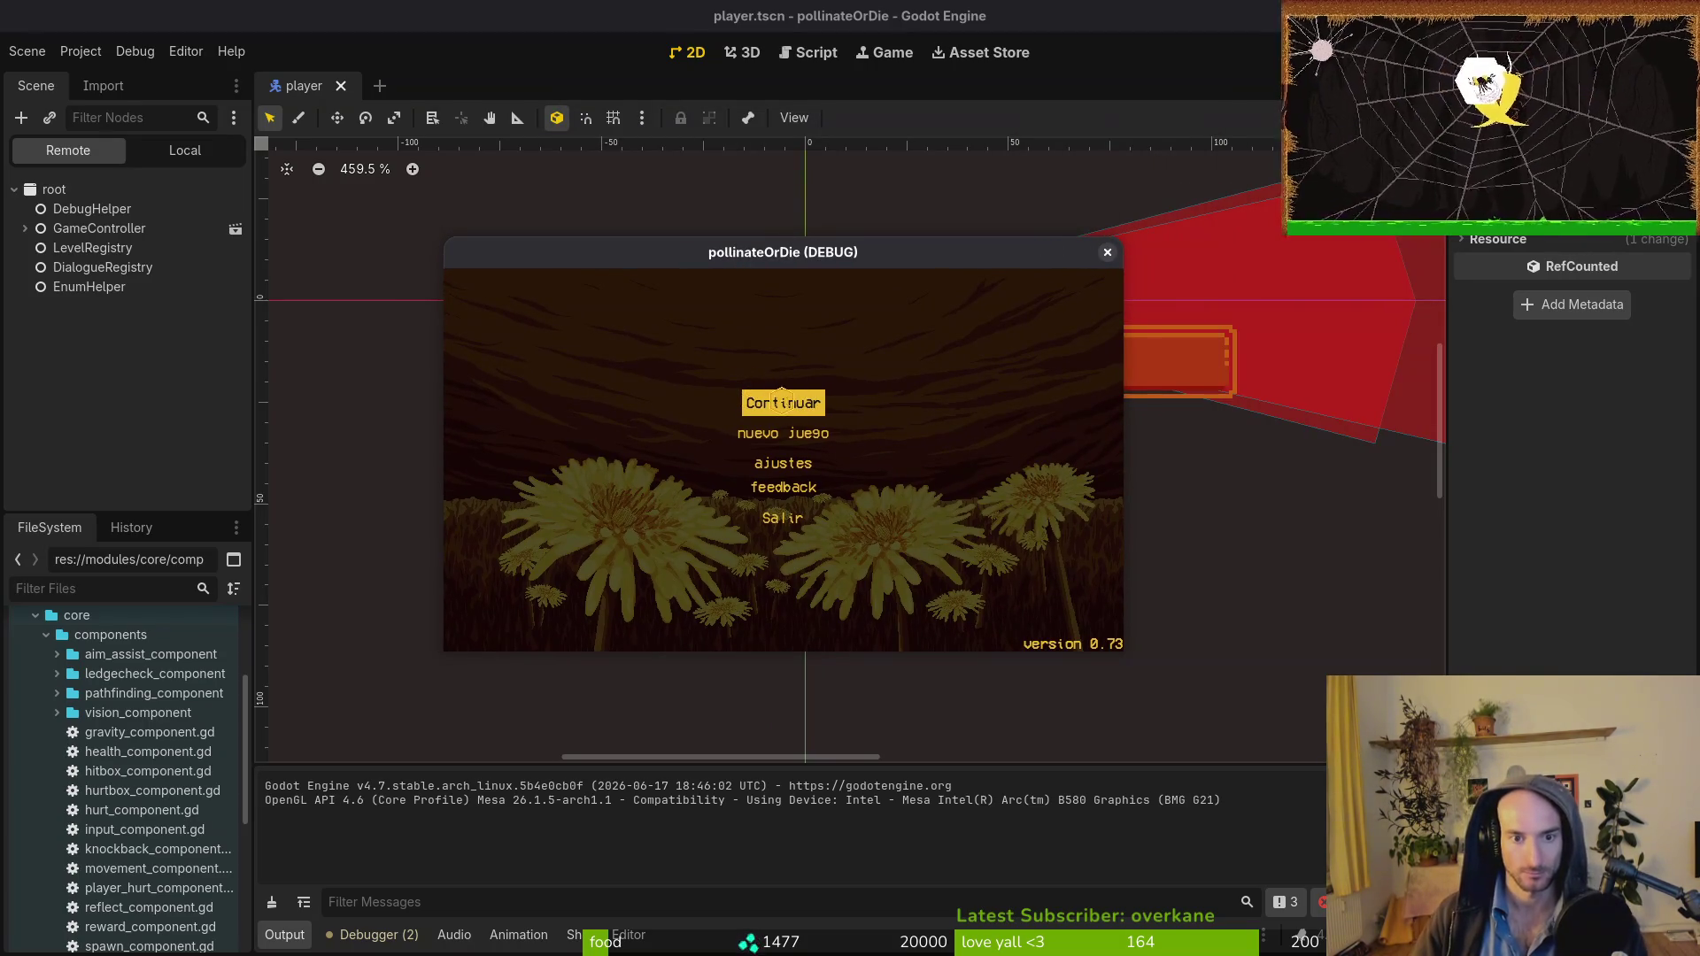
{"action": "left_click", "coordinate": [1106, 253]}
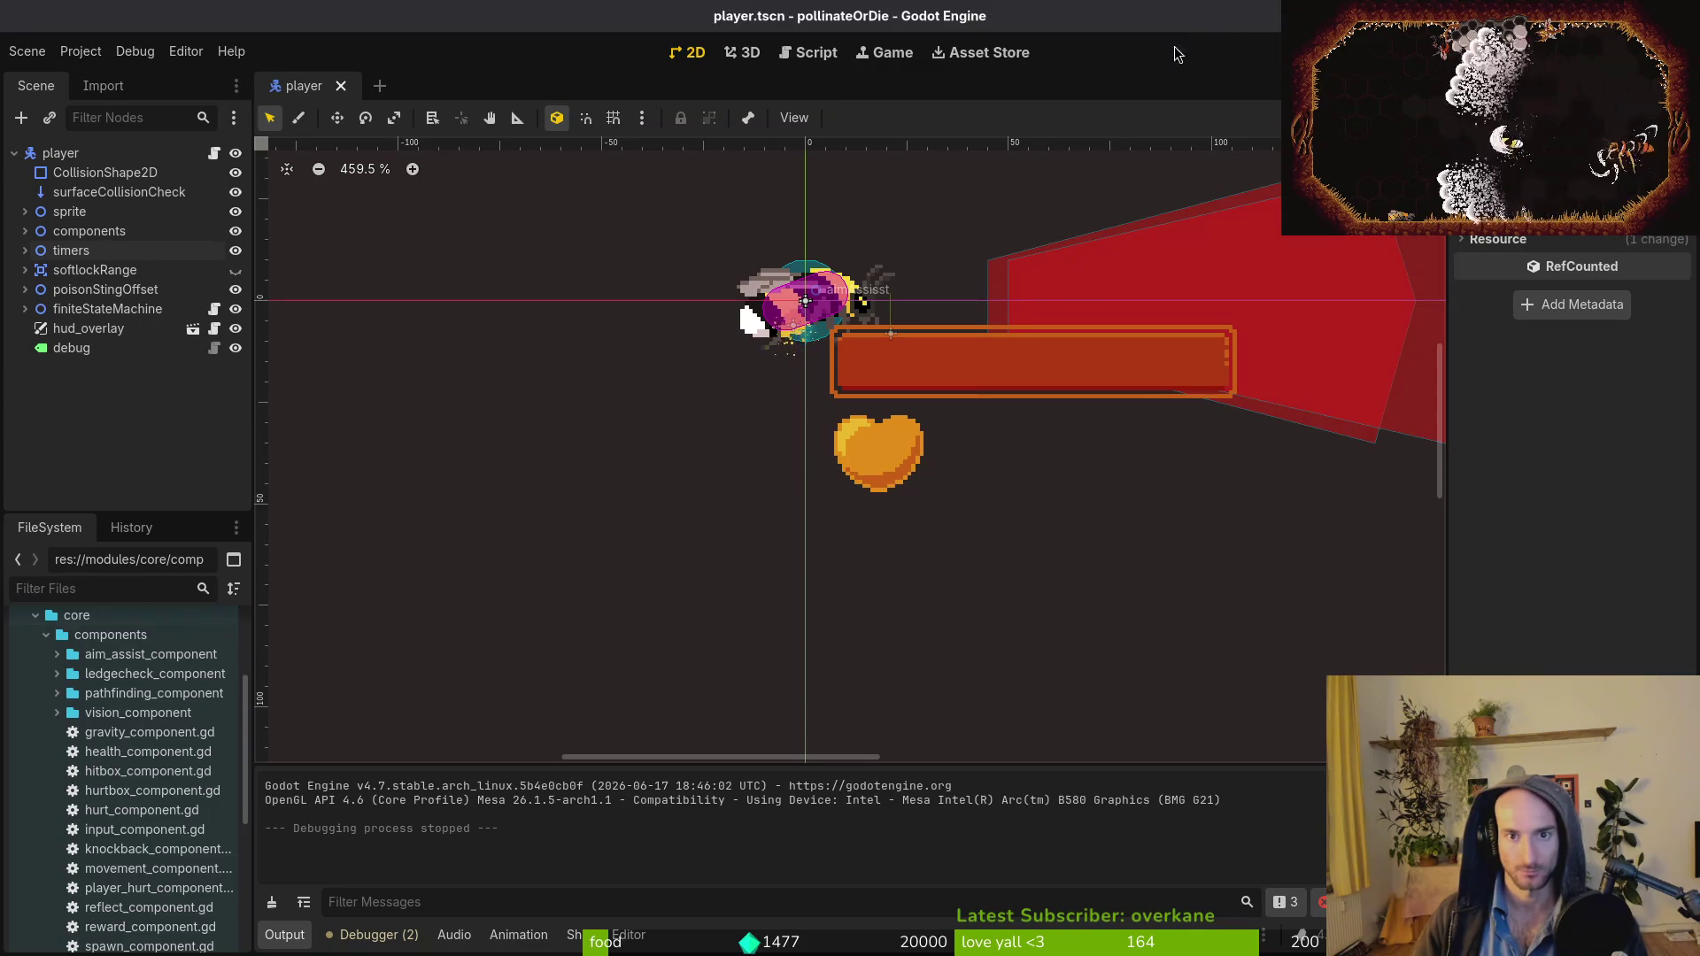
{"action": "mouse_move", "coordinate": [937, 366]}
{"action": "left_mouse_down"}
{"action": "mouse_move", "coordinate": [880, 463]}
{"action": "mouse_move", "coordinate": [816, 475]}
{"action": "left_mouse_up"}
{"action": "scroll", "coordinate": [816, 475], "scroll_direction": "down", "scroll_amount": 5}
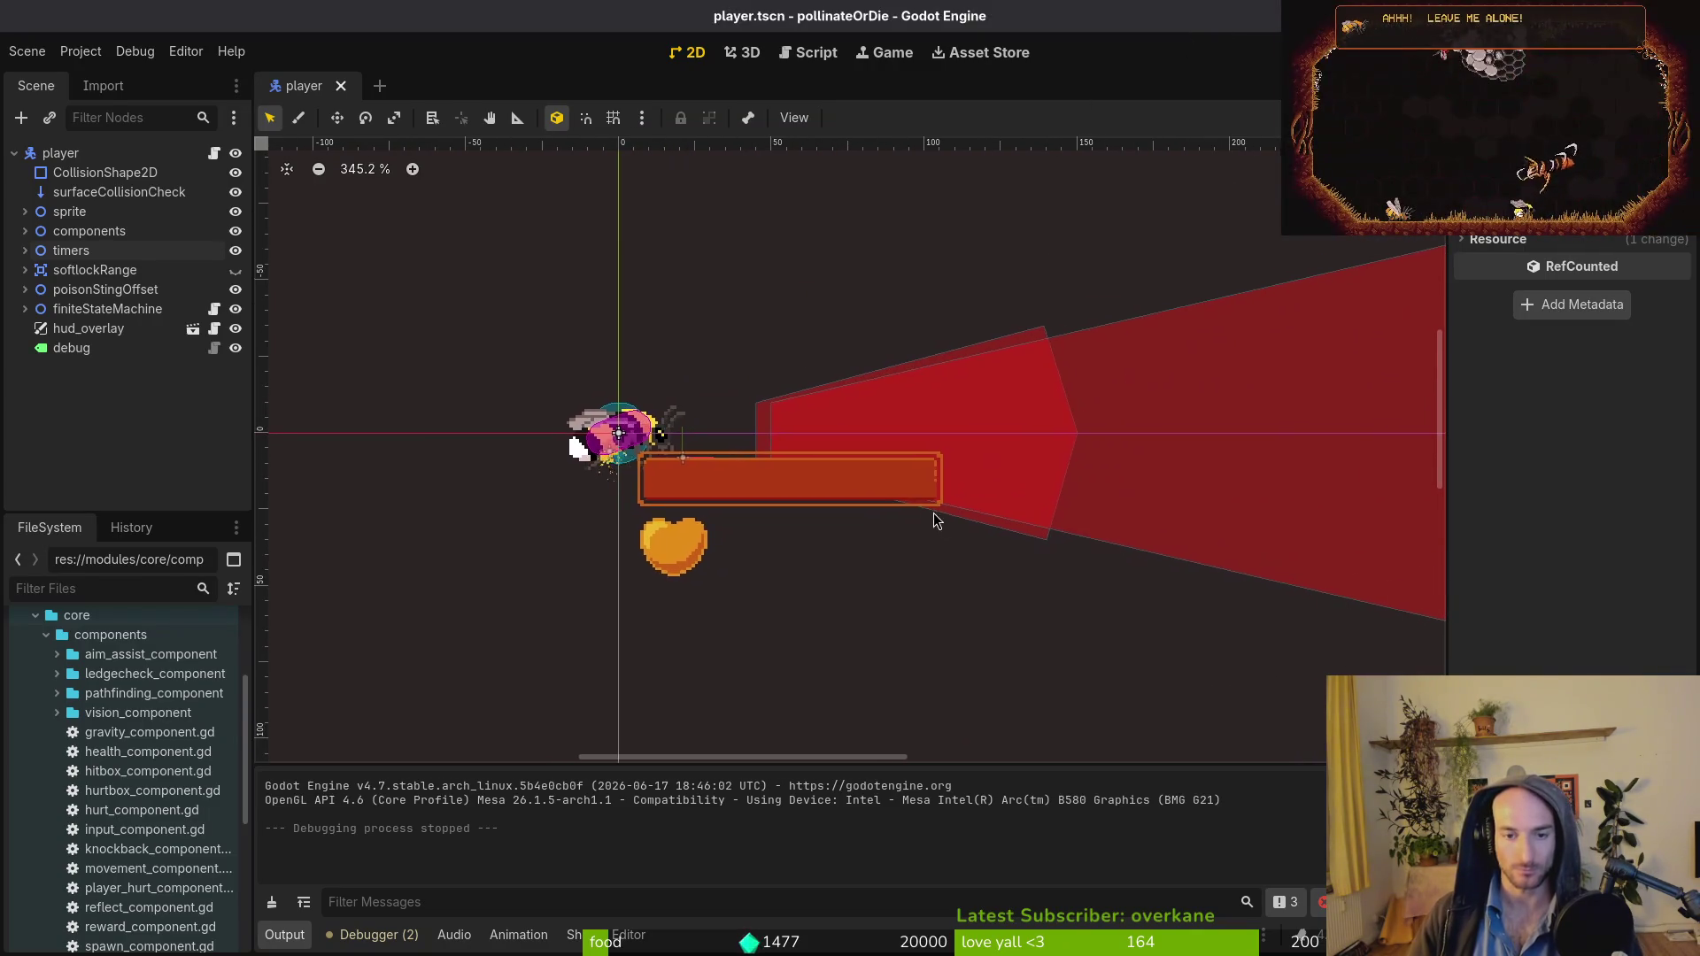
{"action": "scroll", "coordinate": [917, 501], "scroll_direction": "down", "scroll_amount": 2}
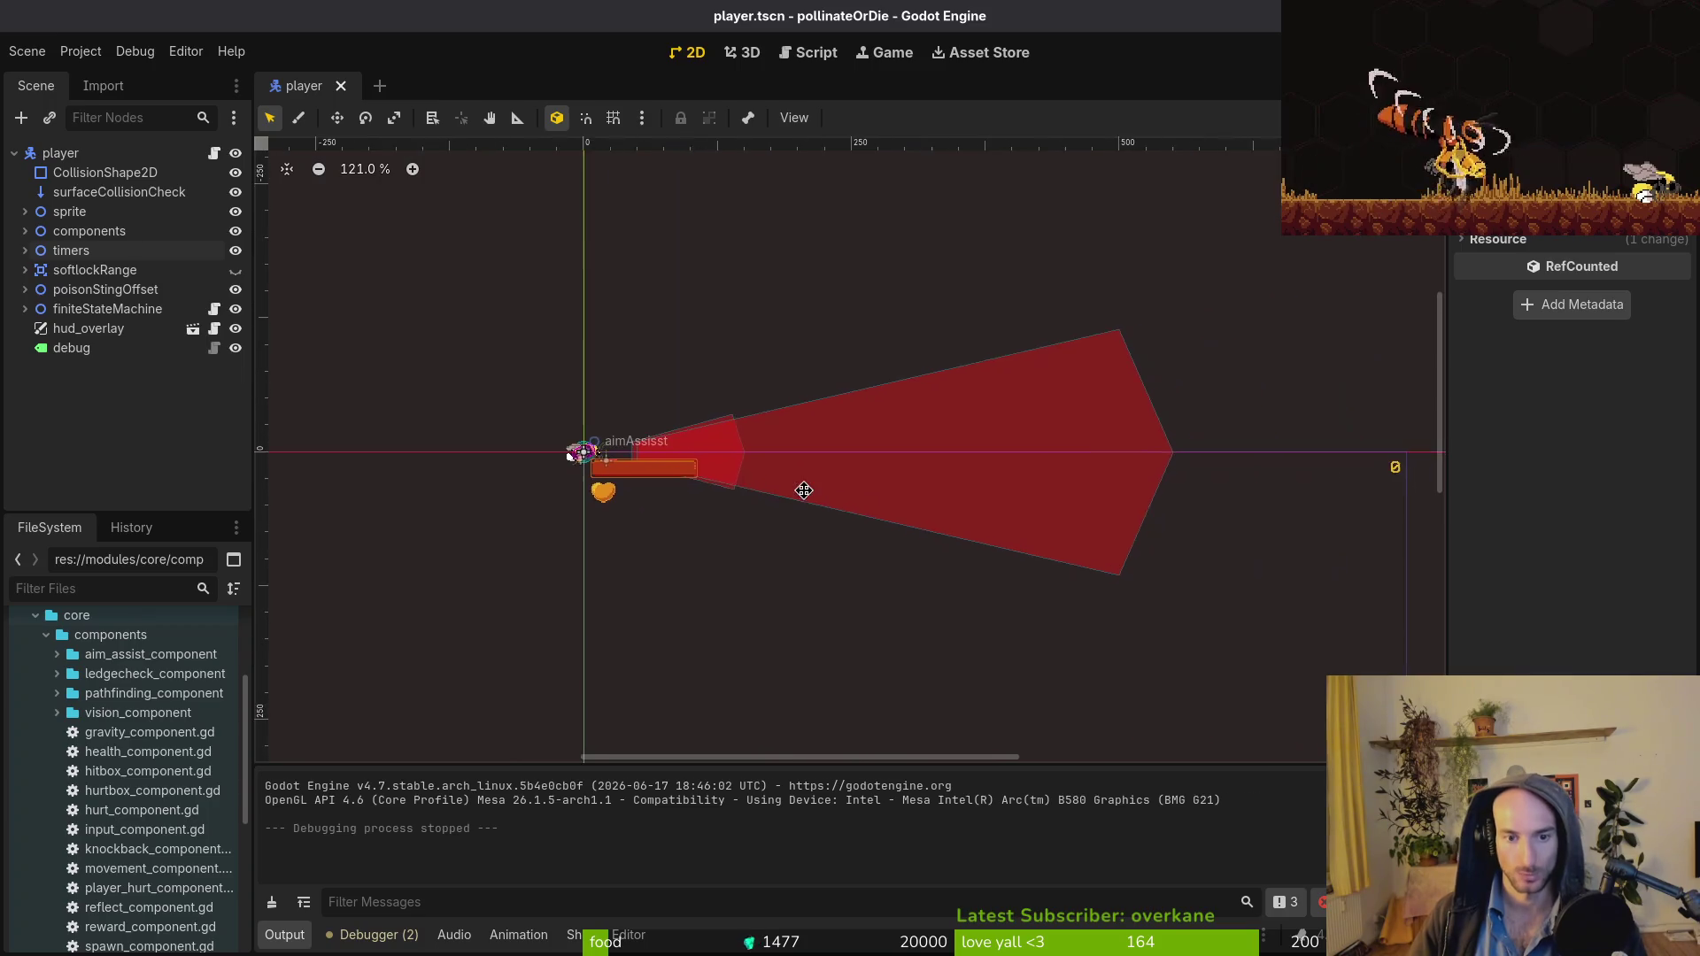
{"action": "left_click", "coordinate": [14, 153]}
{"action": "key", "text": "ctrl+s"}
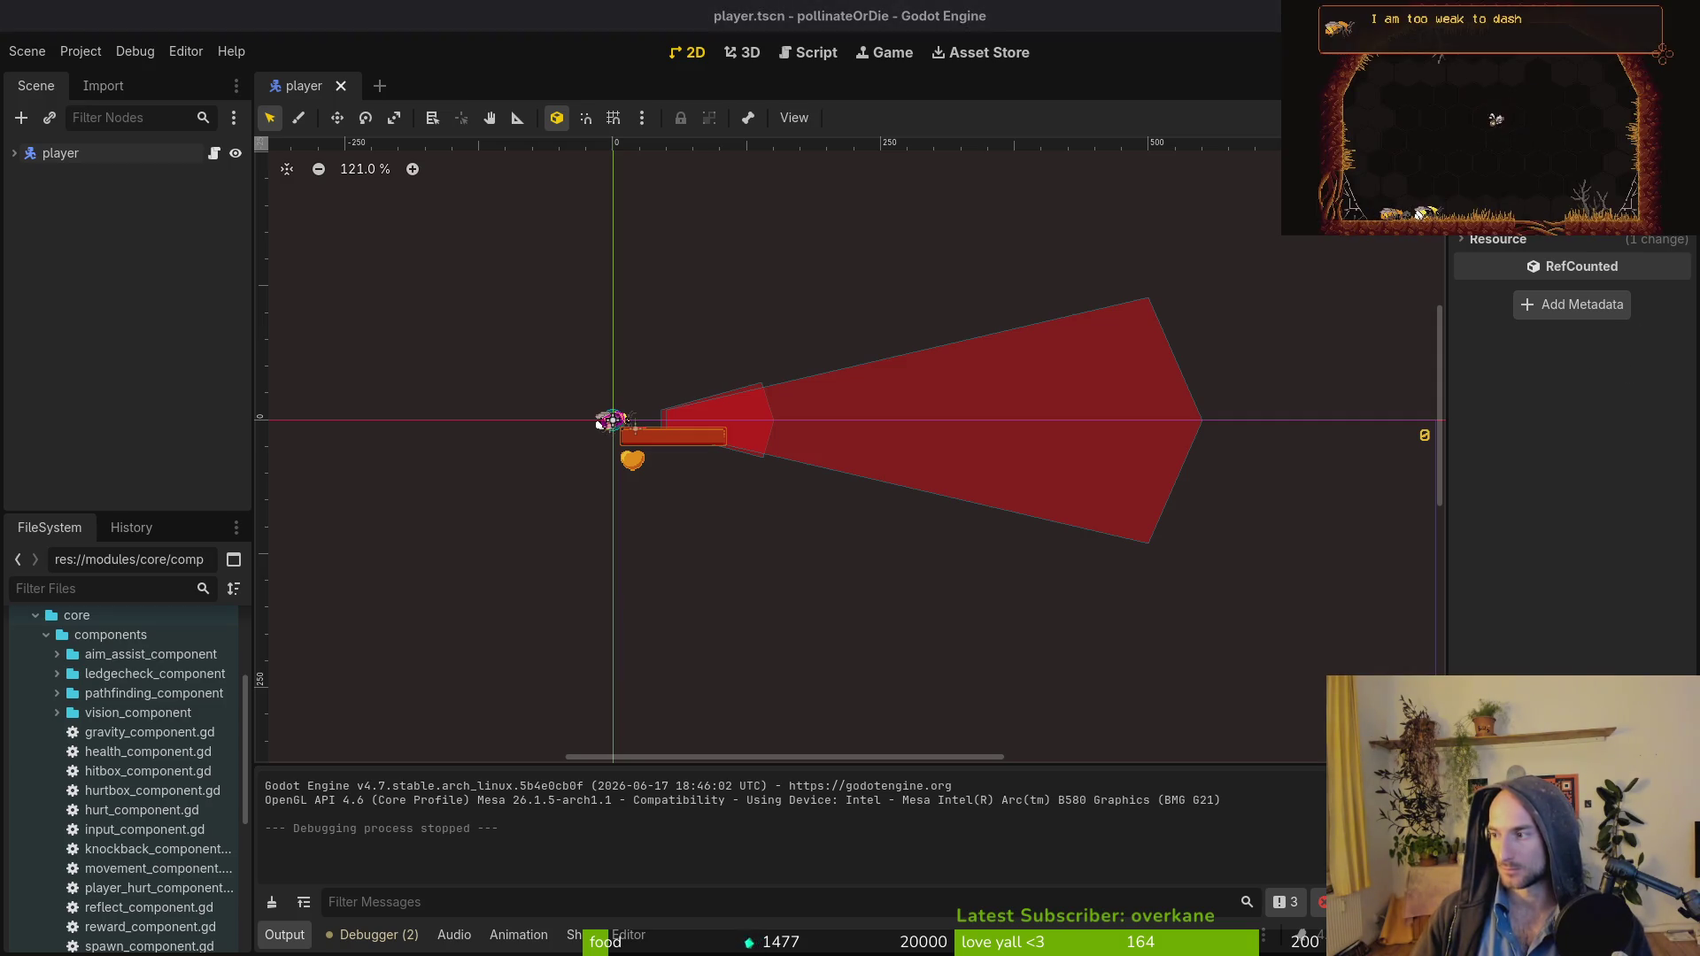
{"action": "key", "text": "alt+Tab"}
Quit Neovim, confirm in tig that pause_overlay.gd is unstaged, then rerun the game in Godot.
{"action": "type", "text": ":q"}
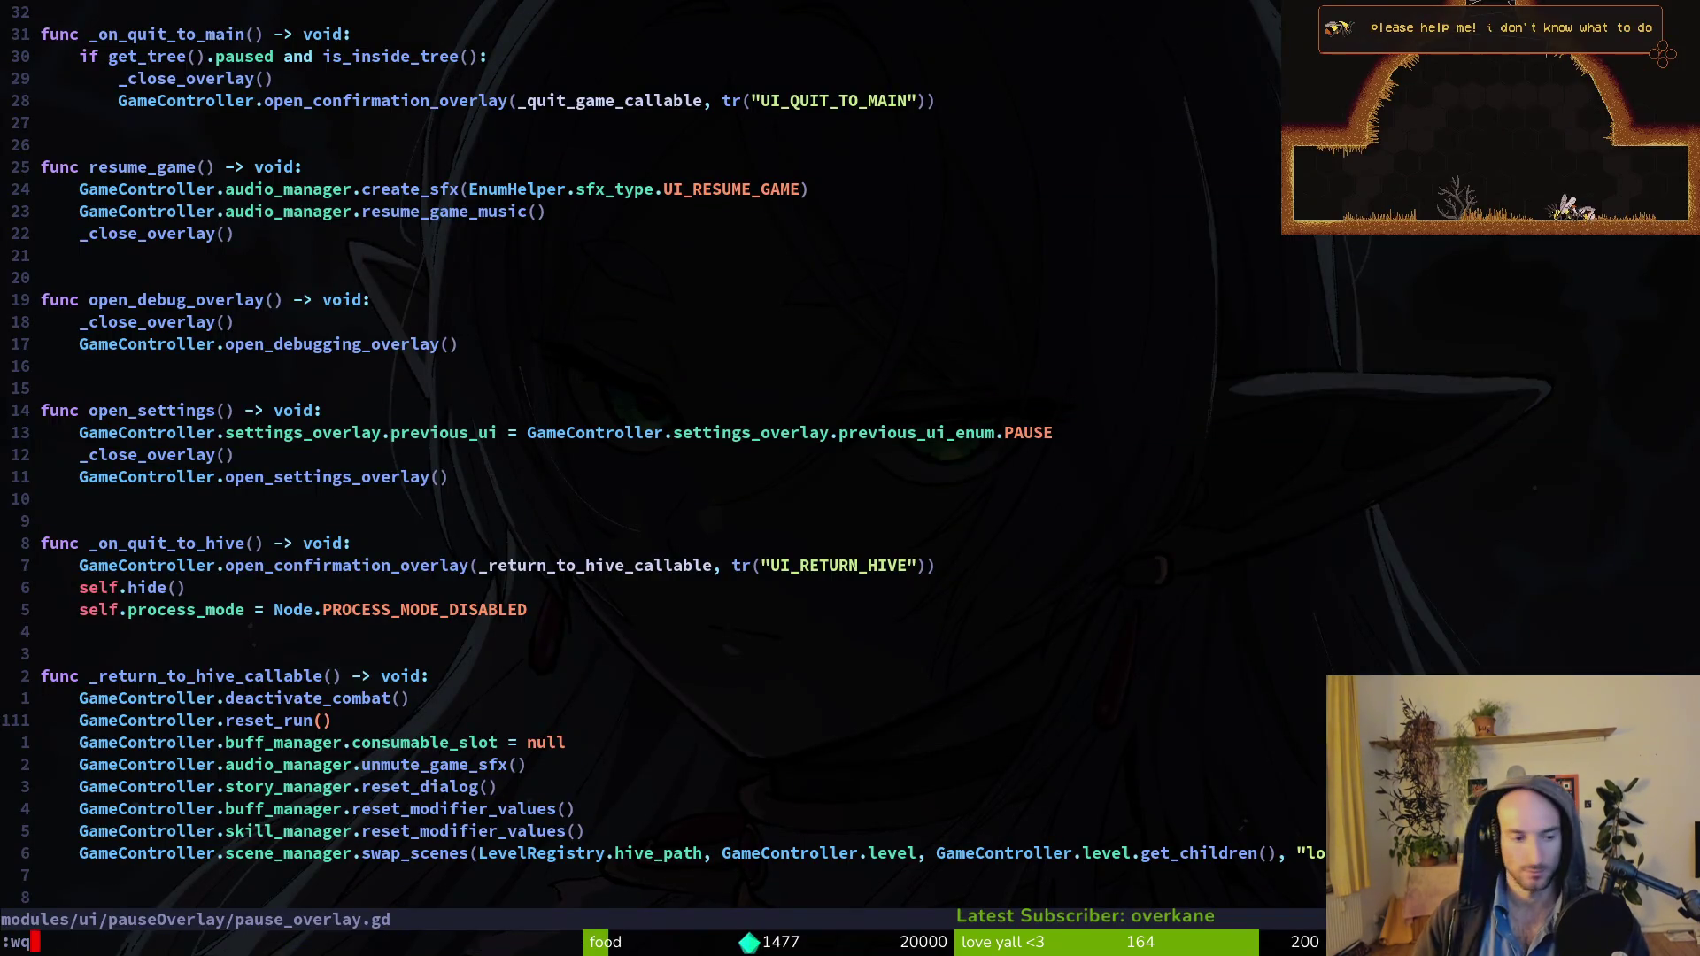
{"action": "key", "text": "Return"}
{"action": "type", "text": "tig"}
{"action": "key", "text": "Return"}
{"action": "key", "text": "Down"}
{"action": "key", "text": "Down"}
{"action": "key", "text": "Down"}
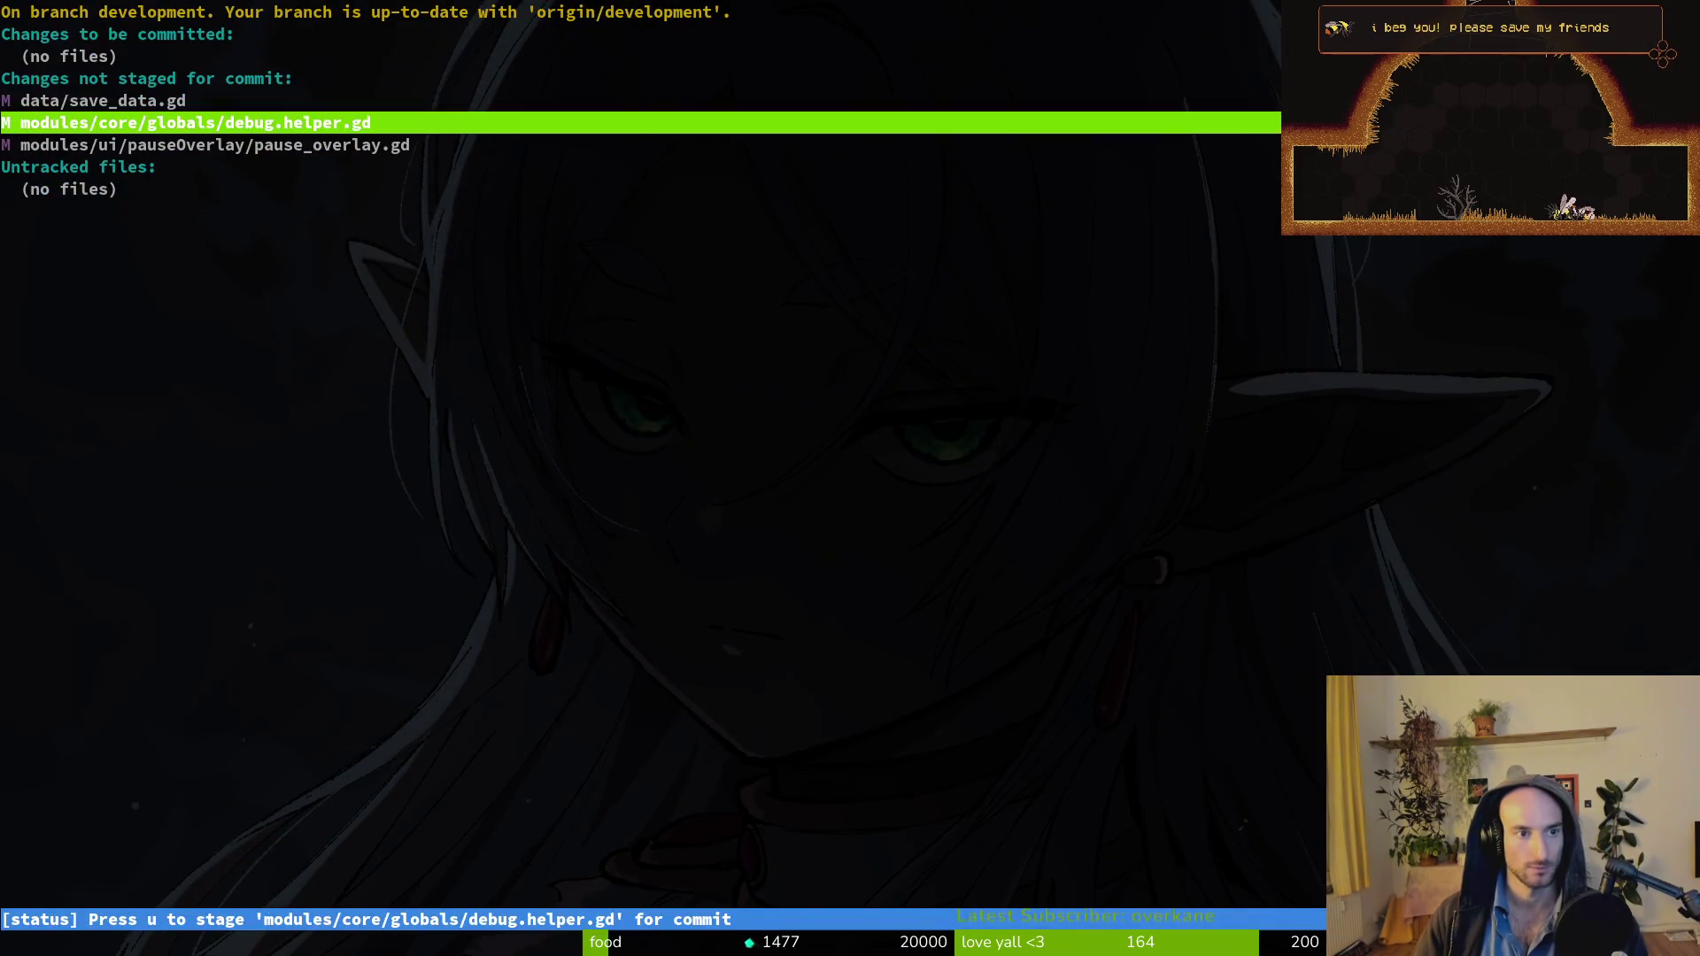
{"action": "key", "text": "q"}
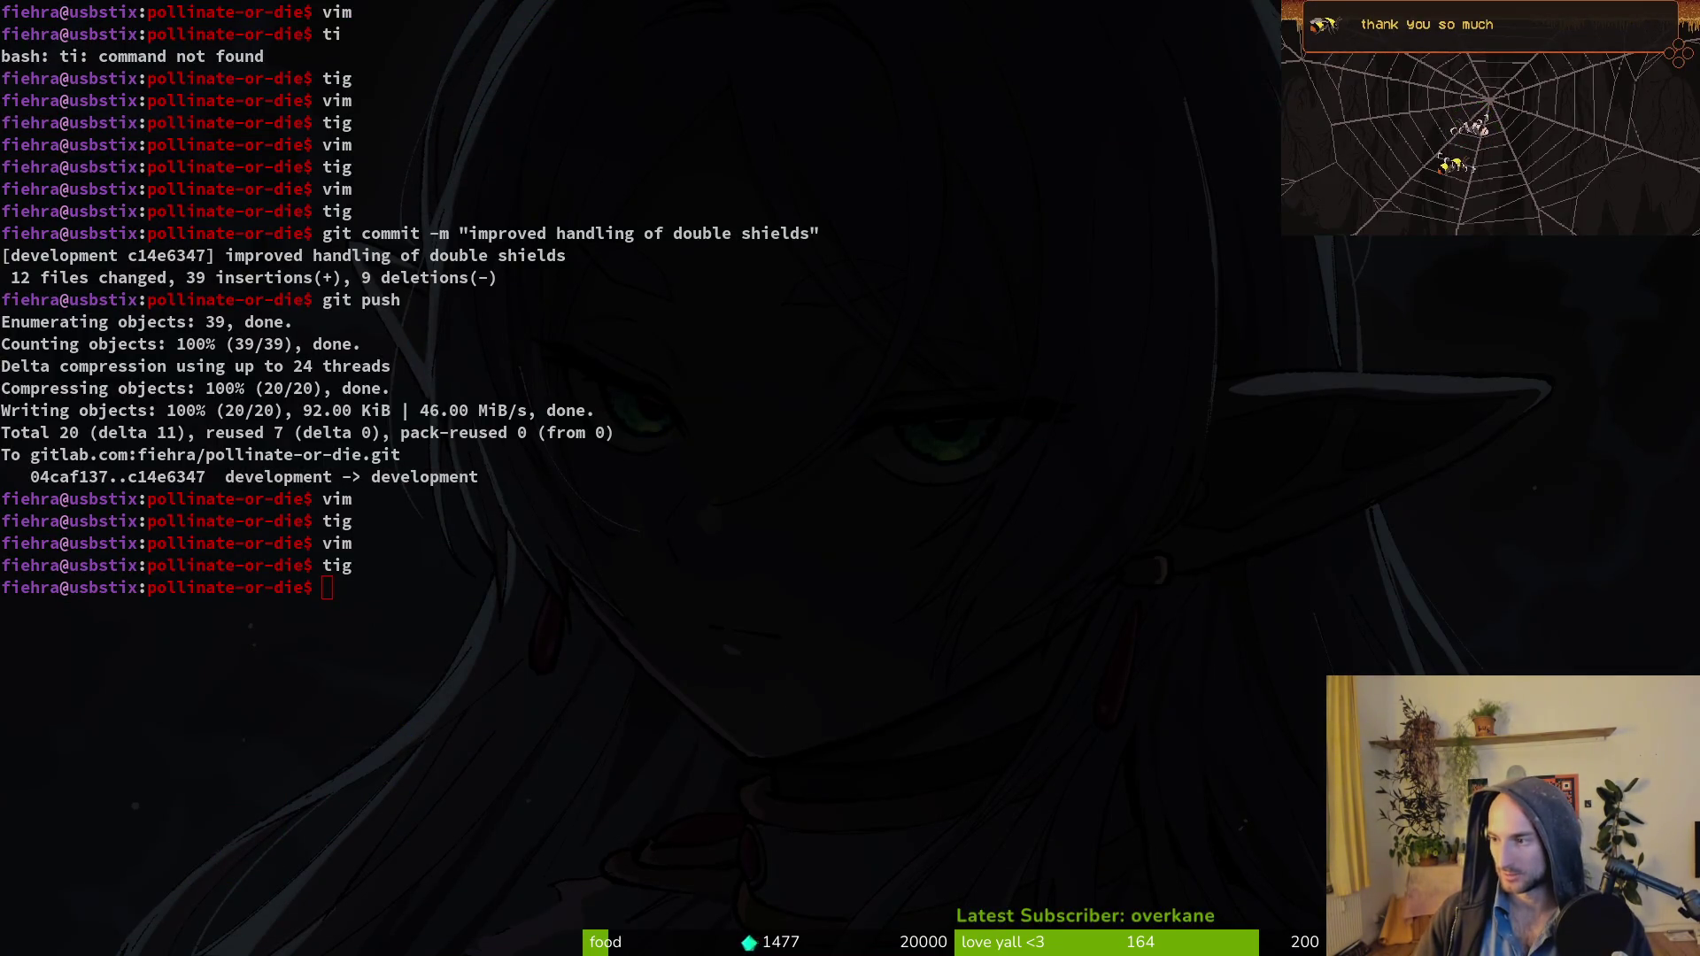
{"action": "key", "text": "alt+Tab"}
{"action": "key", "text": "F5"}
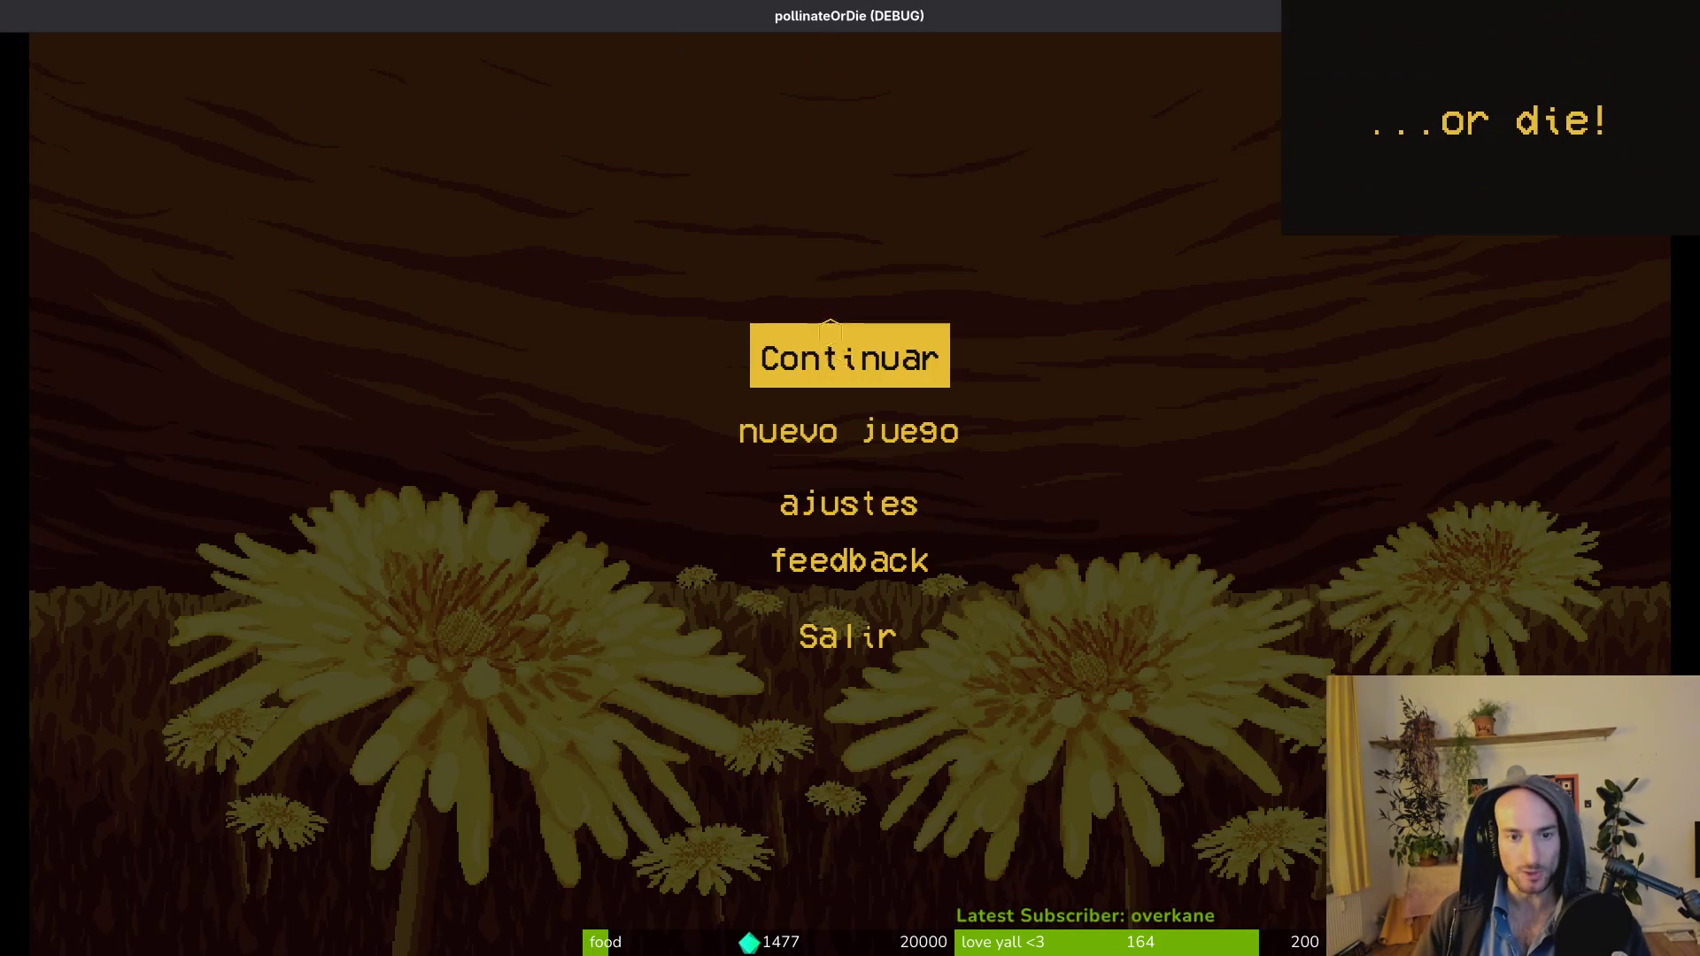
Continue the saved game and load a level through the F1 debug level selector.
{"action": "left_click", "coordinate": [830, 329]}
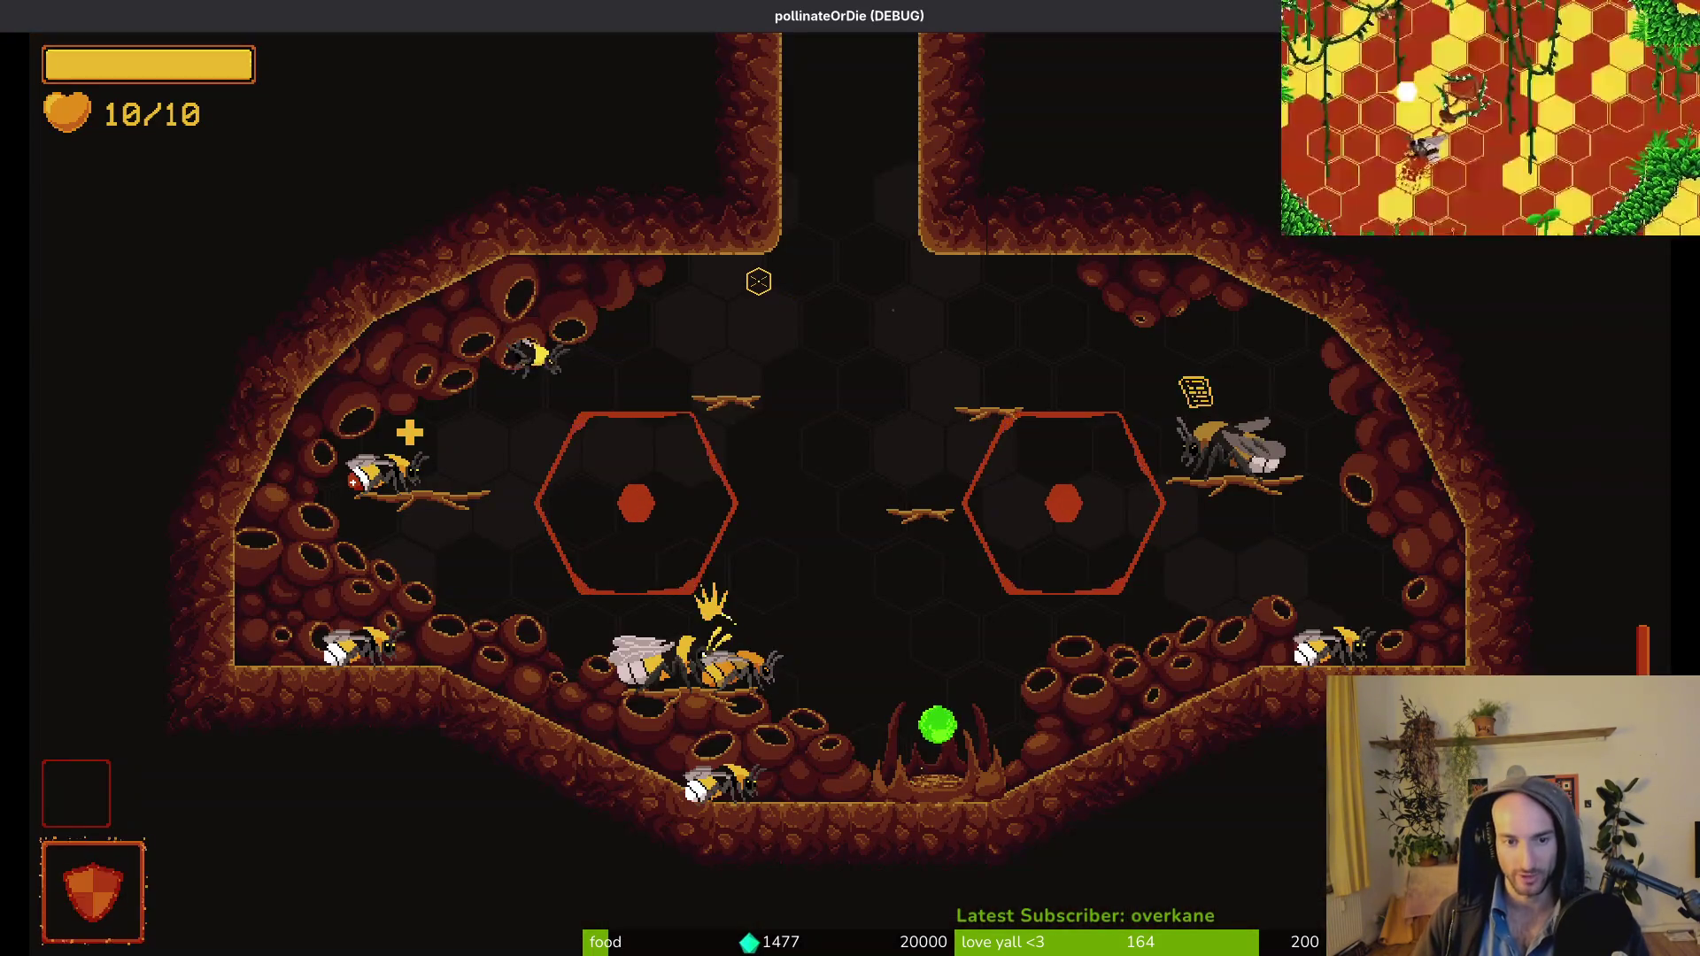
{"action": "key", "text": "F1"}
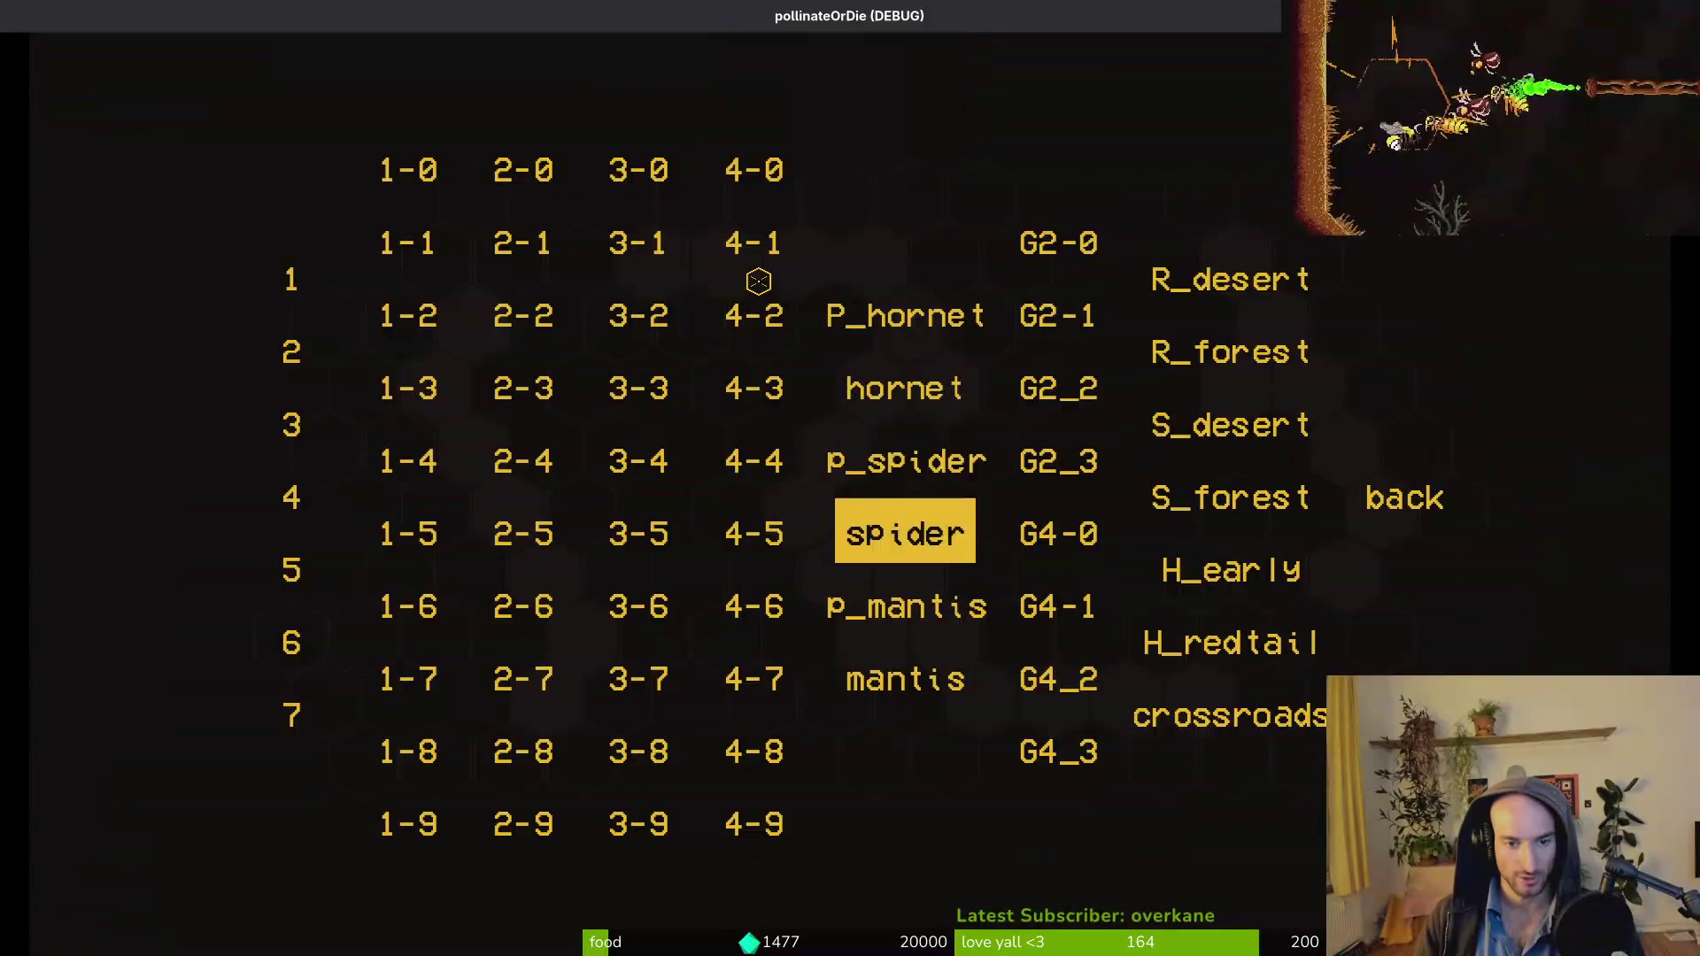
{"action": "key", "text": "Left"}
{"action": "key", "text": "Left"}
{"action": "key", "text": "Up"}
{"action": "key", "text": "Return"}
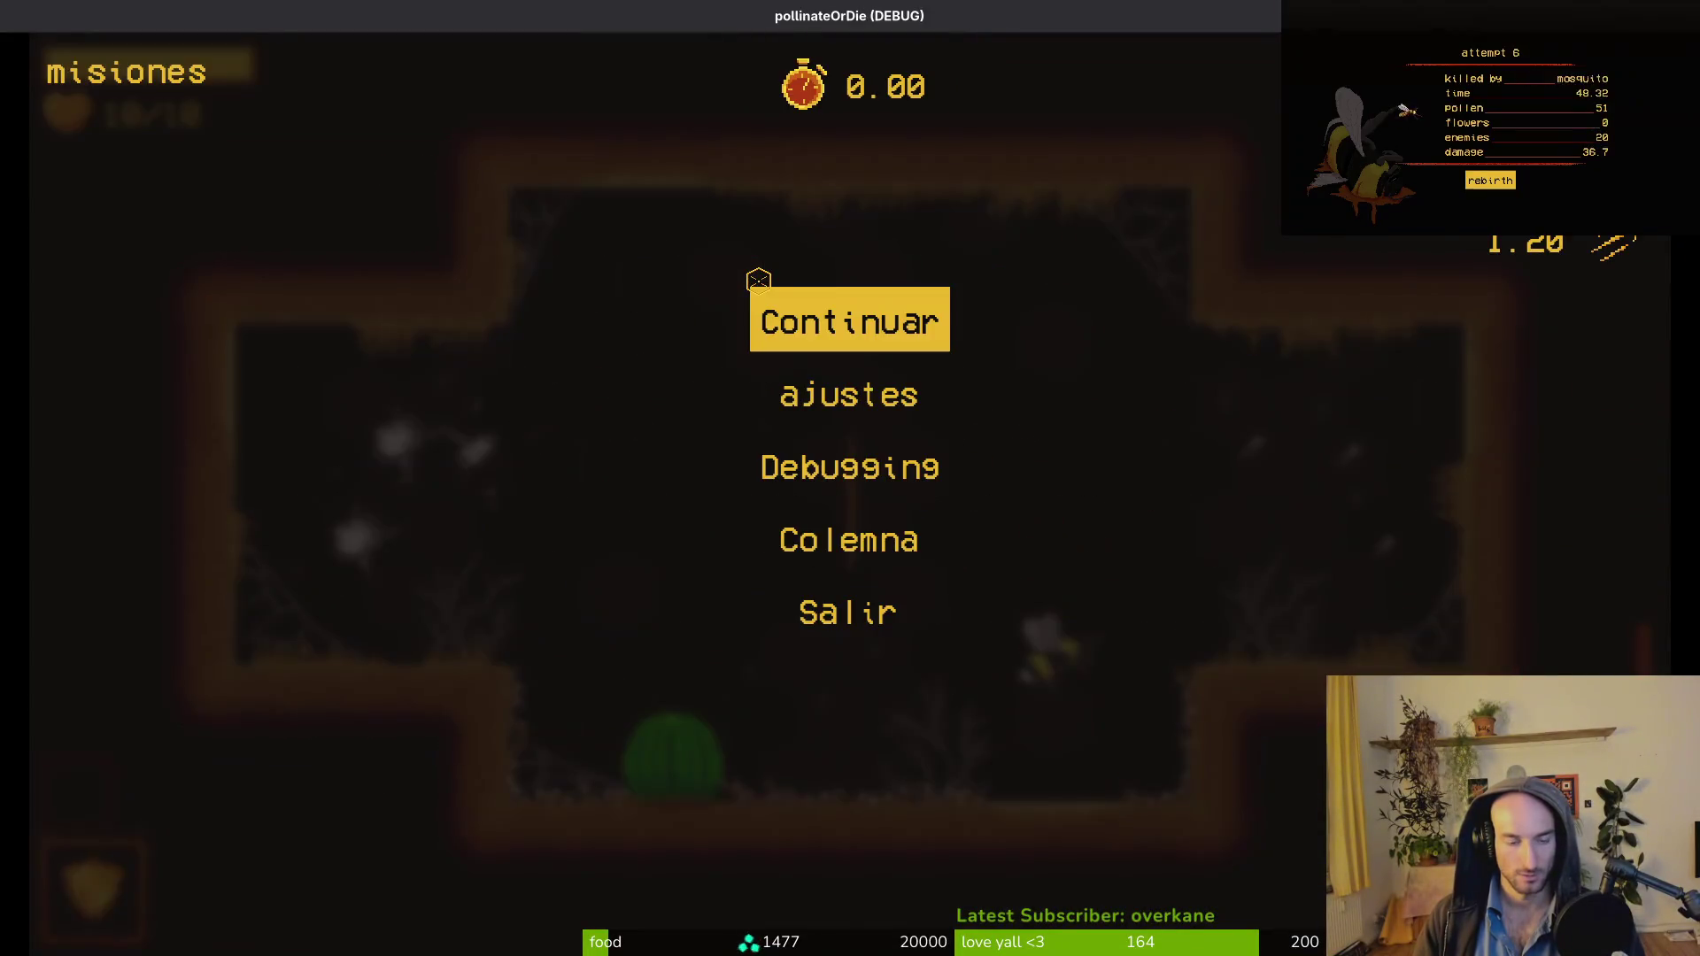
Pause and resume, then dash and attack the nearby enemies.
{"action": "key", "text": "Escape"}
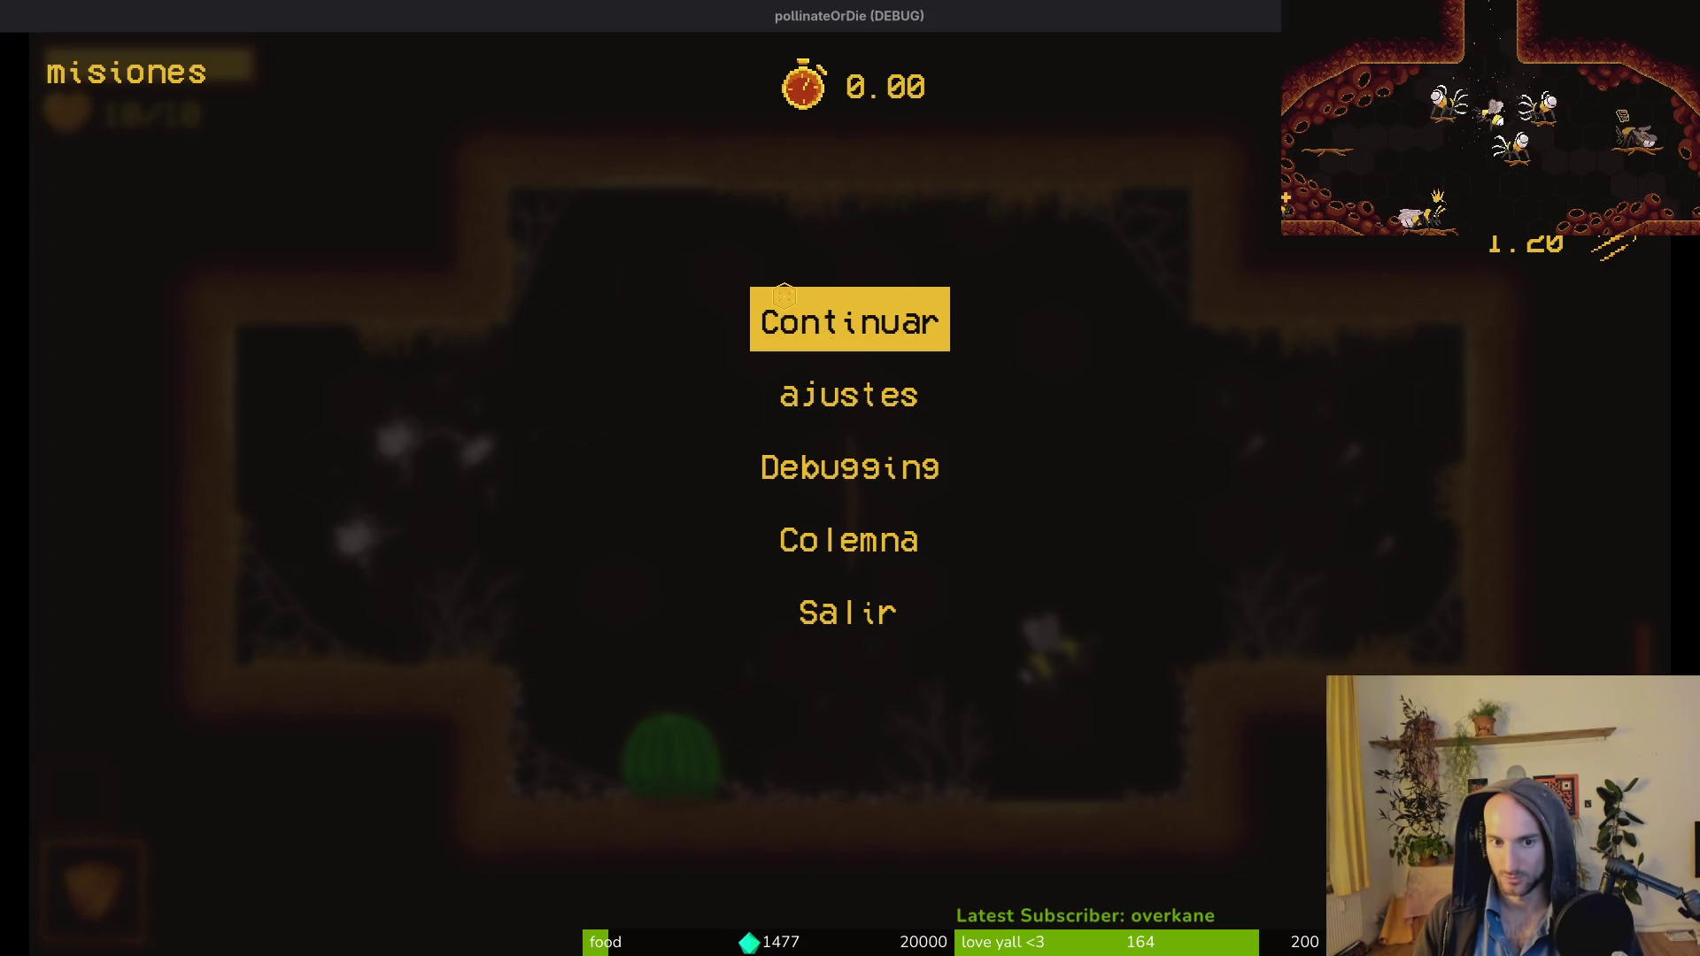
{"action": "left_click", "coordinate": [855, 289]}
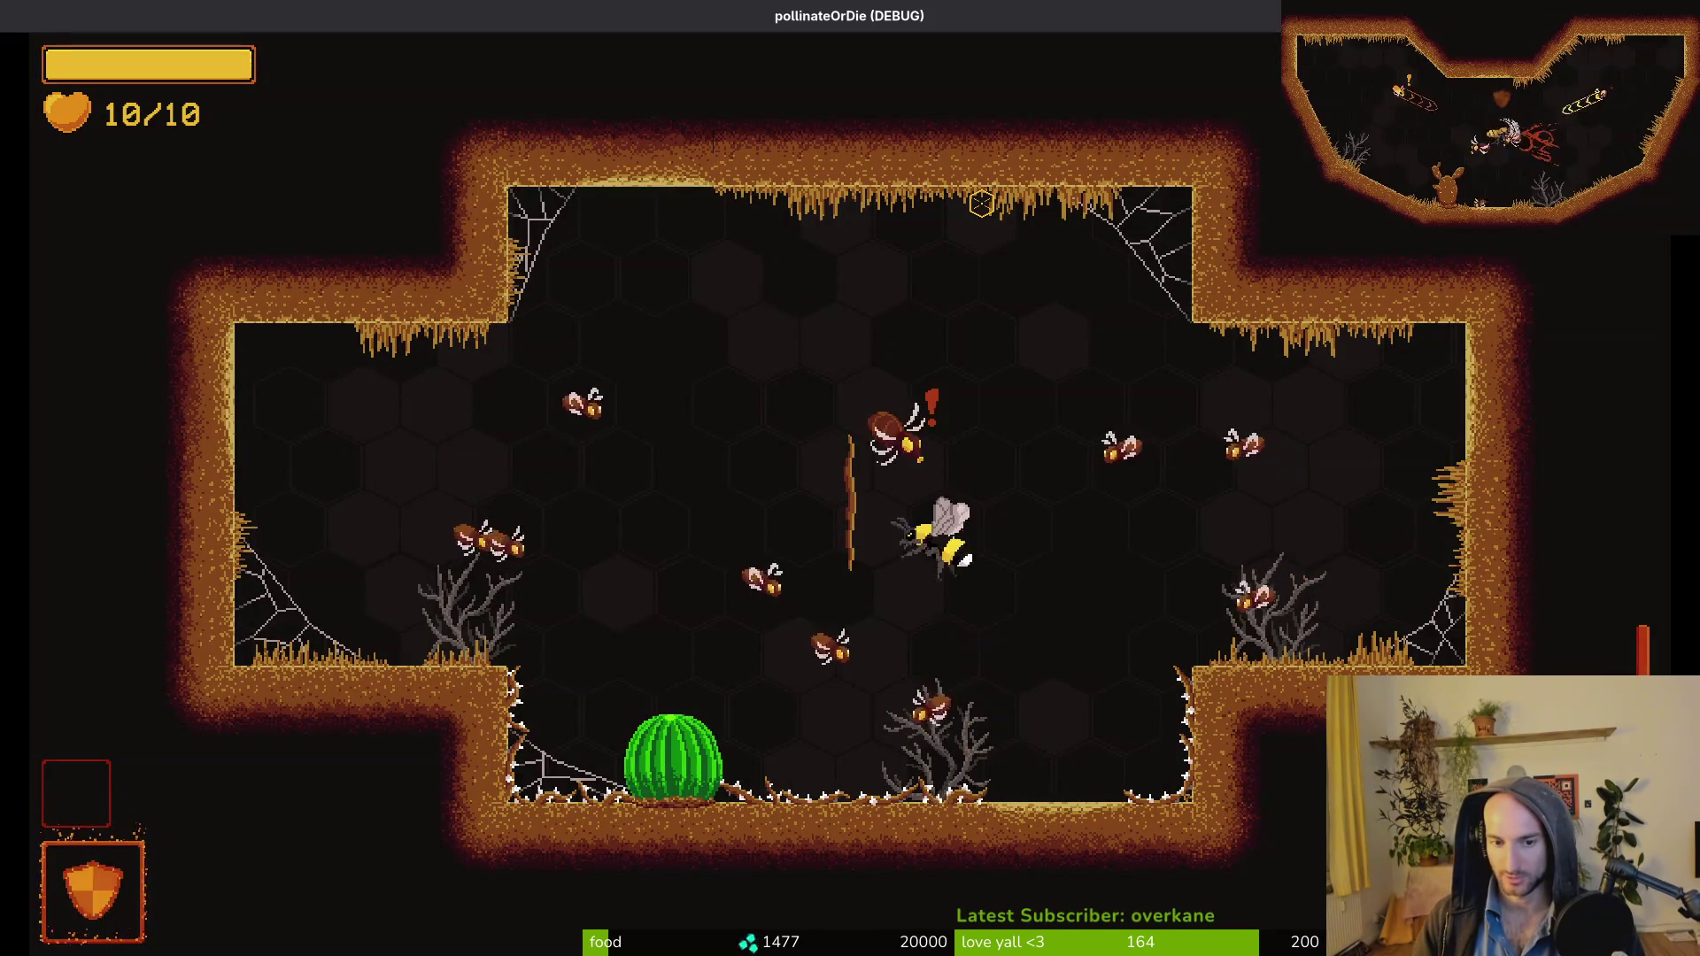
{"action": "left_click", "coordinate": [981, 203]}
{"action": "left_click", "coordinate": [980, 203]}
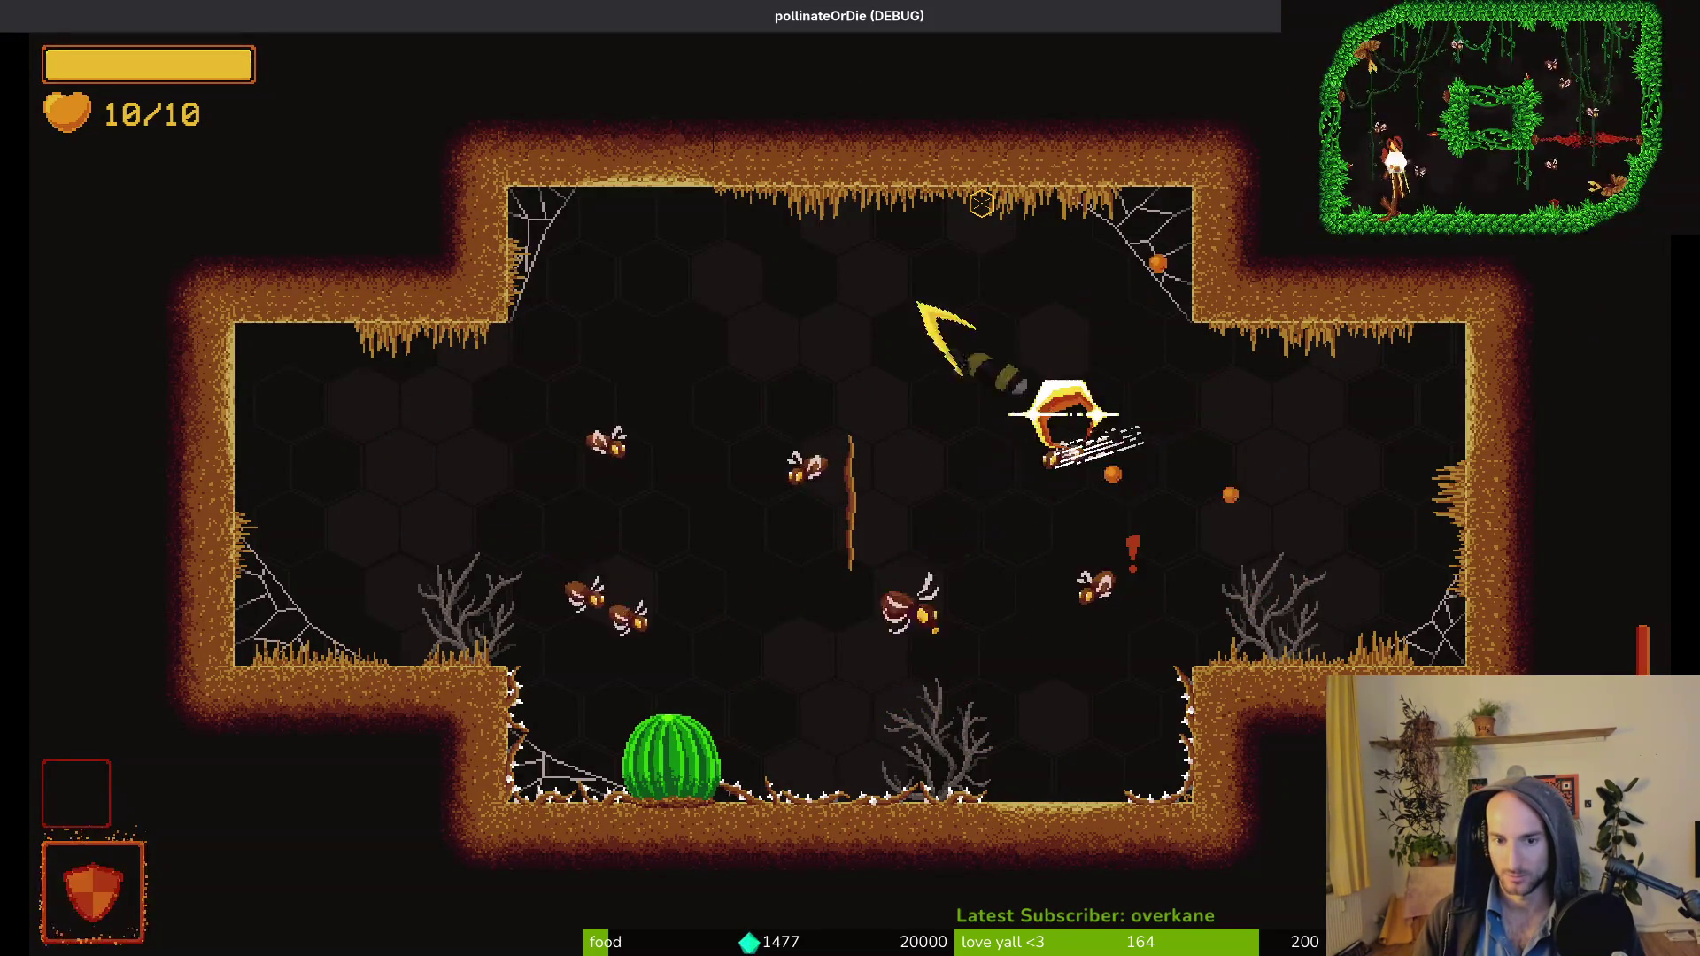
{"action": "left_click", "coordinate": [981, 203]}
Pause, choose returning to the hive, then pause again to test the music.
{"action": "key", "text": "Escape"}
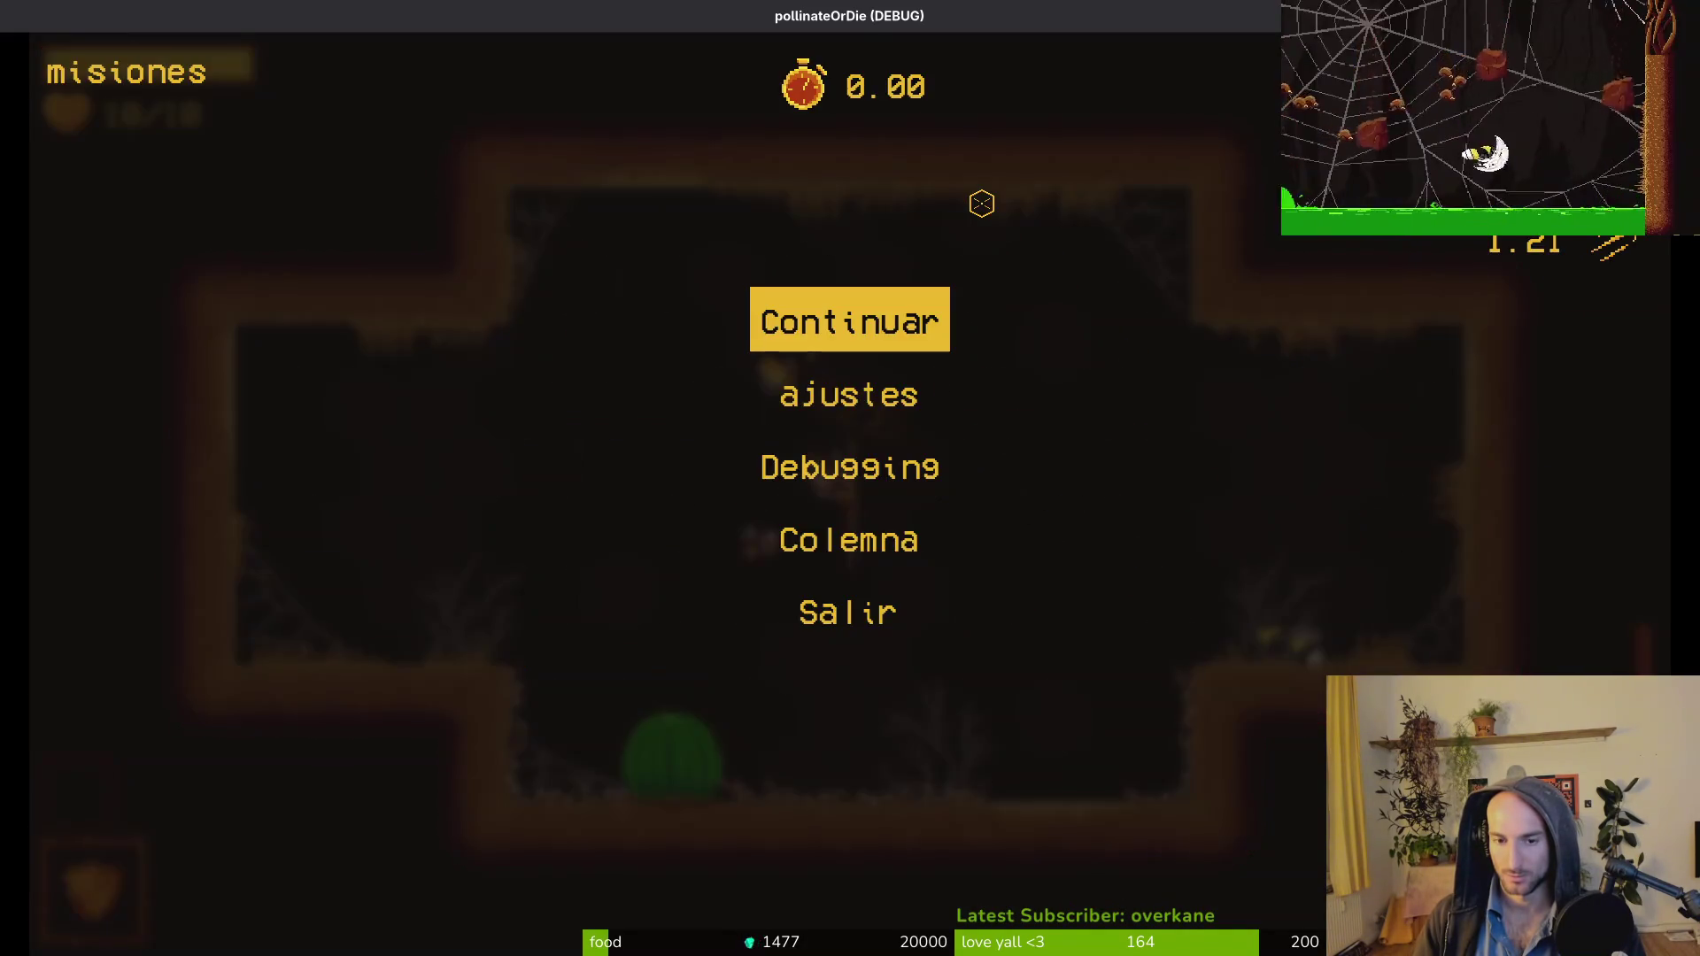
{"action": "key", "text": "Escape"}
{"action": "key", "text": "Escape"}
{"action": "key", "text": "Down"}
{"action": "key", "text": "Down"}
{"action": "key", "text": "Down"}
{"action": "key", "text": "Return"}
{"action": "key", "text": "Return"}
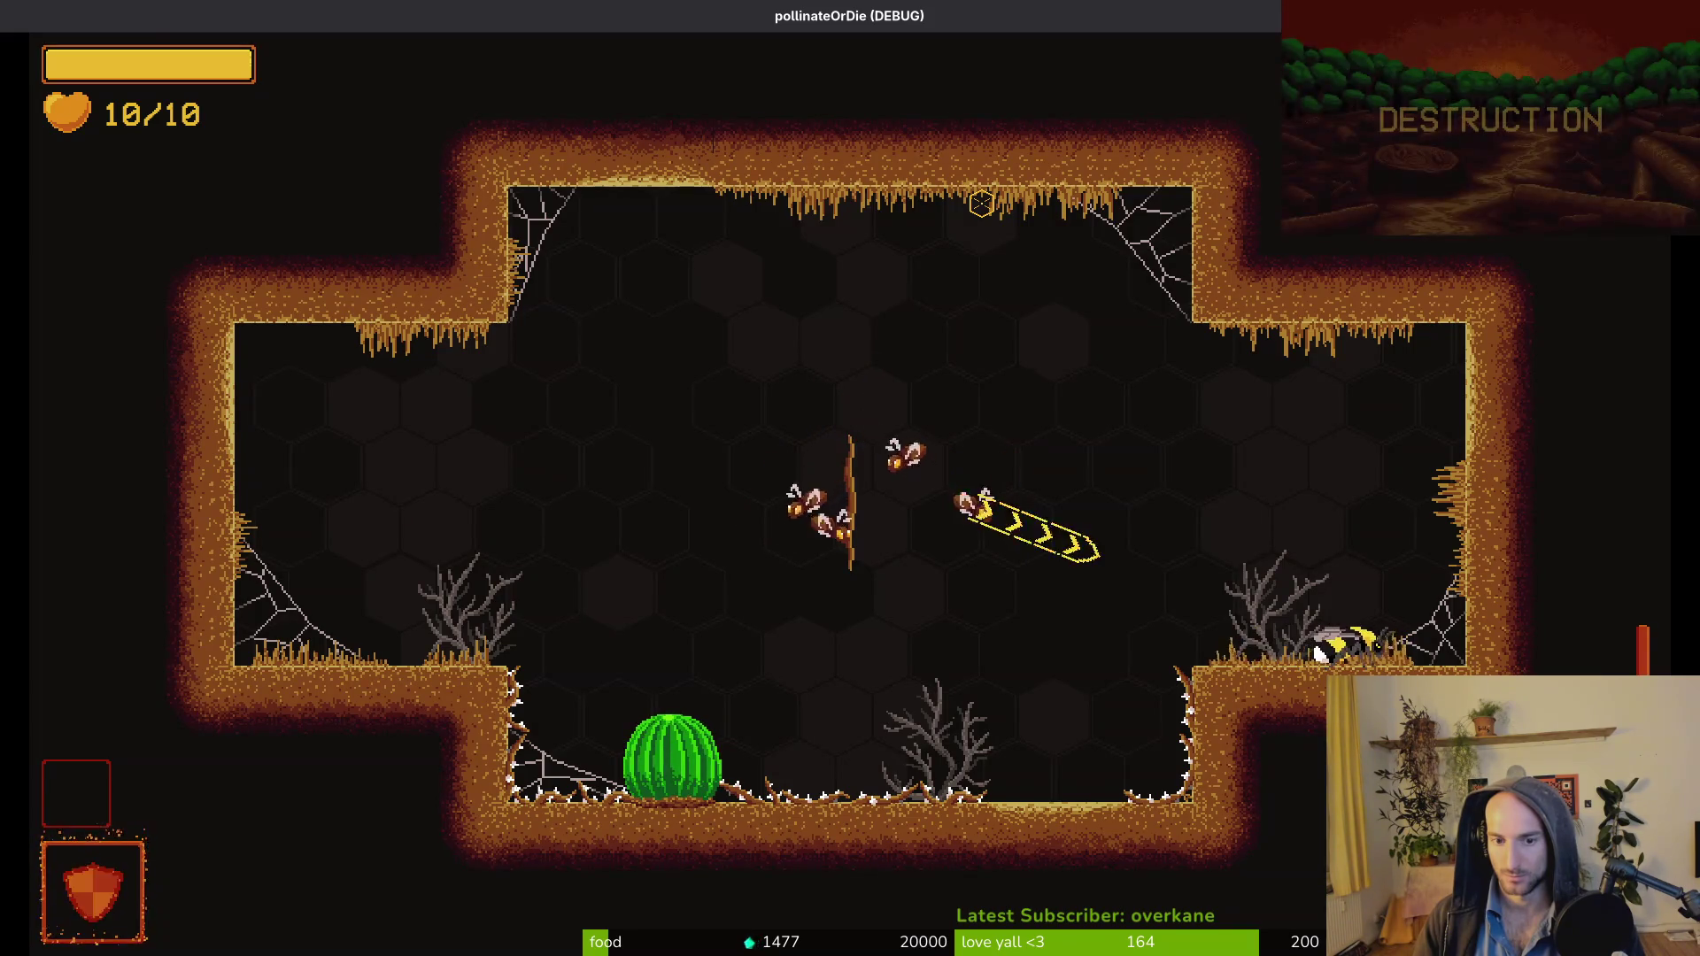
{"action": "key", "text": "Escape"}
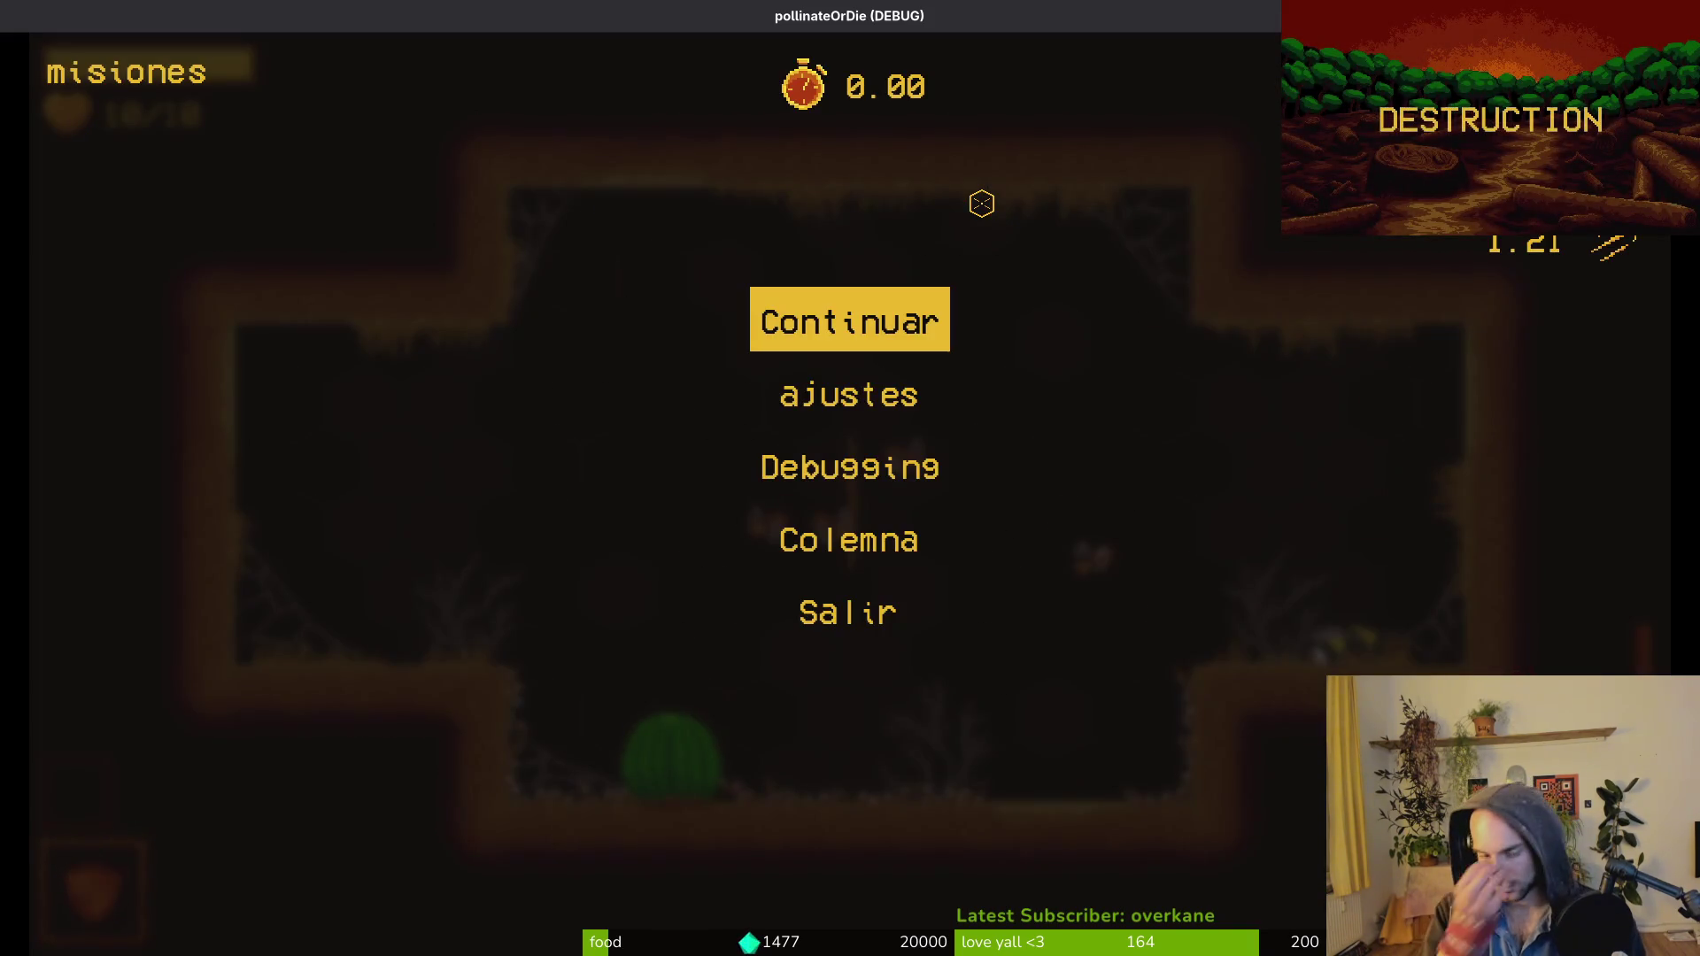
{"action": "key", "text": "Escape"}
{"action": "key", "text": "Escape"}
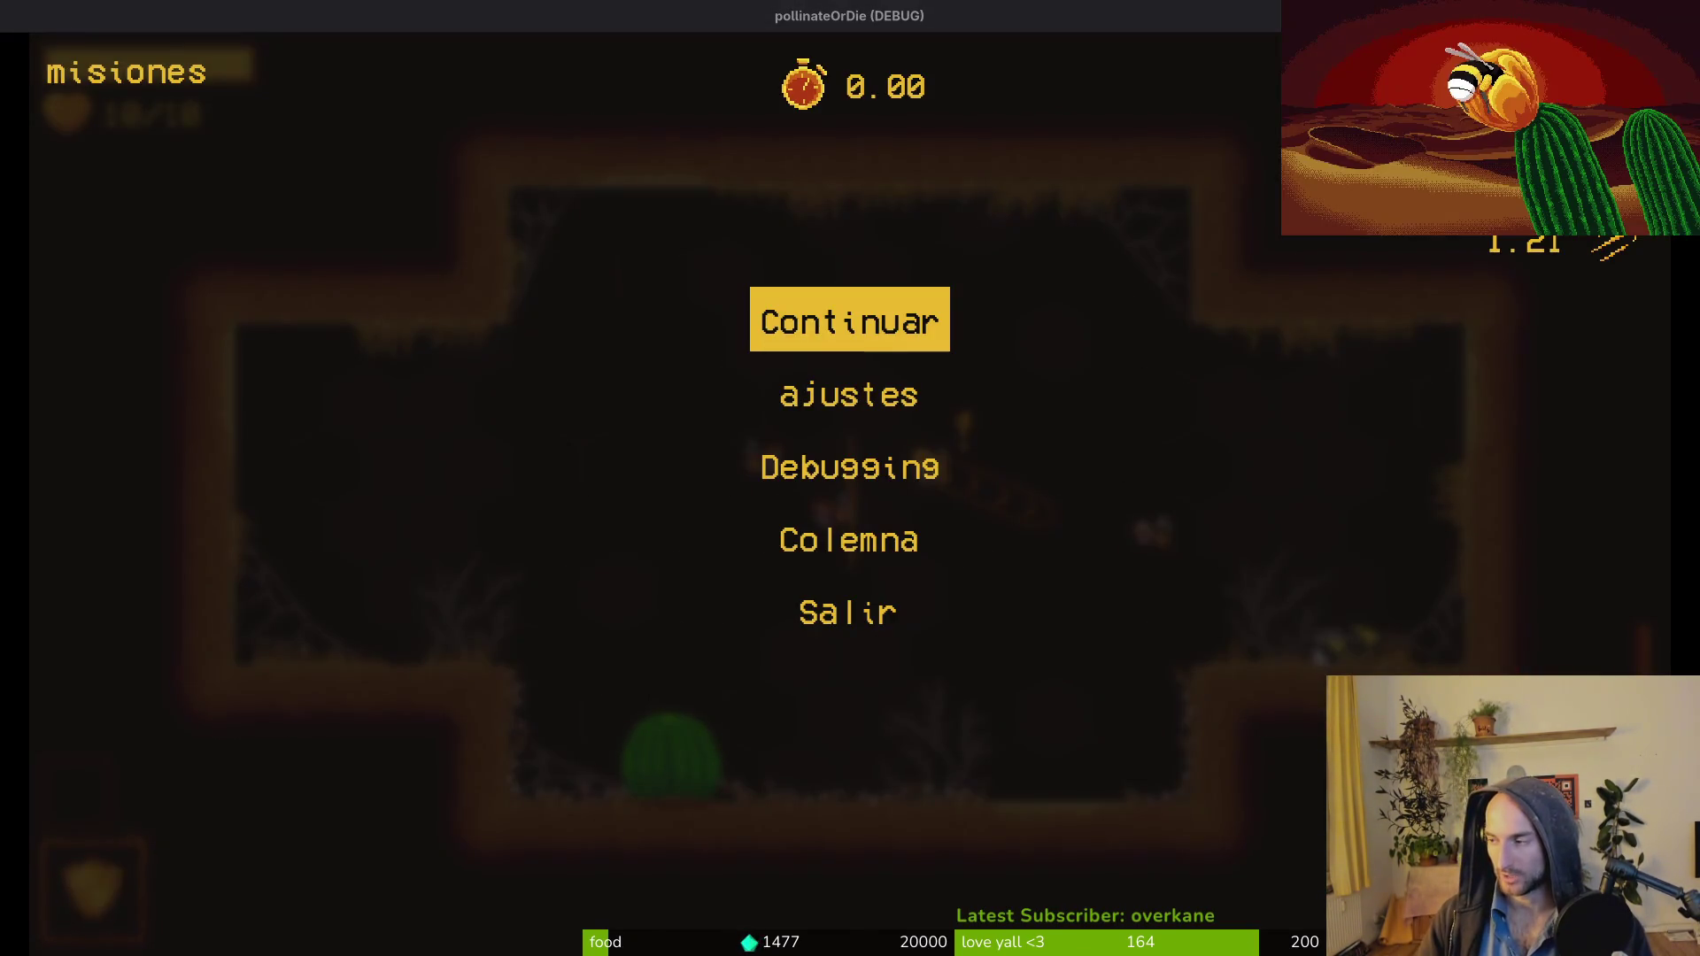
Restart the debug run and launch Neovim's Find Files picker in the terminal.
{"action": "key", "text": "F8"}
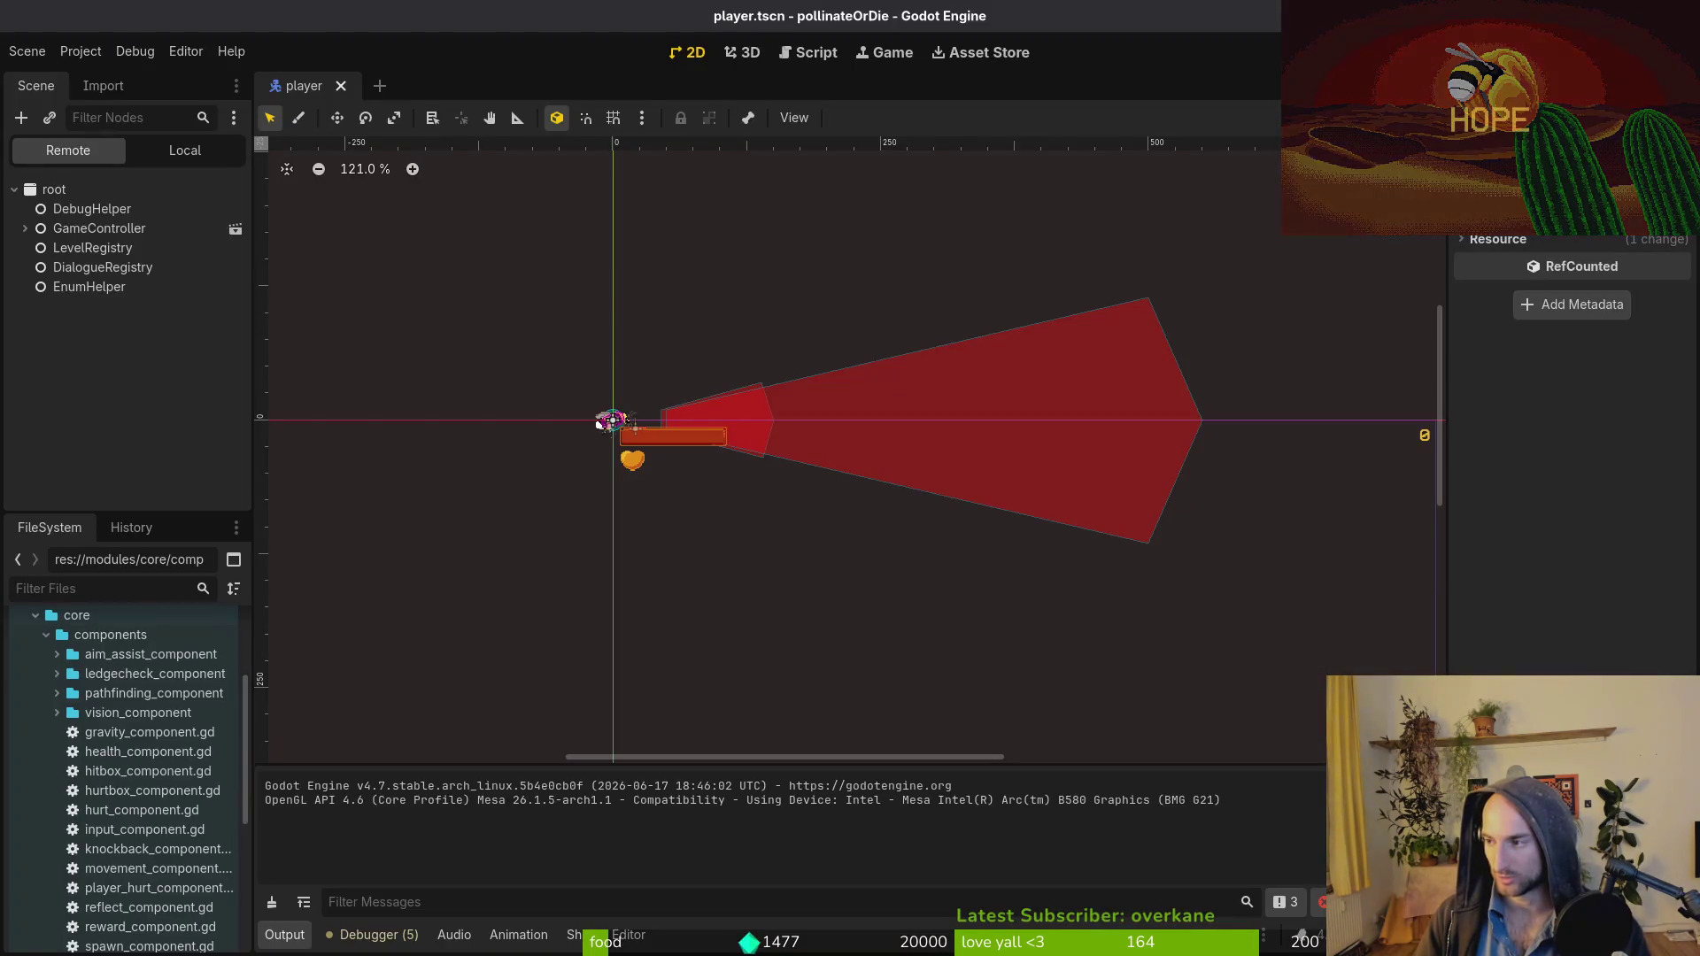
{"action": "key", "text": "F5"}
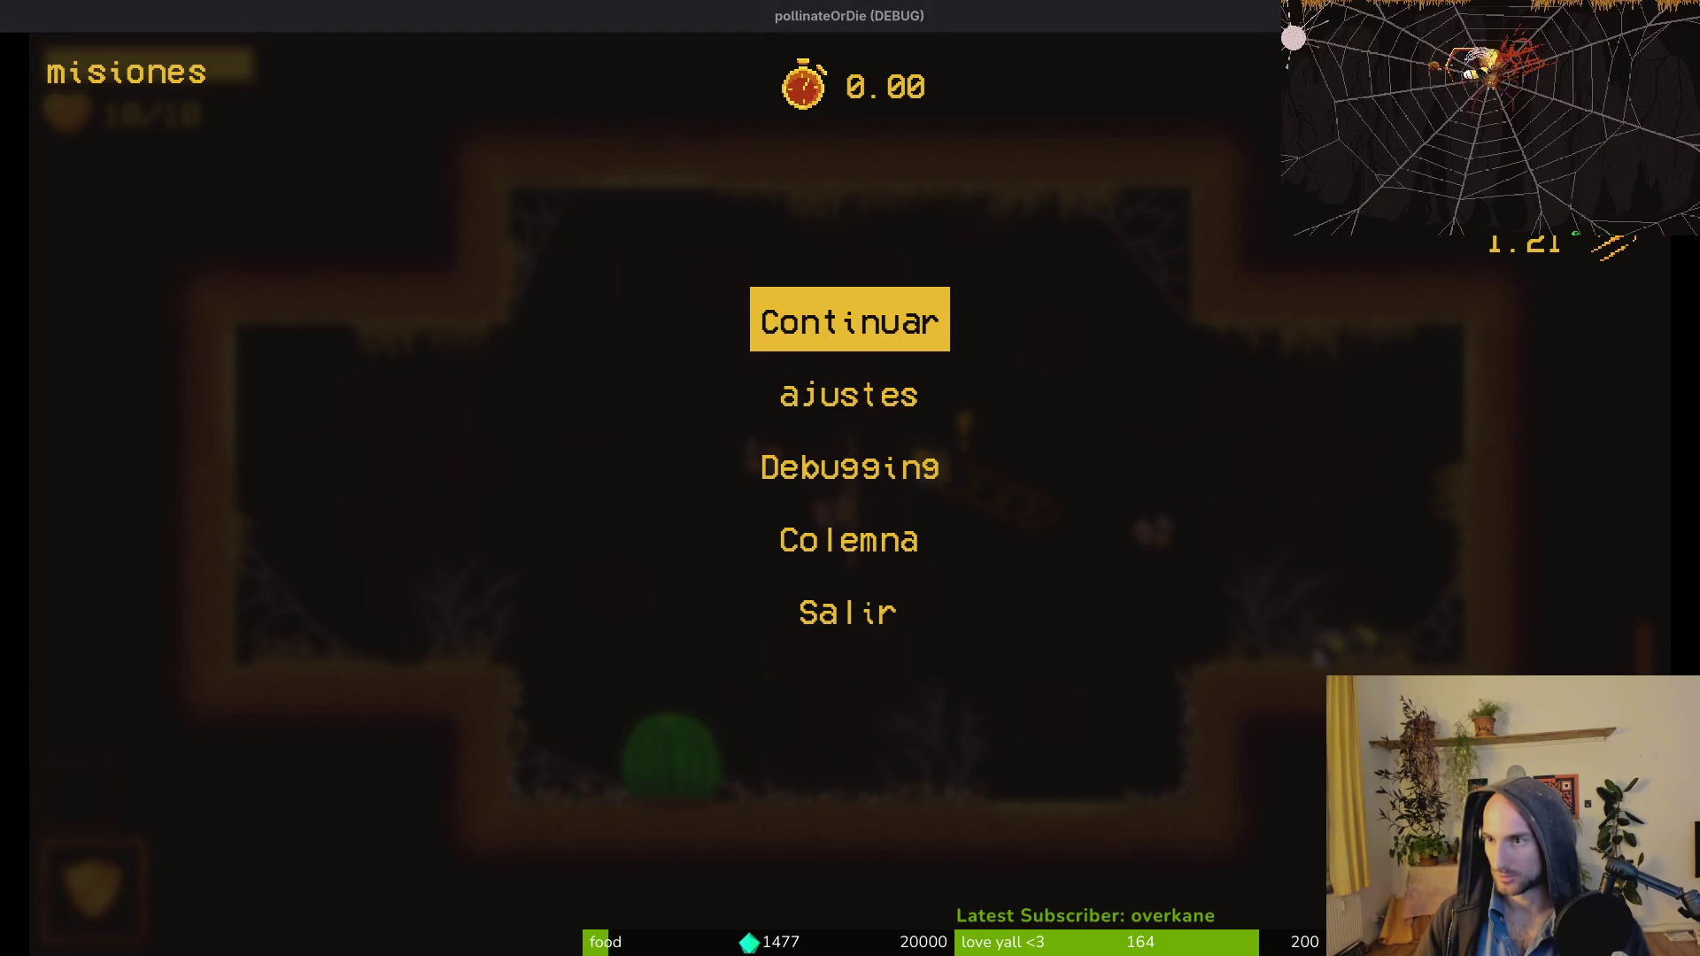
{"action": "key", "text": "super+1"}
{"action": "type", "text": "vim"}
{"action": "key", "text": "Return"}
{"action": "key", "text": "ctrl+p"}
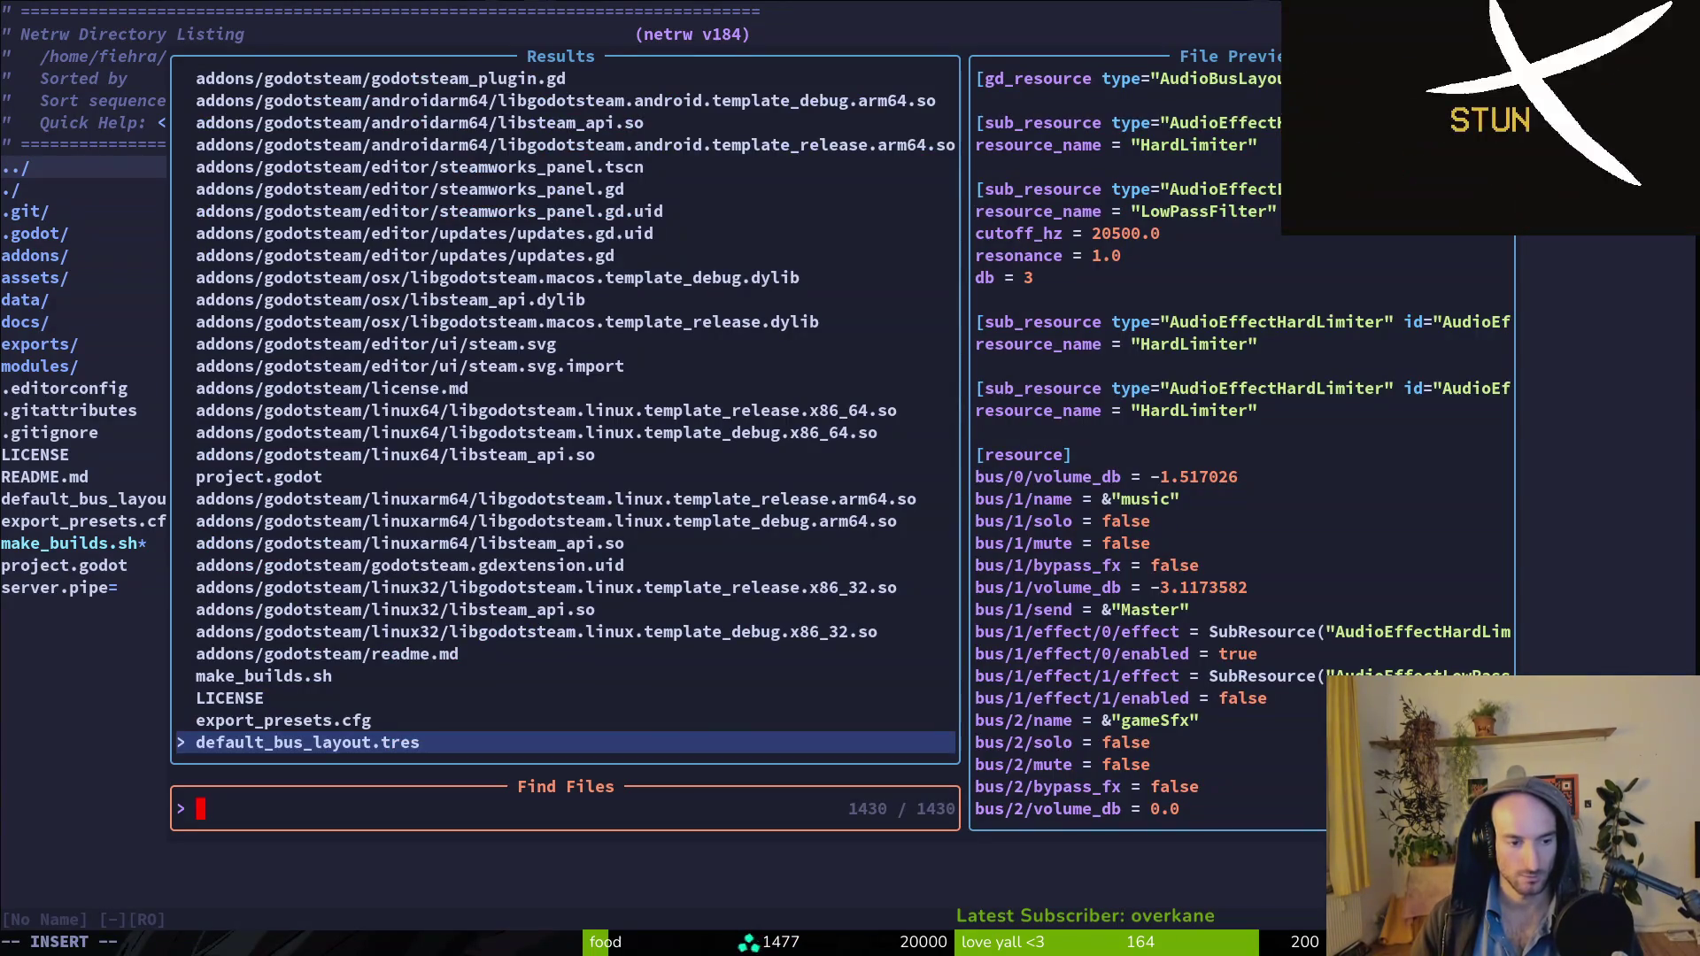
Open pause_overlay.gd, then quit the running game to the main menu with Ok.
{"action": "type", "text": "pauseove"}
{"action": "key", "text": "Return"}
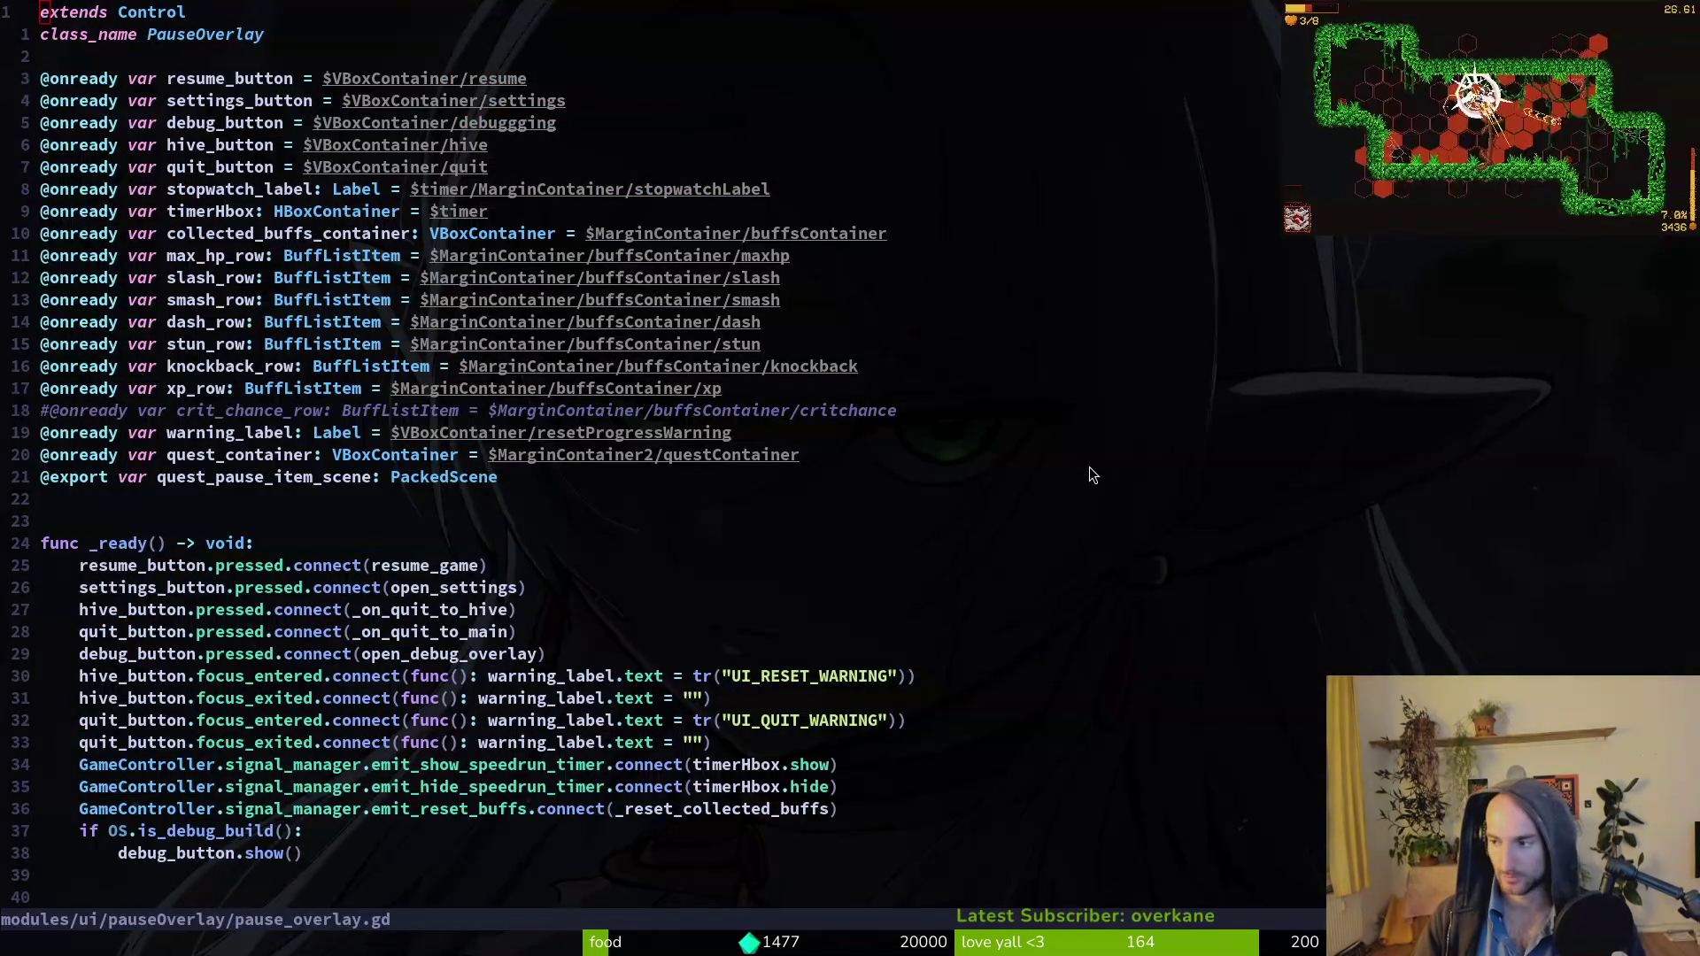
{"action": "key", "text": "super+2"}
{"action": "key", "text": "Down"}
{"action": "key", "text": "Down"}
{"action": "key", "text": "Down"}
{"action": "key", "text": "Down"}
{"action": "key", "text": "Return"}
{"action": "key", "text": "Left"}
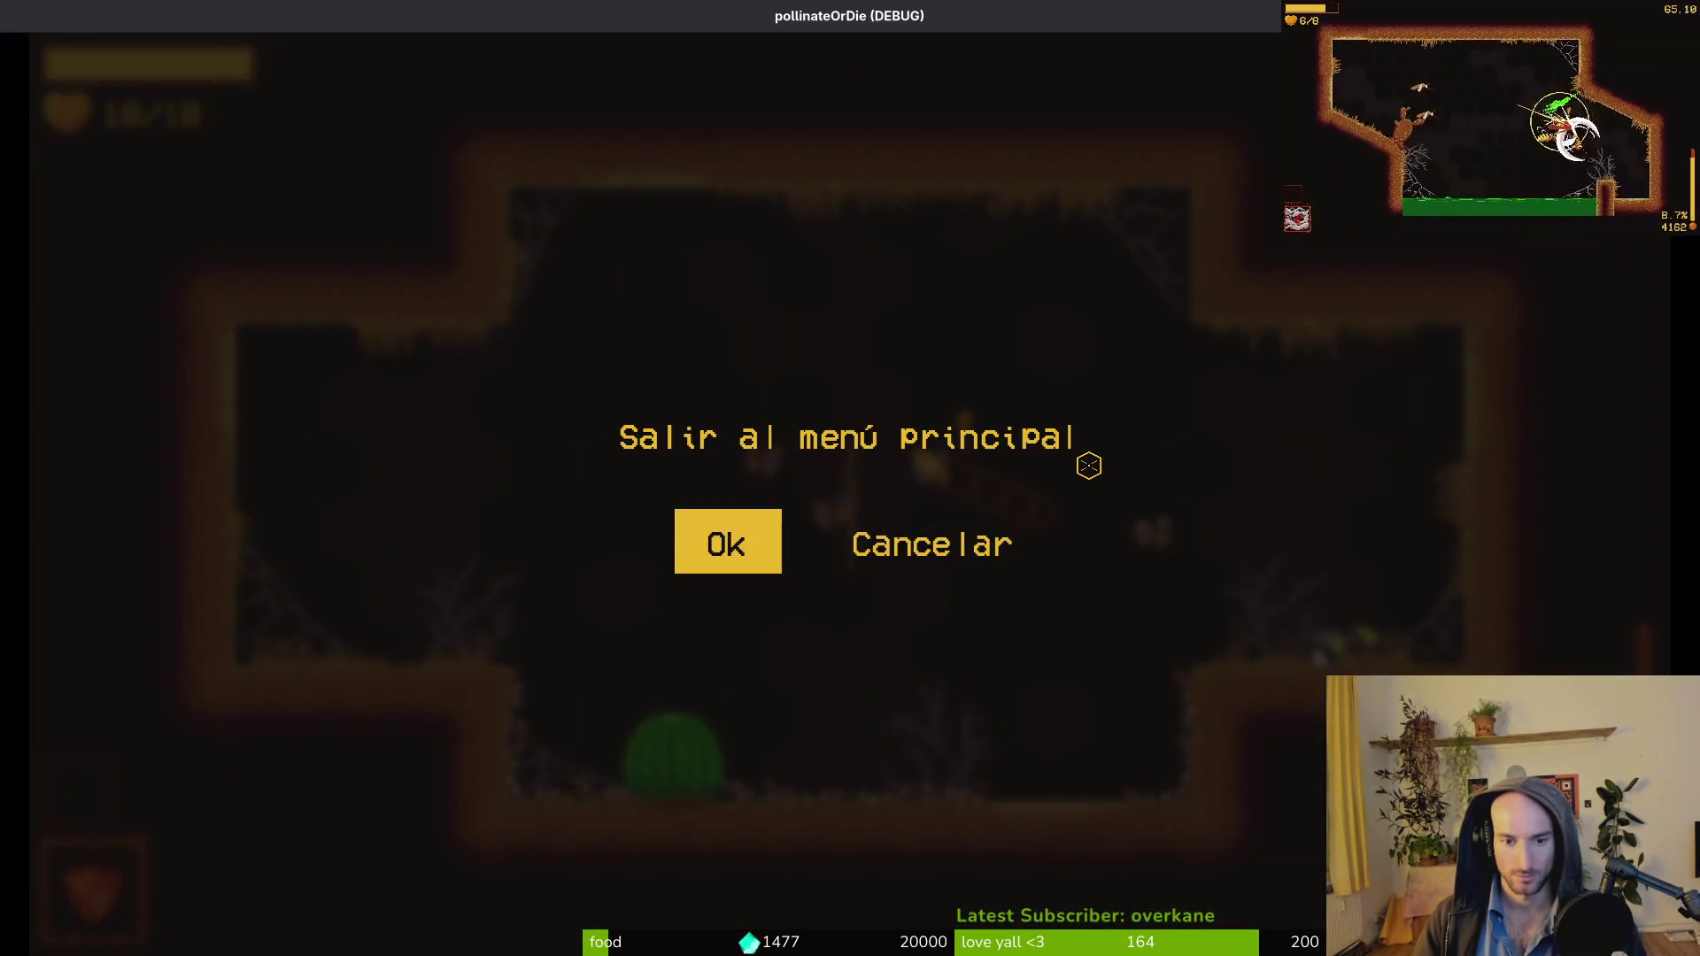
{"action": "key", "text": "Return"}
{"action": "key", "text": "super+1"}
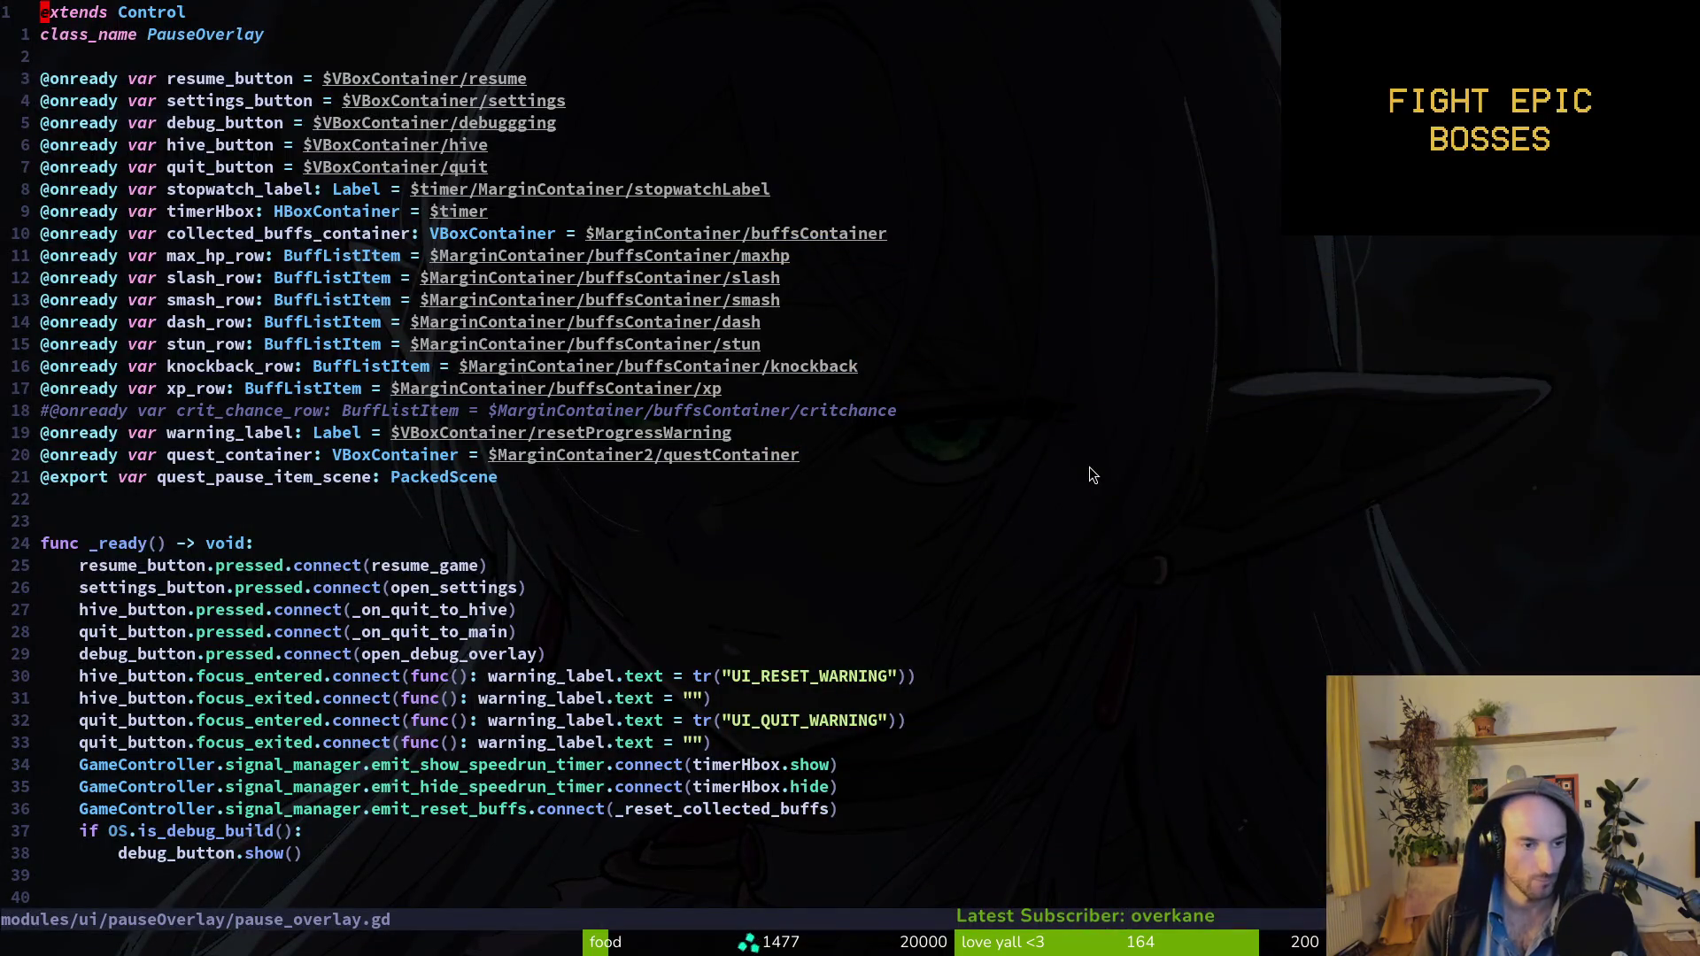
Review the resume_game function in pause_overlay.gd and save it with :w.
{"action": "key", "text": "j"}
{"action": "key", "text": "j"}
{"action": "key", "text": "j"}
{"action": "key", "text": "j"}
{"action": "key", "text": "j"}
{"action": "key", "text": "j"}
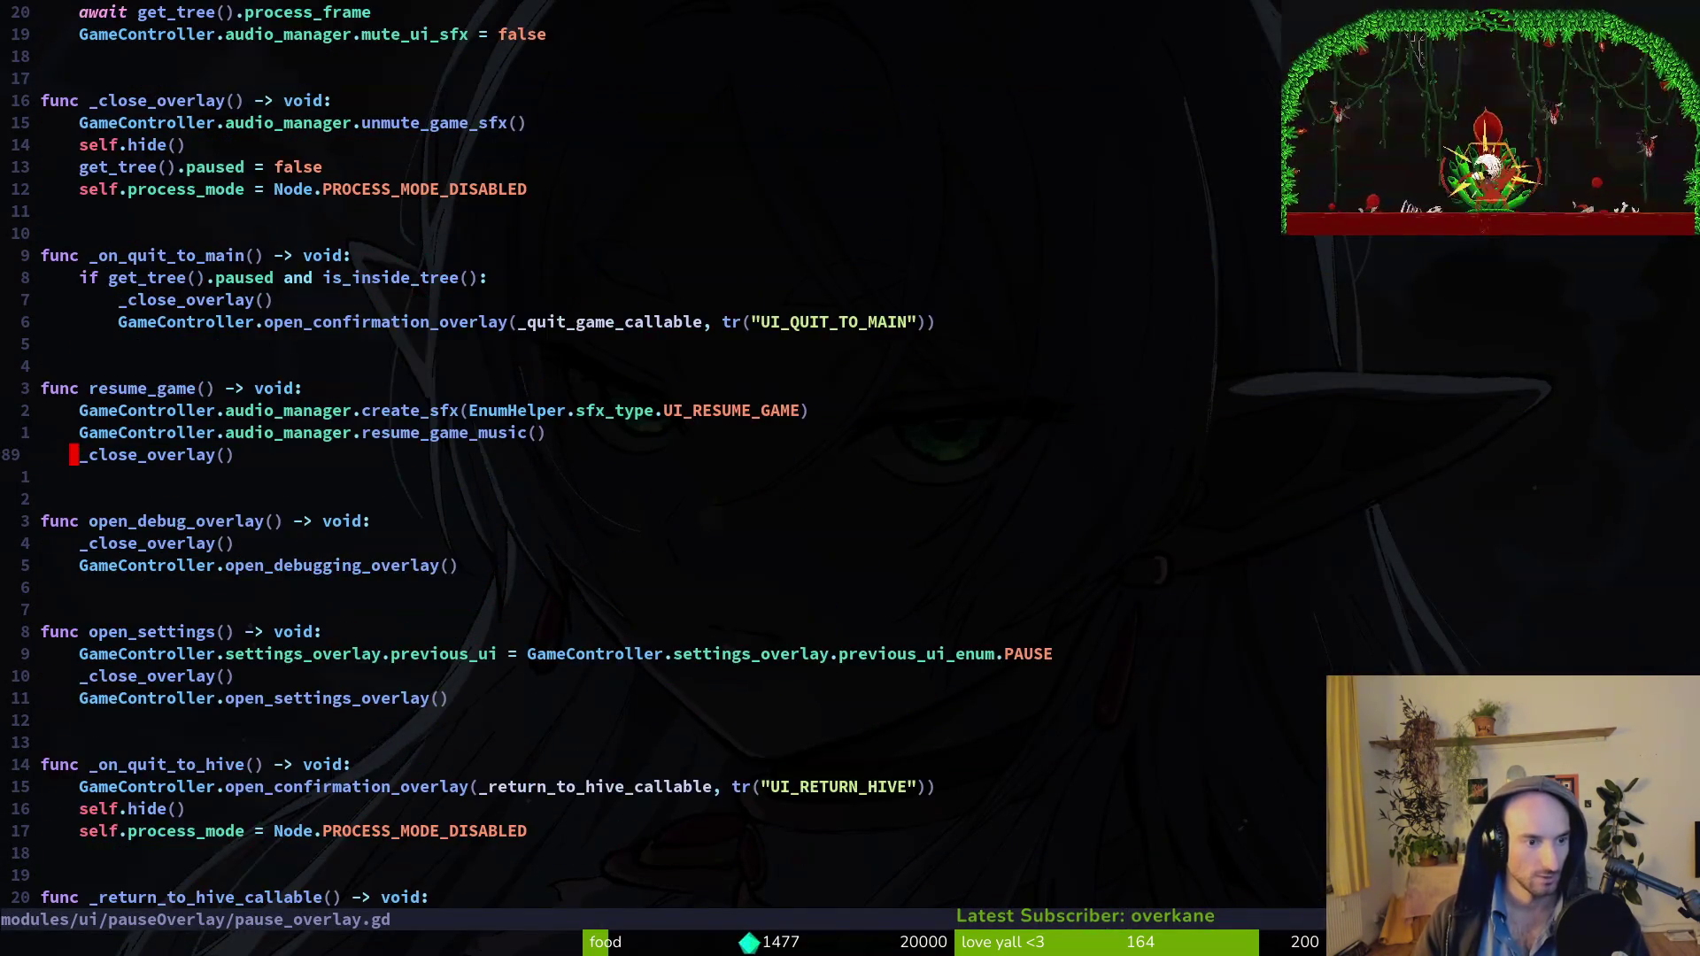
{"action": "key", "text": "ctrl+u"}
{"action": "key", "text": "ctrl+u"}
{"action": "key", "text": "ctrl+u"}
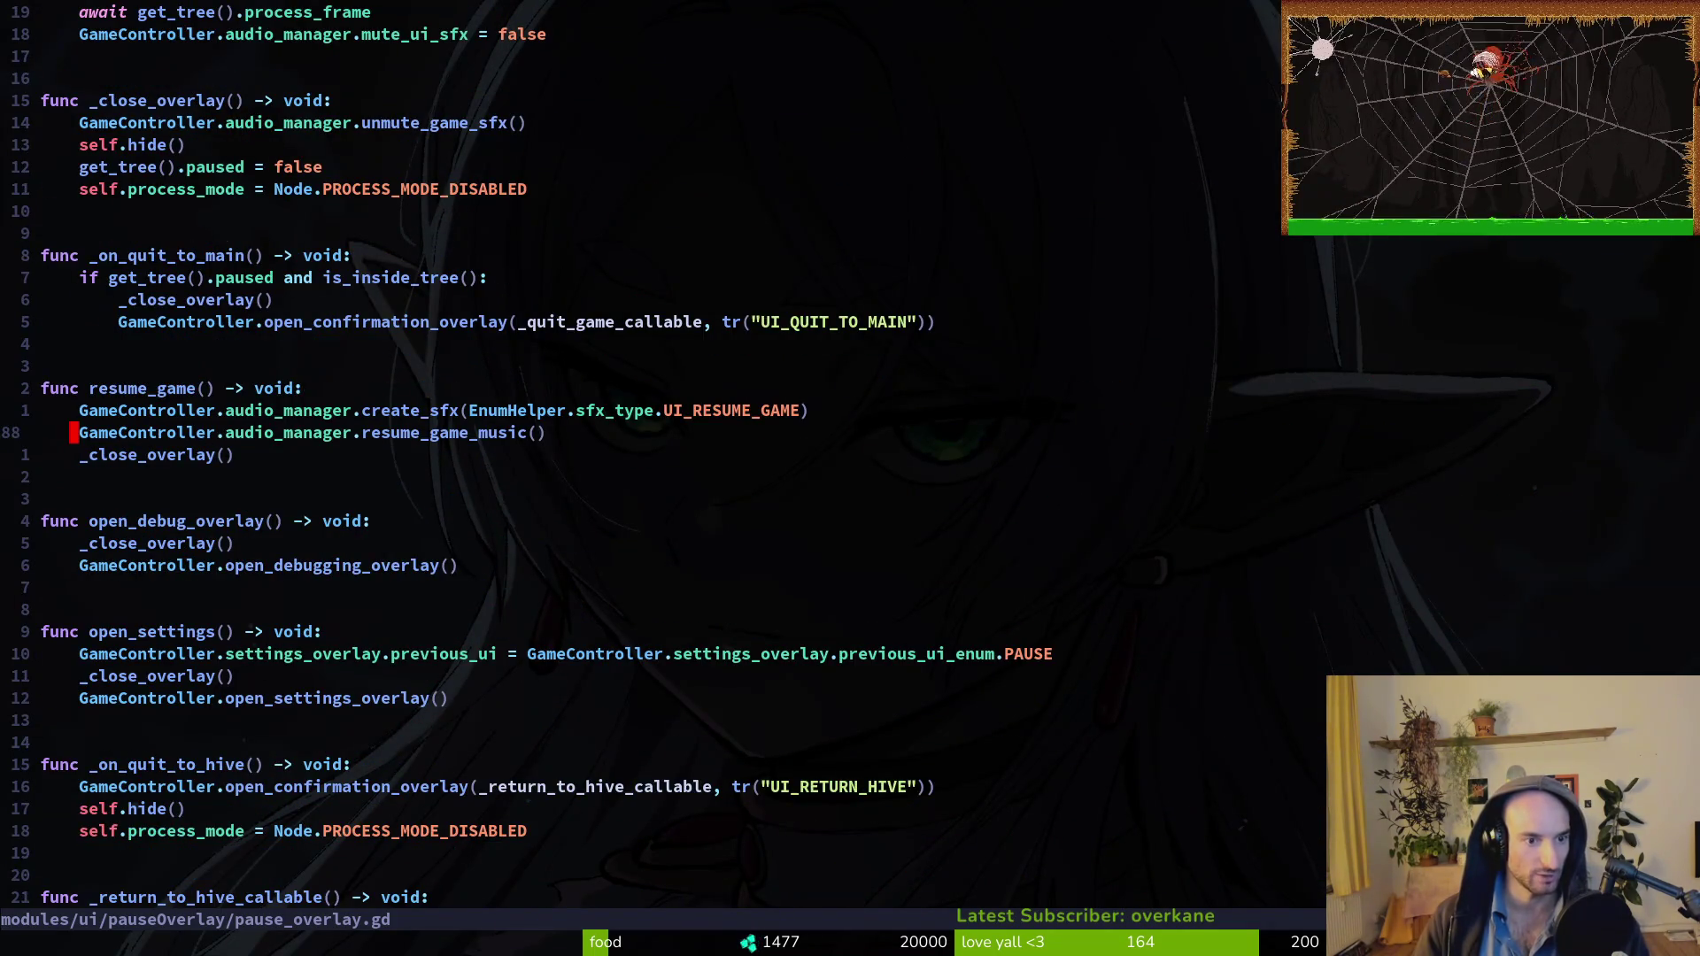
{"action": "type", "text": ":w"}
{"action": "key", "text": "Return"}
{"action": "key", "text": "ctrl+d"}
{"action": "key", "text": "ctrl+d"}
{"action": "key", "text": "ctrl+d"}
{"action": "key", "text": "ctrl+d"}
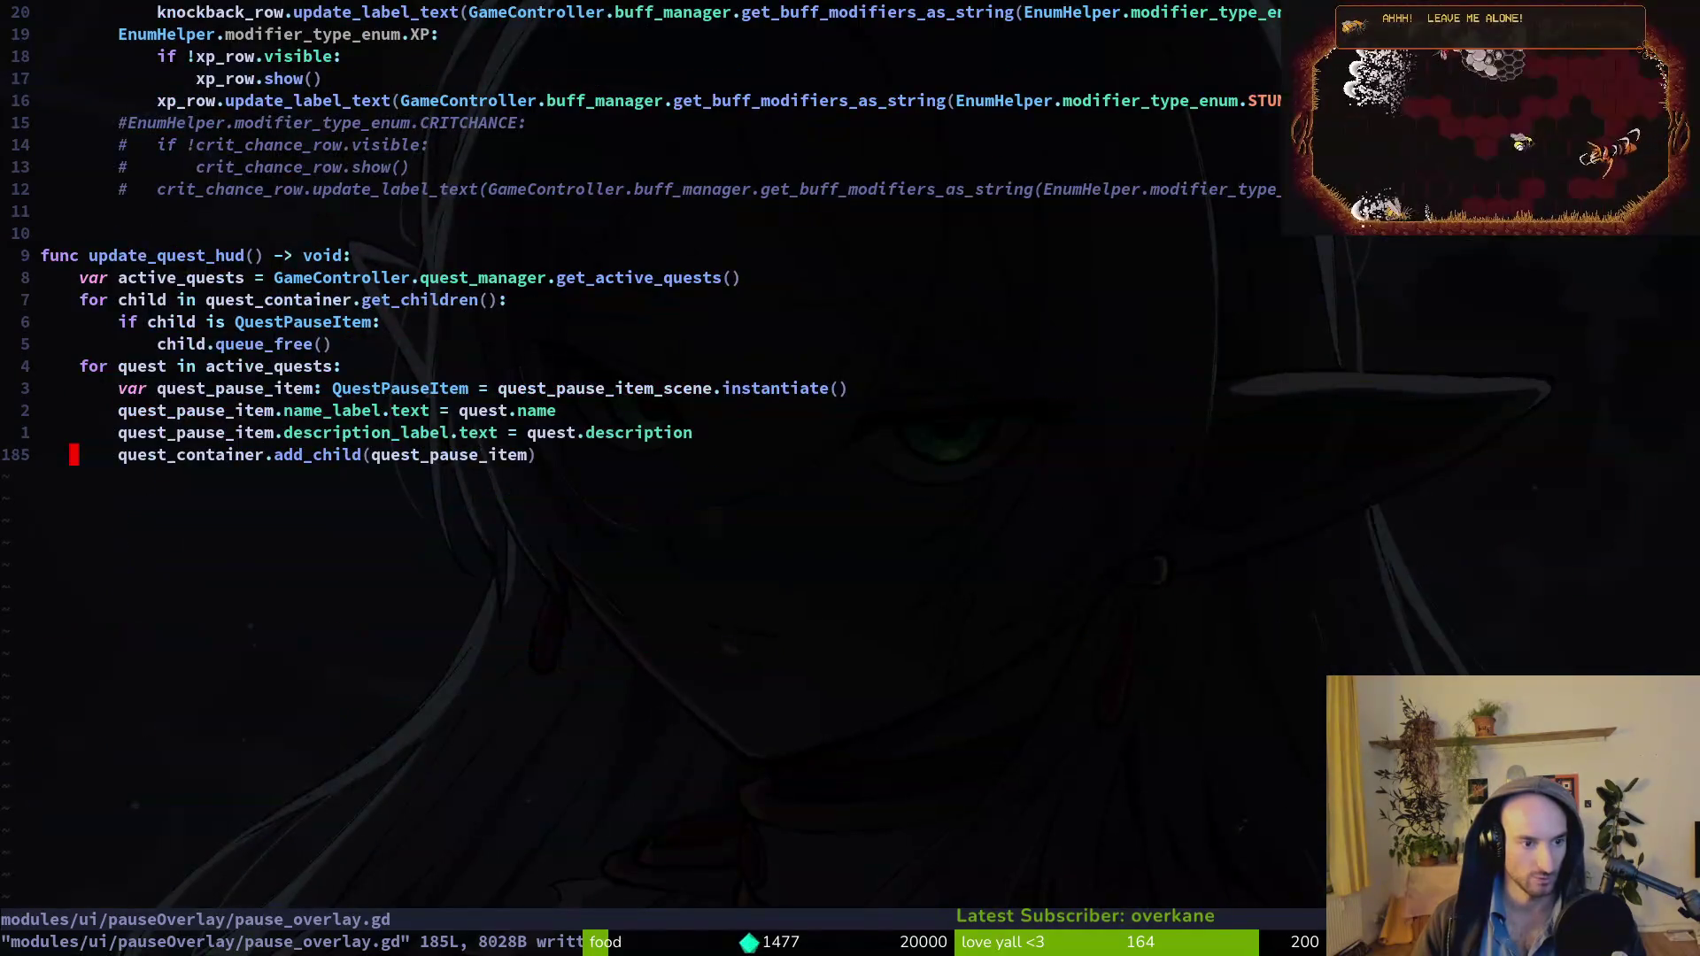
Browse pause_overlay.gd through _on_quit_to_hive, the overlay opening code and _process.
{"action": "key", "text": "ctrl+u"}
{"action": "key", "text": "ctrl+u"}
{"action": "key", "text": "ctrl+u"}
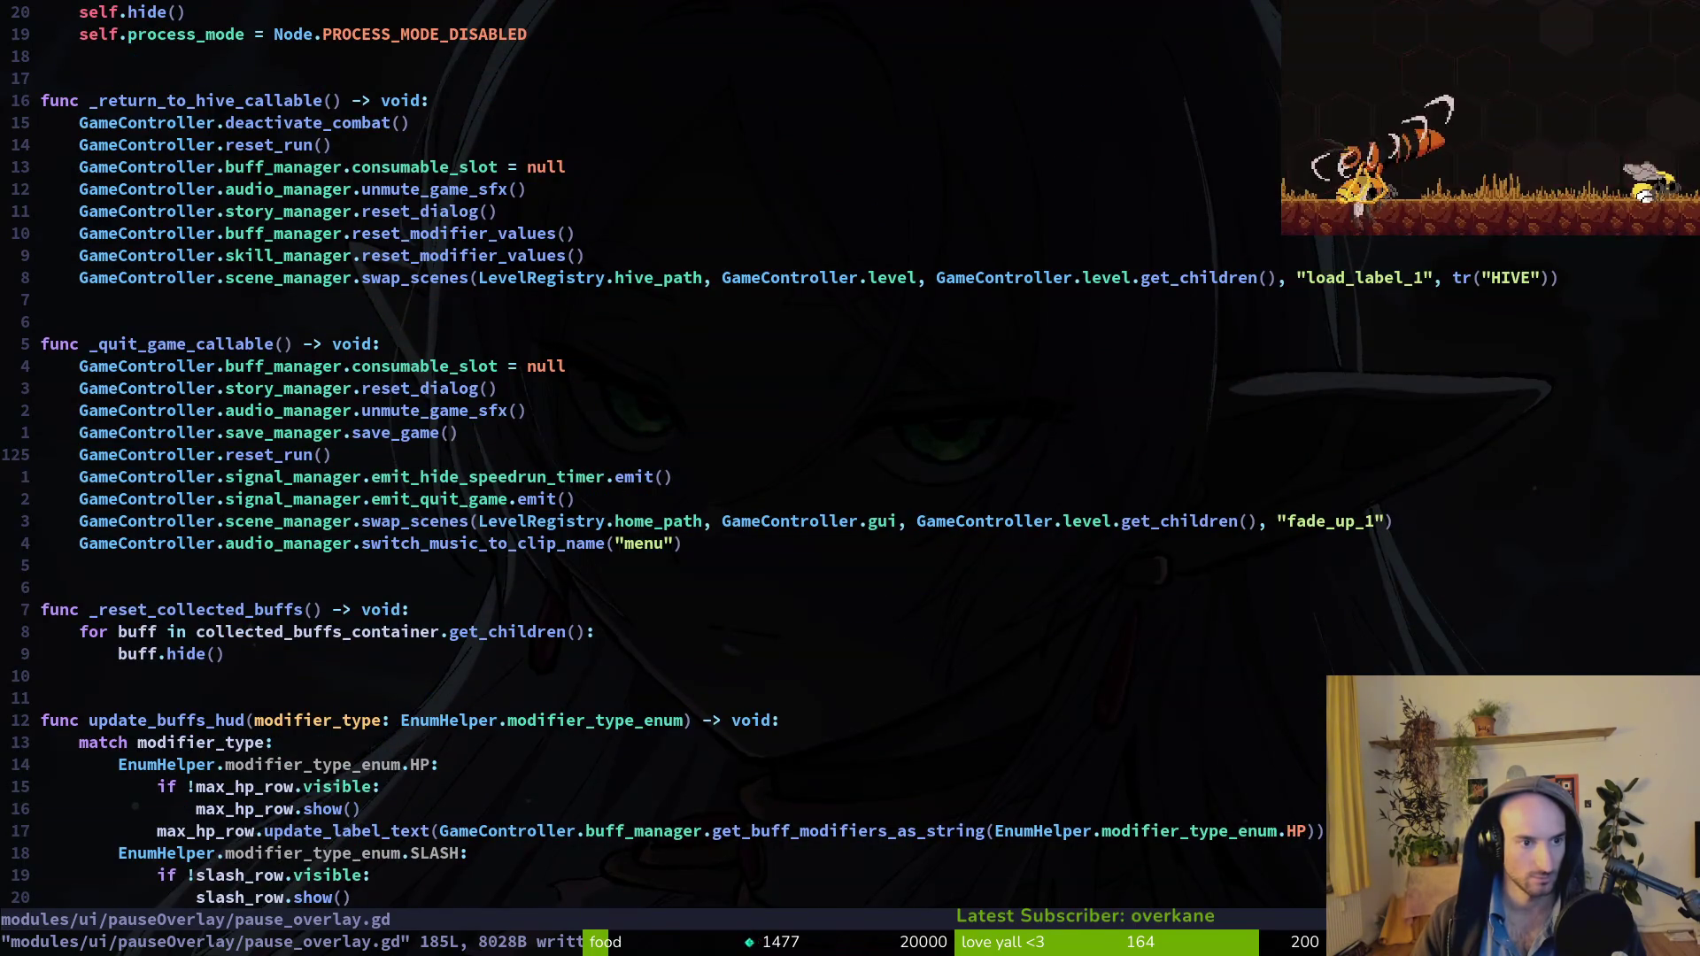
{"action": "key", "text": "k"}
{"action": "key", "text": "ctrl+u"}
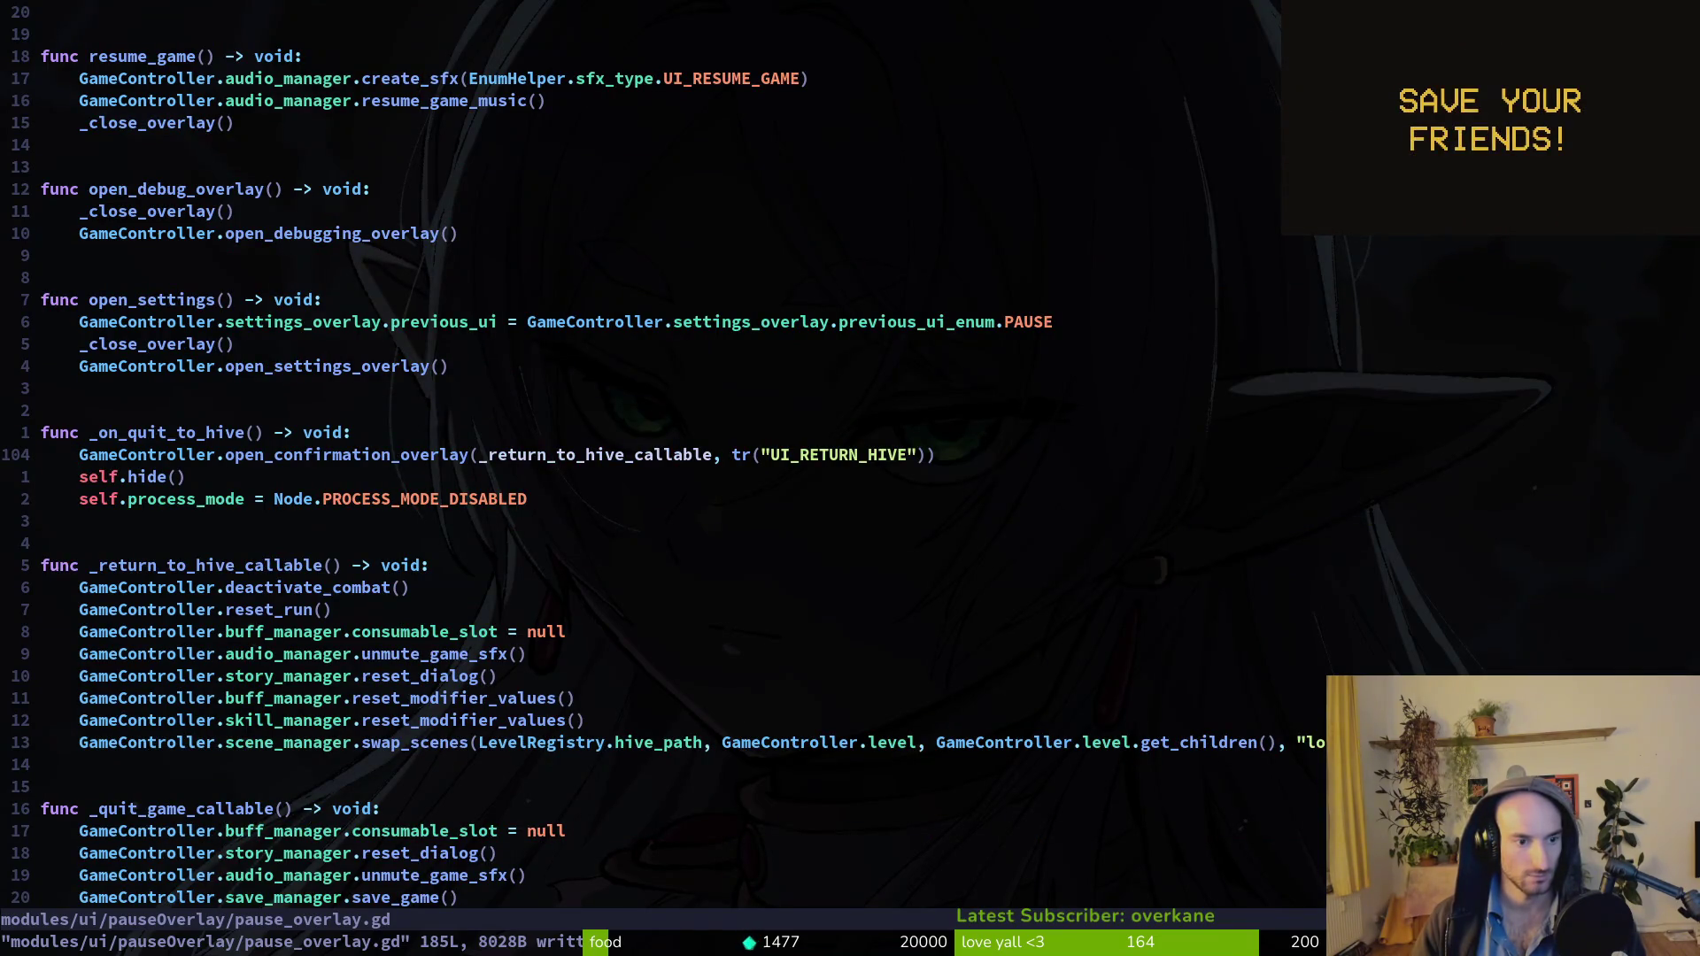
{"action": "key", "text": "ctrl+u"}
{"action": "key", "text": "ctrl+u"}
{"action": "key", "text": "ctrl+d"}
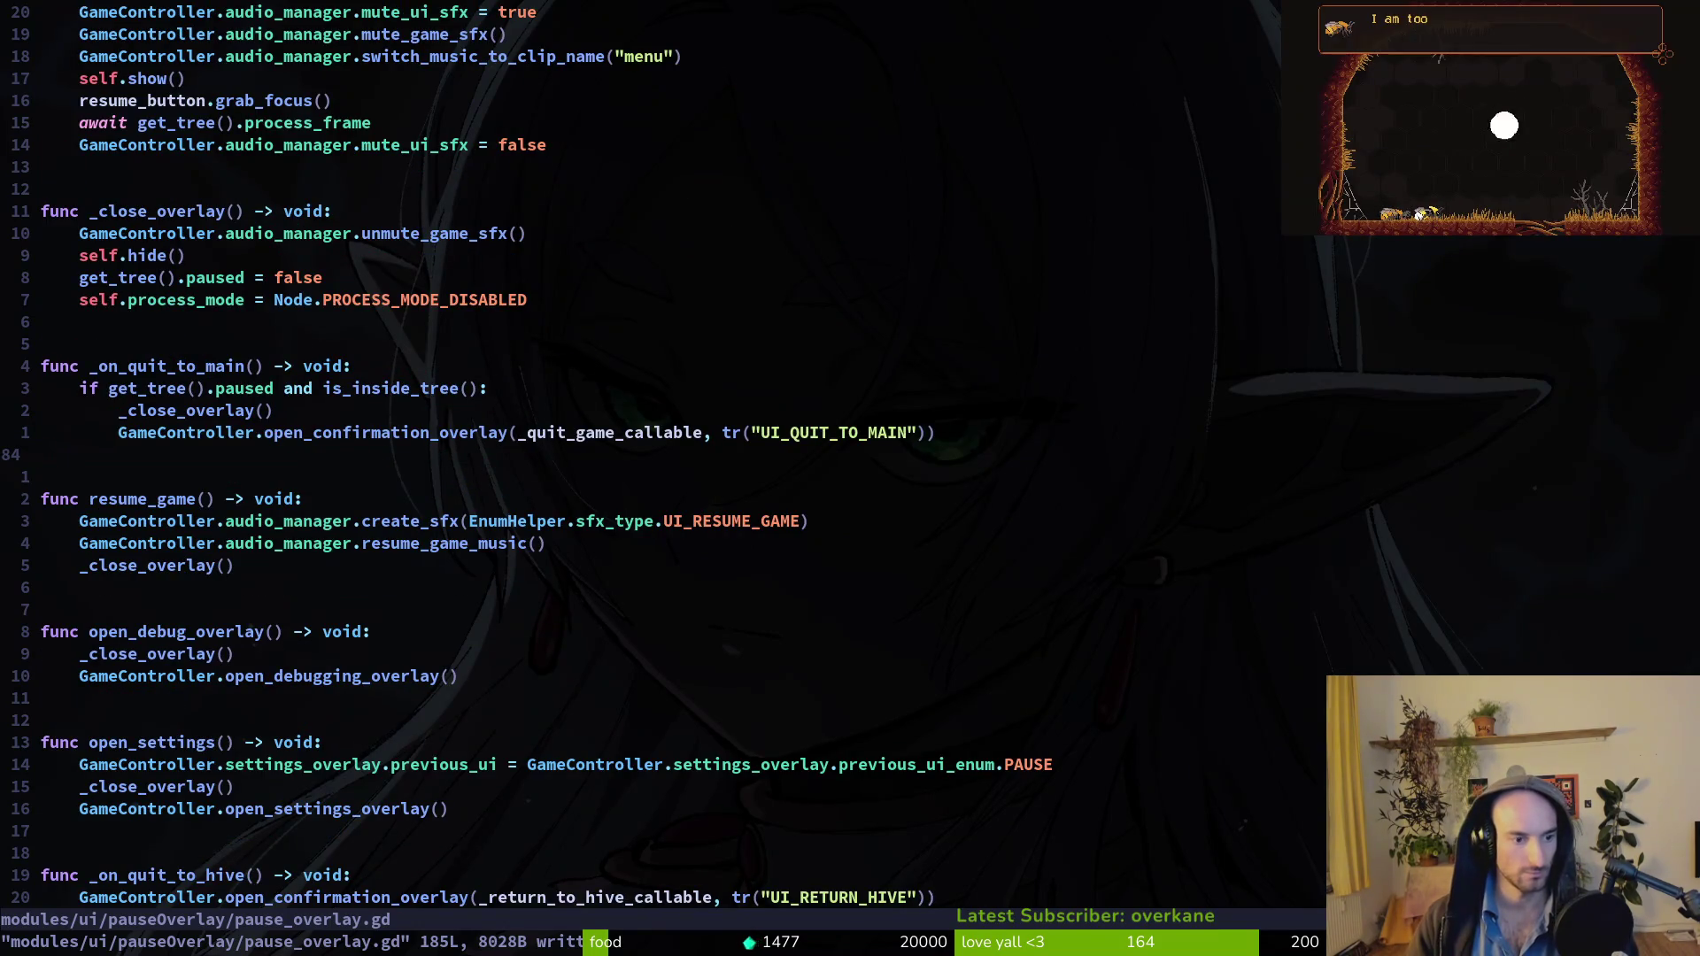
{"action": "key", "text": "ctrl+u"}
{"action": "key", "text": "ctrl+u"}
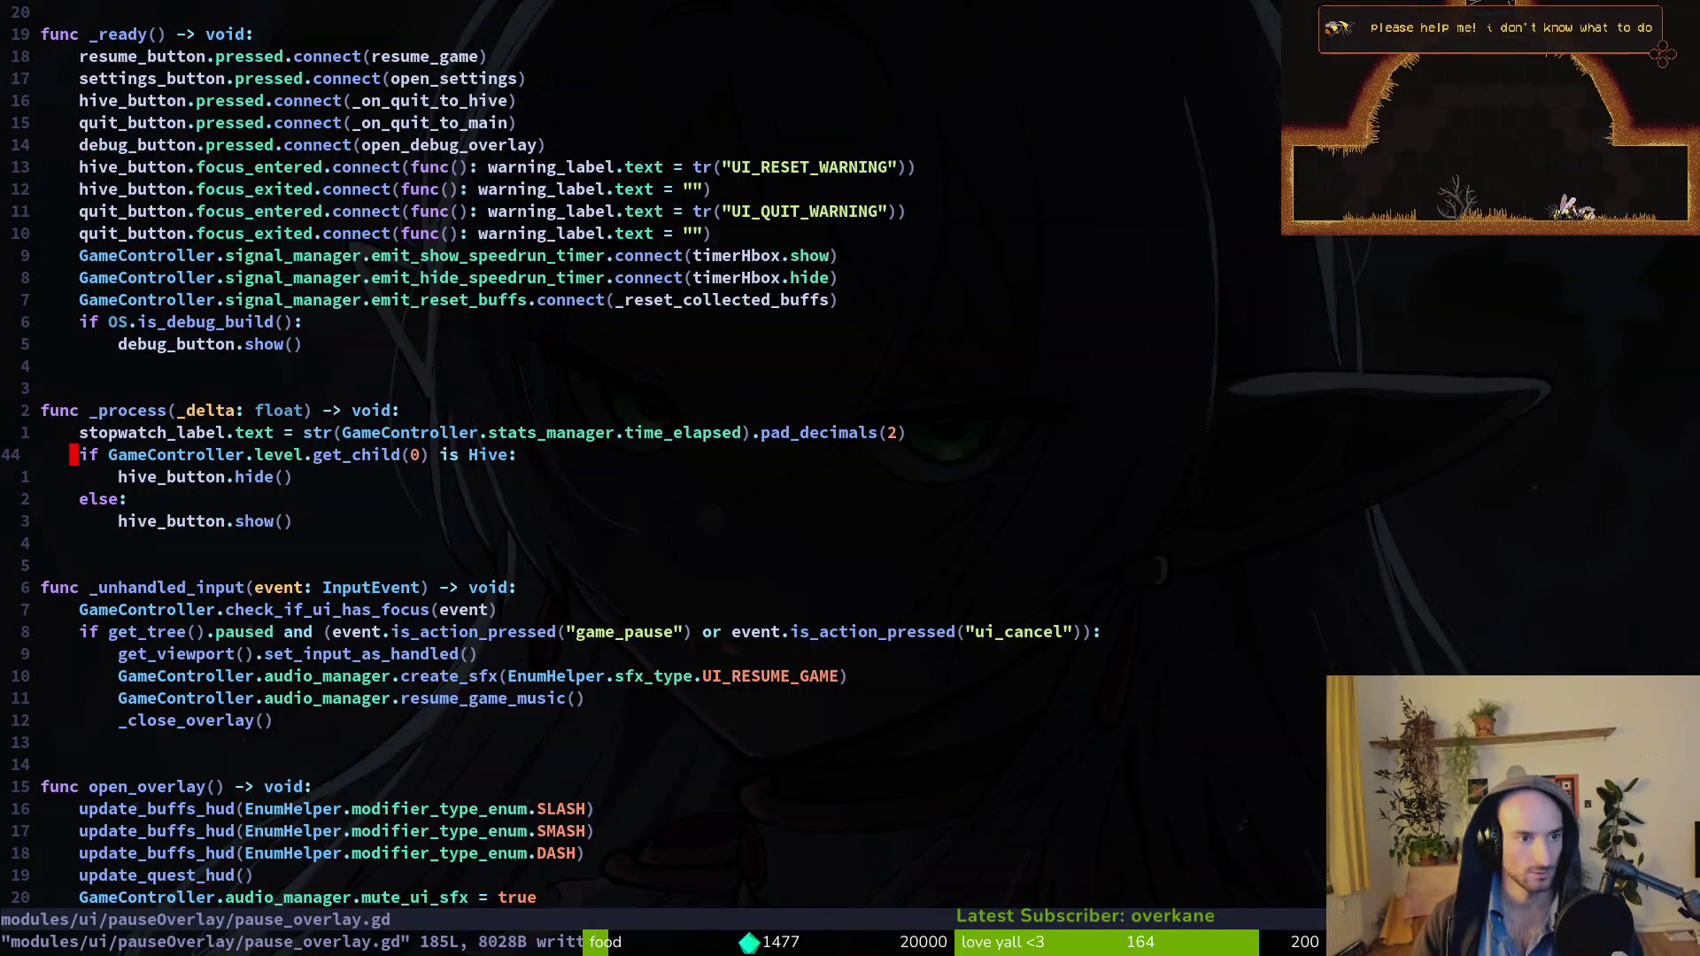
{"action": "scroll", "coordinate": [177, 248], "scroll_direction": "up", "scroll_amount": 8}
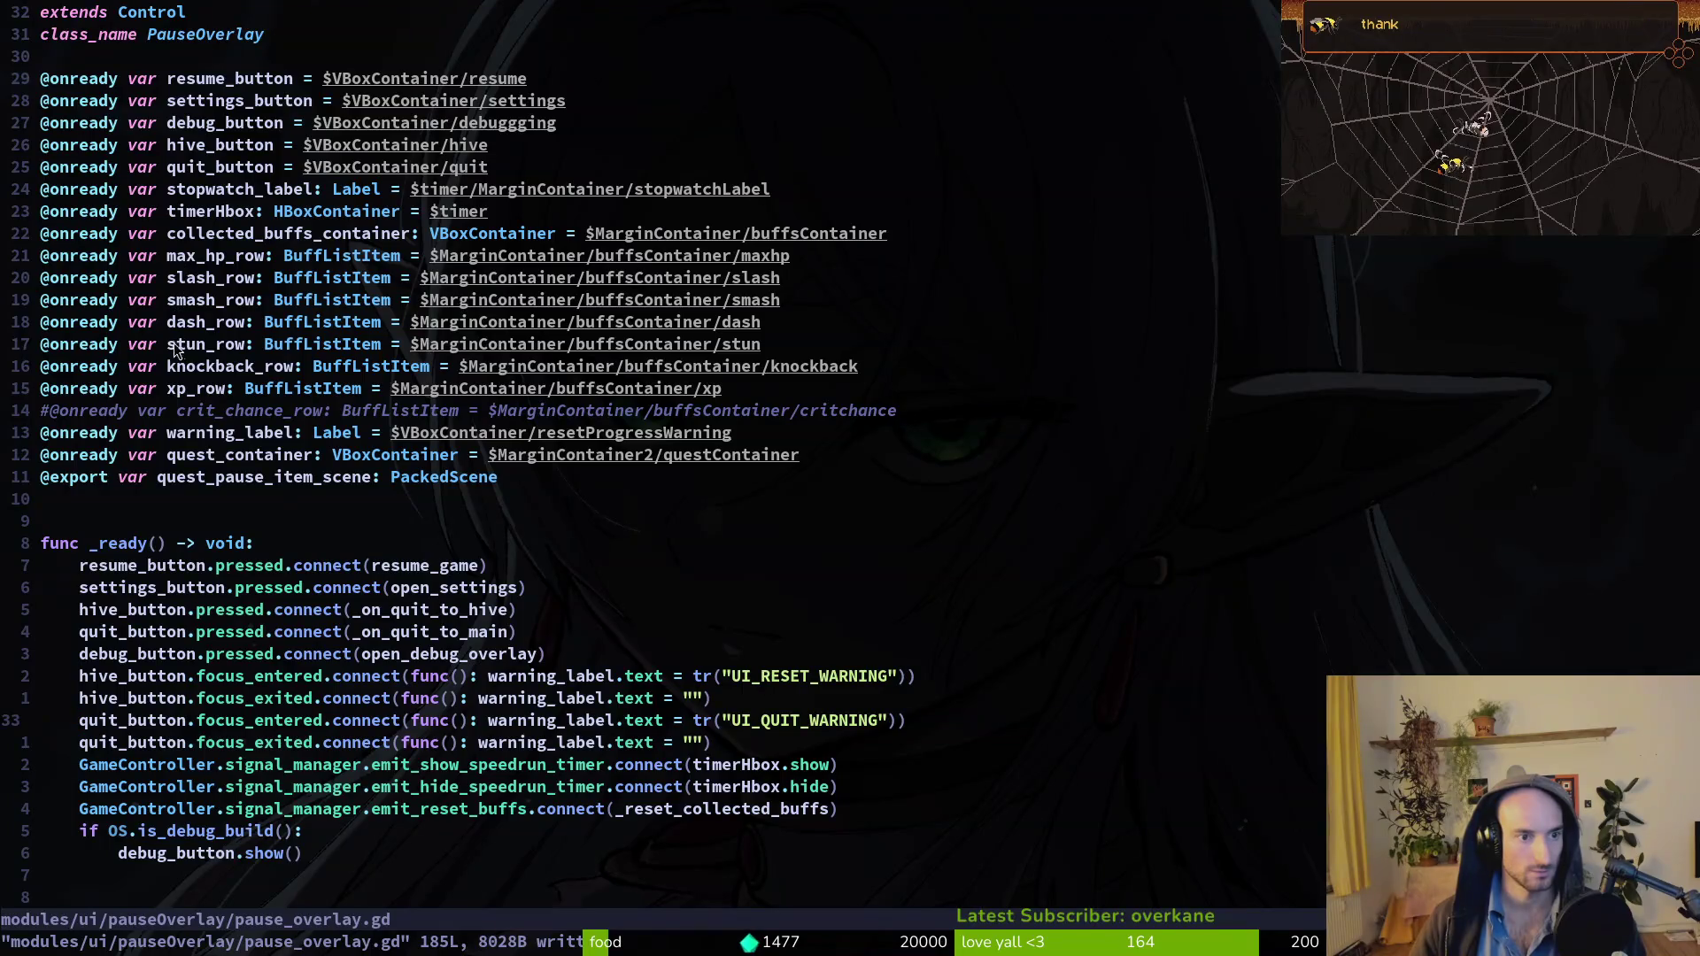
{"action": "scroll", "coordinate": [331, 434], "scroll_direction": "down", "scroll_amount": 5}
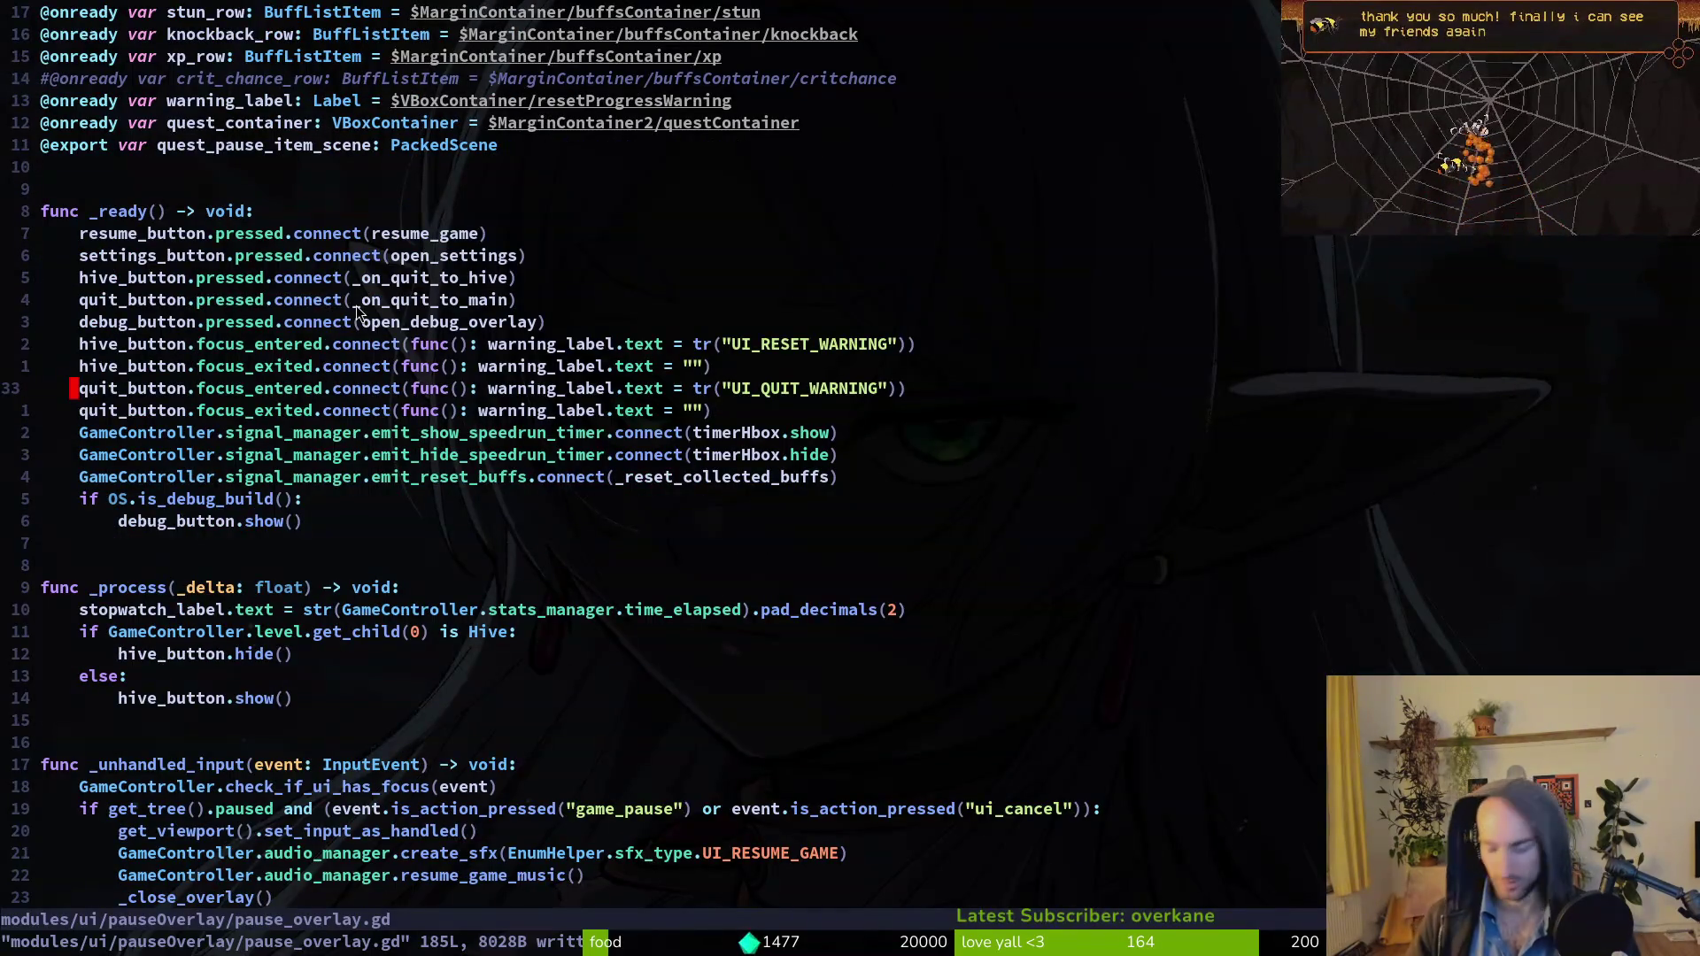
Add resume_game_music() to _on_cancel_pressed in confirmation_overlay.gd, save, and relaunch the game.
{"action": "key", "text": "space"}
{"action": "key", "text": "f"}
{"action": "key", "text": "f"}
{"action": "type", "text": "confirm"}
{"action": "key", "text": "Return"}
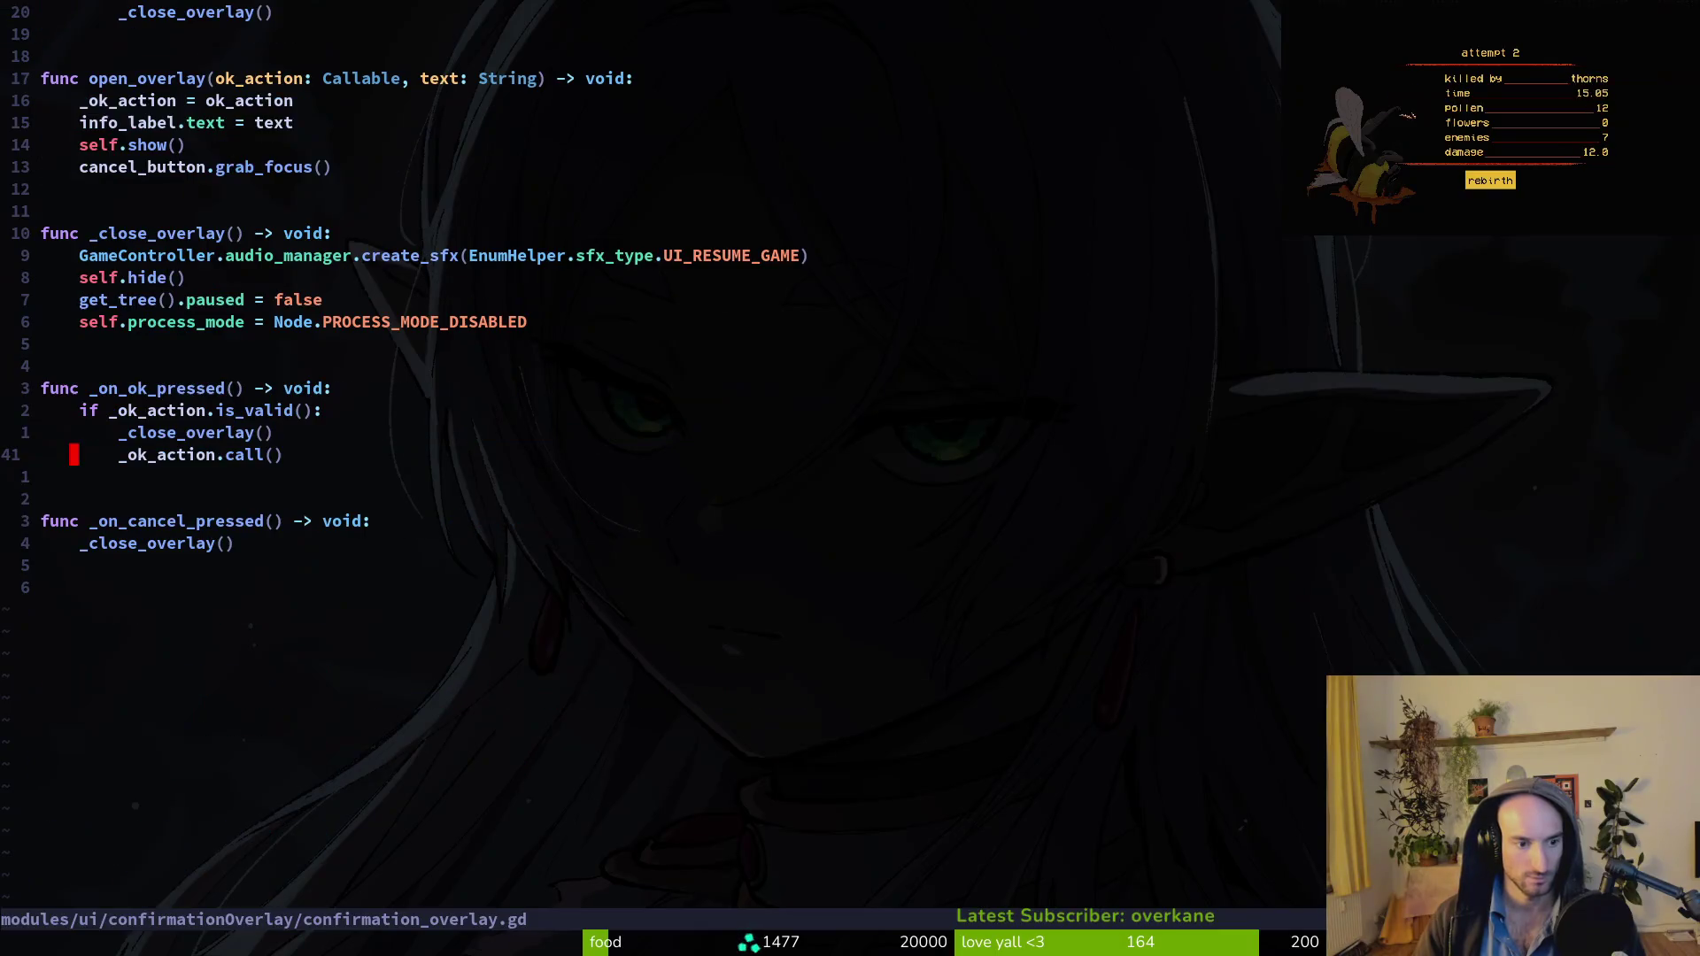
{"action": "key", "text": "j"}
{"action": "key", "text": "j"}
{"action": "key", "text": "j"}
{"action": "key", "text": "p"}
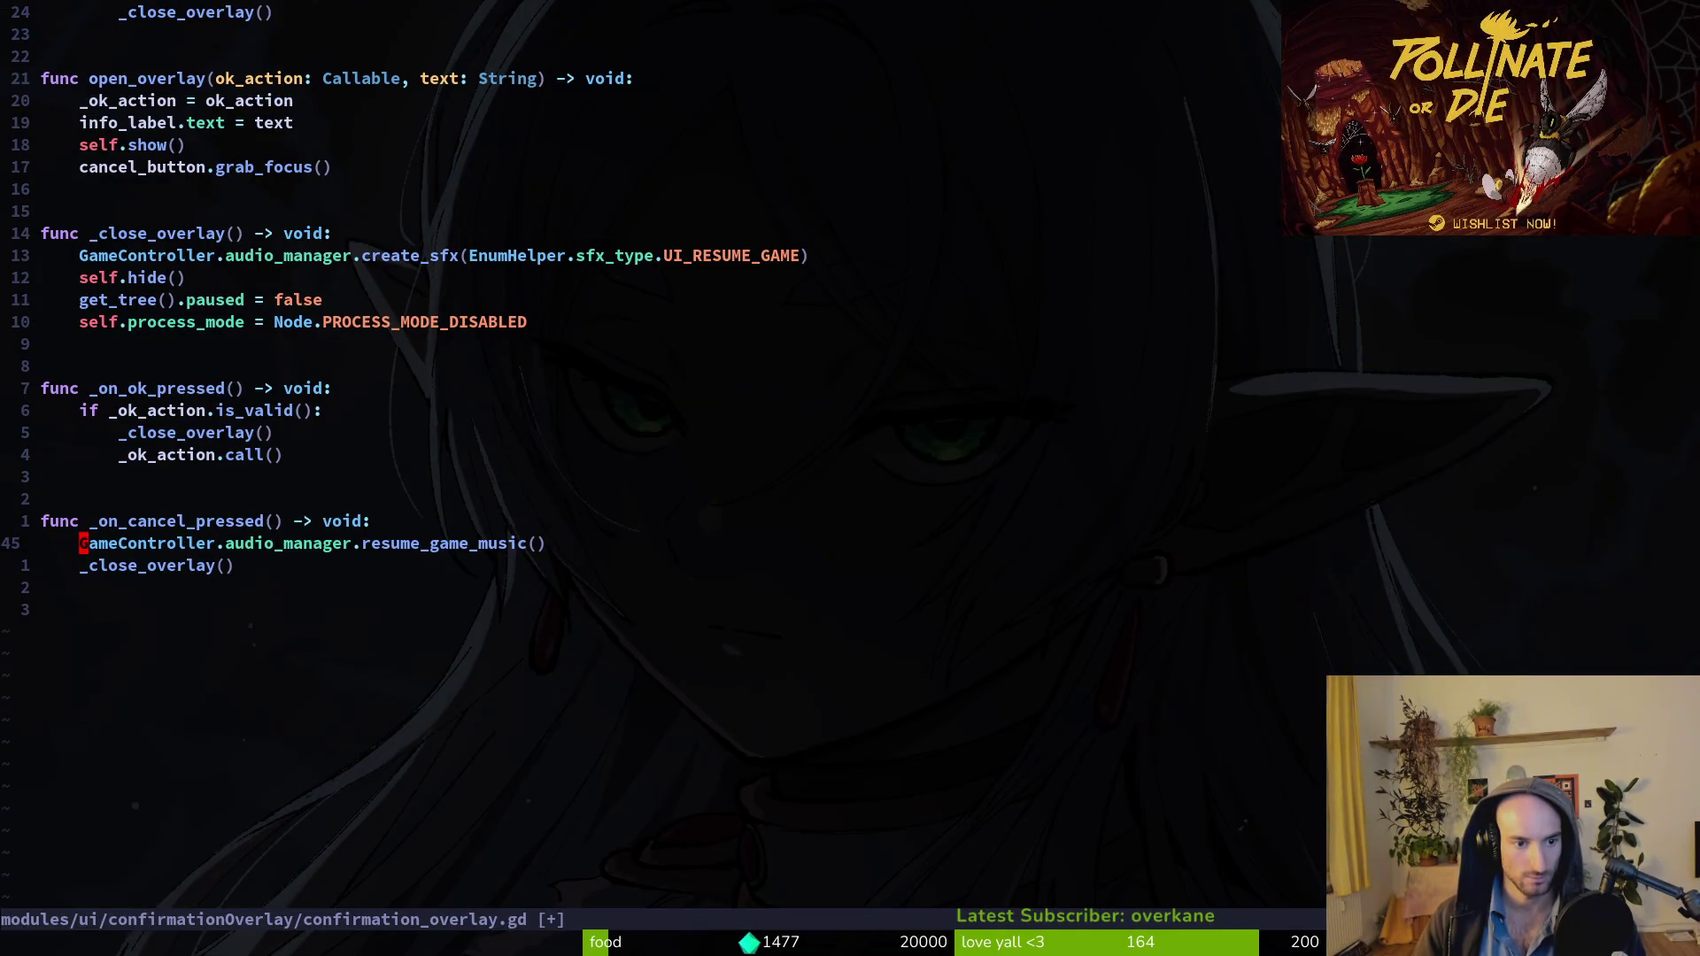
{"action": "key", "text": "Return"}
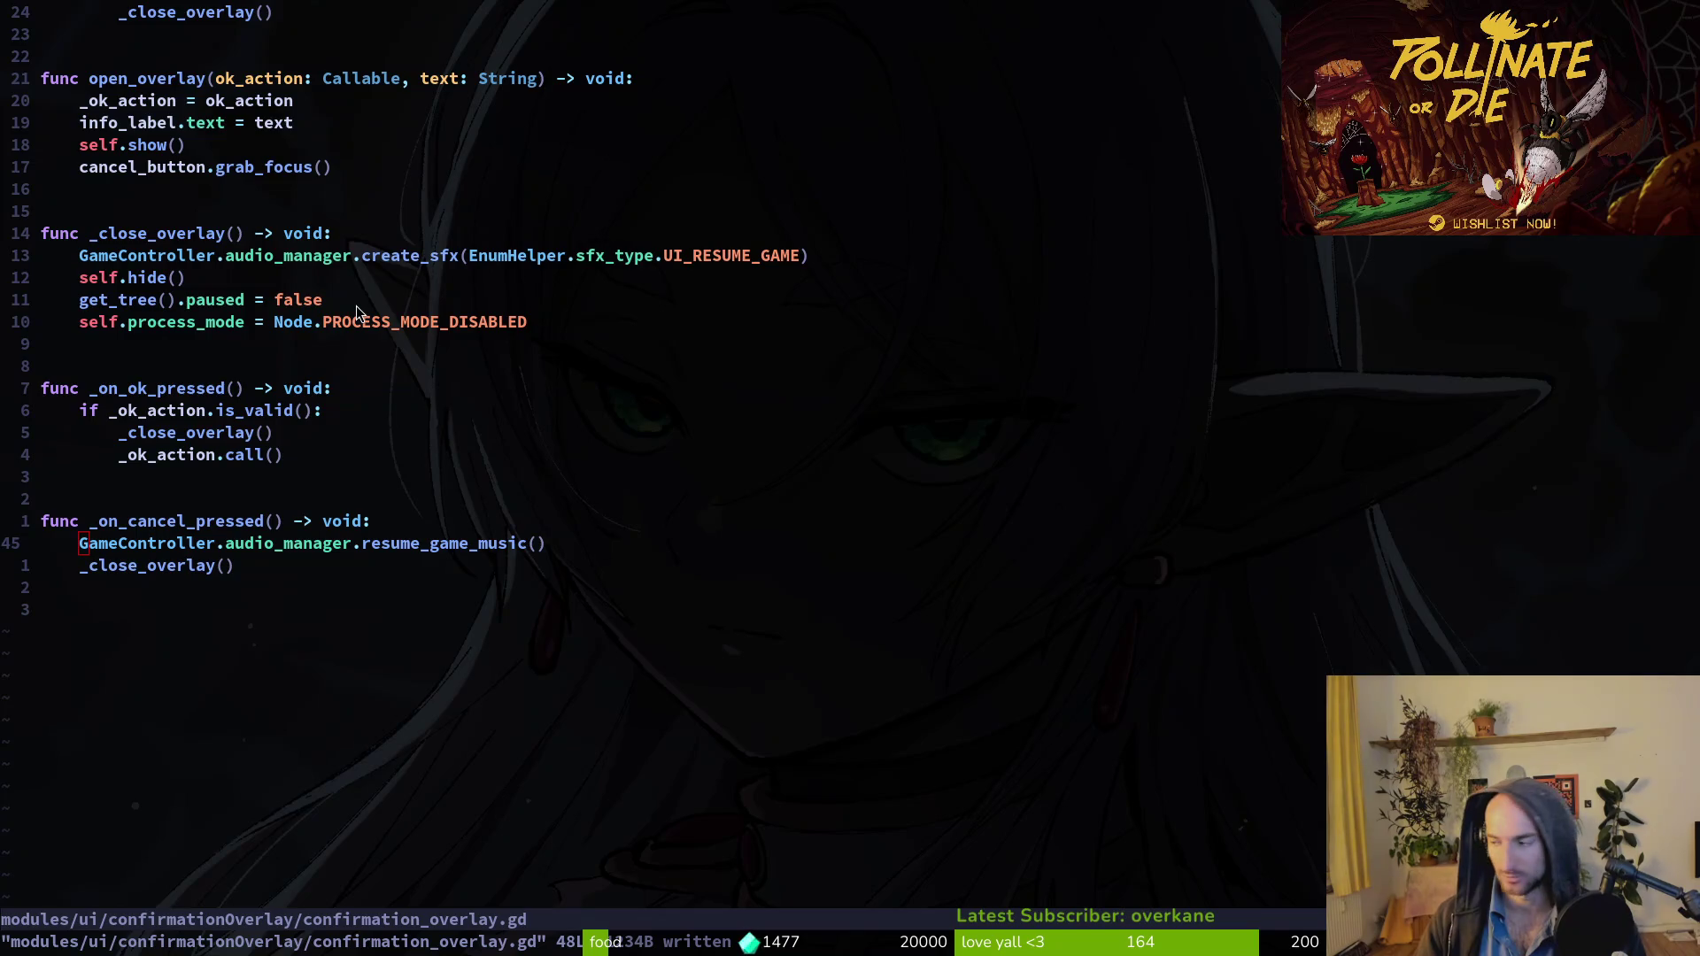
{"action": "key", "text": "alt+Tab"}
{"action": "key", "text": "F5"}
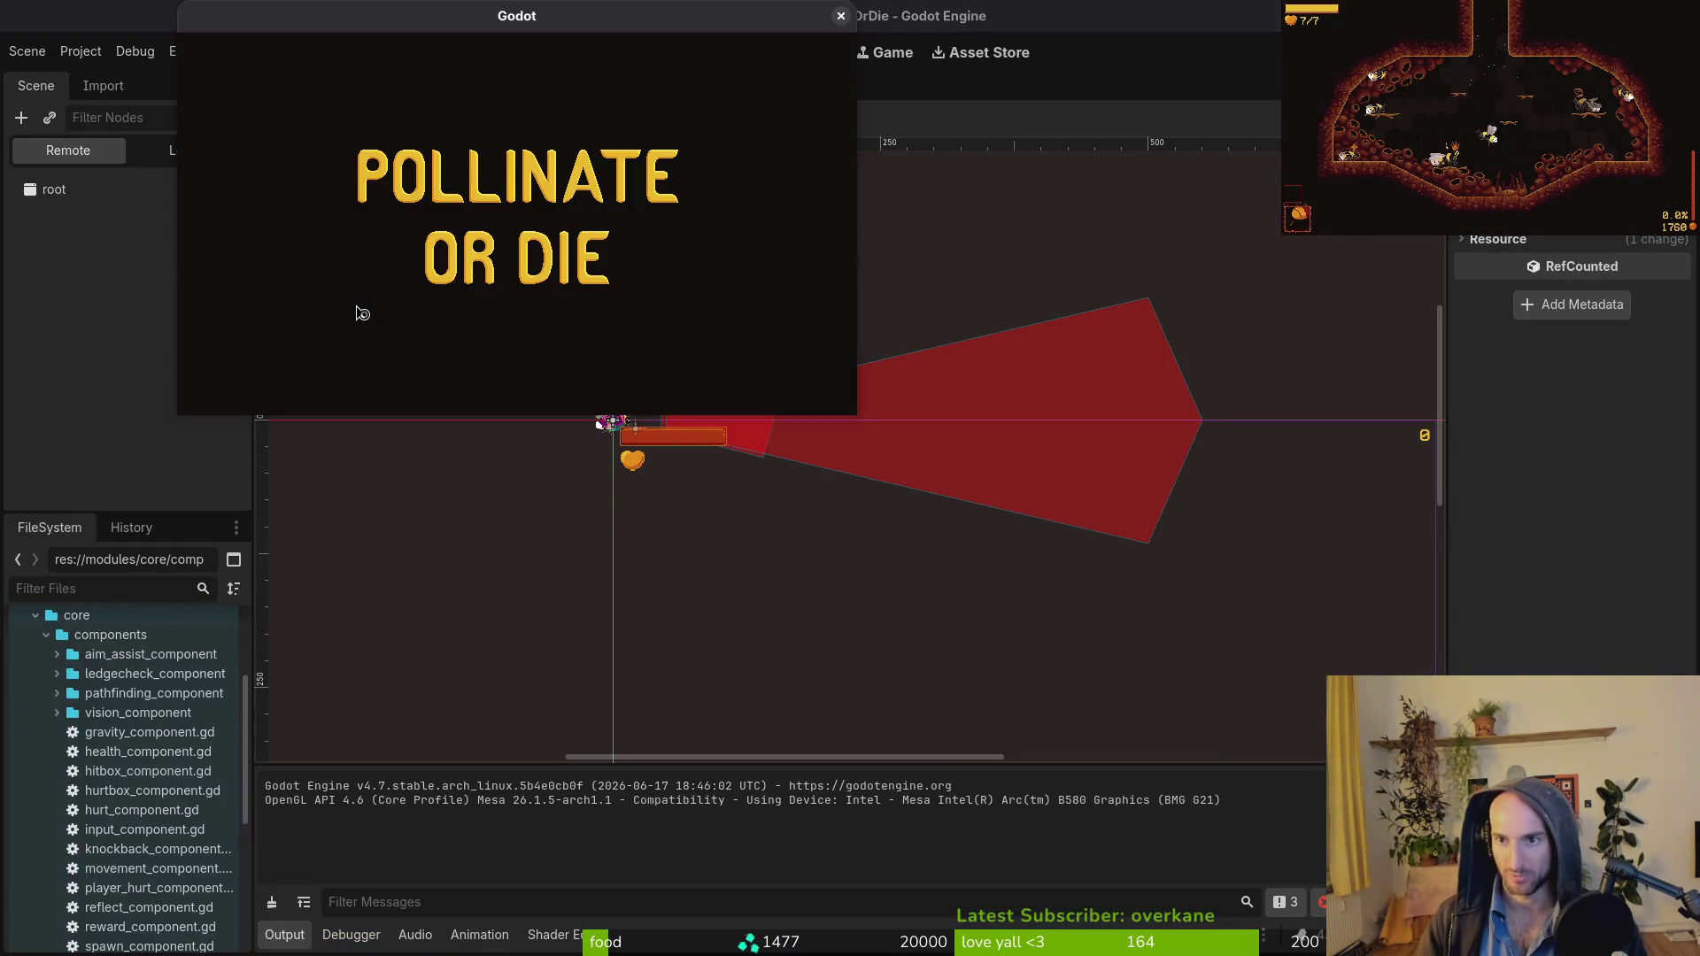
Start the game fullscreen, pause it, and cancel the Colmena return-to-hive dialog.
{"action": "key", "text": "Return"}
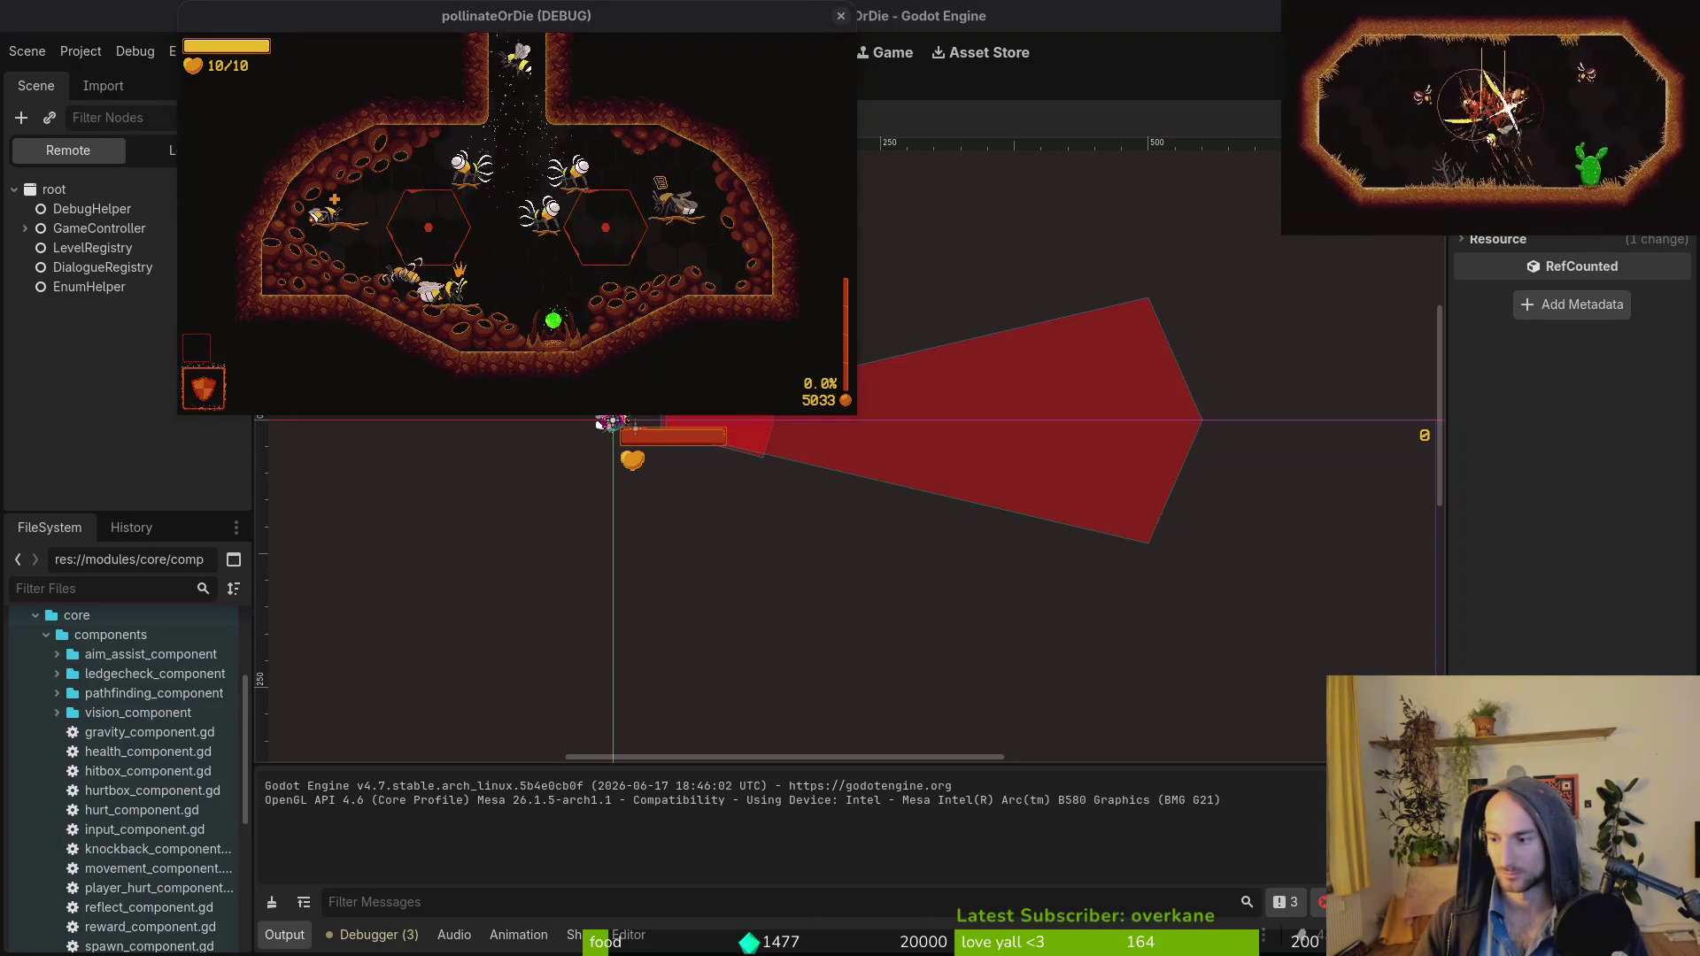
{"action": "key", "text": "w"}
{"action": "key", "text": "F11"}
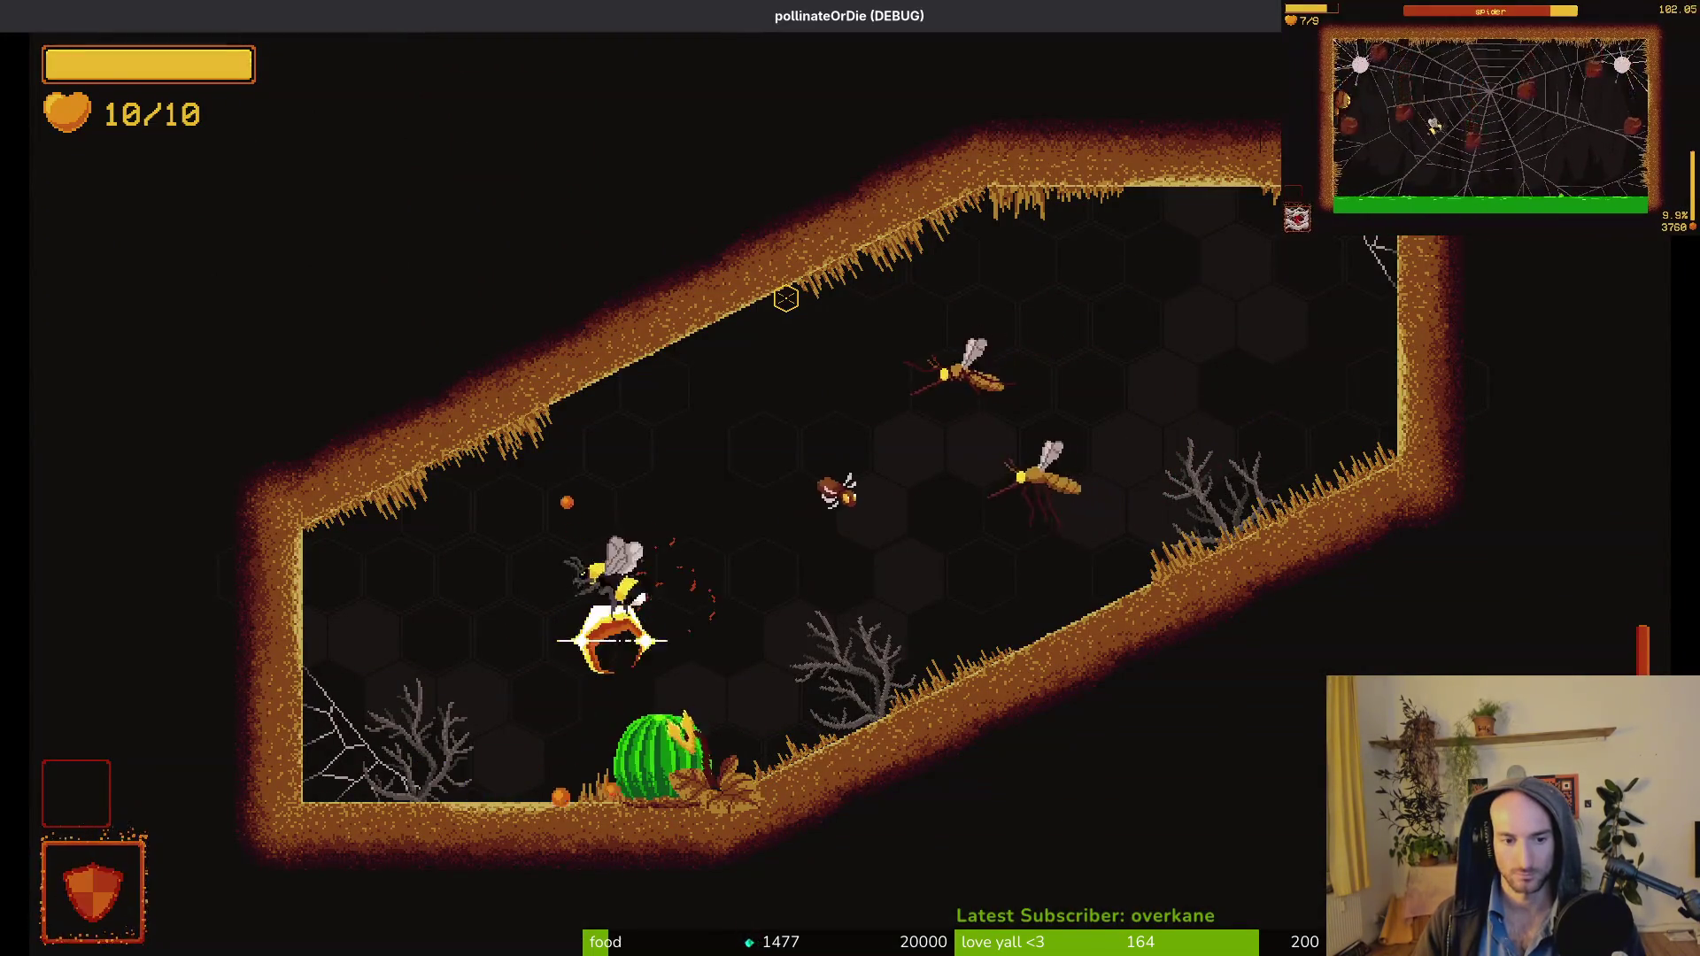
{"action": "key", "text": "Escape"}
{"action": "key", "text": "Down"}
{"action": "key", "text": "Down"}
{"action": "key", "text": "Down"}
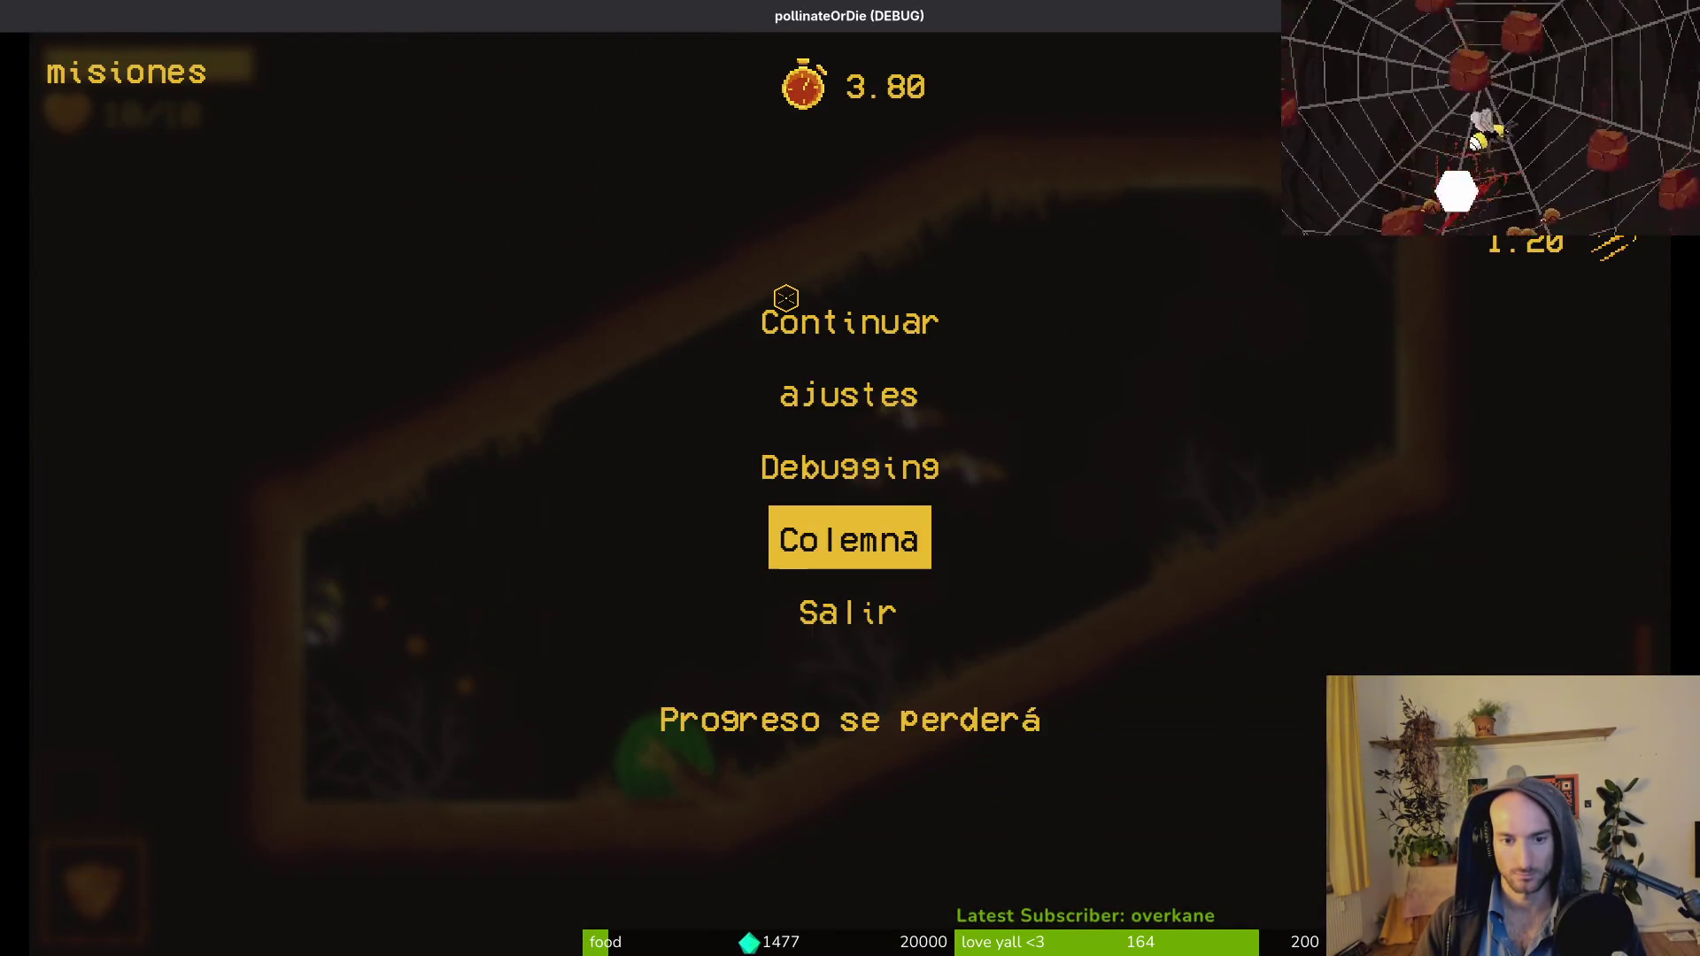
{"action": "key", "text": "Return"}
{"action": "key", "text": "Escape"}
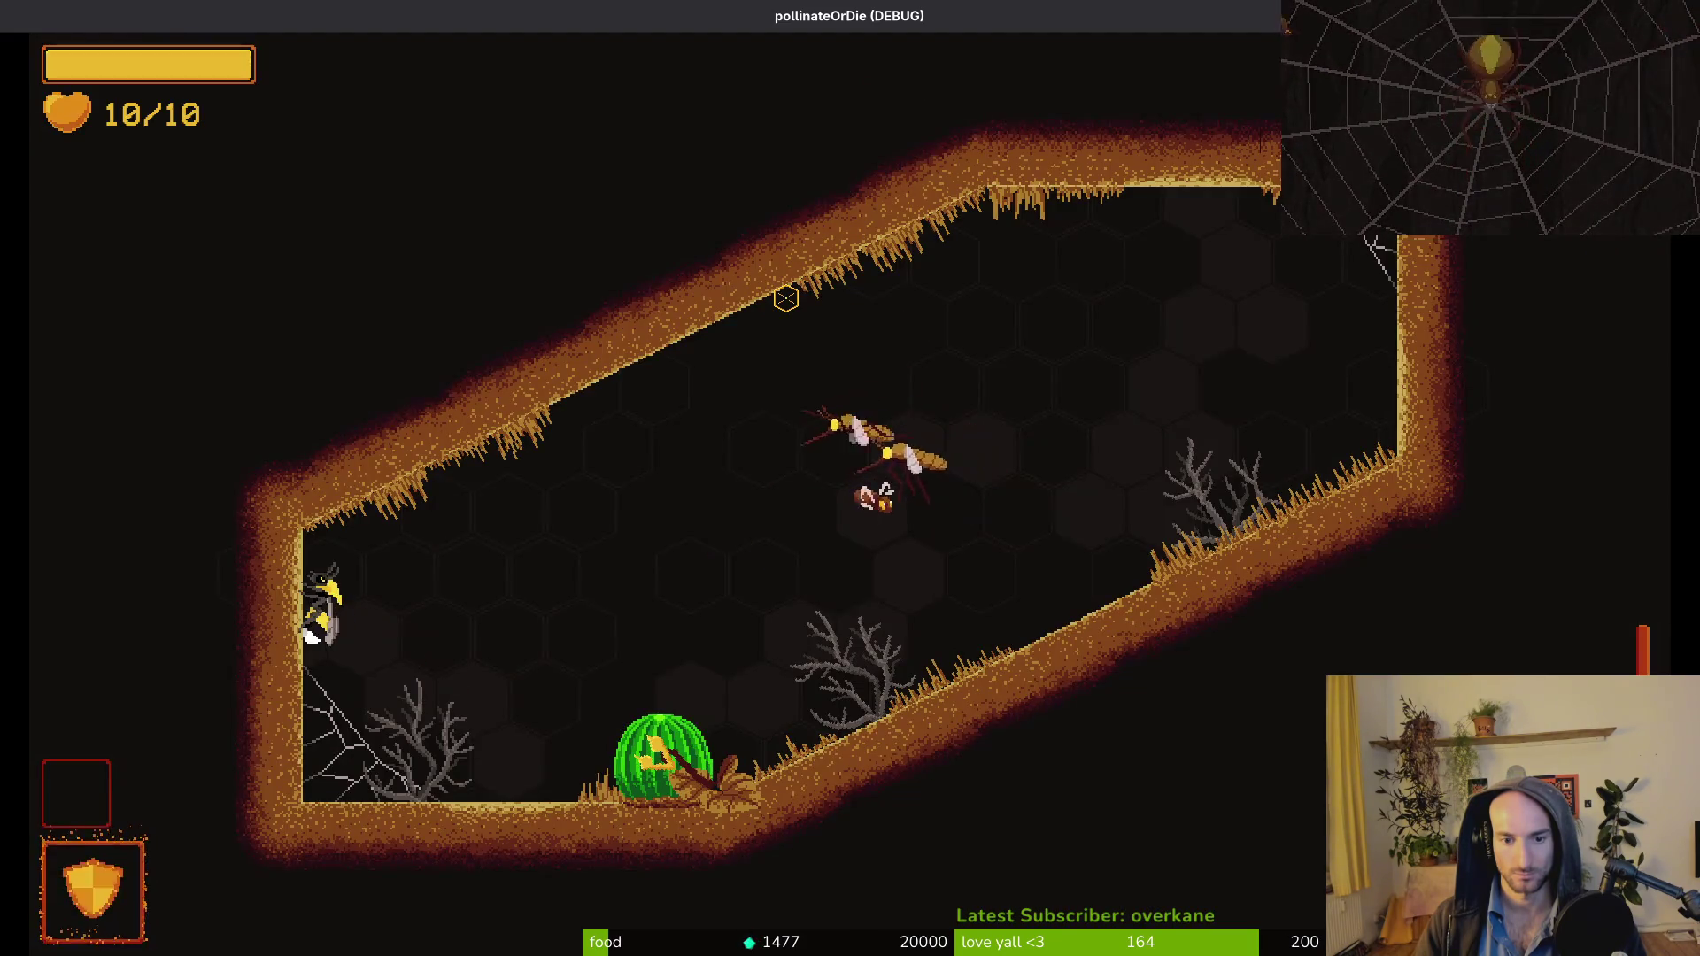
Pause again and confirm the Colmena return-to-hive dialog with Ok.
{"action": "key", "text": "Escape"}
{"action": "key", "text": "Down"}
{"action": "key", "text": "Down"}
{"action": "key", "text": "Down"}
{"action": "key", "text": "Up"}
{"action": "key", "text": "Return"}
{"action": "key", "text": "Left"}
{"action": "key", "text": "Return"}
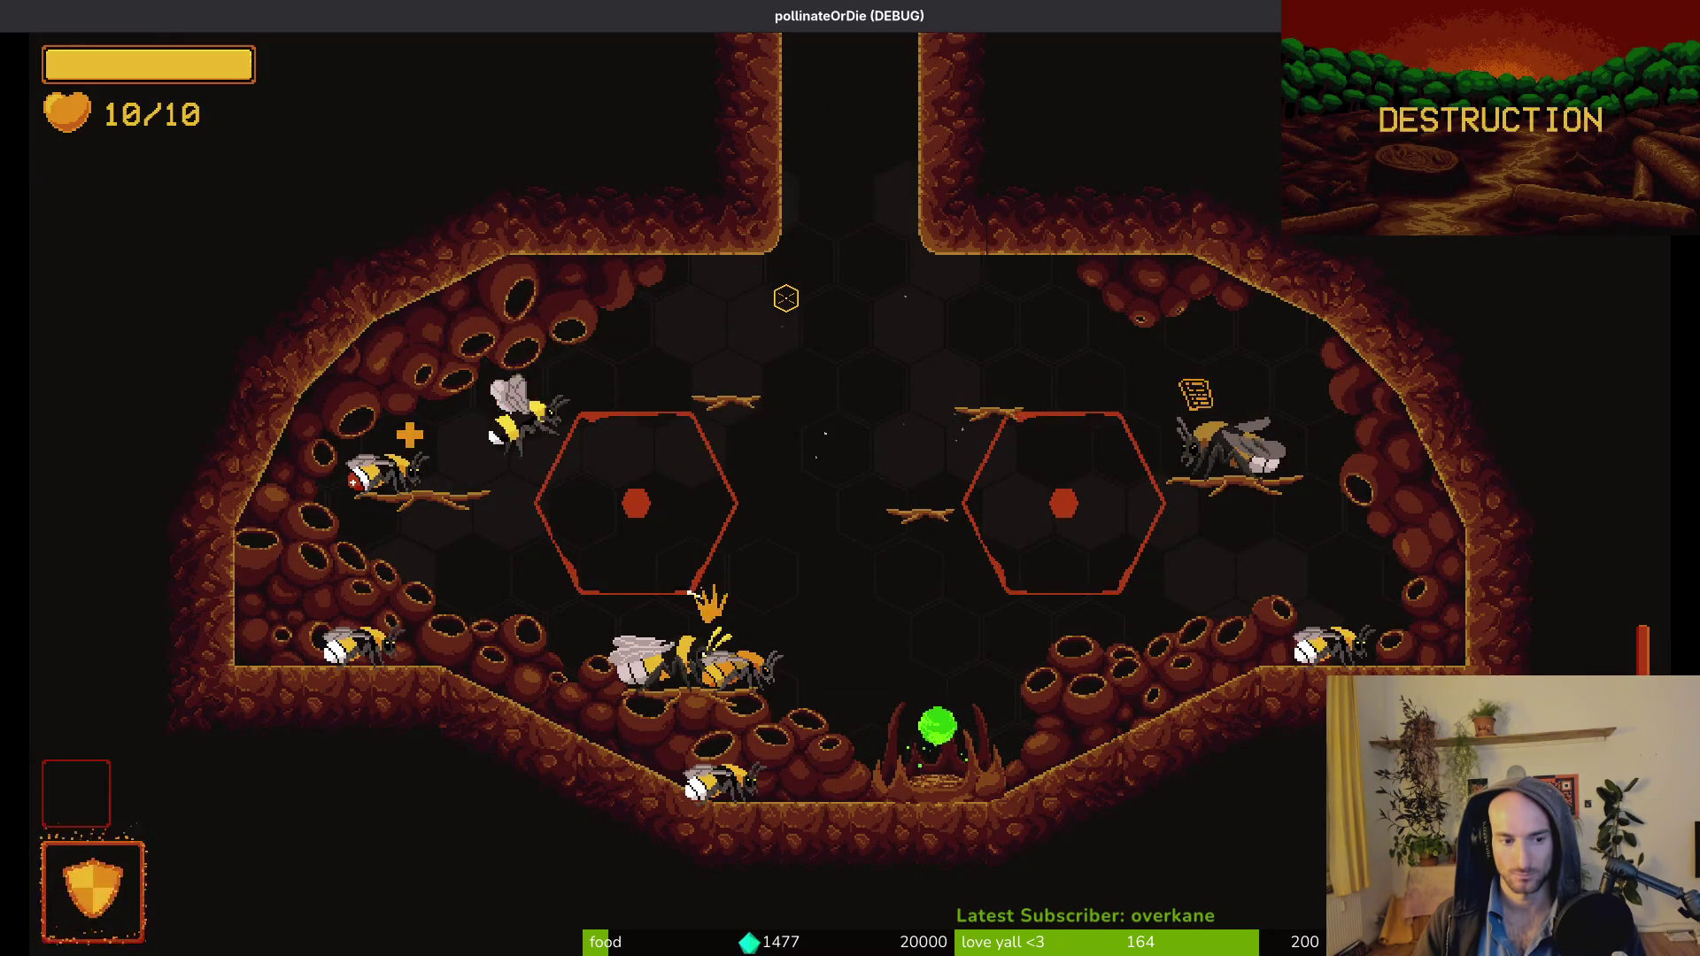
Quit to the main menu via Salir and close the game window.
{"action": "key", "text": "Escape"}
{"action": "key", "text": "Up"}
{"action": "key", "text": "Return"}
{"action": "key", "text": "Return"}
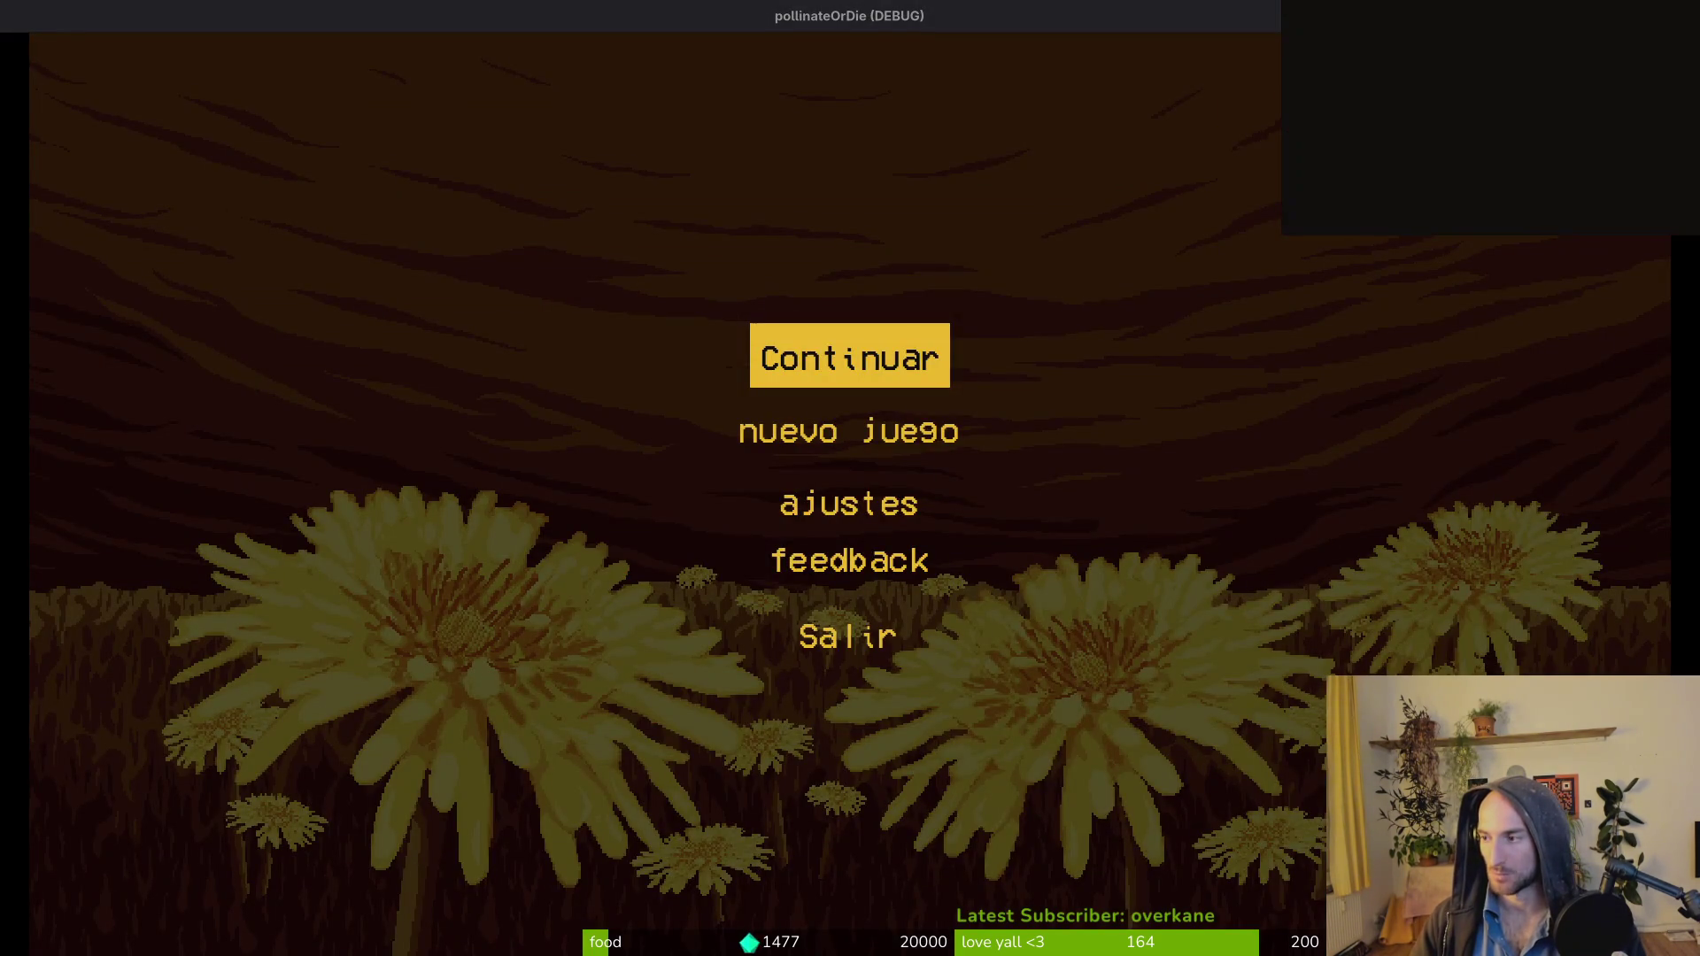
{"action": "key", "text": "alt+F4"}
Save and exit, then review the diffs of confirmation_overlay.gd and pause_overlay.gd in git status.
{"action": "type", "text": ":wq"}
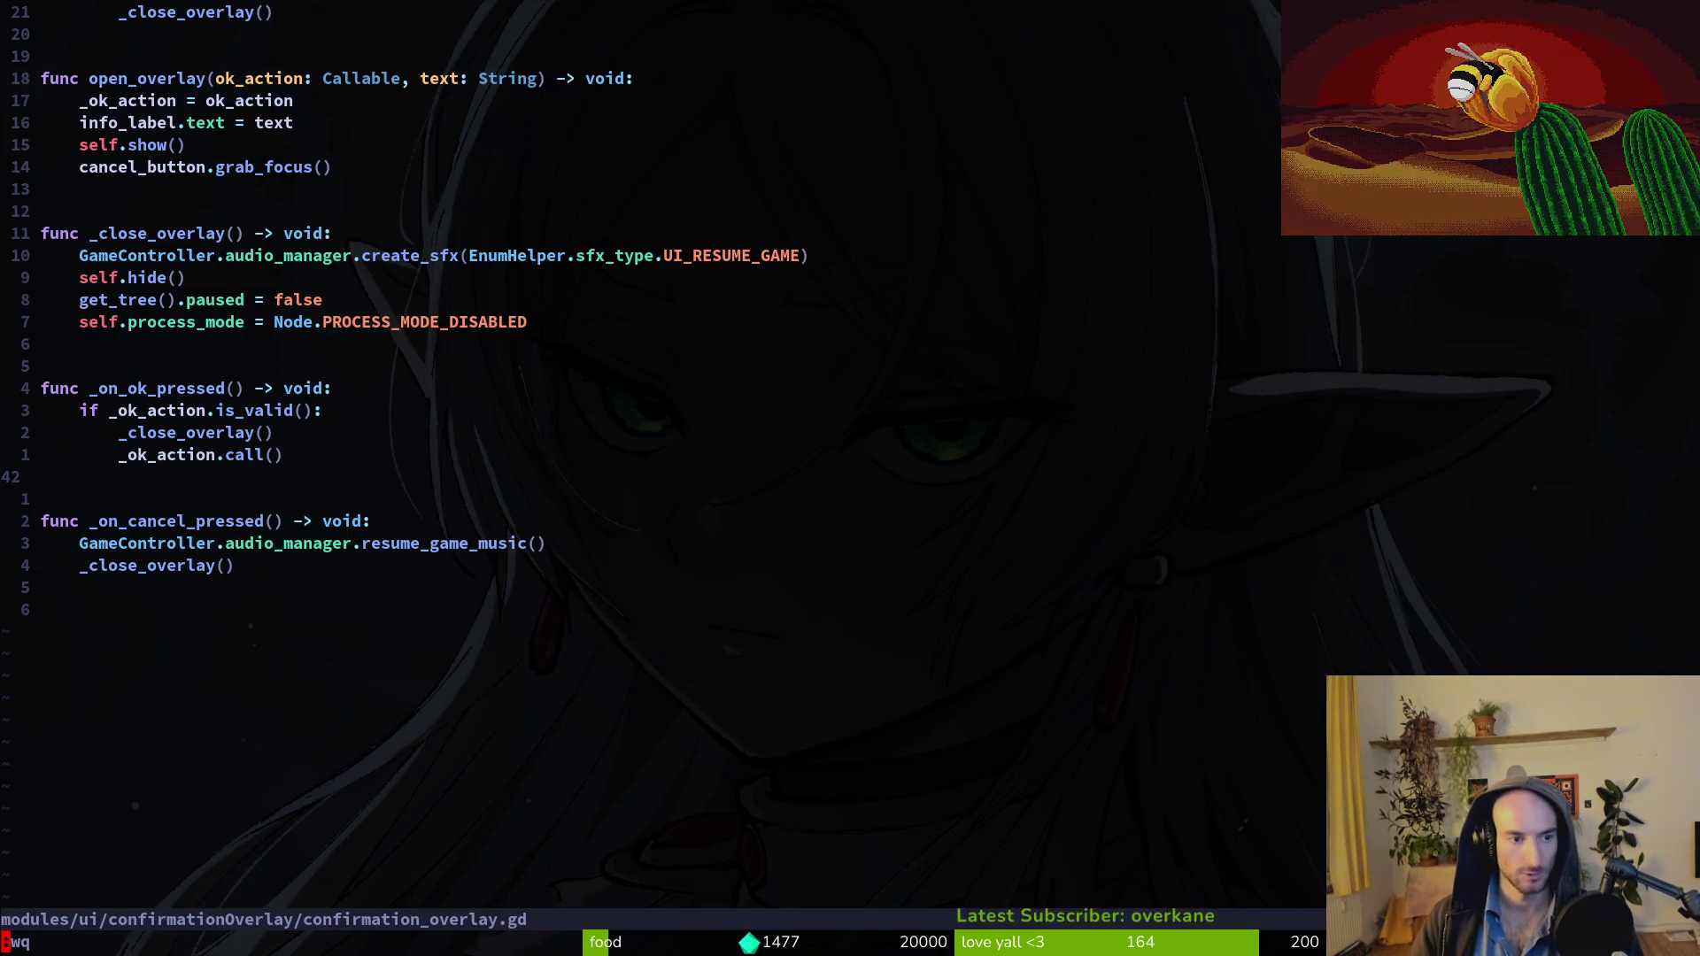
{"action": "key", "text": "Return"}
{"action": "type", "text": "g"}
{"action": "key", "text": "Return"}
{"action": "key", "text": "Down"}
{"action": "key", "text": "Down"}
{"action": "key", "text": "Down"}
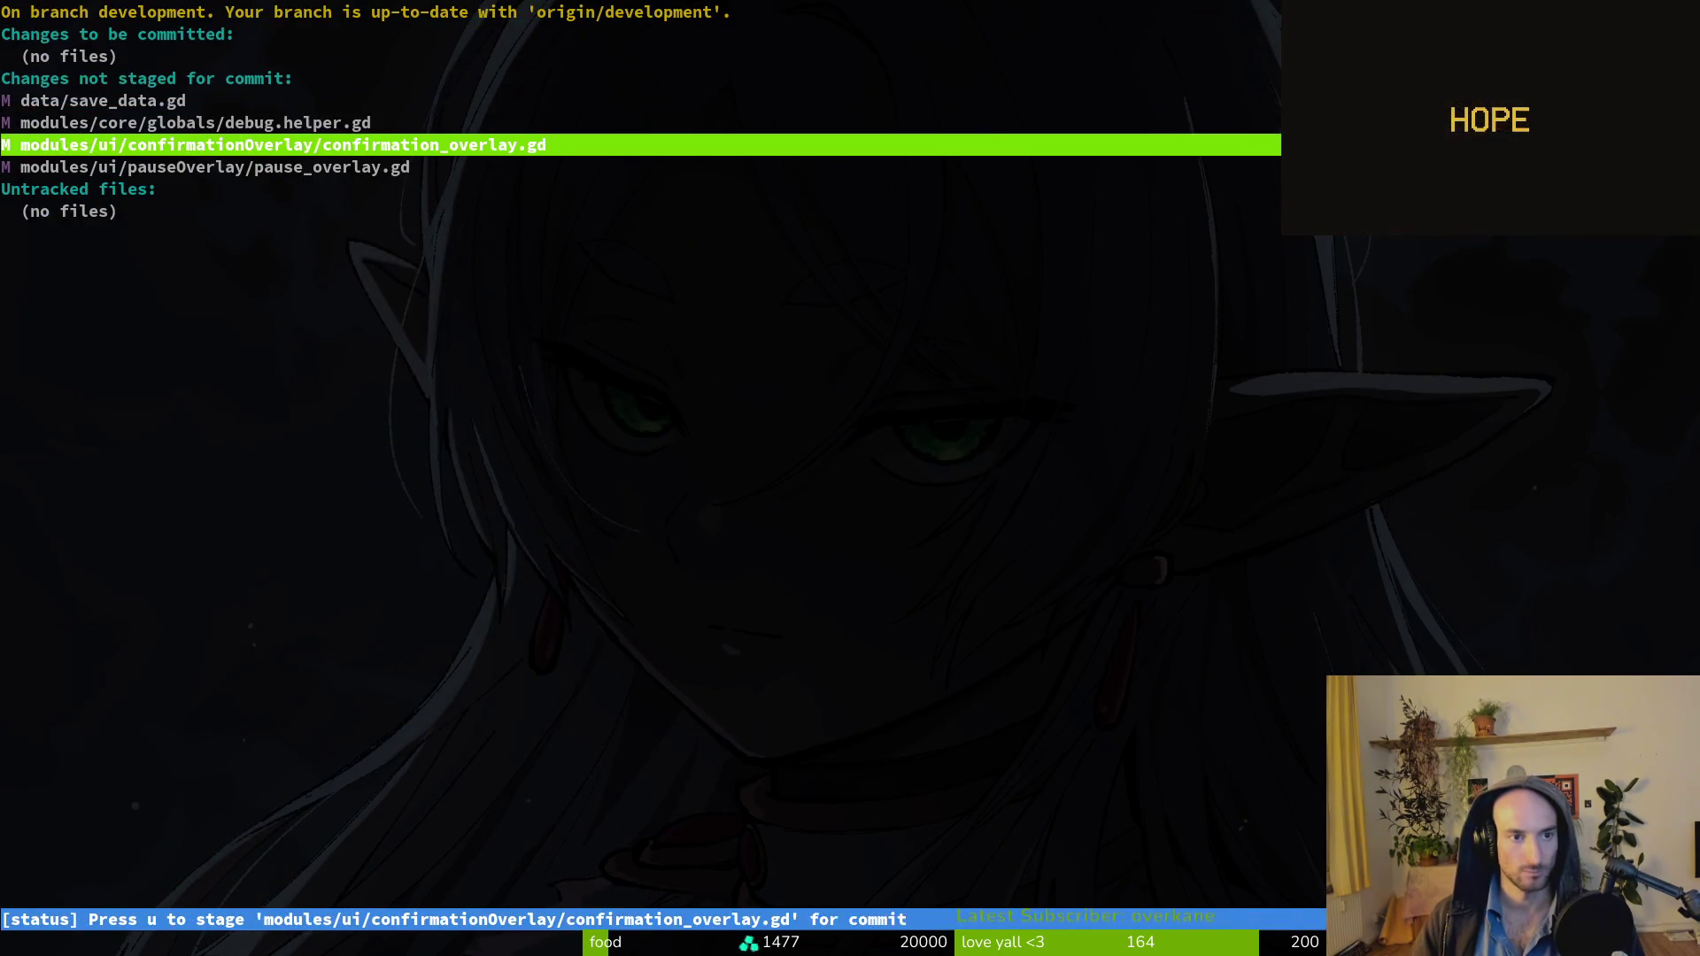
{"action": "key", "text": "Return"}
{"action": "key", "text": "Down"}
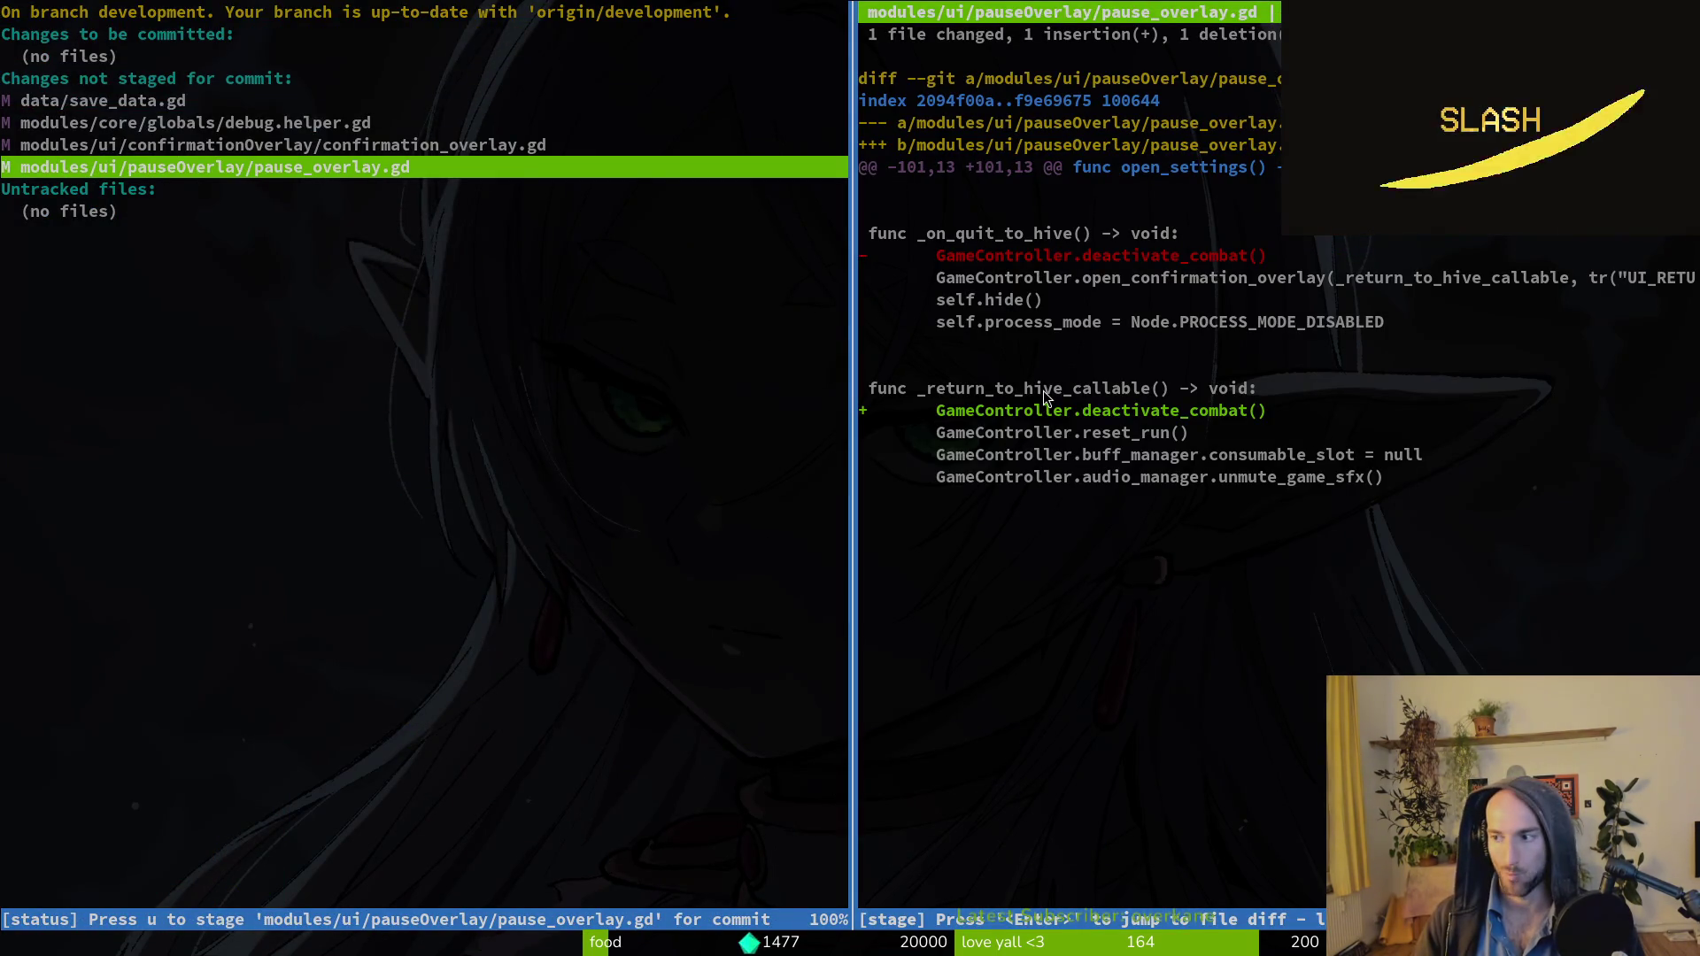
{"action": "key", "text": "End"}
{"action": "key", "text": "q"}
{"action": "key", "text": "q"}
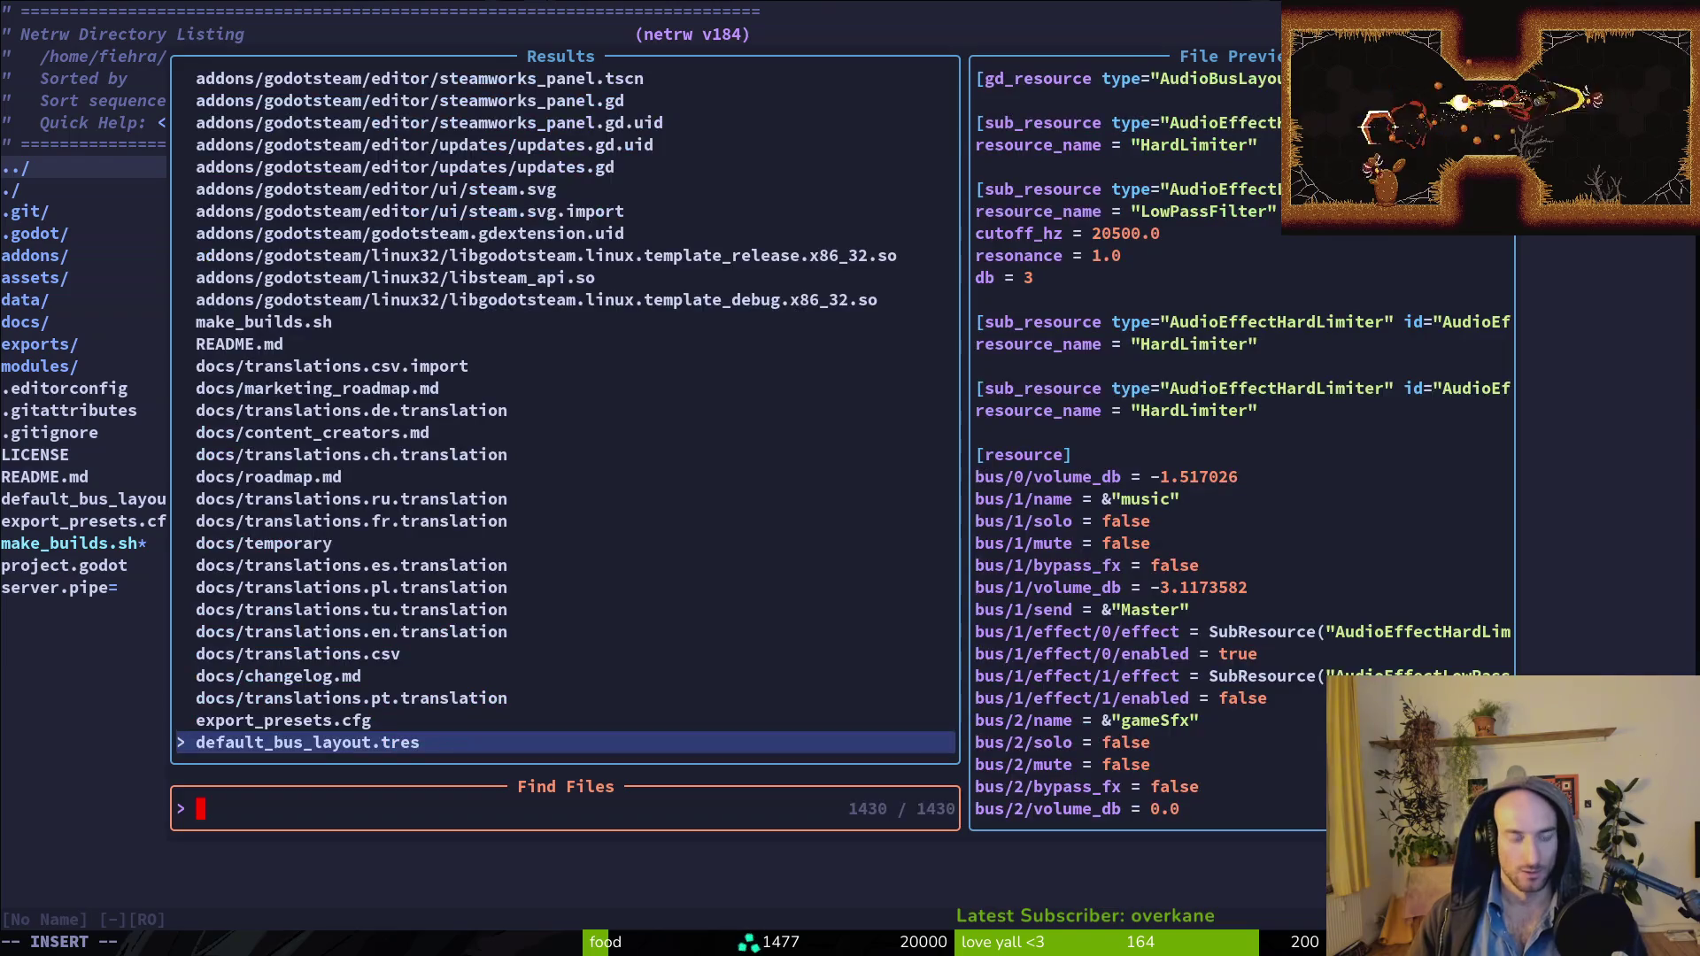
Open pause_overlay.gd and locate the deactivate_combat() line in the hive callbacks.
{"action": "type", "text": "pauseo"}
{"action": "key", "text": "Return"}
{"action": "key", "text": "G"}
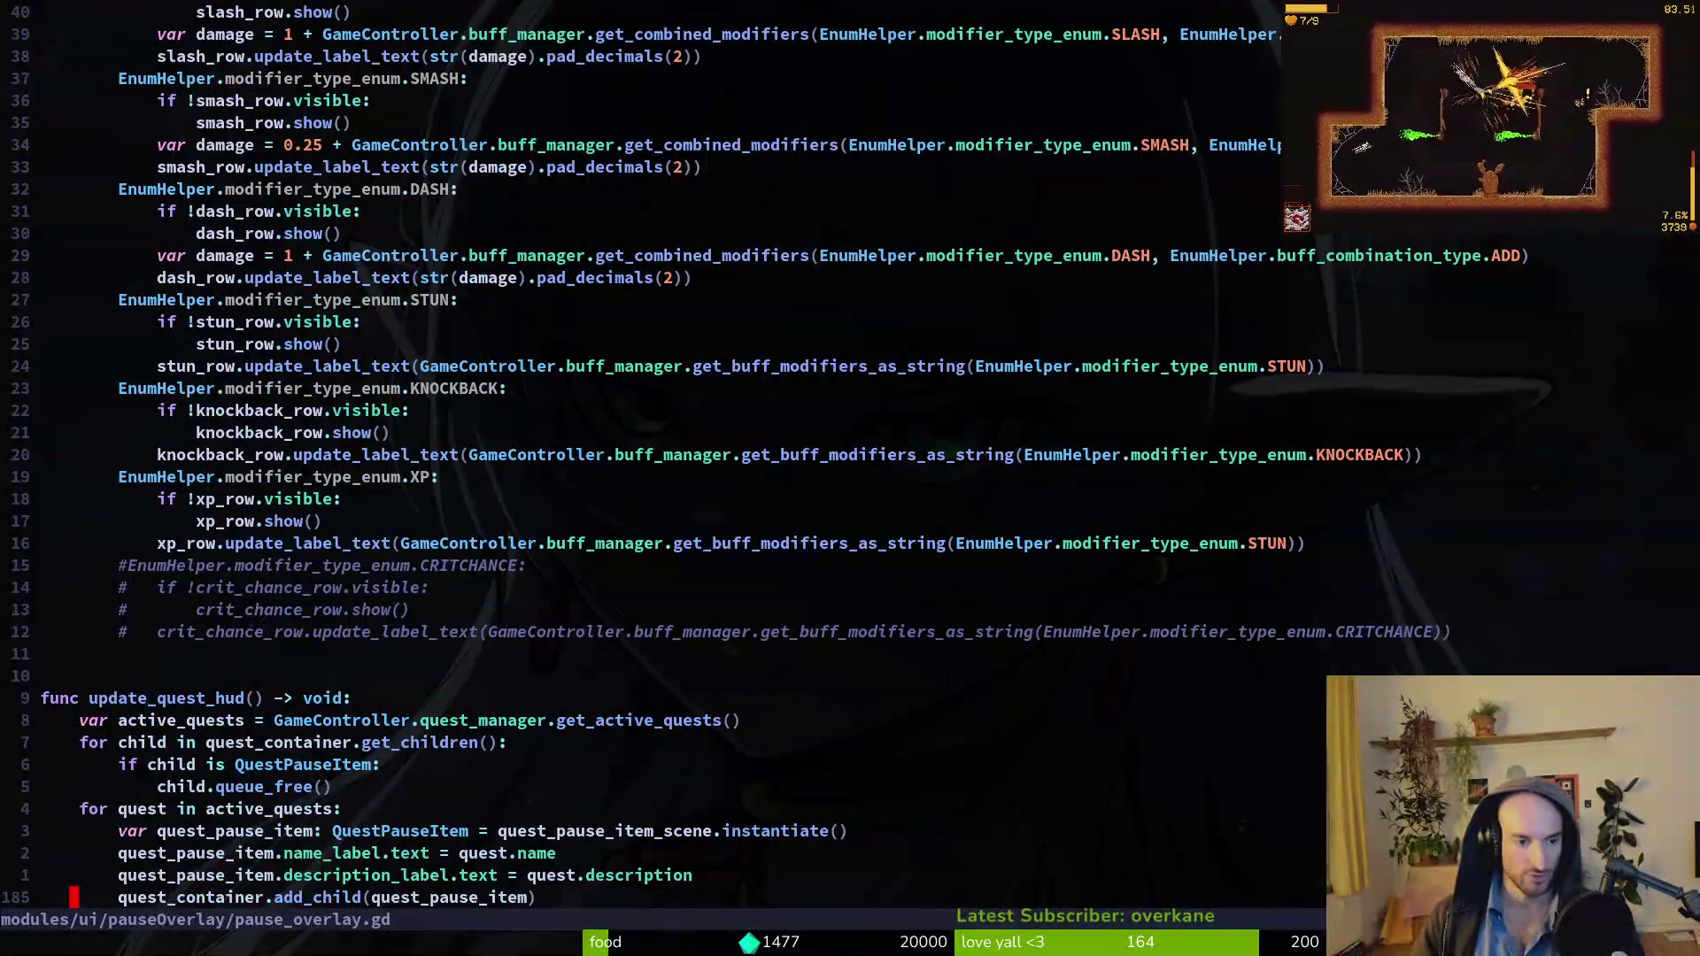
{"action": "key", "text": "ctrl+u"}
{"action": "key", "text": "ctrl+u"}
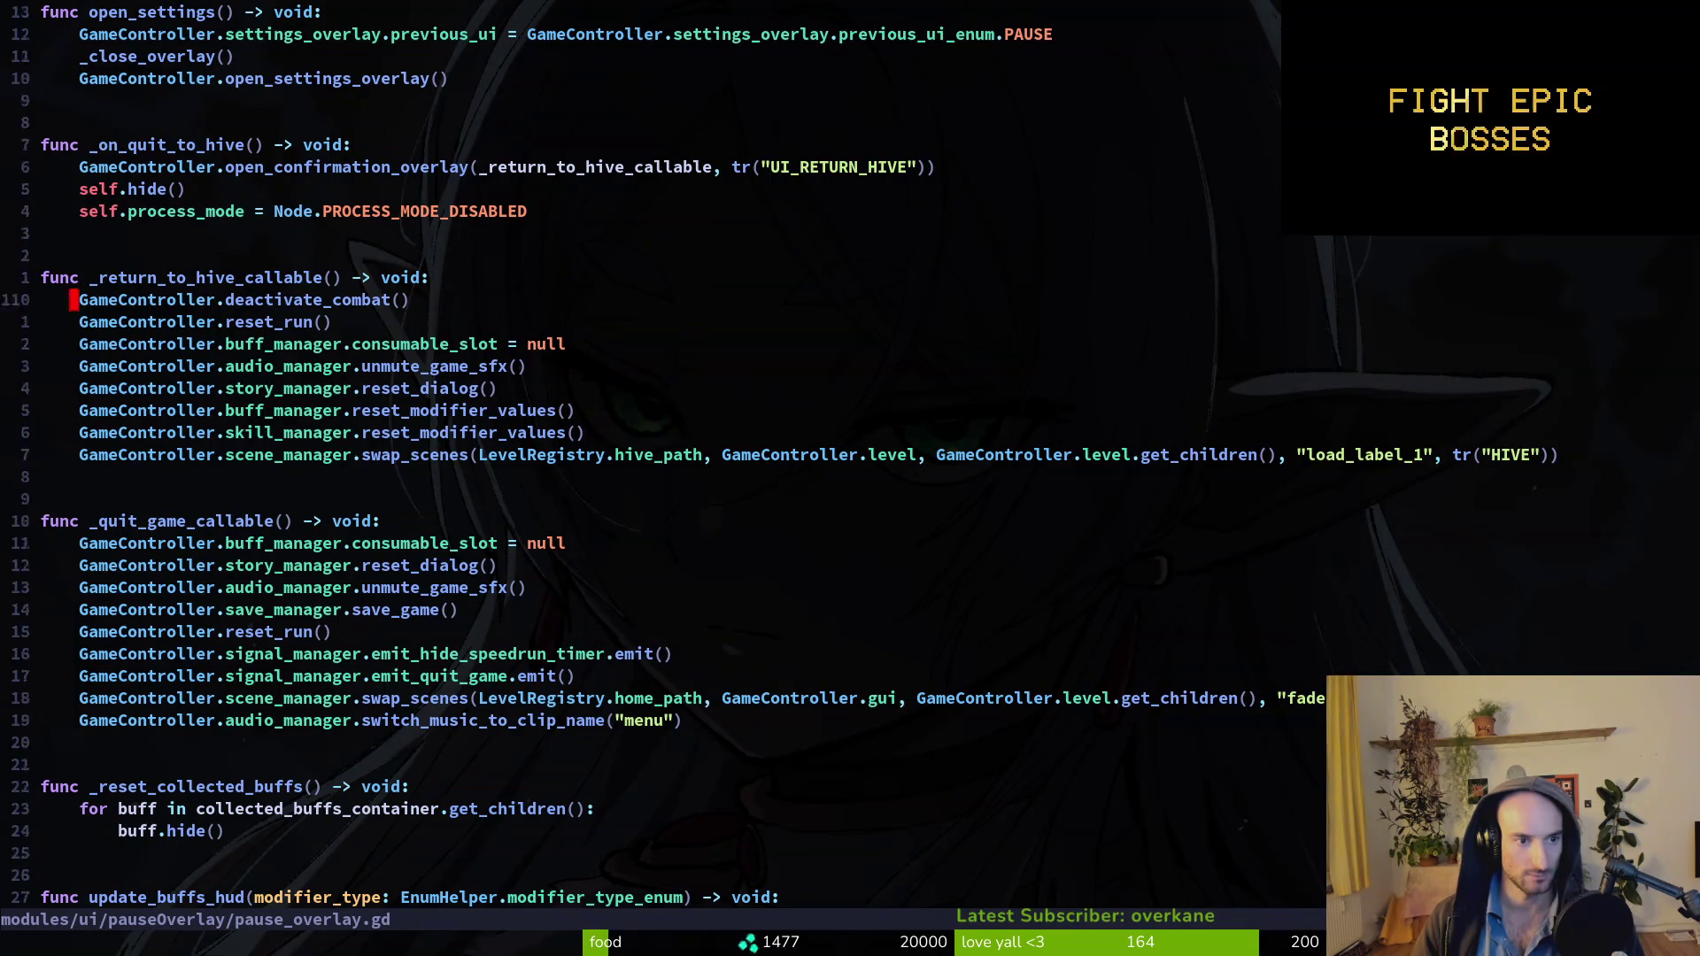
{"action": "key", "text": "k"}
{"action": "key", "text": "z"}
{"action": "key", "text": "z"}
{"action": "key", "text": "d"}
{"action": "key", "text": "d"}
{"action": "key", "text": "u"}
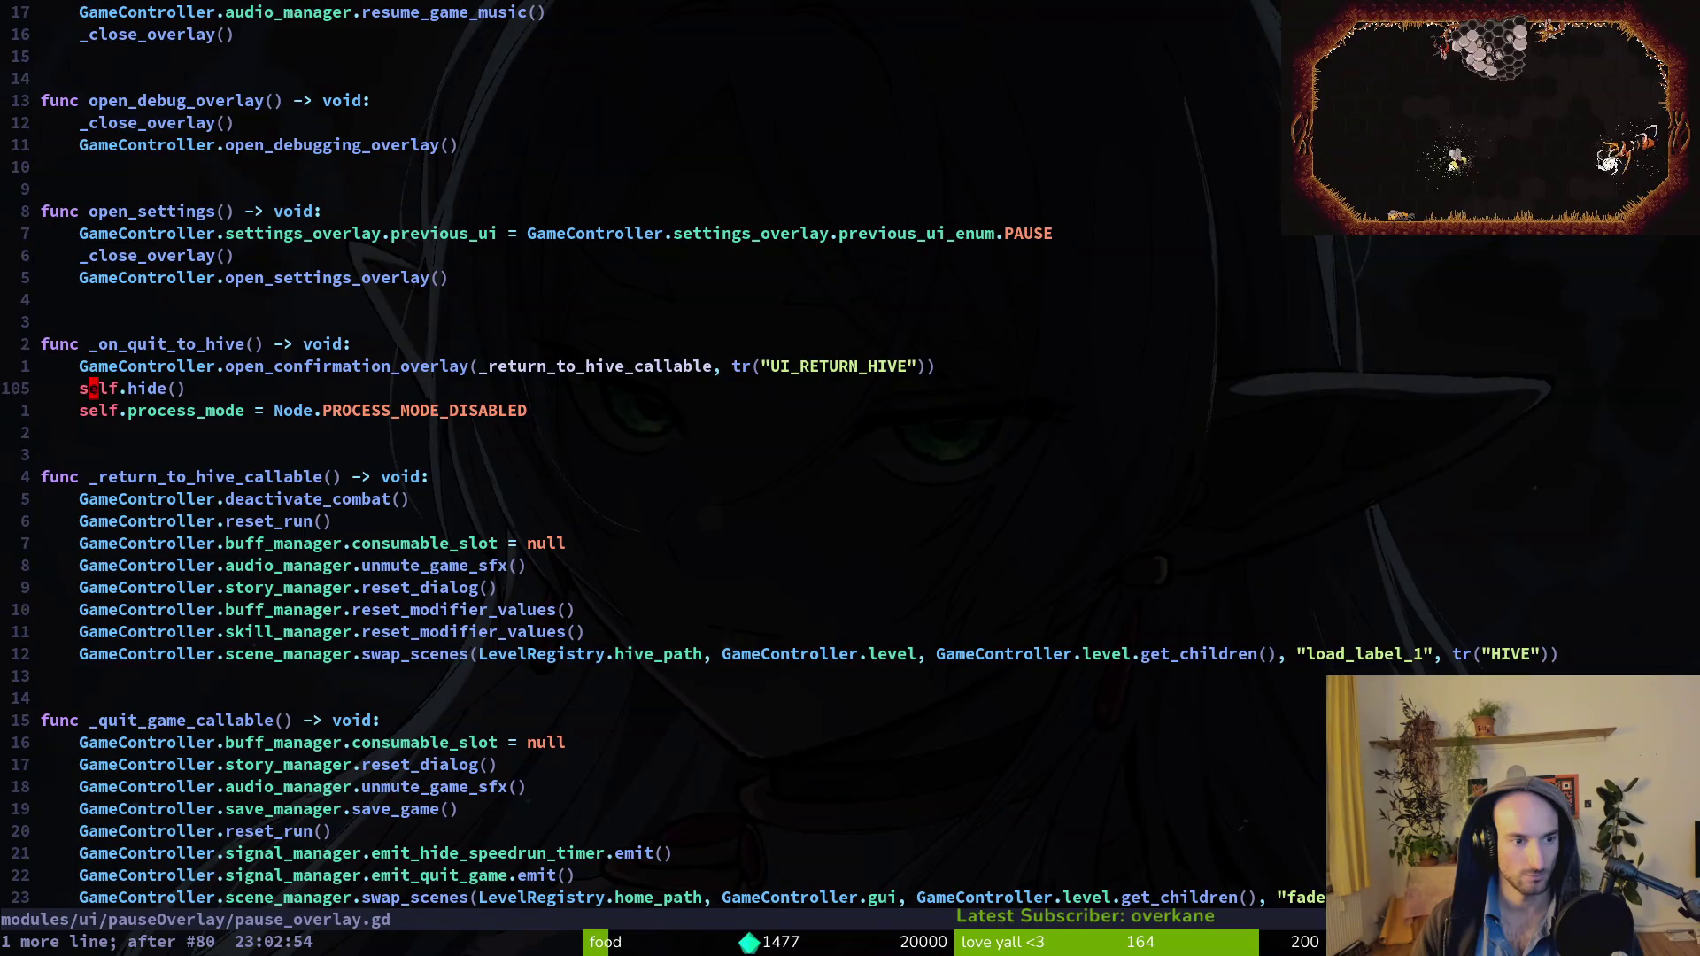
{"action": "key", "text": "k"}
{"action": "key", "text": "ctrl+r"}
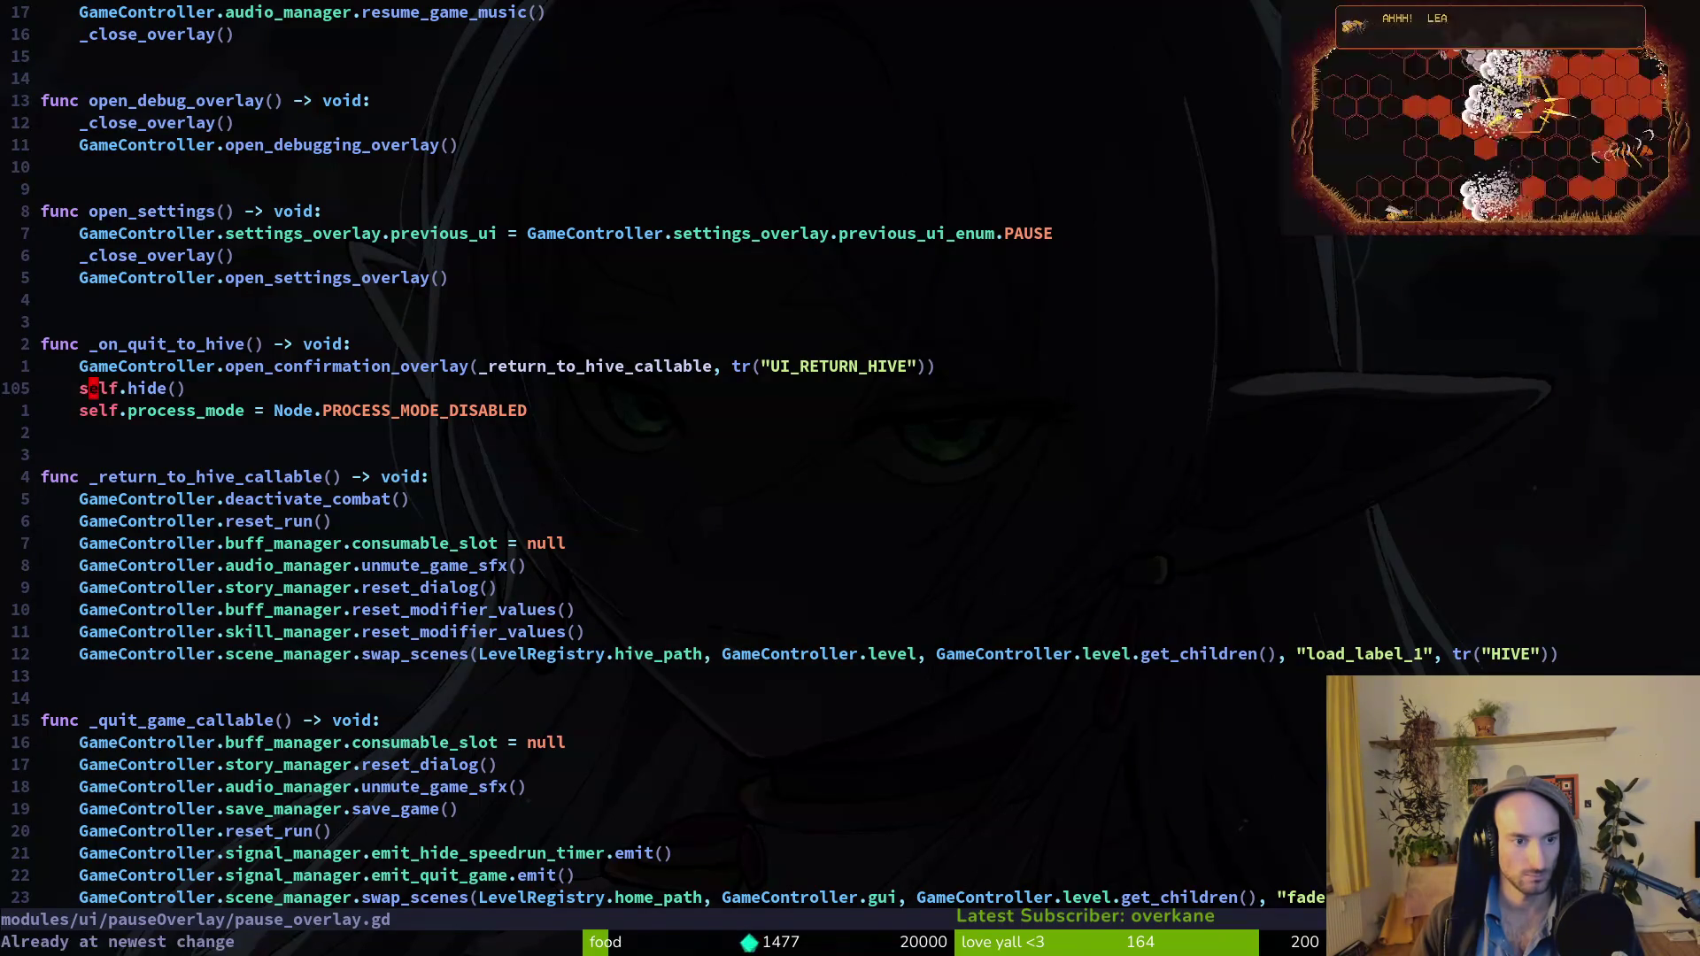
{"action": "key", "text": "j"}
{"action": "key", "text": "j"}
{"action": "key", "text": "j"}
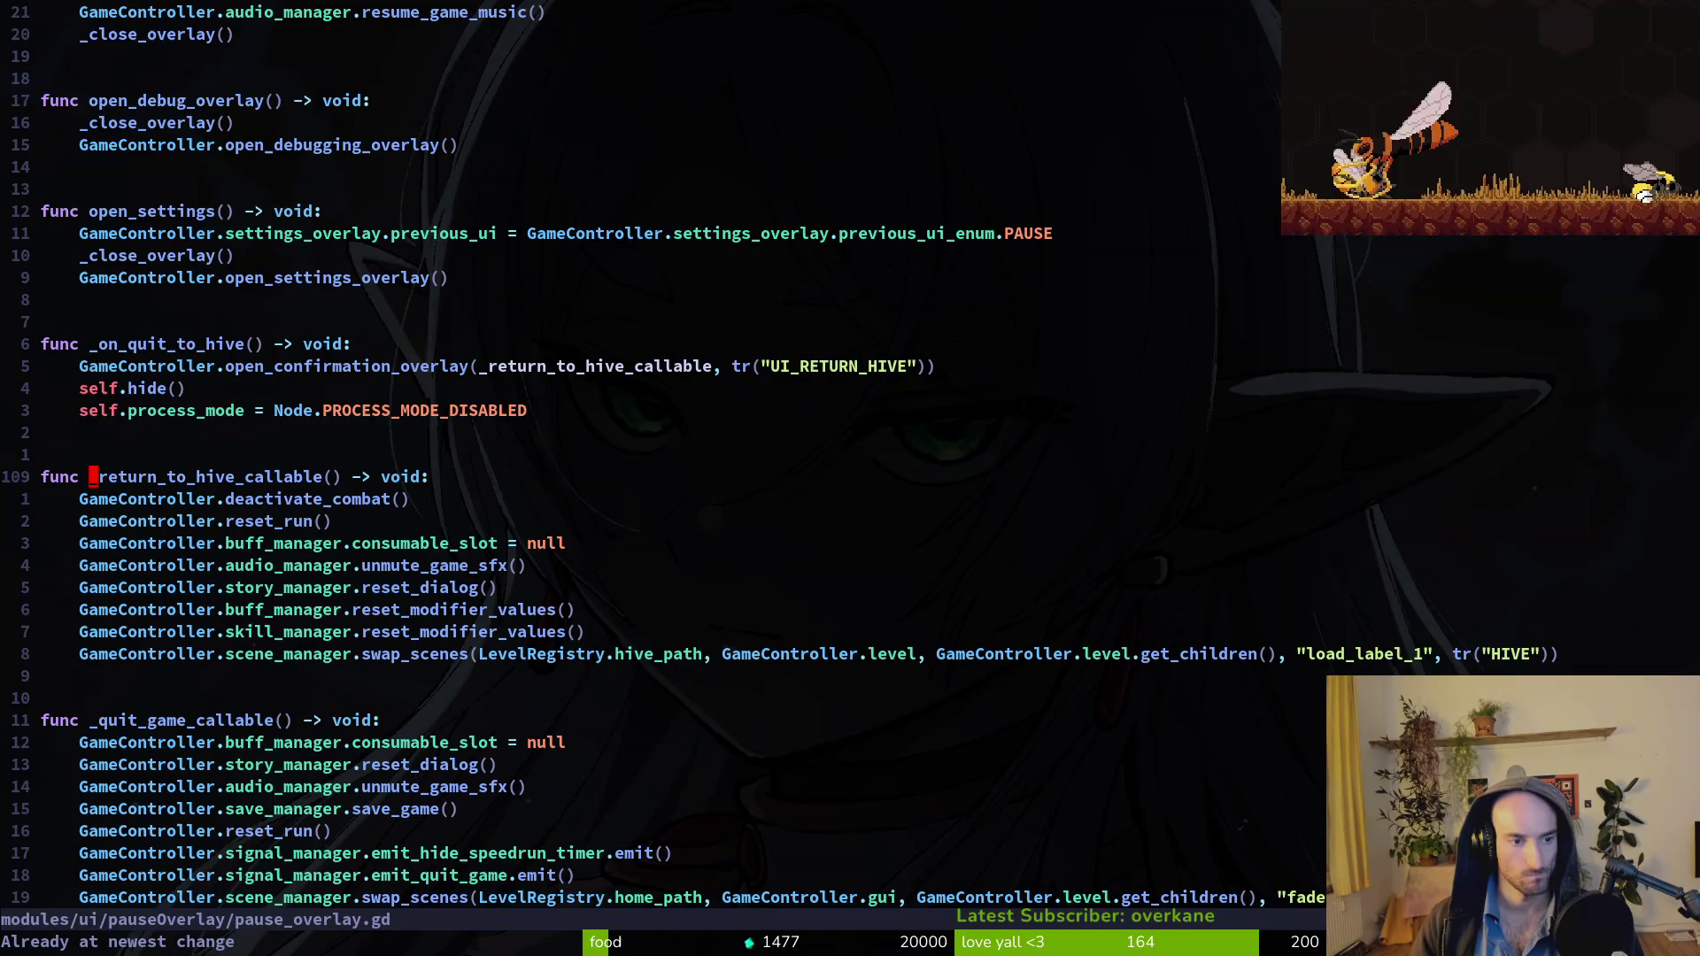
Move deactivate_combat() above GameController.open_confirmation_overlay in _on_quit_to_hive and save the file.
{"action": "key", "text": "d"}
{"action": "key", "text": "d"}
{"action": "type", "text": "6kP:w"}
{"action": "key", "text": "Return"}
{"action": "key", "text": "super+2"}
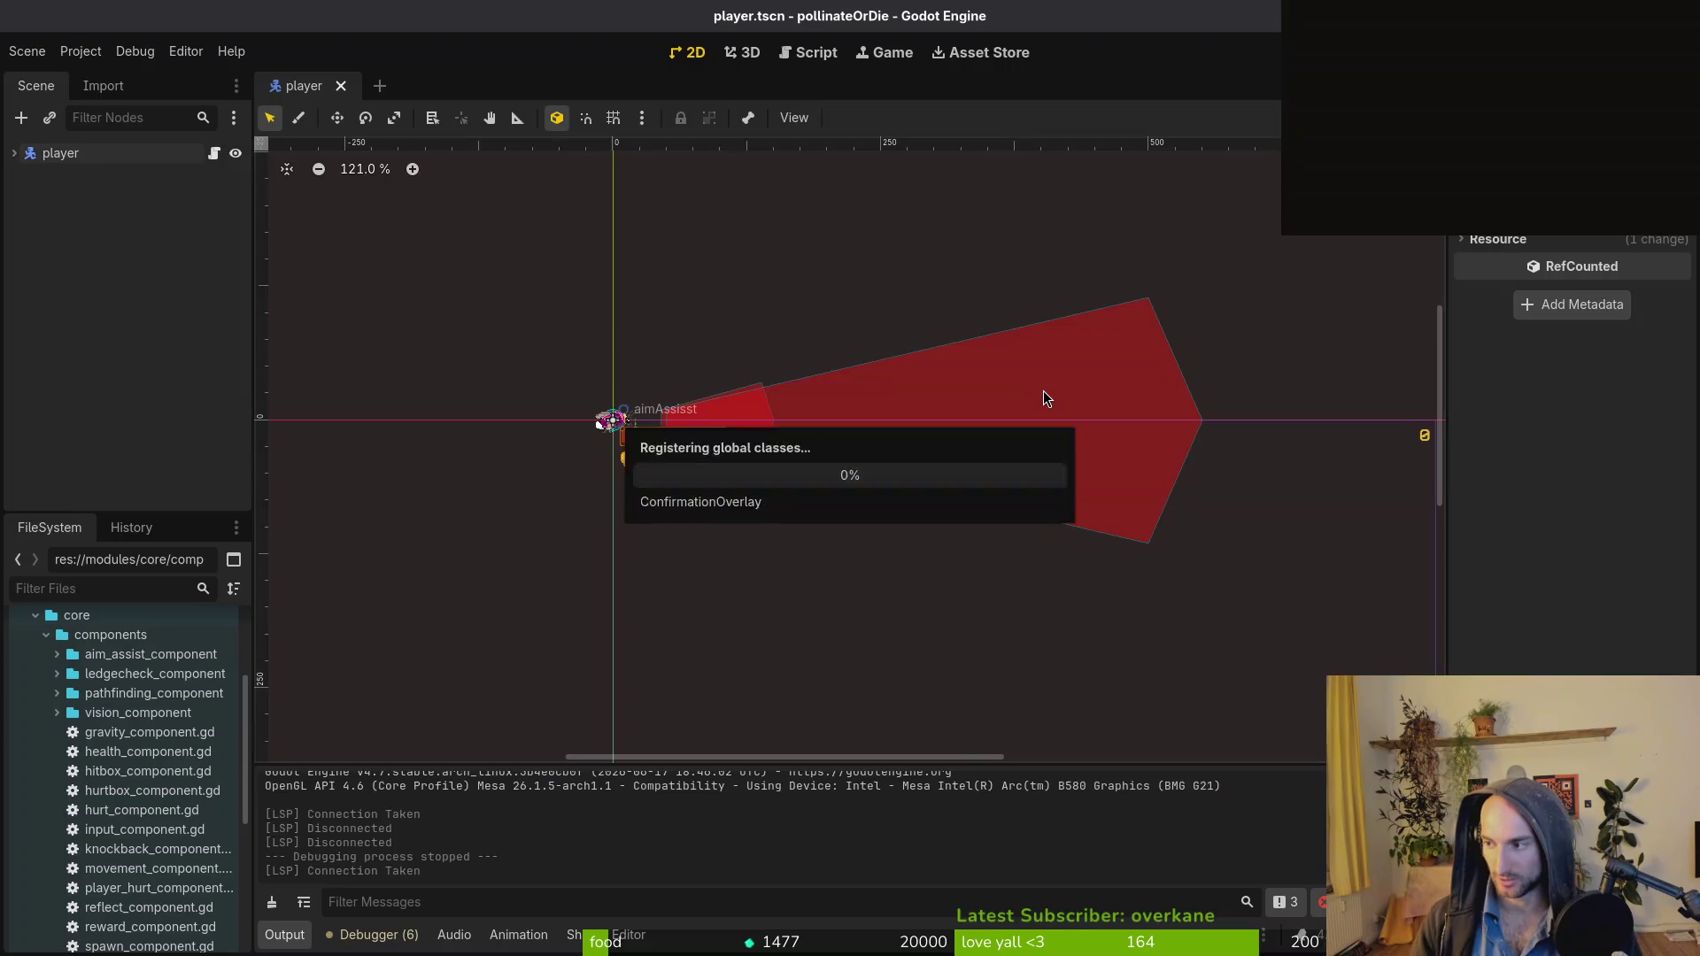
Launch the game, continue the saved run, and pollinate the cactus in the next room.
{"action": "key", "text": "F5"}
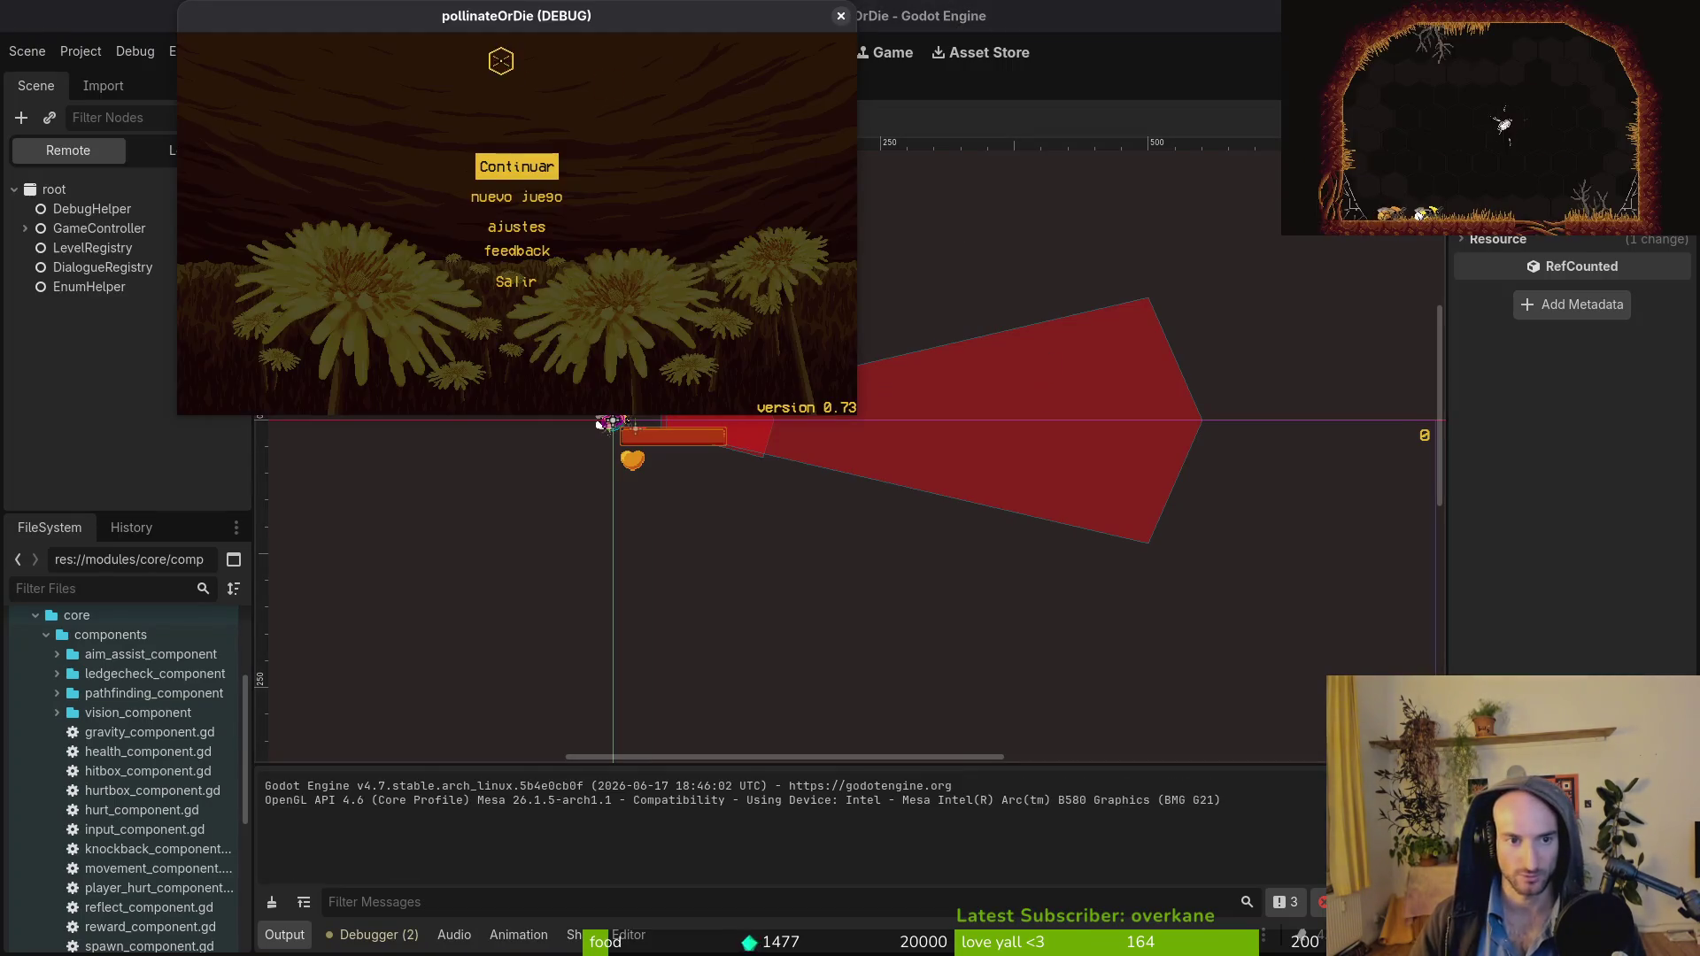
{"action": "left_click", "coordinate": [542, 168]}
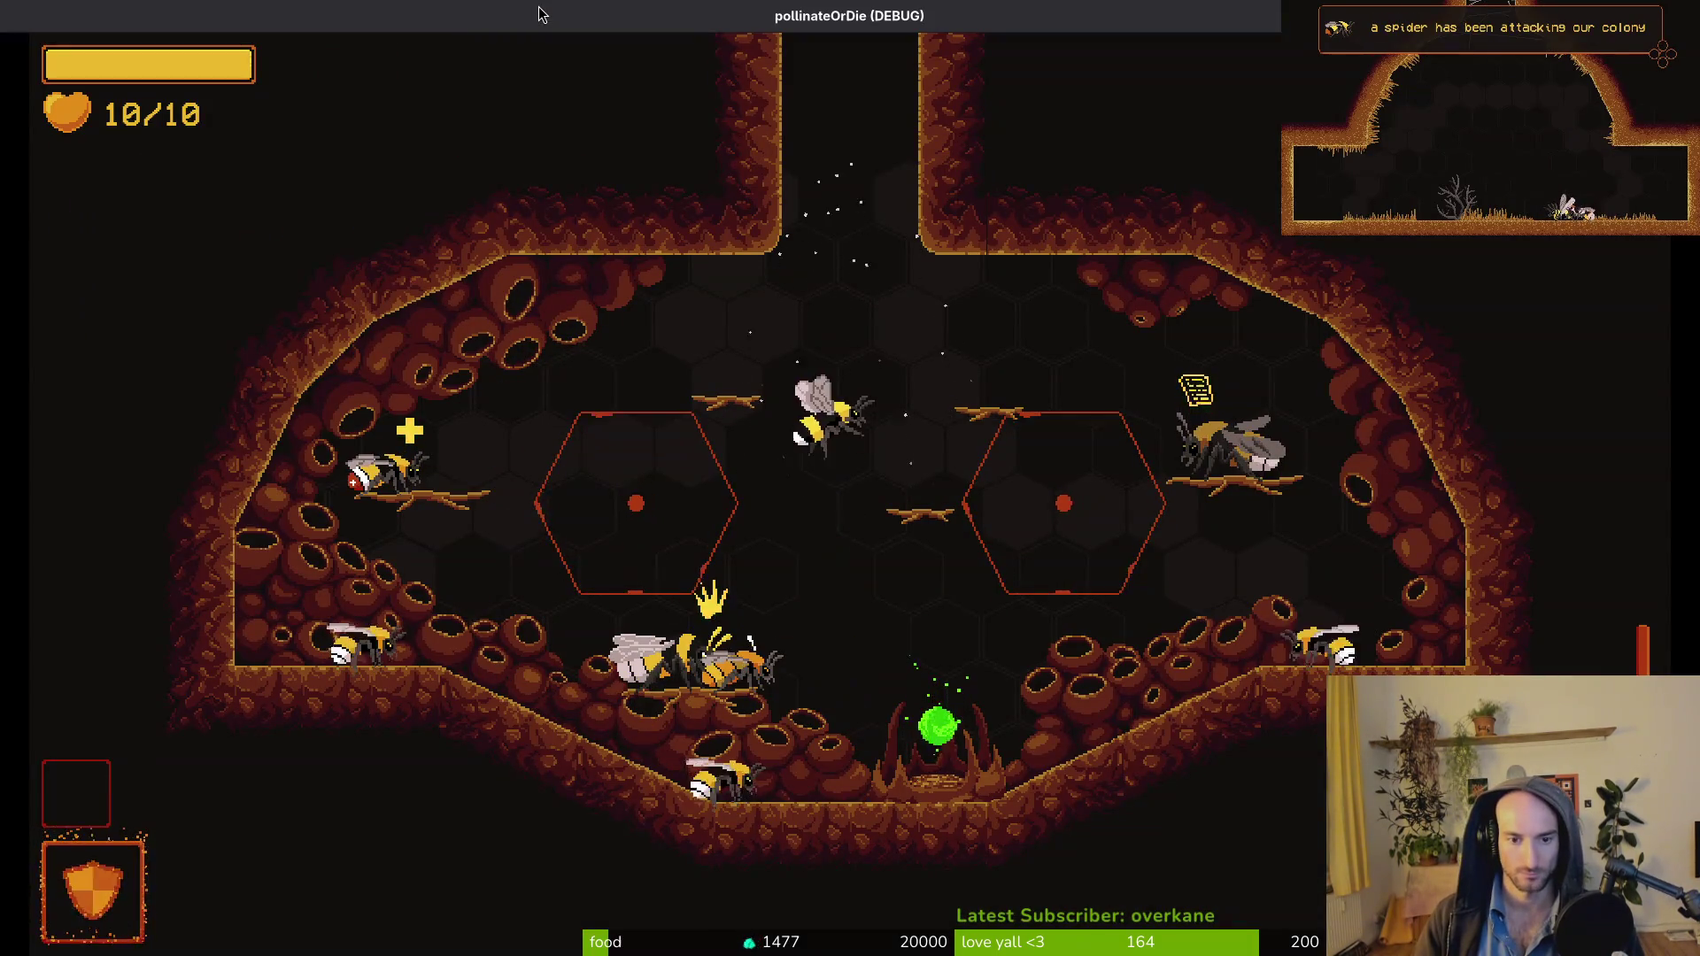
{"action": "key", "text": "w"}
{"action": "key", "text": "w"}
{"action": "key", "text": "a"}
{"action": "key", "text": "space"}
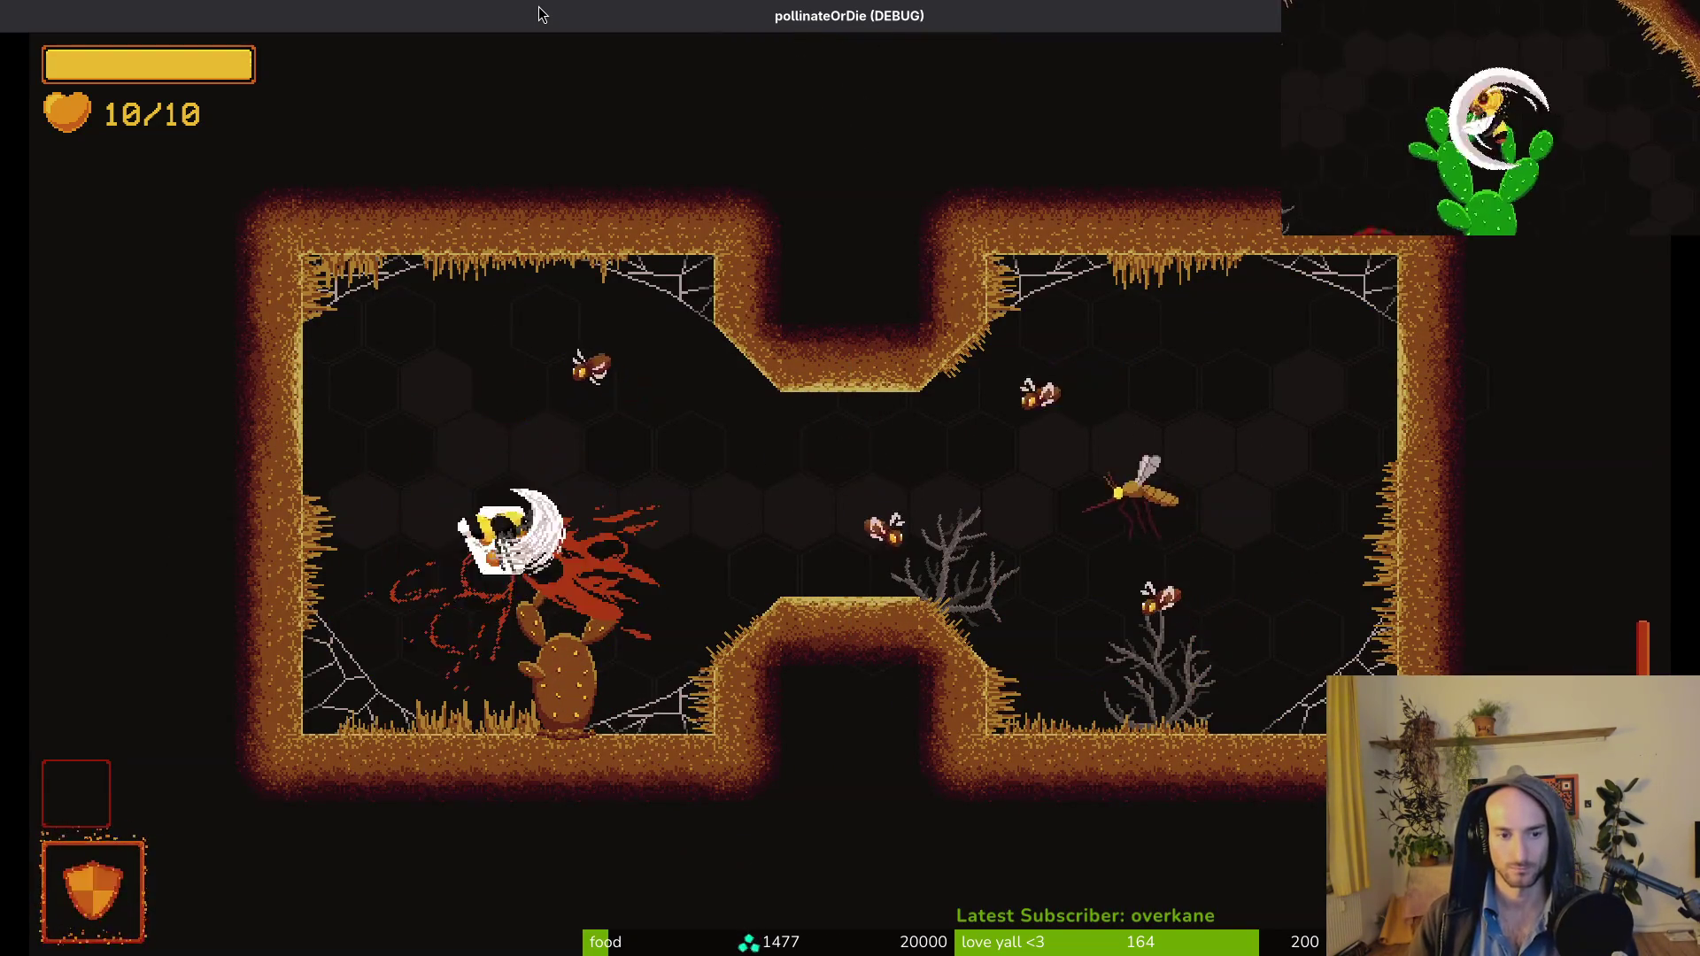
Pause, ask to return to the hive, cancel it, and resume play.
{"action": "key", "text": "Escape"}
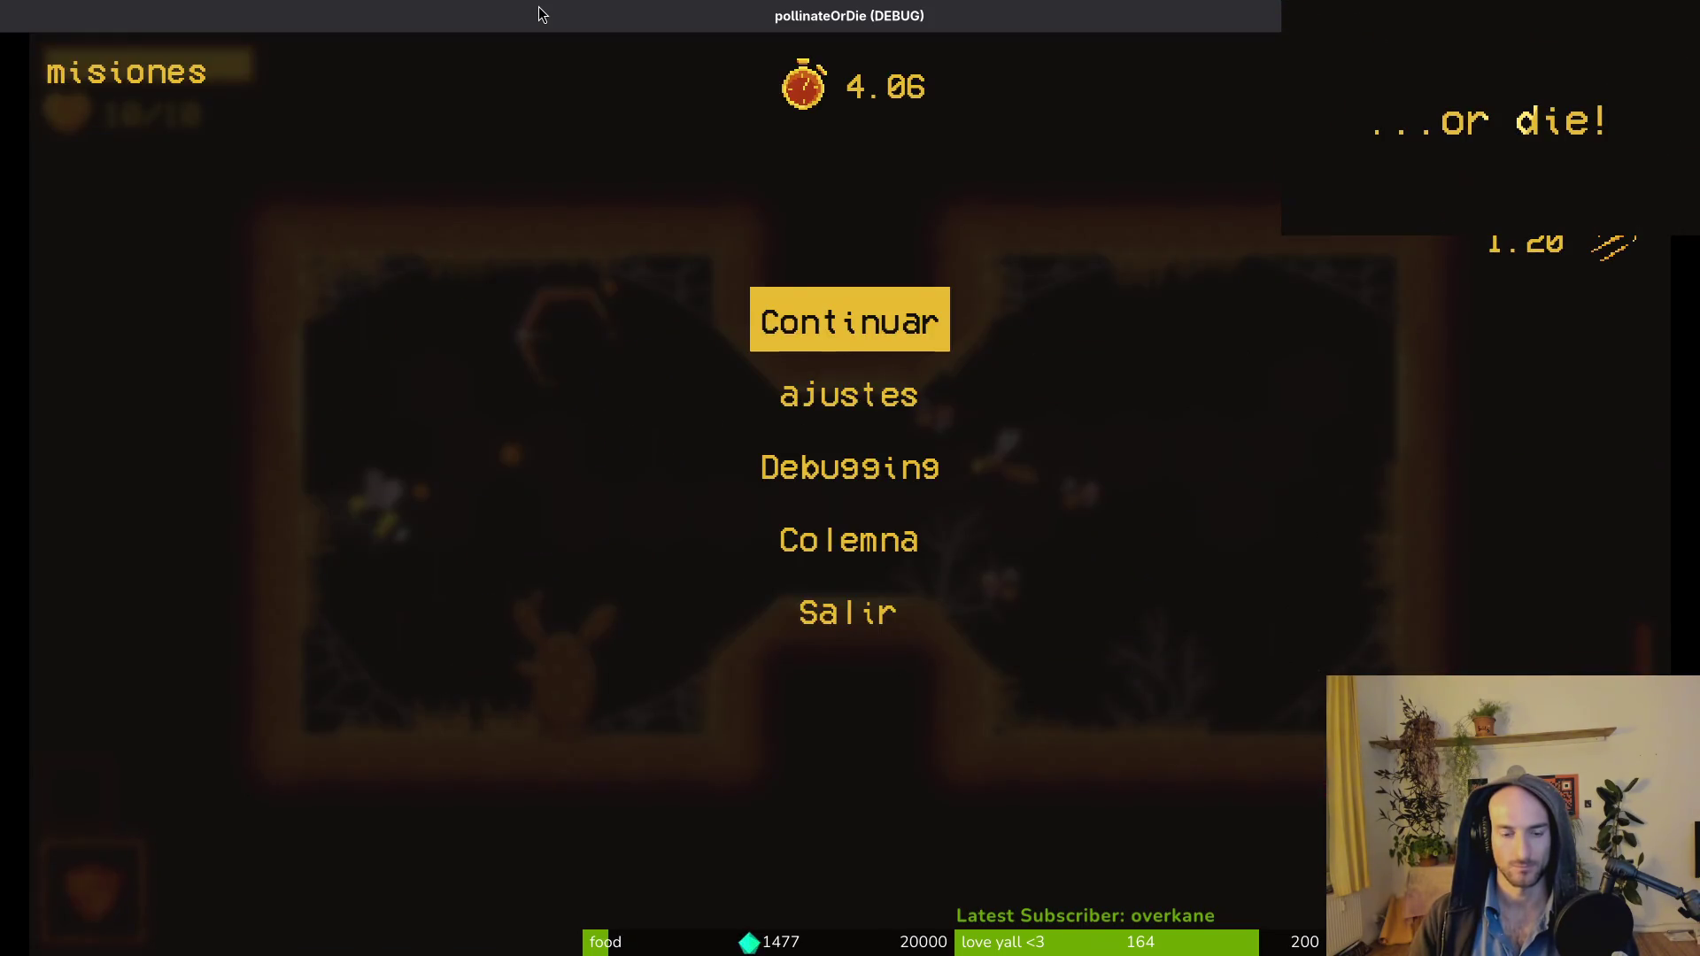
{"action": "key", "text": "Up"}
{"action": "key", "text": "Up"}
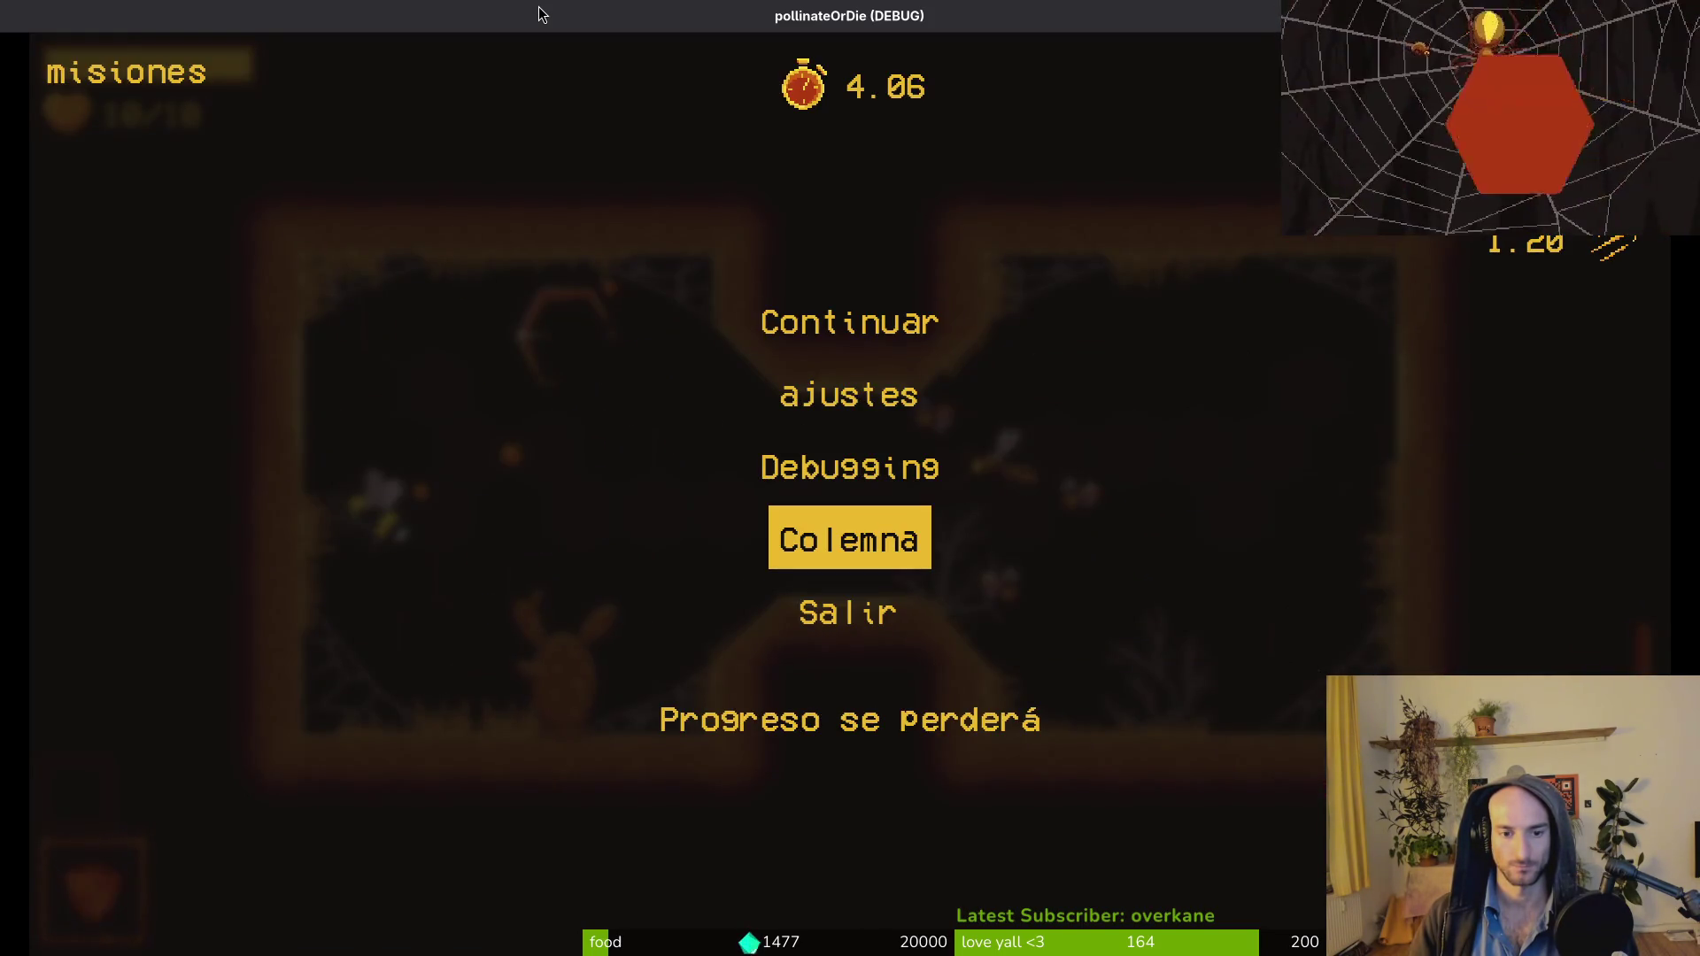
{"action": "key", "text": "Return"}
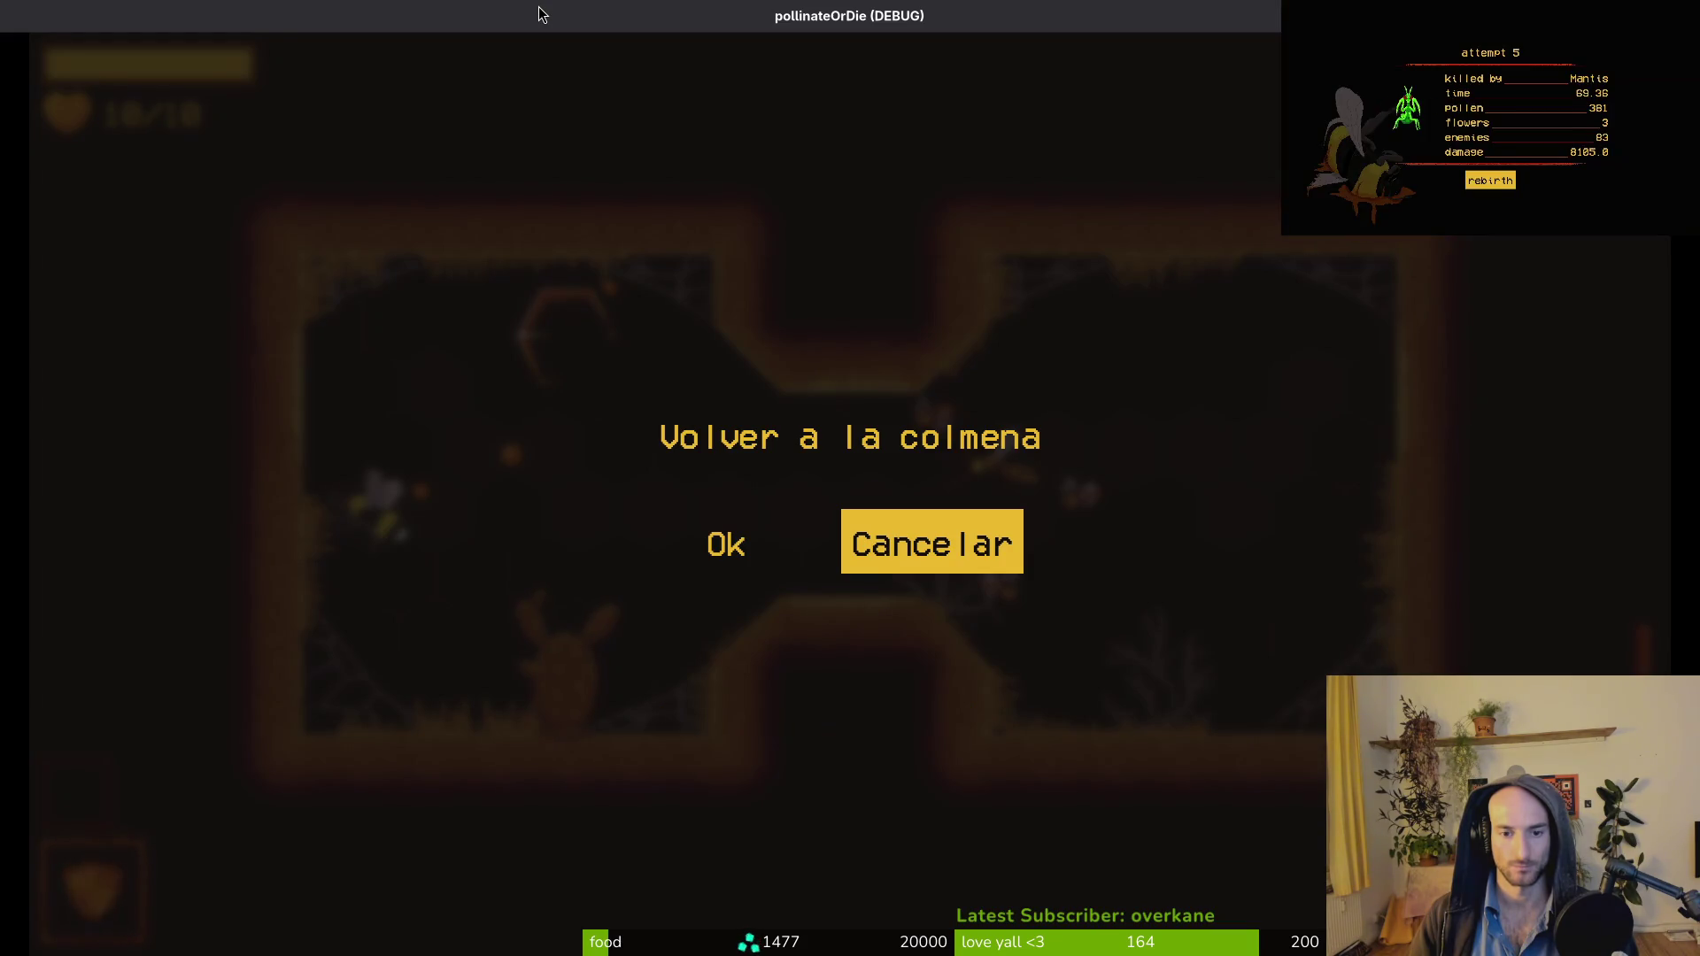
{"action": "key", "text": "Return"}
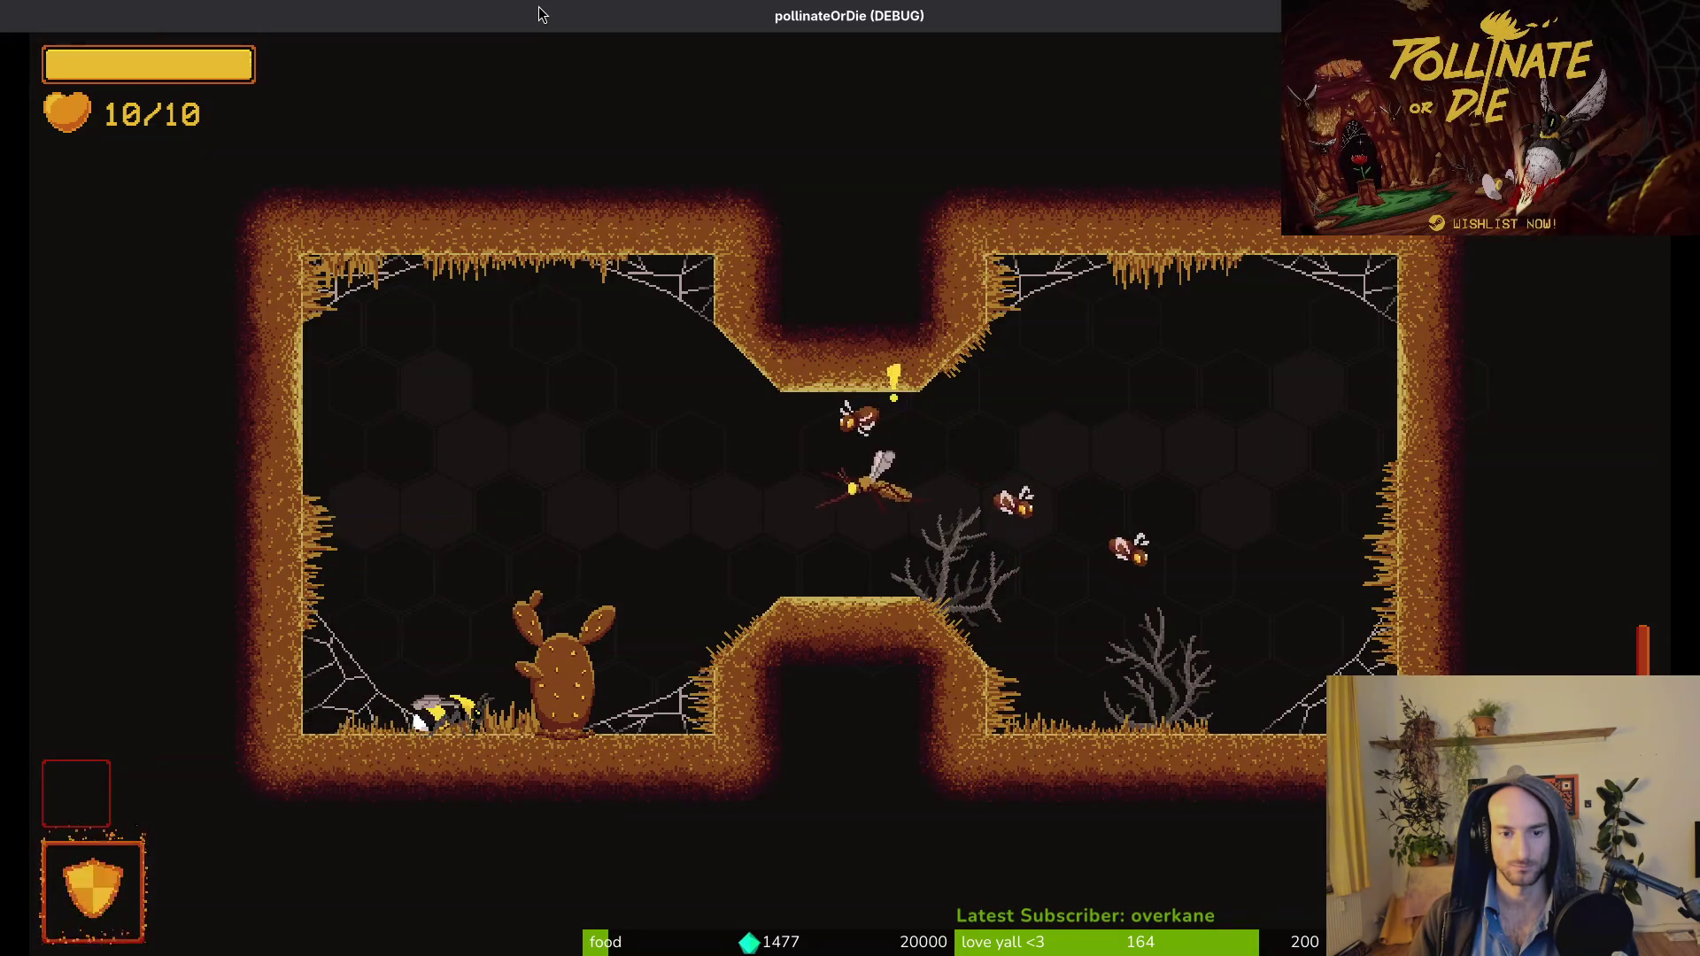
{"action": "key", "text": "Escape"}
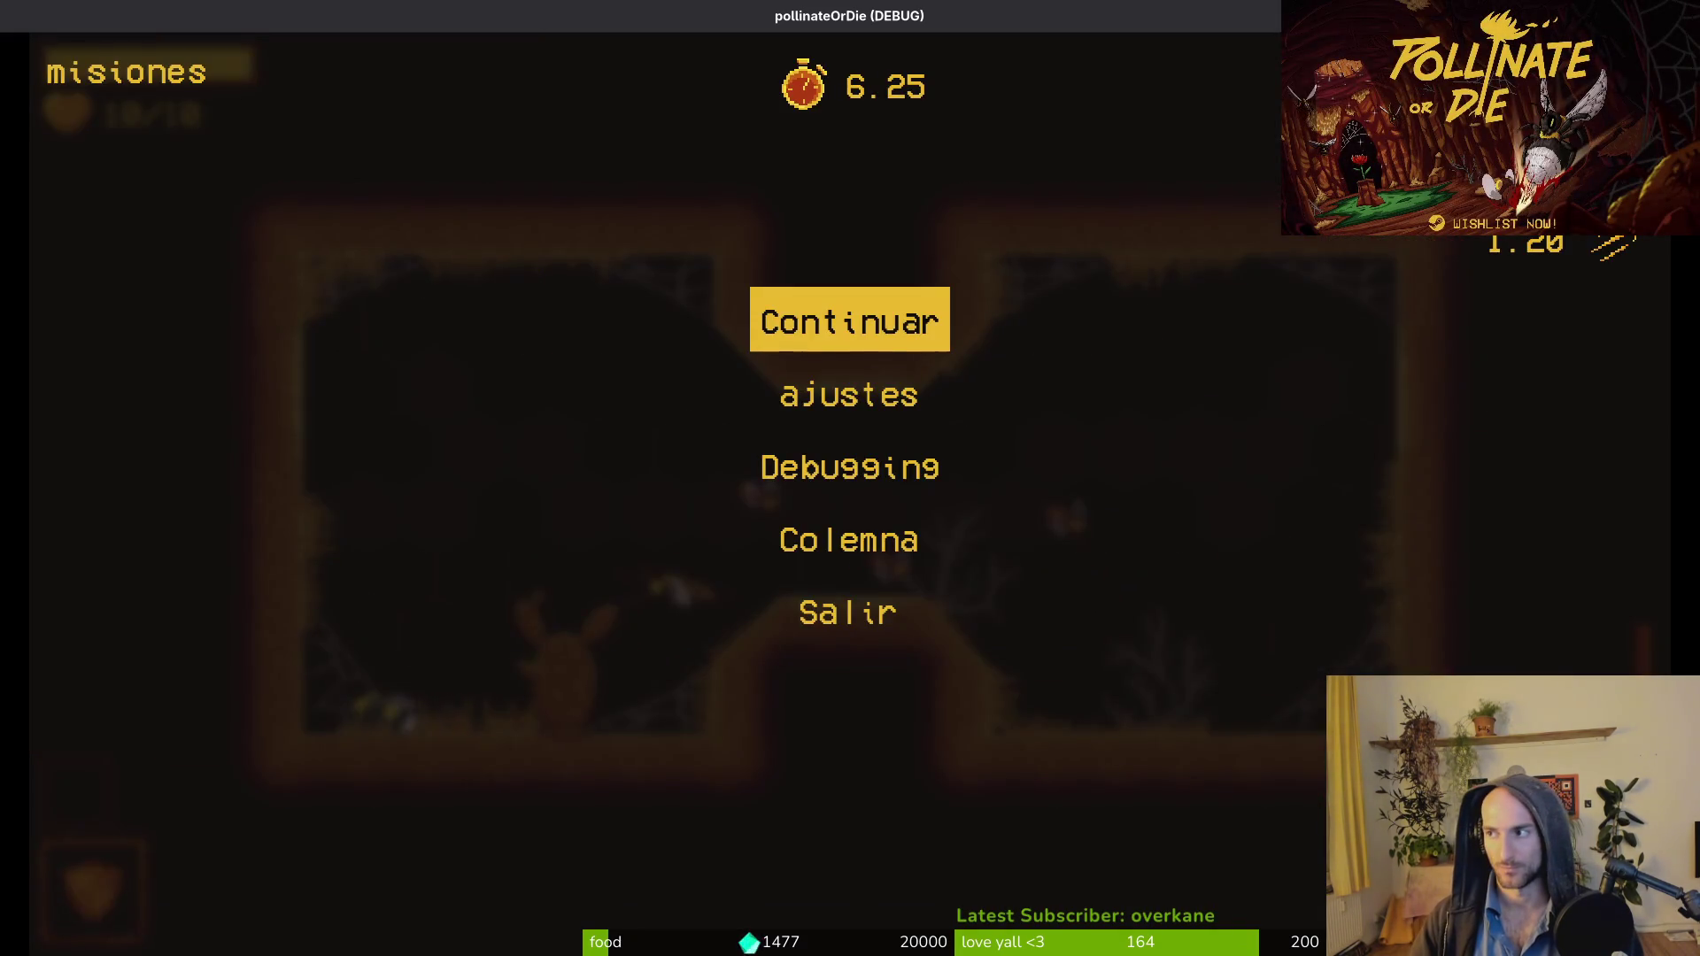
{"action": "left_click", "coordinate": [983, 314]}
{"action": "key", "text": "Escape"}
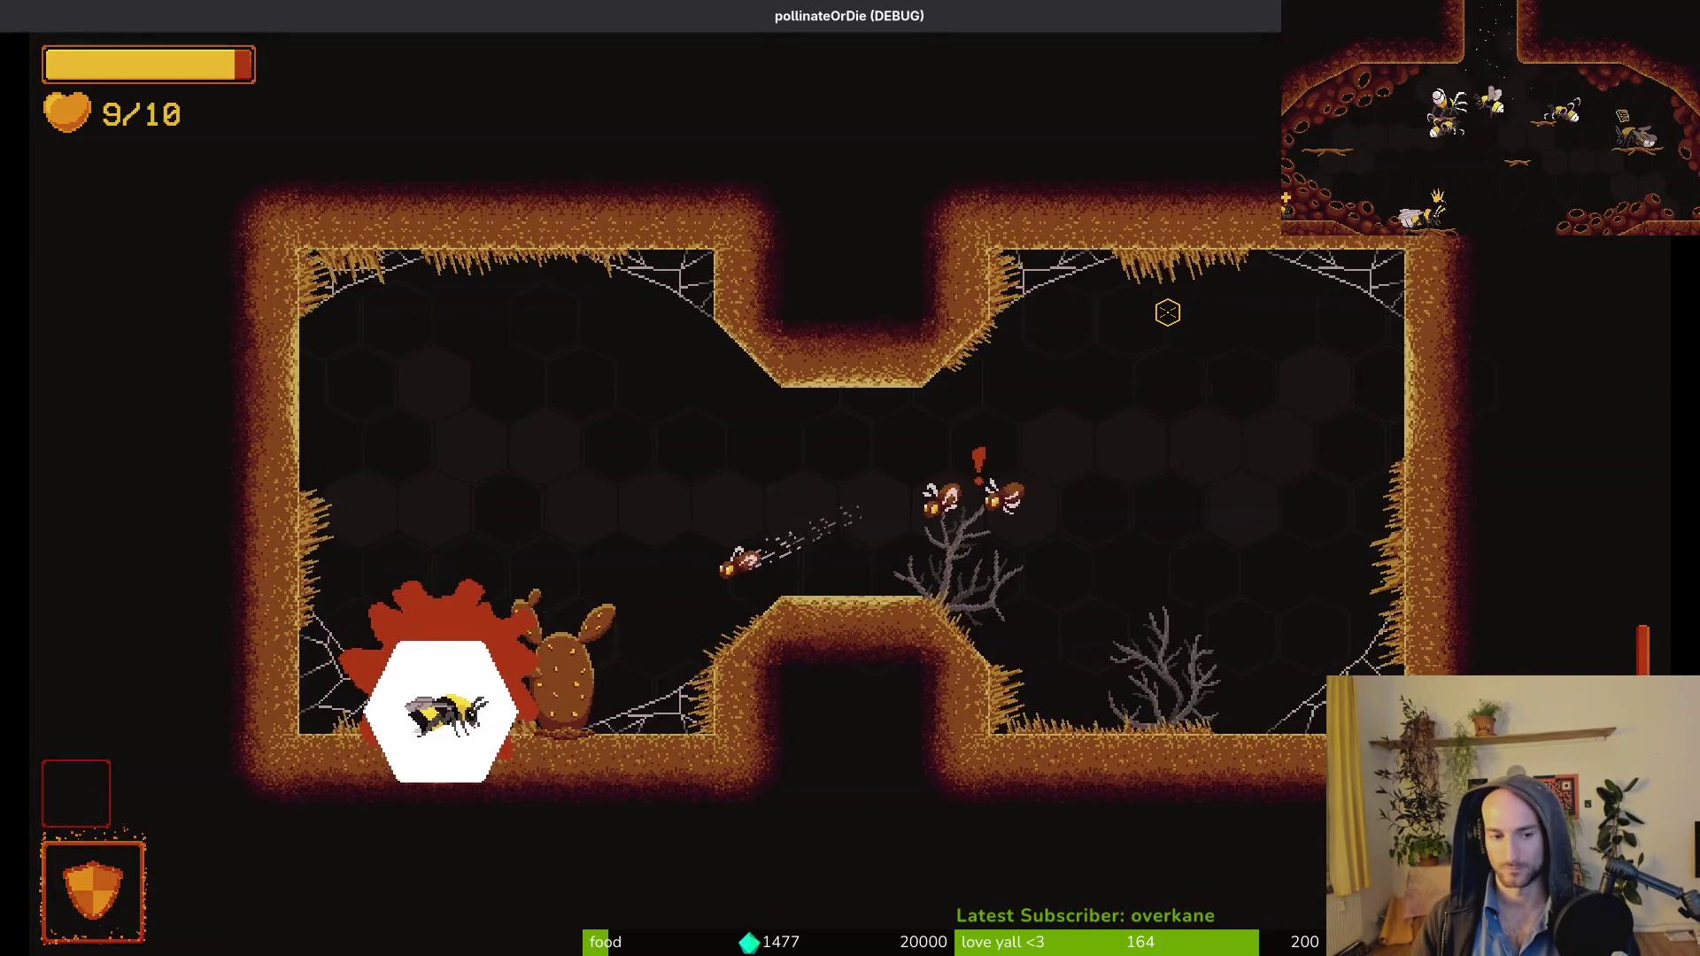
{"action": "key", "text": "Escape"}
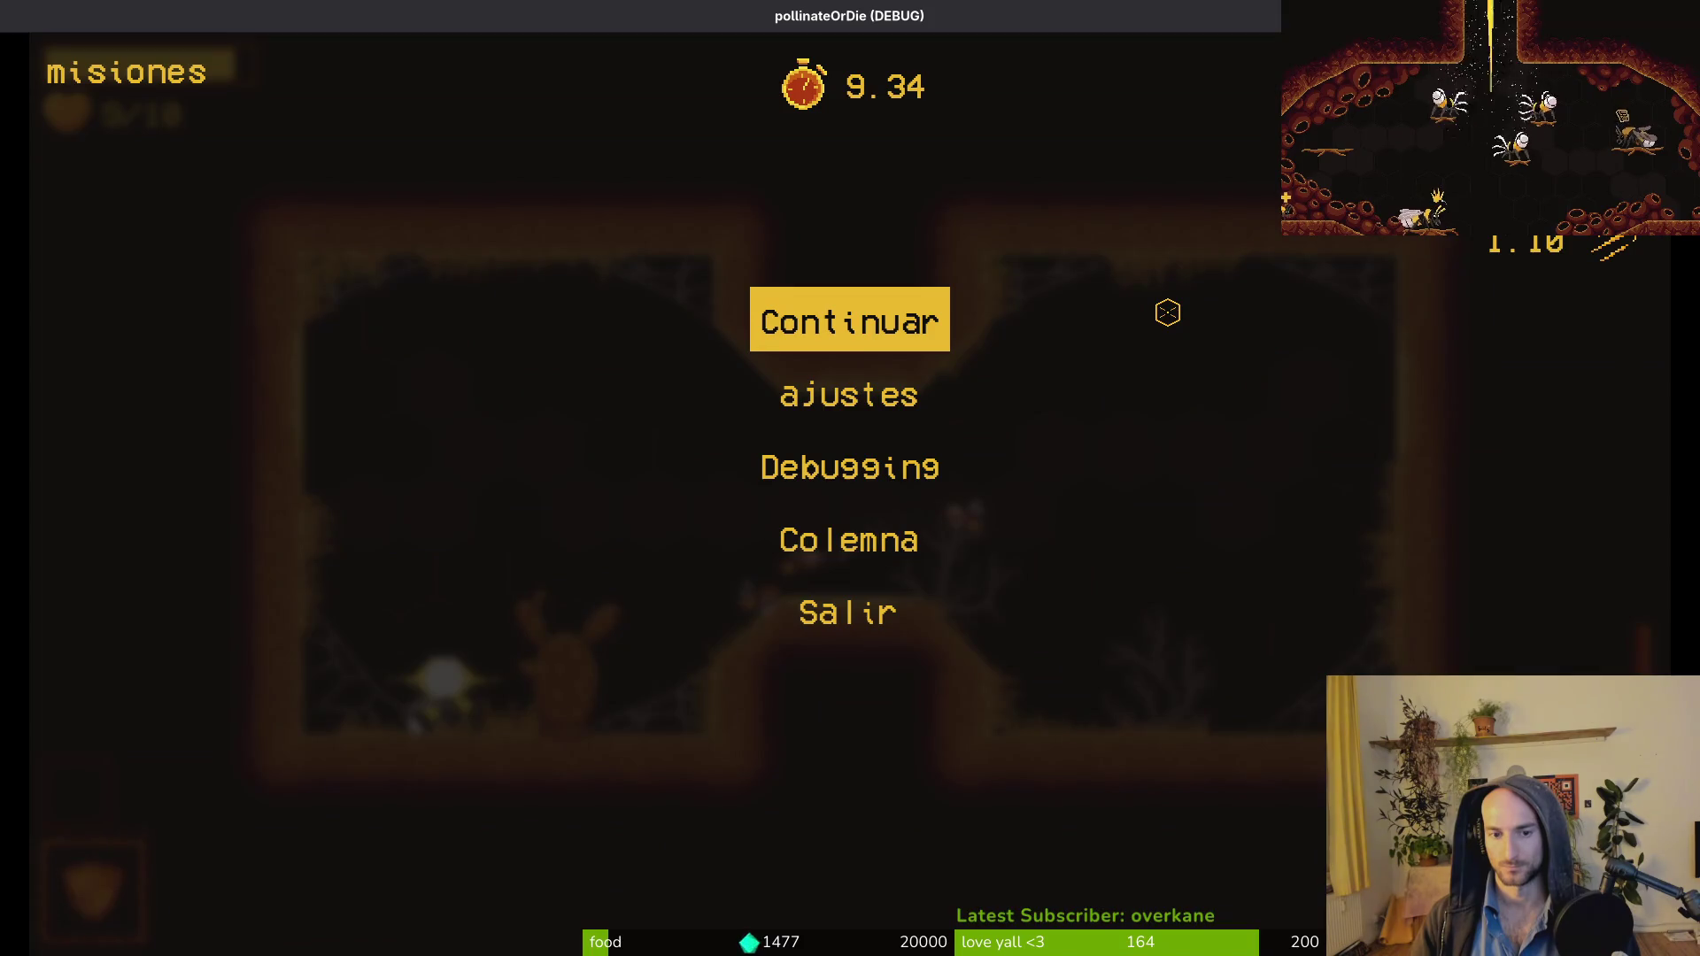
{"action": "key", "text": "Escape"}
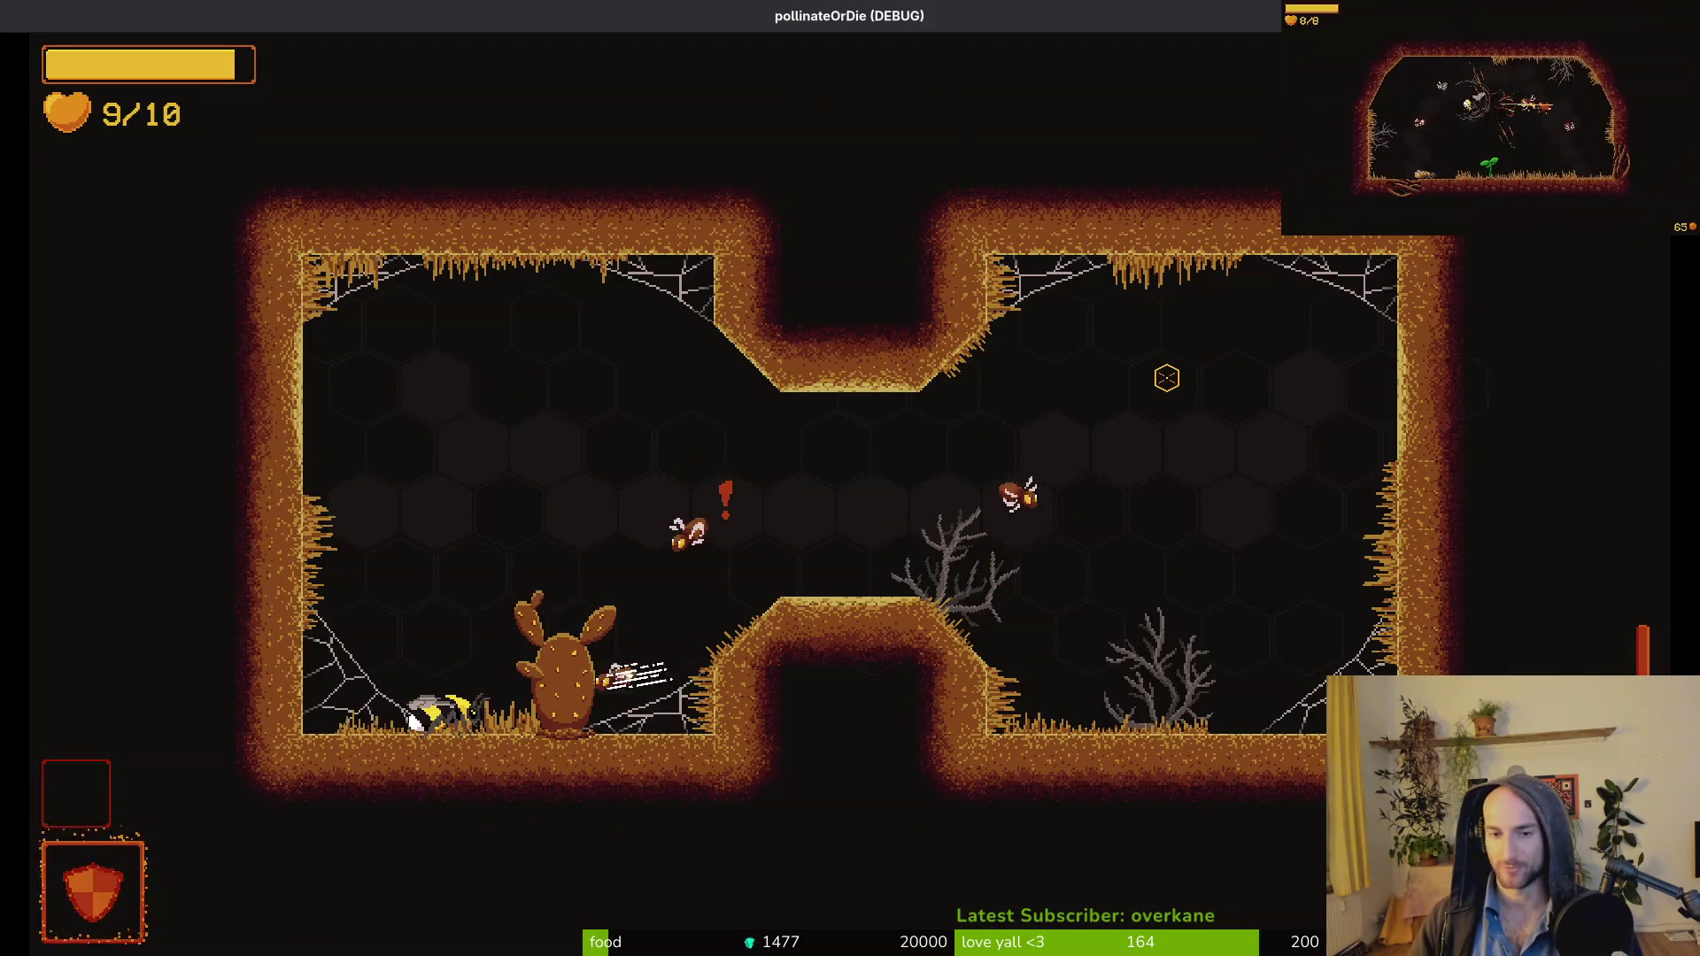
Quit the run to the main menu, turn music volume near zero, and quit the game.
{"action": "key", "text": "Escape"}
{"action": "left_click", "coordinate": [820, 595]}
{"action": "left_click", "coordinate": [724, 542]}
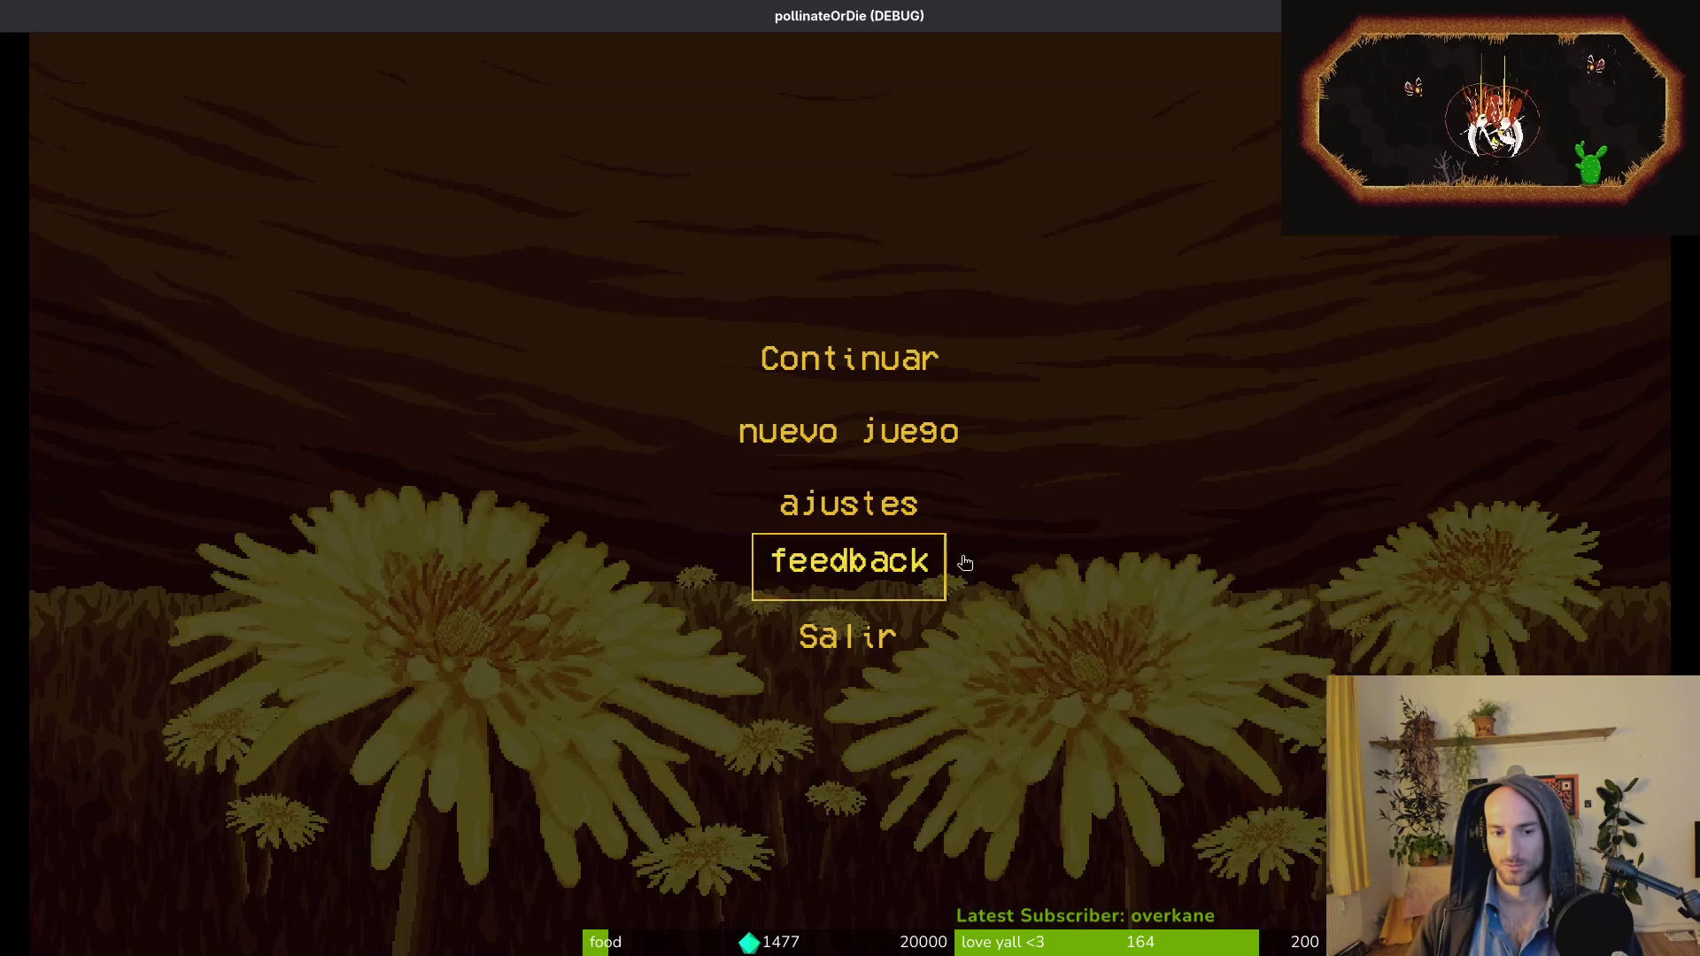
{"action": "left_click", "coordinate": [848, 503]}
{"action": "left_click_drag", "start_coordinate": [1092, 334], "coordinate": [1053, 335]}
{"action": "key", "text": "Escape"}
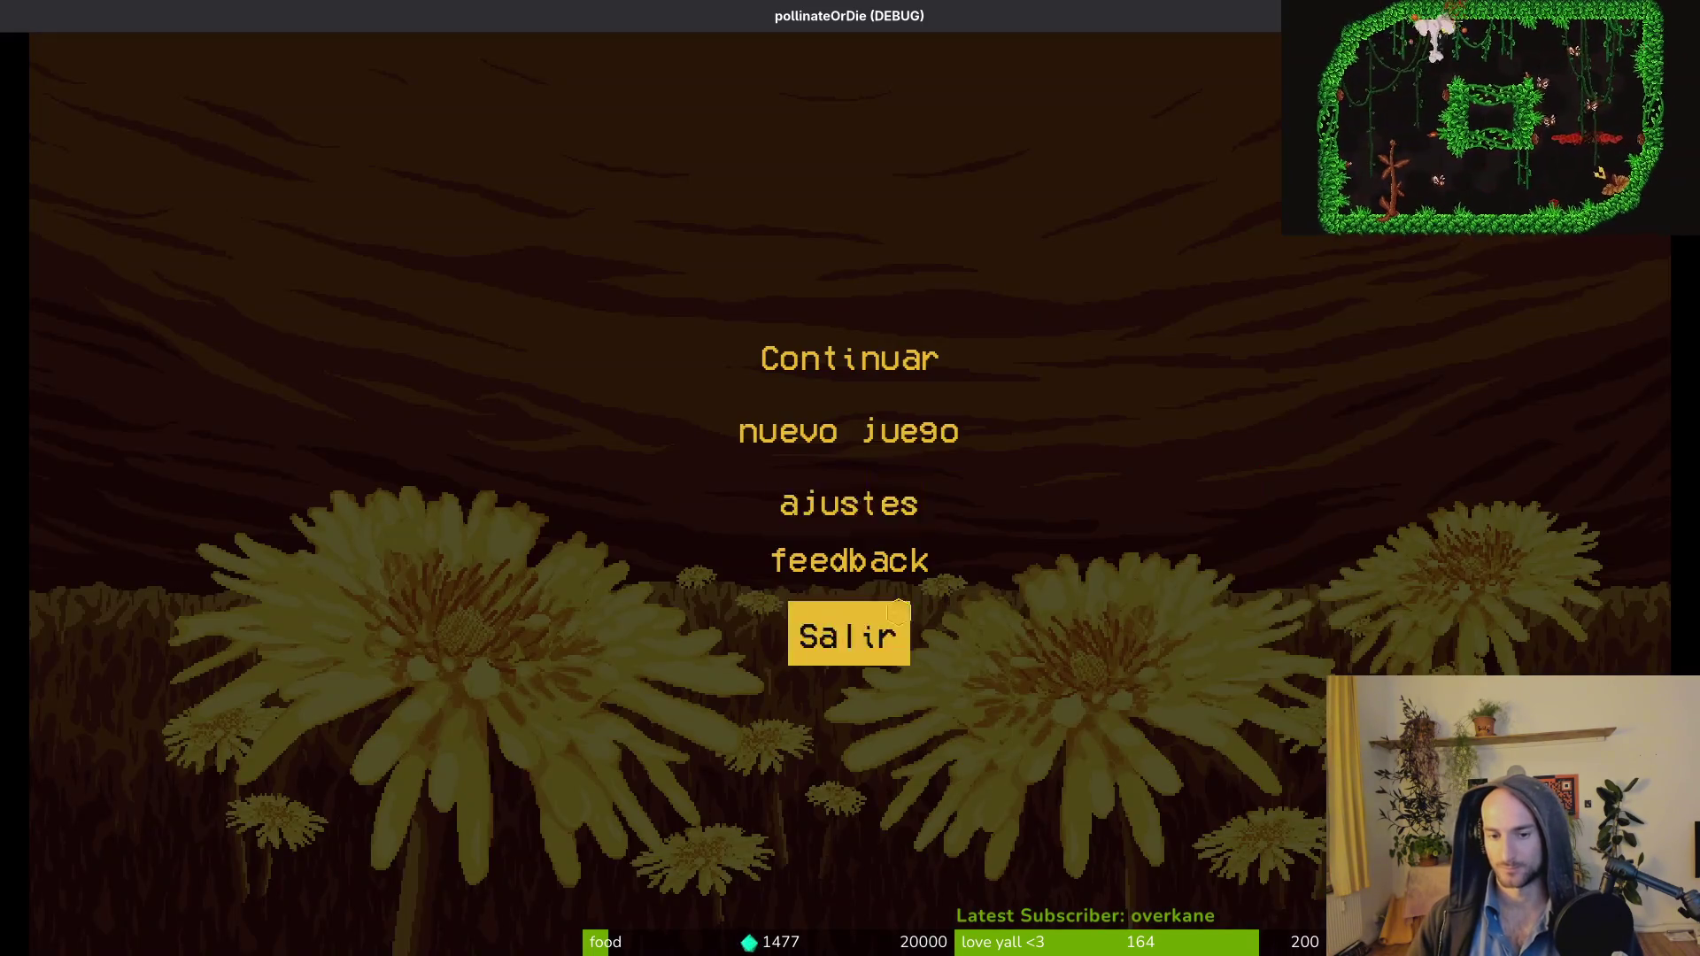
{"action": "left_click", "coordinate": [899, 613]}
{"action": "key", "text": "alt+Tab"}
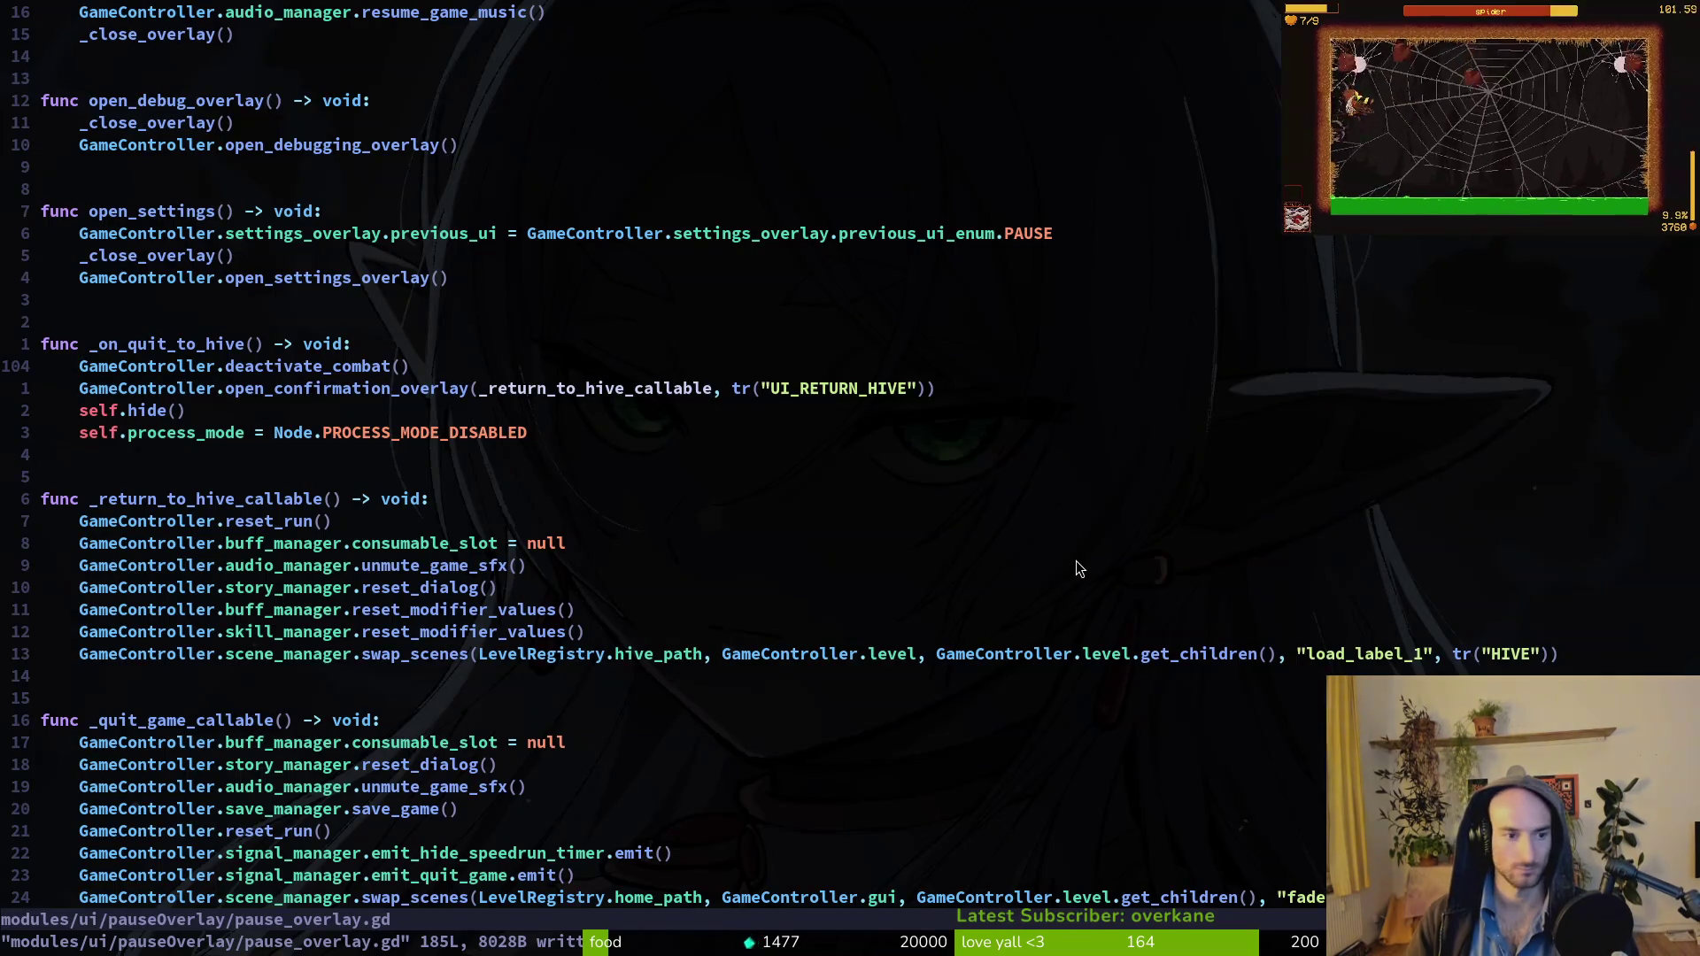
Put deactivate_combat() back in _return_to_hive_callable, then save and exit vim.
{"action": "key", "text": "d"}
{"action": "key", "text": "d"}
{"action": "key", "text": "j"}
{"action": "key", "text": "j"}
{"action": "key", "text": "j"}
{"action": "type", "text": "pk:write"}
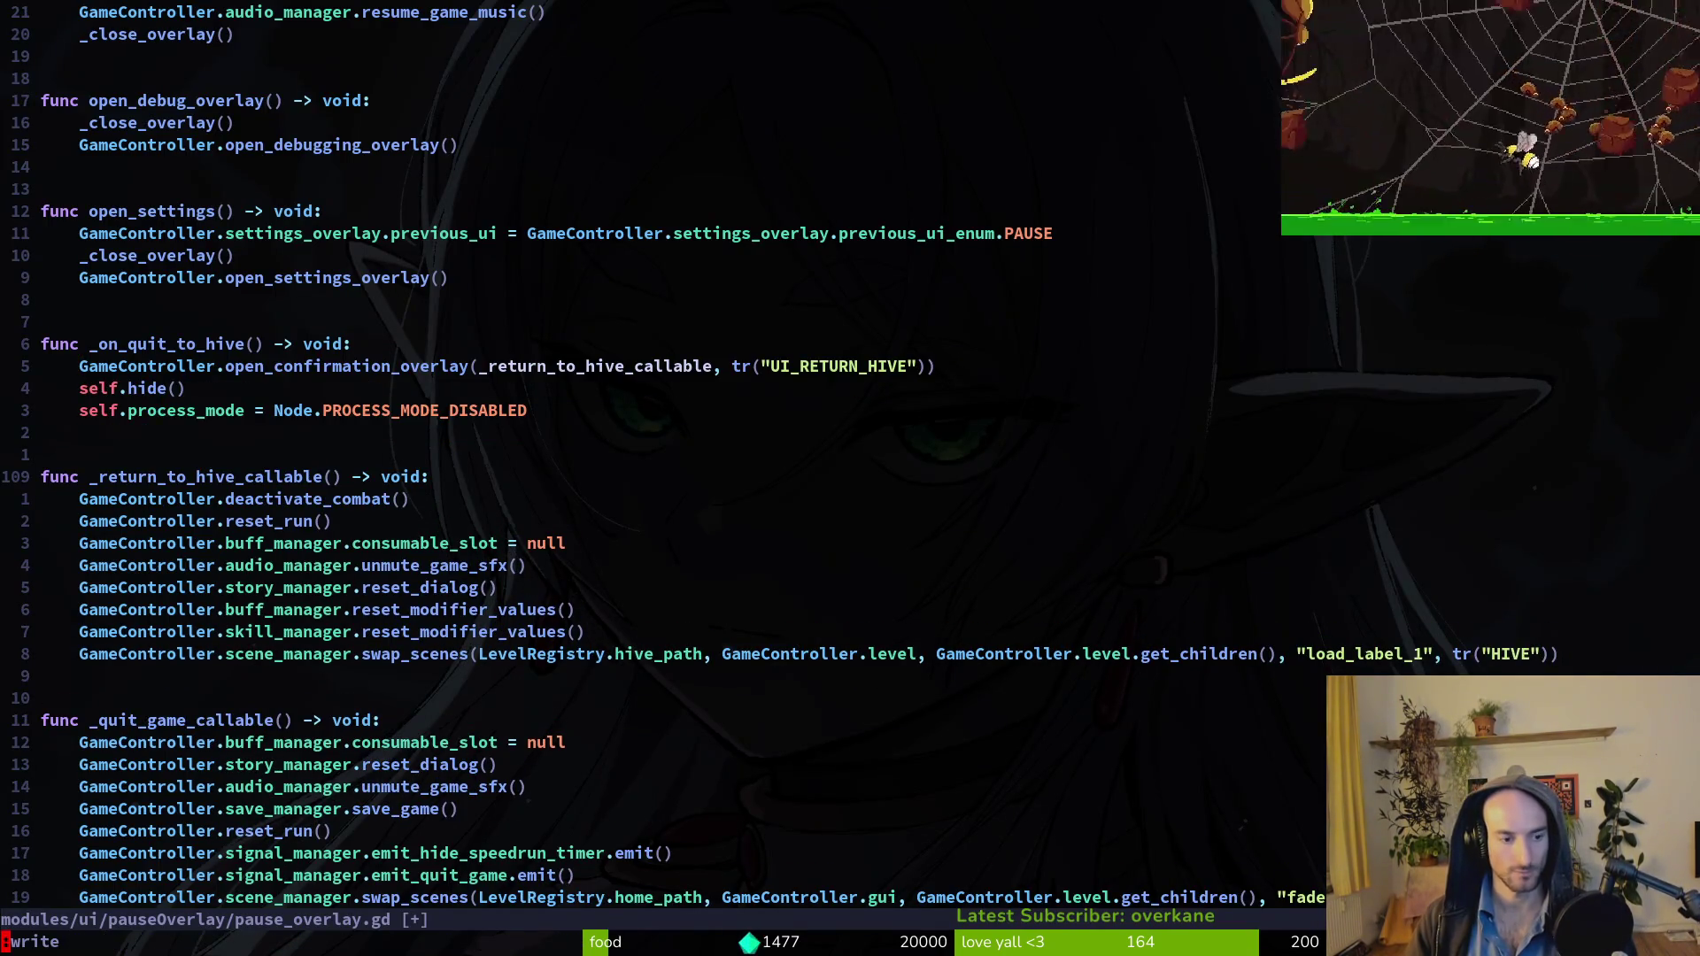
{"action": "key", "text": "Return"}
{"action": "type", "text": ":wq"}
{"action": "key", "text": "Return"}
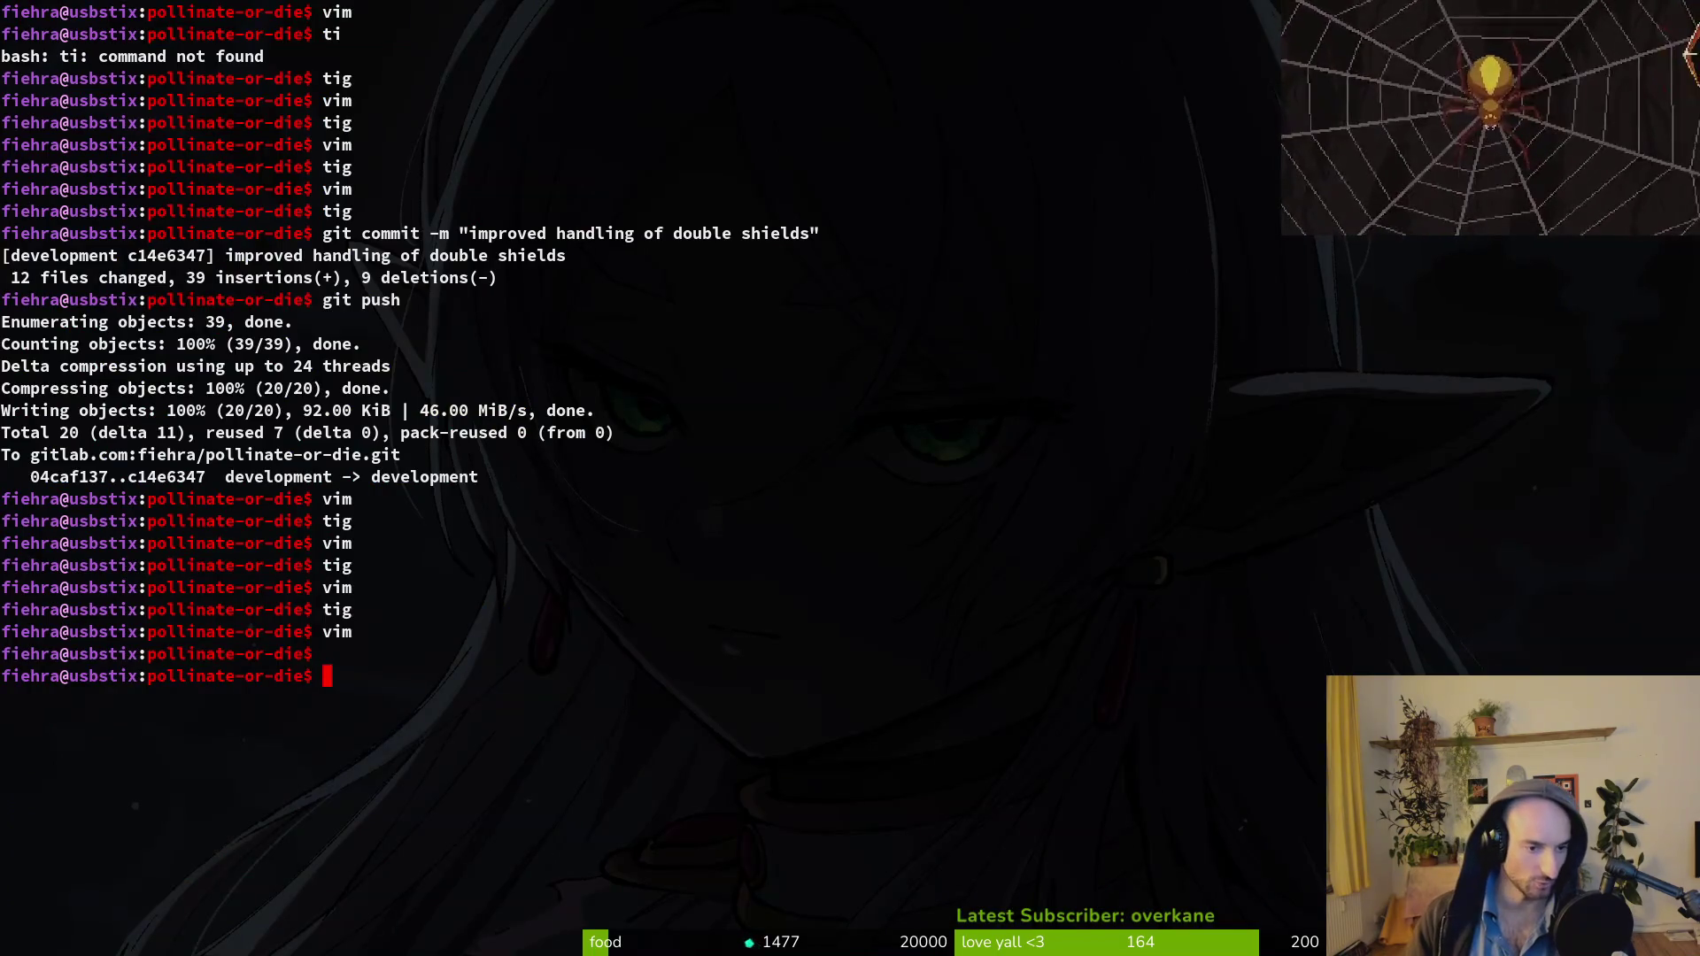
Stage confirmation_overlay.gd and pause_overlay.gd in tig's status view.
{"action": "type", "text": "tig"}
{"action": "key", "text": "Return"}
{"action": "key", "text": "s"}
{"action": "key", "text": "j"}
{"action": "key", "text": "j"}
{"action": "key", "text": "j"}
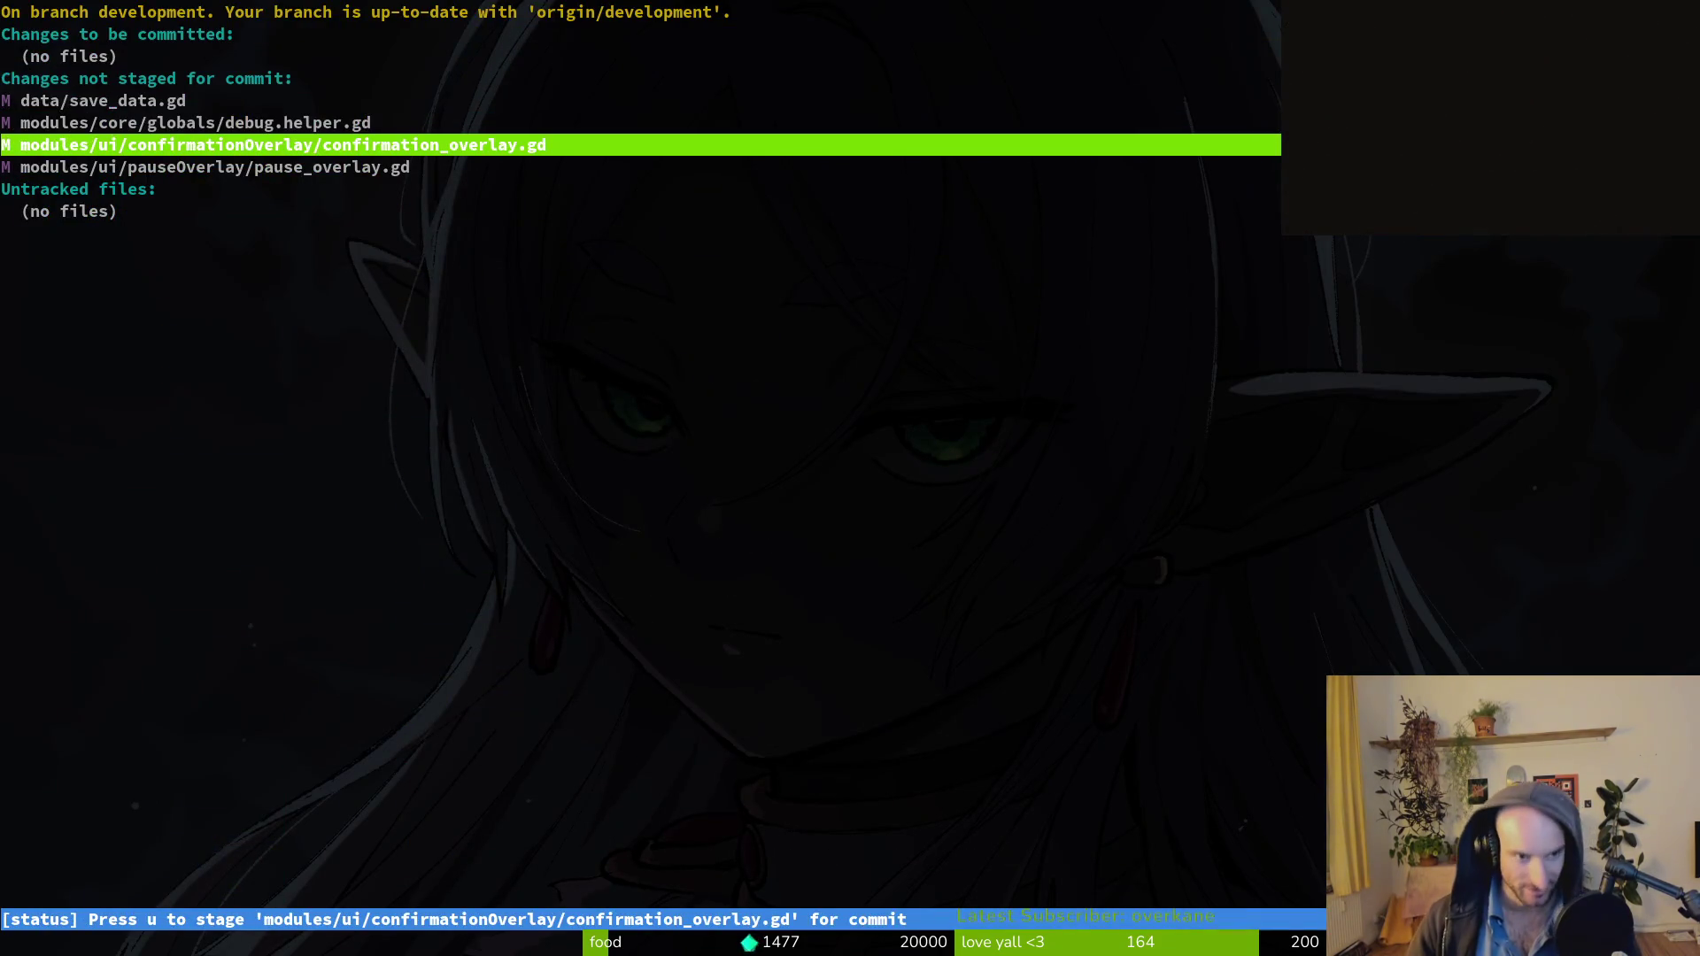
{"action": "key", "text": "u"}
{"action": "key", "text": "u"}
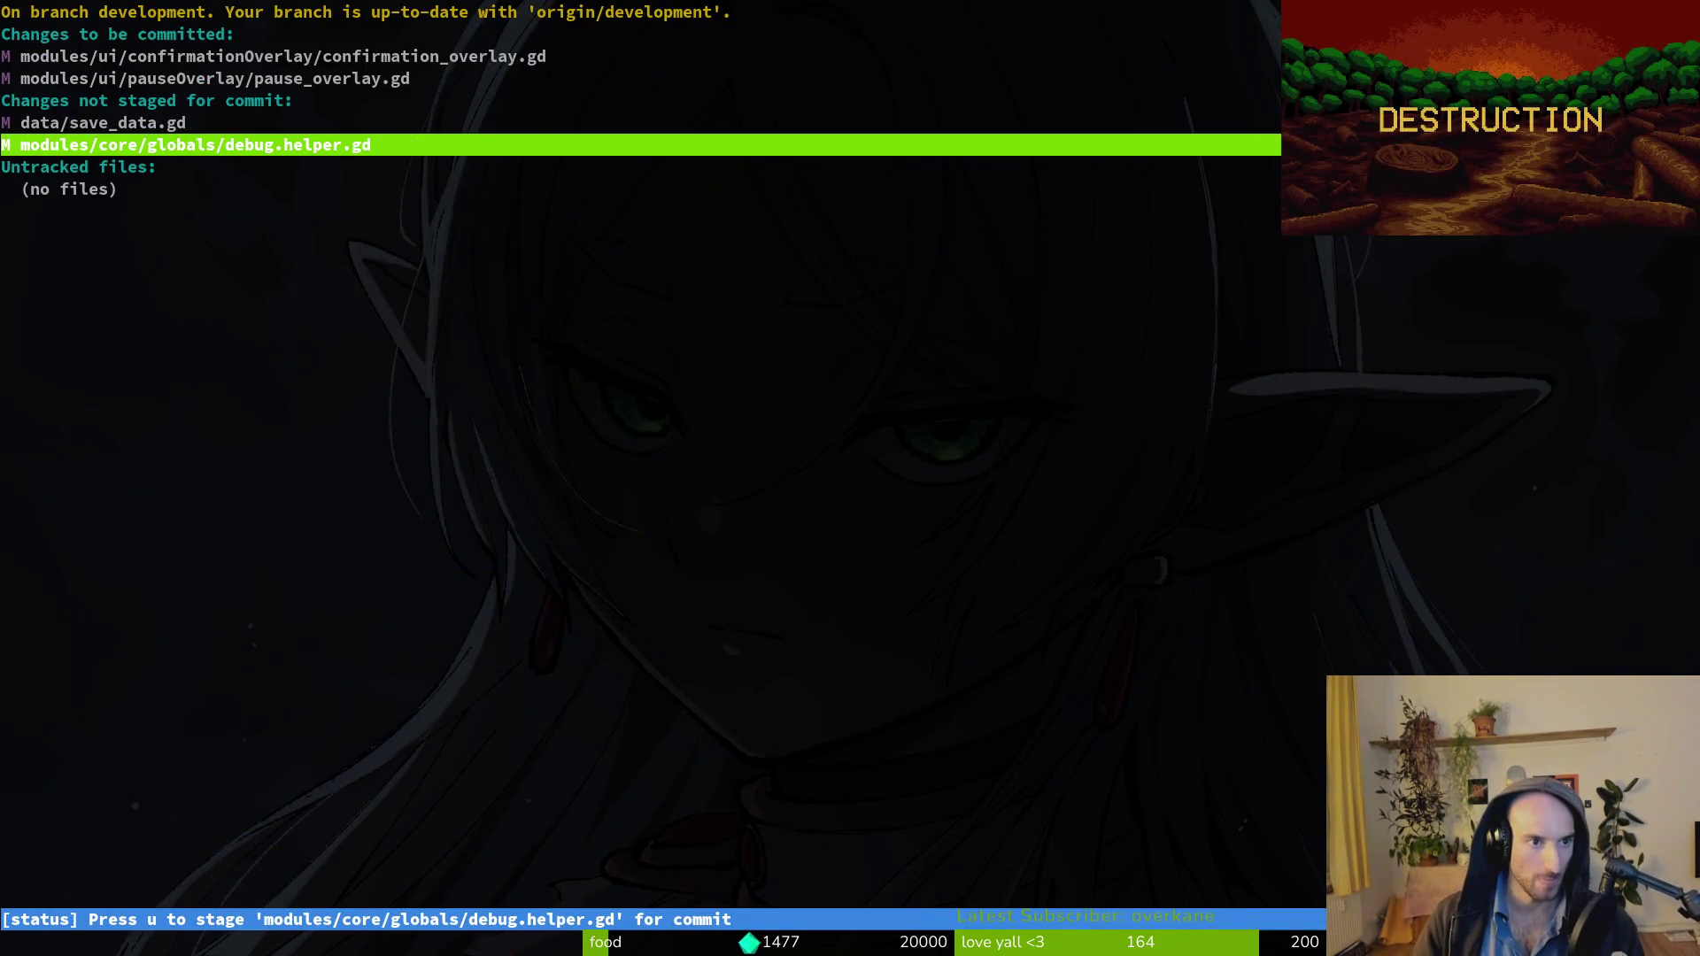
{"action": "key", "text": "k"}
{"action": "key", "text": "k"}
Commit with message 'music returns to correct track when canceling to hive' and push it.
{"action": "type", "text": "qgit commit -m \"music returns to correct track when canceling"}
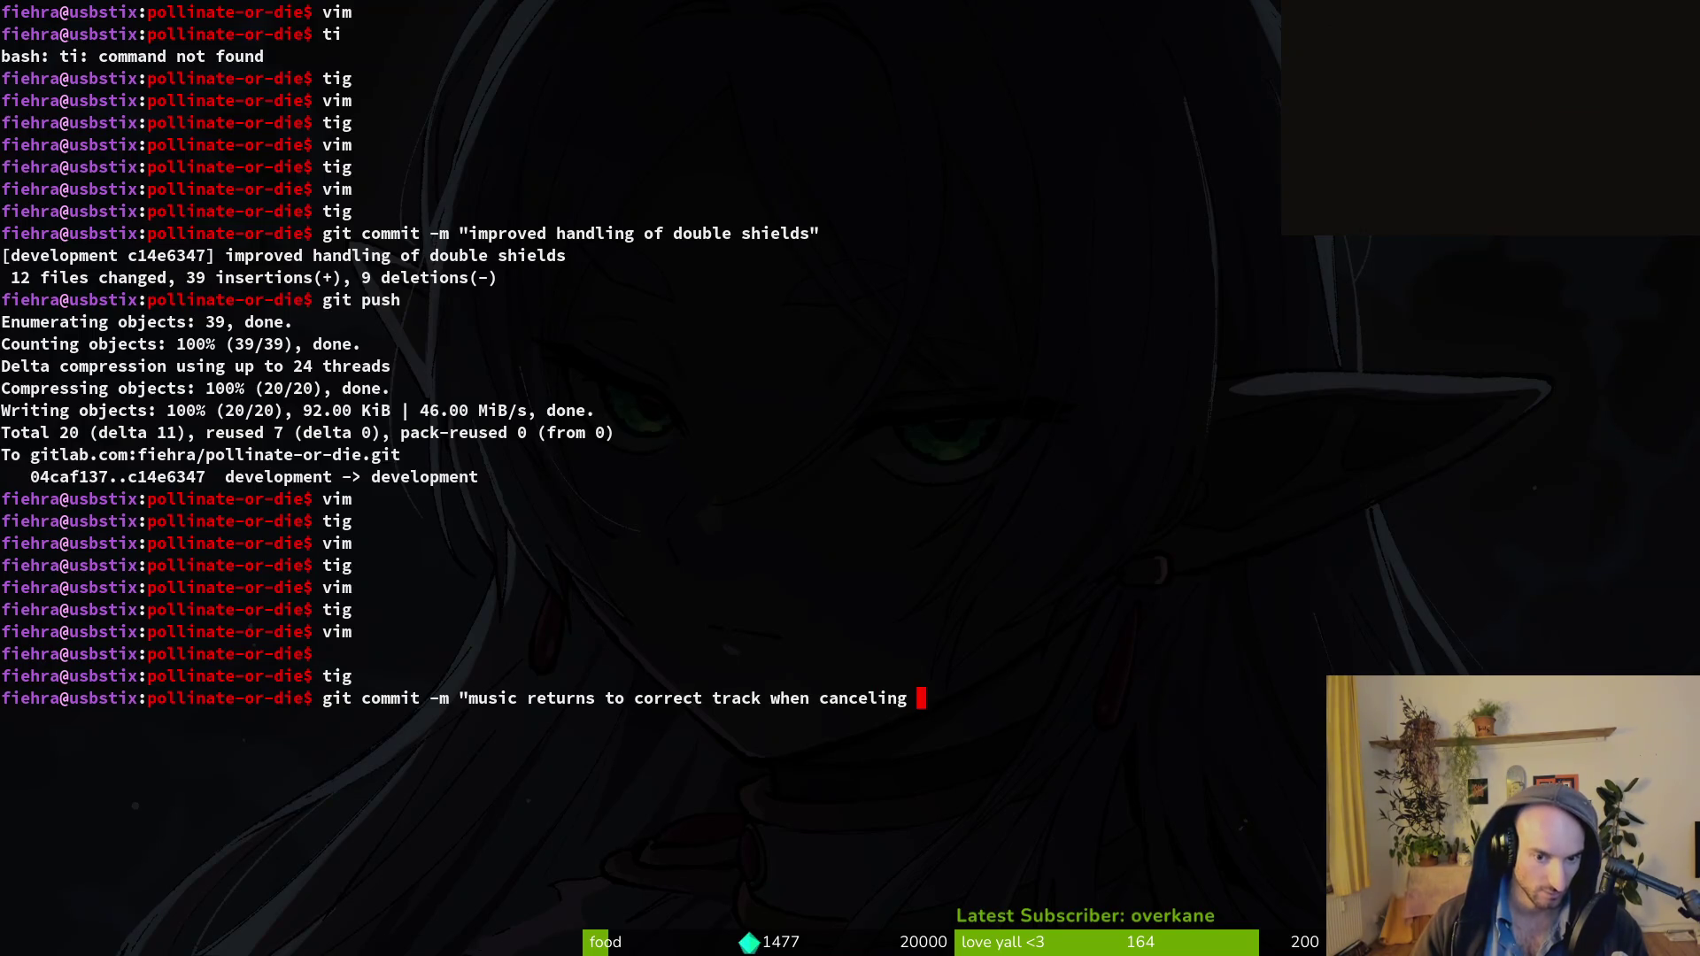
{"action": "type", "text": "ve\""}
{"action": "key", "text": "Return"}
{"action": "type", "text": "git push"}
{"action": "key", "text": "Return"}
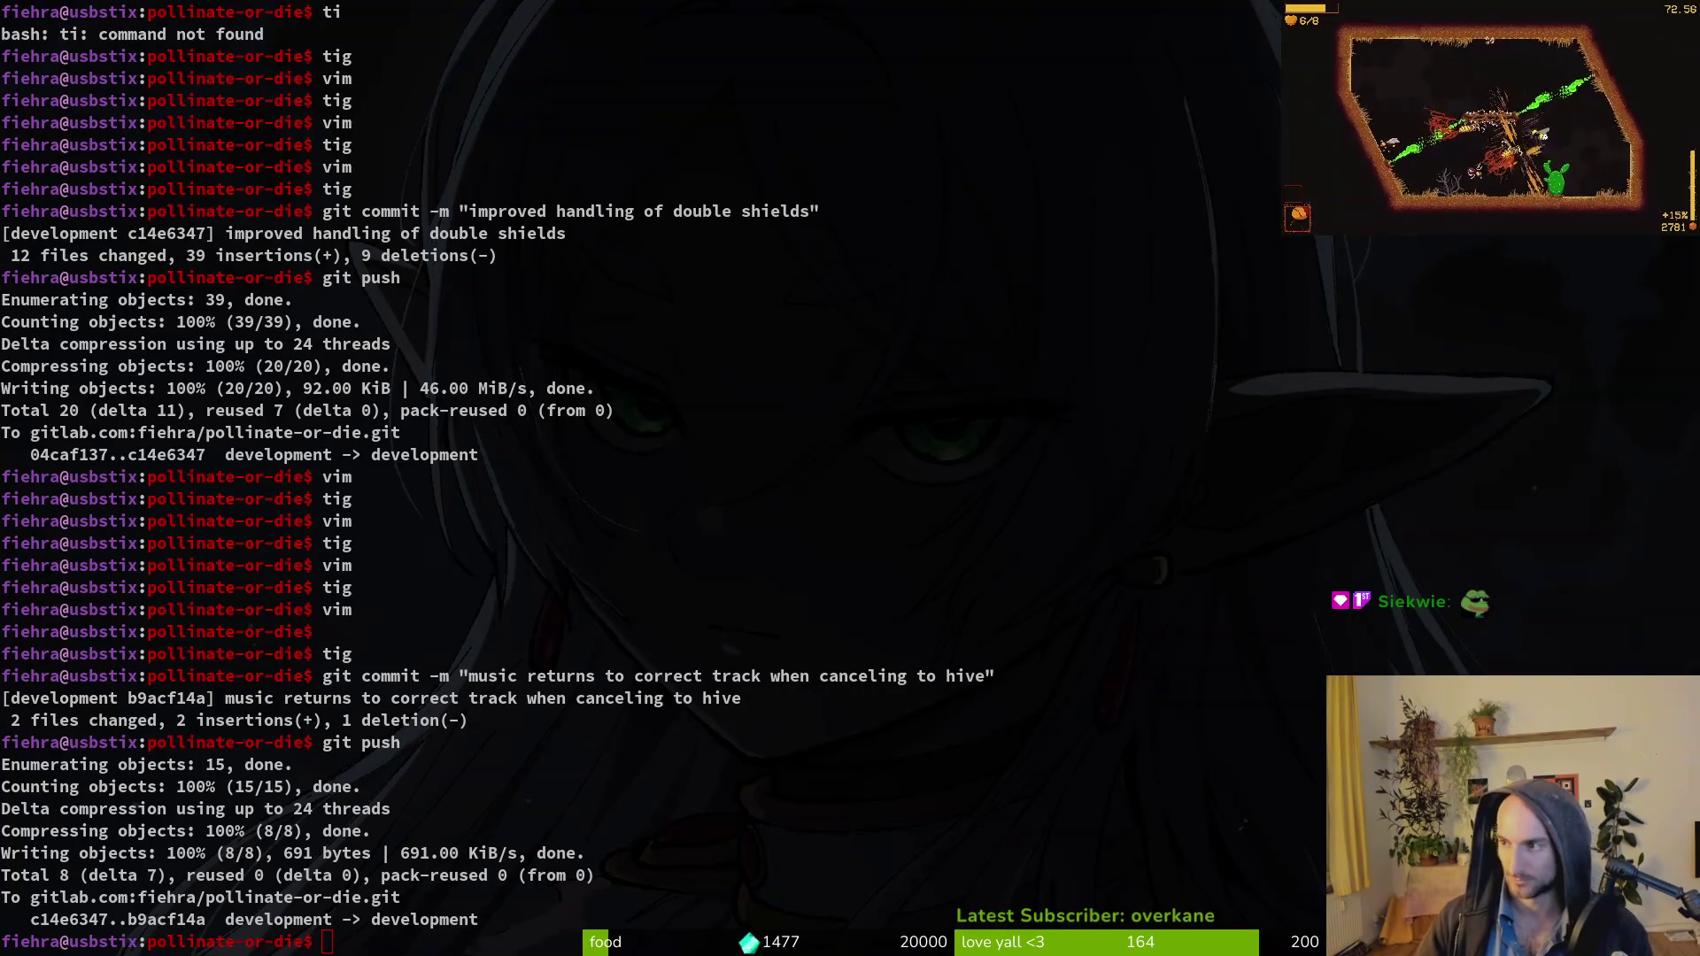
{"action": "key", "text": "alt+Tab"}
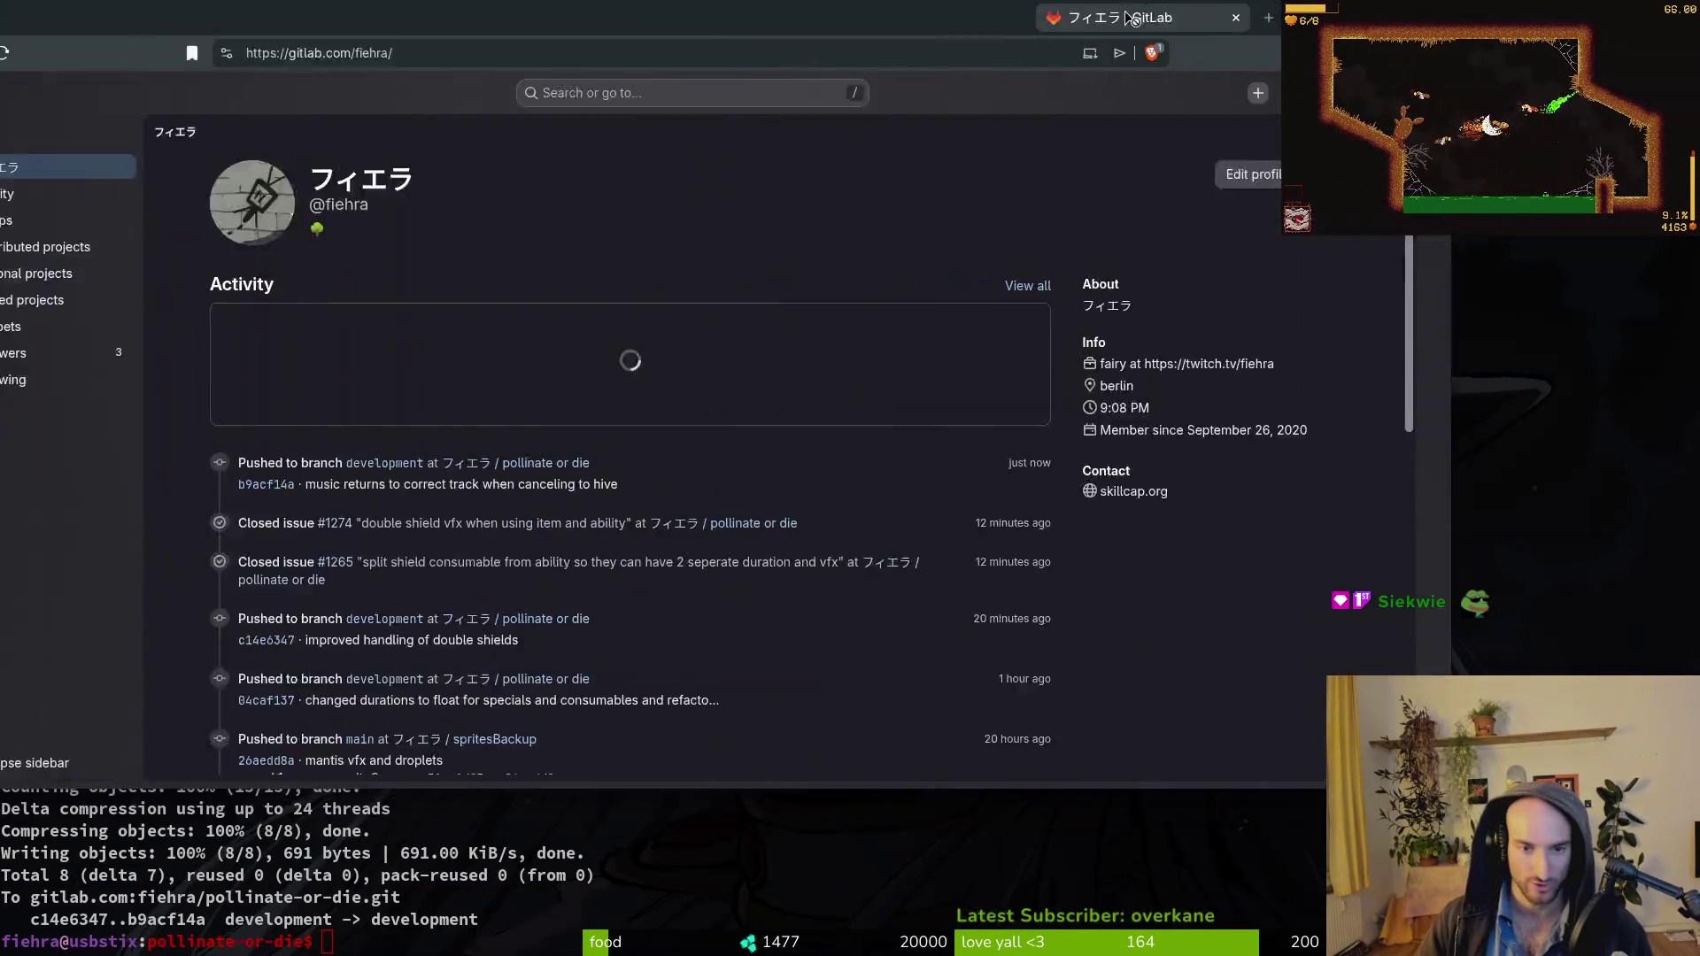
Open the pollinate or die work items and the 'stuck in menu music when: ESC , hive , cancel' issue.
{"action": "left_click", "coordinate": [731, 509]}
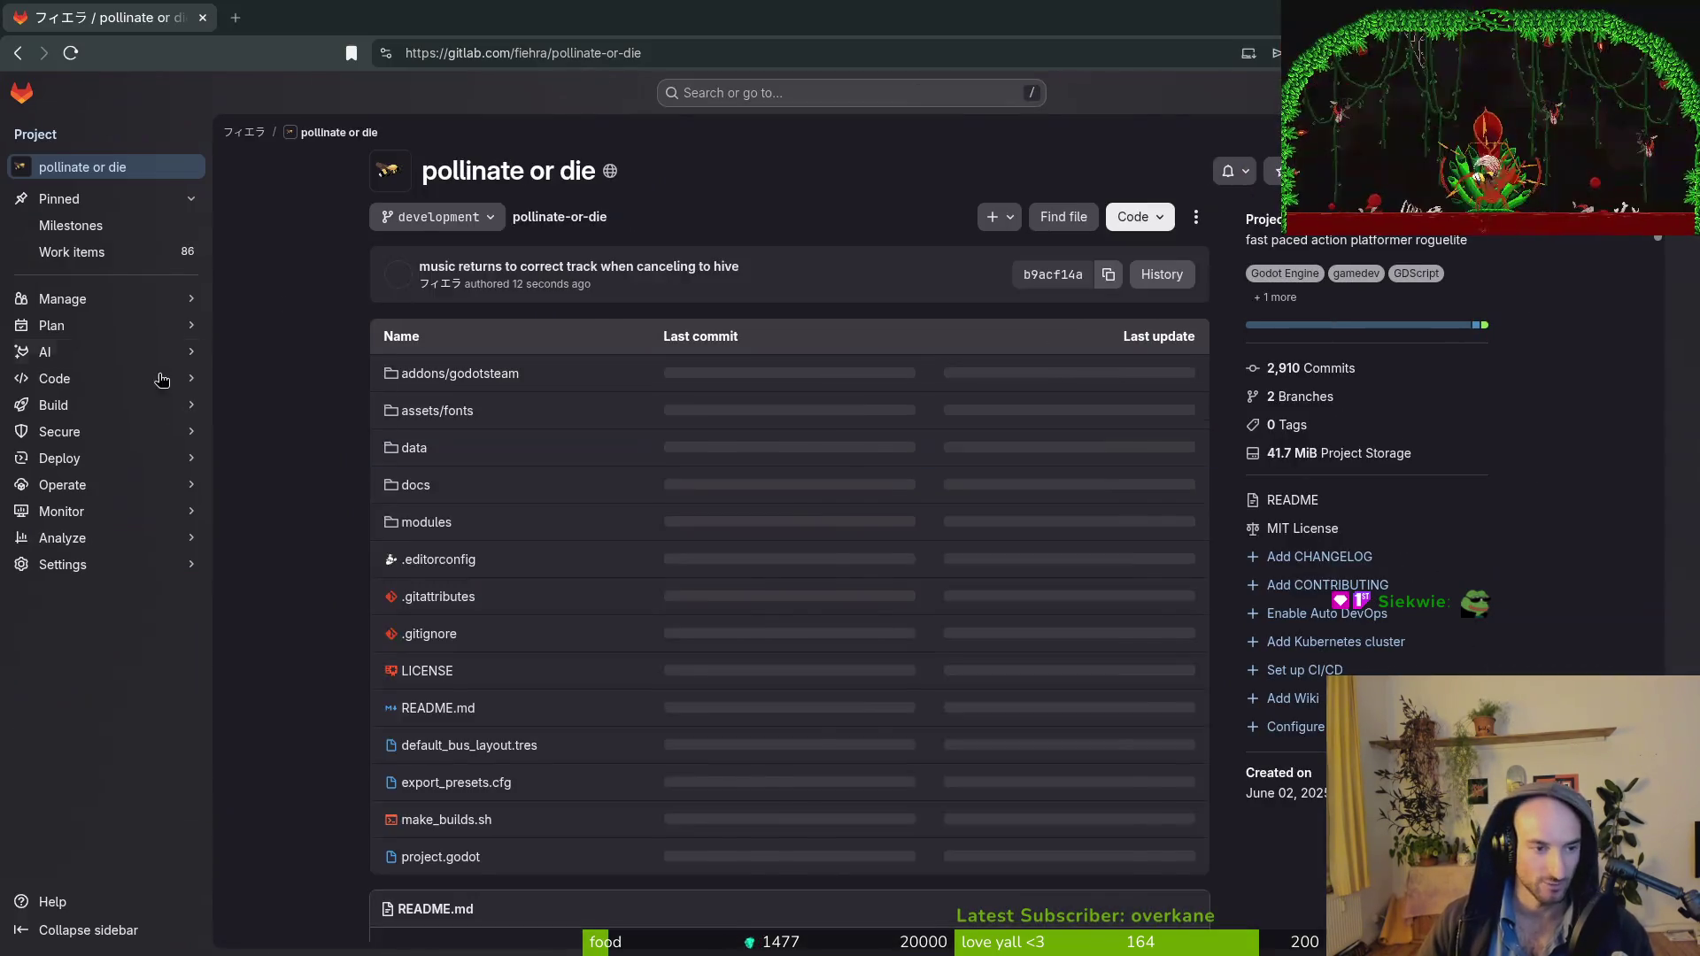
{"action": "left_click", "coordinate": [72, 252]}
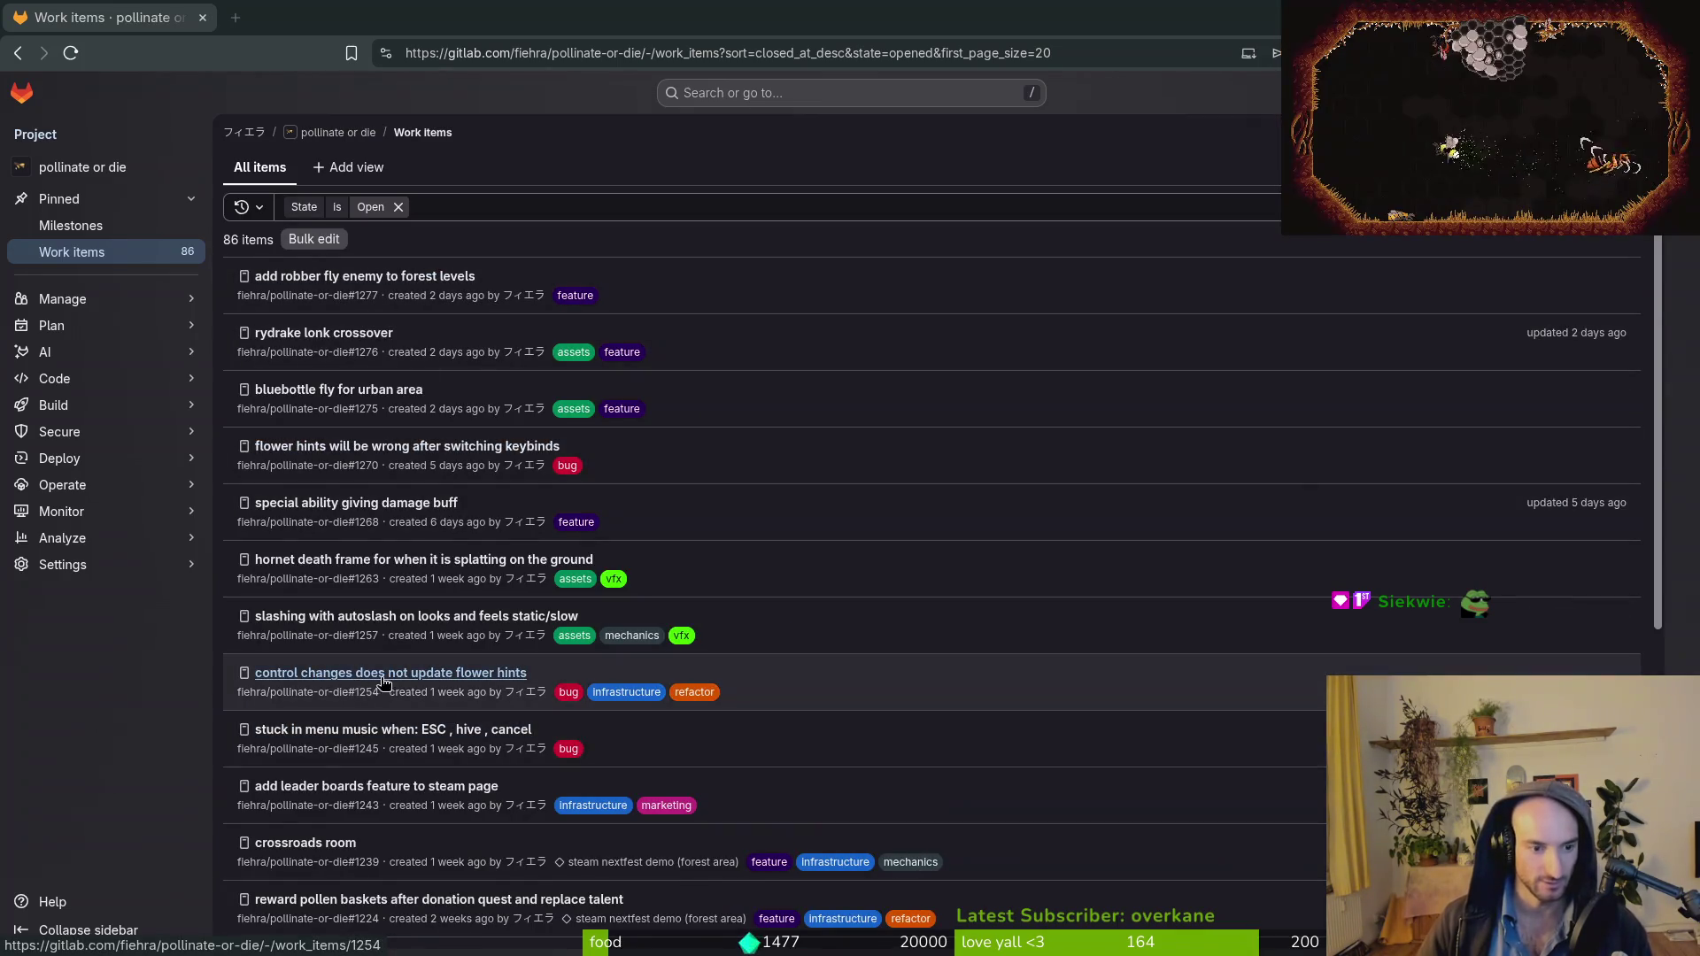
{"action": "left_click", "coordinate": [527, 728]}
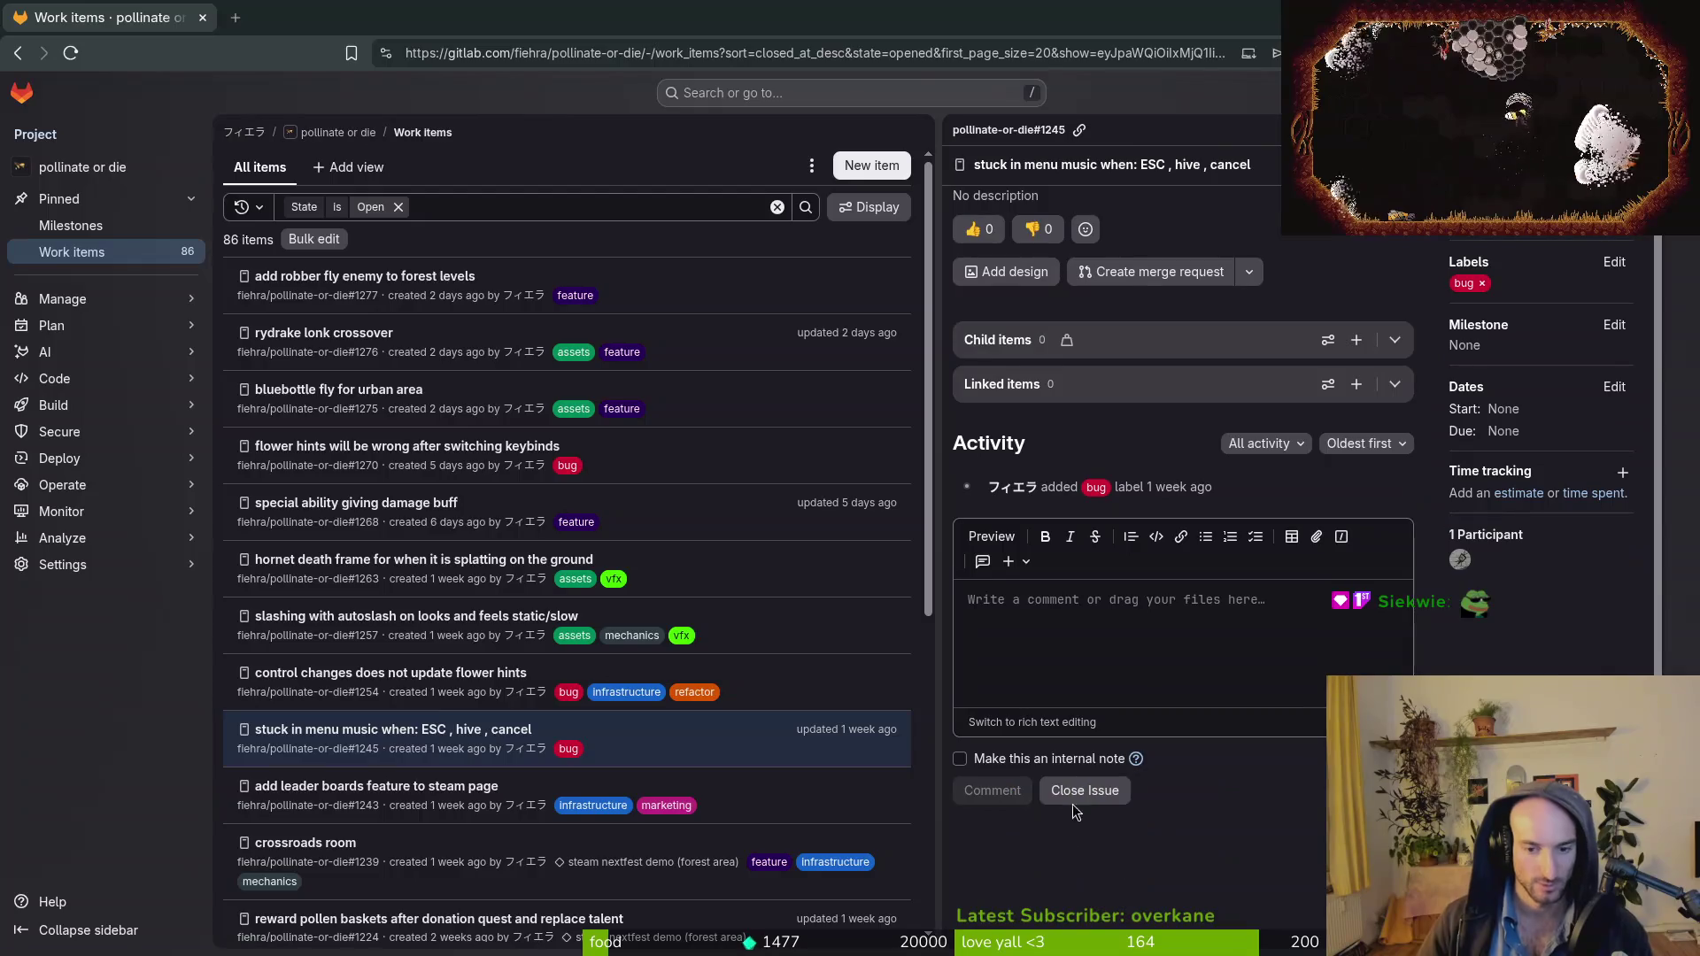
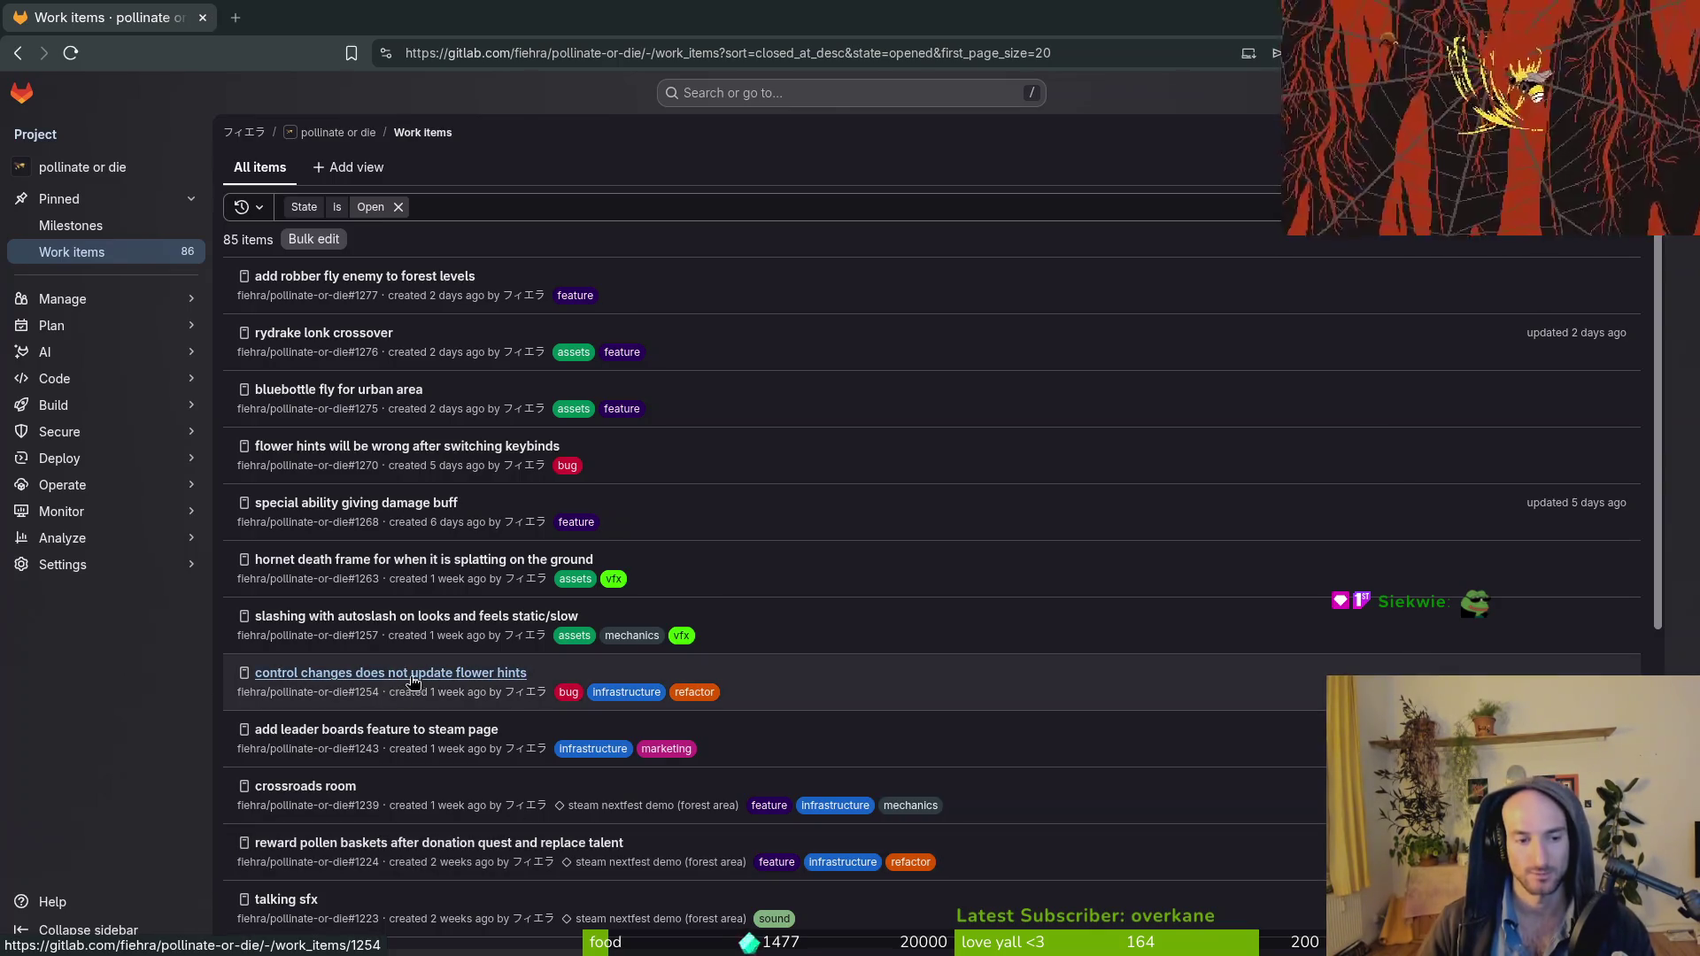
Open flower.gd in Neovim via Telescope and check its hint animation lines.
{"action": "key", "text": "alt+Tab"}
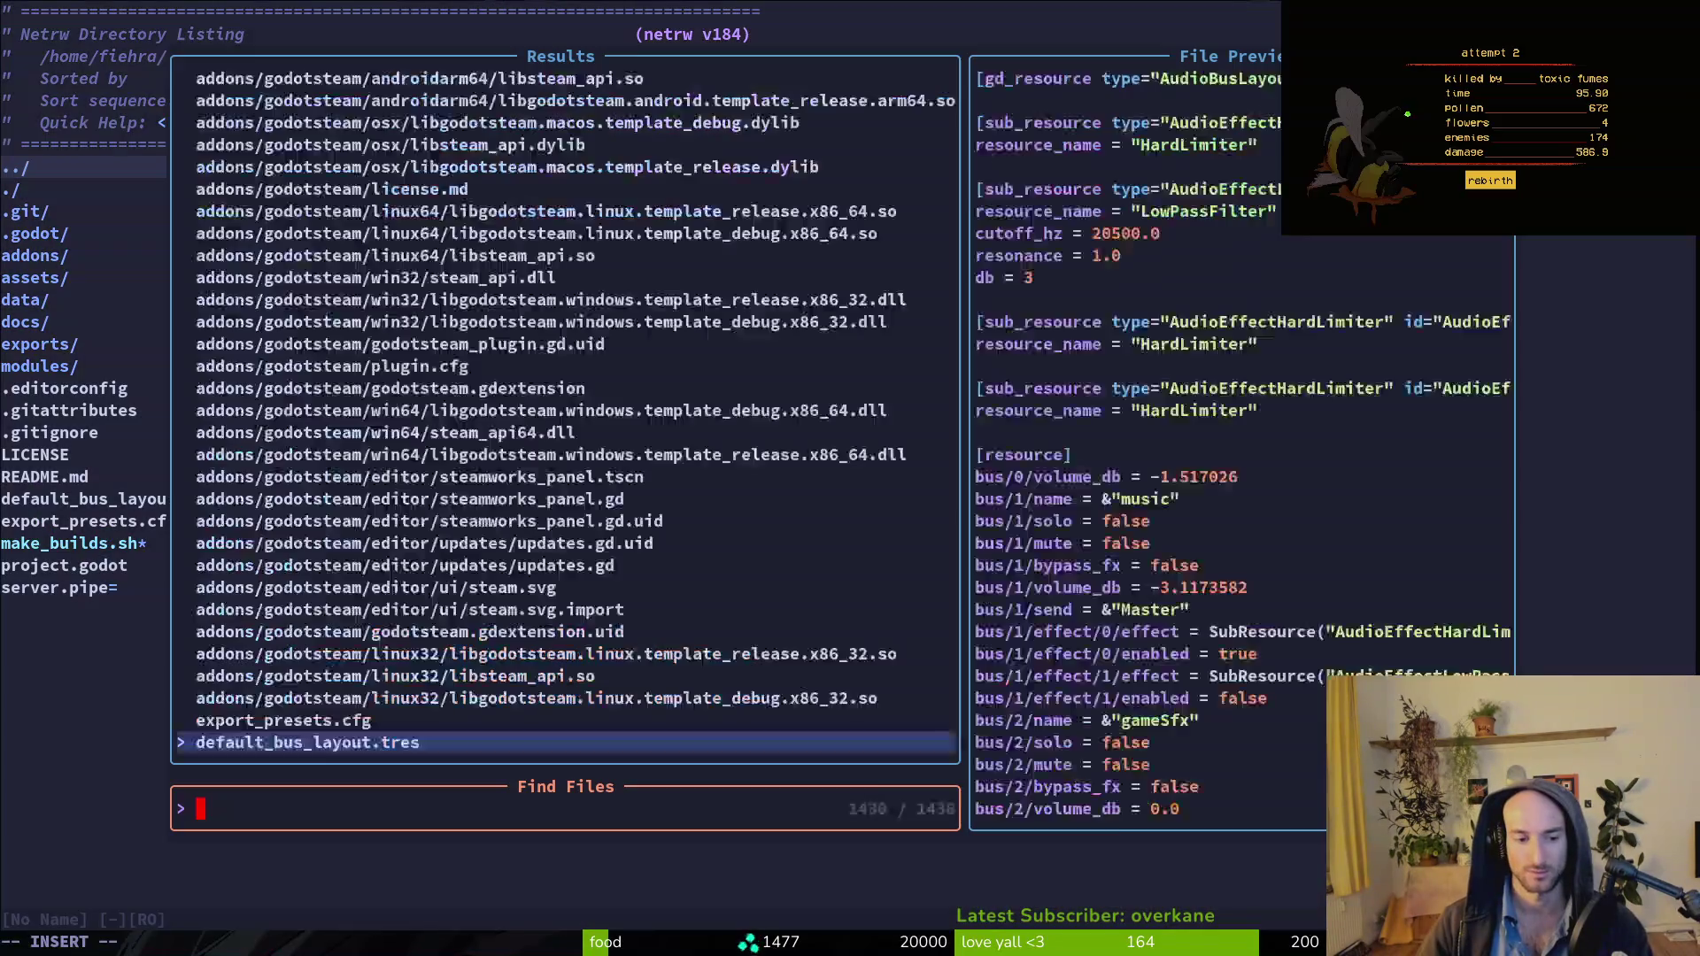
{"action": "type", "text": "flower"}
{"action": "key", "text": "Return"}
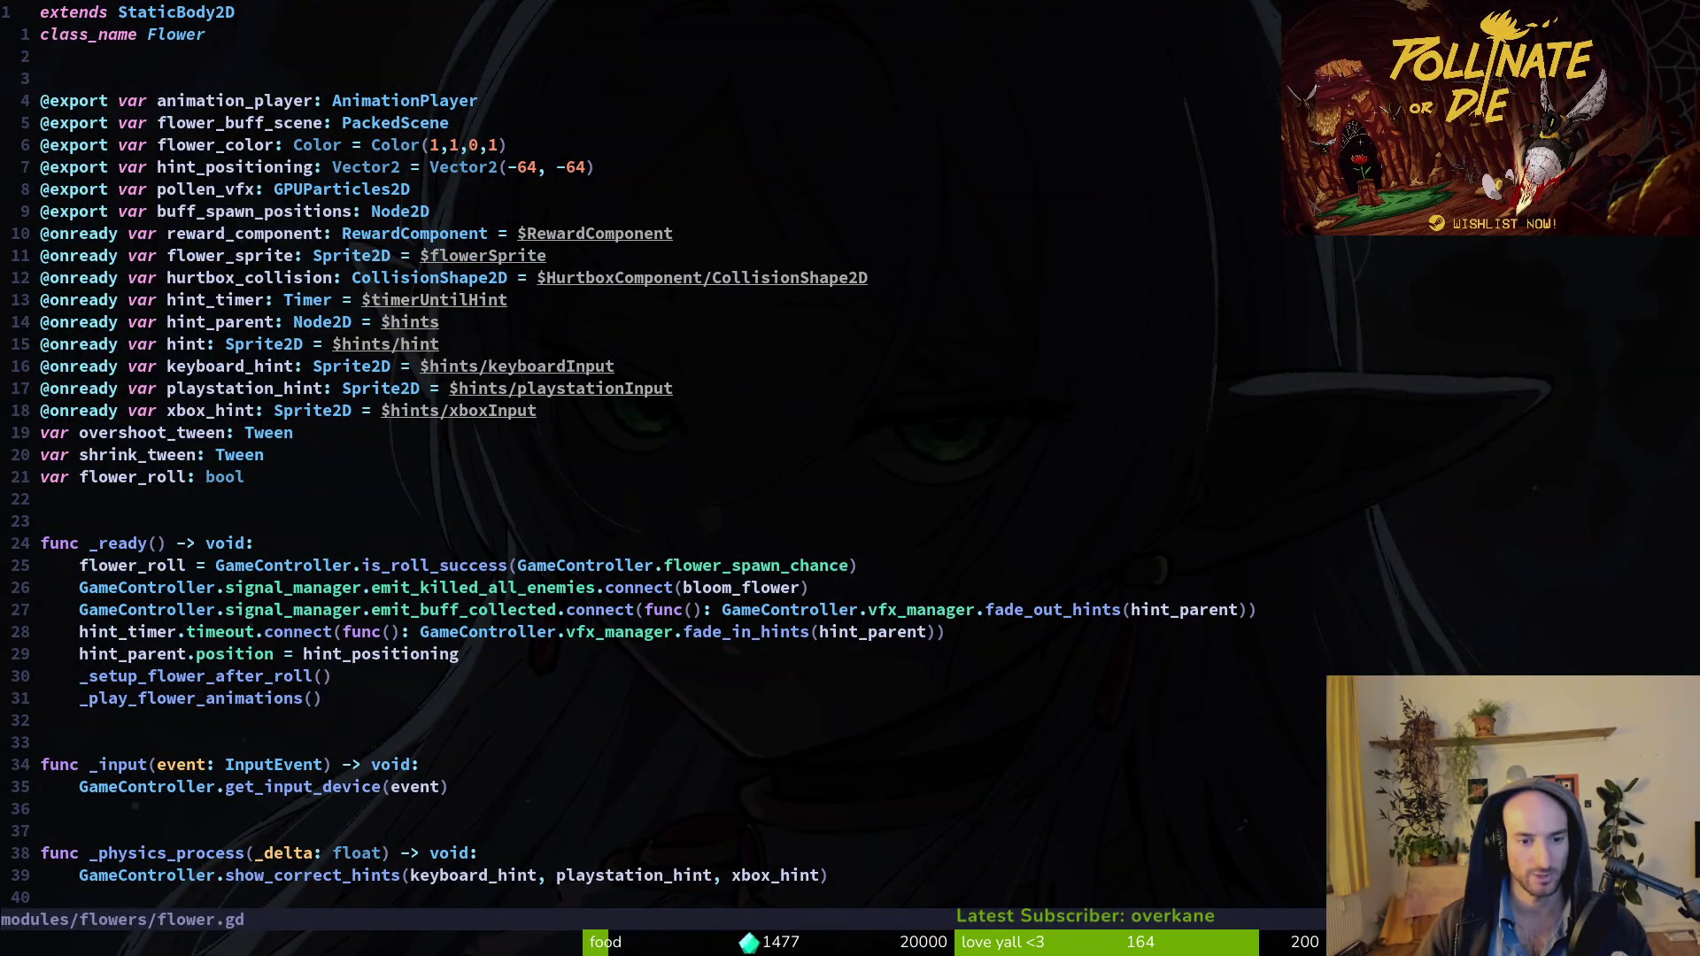
{"action": "key", "text": "j"}
{"action": "key", "text": "j"}
{"action": "key", "text": "j"}
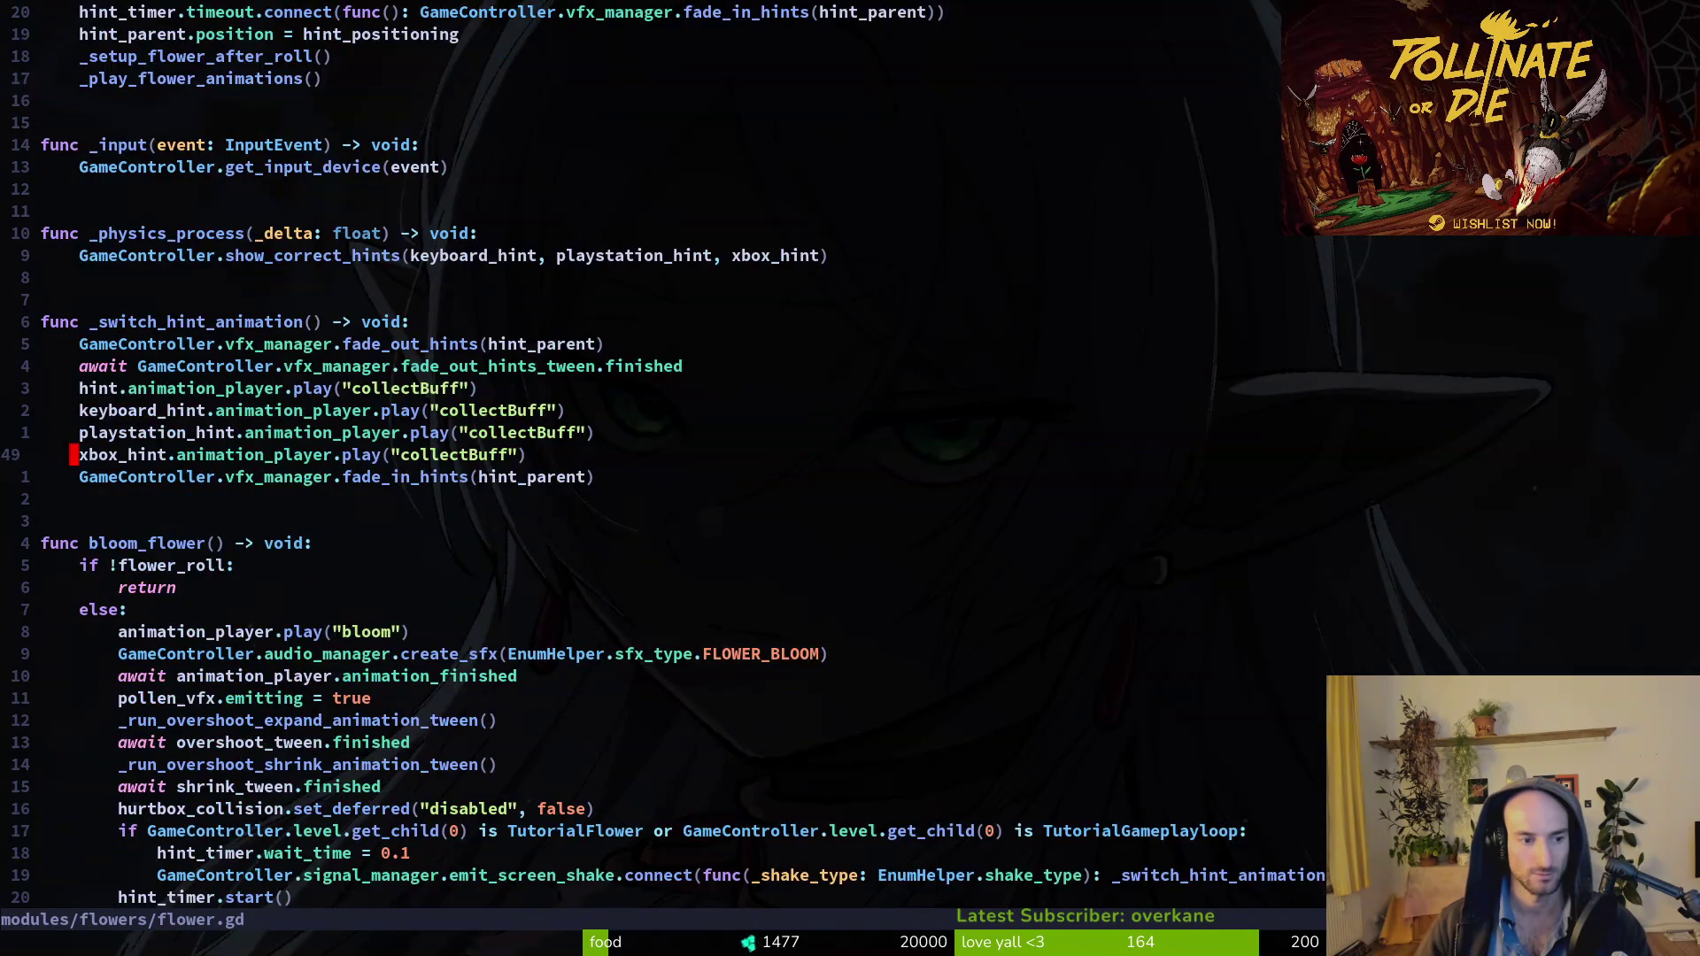
{"action": "key", "text": "alt+Tab"}
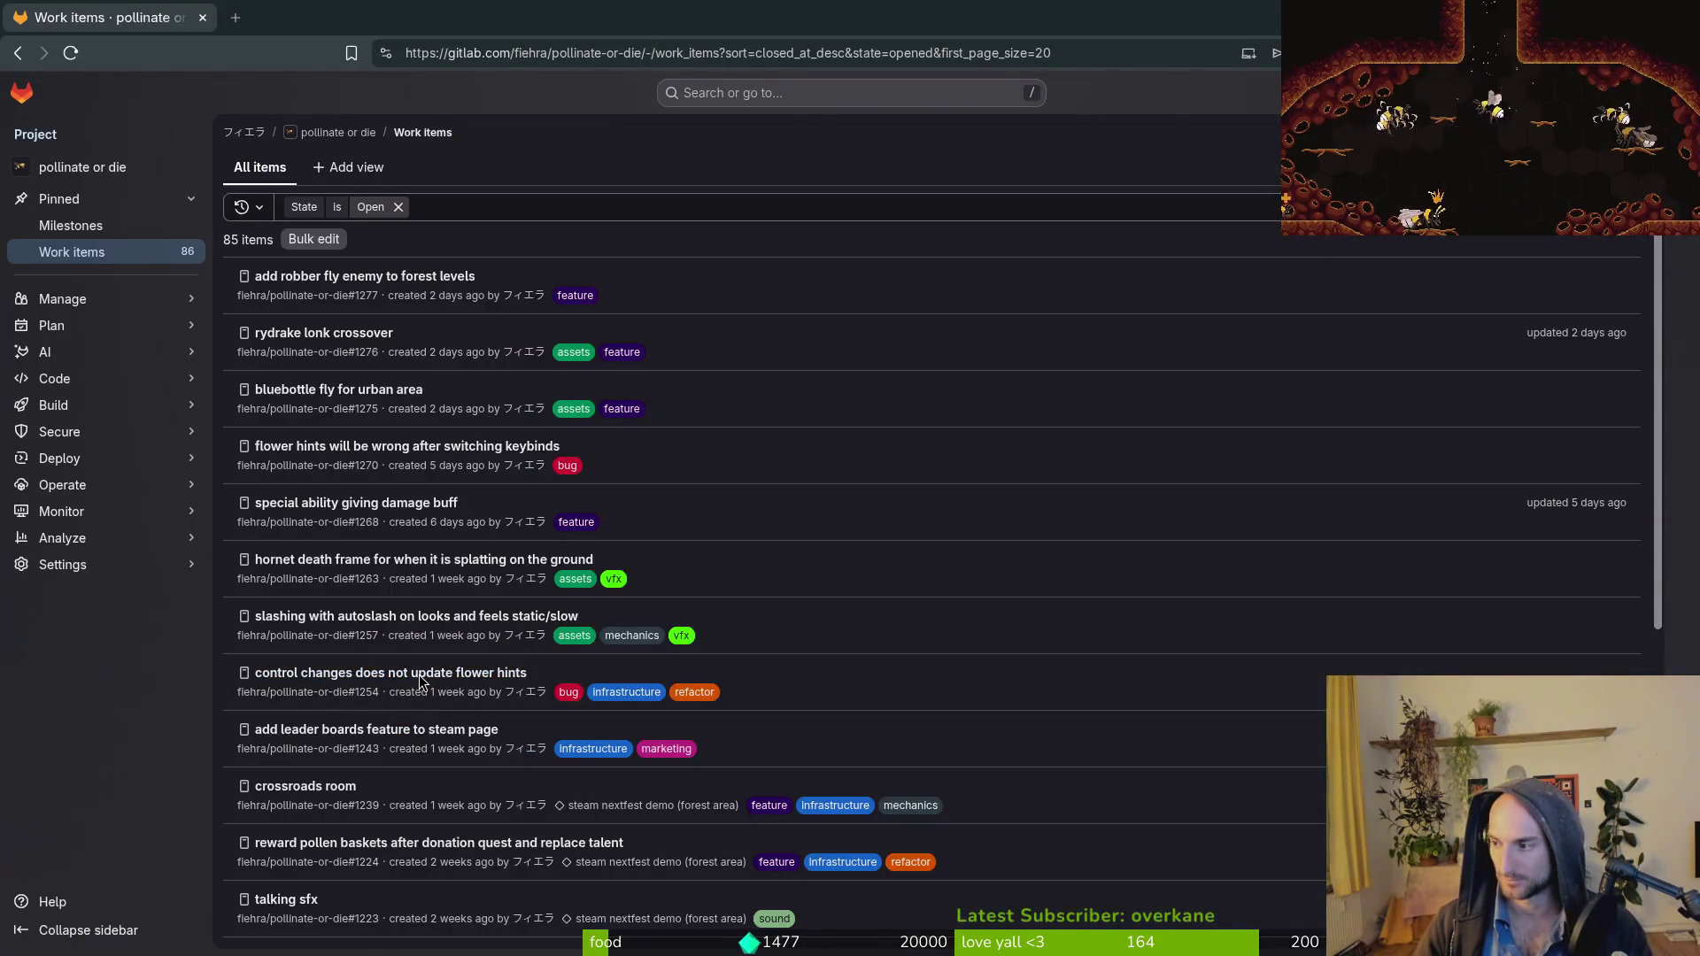
Quick-open the flower.tscn scene in Godot.
{"action": "key", "text": "alt+Tab"}
{"action": "type", "text": "flower"}
{"action": "key", "text": "Return"}
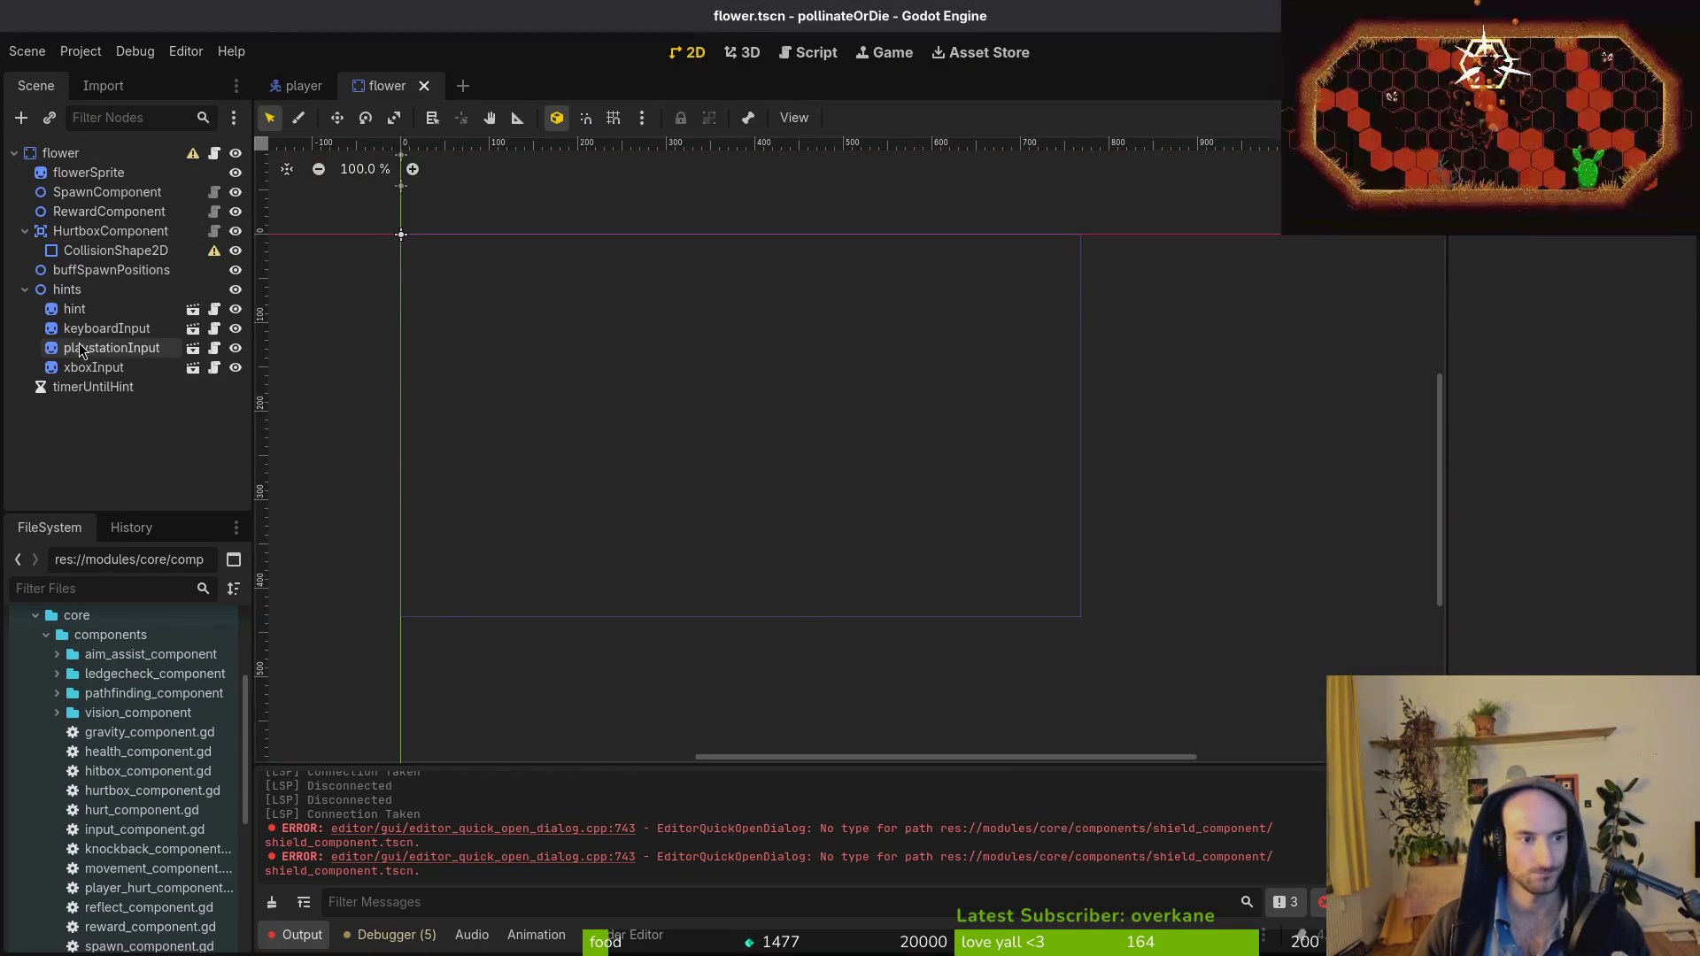
Quick-open xbox_input.tscn and select its AnimationPlayer to view the hint animations.
{"action": "key", "text": "alt+Tab"}
{"action": "key", "text": "alt+Tab"}
{"action": "key", "text": "ctrl+shift+o"}
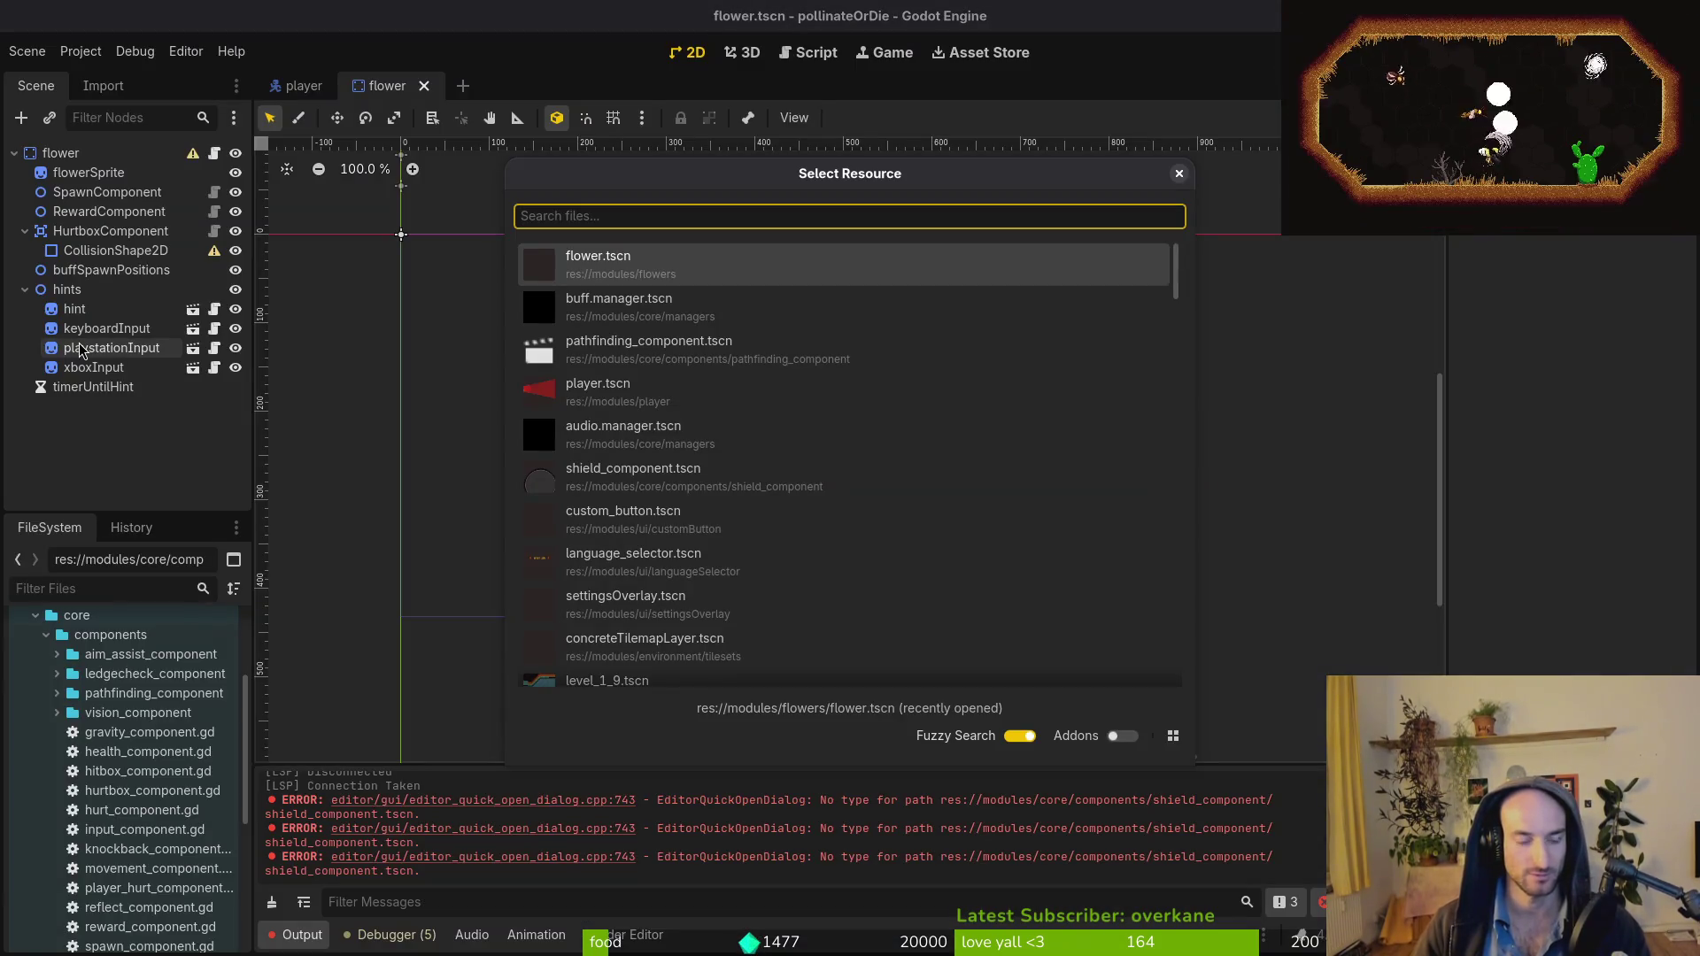
{"action": "type", "text": "xbot"}
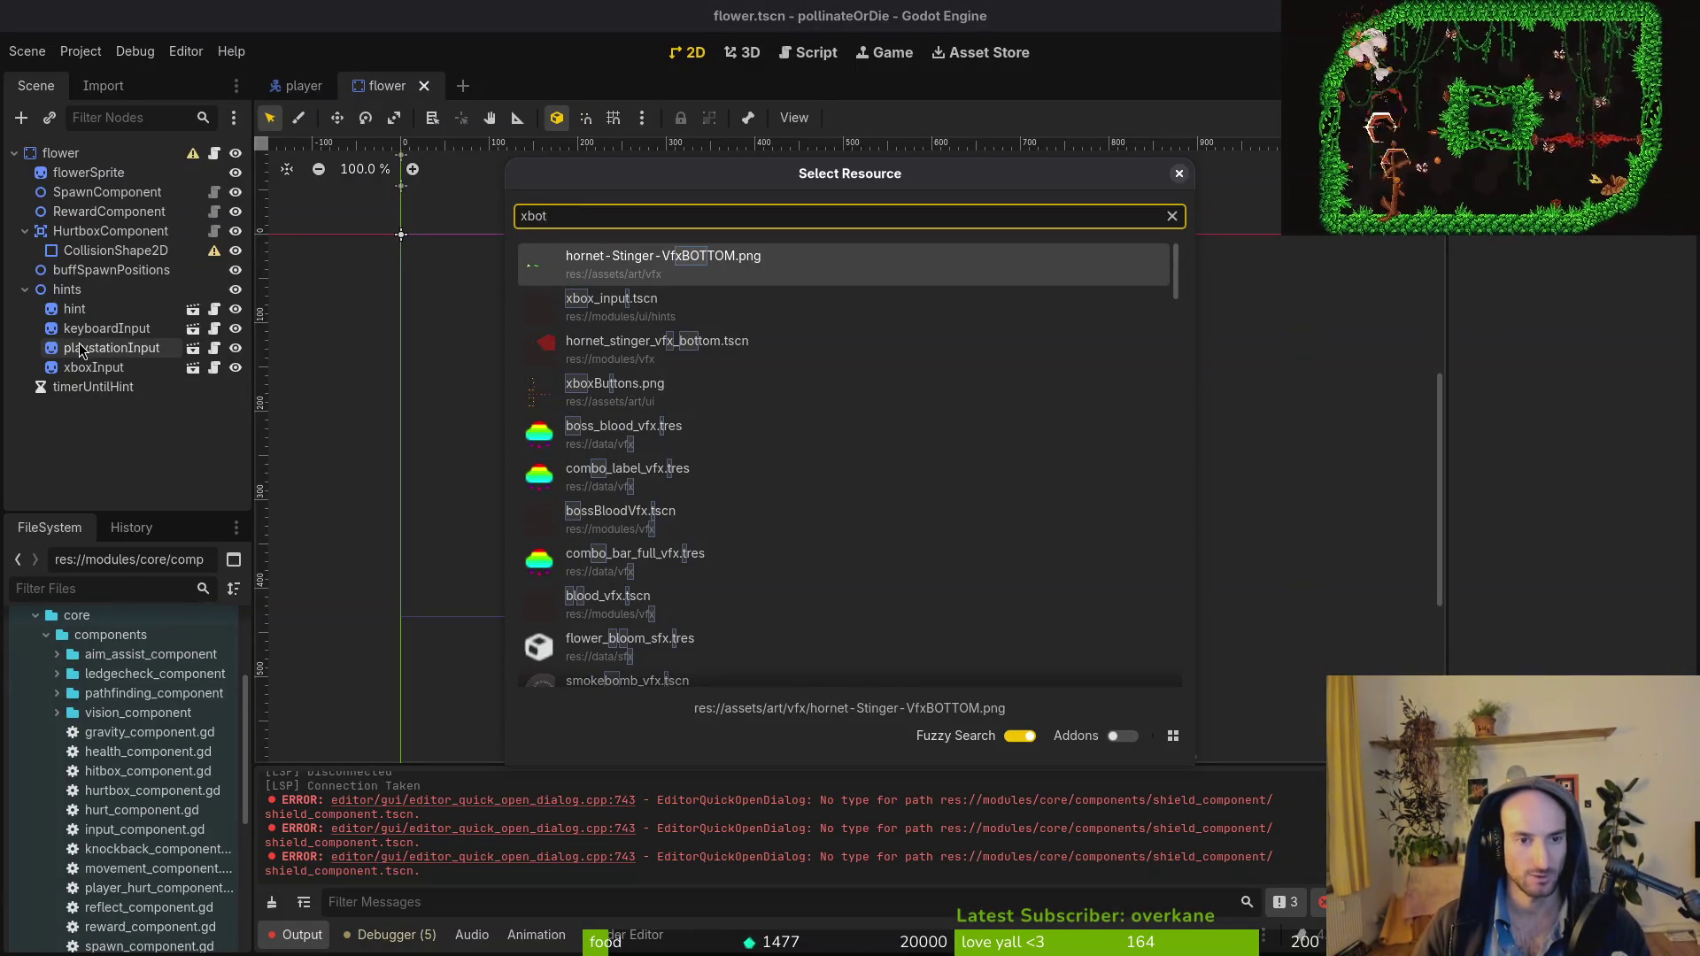
{"action": "key", "text": "BackSpace"}
{"action": "type", "text": "xhi"}
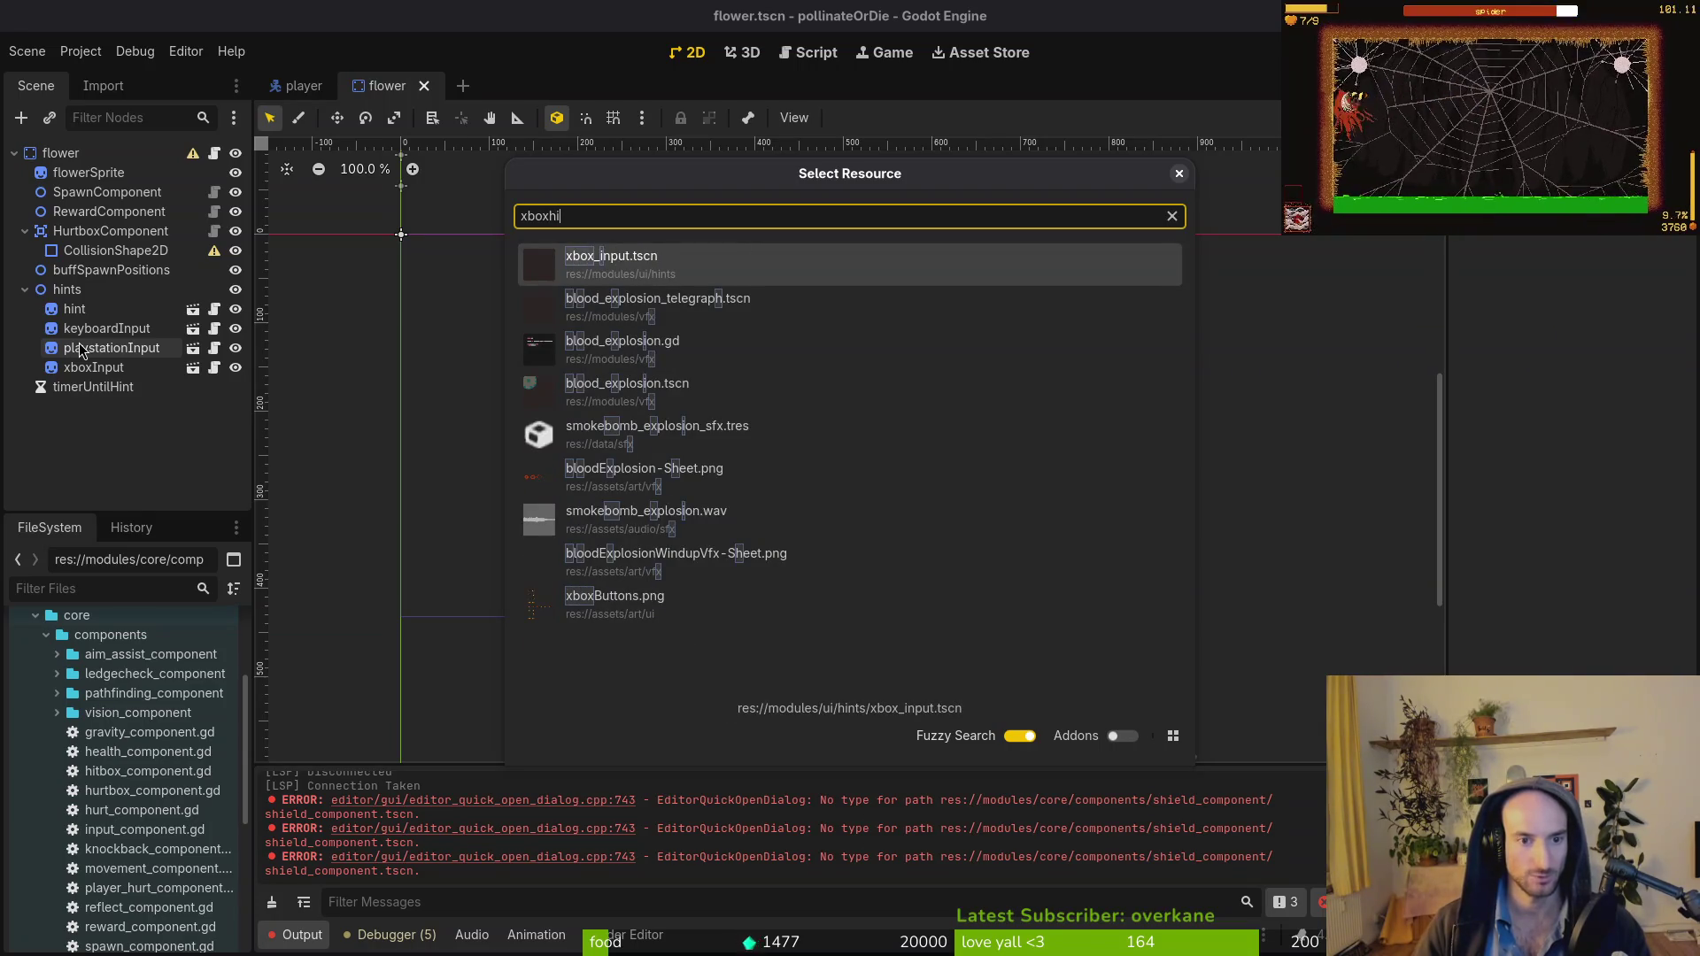
{"action": "key", "text": "Return"}
{"action": "left_click", "coordinate": [88, 172]}
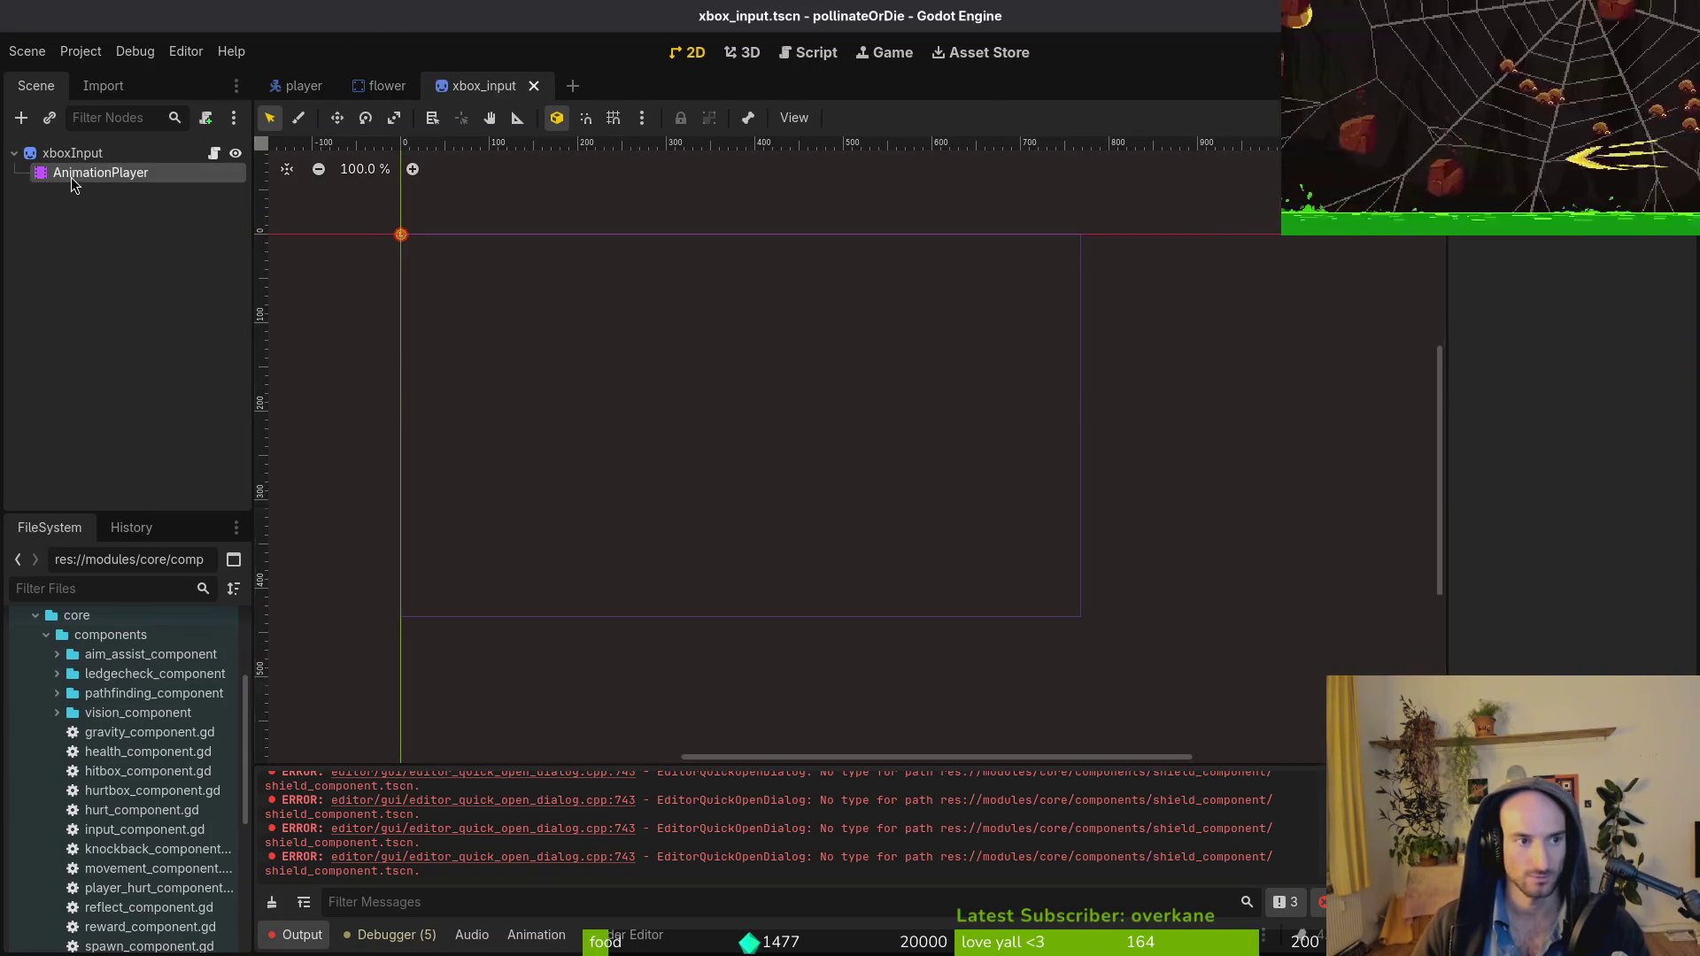
{"action": "left_click", "coordinate": [668, 526]}
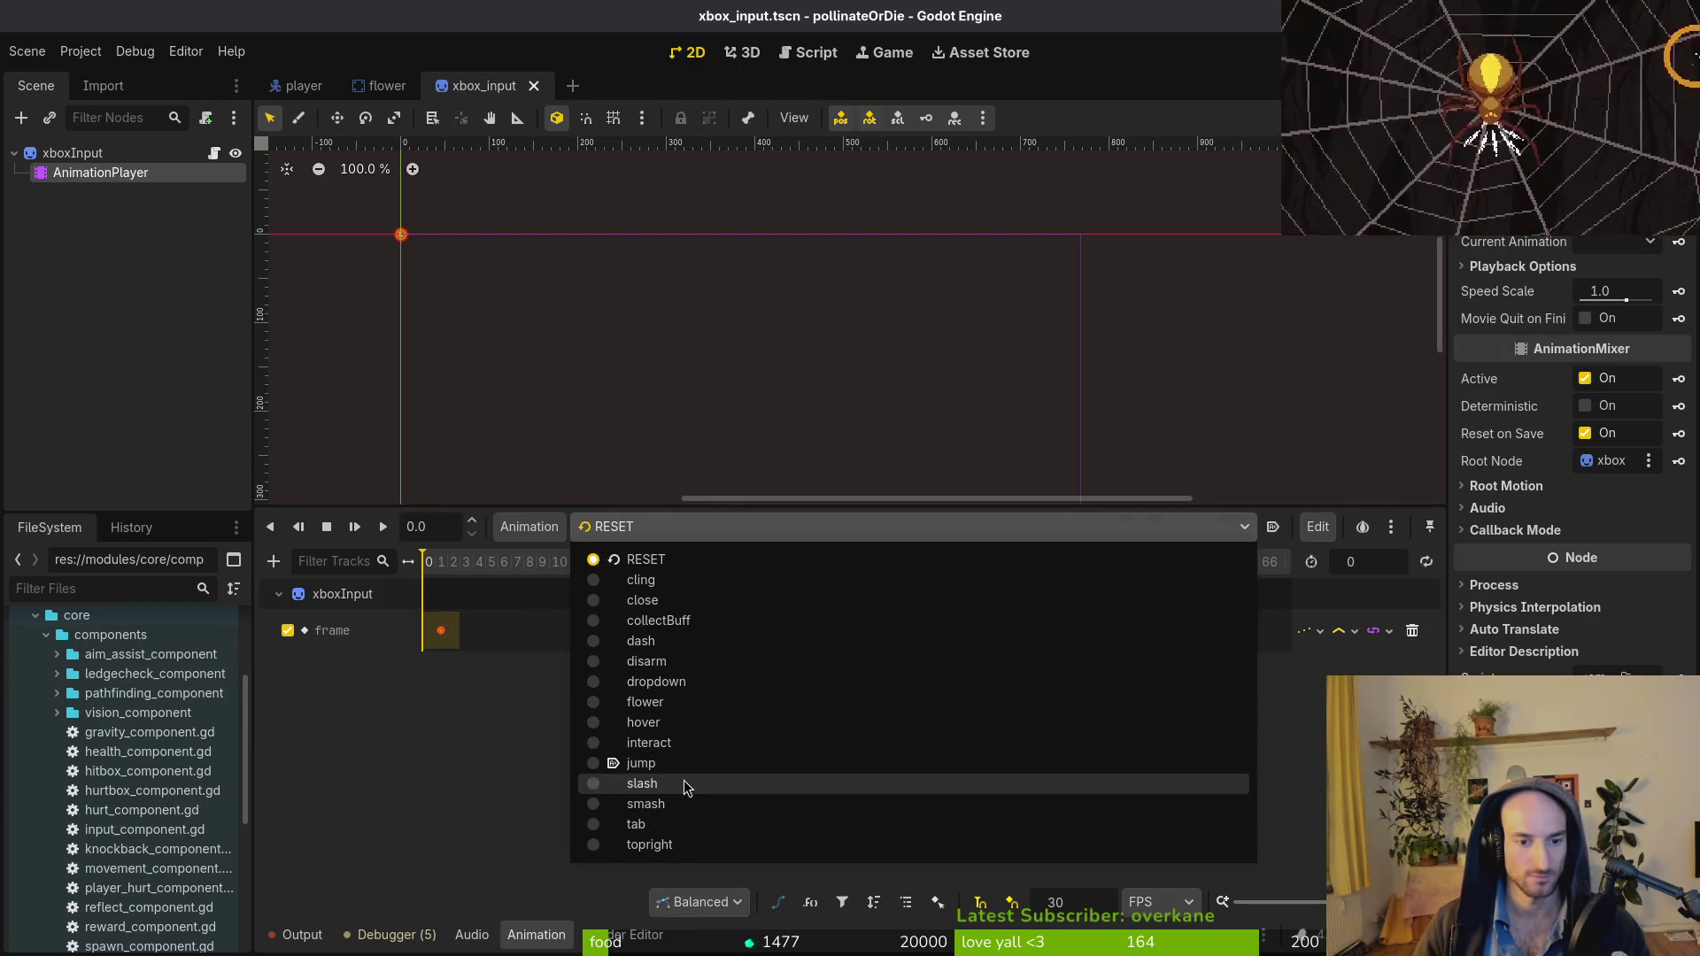
{"action": "left_click", "coordinate": [2, 269]}
Look up hint.gd in Neovim's file finder, then return to the flower script.
{"action": "key", "text": "alt+Tab"}
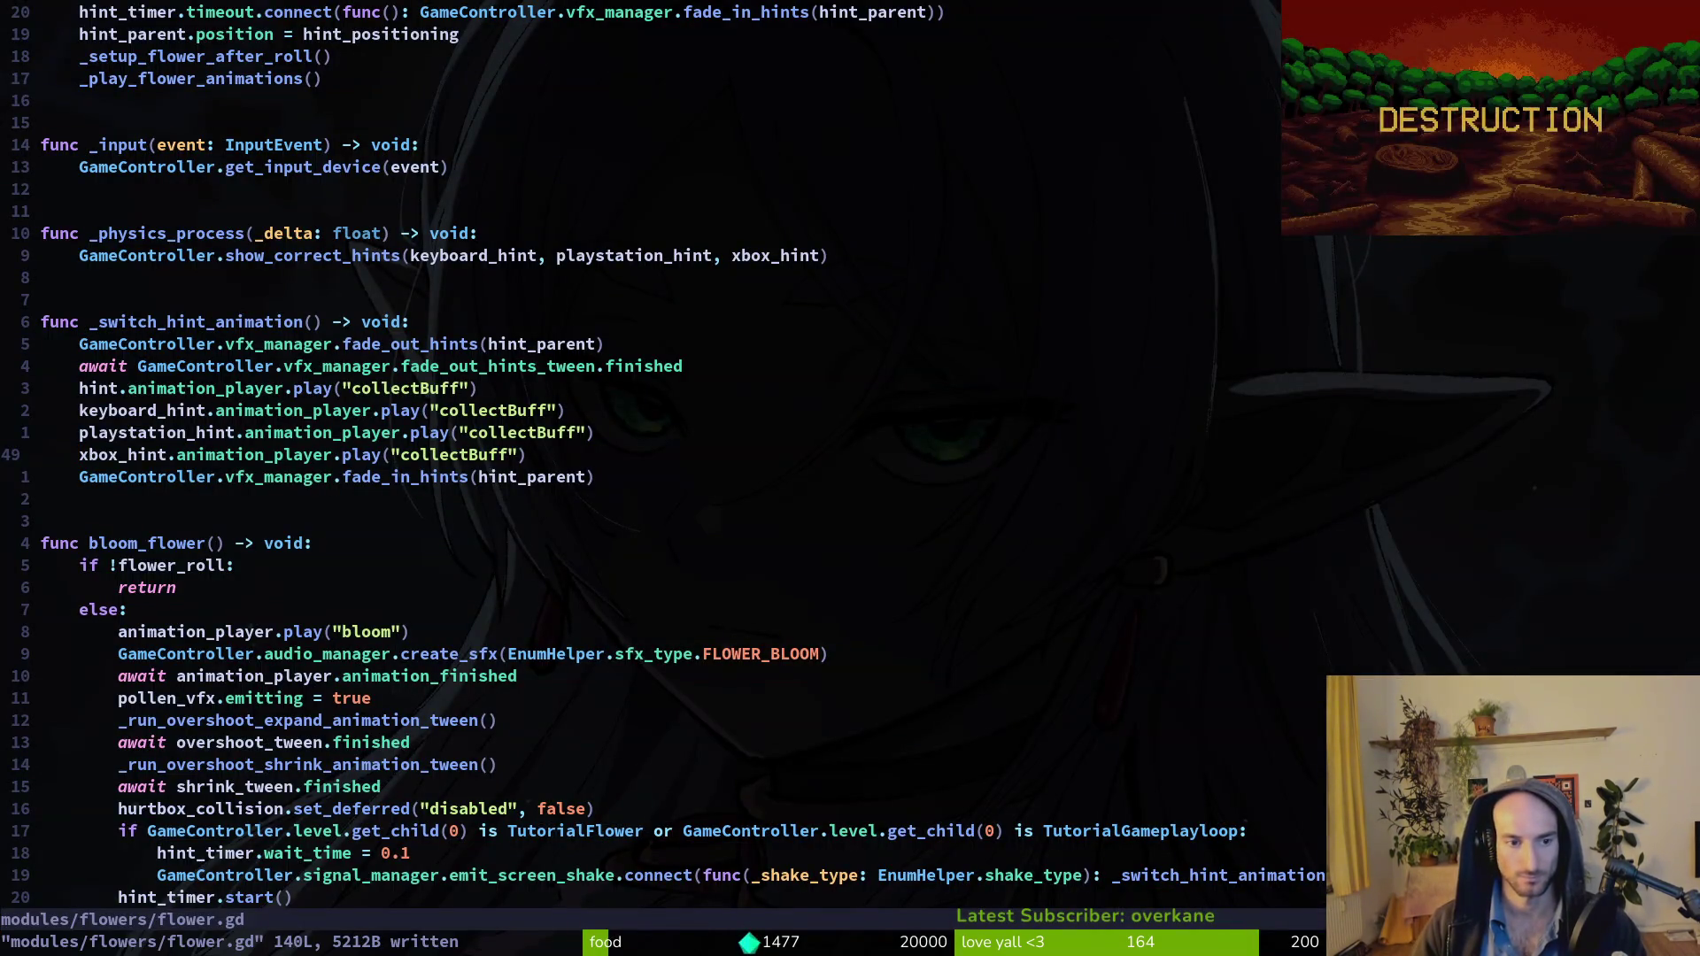
{"action": "key", "text": "space"}
{"action": "key", "text": "f"}
{"action": "key", "text": "f"}
{"action": "type", "text": "hit"}
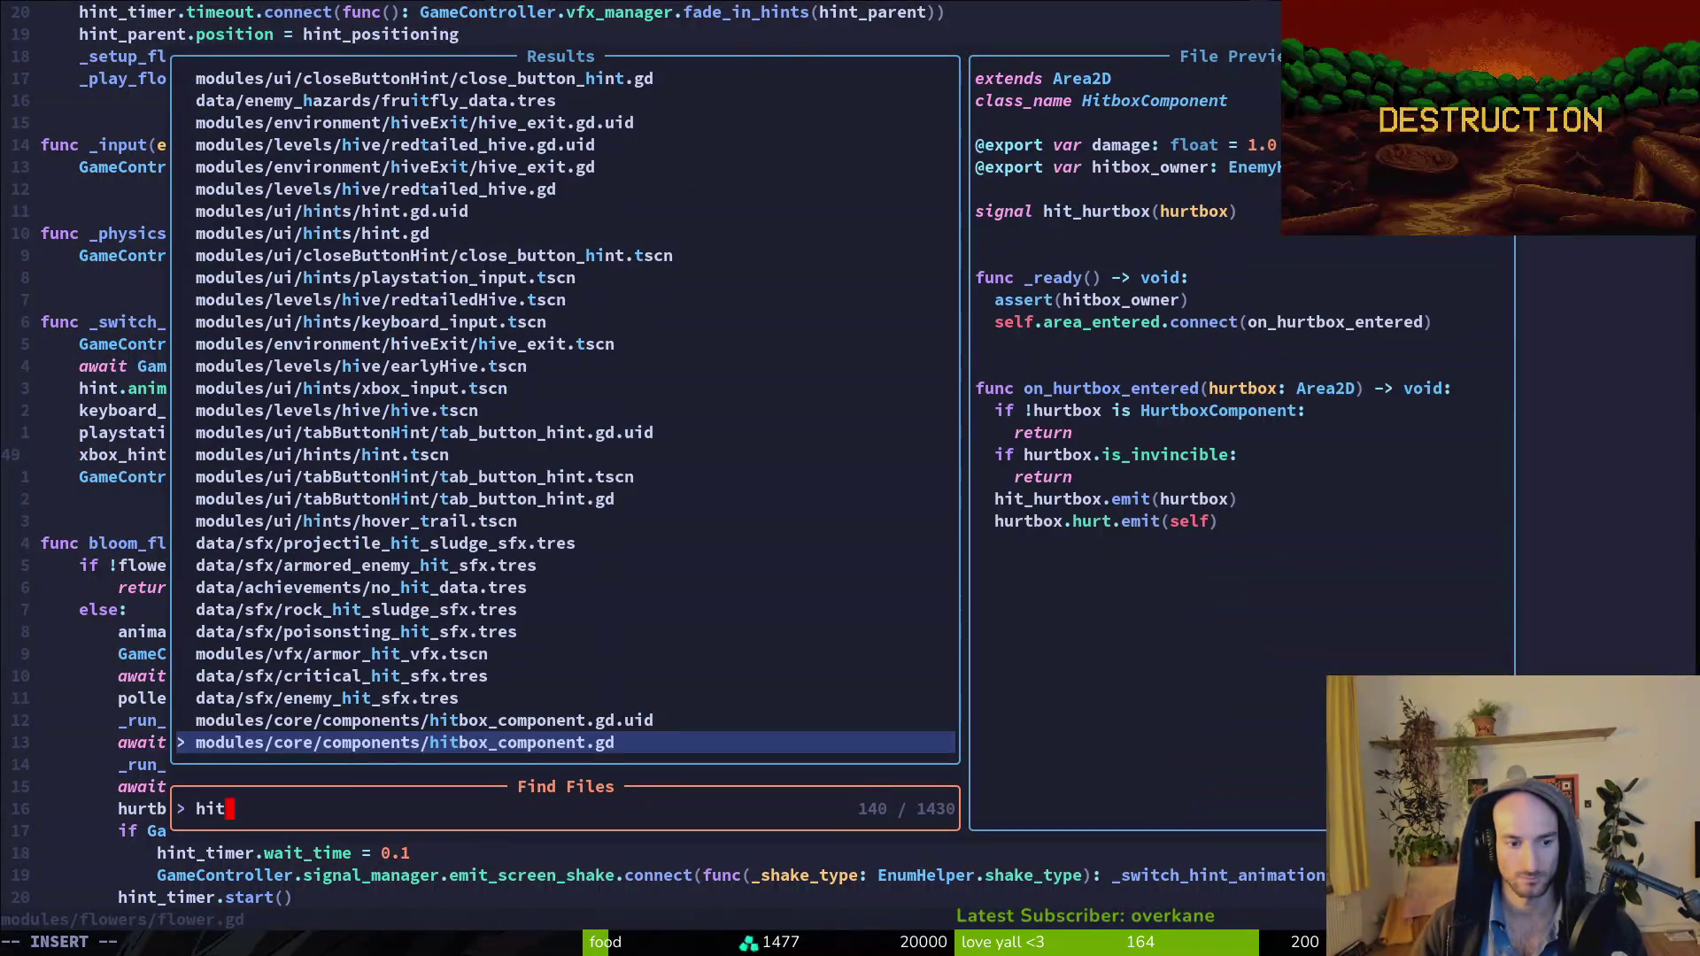
{"action": "key", "text": "alt+Tab"}
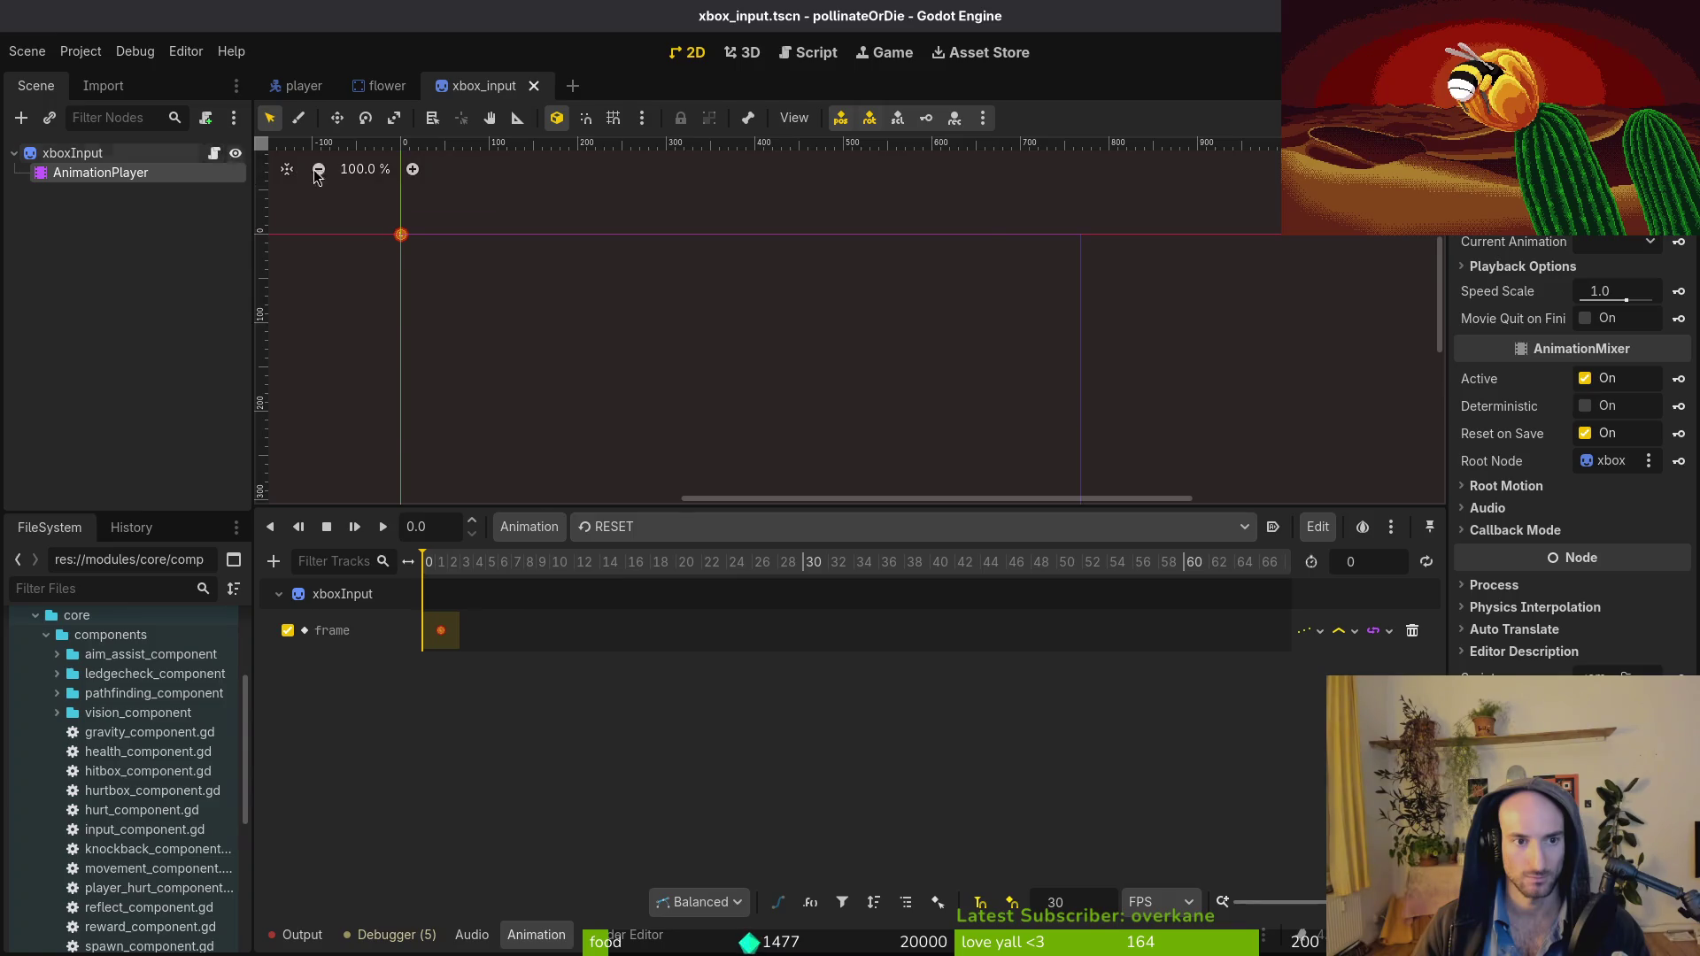
{"action": "key", "text": "alt+Tab"}
{"action": "key", "text": "Return"}
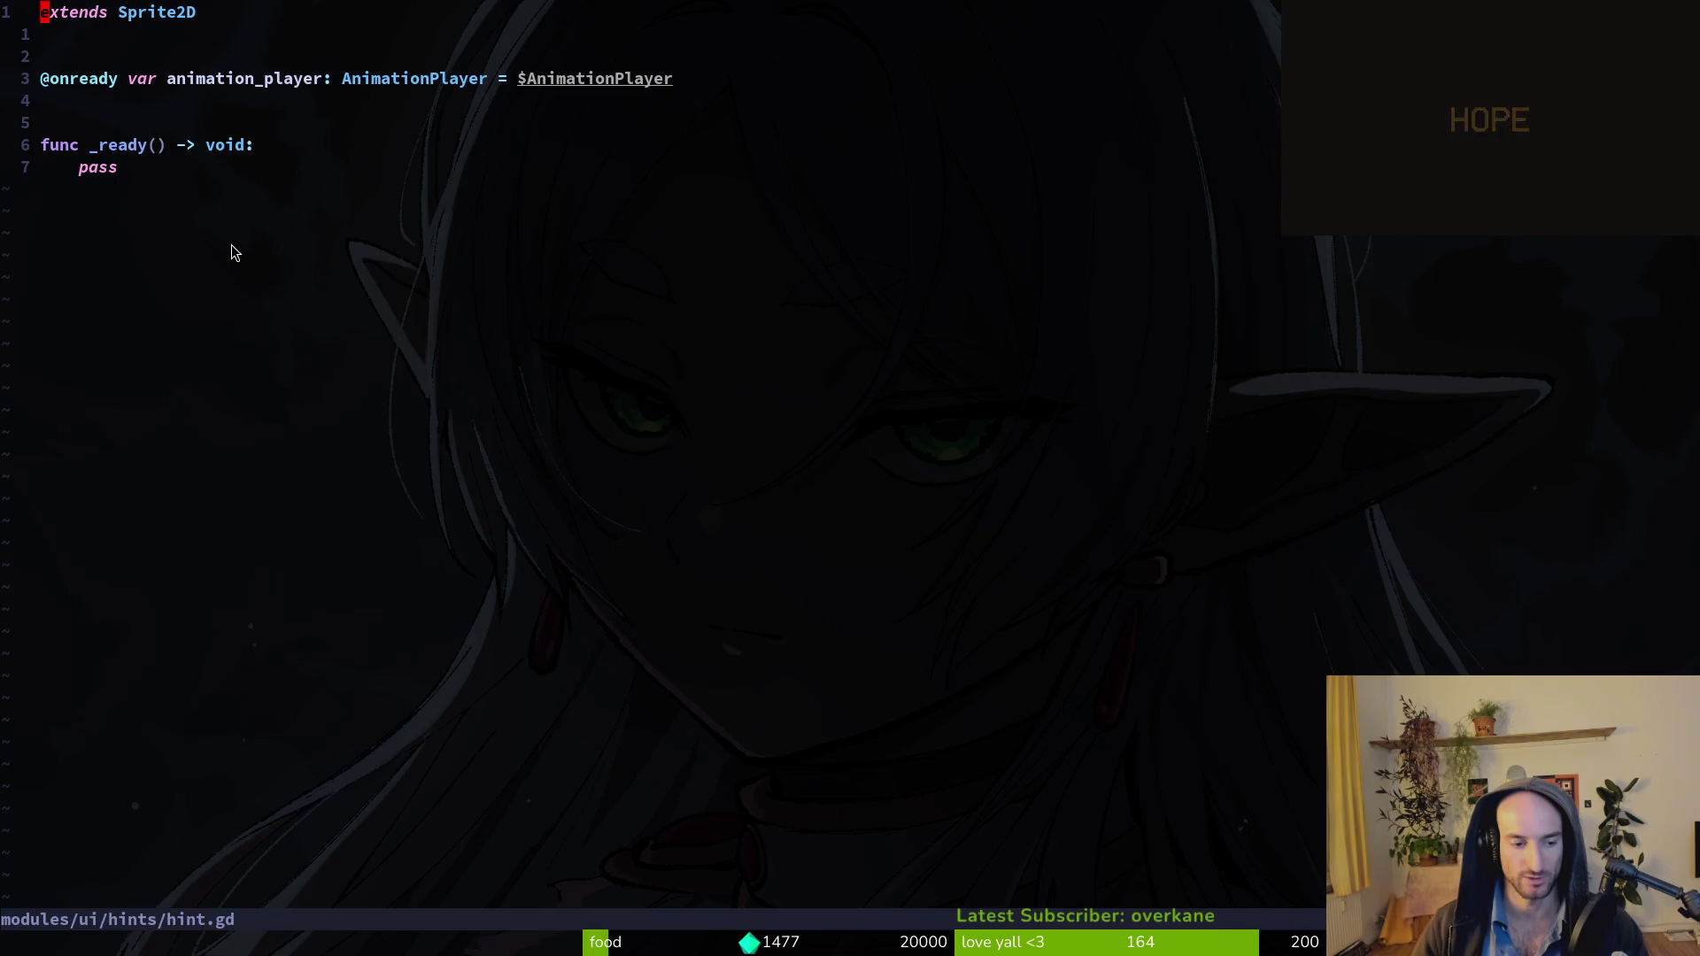
{"action": "key", "text": "alt+Tab"}
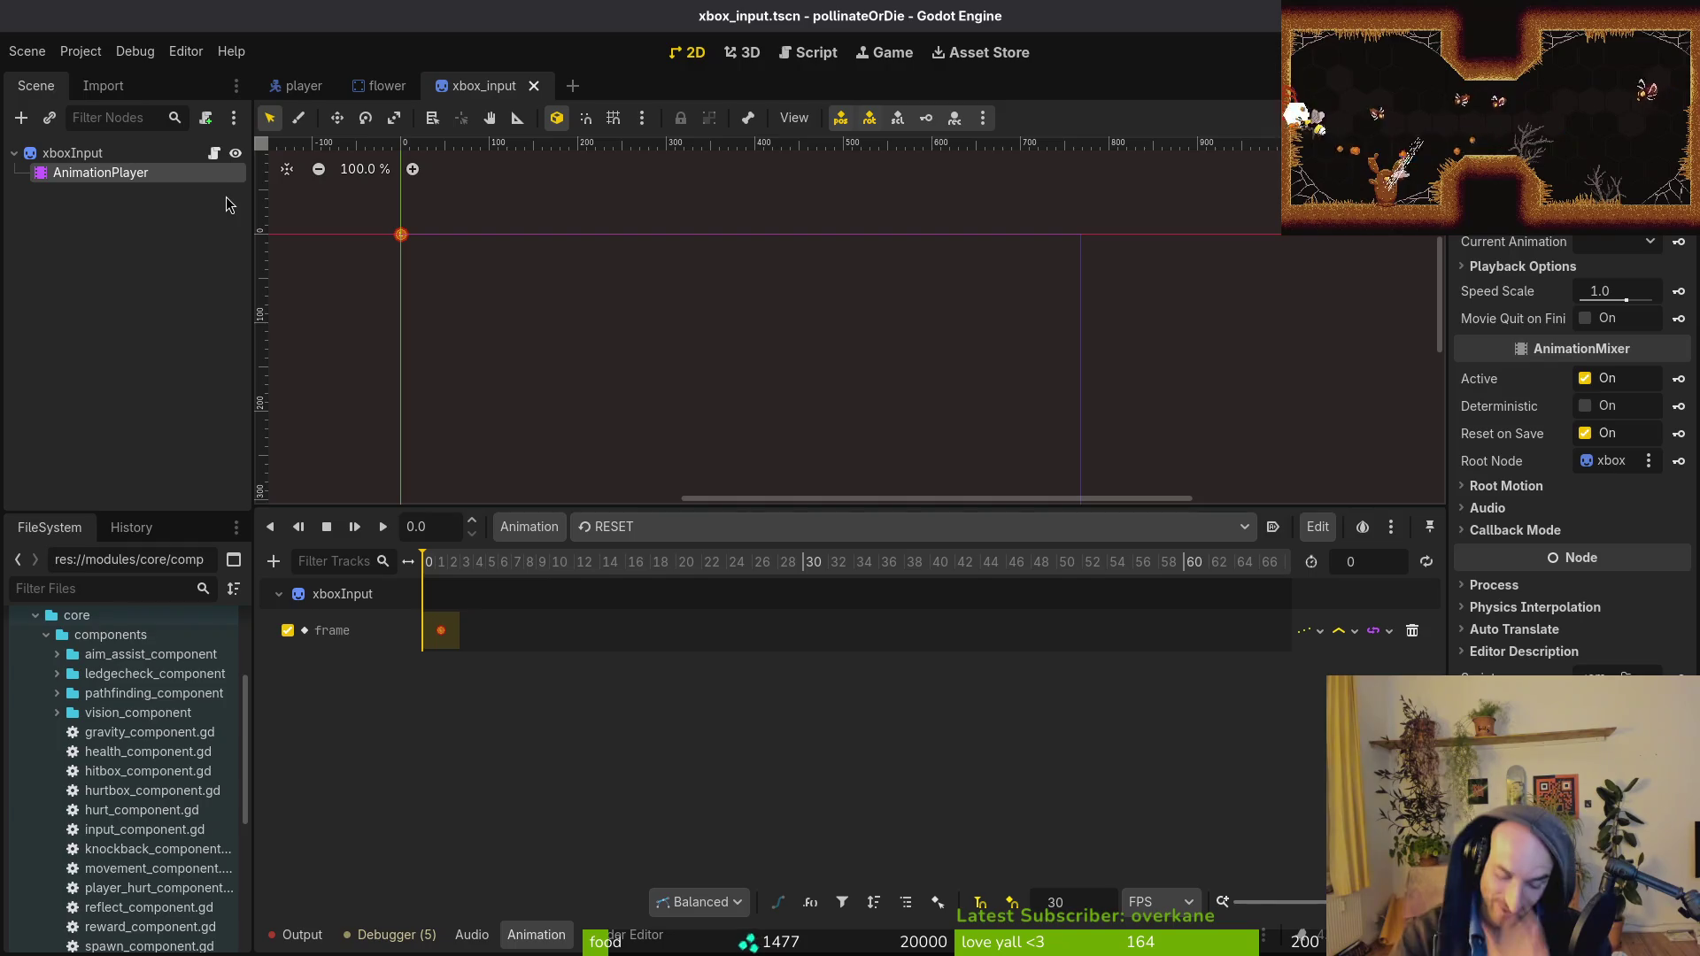
{"action": "key", "text": "alt+Tab"}
{"action": "key", "text": "ctrl+o"}
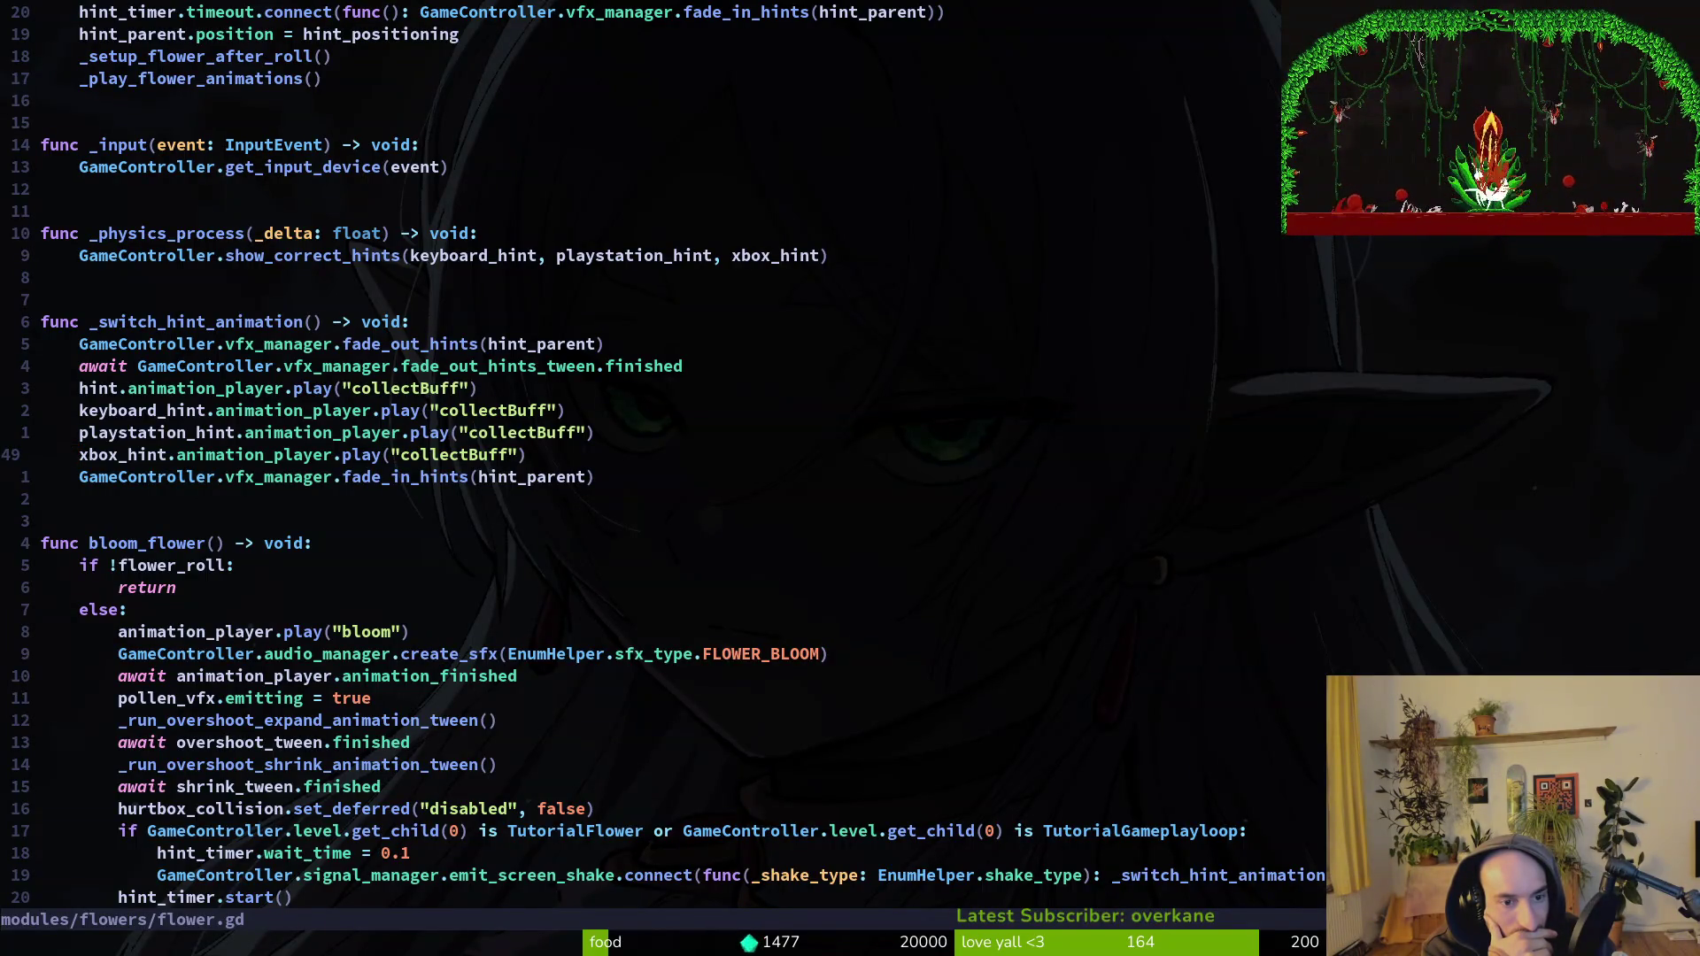
Preview the collectBuff animation, then the dash animation, on the Xbox hint's AnimationPlayer.
{"action": "key", "text": "alt+Tab"}
{"action": "left_click", "coordinate": [708, 525]}
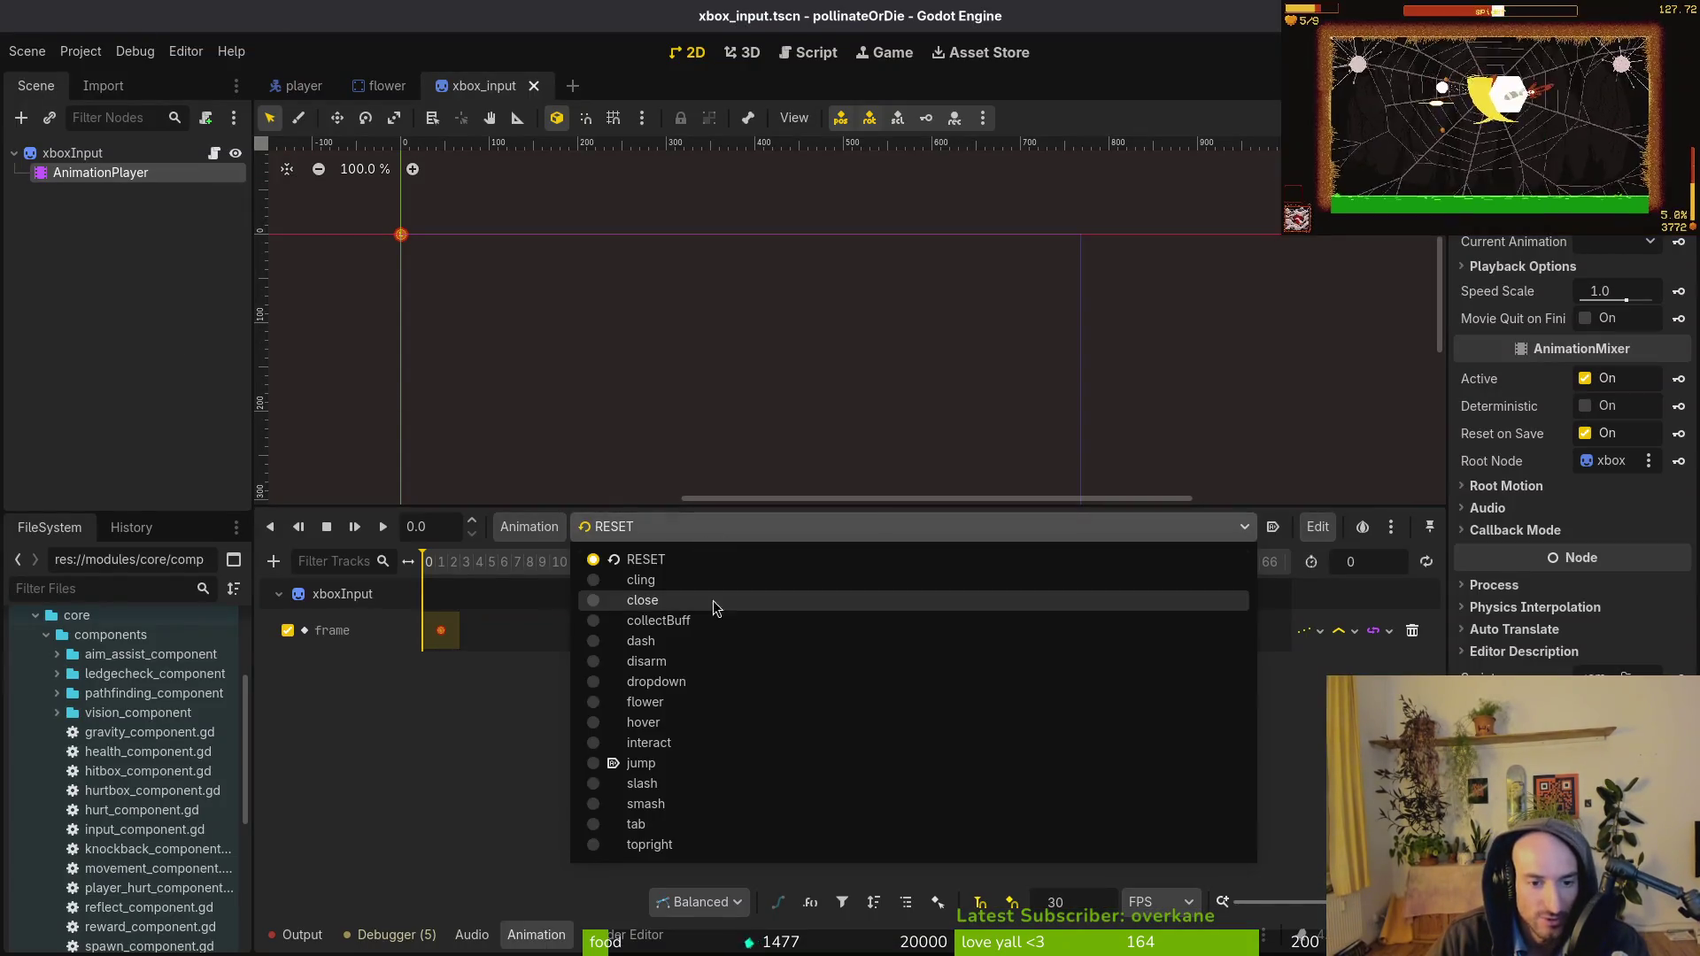
{"action": "left_click", "coordinate": [708, 617]}
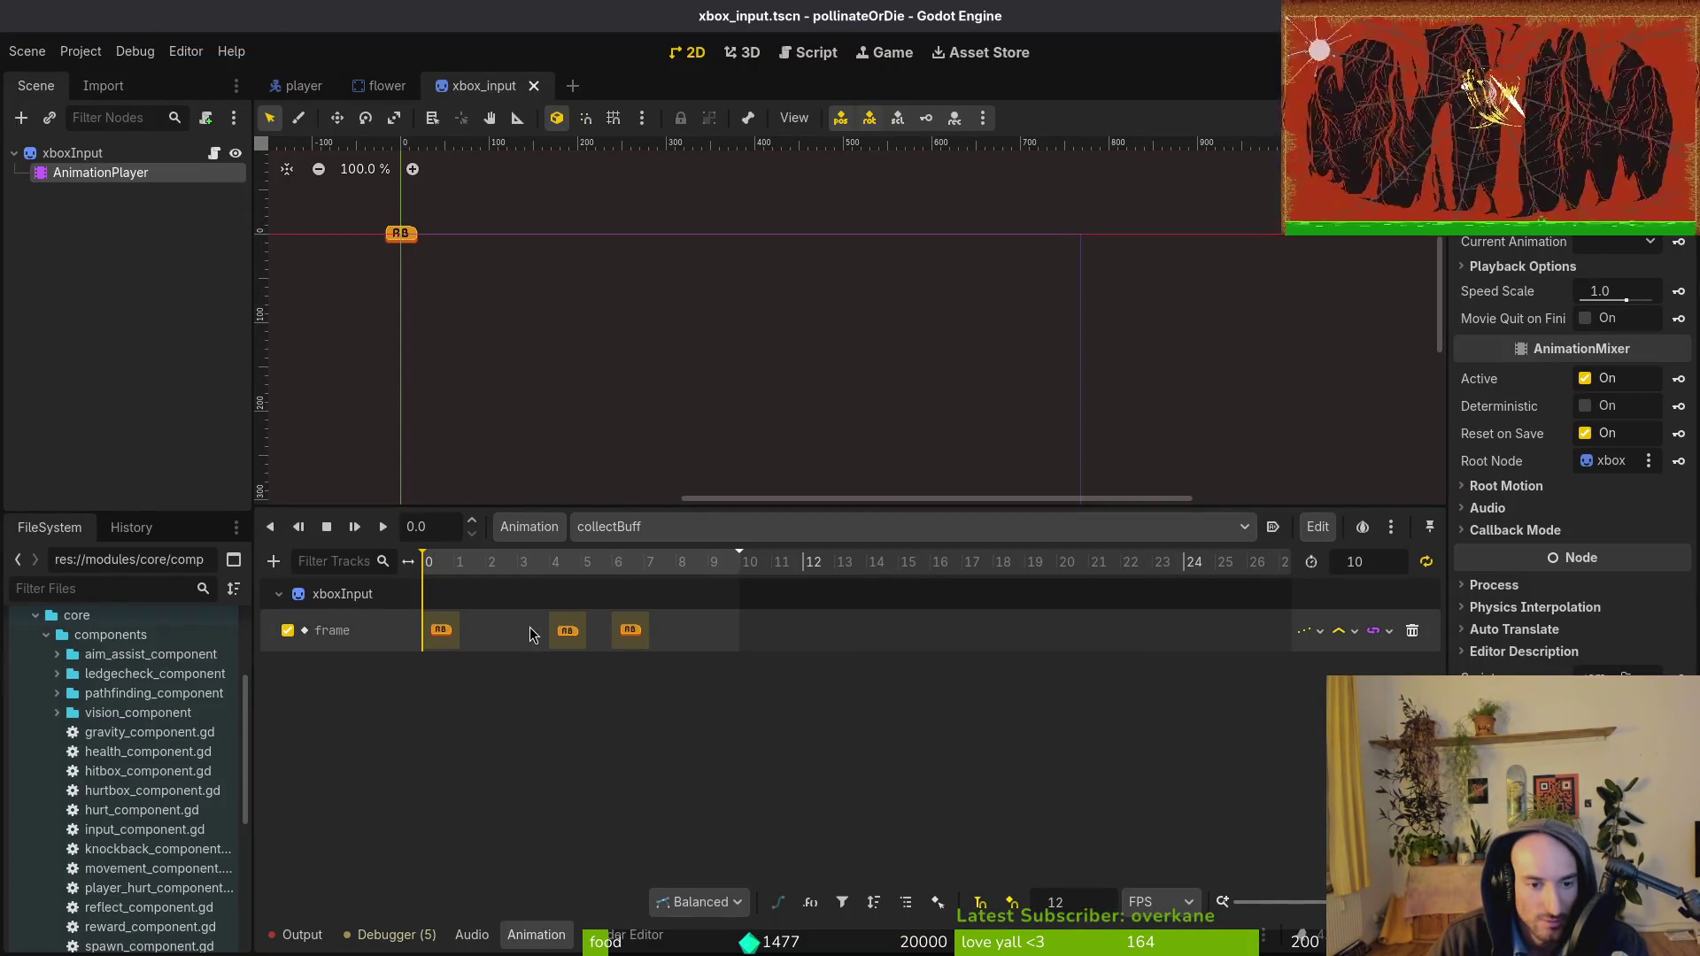
{"action": "left_click", "coordinate": [665, 528]}
{"action": "left_click", "coordinate": [683, 643]}
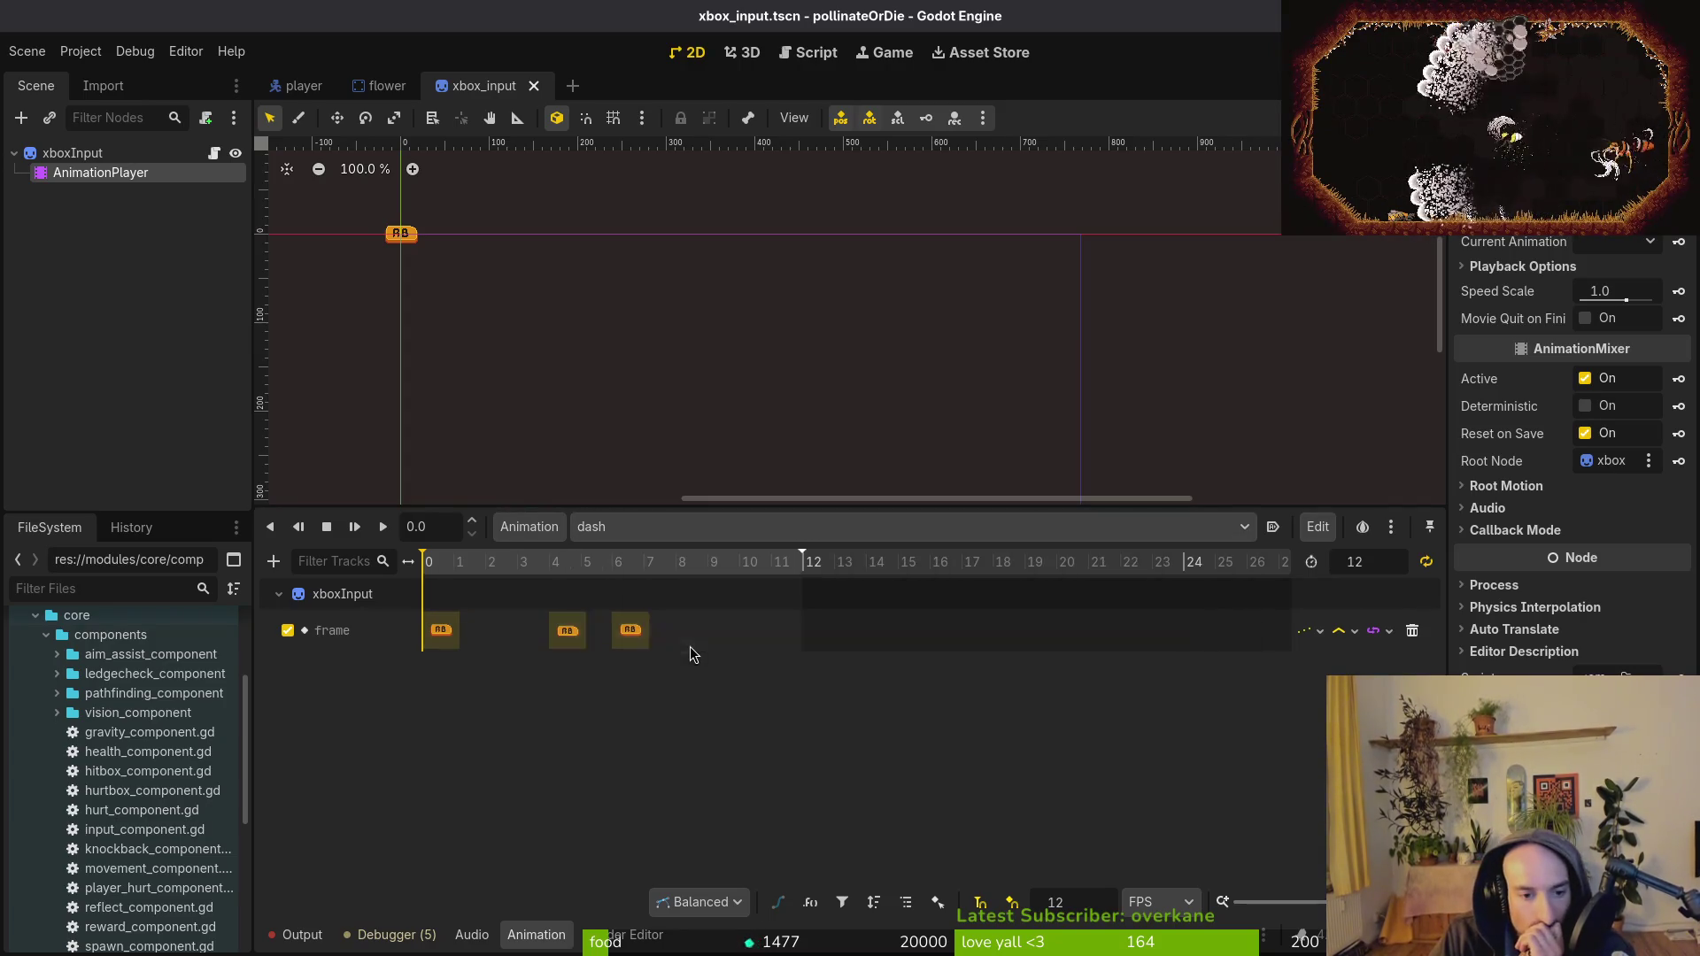
{"action": "key", "text": "alt+Tab"}
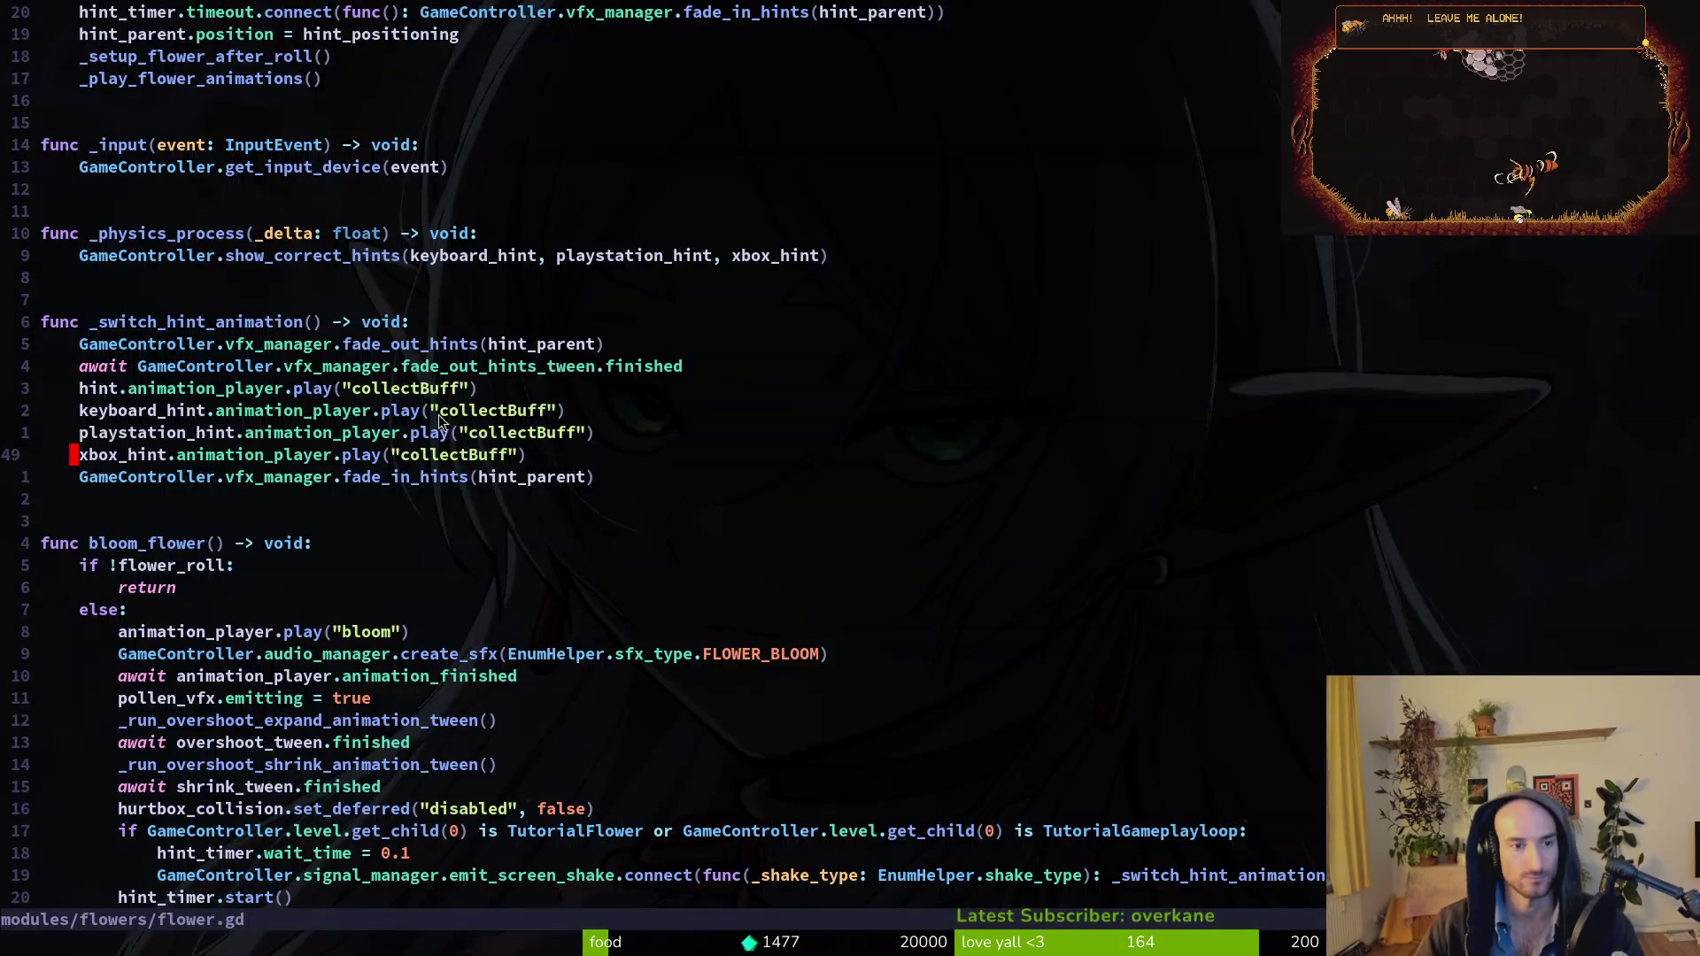
Change the keyboard and PlayStation hint animations in flower.gd from collectBuff to dash.
{"action": "double_click", "coordinate": [498, 413]}
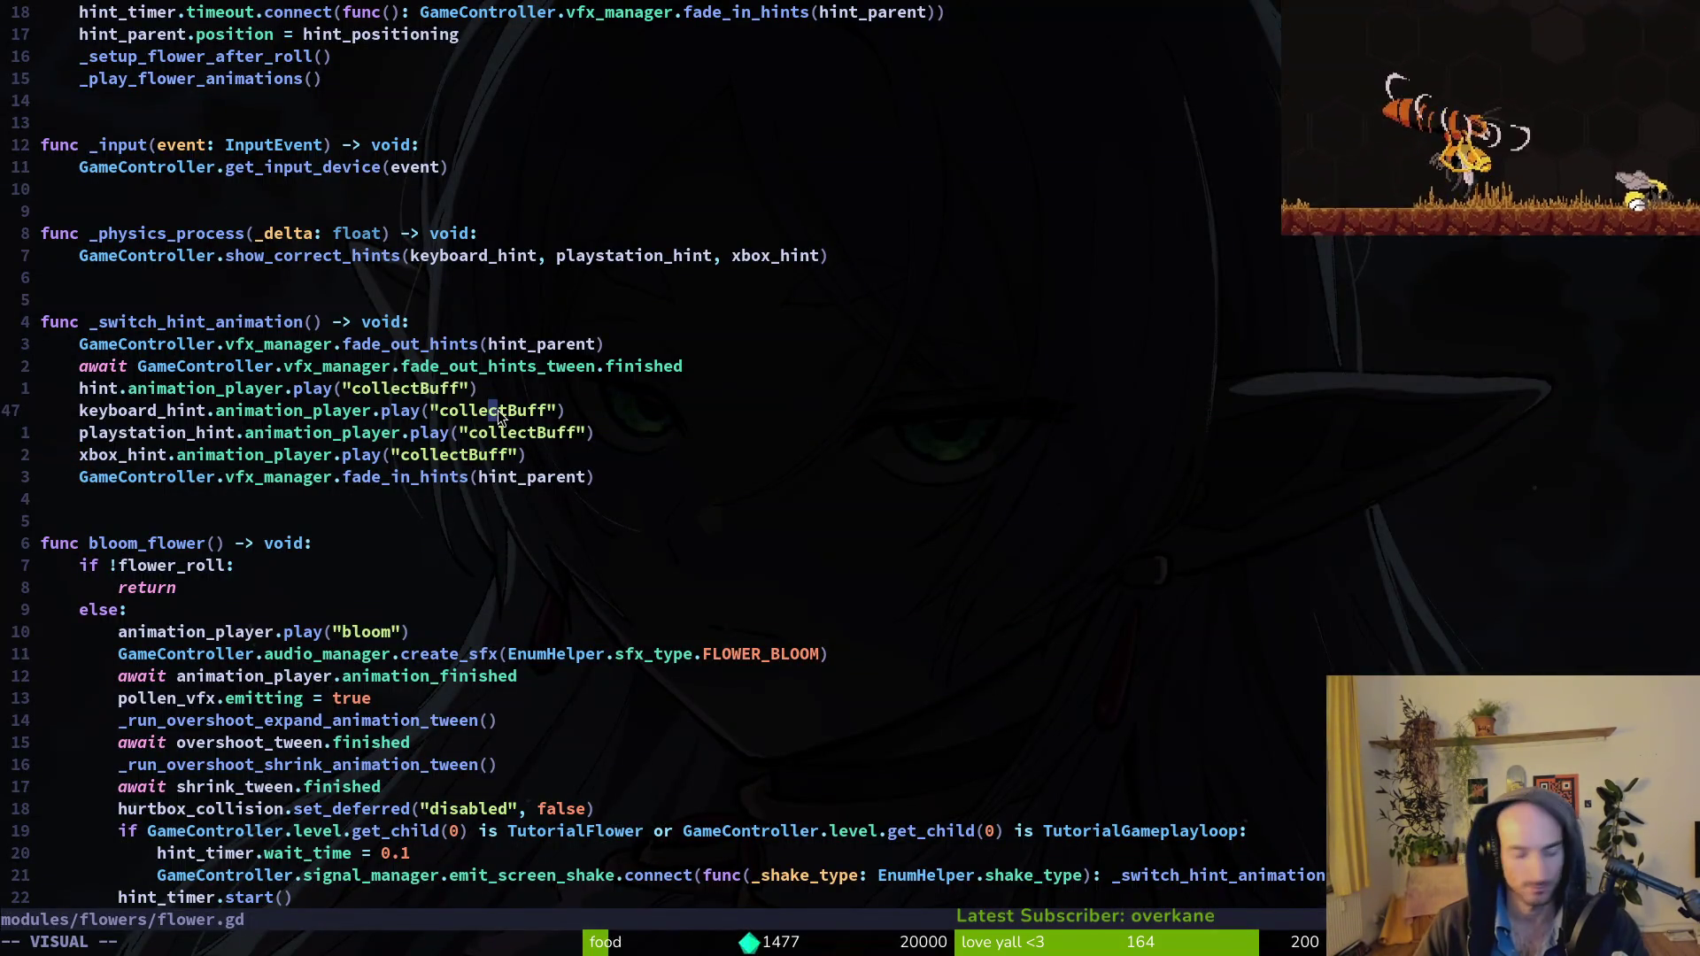
{"action": "type", "text": "cdas"}
{"action": "key", "text": "Escape"}
{"action": "key", "text": "j"}
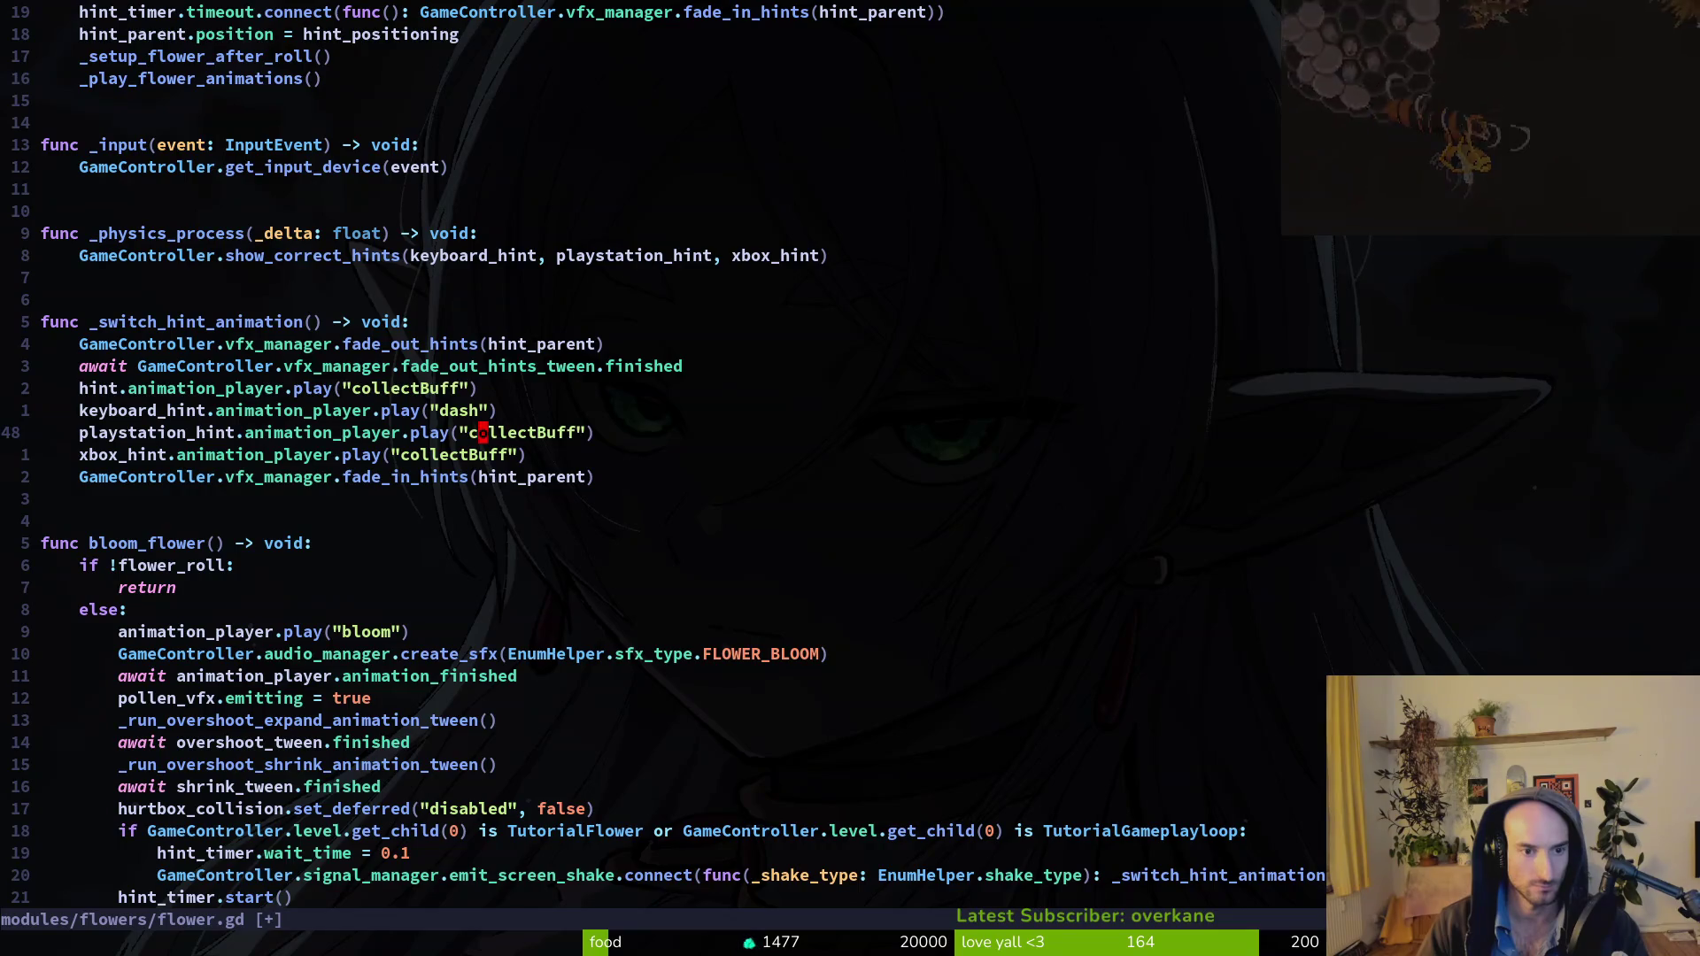
{"action": "key", "text": "c"}
{"action": "key", "text": "i"}
{"action": "key", "text": "quotedbl"}
{"action": "type", "text": "d"}
{"action": "key", "text": "Escape"}
{"action": "type", "text": "ash"}
{"action": "key", "text": "Escape"}
{"action": "key", "text": "u"}
{"action": "key", "text": "u"}
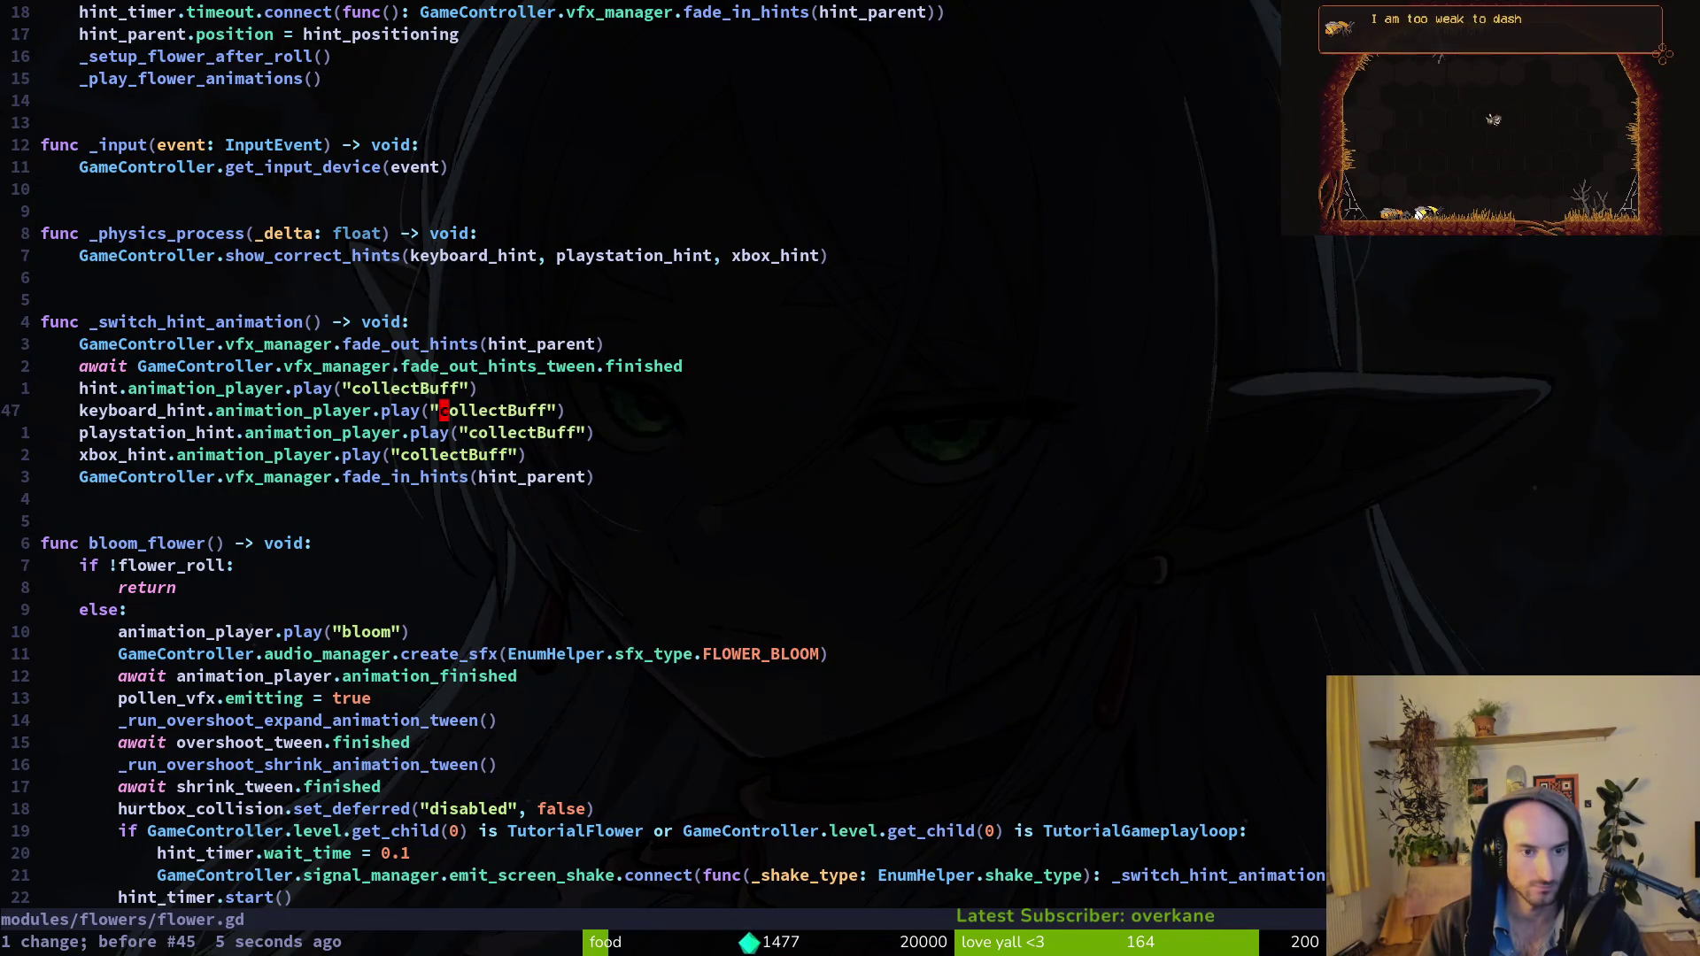
{"action": "key", "text": "c"}
{"action": "key", "text": "i"}
{"action": "key", "text": "quotedbl"}
{"action": "type", "text": "dash"}
{"action": "key", "text": "Escape"}
Change the Xbox hint's animation from collectBuff to dash.
{"action": "key", "text": "j"}
{"action": "key", "text": "c"}
{"action": "key", "text": "i"}
{"action": "key", "text": "quotedbl"}
{"action": "type", "text": "dash"}
{"action": "key", "text": "Escape"}
{"action": "key", "text": "j"}
{"action": "key", "text": "c"}
{"action": "key", "text": "i"}
{"action": "key", "text": "quotedbl"}
{"action": "type", "text": "dash"}
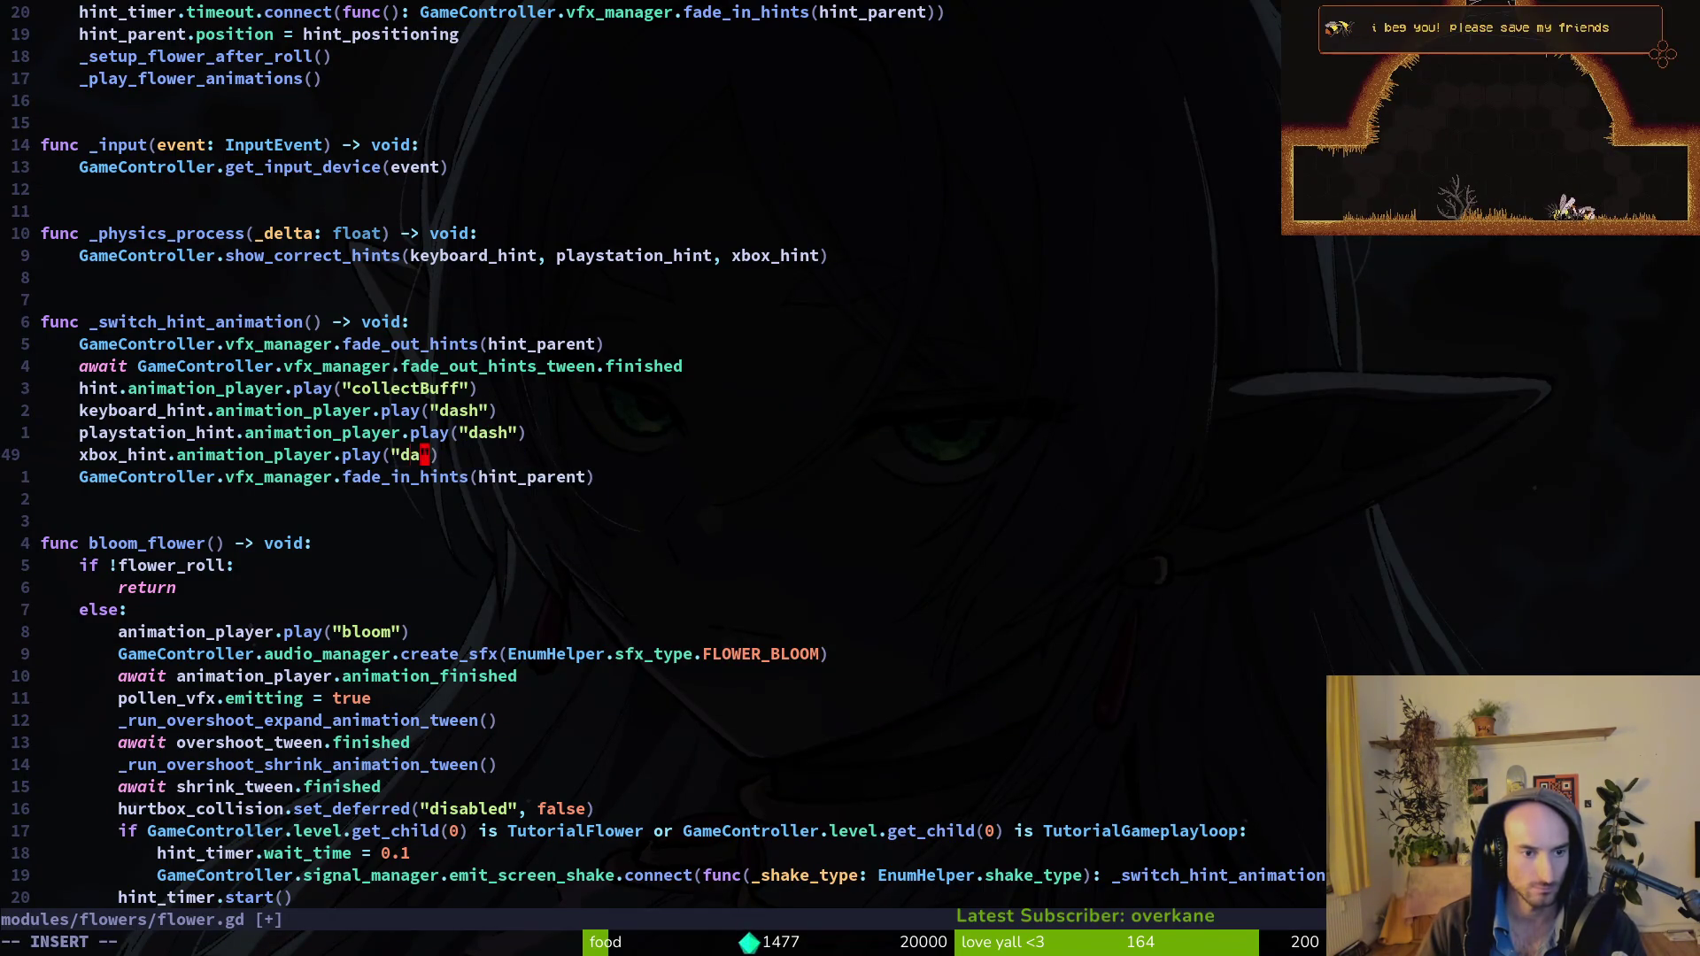
{"action": "key", "text": "Escape"}
Save flower.gd with :w and launch the game in Godot with F5.
{"action": "type", "text": ":w"}
{"action": "key", "text": "Return"}
{"action": "key", "text": "alt+Tab"}
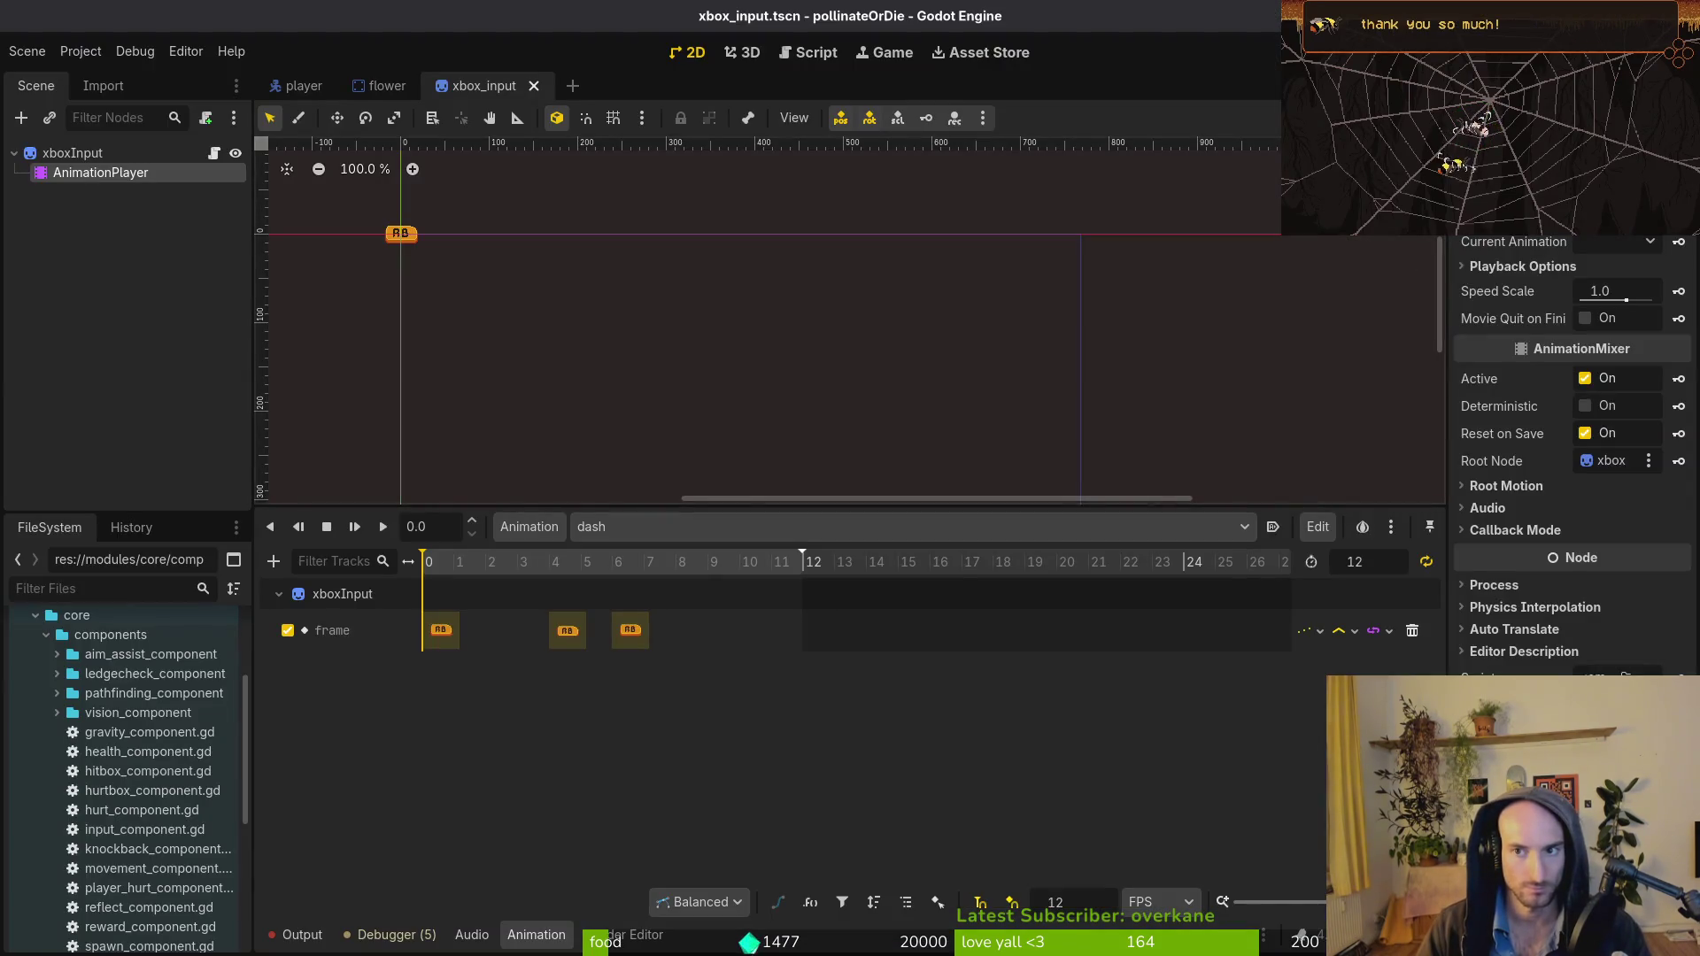
{"action": "key", "text": "F5"}
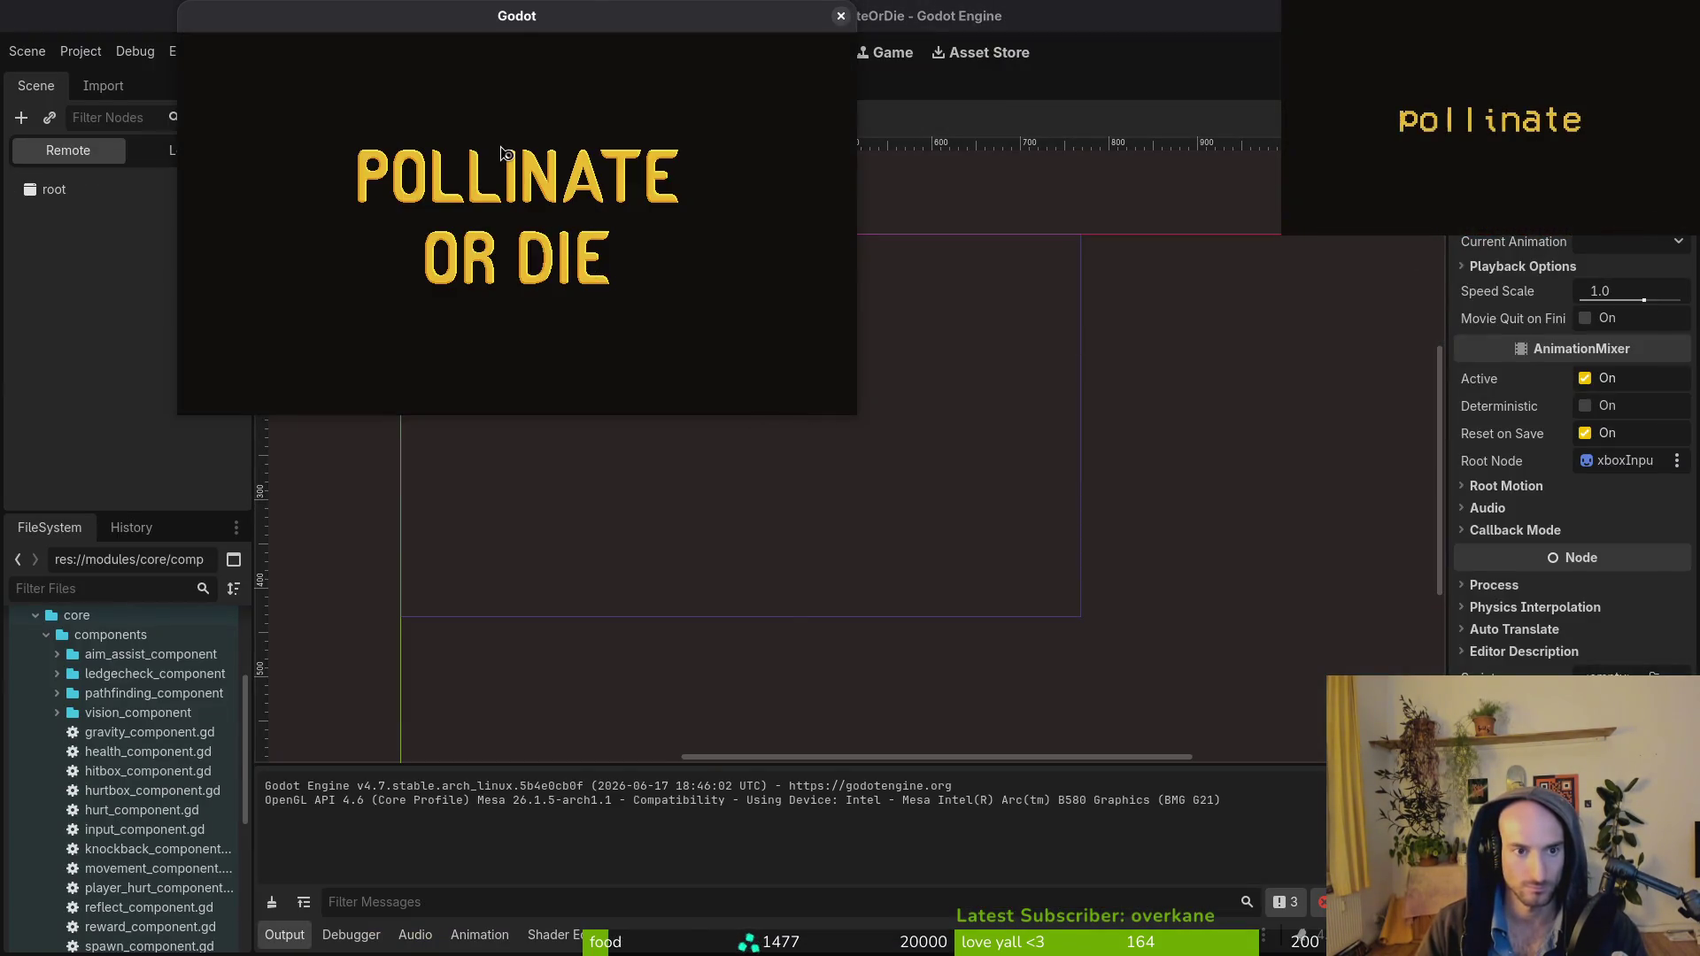
Start the game, load level 6 via the pause menu's Debugging level select, watch the hint, then close with F8.
{"action": "left_click", "coordinate": [502, 154]}
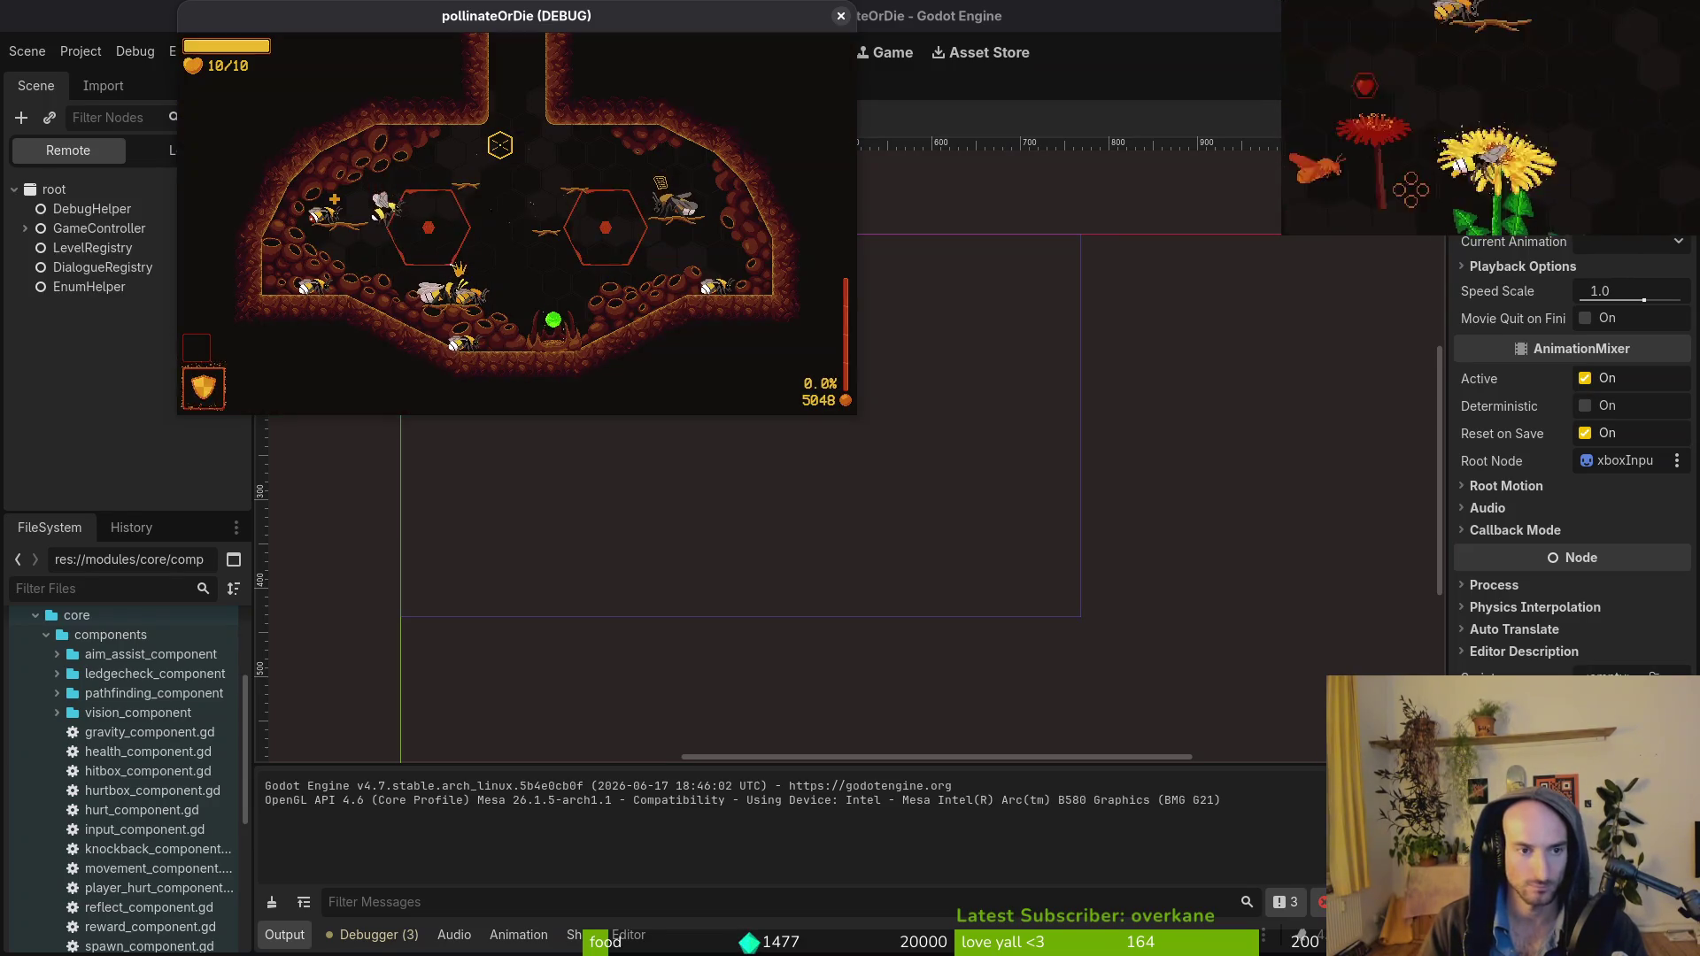
{"action": "key", "text": "Escape"}
{"action": "key", "text": "Down"}
{"action": "key", "text": "Down"}
{"action": "key", "text": "Return"}
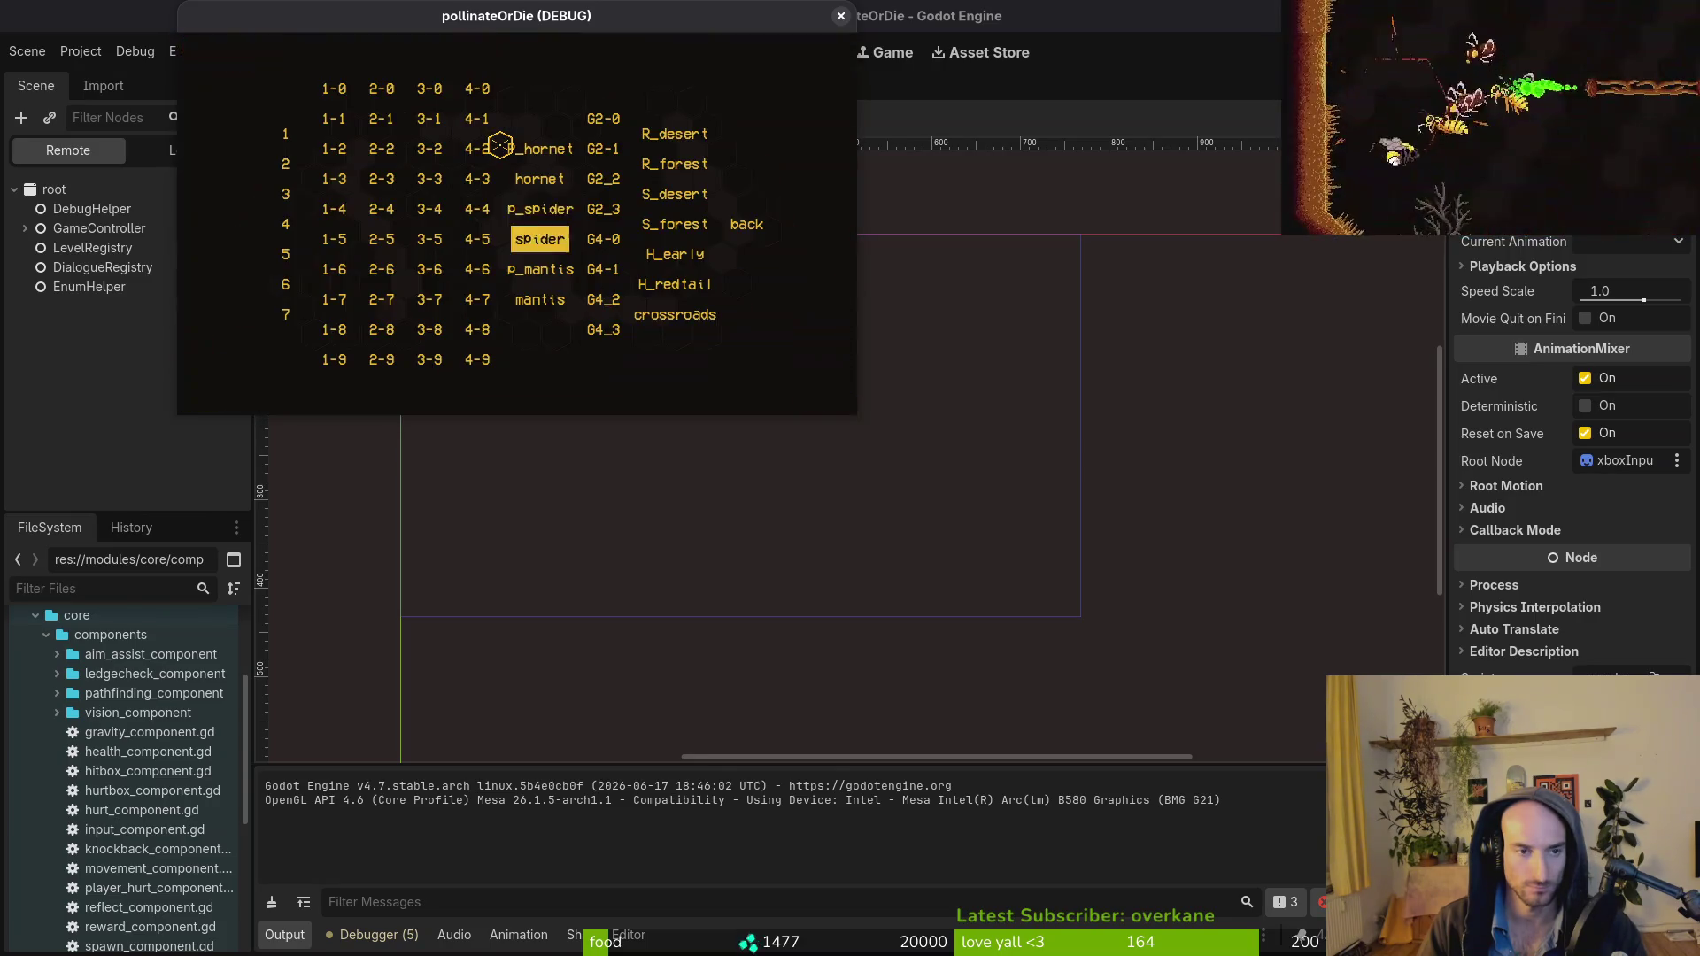
{"action": "key", "text": "Left"}
{"action": "key", "text": "Left"}
{"action": "key", "text": "Left"}
{"action": "key", "text": "Down"}
{"action": "key", "text": "Down"}
{"action": "key", "text": "Down"}
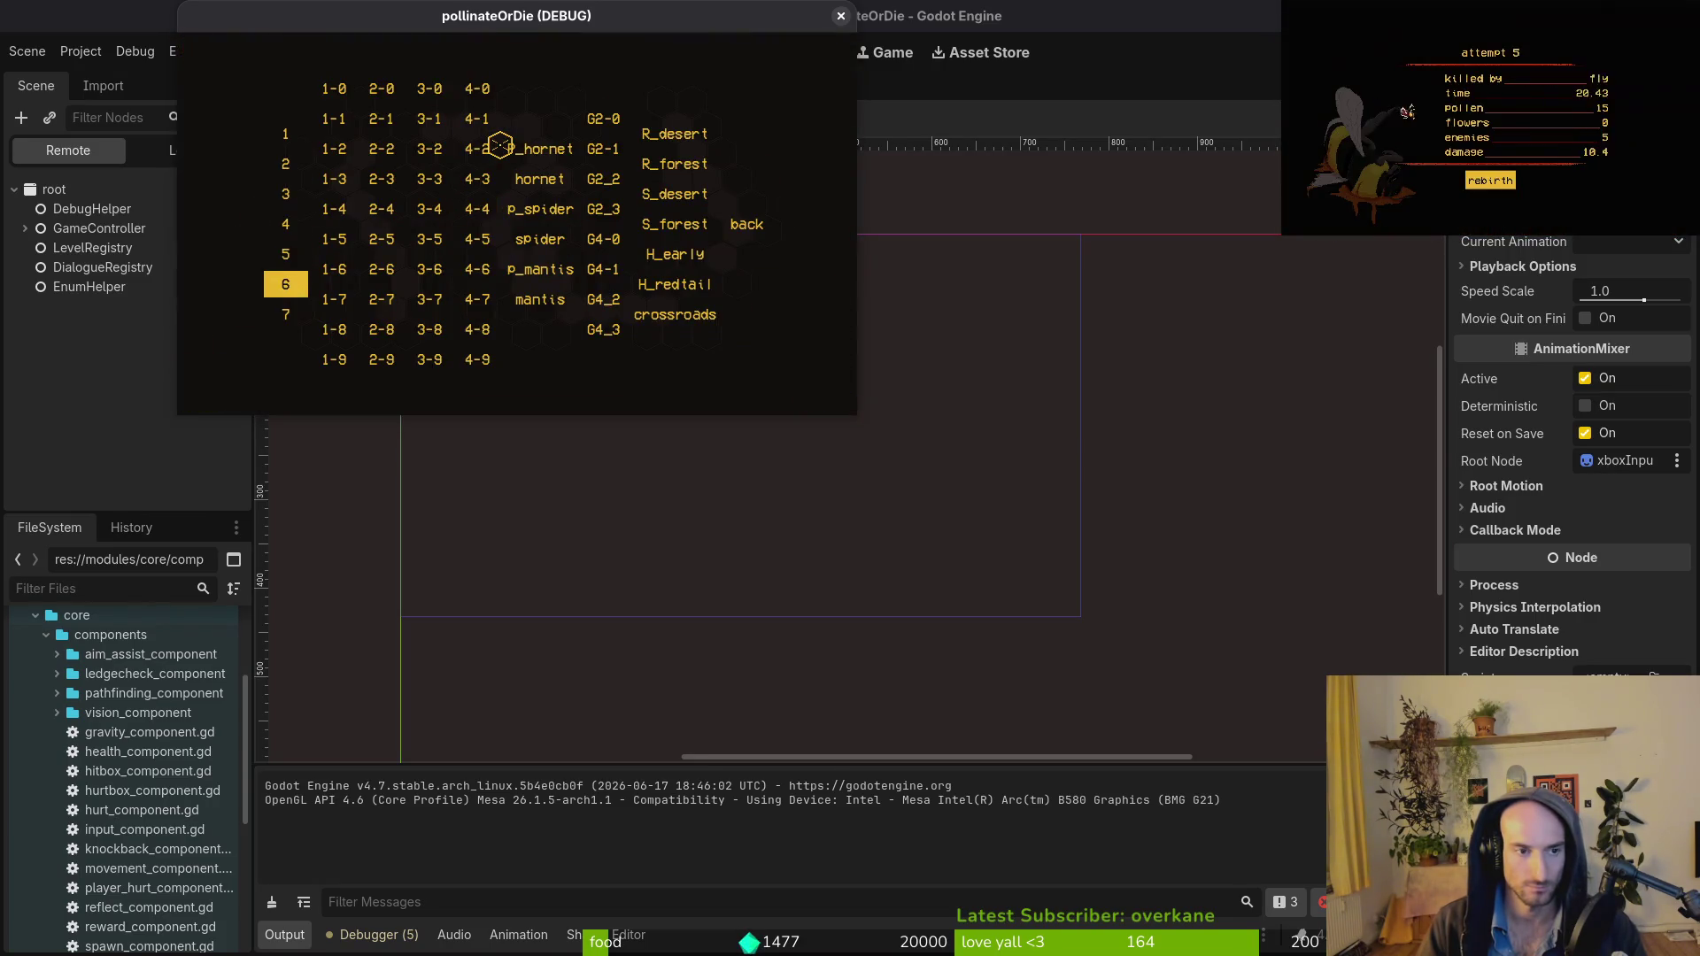
{"action": "key", "text": "Return"}
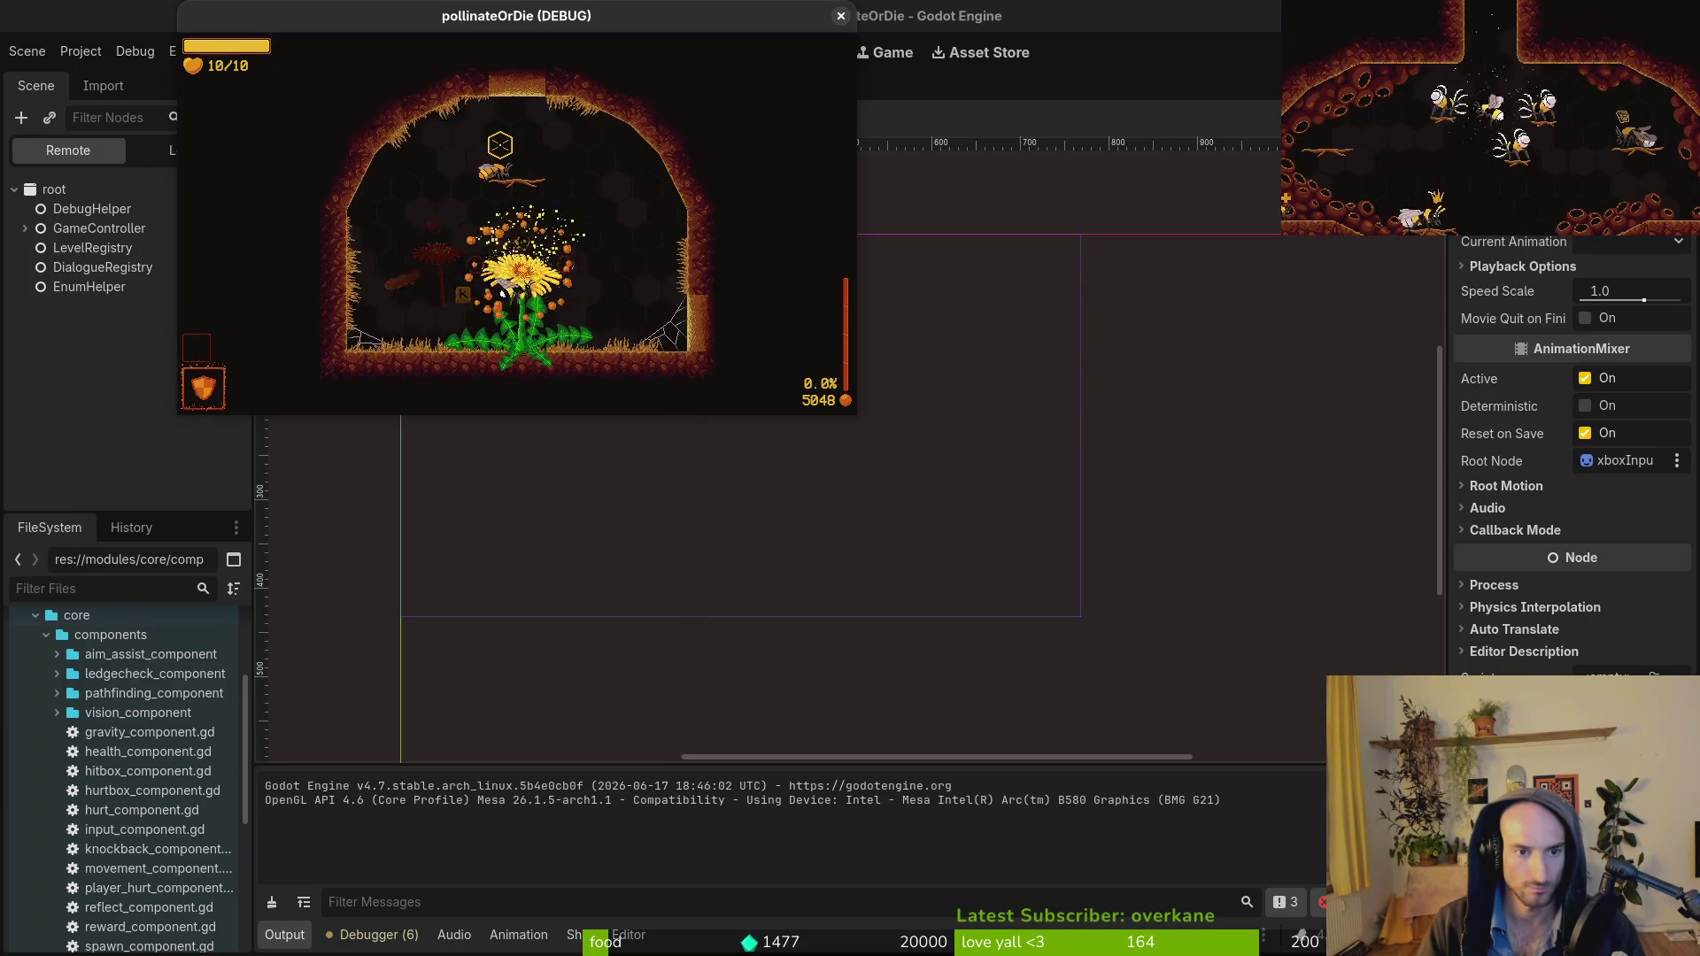
{"action": "key", "text": "F8"}
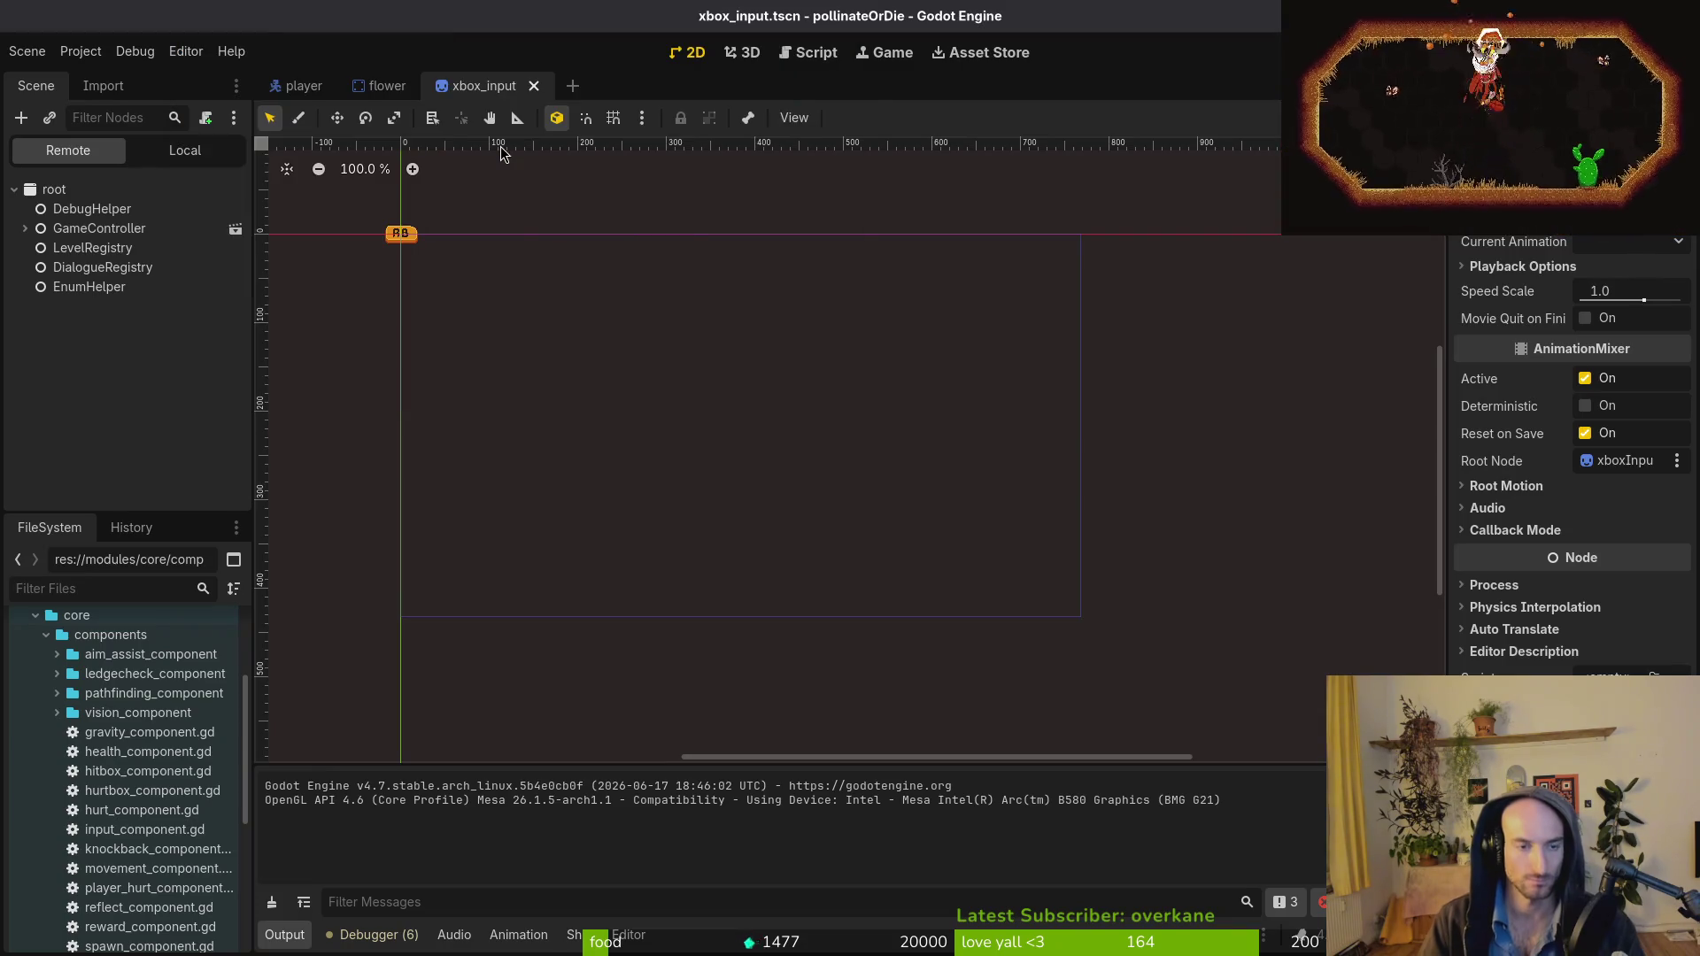
Run a project-wide Telescope grep for 'collectBuff' from flower.gd.
{"action": "key", "text": "alt+Tab"}
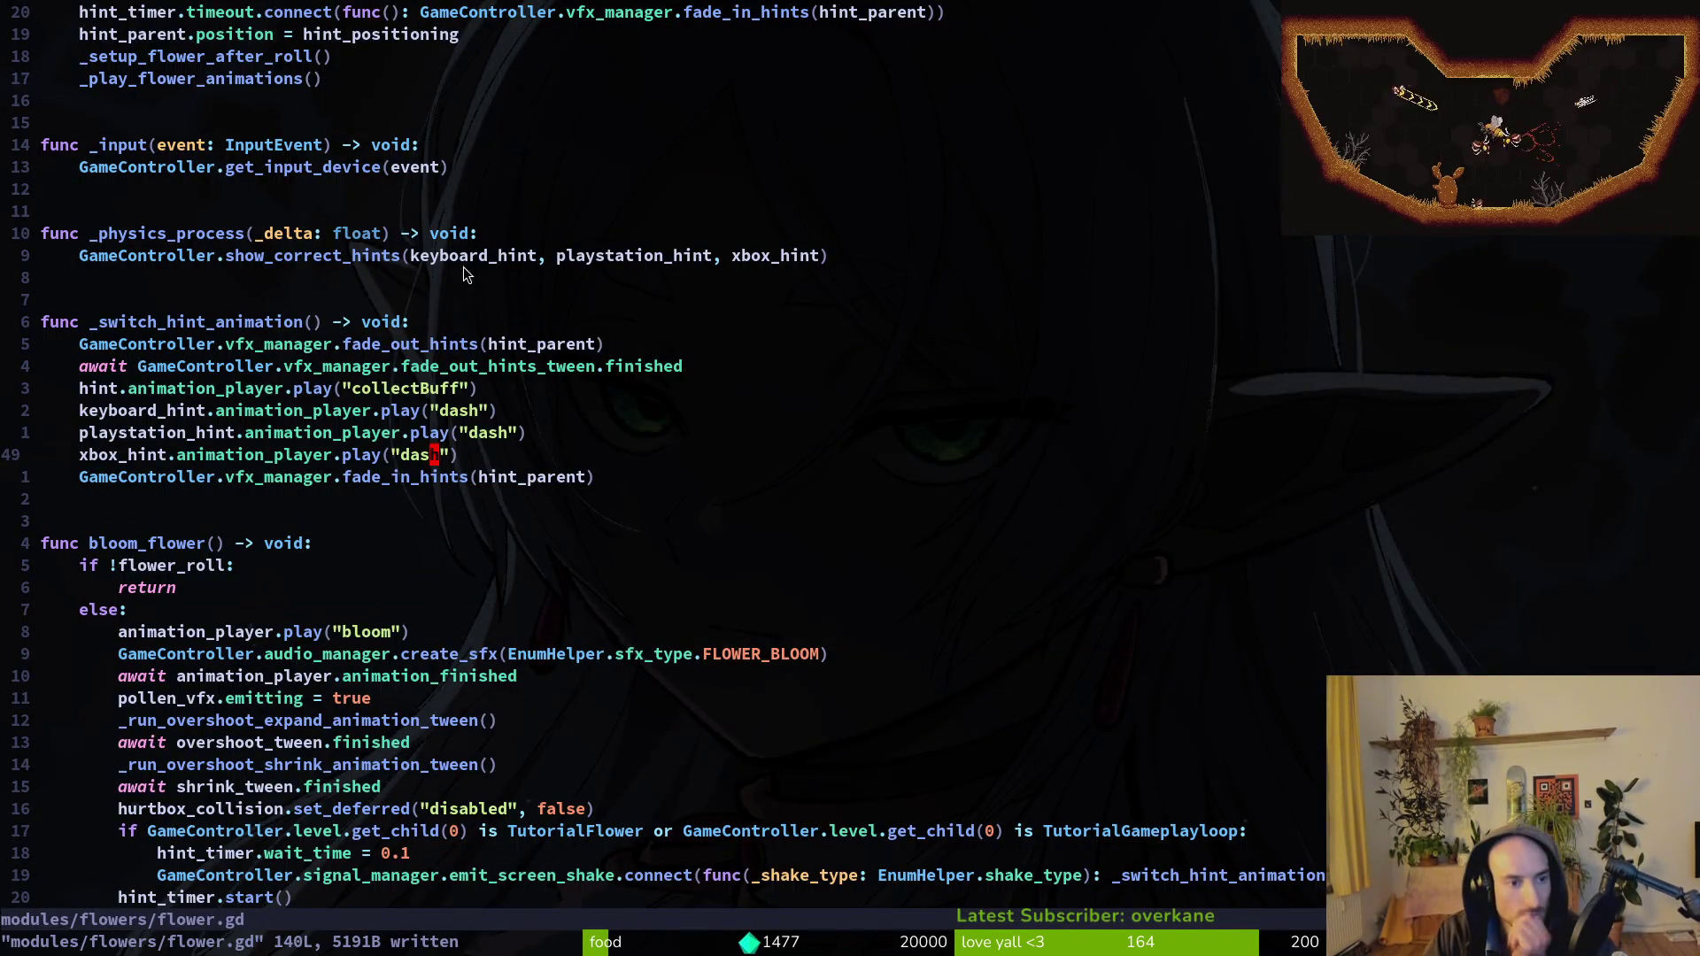
{"action": "scroll", "coordinate": [434, 307], "scroll_direction": "up", "scroll_amount": 8}
{"action": "scroll", "coordinate": [461, 318], "scroll_direction": "down", "scroll_amount": 10}
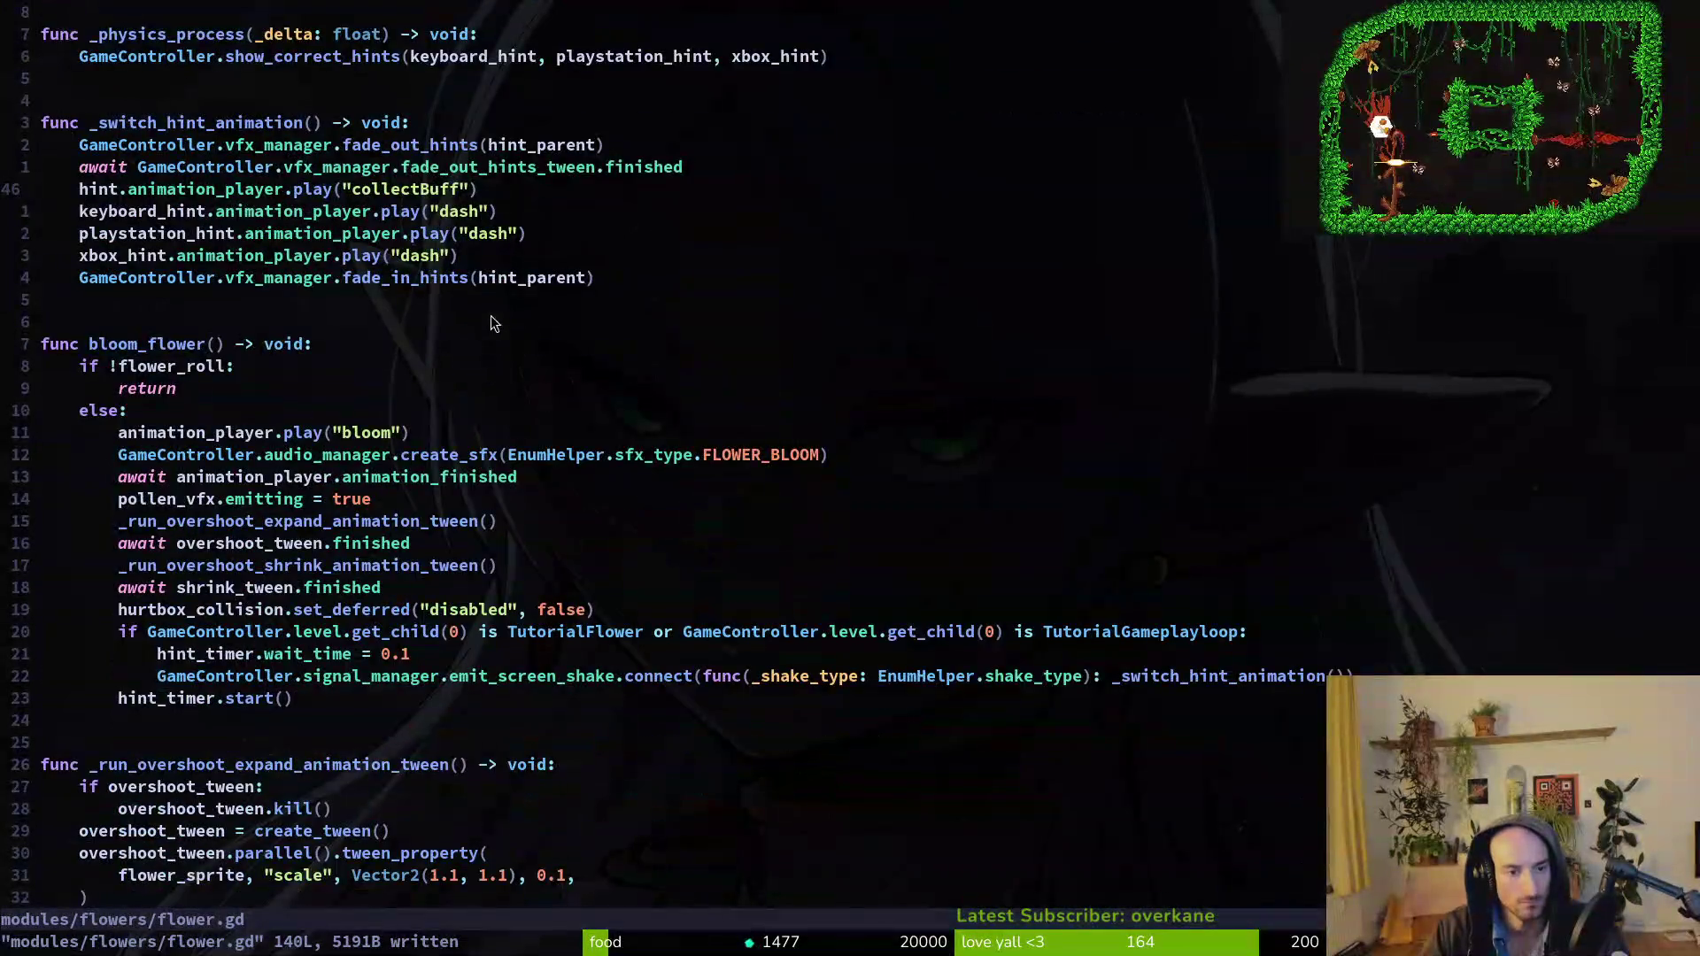
{"action": "key", "text": "space"}
{"action": "type", "text": "pscollect"}
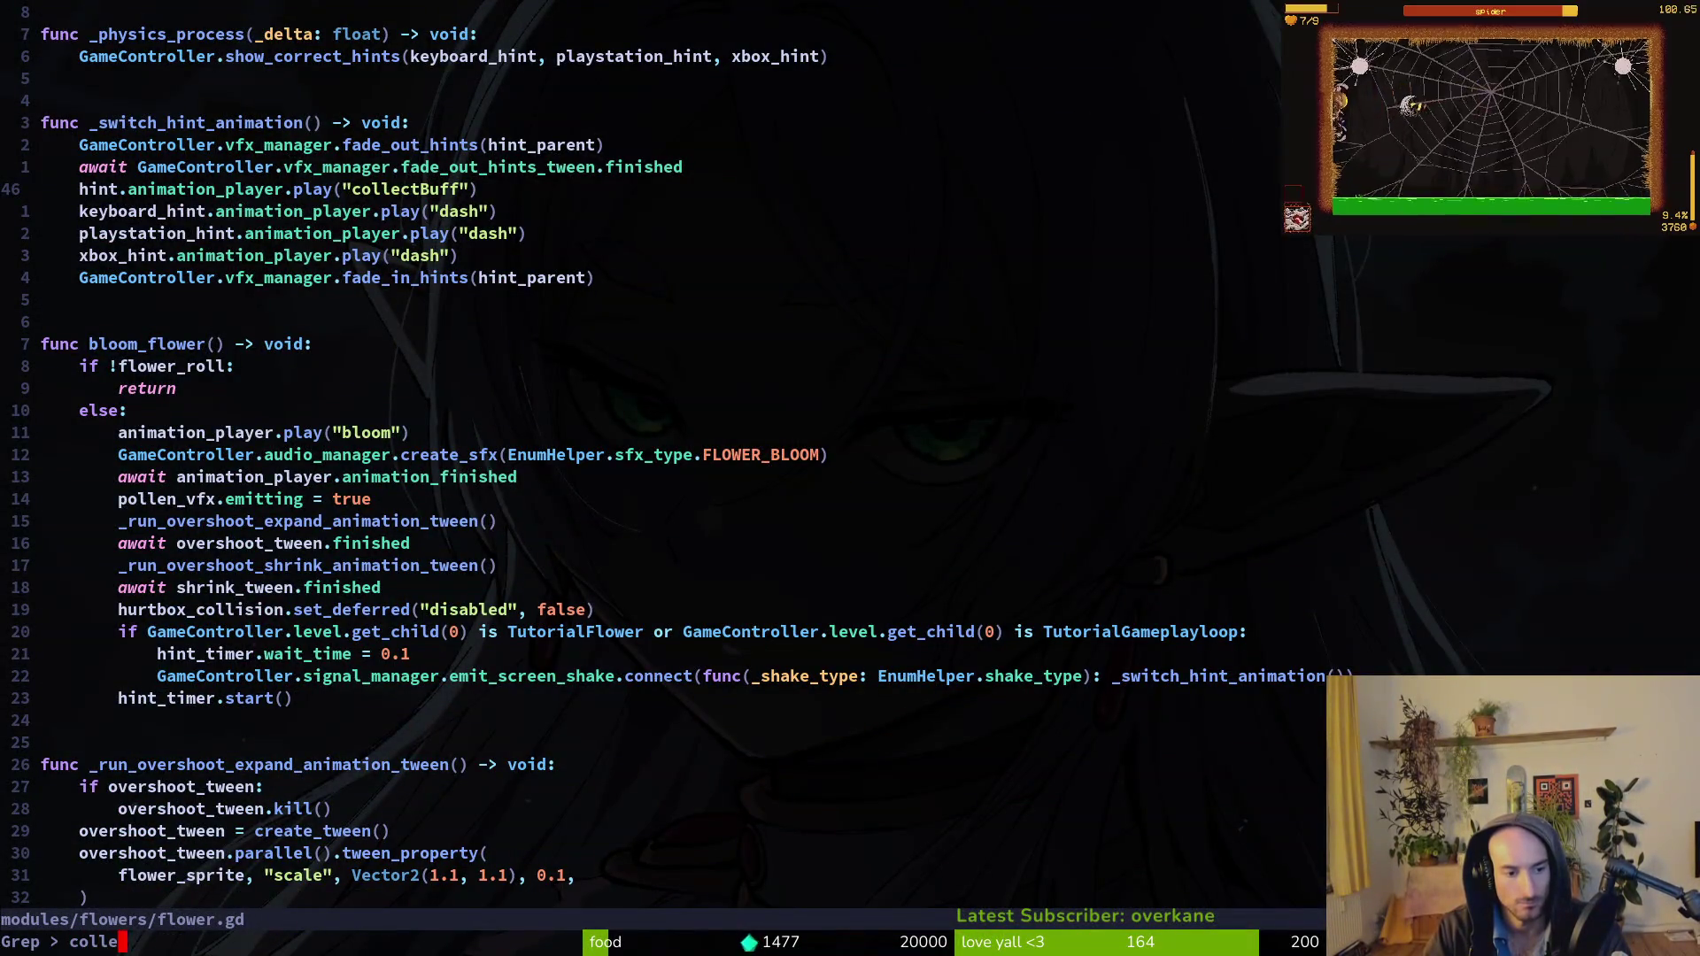
{"action": "type", "text": "f"}
{"action": "key", "text": "Return"}
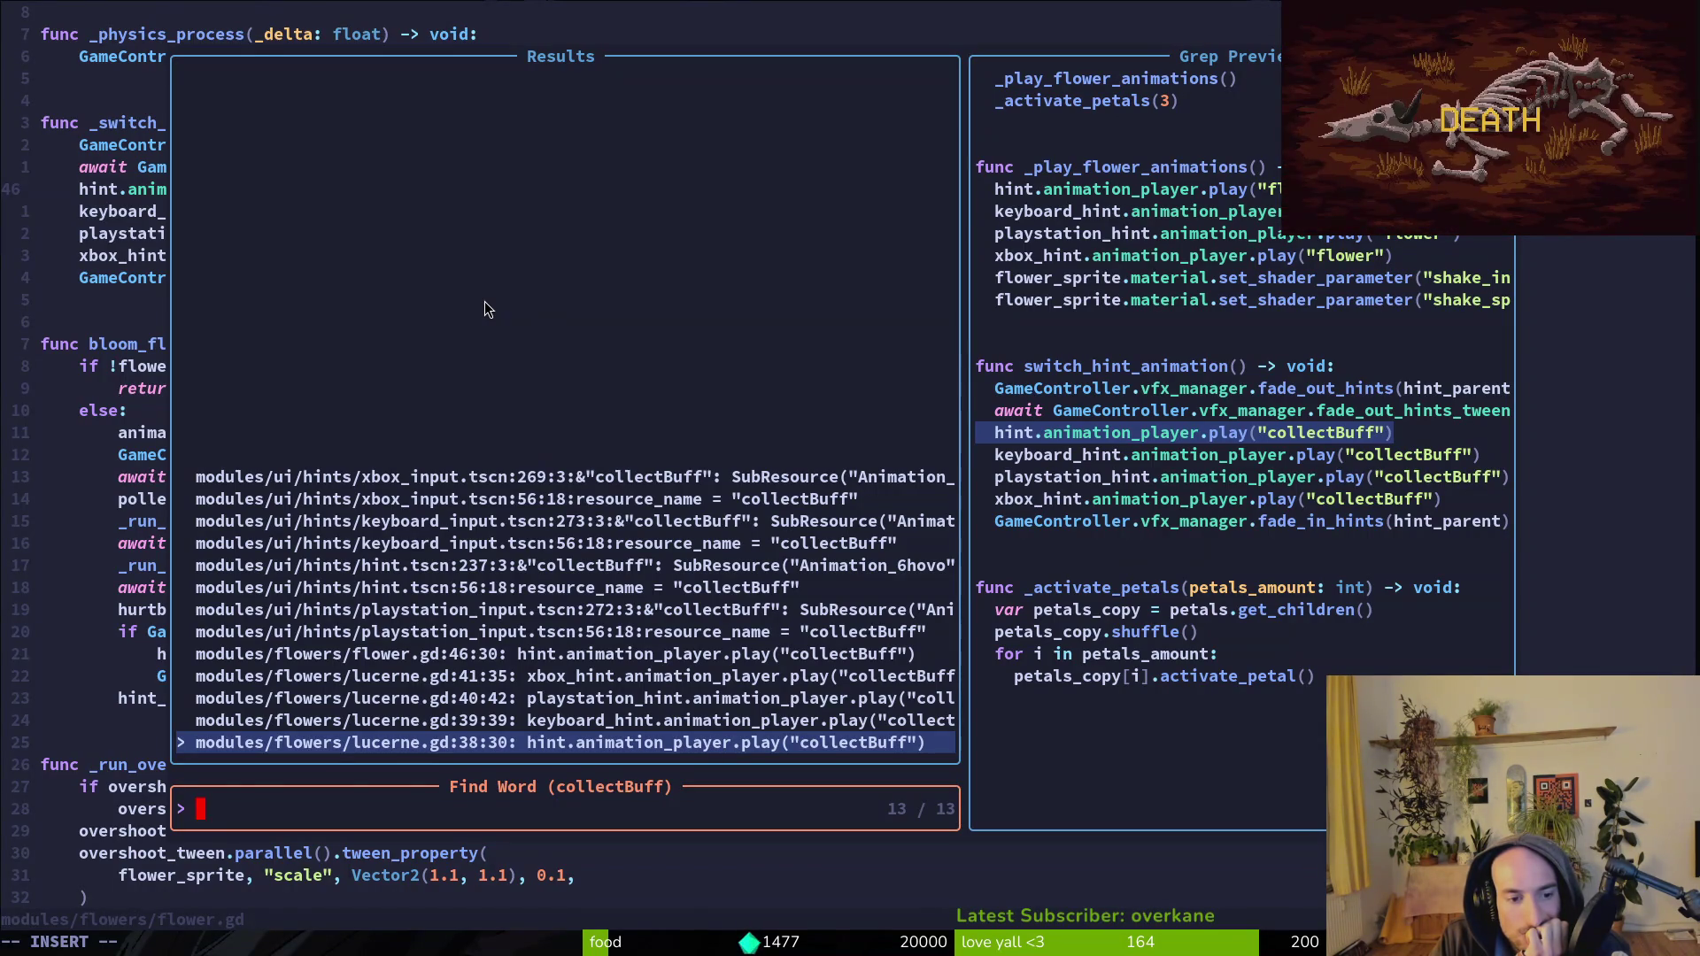
Open the lucerne.gd collectBuff match and compare it against flower.gd.
{"action": "key", "text": "Return"}
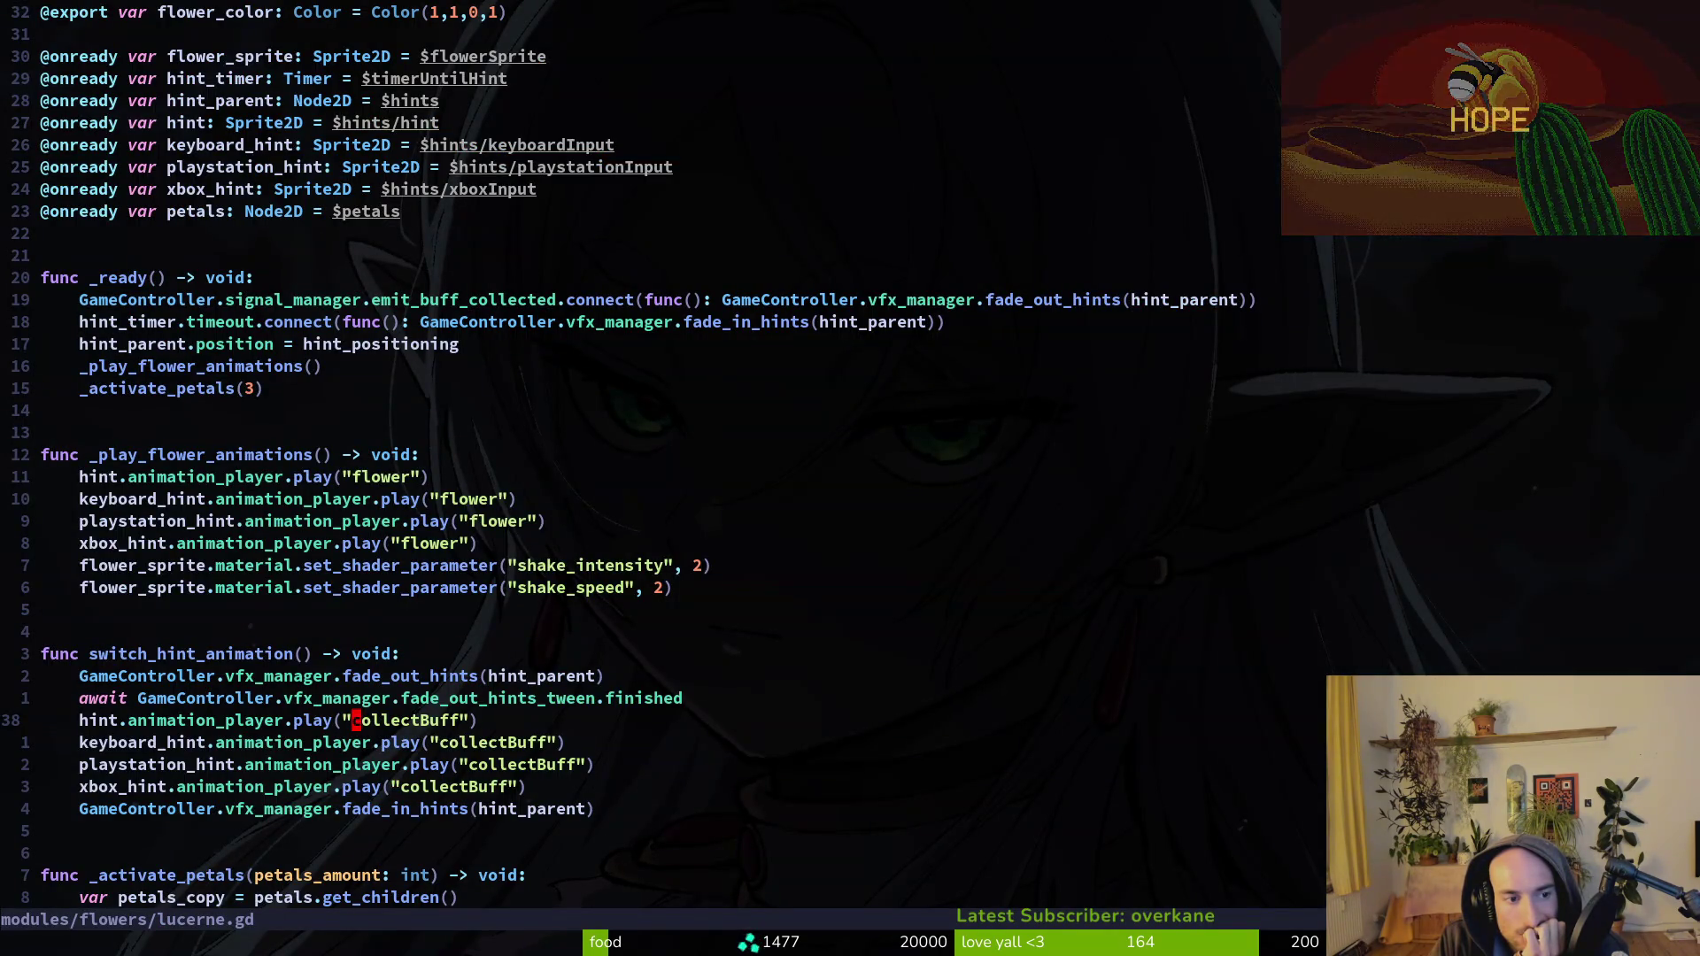
{"action": "scroll", "coordinate": [375, 482], "scroll_direction": "up", "scroll_amount": 2}
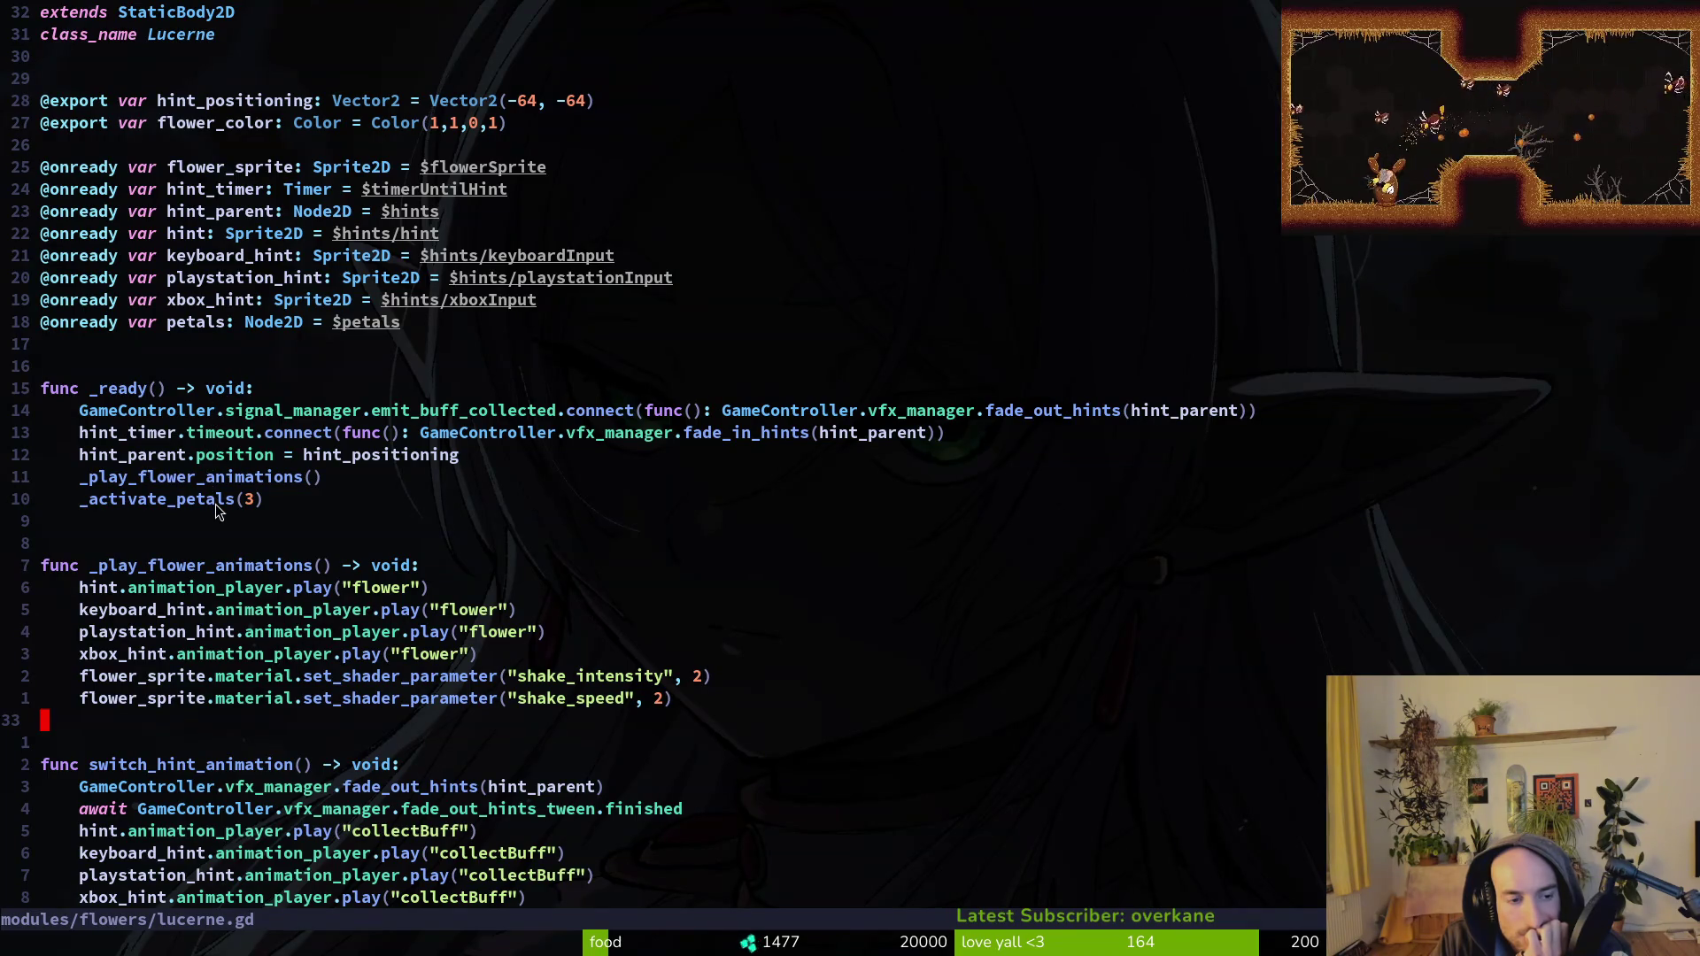
{"action": "scroll", "coordinate": [414, 639], "scroll_direction": "down", "scroll_amount": 4}
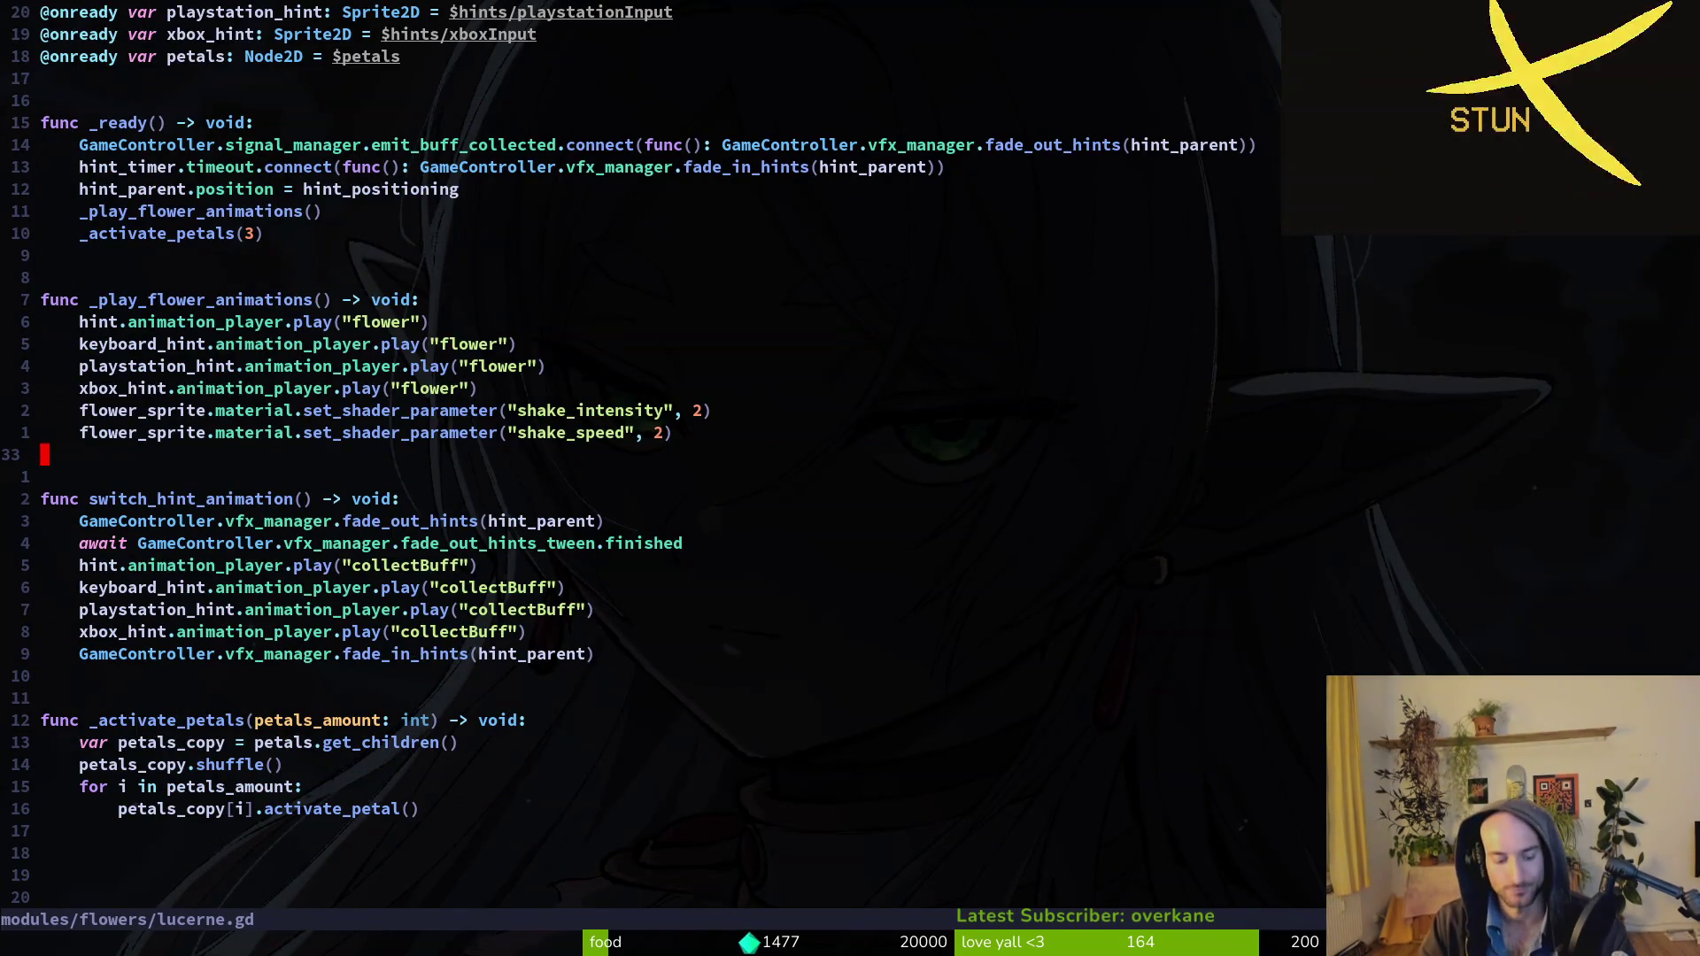
{"action": "key", "text": "ctrl+6"}
{"action": "scroll", "coordinate": [525, 612], "scroll_direction": "up", "scroll_amount": 4}
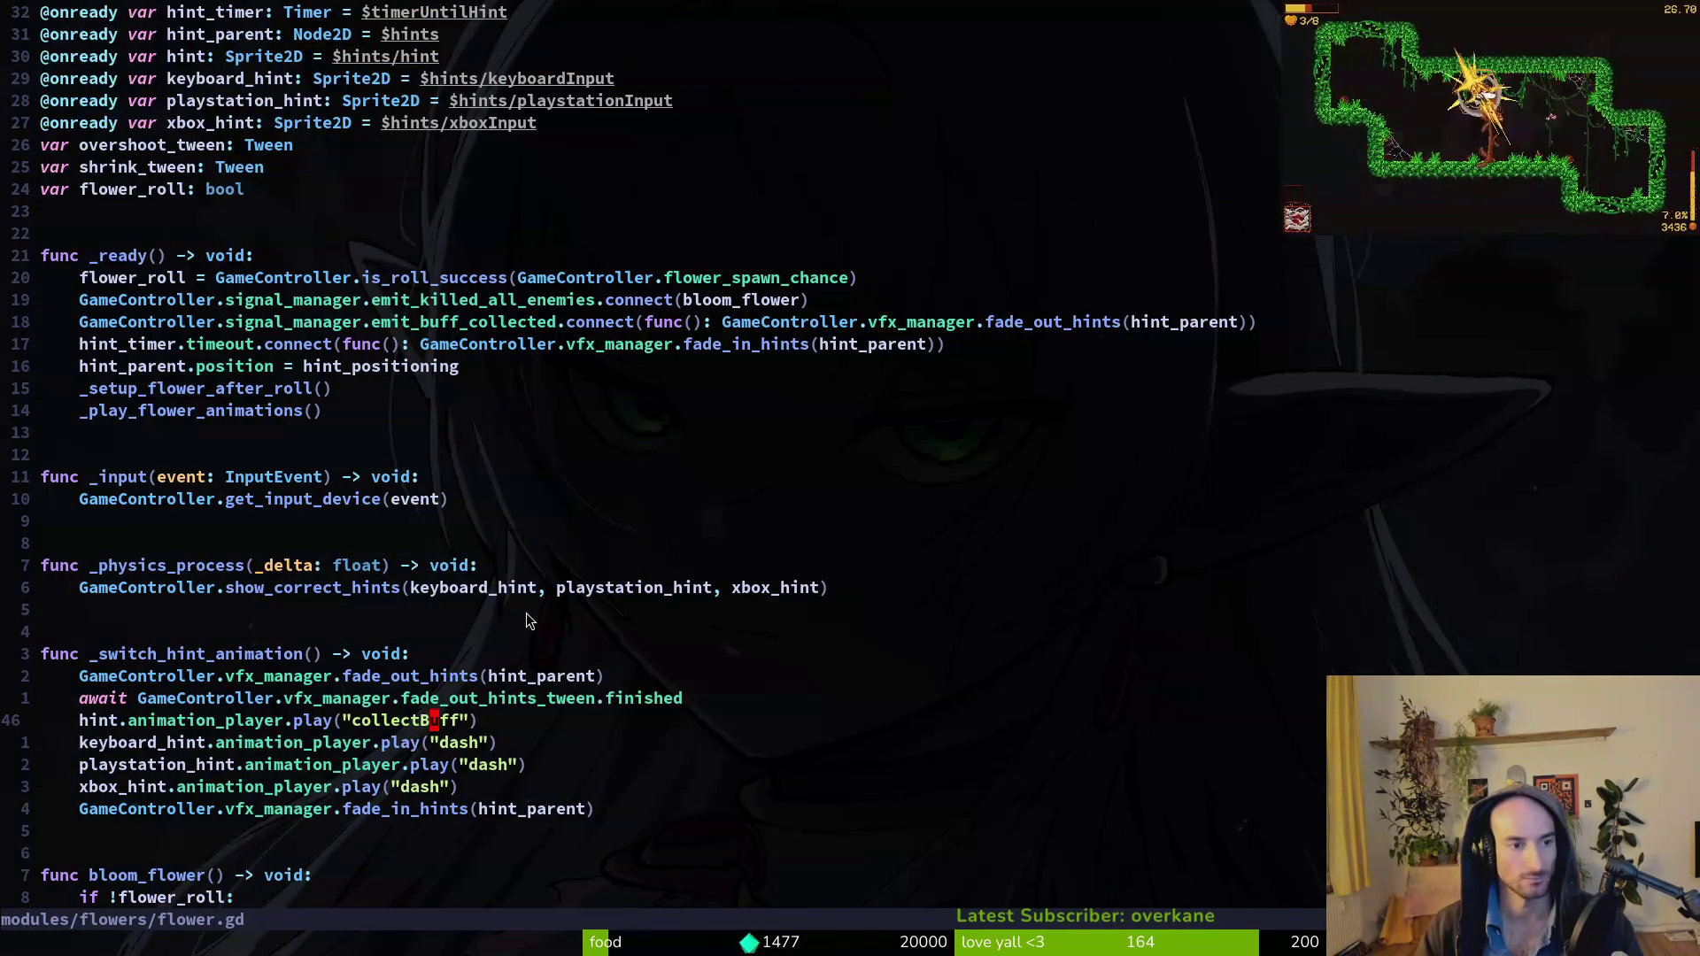
{"action": "key", "text": "ctrl+6"}
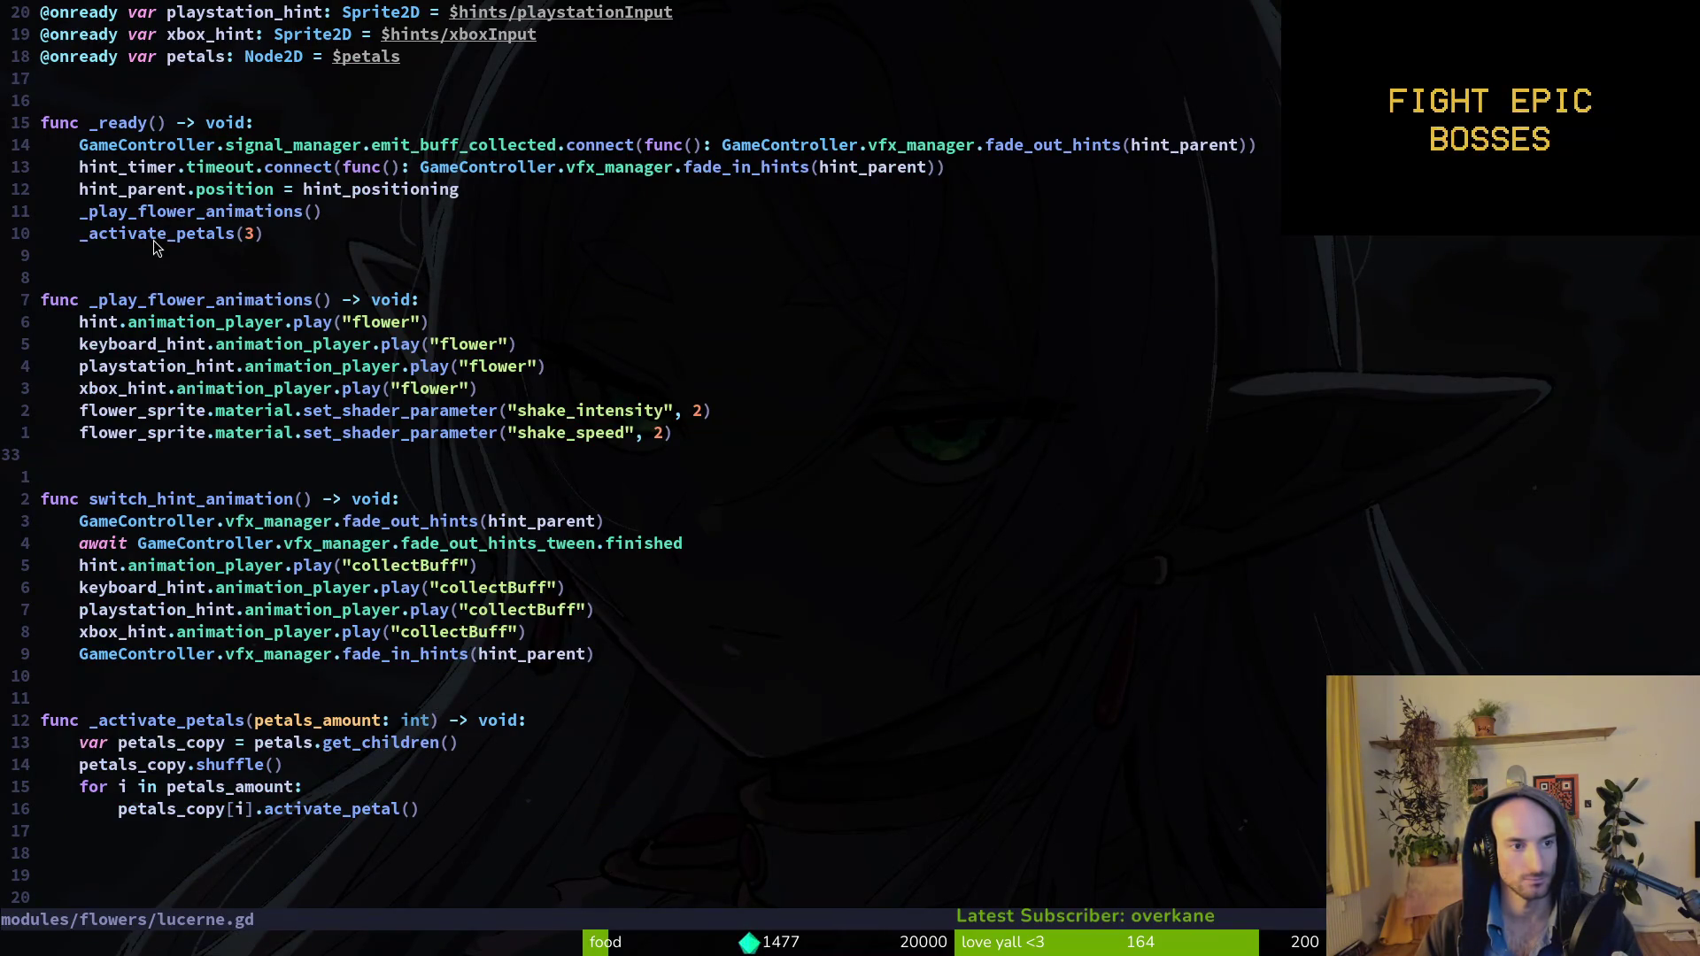
Copy flower.gd's _physics_process into lucerne.gd above _play_flower_animations, pad with blank lines, and save.
{"action": "key", "text": "ctrl+6"}
{"action": "key", "text": "shift+v"}
{"action": "type", "text": "jy:w"}
{"action": "key", "text": "Return"}
{"action": "key", "text": "ctrl+6"}
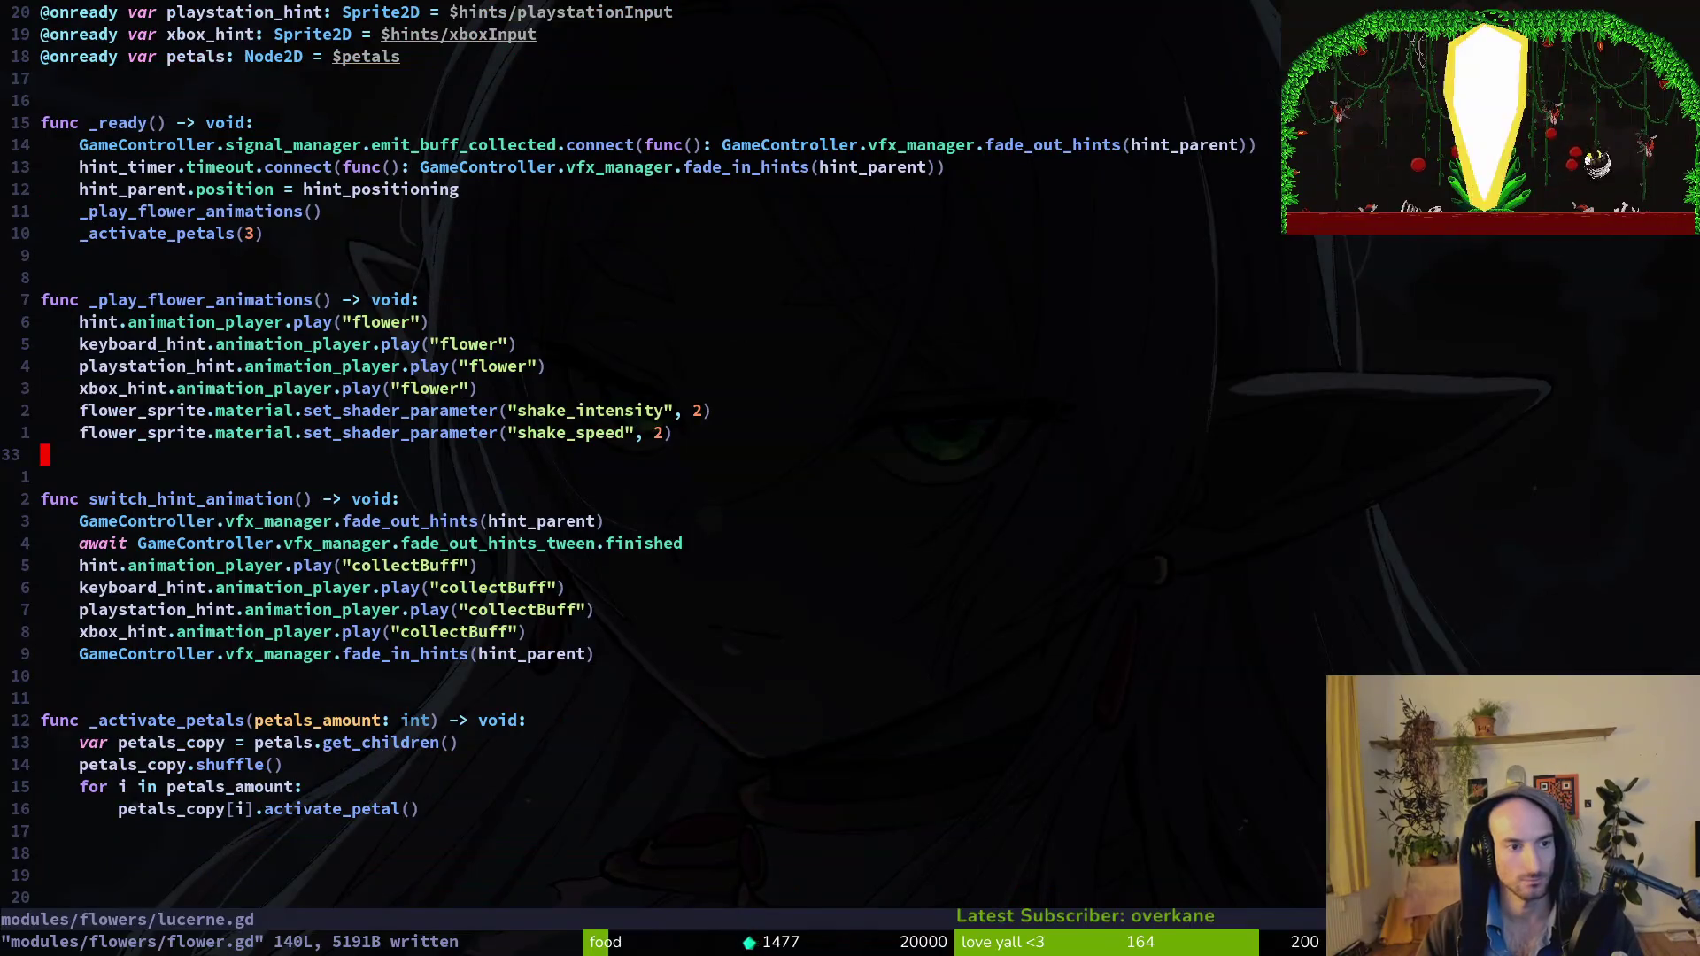
{"action": "key", "text": "9"}
{"action": "key", "text": "k"}
{"action": "key", "text": "p"}
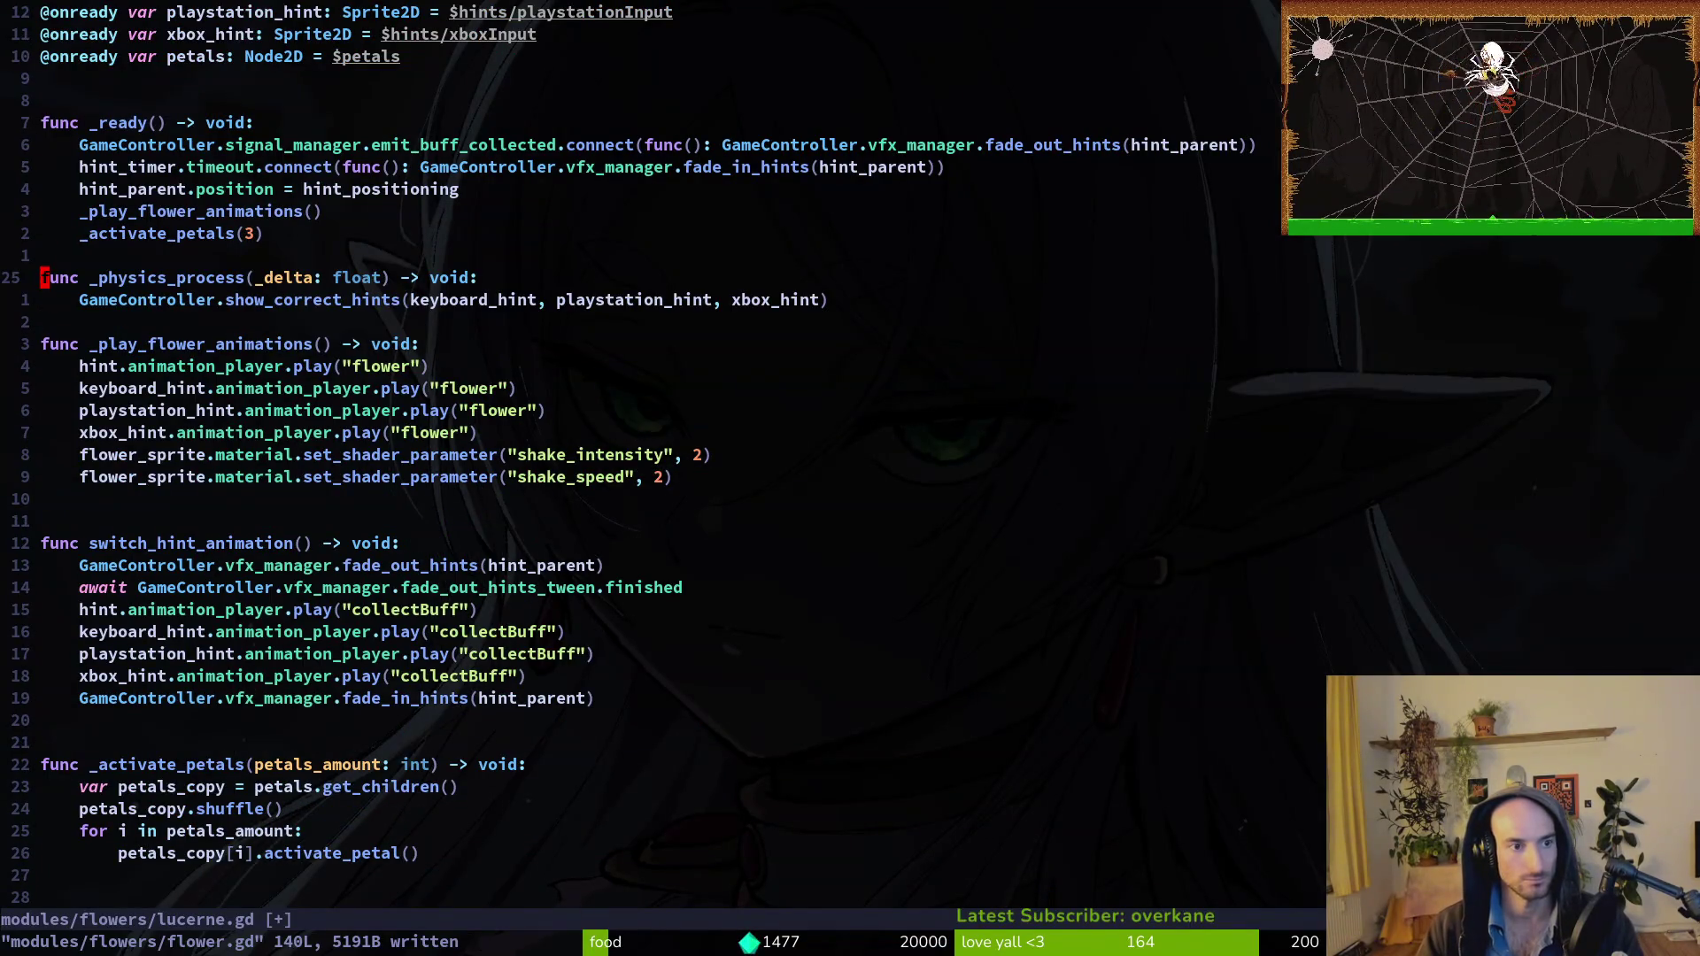
{"action": "key", "text": "O"}
{"action": "key", "text": "Escape"}
{"action": "key", "text": "j"}
{"action": "key", "text": "j"}
{"action": "key", "text": "o"}
{"action": "key", "text": "Escape"}
{"action": "type", "text": ":w"}
{"action": "key", "text": "Return"}
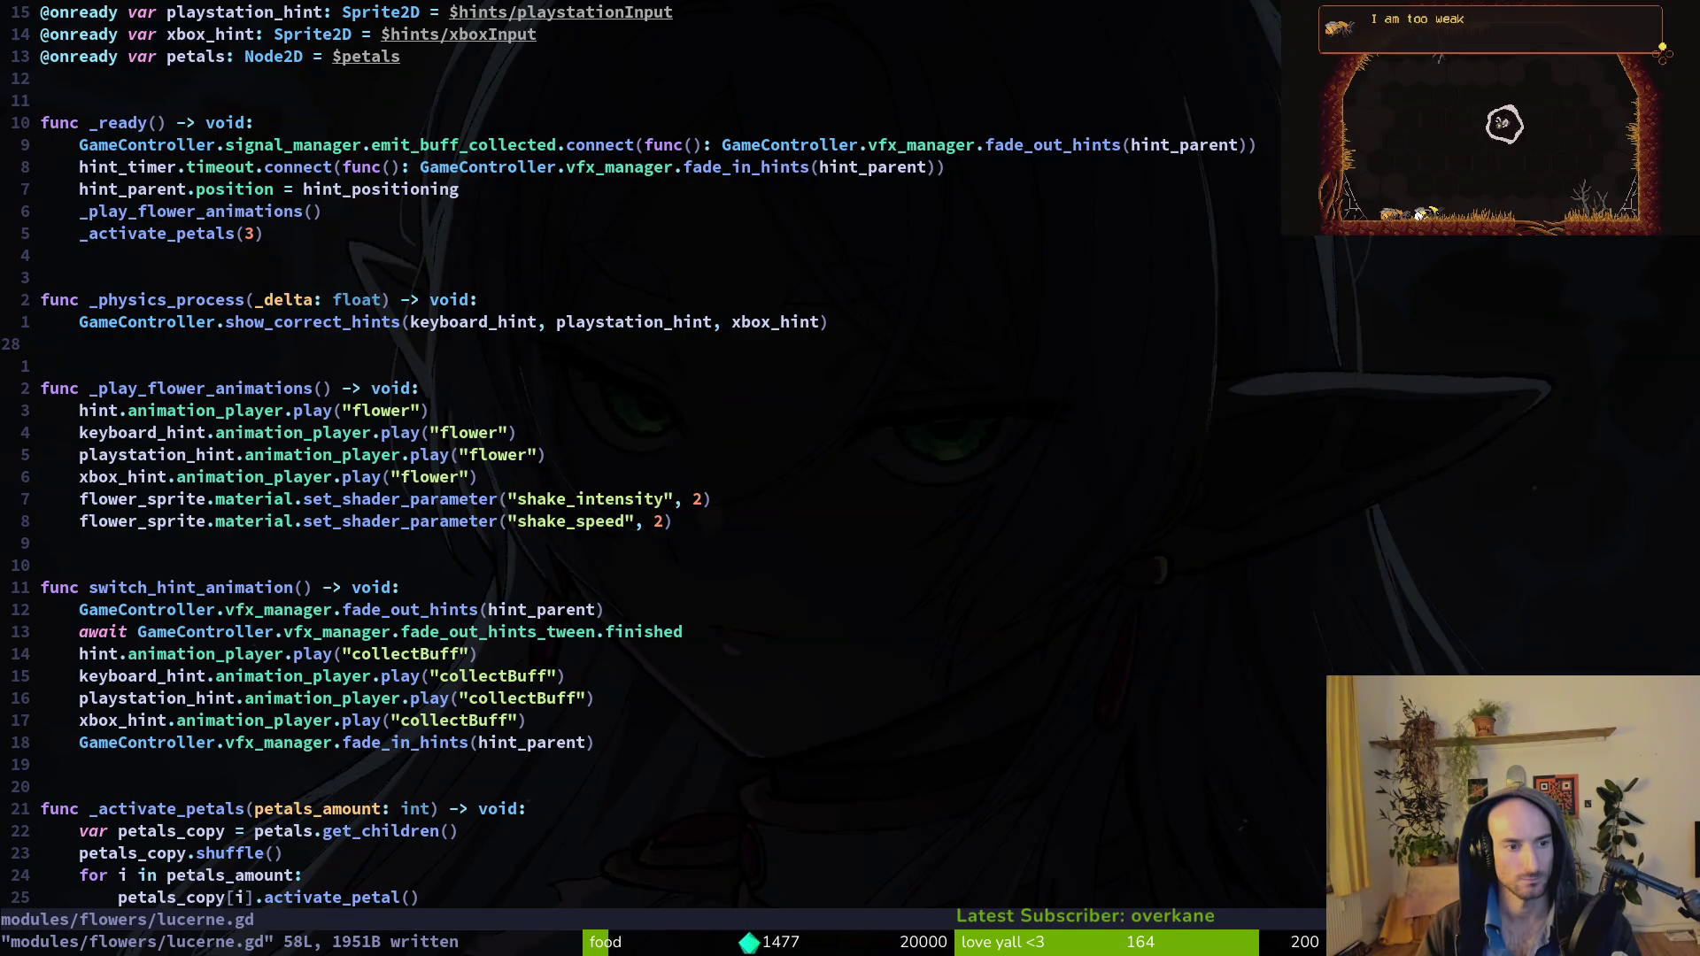
Compare the xbox_hint and fade_out_hints code between lucerne.gd and flower.gd.
{"action": "key", "text": "1"}
{"action": "key", "text": "5"}
{"action": "key", "text": "j"}
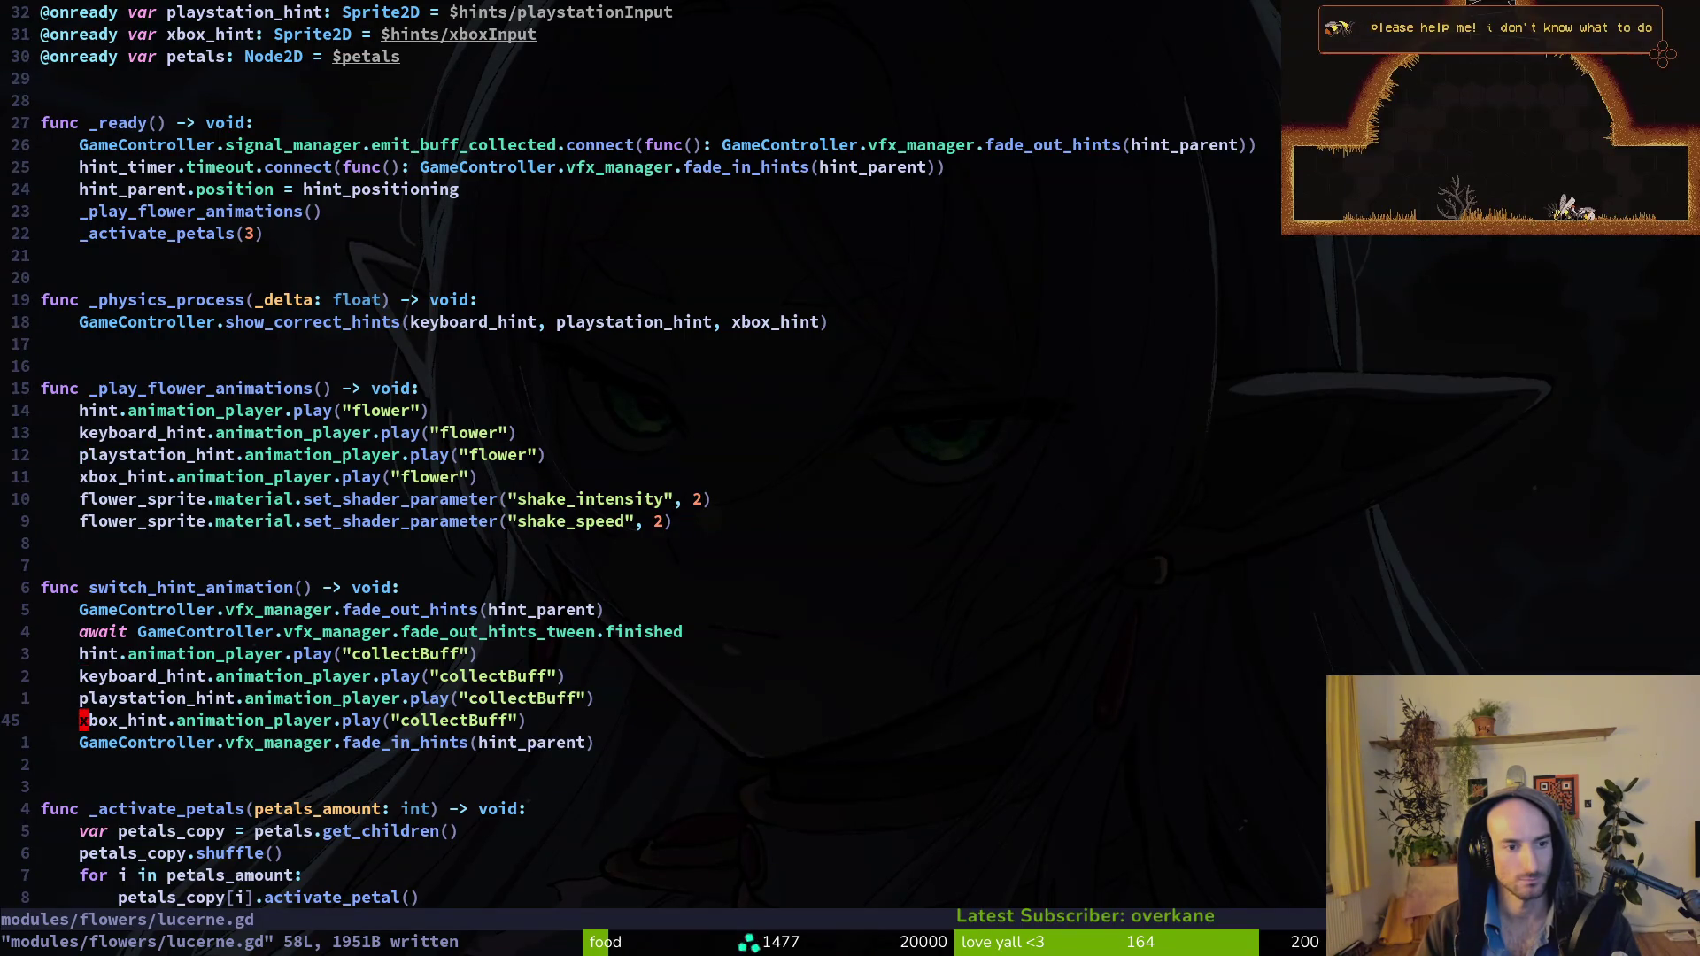
{"action": "key", "text": "ctrl+6"}
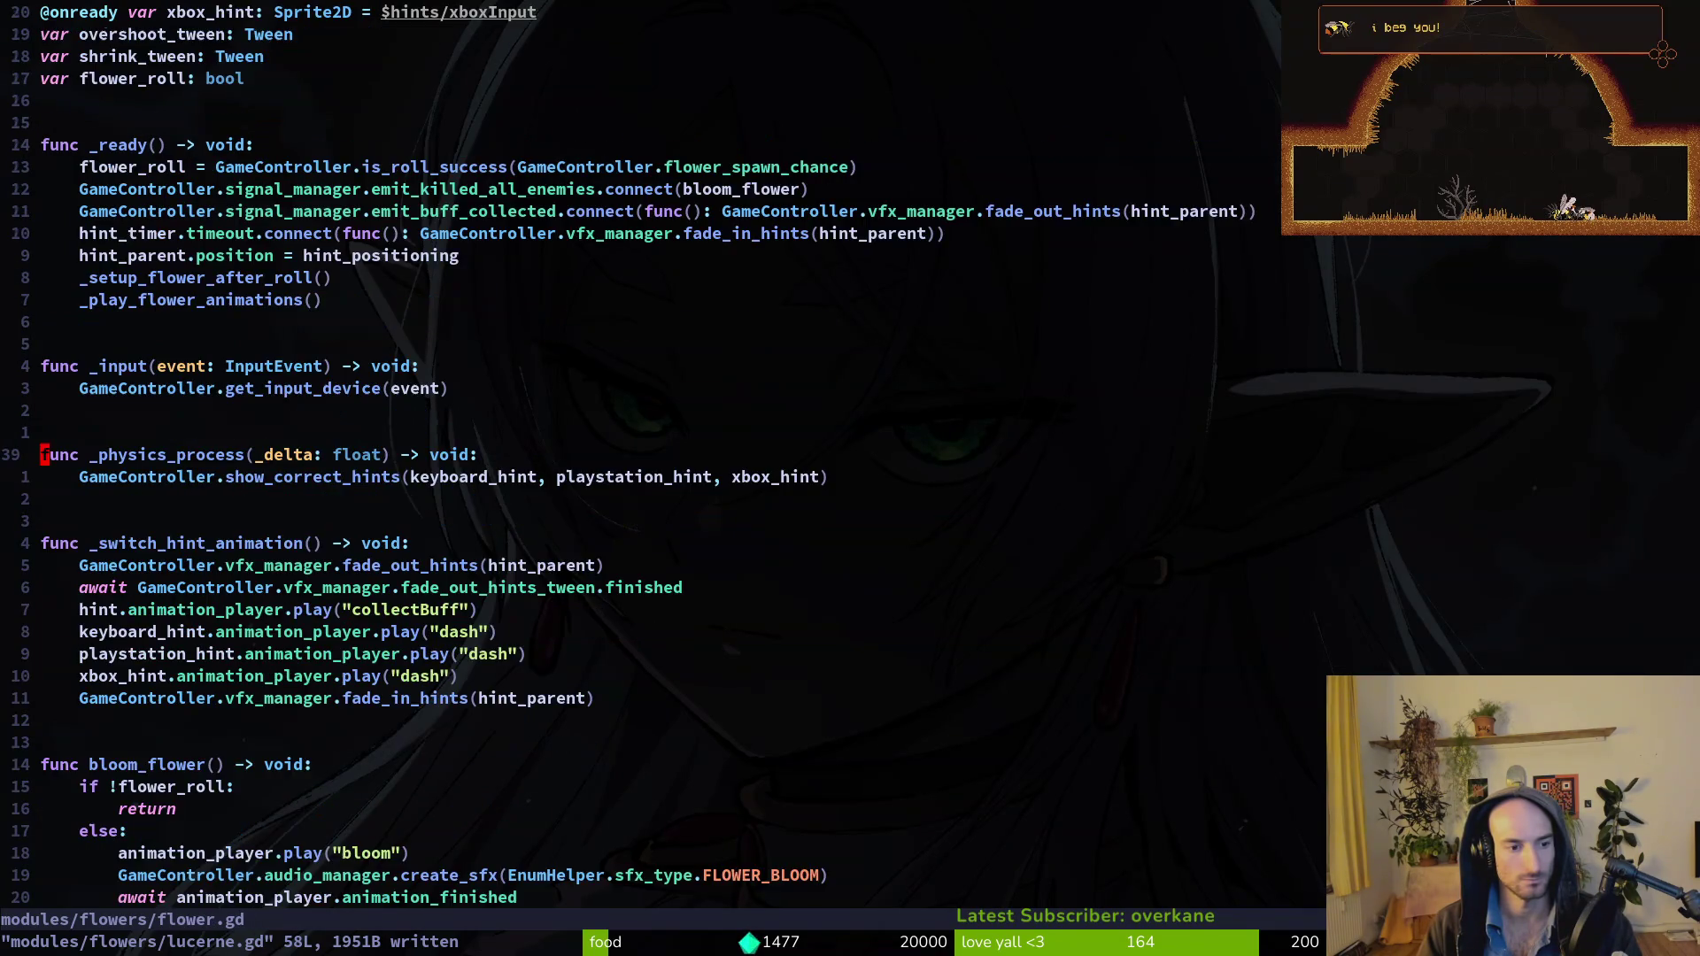
{"action": "key", "text": "j"}
{"action": "key", "text": "j"}
{"action": "key", "text": "j"}
{"action": "key", "text": "j"}
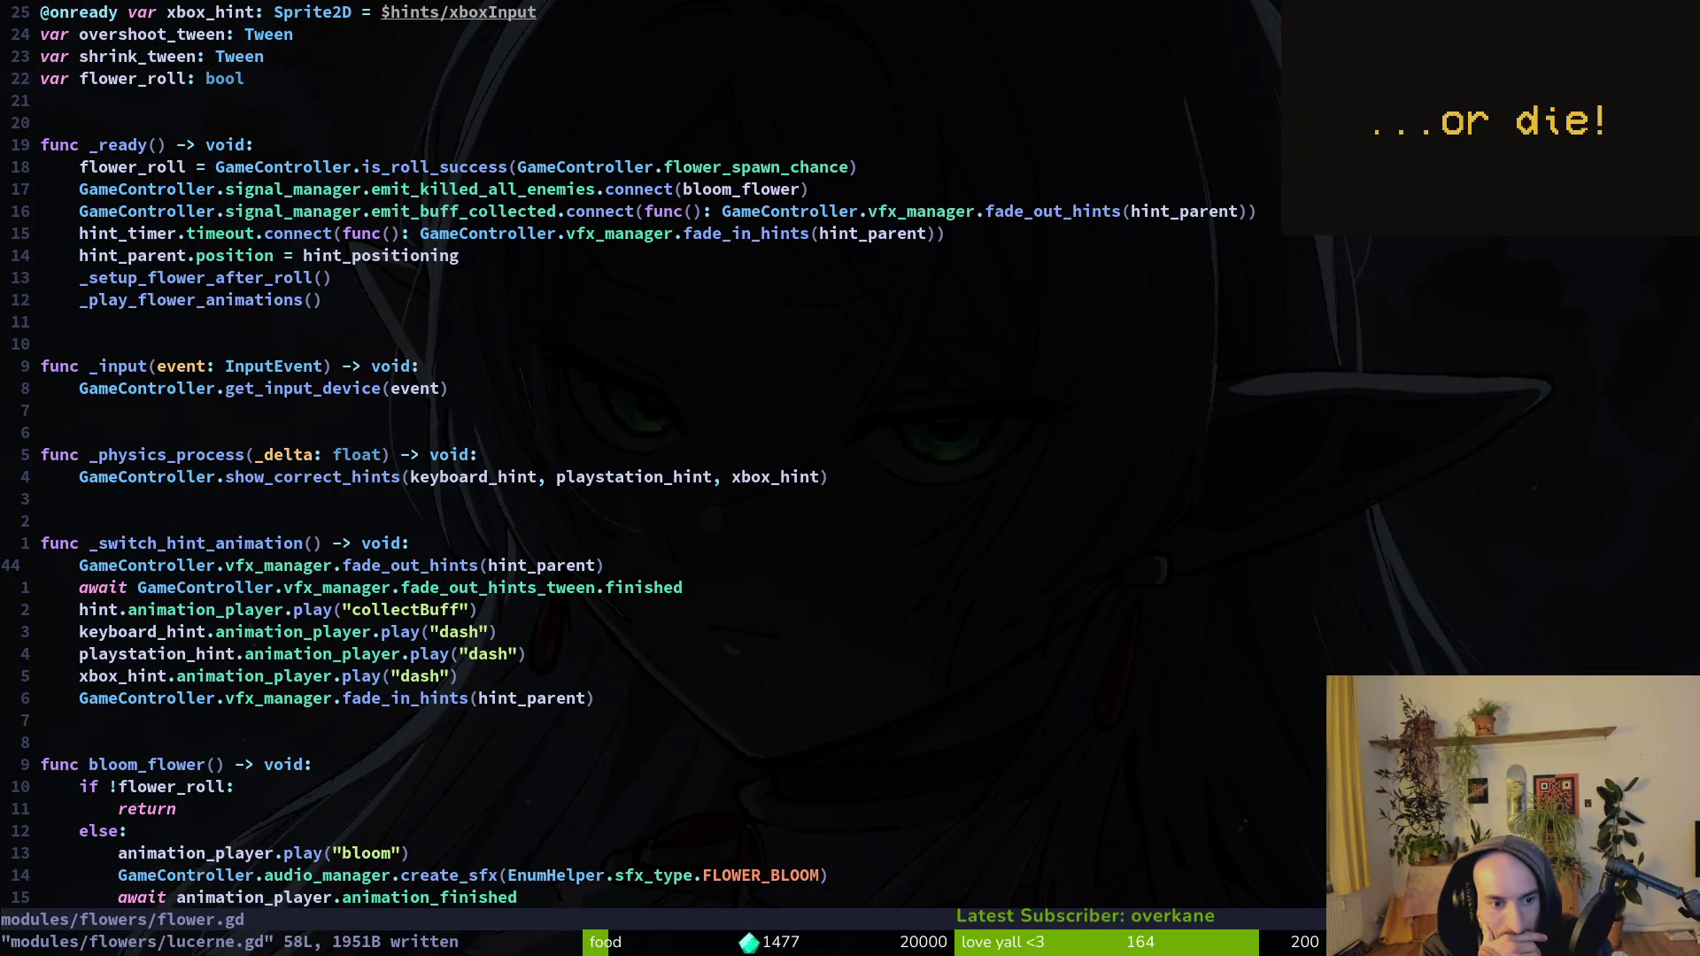
{"action": "key", "text": "ctrl+6"}
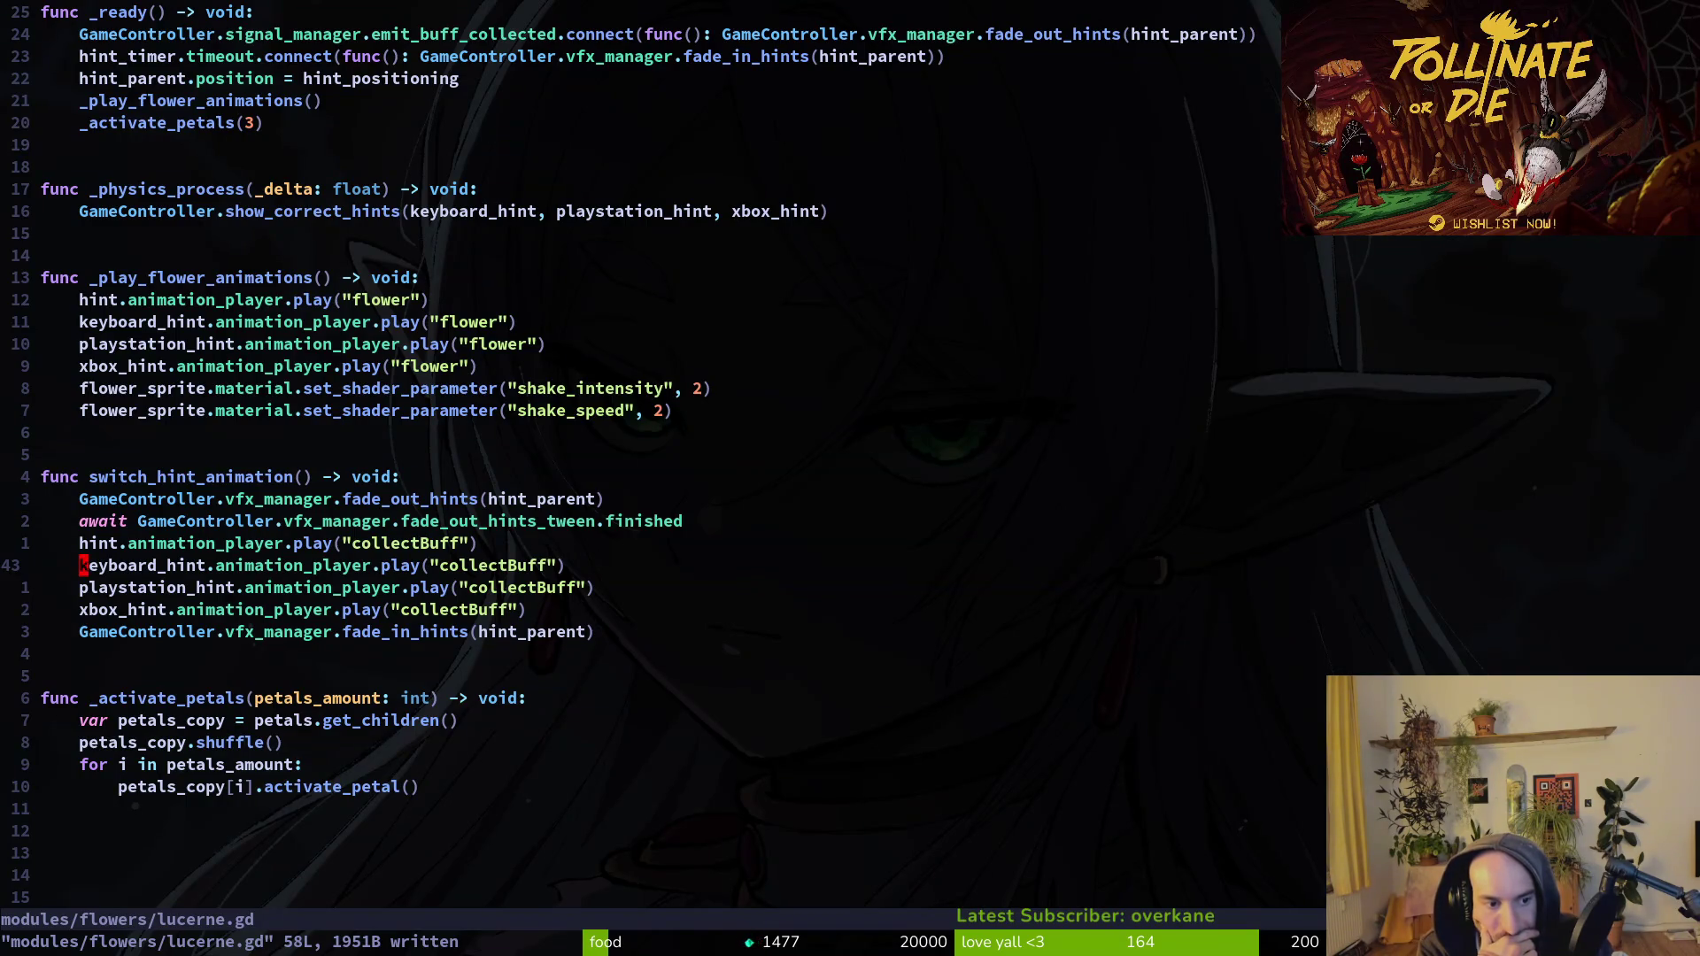
{"action": "key", "text": "ctrl+6"}
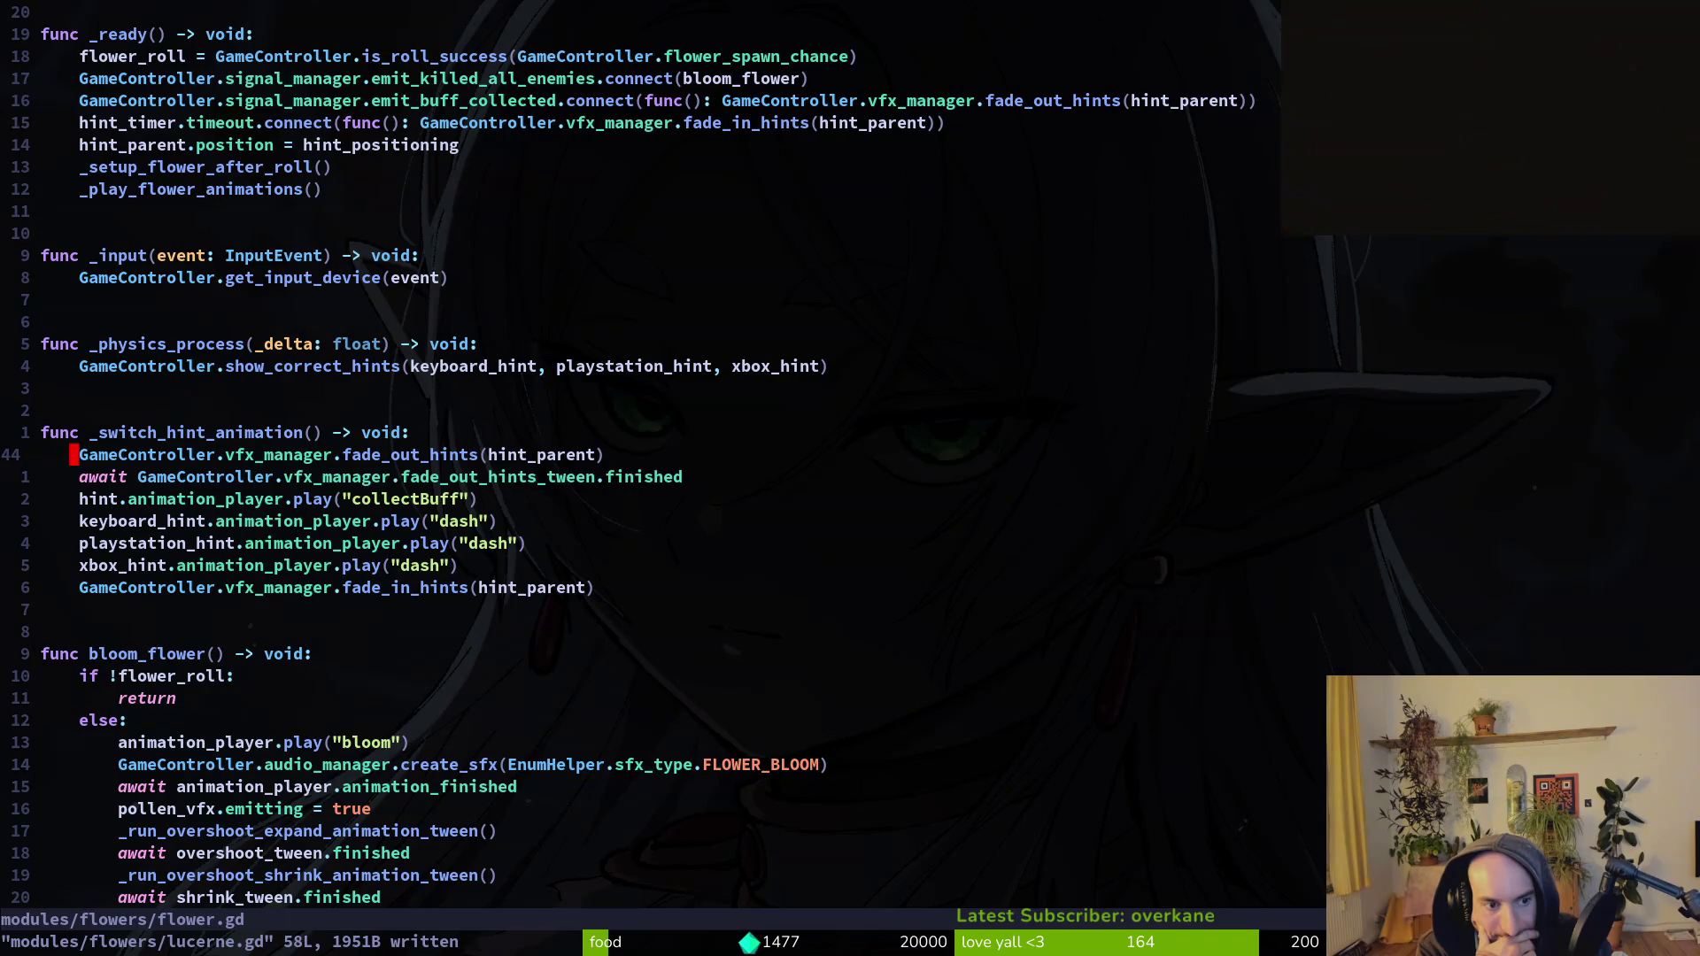
Yank flower.gd's _switch_hint_animation function with its dash animation calls.
{"action": "key", "text": "ctrl+6"}
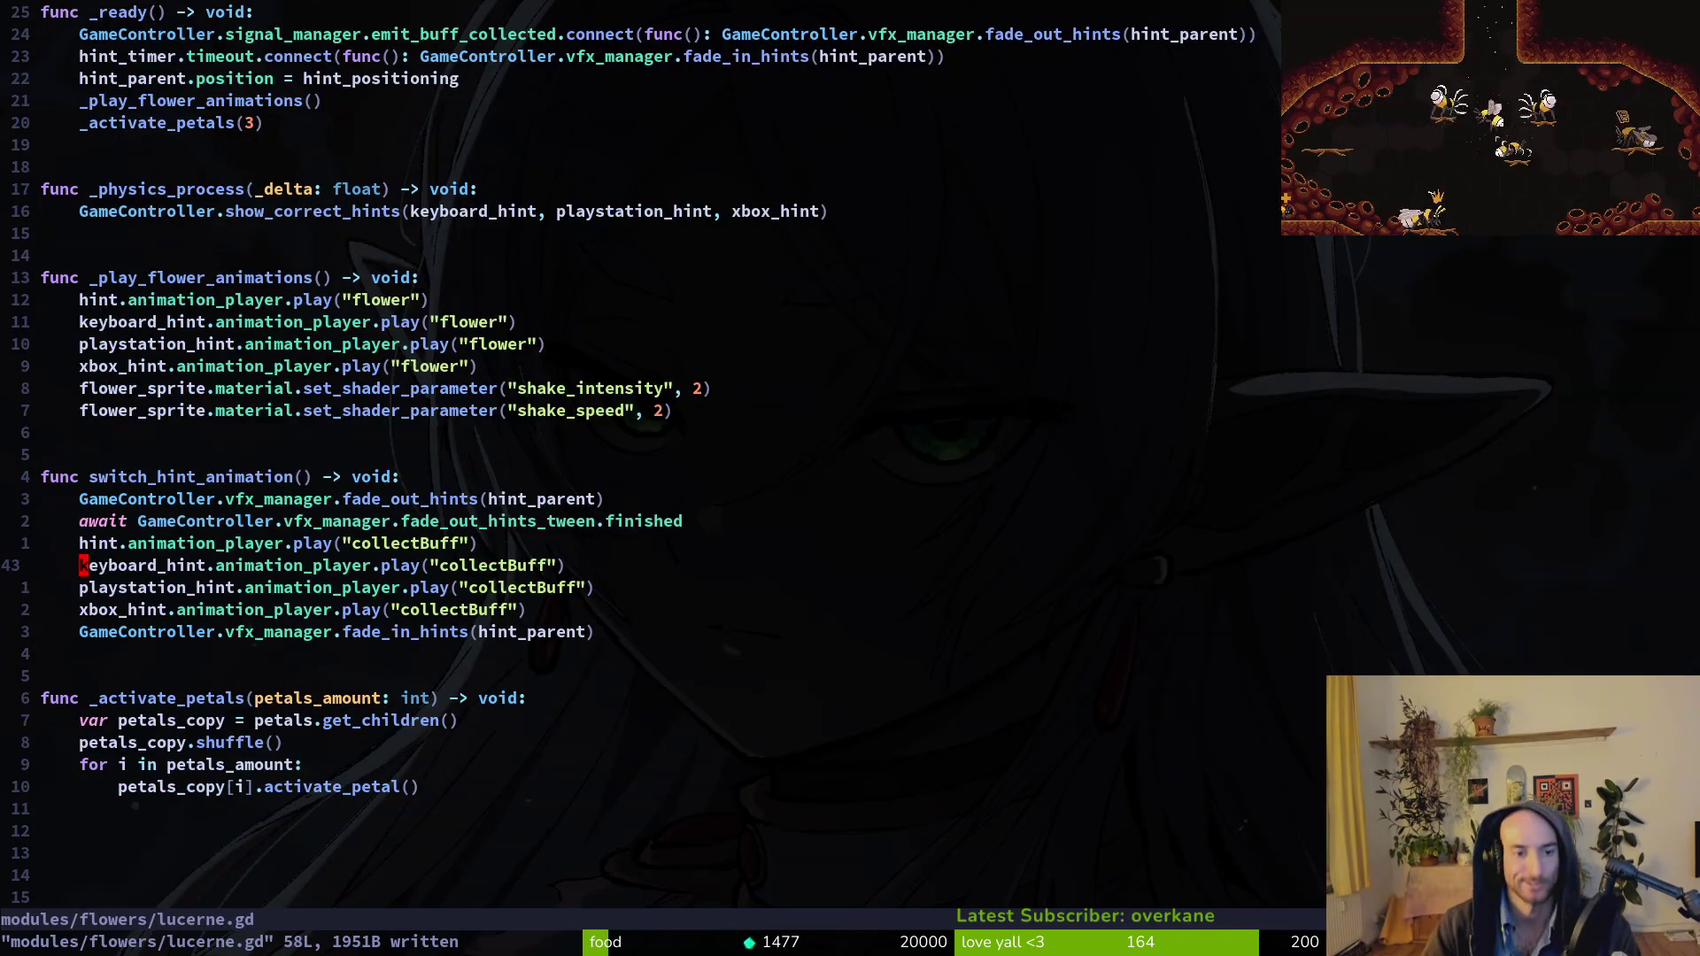
{"action": "key", "text": "ctrl+6"}
{"action": "key", "text": "k"}
{"action": "key", "text": "shift+v"}
{"action": "key", "text": "j"}
{"action": "key", "text": "j"}
{"action": "key", "text": "j"}
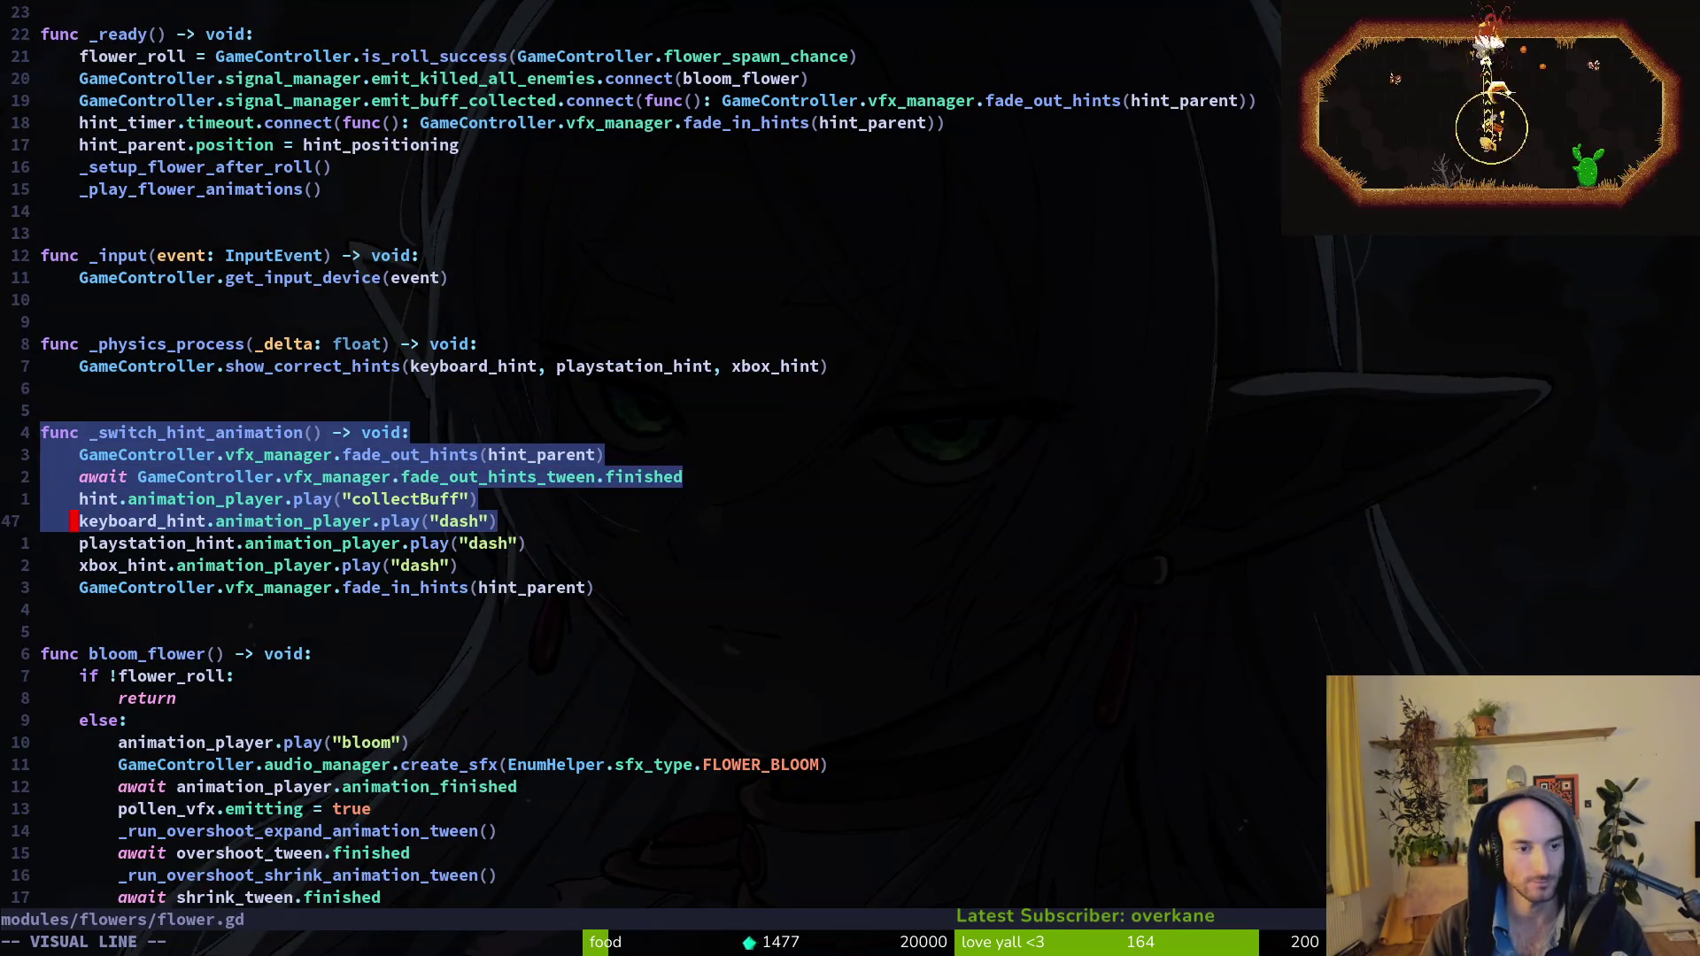
{"action": "key", "text": "y"}
Replace lucerne.gd's switch_hint_animation with the dash version and save with :w.
{"action": "key", "text": "ctrl+6"}
{"action": "key", "text": "k"}
{"action": "key", "text": "k"}
{"action": "key", "text": "k"}
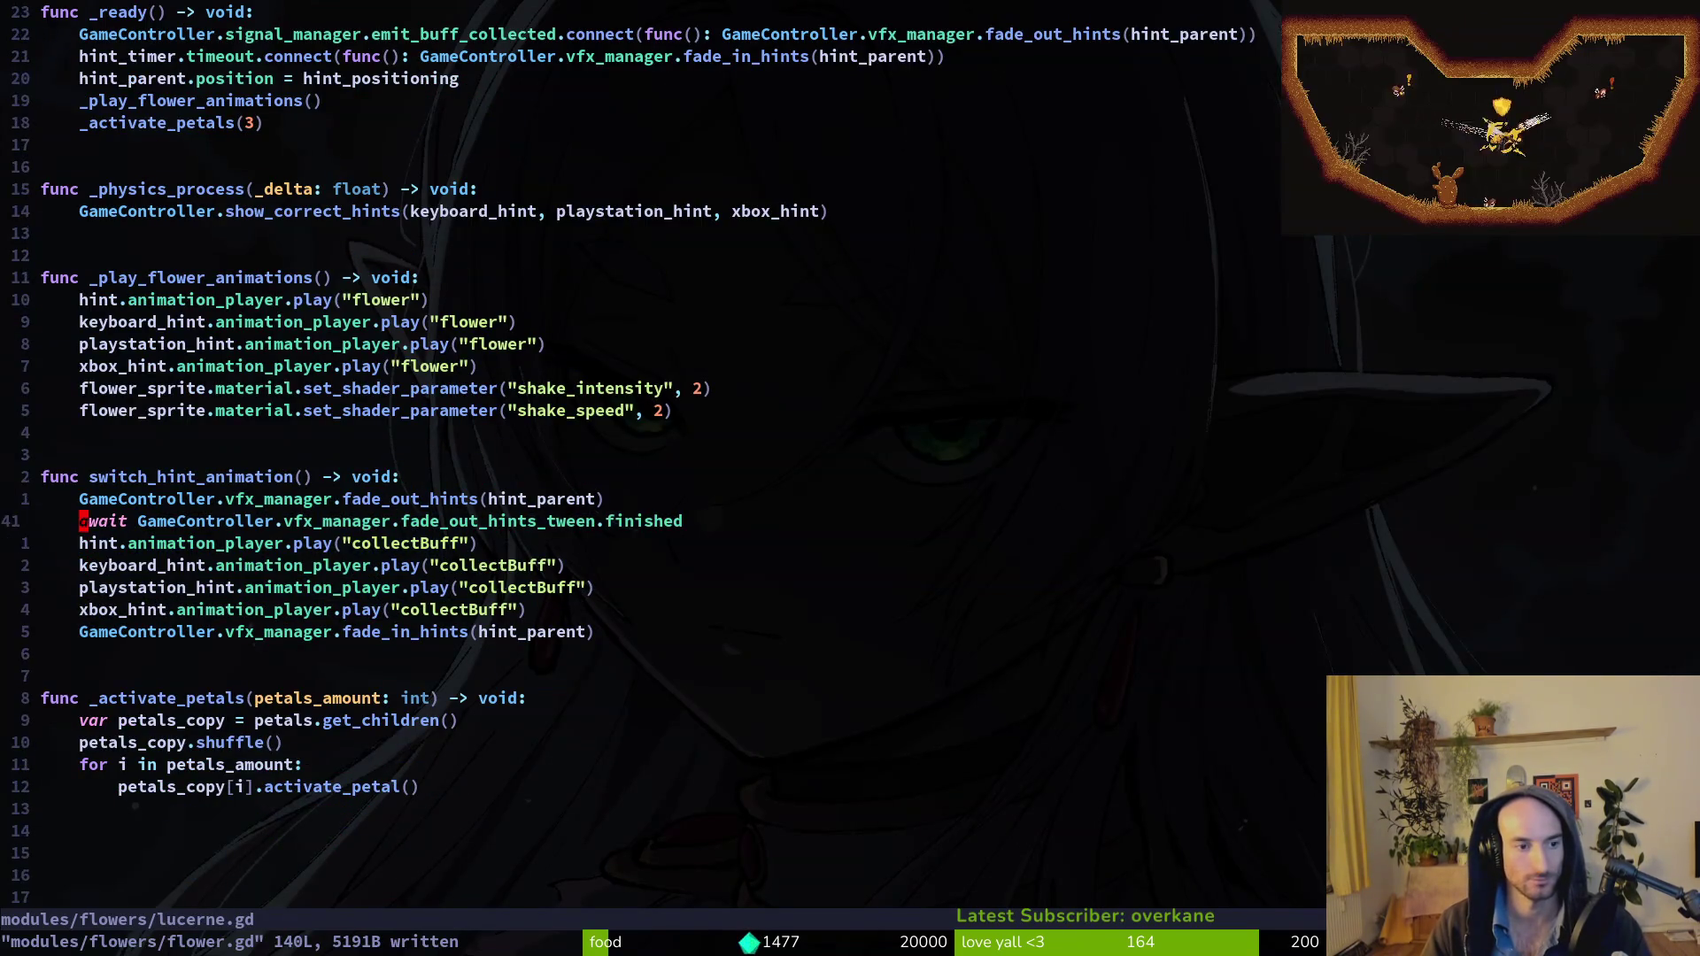
{"action": "key", "text": "shift+v"}
{"action": "key", "text": "j"}
{"action": "key", "text": "j"}
{"action": "key", "text": "j"}
{"action": "key", "text": "j"}
{"action": "key", "text": "j"}
{"action": "key", "text": "j"}
{"action": "key", "text": "j"}
{"action": "type", "text": "p"}
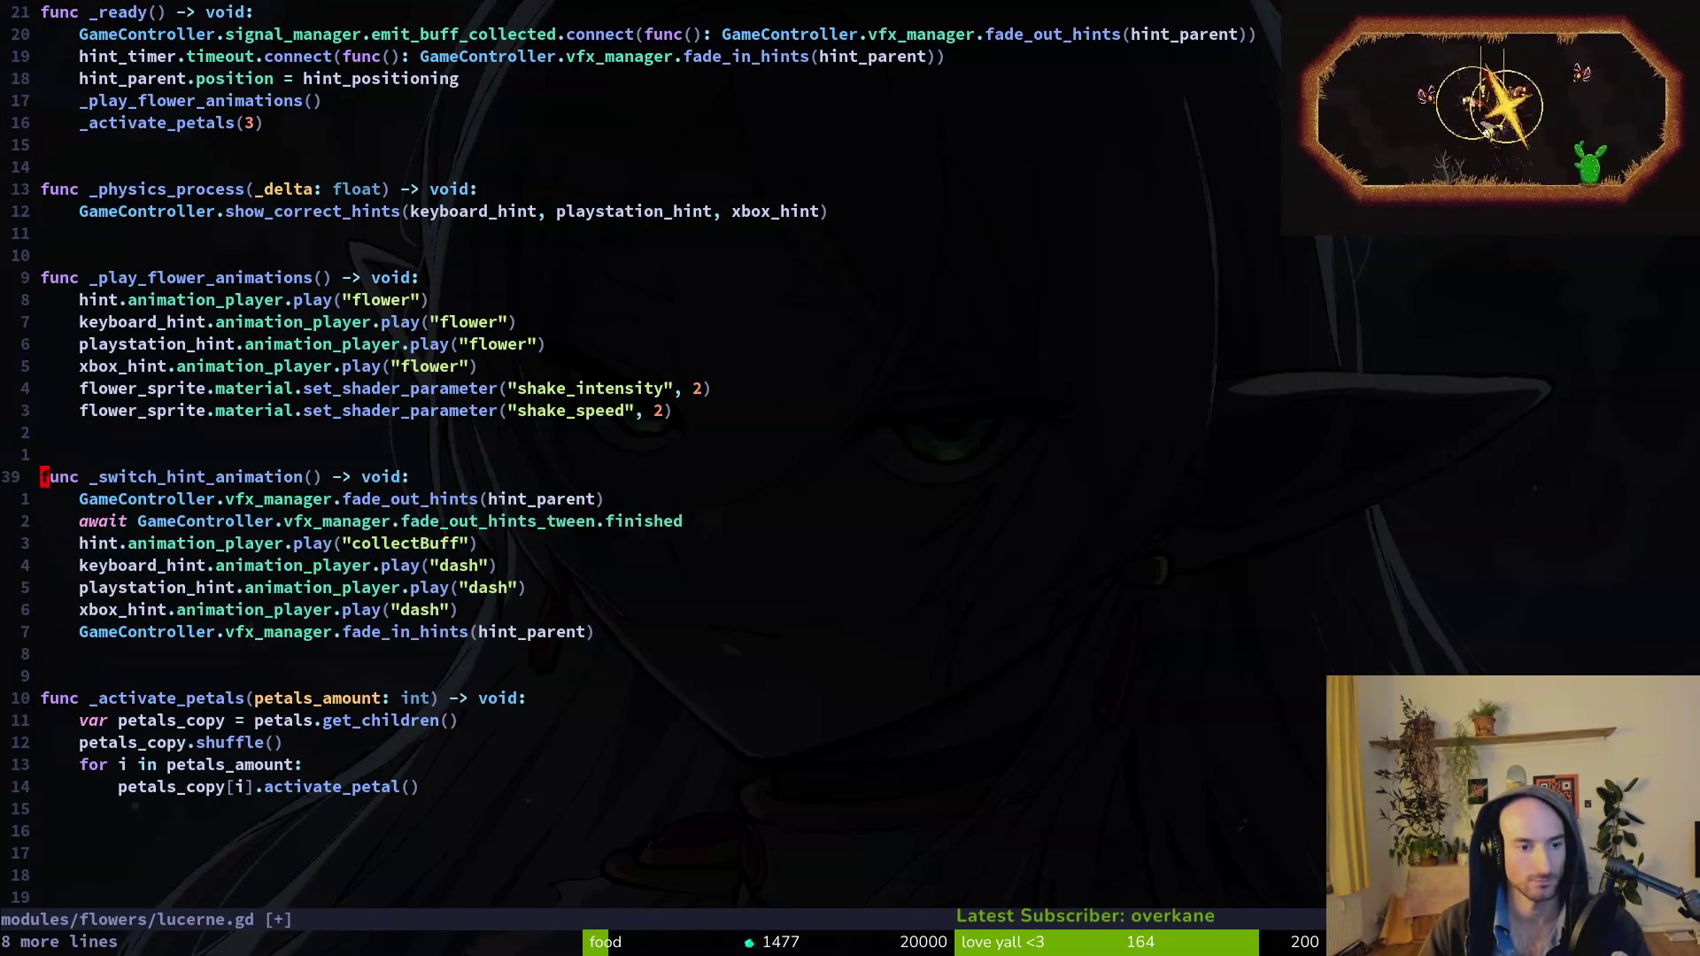
{"action": "type", "text": ":w"}
{"action": "key", "text": "Return"}
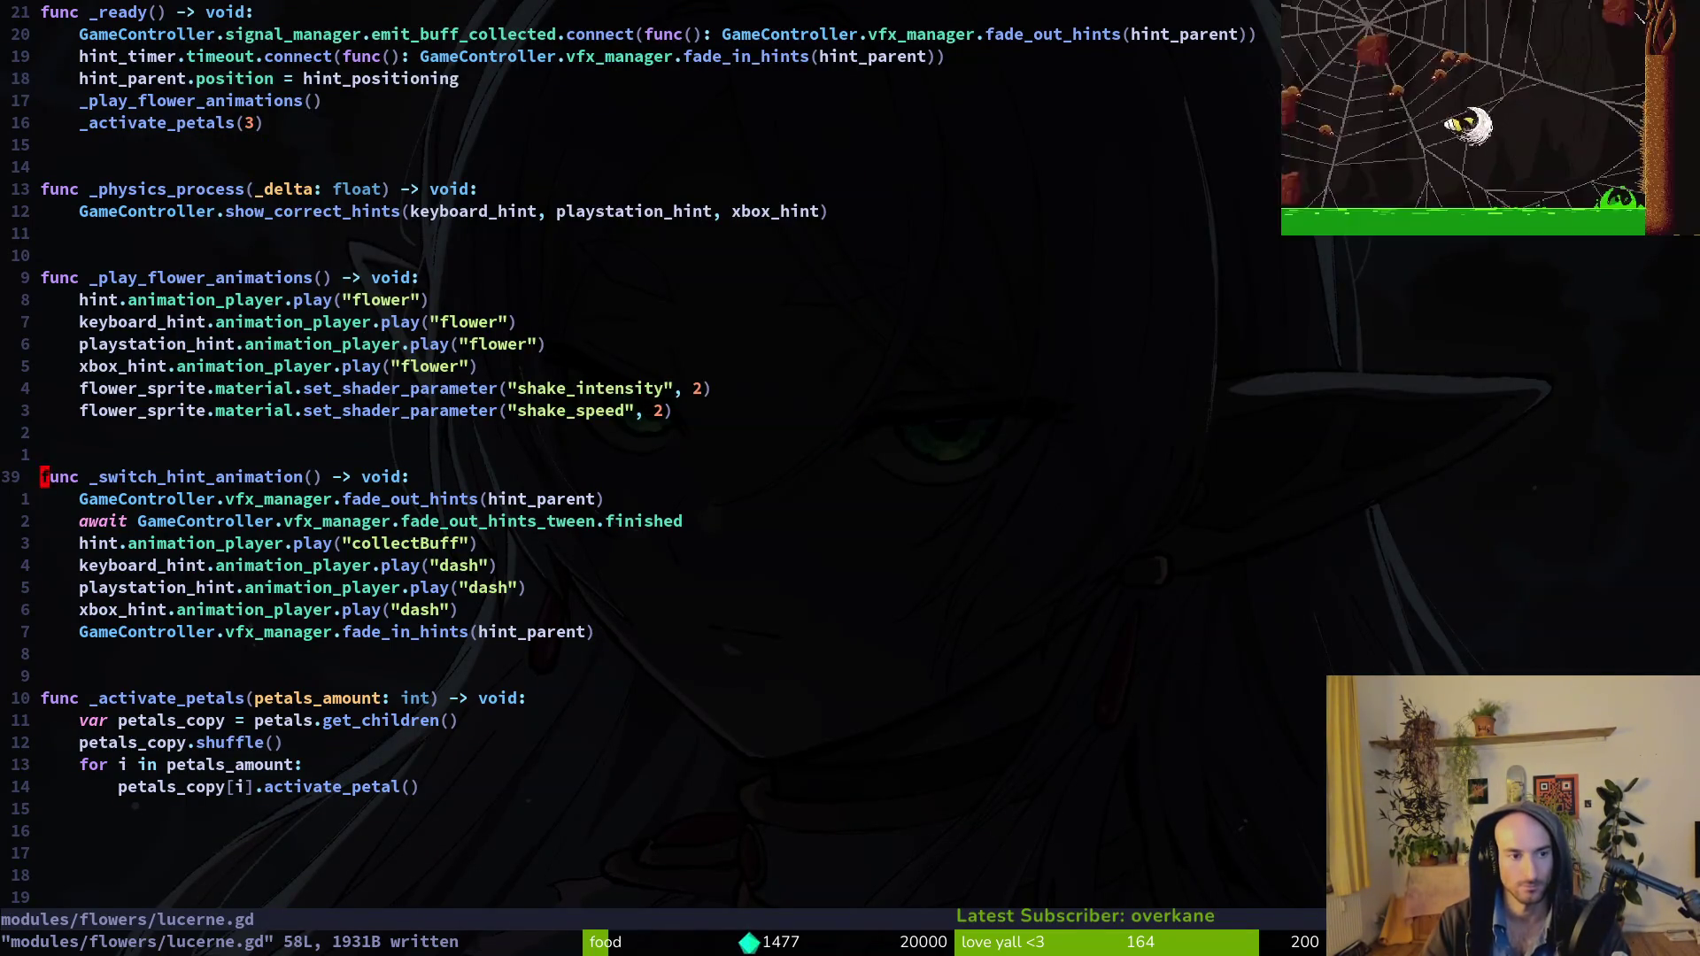
Check the top of lucerne.gd, then save and quit Vim with :wq.
{"action": "key", "text": "ctrl+u"}
{"action": "key", "text": "k"}
{"action": "key", "text": "k"}
{"action": "key", "text": "k"}
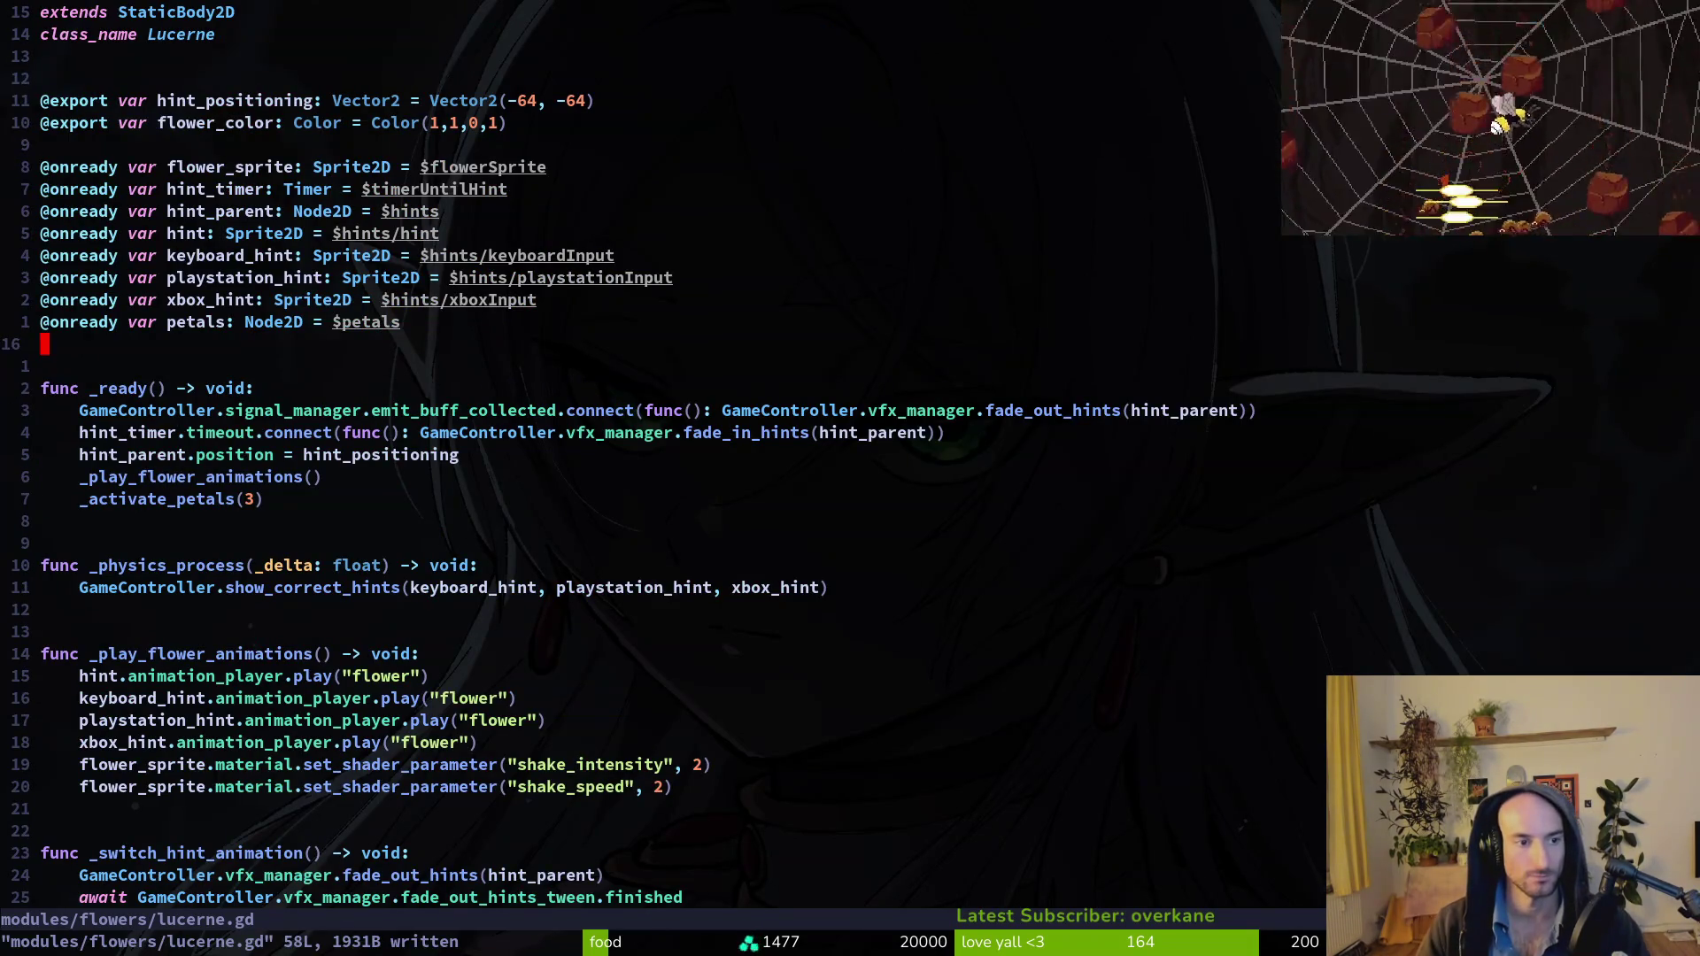
{"action": "type", "text": ":wq"}
{"action": "key", "text": "Return"}
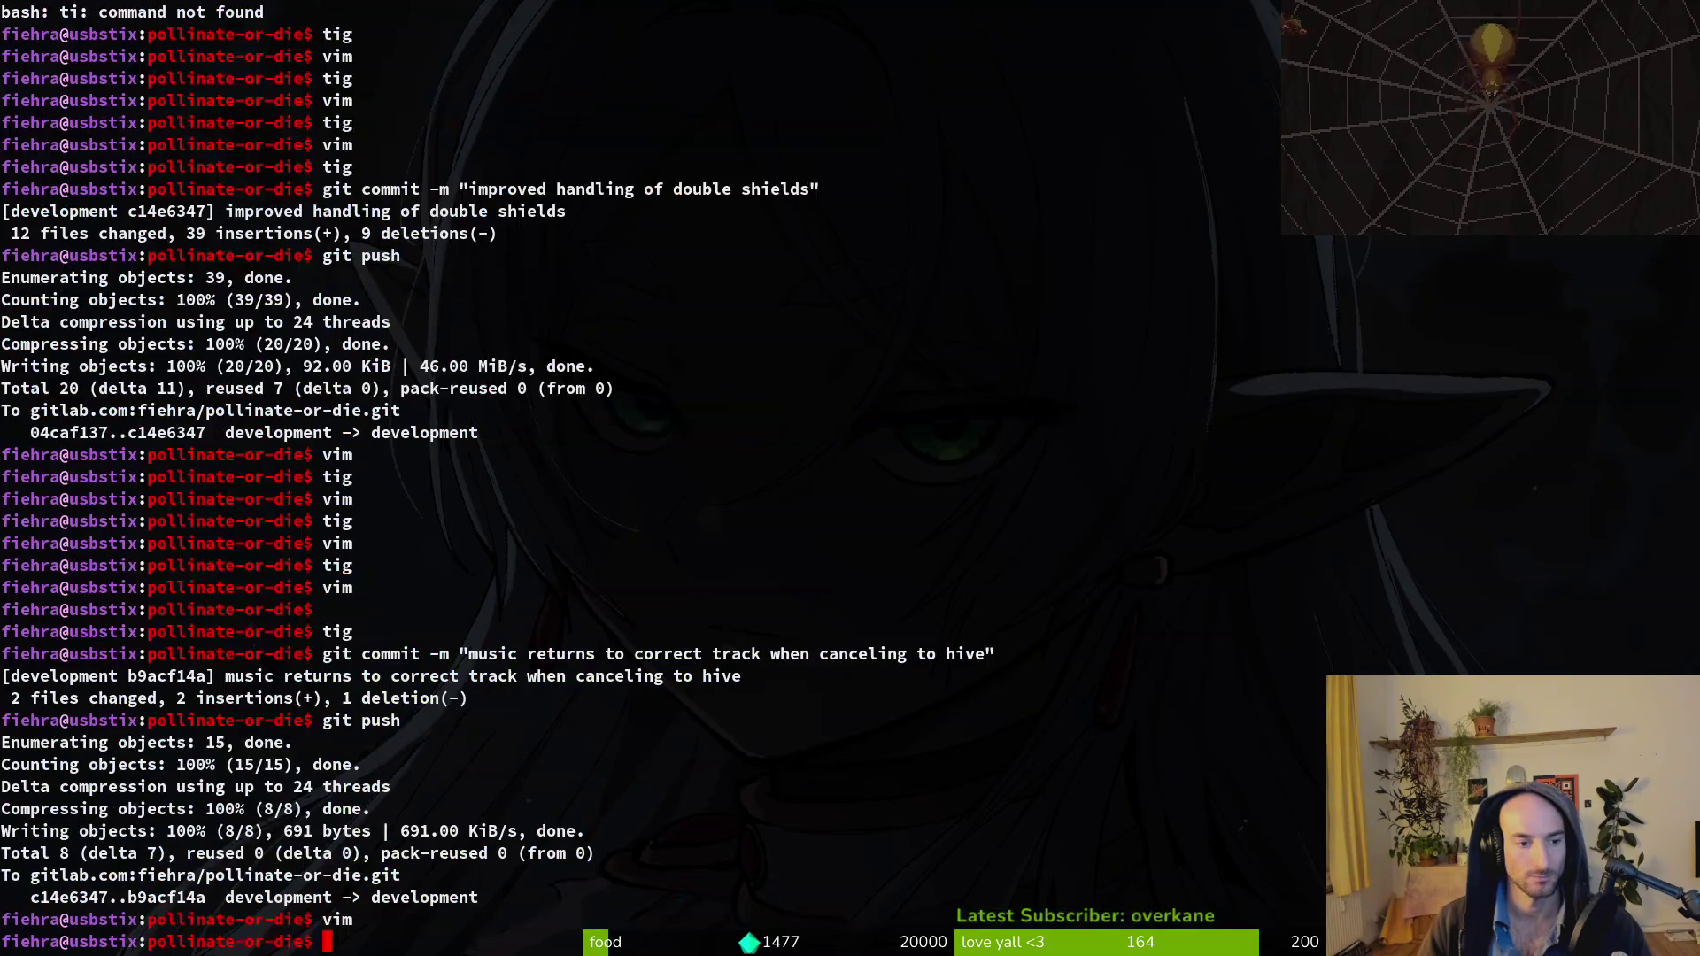
Launch the game from Godot and continue the saved game into the hive level.
{"action": "key", "text": "super+2"}
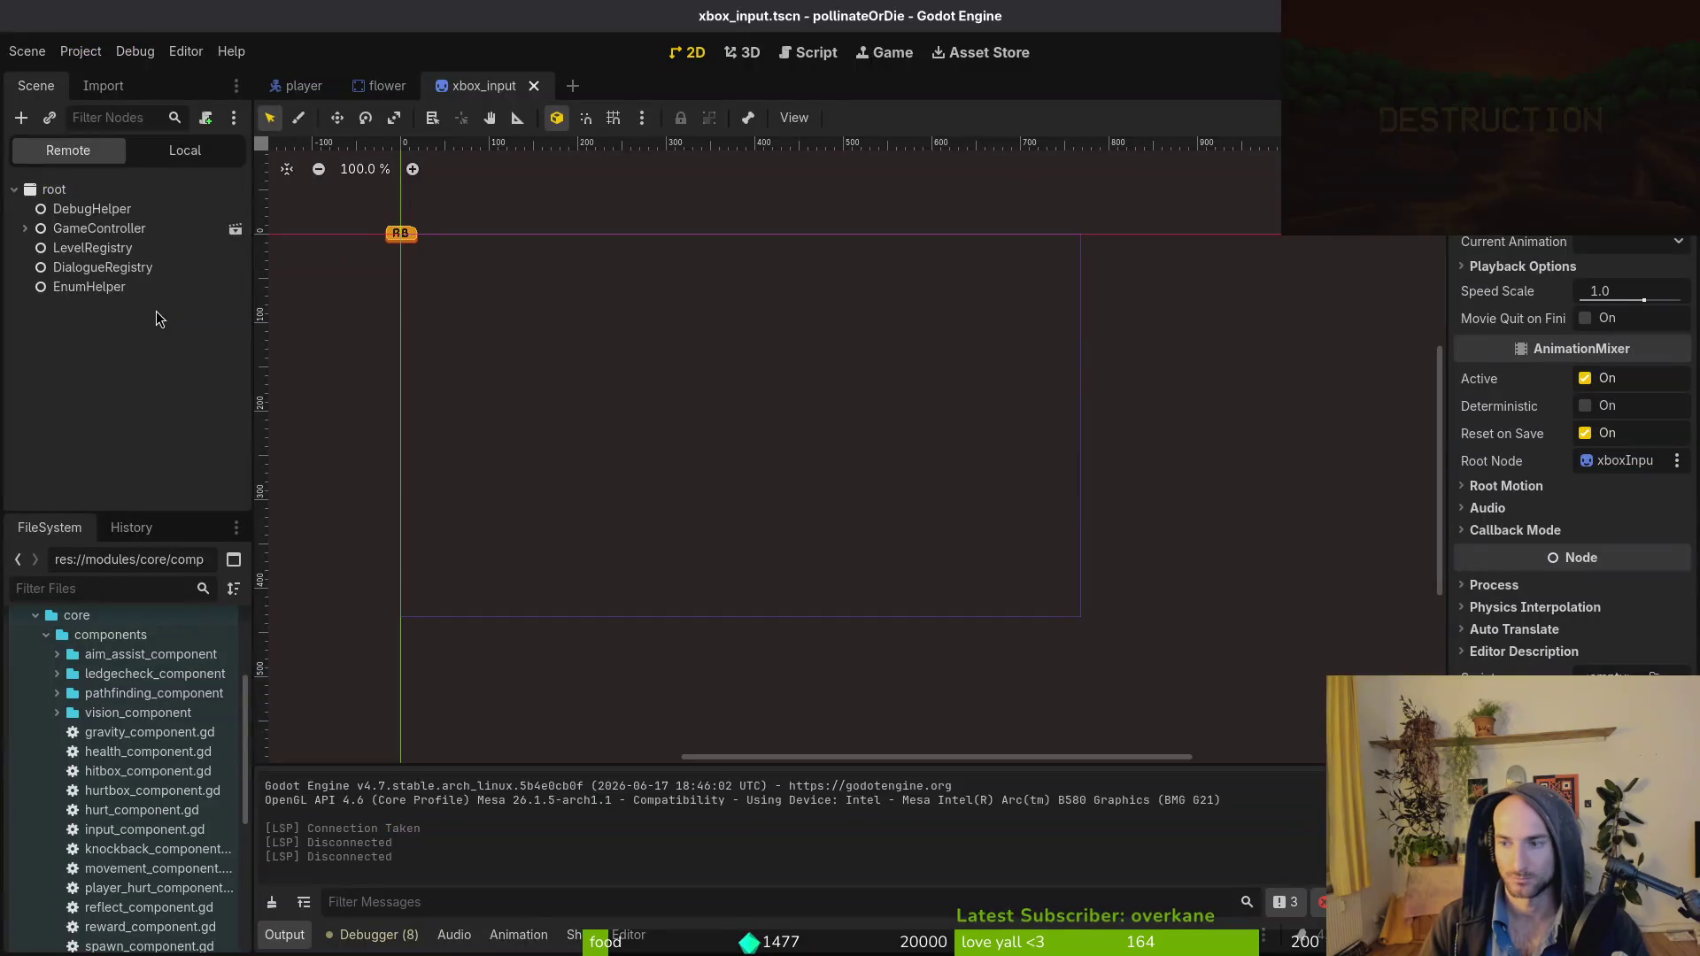
{"action": "key", "text": "F5"}
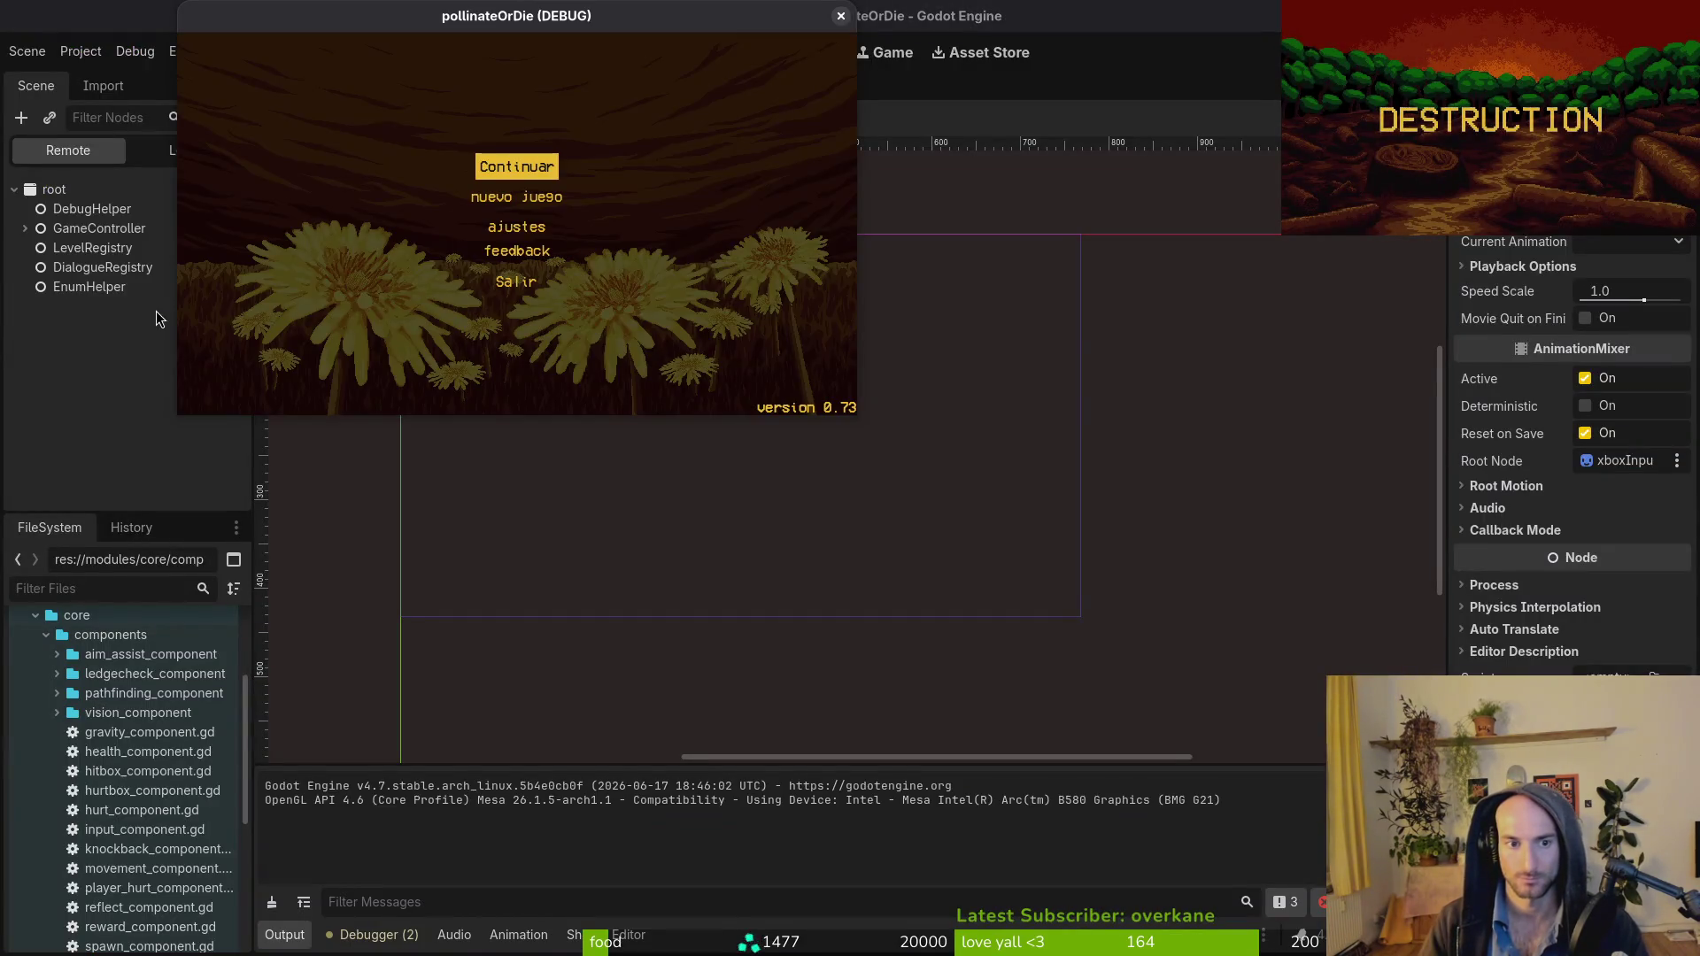
{"action": "key", "text": "Return"}
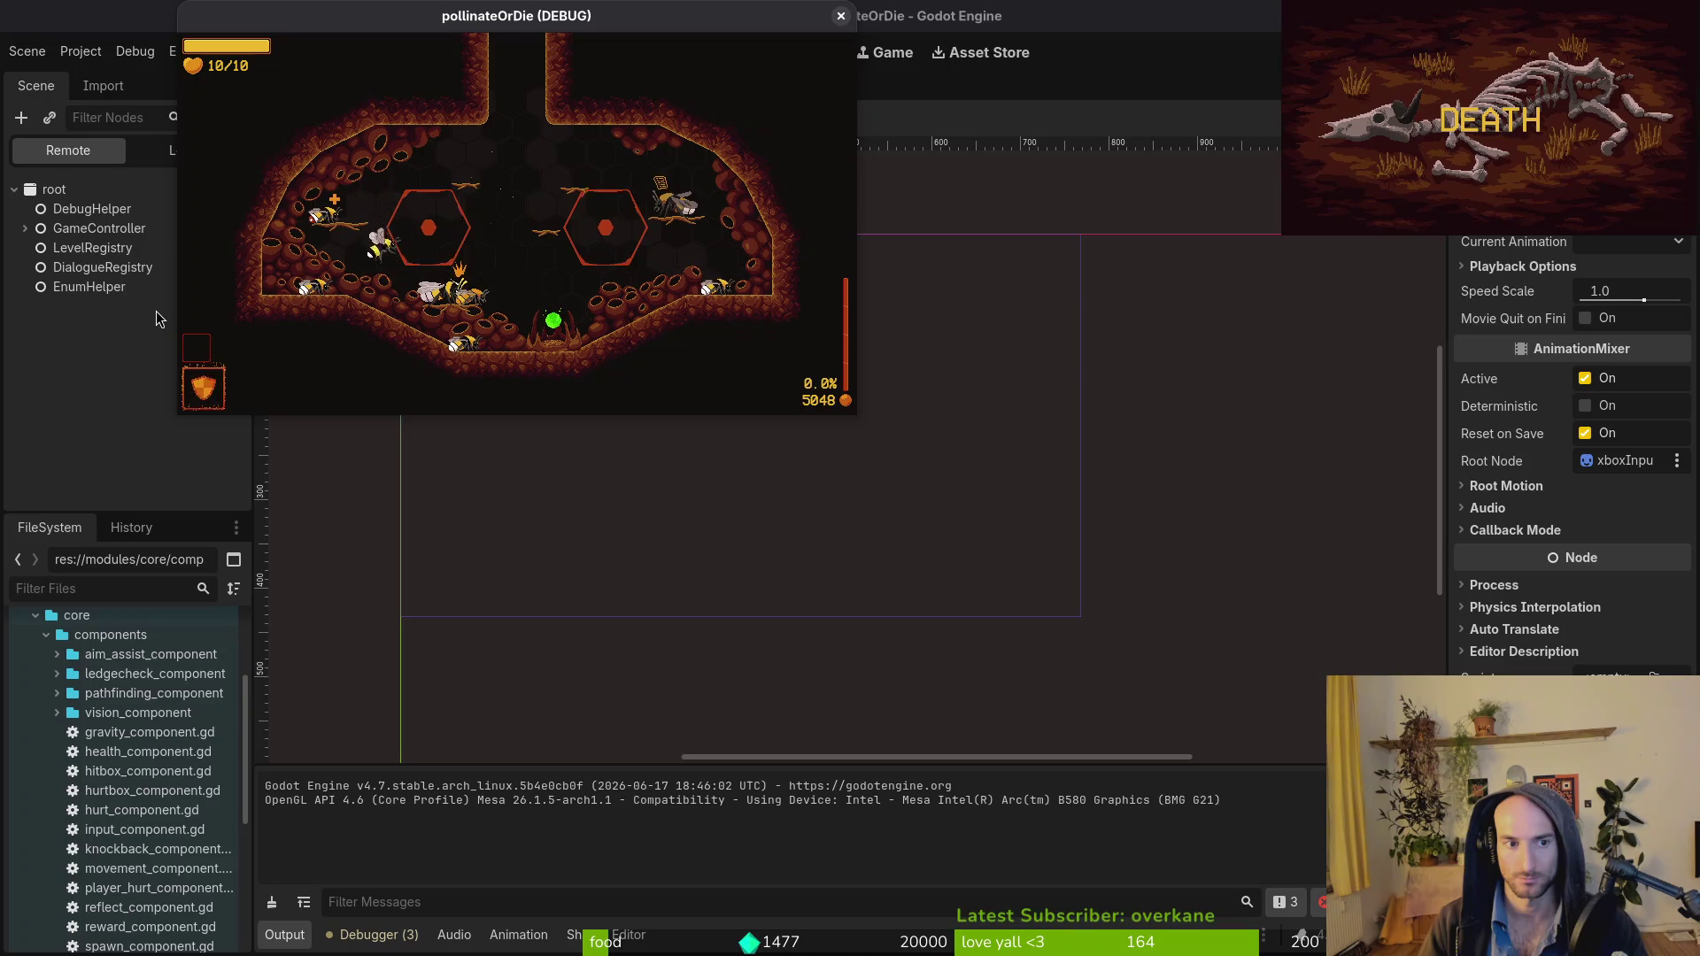
{"action": "key", "text": "Escape"}
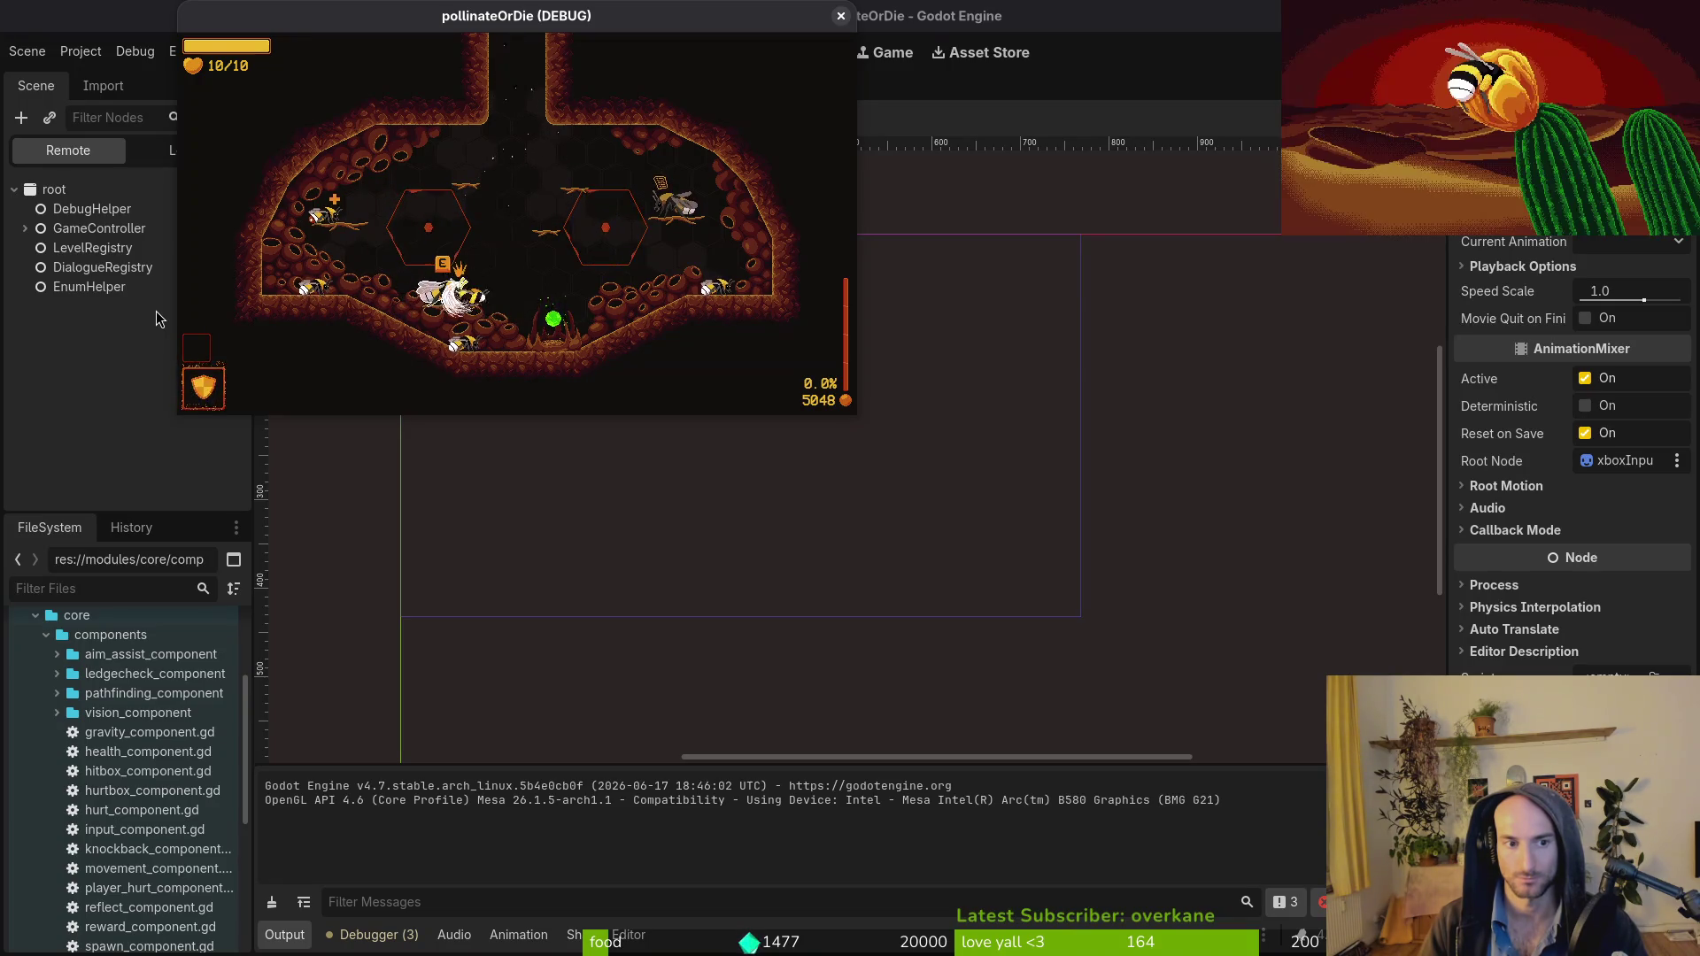
{"action": "key", "text": "Escape"}
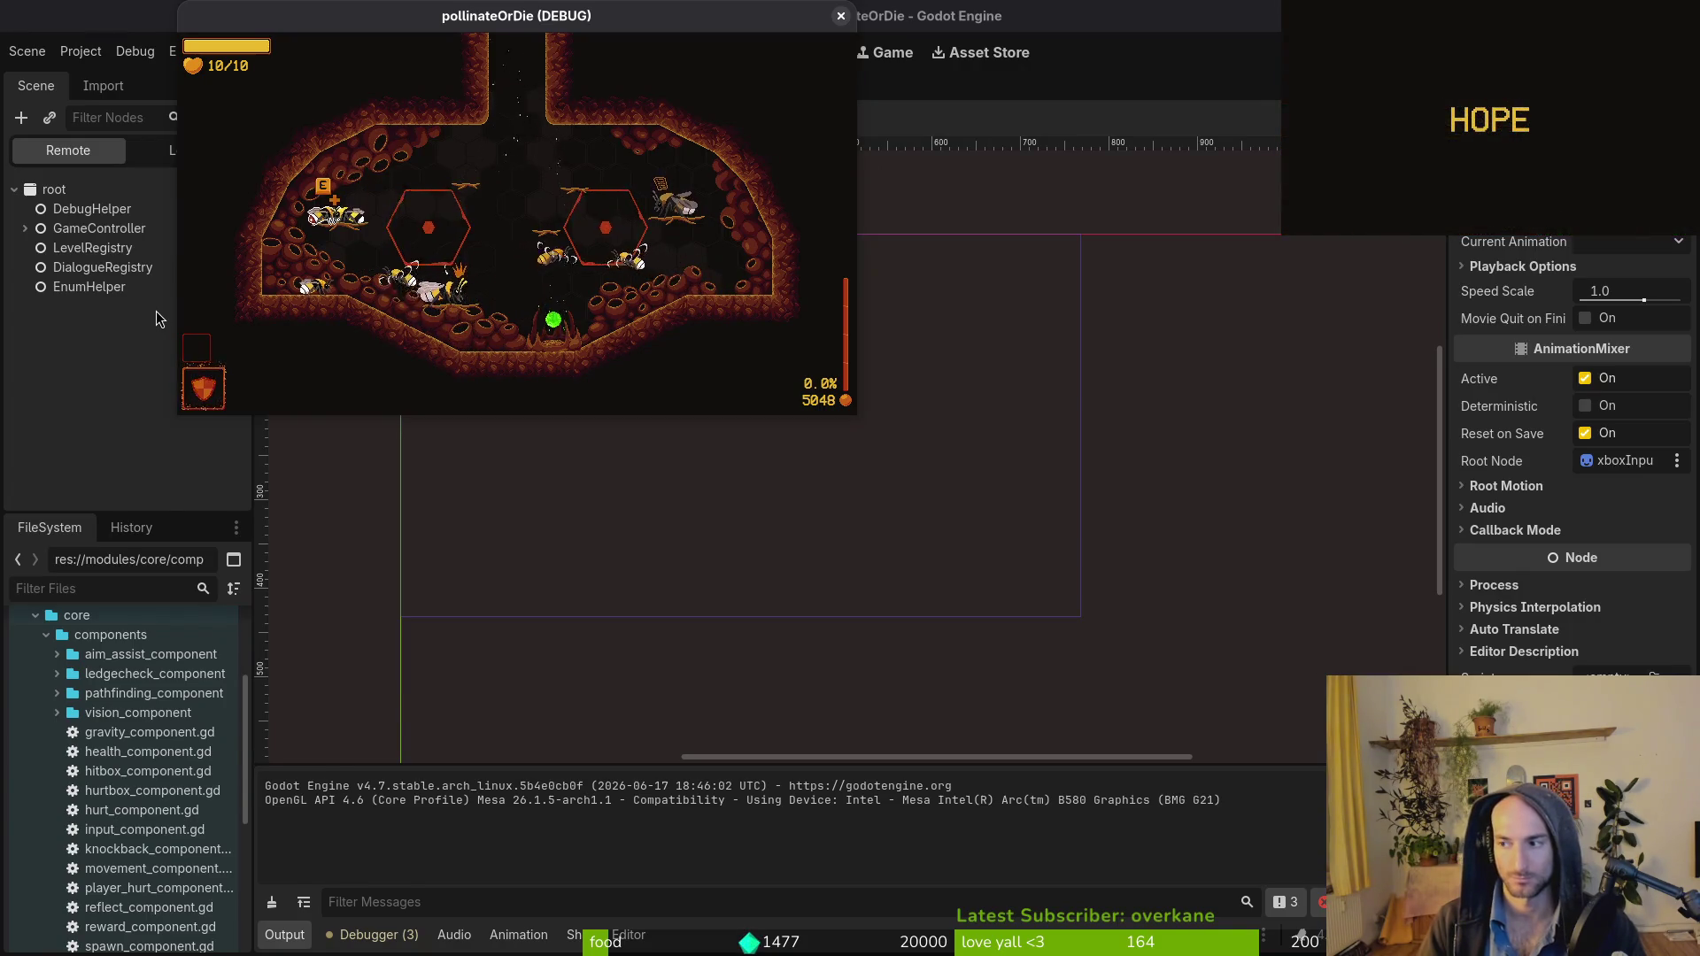
Start vim in the project folder from the terminal.
{"action": "key", "text": "super+1"}
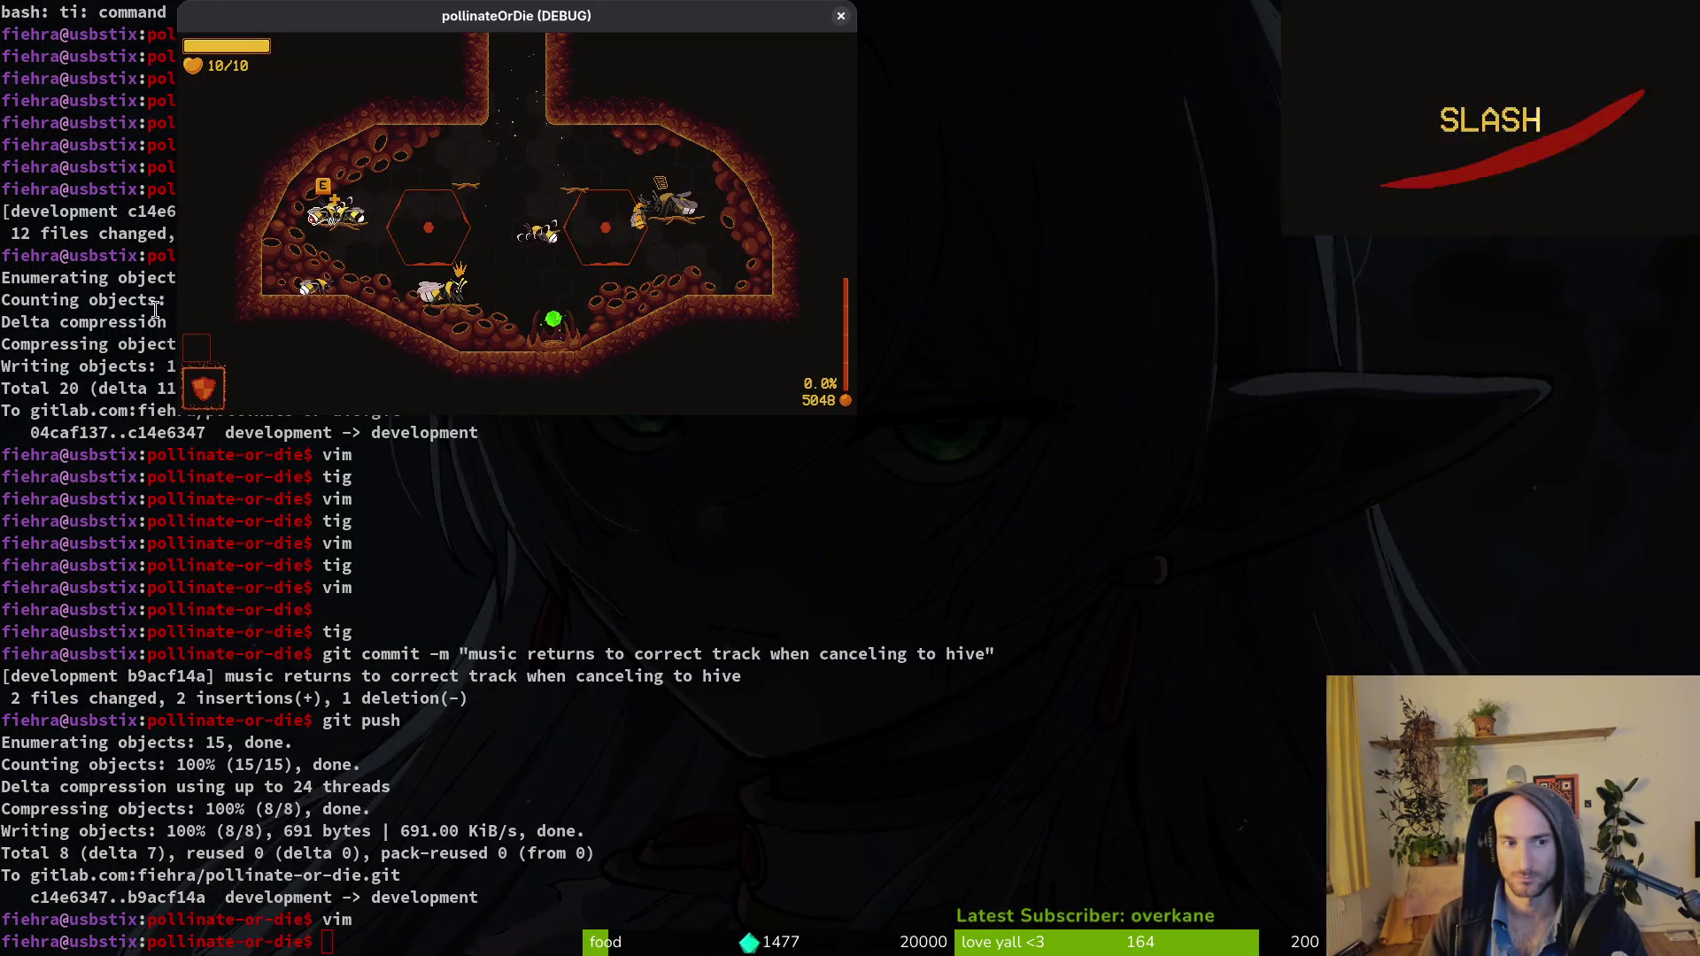
{"action": "left_click", "coordinate": [155, 309]}
{"action": "type", "text": "vim"}
{"action": "key", "text": "Return"}
{"action": "key", "text": "ctrl+p"}
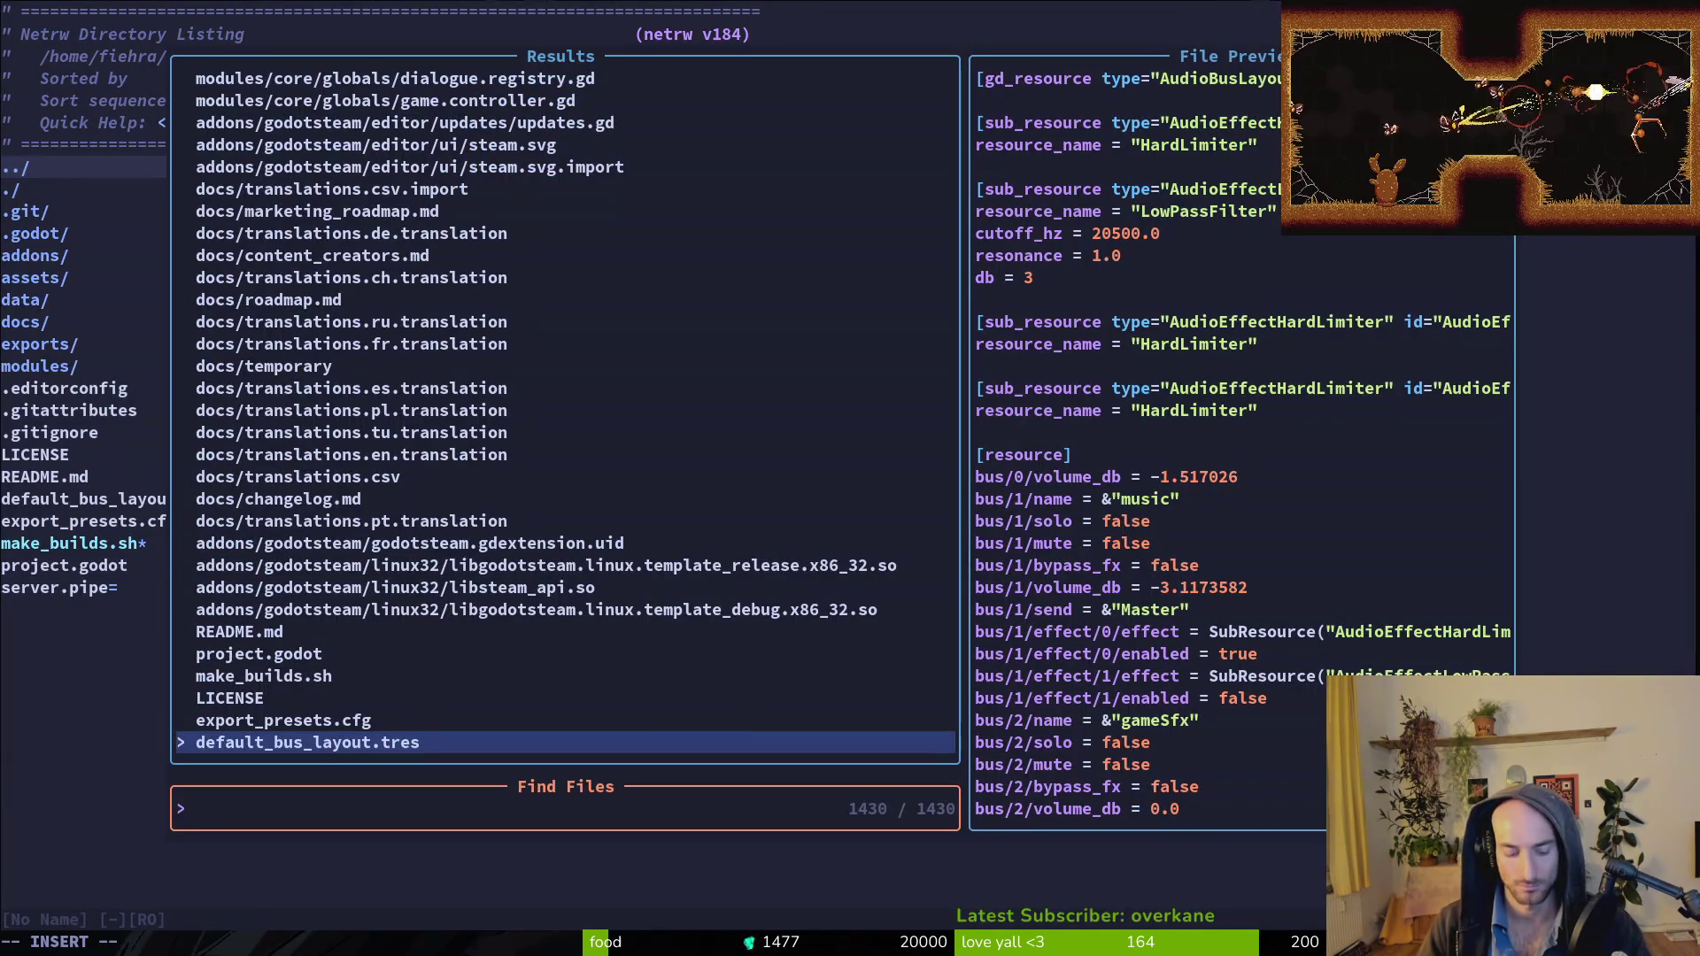
{"action": "key", "text": "Escape"}
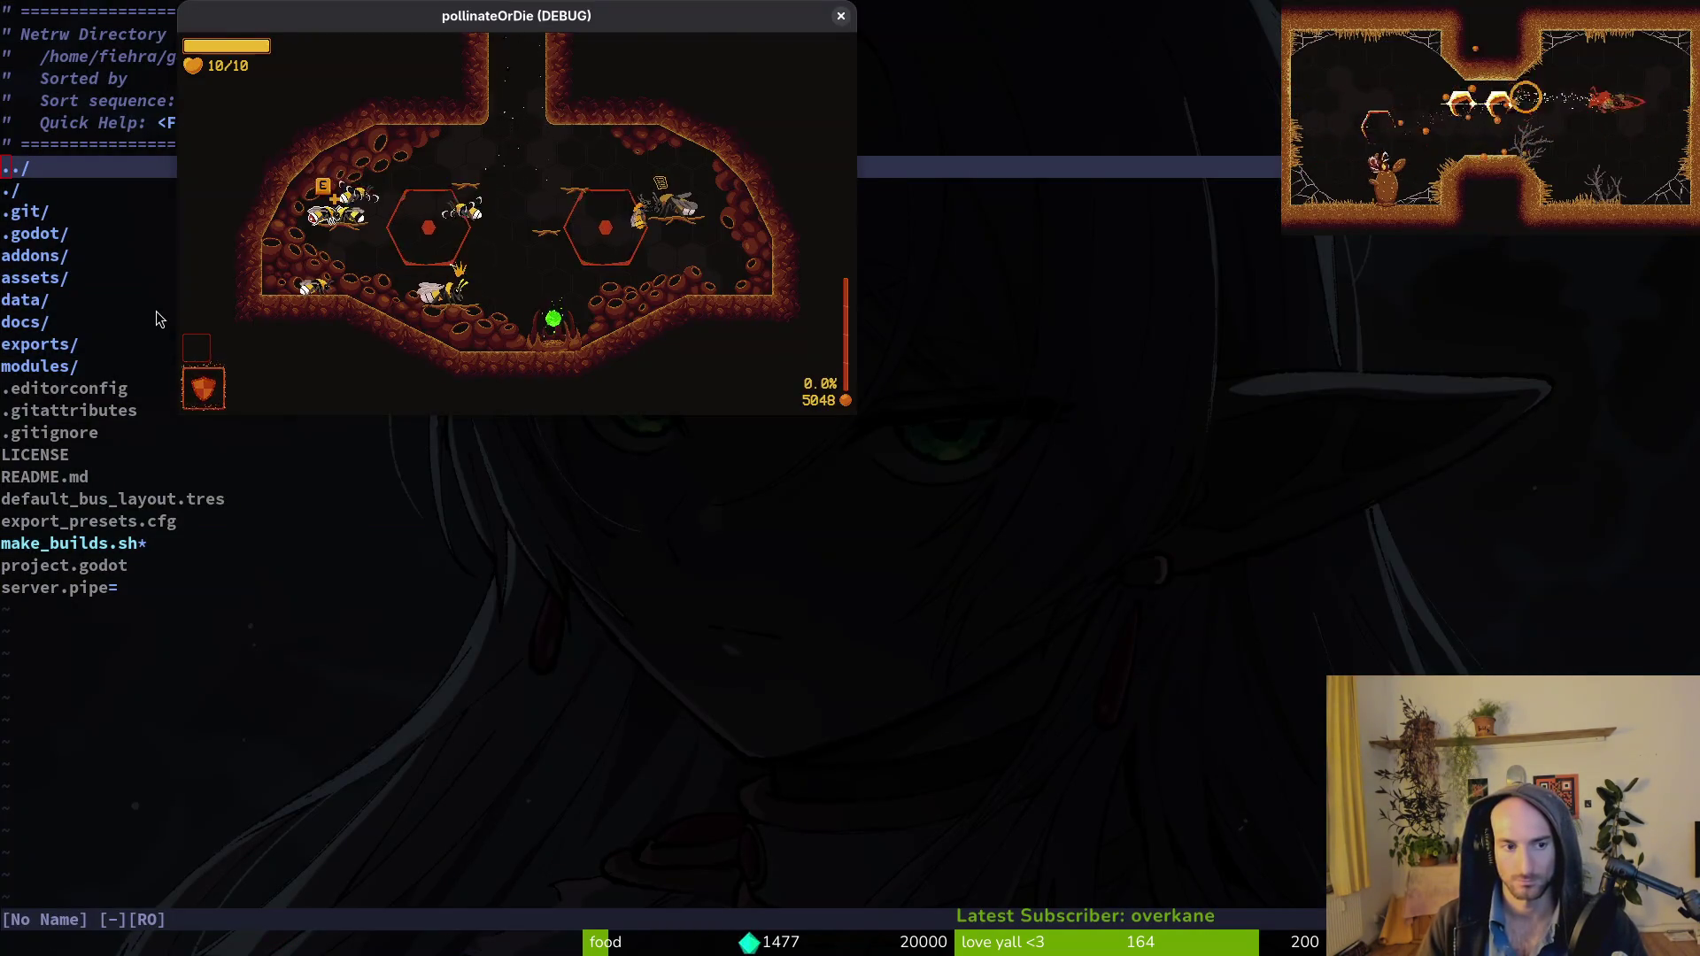
{"action": "left_click", "coordinate": [156, 311]}
Open hint.gd and then lucerne.gd in vim with the file finder.
{"action": "key", "text": "ctrl+p"}
{"action": "type", "text": "hint"}
{"action": "key", "text": "Return"}
{"action": "key", "text": "ctrl+p"}
{"action": "type", "text": "lucer"}
{"action": "key", "text": "Return"}
{"action": "scroll", "coordinate": [156, 317], "scroll_direction": "down", "scroll_amount": 10}
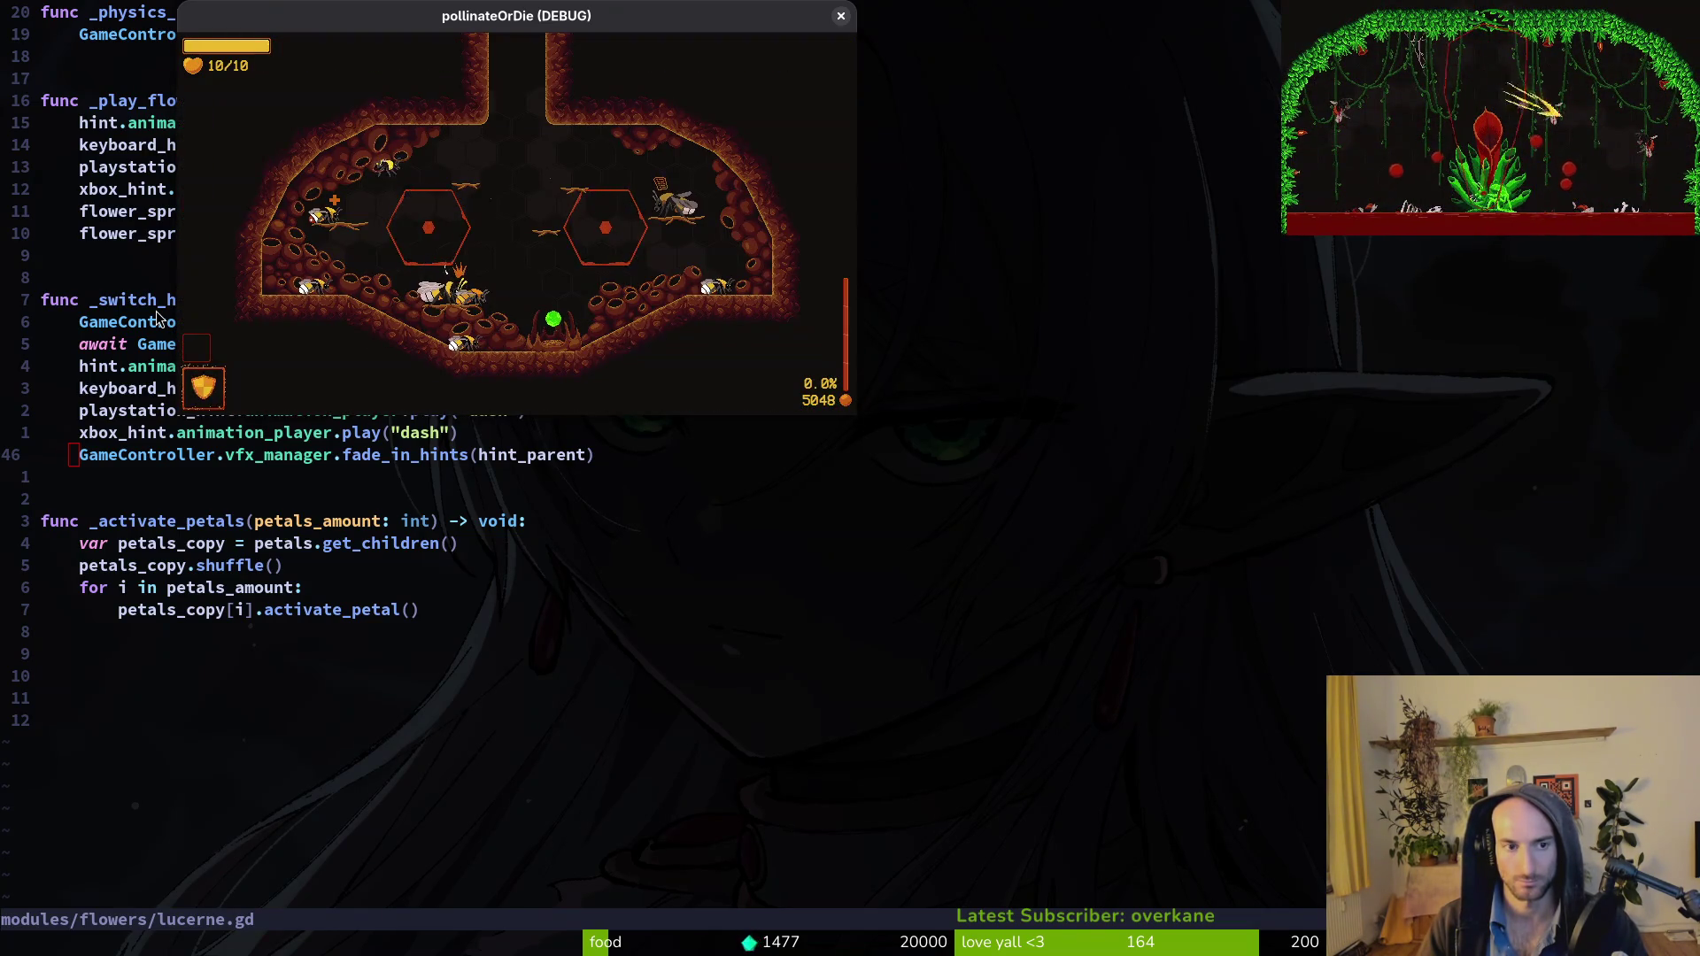
Load the R_desert debug level, move the bee toward the plant, then pause.
{"action": "key", "text": "Escape"}
{"action": "key", "text": "Right"}
{"action": "key", "text": "Up"}
{"action": "key", "text": "Up"}
{"action": "key", "text": "Up"}
{"action": "key", "text": "Up"}
{"action": "key", "text": "Return"}
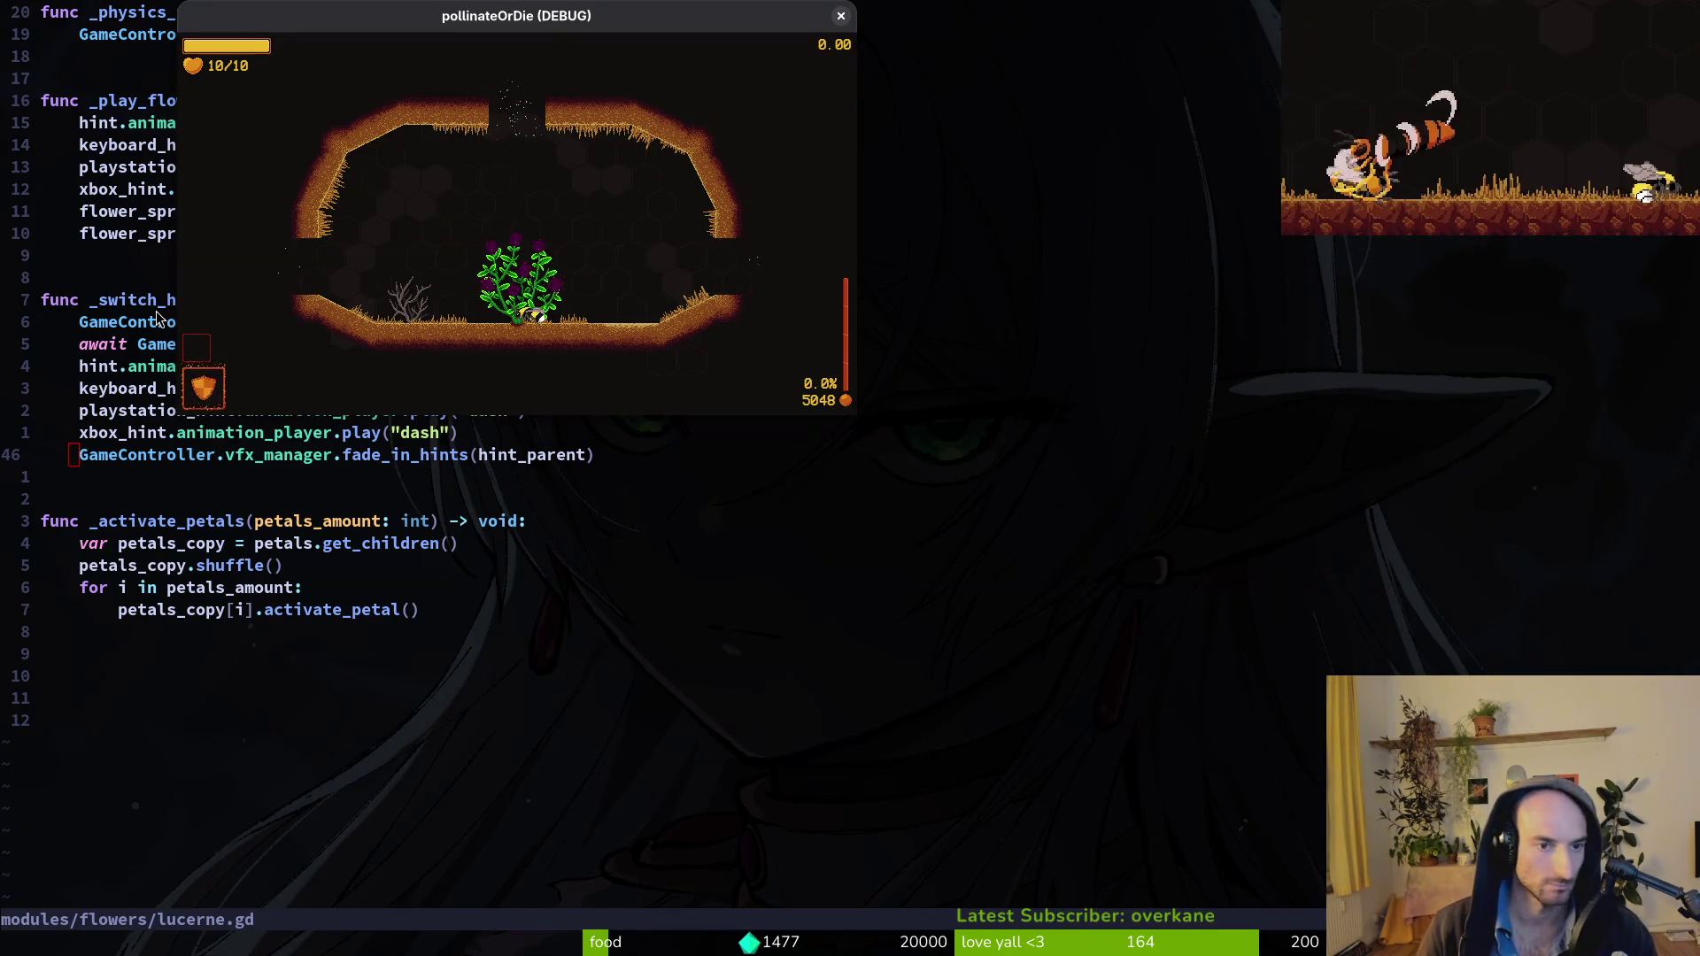
{"action": "key", "text": "Left"}
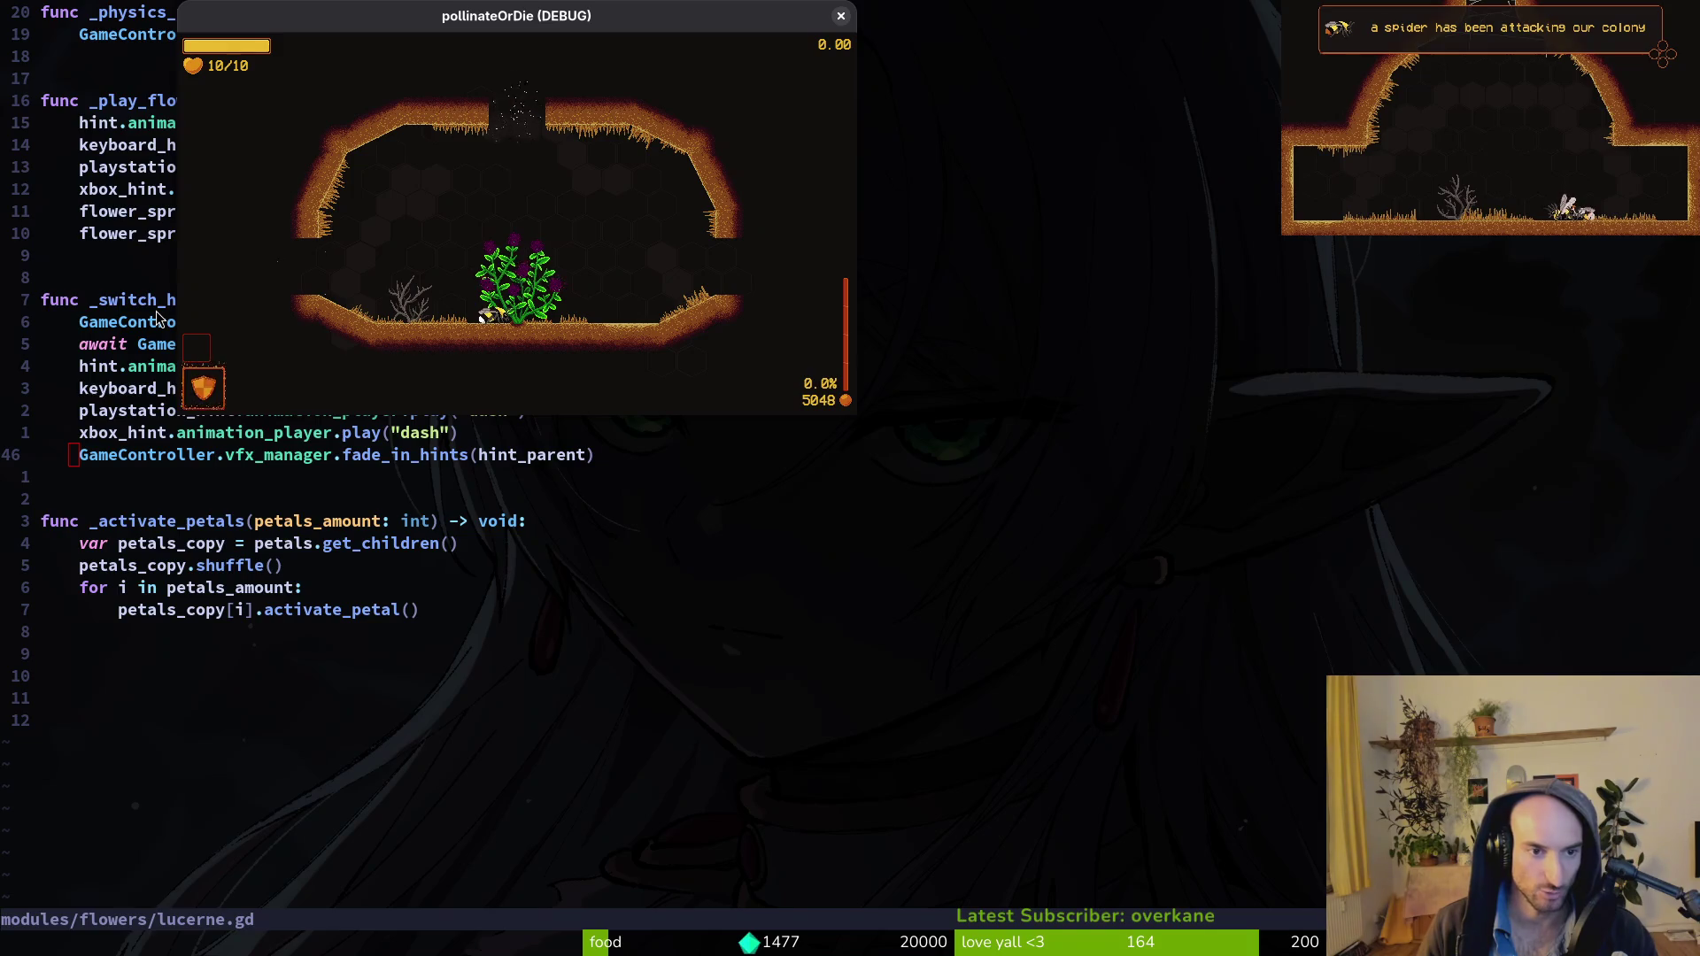
{"action": "key", "text": "Escape"}
{"action": "key", "text": "Escape"}
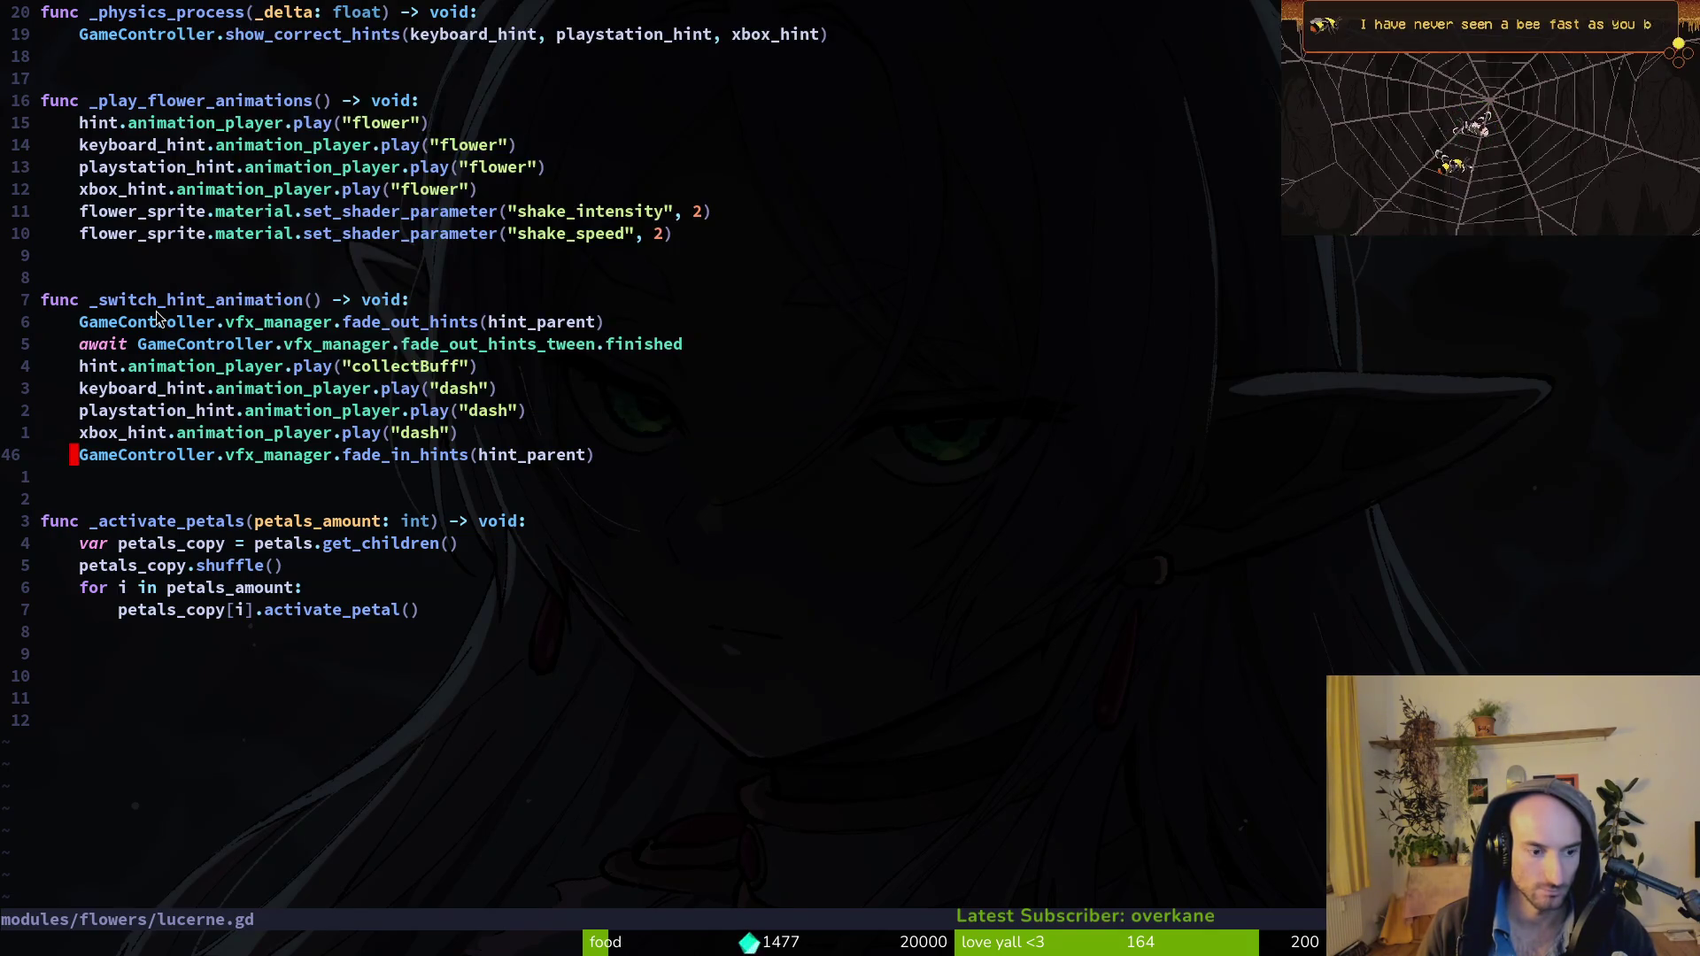
Close the game, save lucerne.gd, and check its hint code against hint.gd.
{"action": "key", "text": "H"}
{"action": "key", "text": "z"}
{"action": "key", "text": "z"}
{"action": "type", "text": ":w"}
{"action": "key", "text": "Return"}
{"action": "left_click", "coordinate": [45, 410]}
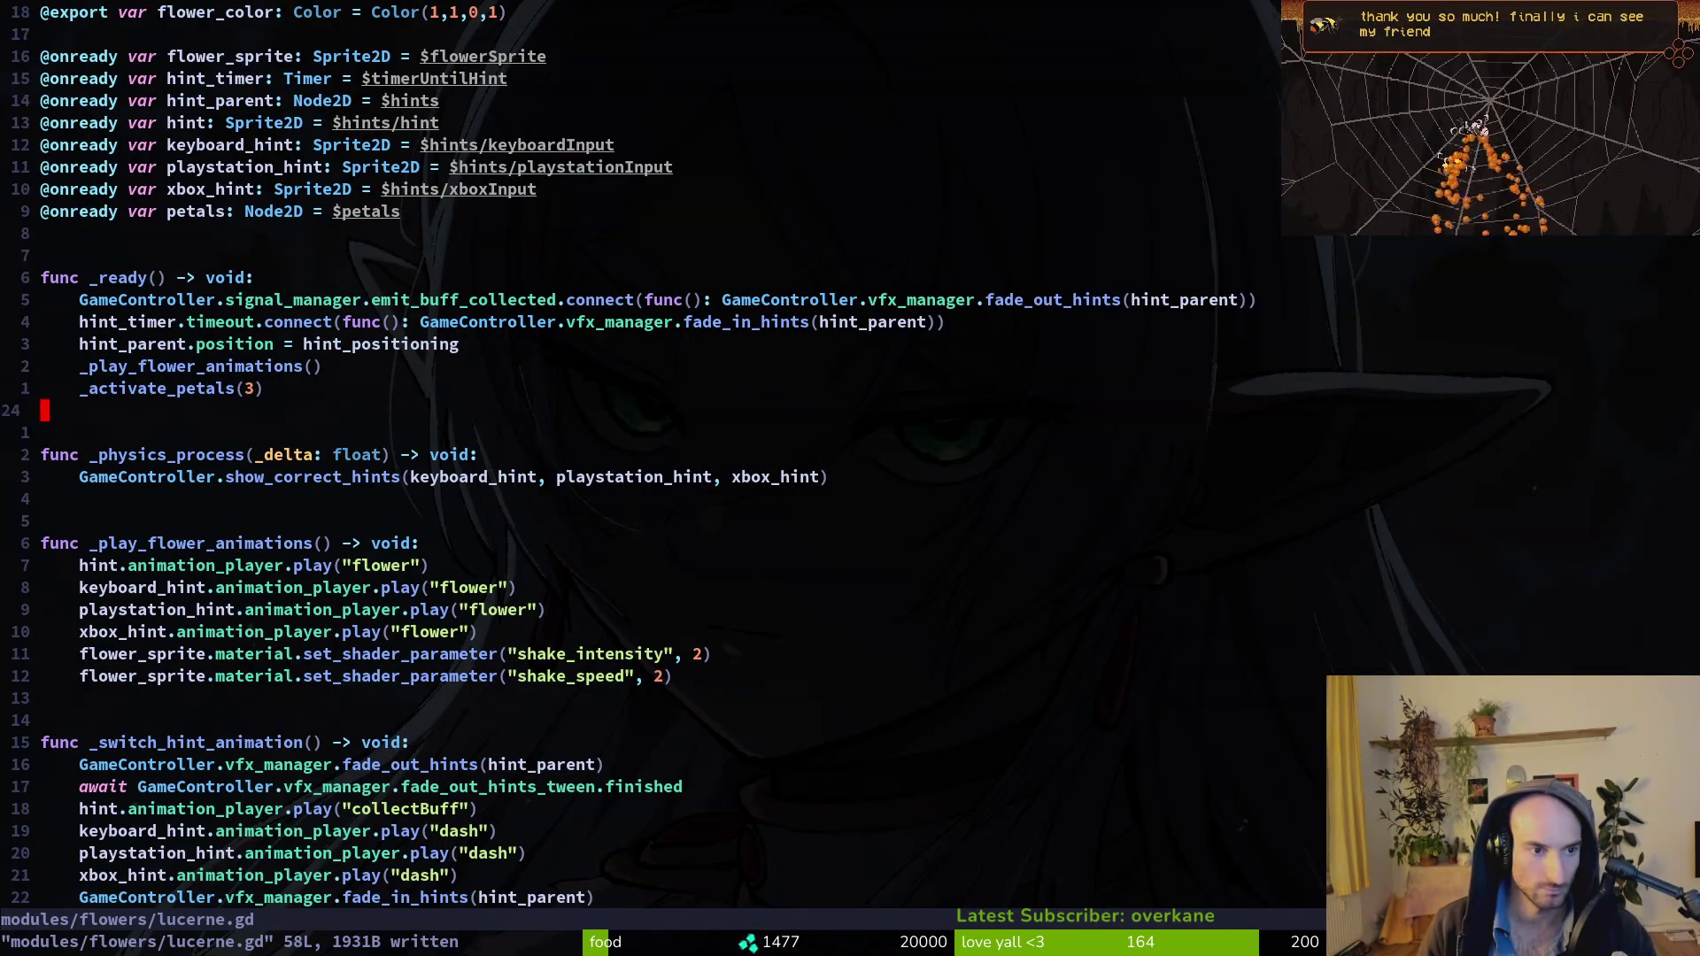
{"action": "left_click", "coordinate": [41, 543]}
{"action": "left_click", "coordinate": [79, 587]}
{"action": "key", "text": "ctrl+6"}
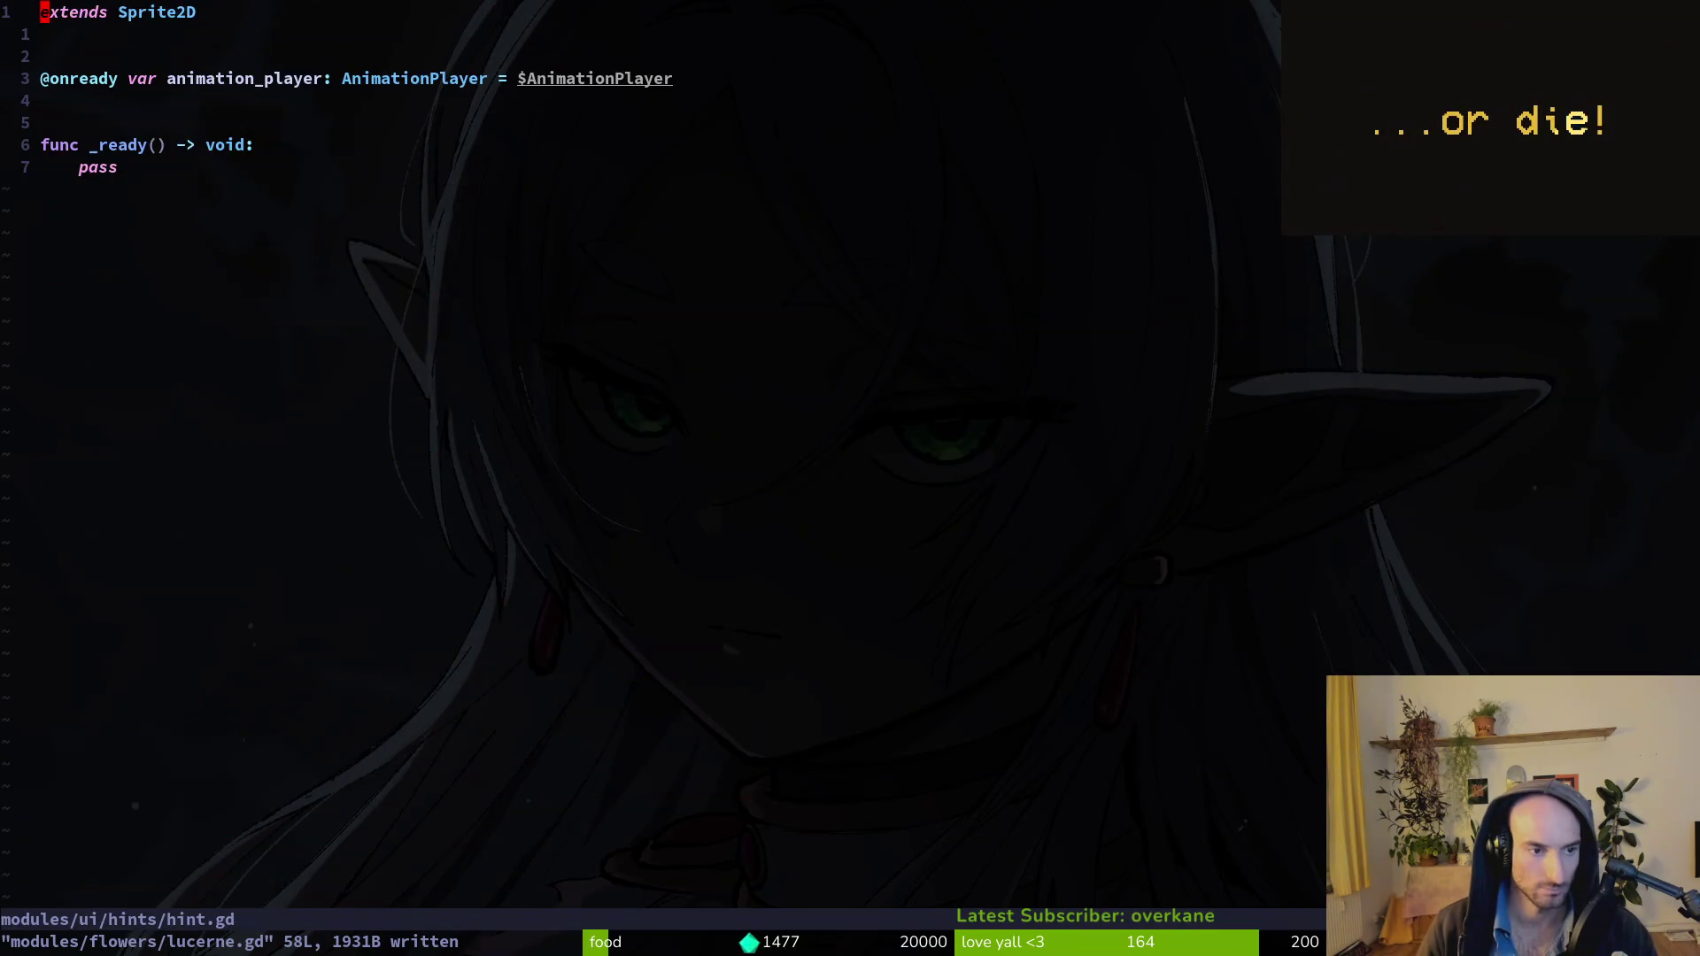
{"action": "key", "text": "ctrl+6"}
Open flower.gd, copy its hint_timer.timeout line, and compare it with lucerne.gd.
{"action": "key", "text": "space"}
{"action": "key", "text": "f"}
{"action": "key", "text": "f"}
{"action": "type", "text": "flower"}
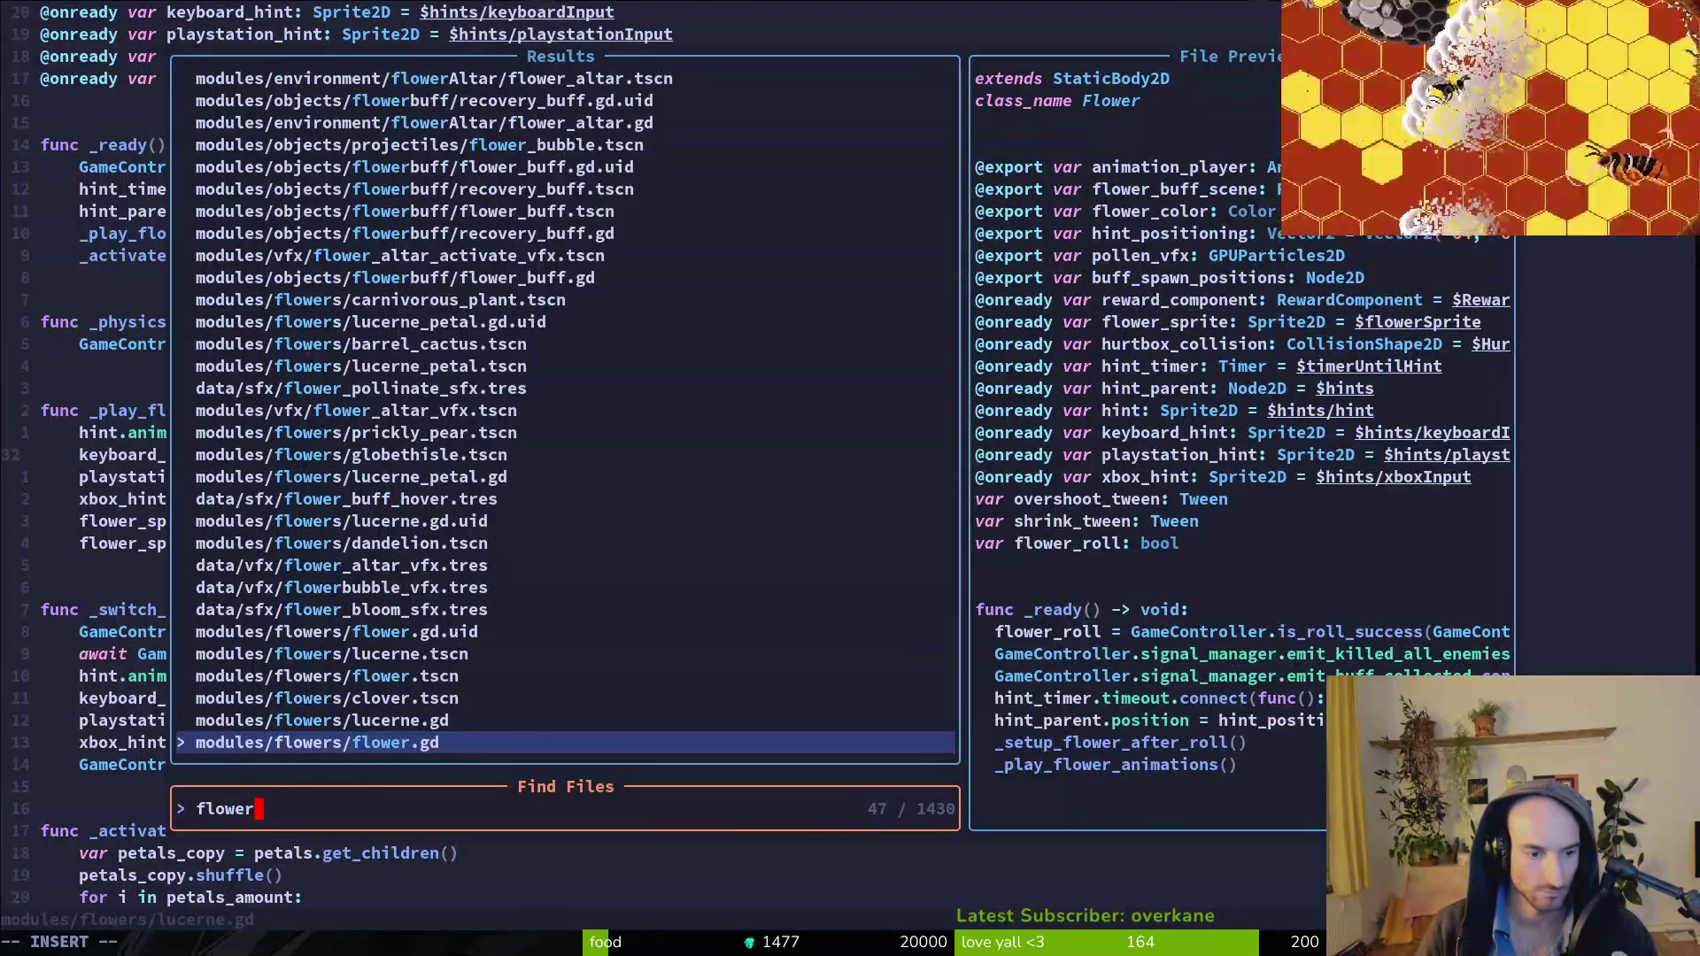
{"action": "key", "text": "Return"}
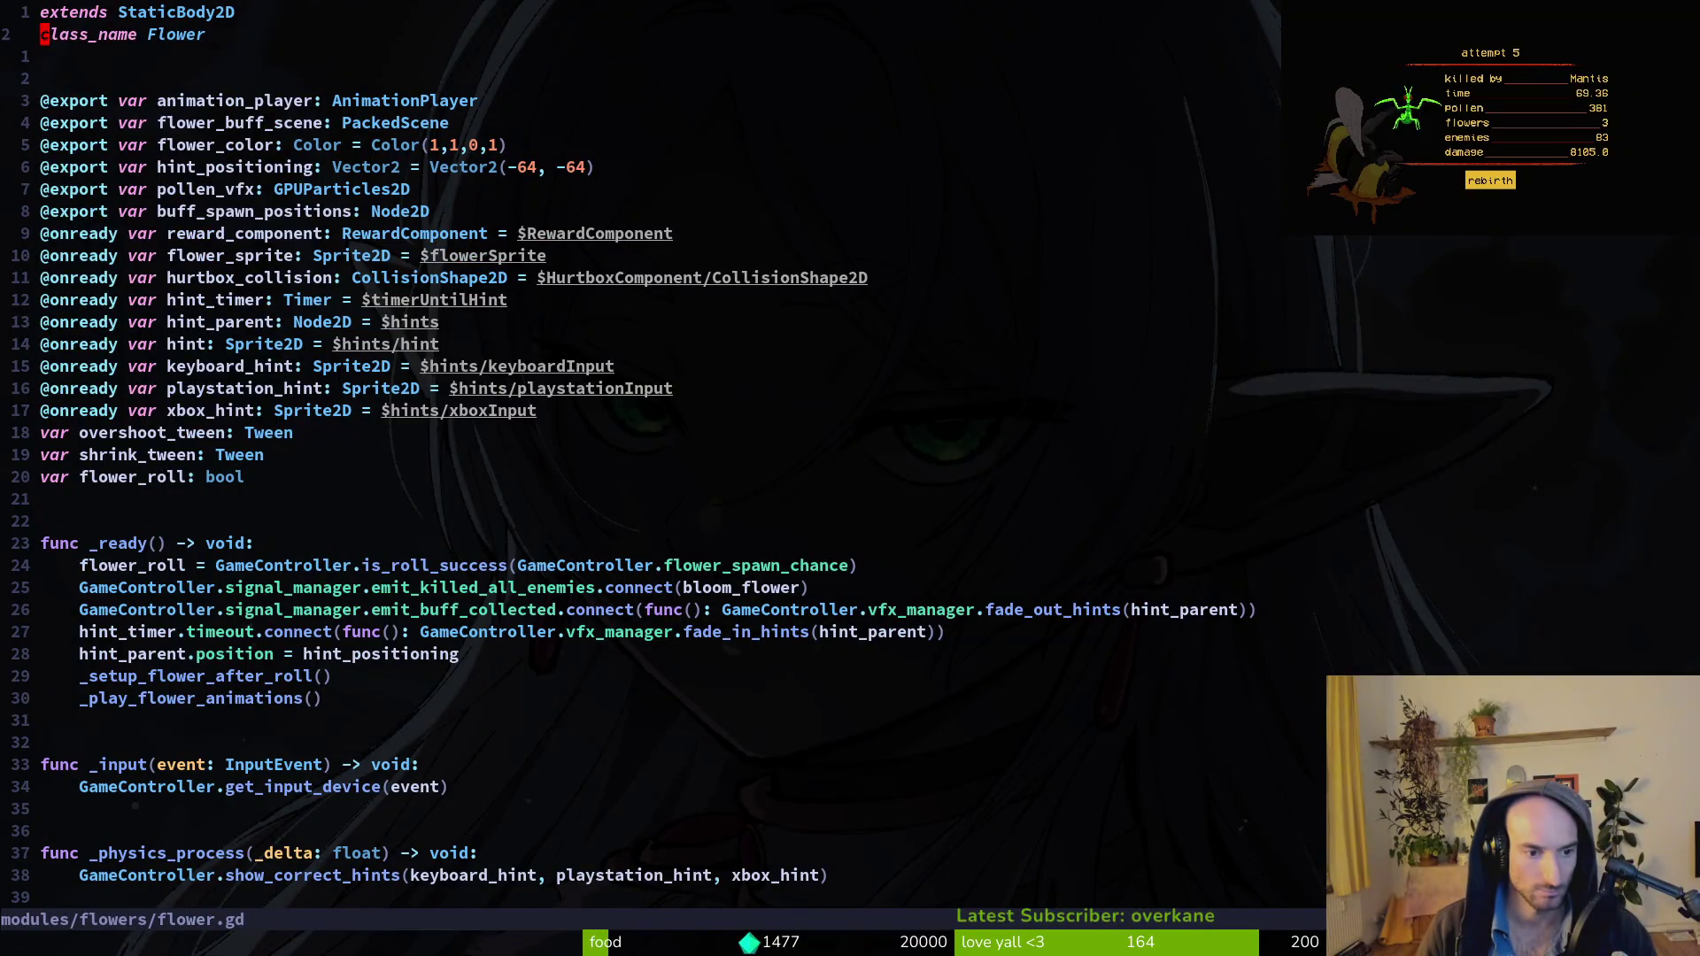
{"action": "key", "text": "j"}
{"action": "key", "text": "j"}
{"action": "key", "text": "j"}
{"action": "key", "text": "y"}
{"action": "key", "text": "y"}
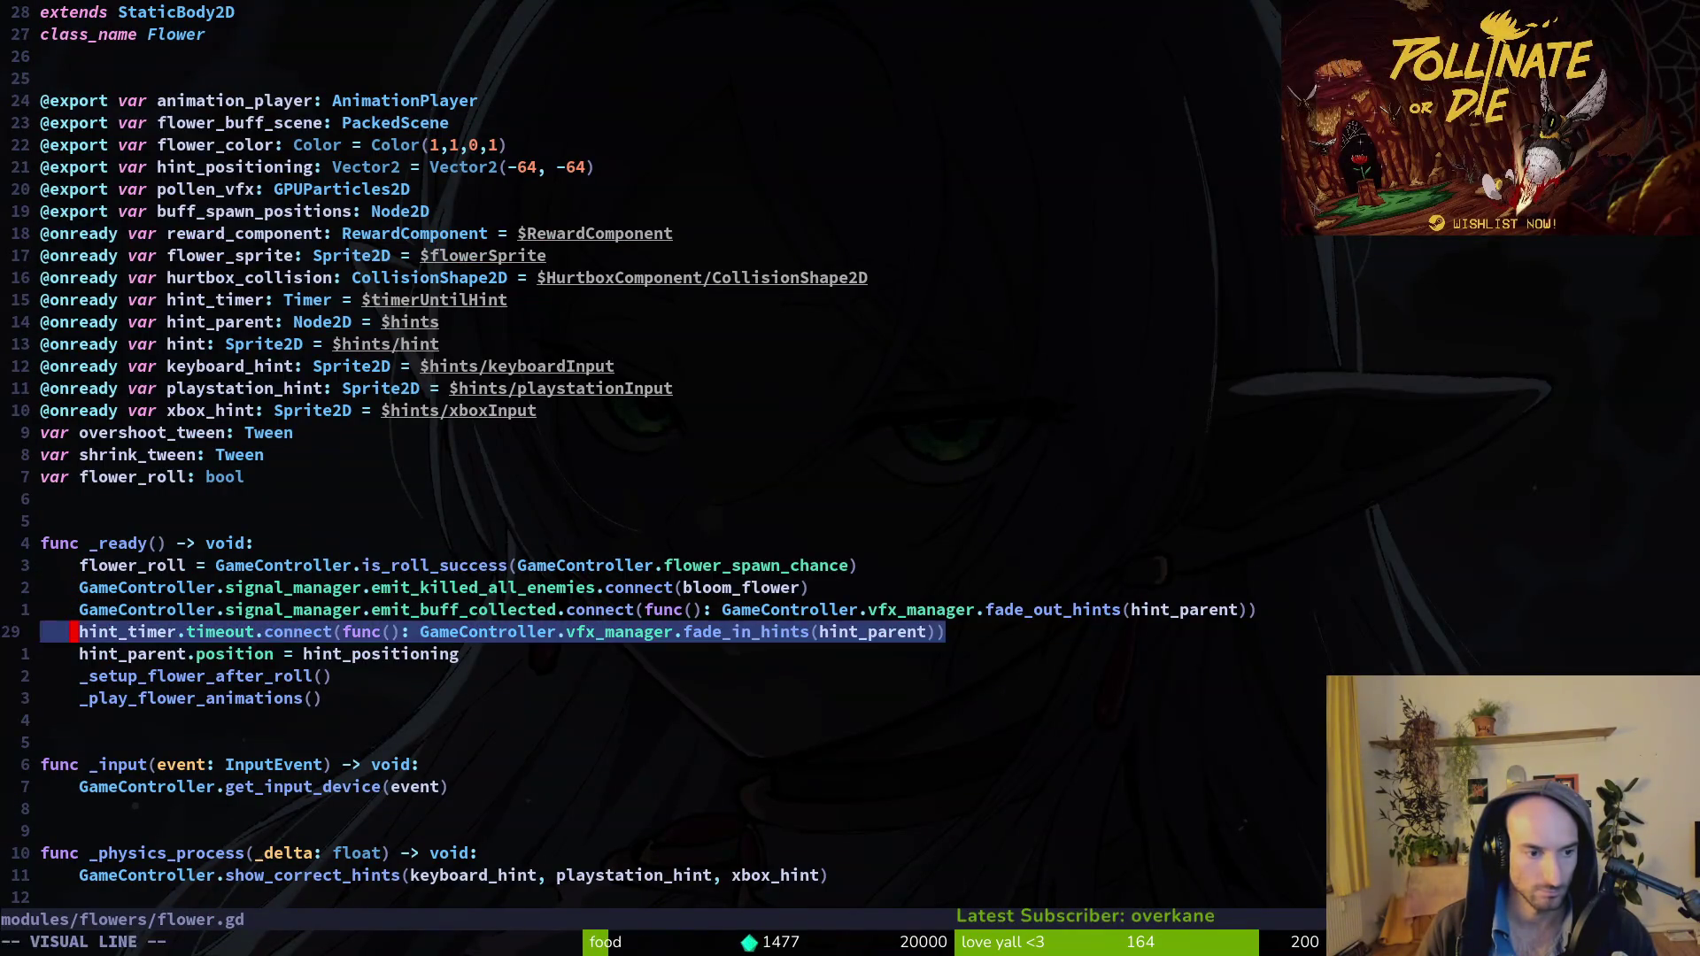
{"action": "key", "text": "ctrl+6"}
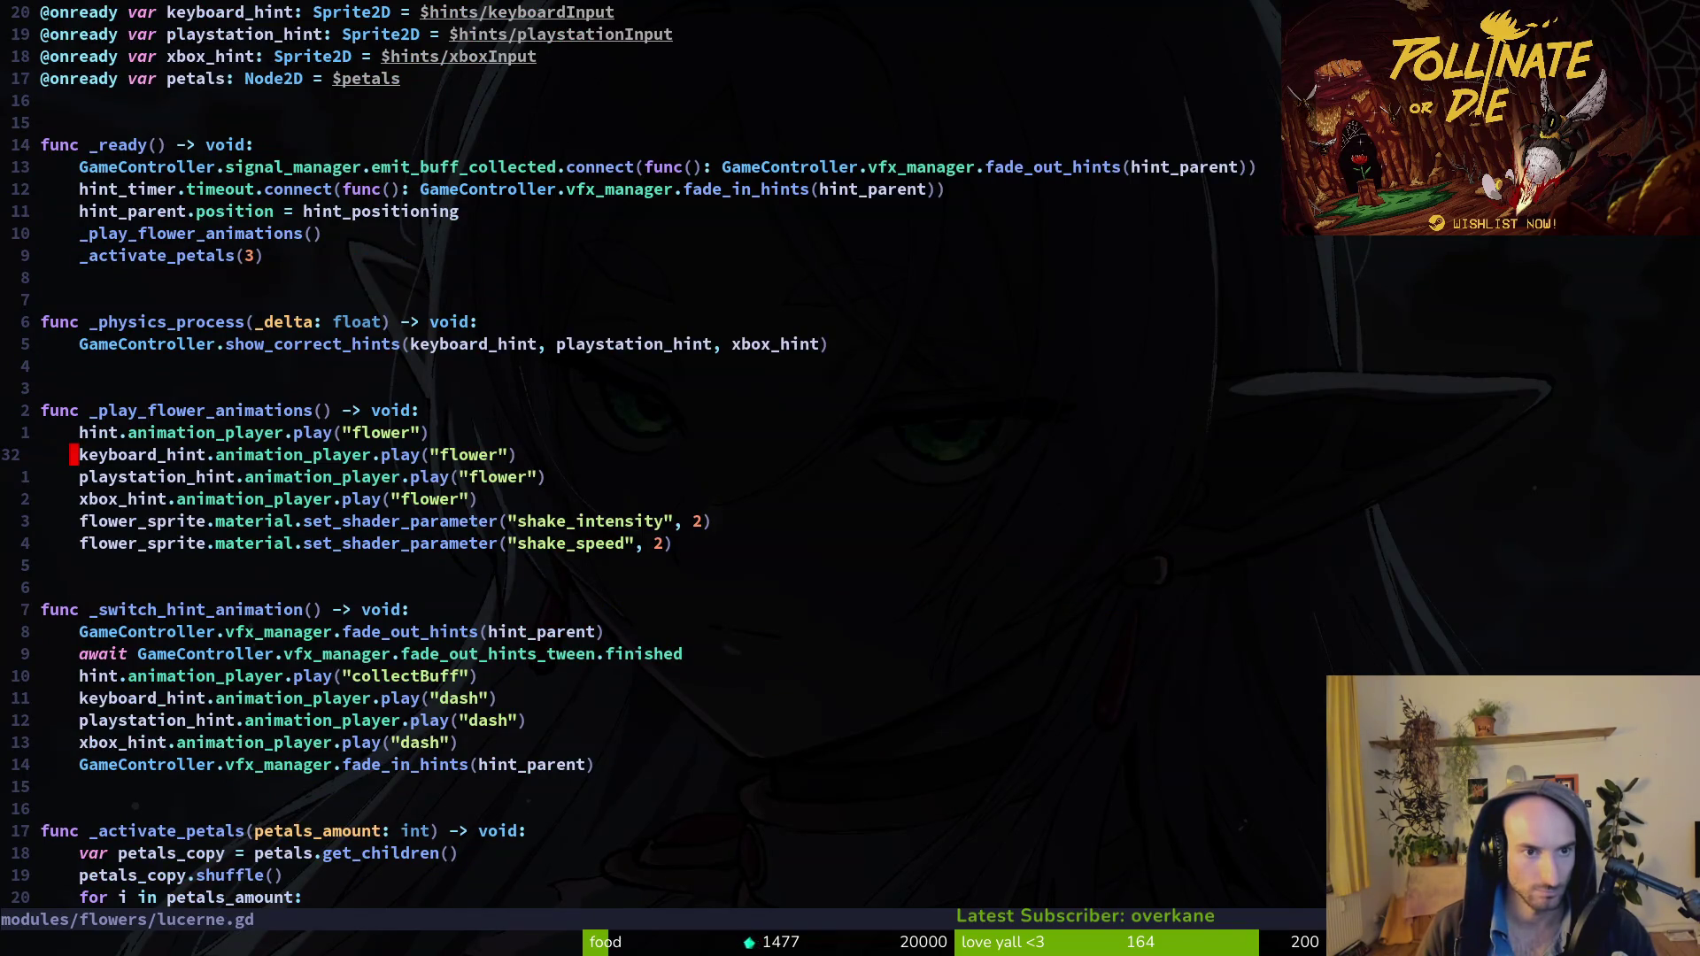
{"action": "key", "text": "ctrl+6"}
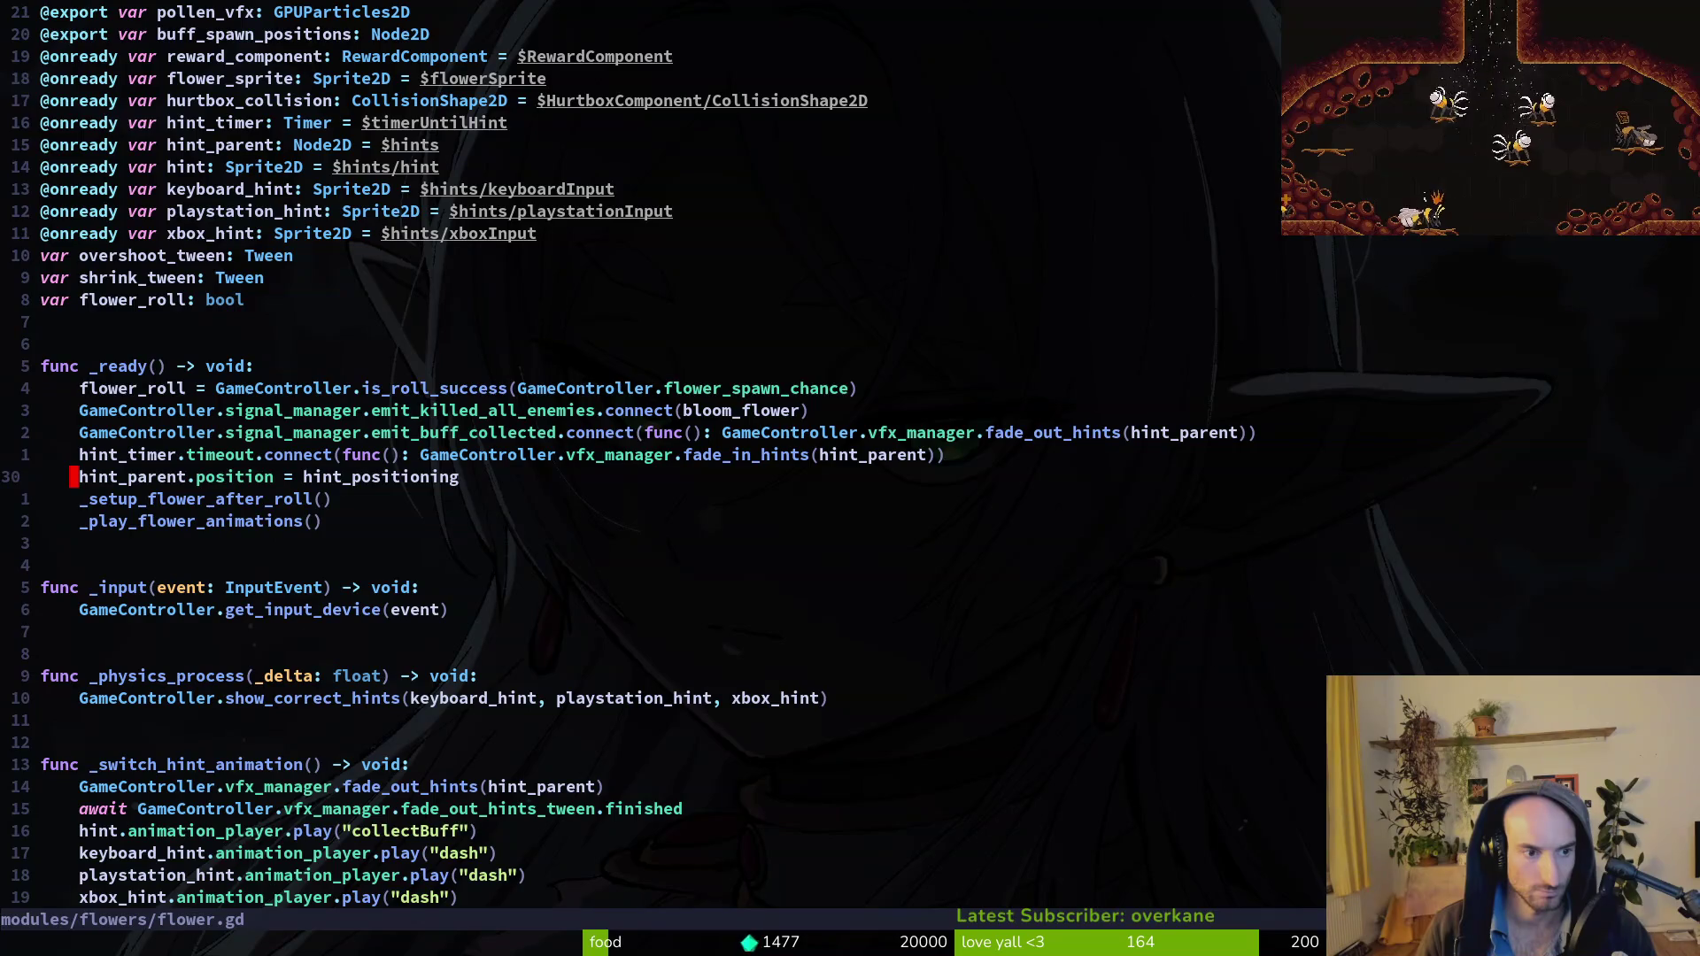
{"action": "key", "text": "ctrl+d"}
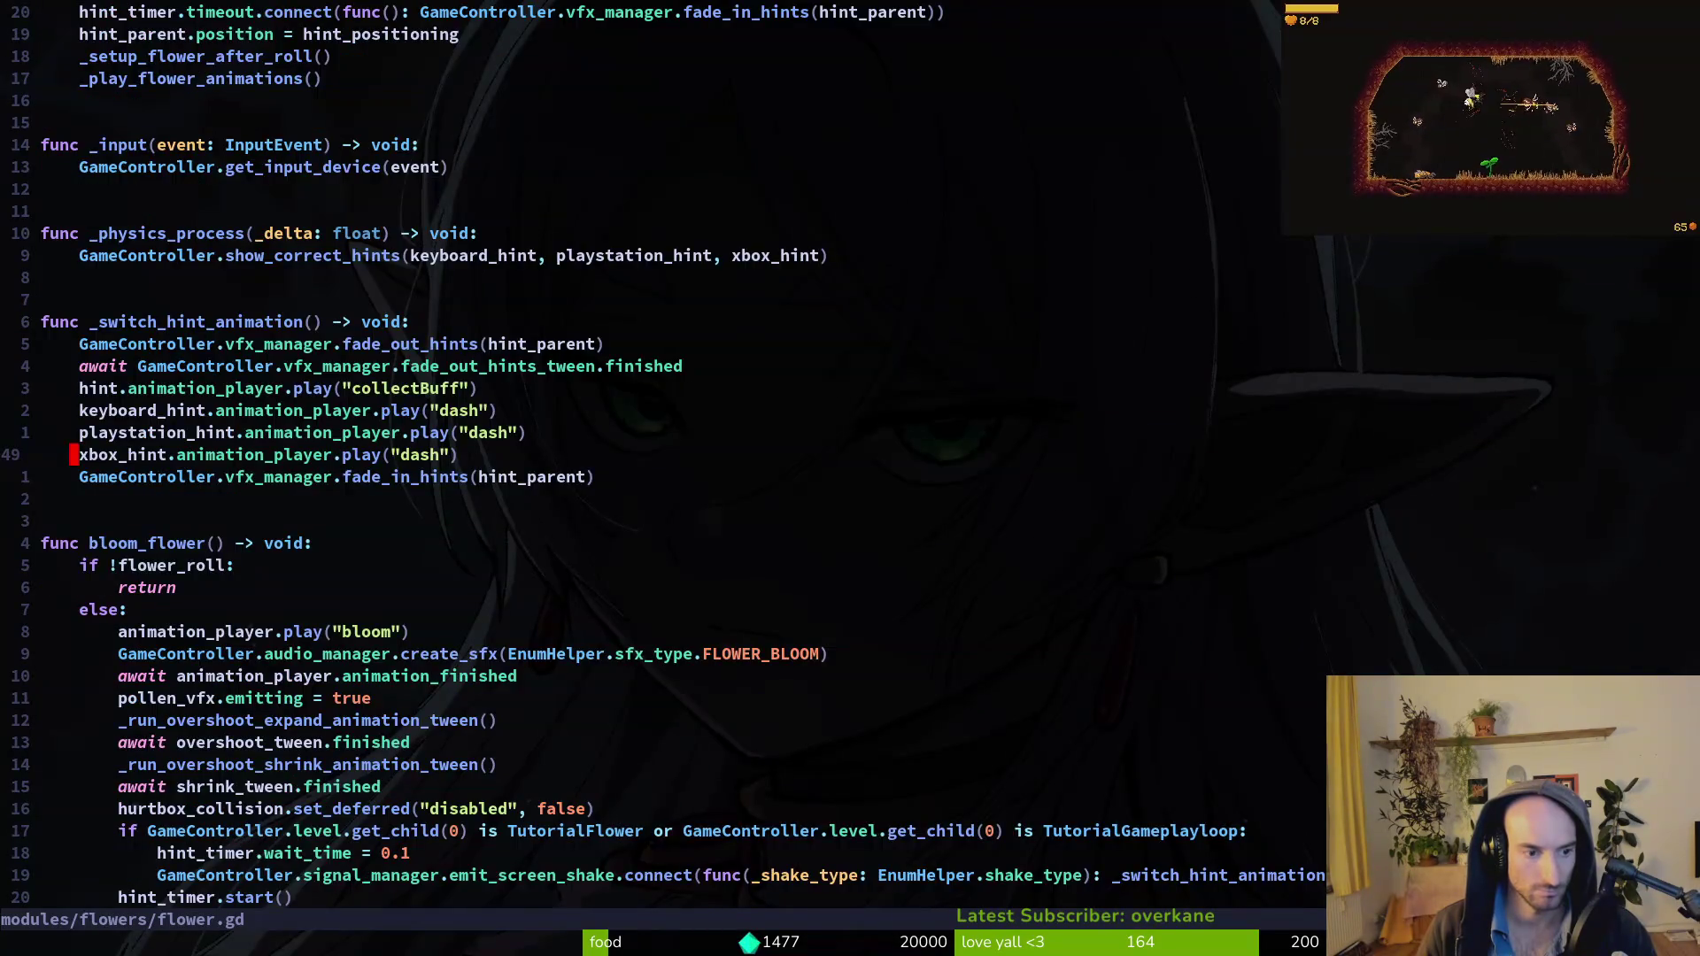
{"action": "key", "text": "super+shift+q"}
{"action": "key", "text": "super+2"}
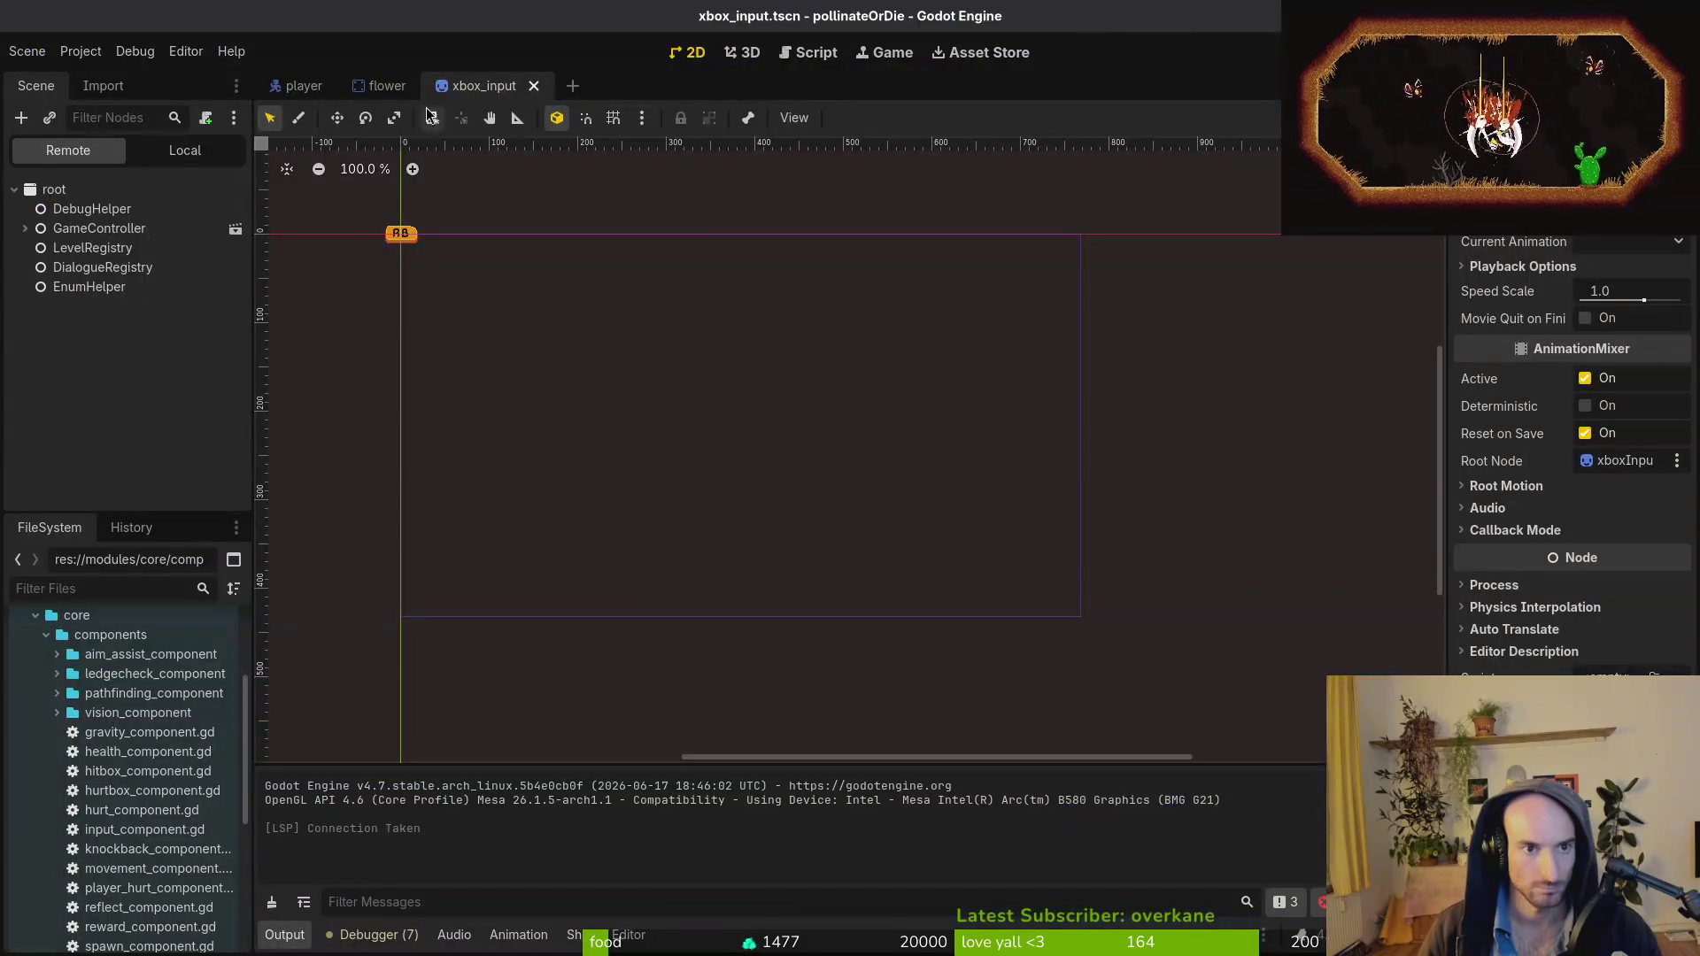
Open lucerne.tscn and inspect its timerUntilHint node.
{"action": "key", "text": "ctrl+shift+o"}
{"action": "type", "text": "lucerne"}
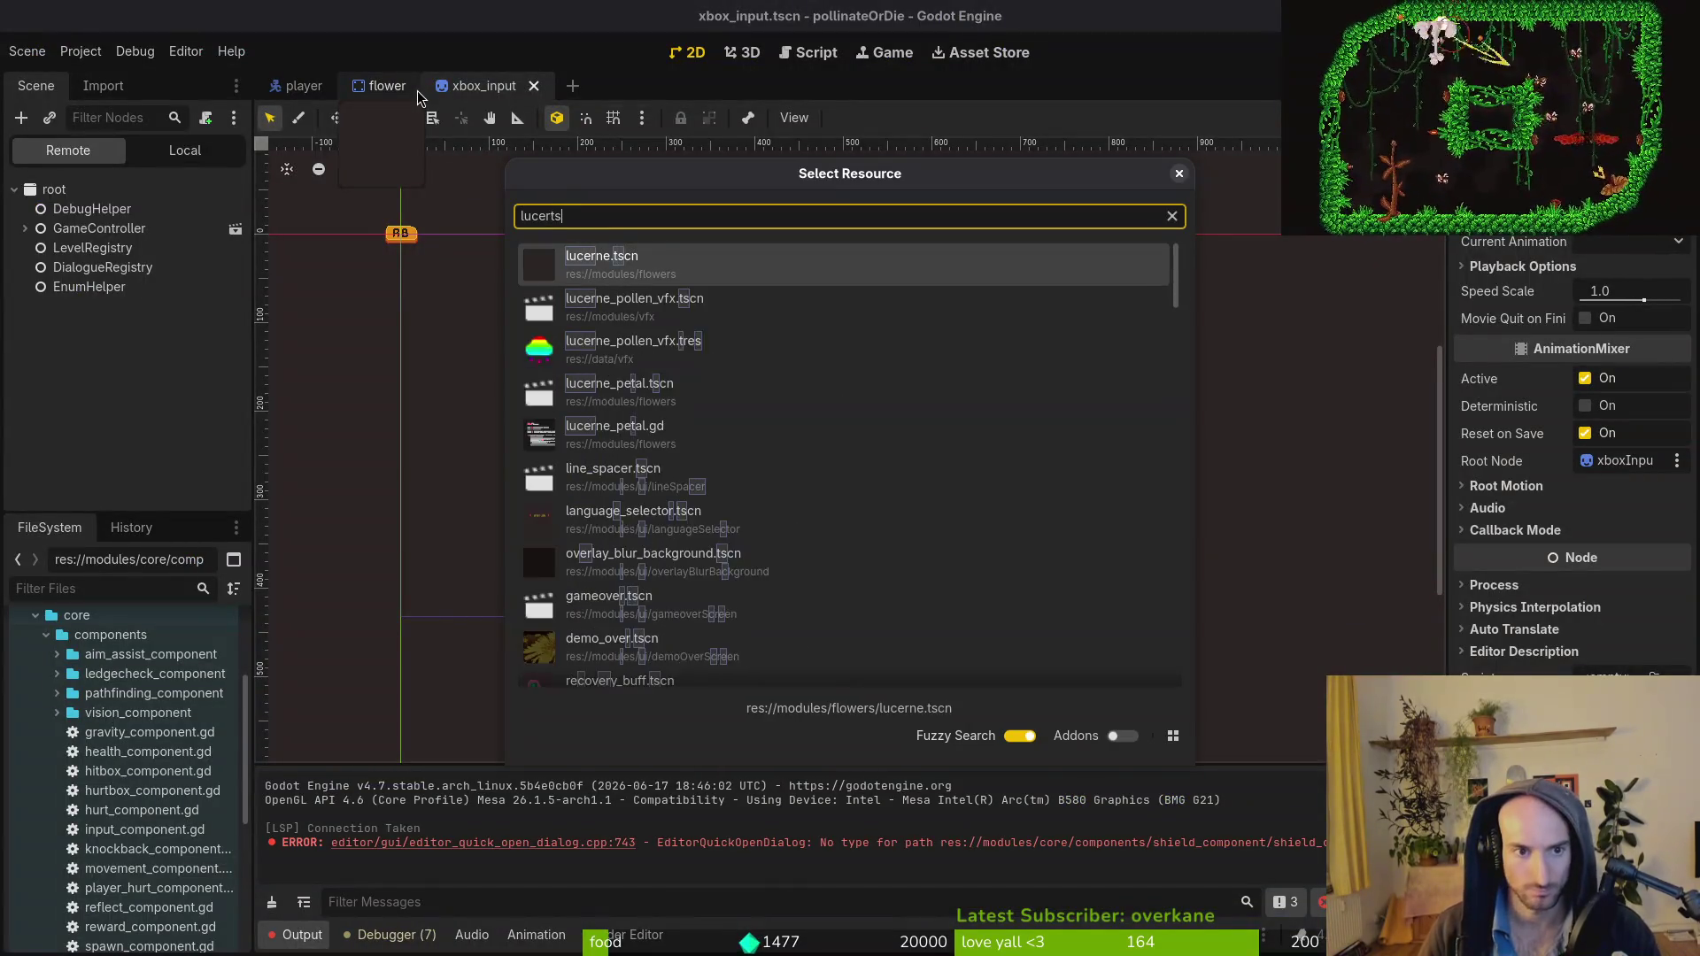
{"action": "key", "text": "Return"}
{"action": "left_click", "coordinate": [185, 151]}
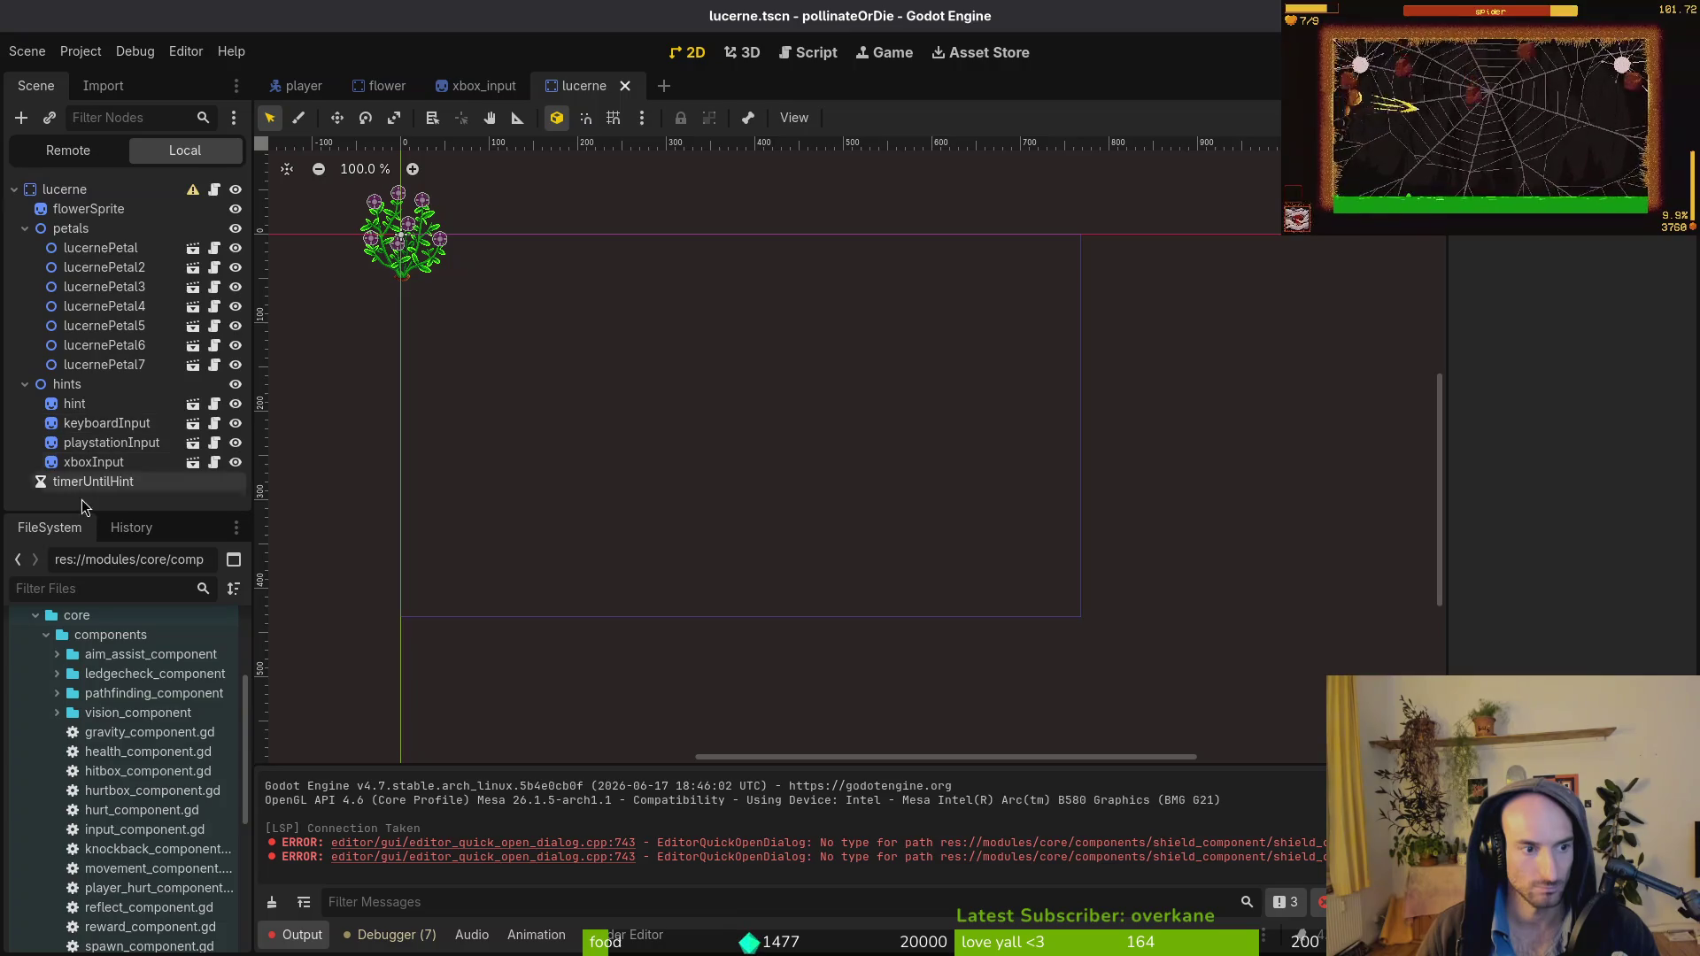
{"action": "left_click", "coordinate": [182, 483]}
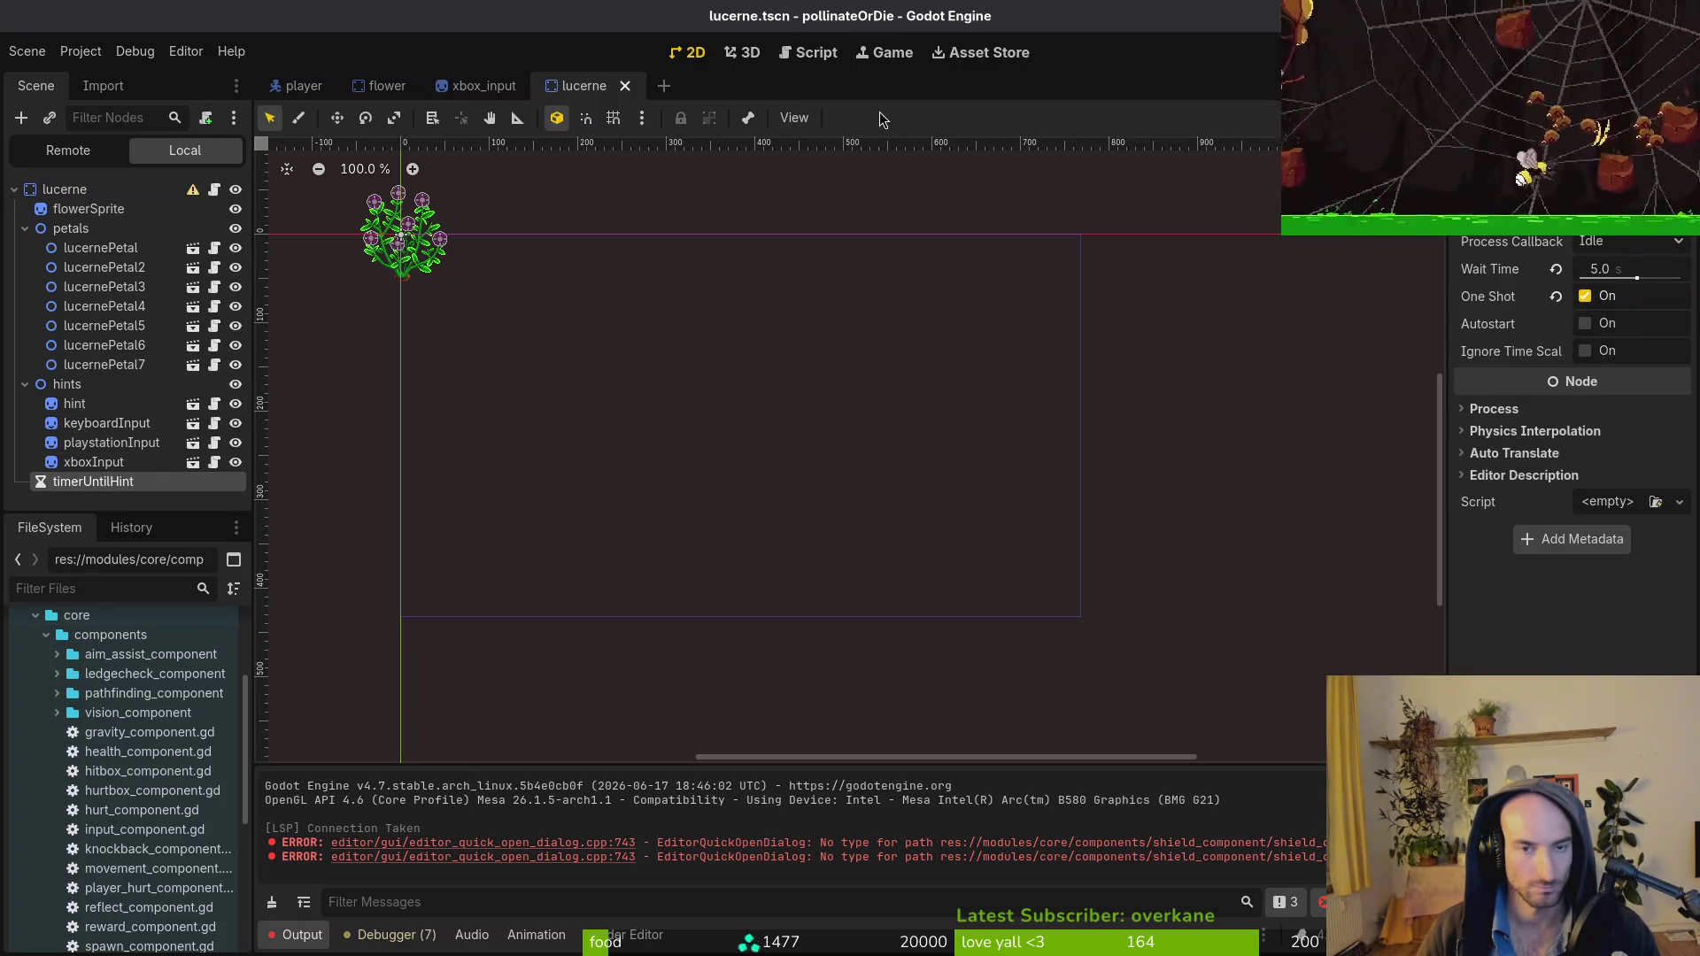
Open flower.tscn, inspect its 5.0 s one-shot timerUntilHint, then return to lucerne.
{"action": "key", "text": "ctrl+shift+o"}
{"action": "type", "text": "flowerts"}
{"action": "key", "text": "Return"}
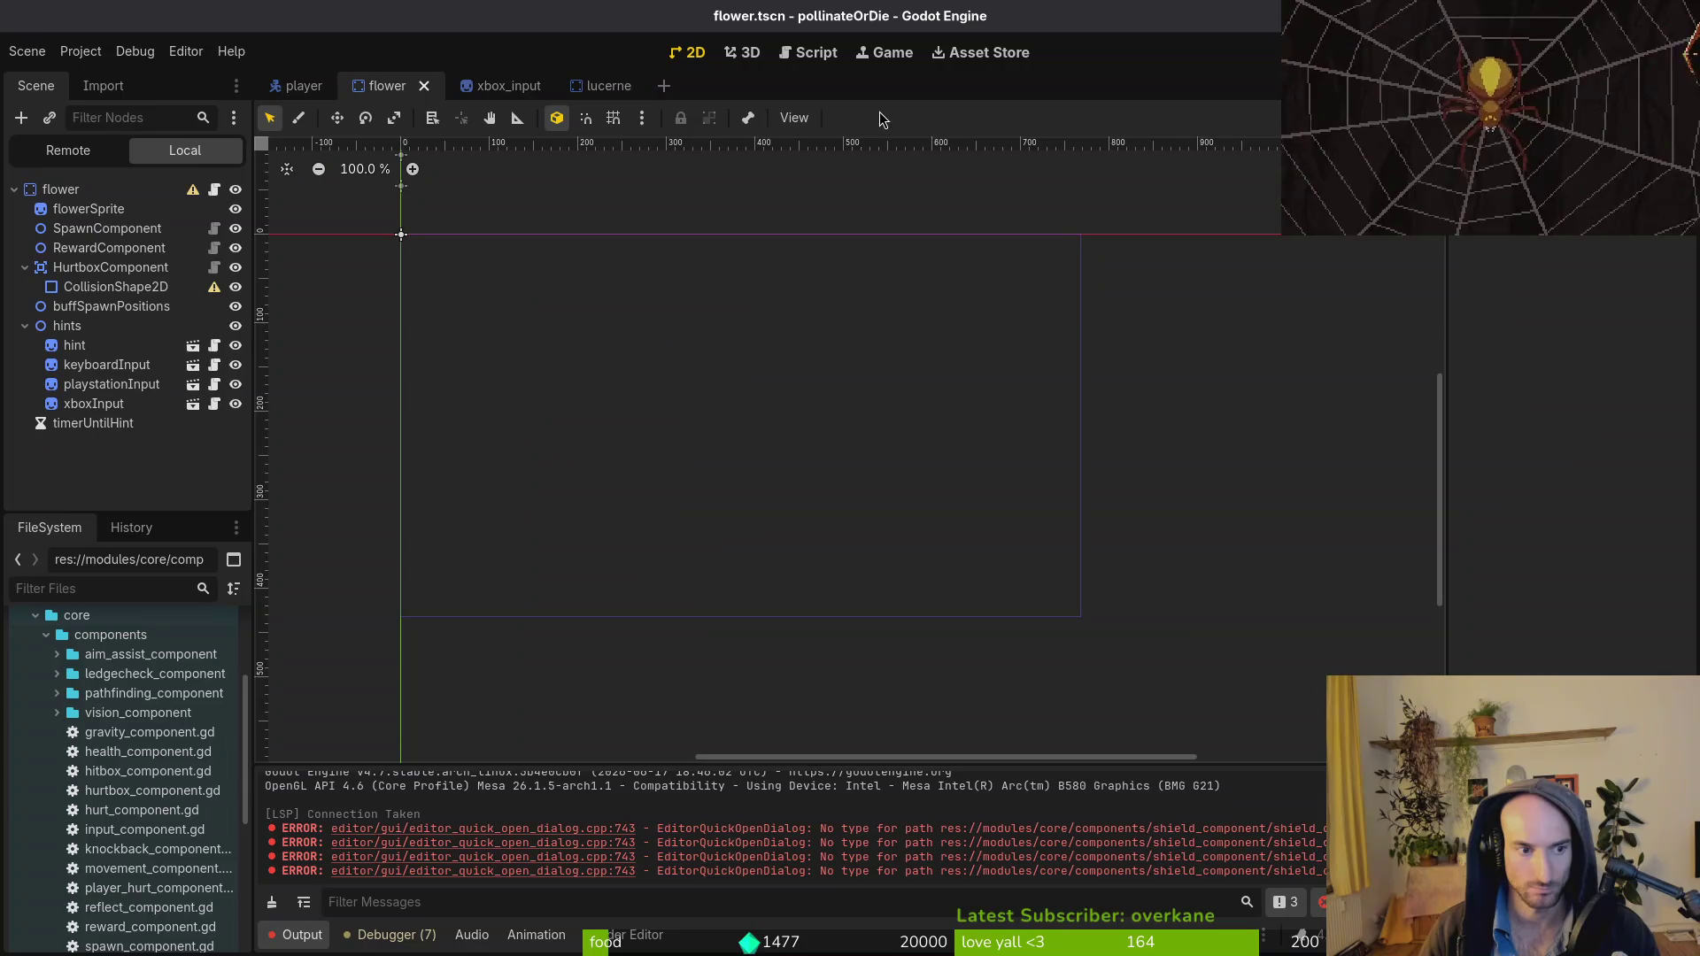
{"action": "left_click", "coordinate": [141, 424]}
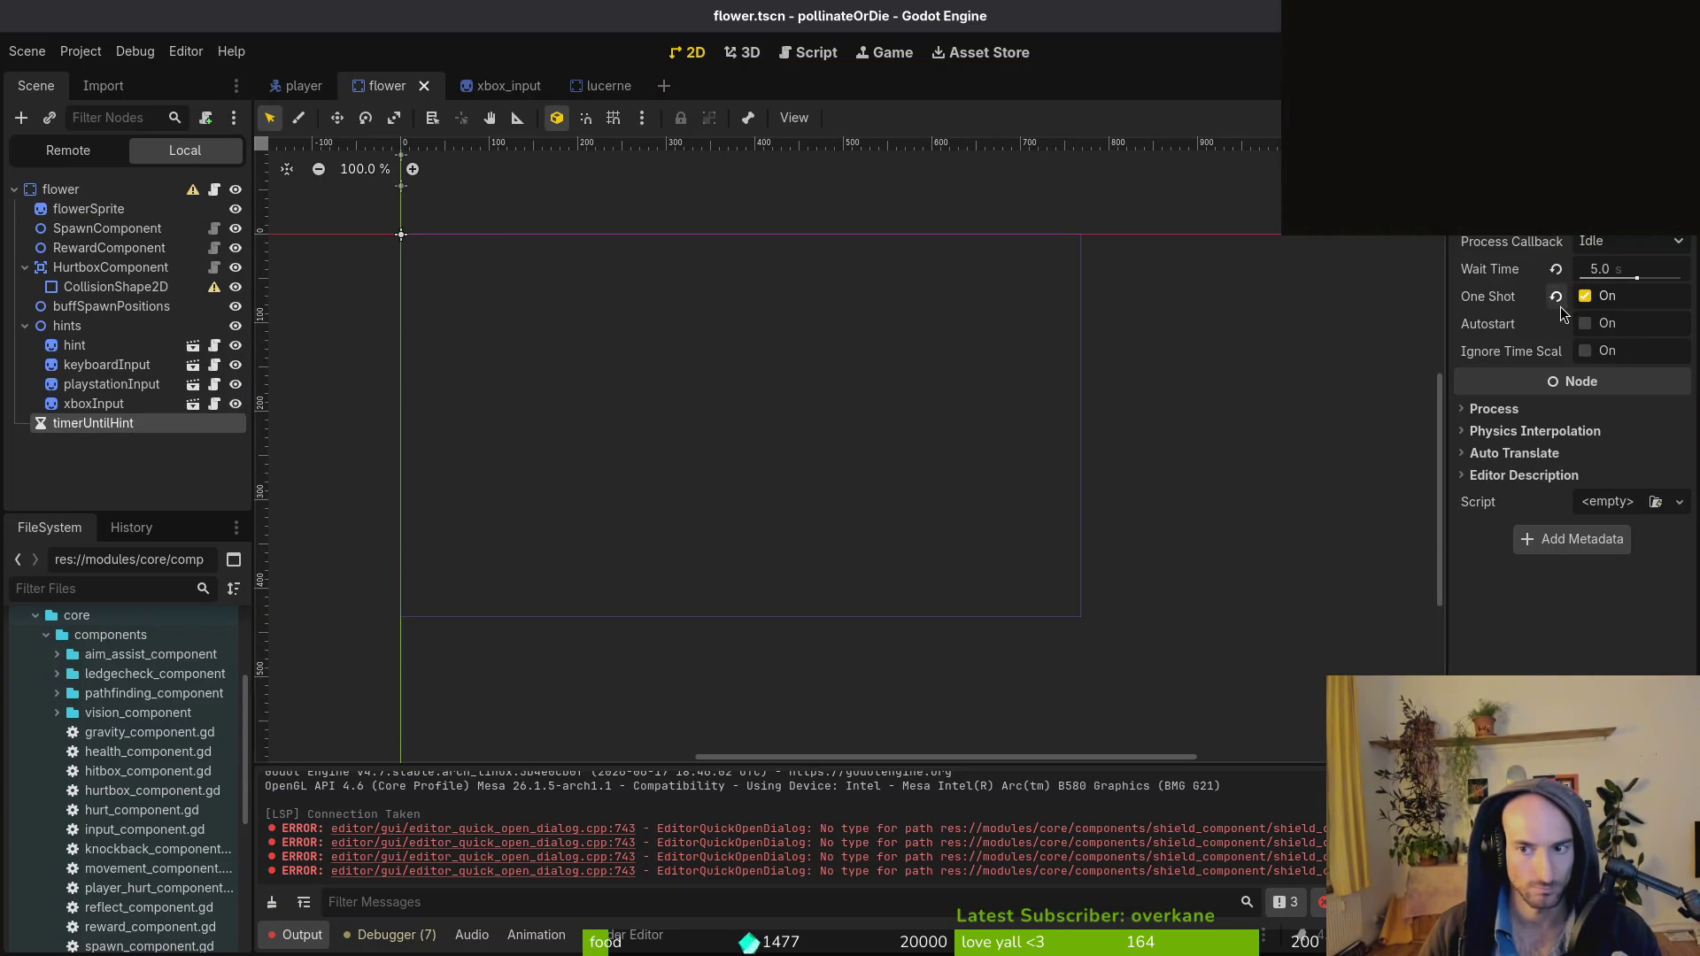
{"action": "left_click", "coordinate": [611, 86]}
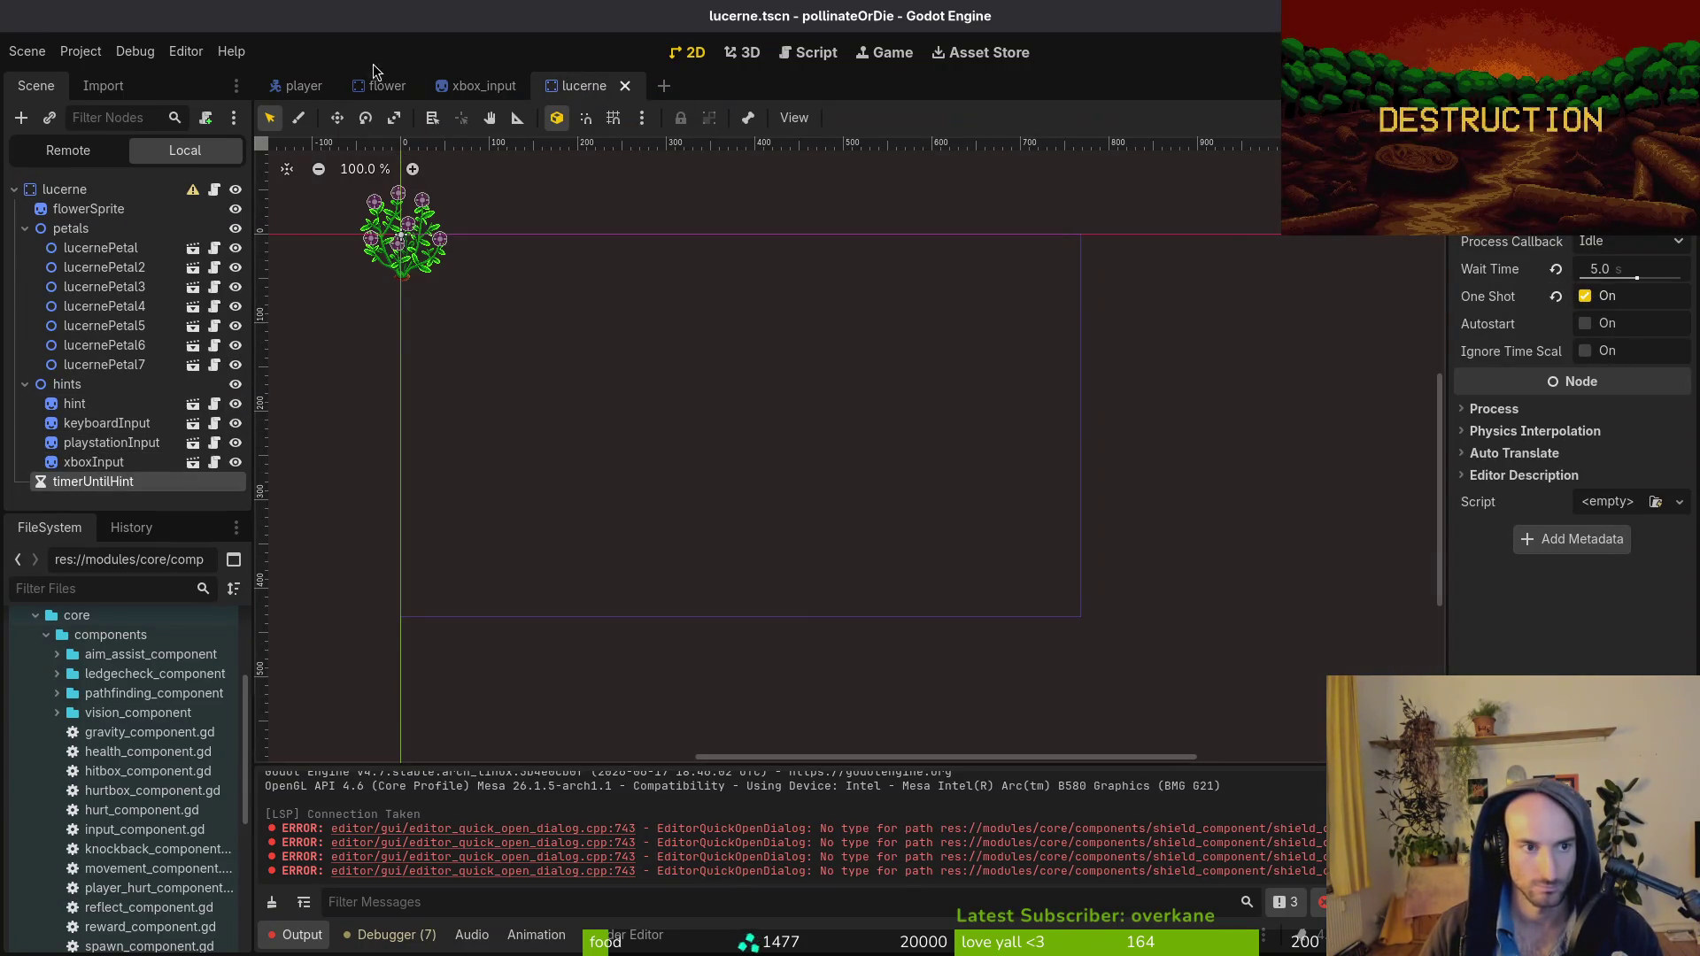
{"action": "left_click", "coordinate": [500, 85]}
{"action": "left_click", "coordinate": [385, 85]}
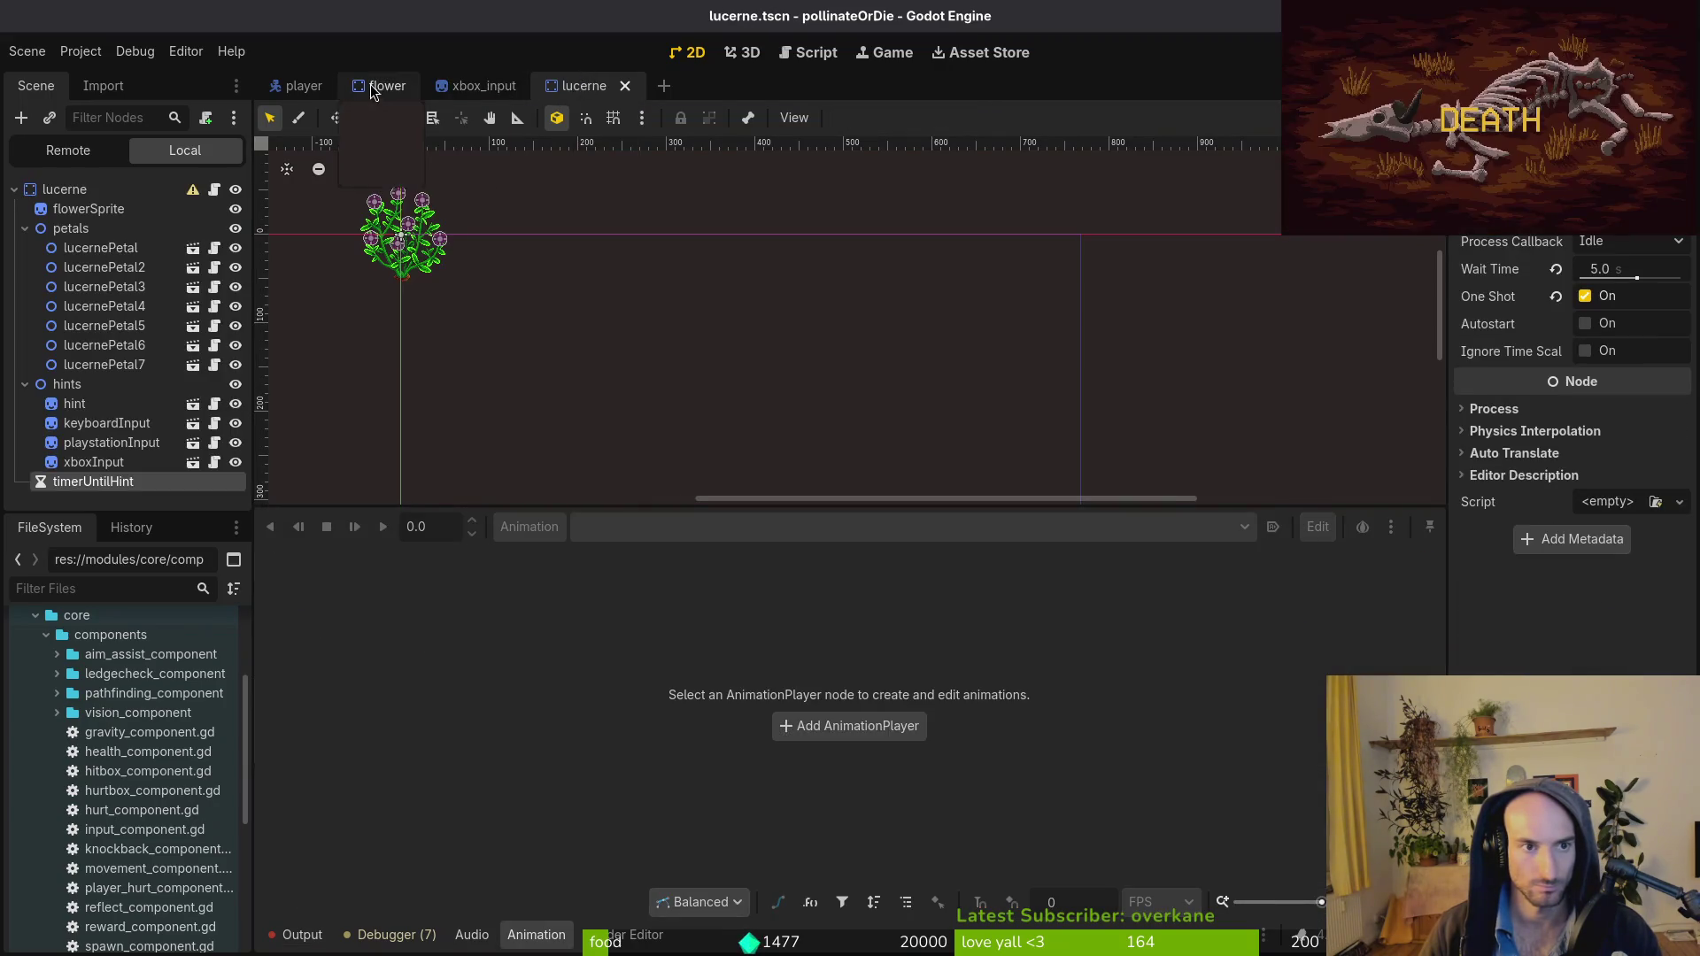
{"action": "left_click", "coordinate": [600, 83]}
Find hint_timer usages and copy flower.gd's hint_timer.start() line.
{"action": "key", "text": "alt+Tab"}
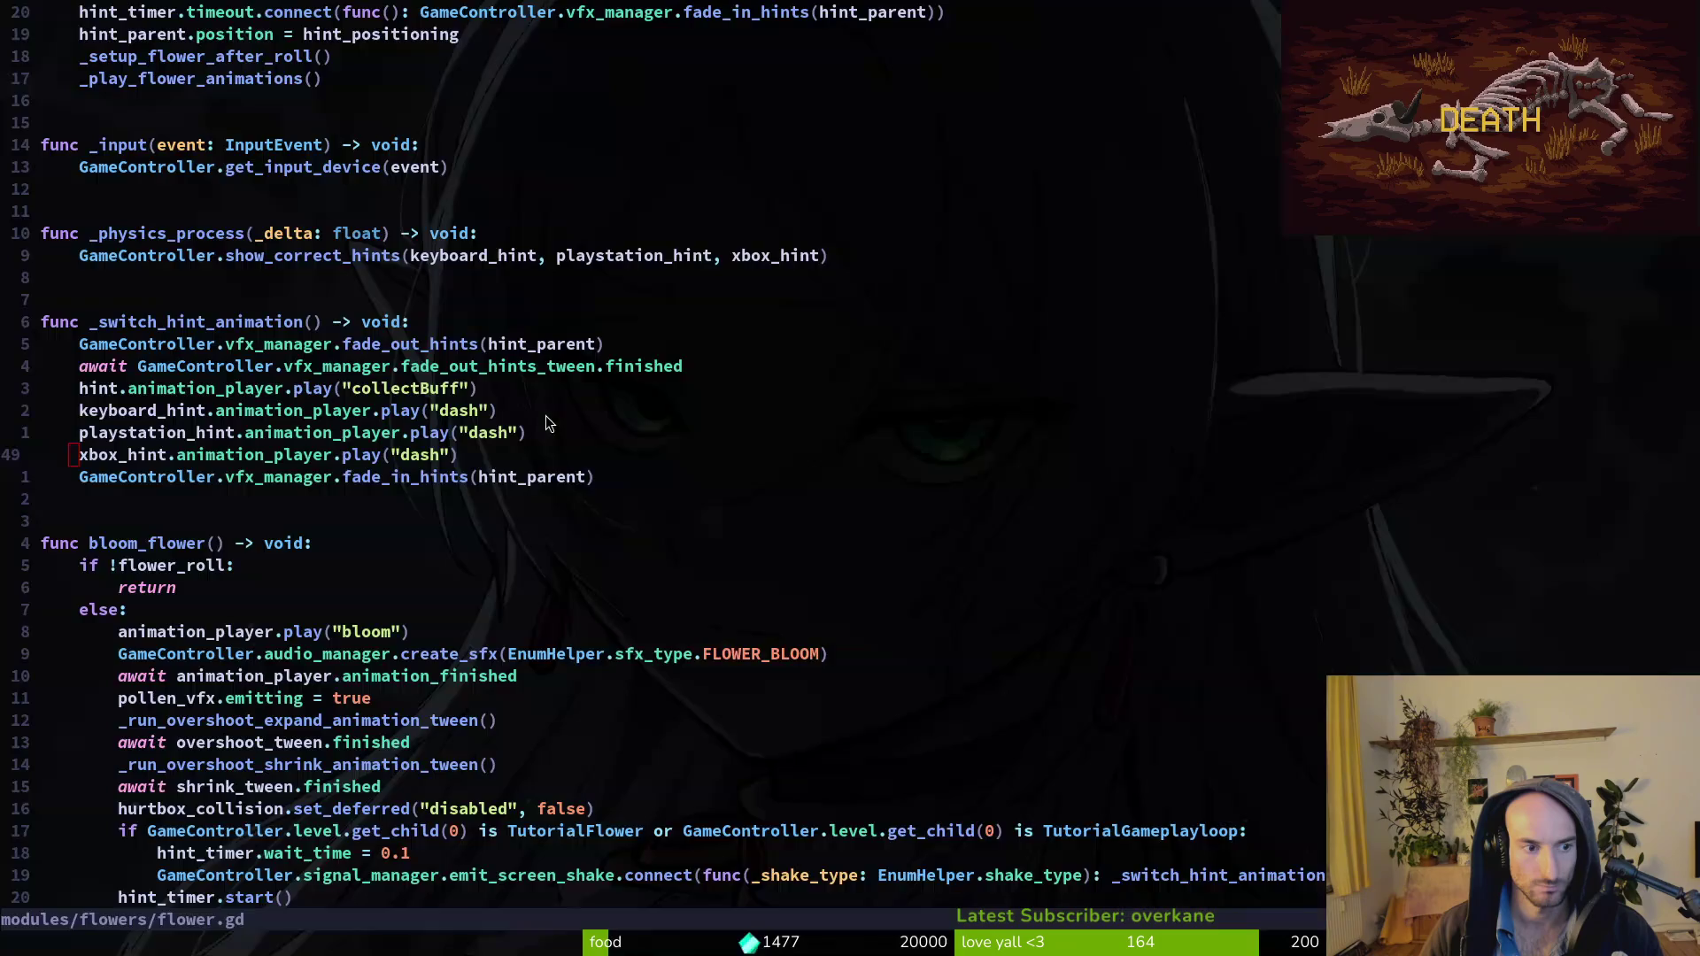
{"action": "key", "text": "ctrl+u"}
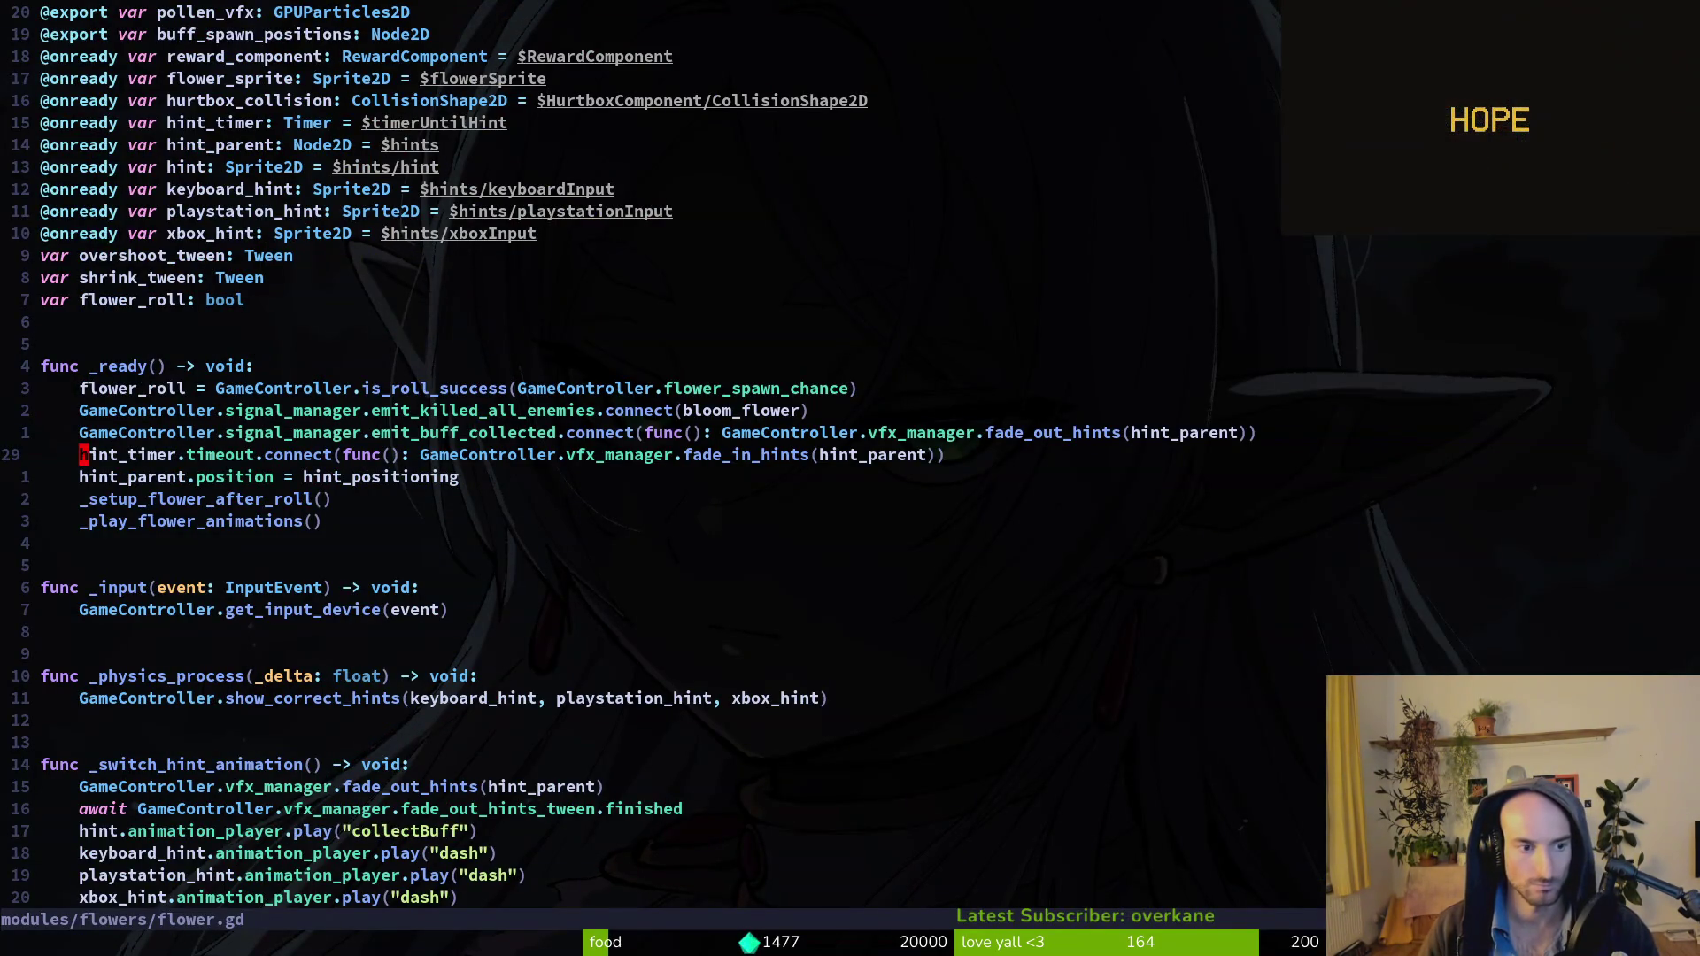
{"action": "key", "text": "Return"}
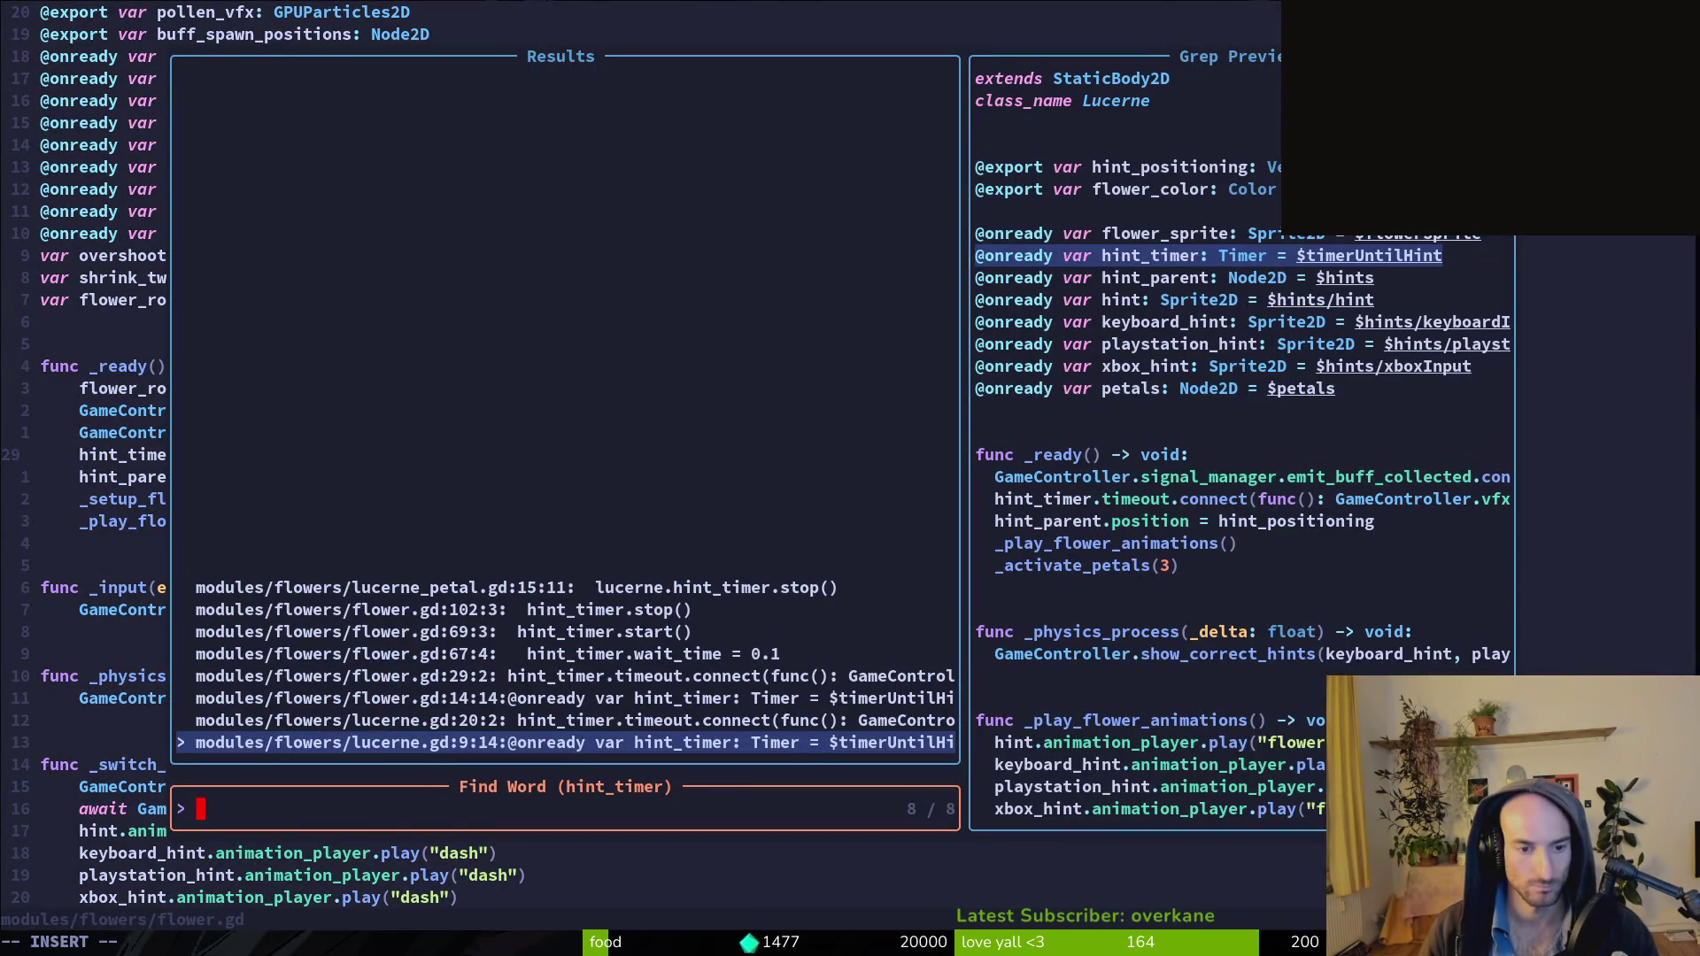
{"action": "left_click", "coordinate": [567, 720]}
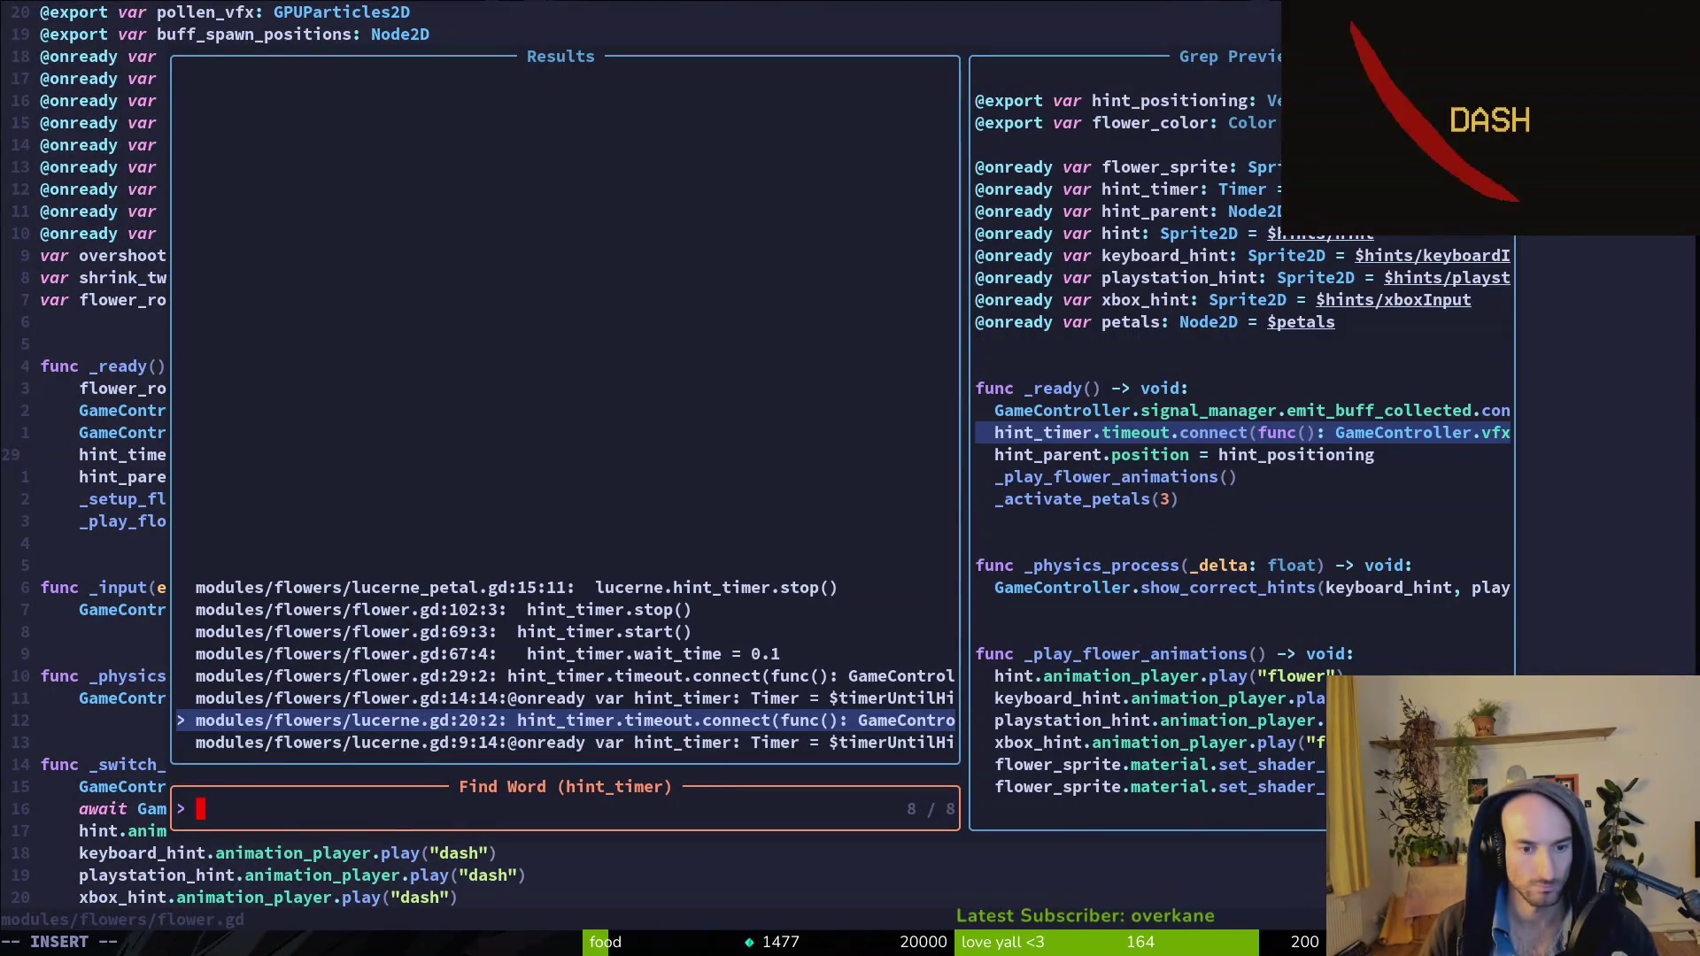
{"action": "key", "text": "Up"}
{"action": "key", "text": "Up"}
{"action": "key", "text": "Up"}
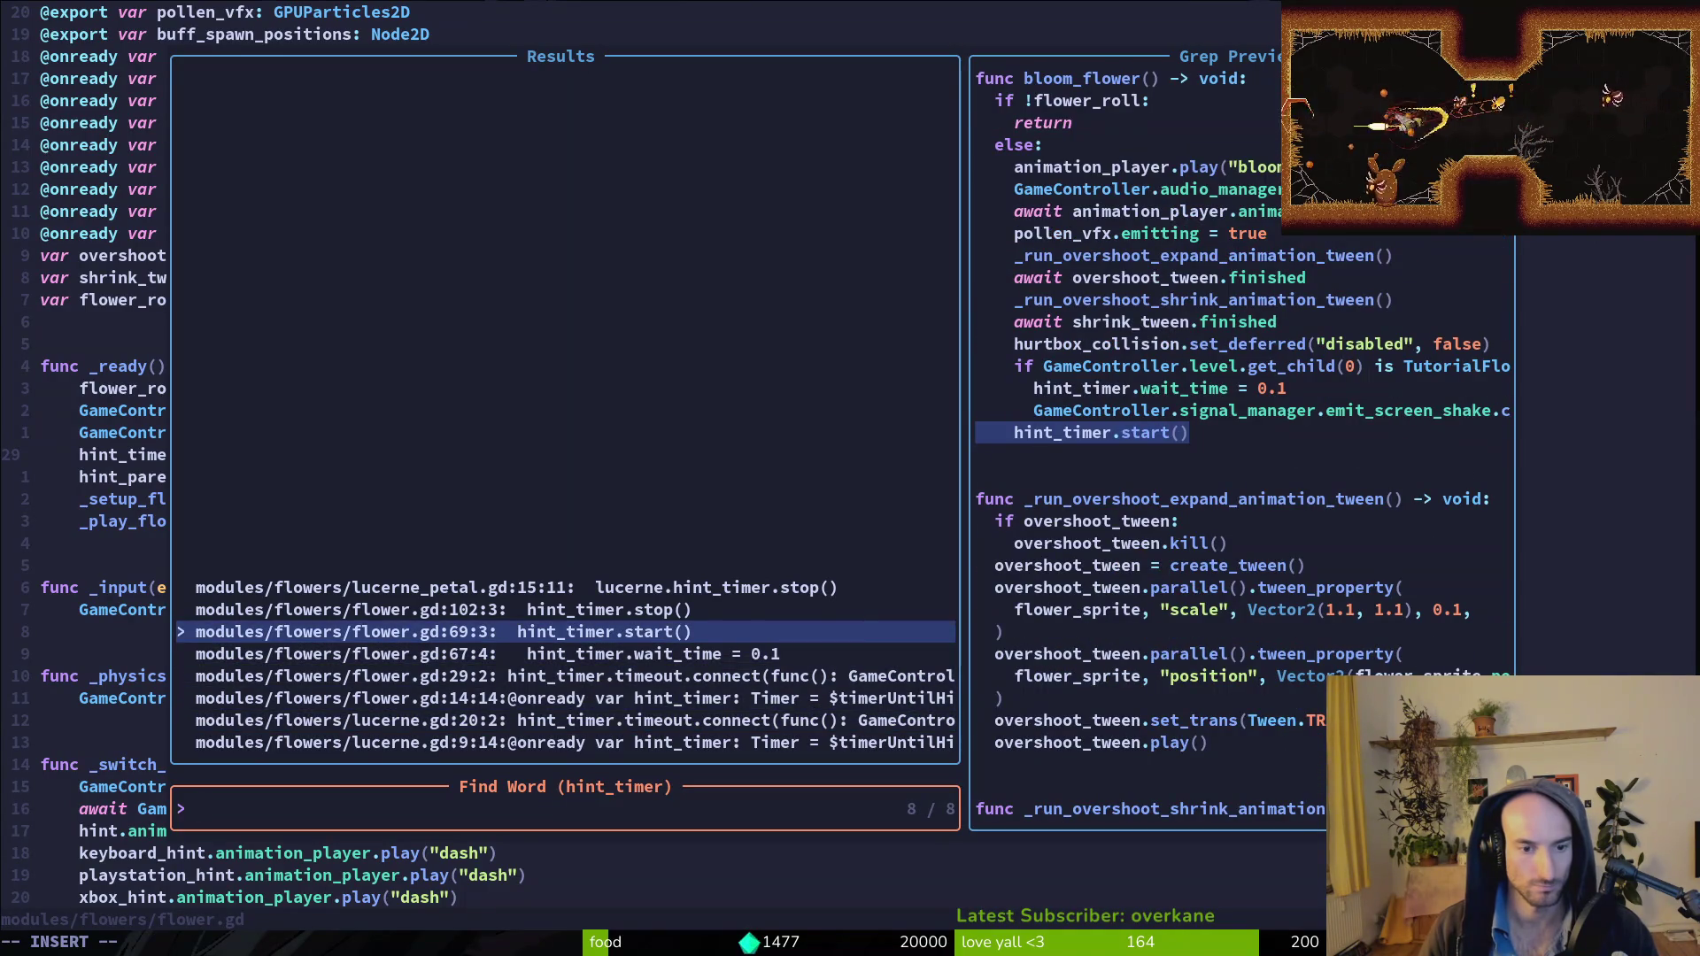
{"action": "key", "text": "Return"}
{"action": "key", "text": "shift+v"}
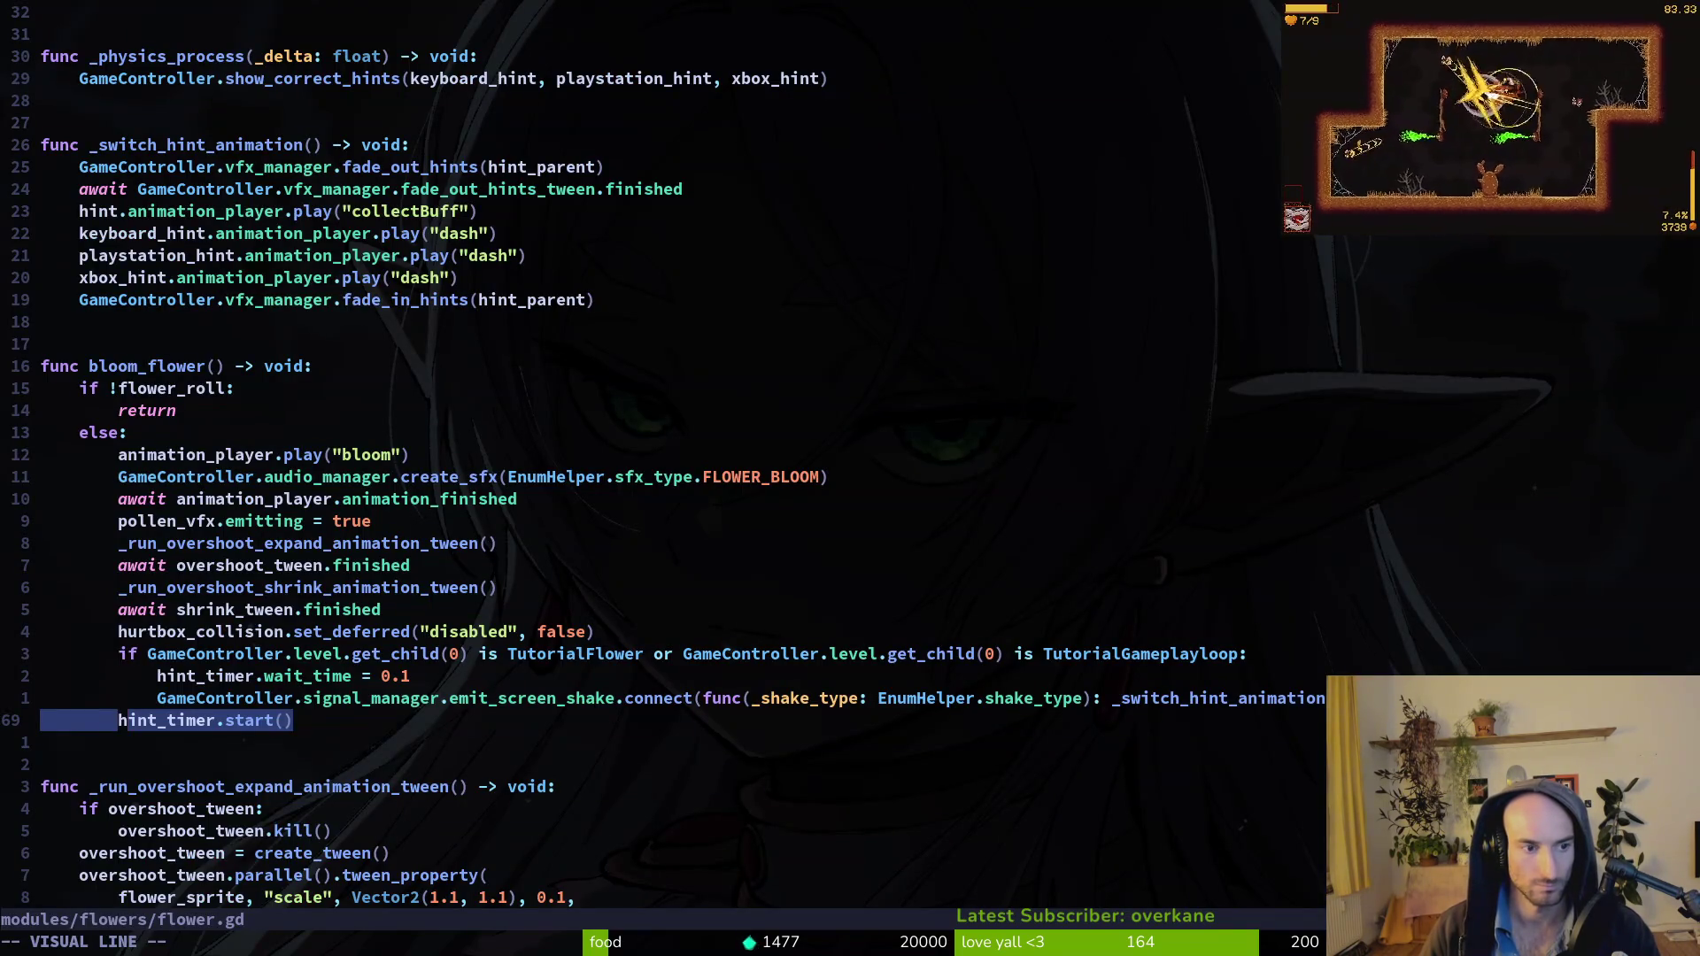
{"action": "key", "text": "Escape"}
{"action": "key", "text": "Return"}
Open lucerne.gd and try pasting hint_timer.start() into _ready, then back it out.
{"action": "key", "text": "space"}
{"action": "type", "text": "flucer"}
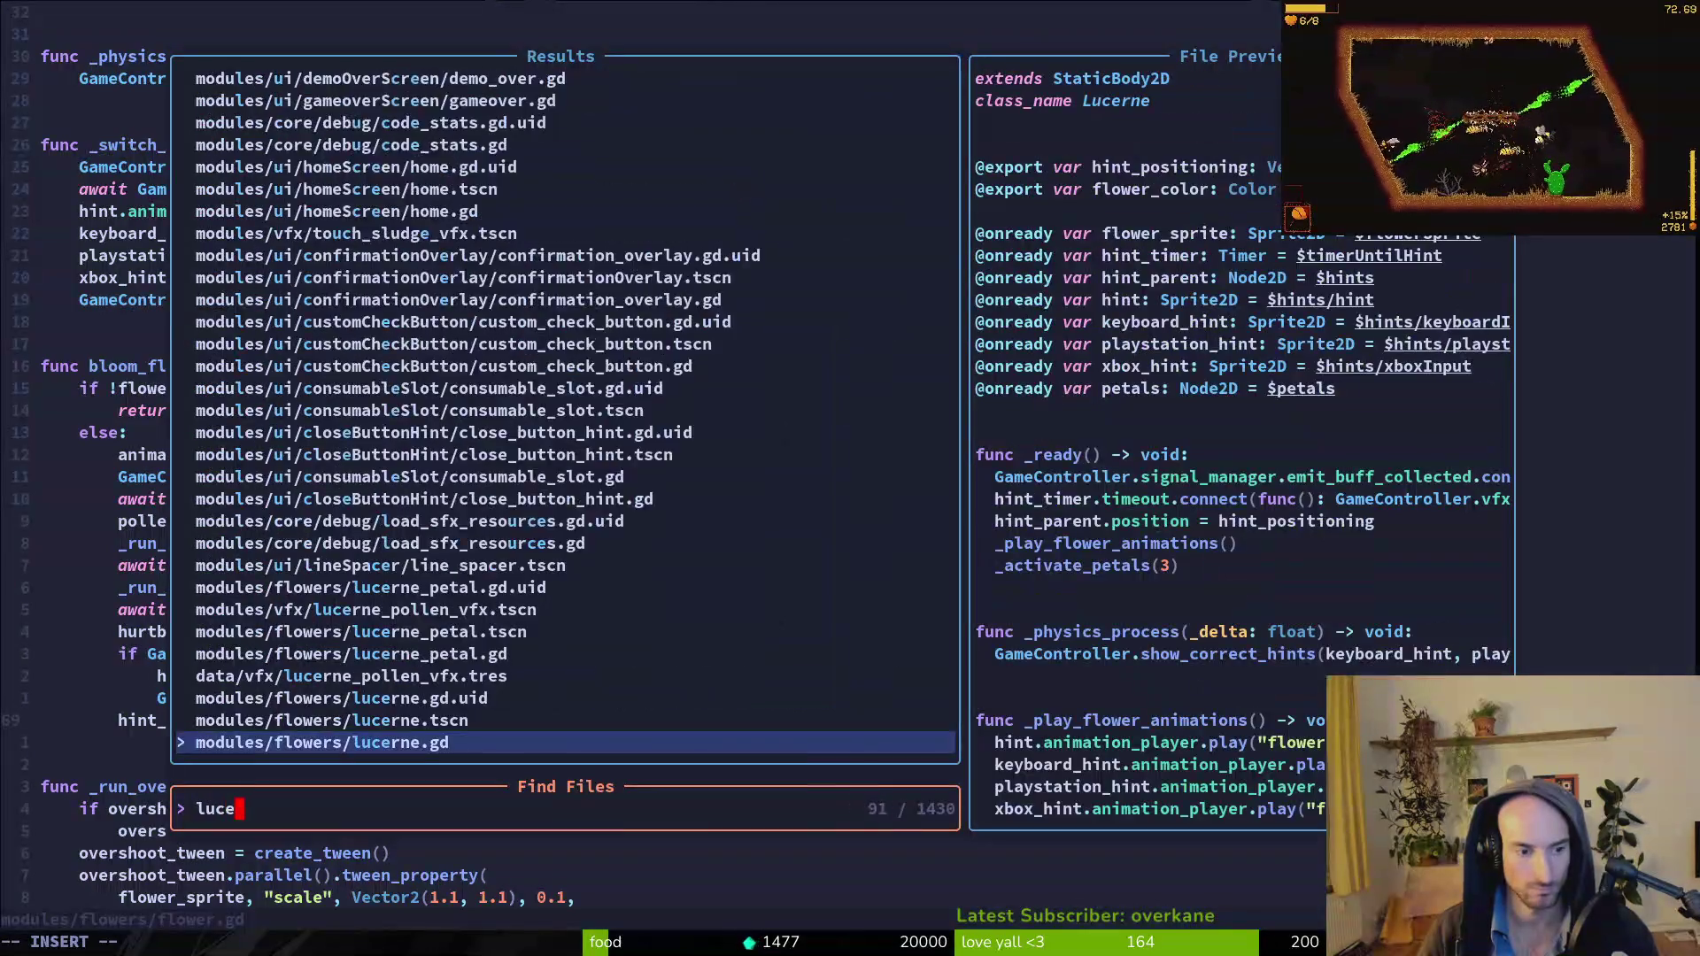
{"action": "key", "text": "Return"}
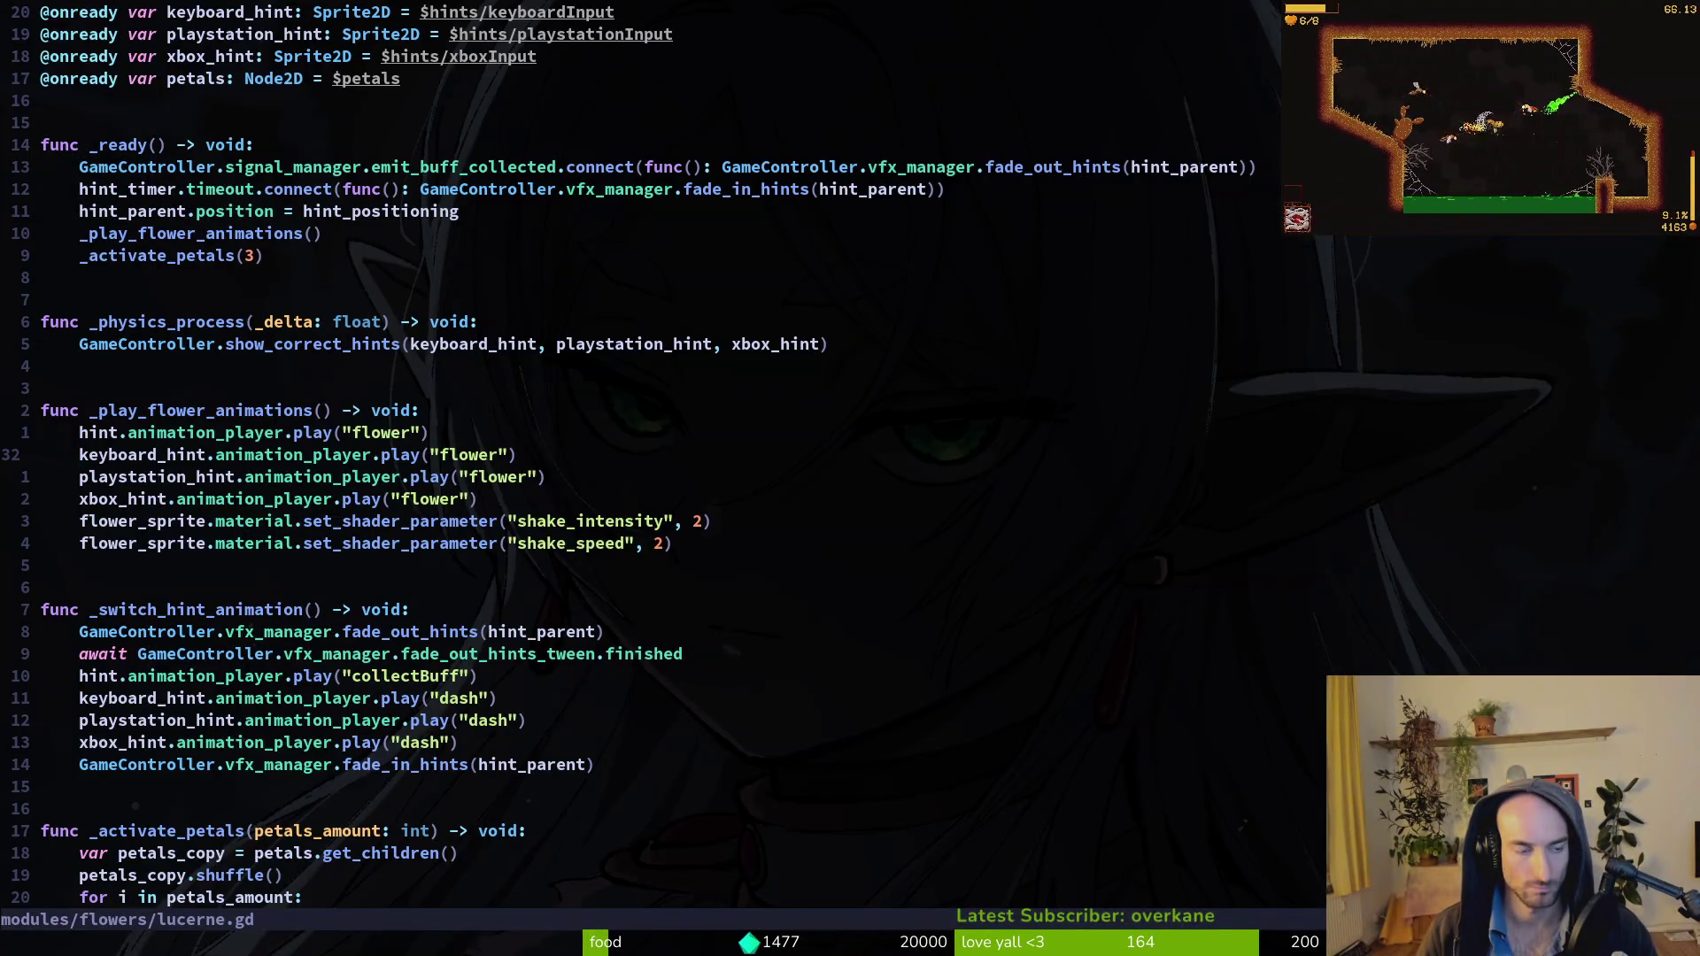
{"action": "key", "text": "ctrl+o"}
{"action": "key", "text": "ctrl+i"}
{"action": "key", "text": "j"}
{"action": "key", "text": "j"}
{"action": "key", "text": "j"}
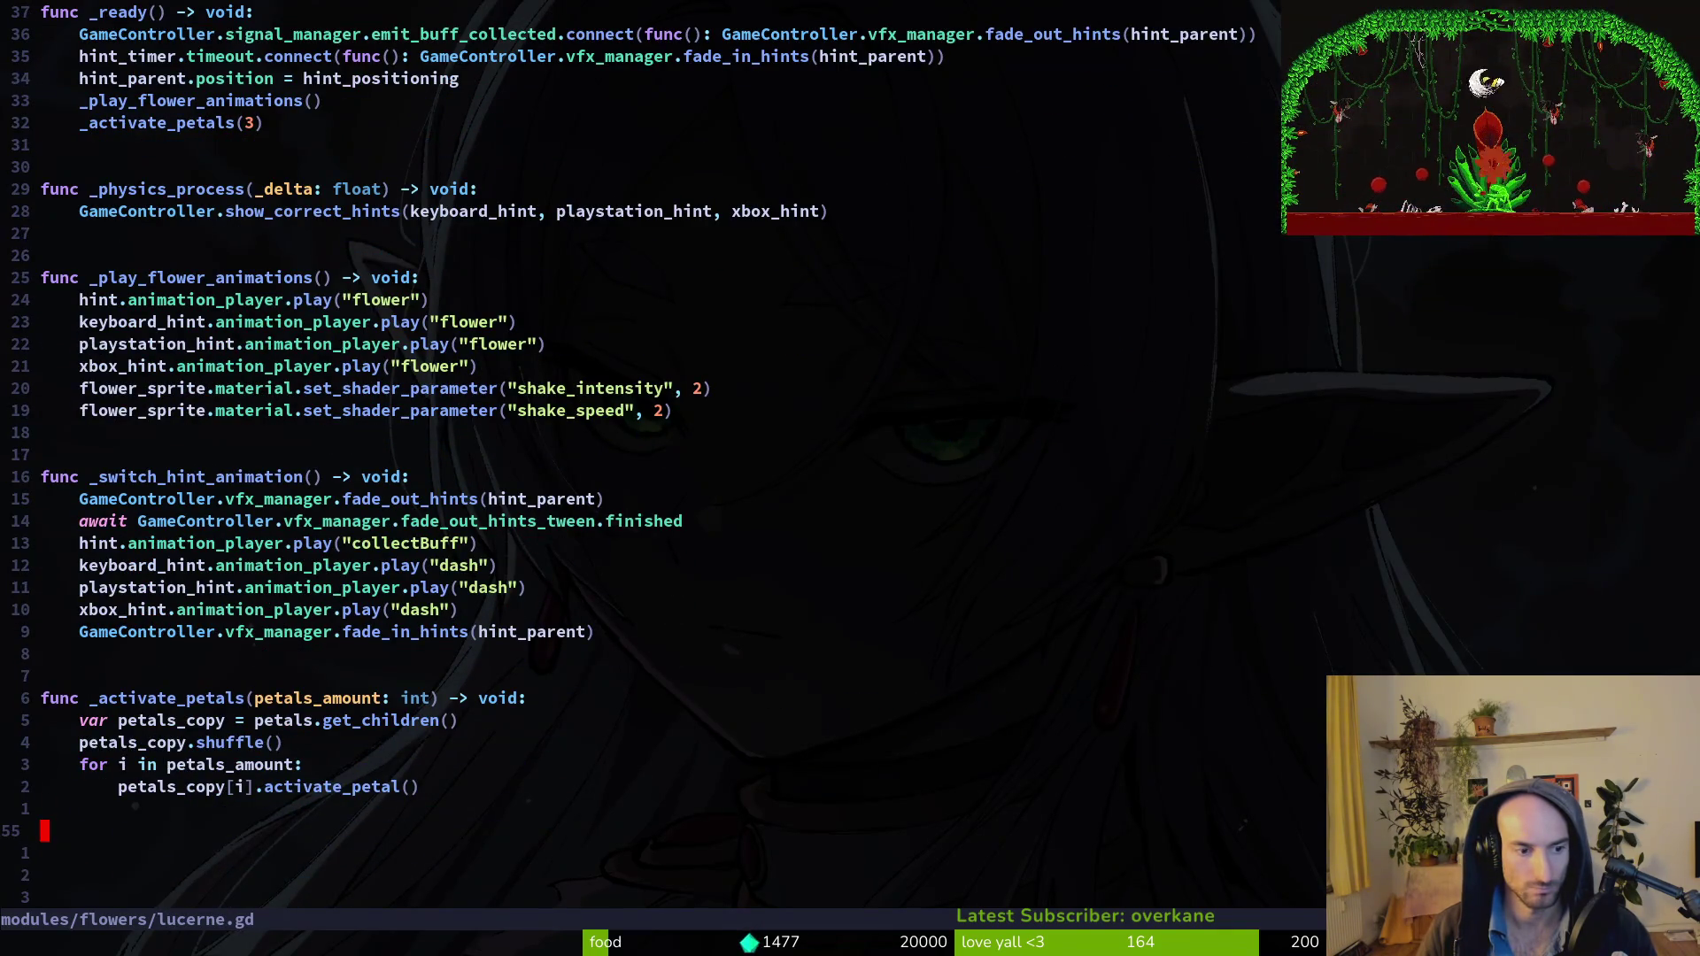
{"action": "key", "text": "k"}
{"action": "key", "text": "k"}
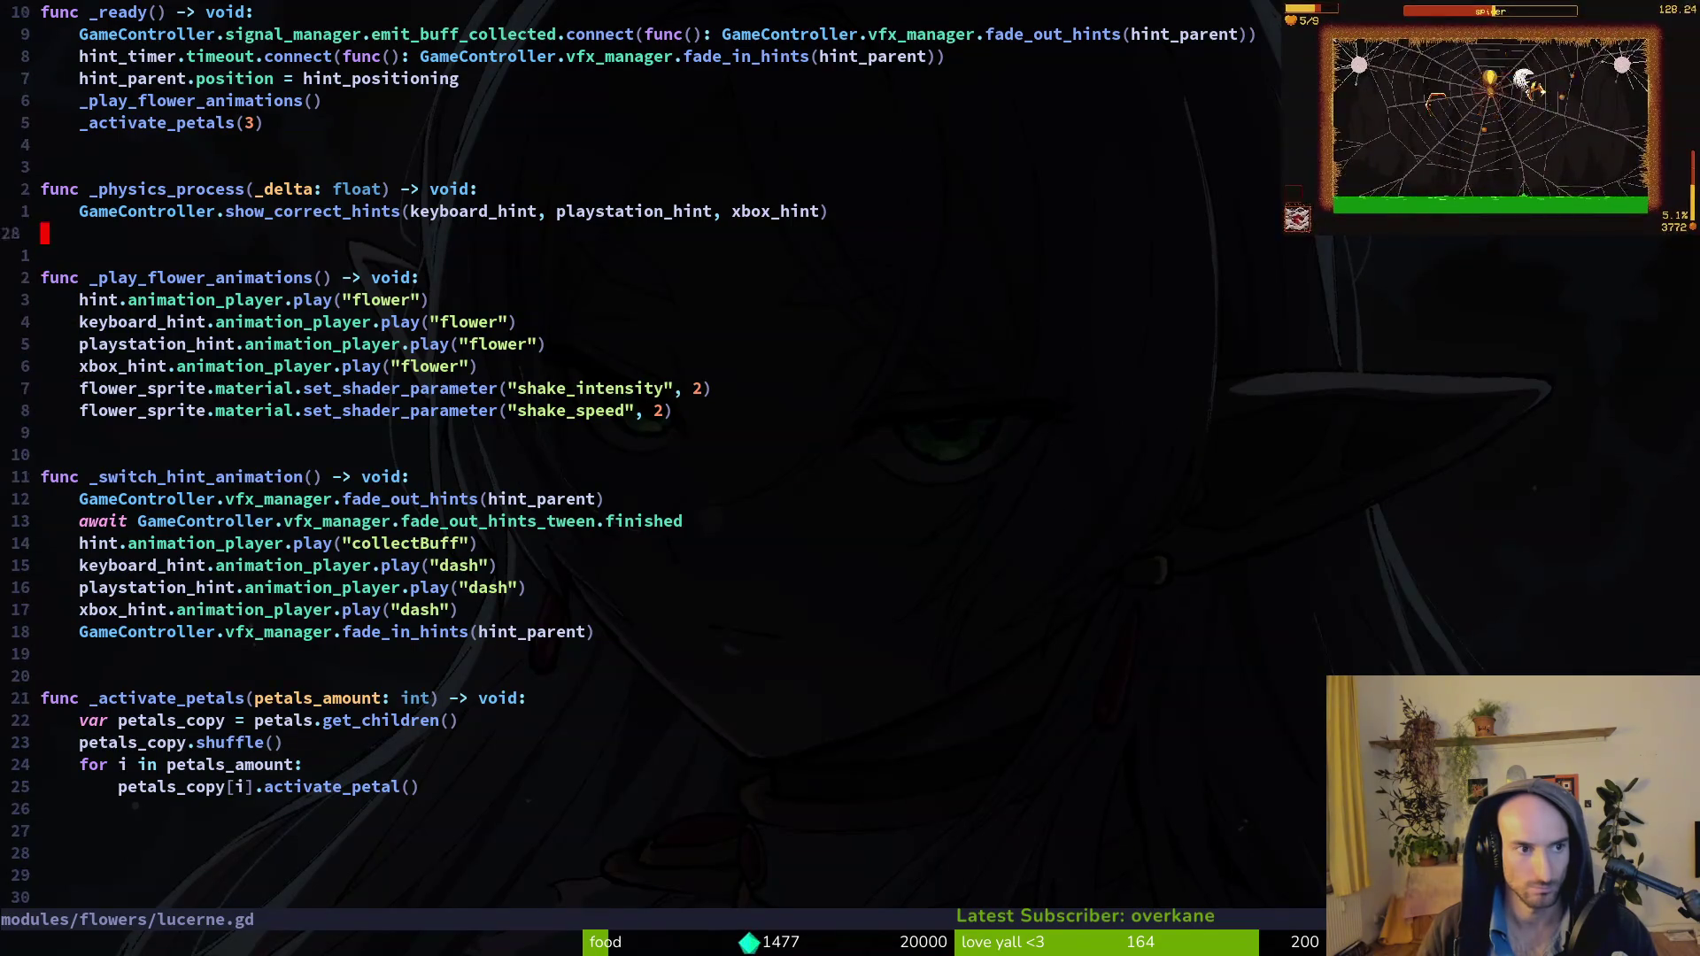
{"action": "key", "text": "k"}
{"action": "key", "text": "k"}
{"action": "key", "text": "k"}
{"action": "key", "text": "p"}
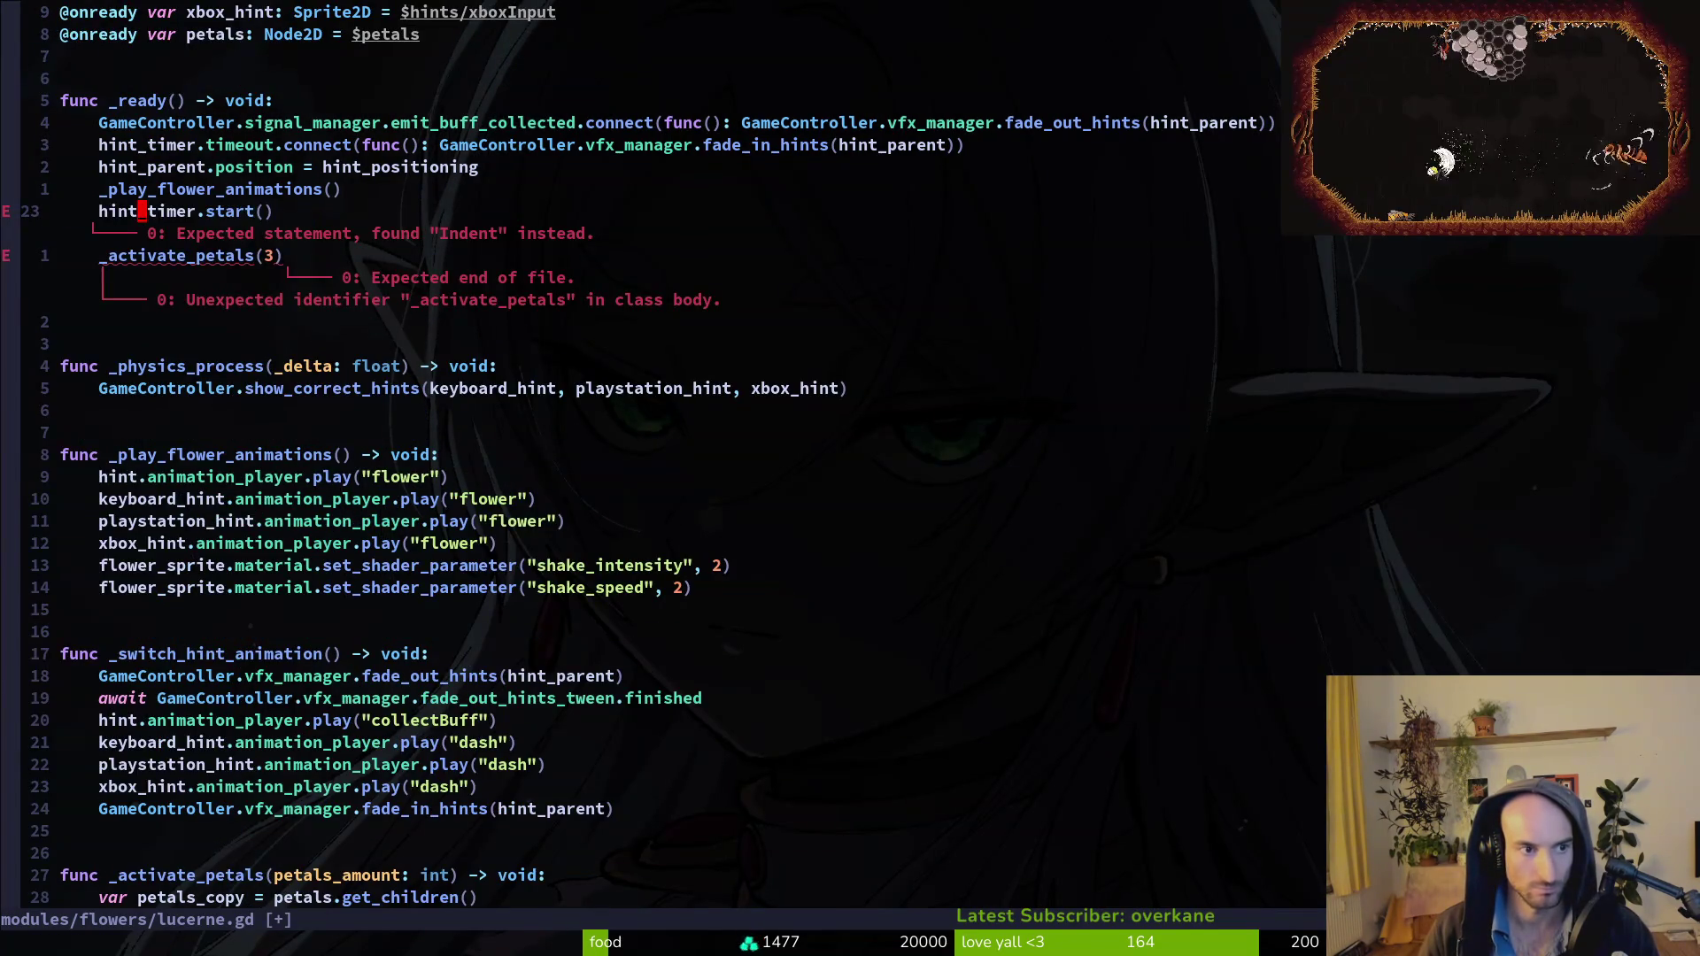
{"action": "key", "text": "ctrl+o"}
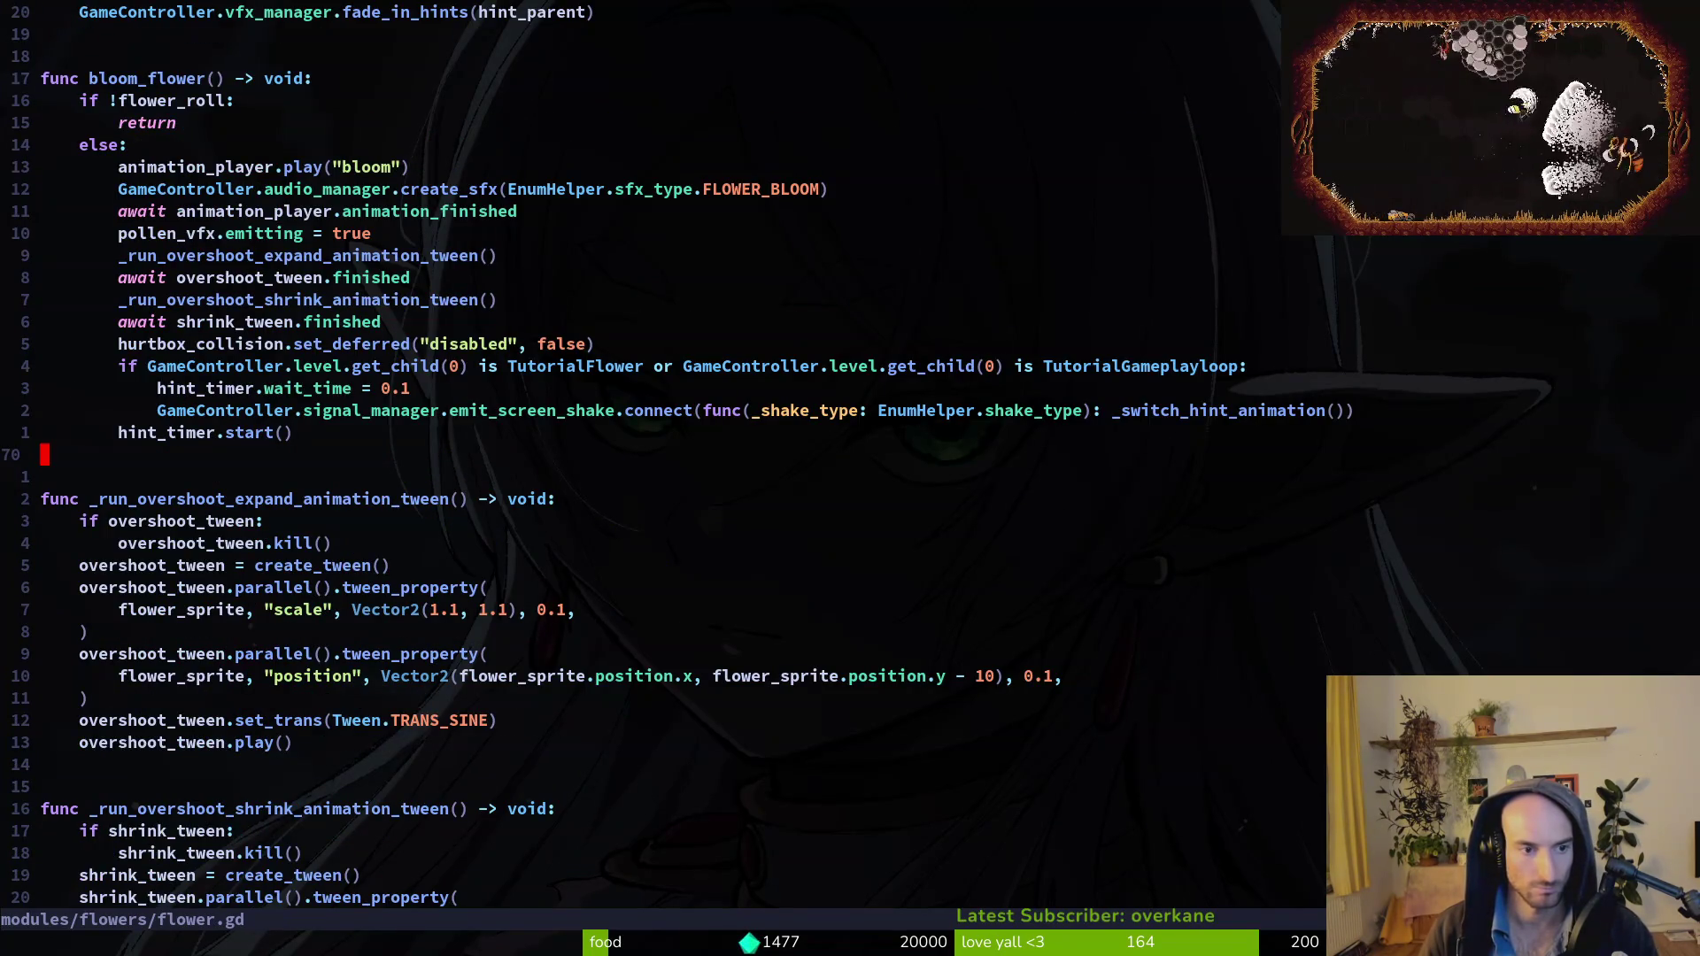
{"action": "key", "text": "k"}
{"action": "key", "text": "k"}
{"action": "key", "text": "k"}
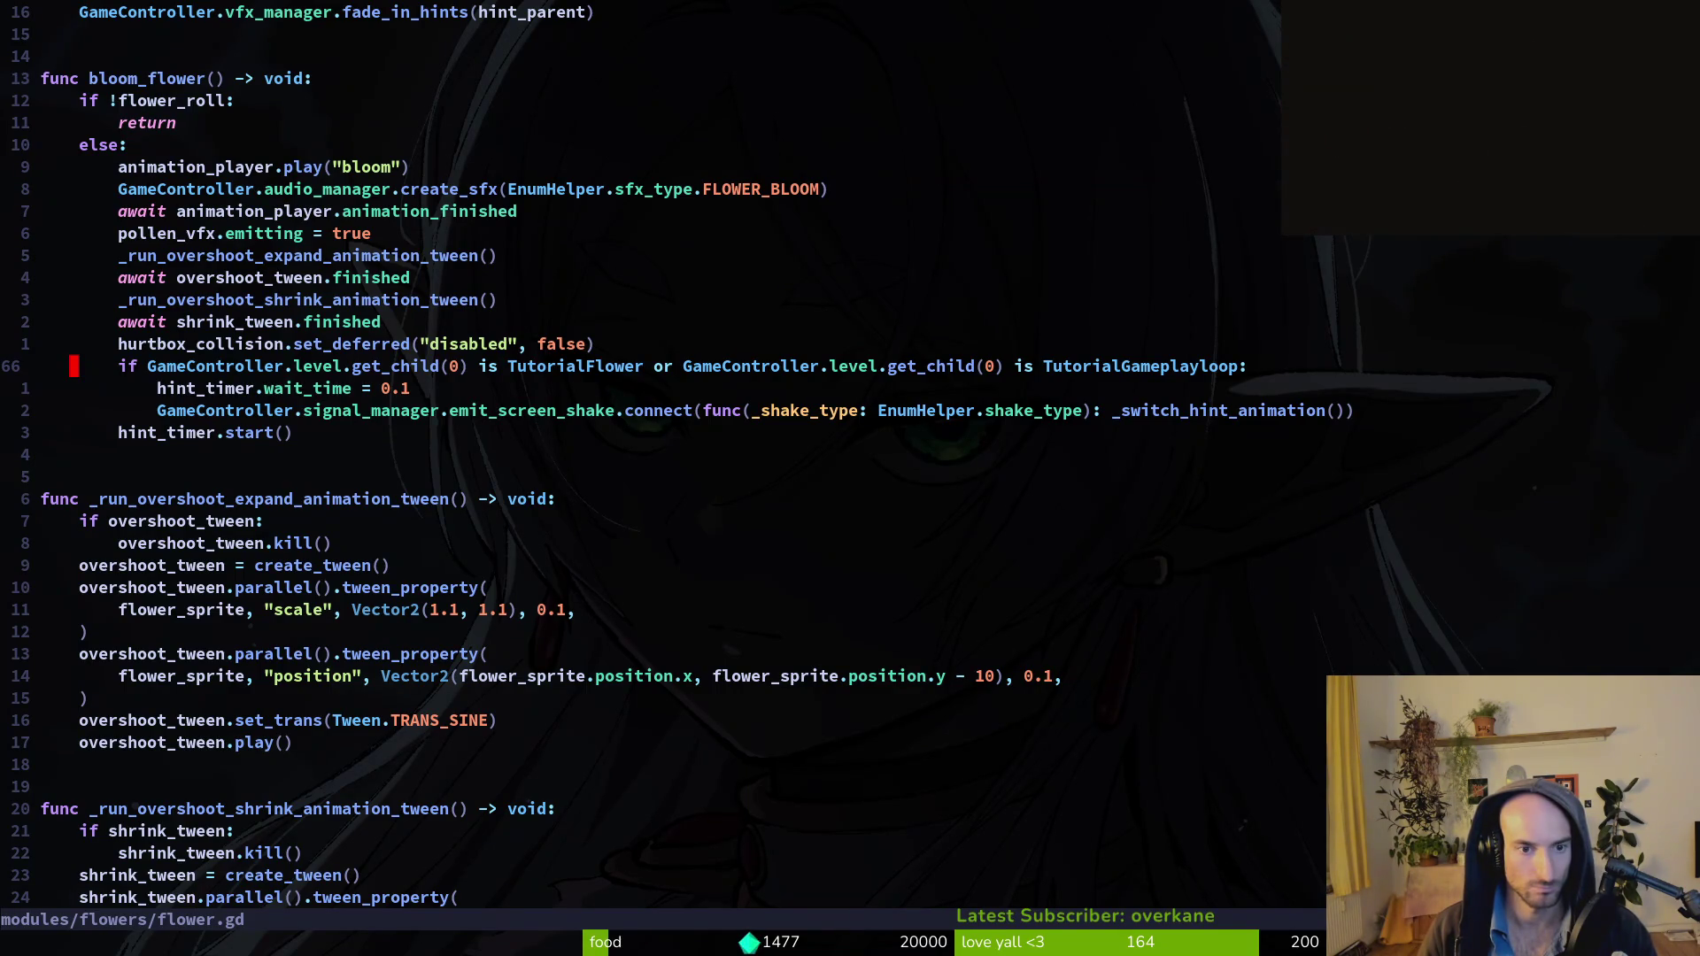
Move hint_timer.start() above _play_flower_animations() in lucerne.gd and save.
{"action": "key", "text": "ctrl+6"}
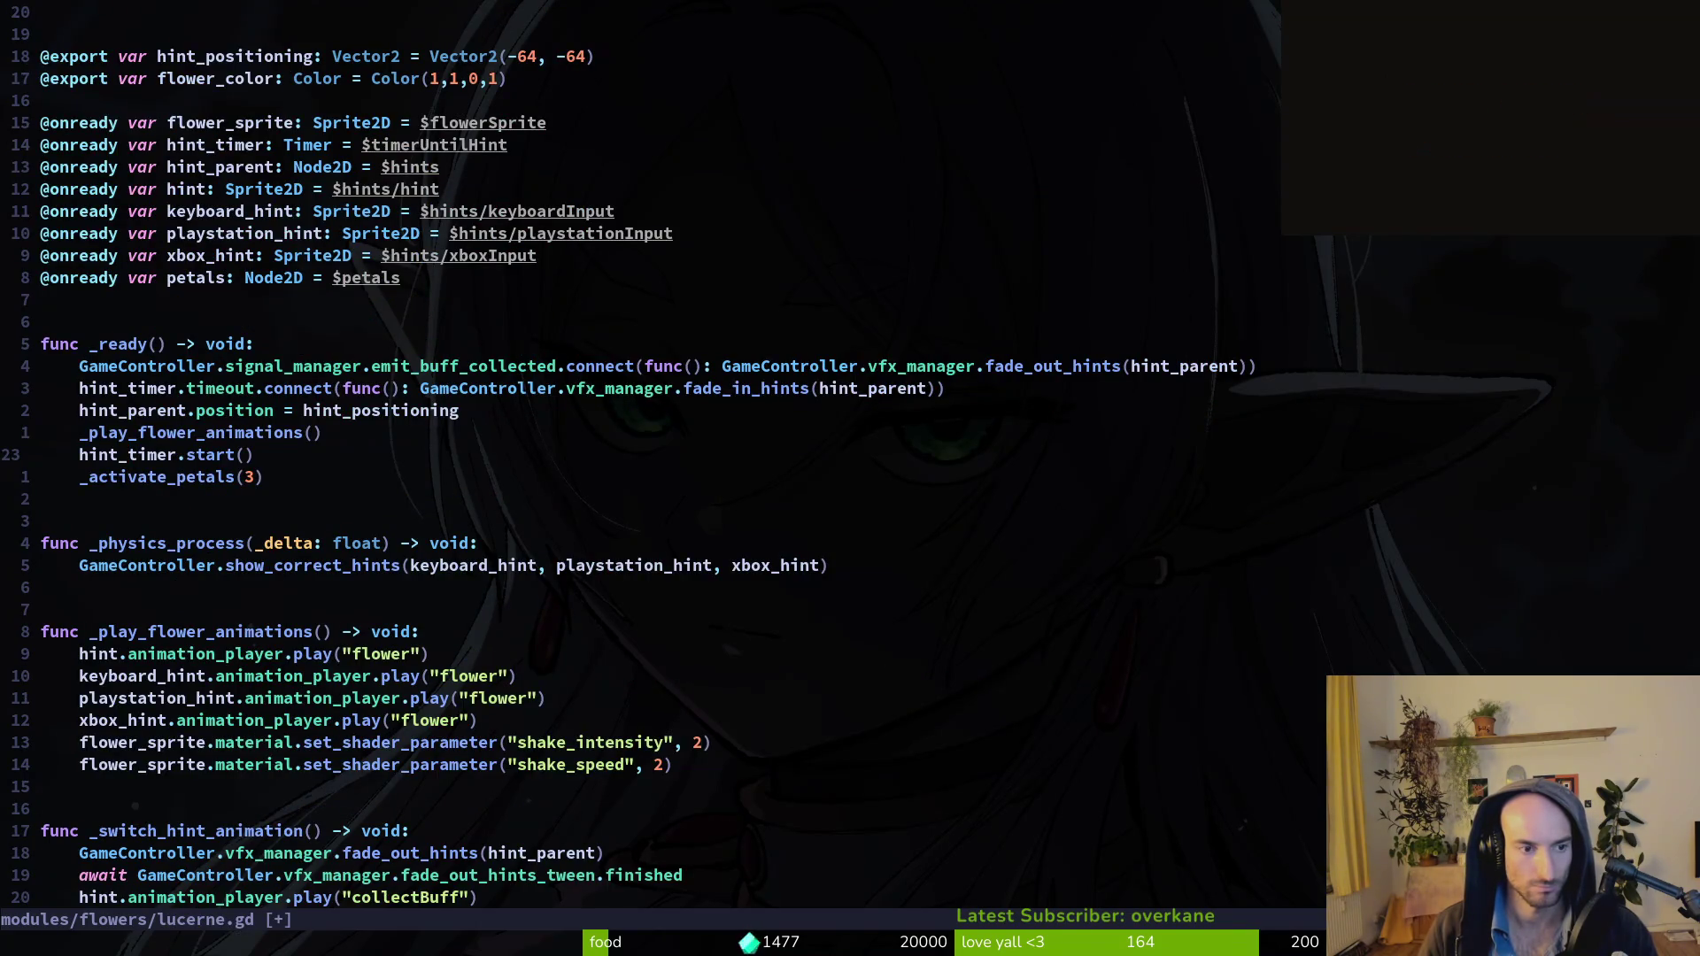
{"action": "key", "text": "V"}
{"action": "key", "text": "K"}
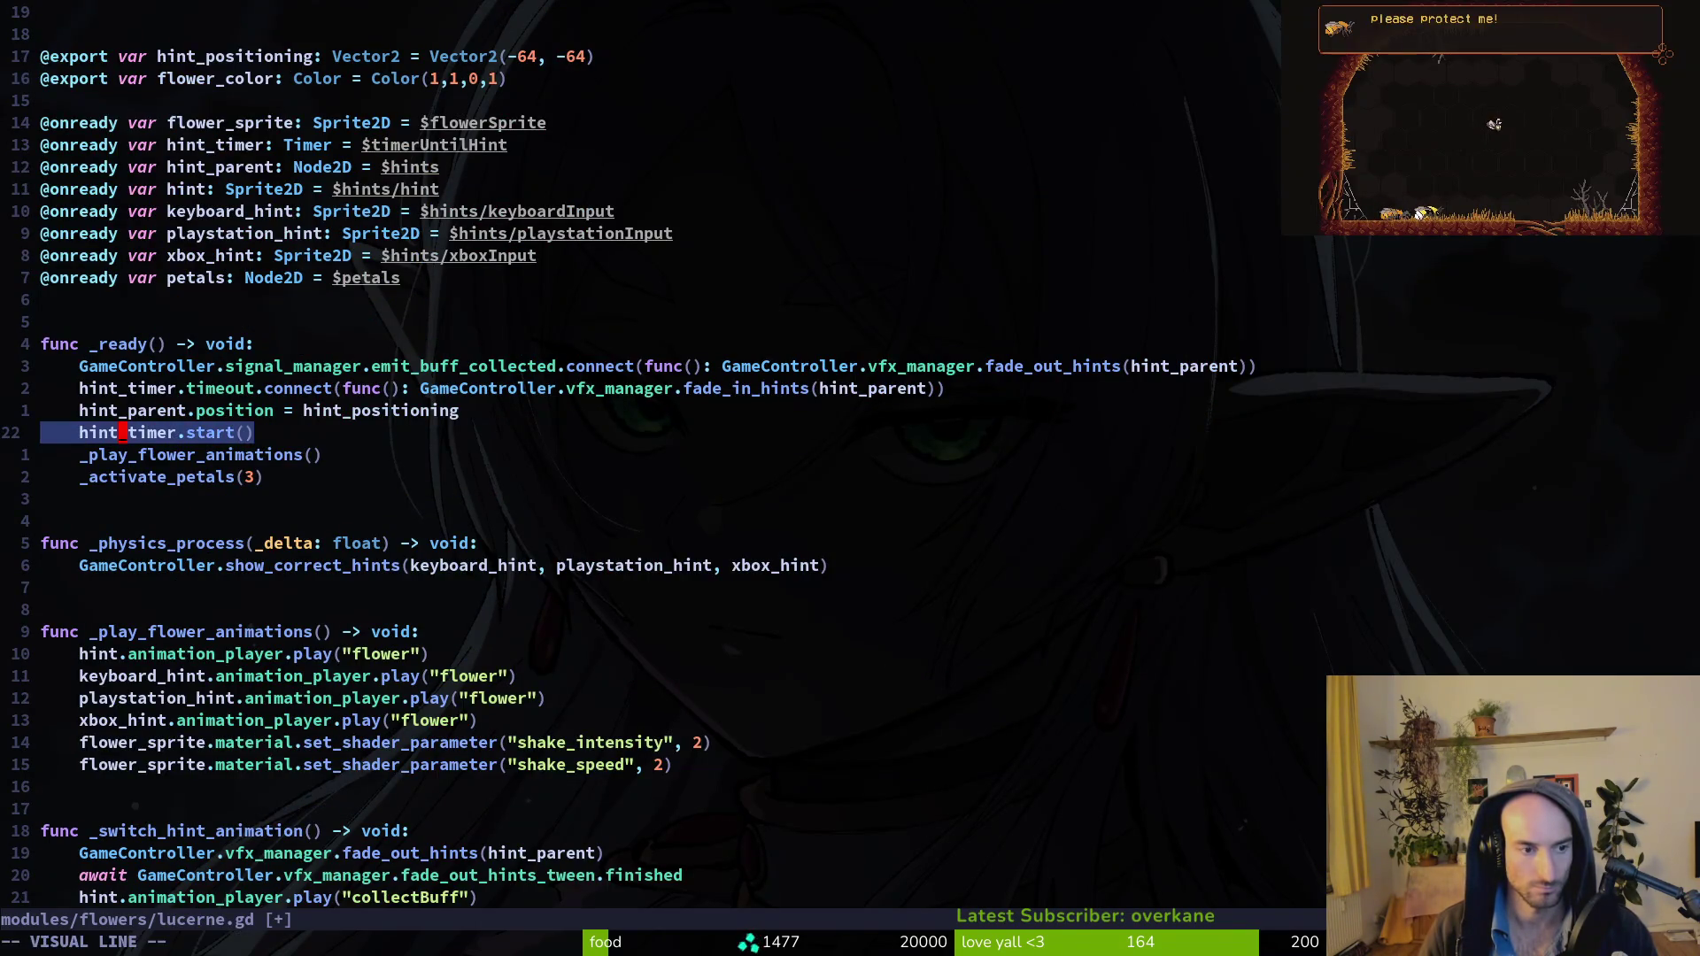
{"action": "key", "text": "Escape"}
{"action": "type", "text": ":write"}
{"action": "key", "text": "Return"}
{"action": "key", "text": "alt+Tab"}
{"action": "key", "text": "F5"}
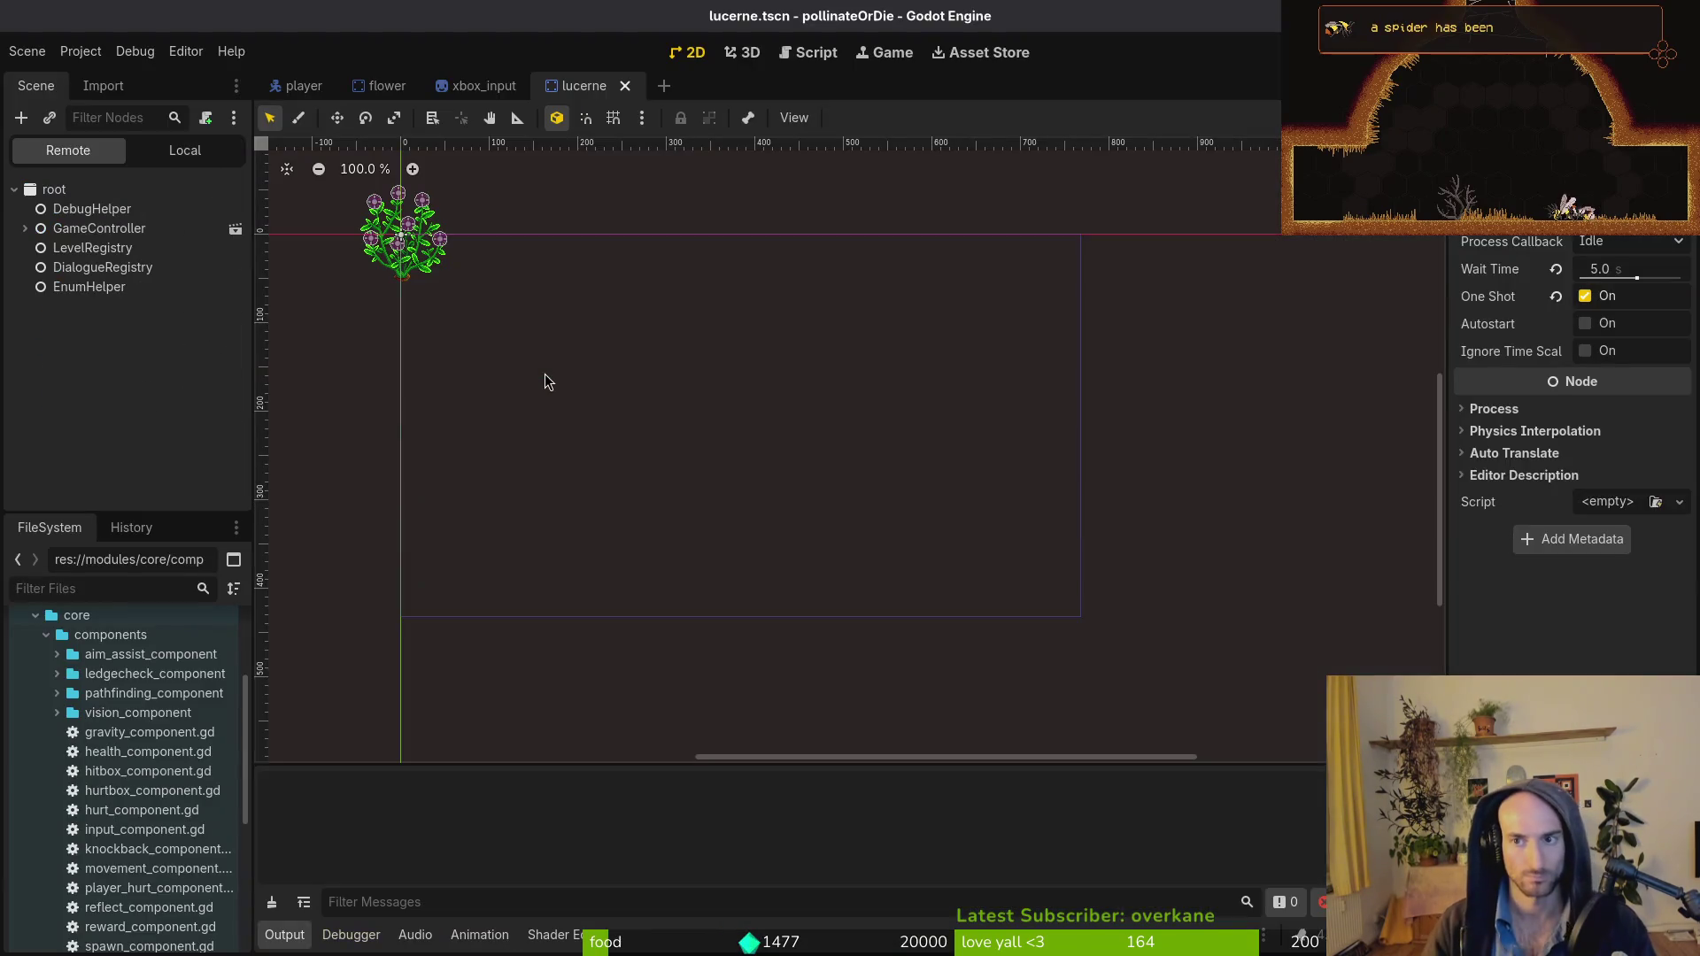
Load R_desert and smash the Lucerne flower, hitting the switch_hint_animation error.
{"action": "key", "text": "Return"}
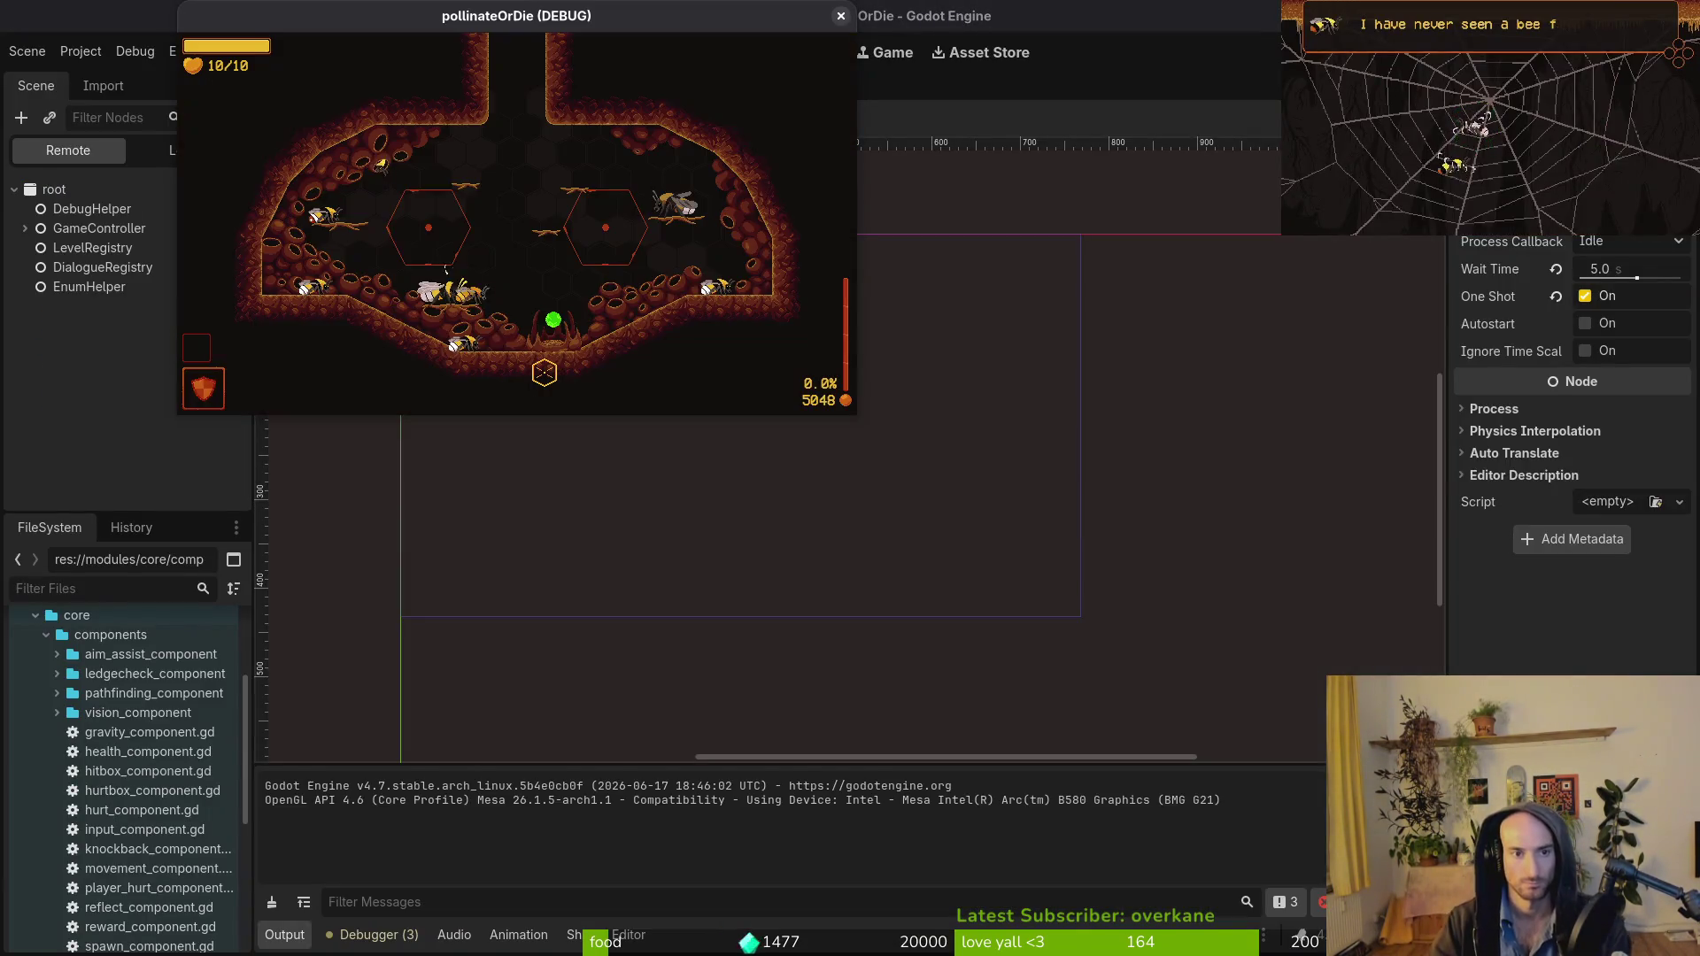
{"action": "key", "text": "F1"}
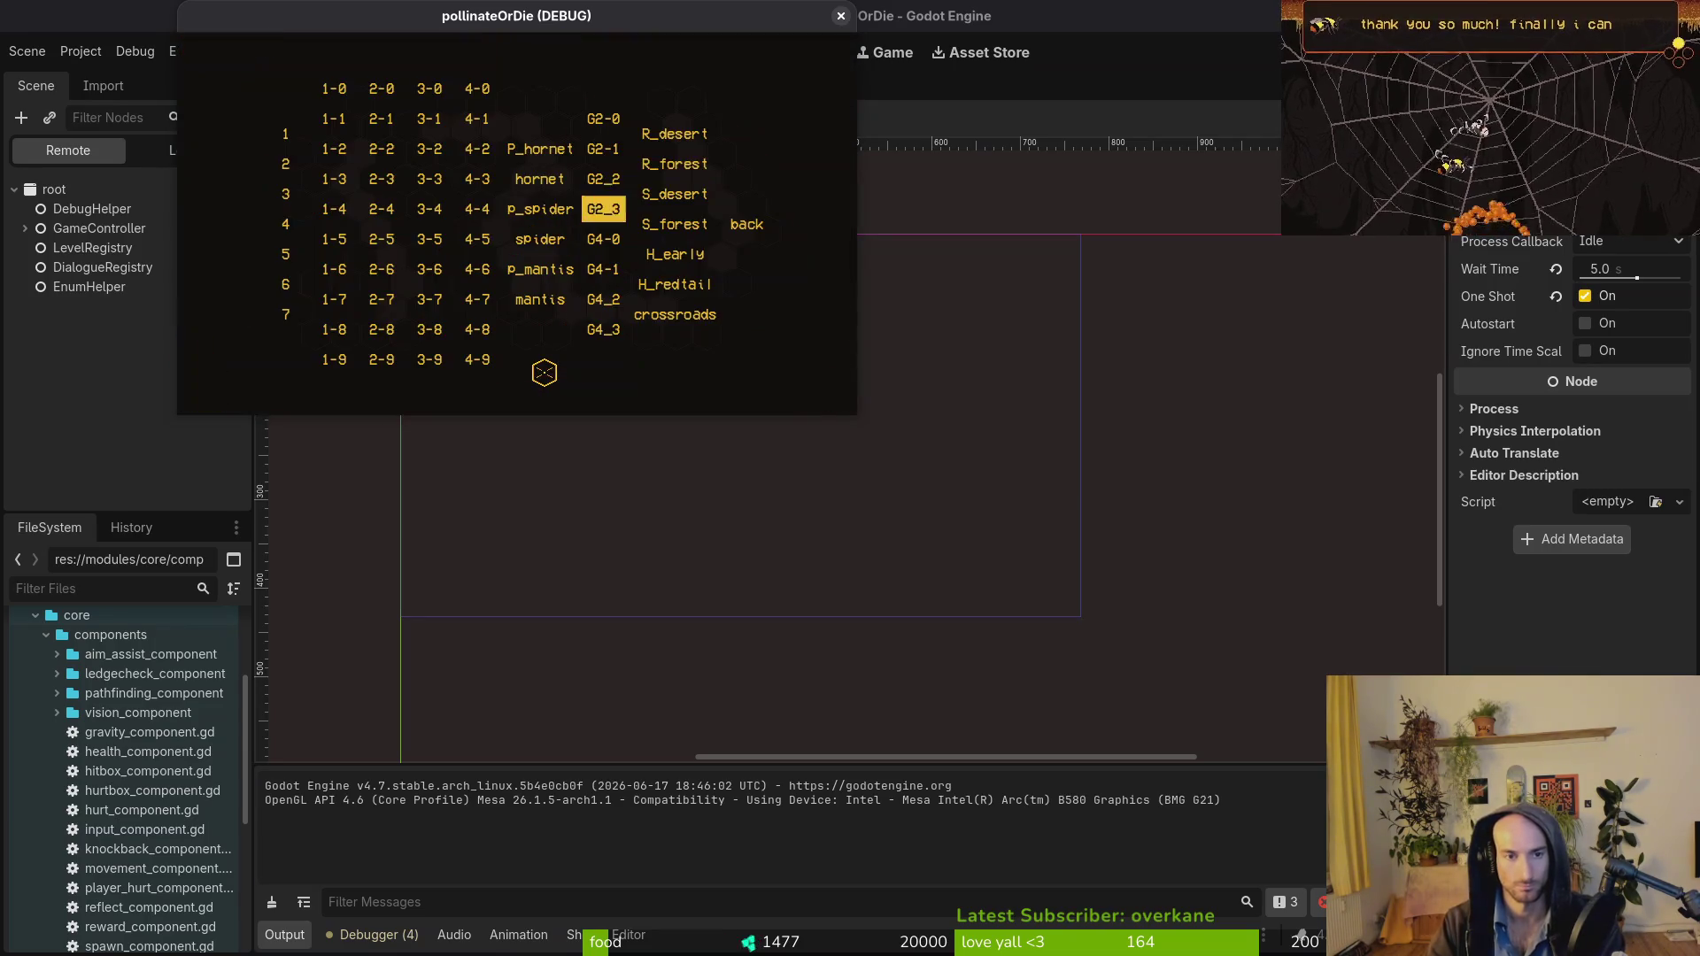
{"action": "key", "text": "Right"}
{"action": "key", "text": "Up"}
{"action": "key", "text": "Up"}
{"action": "key", "text": "Return"}
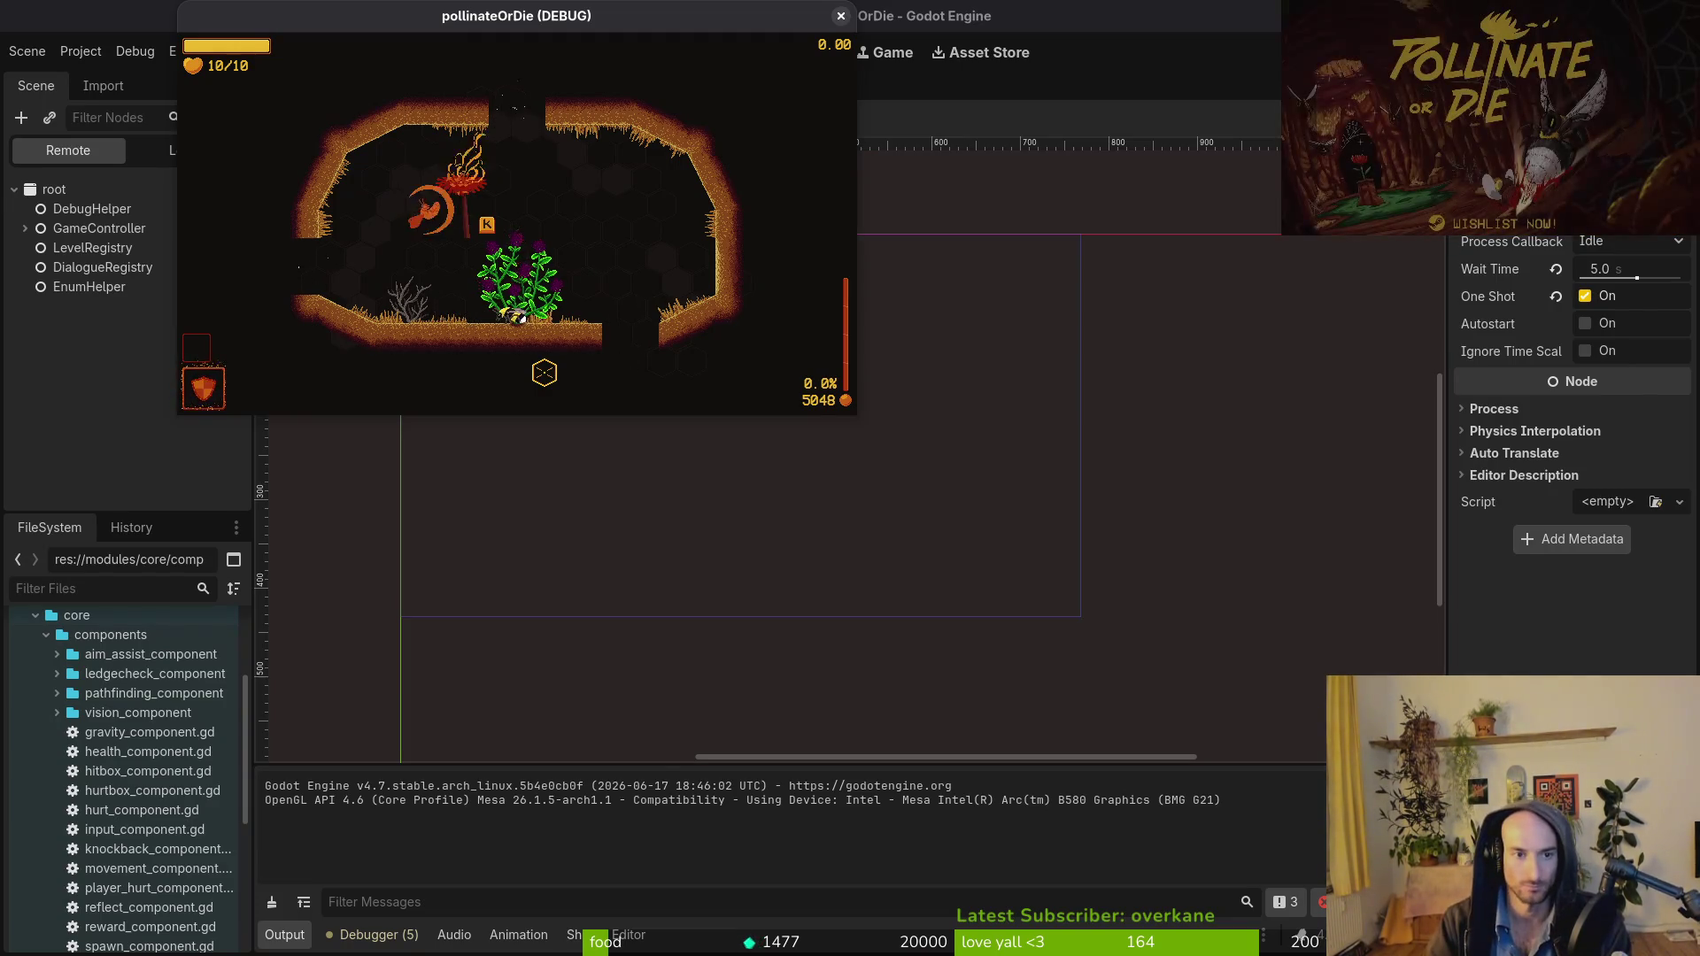
{"action": "left_click", "coordinate": [545, 373]}
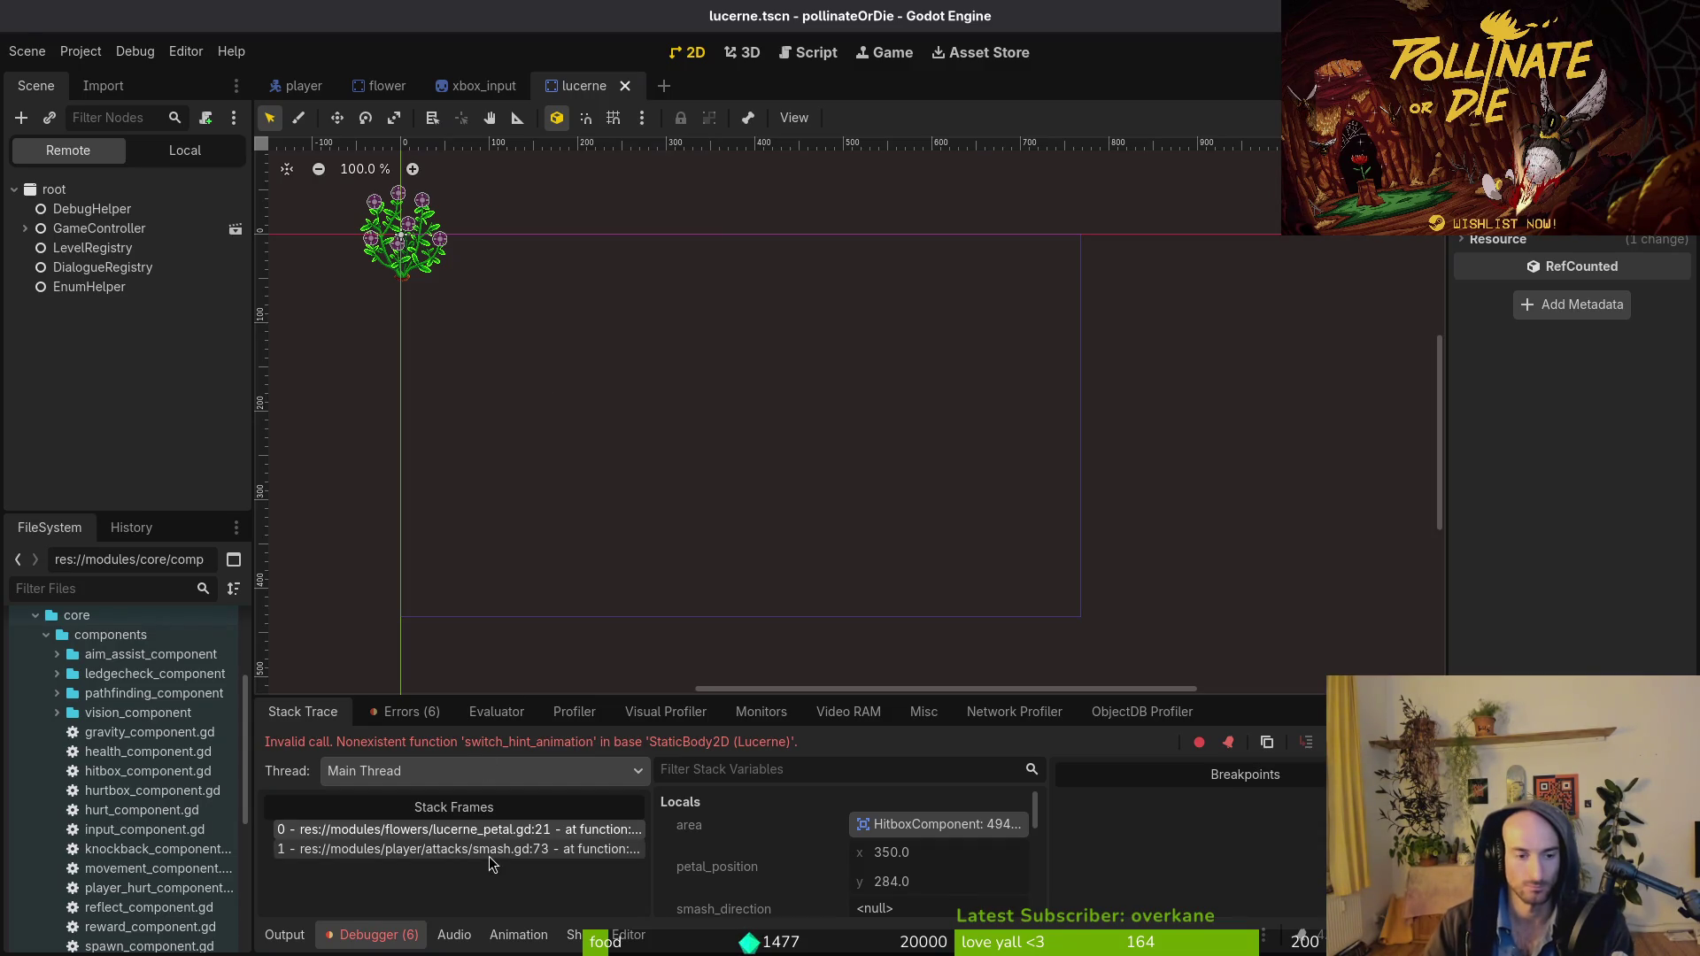
{"action": "key", "text": "F12"}
Close the game and compare lucerne.gd's _switch_hint_animation function with the error.
{"action": "key", "text": "F8"}
{"action": "key", "text": "alt+Tab"}
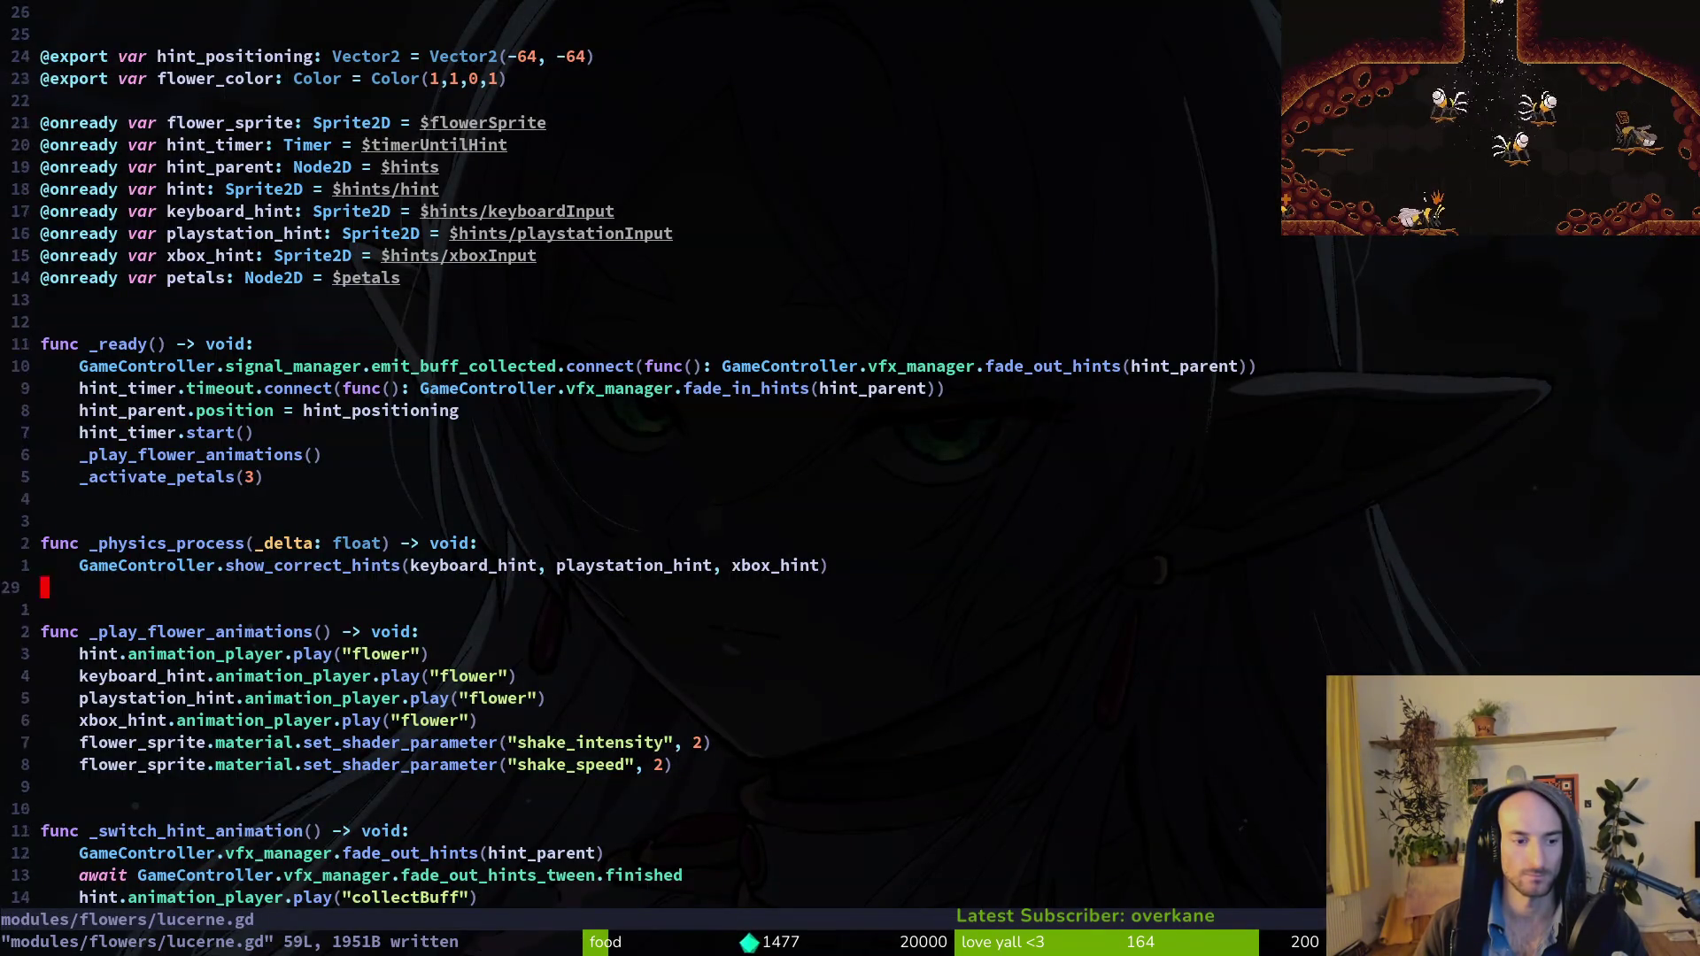
{"action": "left_click", "coordinate": [209, 722]}
{"action": "key", "text": "alt+Tab"}
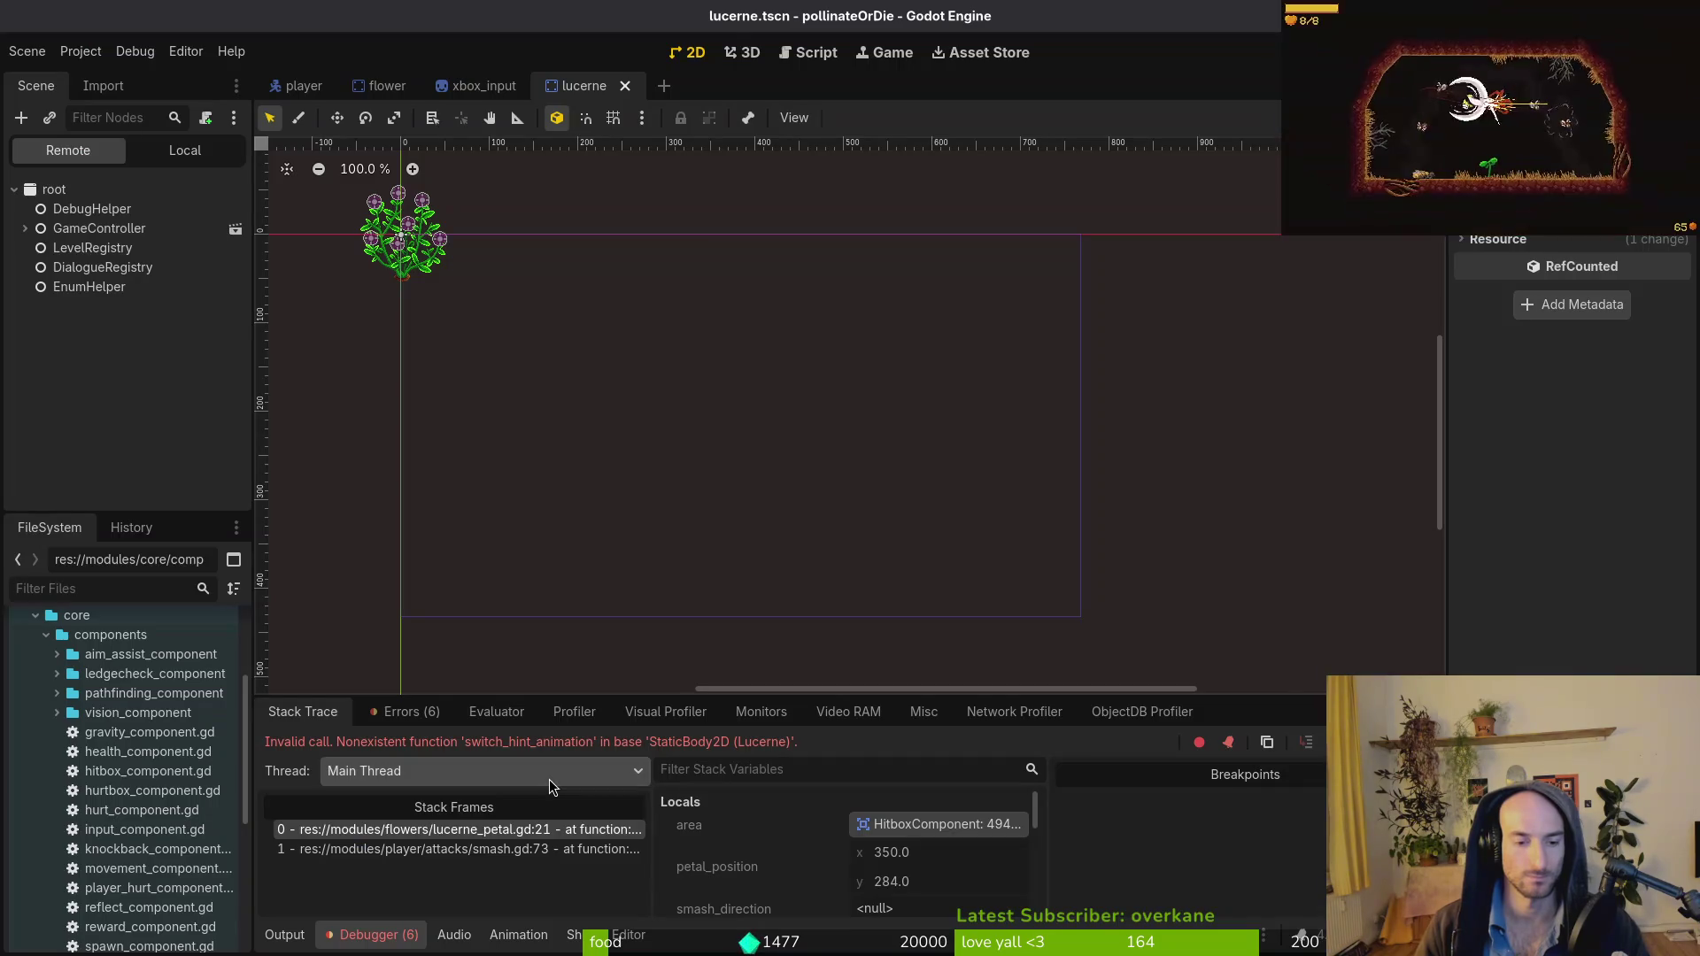
{"action": "key", "text": "alt+Tab"}
{"action": "key", "text": "u"}
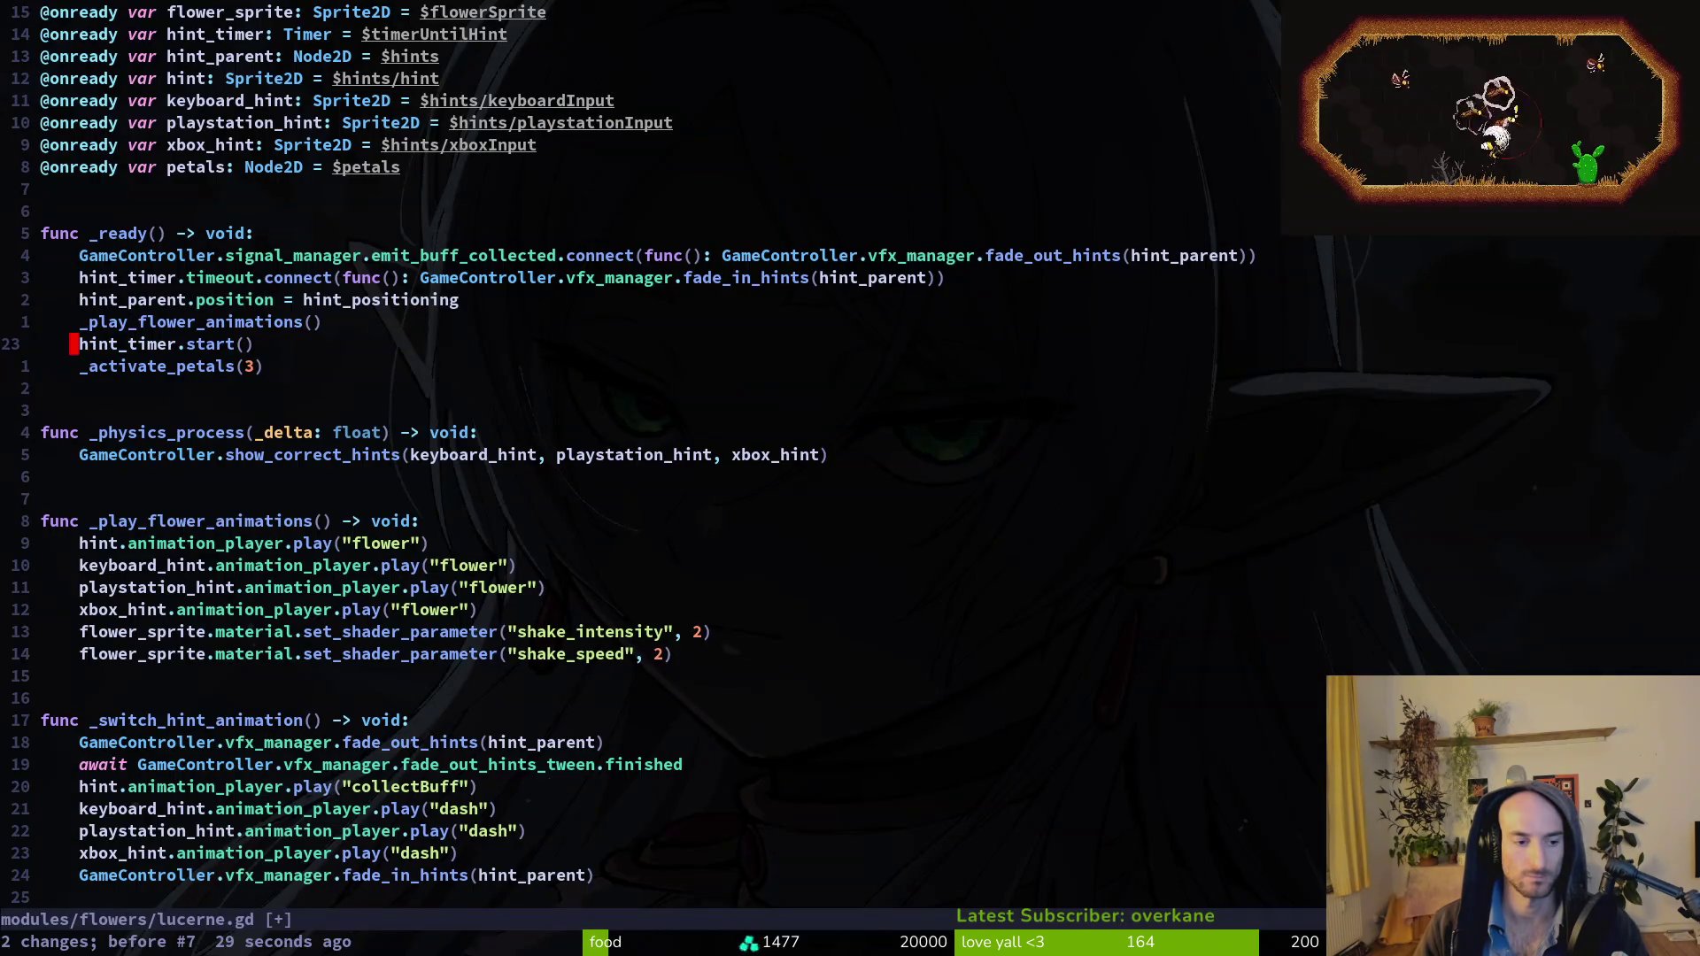
{"action": "key", "text": "ctrl+r"}
{"action": "key", "text": "j"}
{"action": "key", "text": "j"}
{"action": "key", "text": "j"}
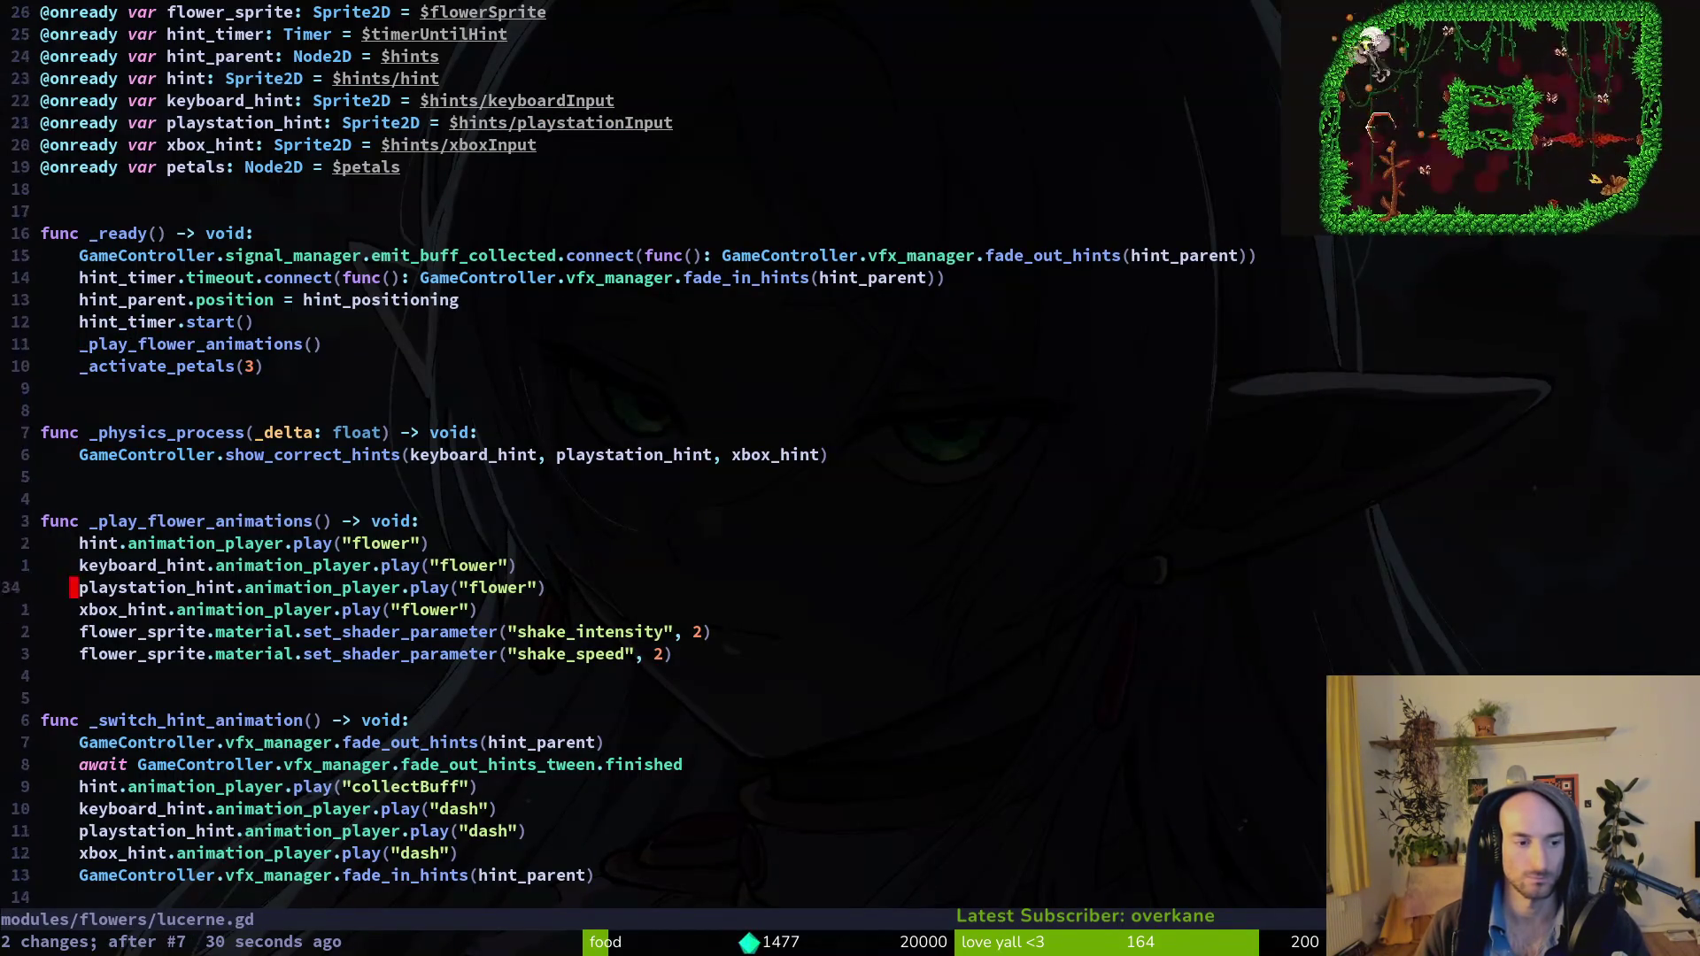
{"action": "type", "text": "jwx:w"}
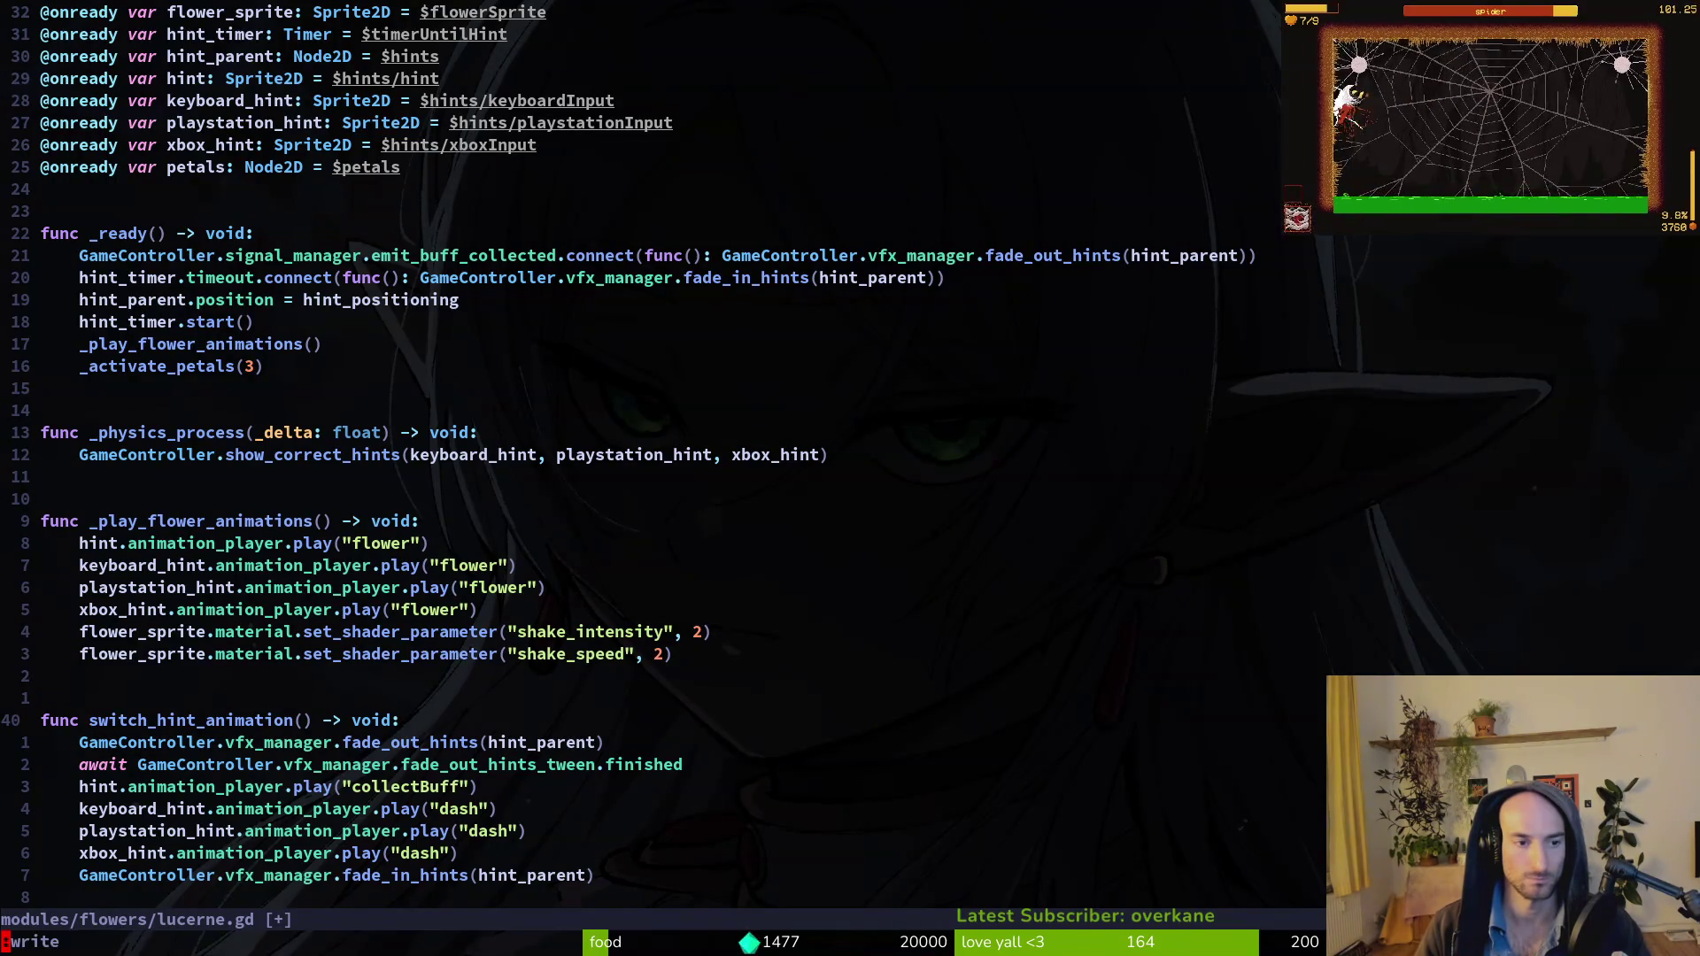
{"action": "key", "text": "Return"}
Undo the function rename in lucerne.gd and save it.
{"action": "key", "text": "ctrl+o"}
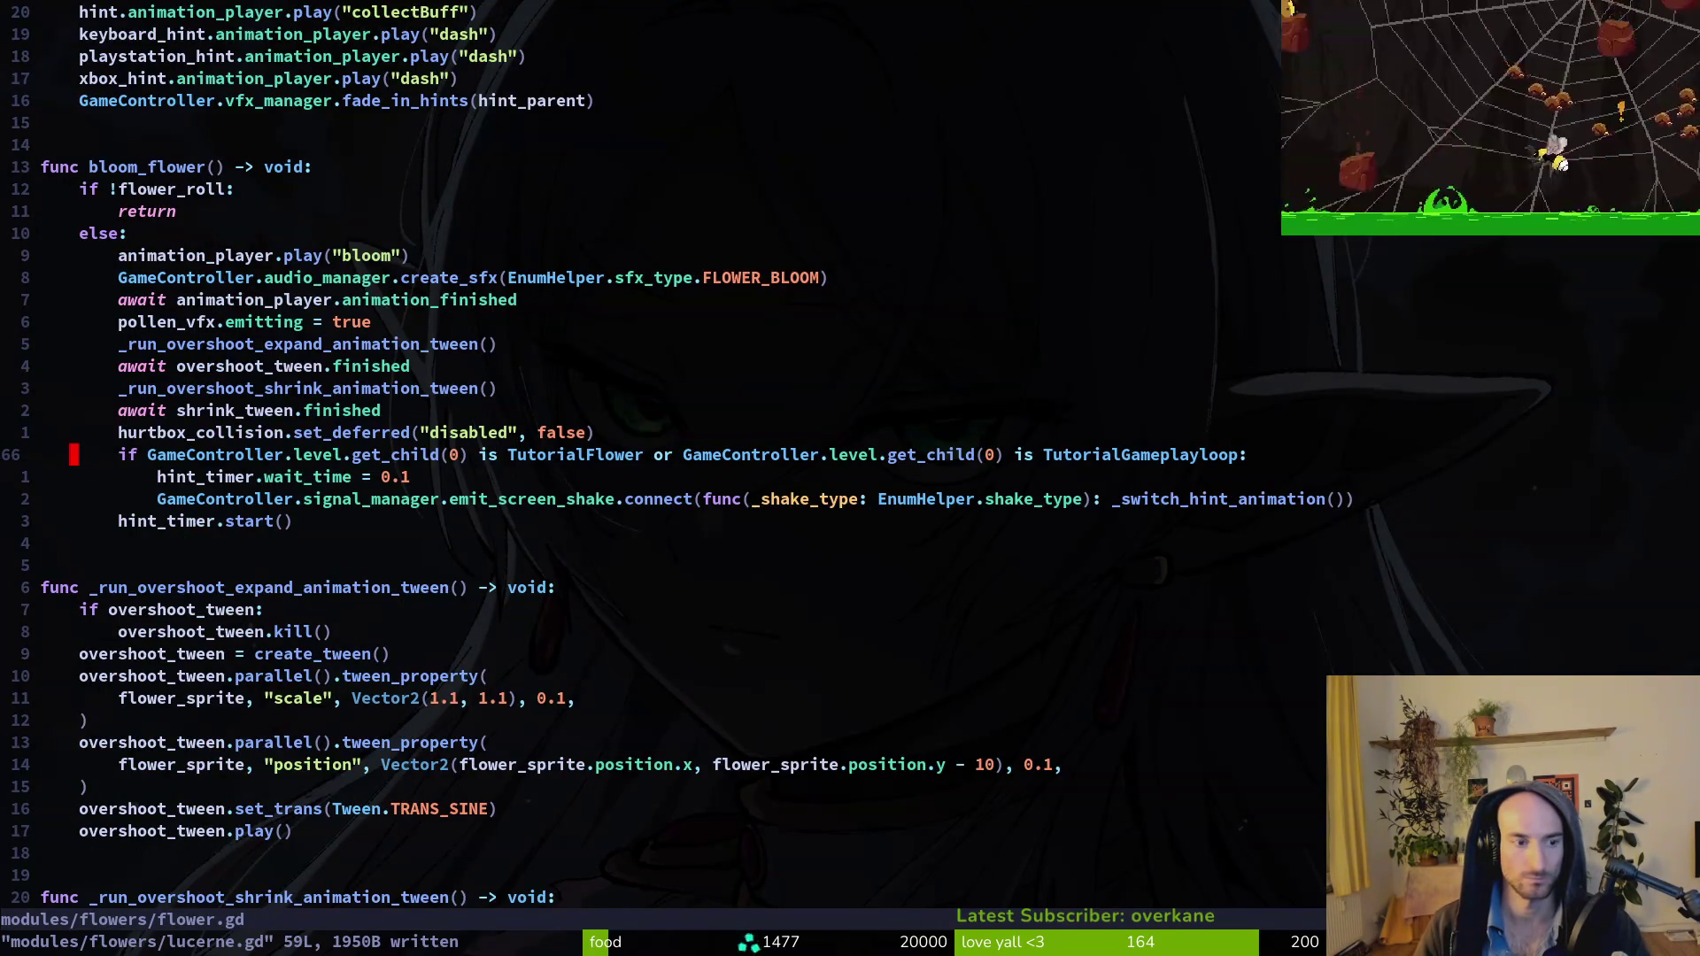
{"action": "key", "text": "ctrl+u"}
{"action": "key", "text": "ctrl+u"}
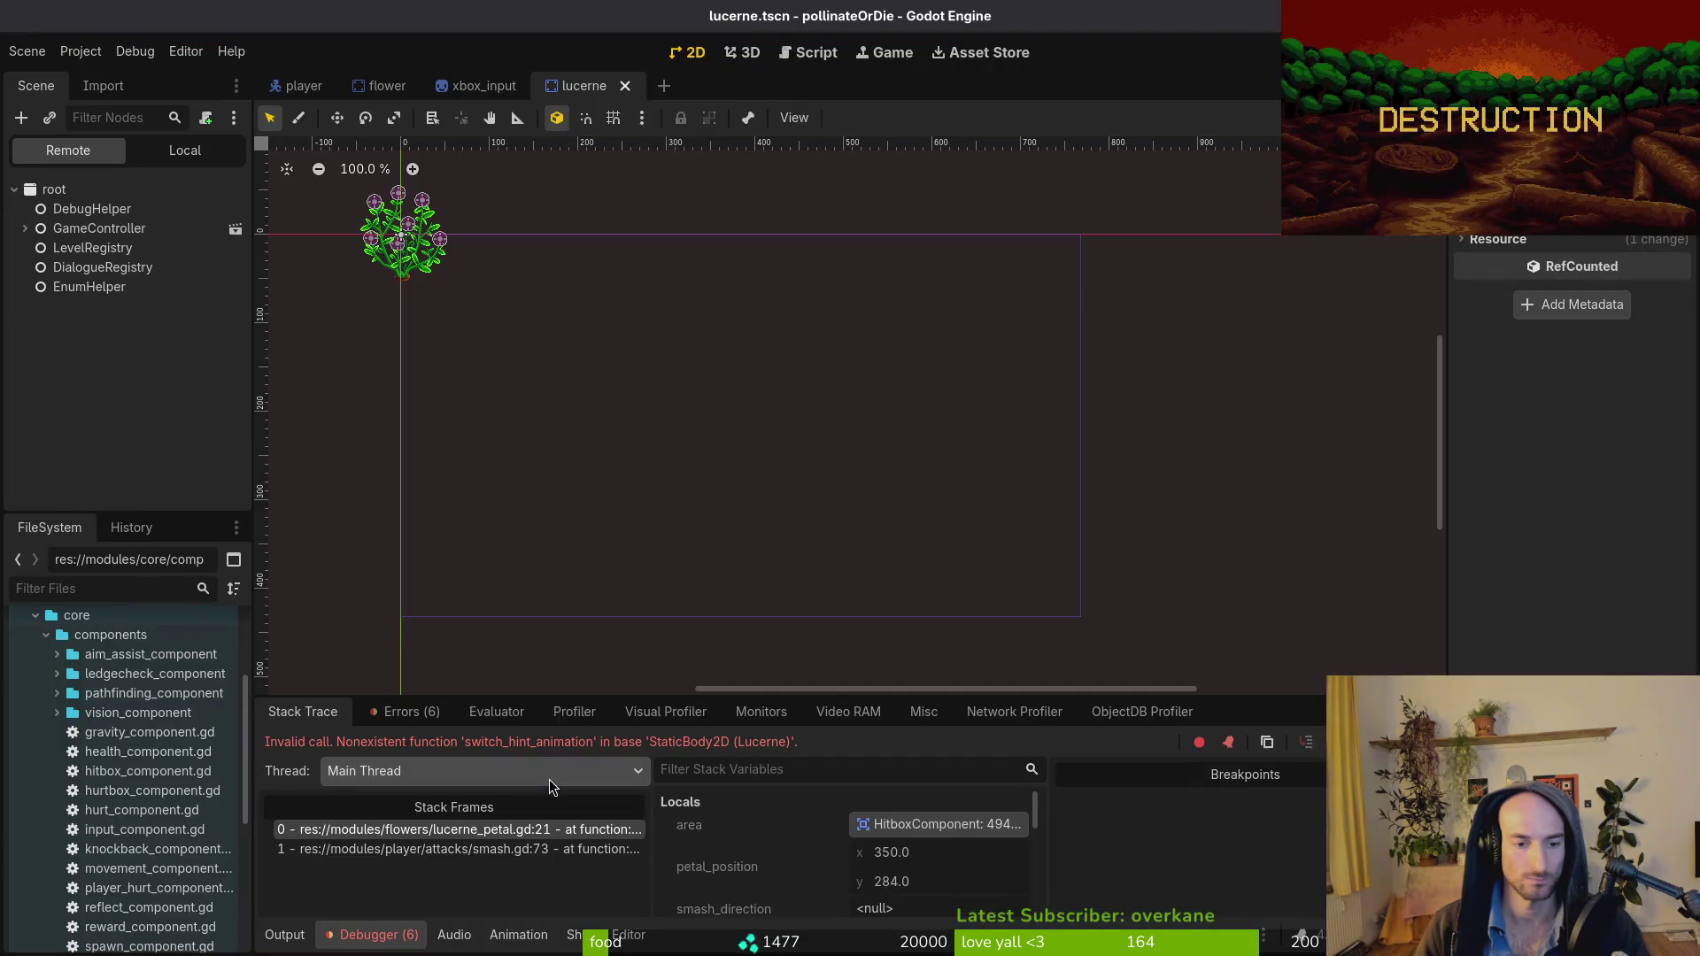
{"action": "key", "text": "alt+Tab"}
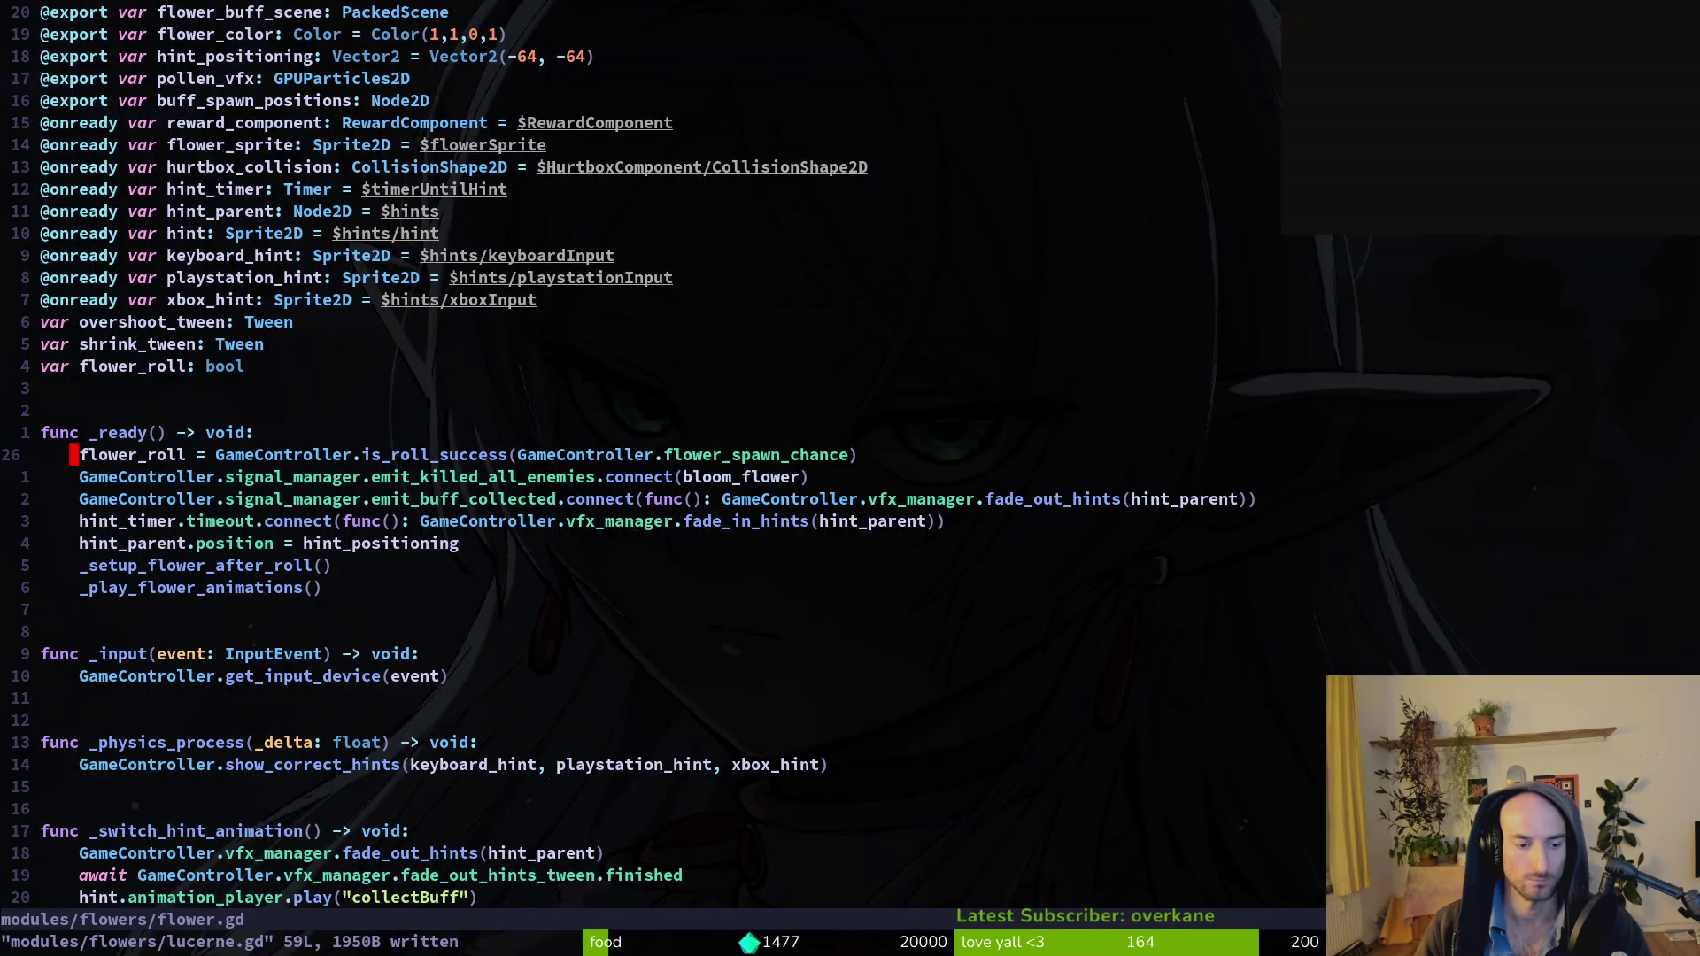
{"action": "key", "text": "ctrl+o"}
{"action": "key", "text": "u"}
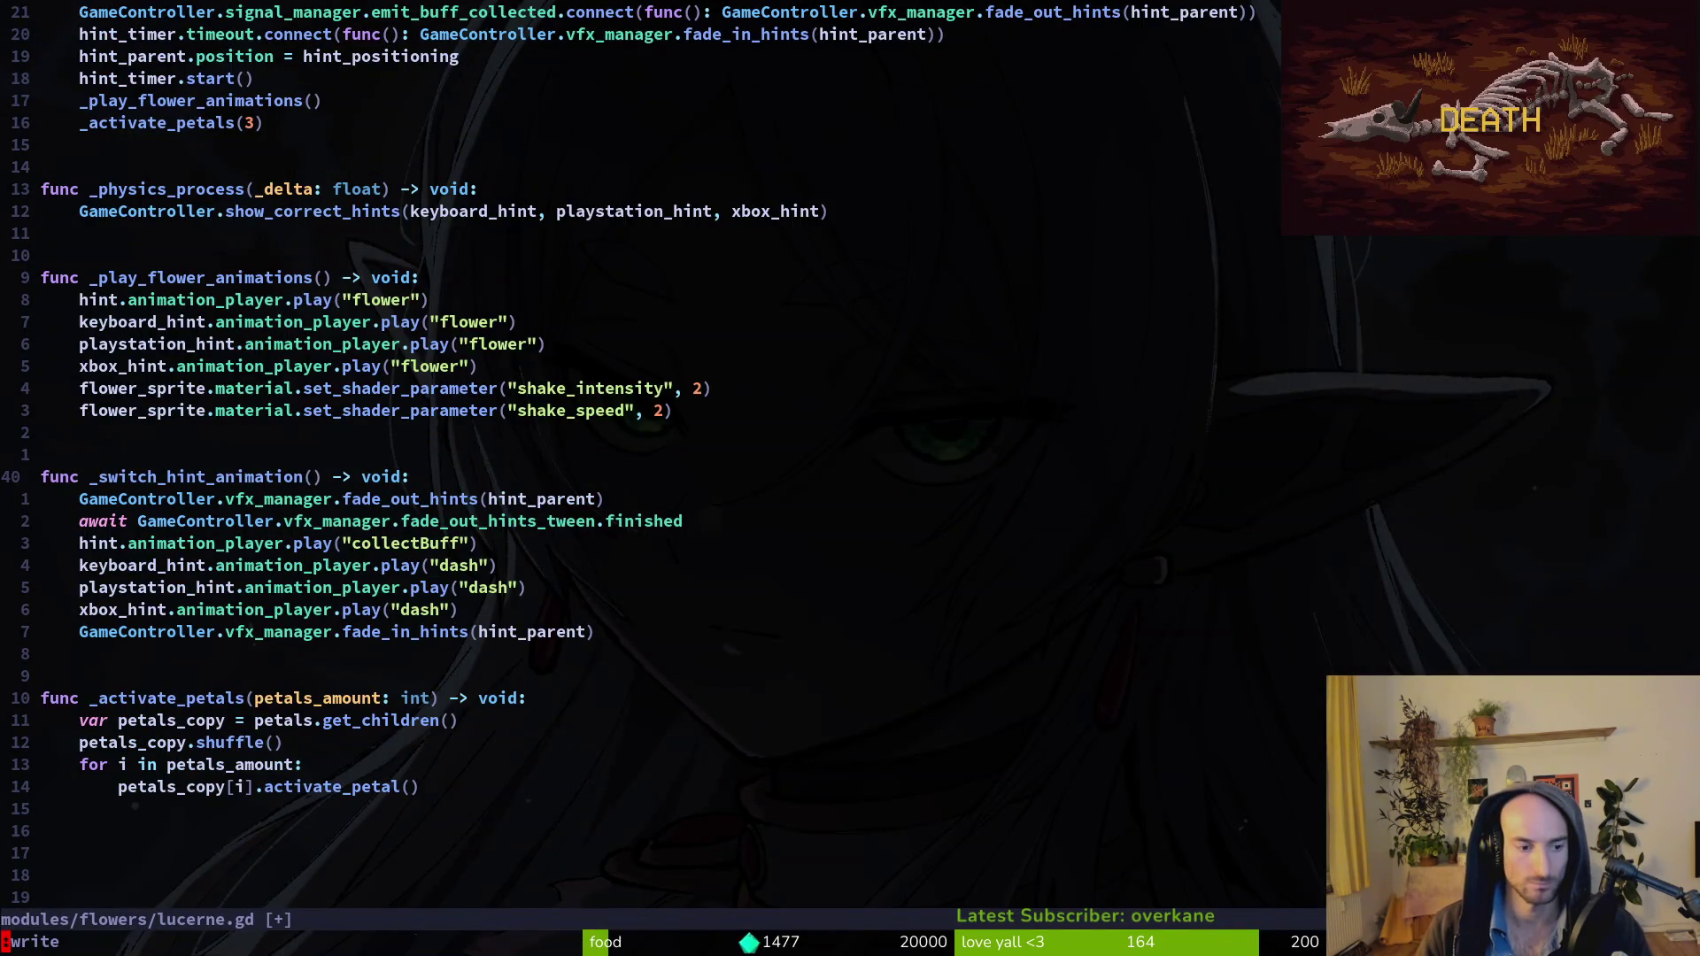
{"action": "key", "text": "u"}
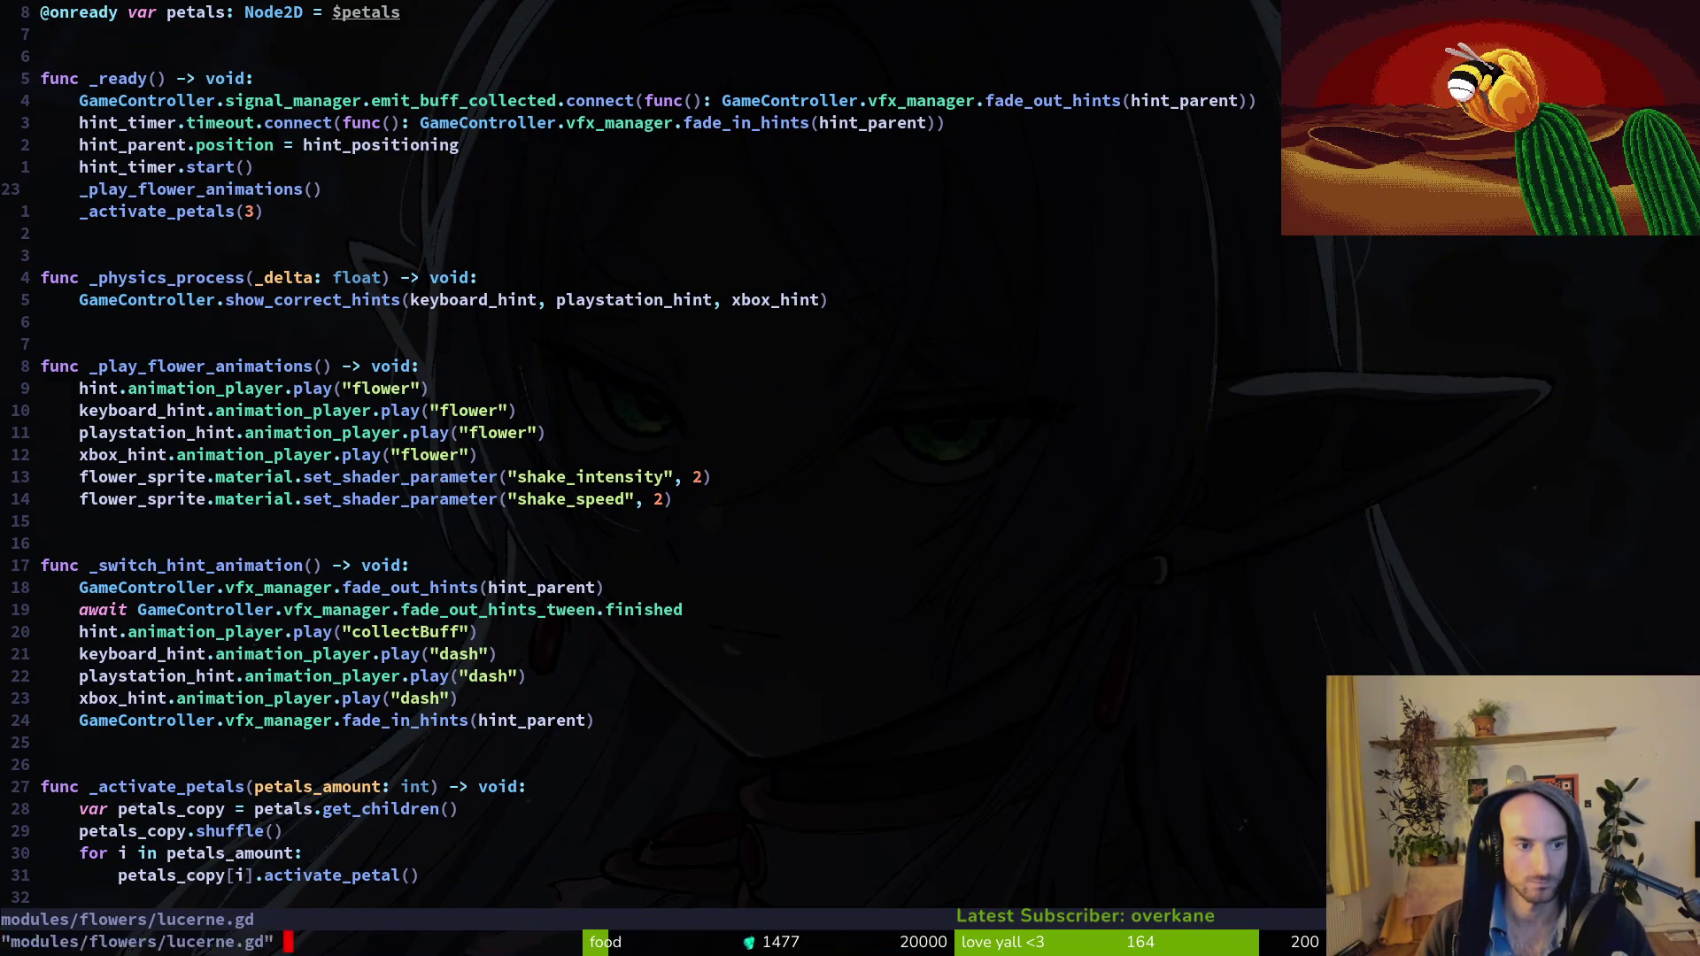
{"action": "key", "text": "Return"}
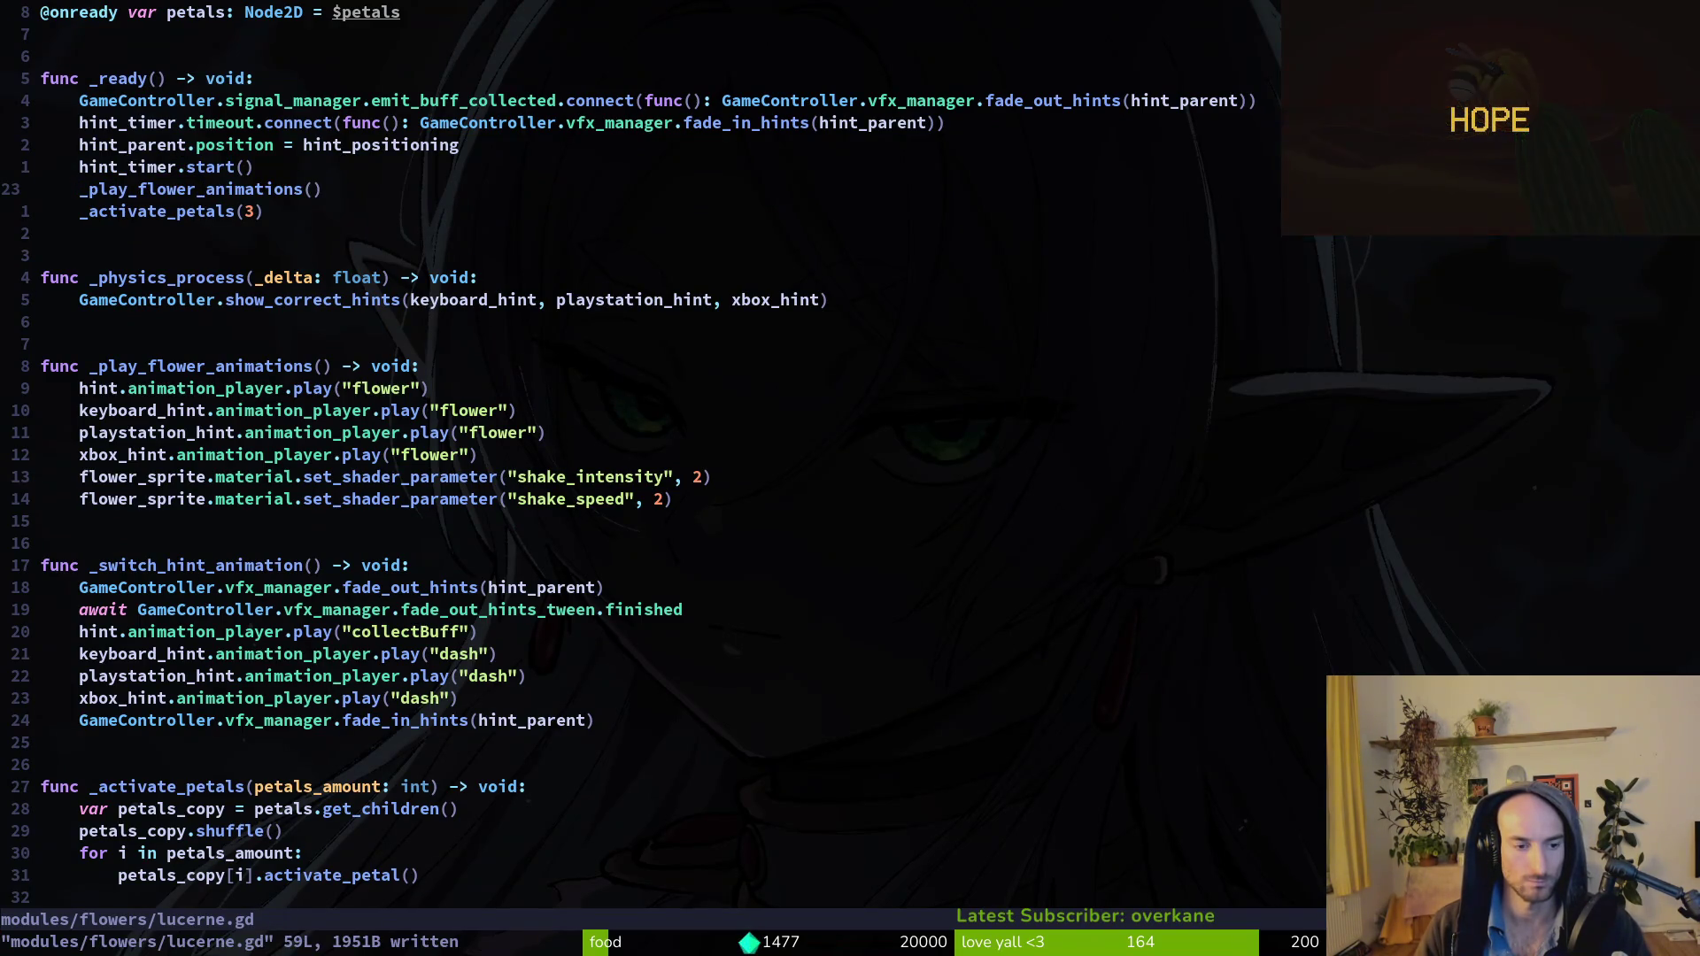
{"action": "key", "text": "alt+Tab"}
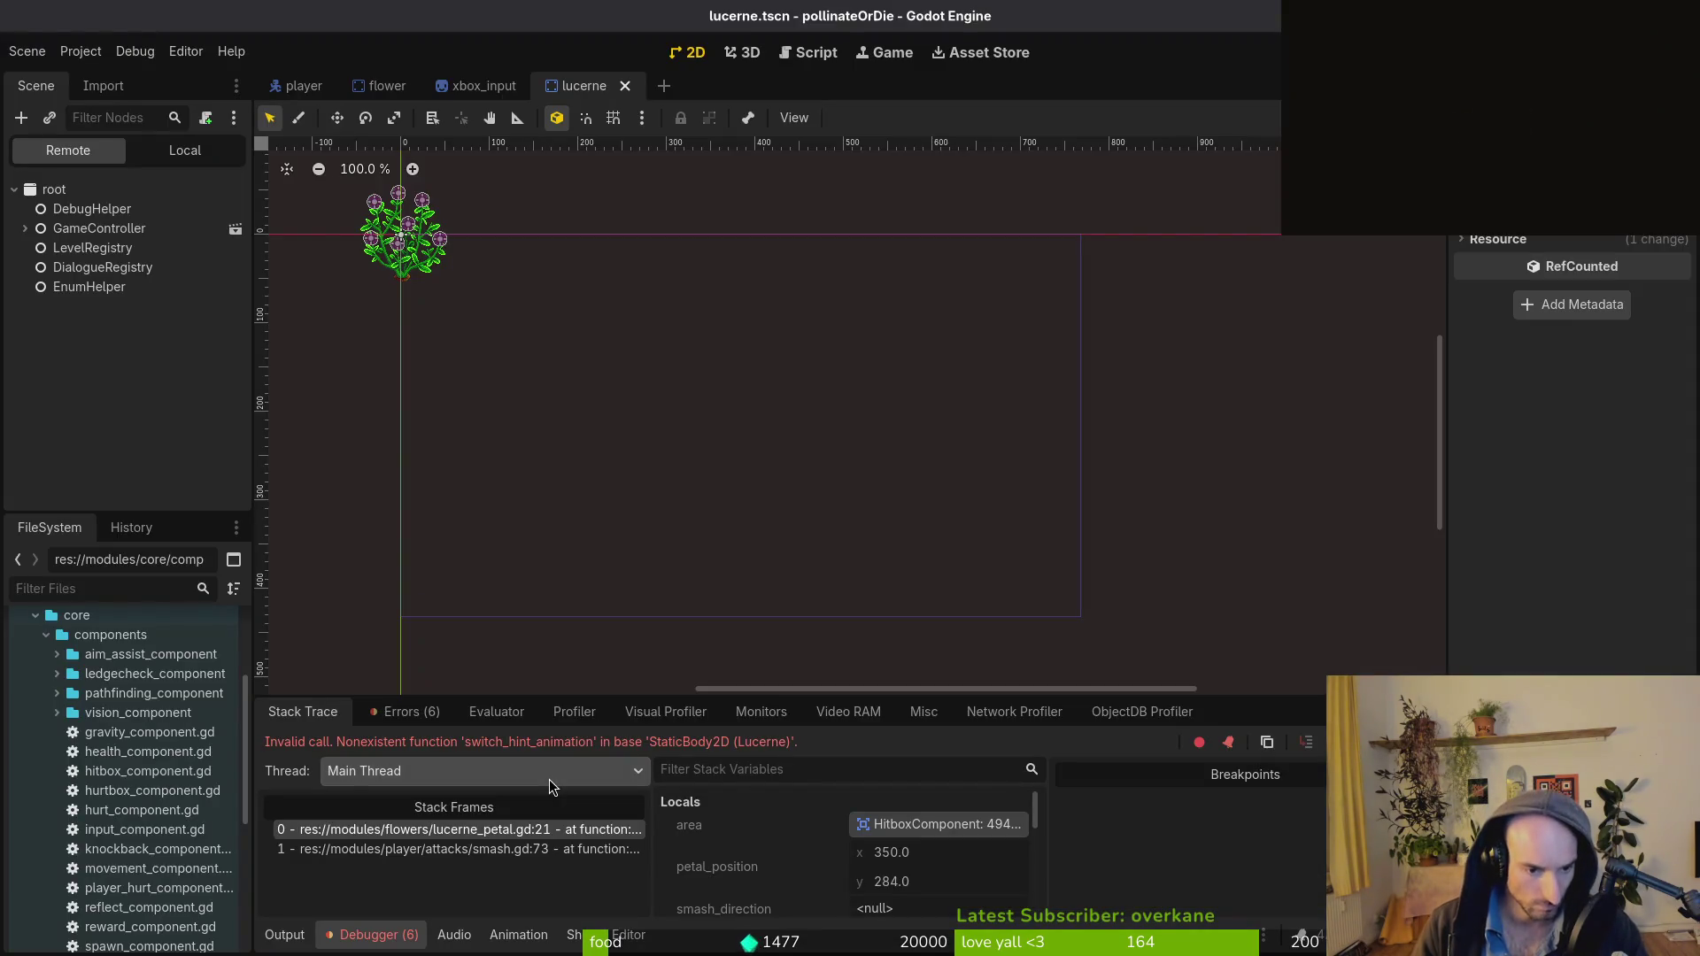
{"action": "key", "text": "alt+Tab"}
Change line 21 of lucerne_petal.gd to call _switch_hint_animation and save.
{"action": "key", "text": "space"}
{"action": "key", "text": "f"}
{"action": "key", "text": "f"}
{"action": "type", "text": "luc"}
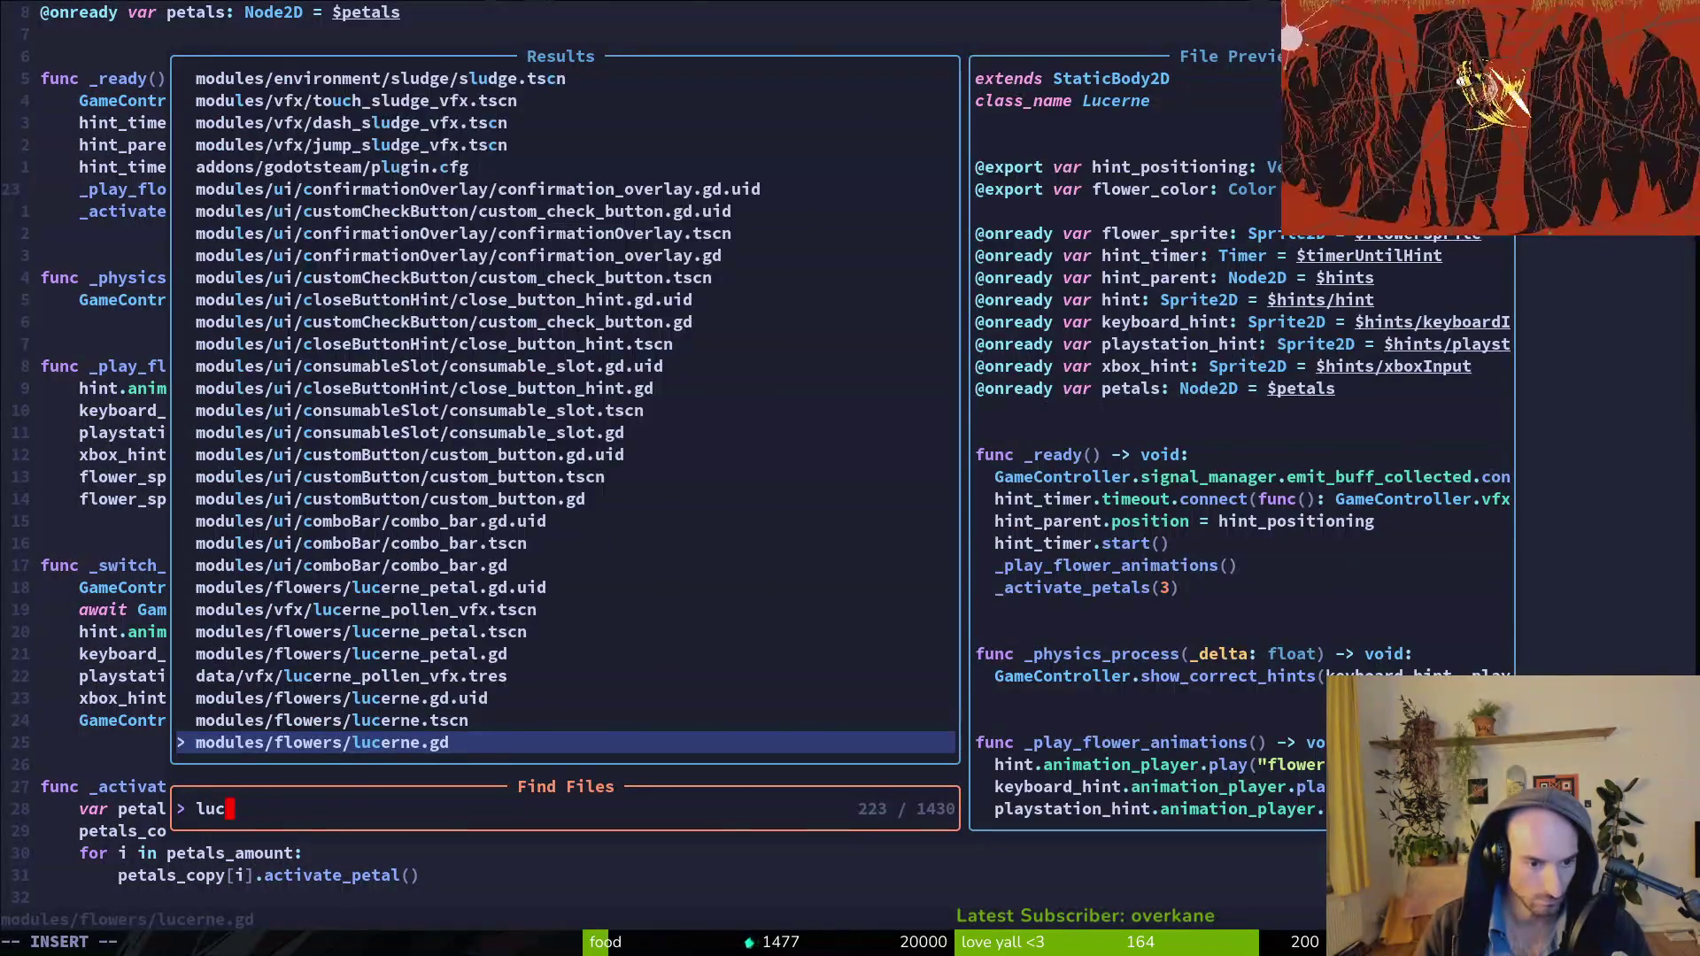
{"action": "type", "text": "epe"}
{"action": "key", "text": "Return"}
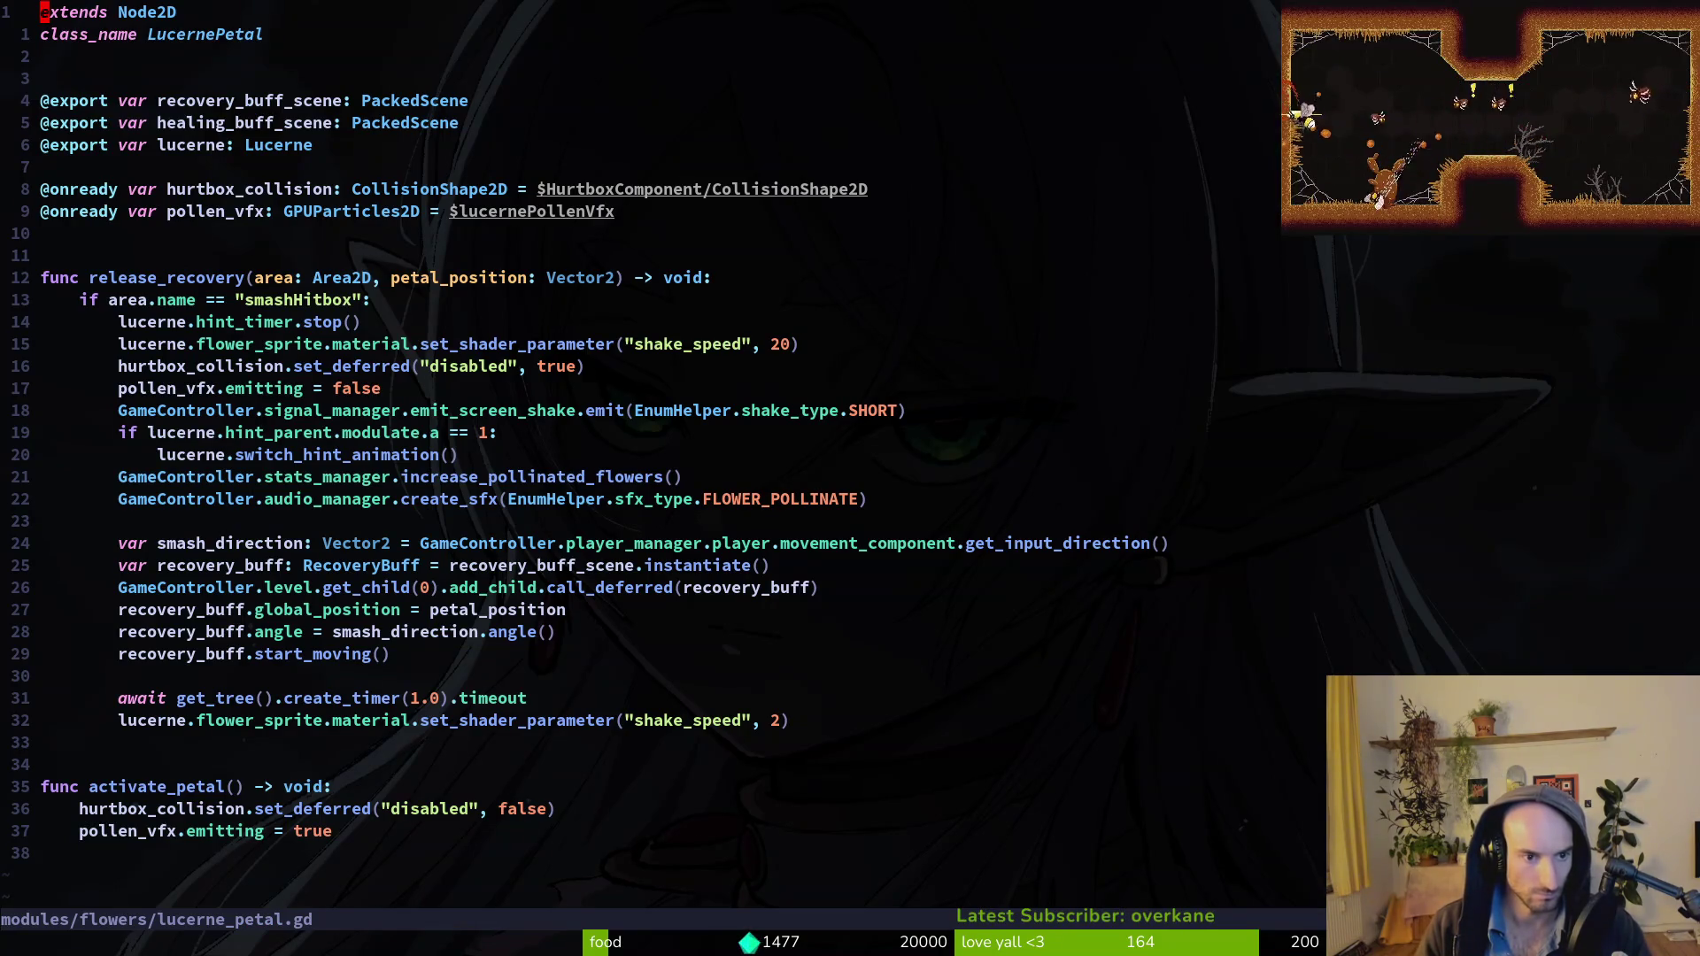
{"action": "left_click", "coordinate": [229, 454]}
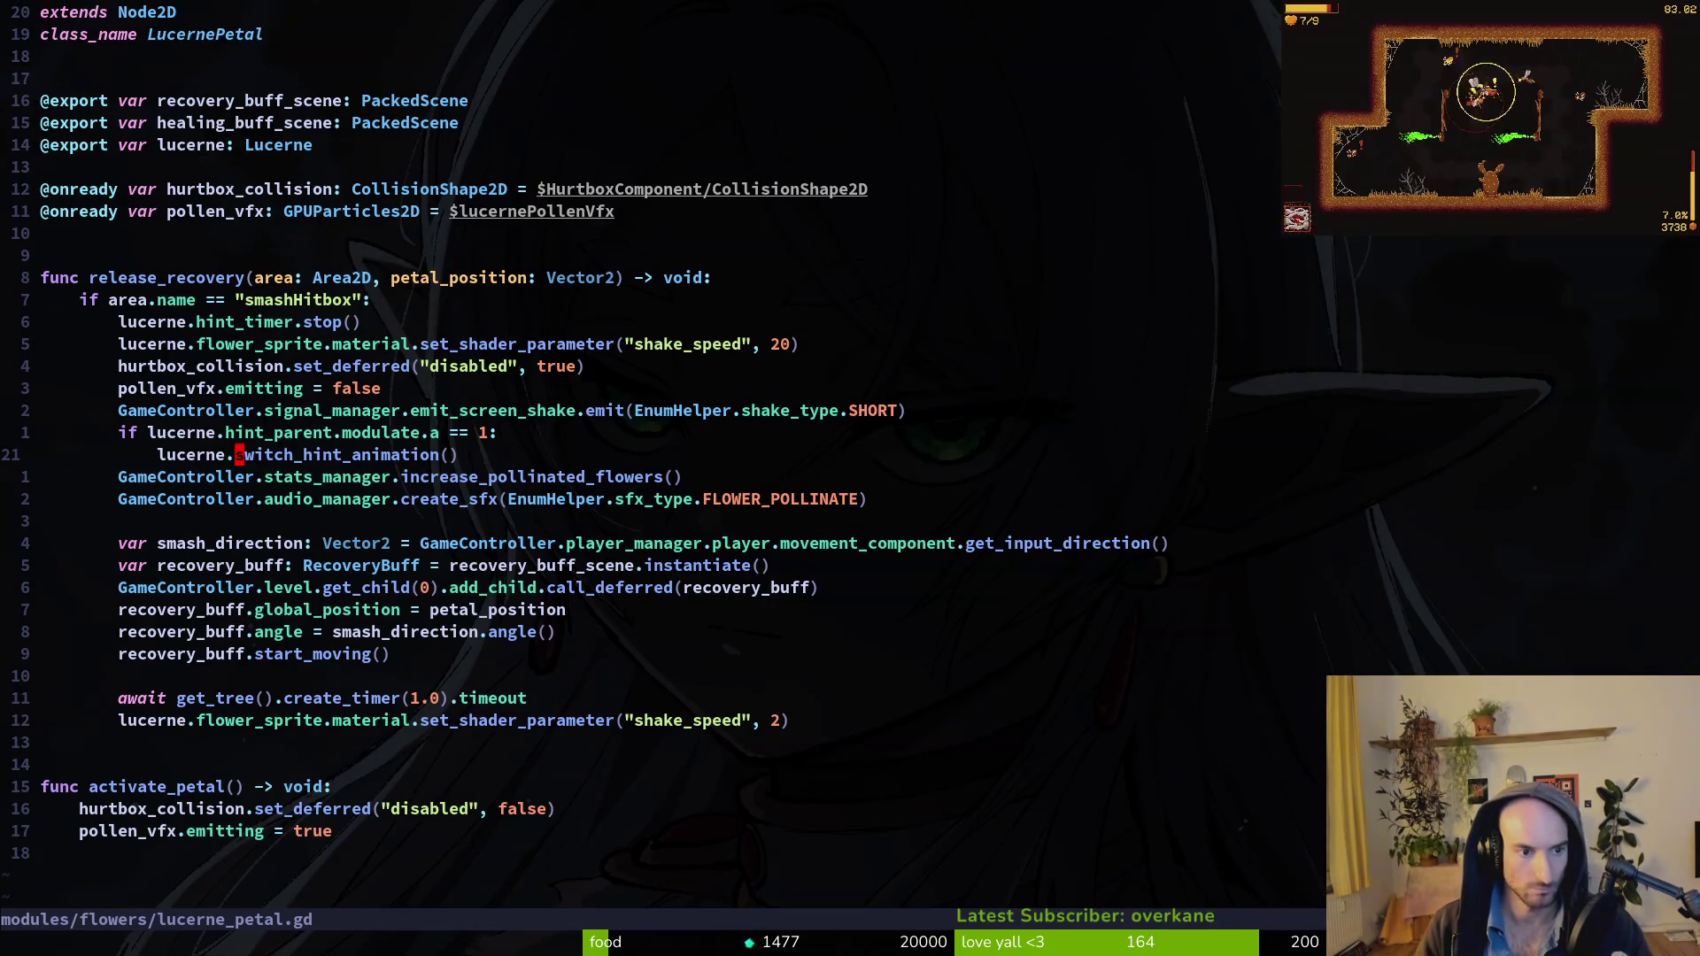
{"action": "type", "text": "int_"}
{"action": "key", "text": "Escape"}
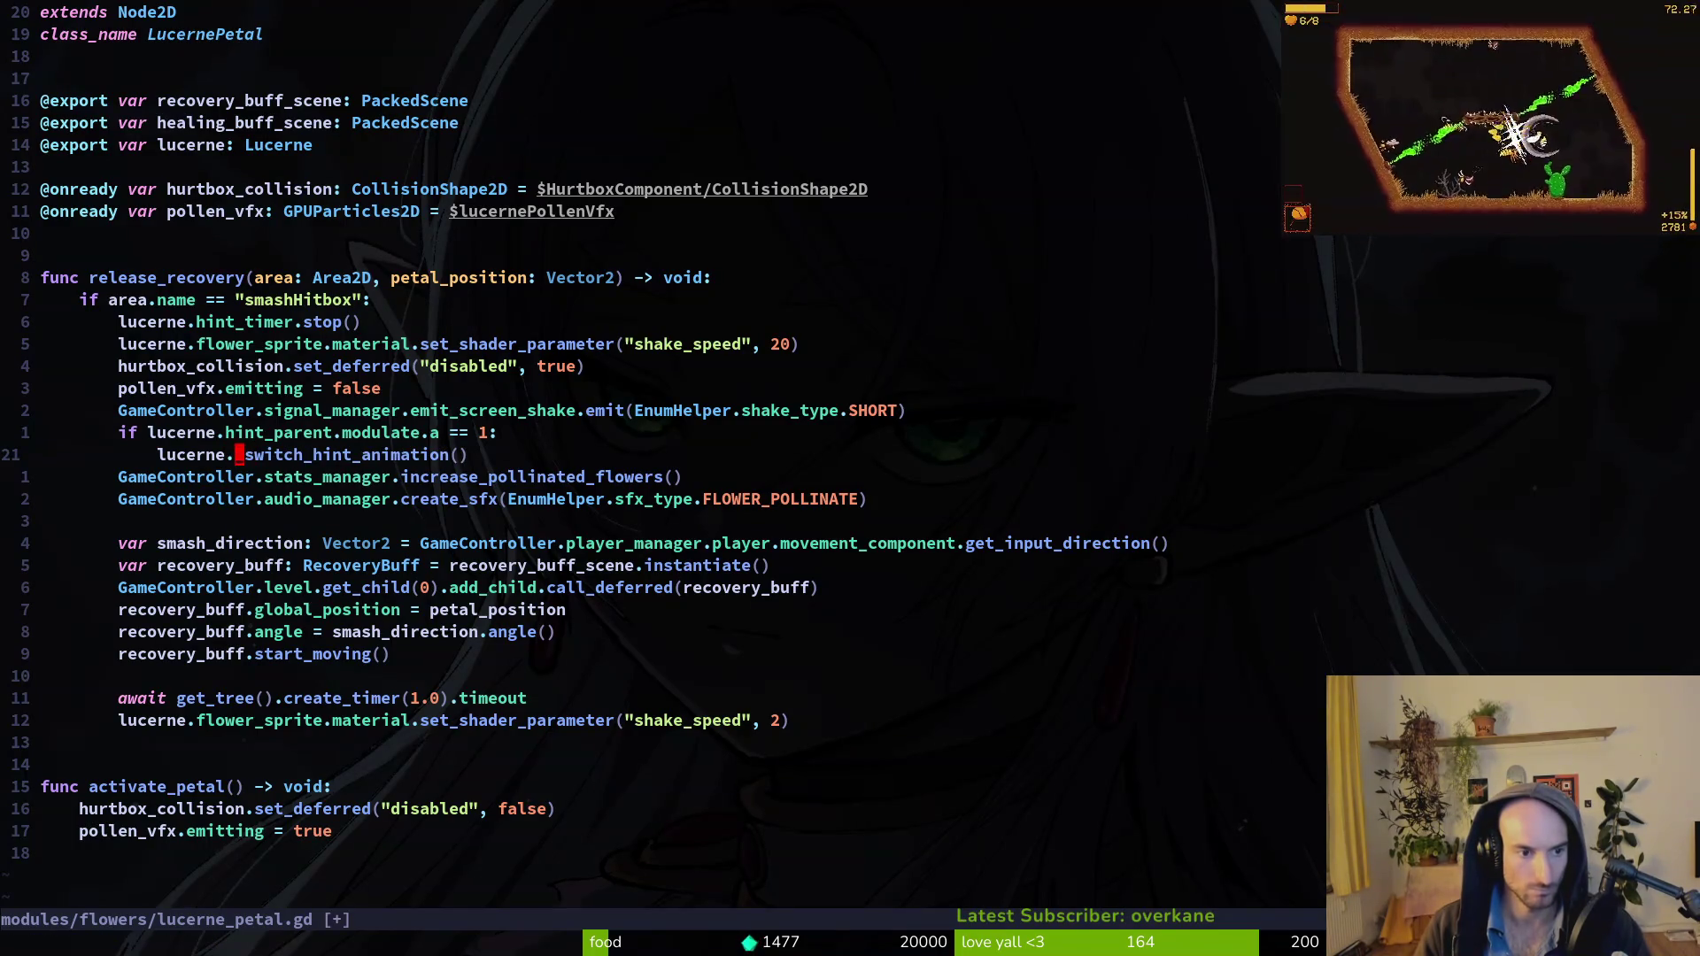
{"action": "key", "text": "ctrl+s"}
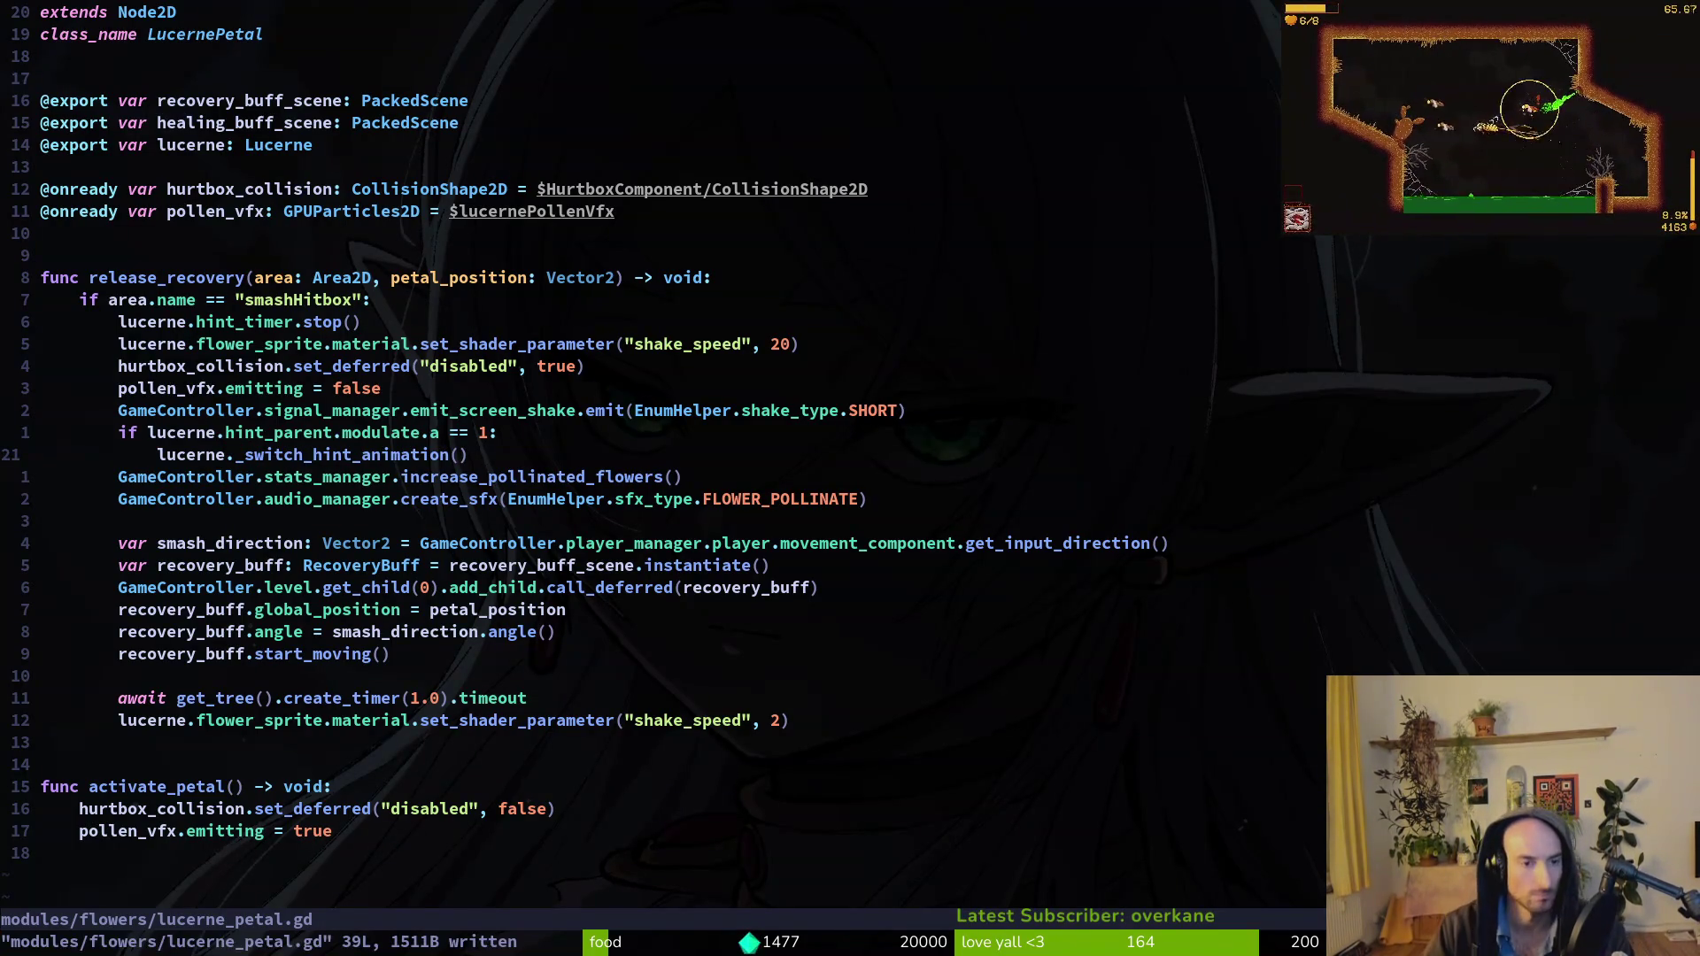
{"action": "key", "text": "alt+Tab"}
{"action": "key", "text": "F5"}
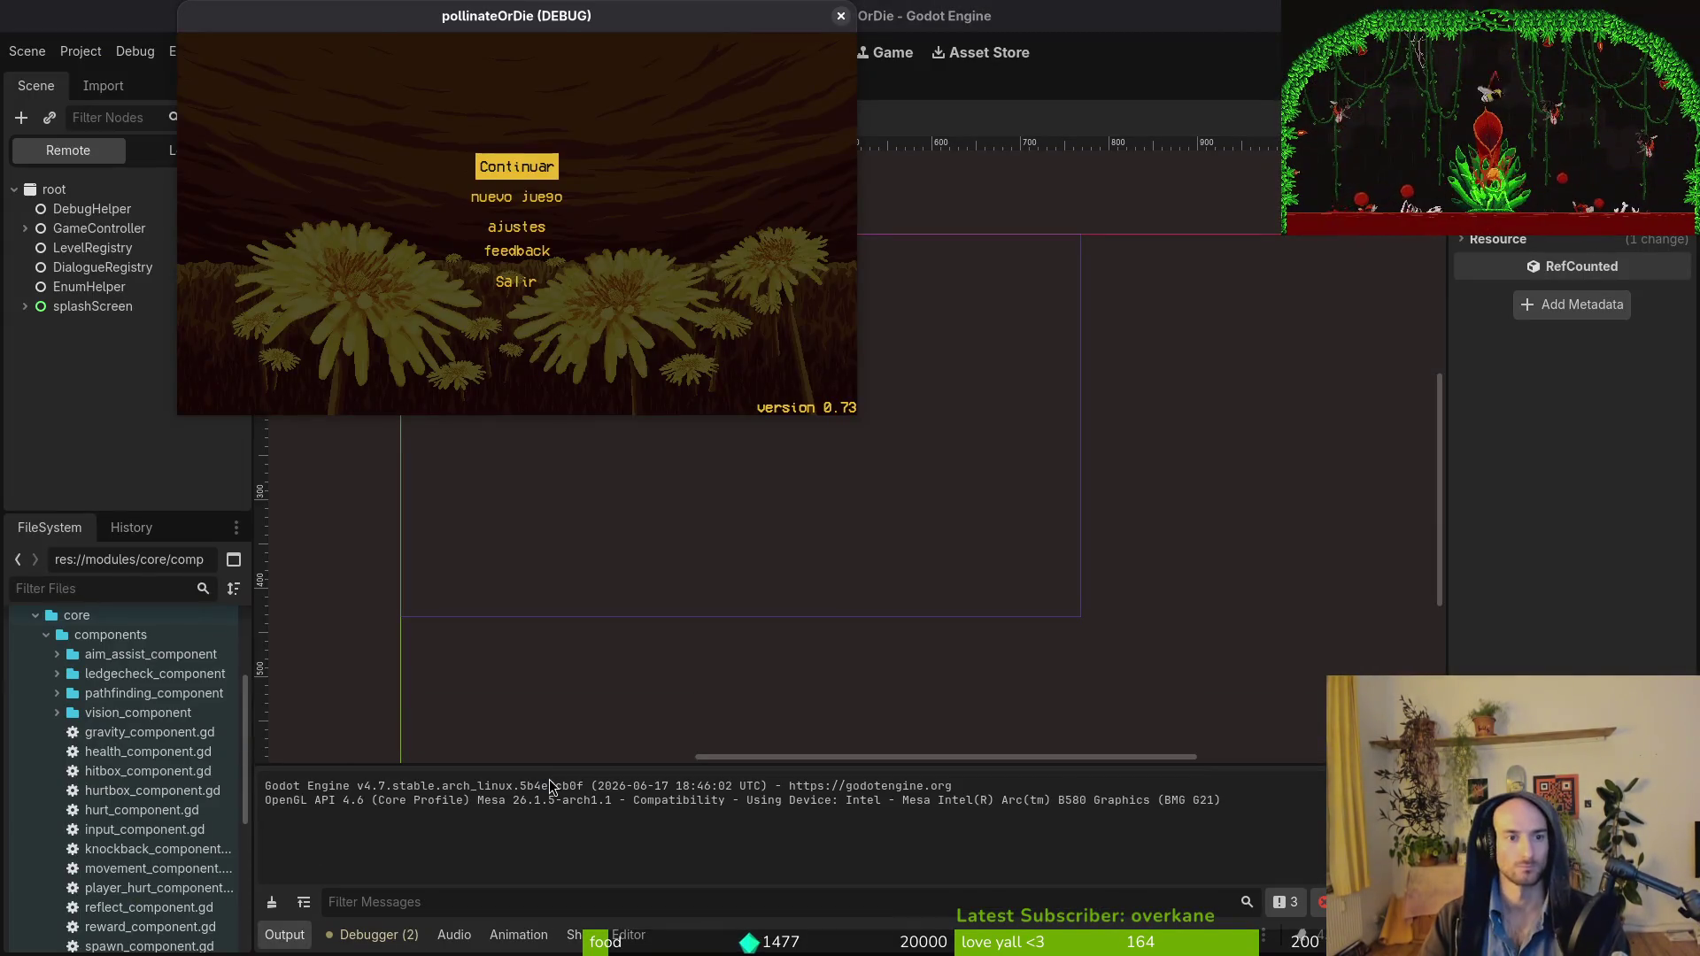
Test the hint in R_forest, then close the game and centre the Lucerne flower.
{"action": "key", "text": "Return"}
{"action": "key", "text": "Escape"}
{"action": "key", "text": "Right"}
{"action": "key", "text": "Right"}
{"action": "key", "text": "Return"}
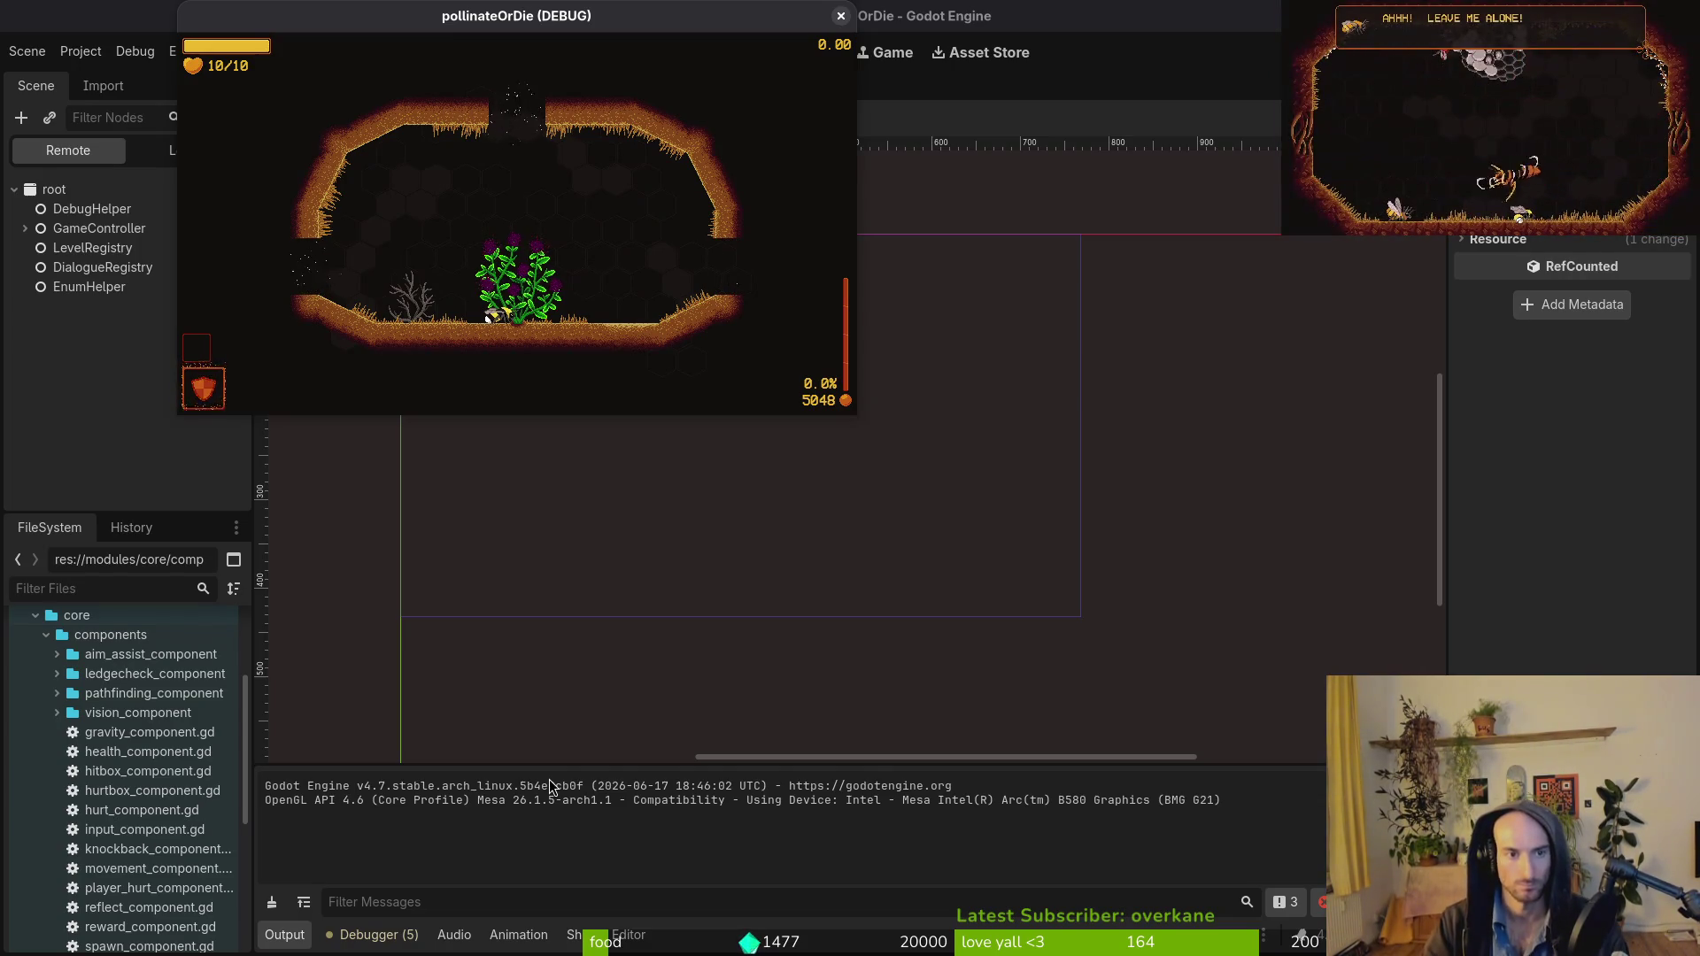
{"action": "key", "text": "F8"}
{"action": "key", "text": "shift+alt+o"}
{"action": "key", "text": "Escape"}
{"action": "left_click_drag", "start_coordinate": [577, 414], "coordinate": [1050, 614]}
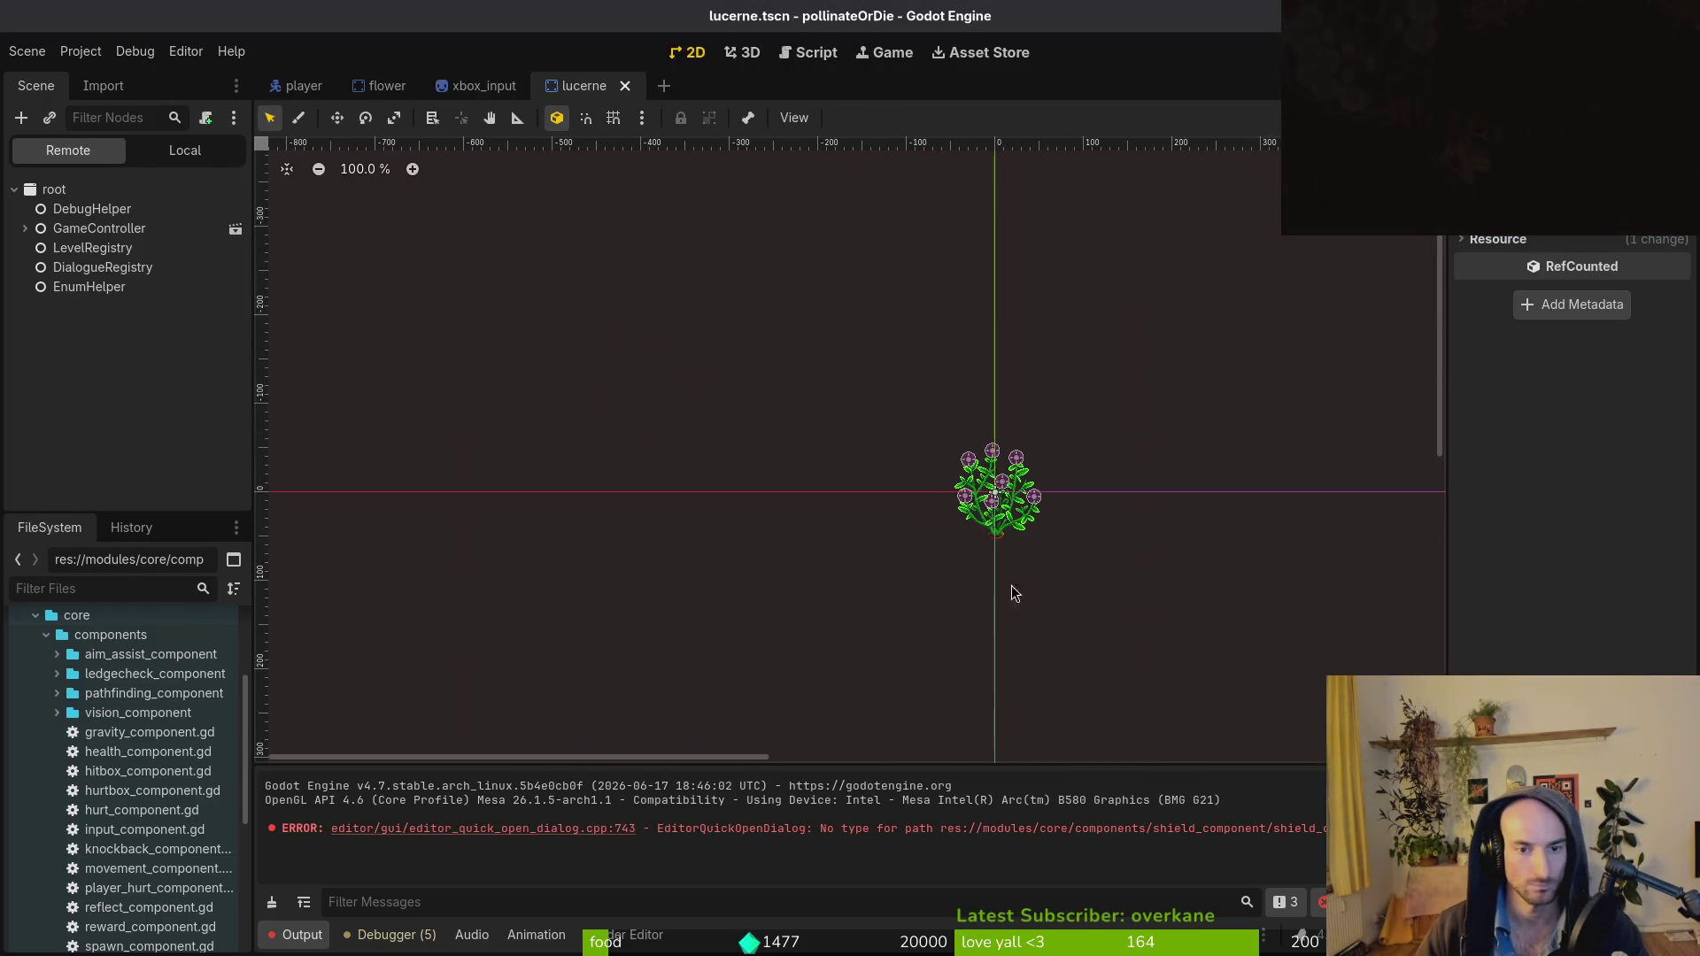
{"action": "left_click", "coordinate": [164, 150]}
Select the four hint sprites together, then test-run the game to check the hints.
{"action": "left_click", "coordinate": [66, 386]}
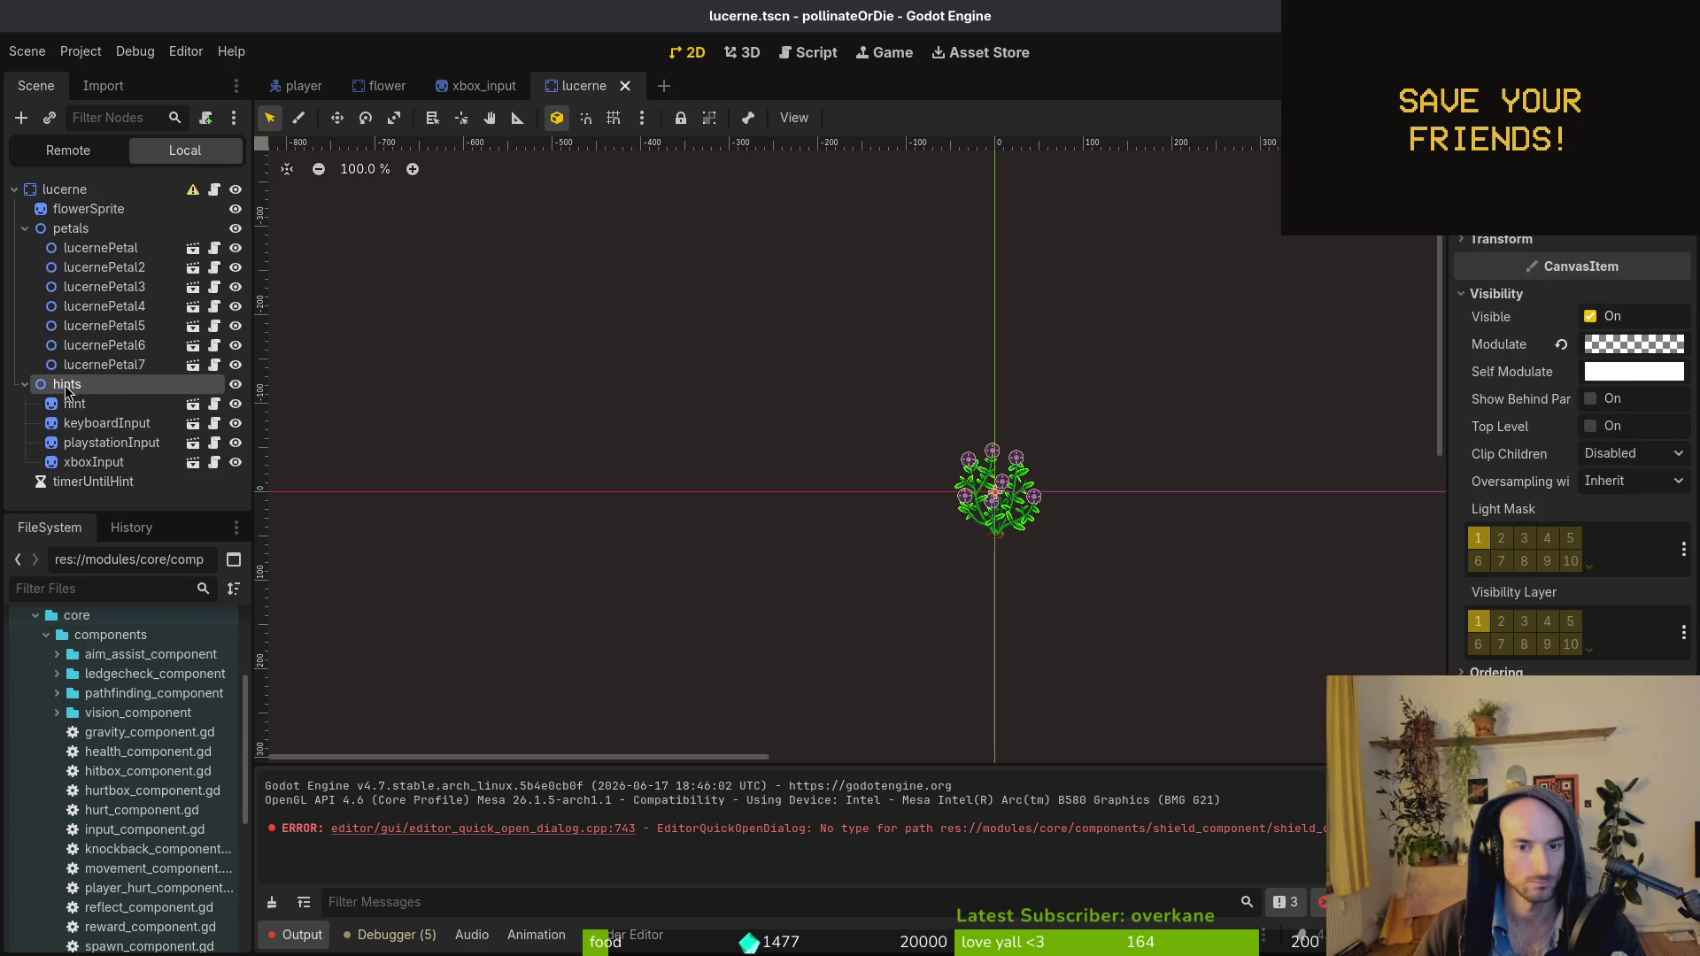
{"action": "left_click", "coordinate": [95, 409]}
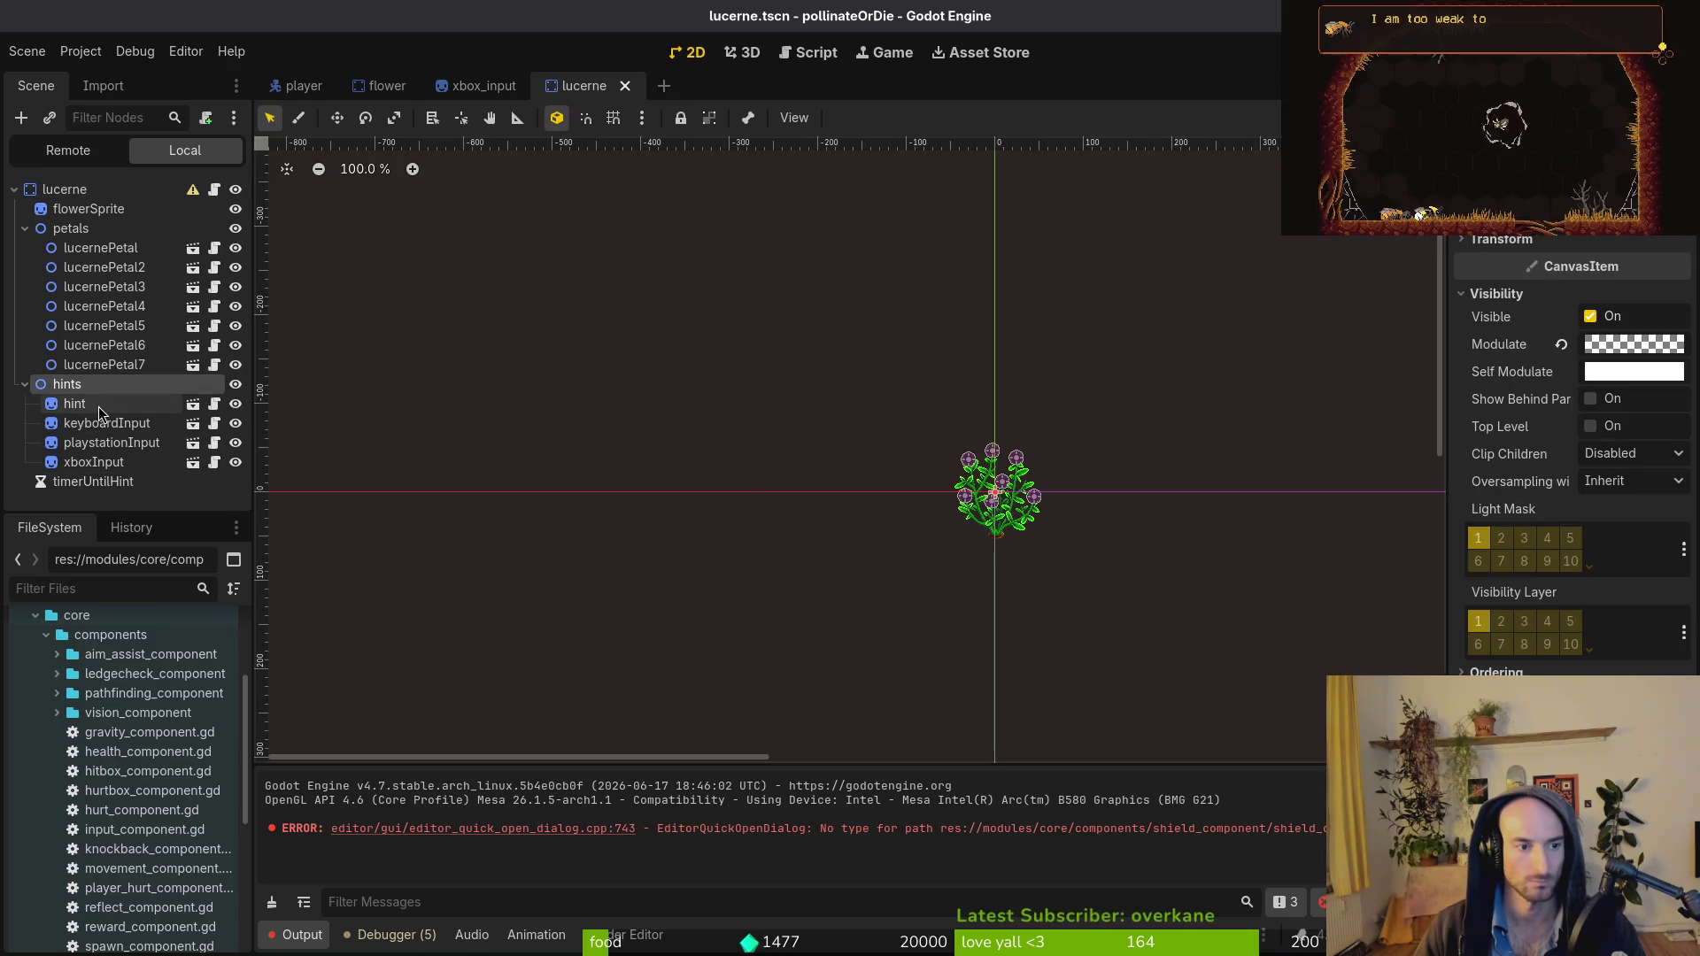
{"action": "left_click", "coordinate": [140, 463], "text": "shift"}
{"action": "key", "text": "F5"}
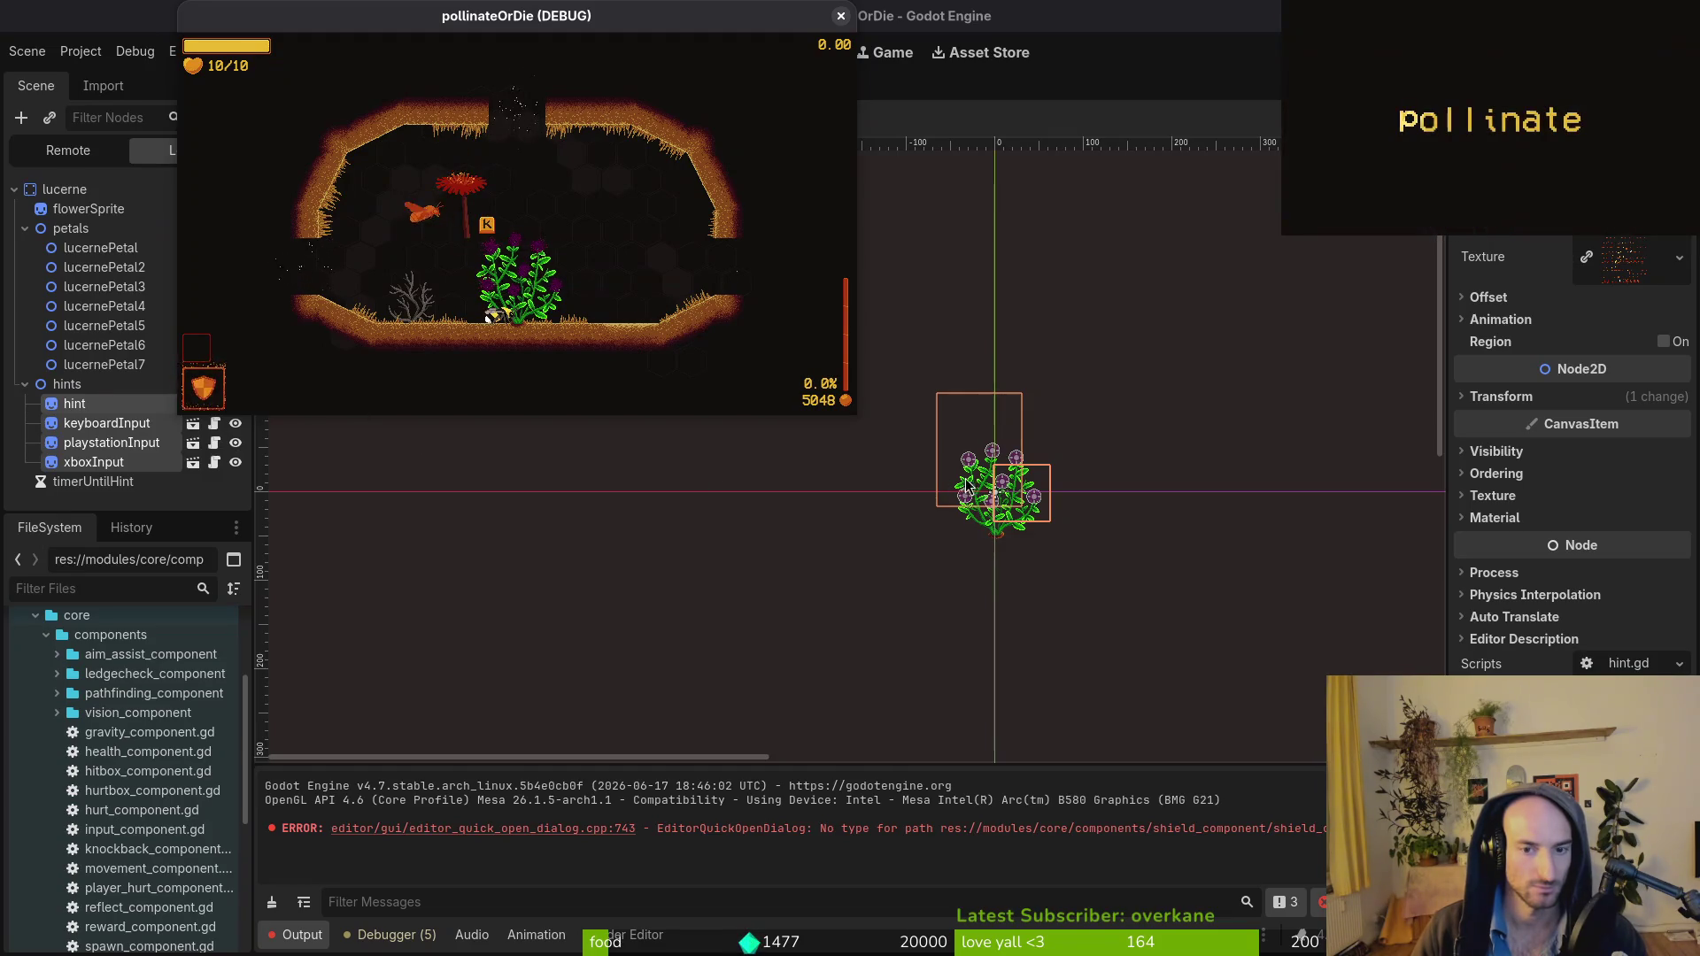
{"action": "key", "text": "Escape"}
{"action": "key", "text": "Escape"}
{"action": "left_click", "coordinate": [840, 16]}
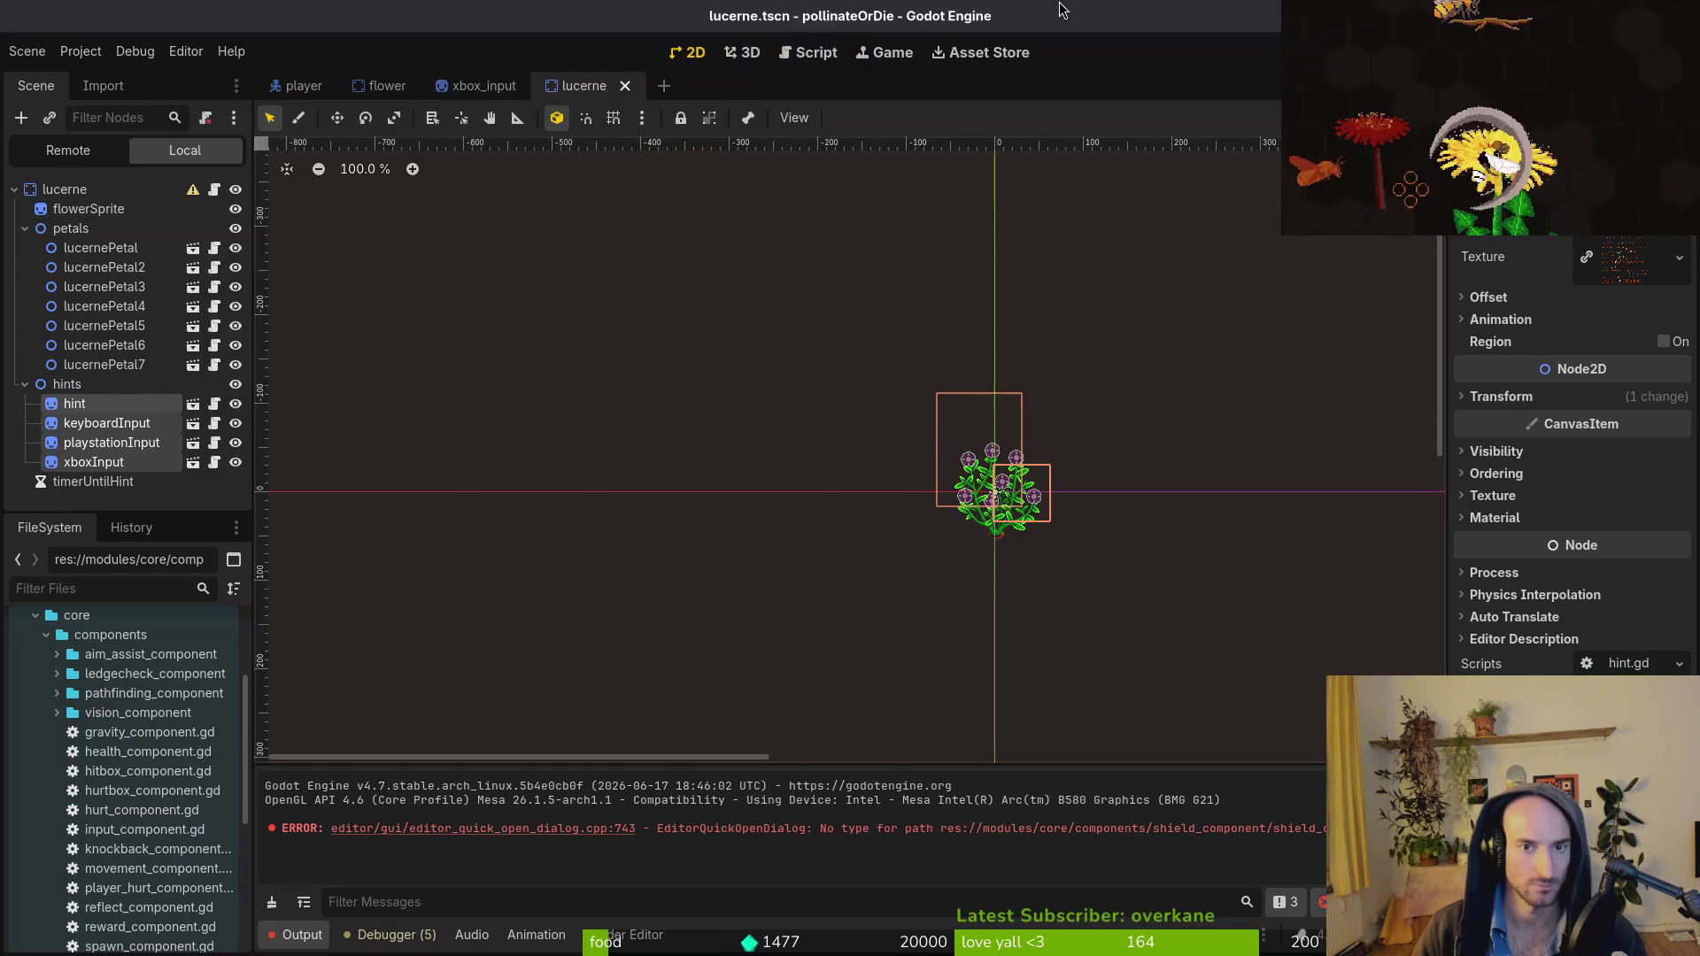
Select and frame the flower's hint through xboxInput nodes, compare with lucerne, and stop the game.
{"action": "left_click", "coordinate": [387, 86]}
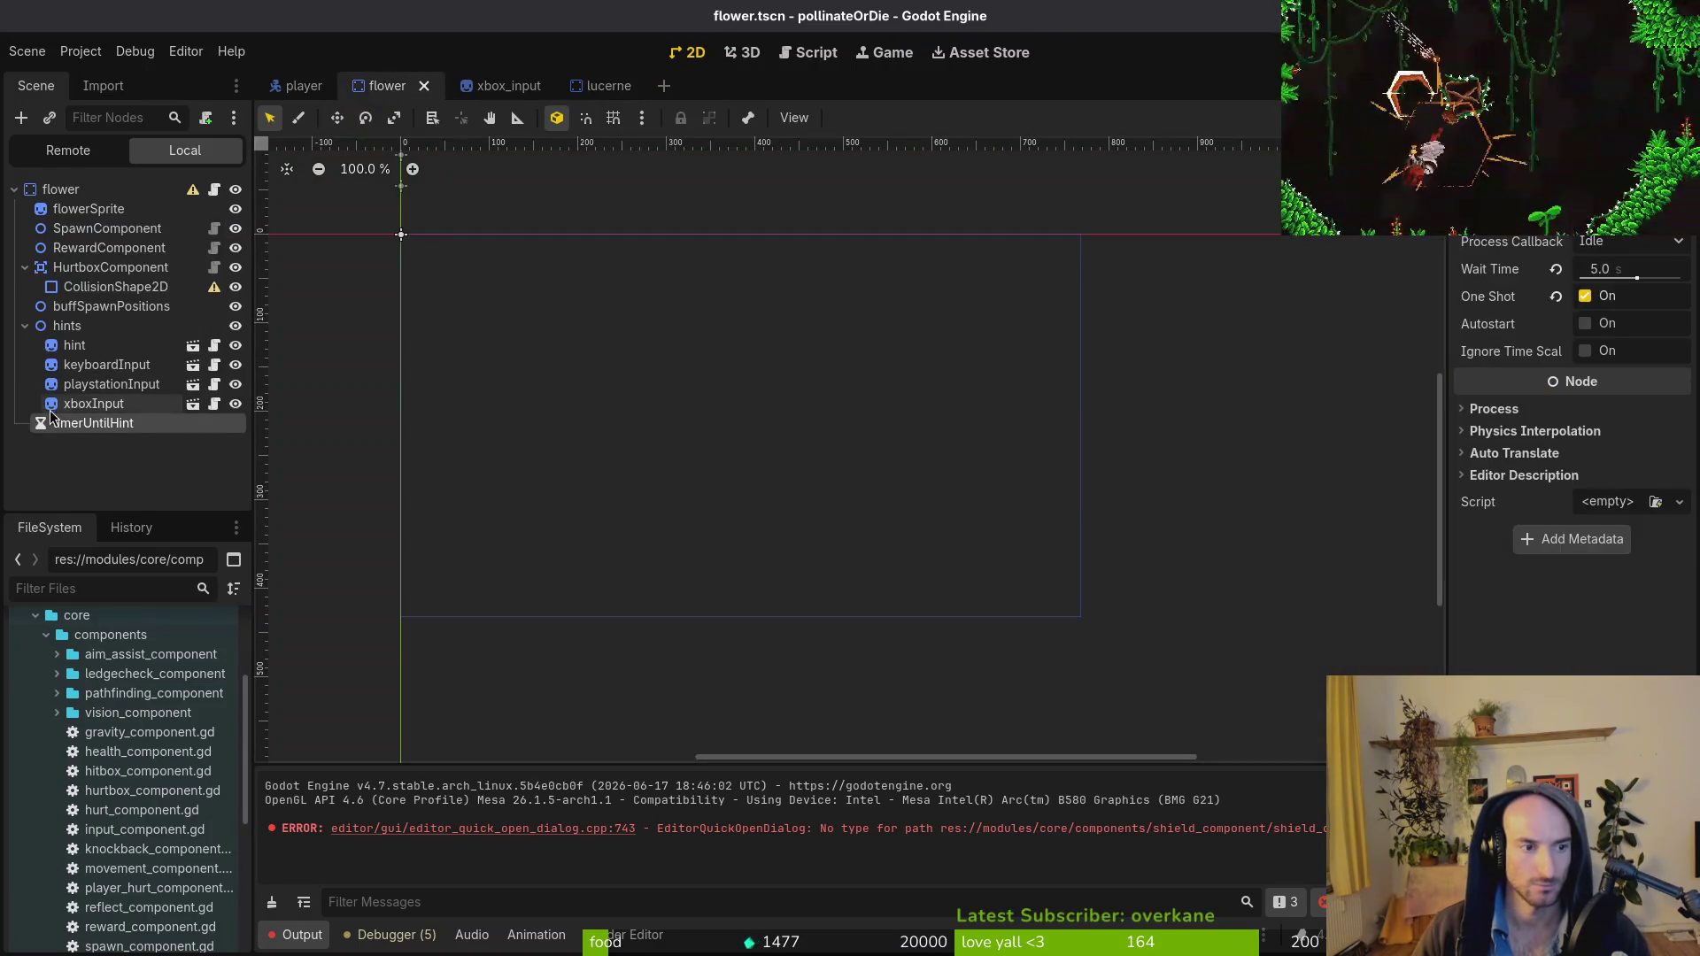
{"action": "left_click", "coordinate": [76, 345]}
{"action": "left_click", "coordinate": [130, 403], "text": "shift"}
{"action": "key", "text": "f"}
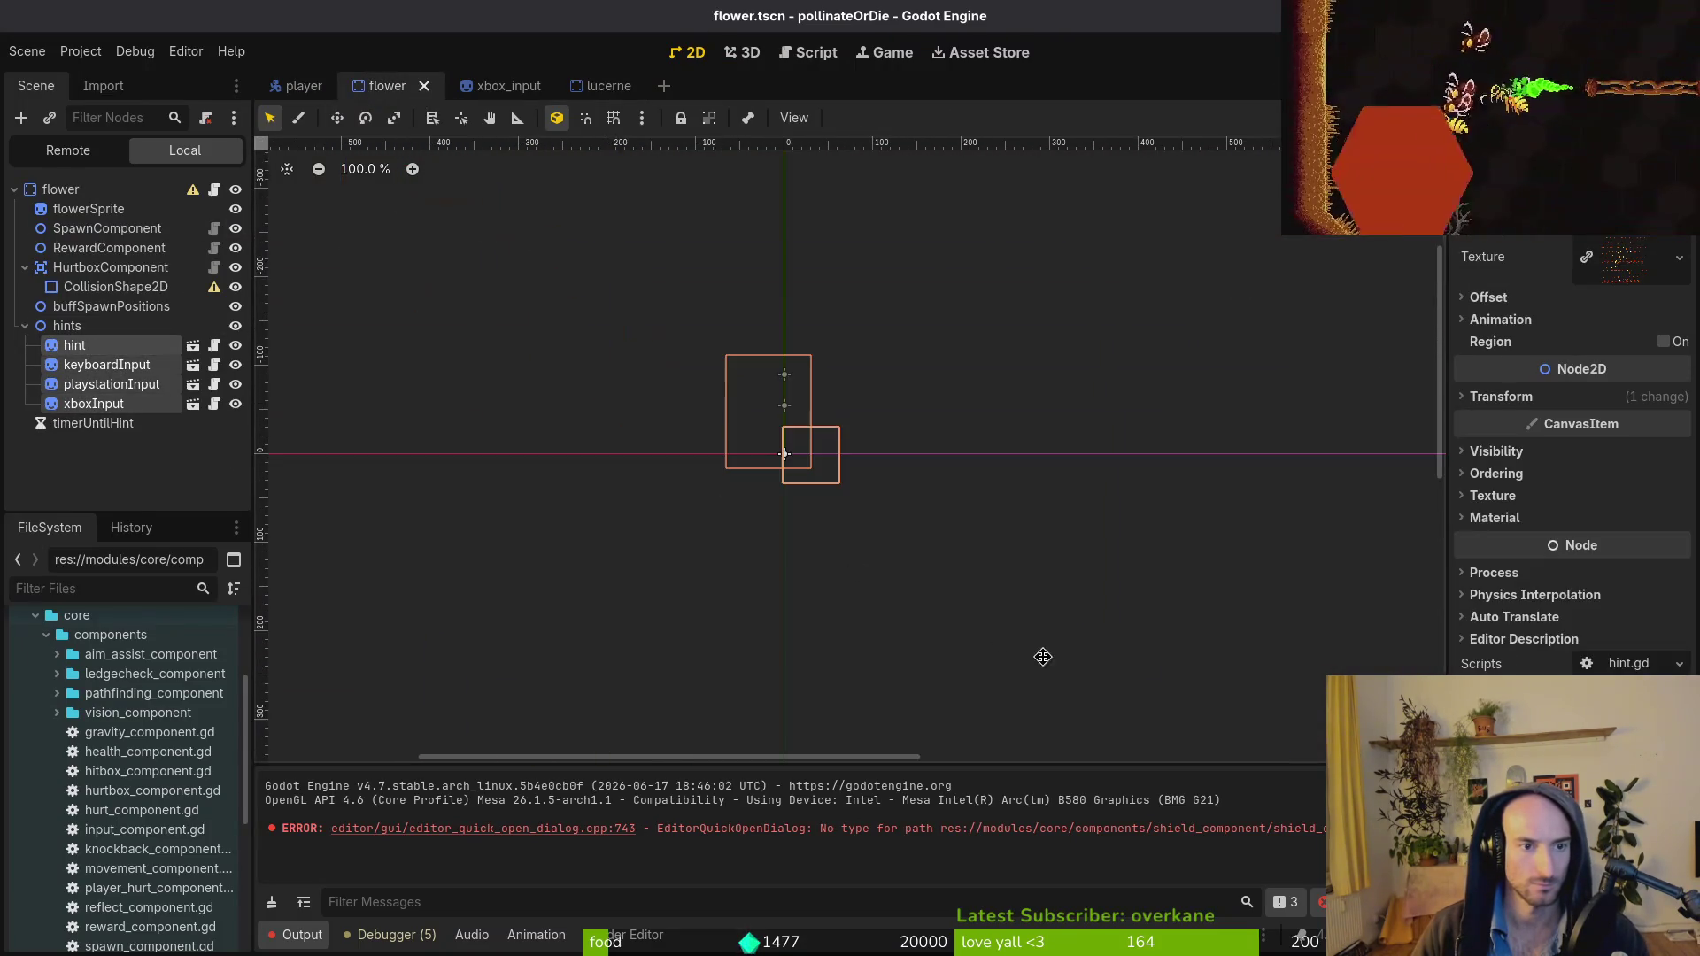
{"action": "left_click", "coordinate": [620, 86]}
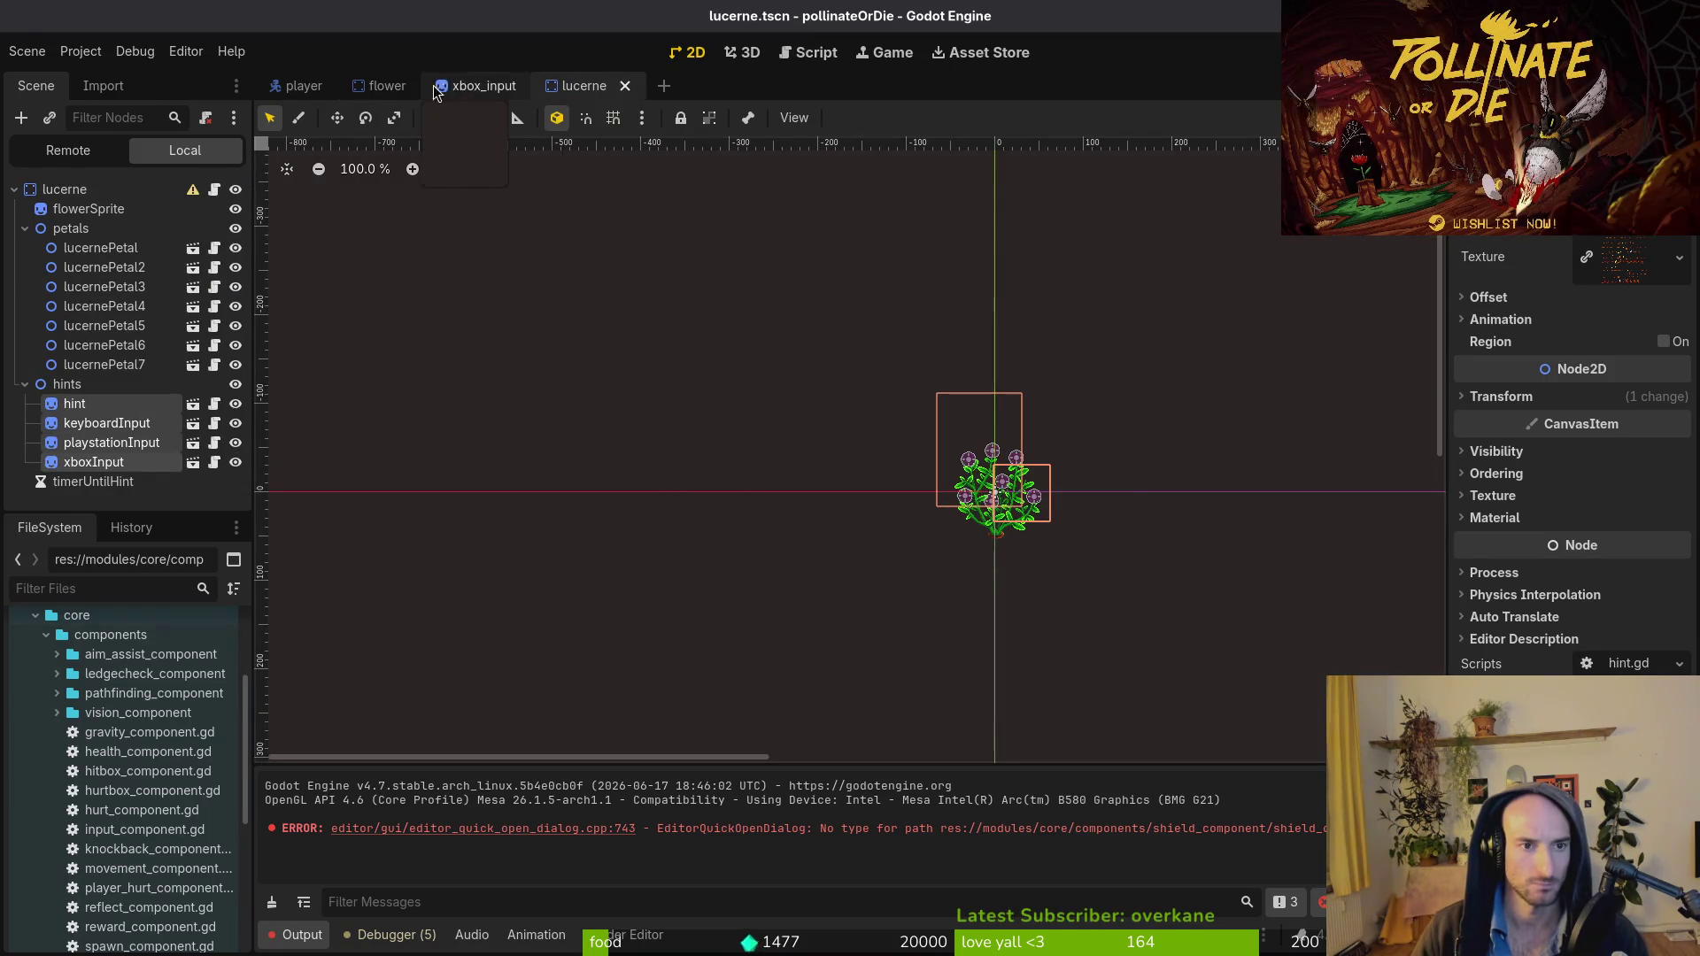
{"action": "left_click", "coordinate": [389, 92]}
{"action": "left_click", "coordinate": [595, 87]}
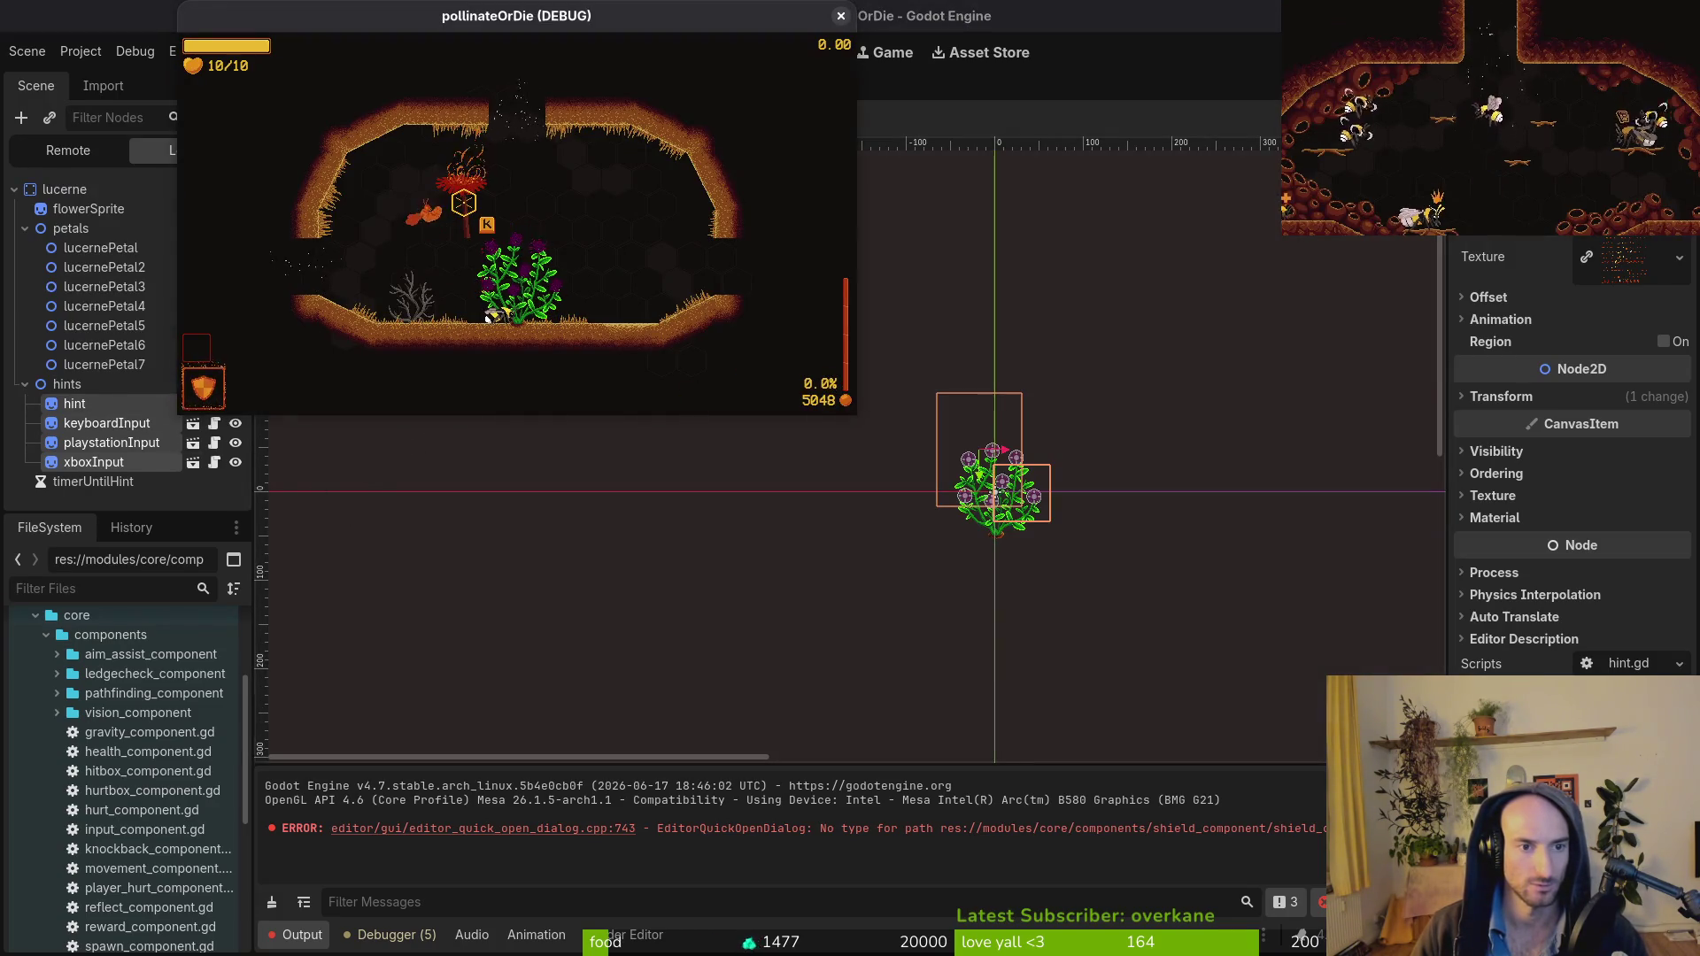
{"action": "key", "text": "F8"}
{"action": "key", "text": "ctrl+shift+o"}
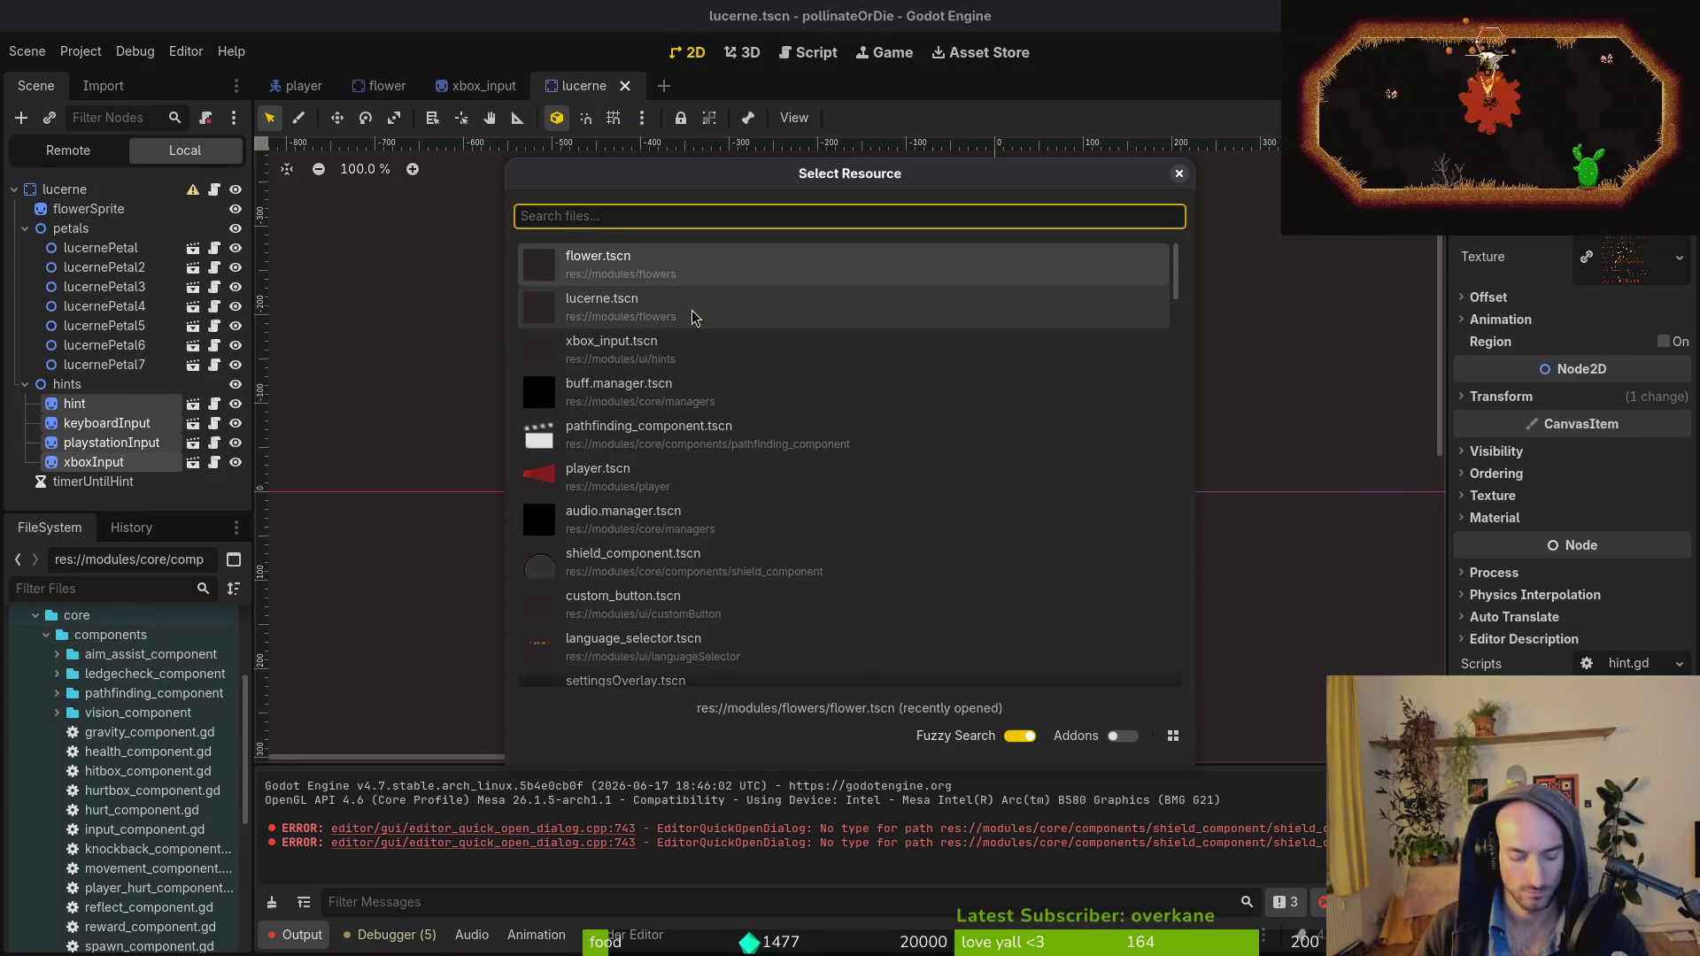
Open recovery_desert.tscn and make the lucerne instance's children editable.
{"action": "type", "text": "recovede"}
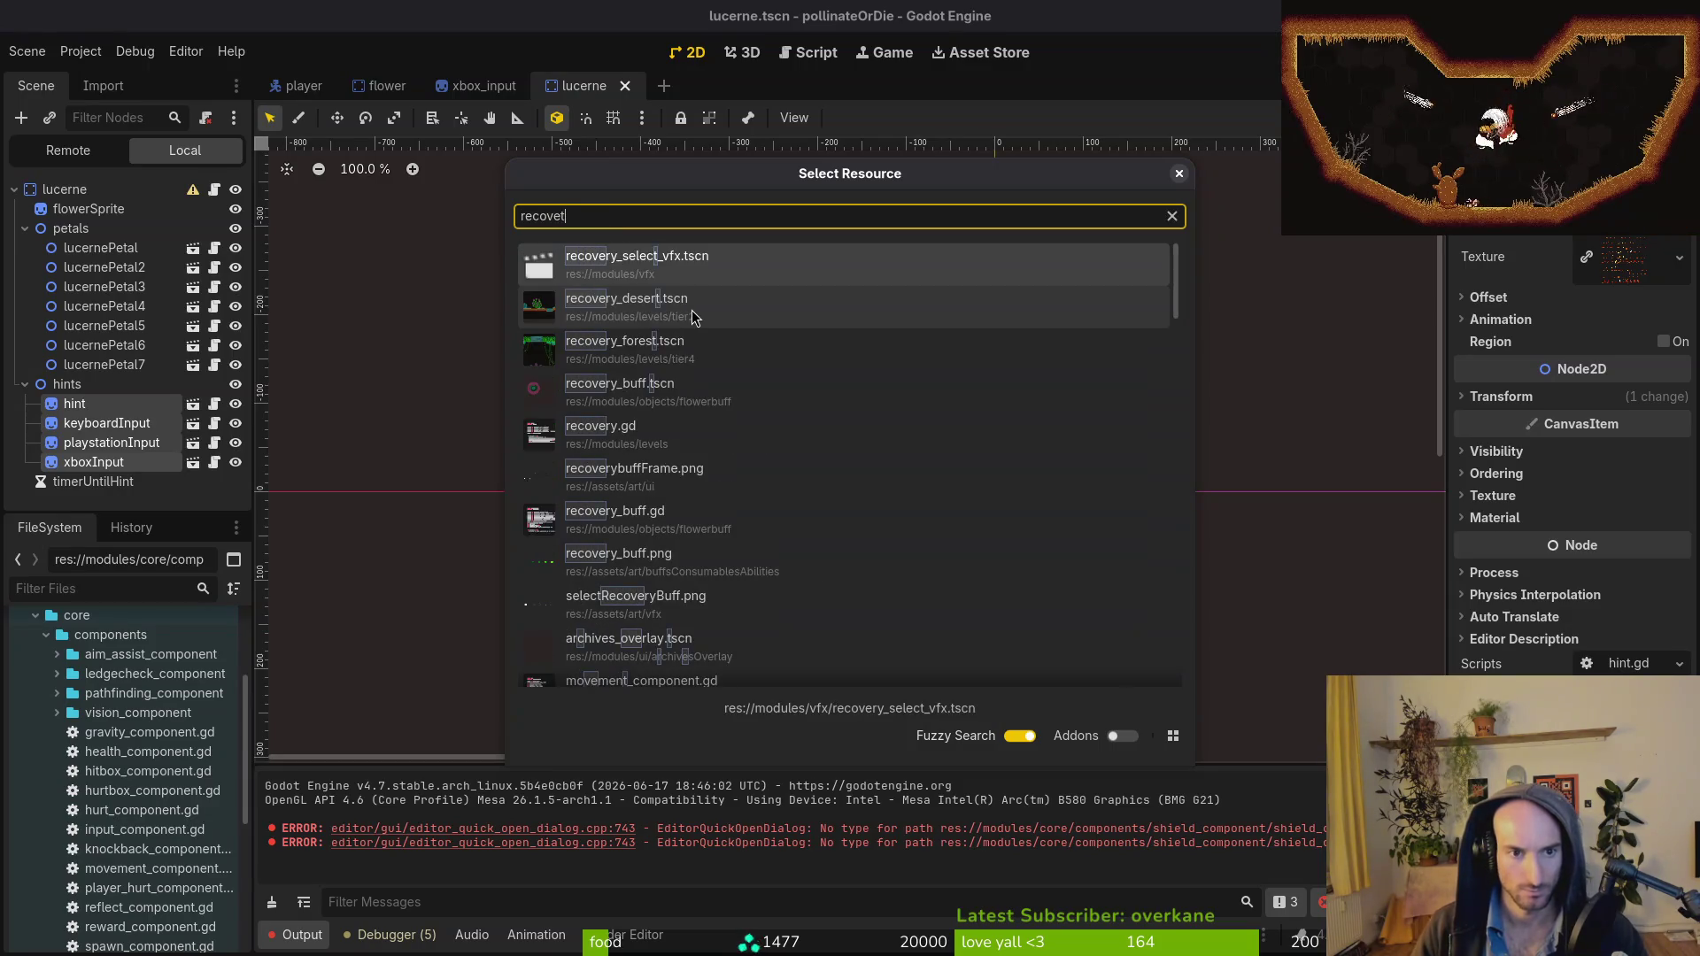
{"action": "key", "text": "Return"}
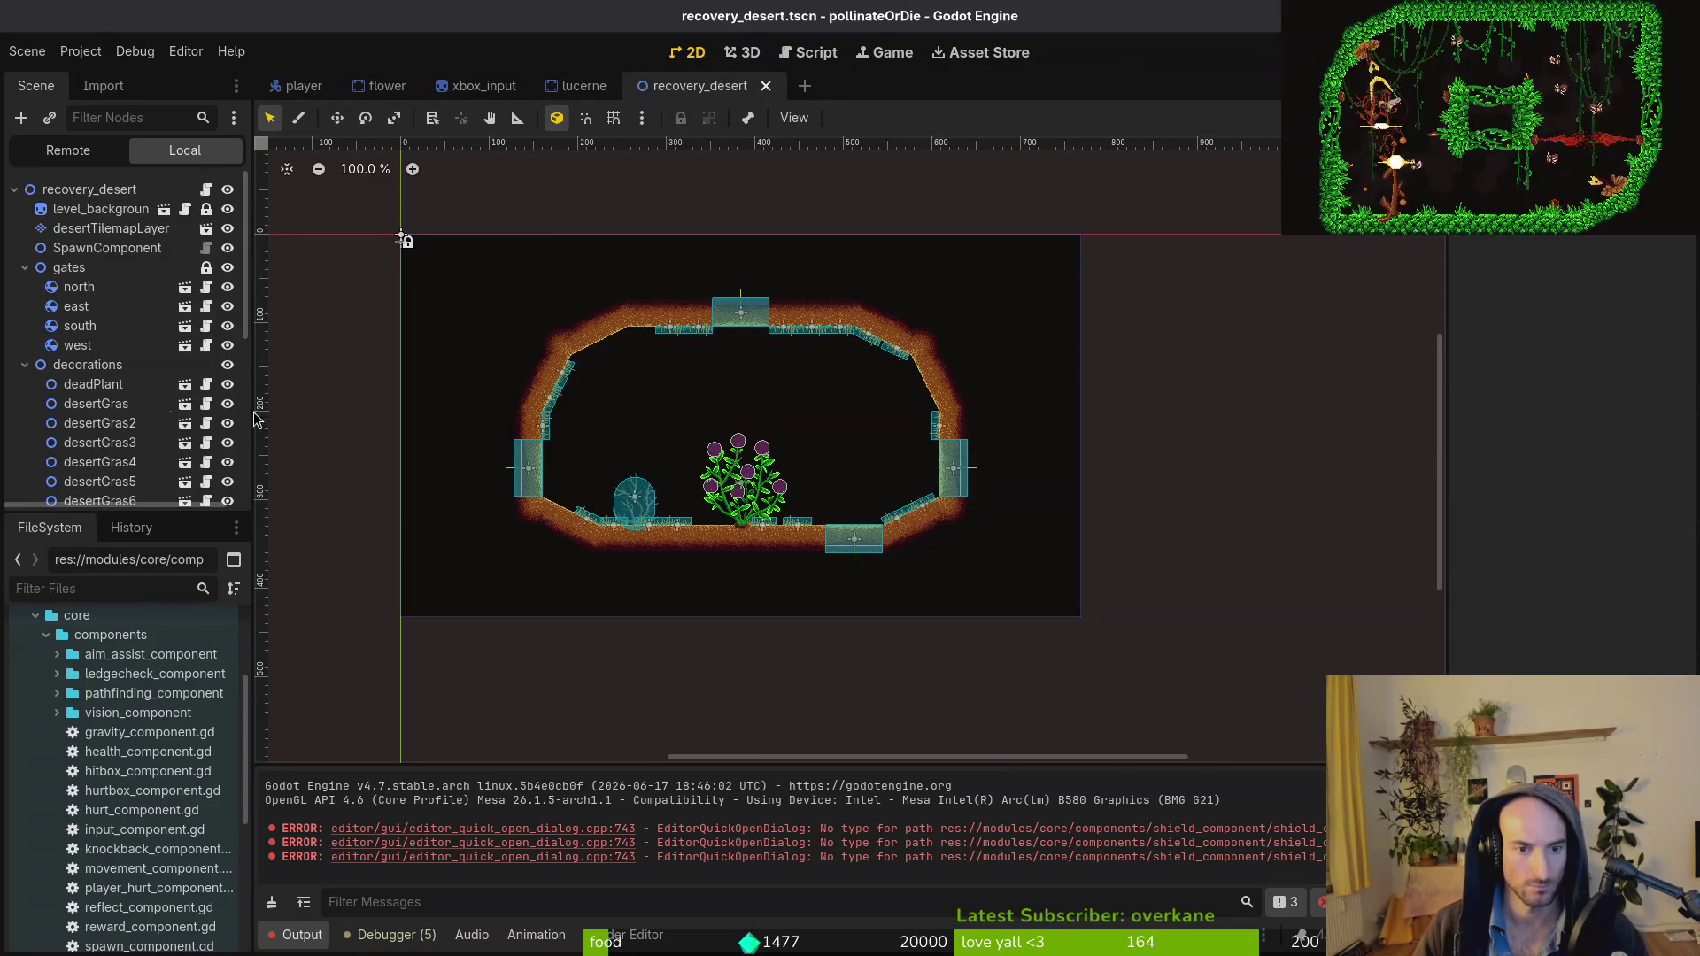
{"action": "left_click", "coordinate": [24, 365]}
{"action": "left_click", "coordinate": [75, 385]}
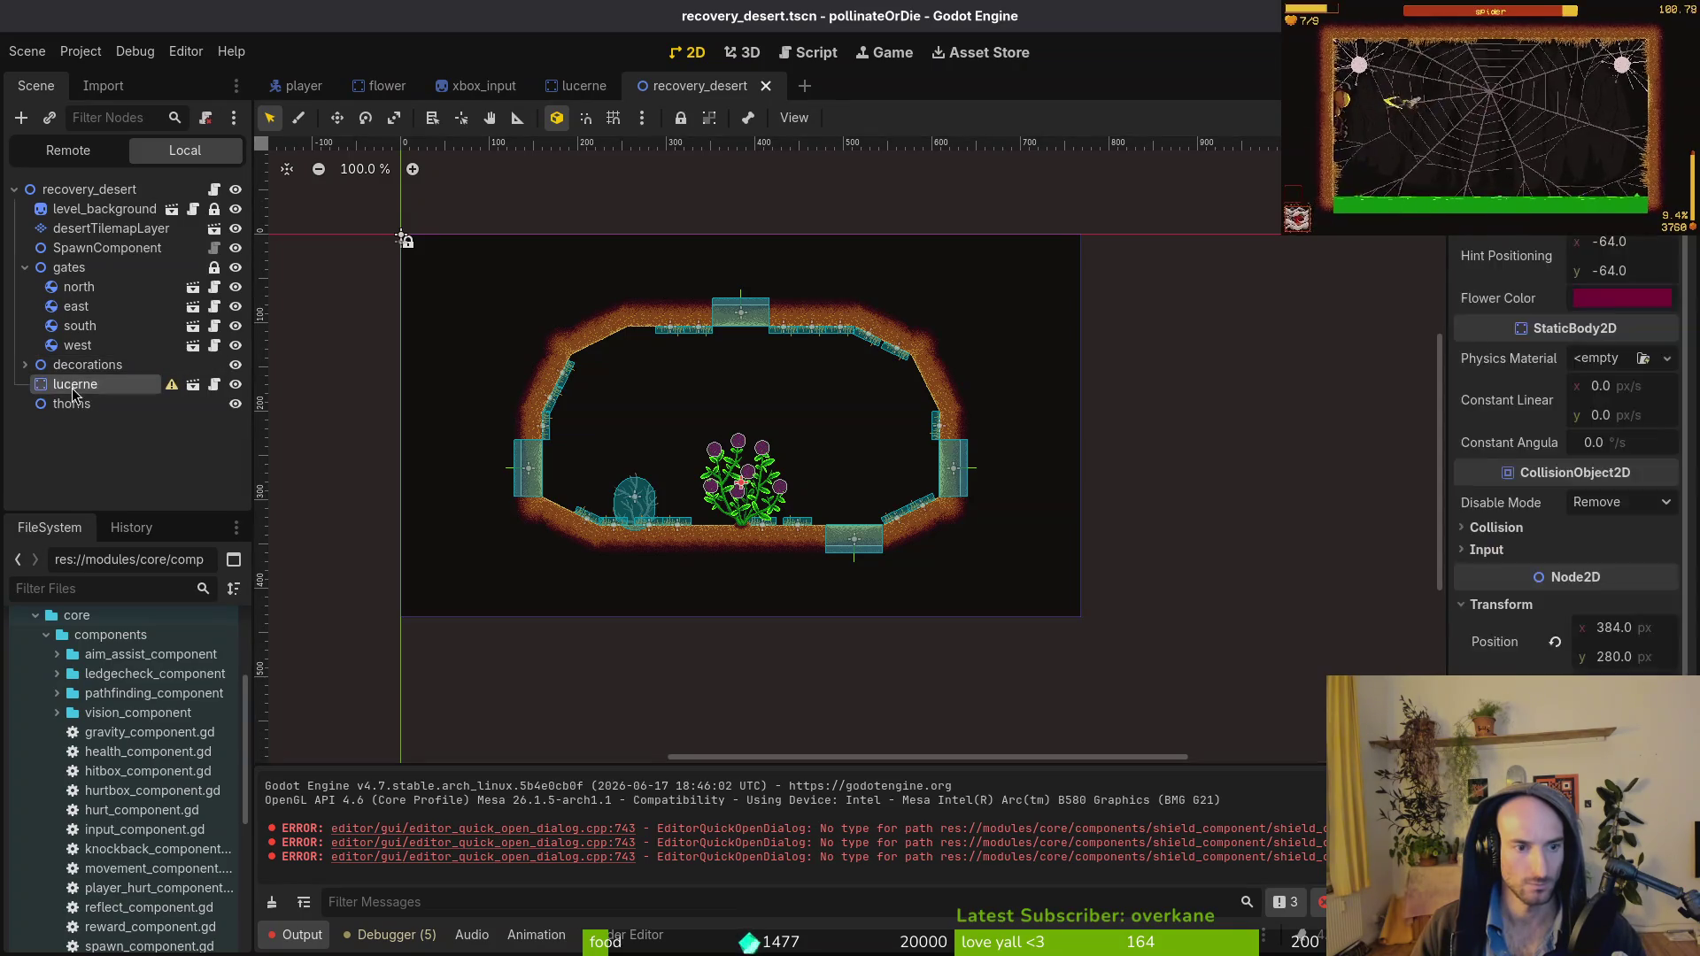
{"action": "right_click", "coordinate": [105, 392]}
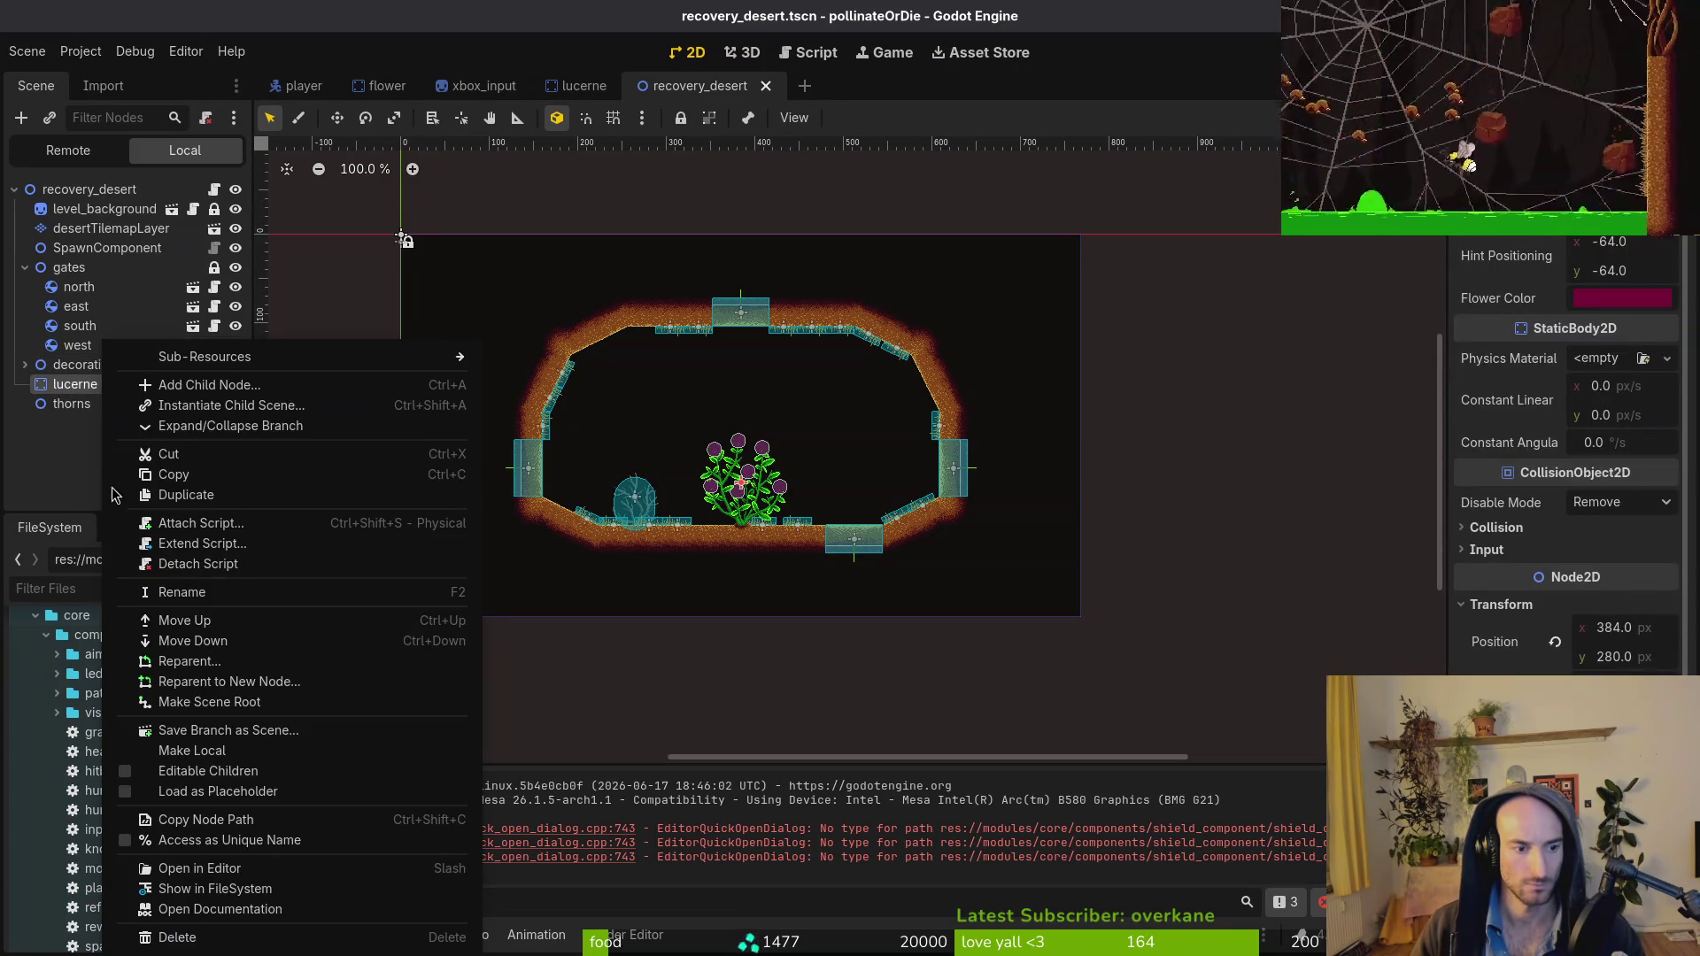
{"action": "left_click", "coordinate": [389, 770]}
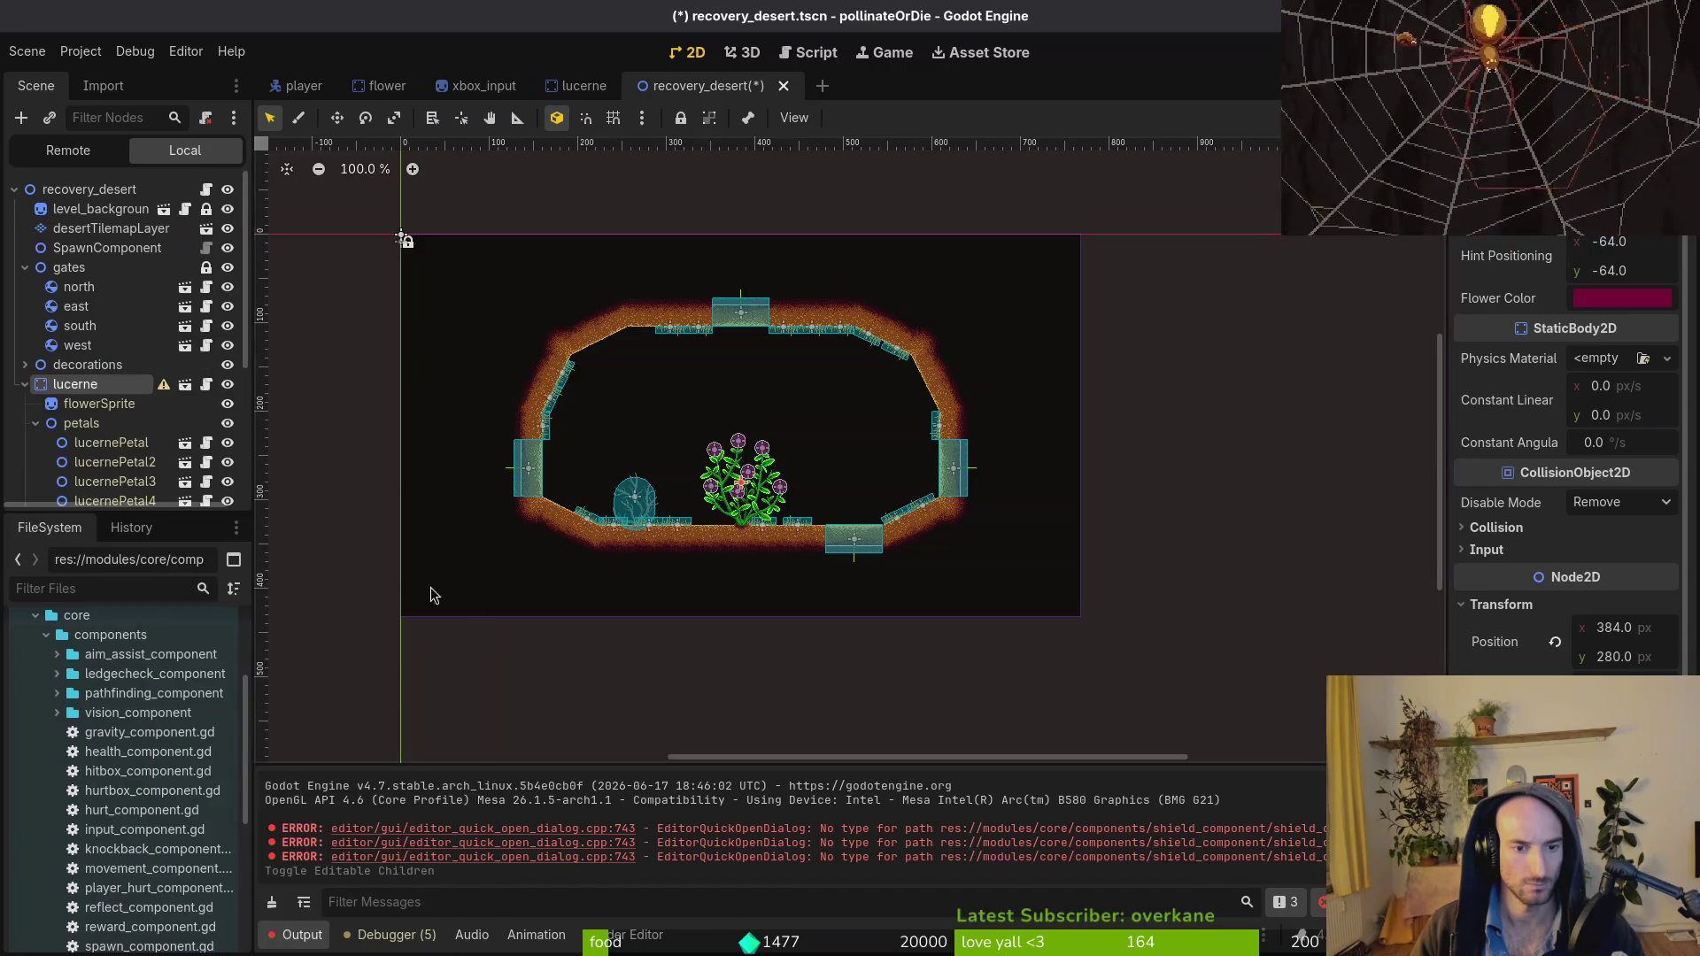
Select the lucerne instance's four hint nodes inside the level.
{"action": "scroll", "coordinate": [103, 426], "scroll_direction": "down", "scroll_amount": 5}
{"action": "left_click", "coordinate": [106, 391]}
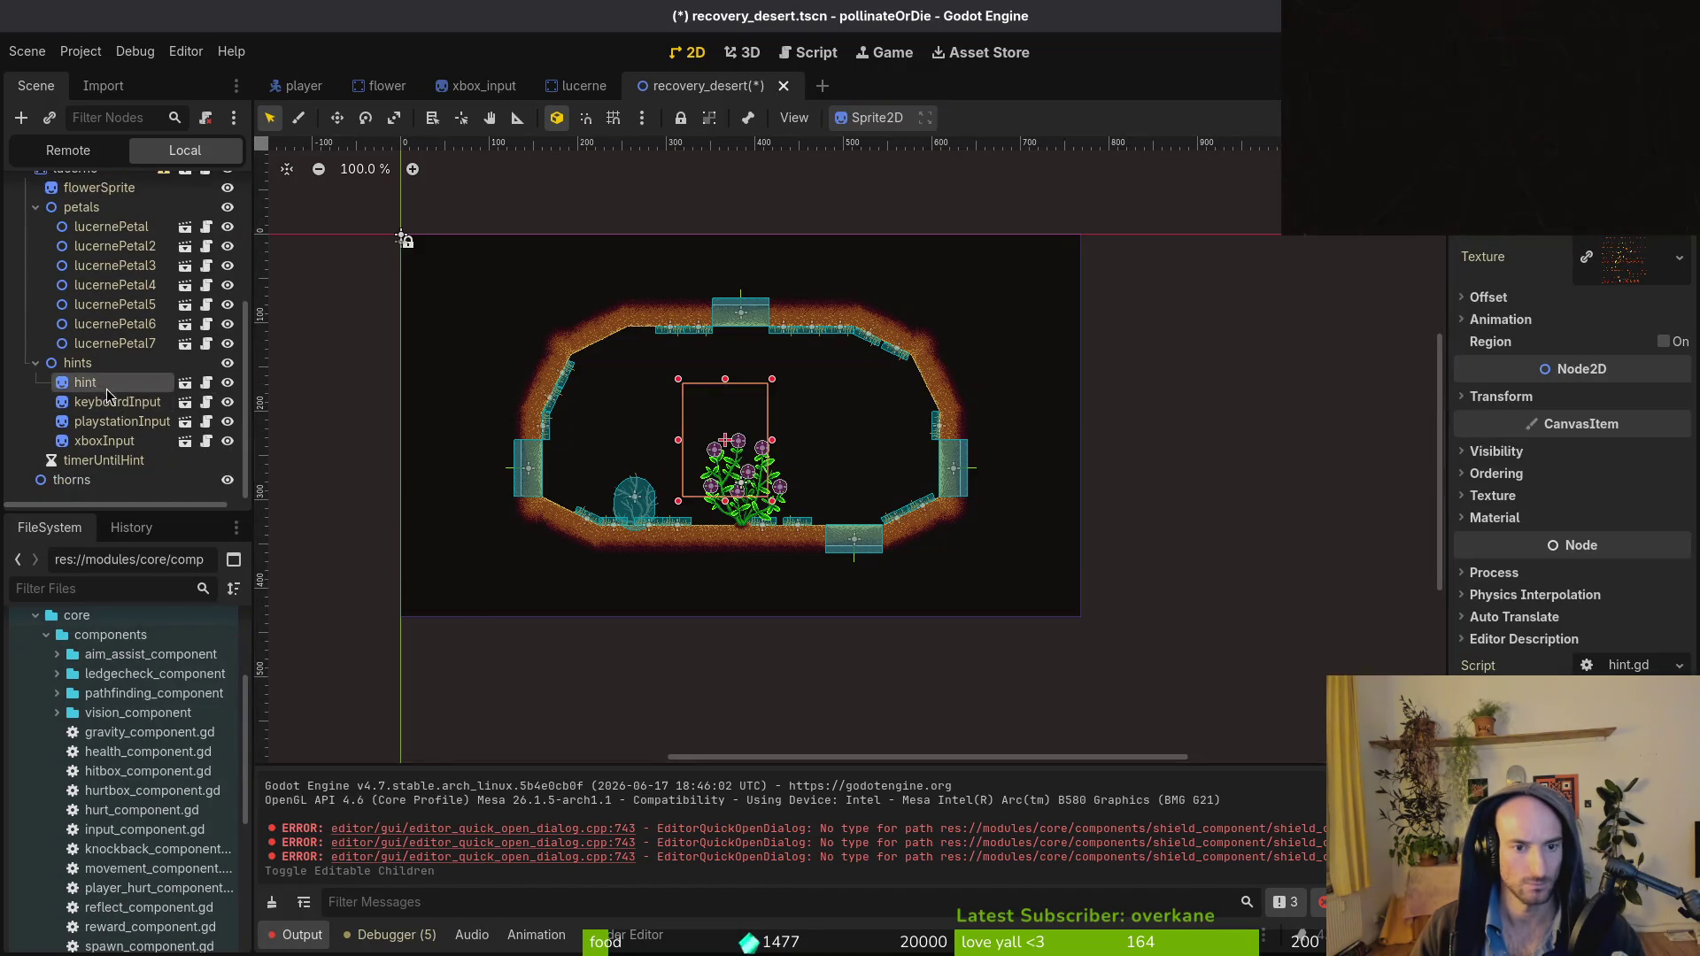
{"action": "left_click", "coordinate": [111, 440], "text": "shift"}
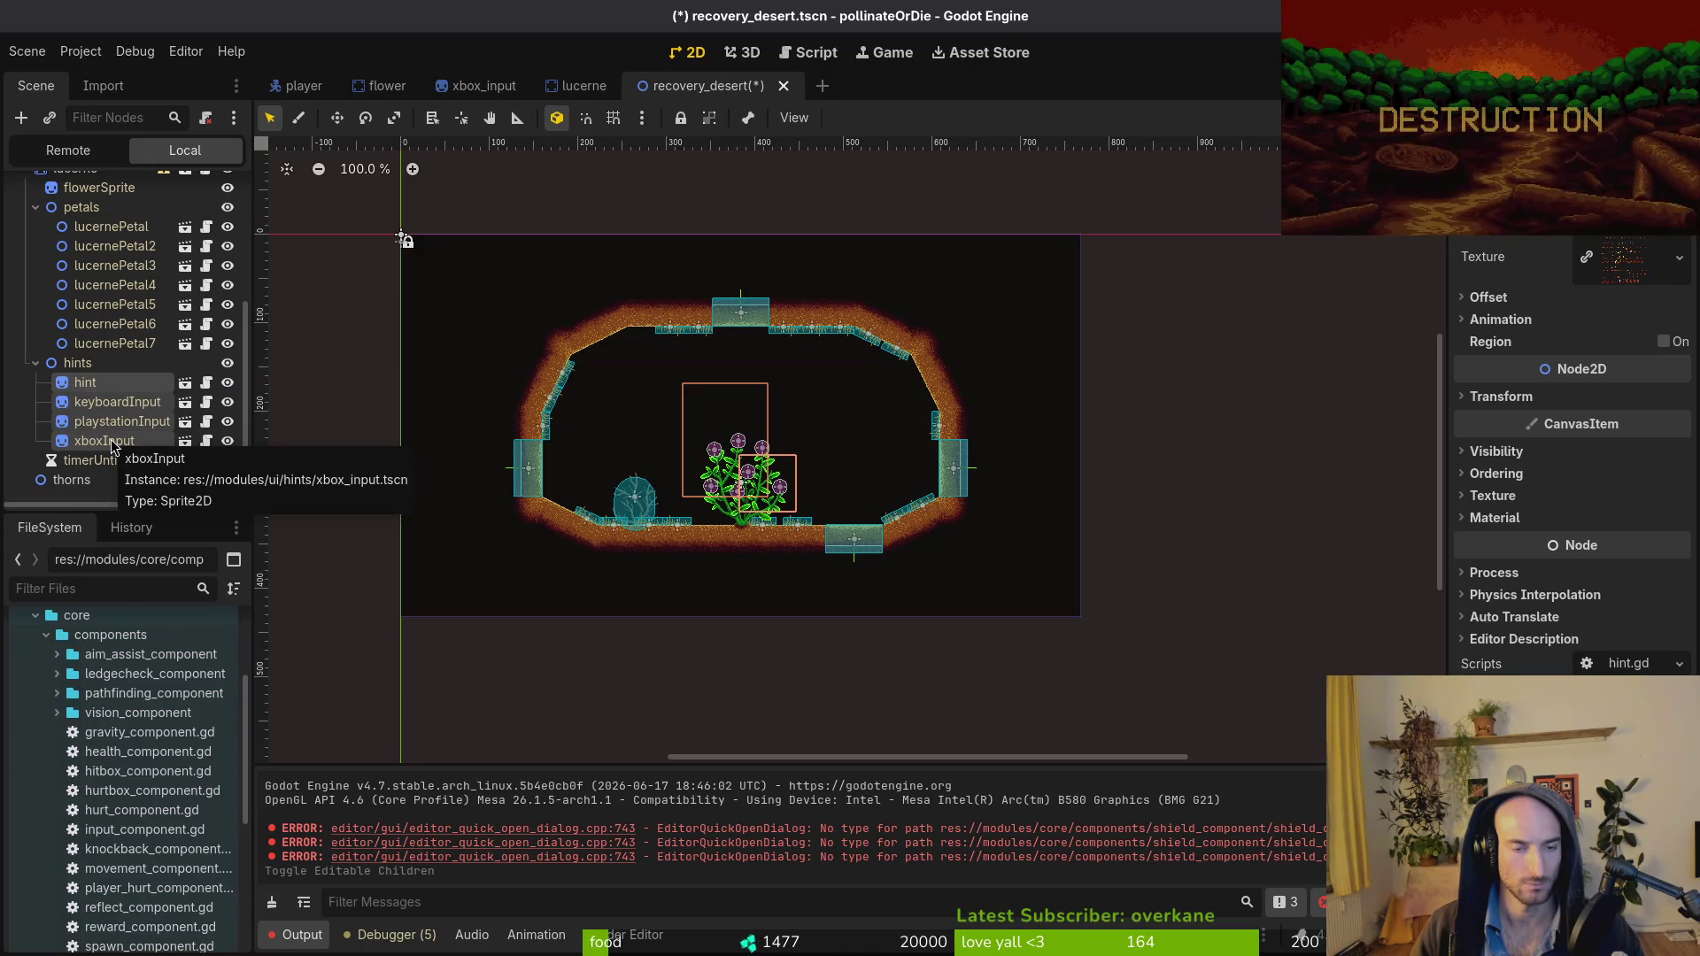
{"action": "scroll", "coordinate": [44, 283], "scroll_direction": "up", "scroll_amount": 3}
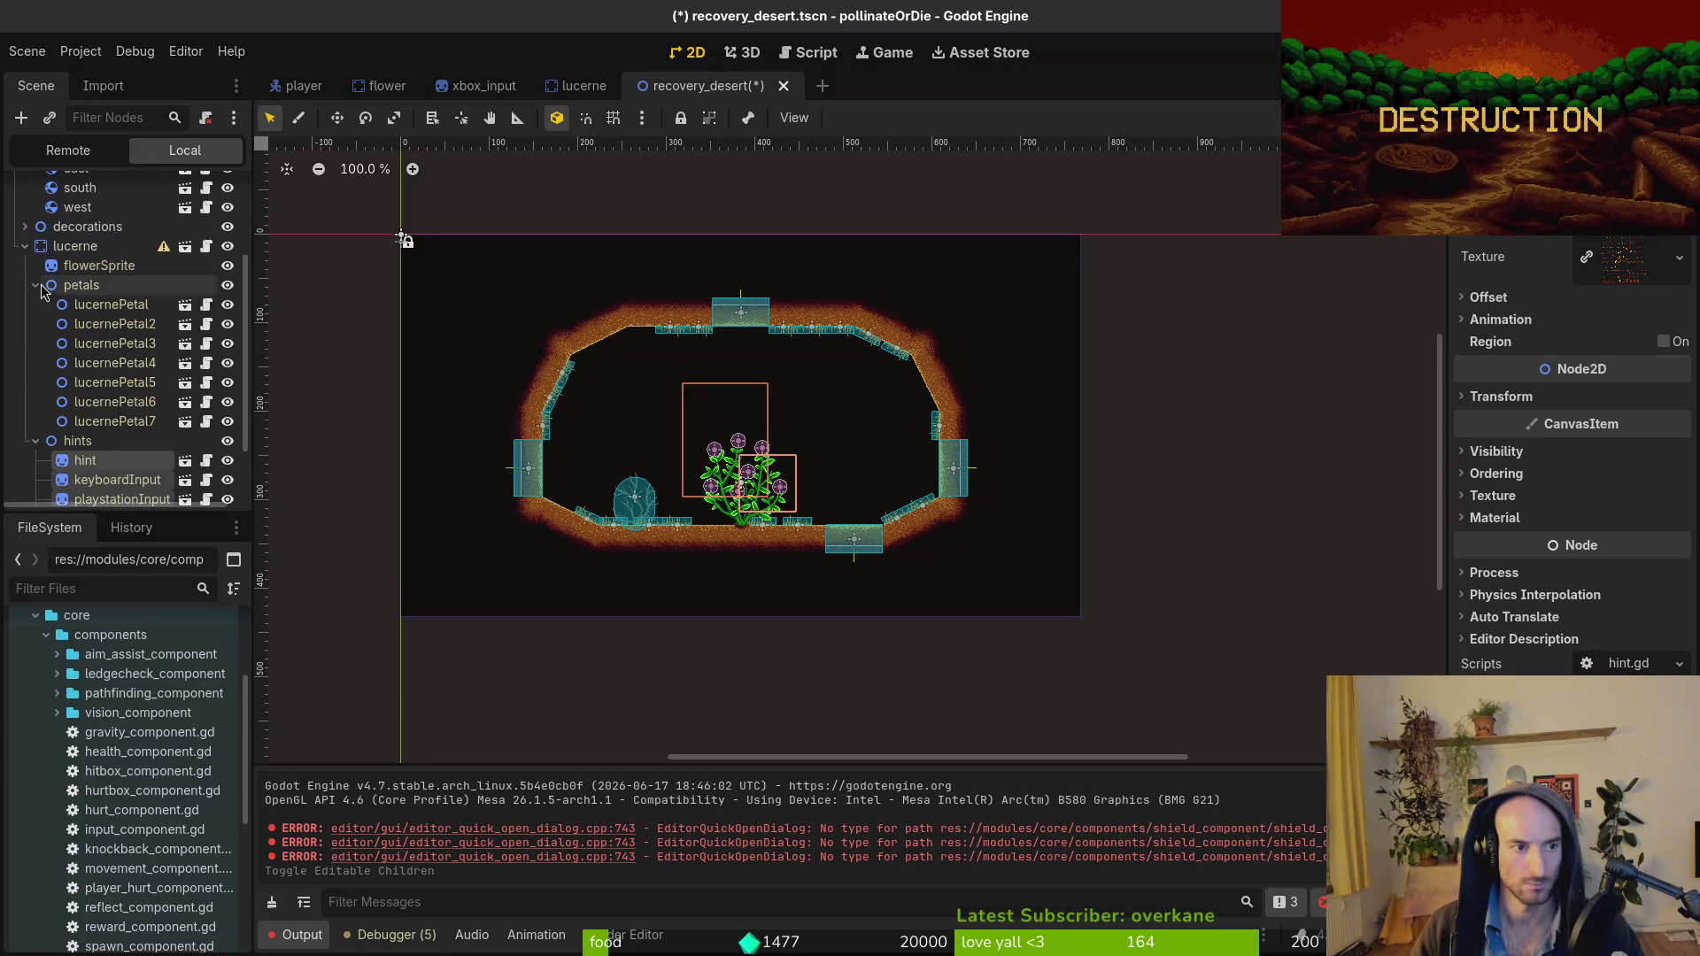
Turn editable children off for lucerne, save recovery_desert and close its tab.
{"action": "left_click", "coordinate": [75, 246]}
{"action": "right_click", "coordinate": [73, 246]}
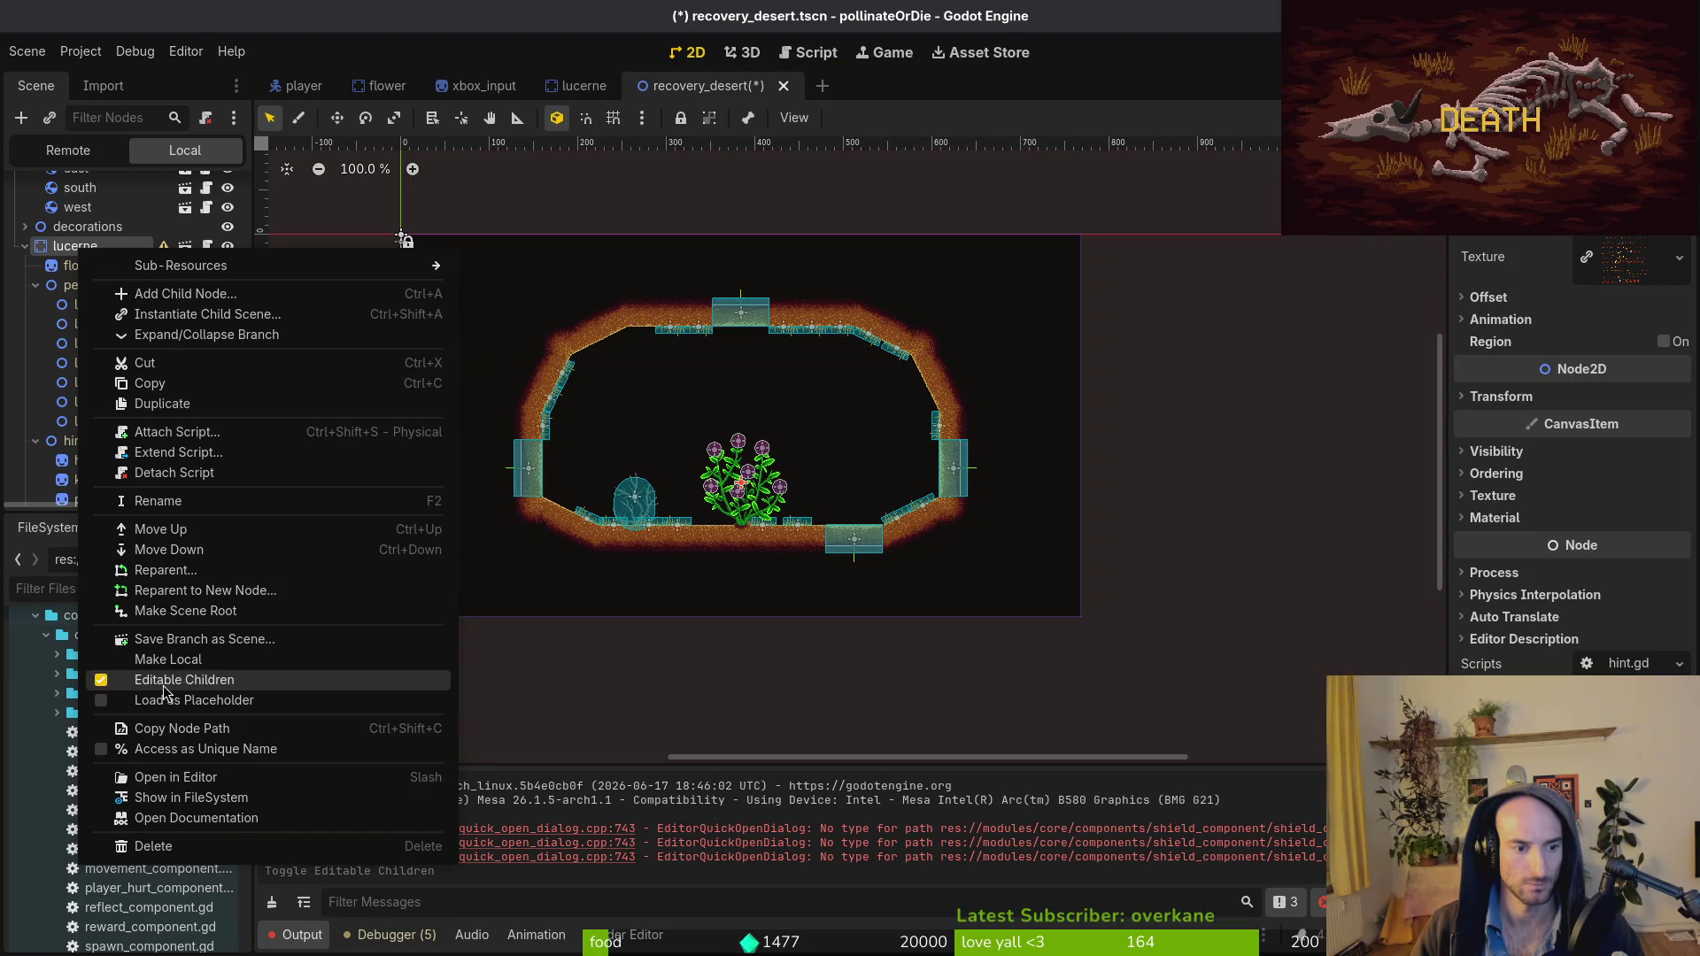
{"action": "left_click", "coordinate": [166, 695]}
{"action": "key", "text": "ctrl+s"}
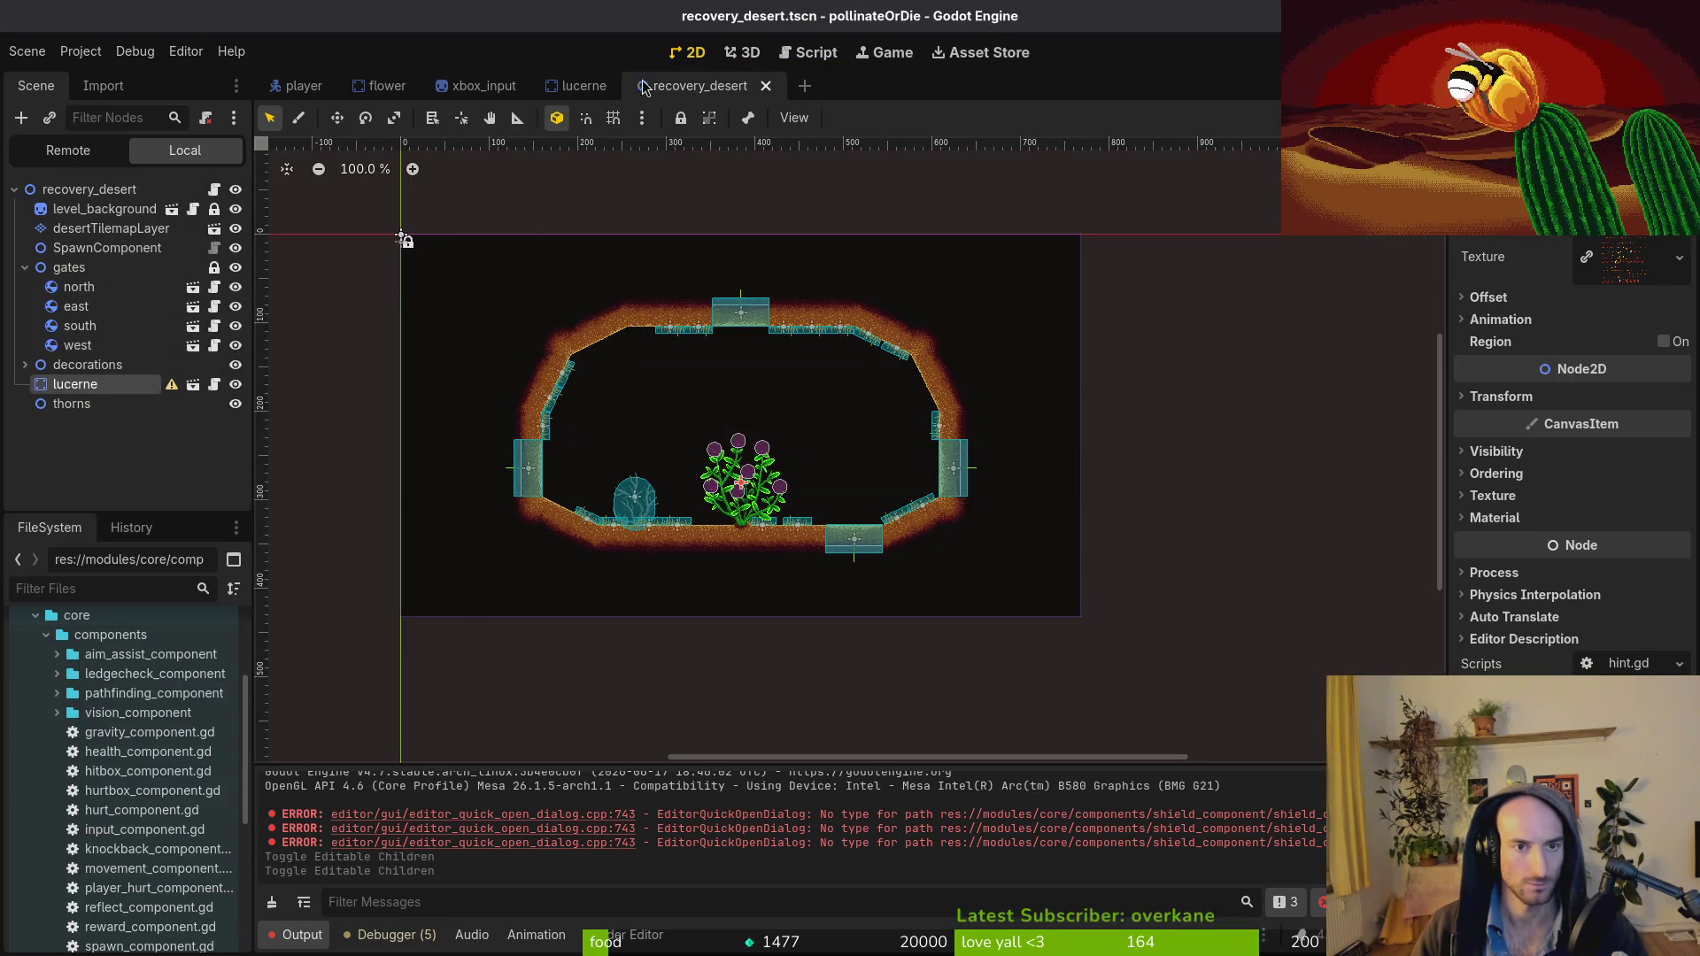
{"action": "middle_click", "coordinate": [678, 92]}
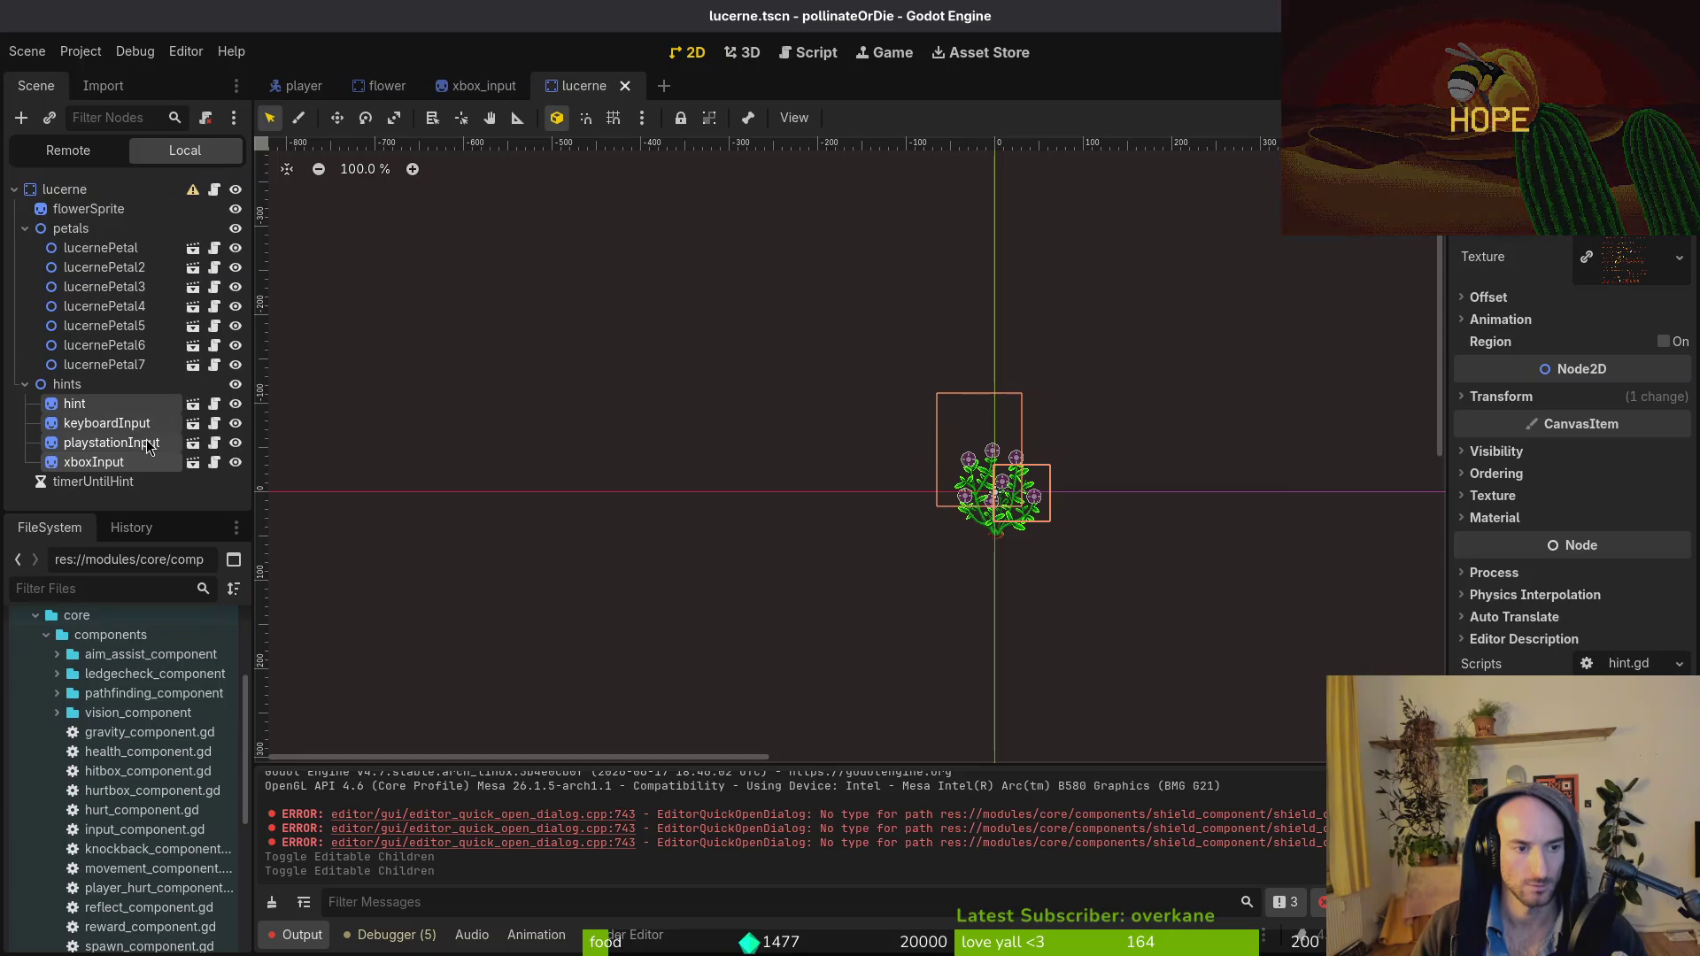
{"action": "left_click", "coordinate": [24, 386]}
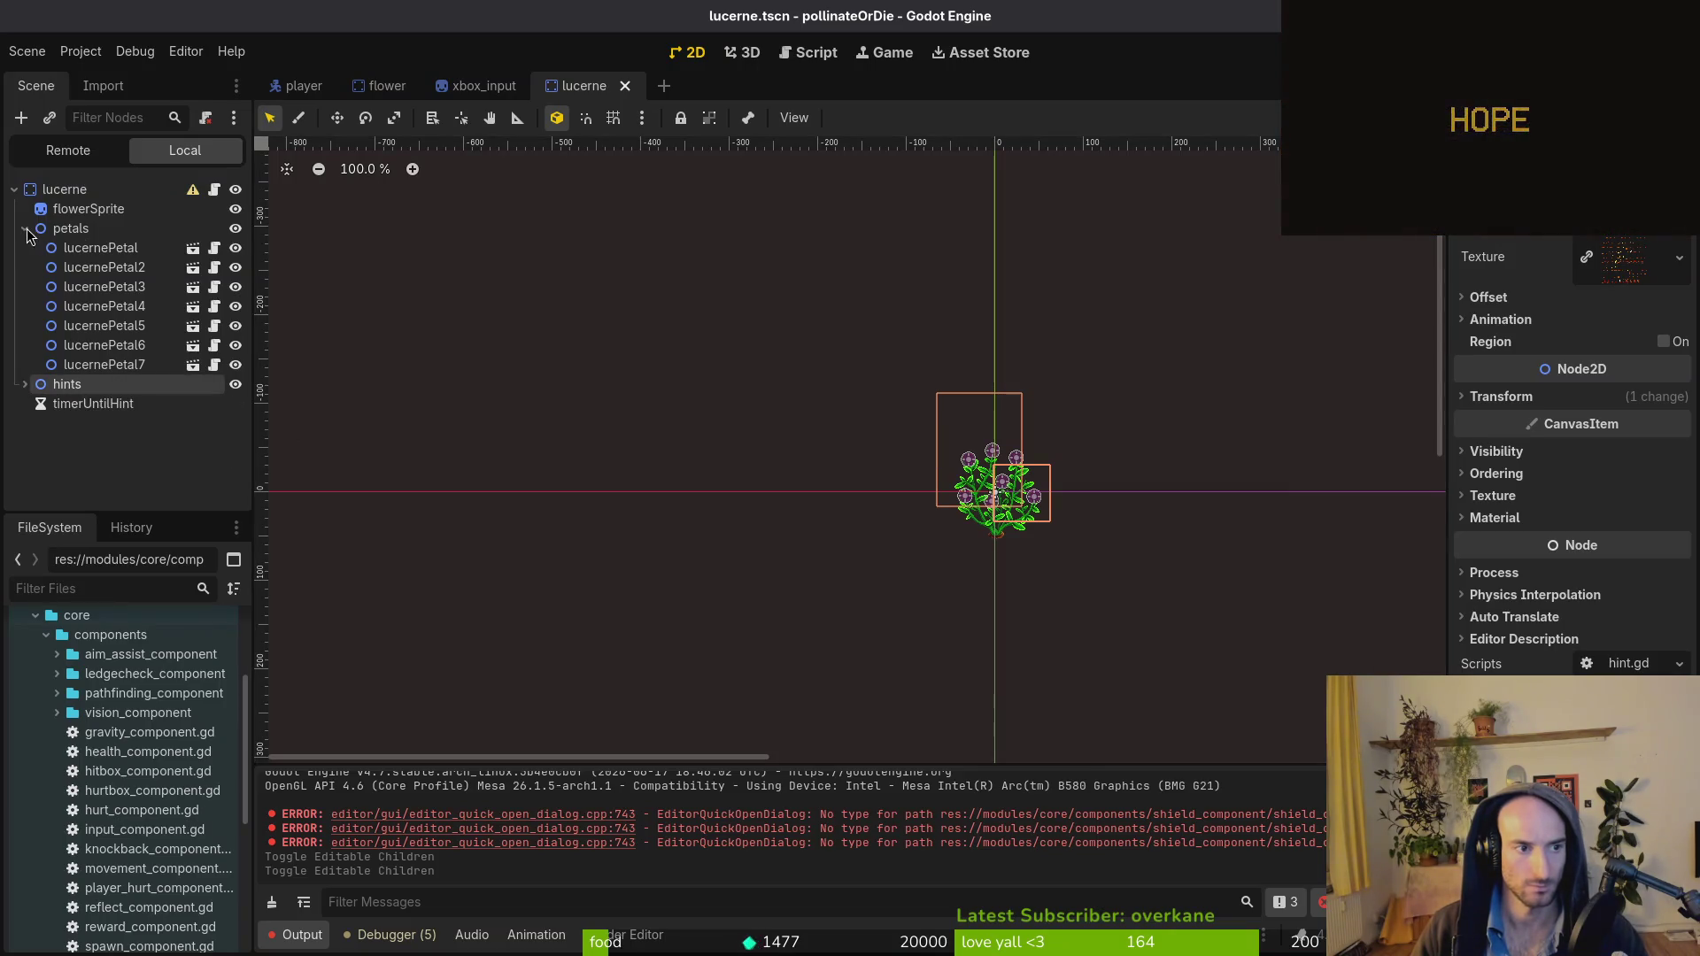
Run the game, then open lucerne.gd in Vim.
{"action": "key", "text": "F5"}
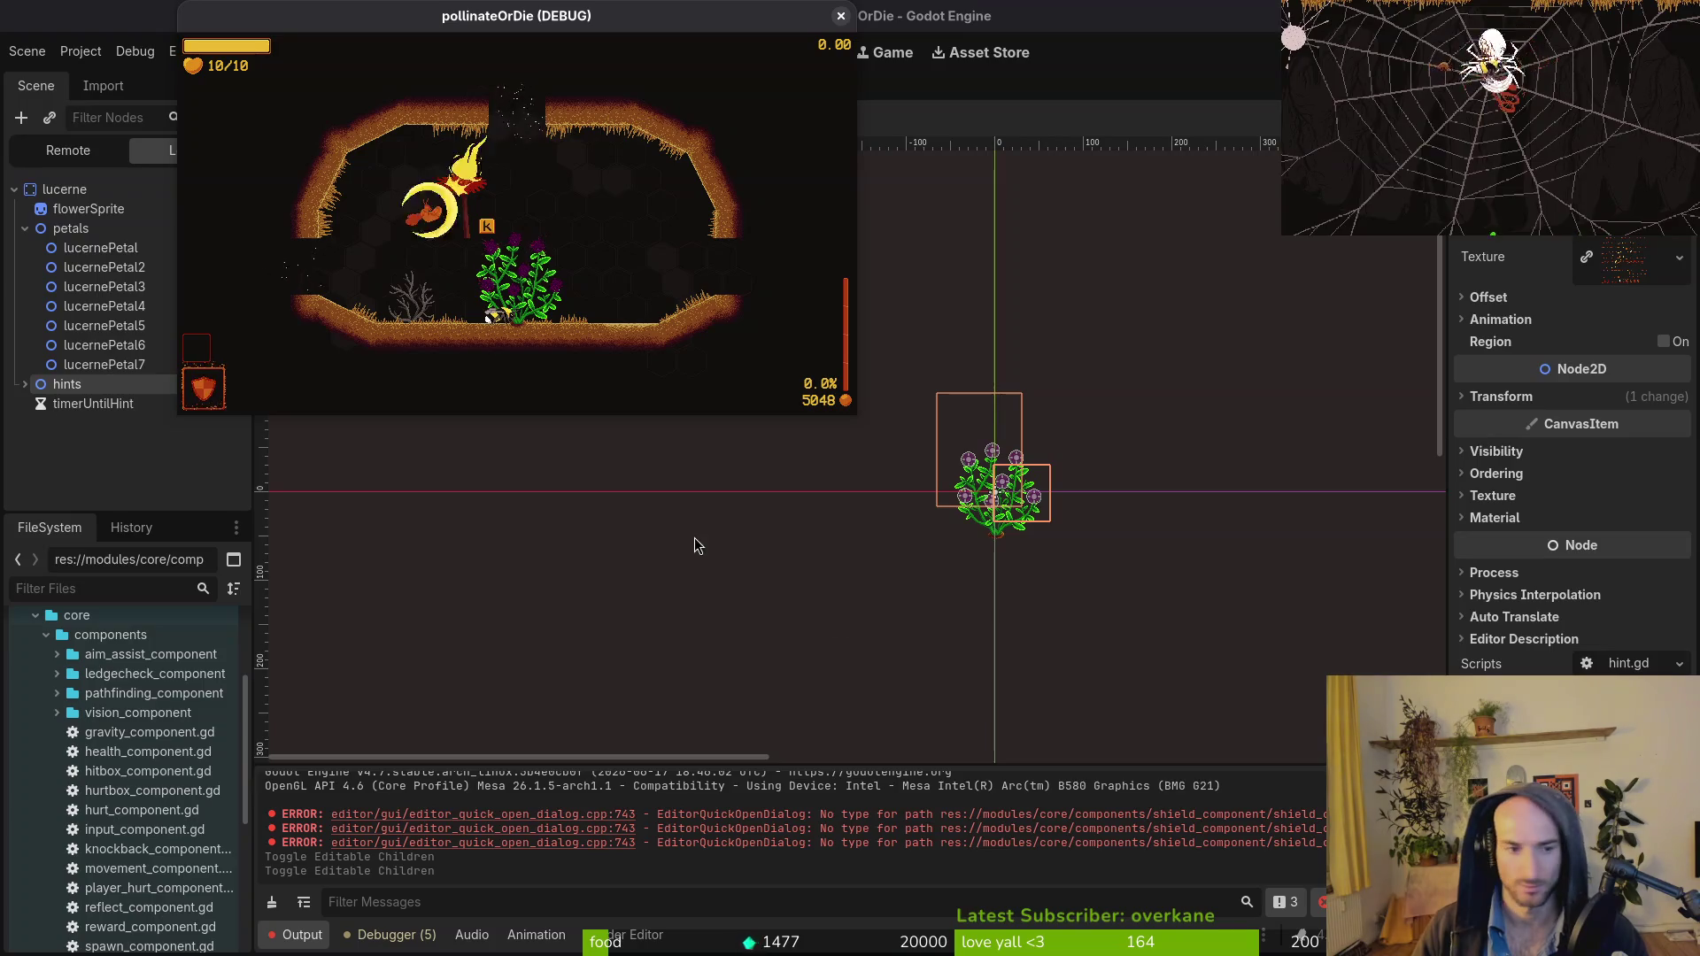
{"action": "key", "text": "super+1"}
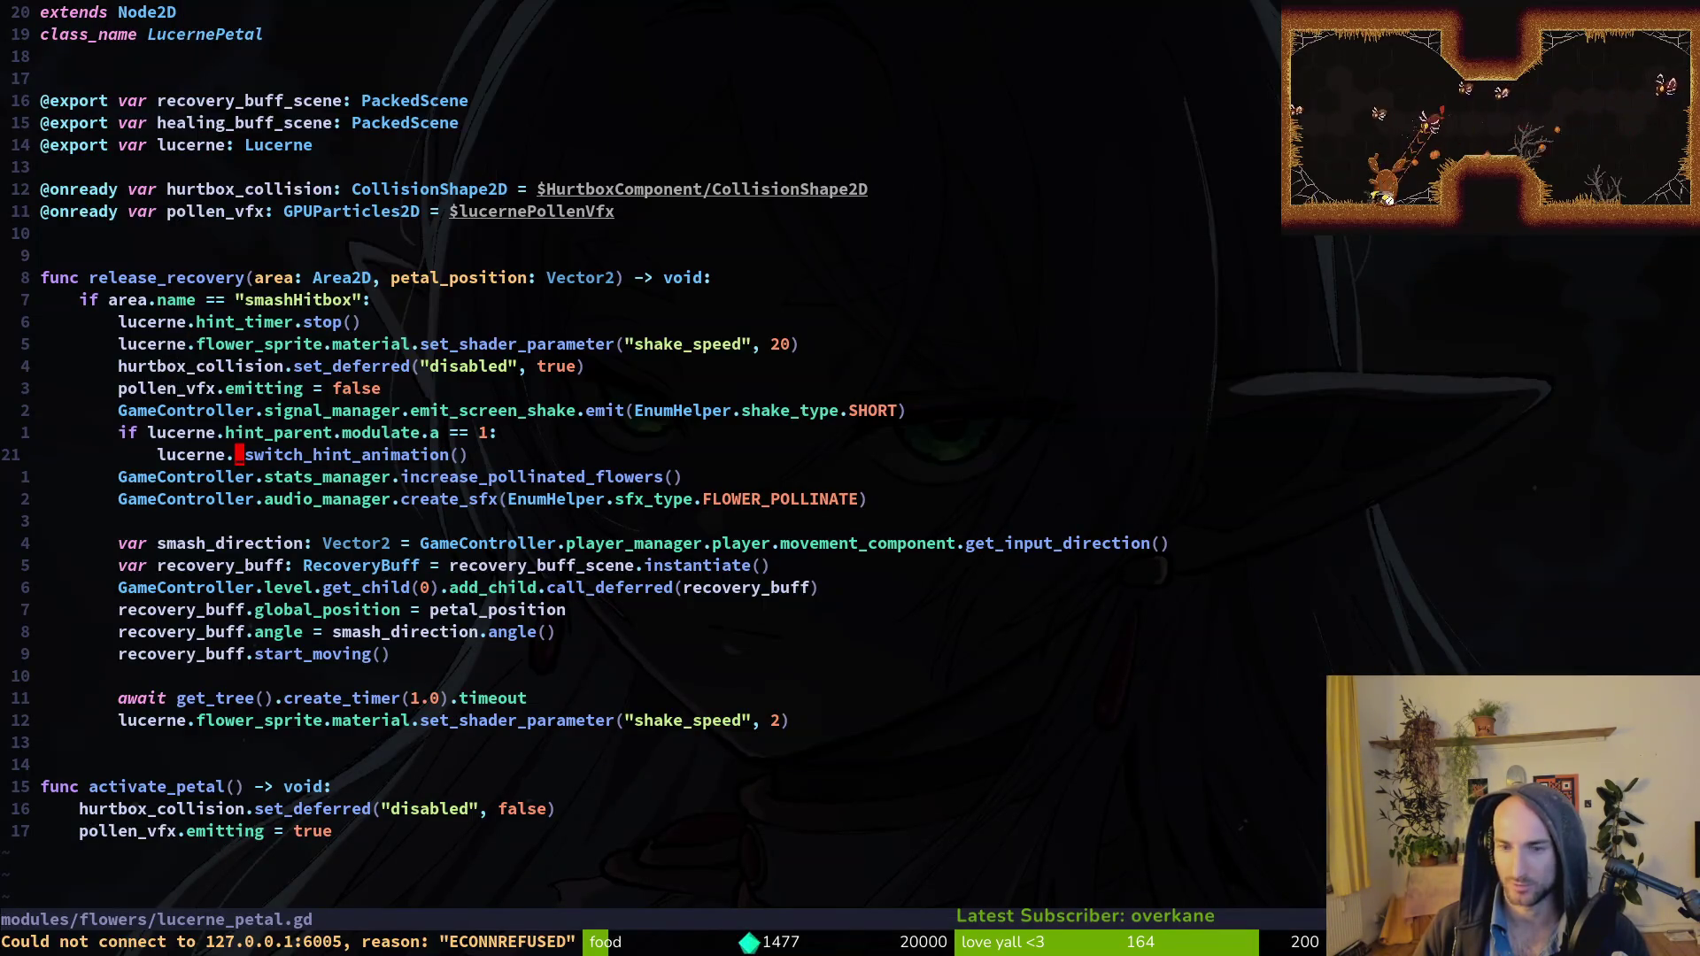
{"action": "scroll", "coordinate": [337, 558], "scroll_direction": "down", "scroll_amount": 3}
{"action": "scroll", "coordinate": [347, 427], "scroll_direction": "up", "scroll_amount": 3}
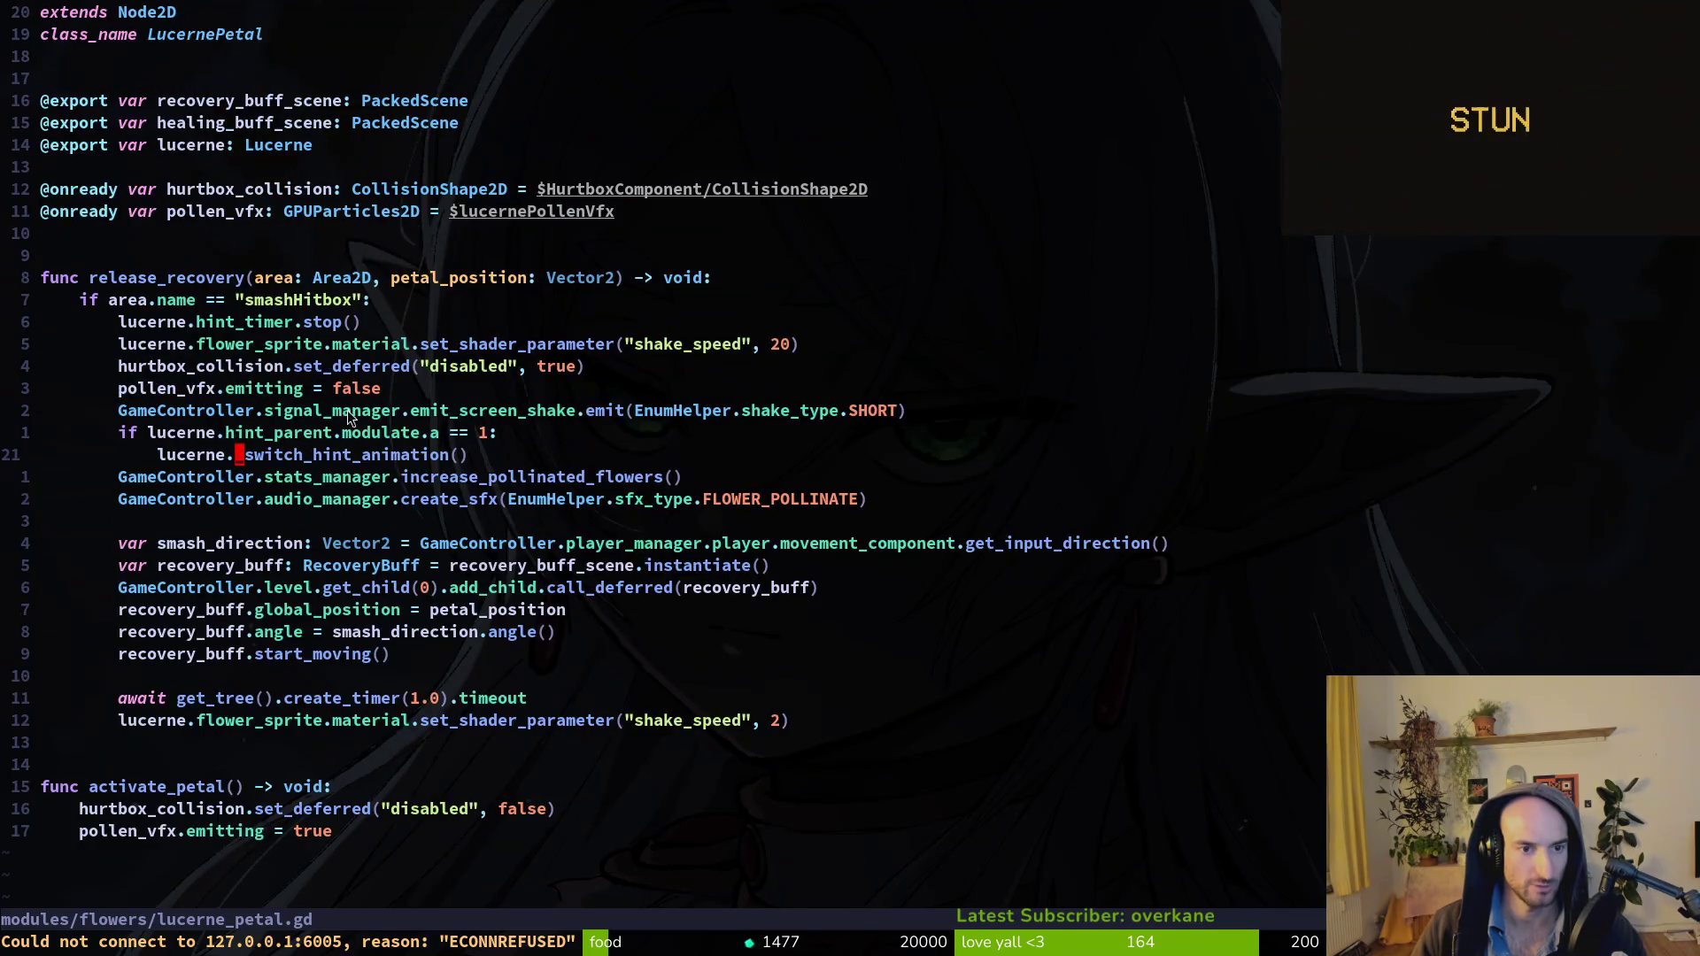
{"action": "key", "text": "g"}
{"action": "key", "text": "d"}
{"action": "scroll", "coordinate": [416, 576], "scroll_direction": "down", "scroll_amount": 2}
{"action": "scroll", "coordinate": [417, 566], "scroll_direction": "down", "scroll_amount": 4}
{"action": "scroll", "coordinate": [417, 559], "scroll_direction": "up", "scroll_amount": 8}
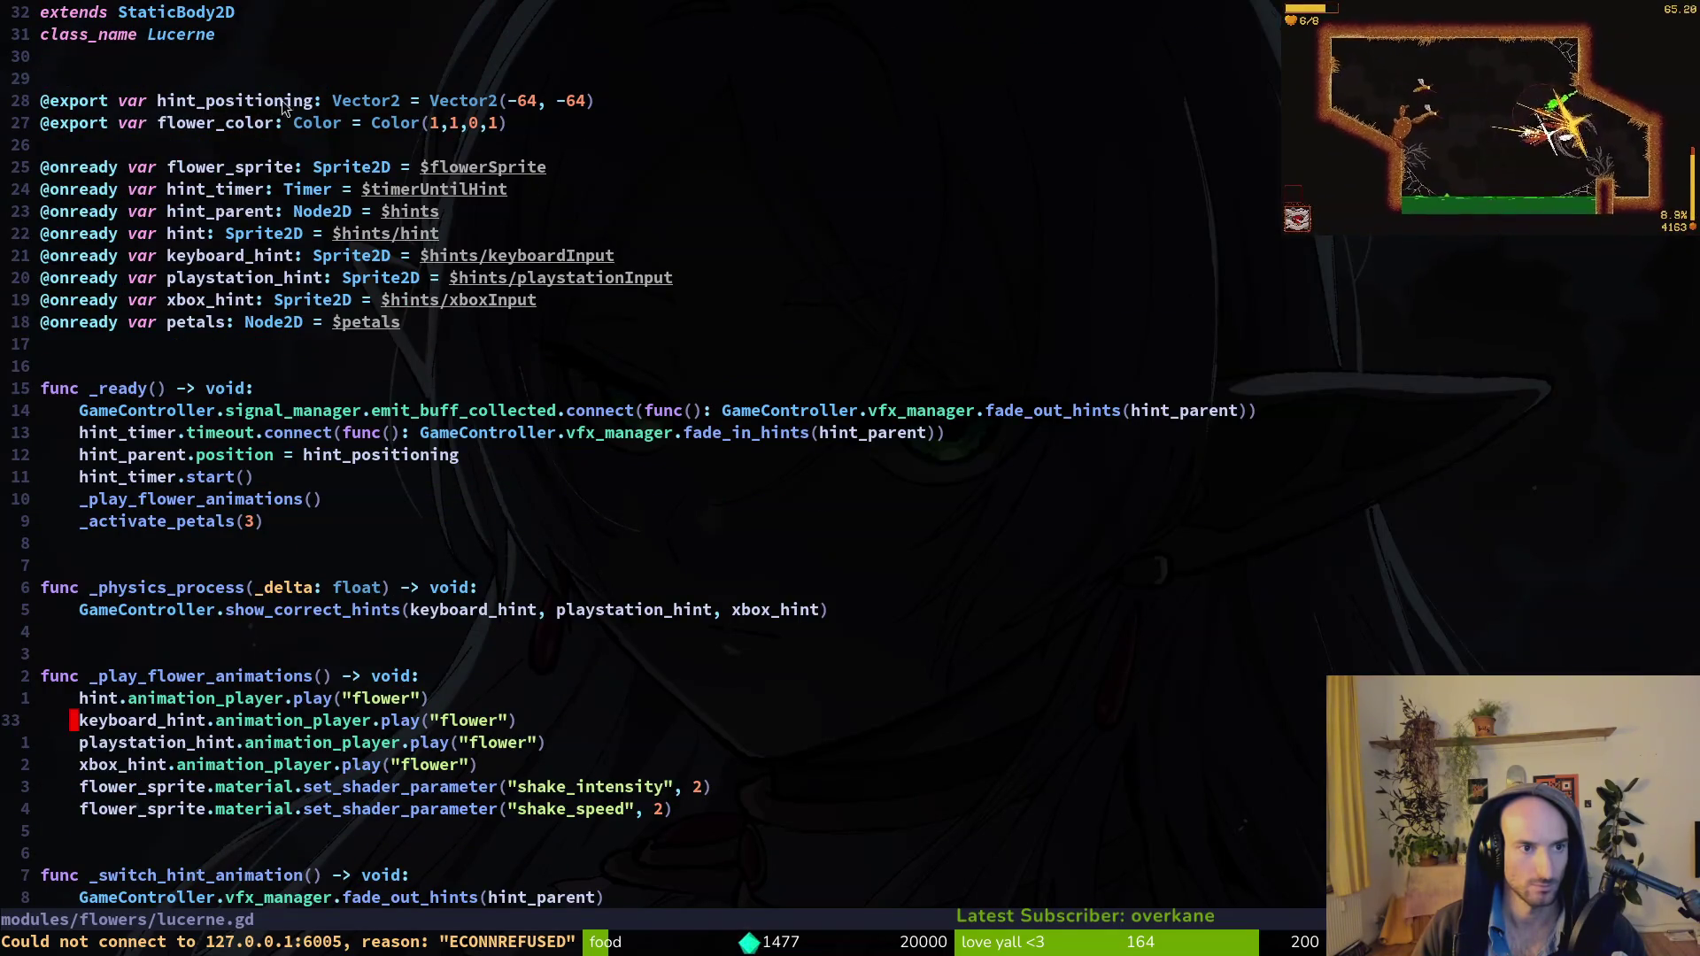
Delete the hint_positioning x value in lucerne.gd and save.
{"action": "left_click", "coordinate": [513, 108]}
{"action": "key", "text": "d"}
{"action": "key", "text": "t"}
{"action": "key", "text": "comma"}
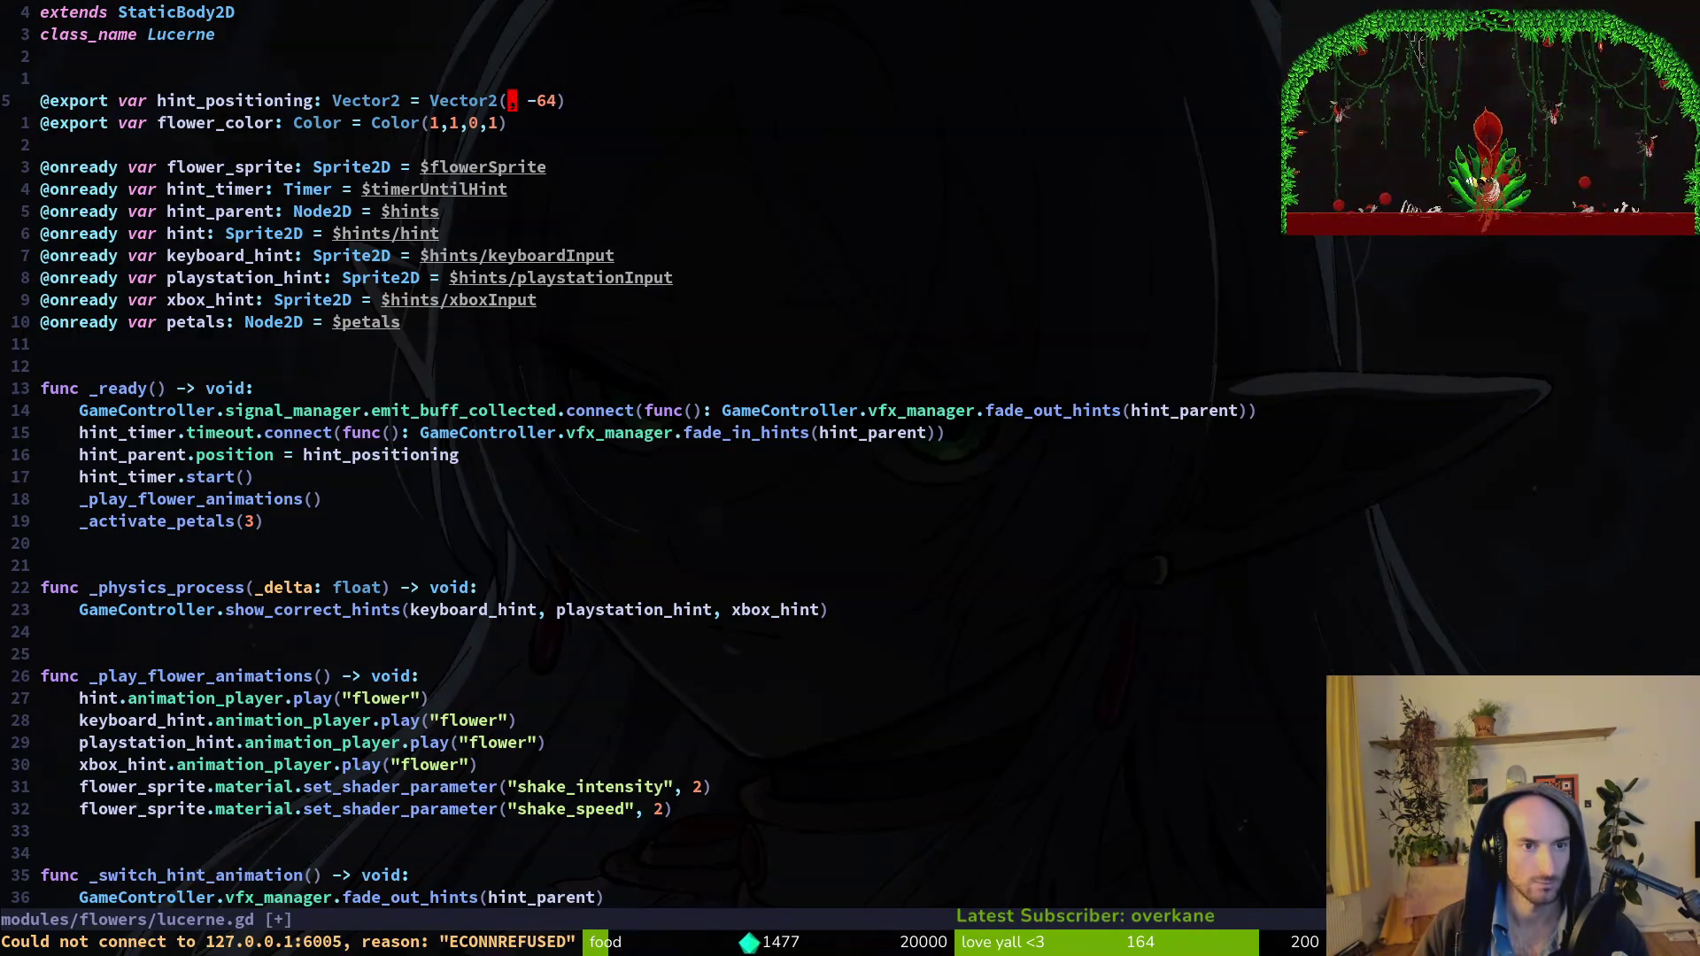
{"action": "key", "text": "u"}
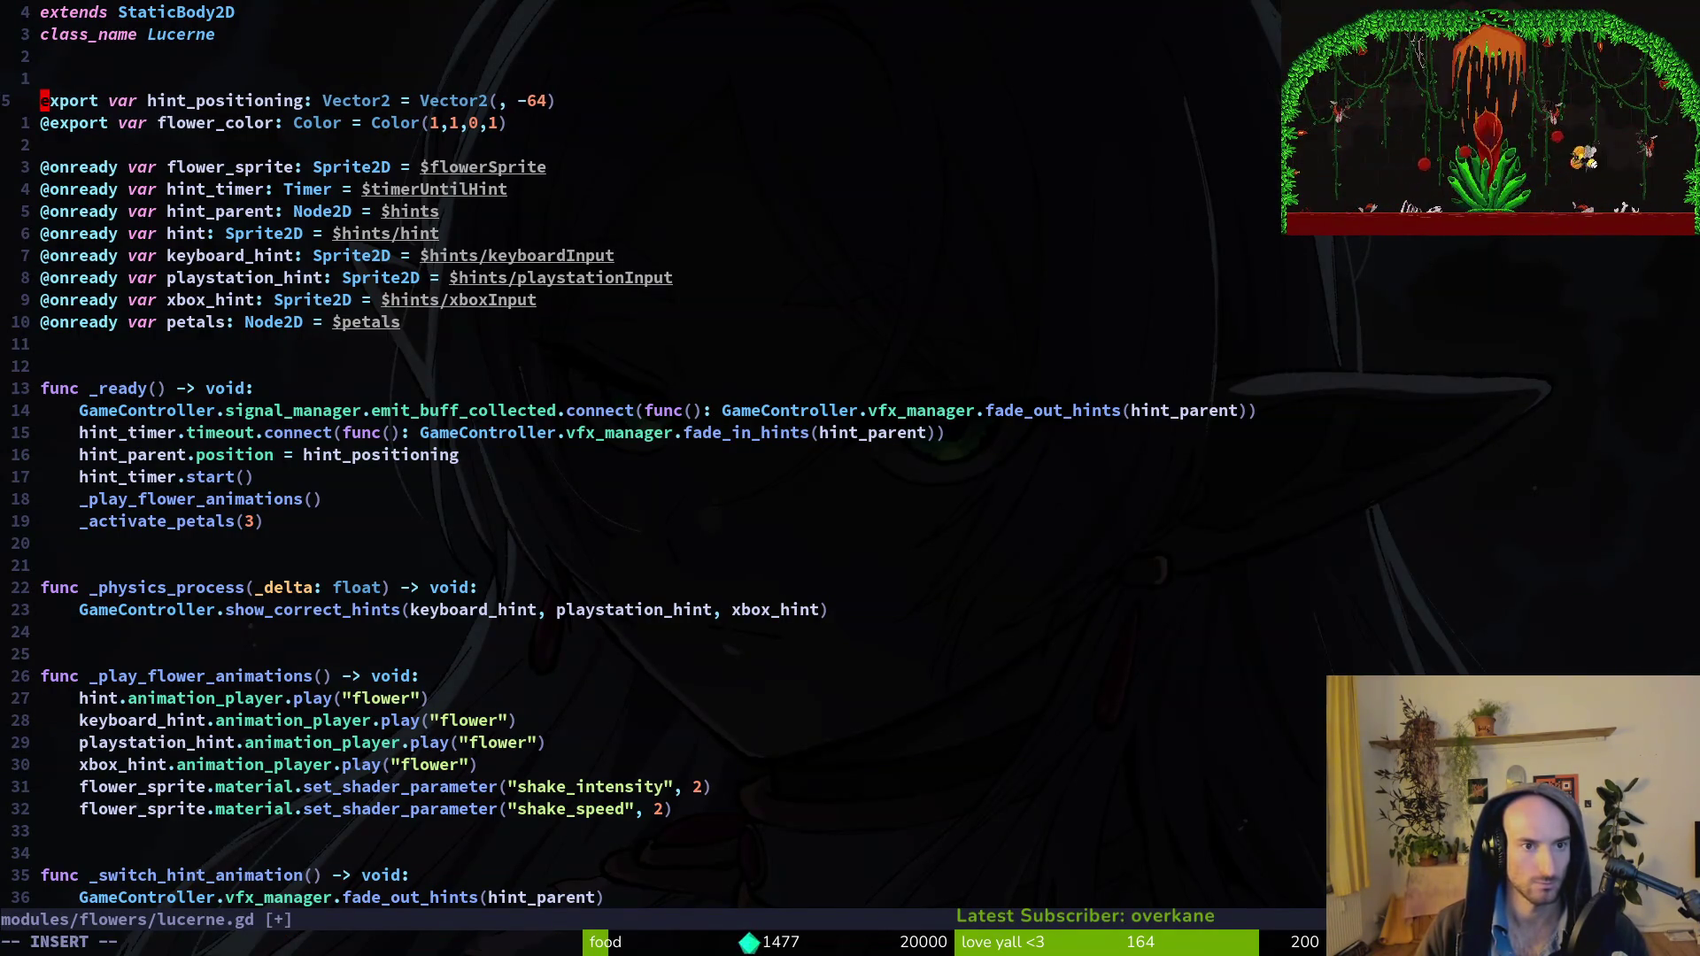
{"action": "key", "text": "period"}
{"action": "key", "text": "ctrl+s"}
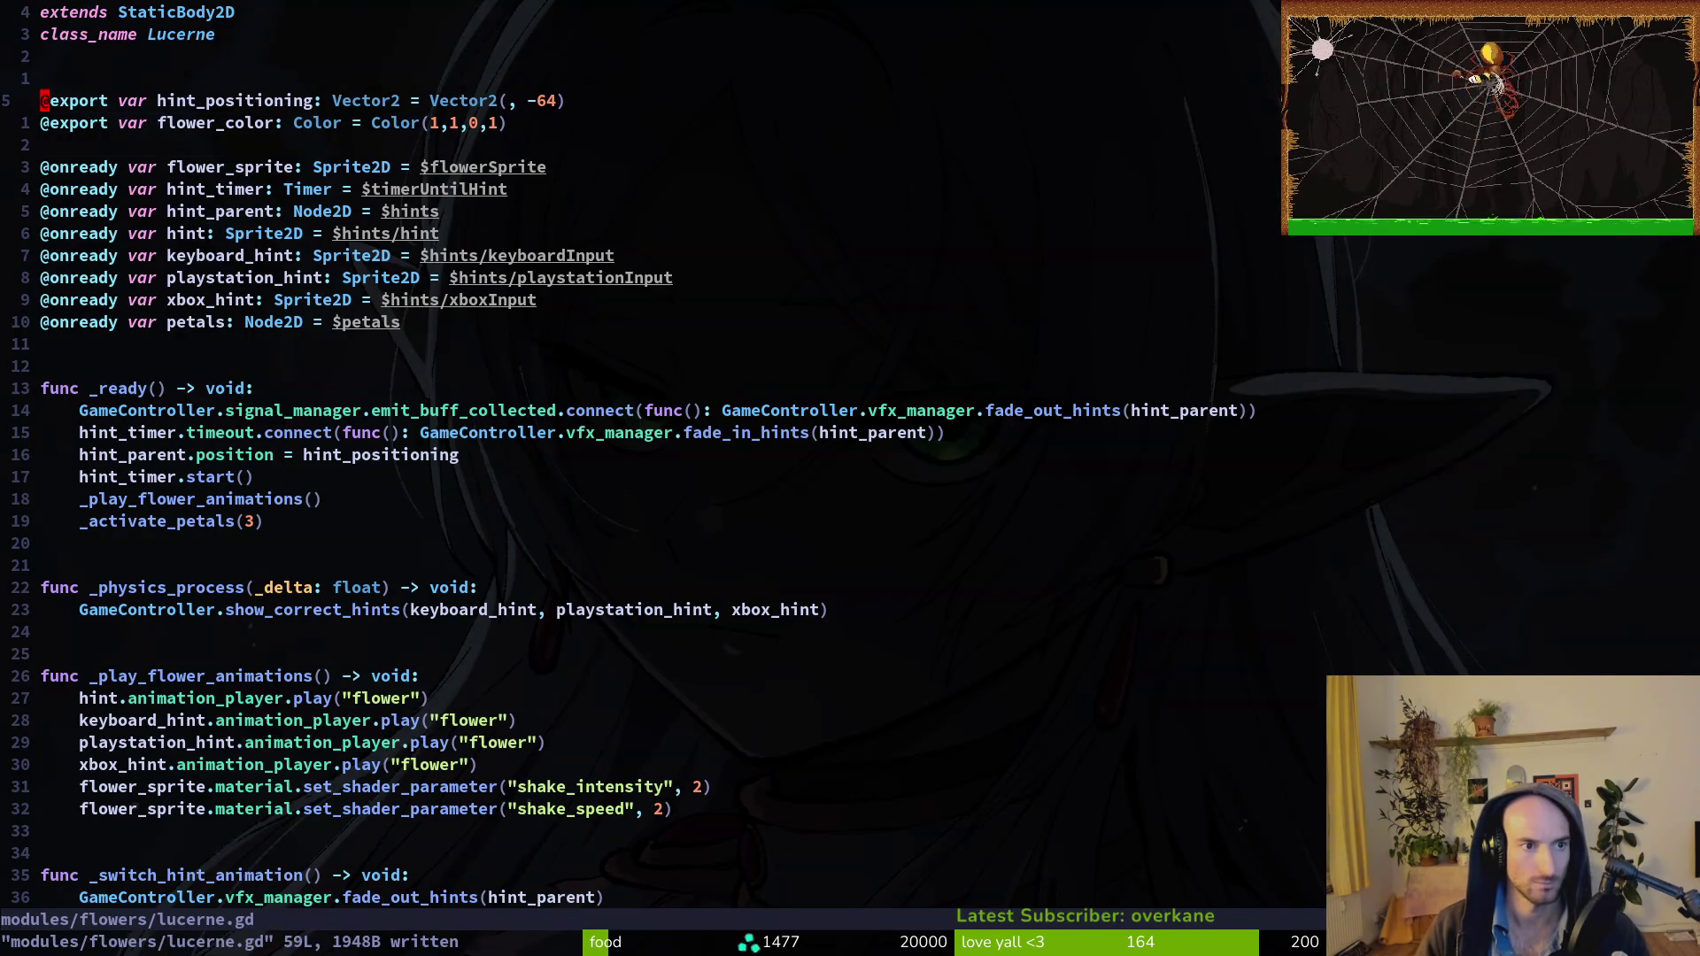
Look over flower.gd, then return to lucerne.gd.
{"action": "key", "text": "ctrl+p"}
{"action": "type", "text": "flower"}
{"action": "key", "text": "Return"}
{"action": "key", "text": "ctrl+u"}
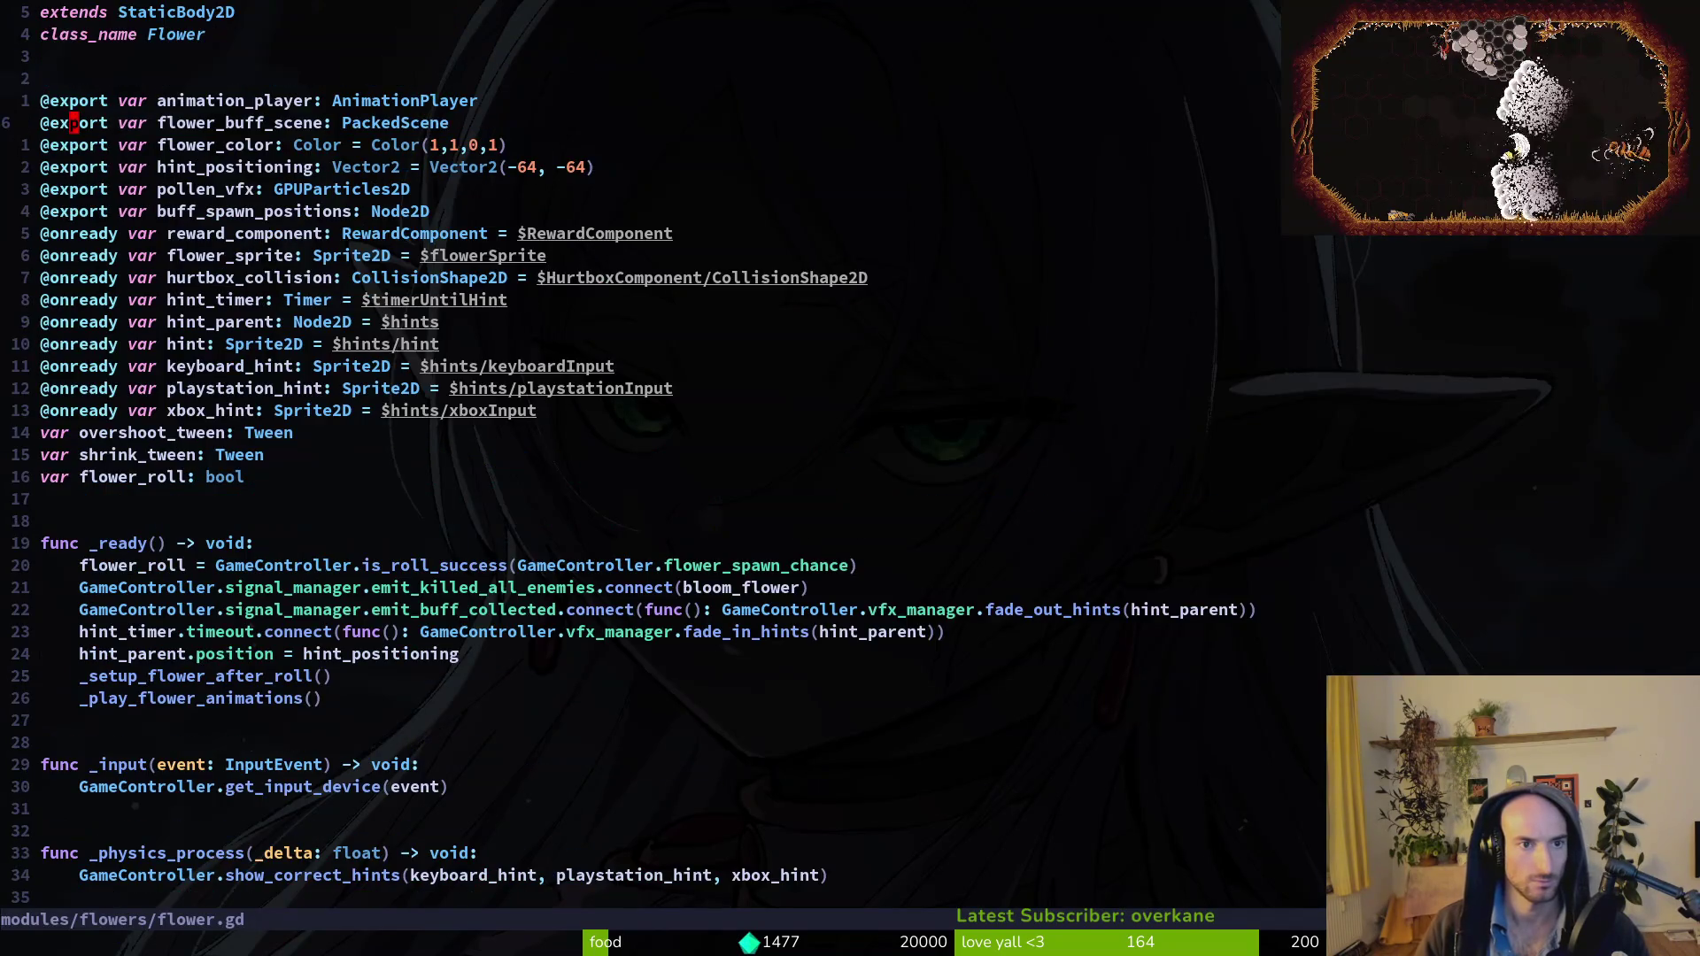
{"action": "key", "text": "ctrl+6"}
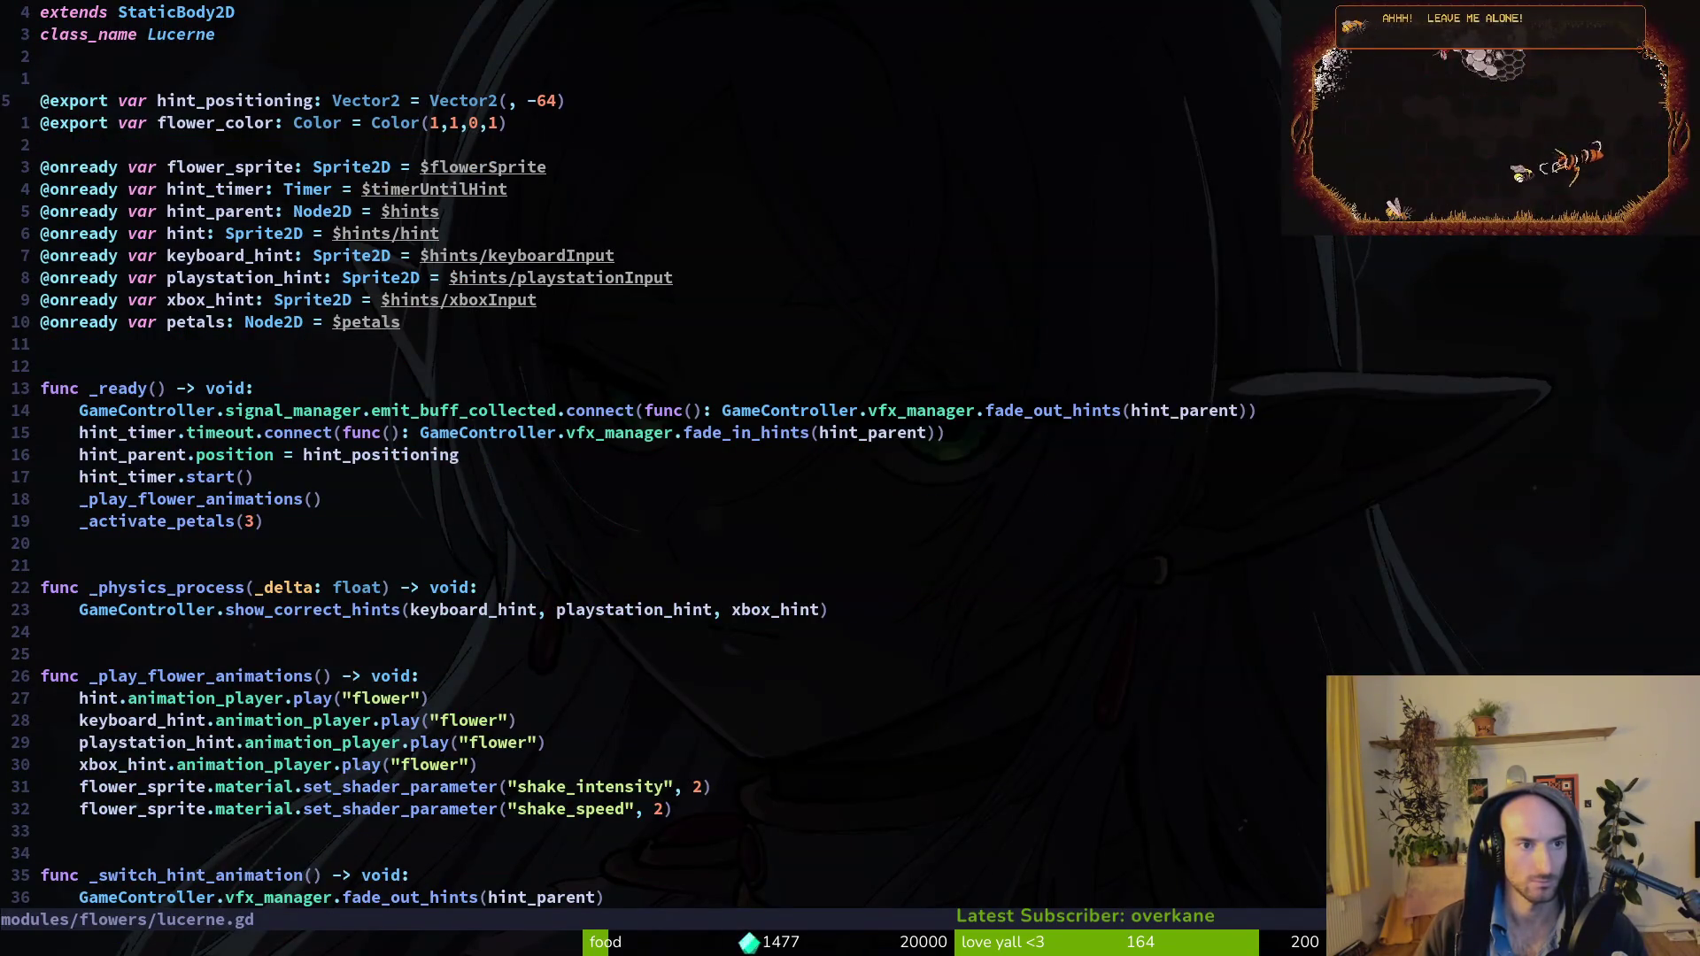
Enter -64 for x and -24 for y in hint_positioning, then launch the game.
{"action": "key", "text": "h"}
{"action": "key", "text": "h"}
{"action": "key", "text": "h"}
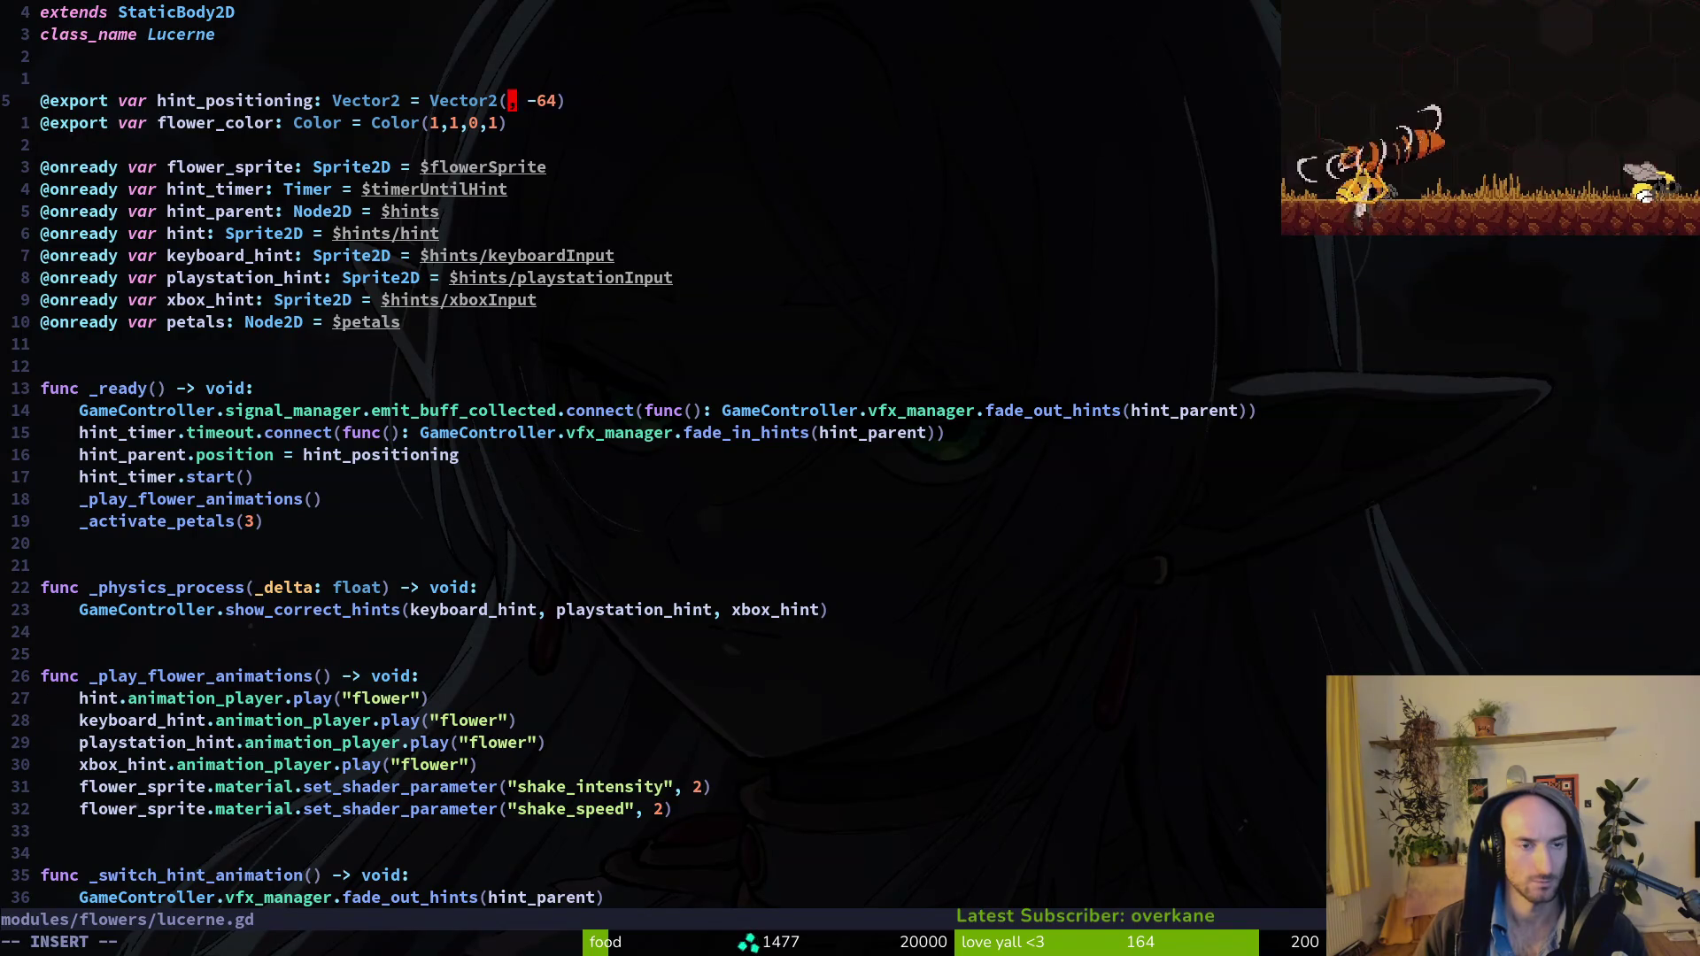
{"action": "type", "text": "0"}
{"action": "key", "text": "Escape"}
{"action": "key", "text": "Escape"}
{"action": "type", "text": "64"}
{"action": "key", "text": "Escape"}
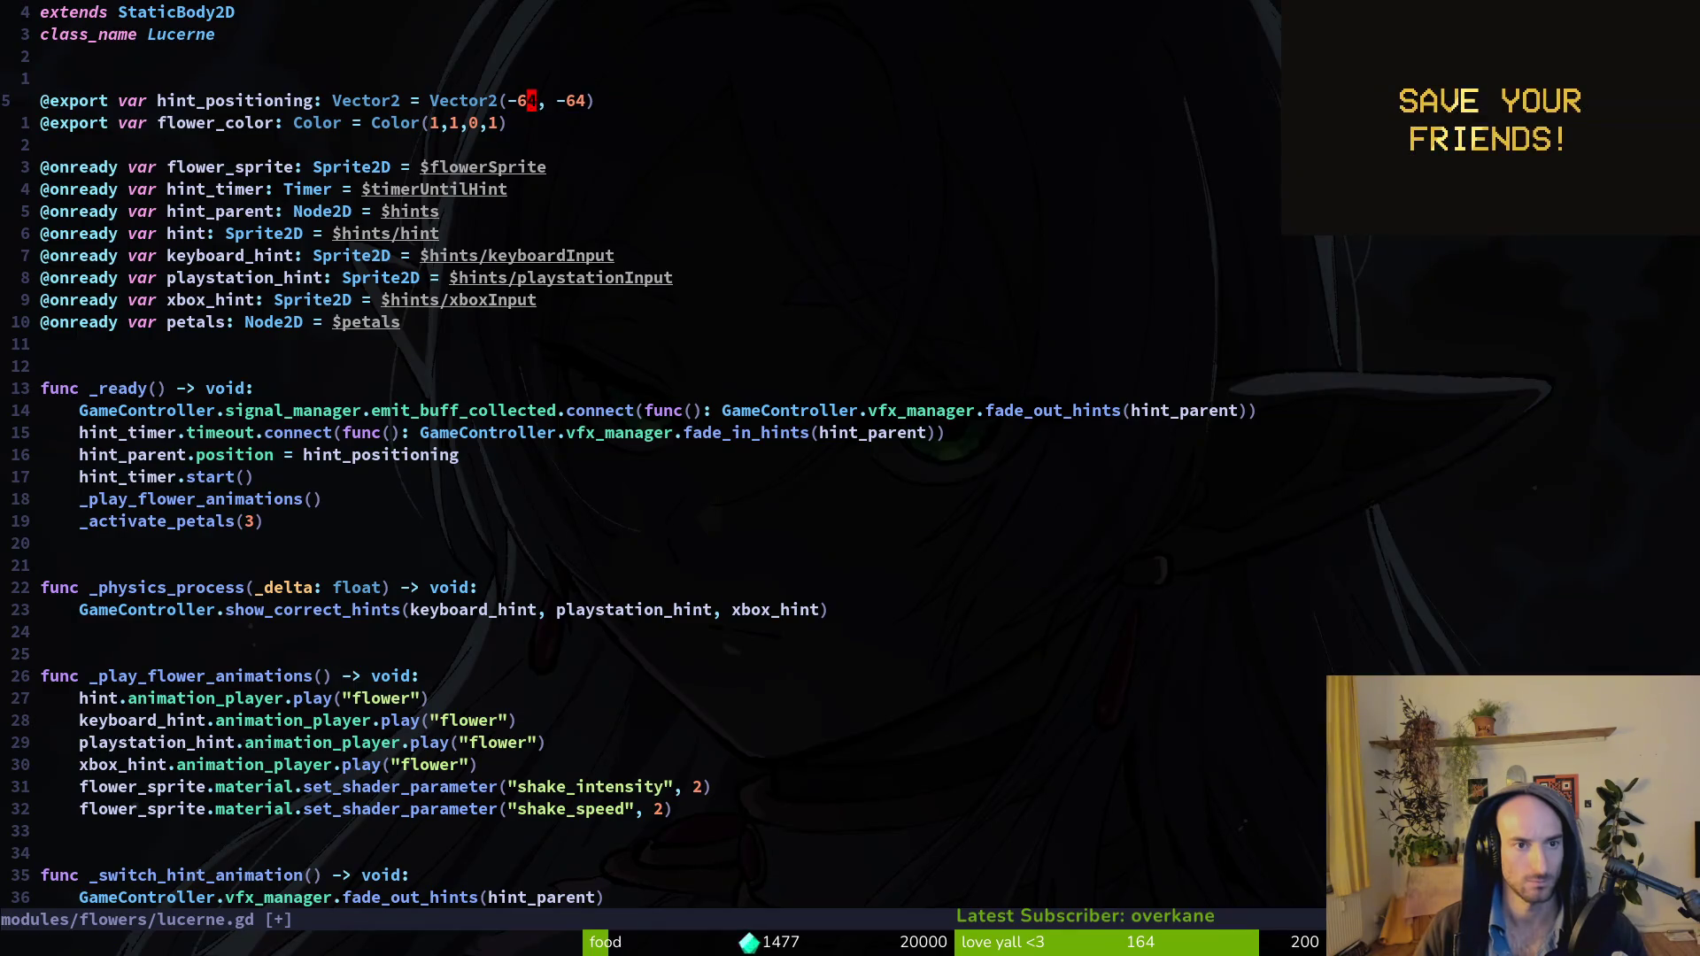
{"action": "key", "text": "F5"}
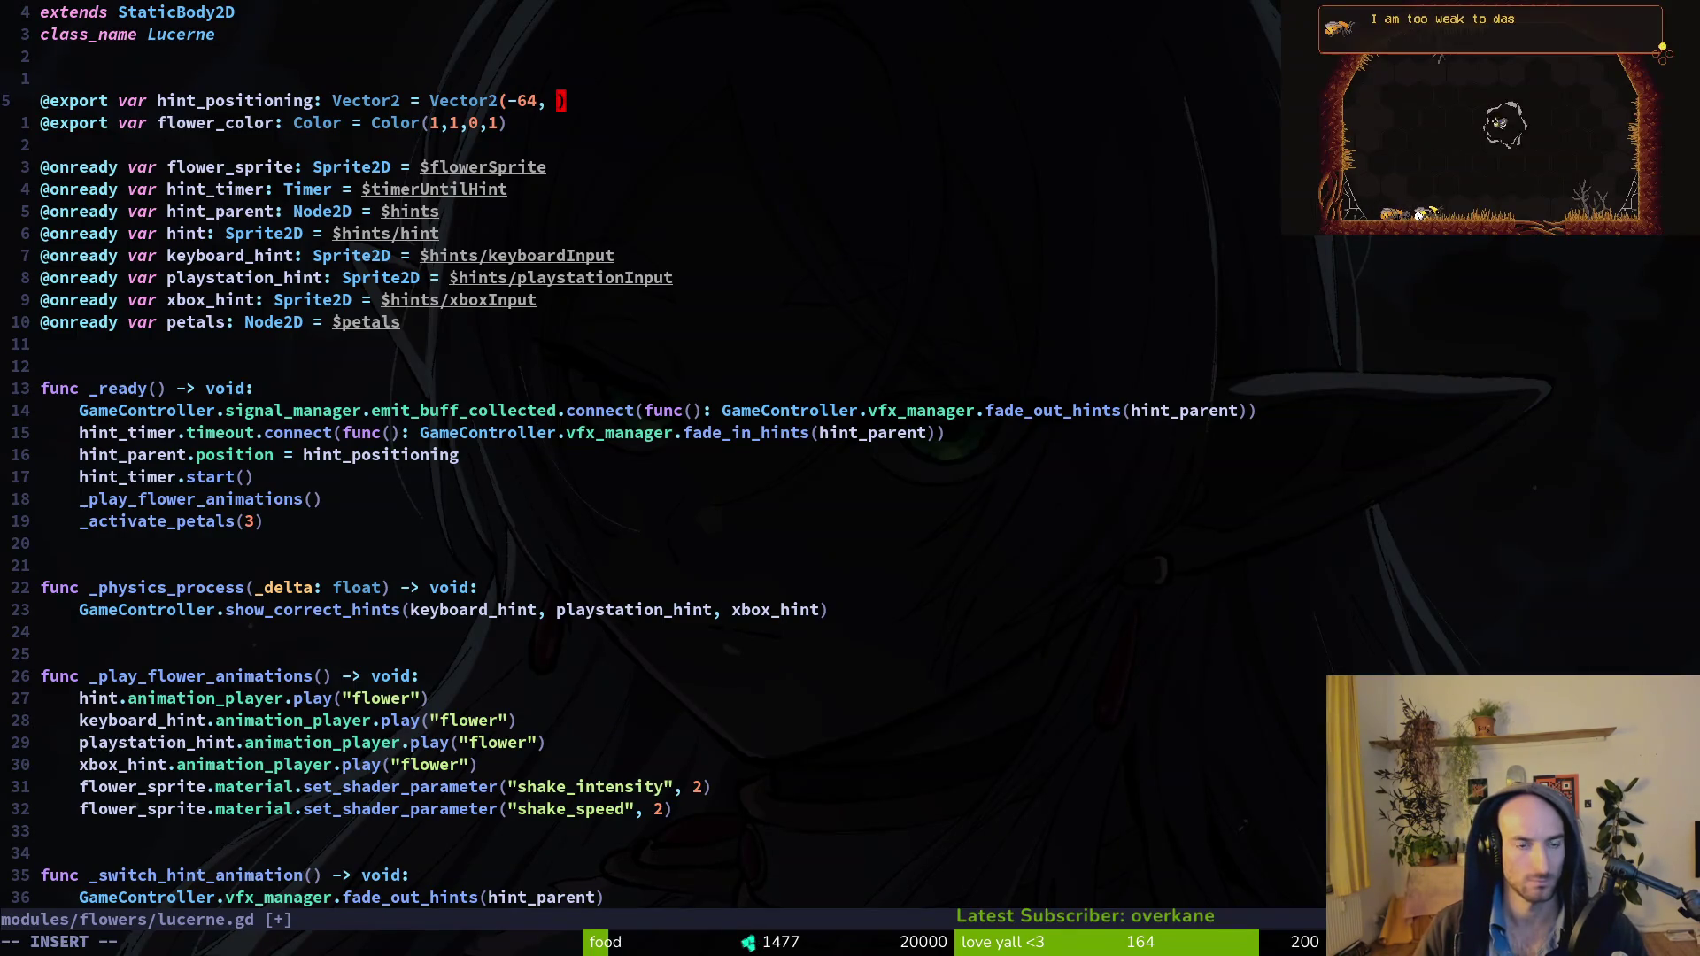
{"action": "type", "text": "24"}
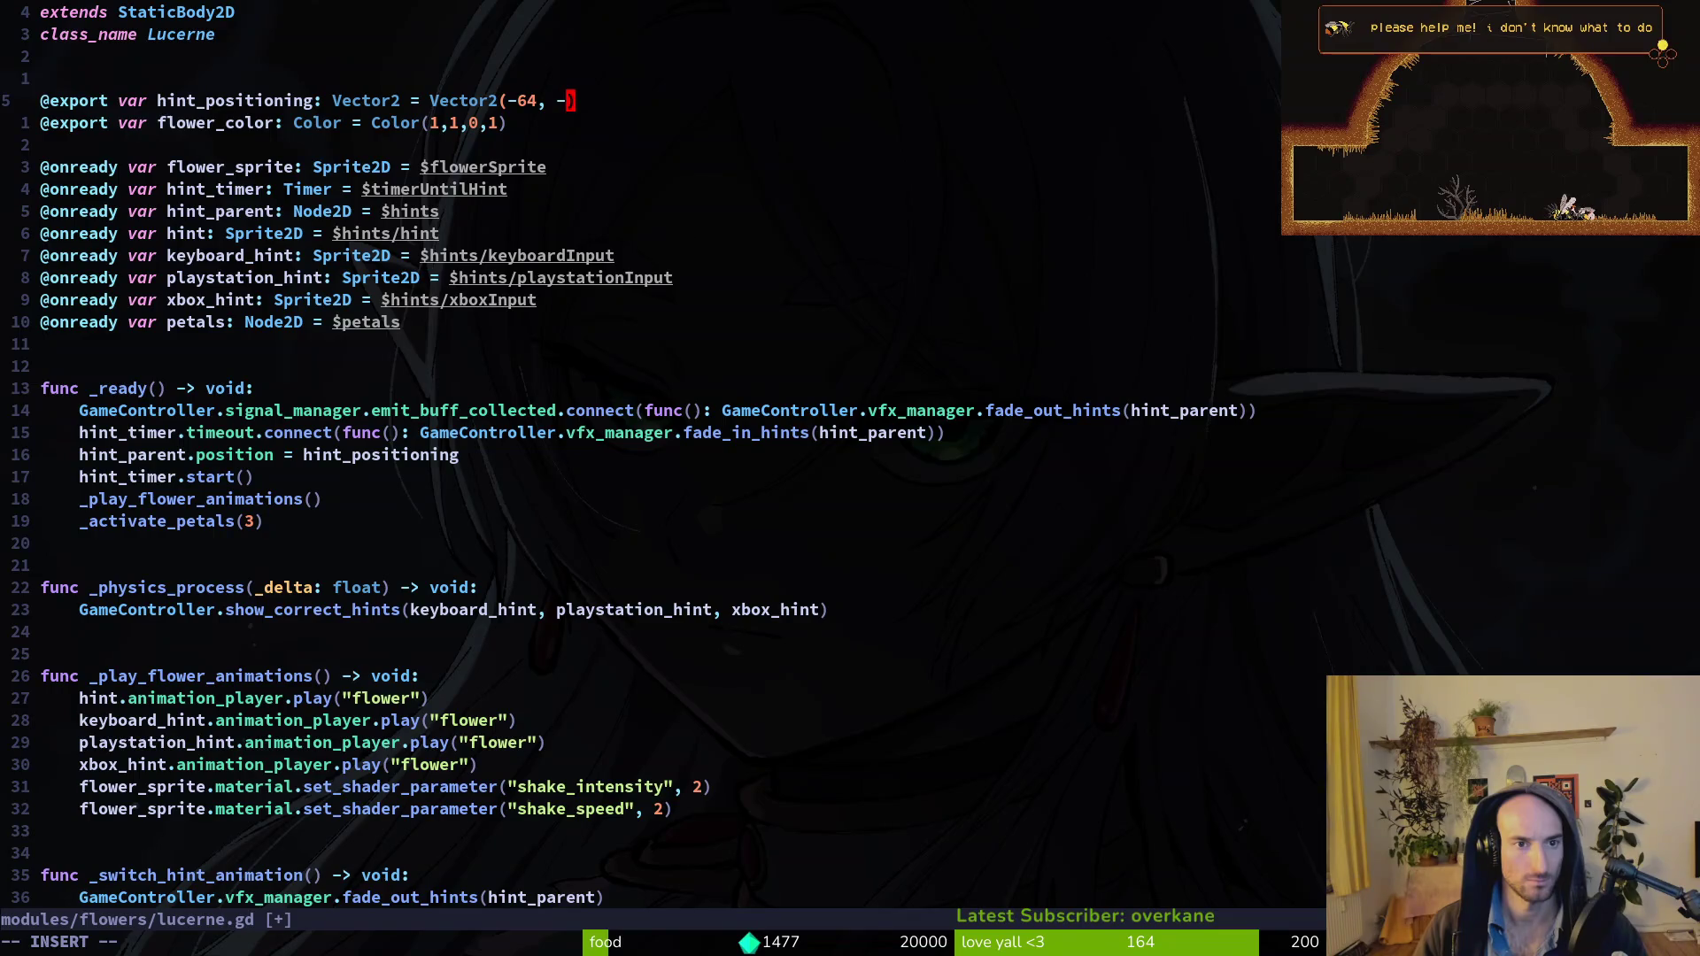
{"action": "key", "text": "Escape"}
{"action": "key", "text": "F5"}
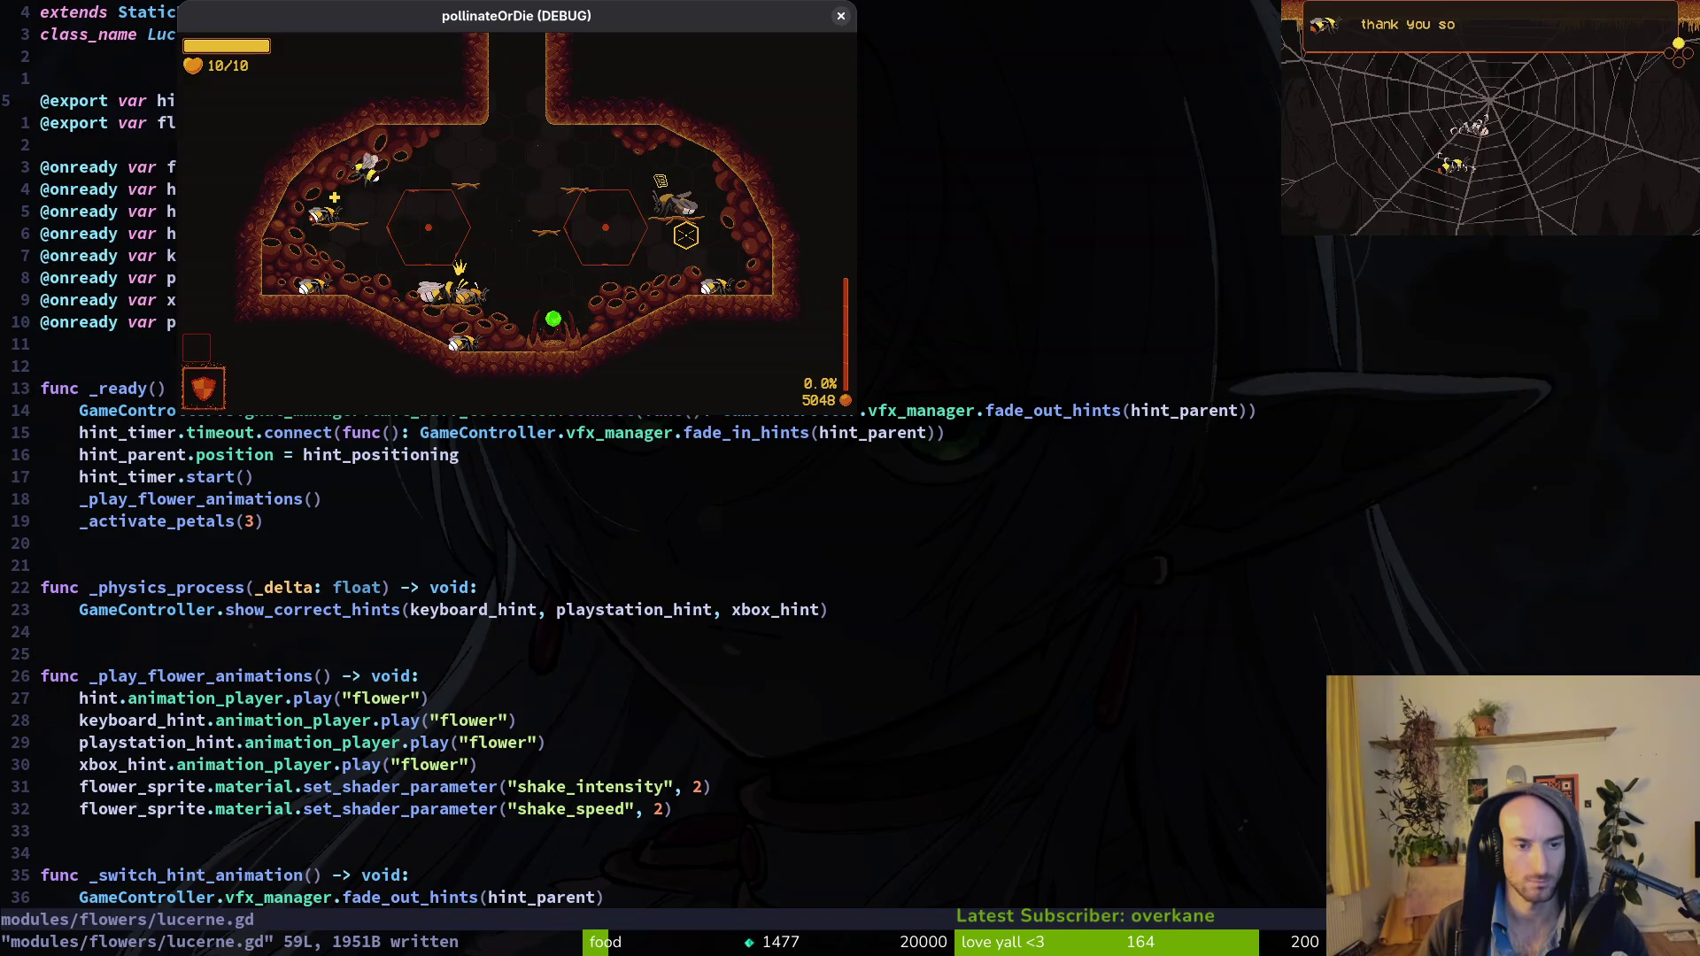
Load the R_desert level from the debug level select.
{"action": "key", "text": "Escape"}
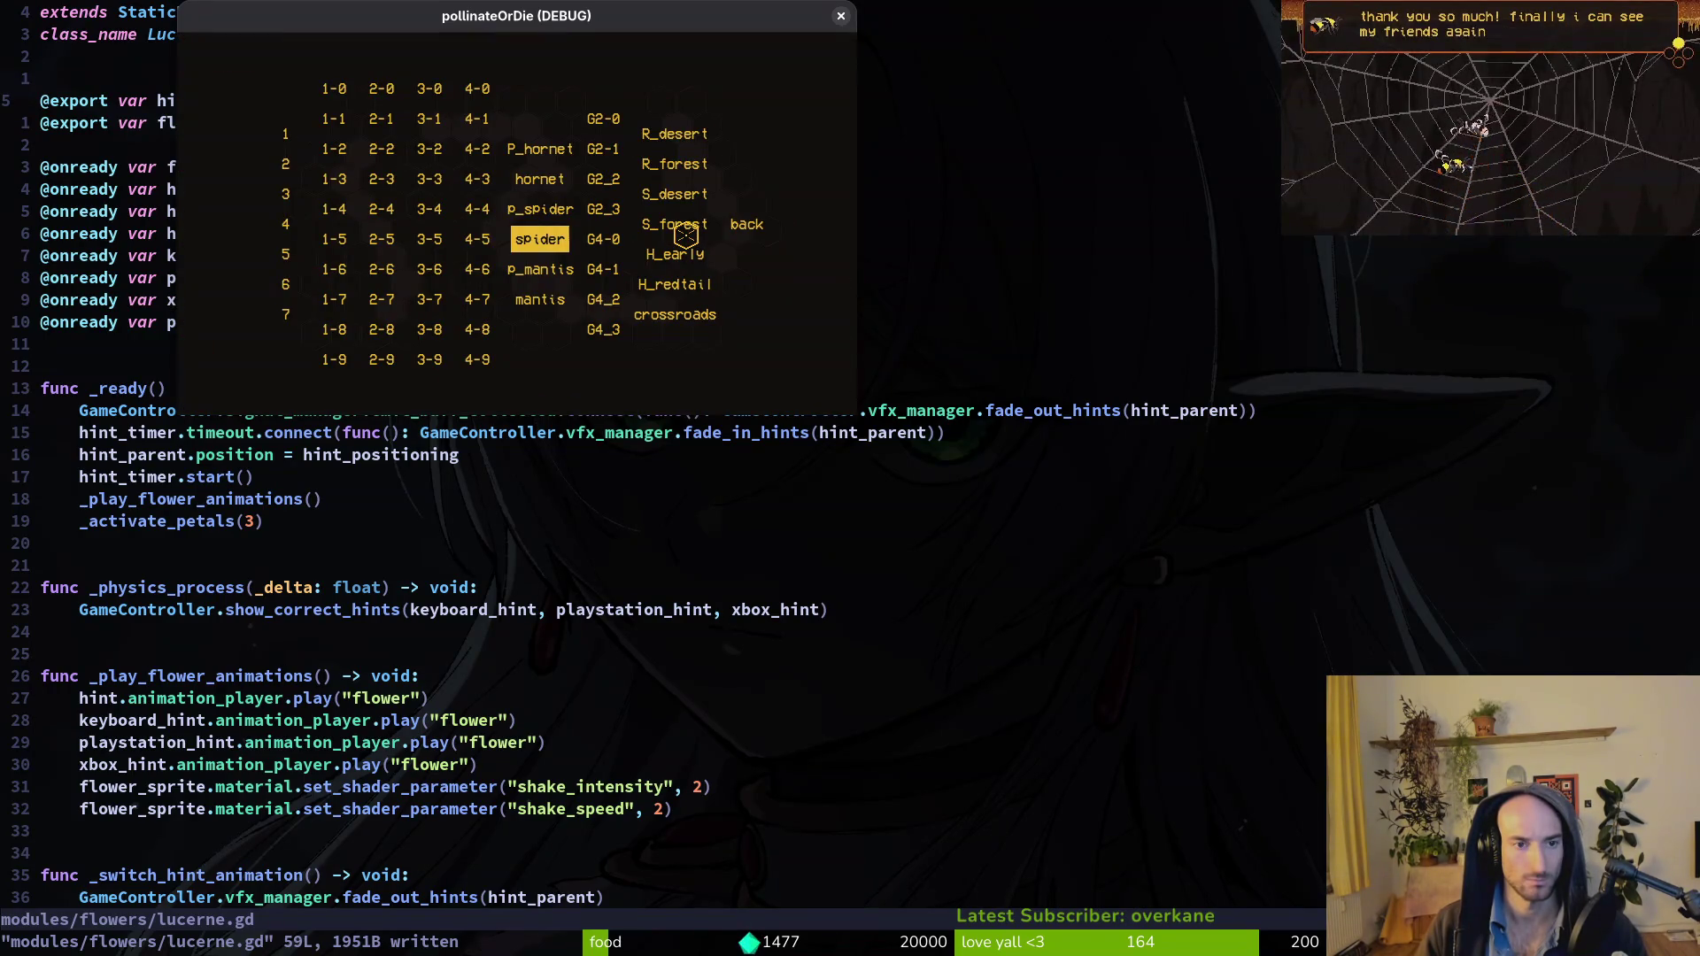
{"action": "key", "text": "Up"}
{"action": "key", "text": "Up"}
{"action": "key", "text": "Up"}
{"action": "key", "text": "Right"}
{"action": "key", "text": "Return"}
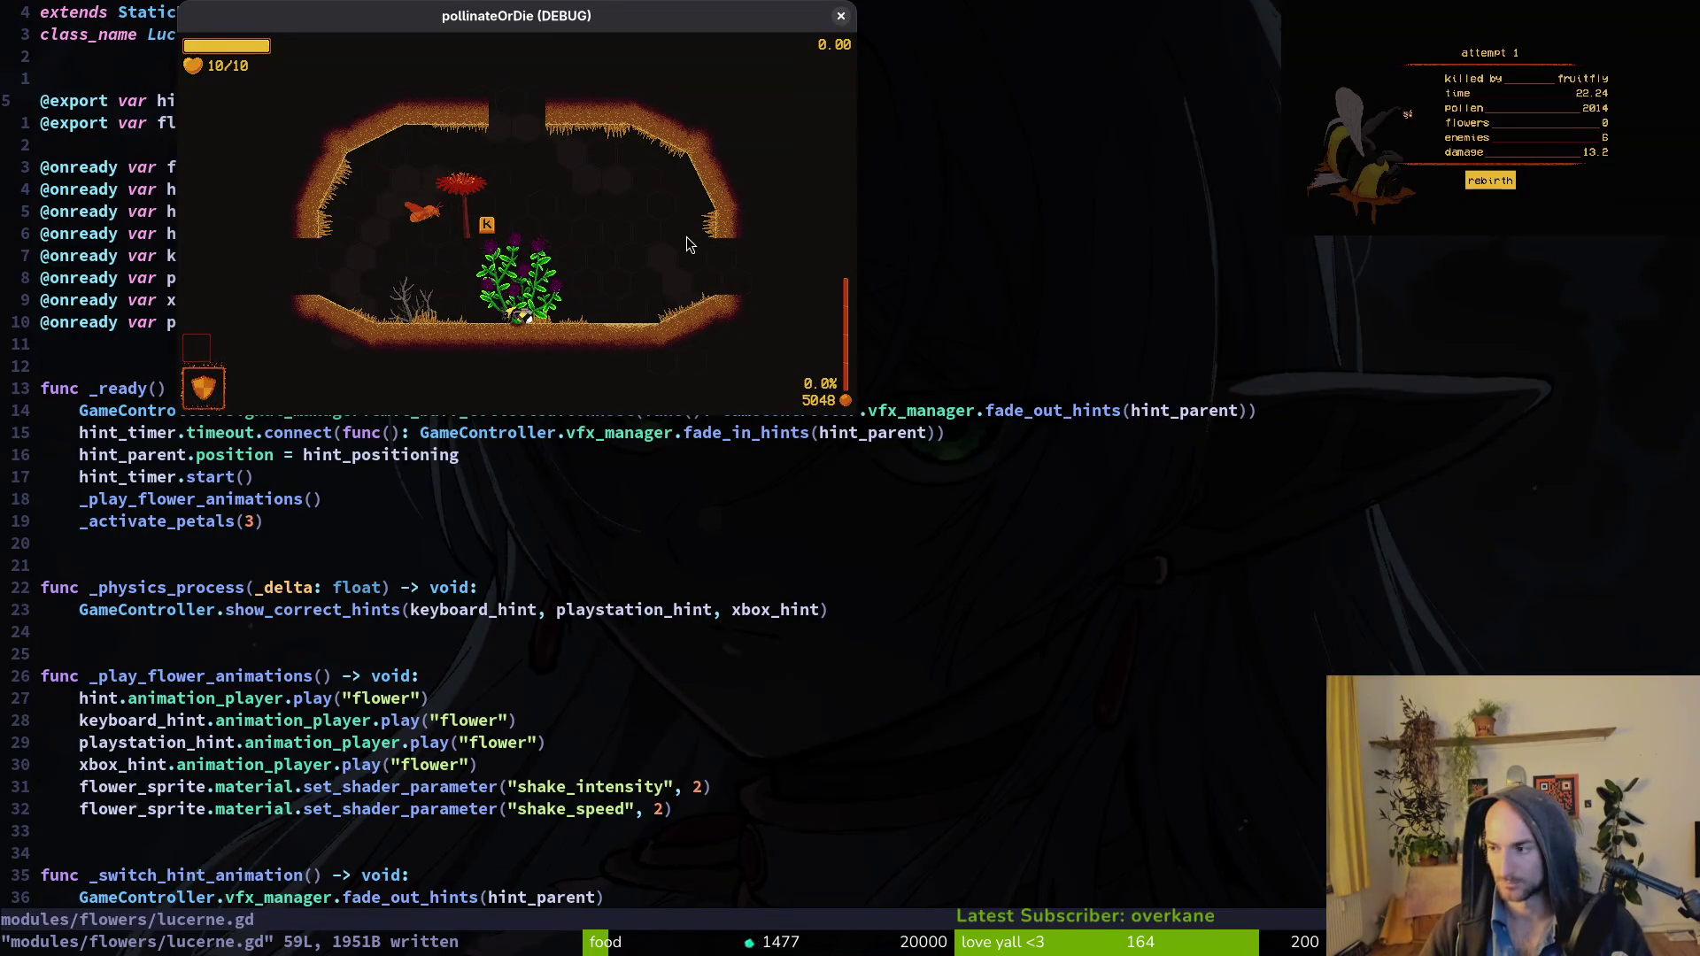
Close the game, reopen pollinateOrDie, run it, choose Continuar, and maximize the window.
{"action": "key", "text": "super"}
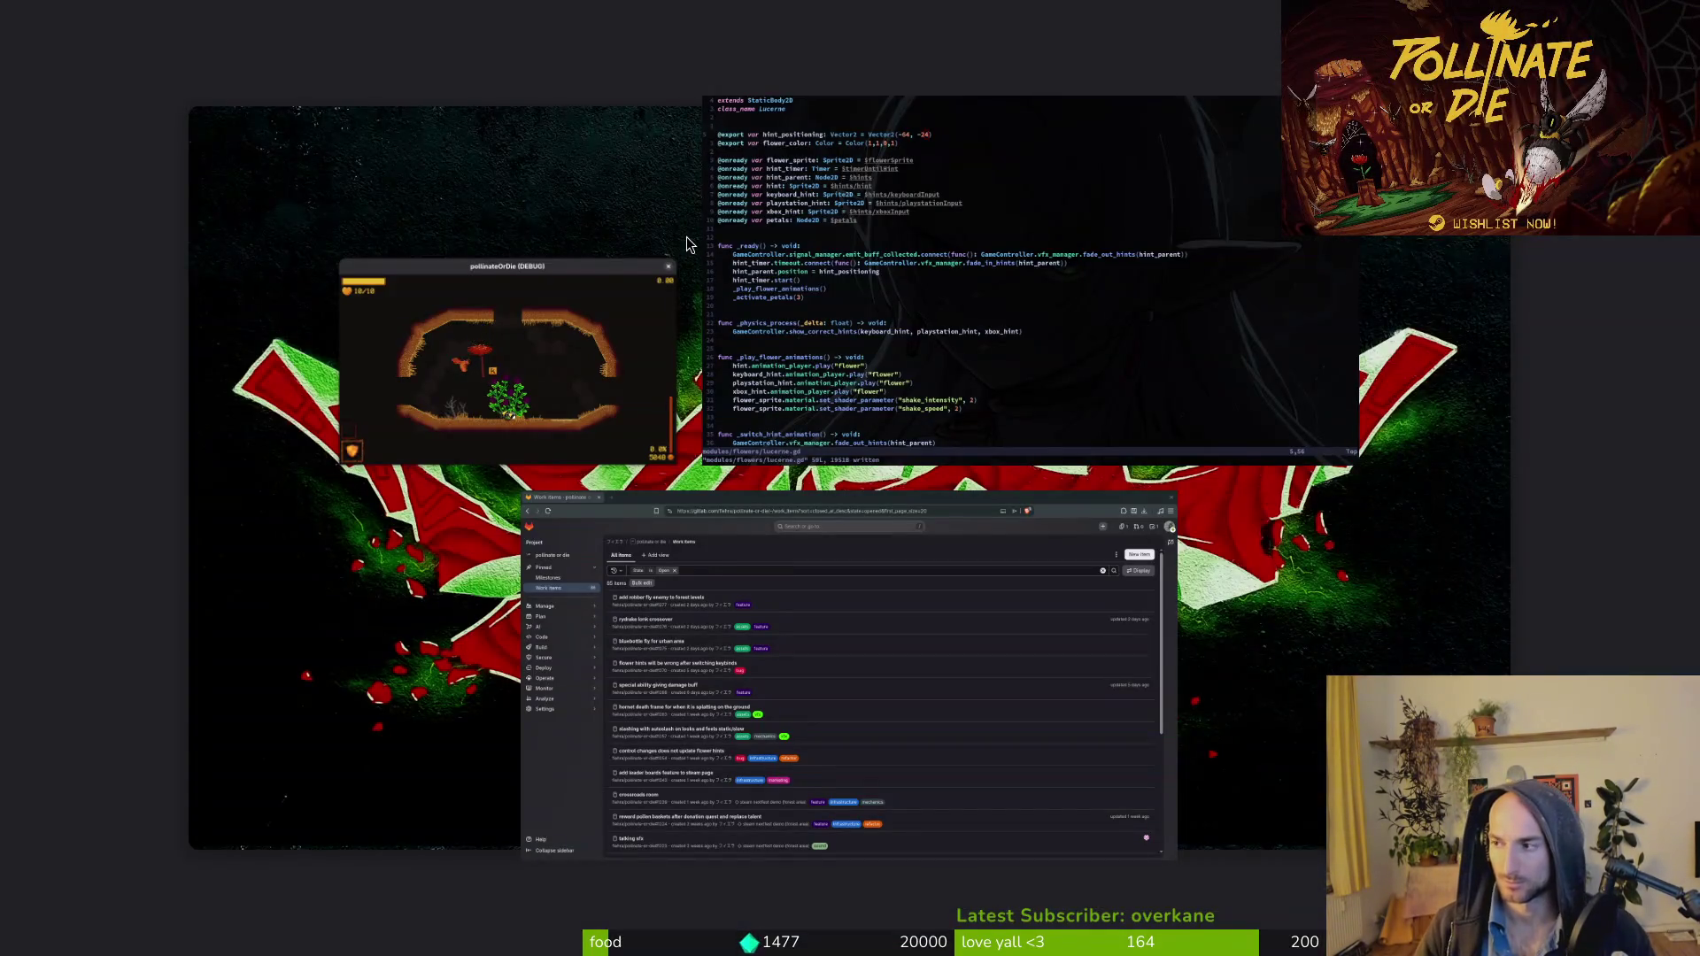
{"action": "left_click", "coordinate": [689, 244]}
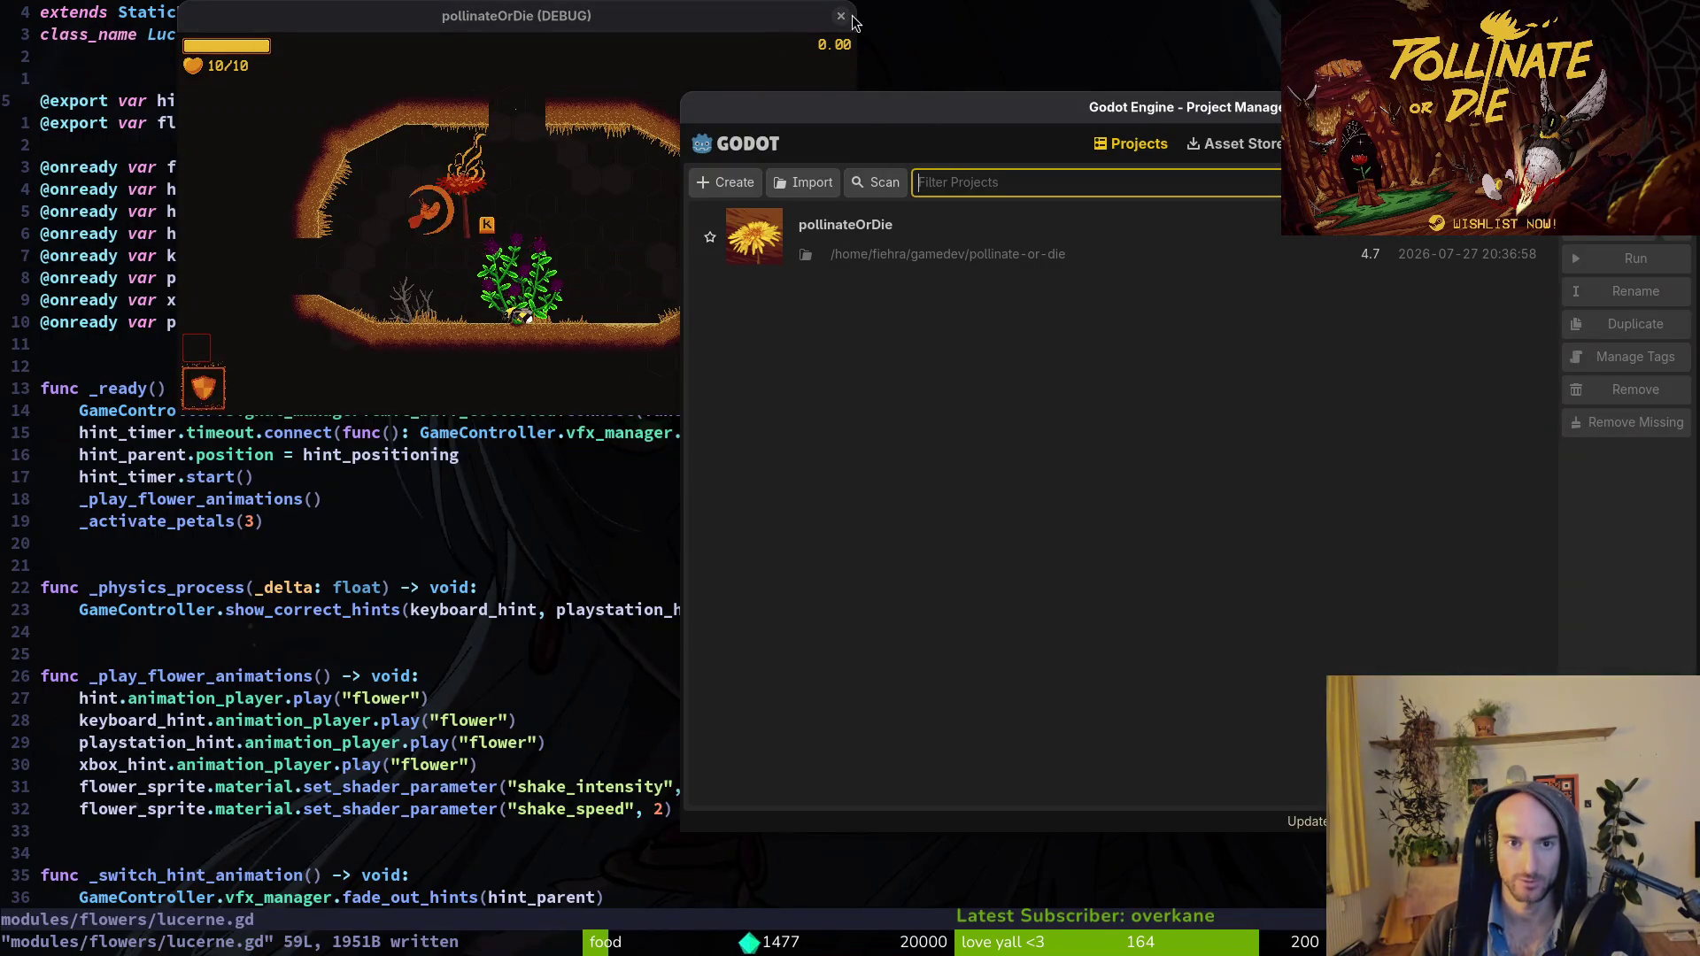
{"action": "left_click", "coordinate": [840, 15]}
{"action": "double_click", "coordinate": [937, 247]}
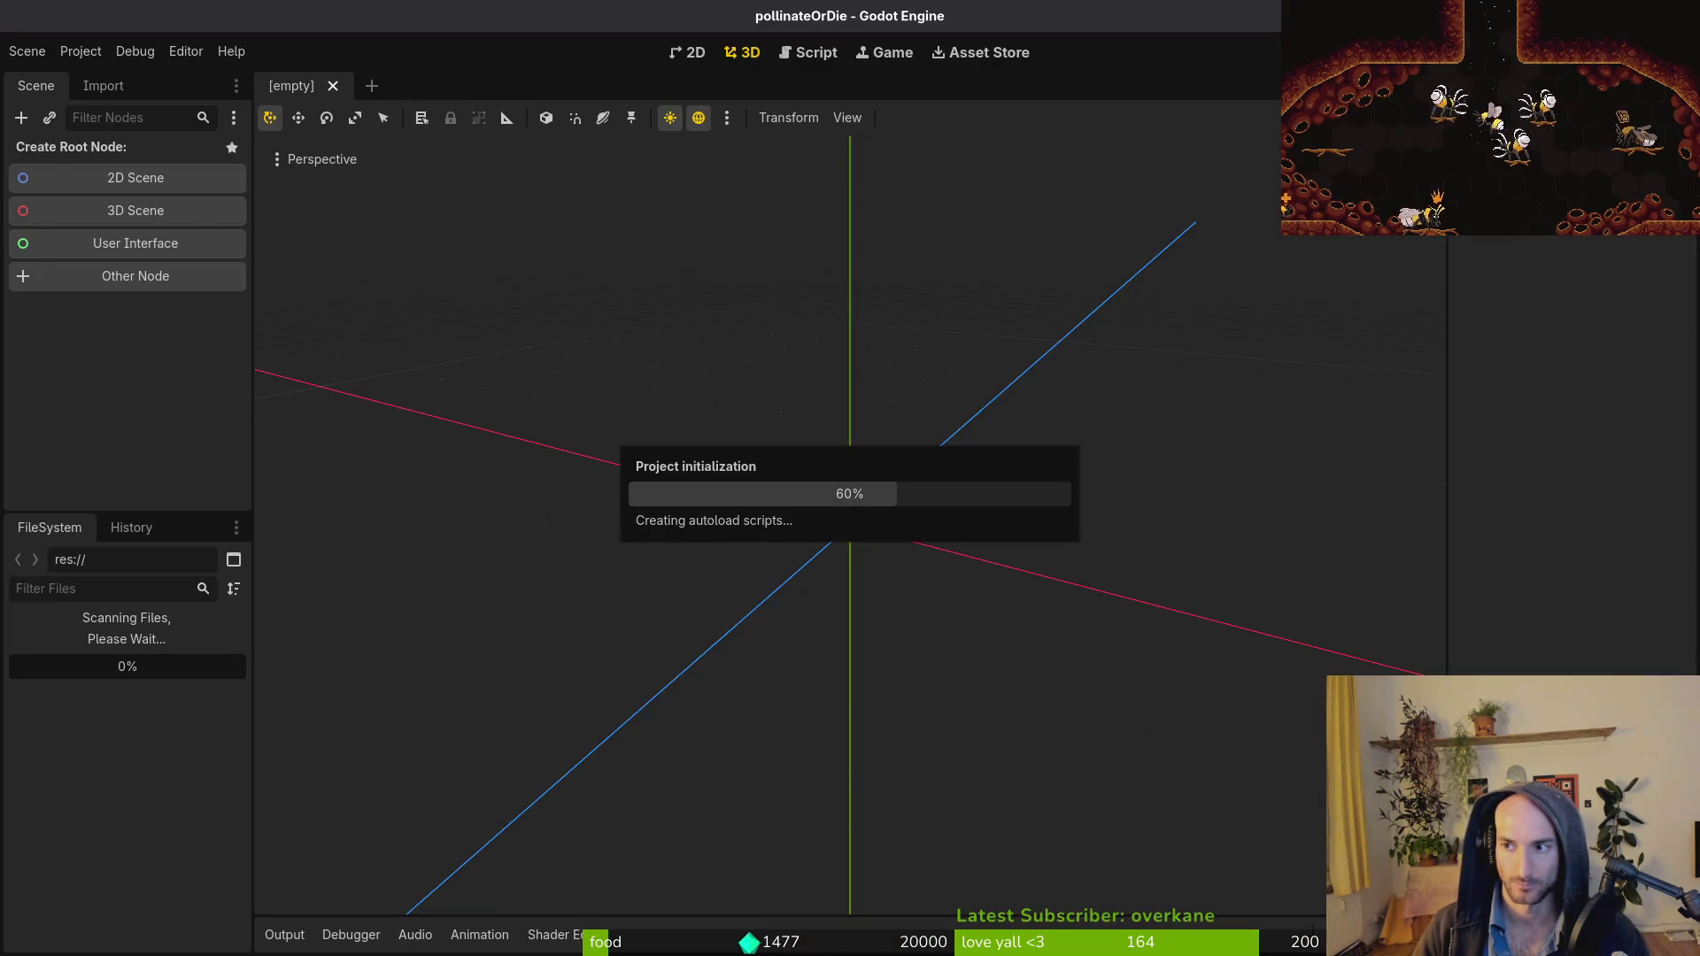
{"action": "key", "text": "F5"}
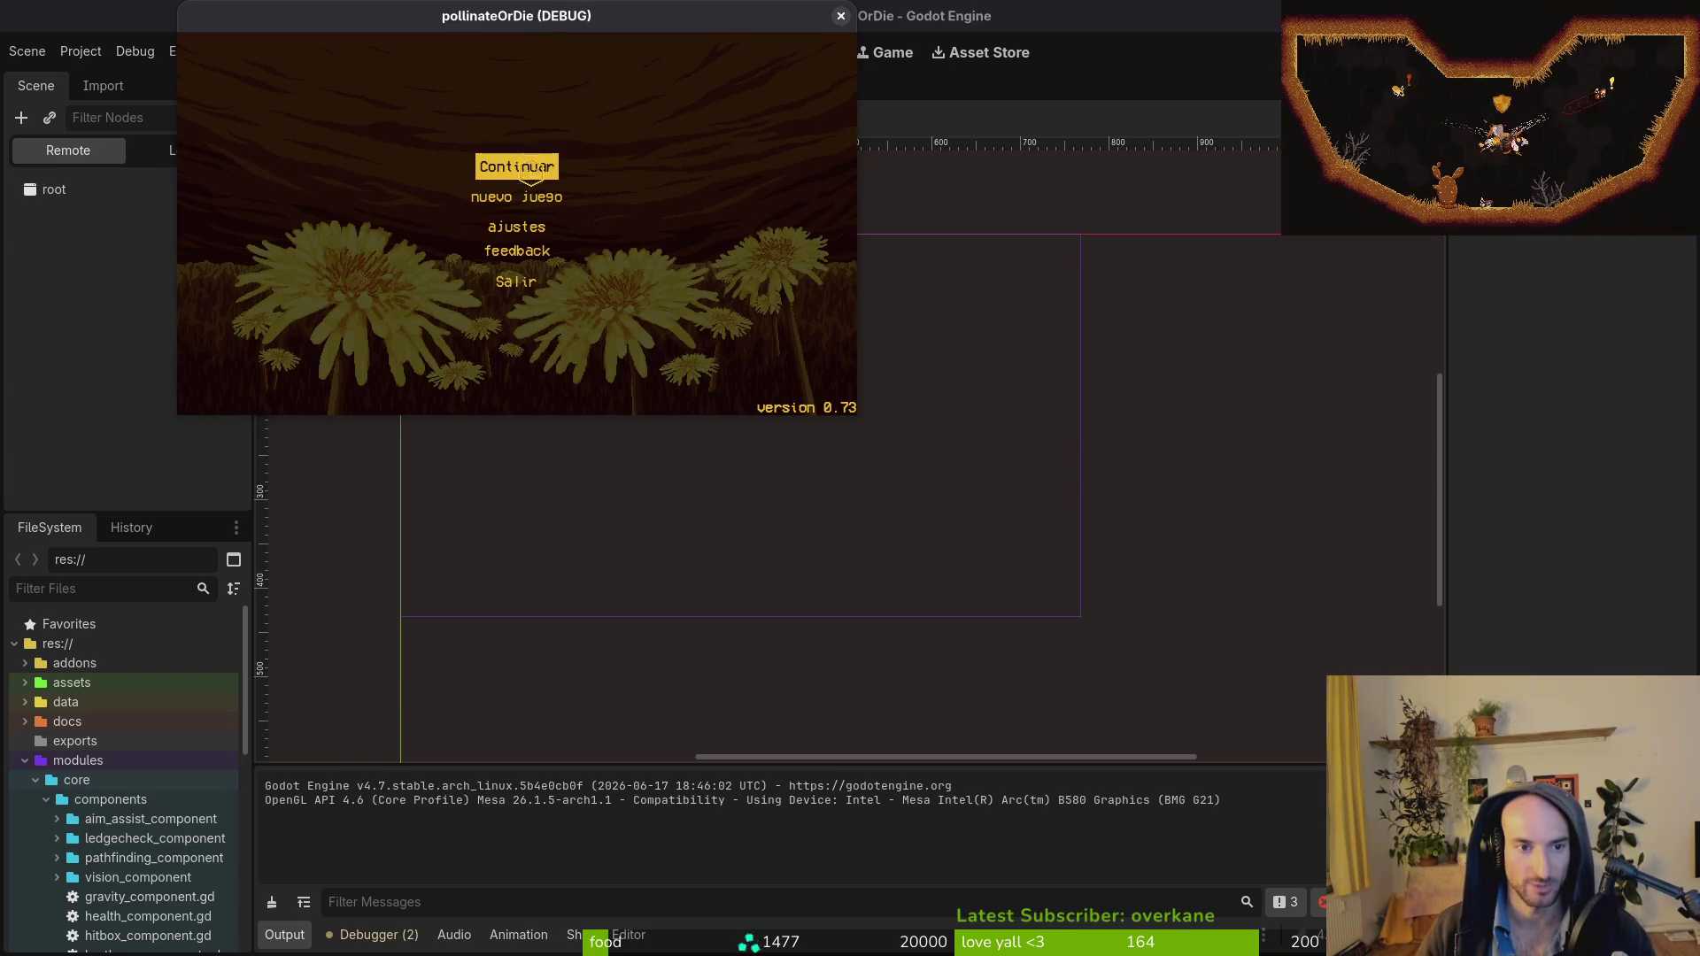
{"action": "left_click", "coordinate": [476, 167]}
{"action": "double_click", "coordinate": [401, 22]}
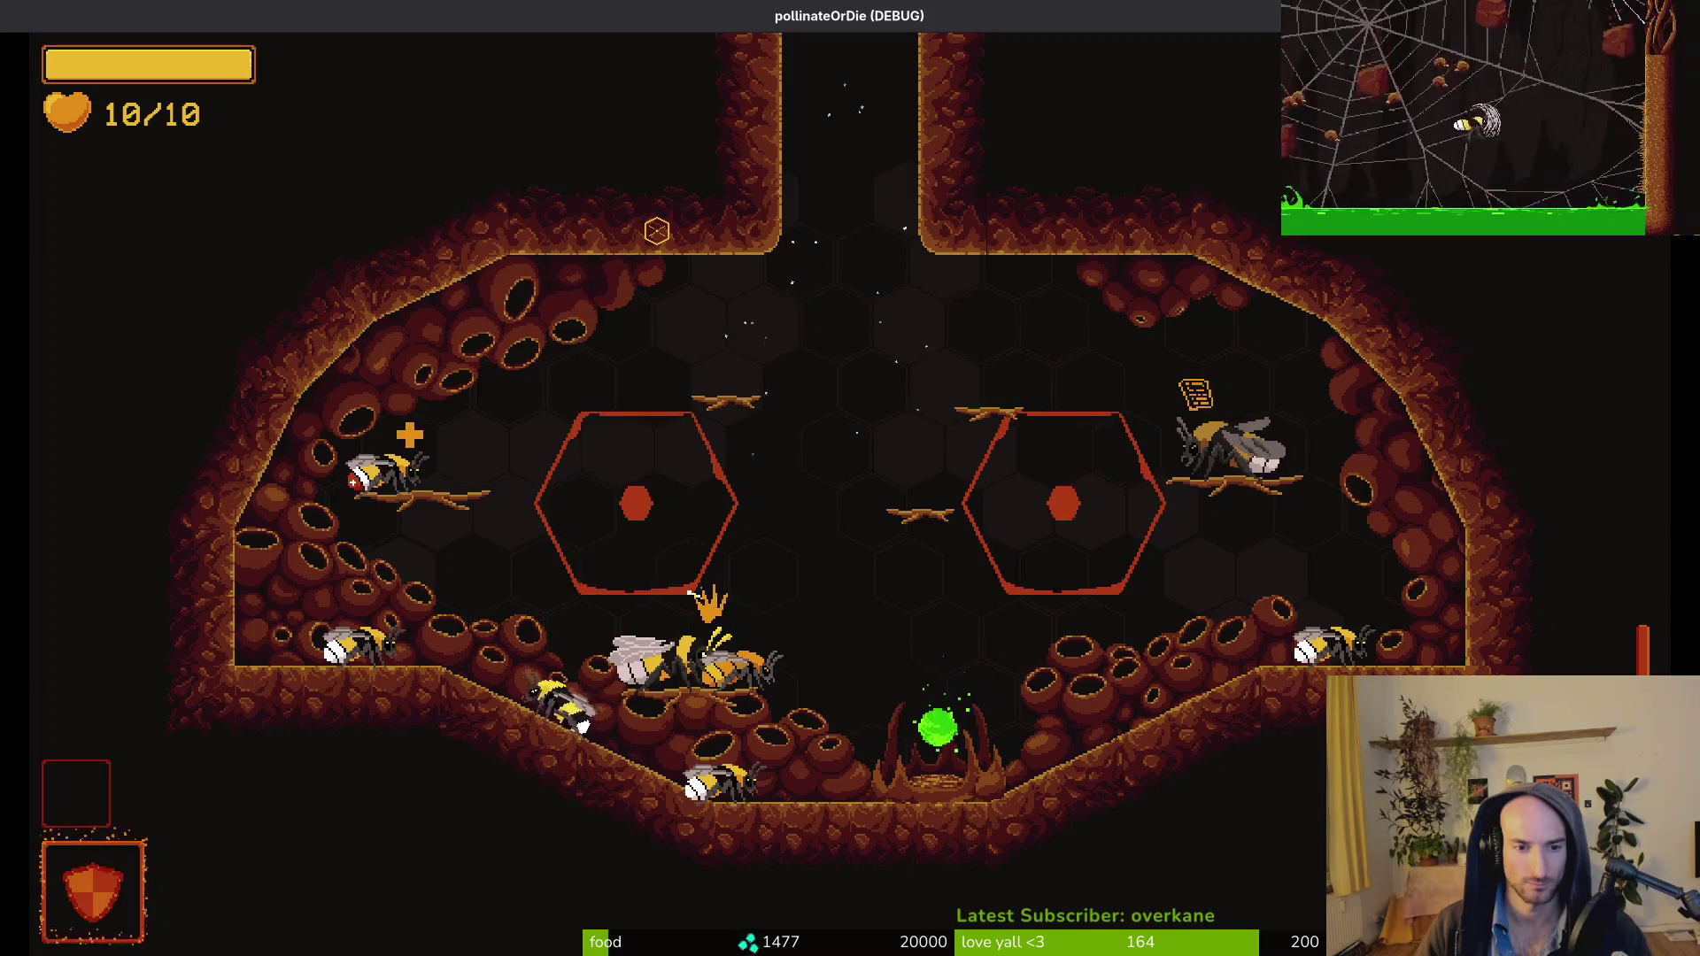
Load R_desert via the F1 debug level select and shrink the game window.
{"action": "key", "text": "F1"}
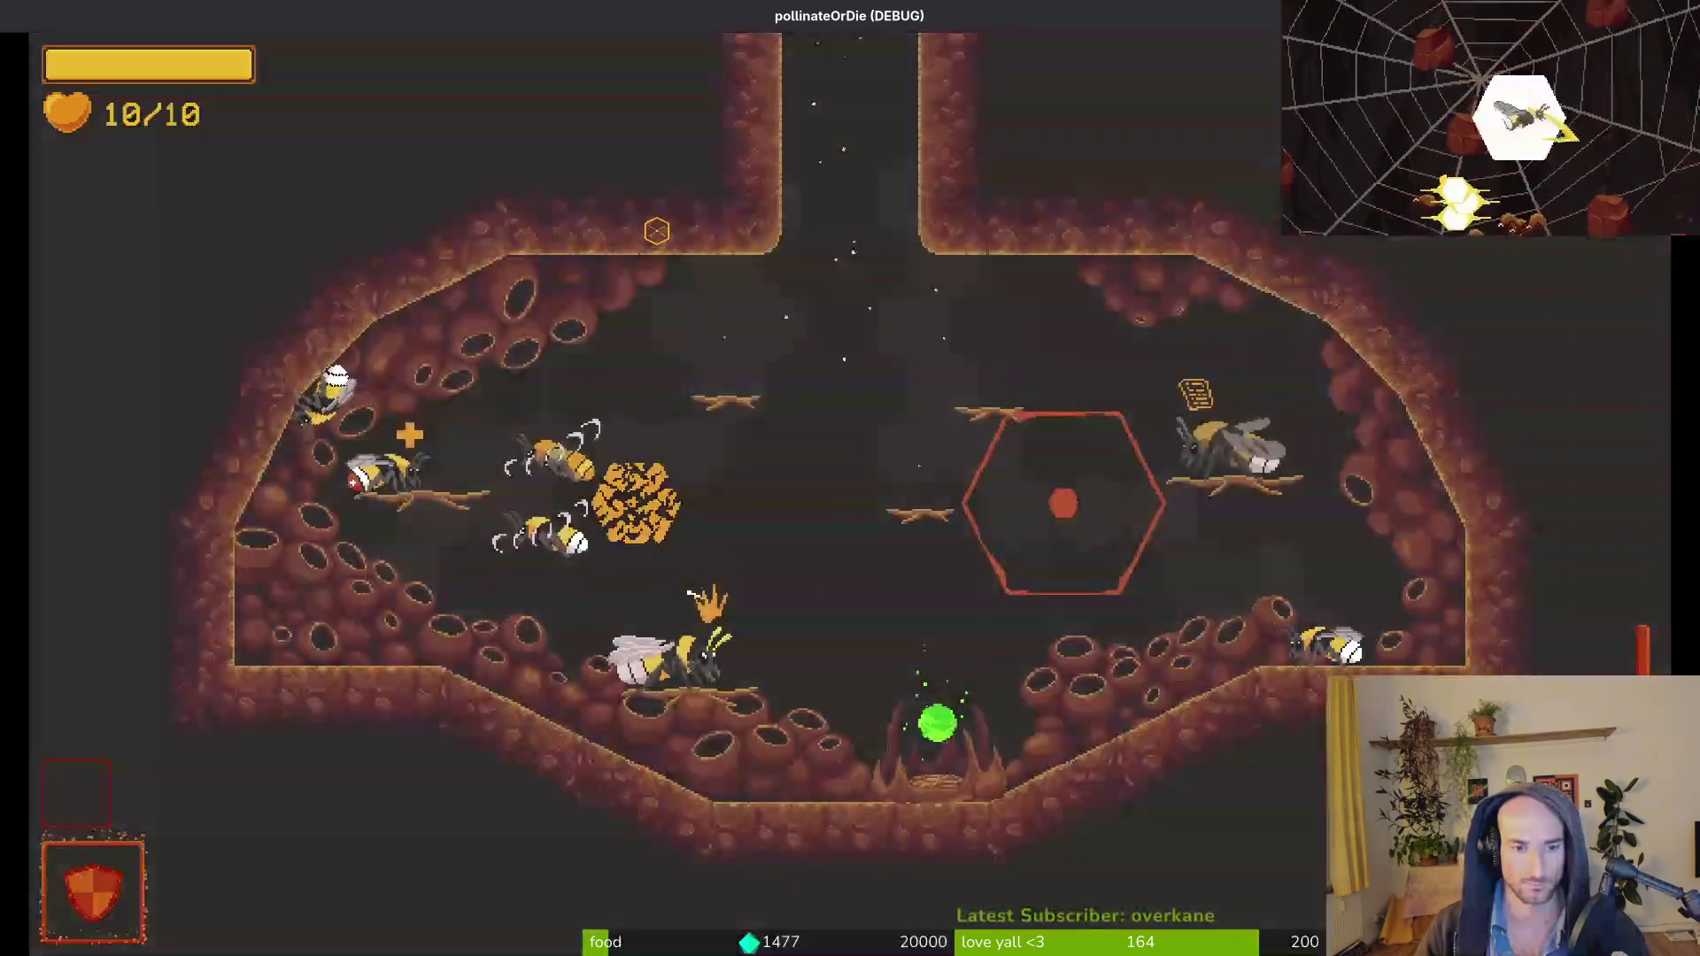
{"action": "key", "text": "Up"}
{"action": "key", "text": "Right"}
{"action": "key", "text": "Up"}
{"action": "key", "text": "Up"}
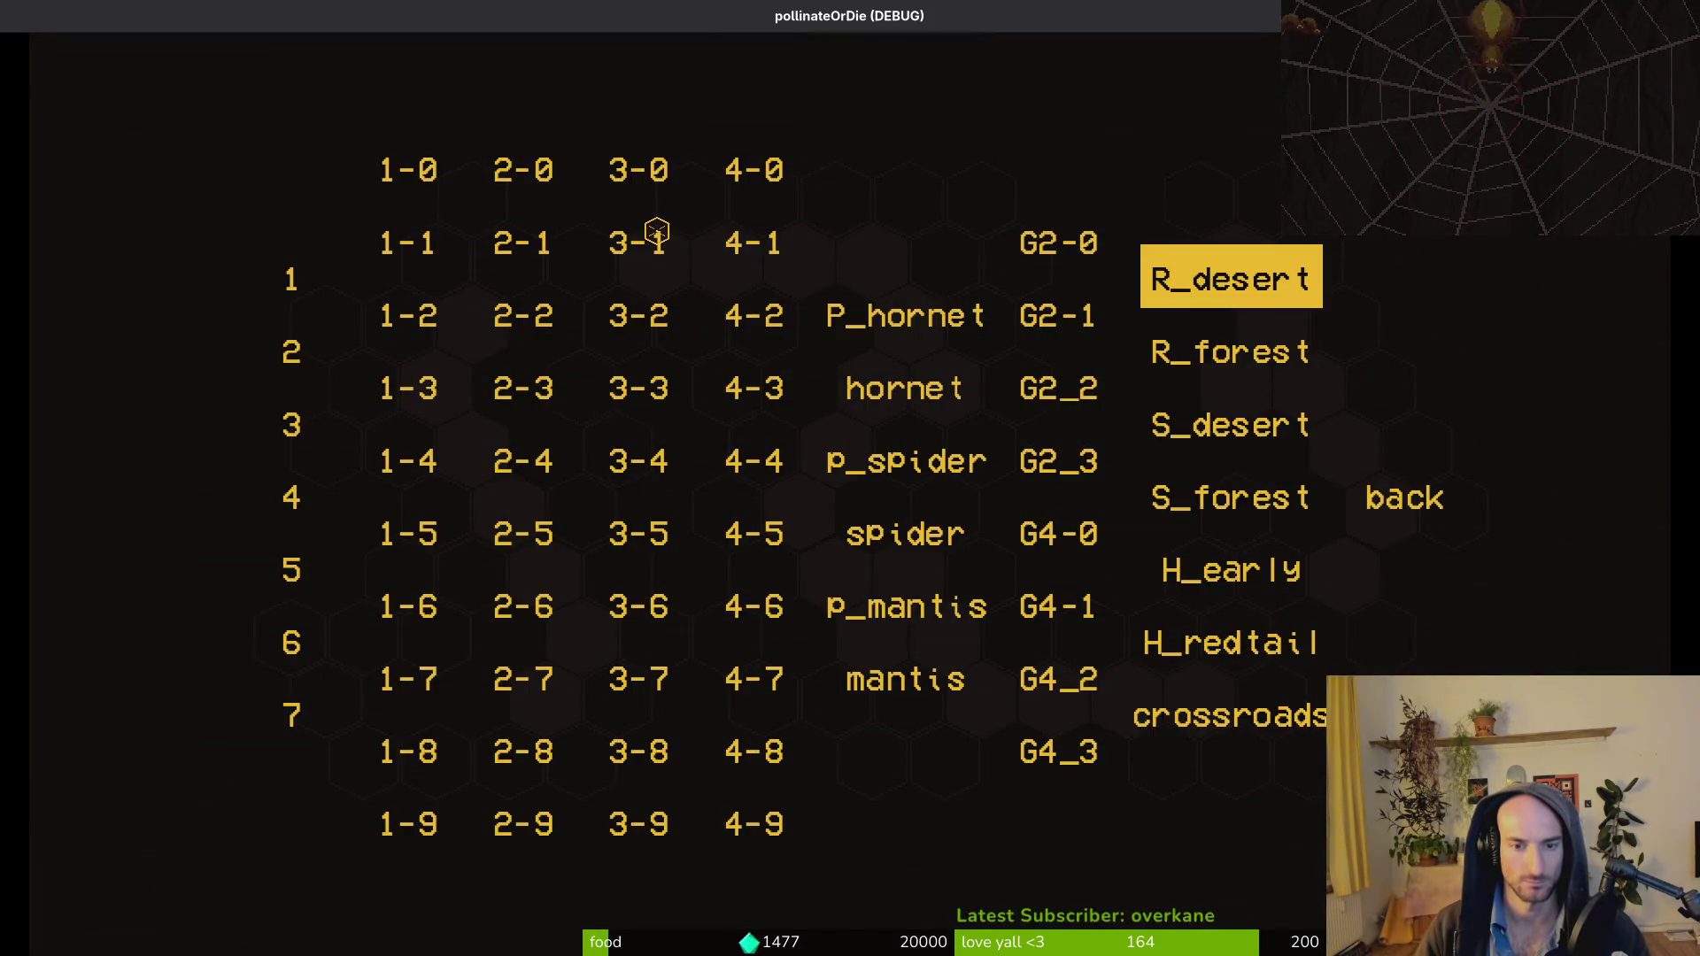
{"action": "key", "text": "Return"}
{"action": "double_click", "coordinate": [769, 22]}
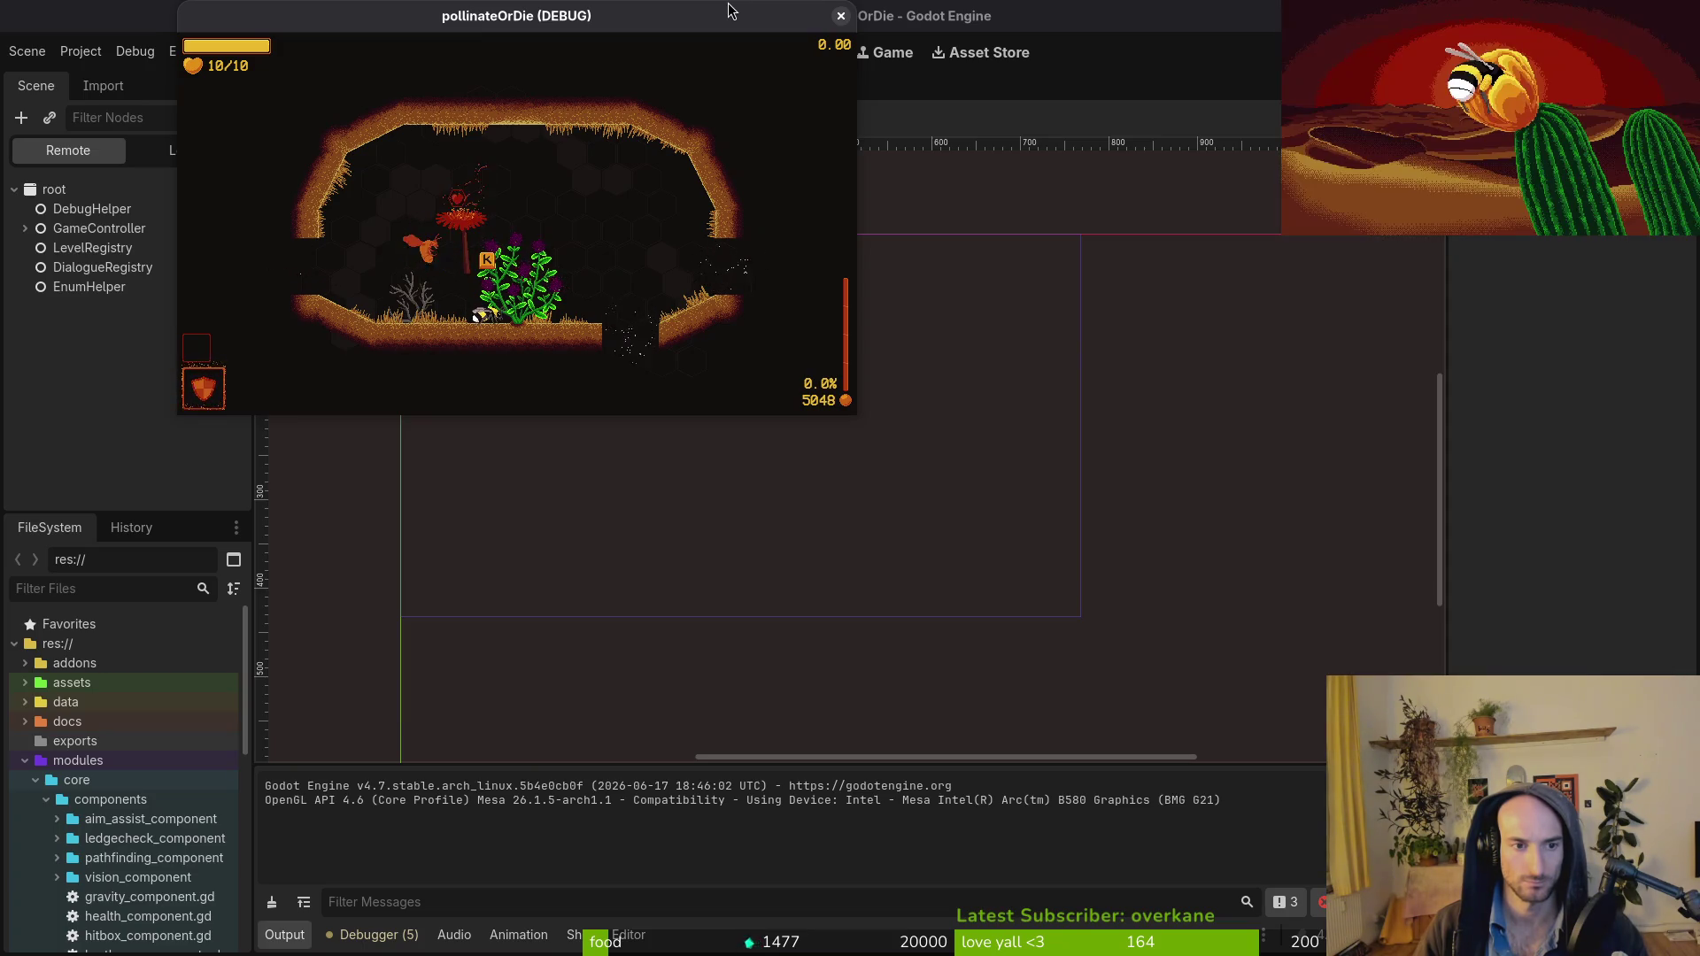
Change the hint offset x to -96 in lucerne.gd, write it with :w, and rerun.
{"action": "key", "text": "super+1"}
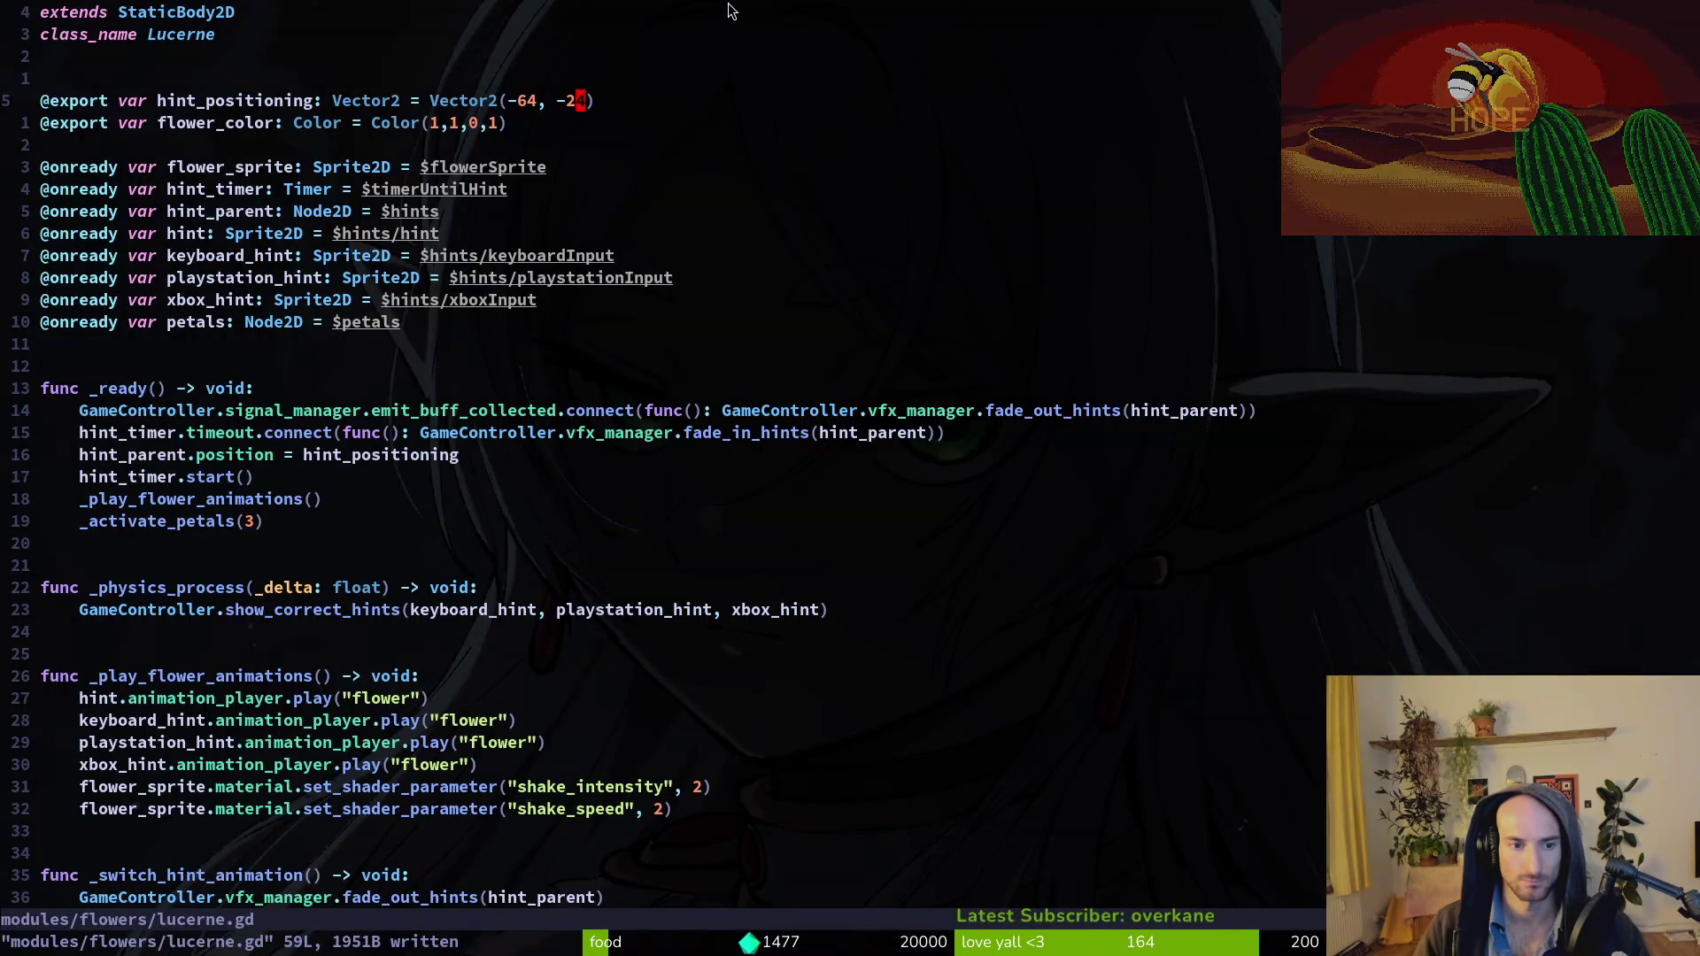
{"action": "key", "text": "h"}
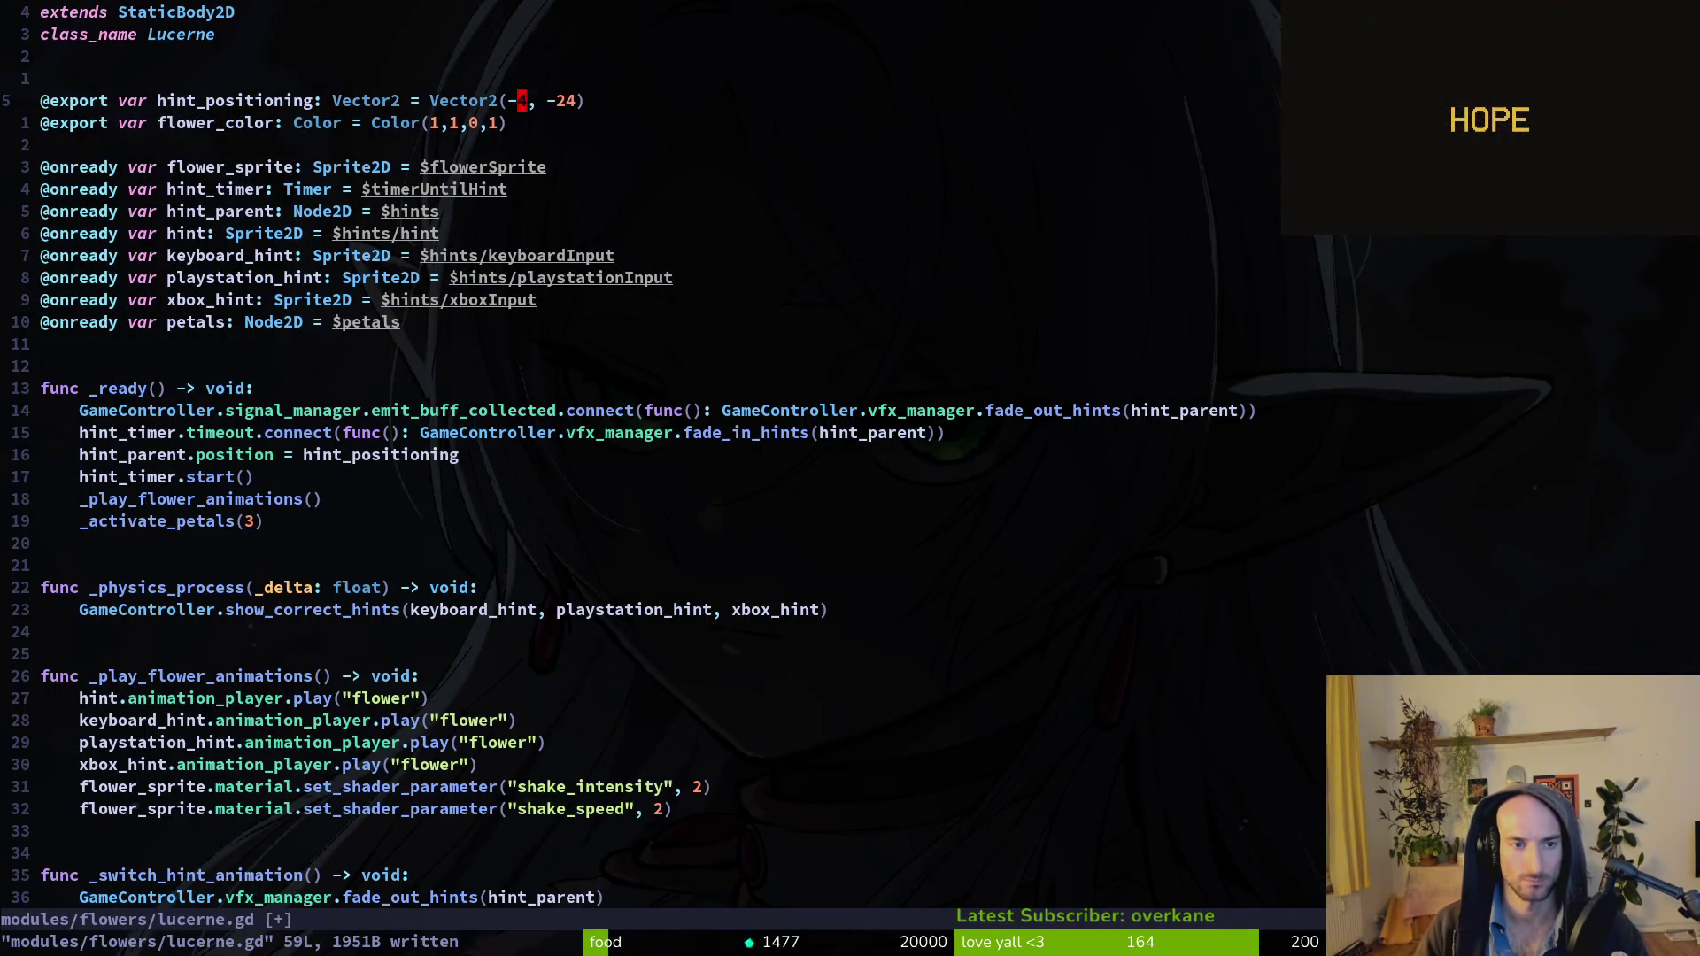
{"action": "type", "text": "i"}
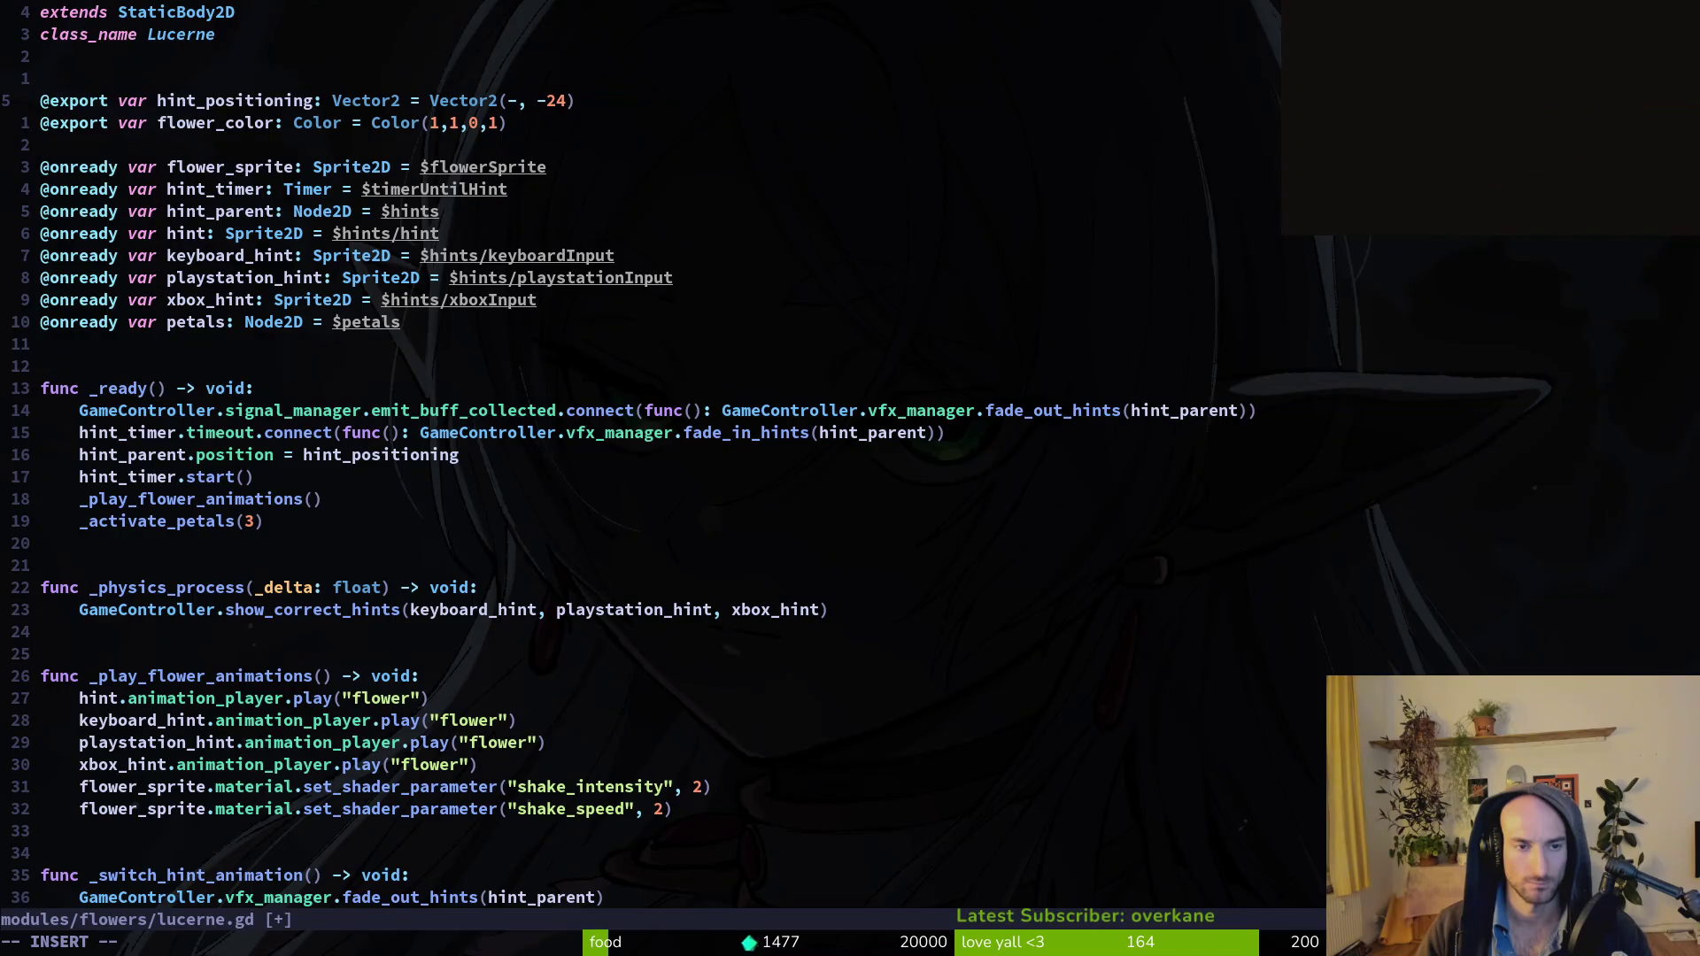
{"action": "type", "text": "96"}
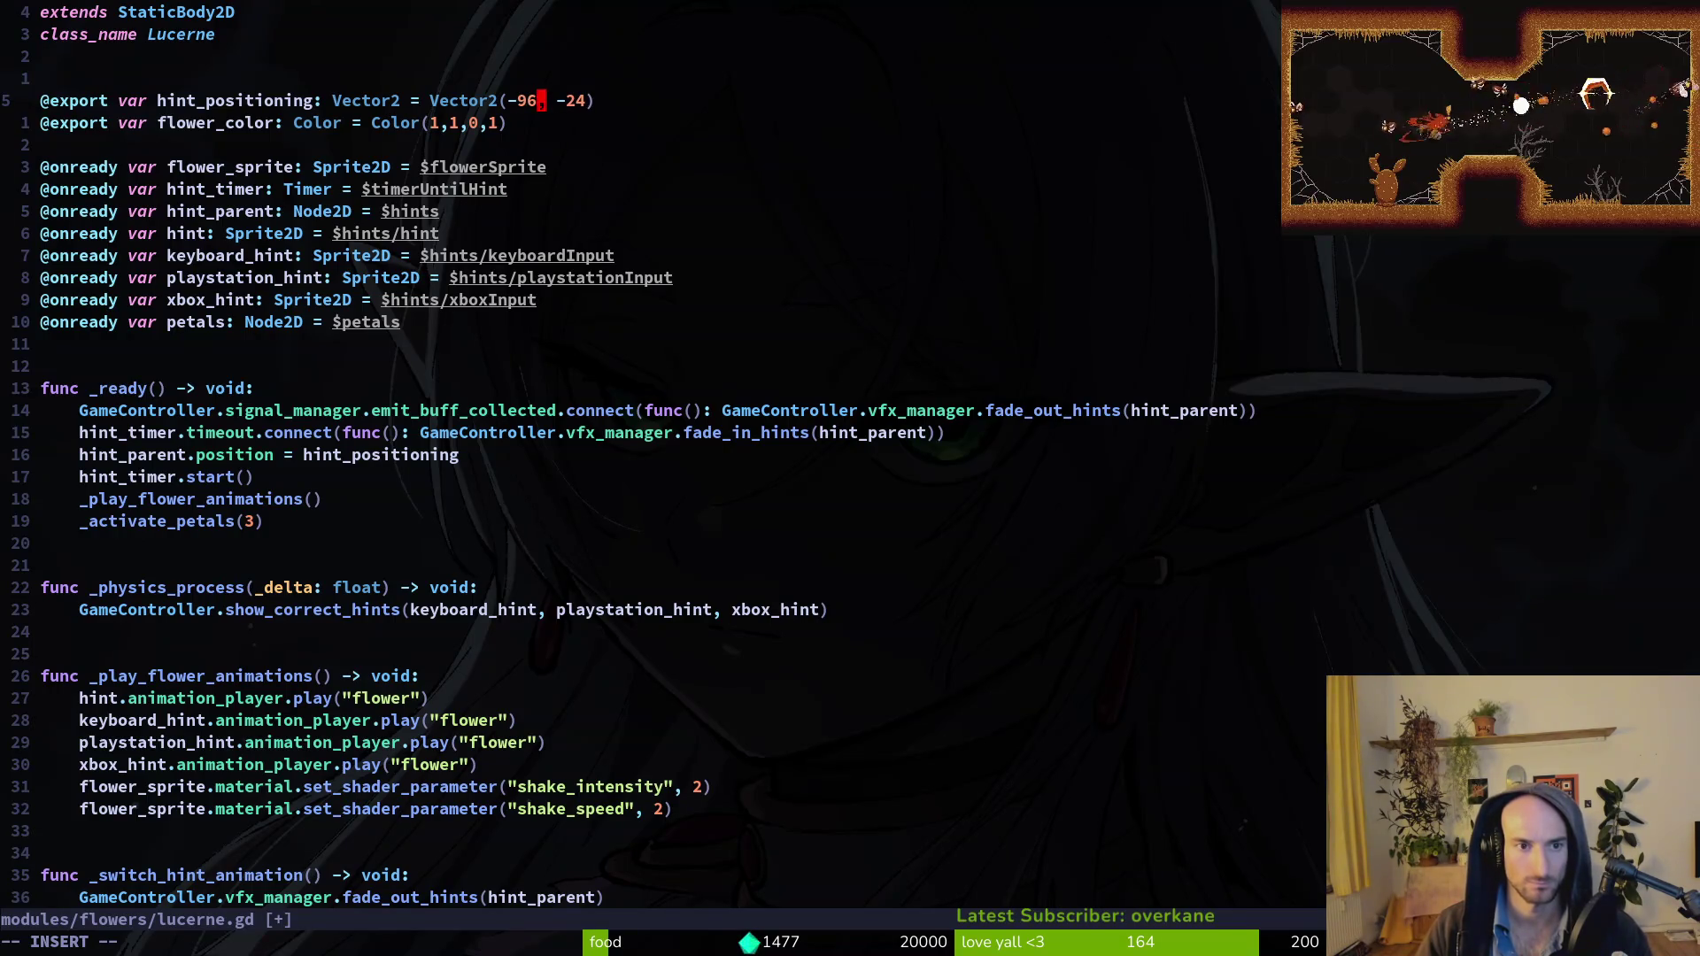
{"action": "key", "text": "Escape"}
{"action": "type", "text": ":w"}
{"action": "key", "text": "Return"}
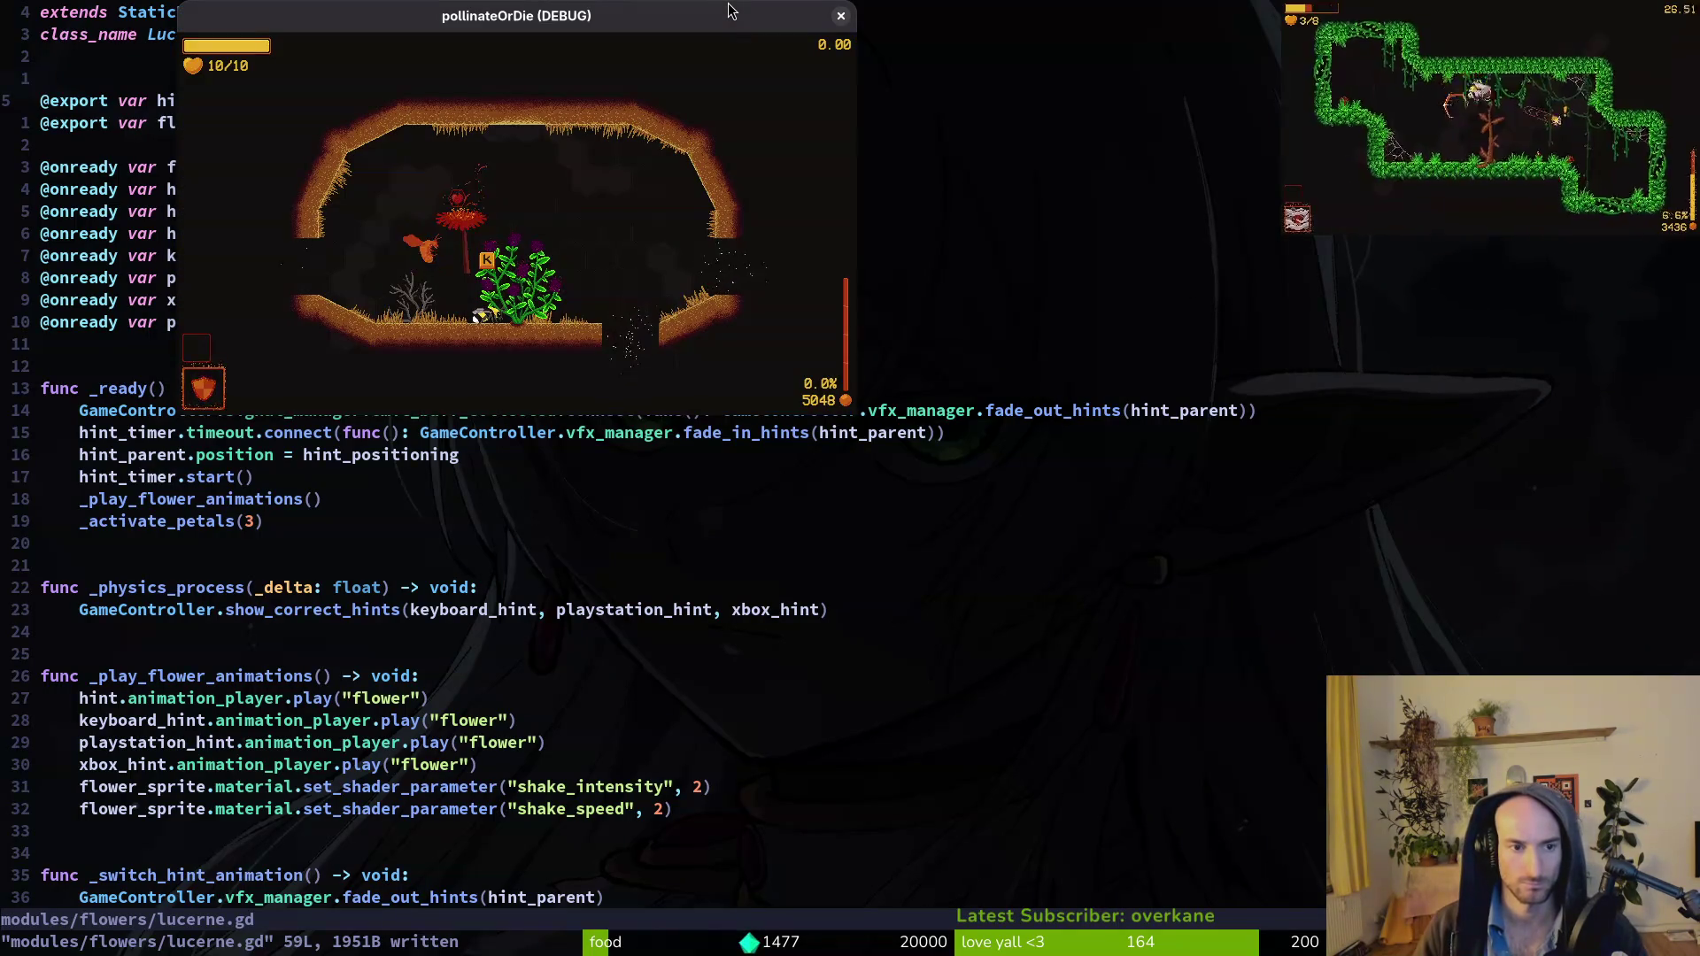
{"action": "key", "text": "Right"}
{"action": "type", "text": "r4cB"}
{"action": "type", "text": "0"}
{"action": "type", "text": ":w"}
{"action": "key", "text": "Return"}
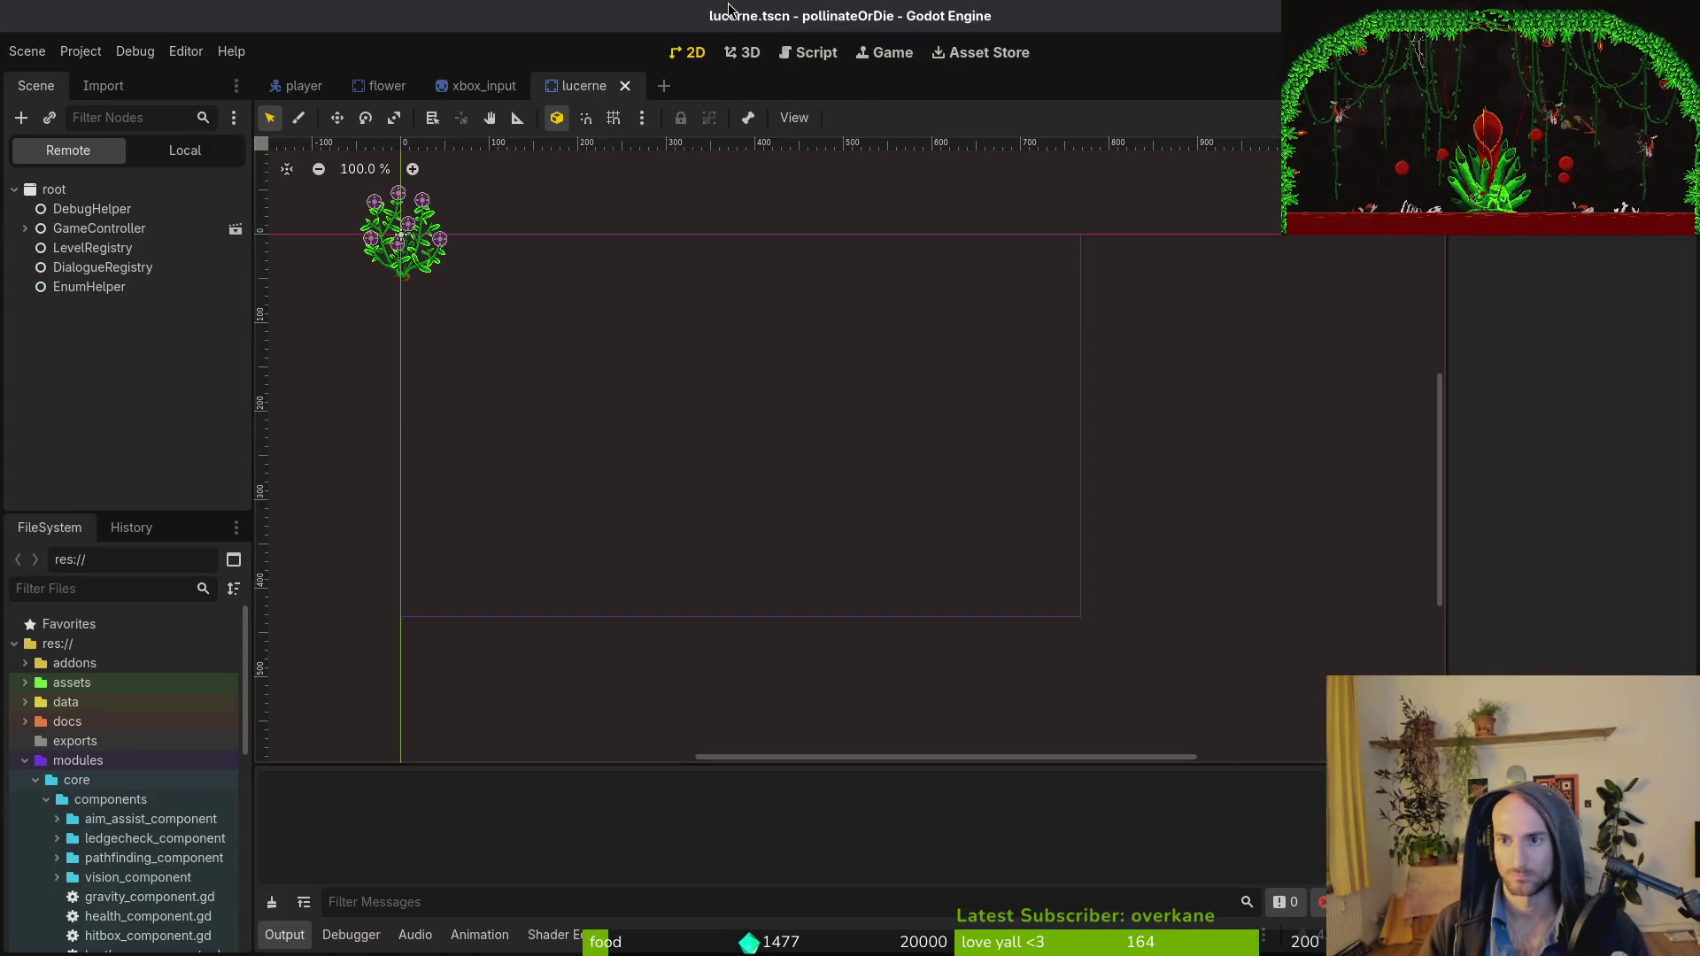
Load R_desert, pollinate the Lucerne flower to check the hint, then close the game and return to Vim.
{"action": "key", "text": "Return"}
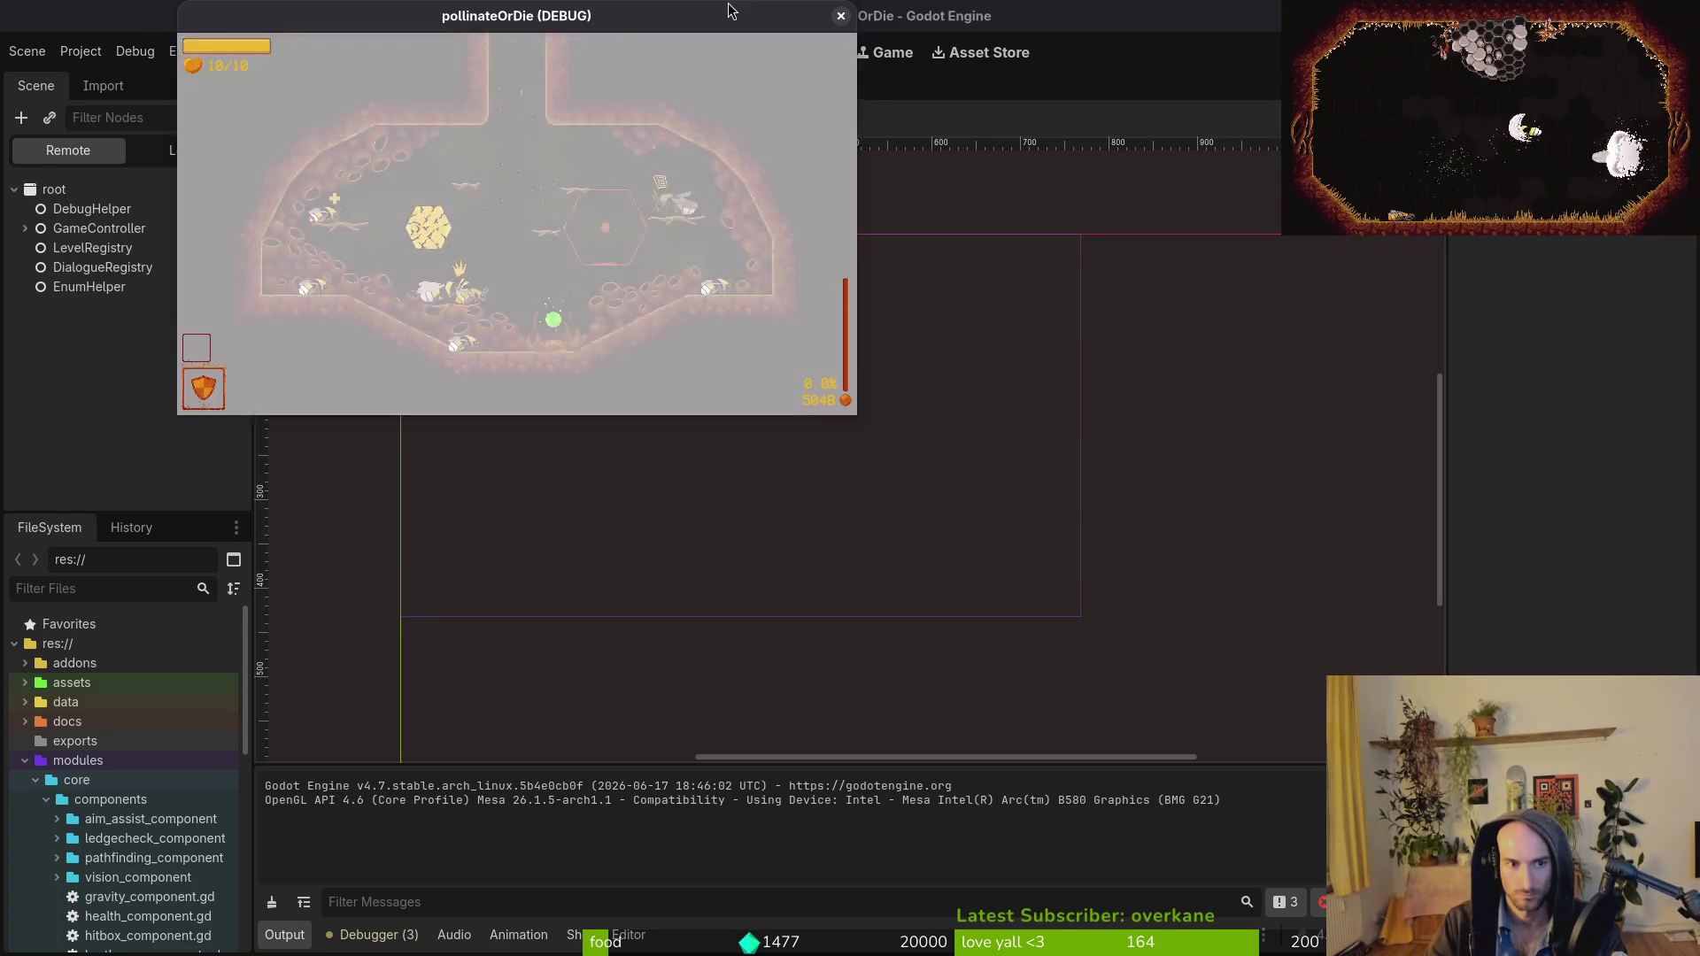
{"action": "key", "text": "F1"}
{"action": "key", "text": "Right"}
{"action": "key", "text": "Right"}
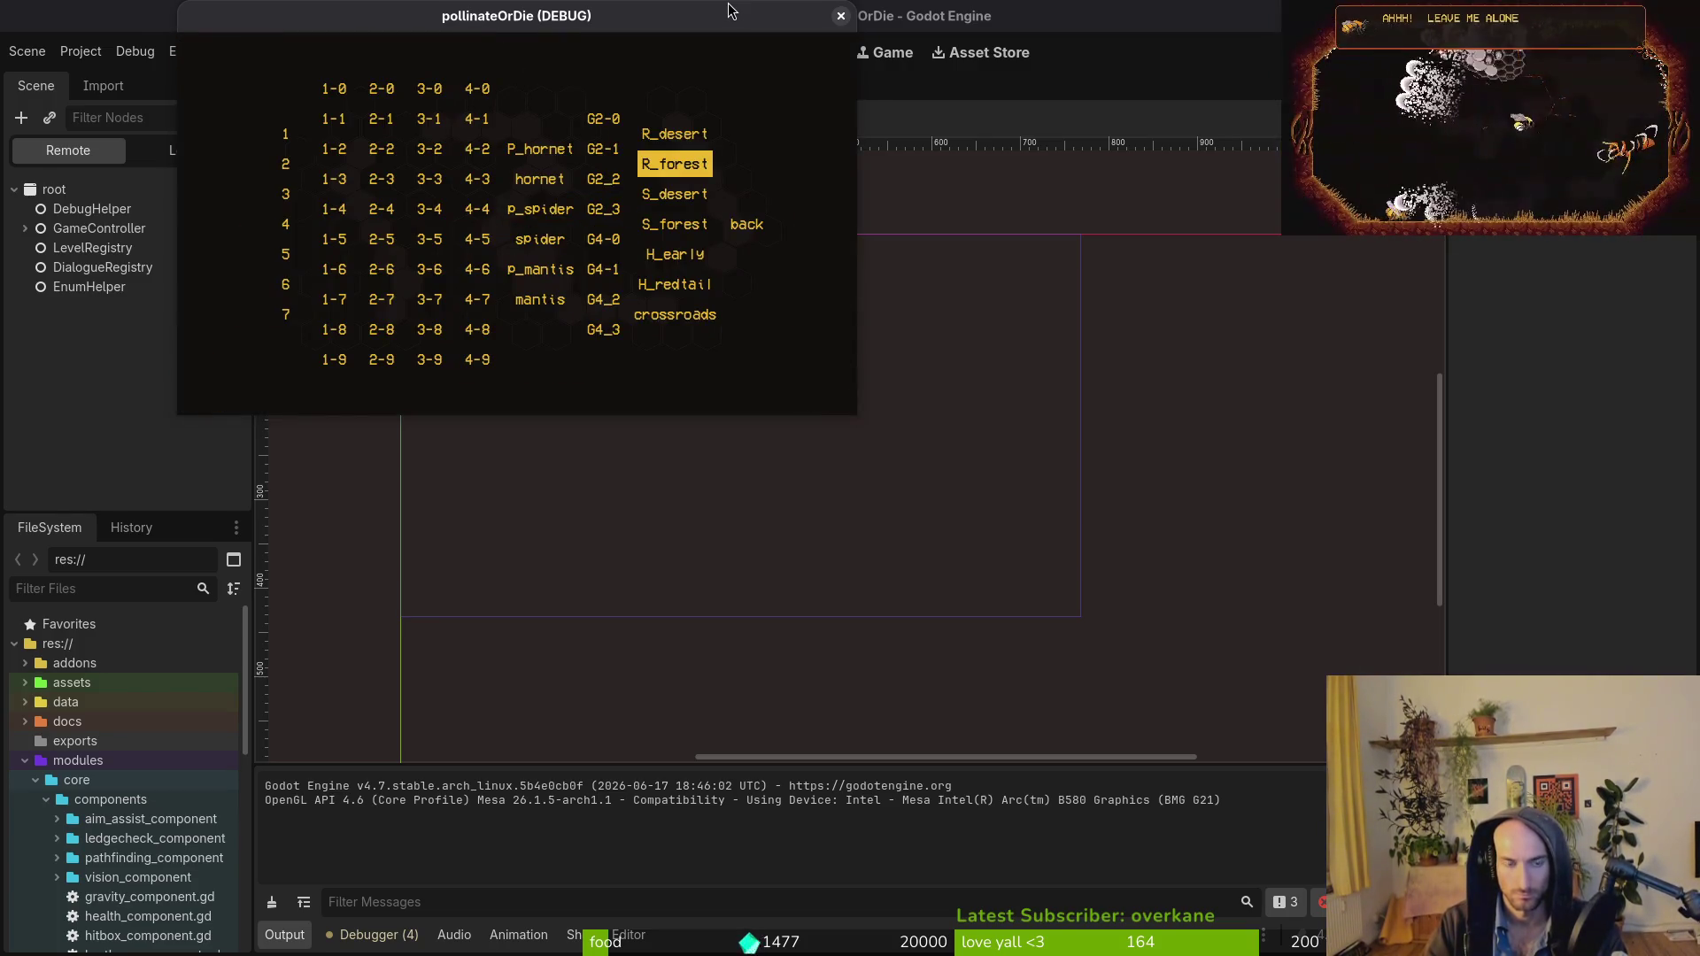
{"action": "key", "text": "Up"}
{"action": "key", "text": "Return"}
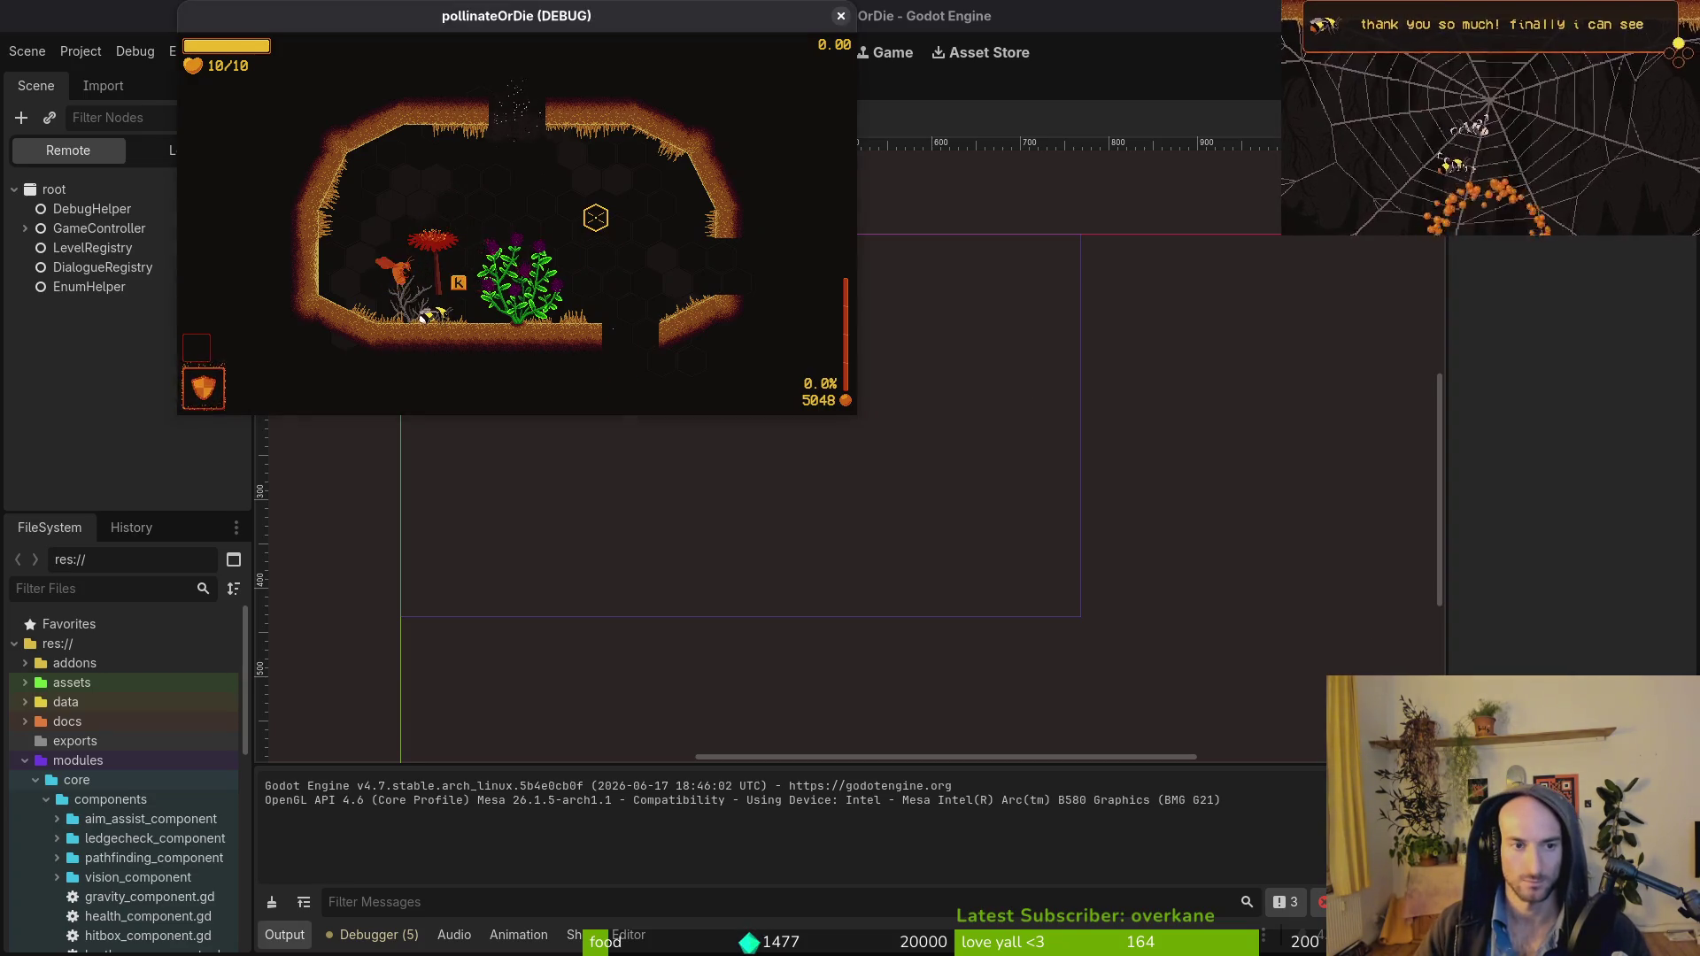
{"action": "left_click", "coordinate": [455, 270]}
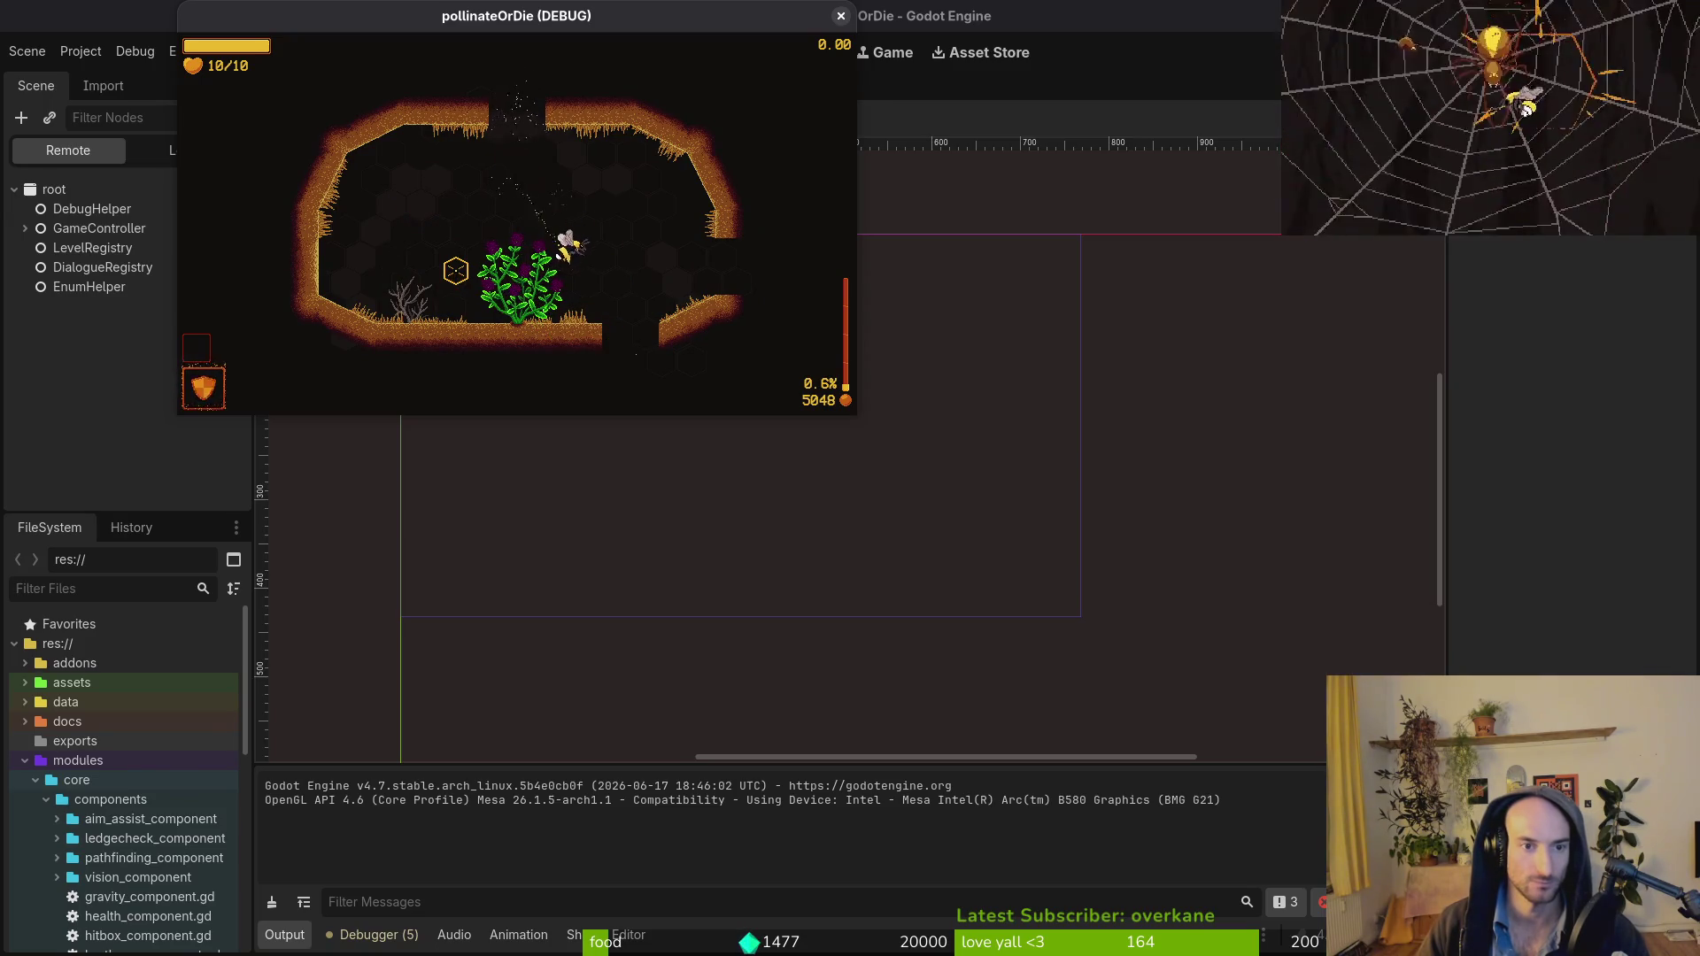
{"action": "left_click", "coordinate": [839, 17]}
{"action": "key", "text": "alt+Tab"}
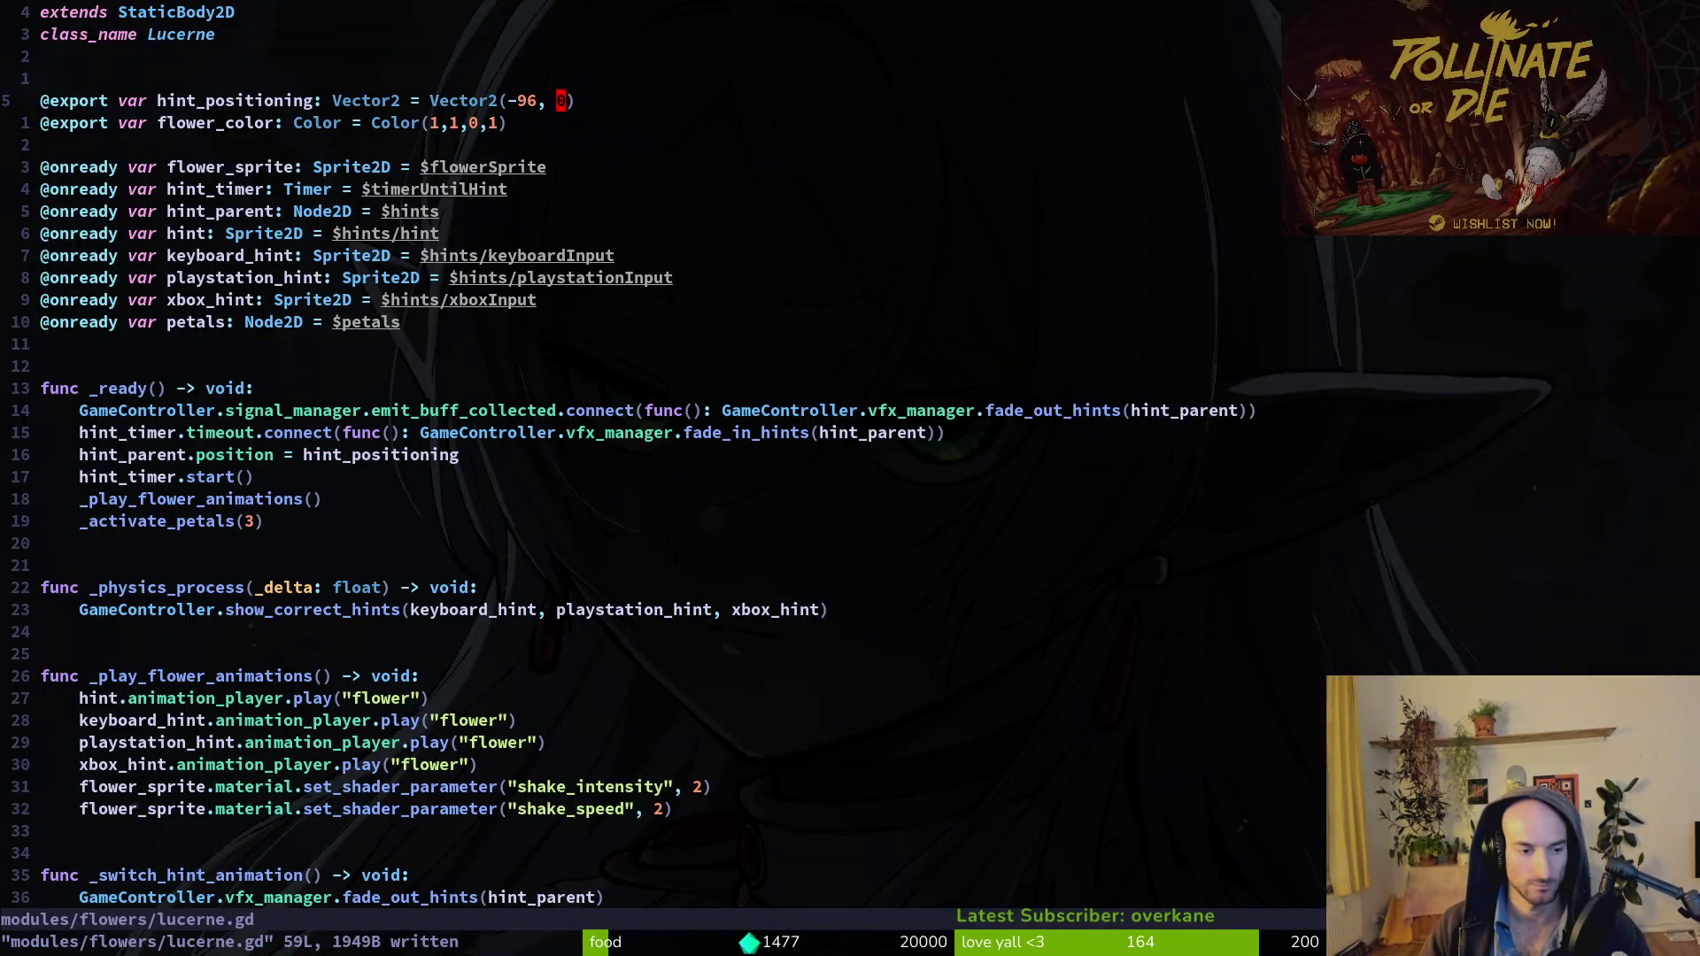
Quit Vim and stage flower.gd, lucerne.gd and lucerne_petal.gd in tig.
{"action": "type", "text": ":wq"}
{"action": "key", "text": "j"}
{"action": "key", "text": "j"}
{"action": "key", "text": "j"}
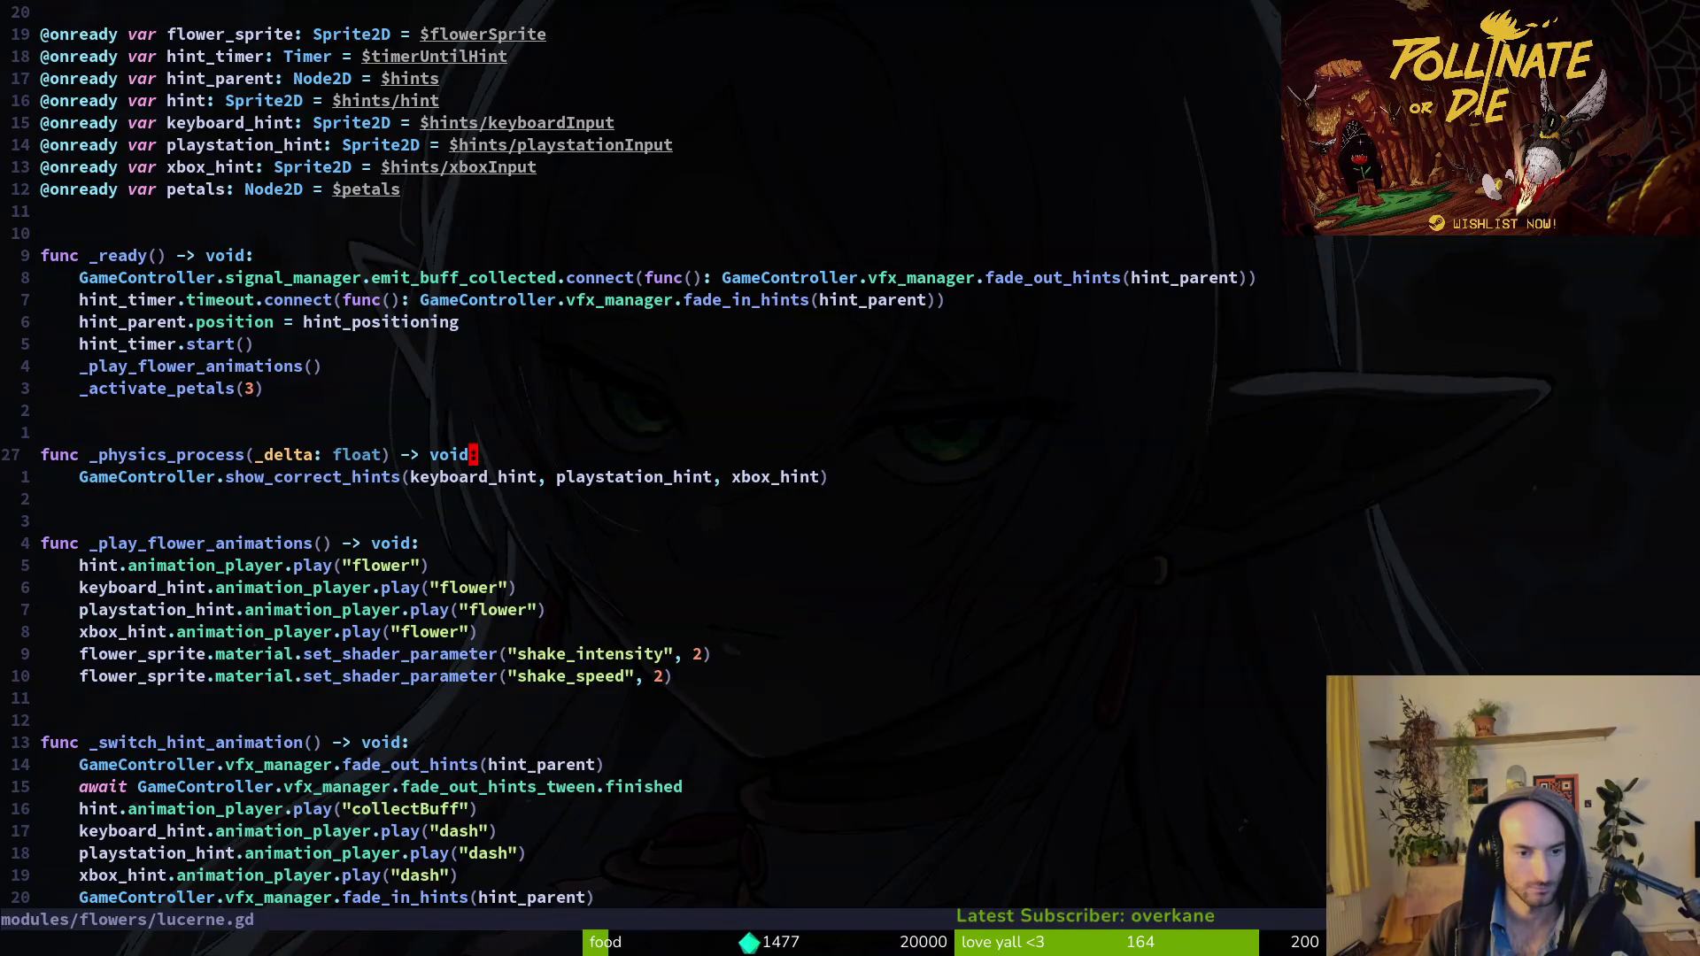
{"action": "type", "text": ":q"}
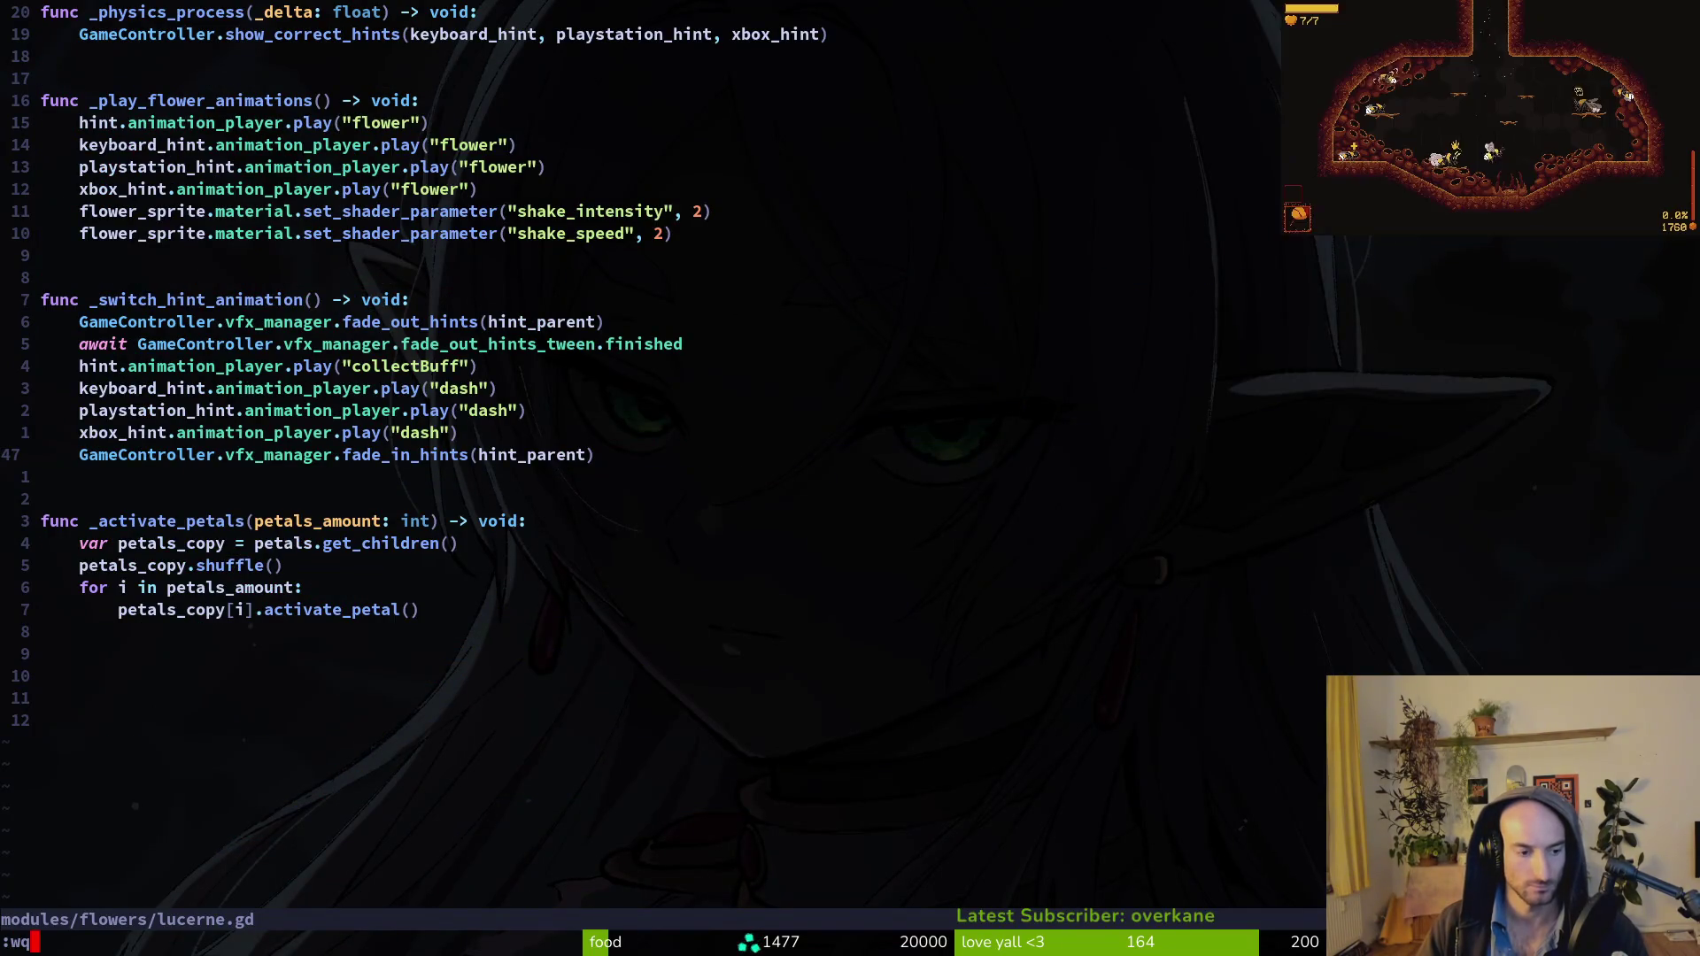
{"action": "key", "text": "Return"}
{"action": "type", "text": "tig"}
{"action": "key", "text": "Return"}
{"action": "key", "text": "j"}
{"action": "key", "text": "j"}
{"action": "key", "text": "Return"}
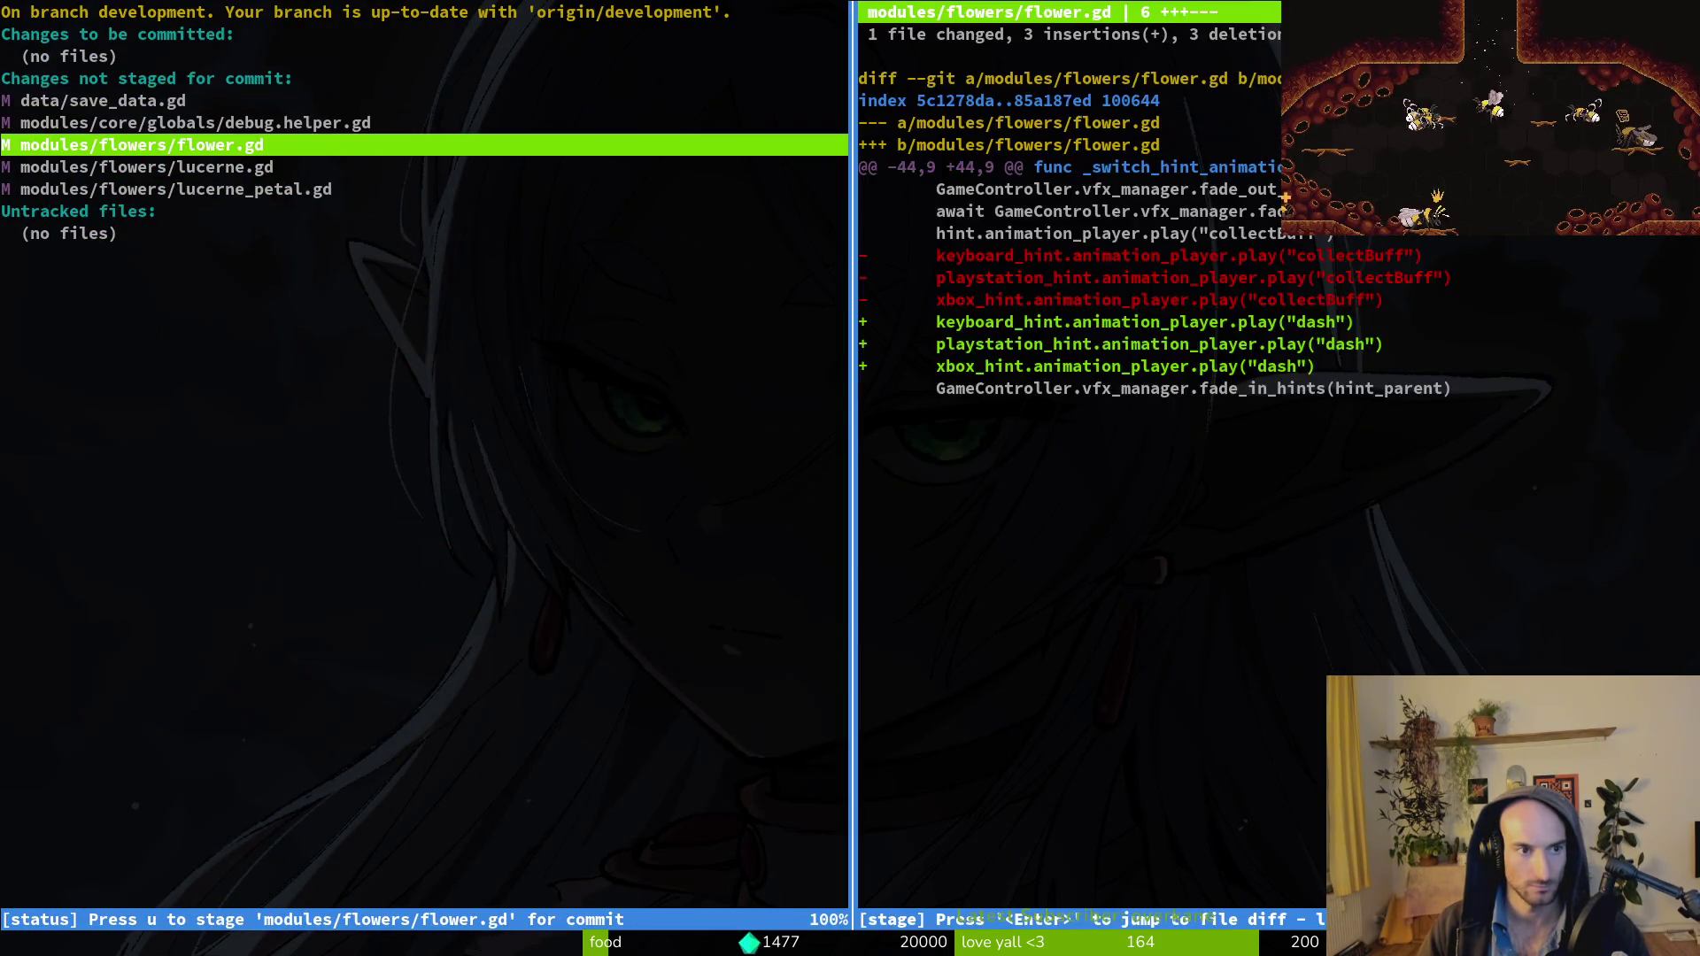
{"action": "key", "text": "u"}
{"action": "key", "text": "u"}
{"action": "key", "text": "u"}
{"action": "key", "text": "k"}
{"action": "key", "text": "k"}
{"action": "key", "text": "k"}
{"action": "key", "text": "k"}
Commit as "improved flower logic code and updated lucerne hint" and push to GitLab.
{"action": "type", "text": "qg"}
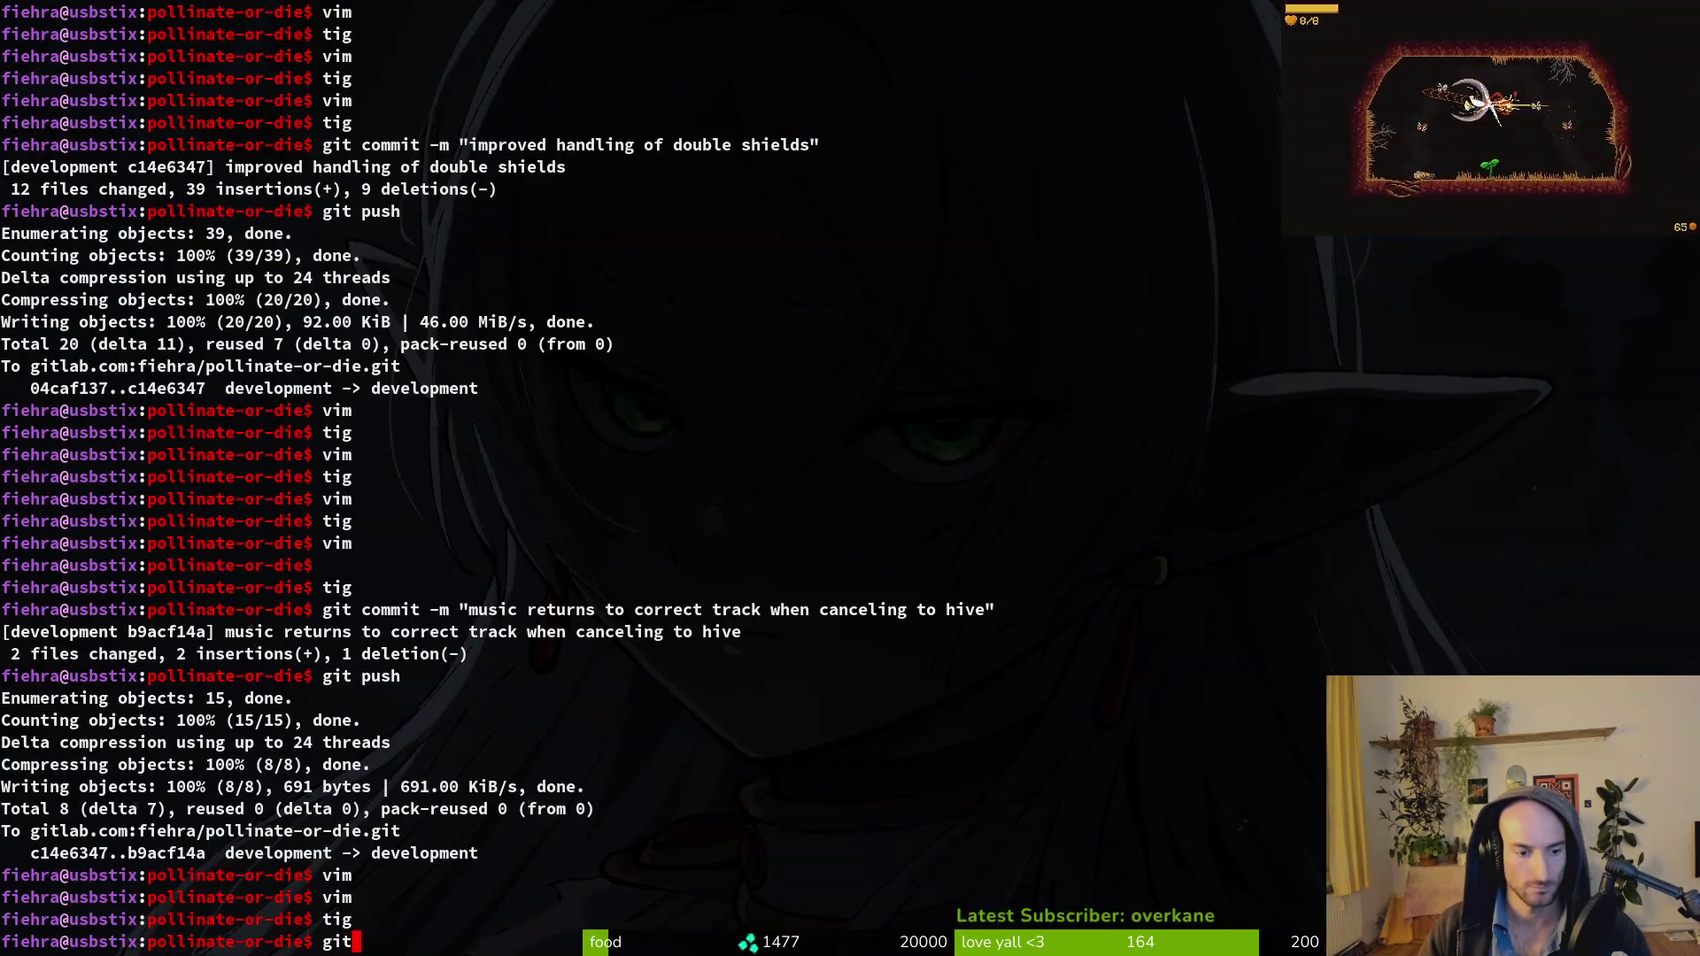
{"action": "type", "text": " -& "}
{"action": "type", "text": "m "}
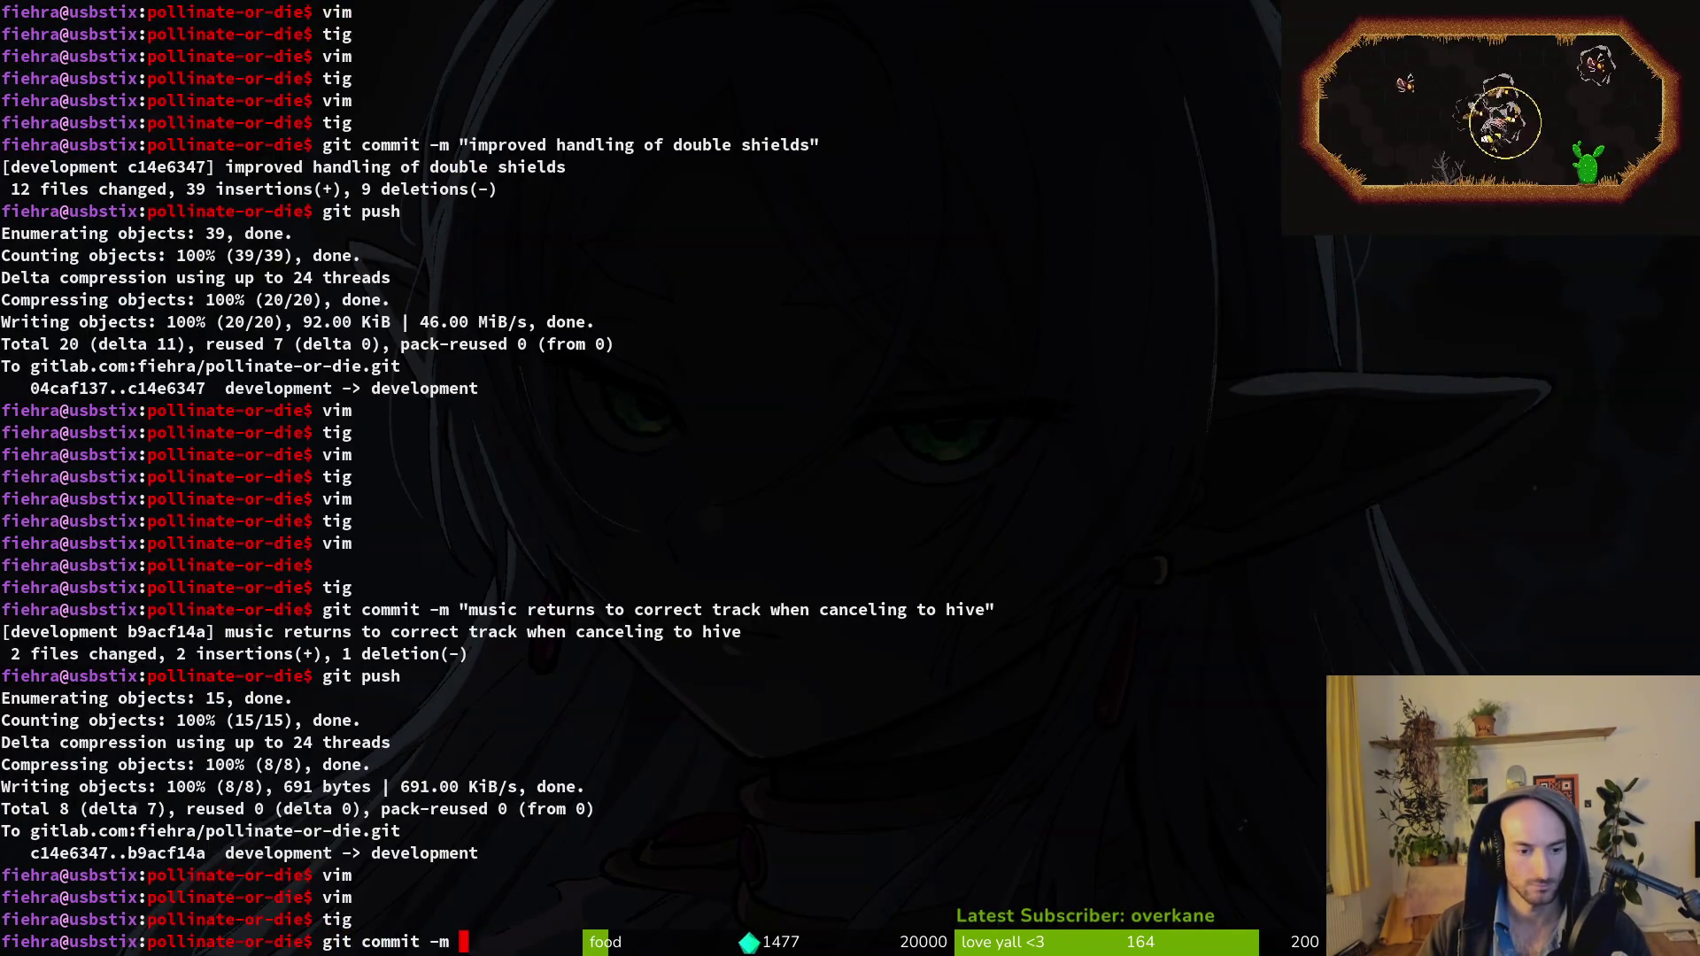
{"action": "type", "text": "proved f"}
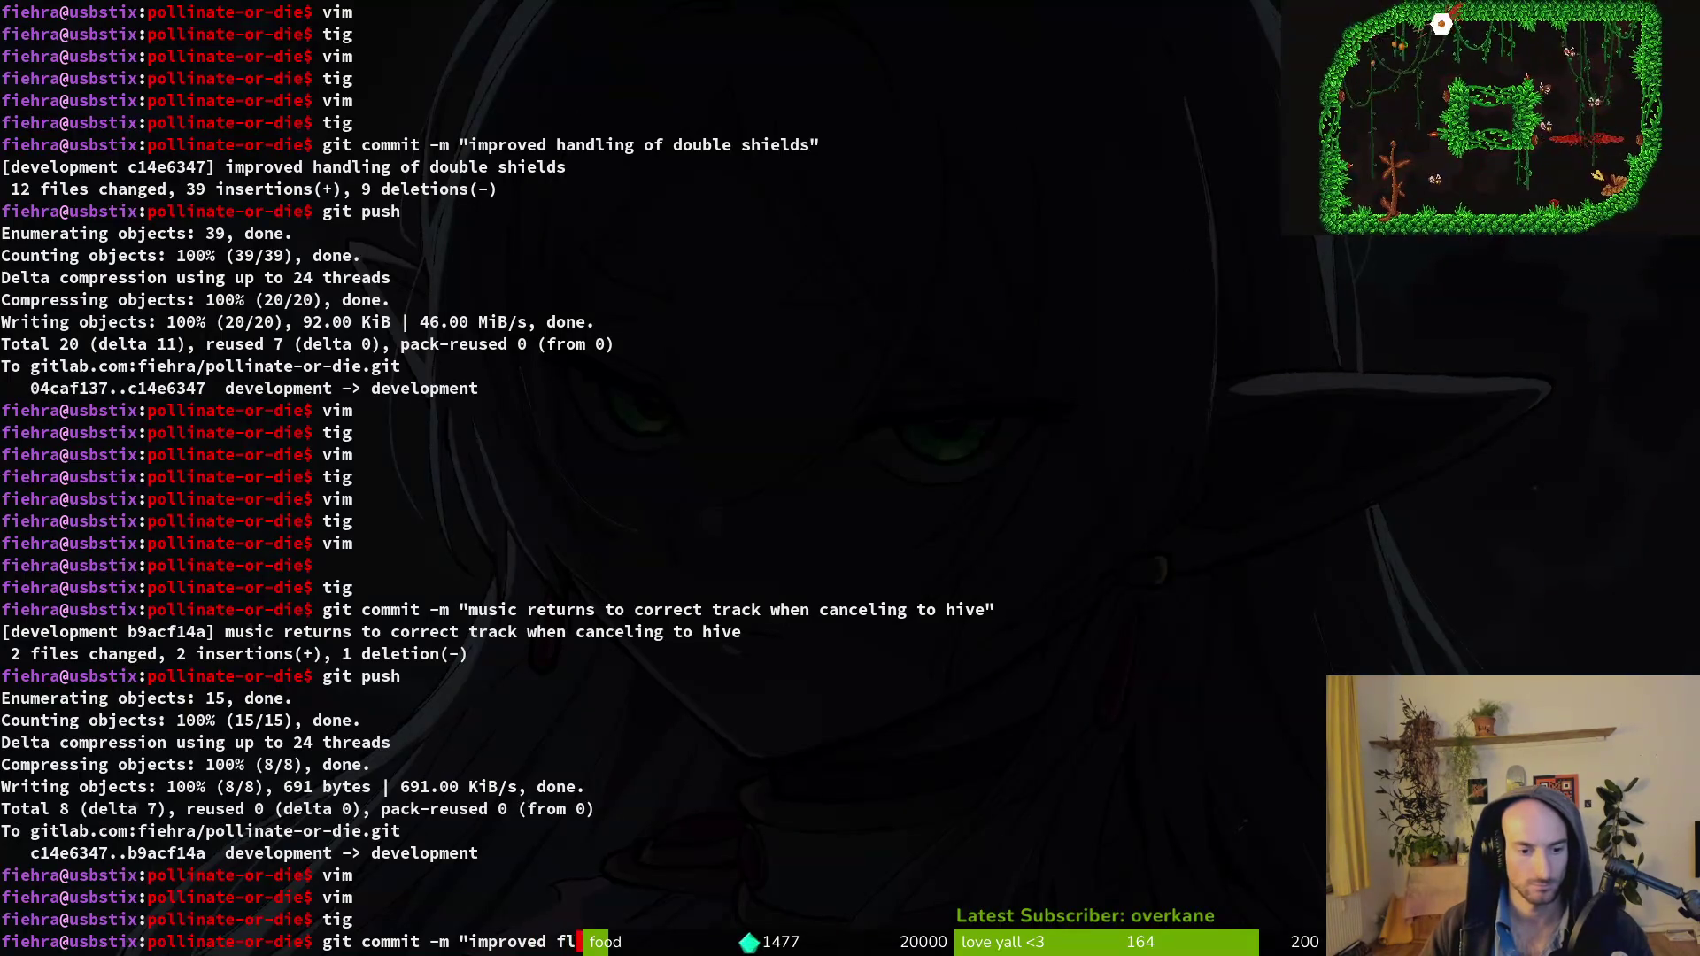
{"action": "type", "text": "logic co"}
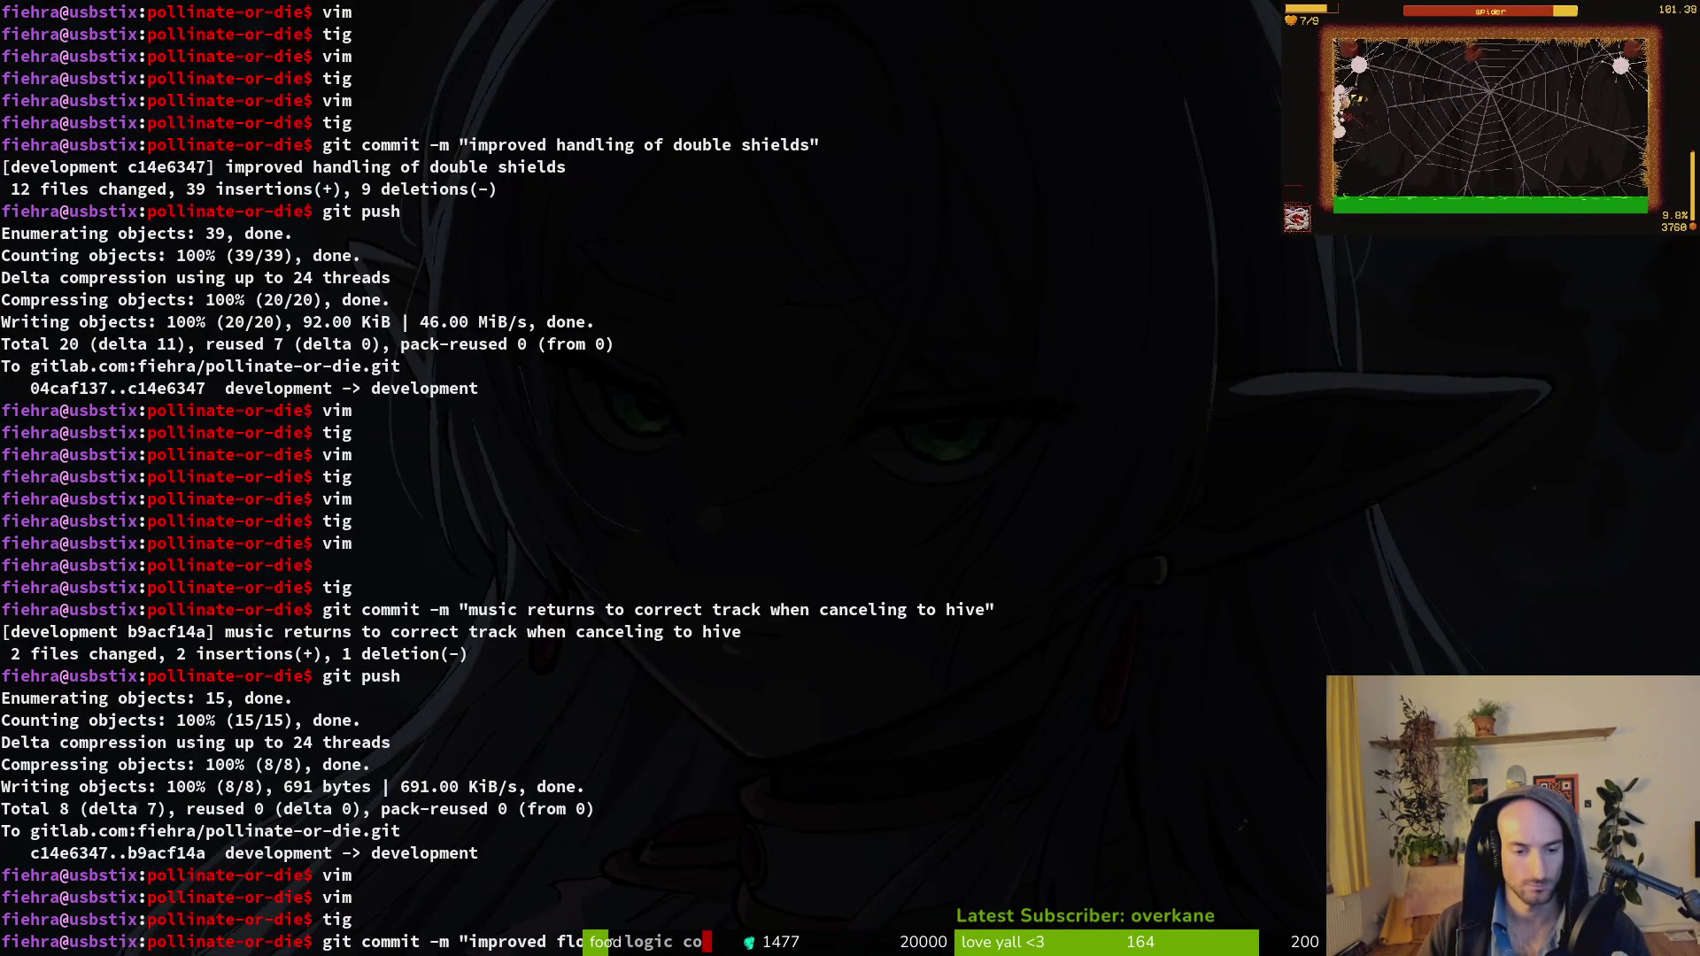
{"action": "type", "text": " updated lucere"}
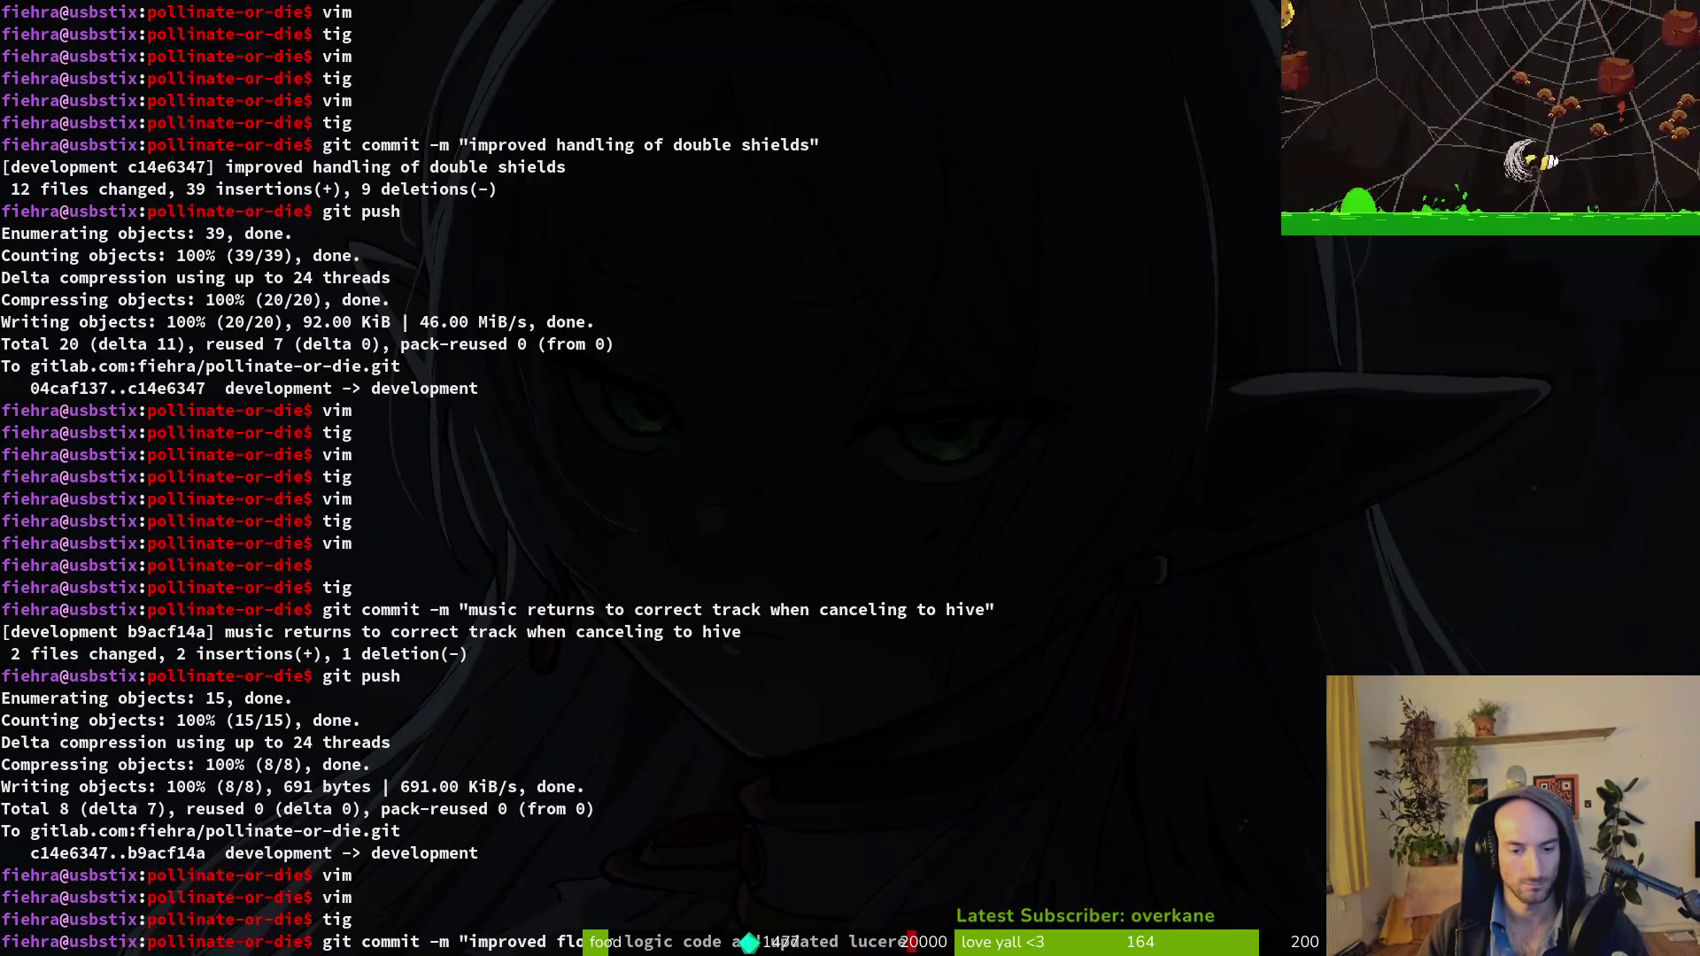
{"action": "key", "text": "Return"}
{"action": "type", "text": "gi"}
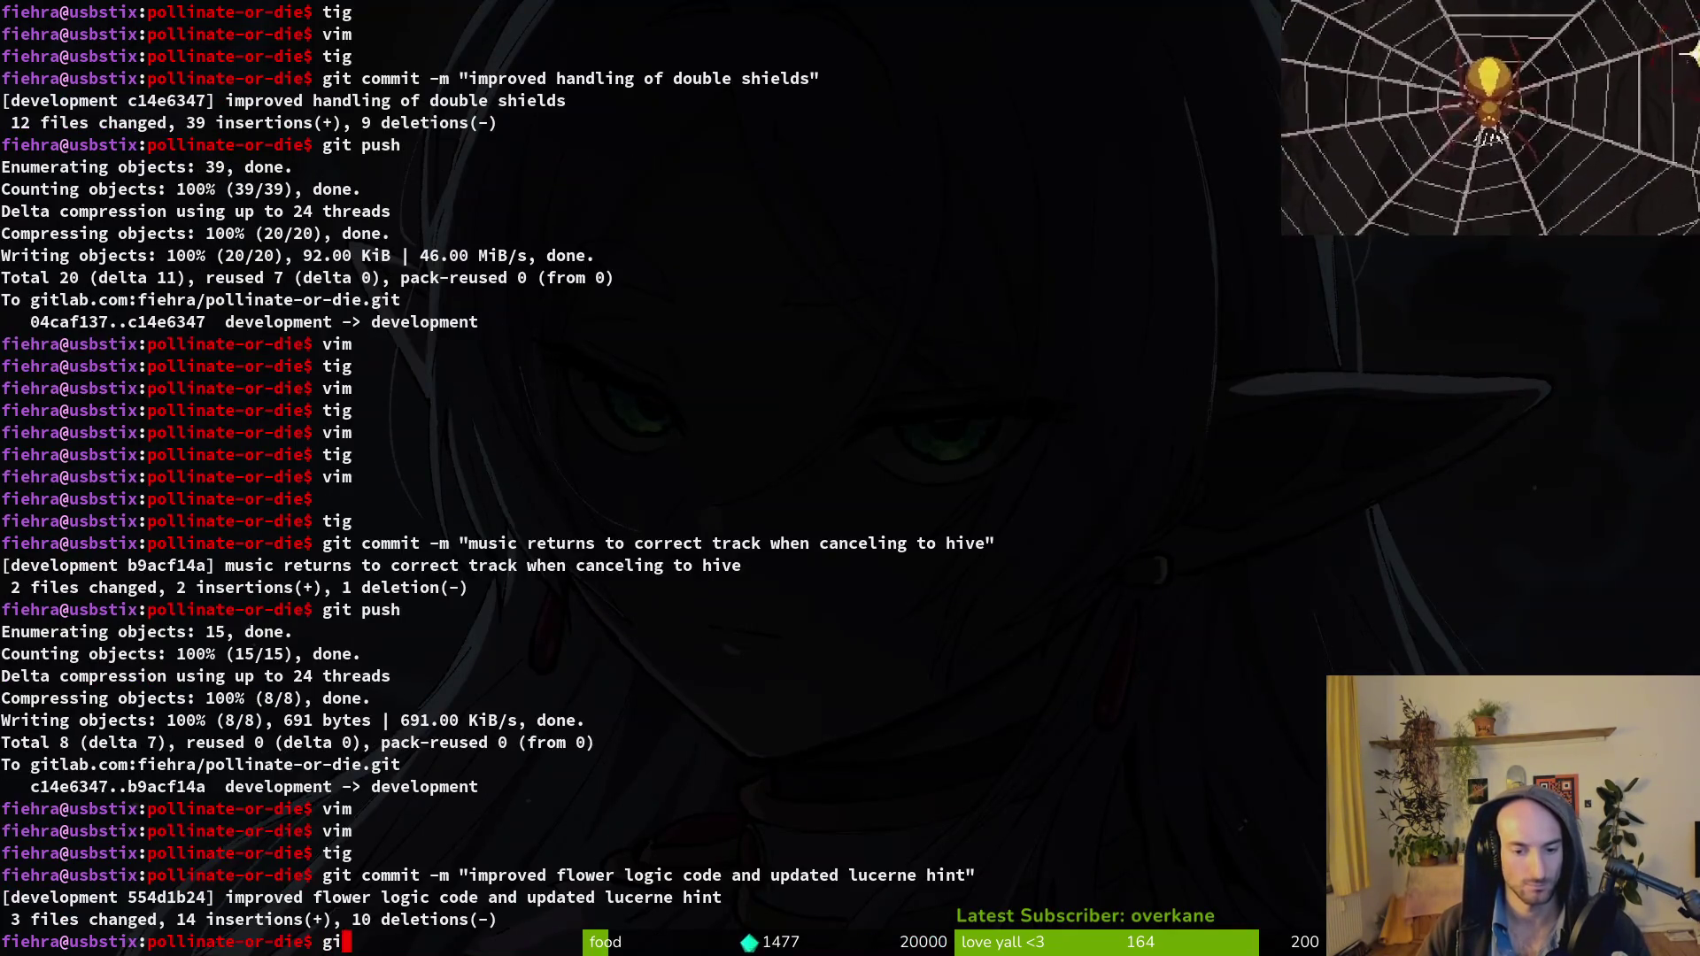
{"action": "type", "text": "t push"}
{"action": "key", "text": "Return"}
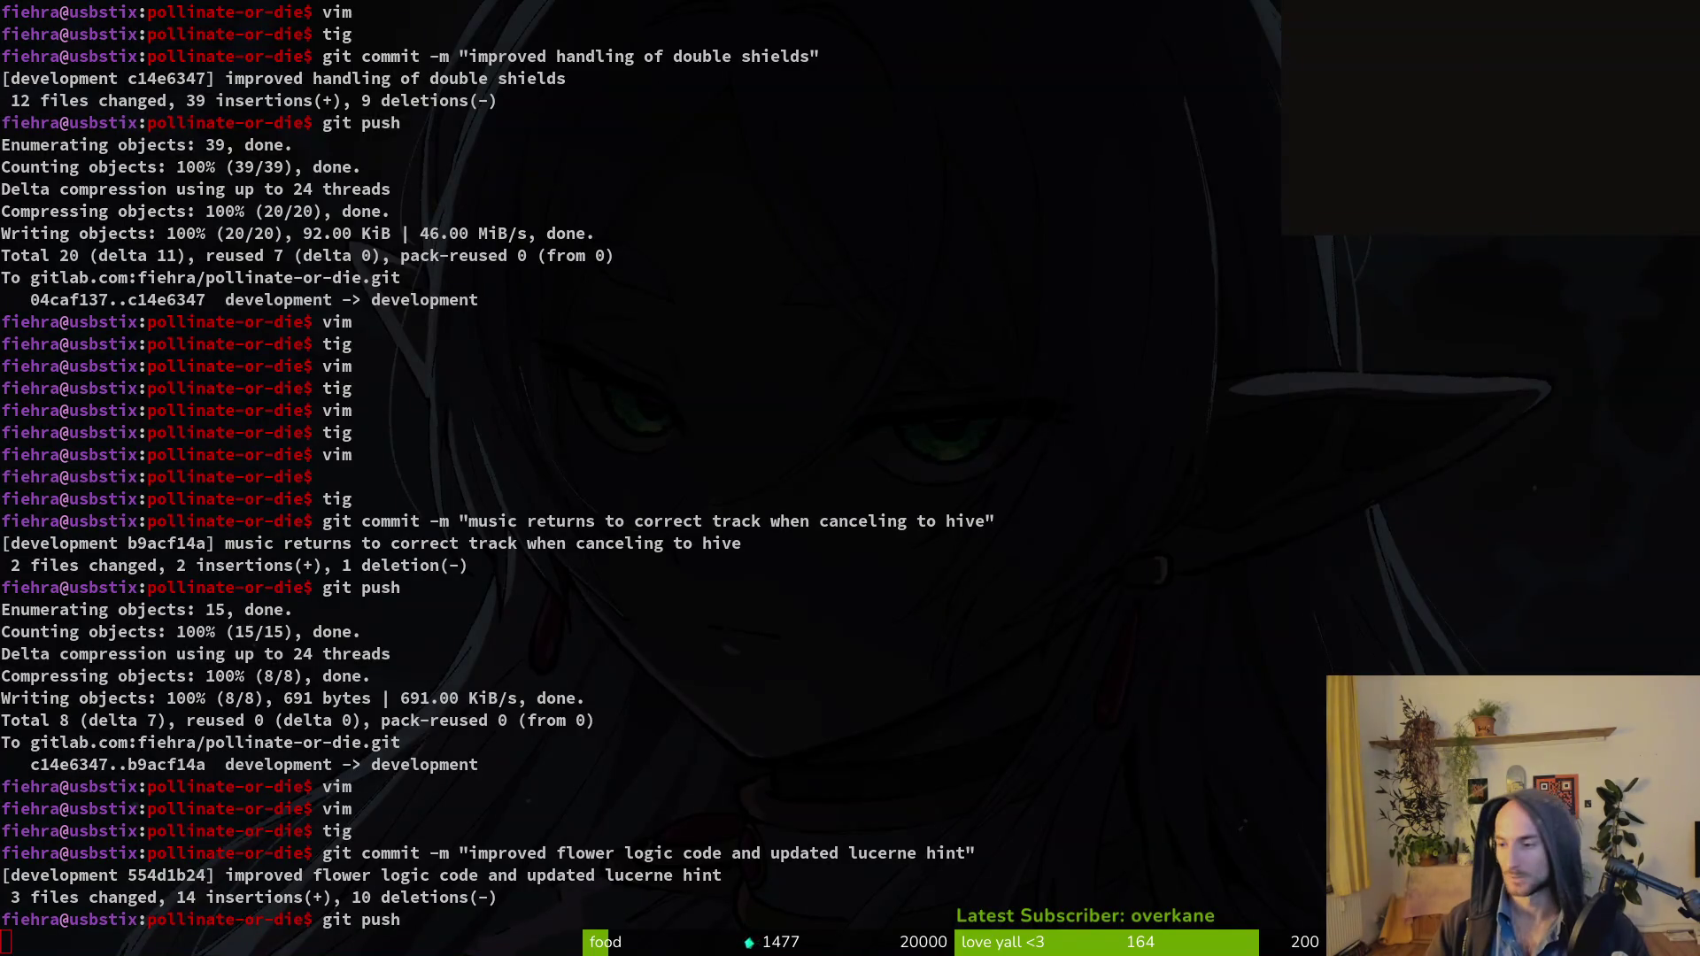
{"action": "key", "text": "super+2"}
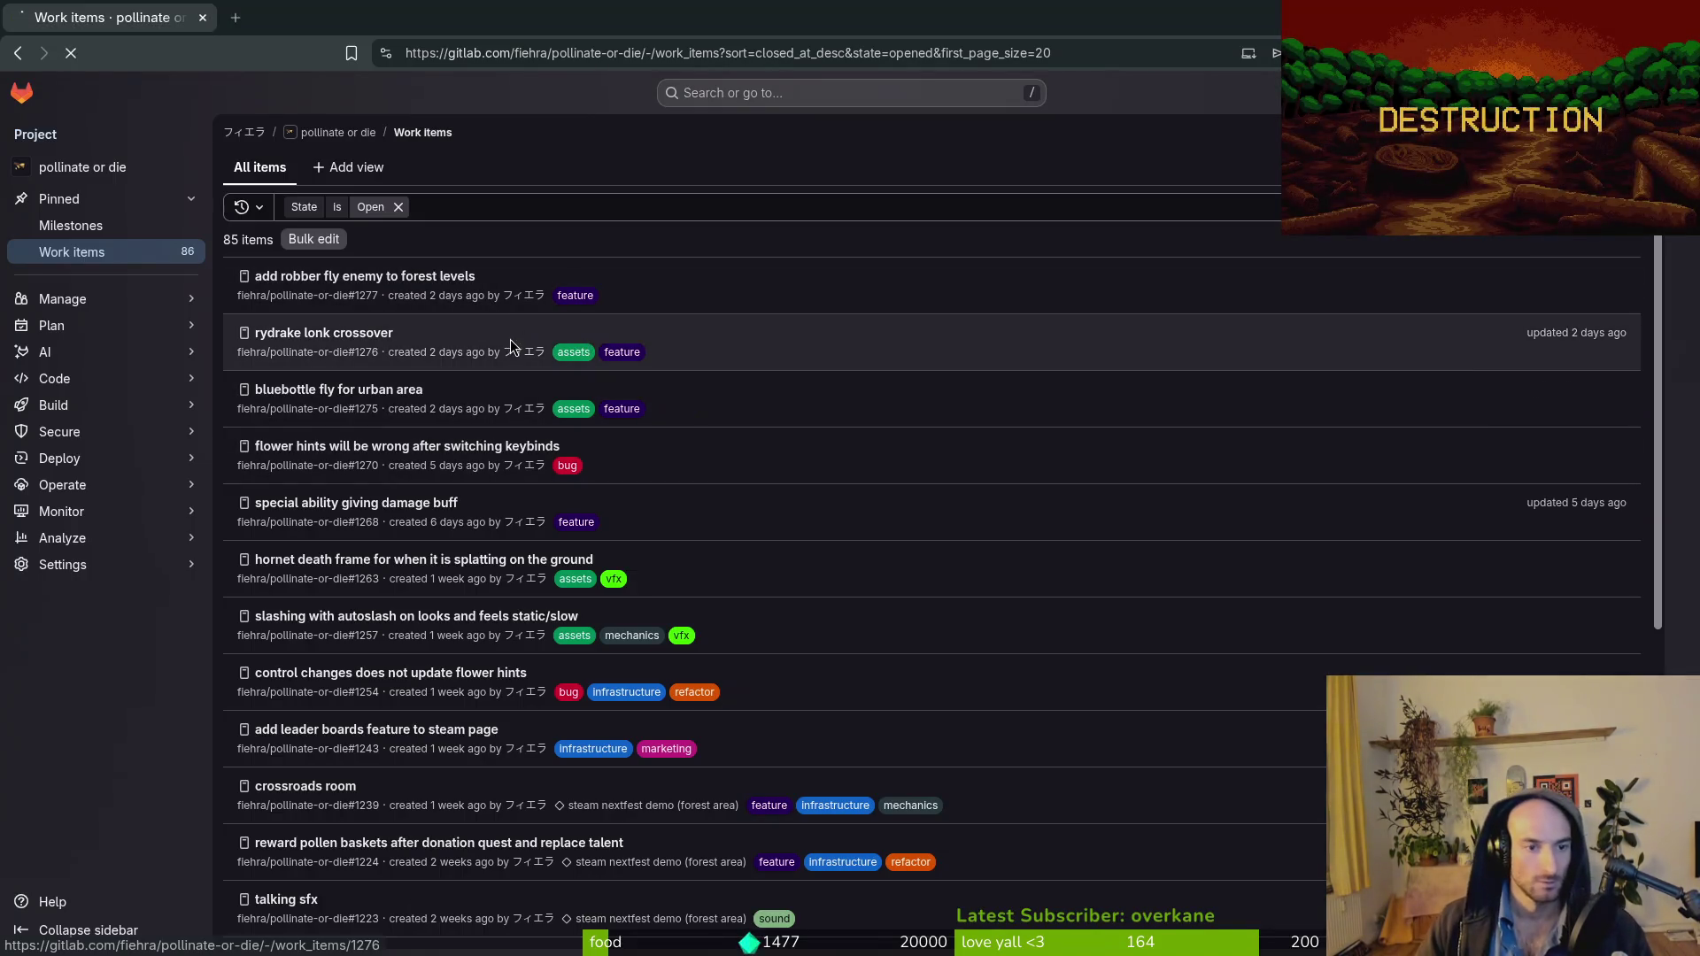